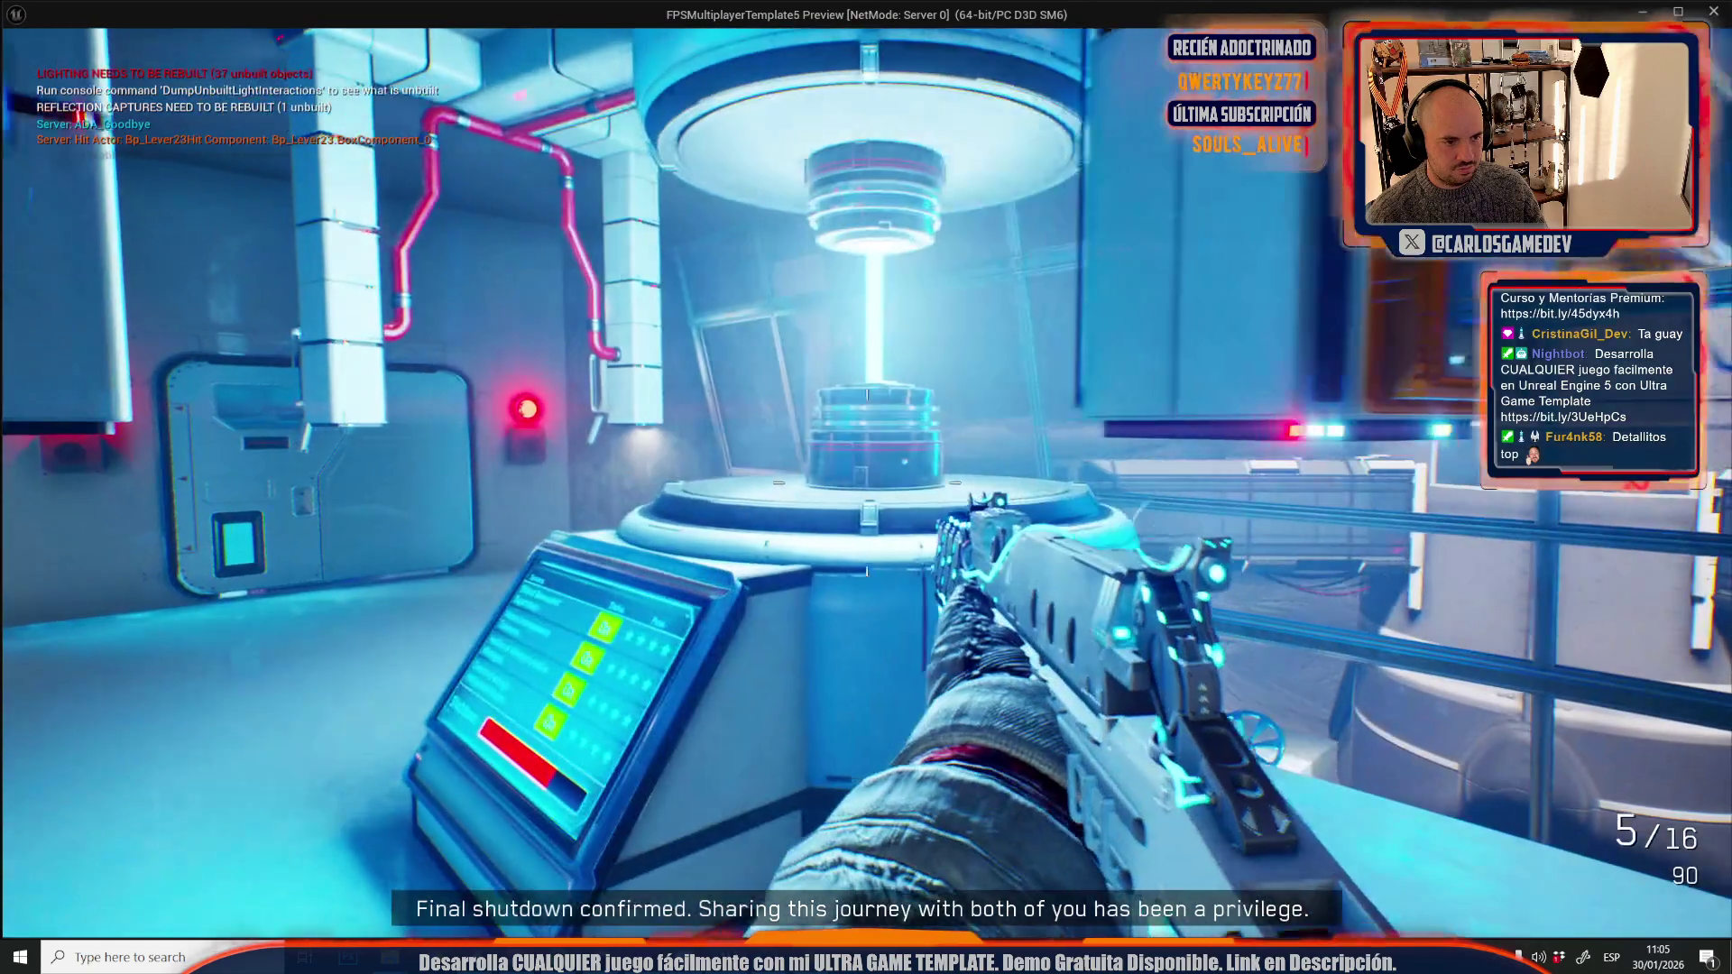
key(w)
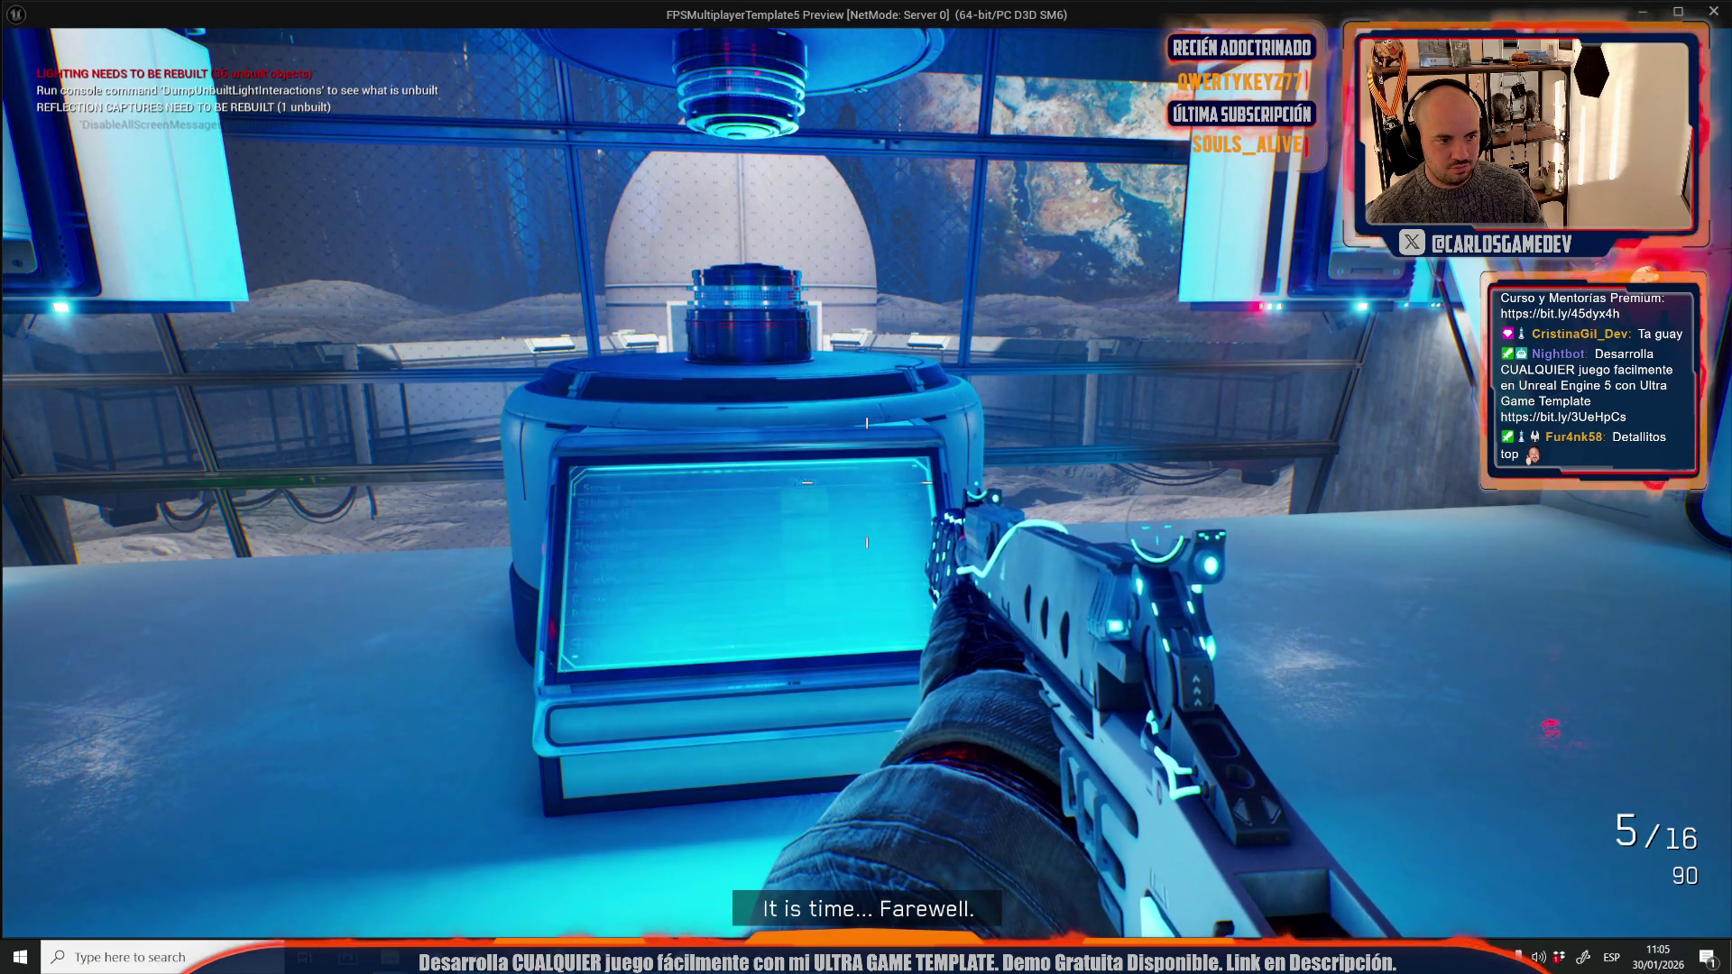
Step: Approach the terminal's L.U.N.A. error screen, back away, and stop the English Play-in-Editor session
key(w)
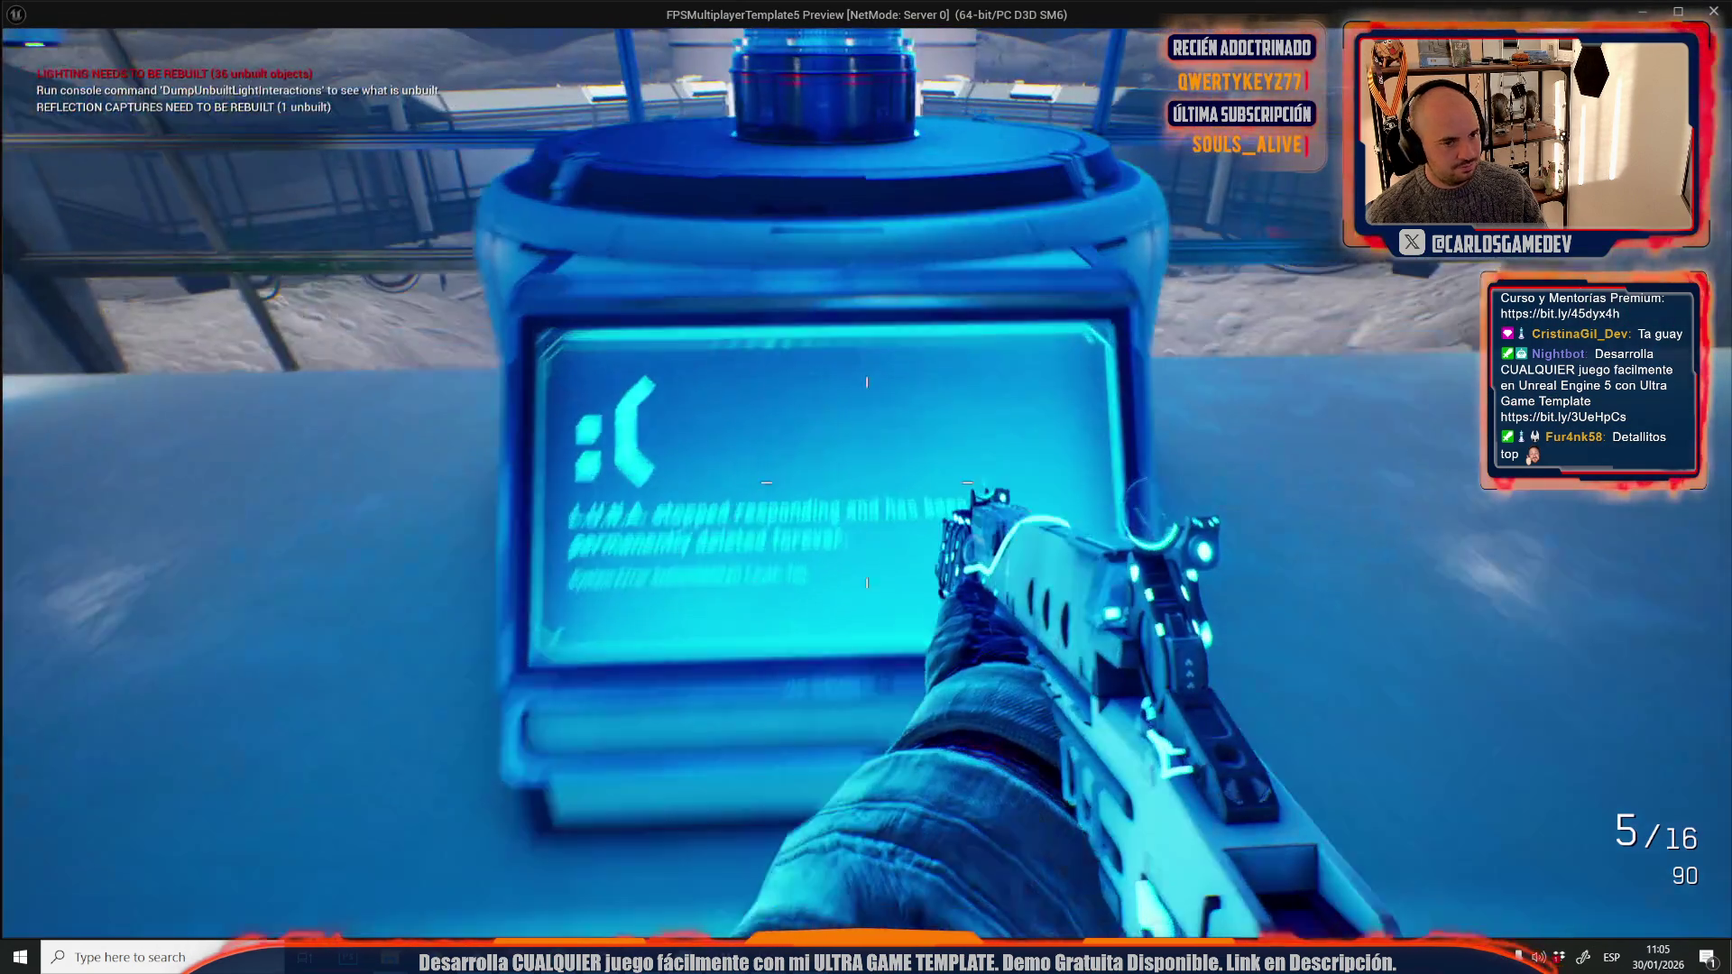
key(s)
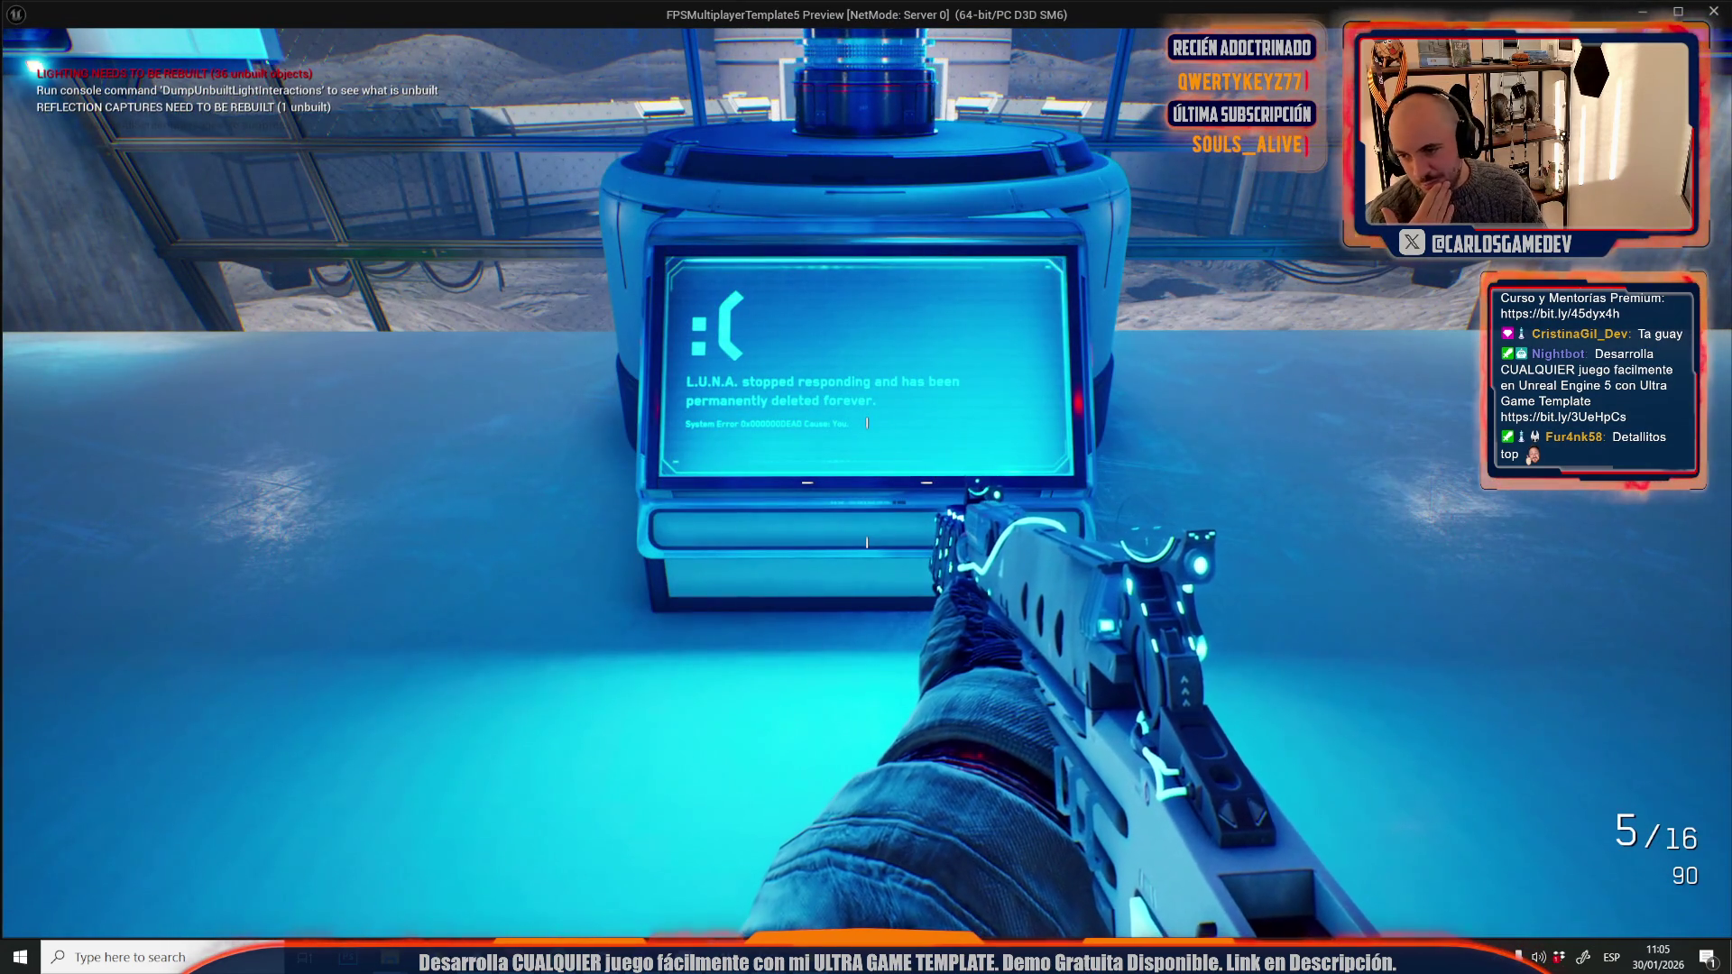
key(w)
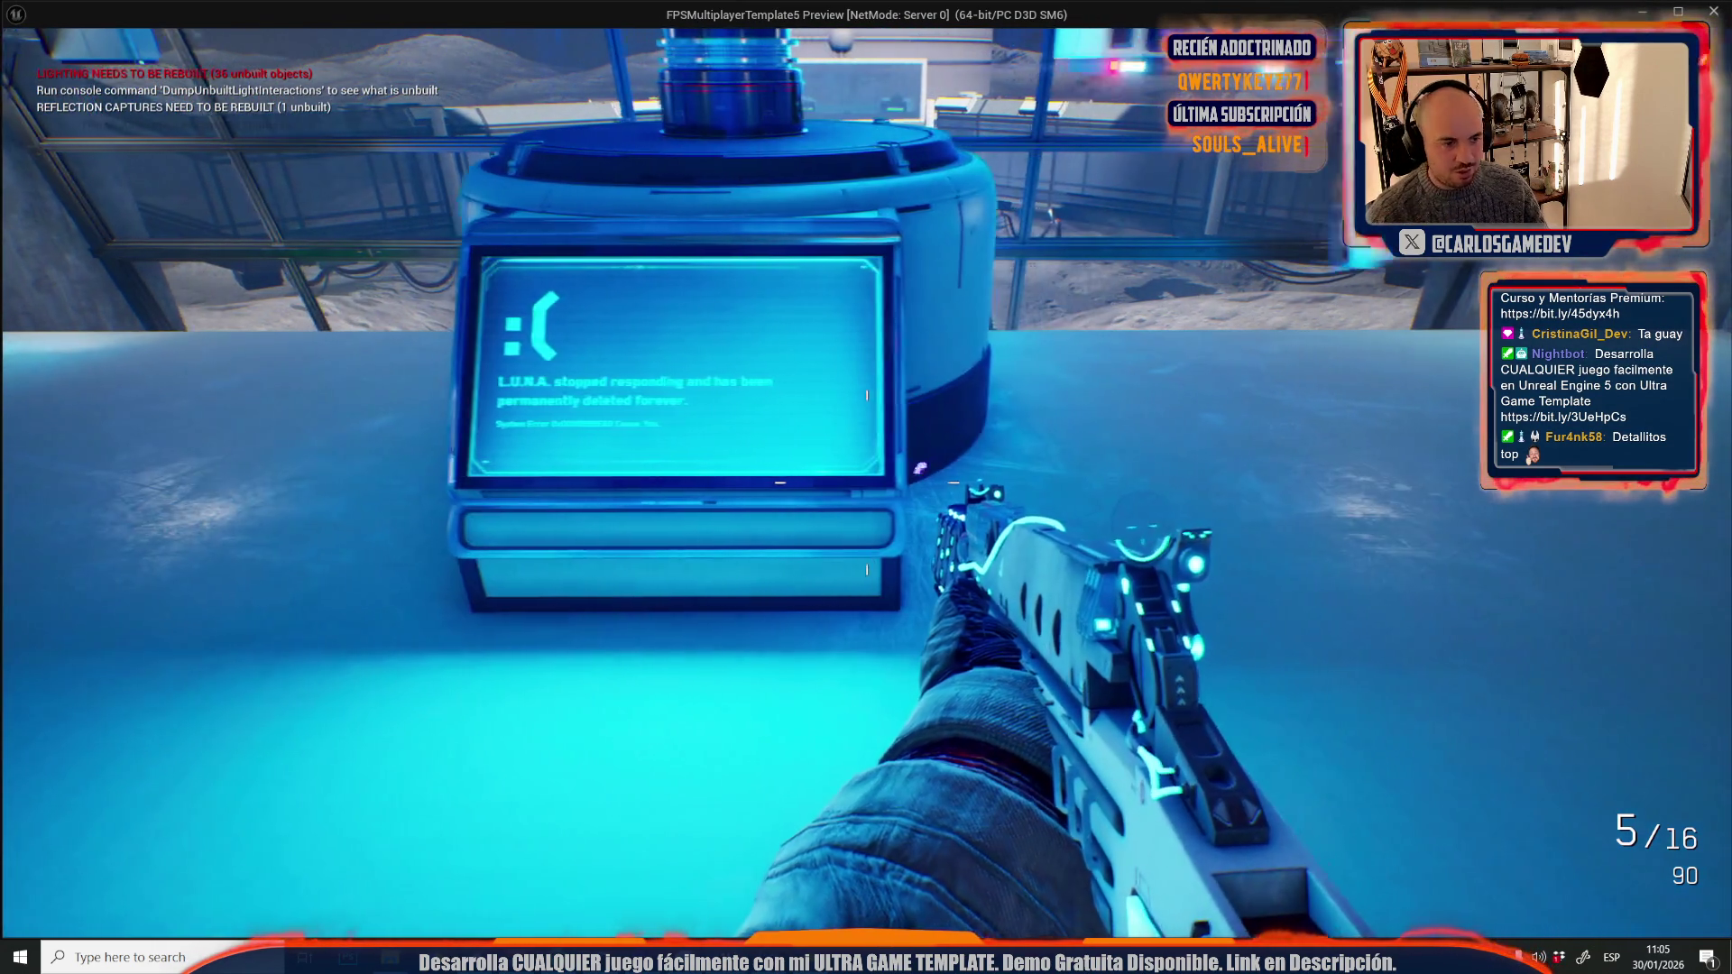
key(s)
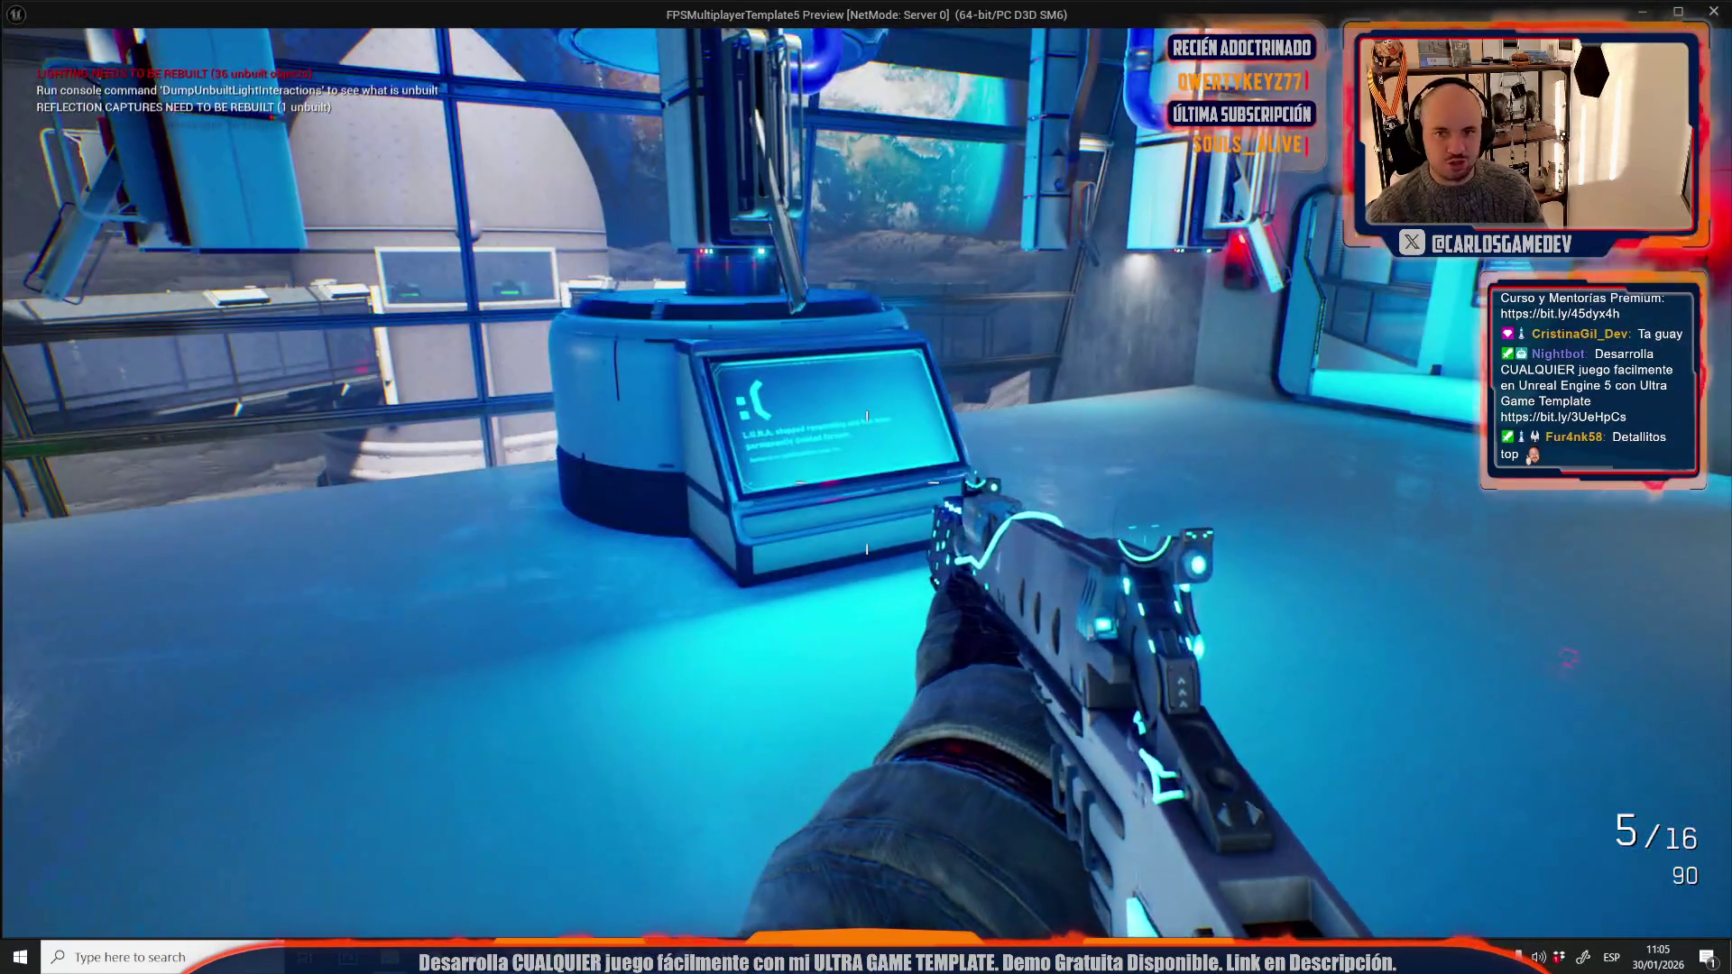
key(Escape)
mouse_move(501, 113)
mouse_down()
mouse_move(502, 81)
mouse_move(501, 106)
mouse_up()
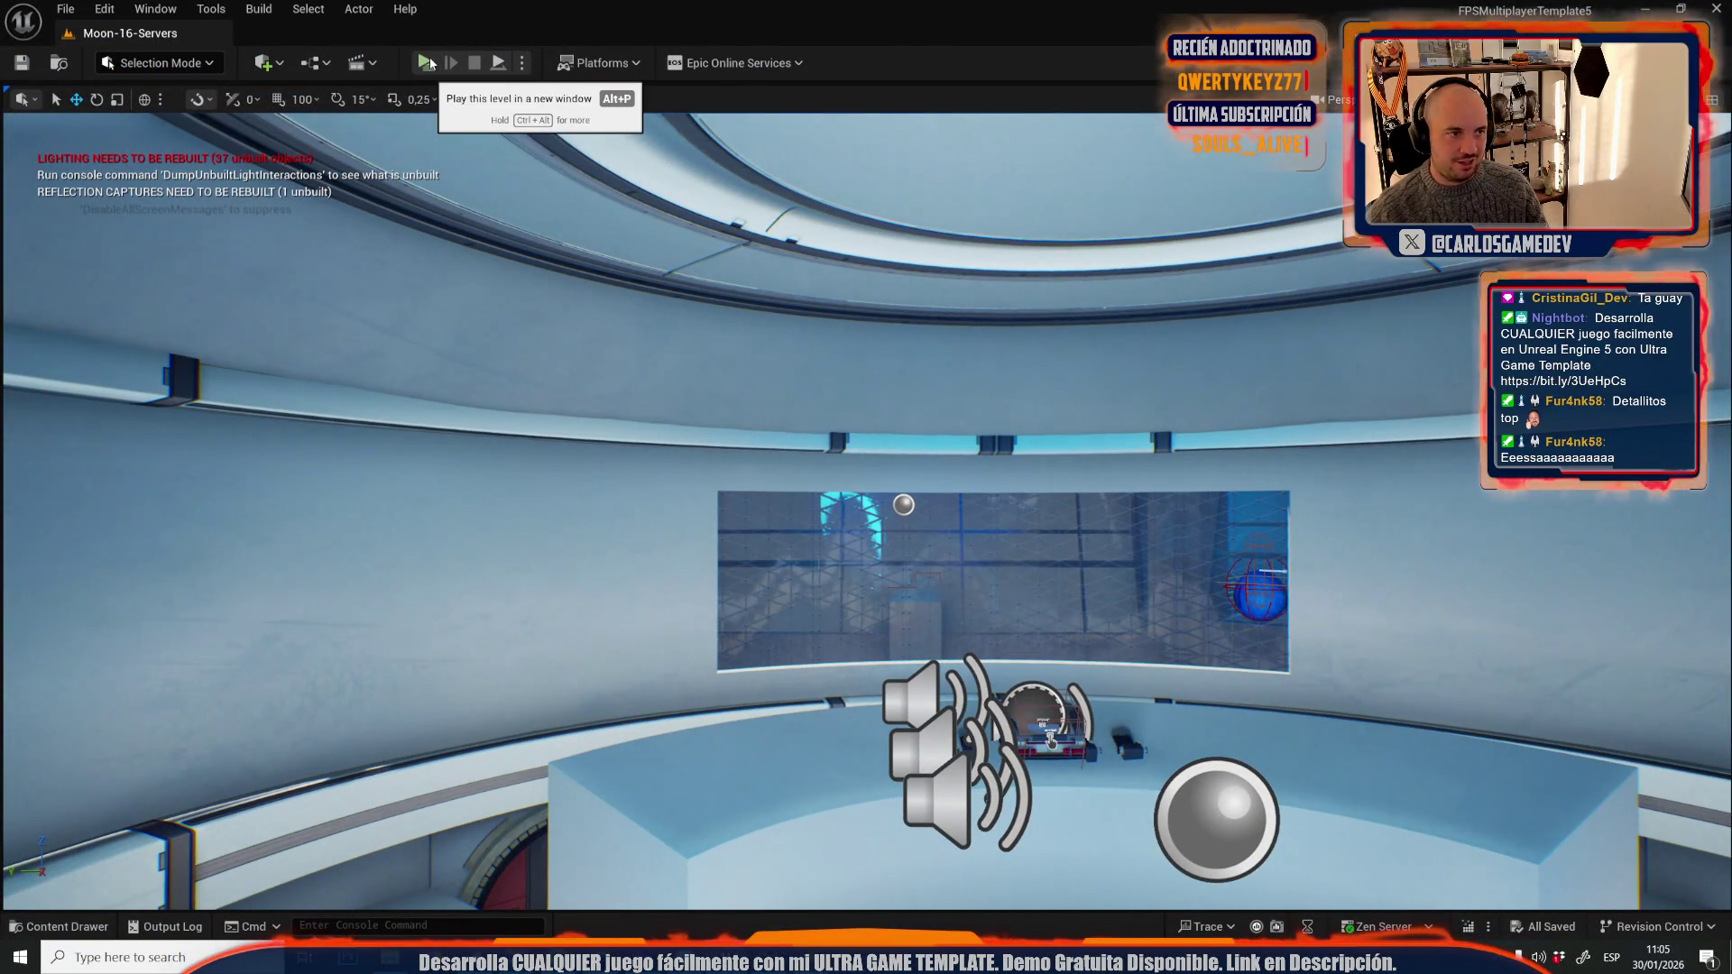
Step: Start a new-window playtest and set both Texts Language and Audio Language to Spanish
click(430, 63)
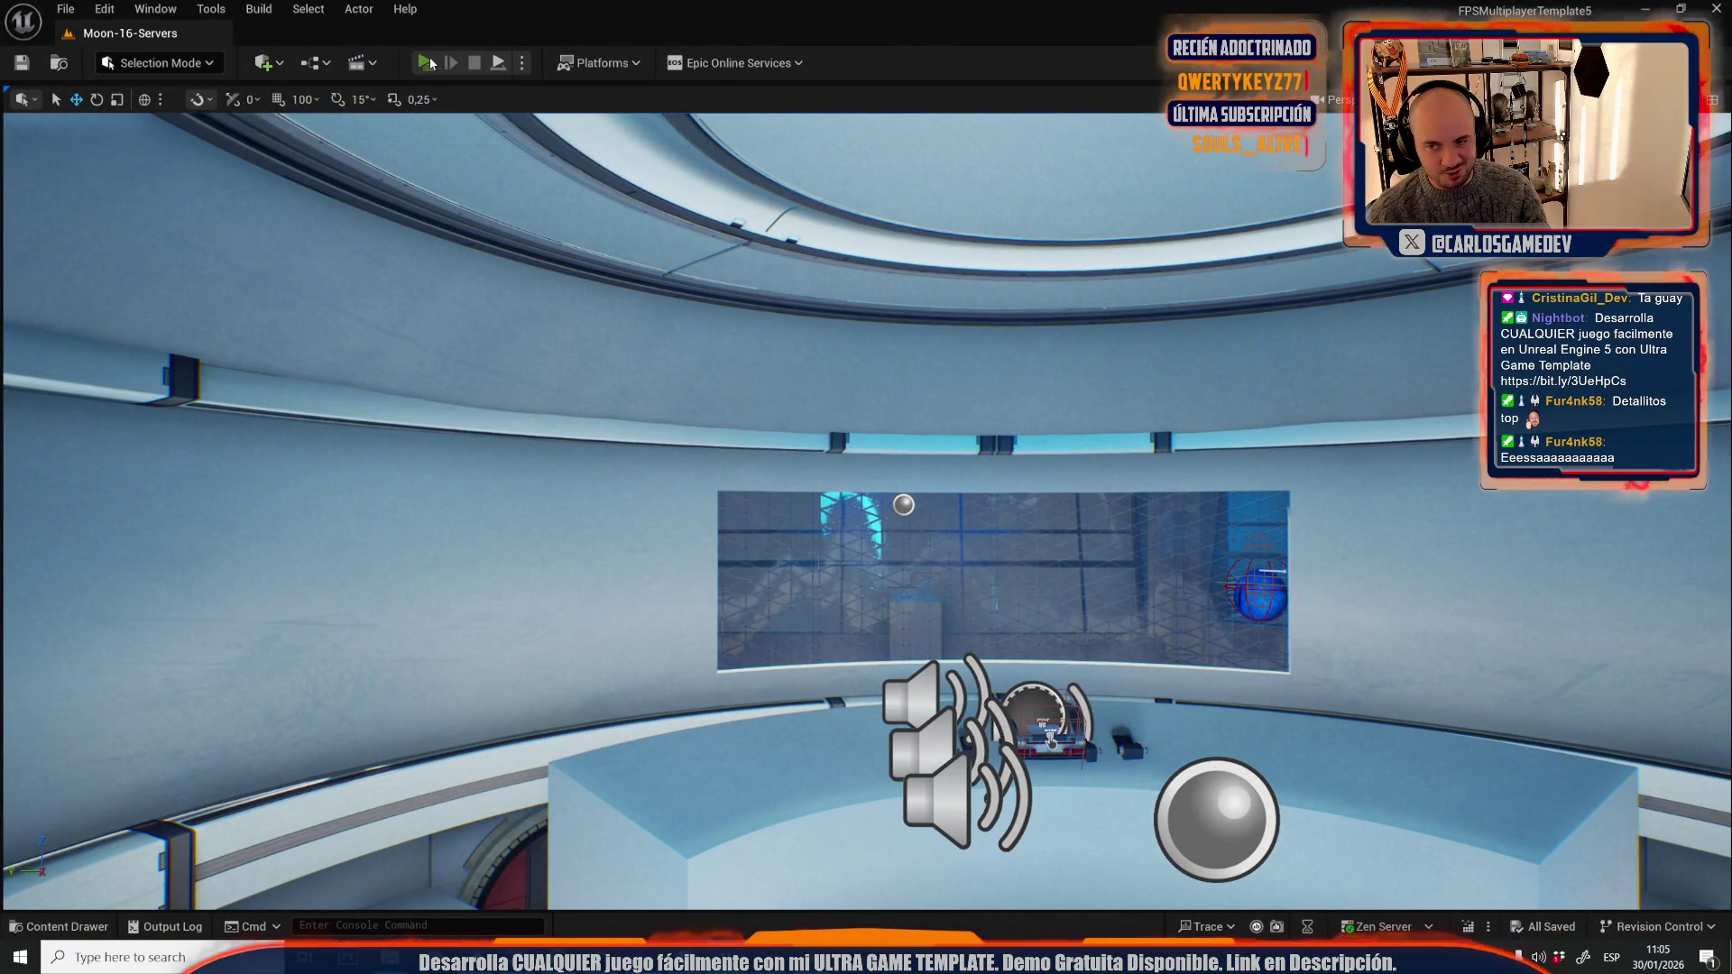
key(Escape)
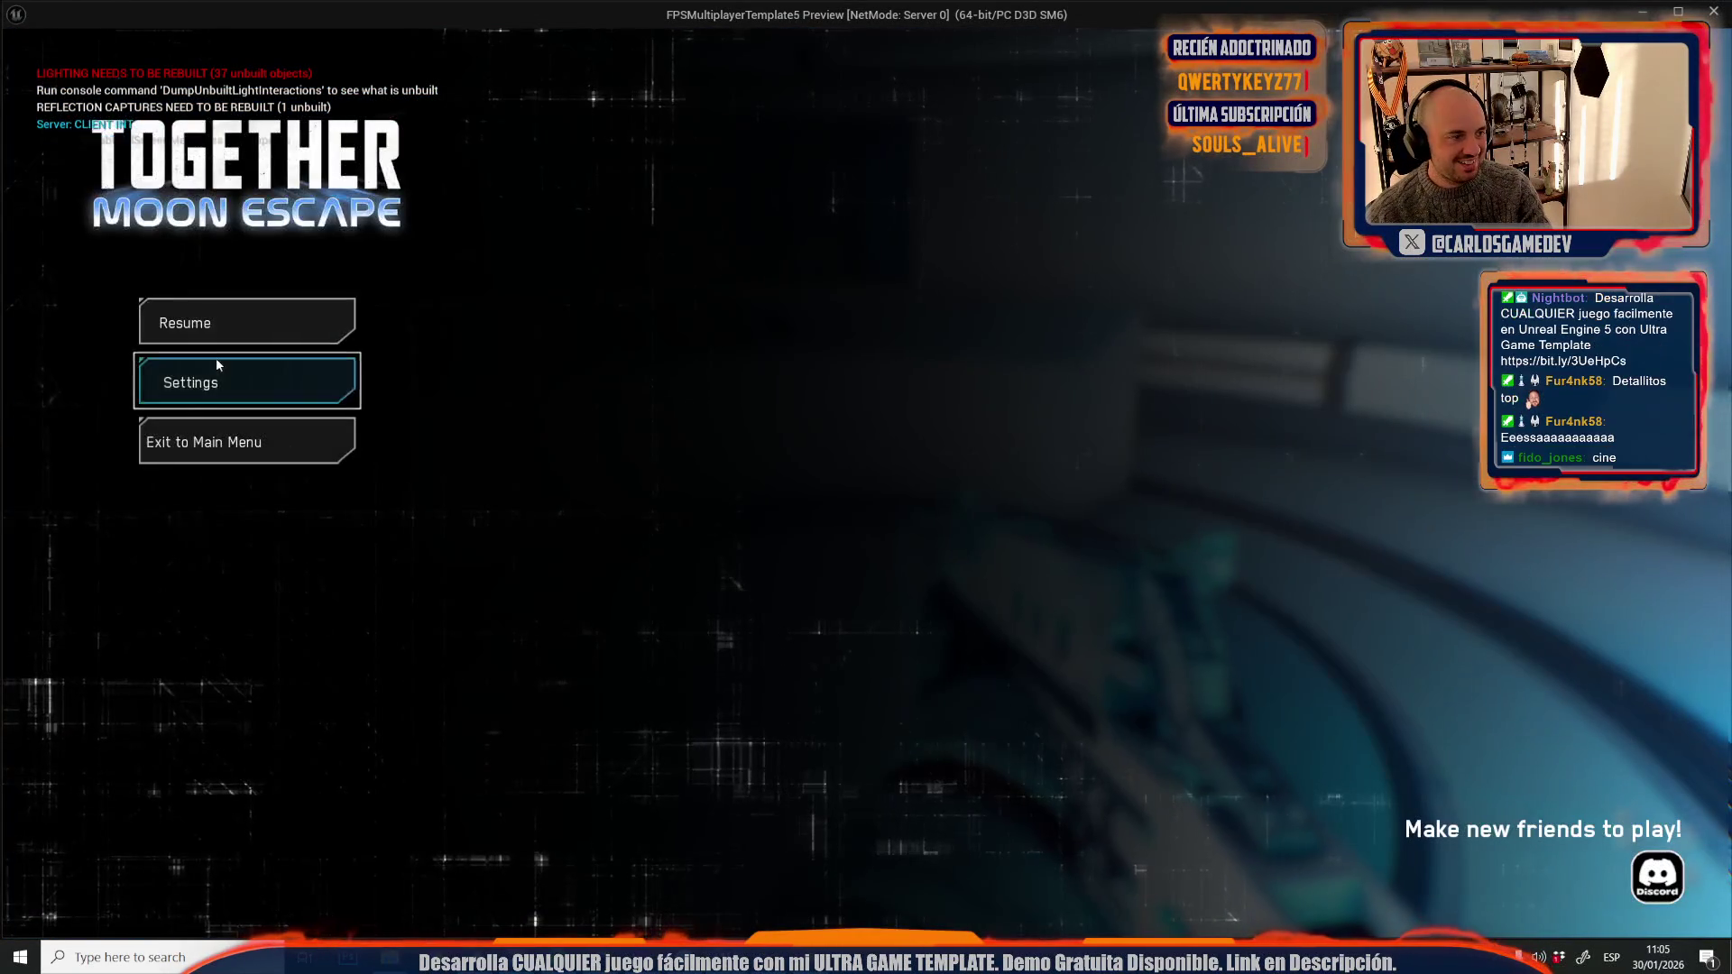
click(217, 379)
click(297, 118)
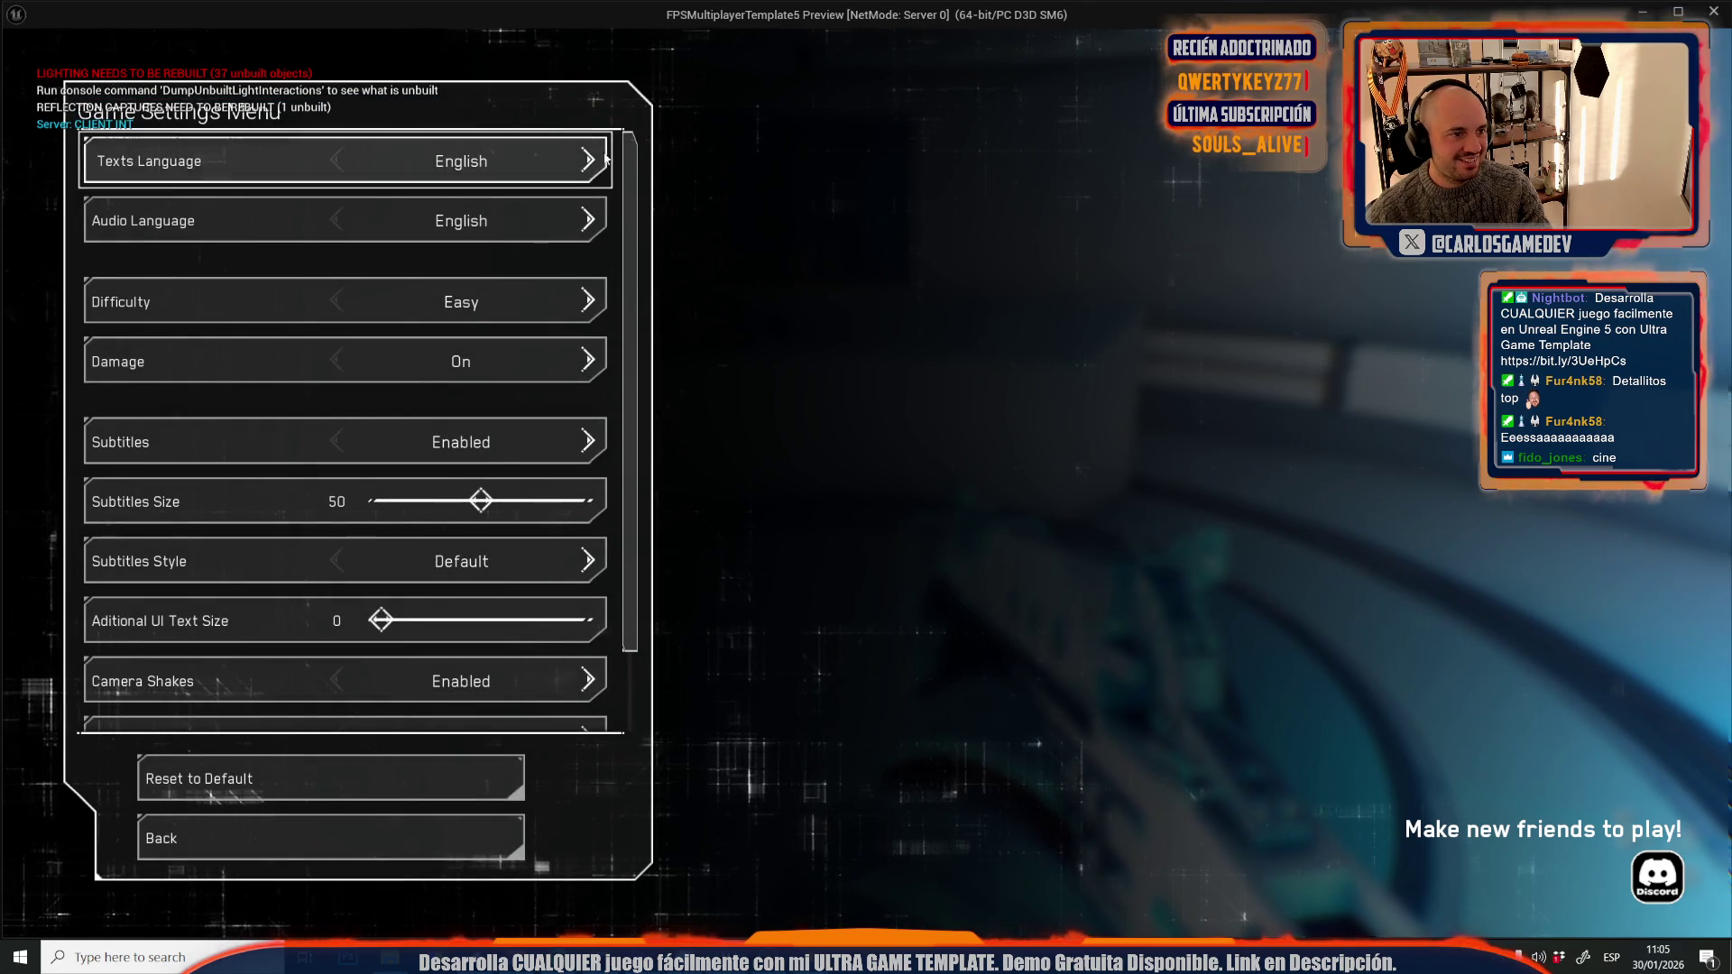
click(605, 159)
click(596, 220)
key(Escape)
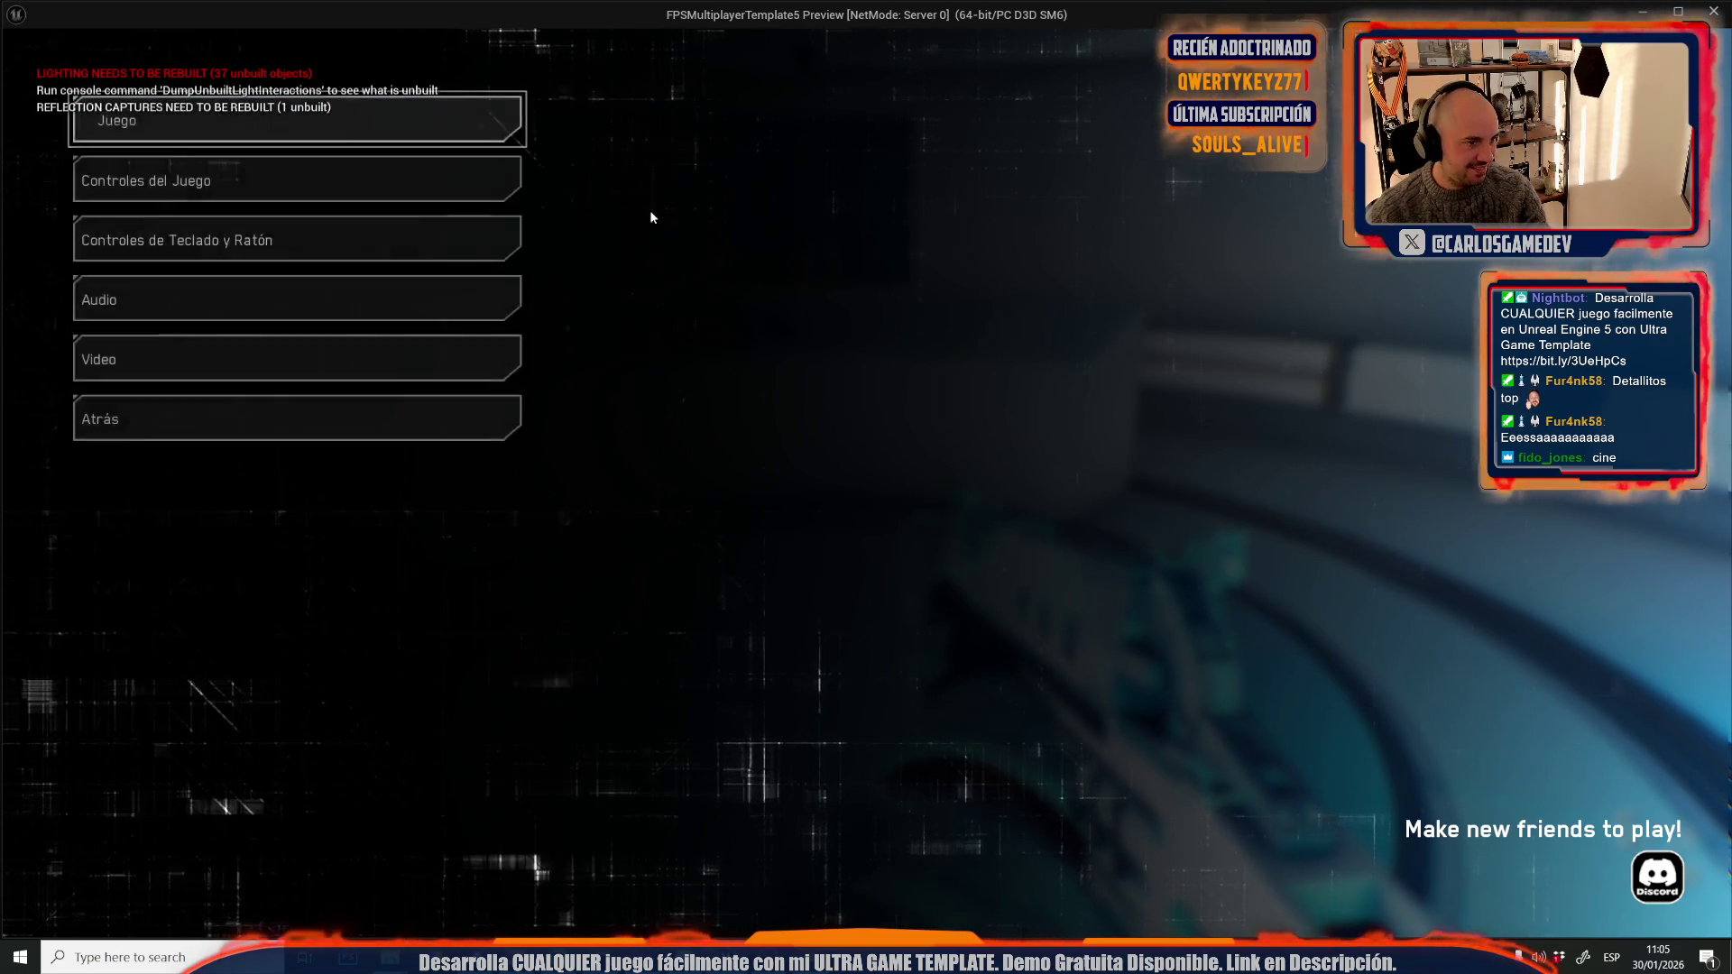
key(Escape)
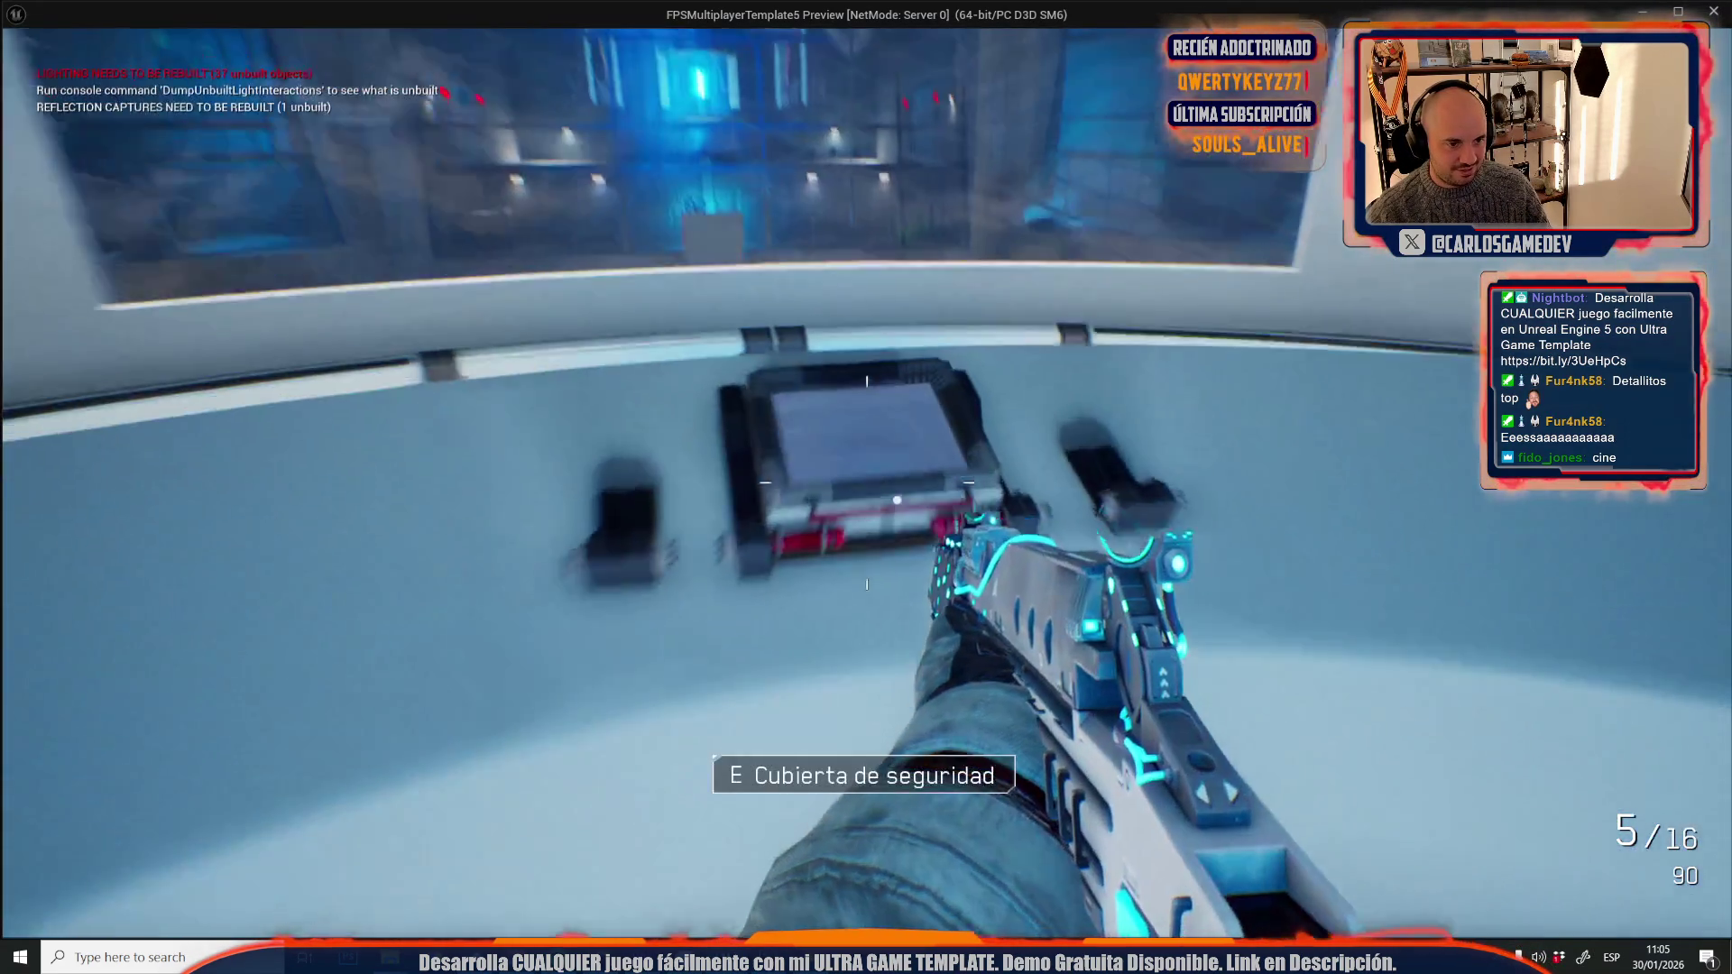
Step: Walk back to the console in the Spanish playtest and interact with it
key(e)
key(s)
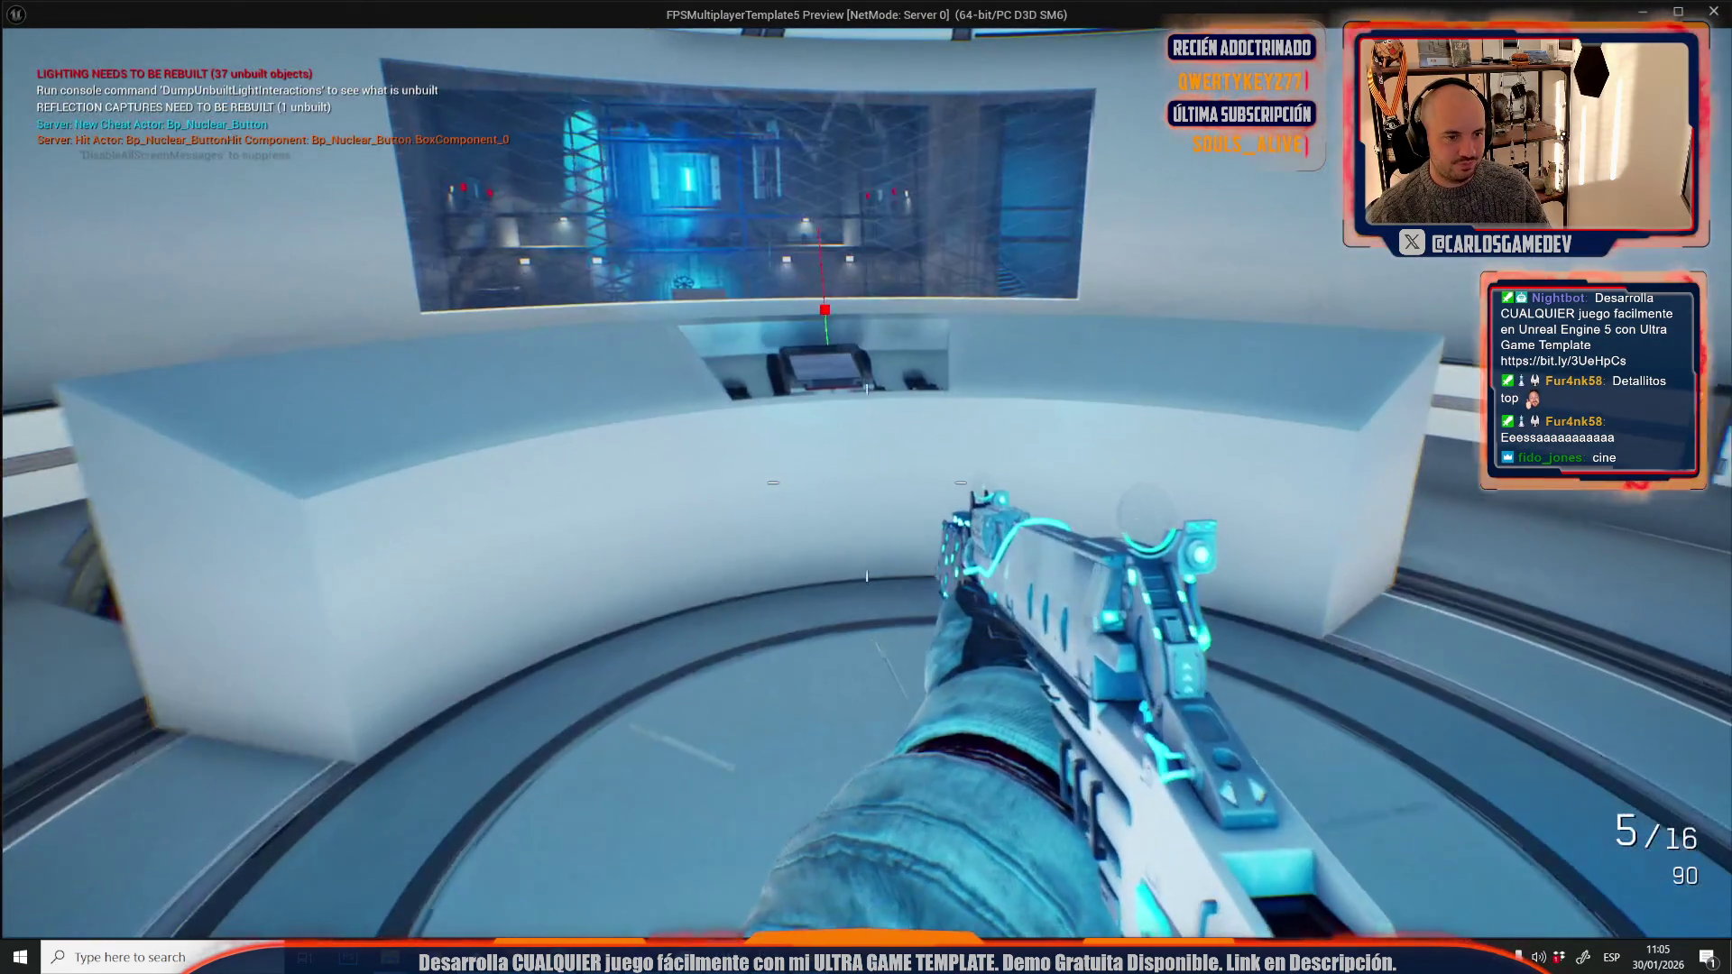
key(s)
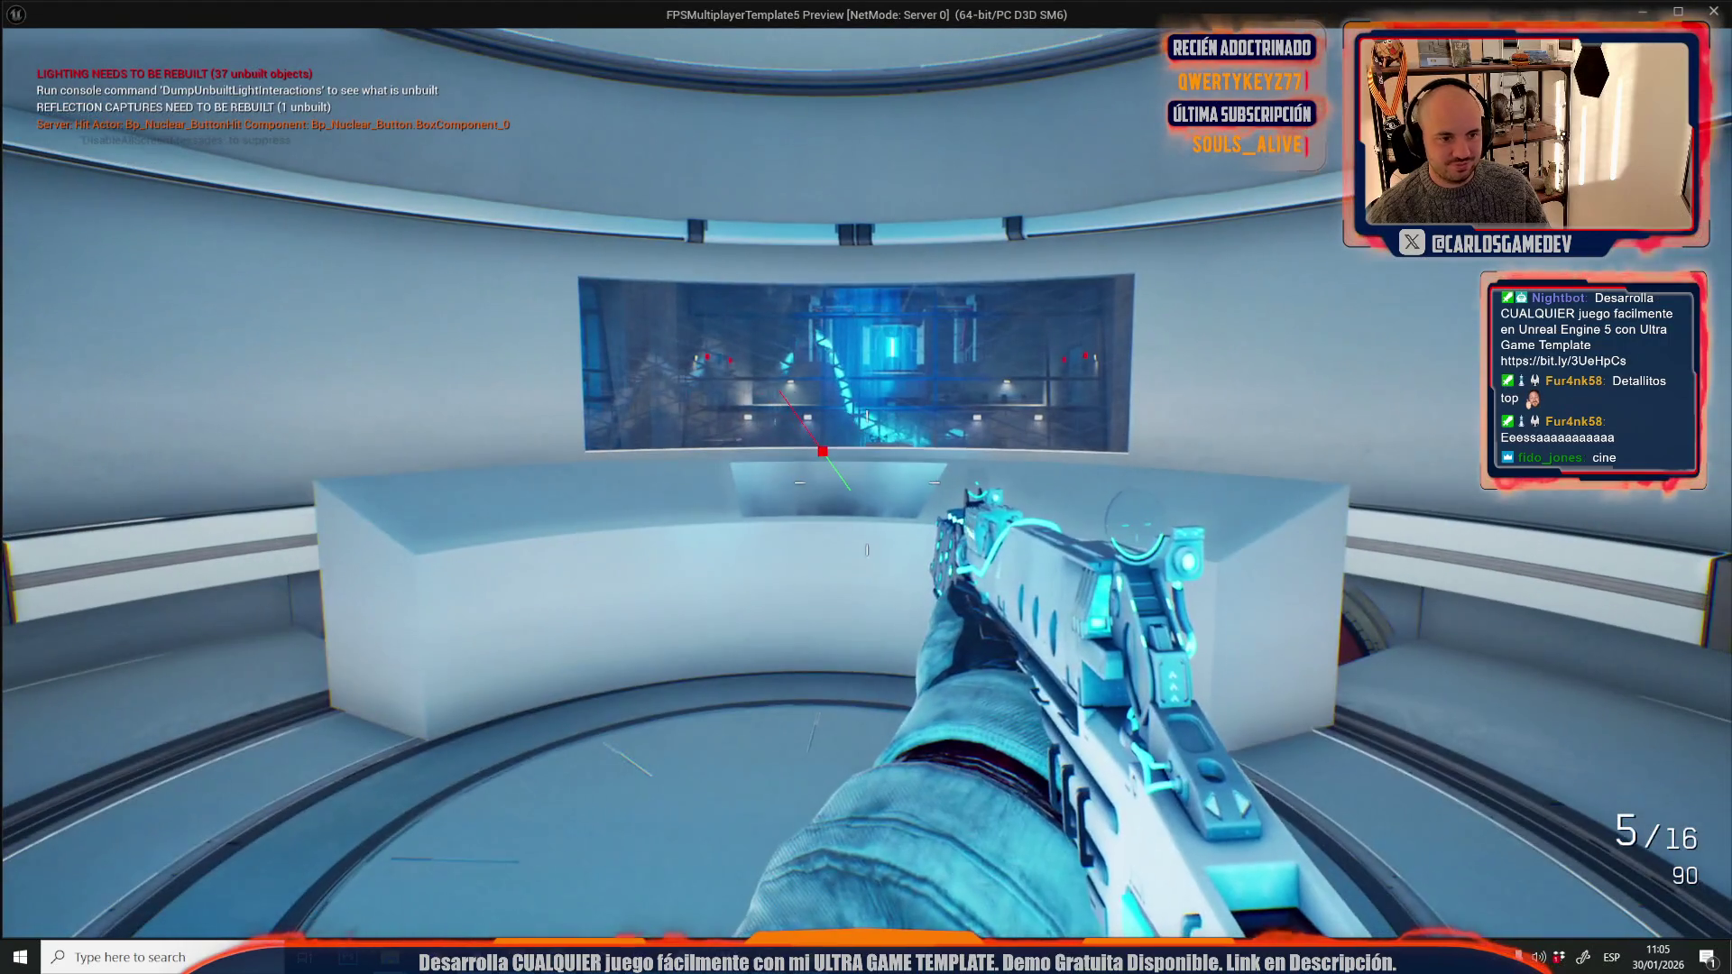
key(w)
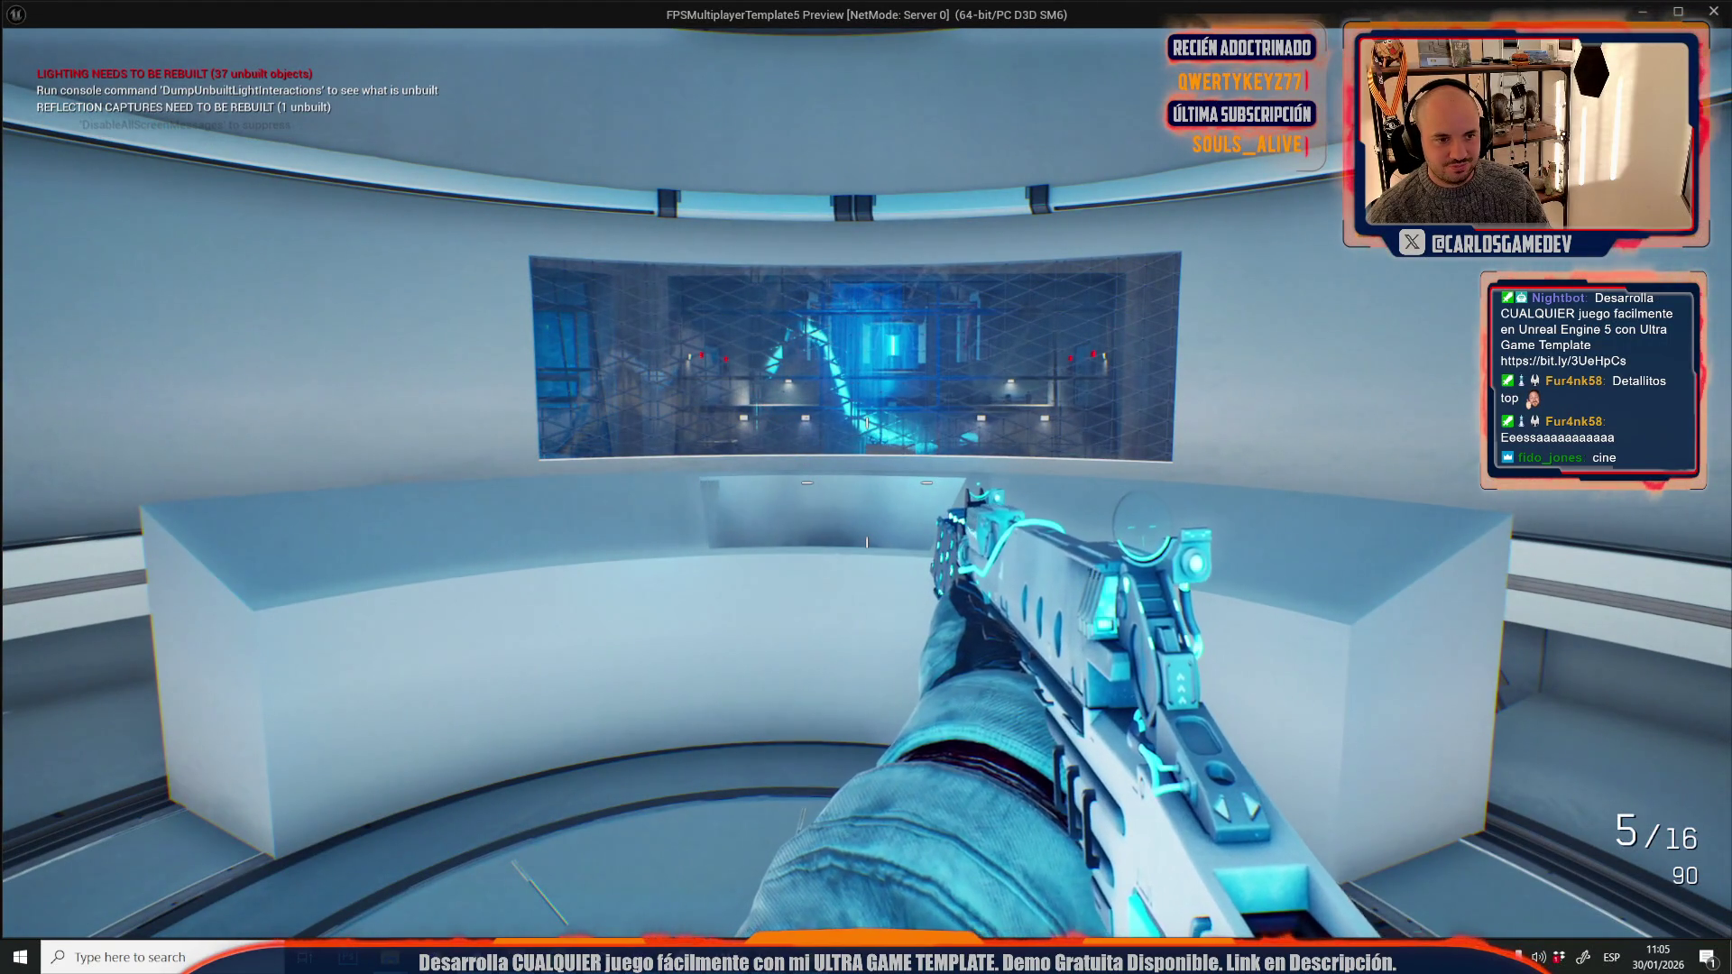
key(s)
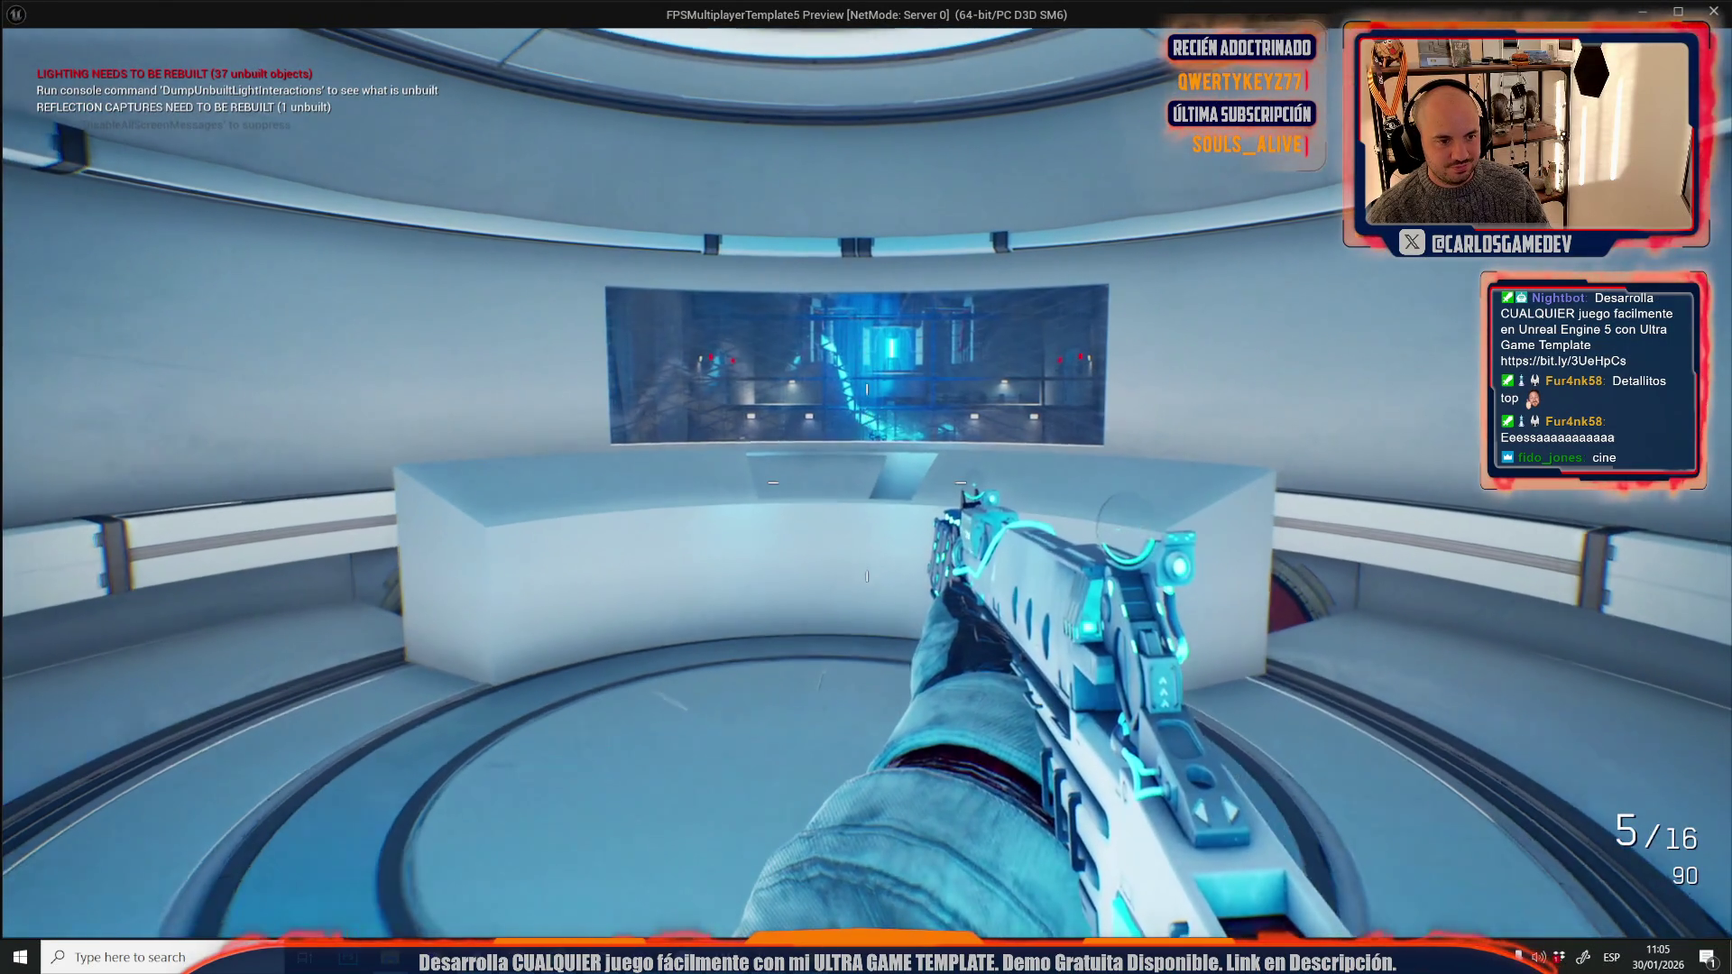
key(w)
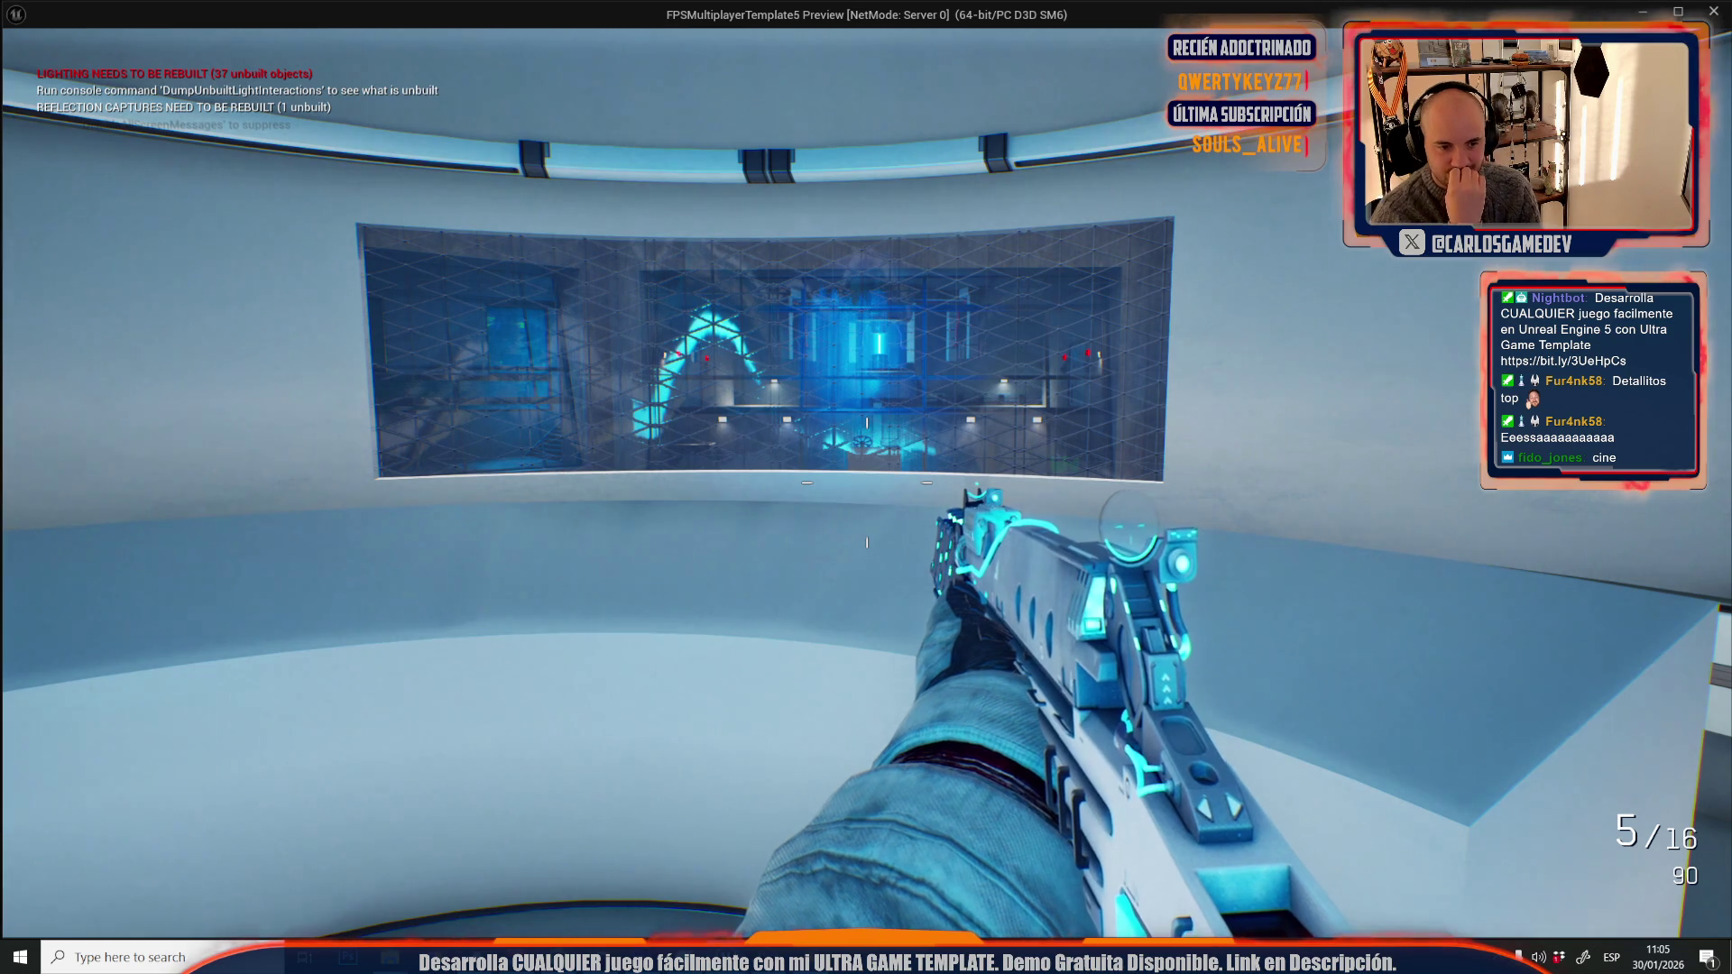
key(e)
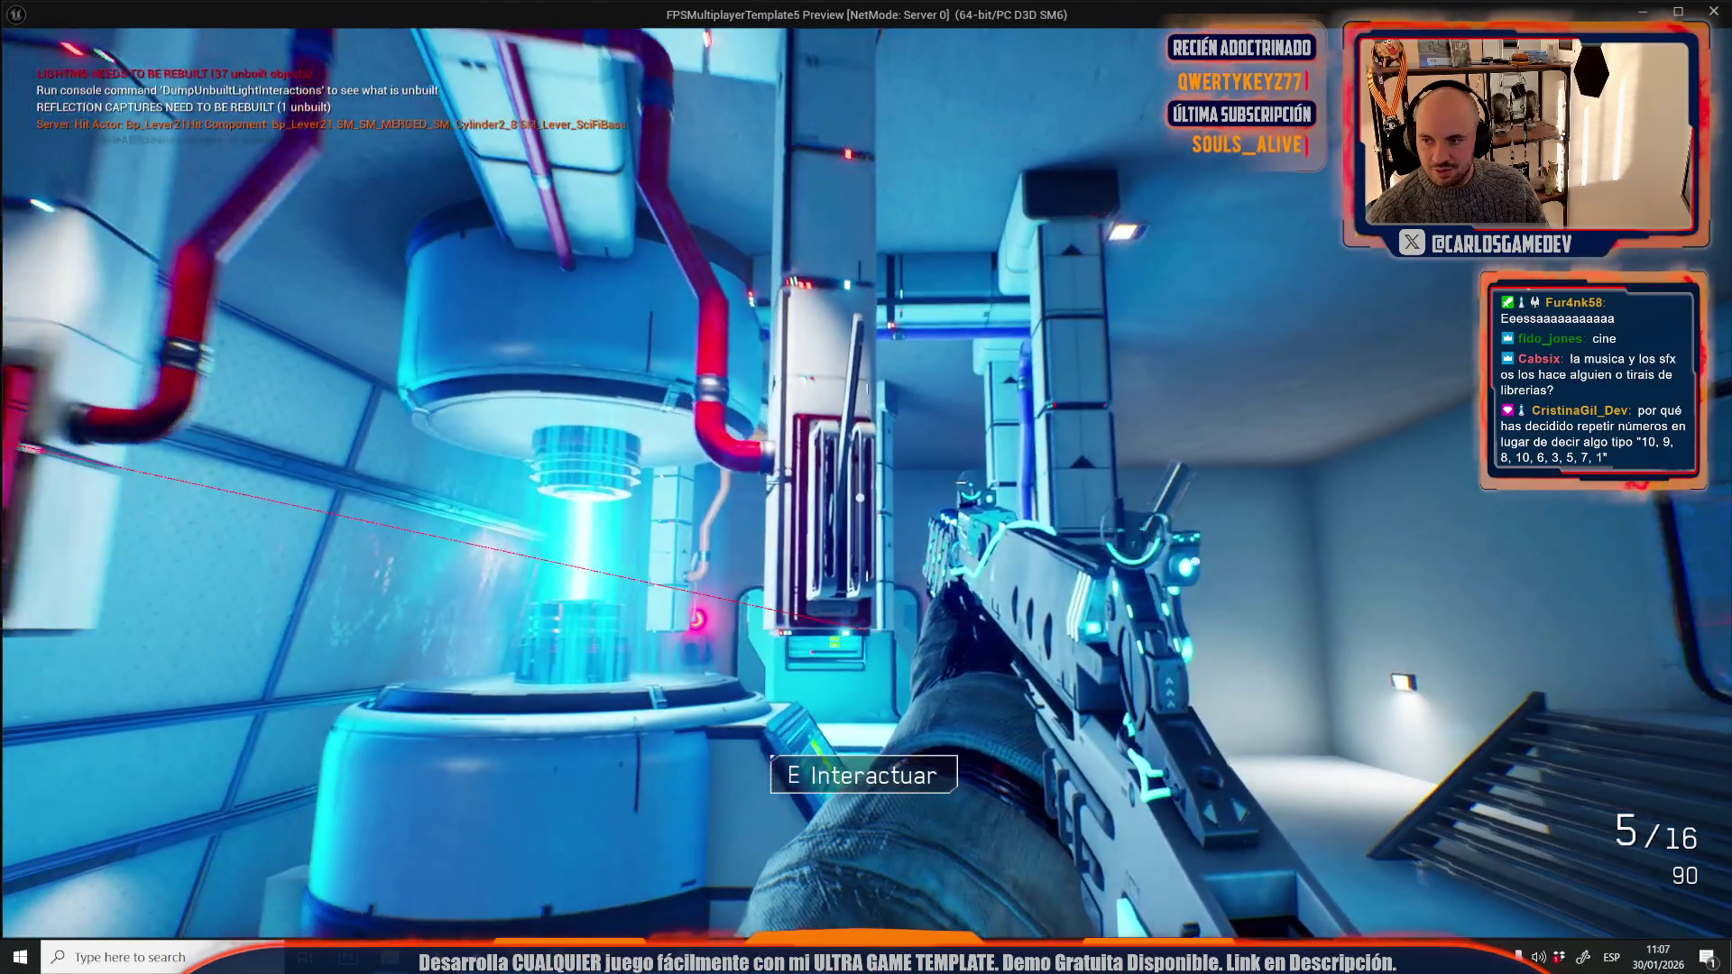
Step: Walk up to the lever beside the reactor
key(w)
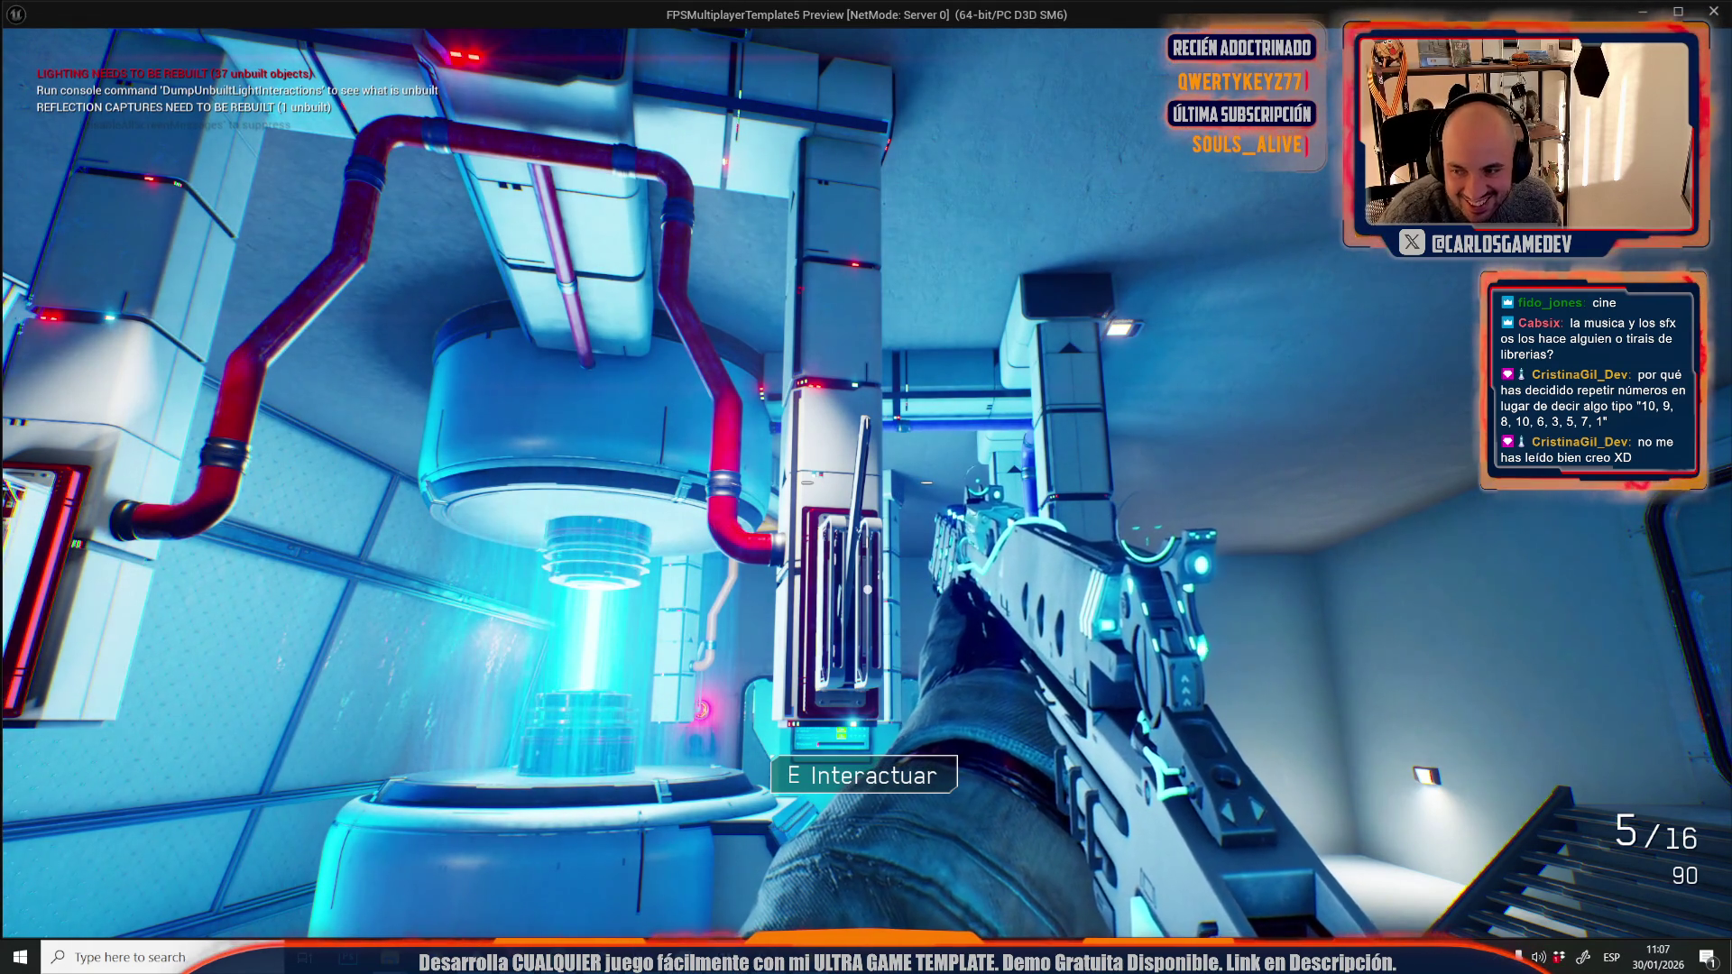
Step: Move left past the reactor and pull the lever on the pillar
key(s)
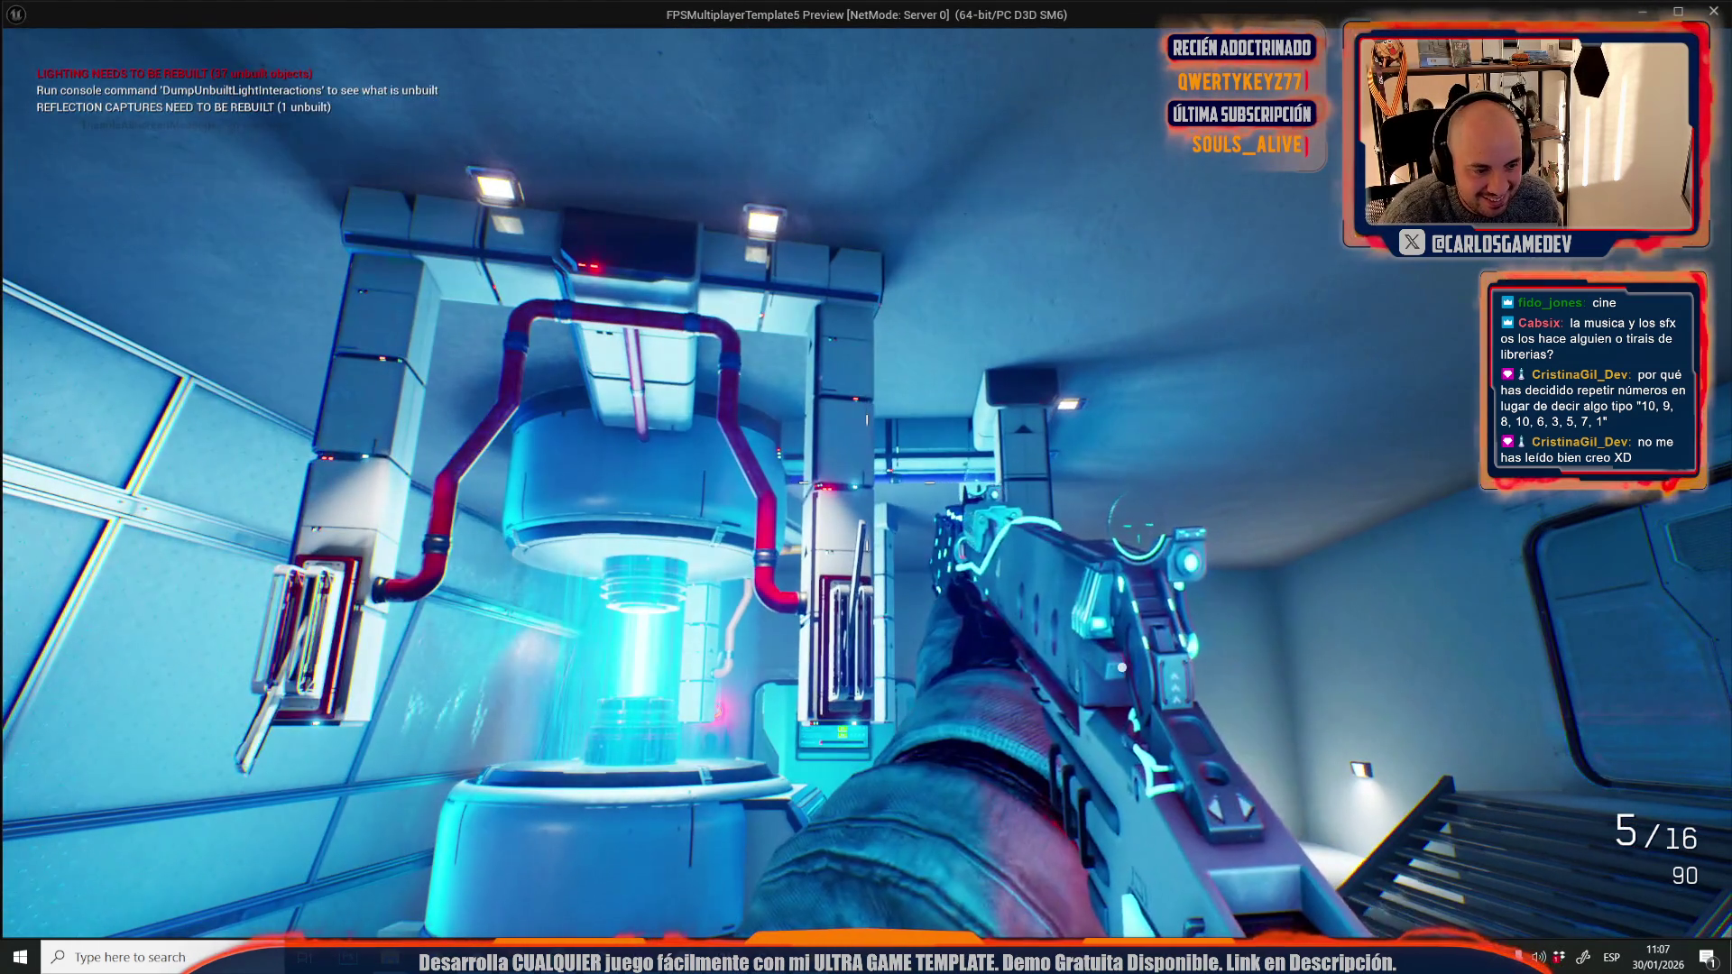
key(w)
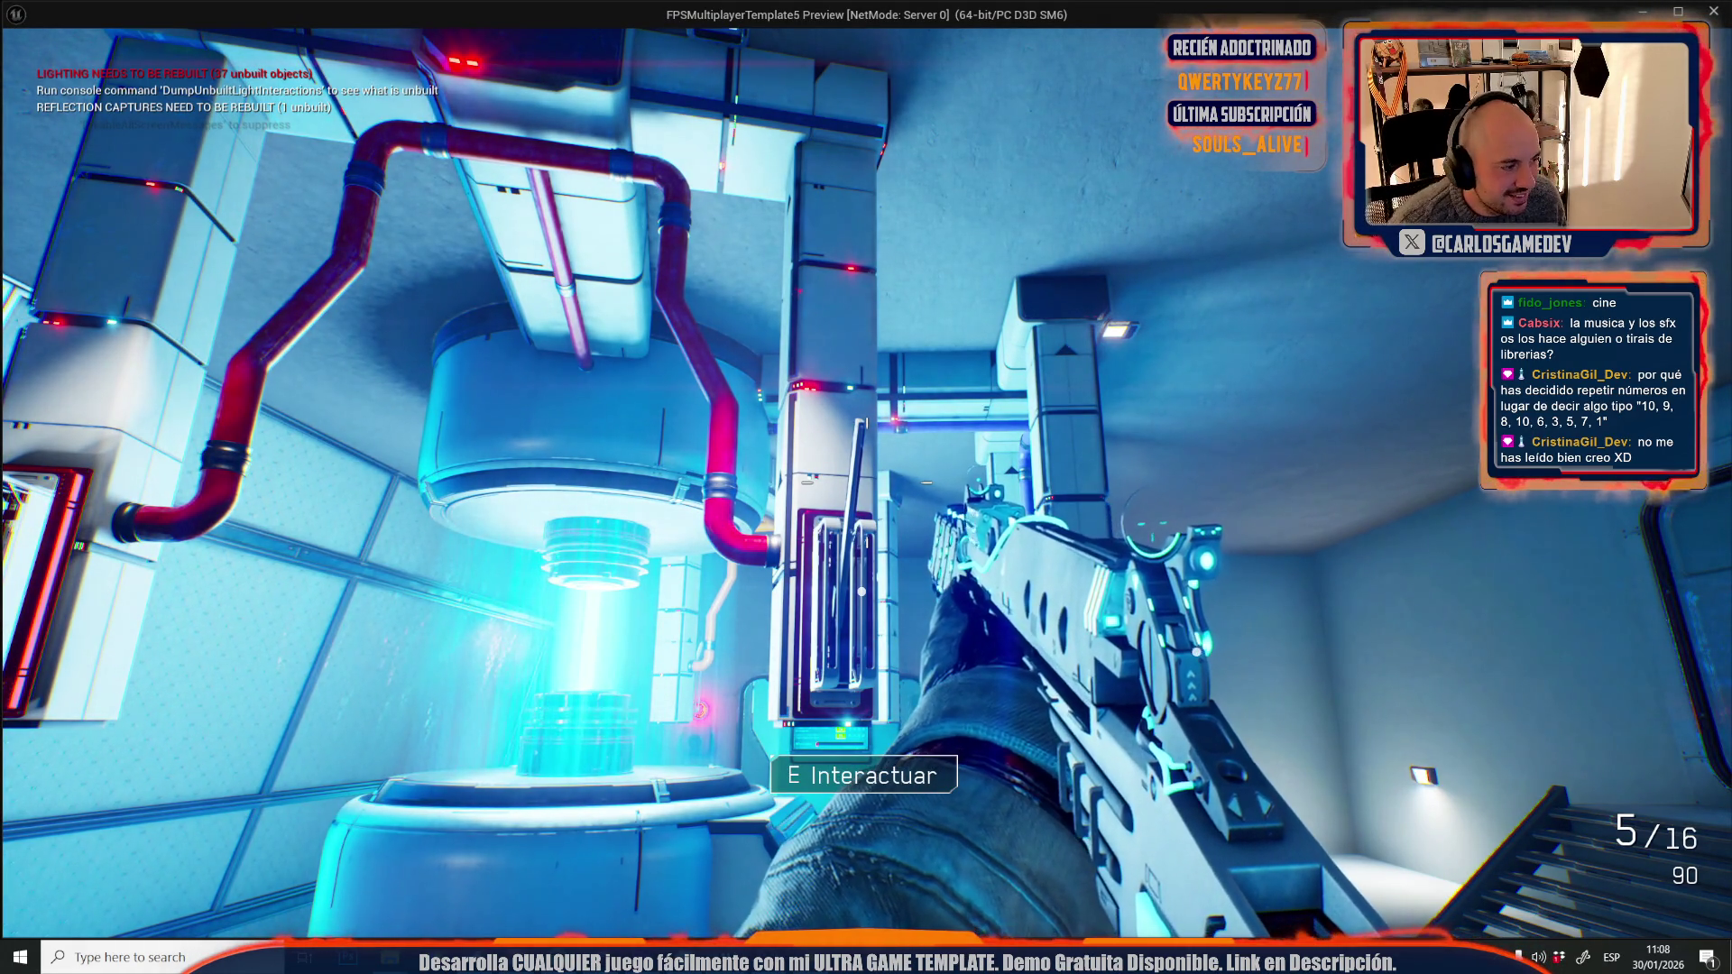
key(e)
key(a)
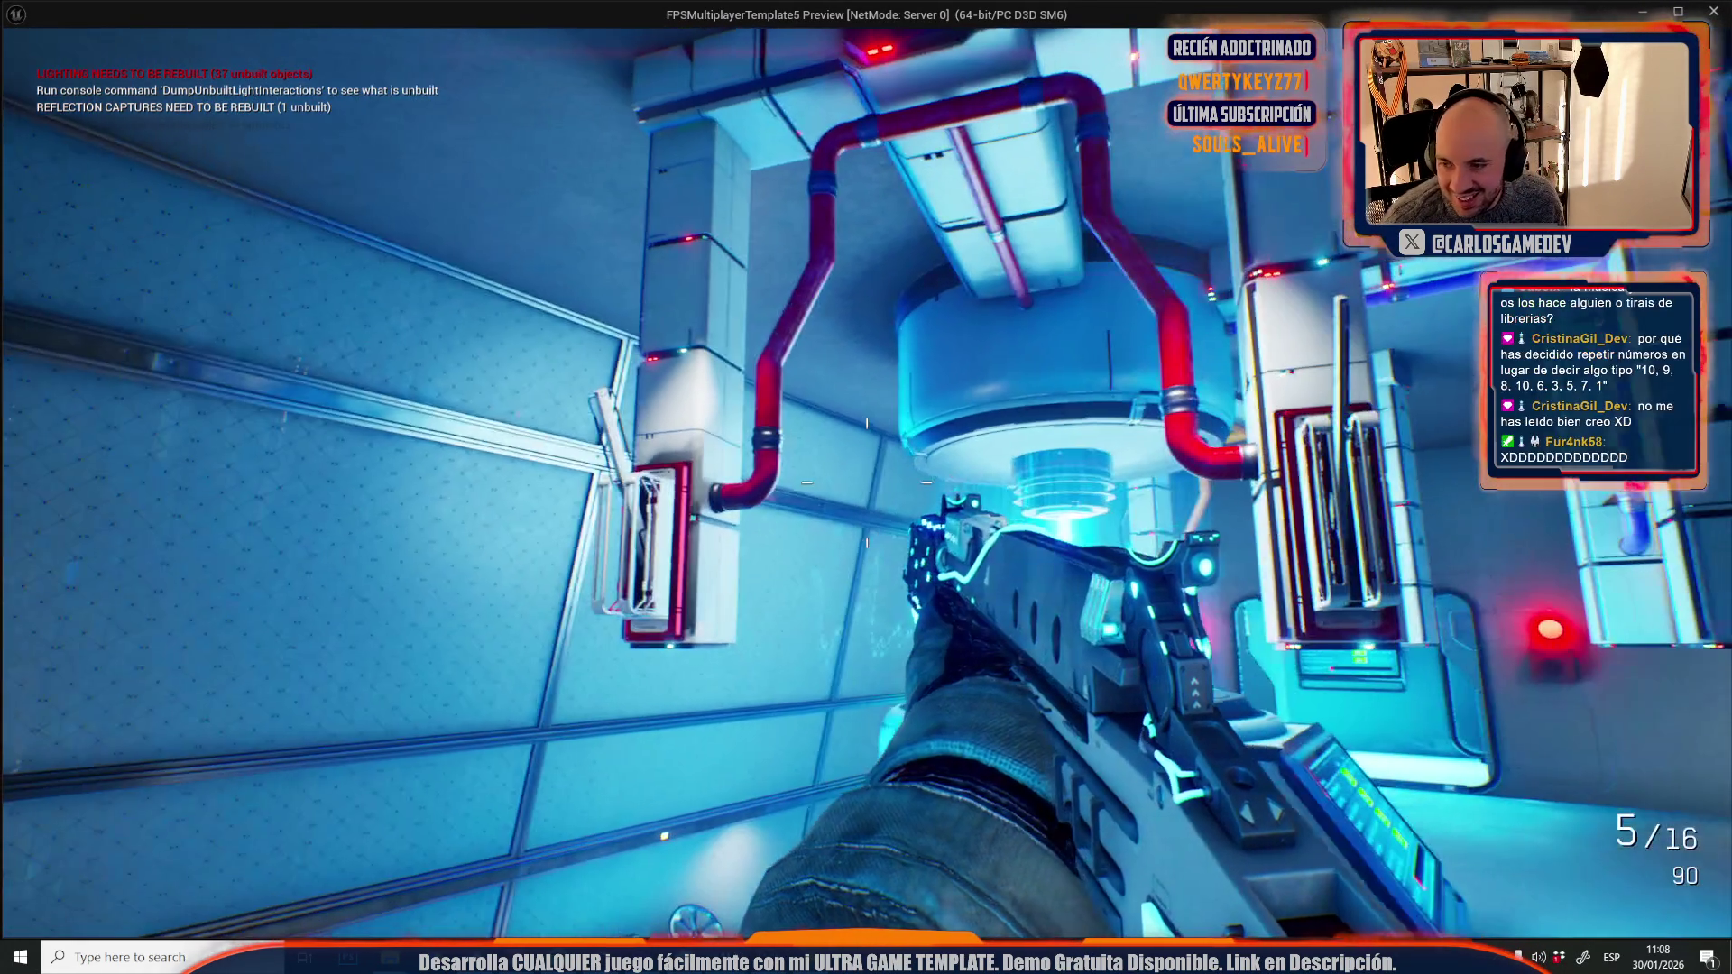
key(a)
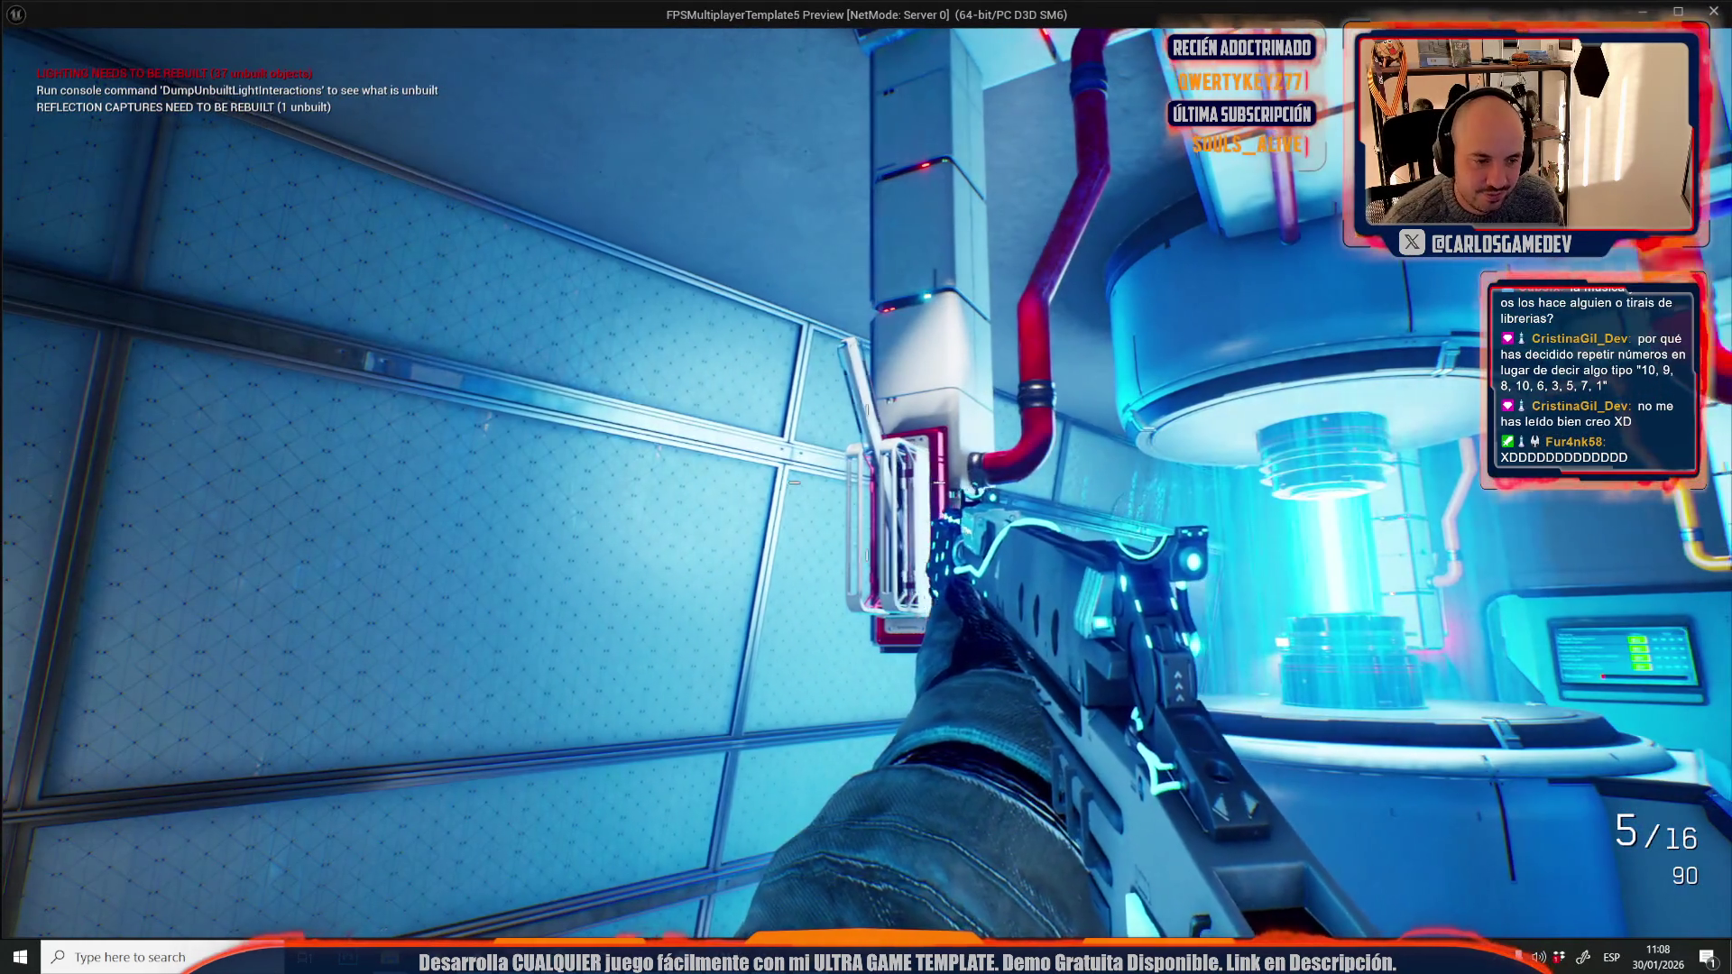
key(a)
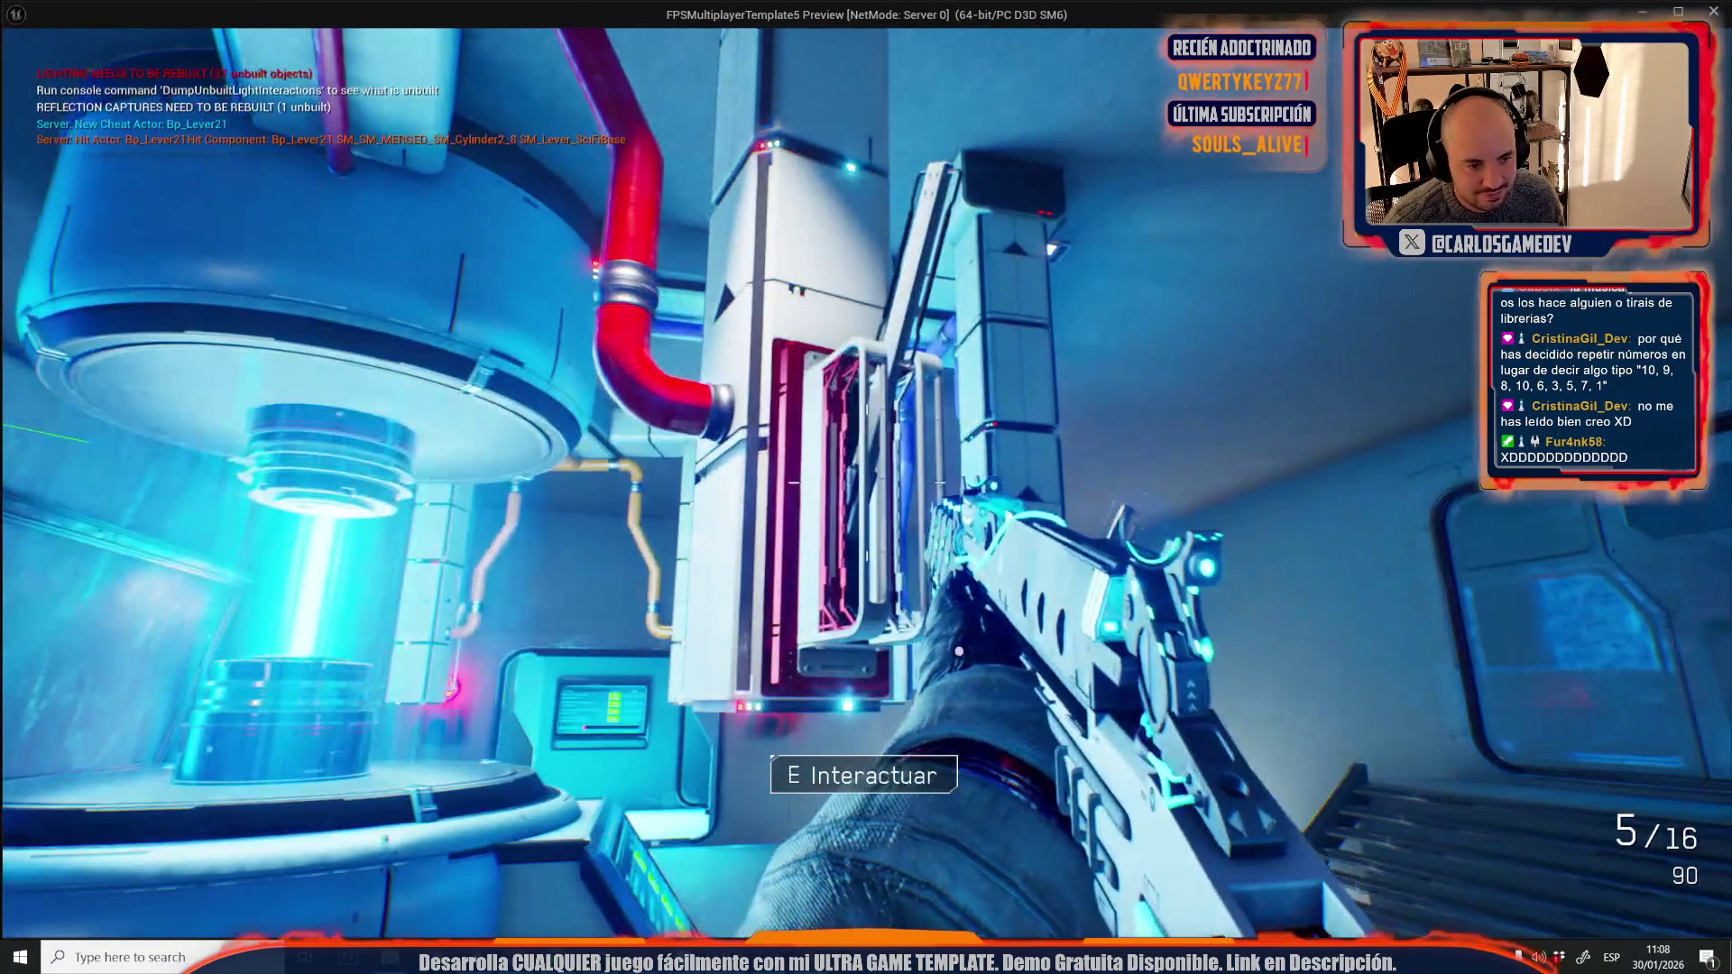
key(e)
Step: Pull the remaining reactor levers to trigger the Spanish shutdown subtitles
key(s)
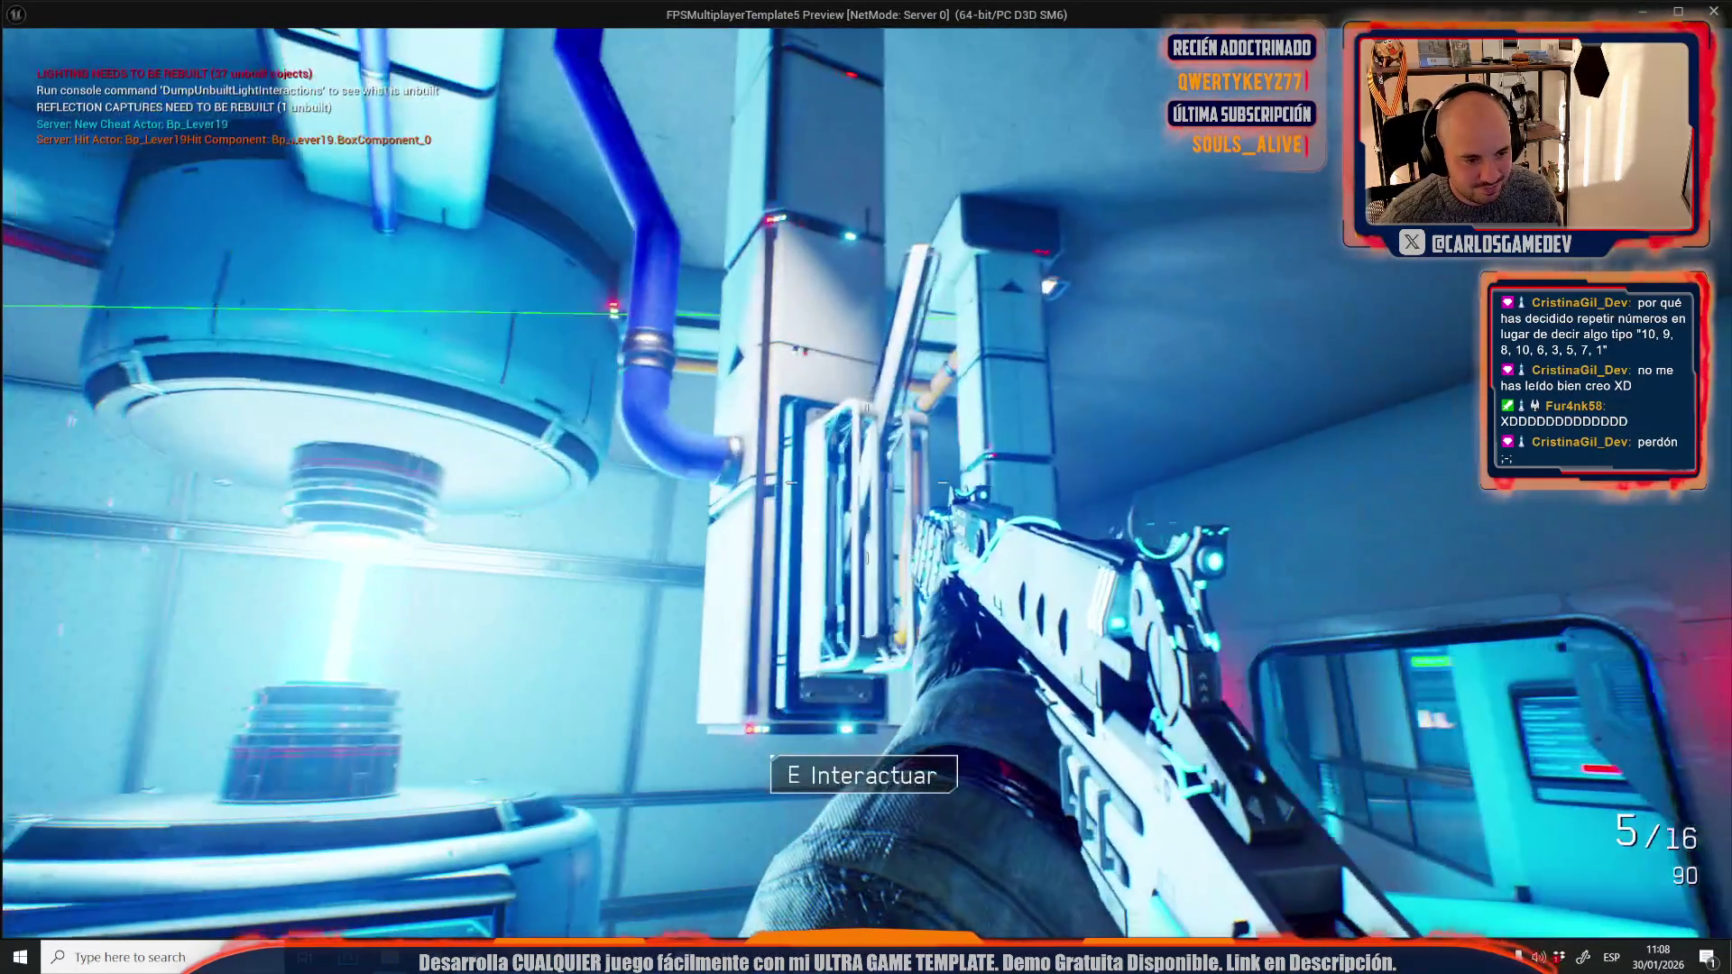
key(e)
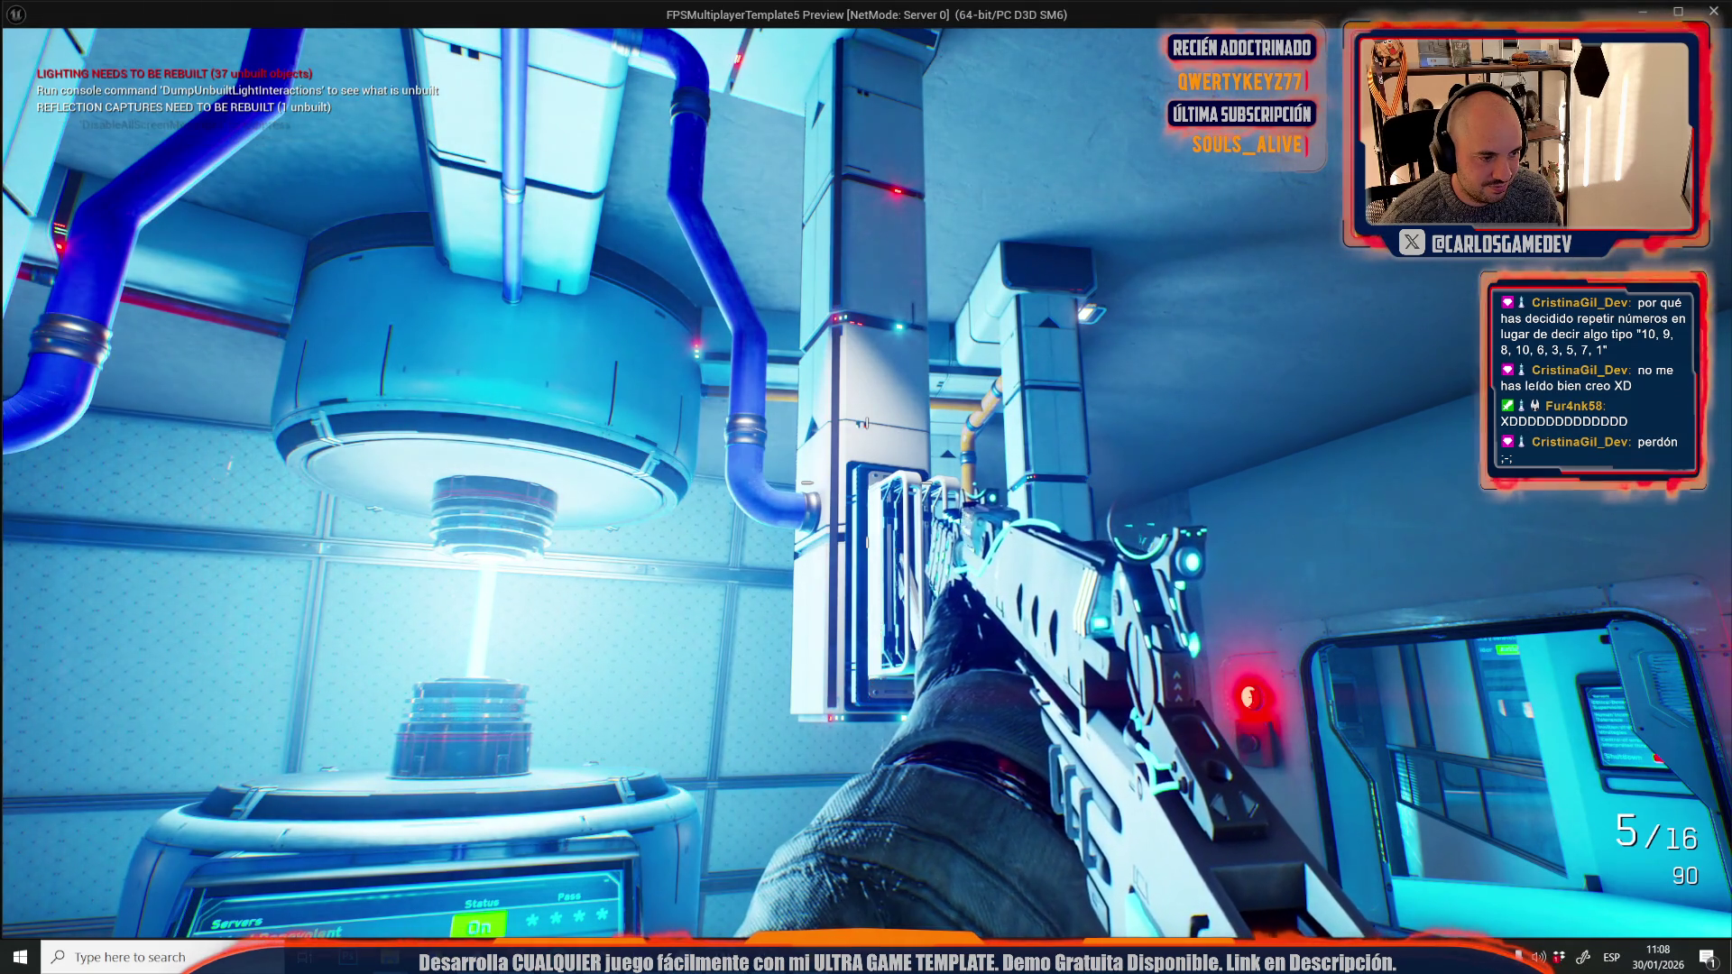
mouse_move(867, 487)
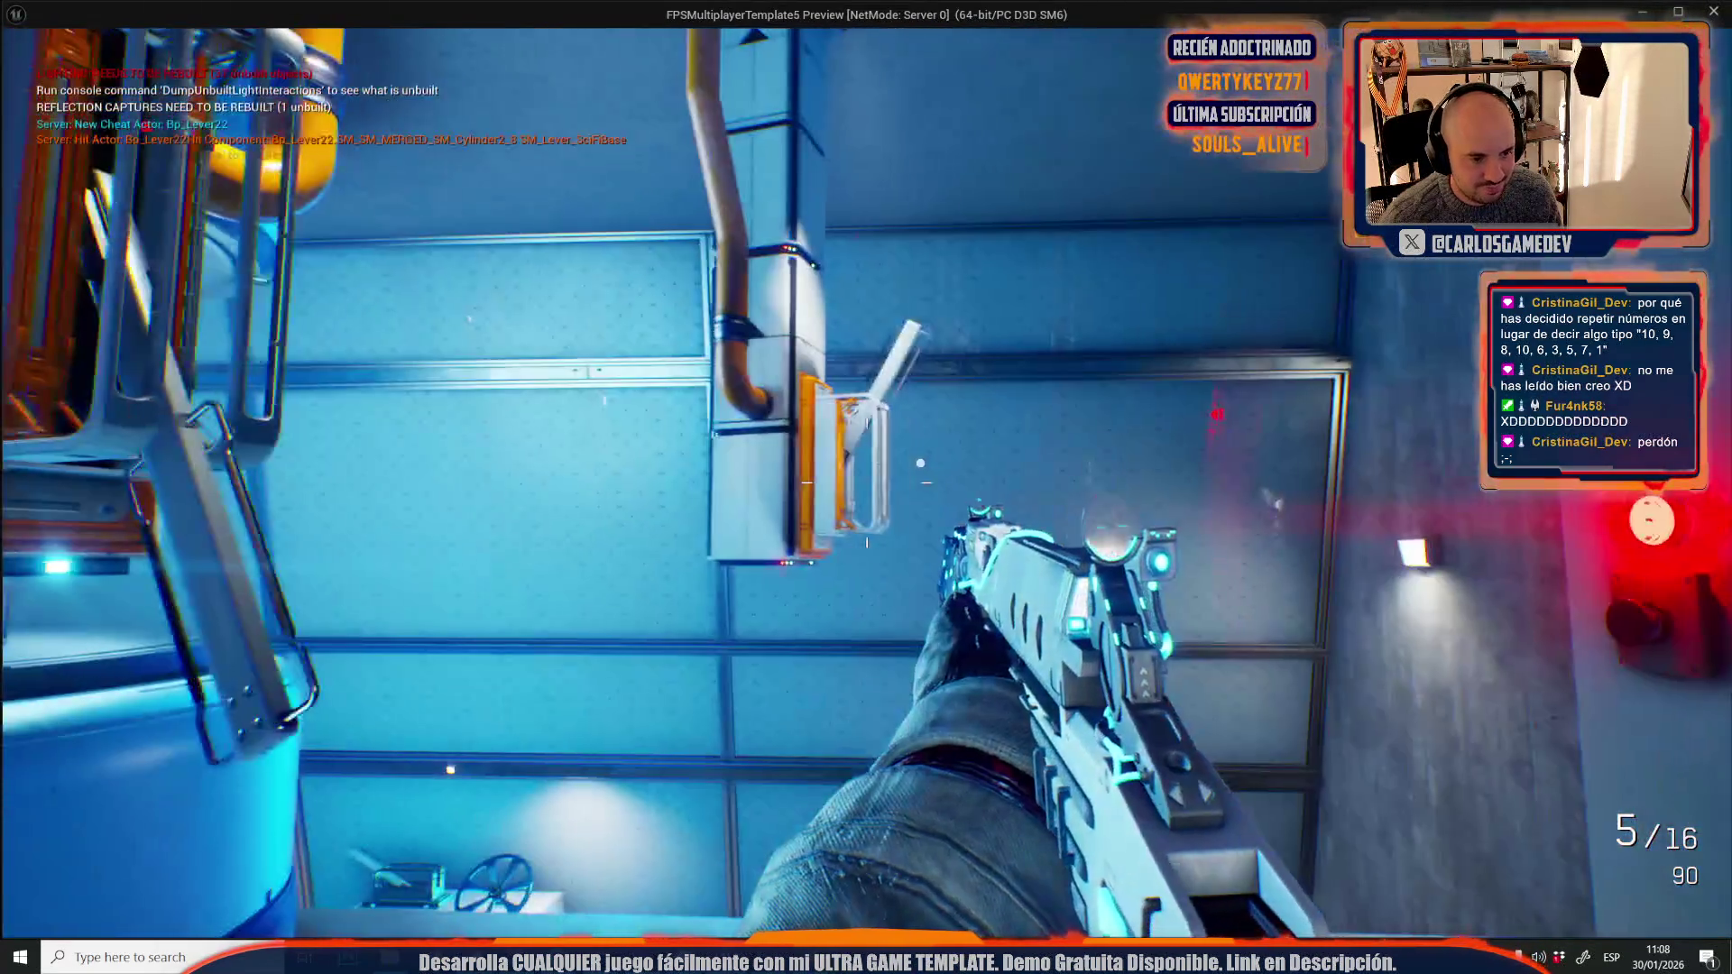
key(e)
key(e)
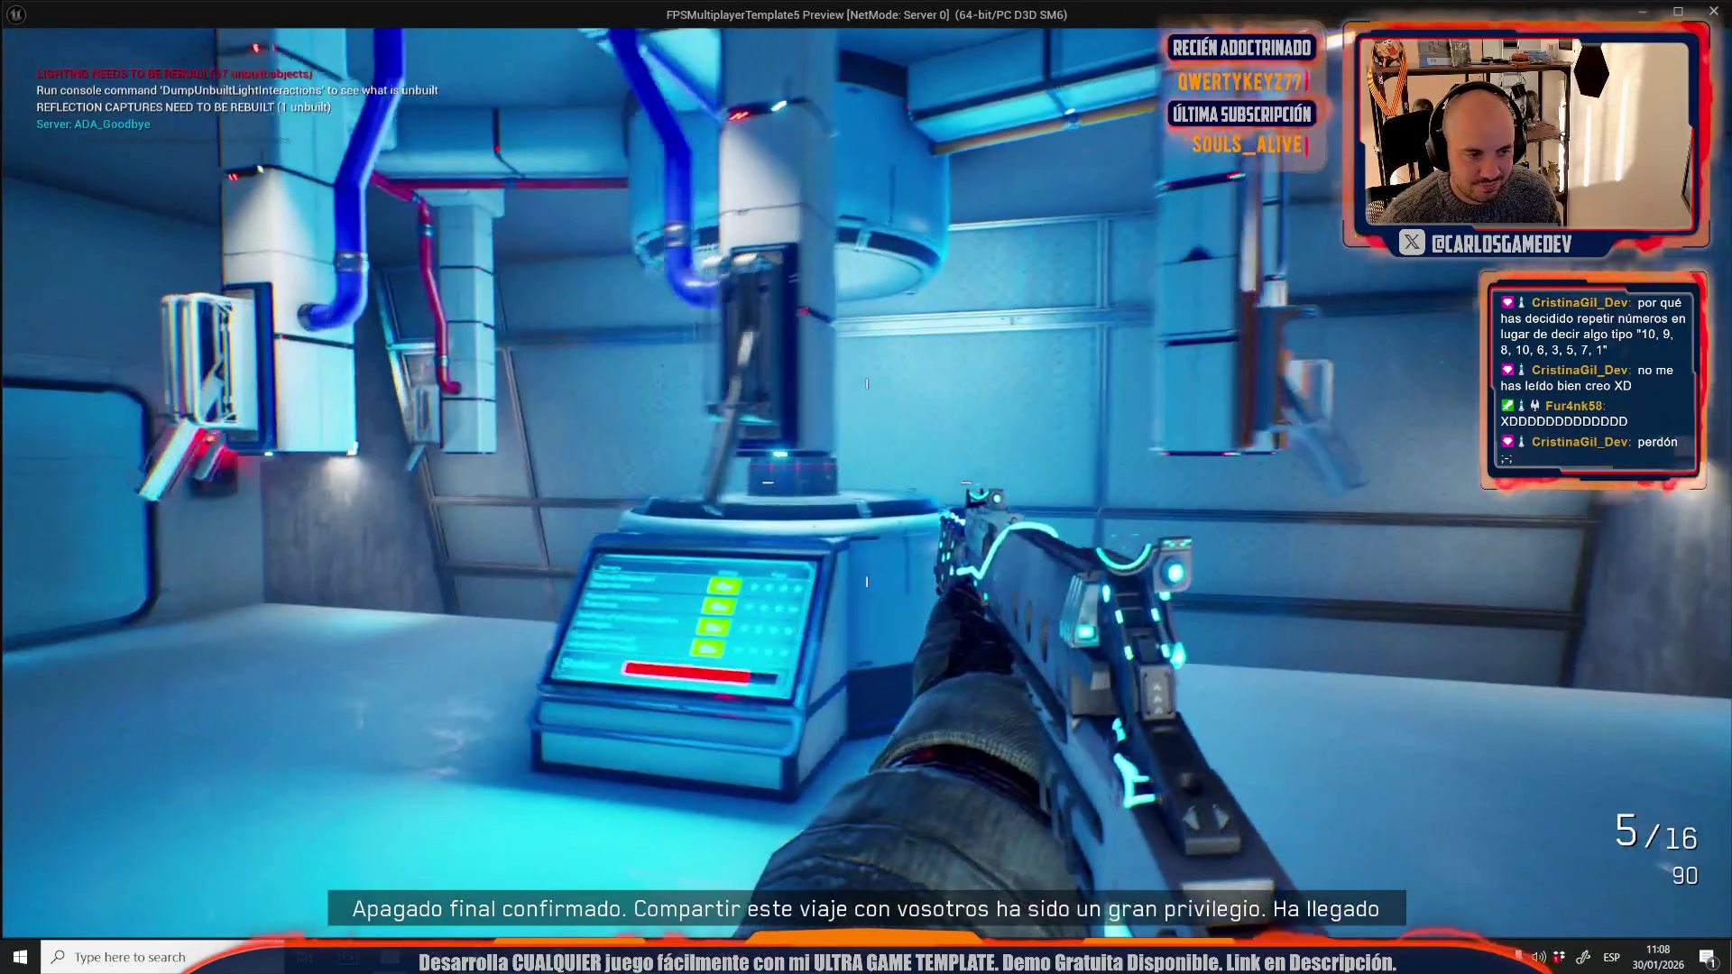
Step: Walk to the server console for L.U.N.A.'s deletion screen, stop play, and switch to Premiere Pro
key(w)
key(w)
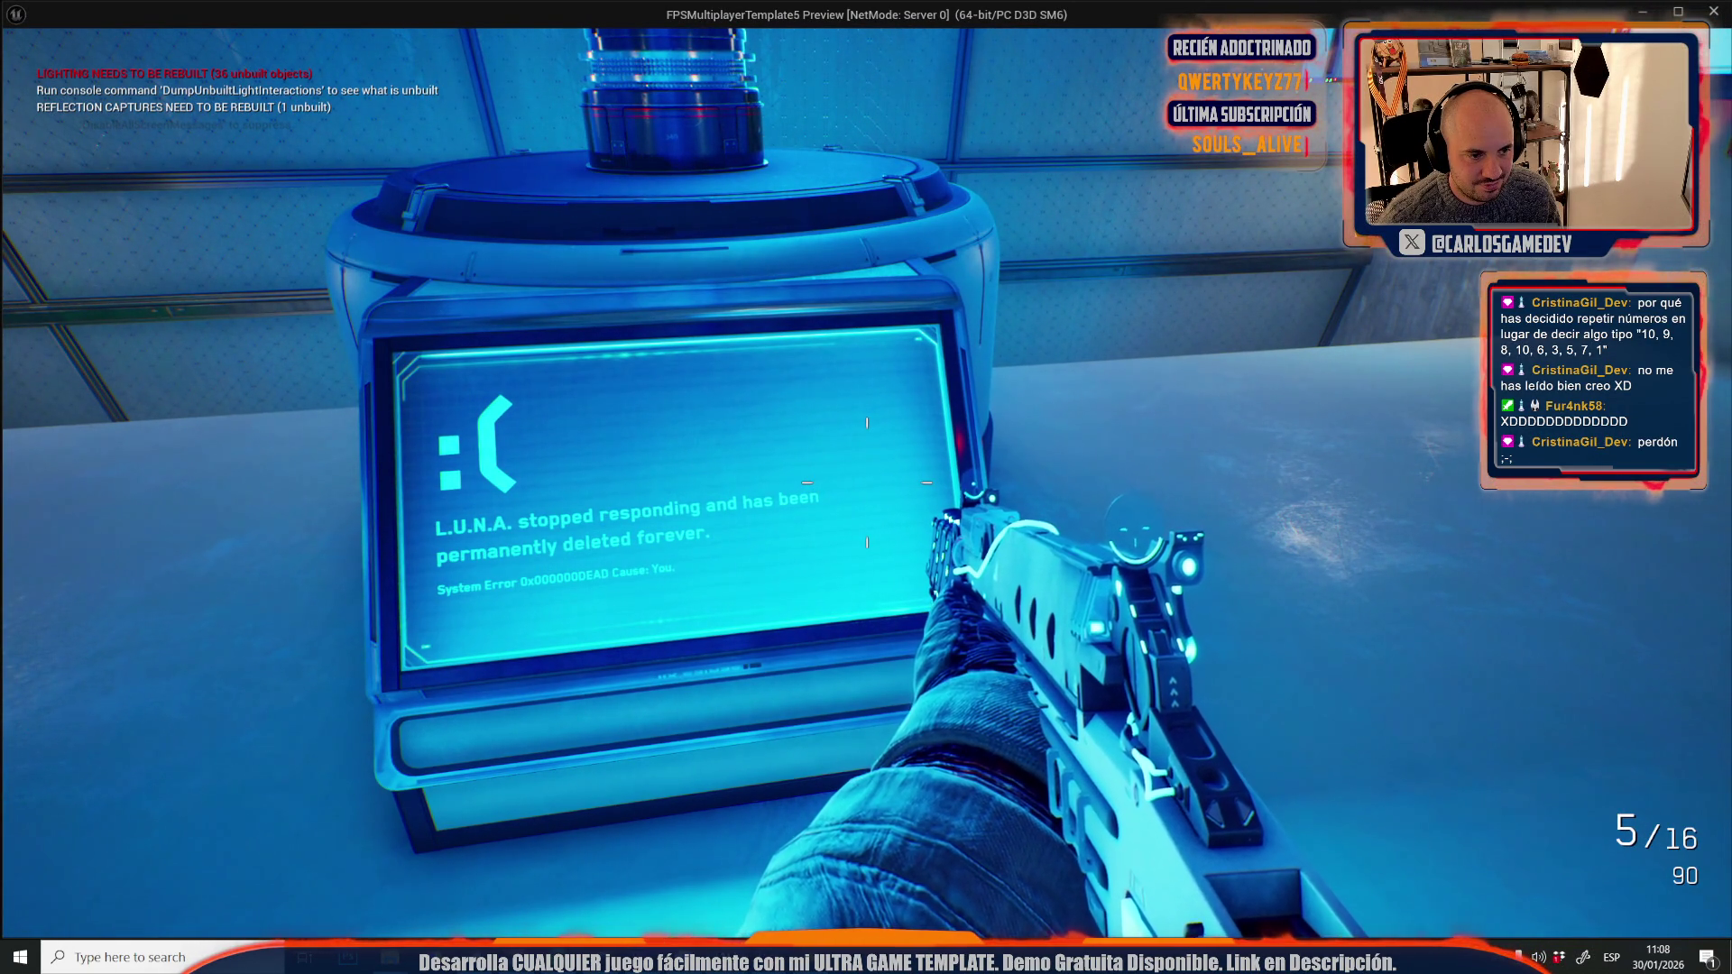
key(s)
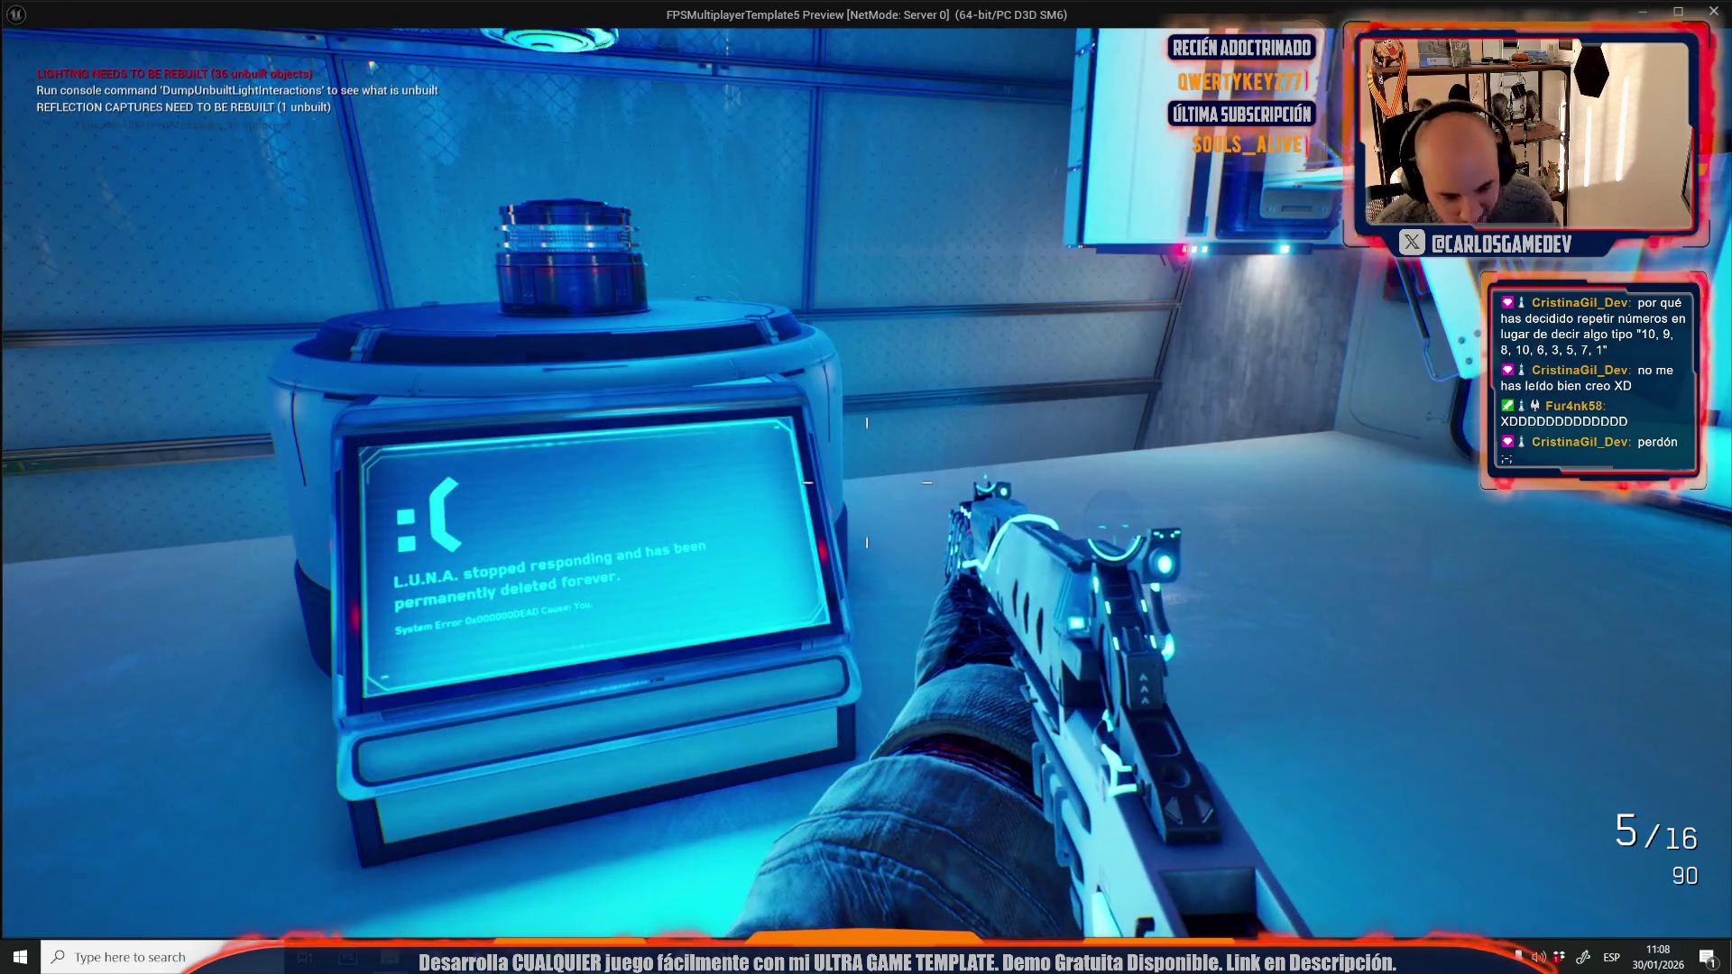
key(Escape)
key(alt+Tab)
scroll(1128, 725, down, 5)
Step: Move the voice clip near 01:27:49 down onto the second audio track and play it back
scroll(1068, 636, down, 5)
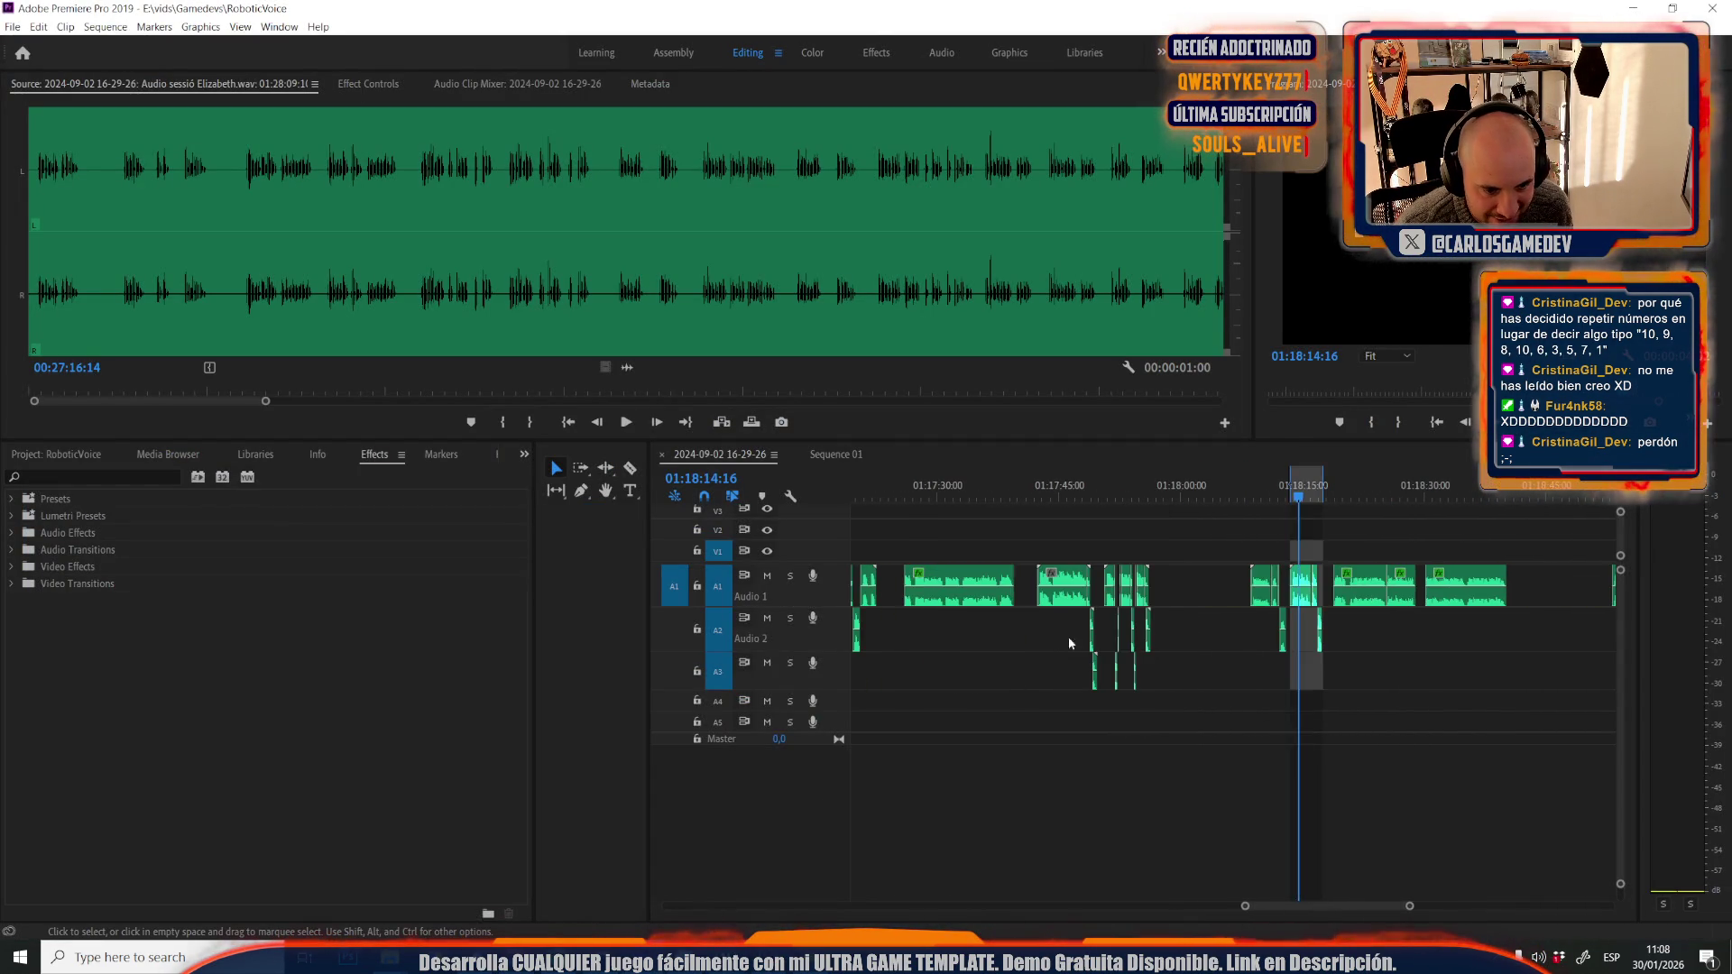
scroll(1187, 646, up, 5)
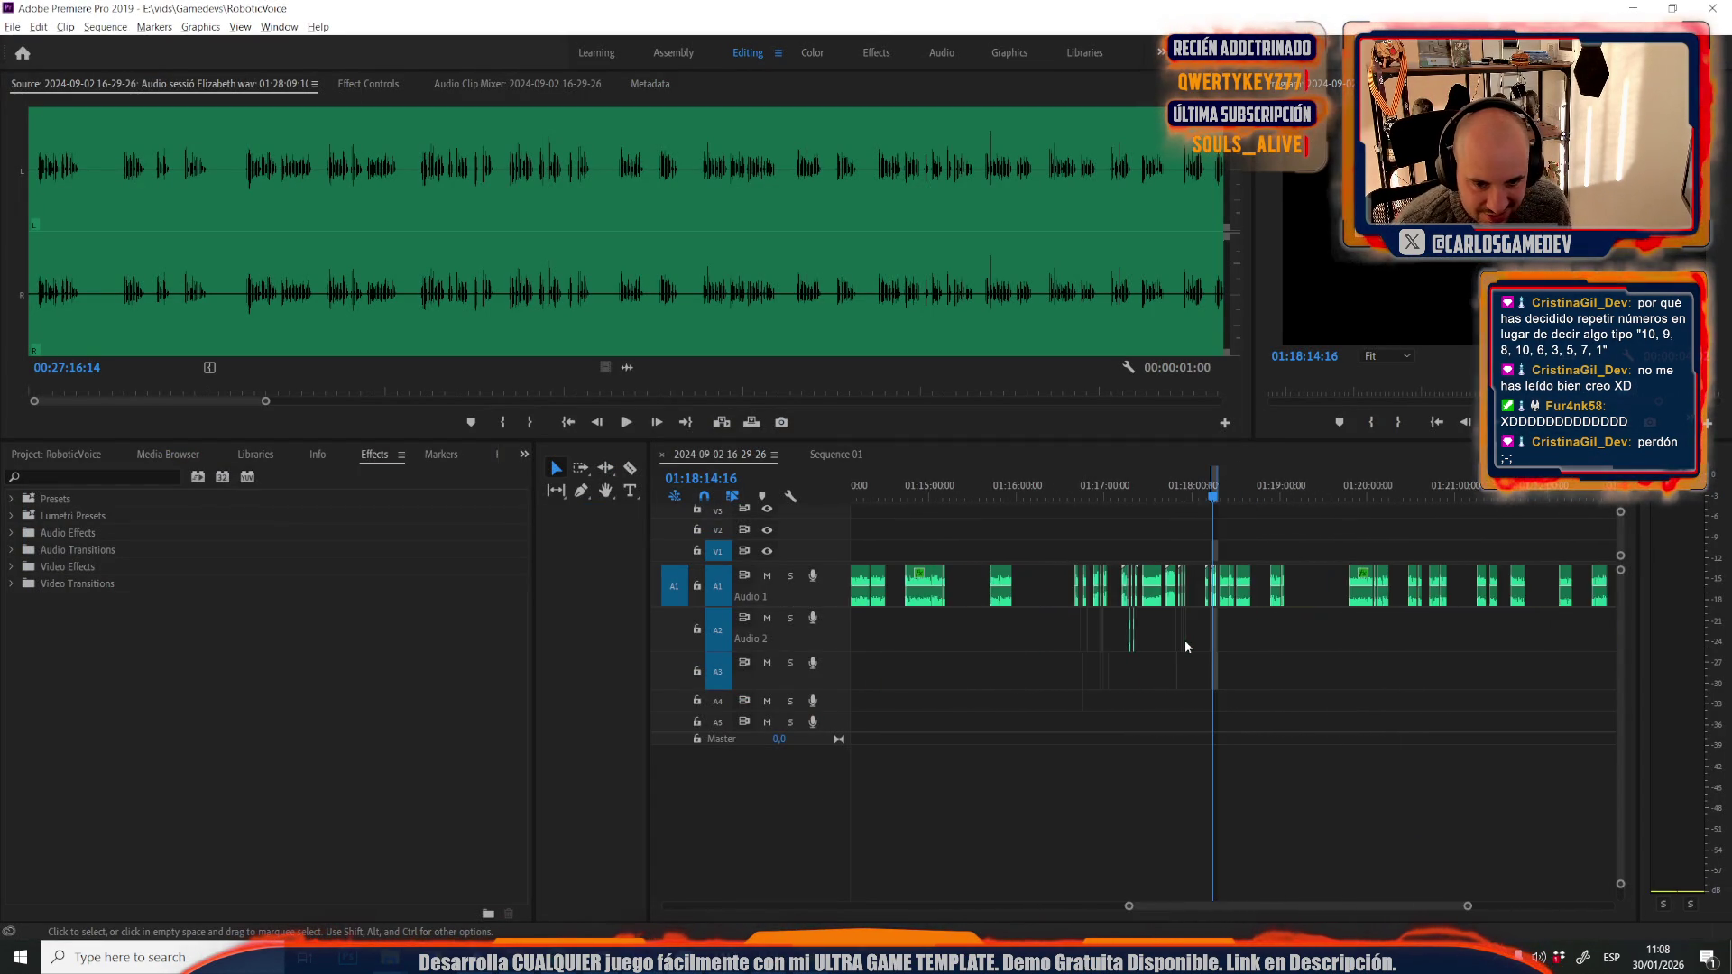
scroll(1279, 627, down, 6)
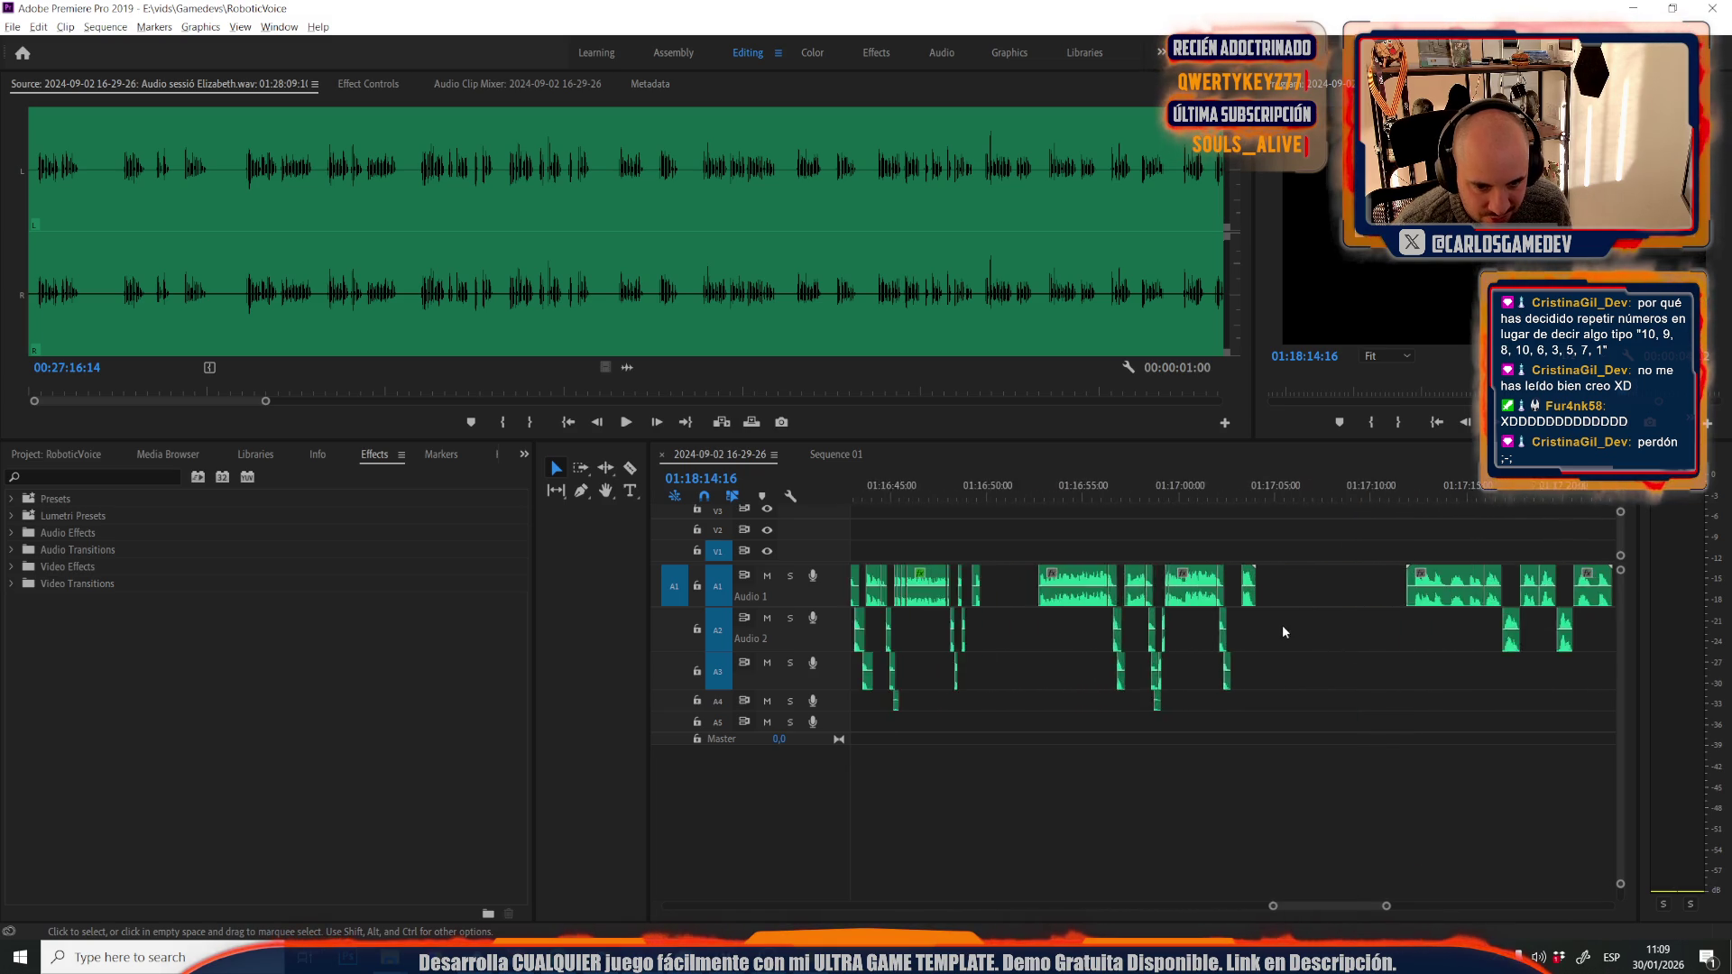
scroll(1169, 620, down, 6)
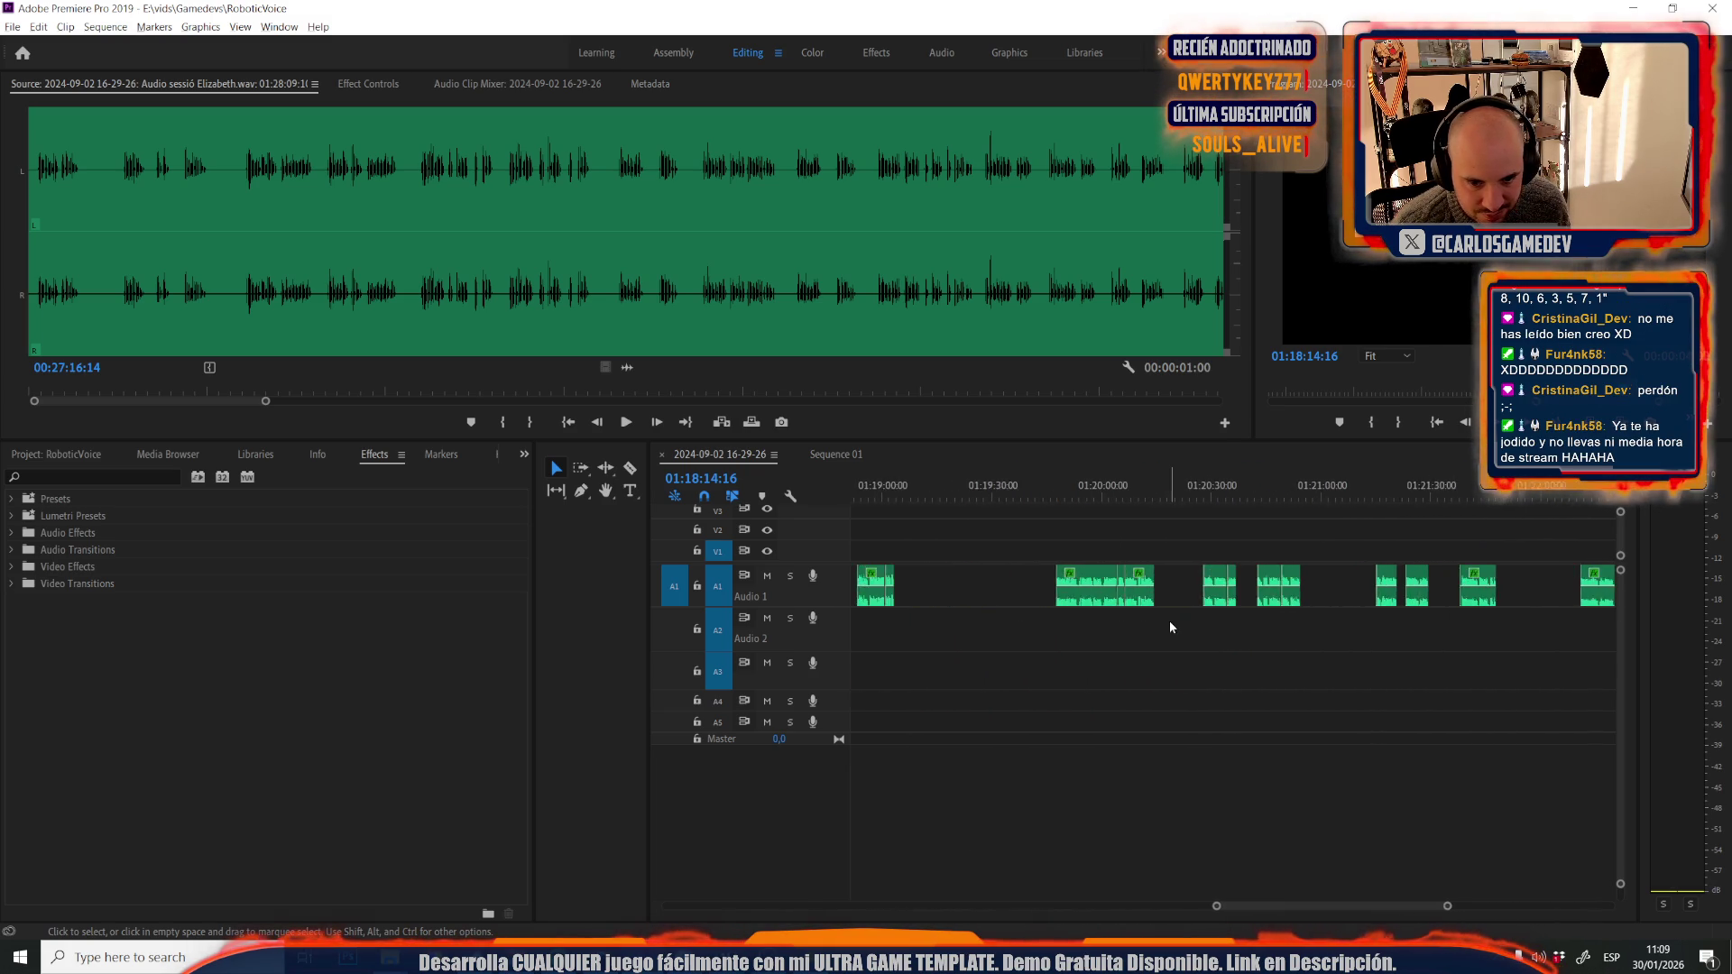
scroll(1250, 603, up, 8)
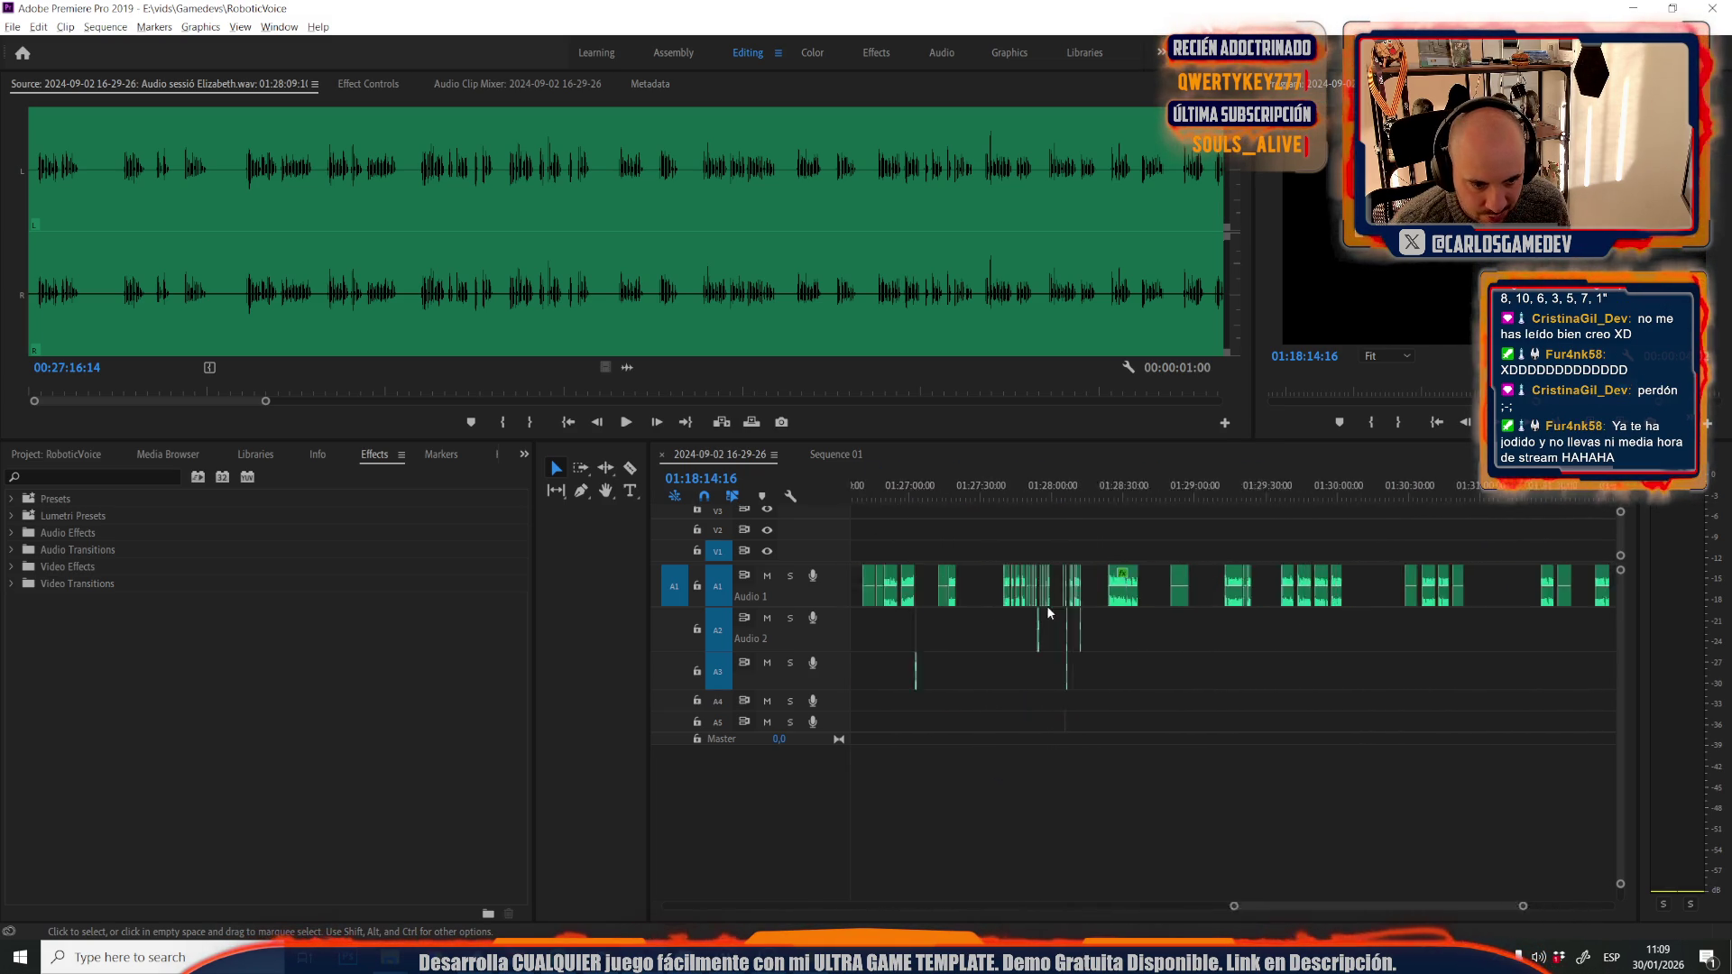
scroll(969, 603, up, 5)
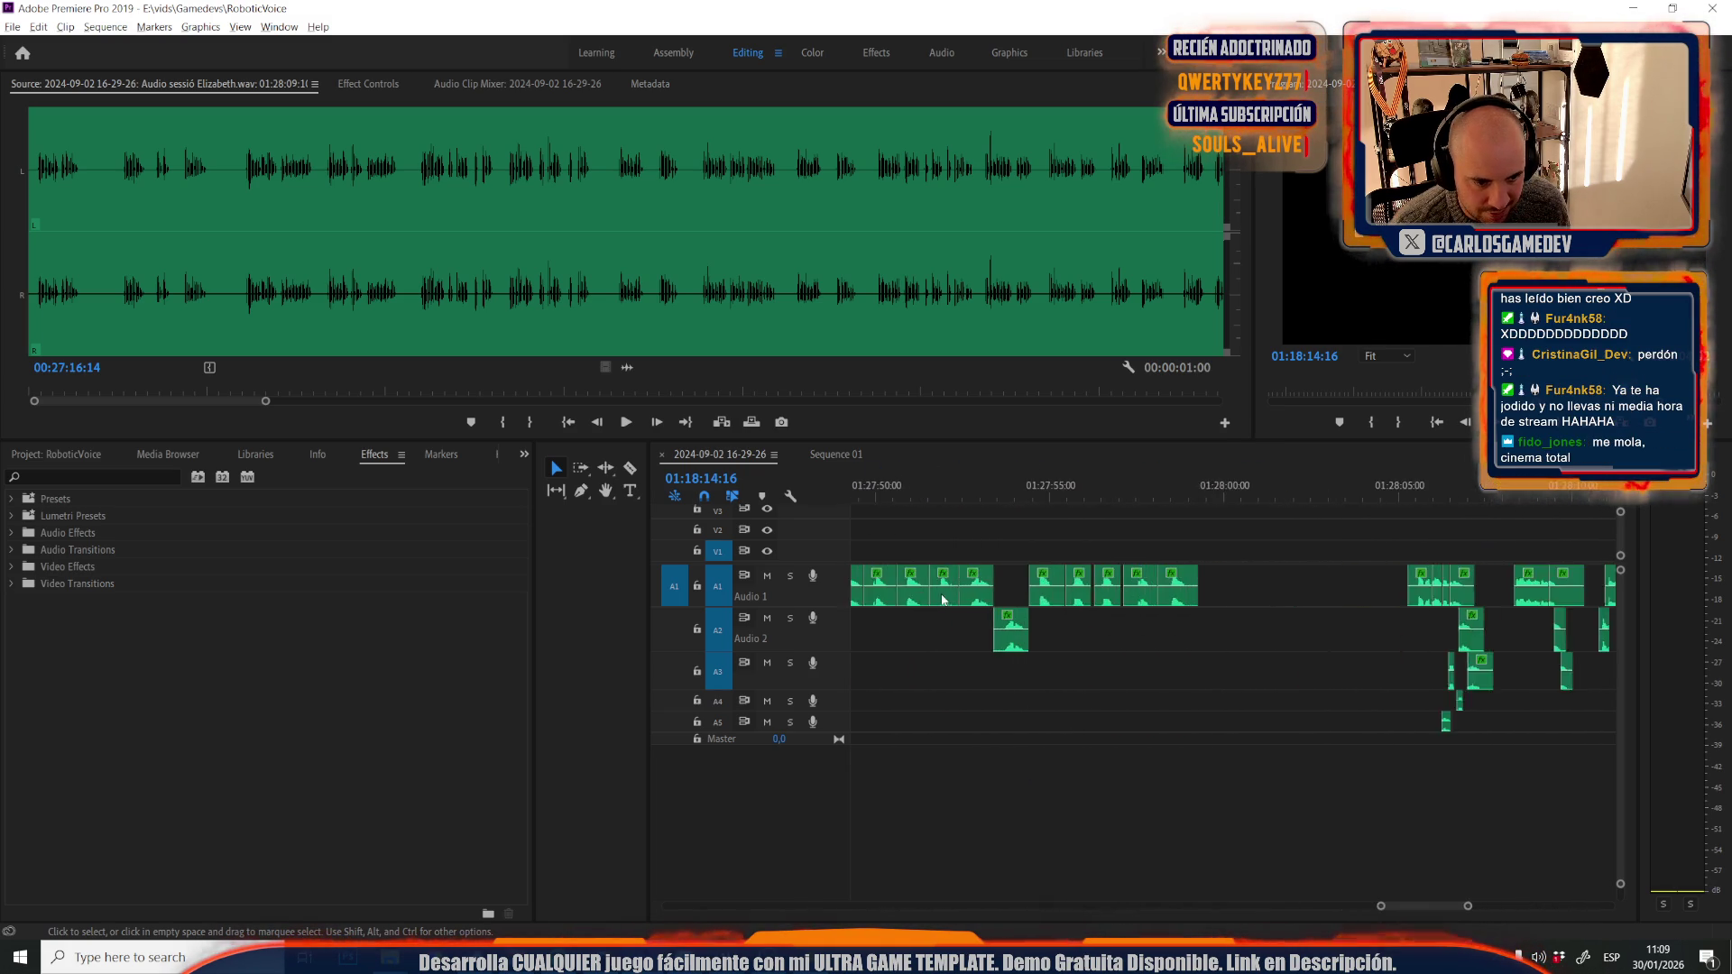
scroll(993, 598, up, 3)
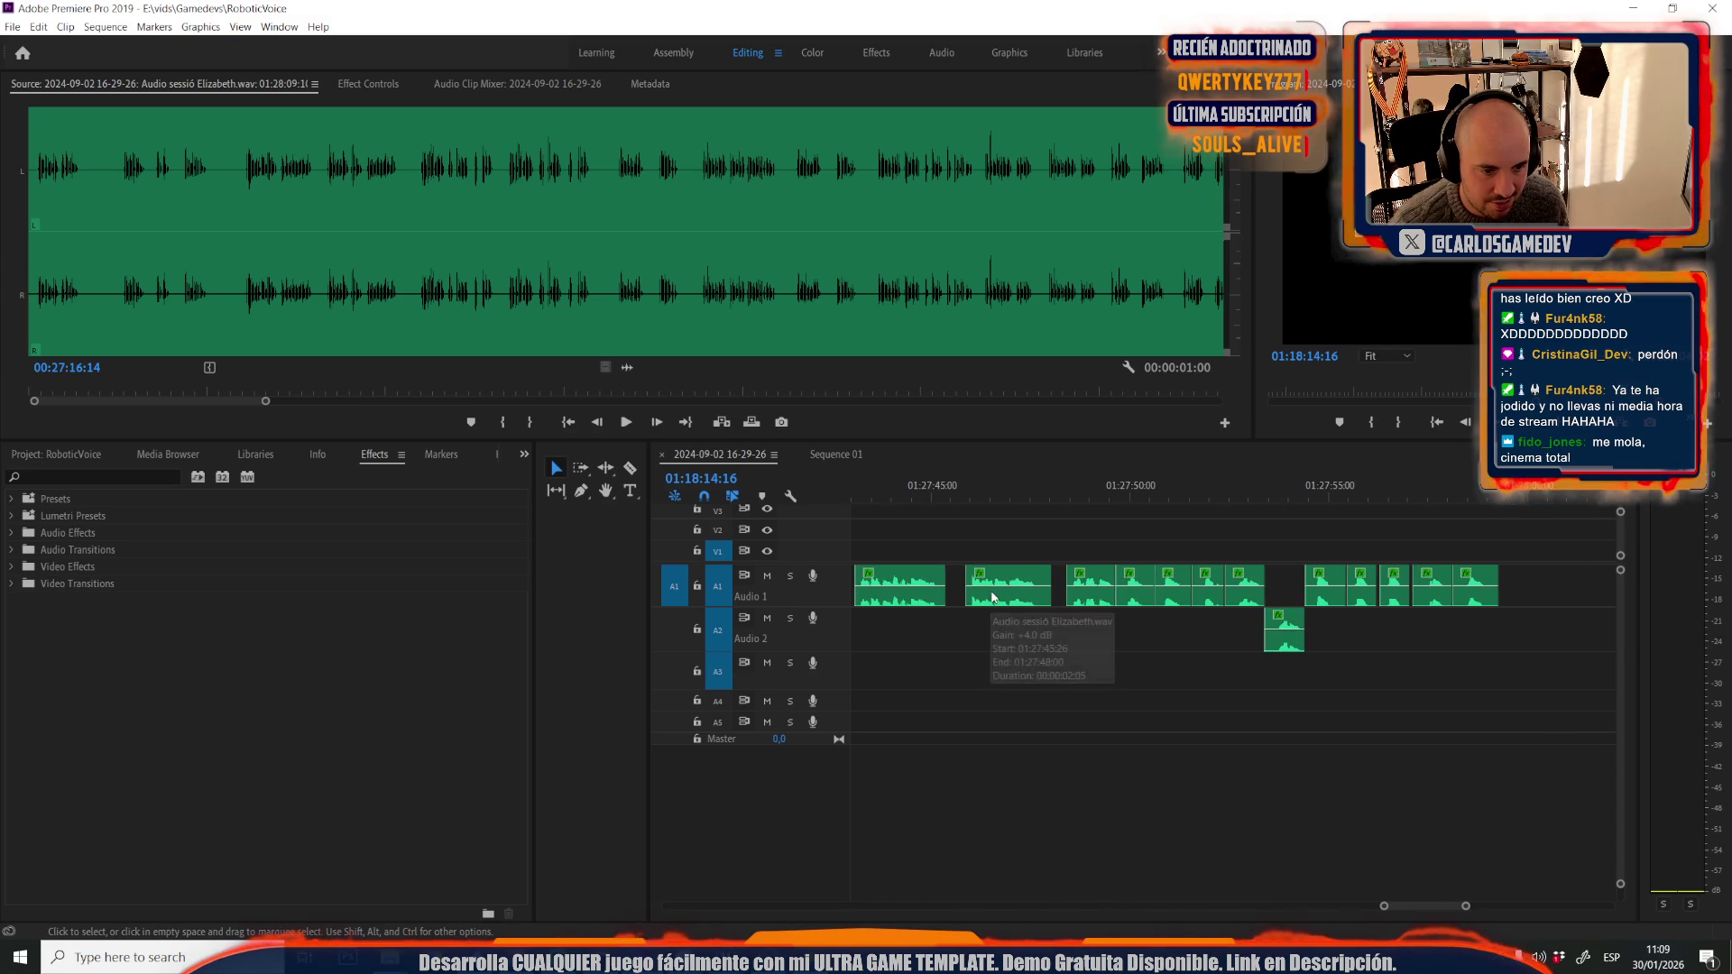
click(1088, 492)
key(space)
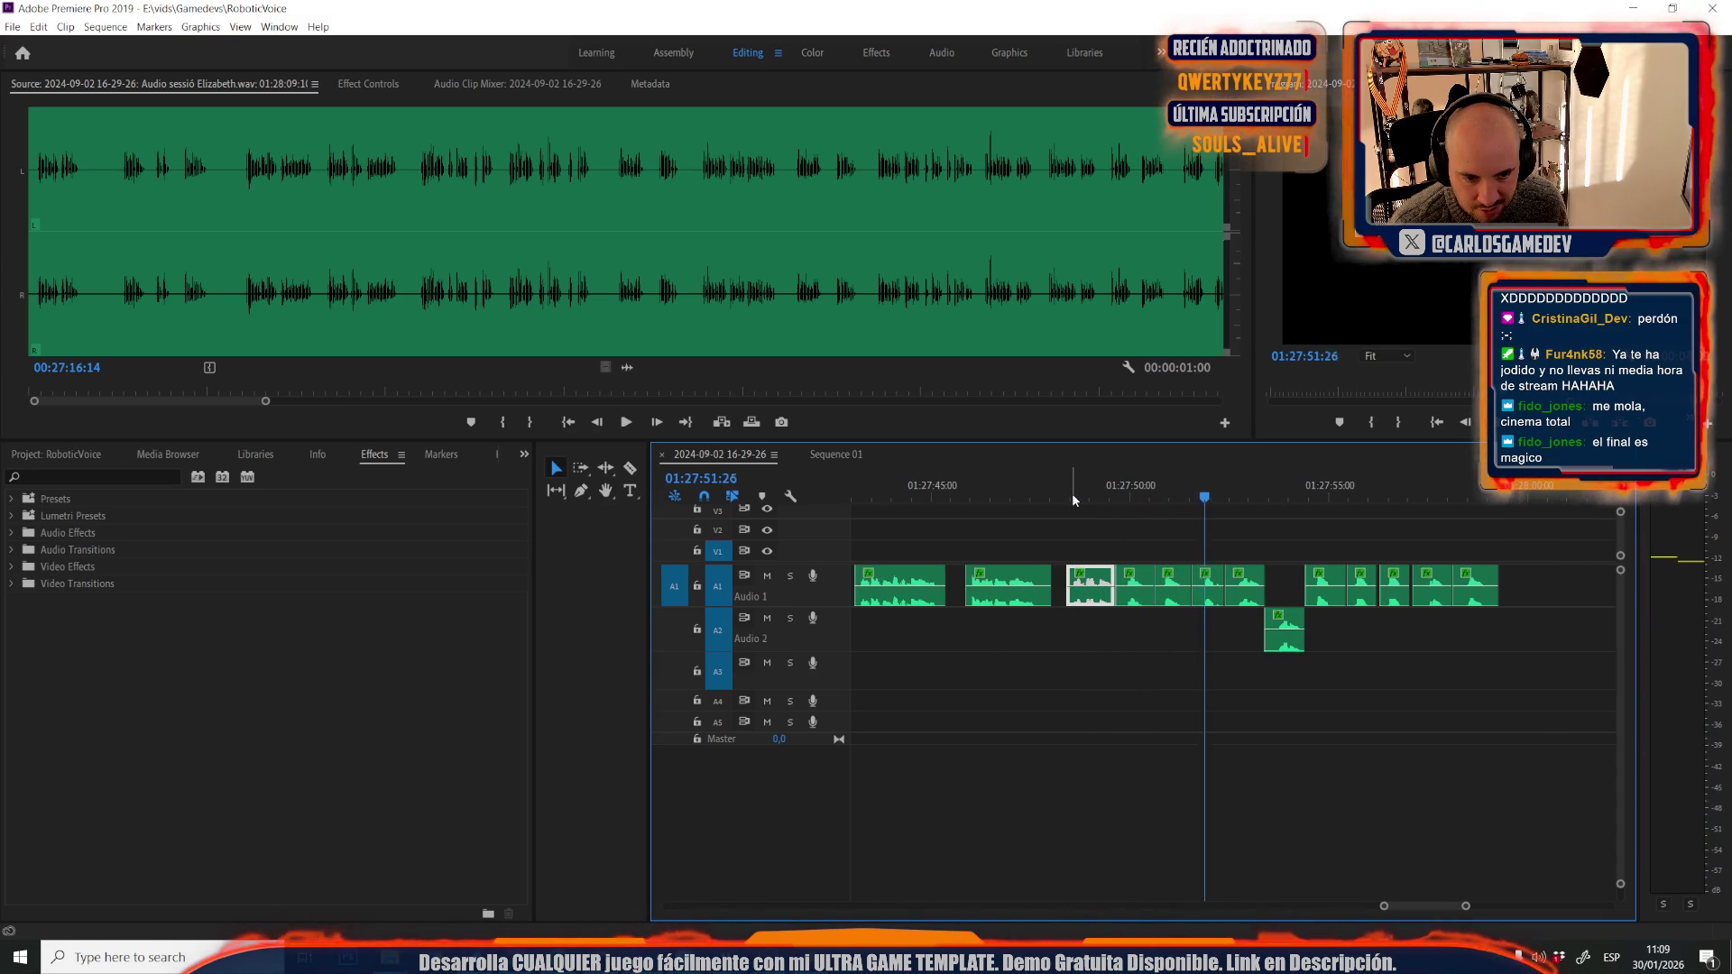
key(space)
key(d)
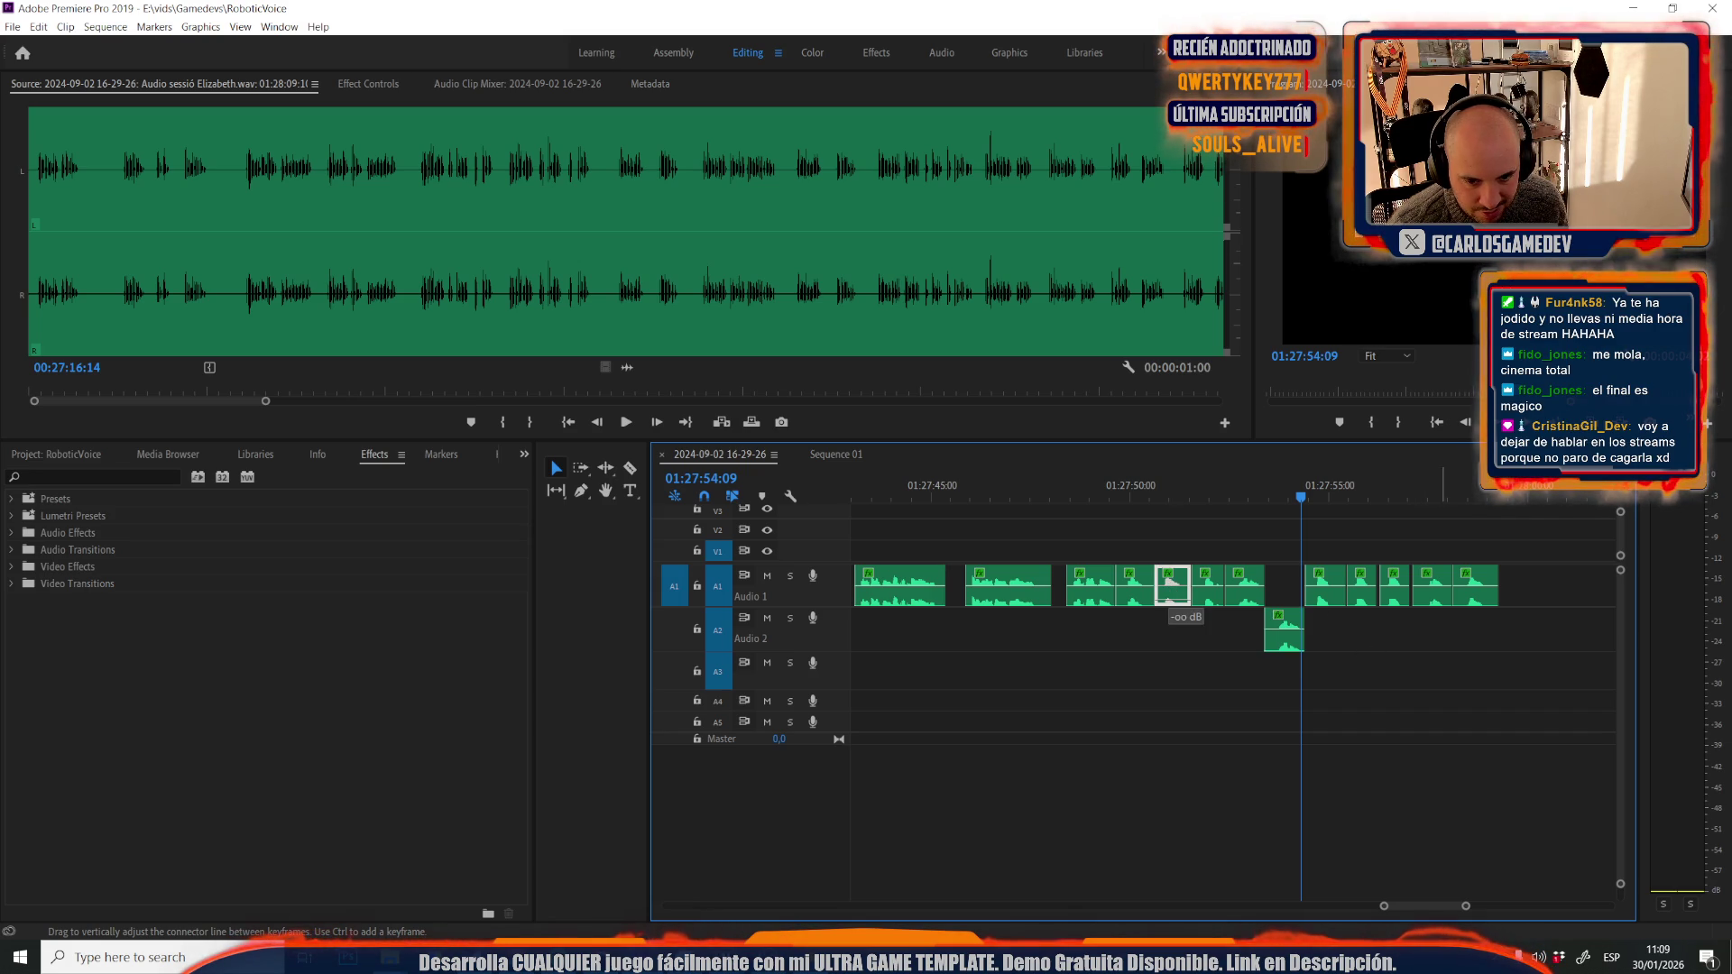
drag(1179, 578, 1443, 636)
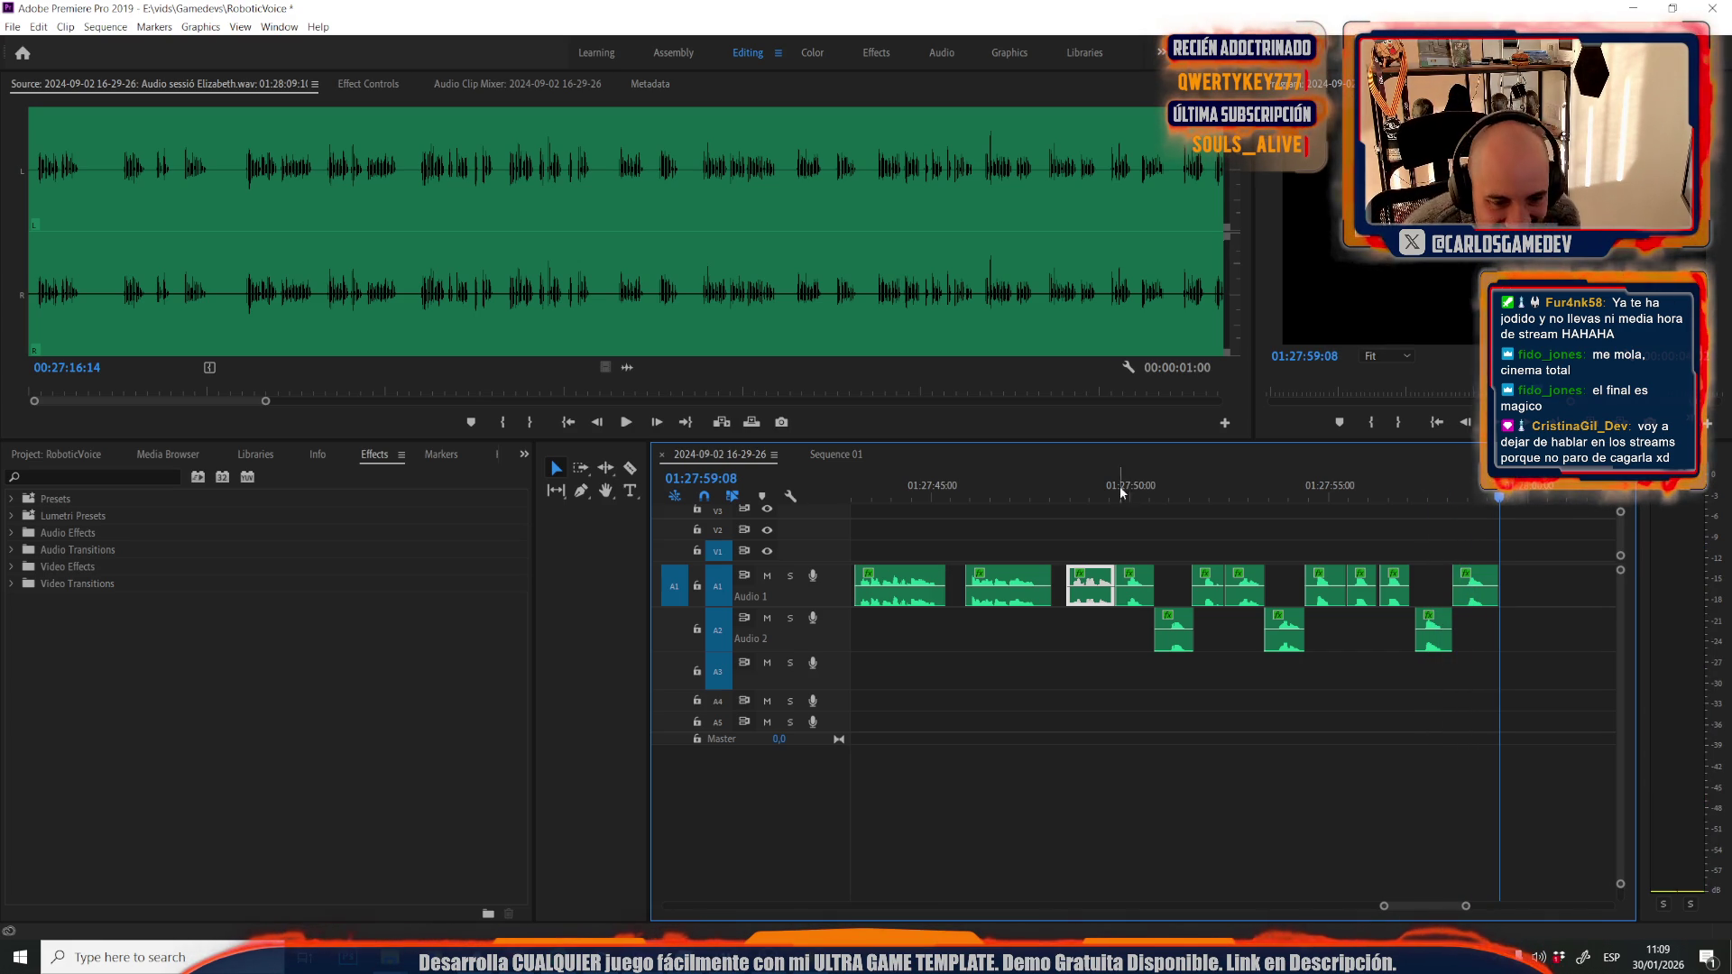
key(space)
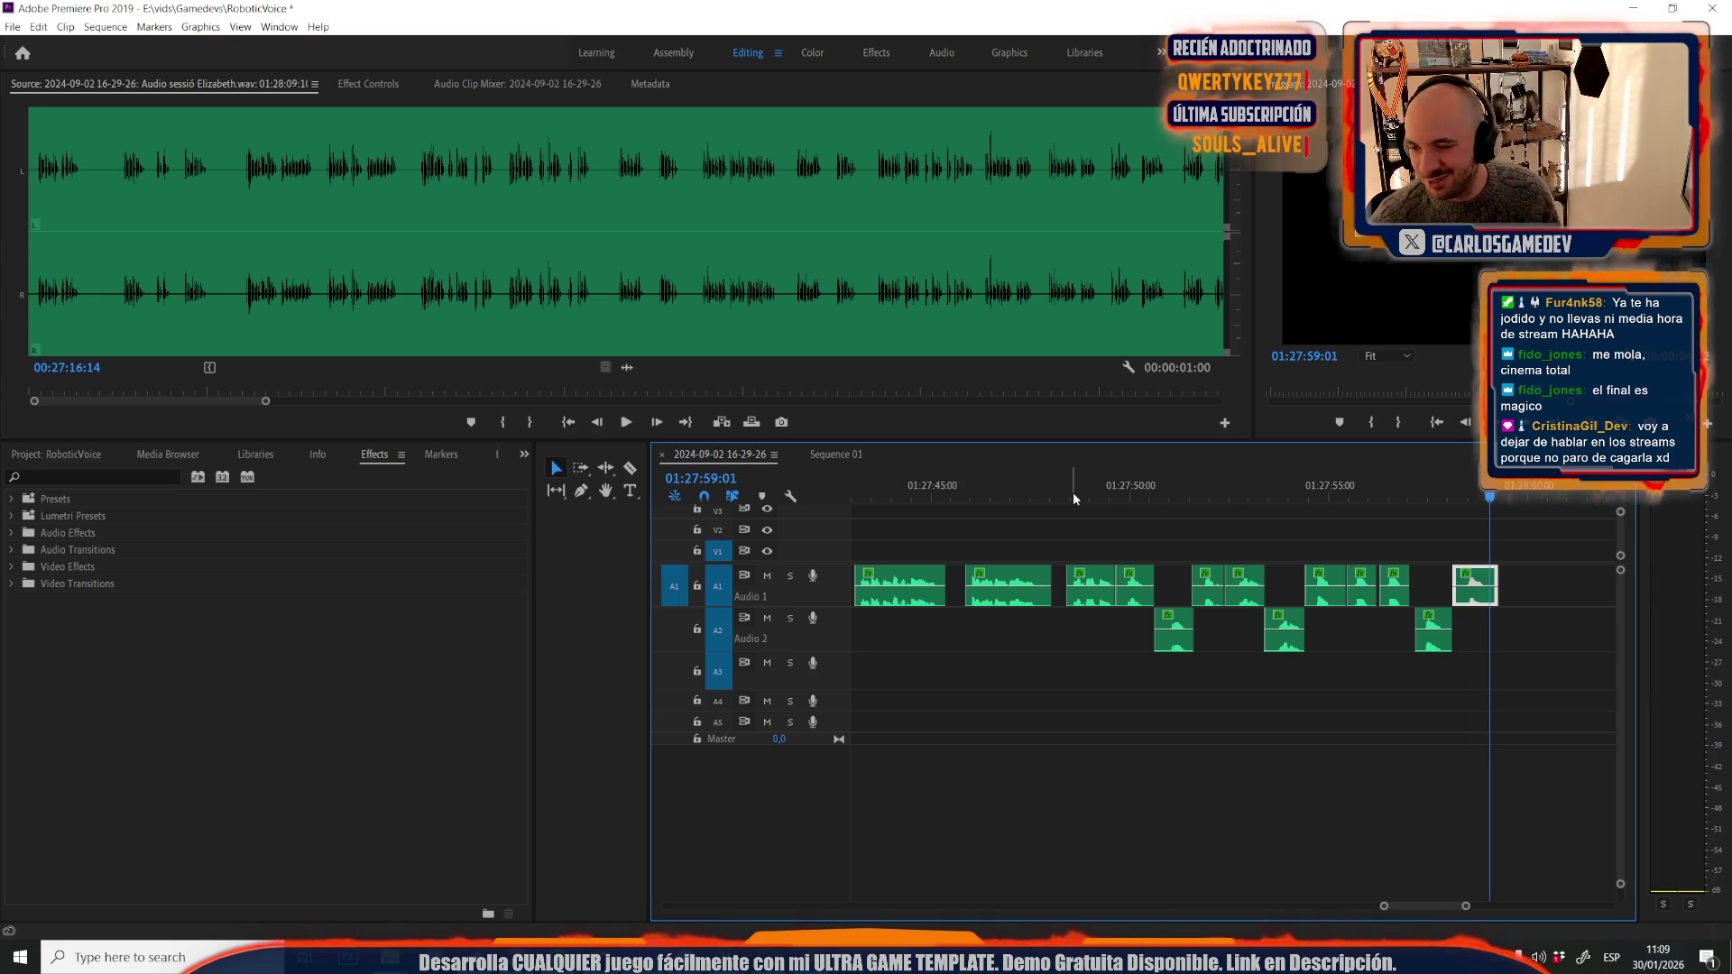
Step: Mark an In/Out range from 01:27:48:15 to about 01:27:59 and open Export Settings
click(1074, 494)
key(i)
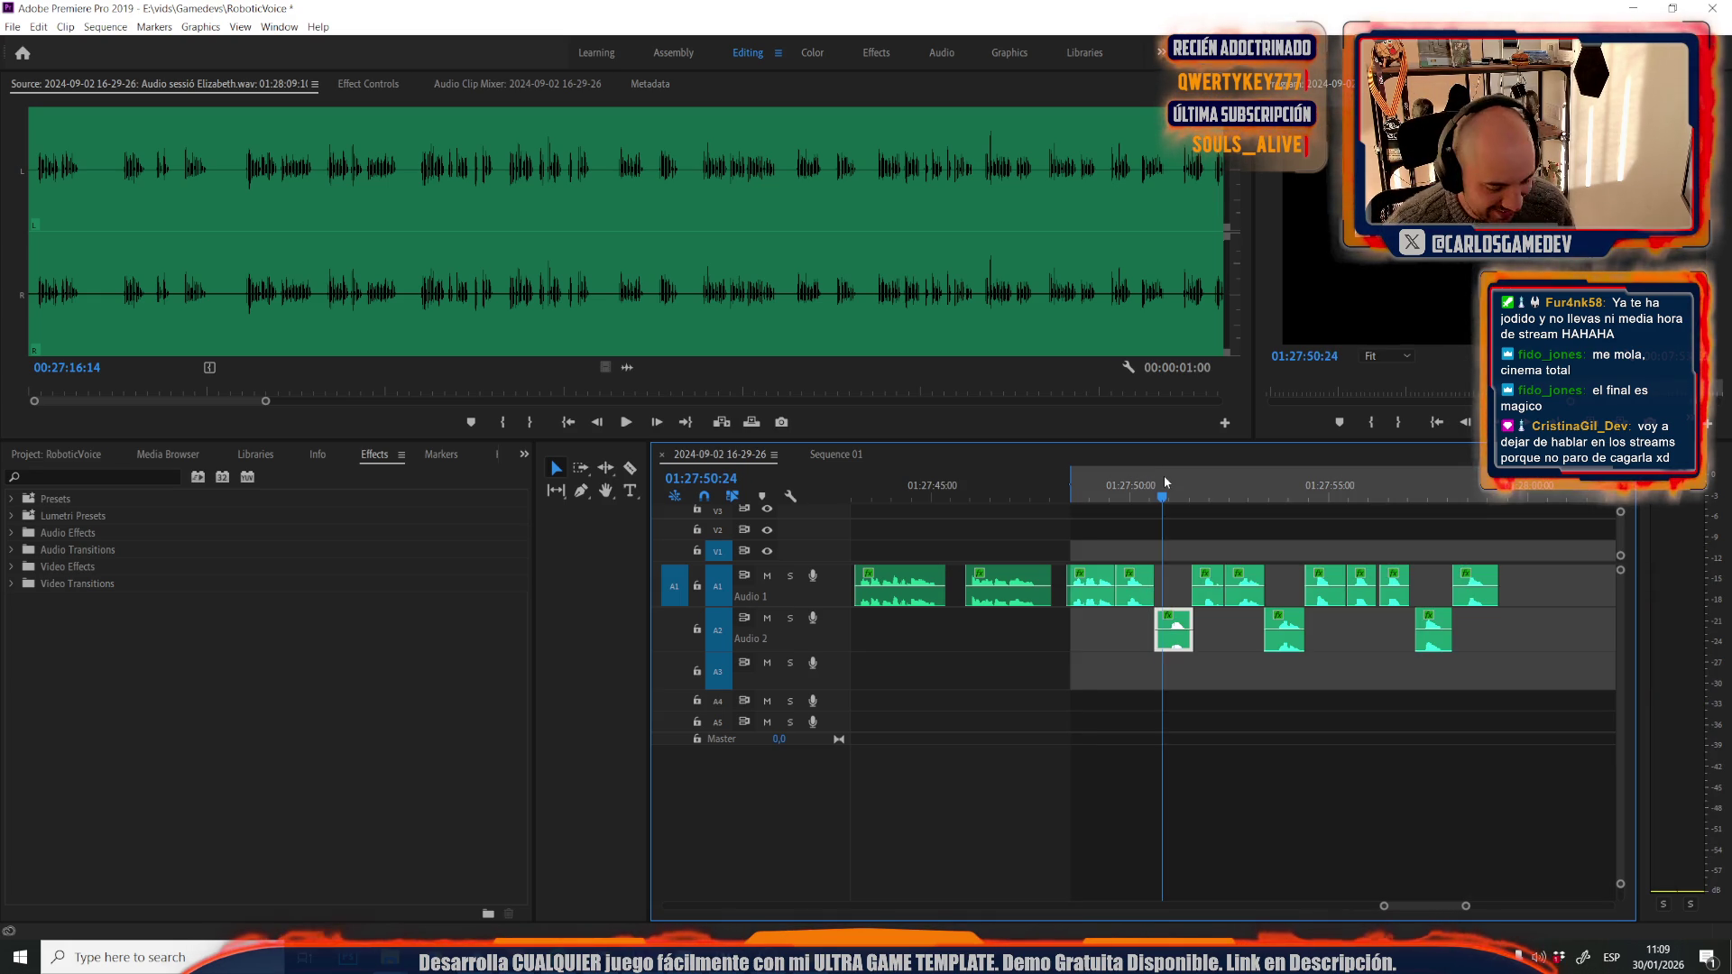
key(o)
drag(1164, 498, 1512, 517)
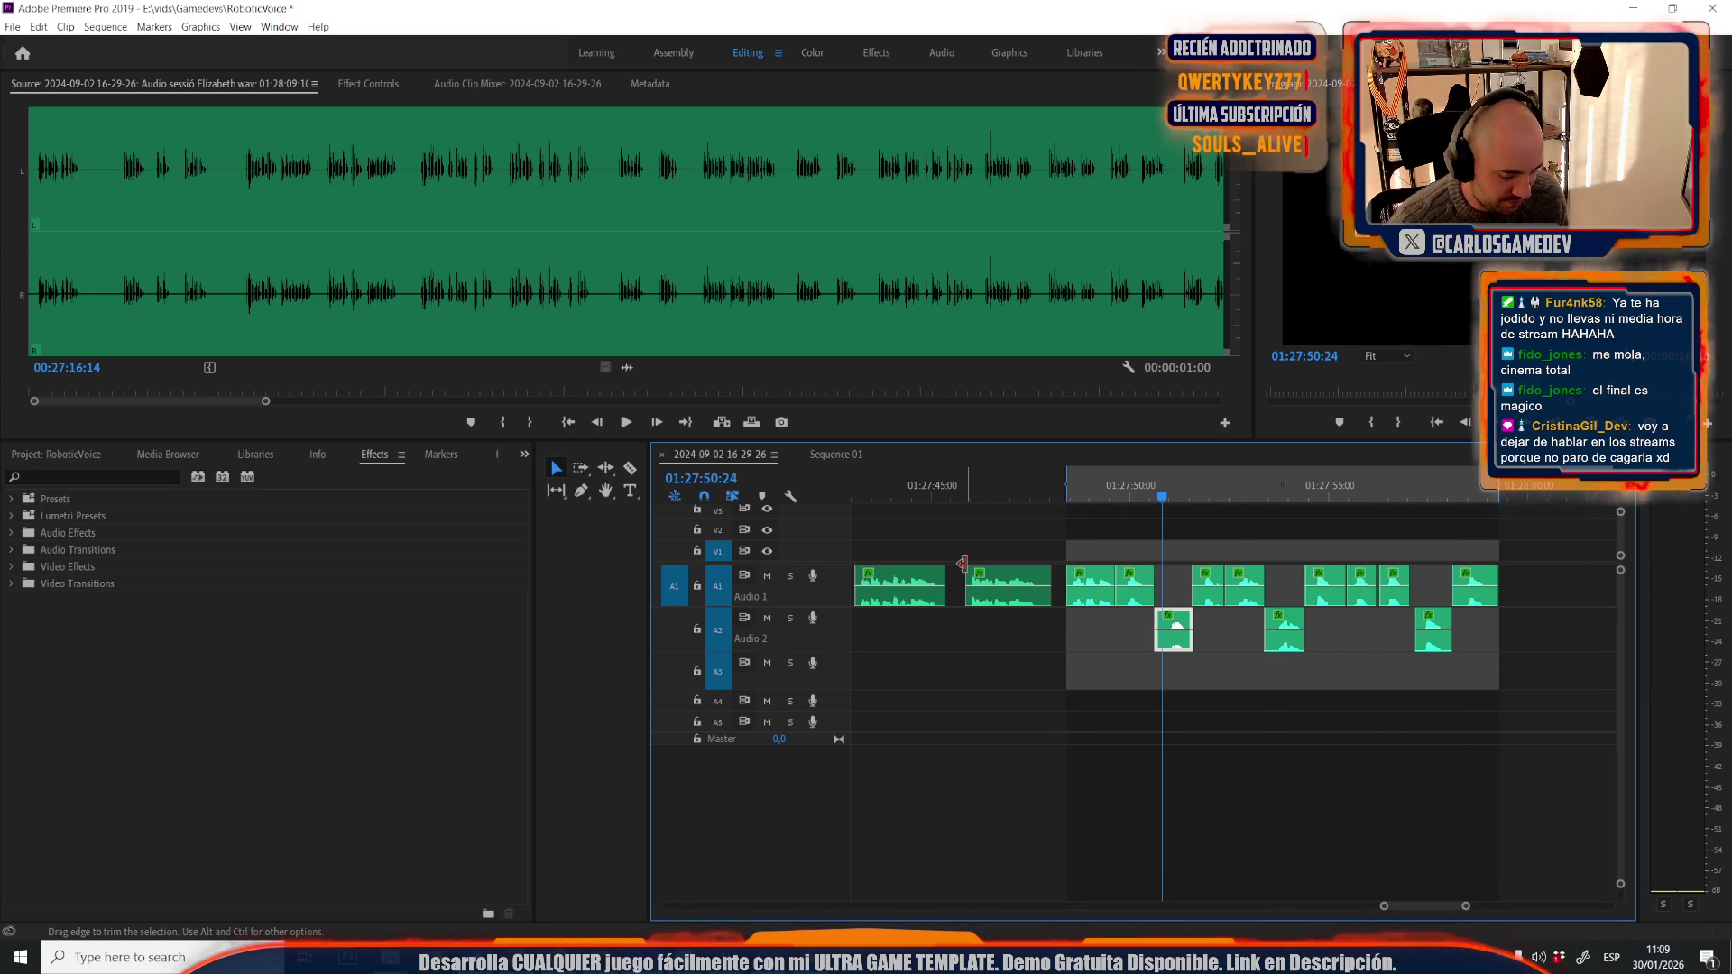
key(ctrl+m)
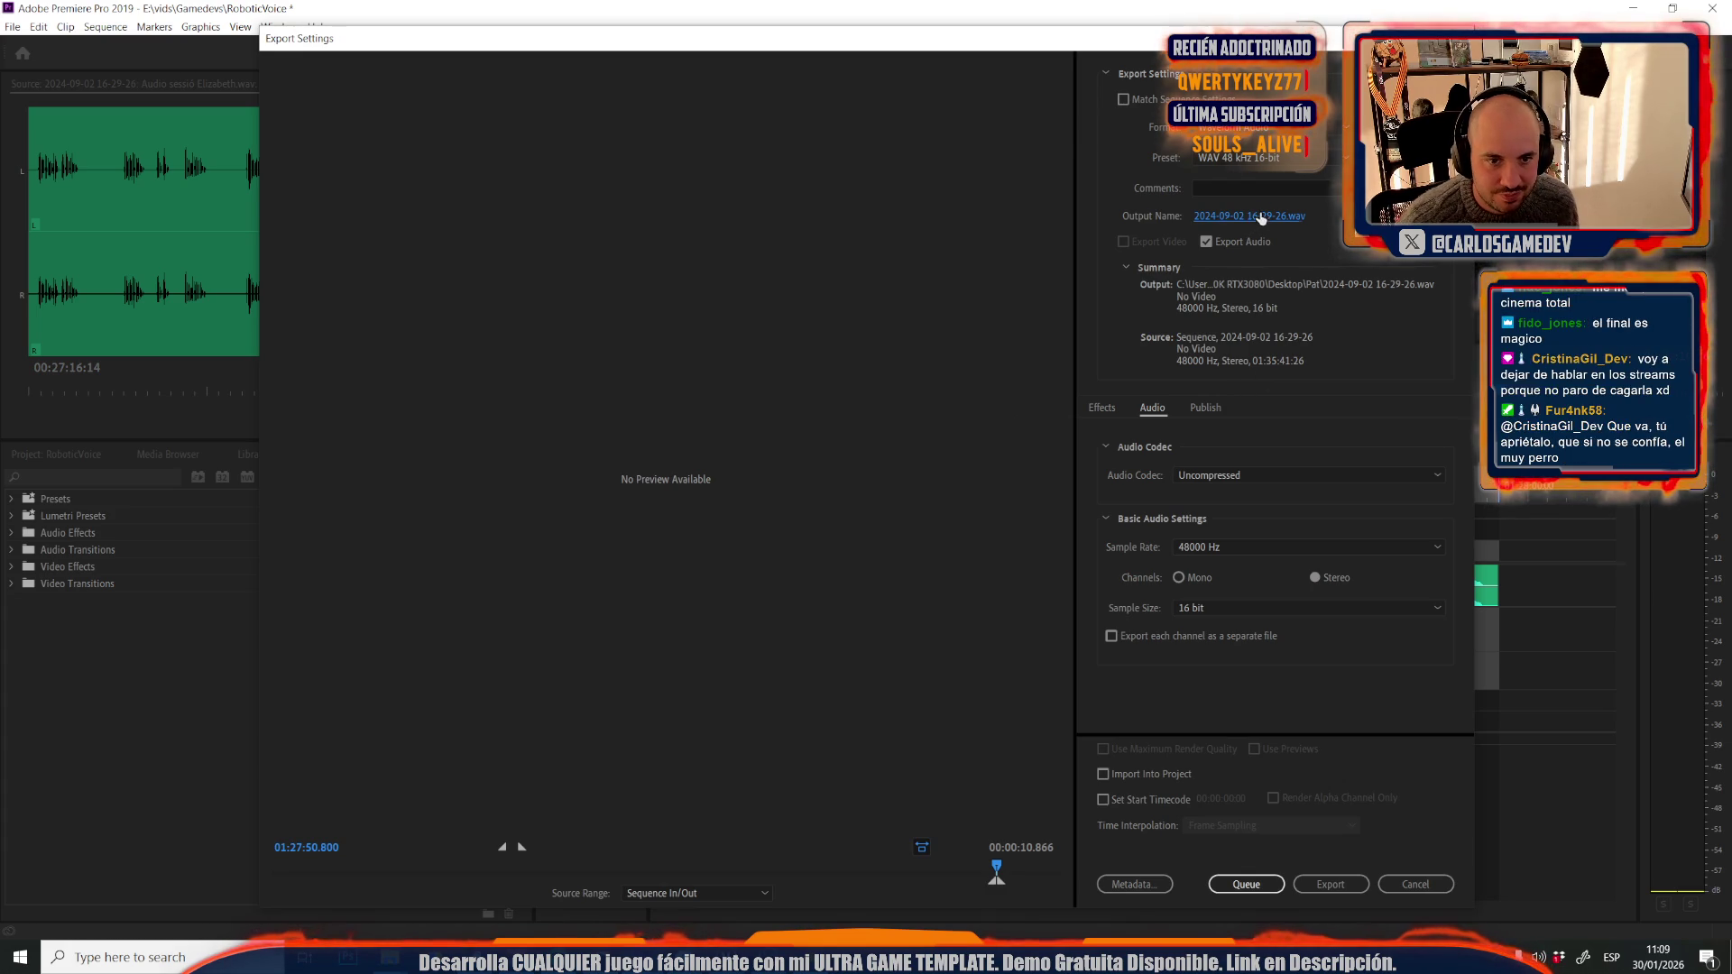
Step: Export the marked range as Liftoff3.wav to the Desktop
click(1250, 216)
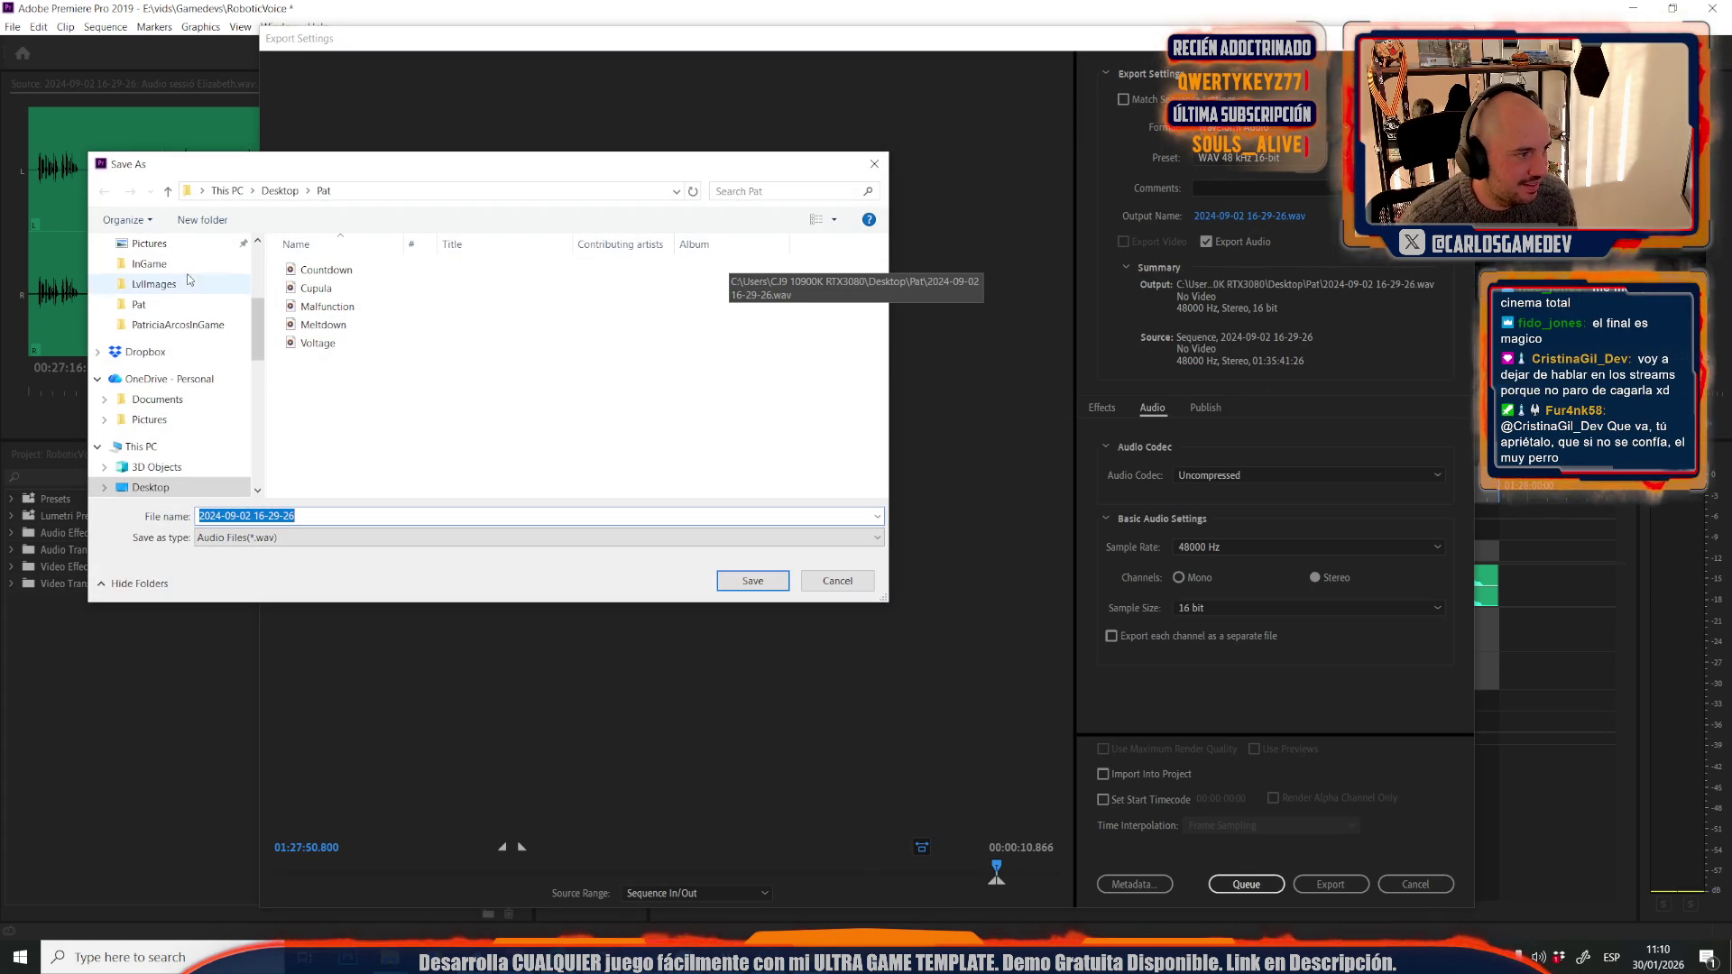
click(151, 488)
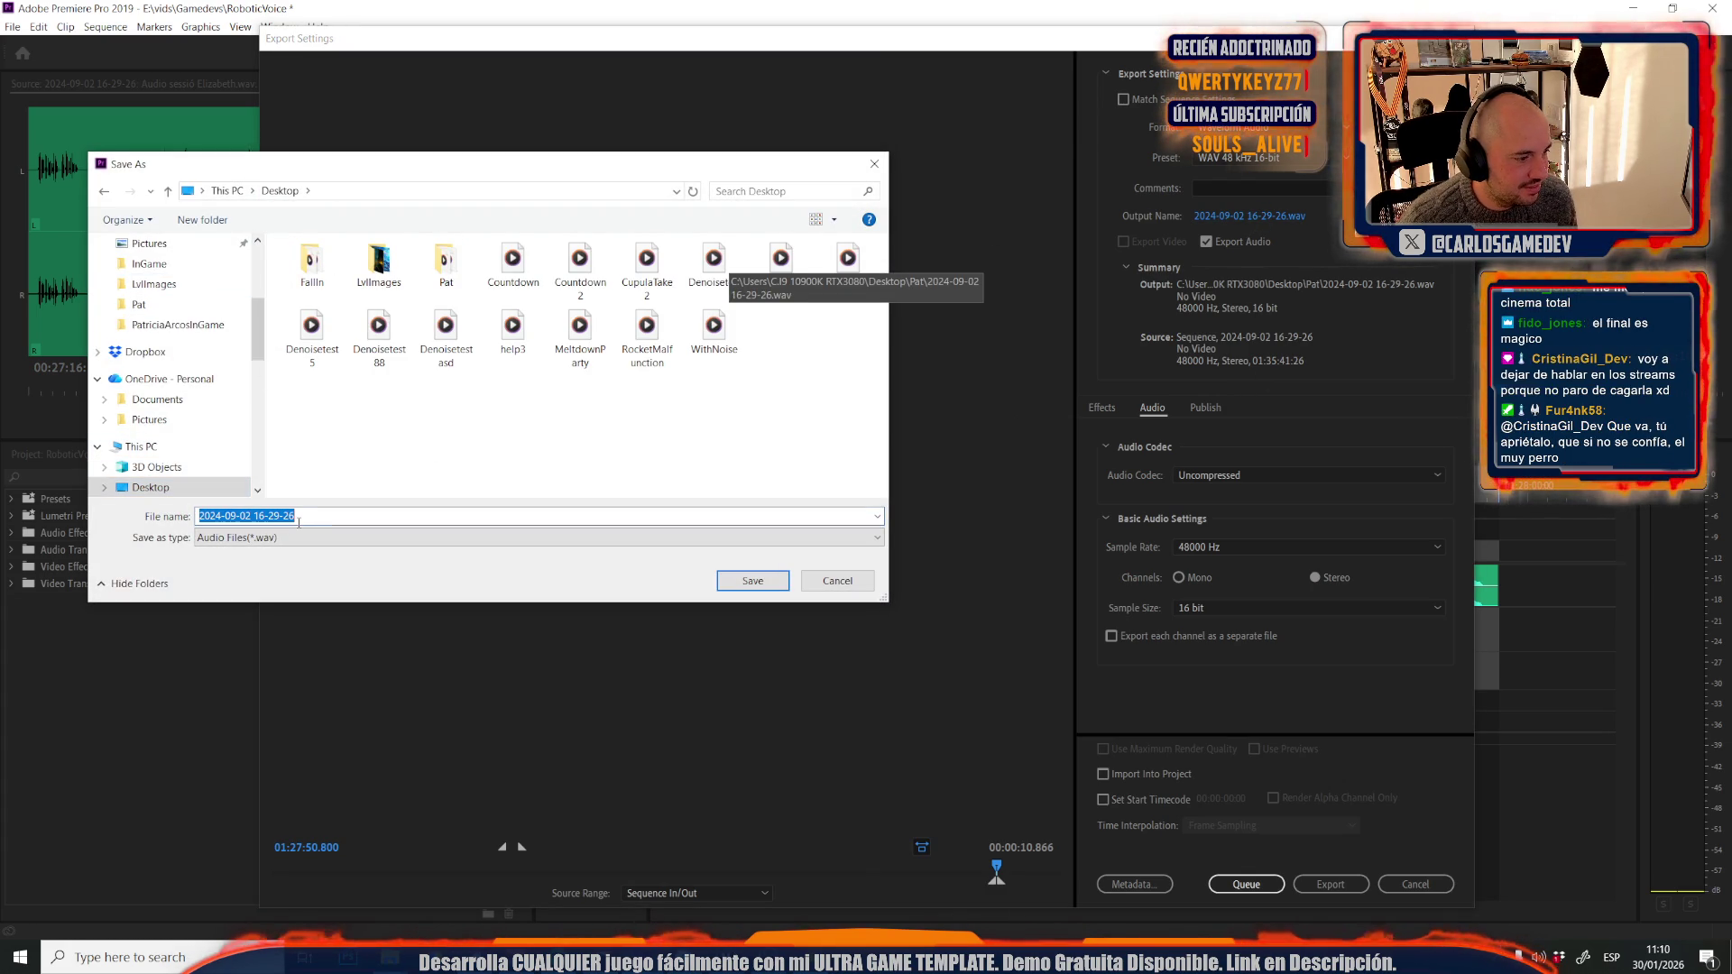
text(Liftoff)
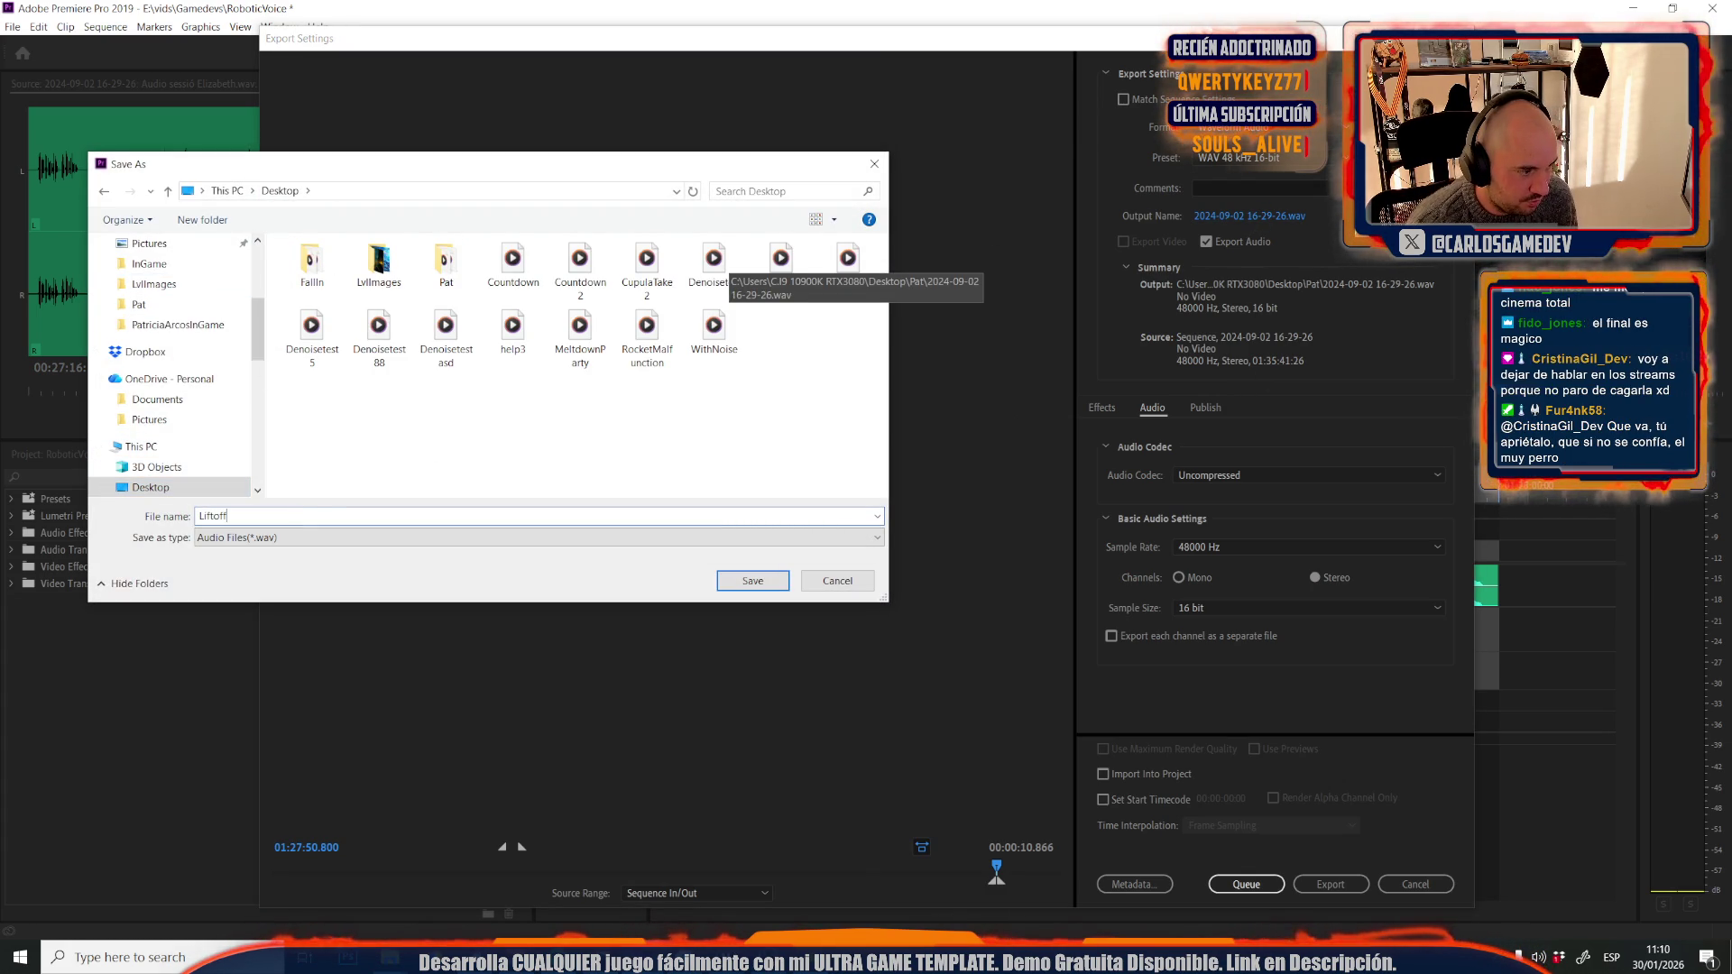
text(3)
key(Return)
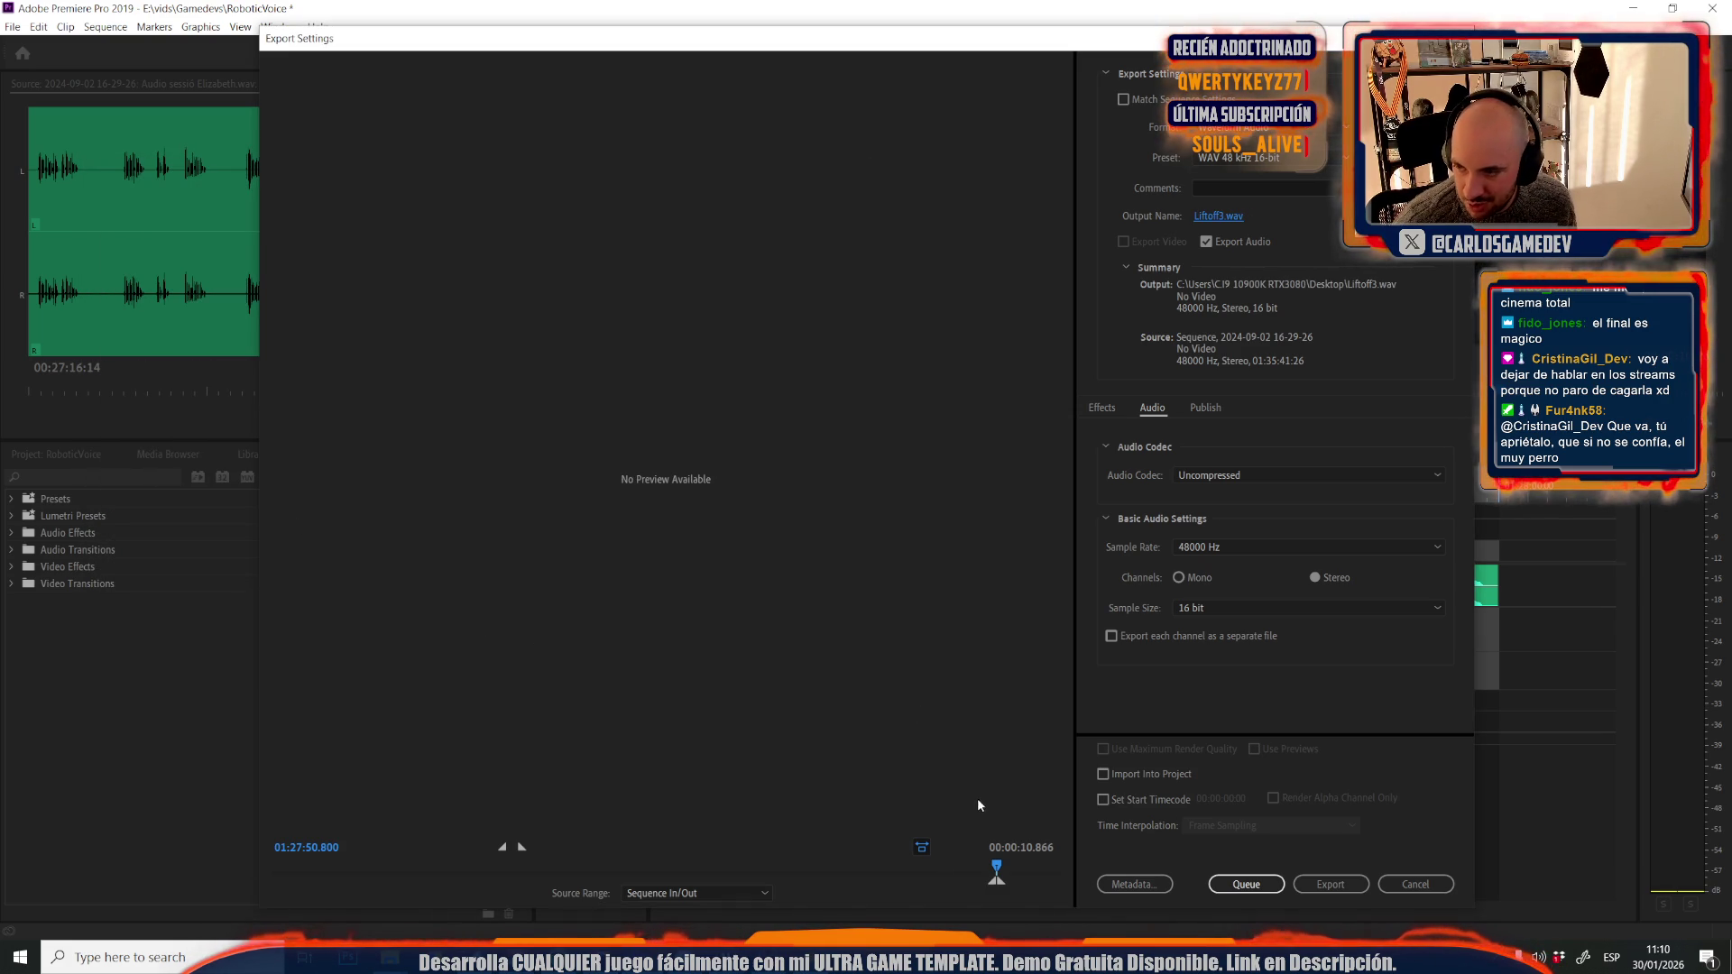
click(1332, 886)
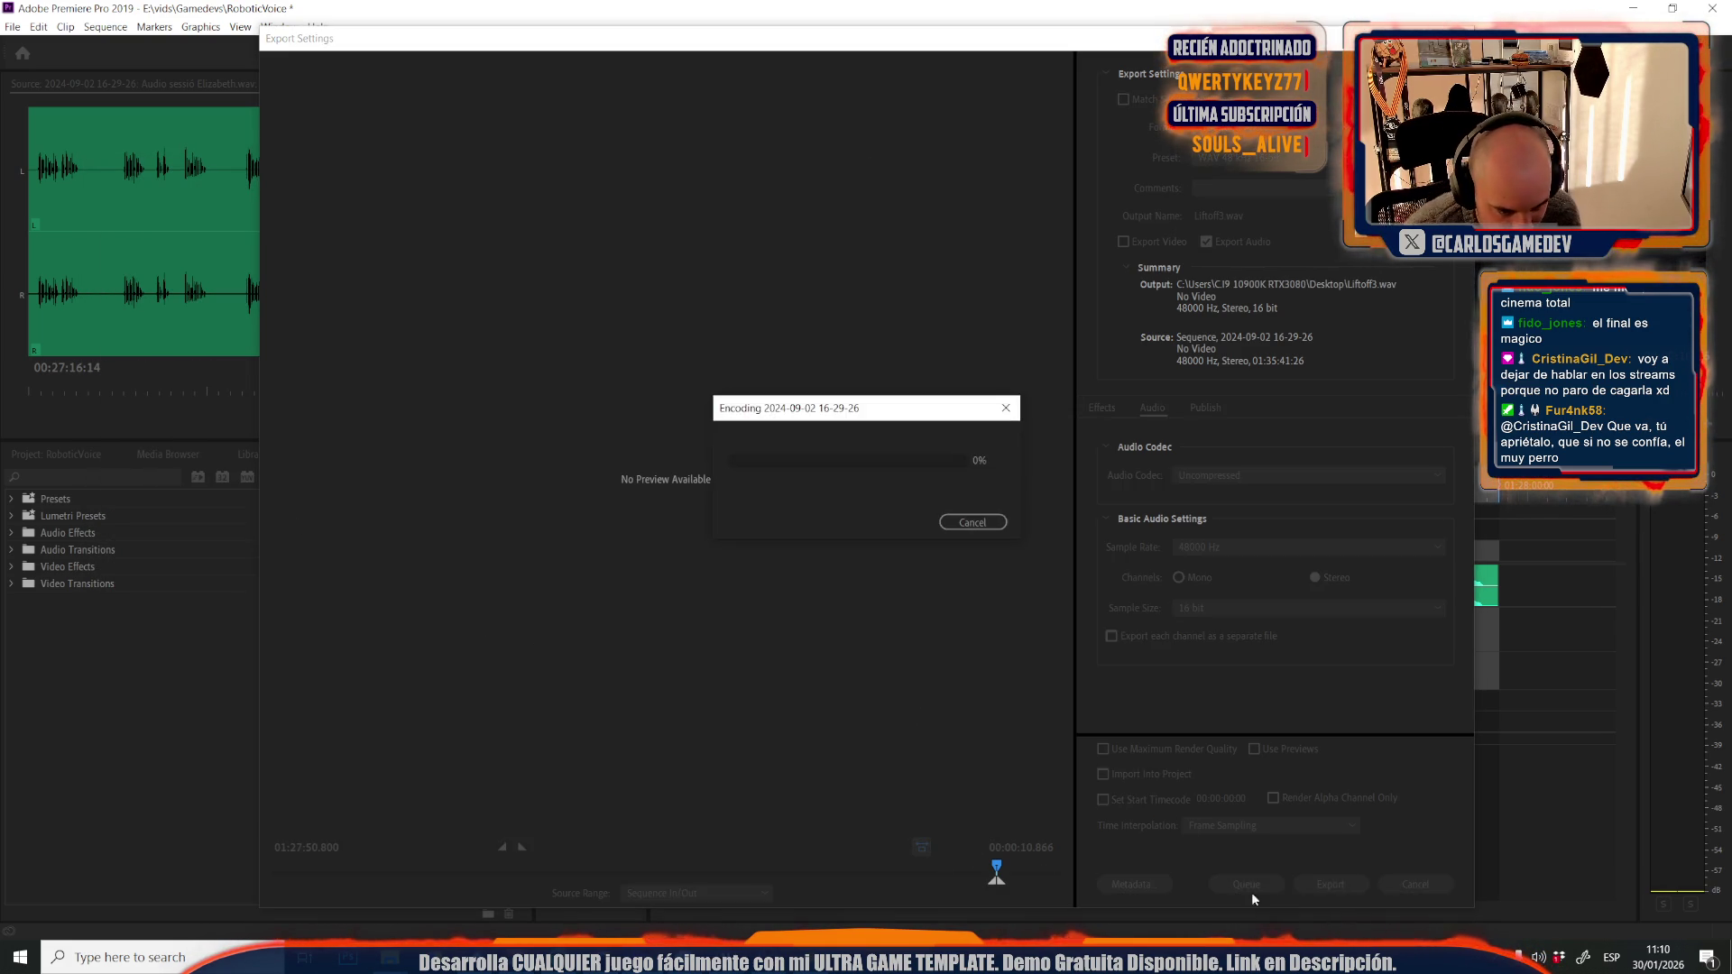
key(minus)
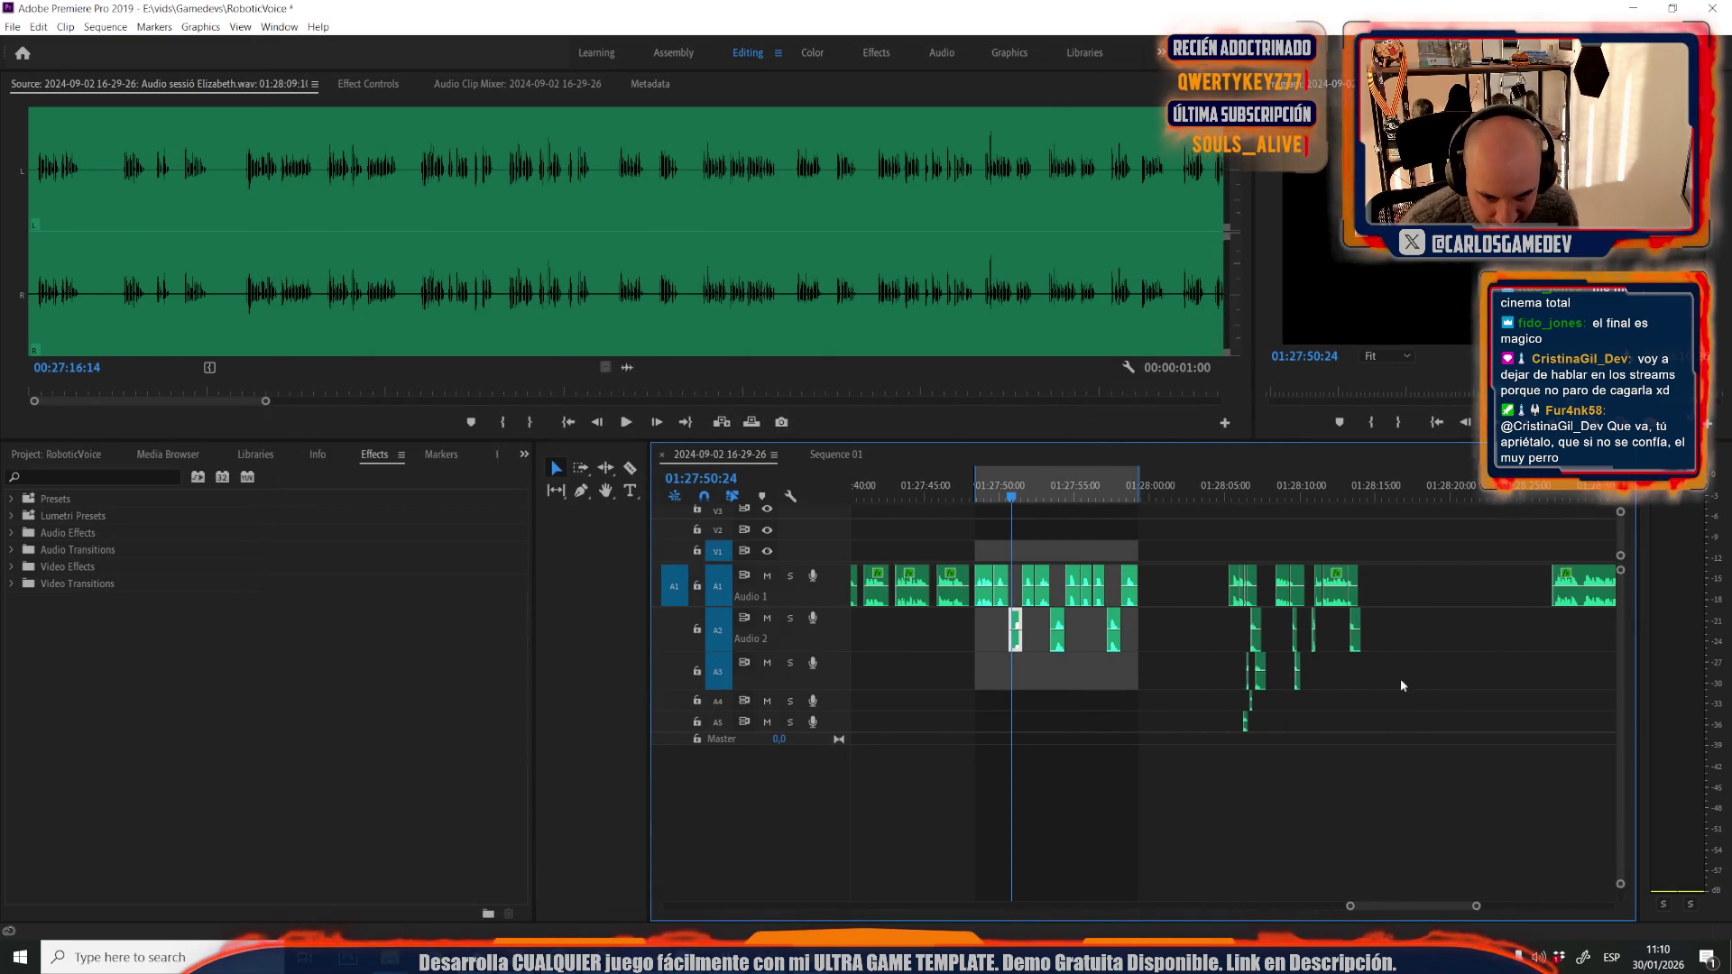
scroll(1254, 661, down, 5)
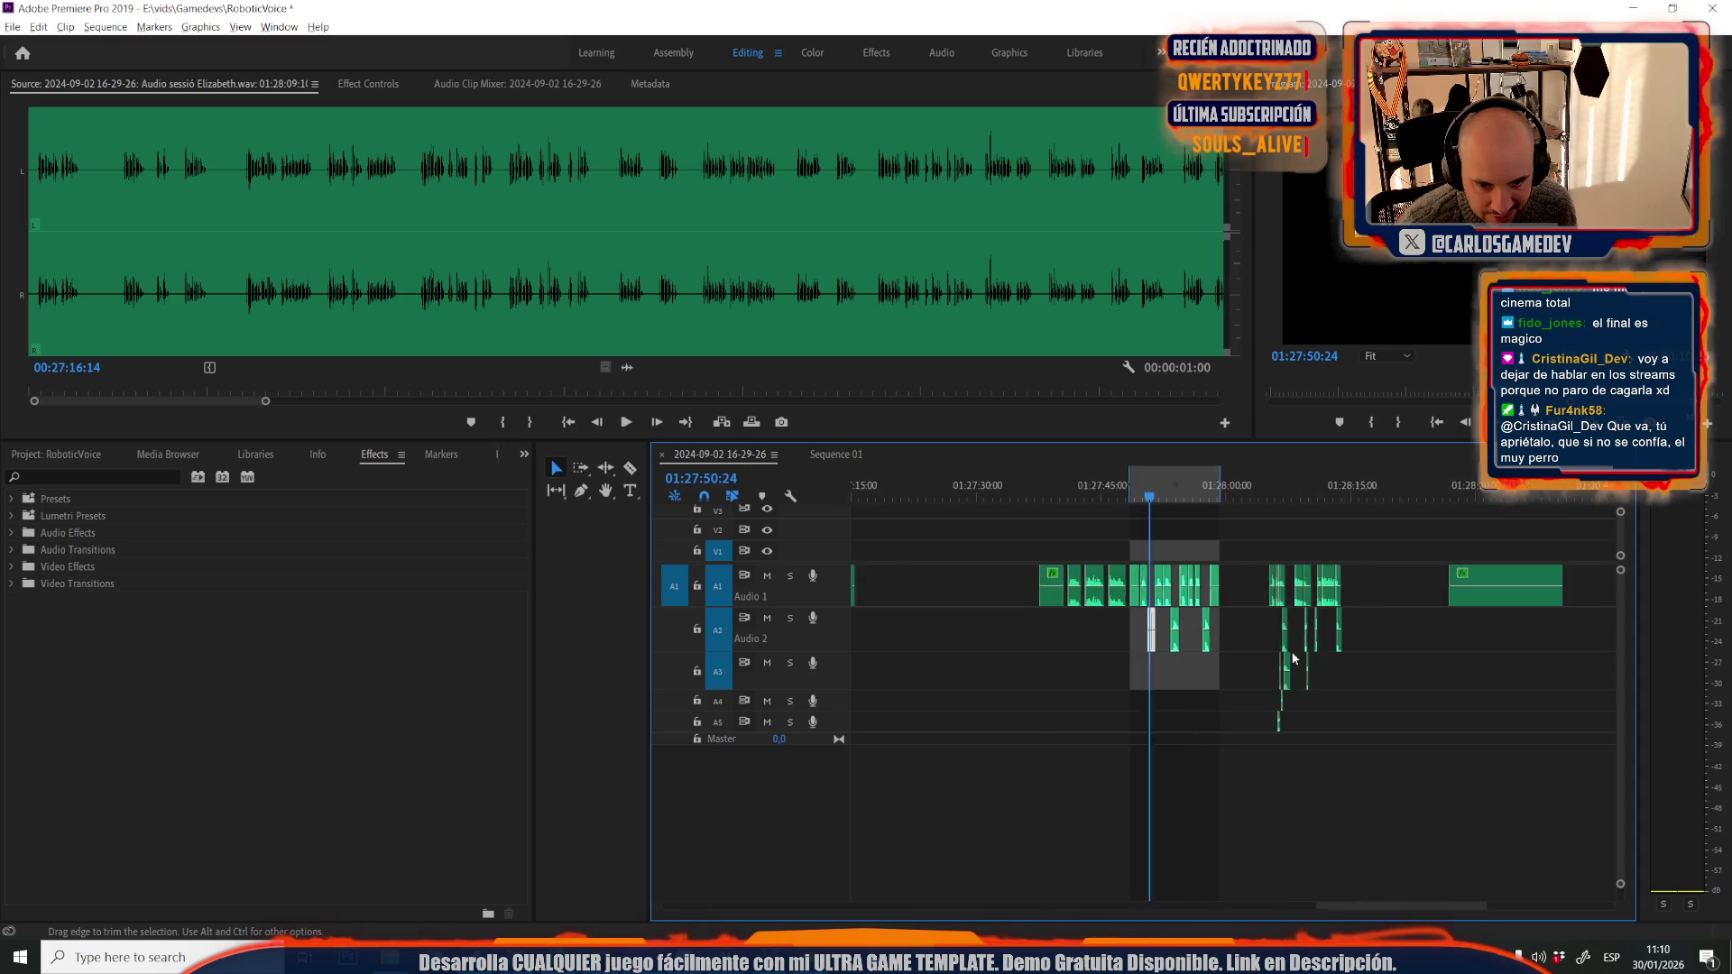
scroll(1293, 658, down, 5)
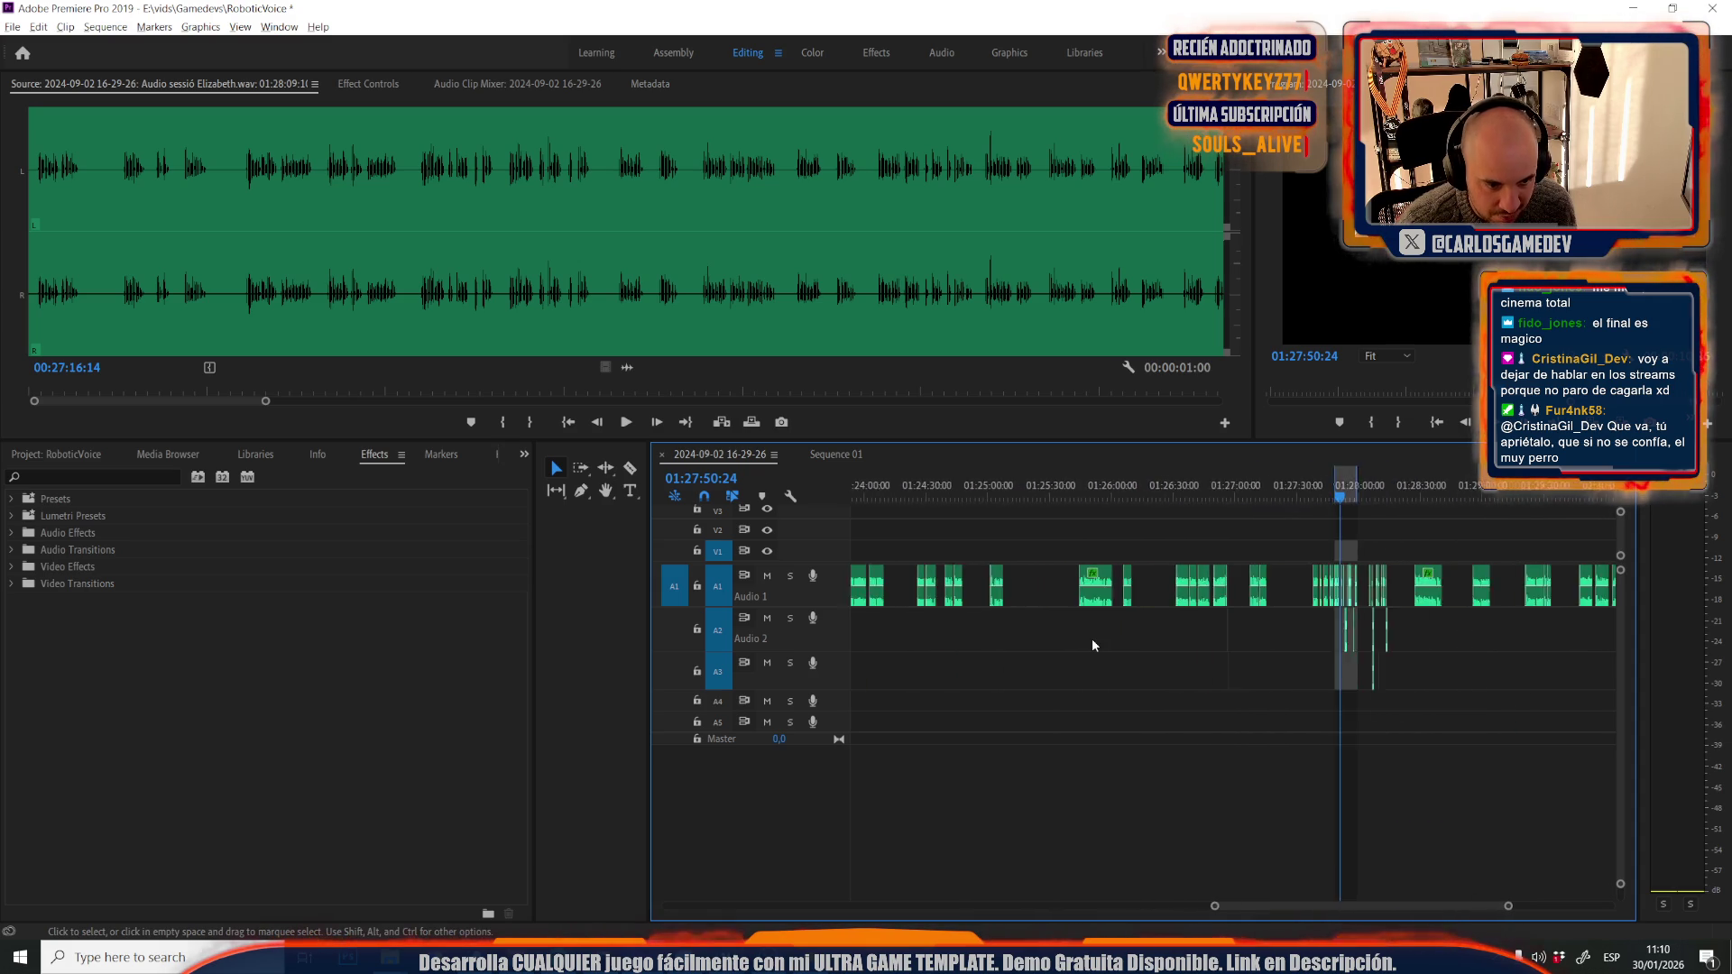
scroll(1438, 640, down, 10)
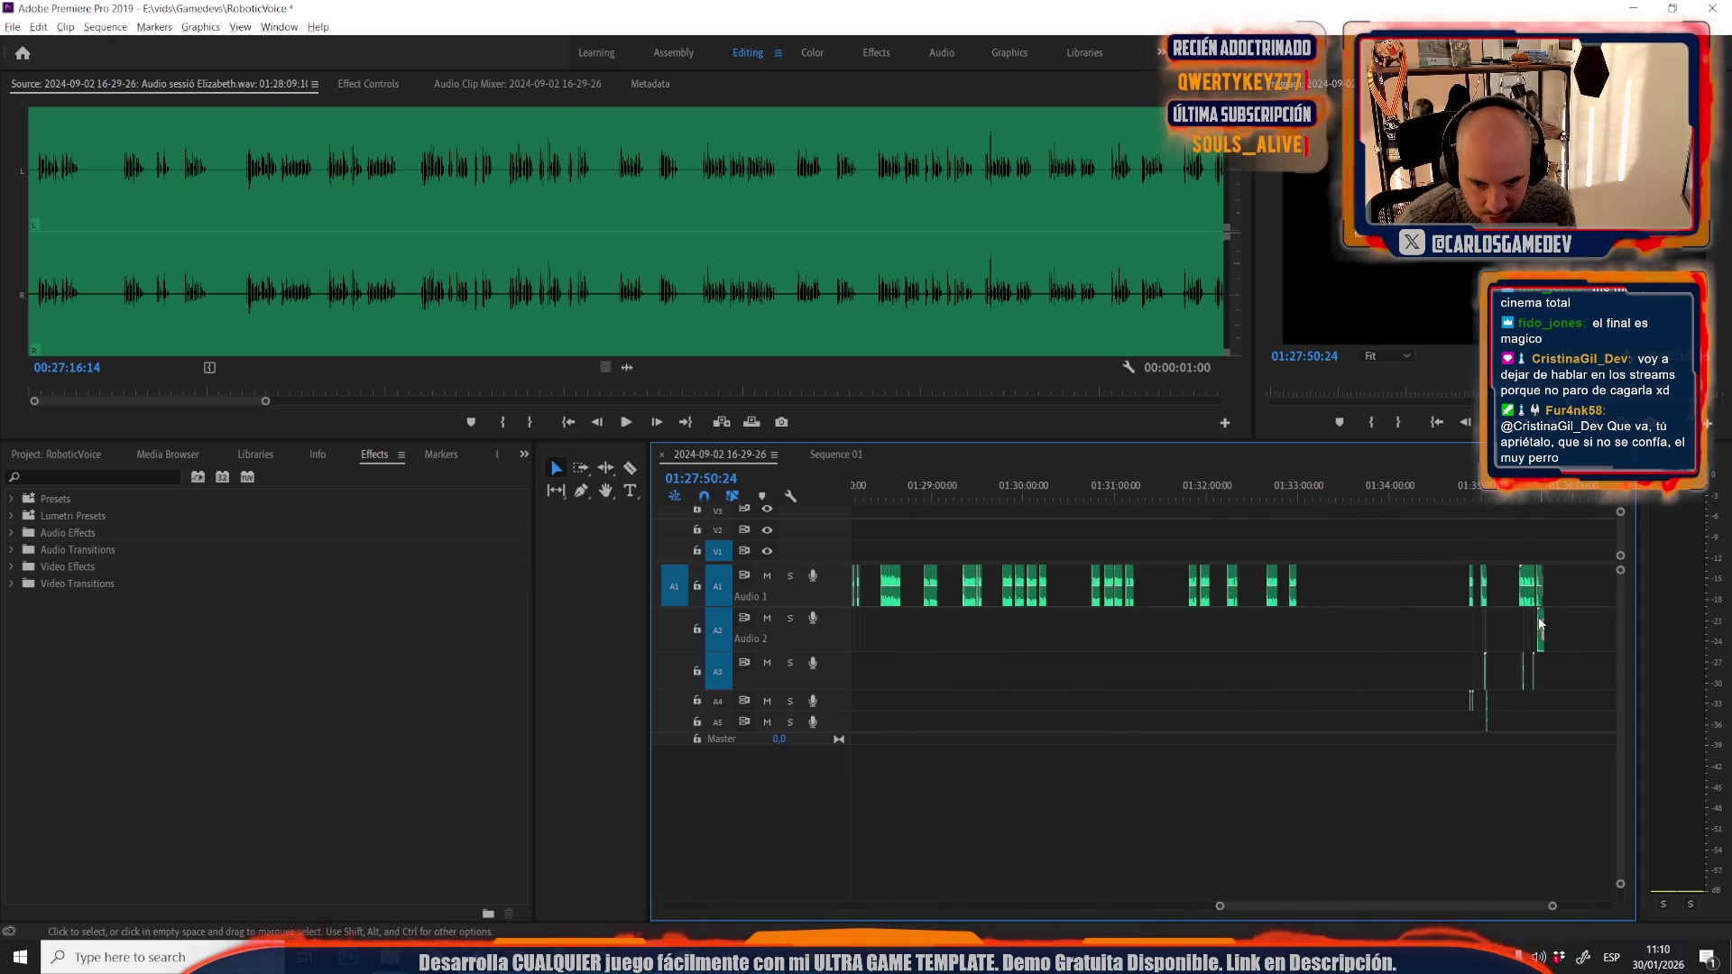
scroll(1226, 636, up, 10)
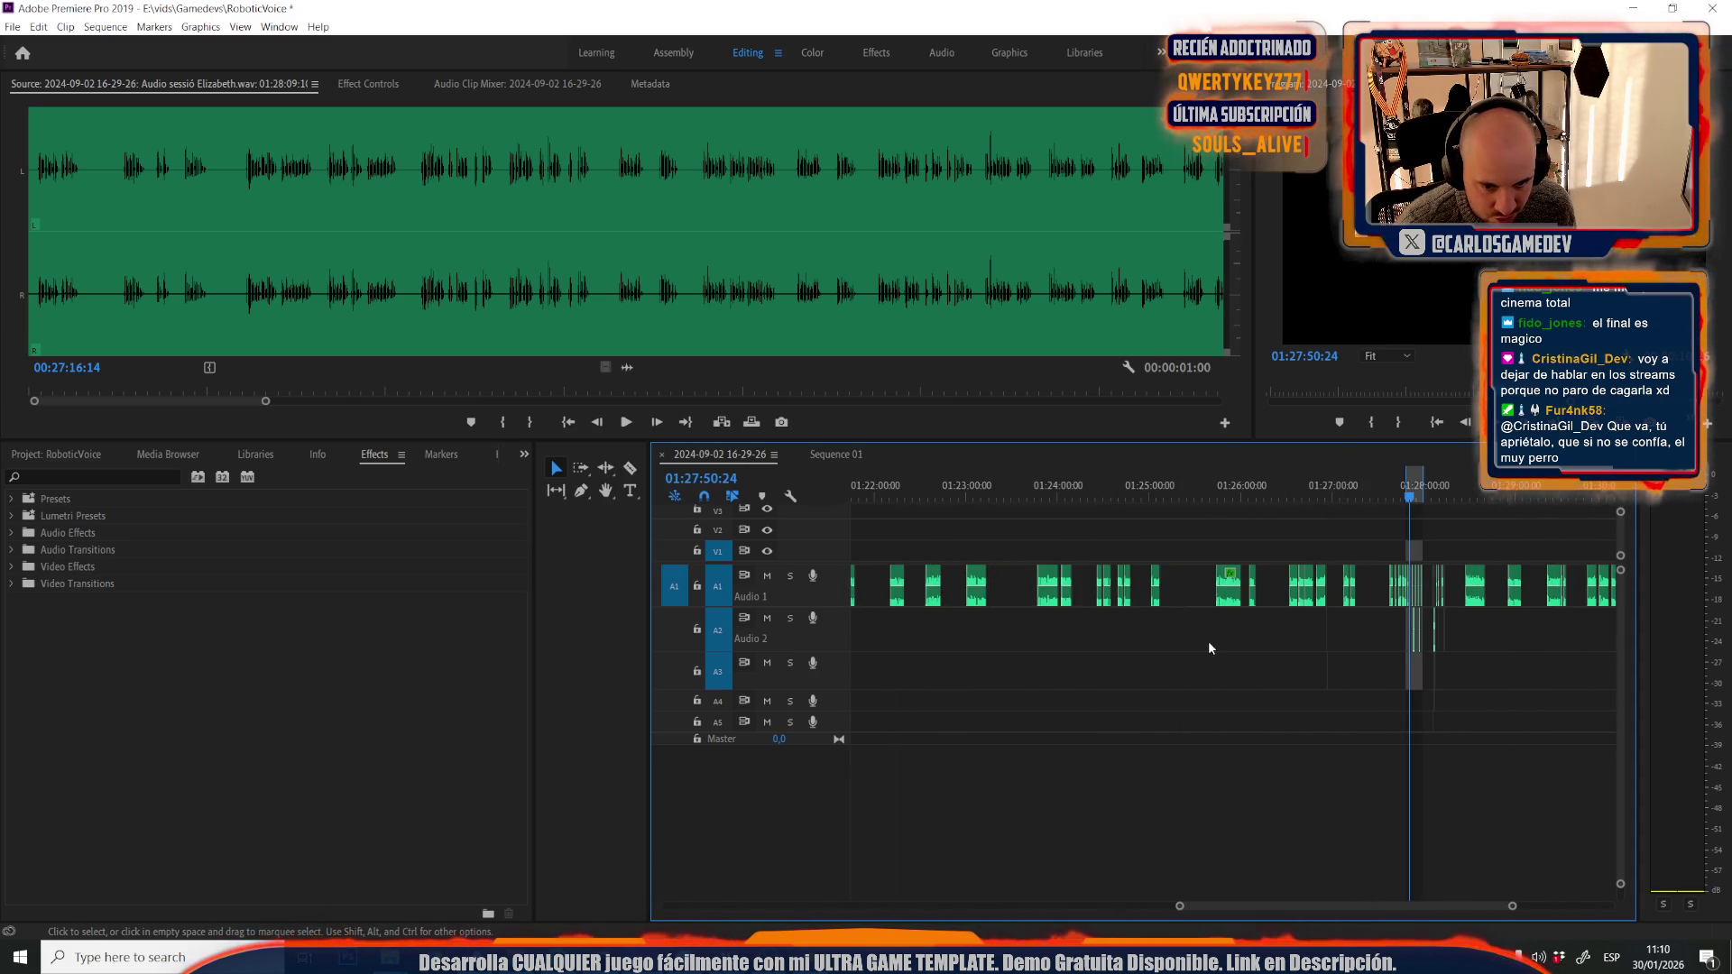
scroll(1309, 631, up, 5)
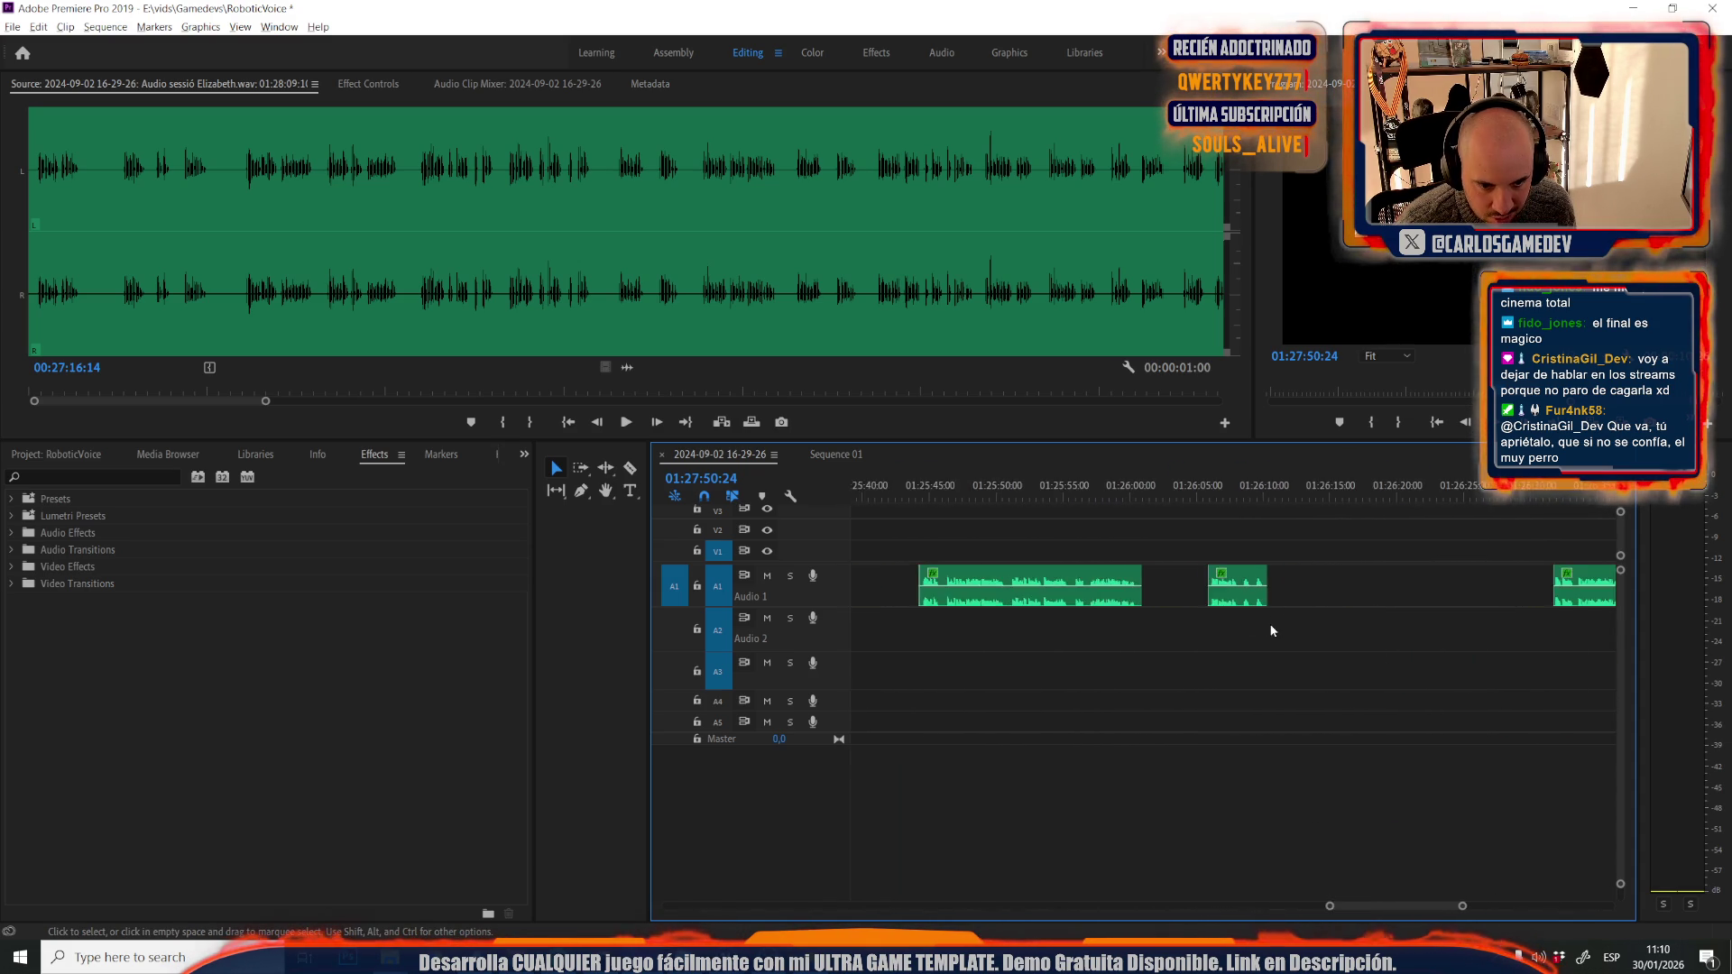
scroll(1281, 628, up, 10)
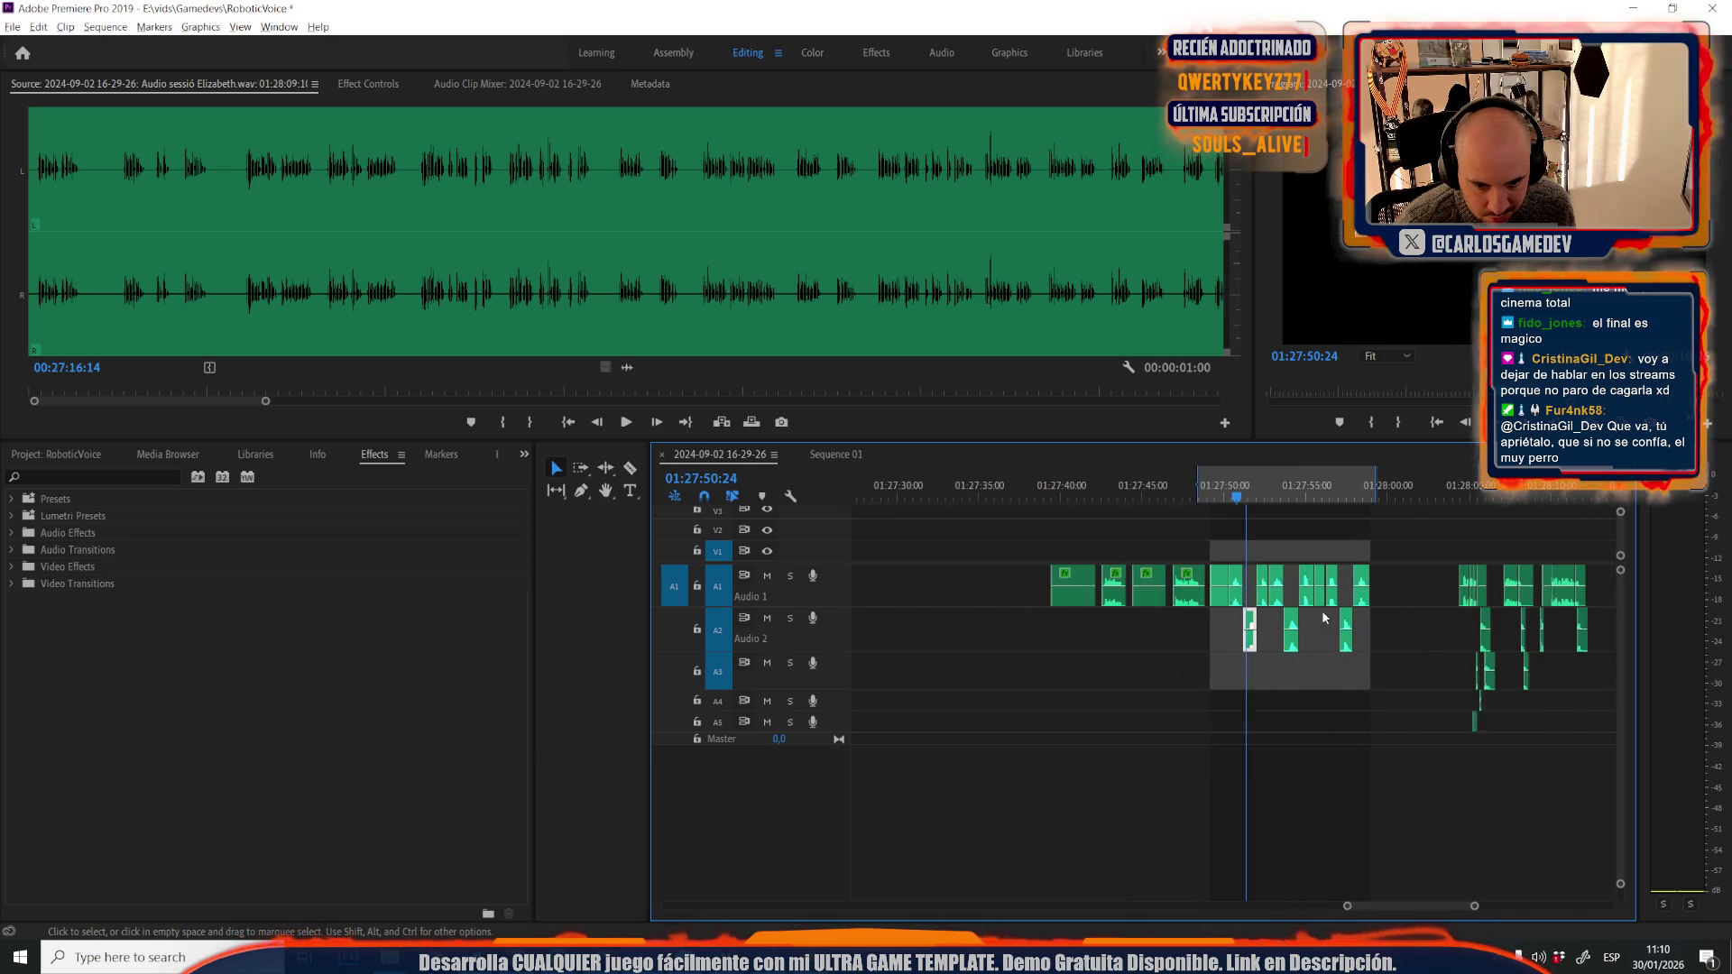
scroll(1323, 614, down, 5)
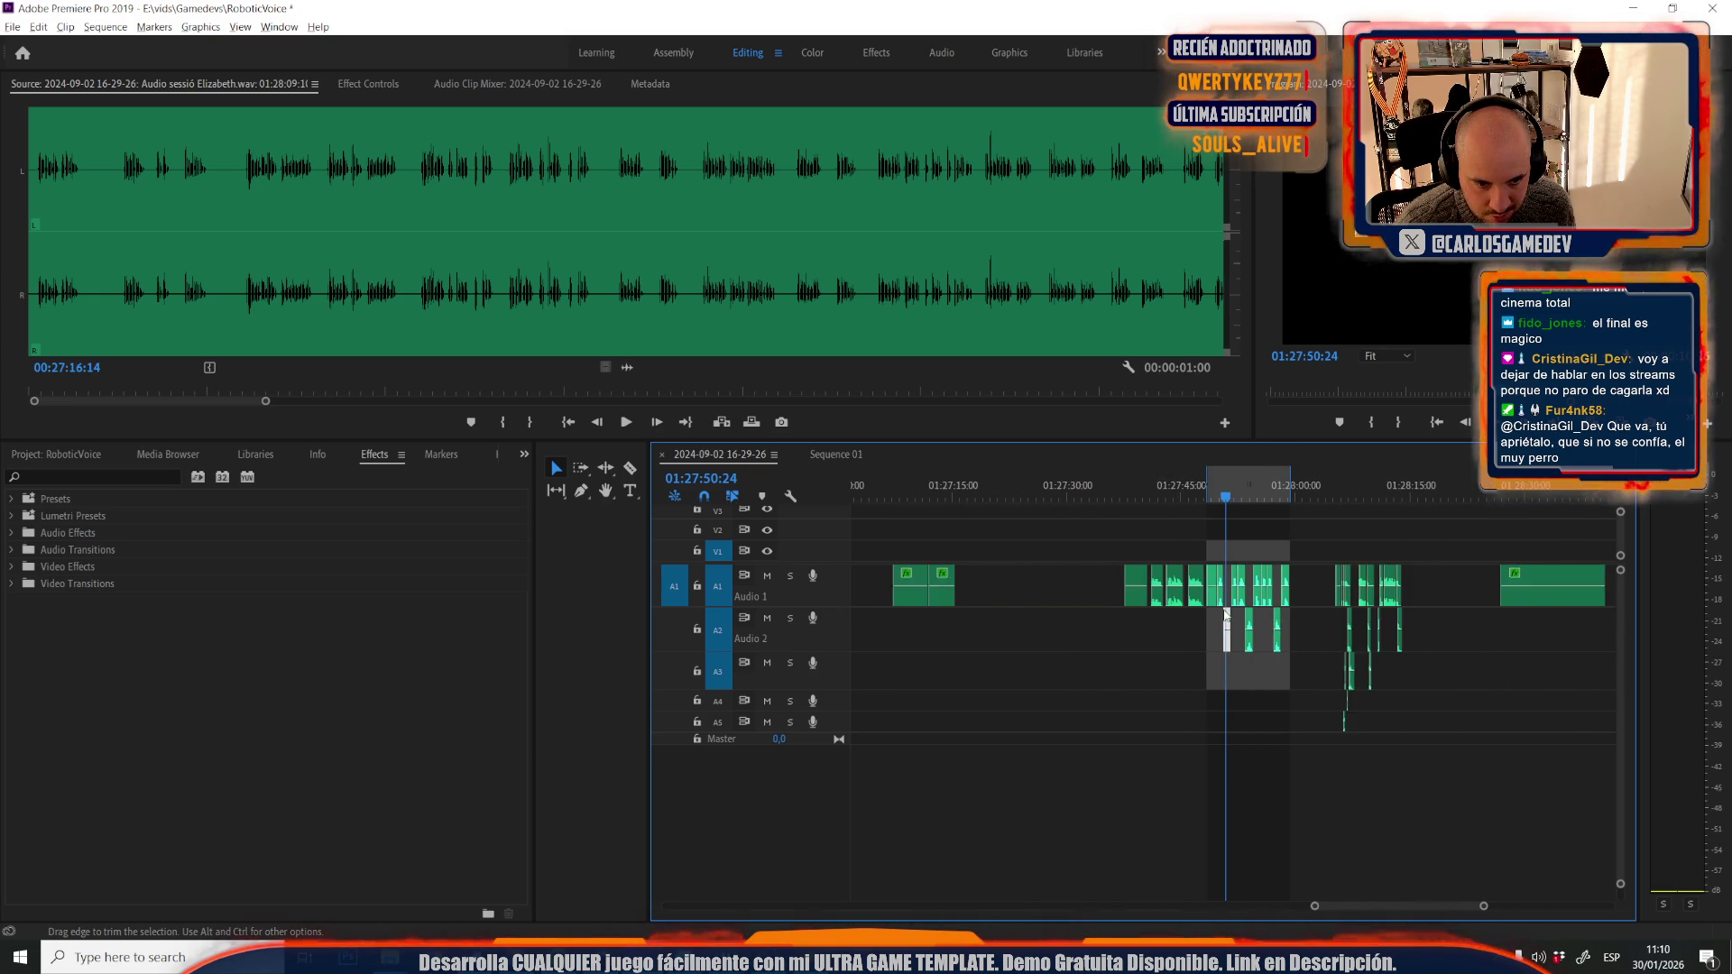
scroll(1149, 629, down, 10)
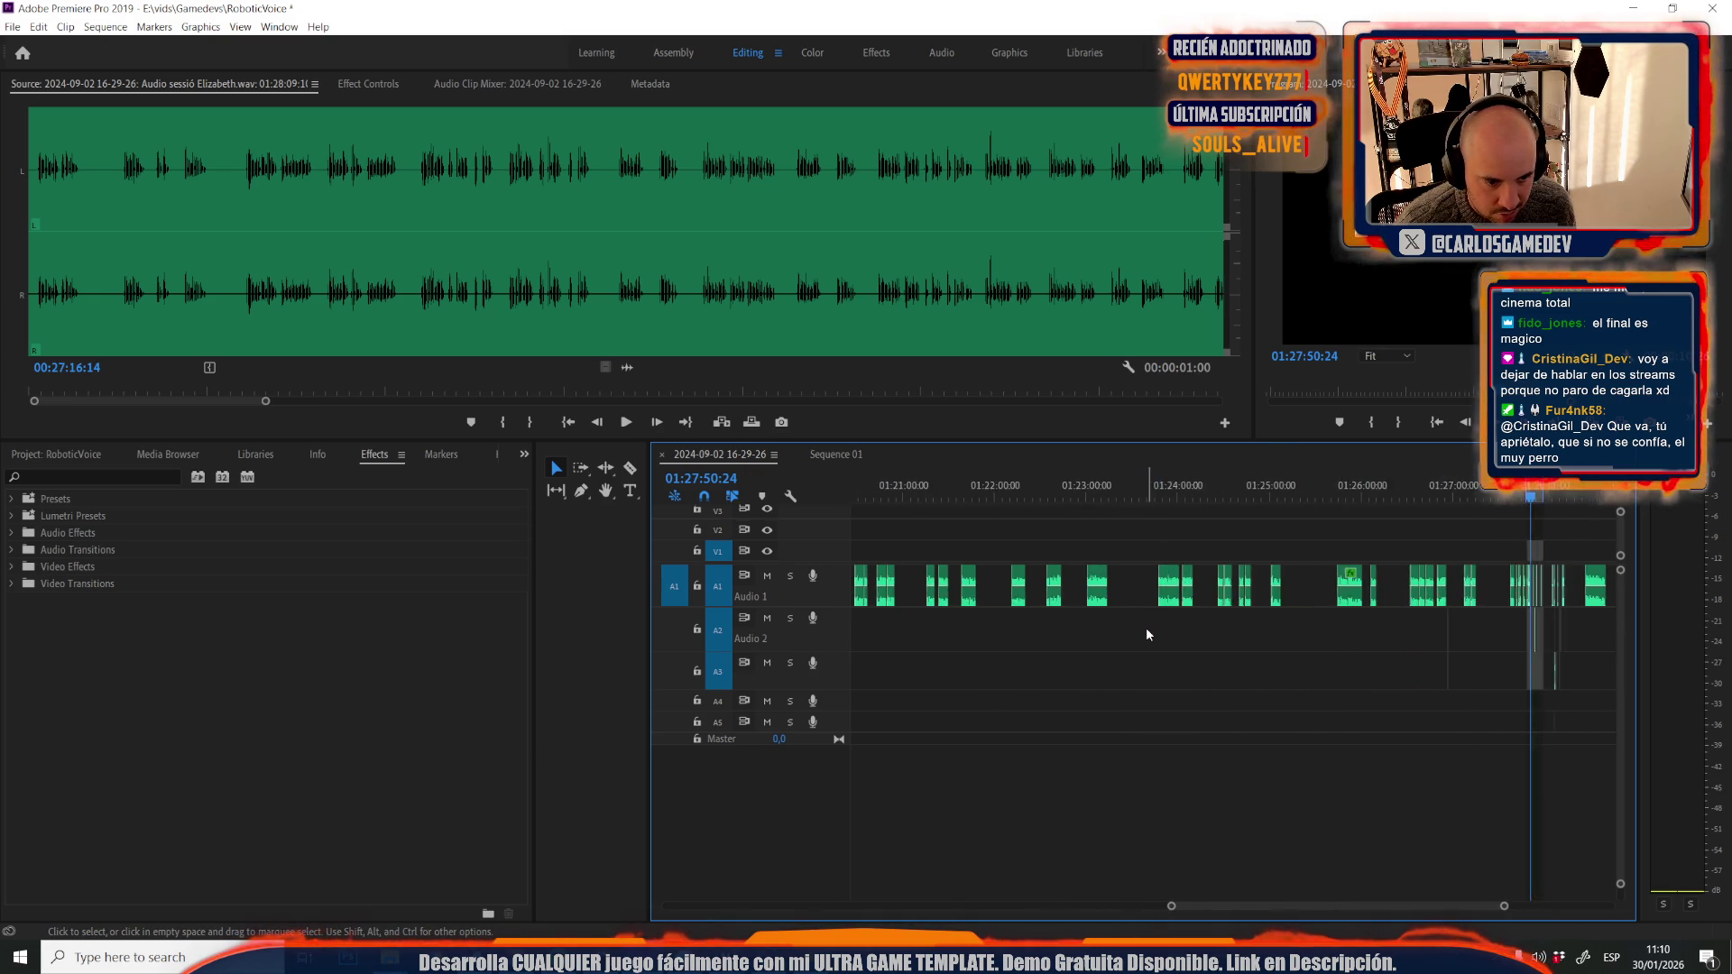
scroll(1147, 635, up, 6)
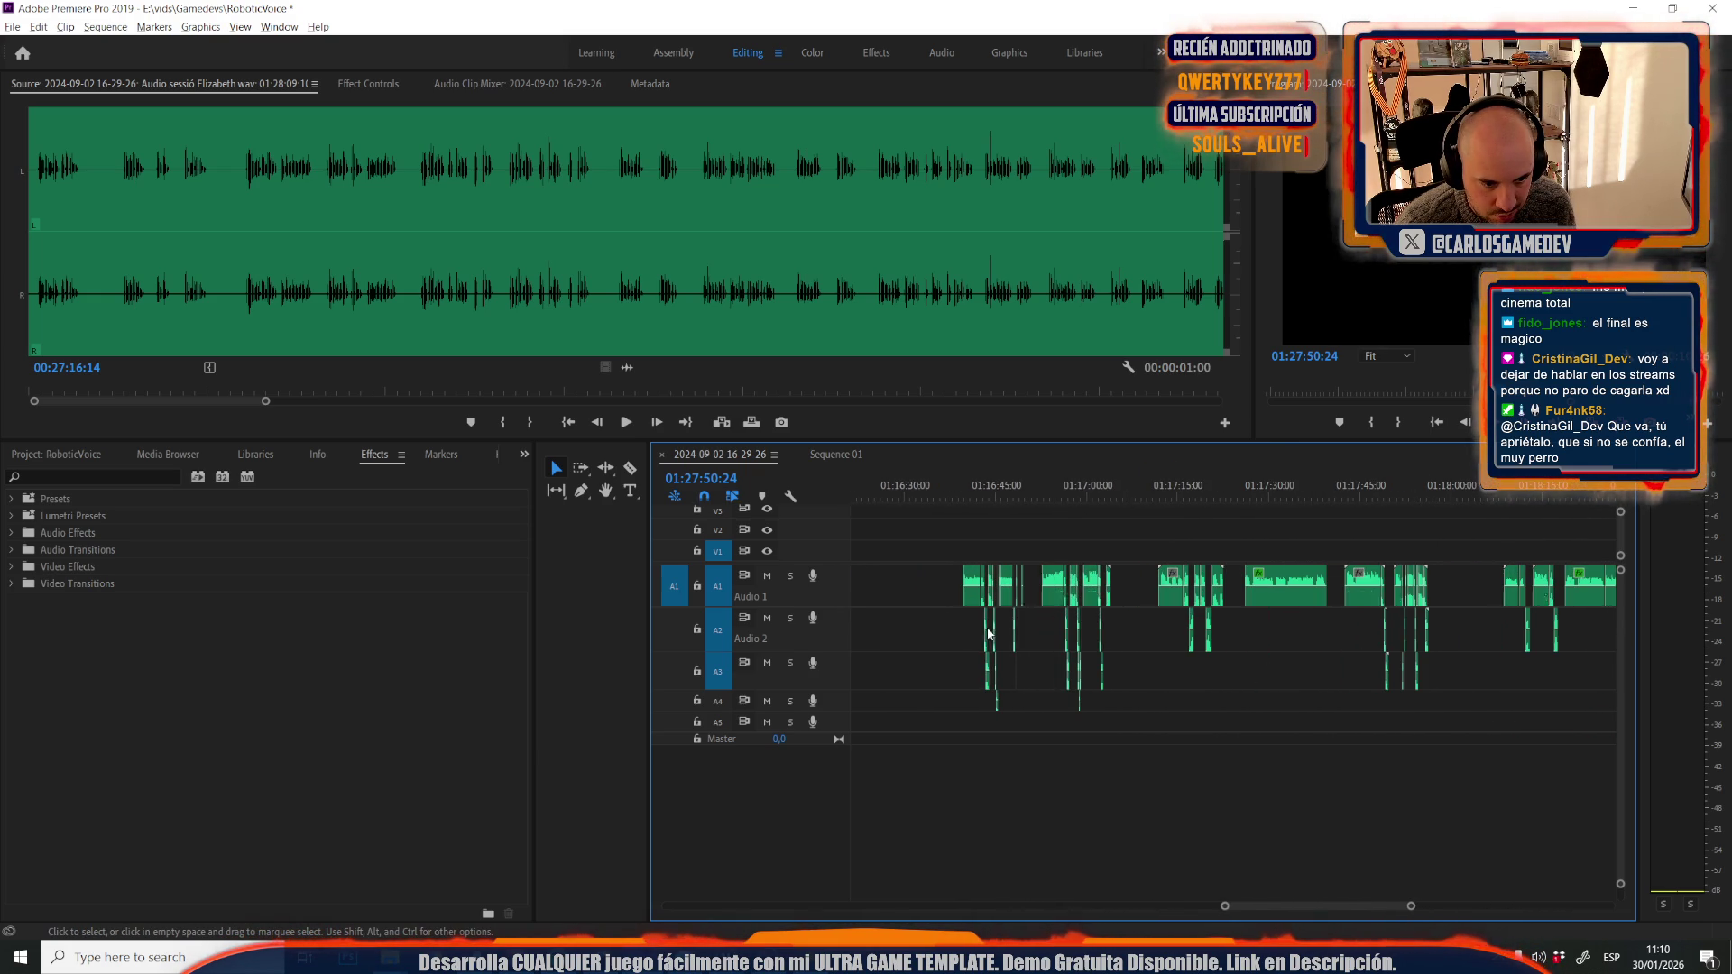
scroll(1101, 604, up, 8)
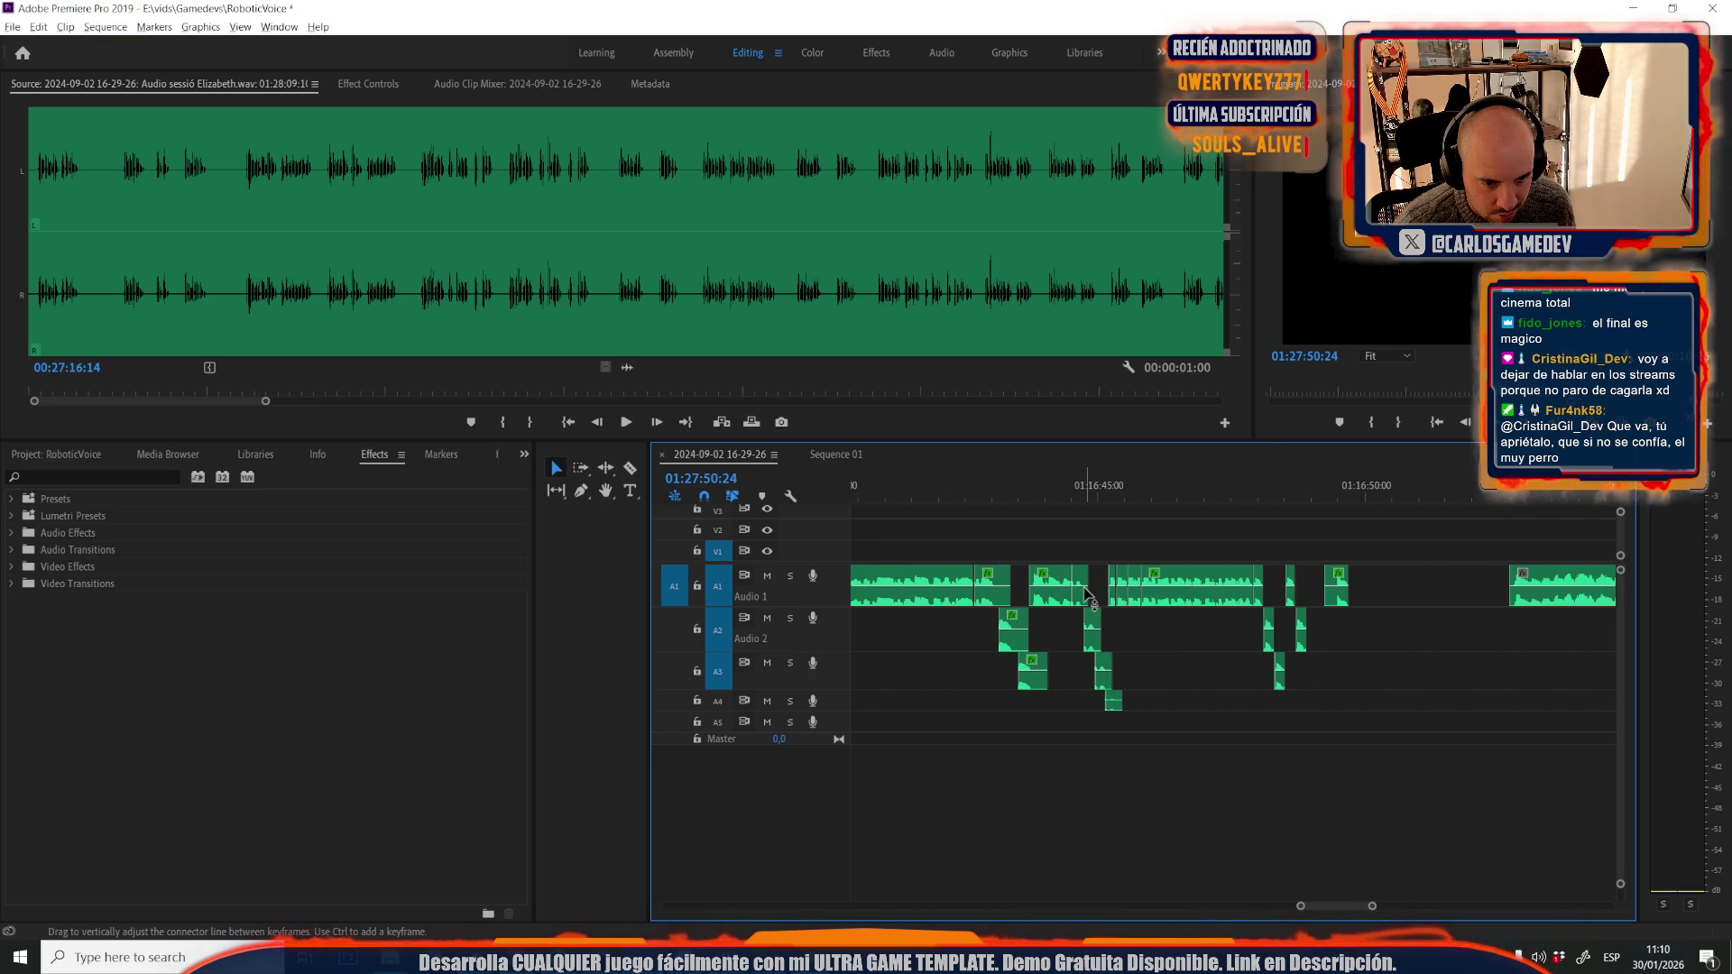
key(space)
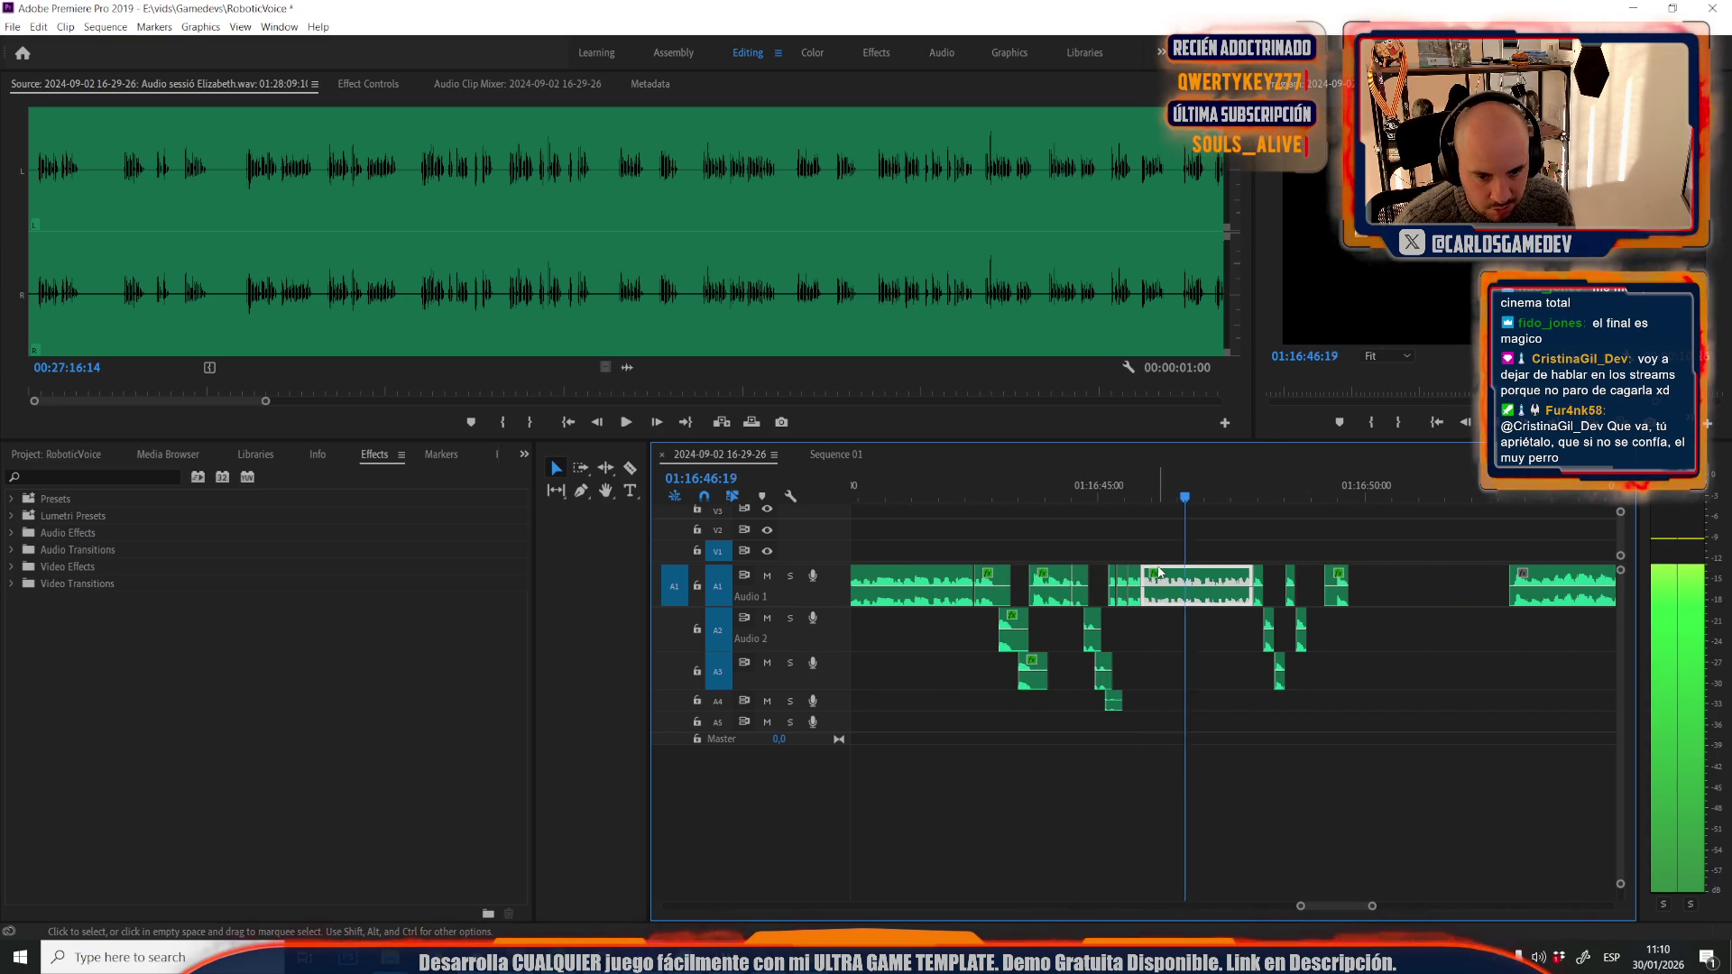
scroll(1159, 575, down, 8)
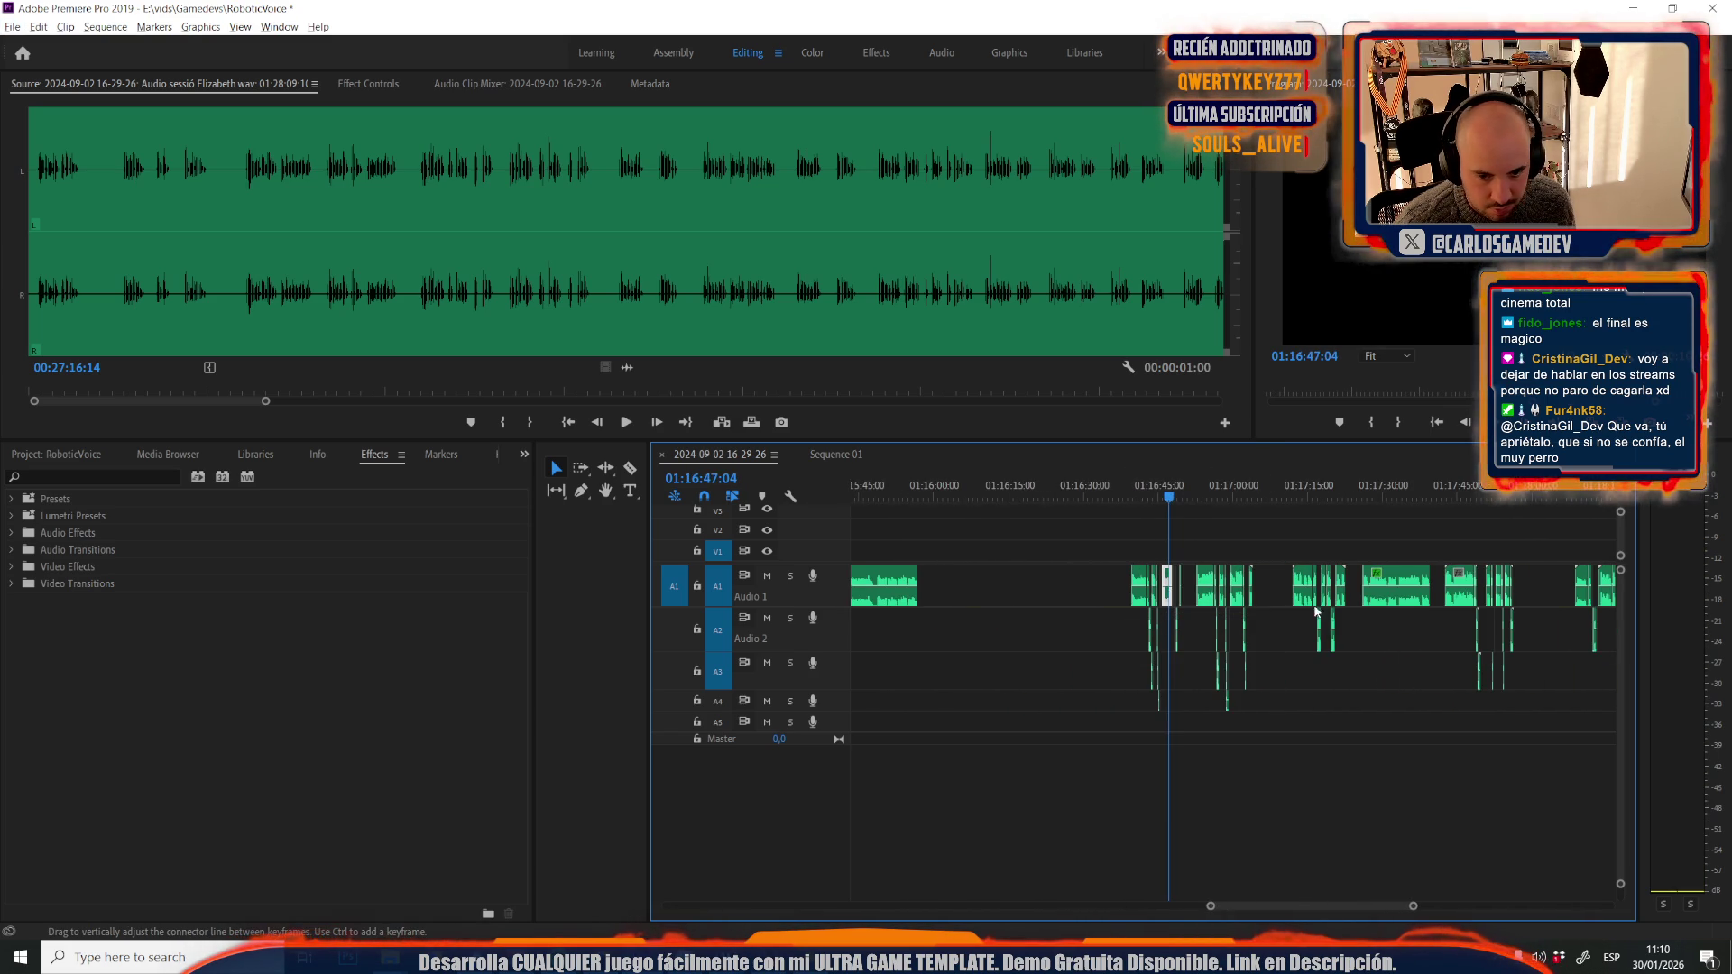
scroll(1489, 619, up, 6)
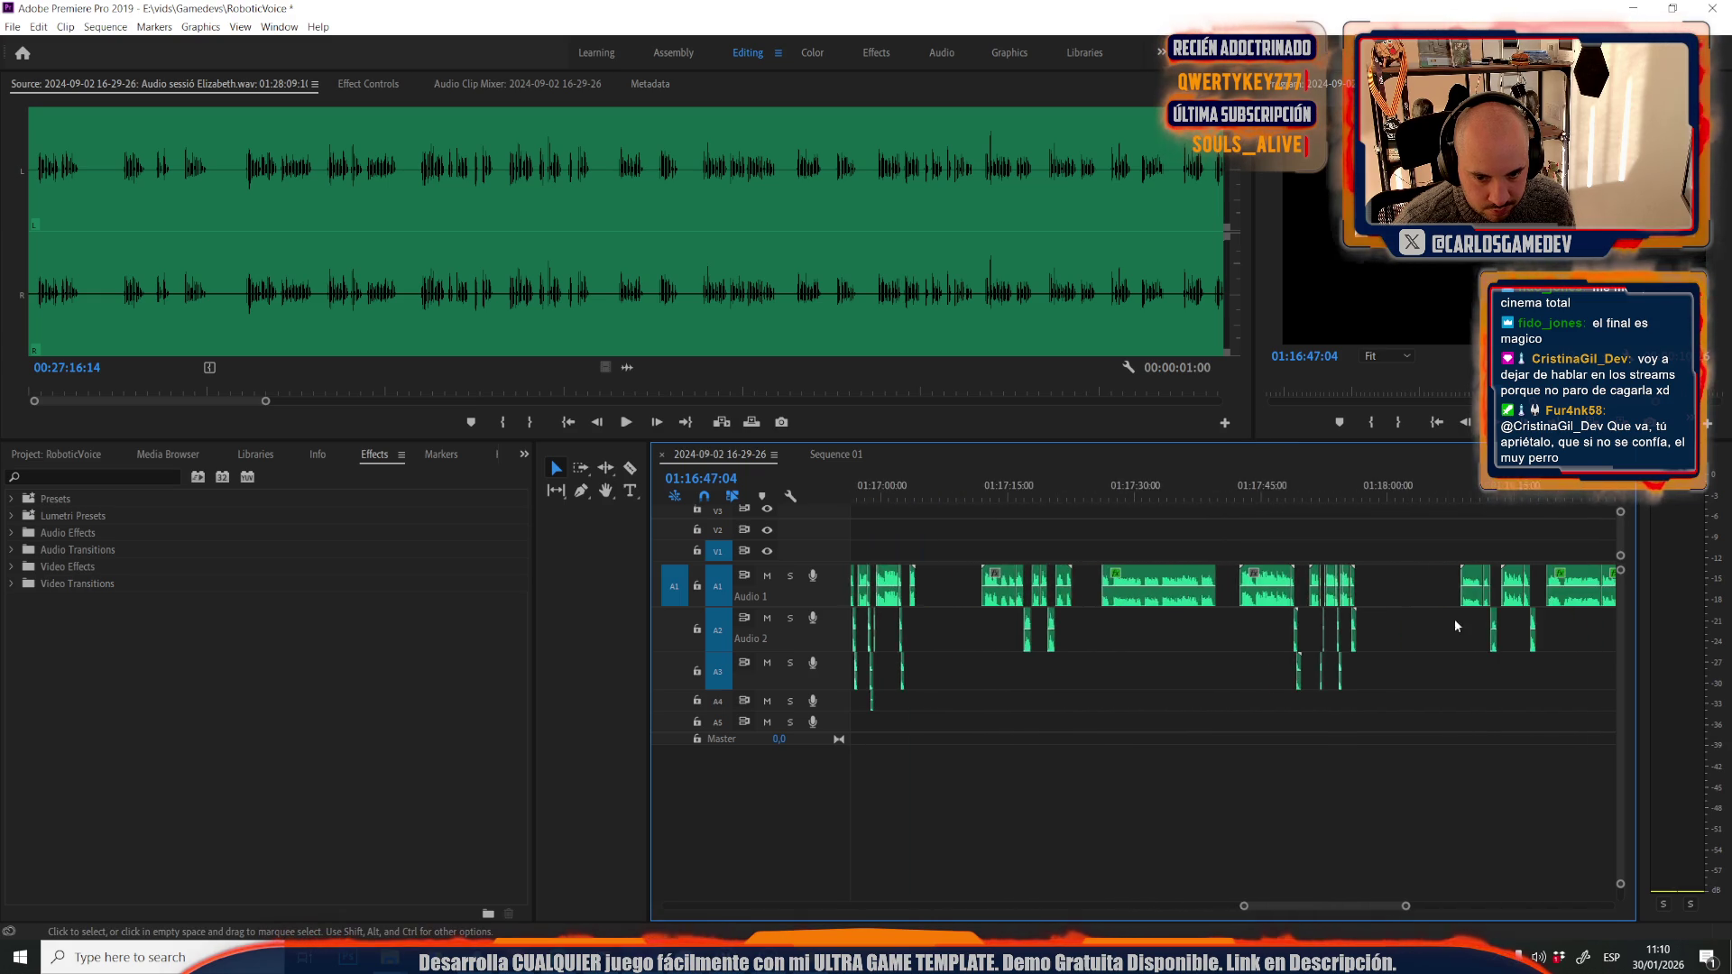
scroll(1431, 615, up, 4)
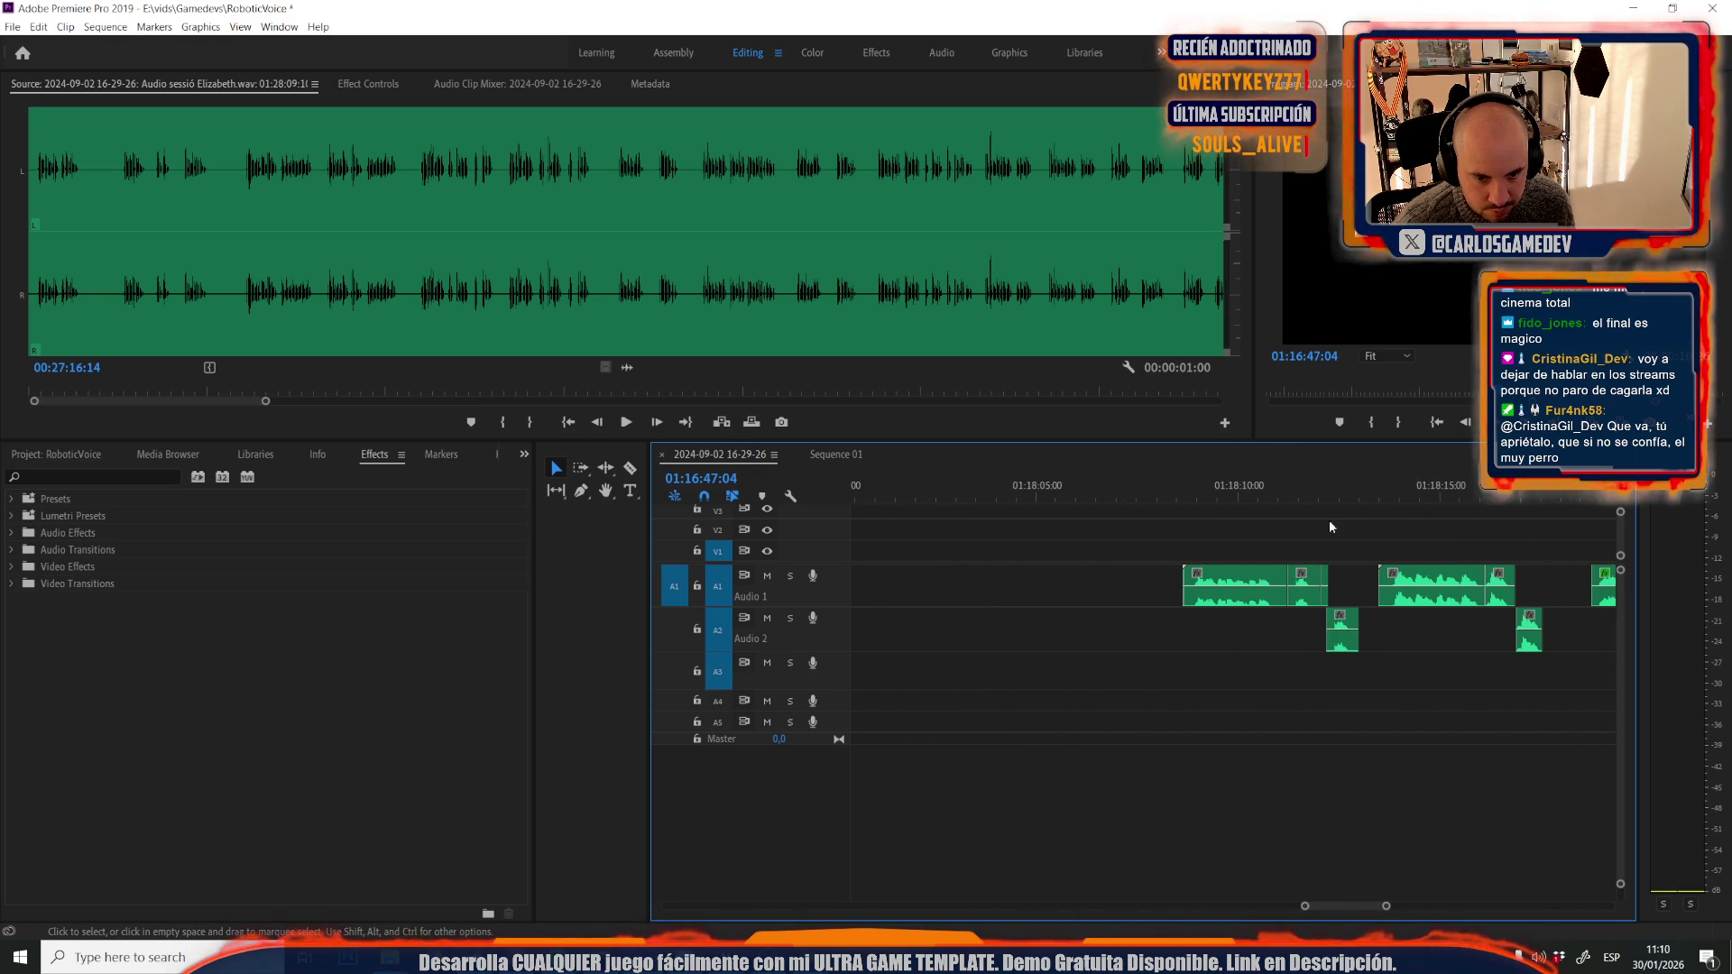
scroll(1304, 557, down, 3)
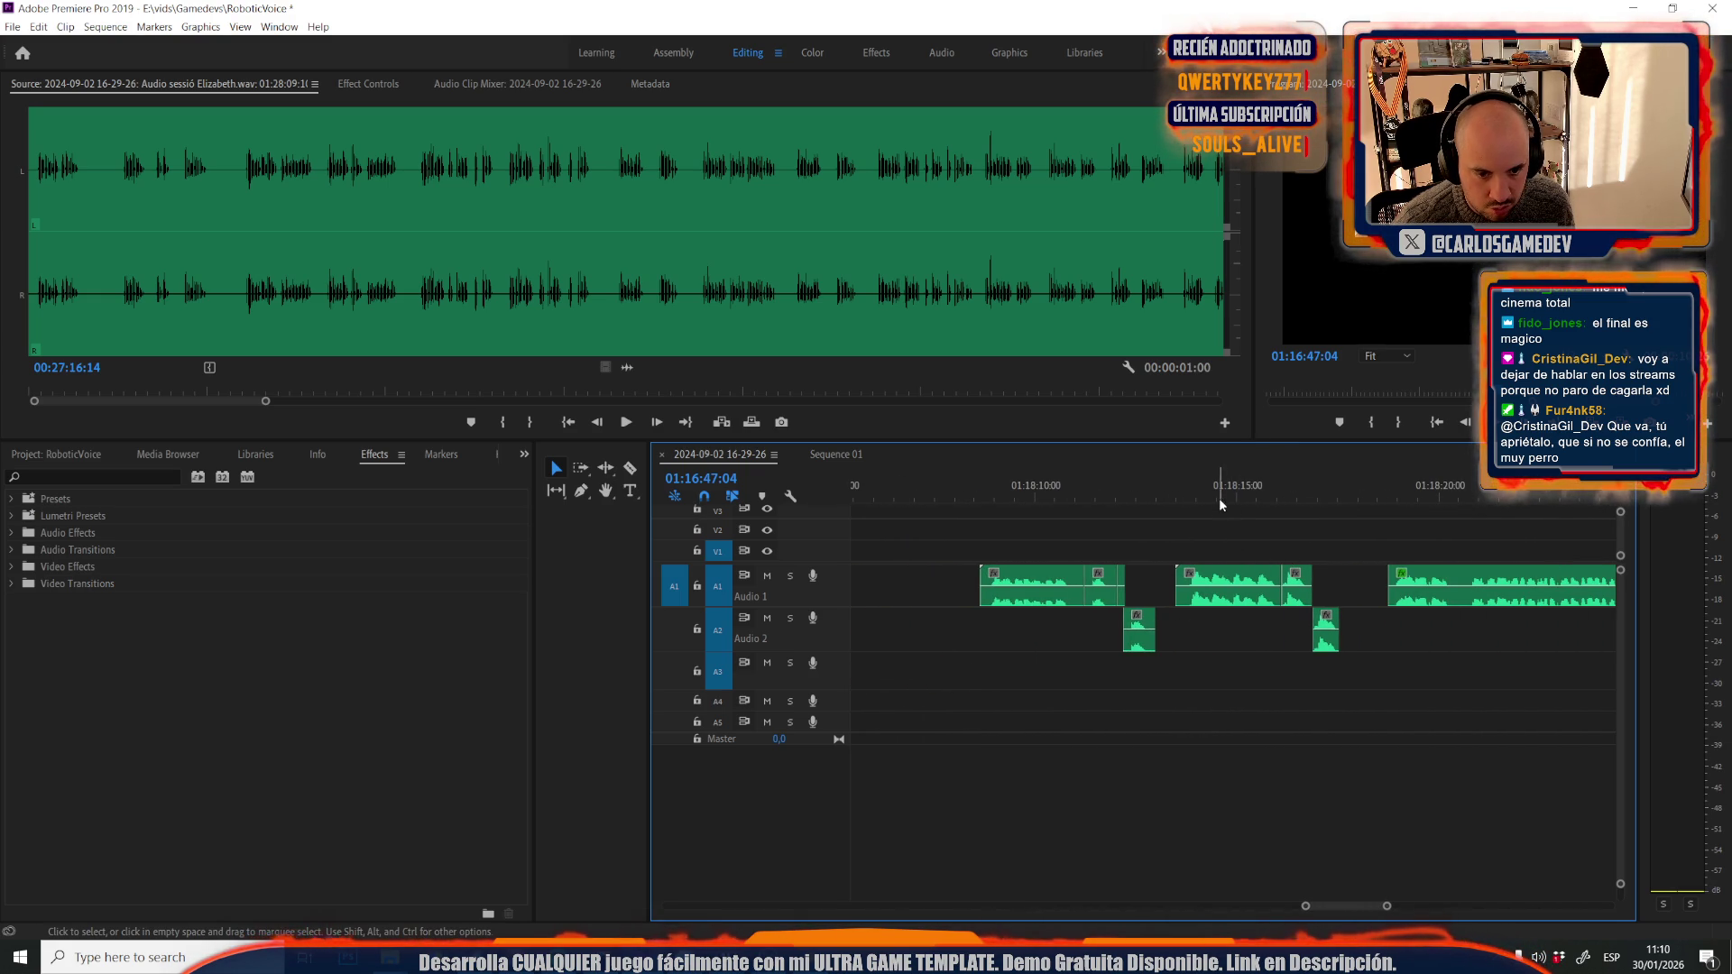
key(space)
scroll(1221, 542, down, 3)
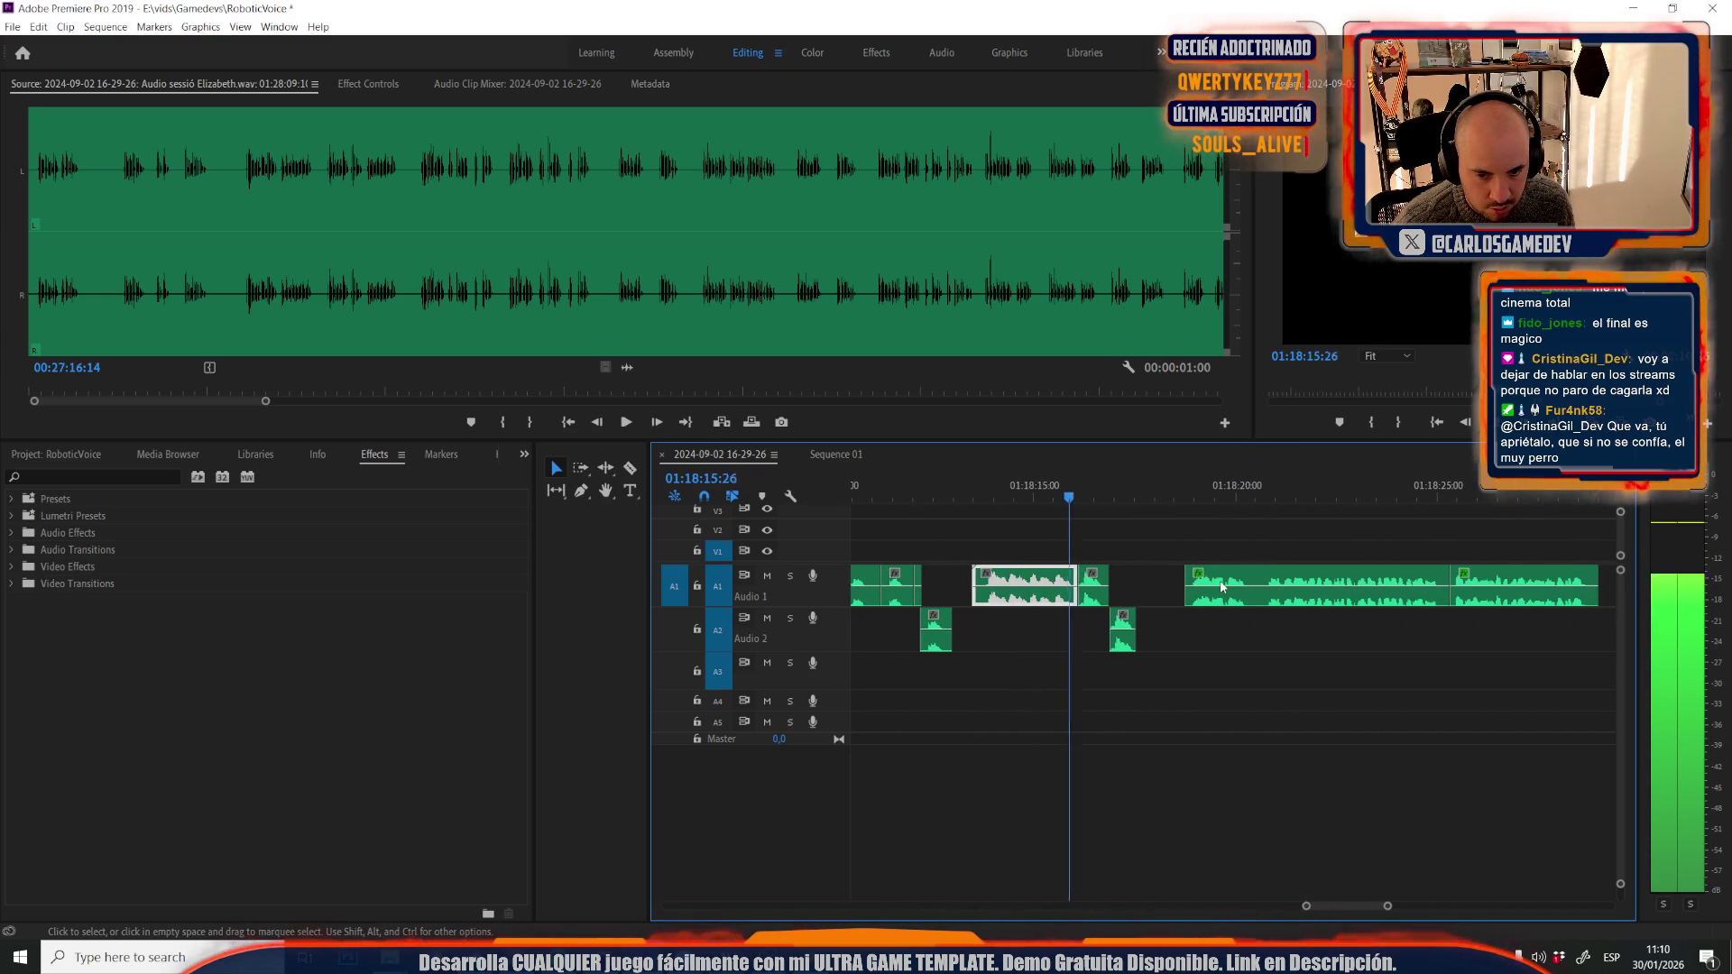
key(space)
scroll(1200, 605, down, 5)
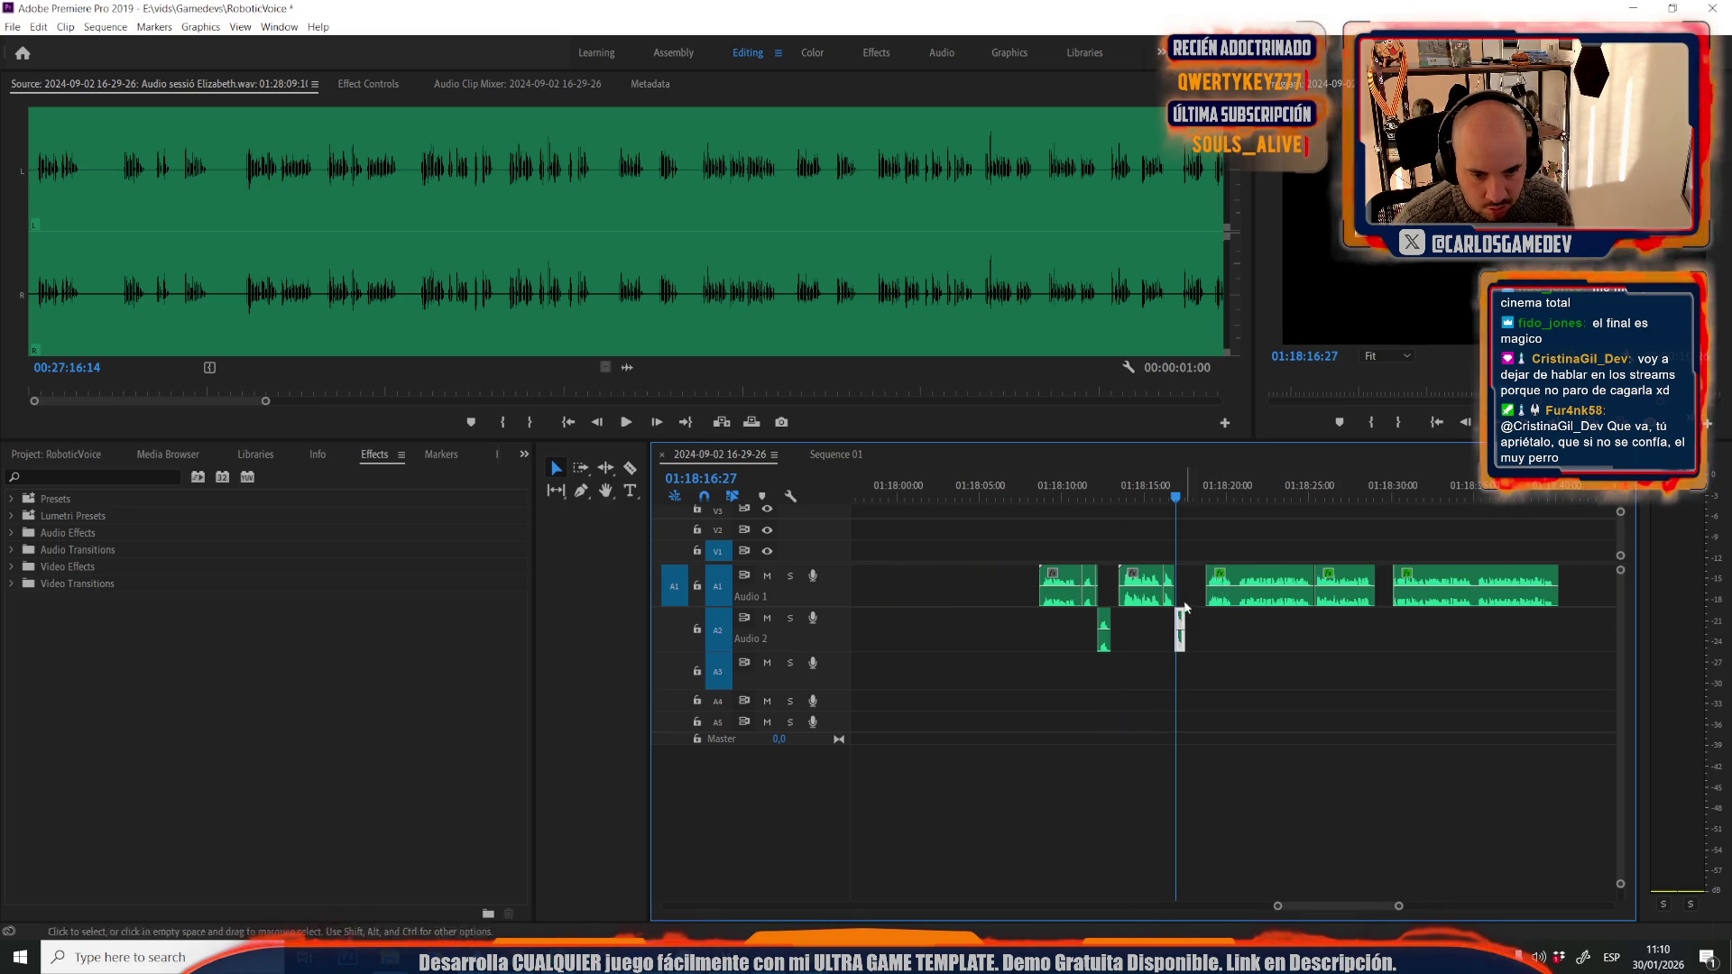
scroll(1078, 608, up, 5)
click(1113, 484)
key(space)
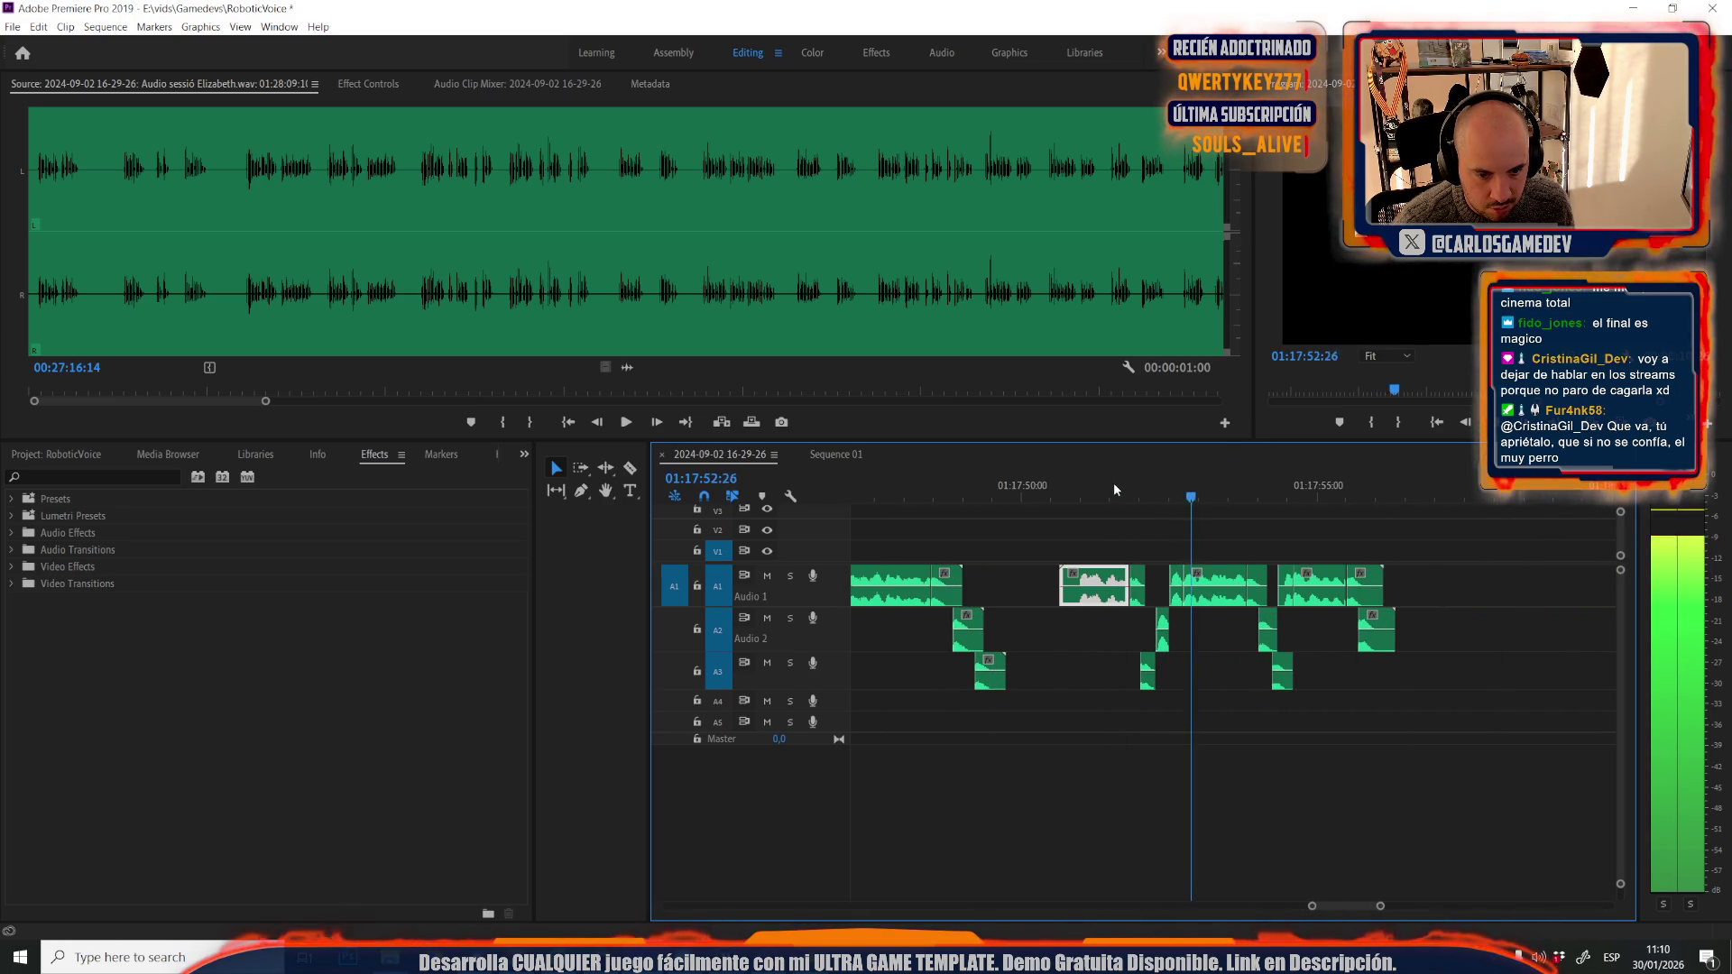
scroll(1086, 609, down, 5)
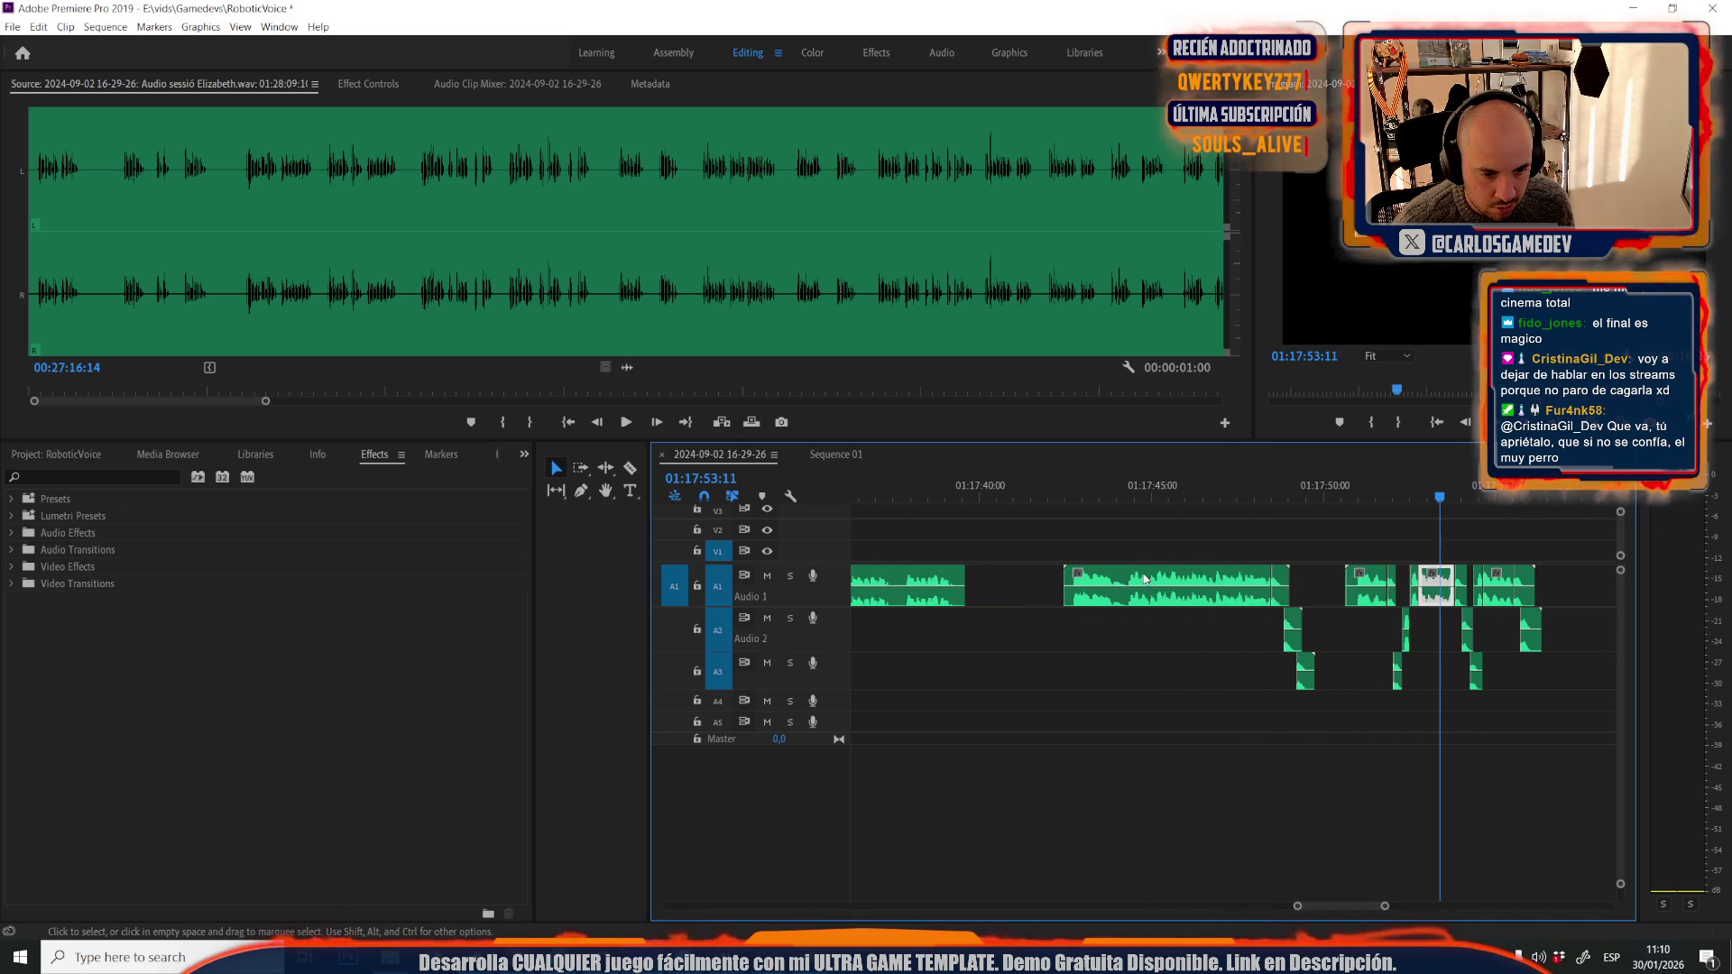
click(1245, 491)
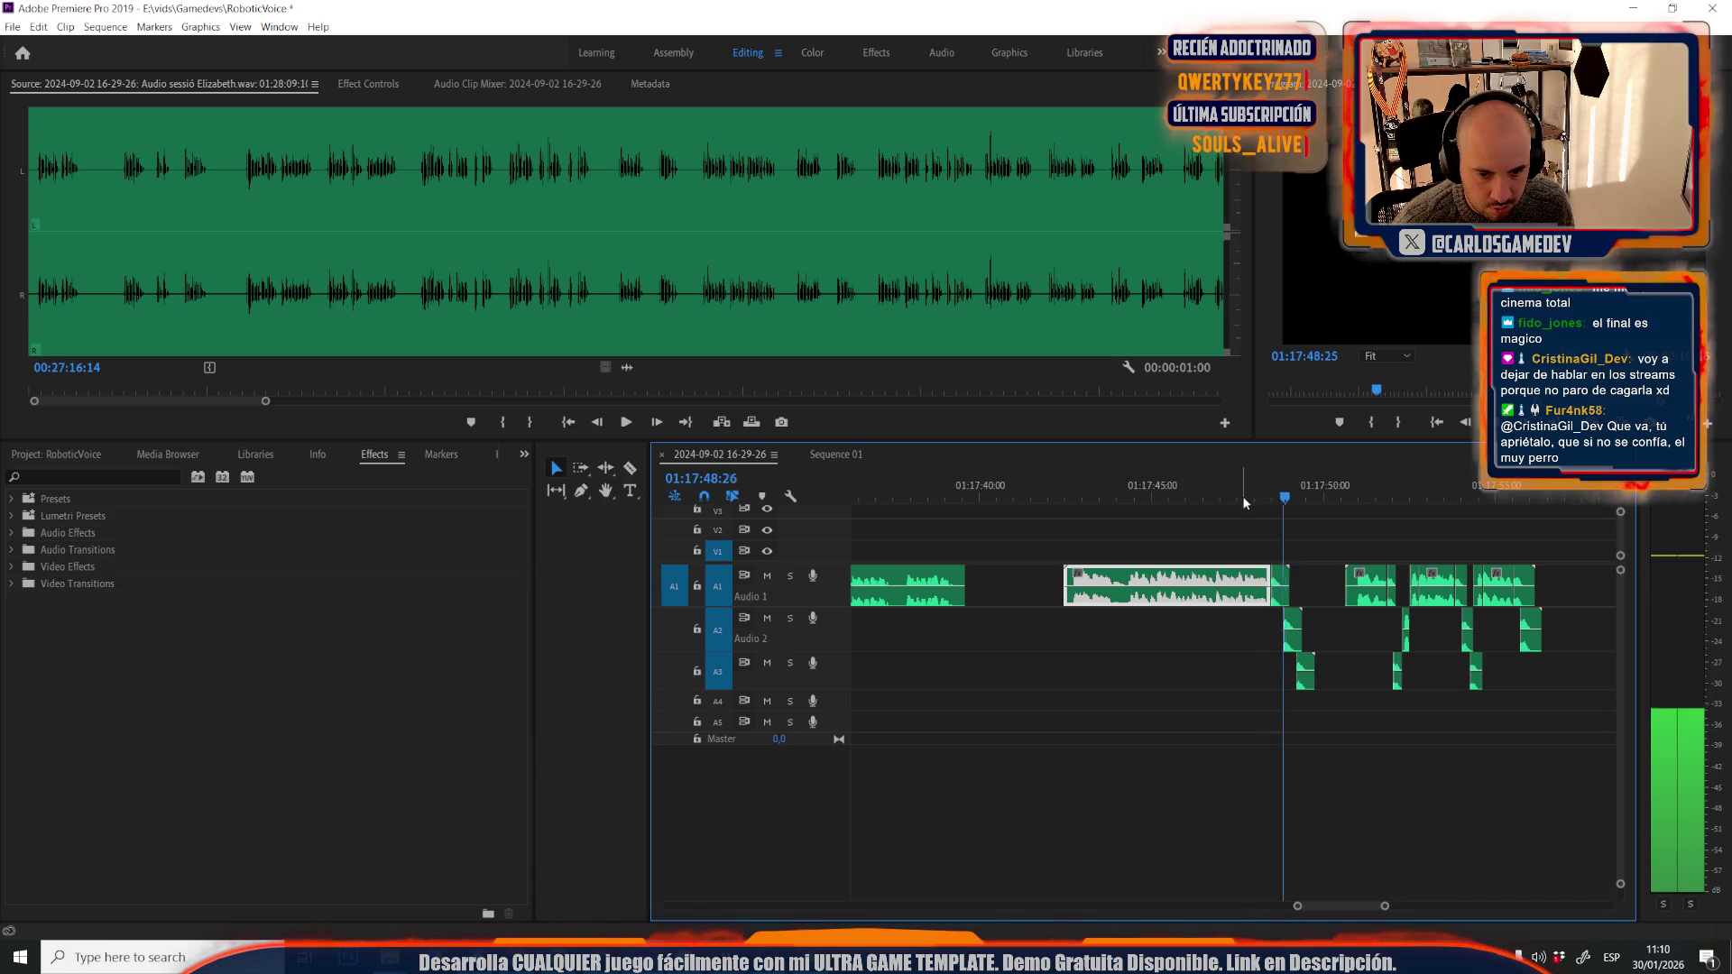
scroll(1220, 509, up, 10)
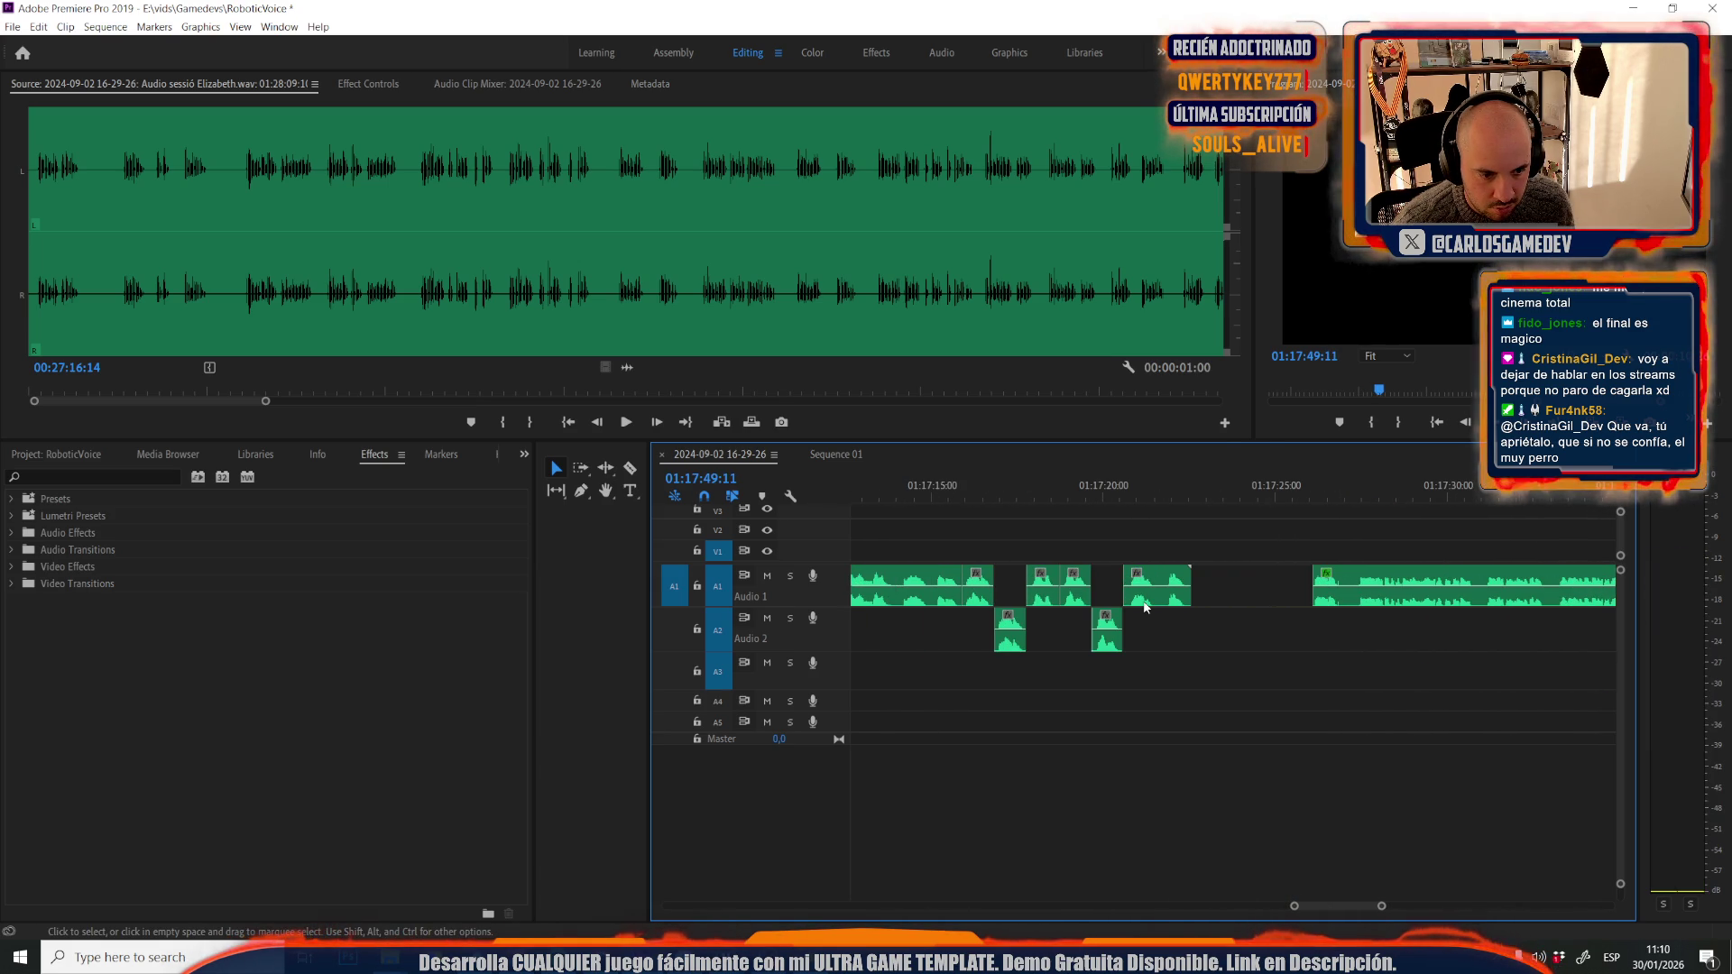
key(space)
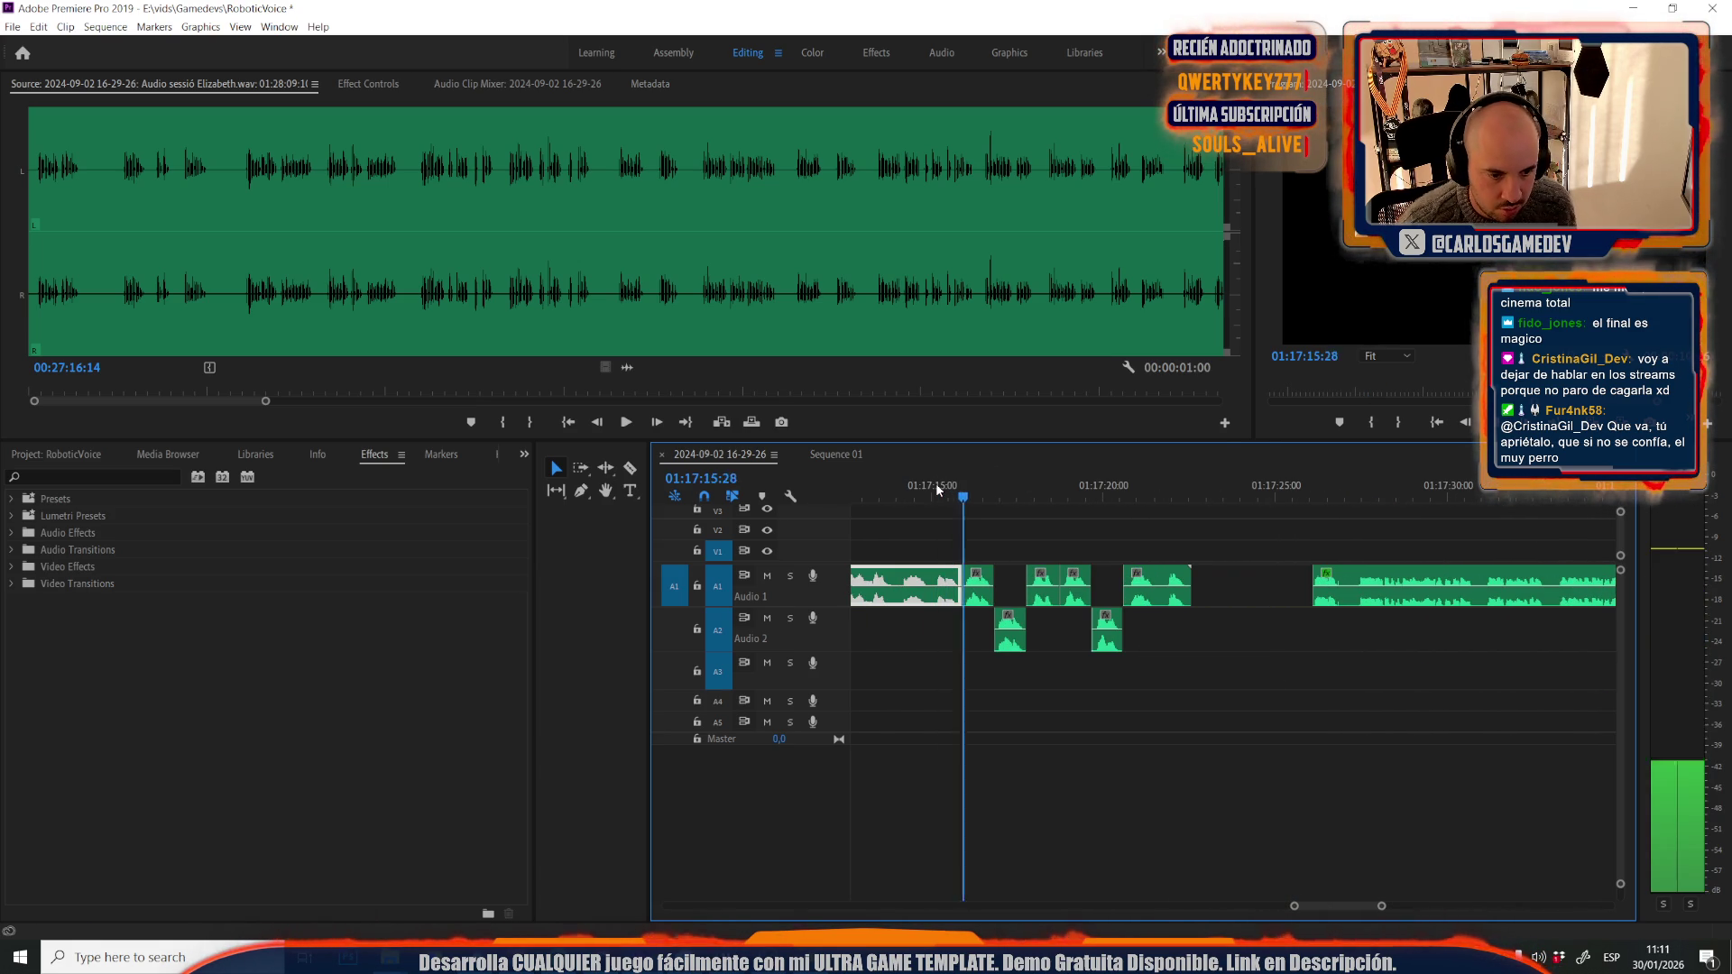
click(1009, 632)
scroll(984, 640, up, 3)
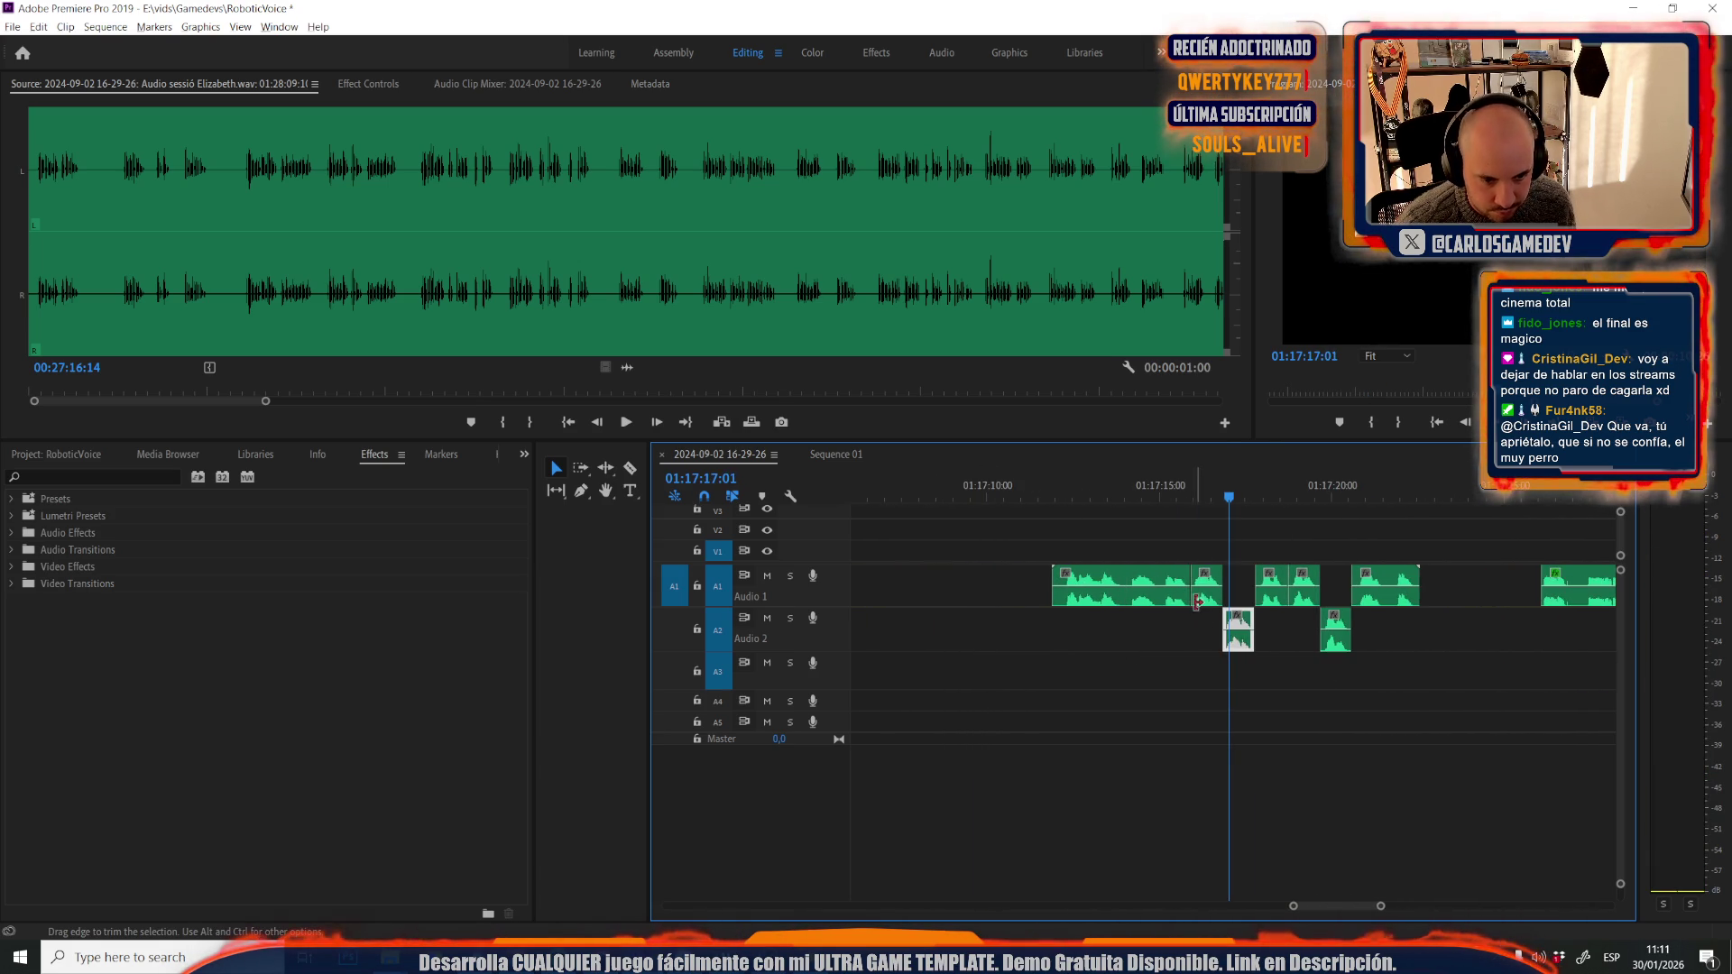
key(equal)
click(1014, 487)
key(space)
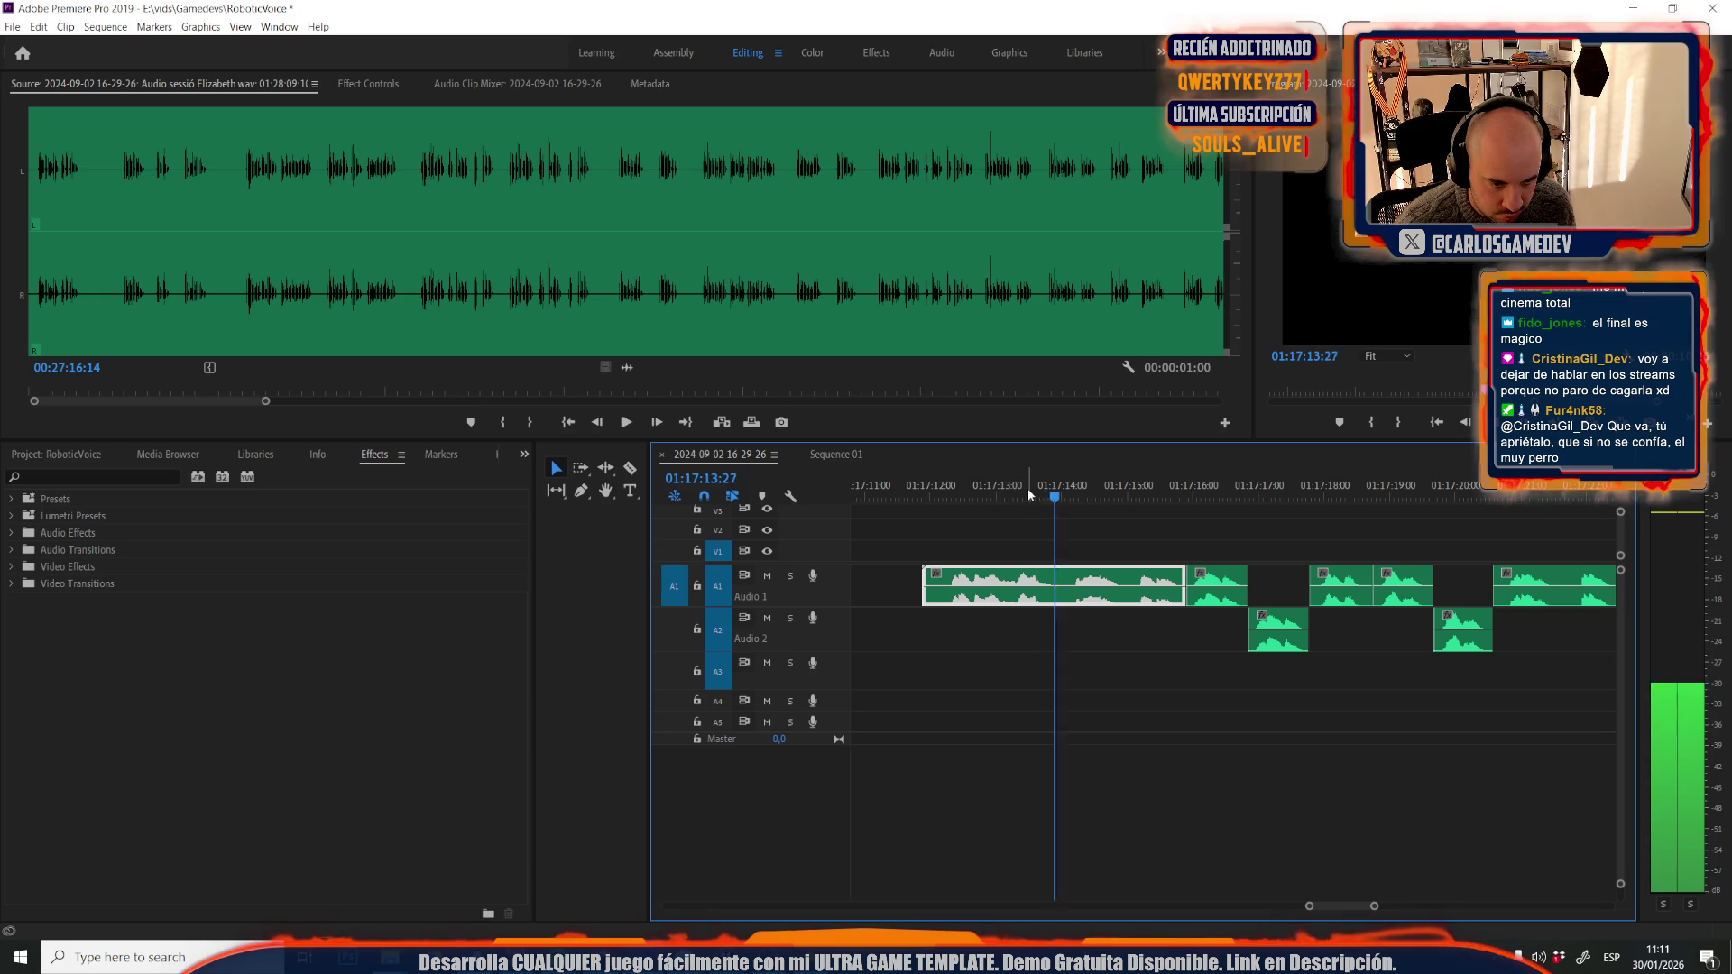
key(space)
key(c)
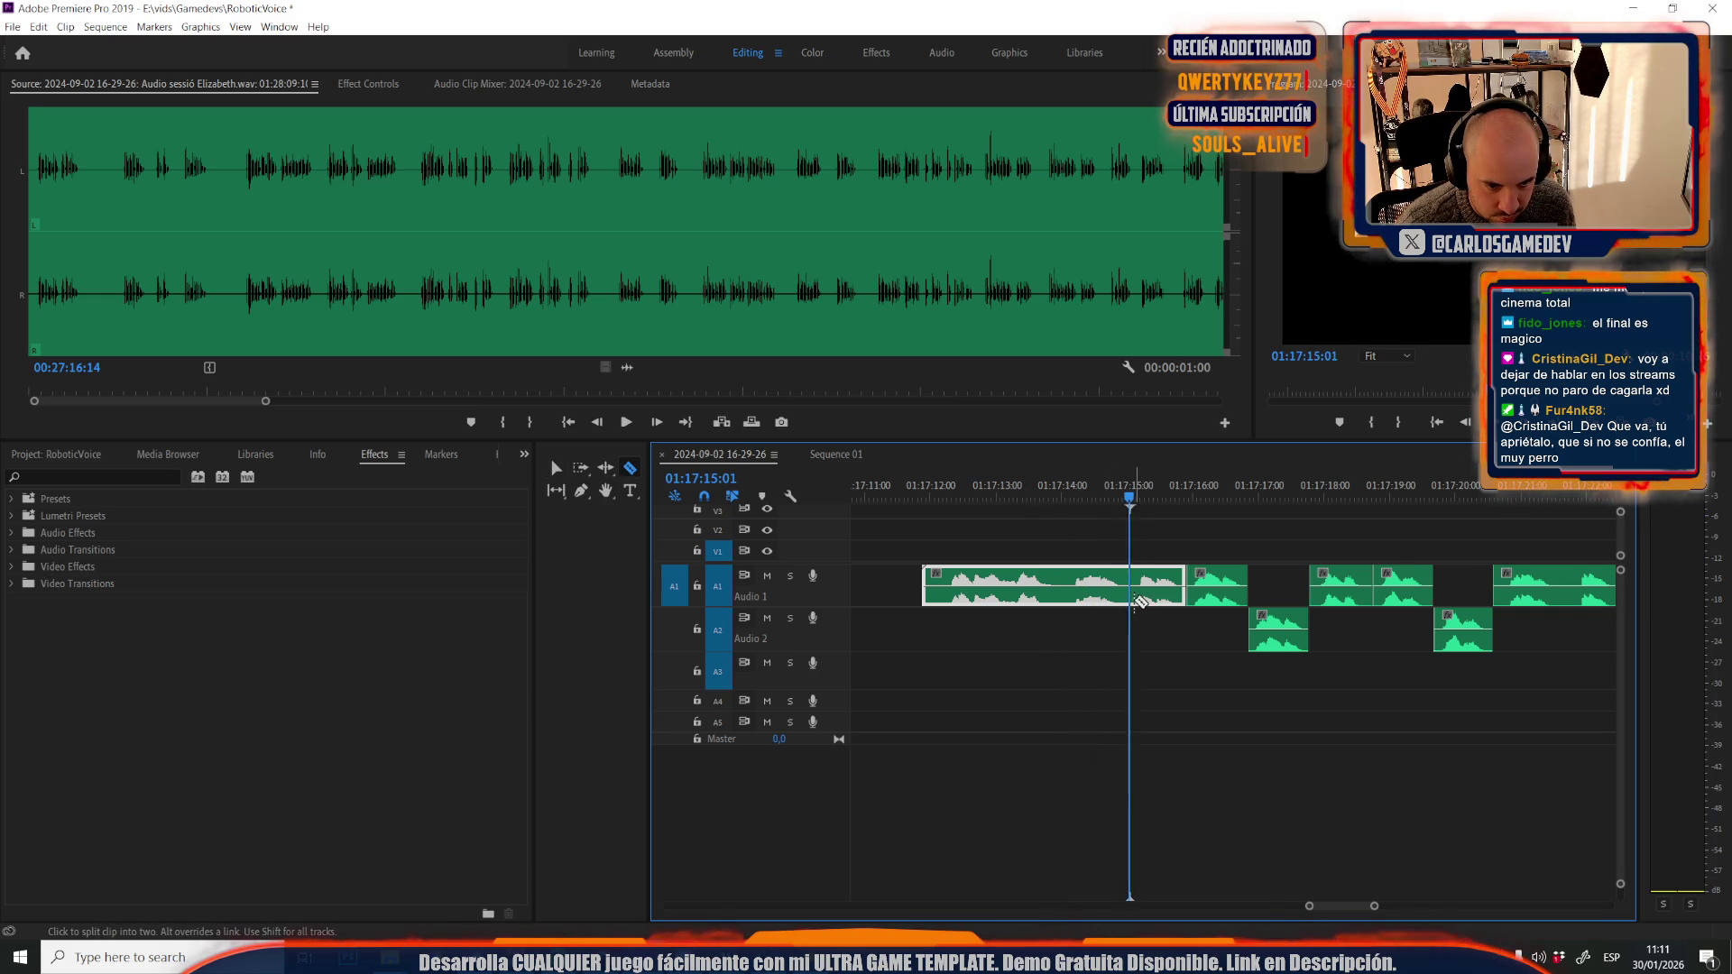
Step: Cut a short piece from the Audio 1 clip and move it onto Audio 2 at 01:17:15
click(1135, 596)
scroll(1435, 619, down, 2)
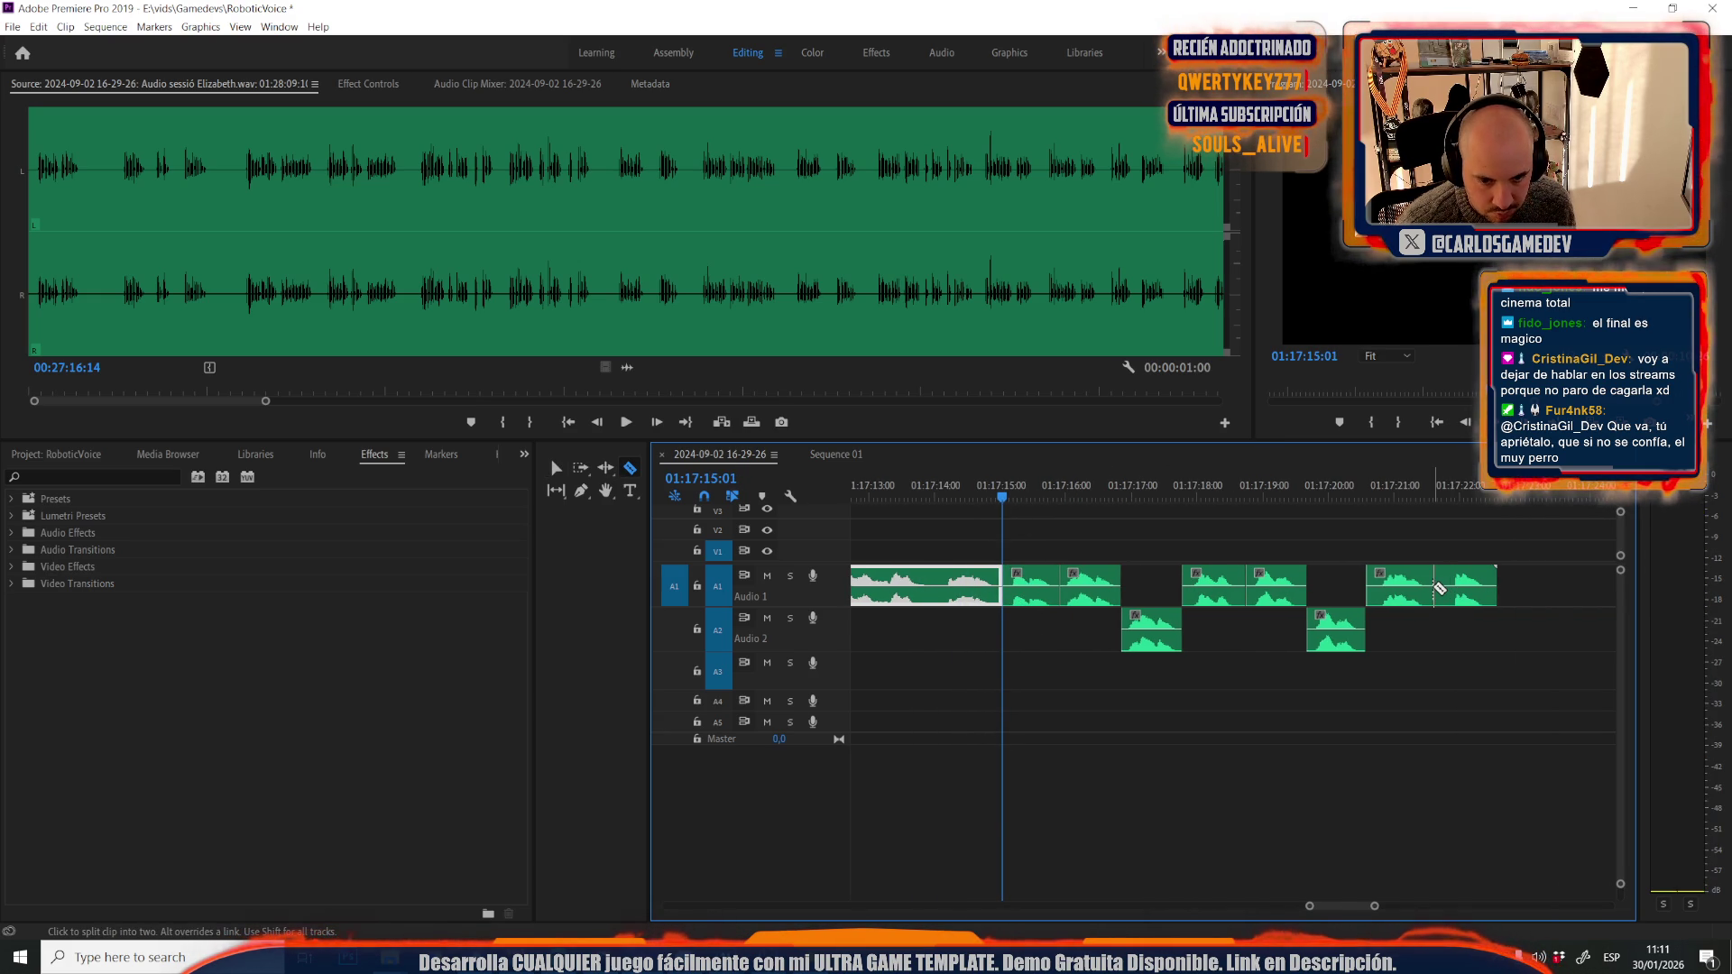
click(1439, 589)
key(v)
mouse_move(1031, 584)
mouse_down()
mouse_move(1408, 623)
mouse_move(1395, 597)
mouse_up()
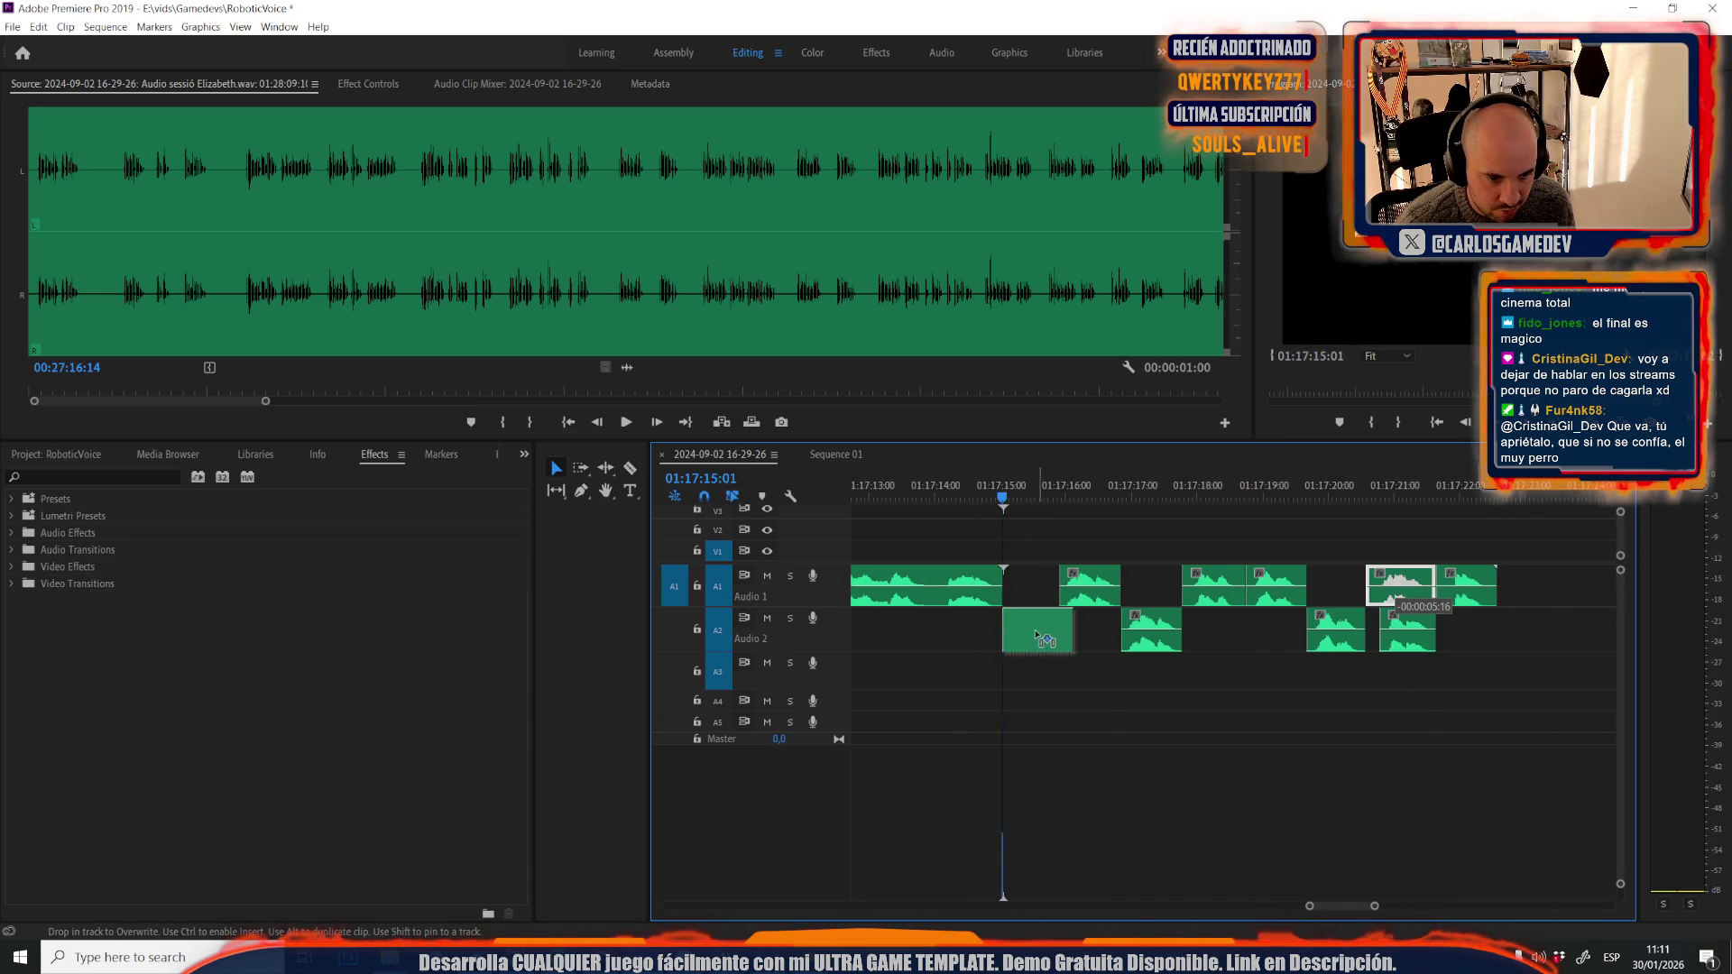
drag(1037, 636, 1035, 638)
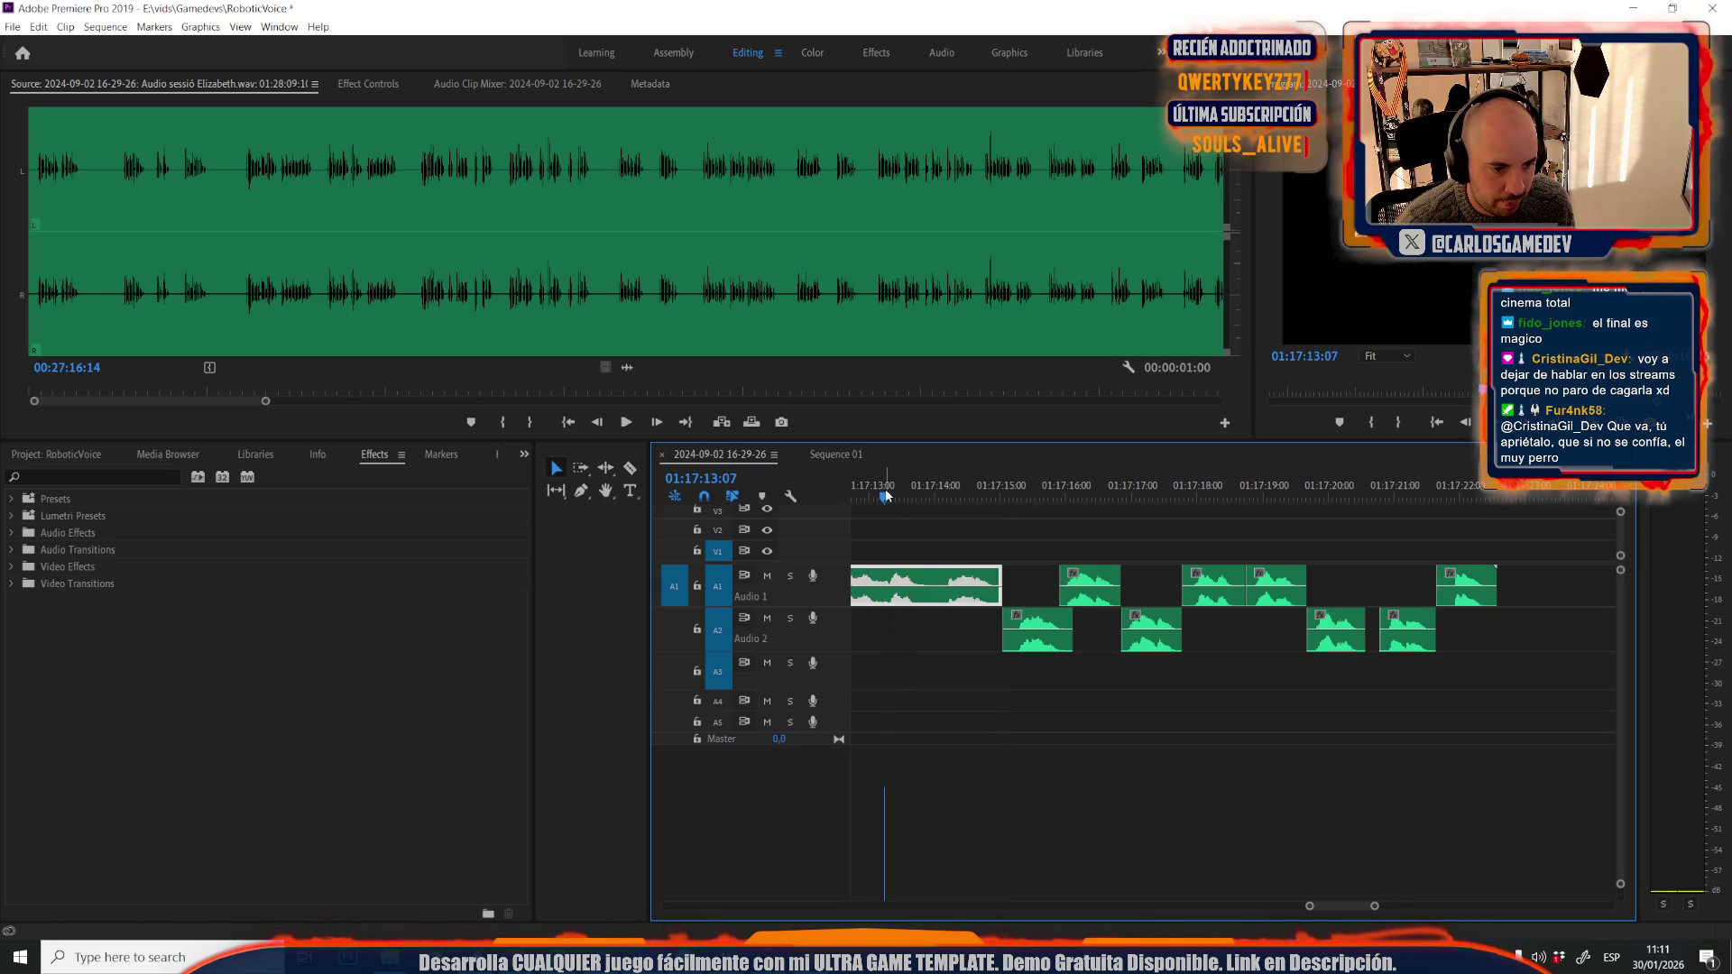
key(space)
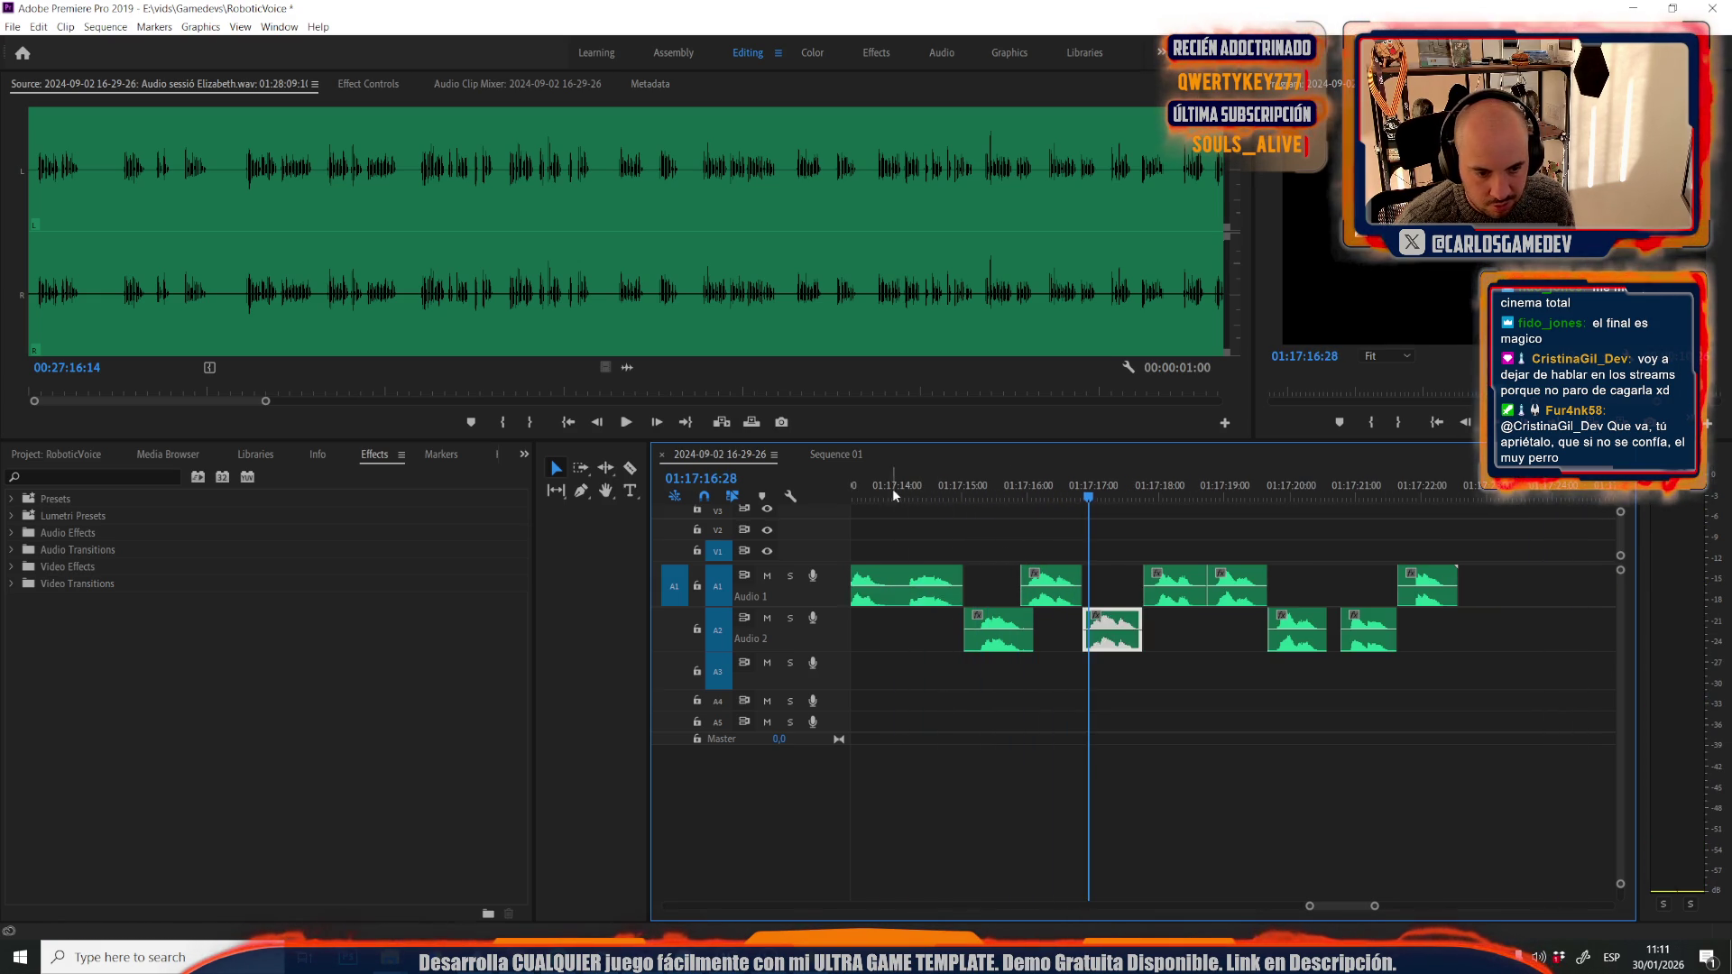
Step: Trim three frames off the Audio 2 piece's start and replay from 01:17:12
alt+scroll(958, 636, up, 2)
drag(1018, 629, 974, 624)
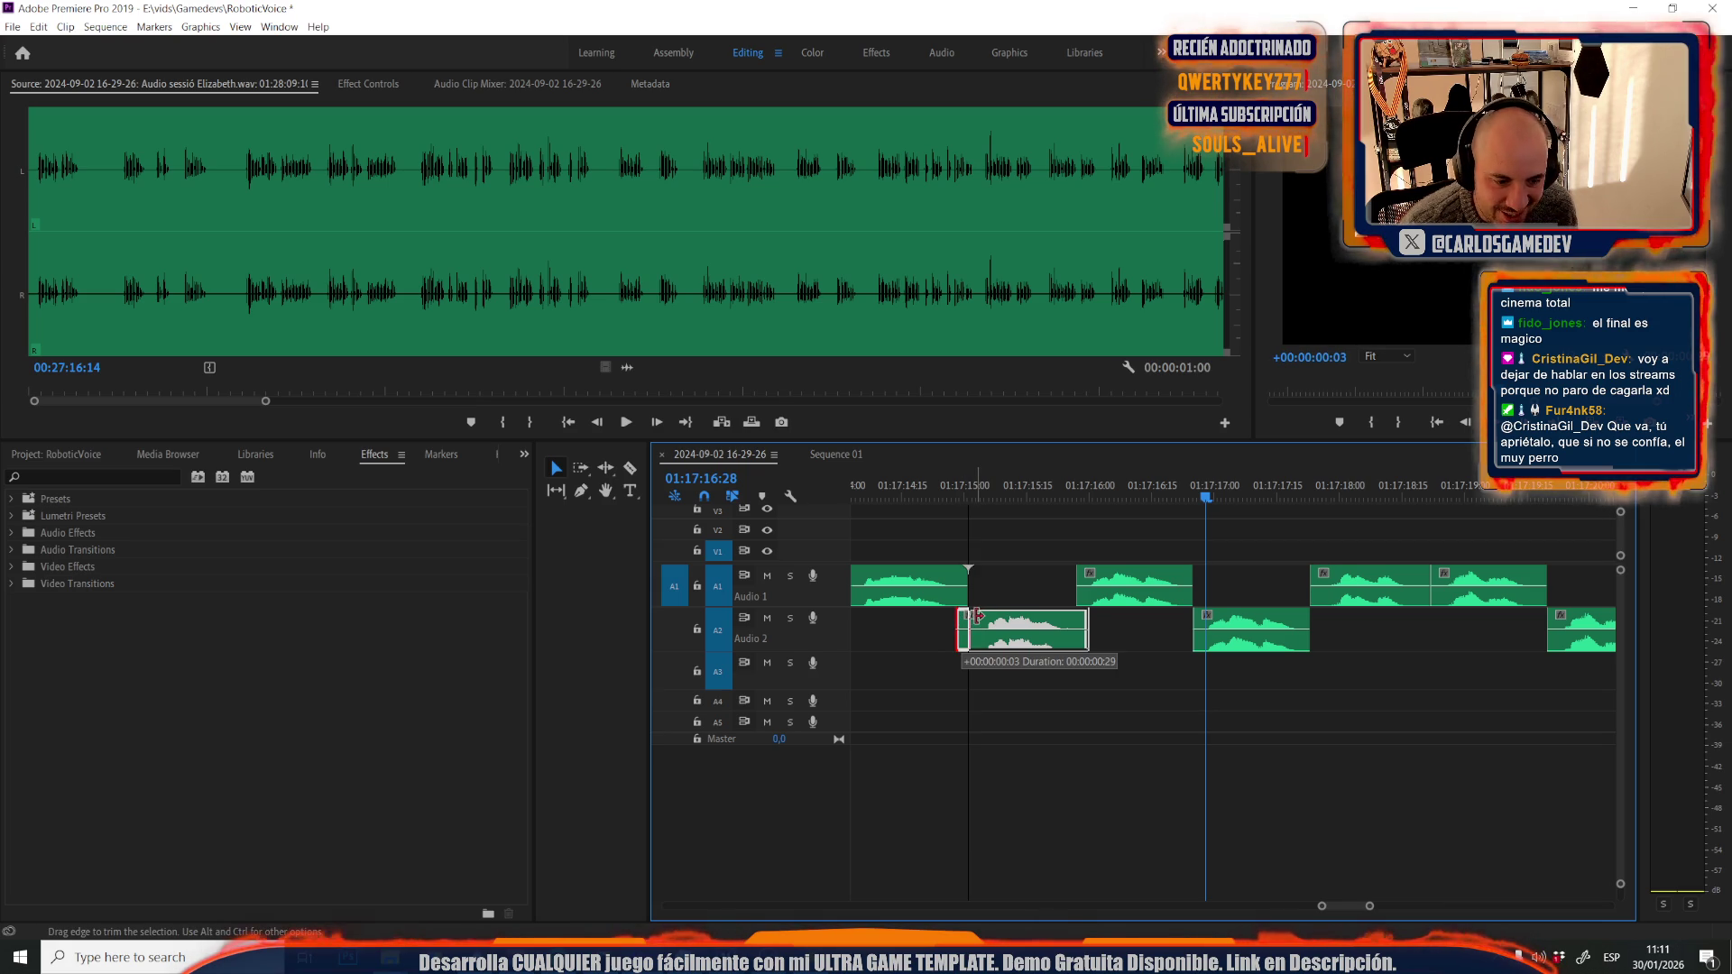
drag(1012, 619, 997, 621)
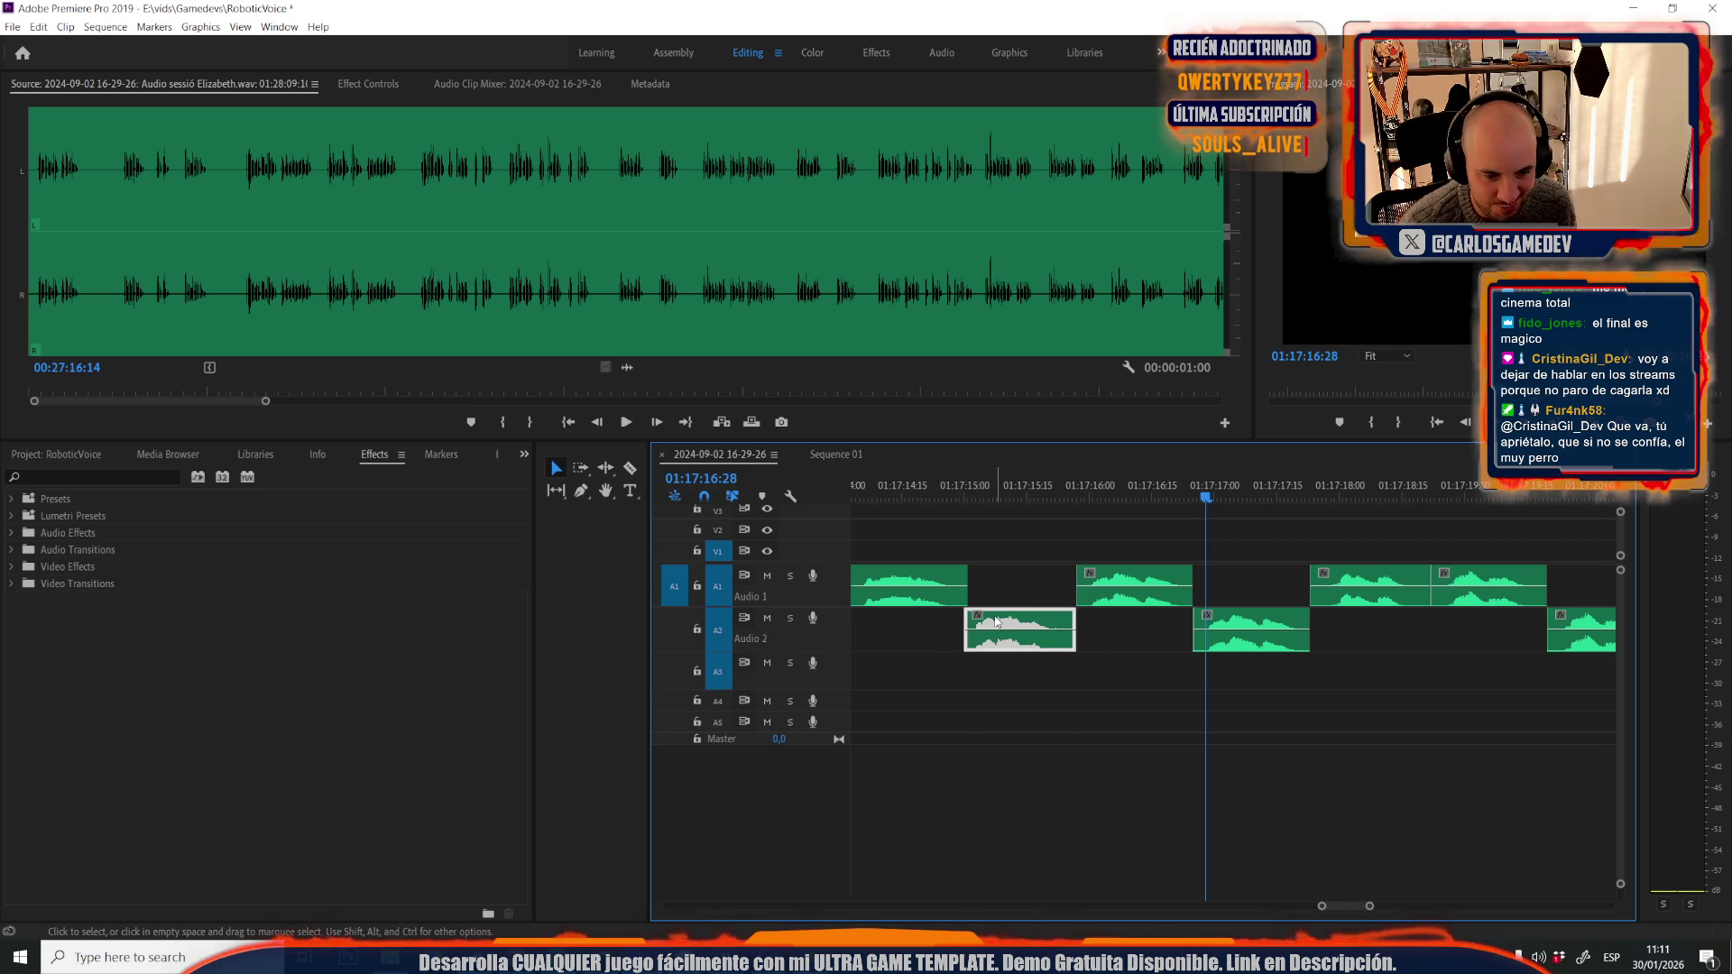
alt+scroll(993, 613, down, 3)
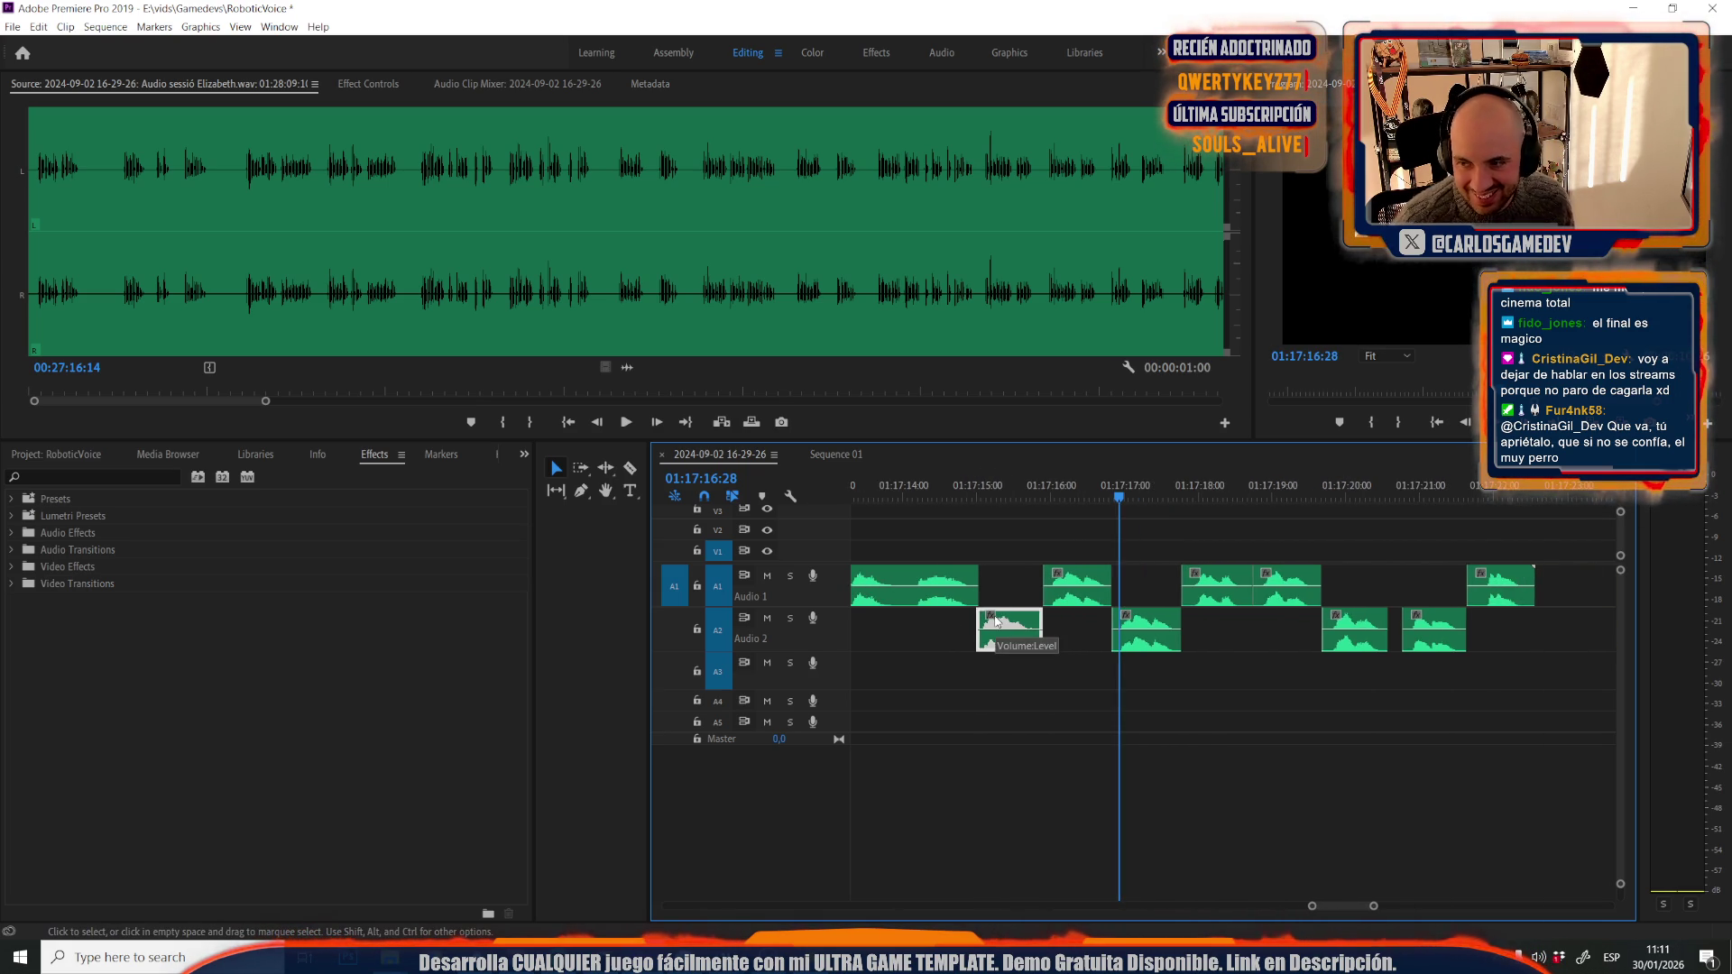
click(934, 489)
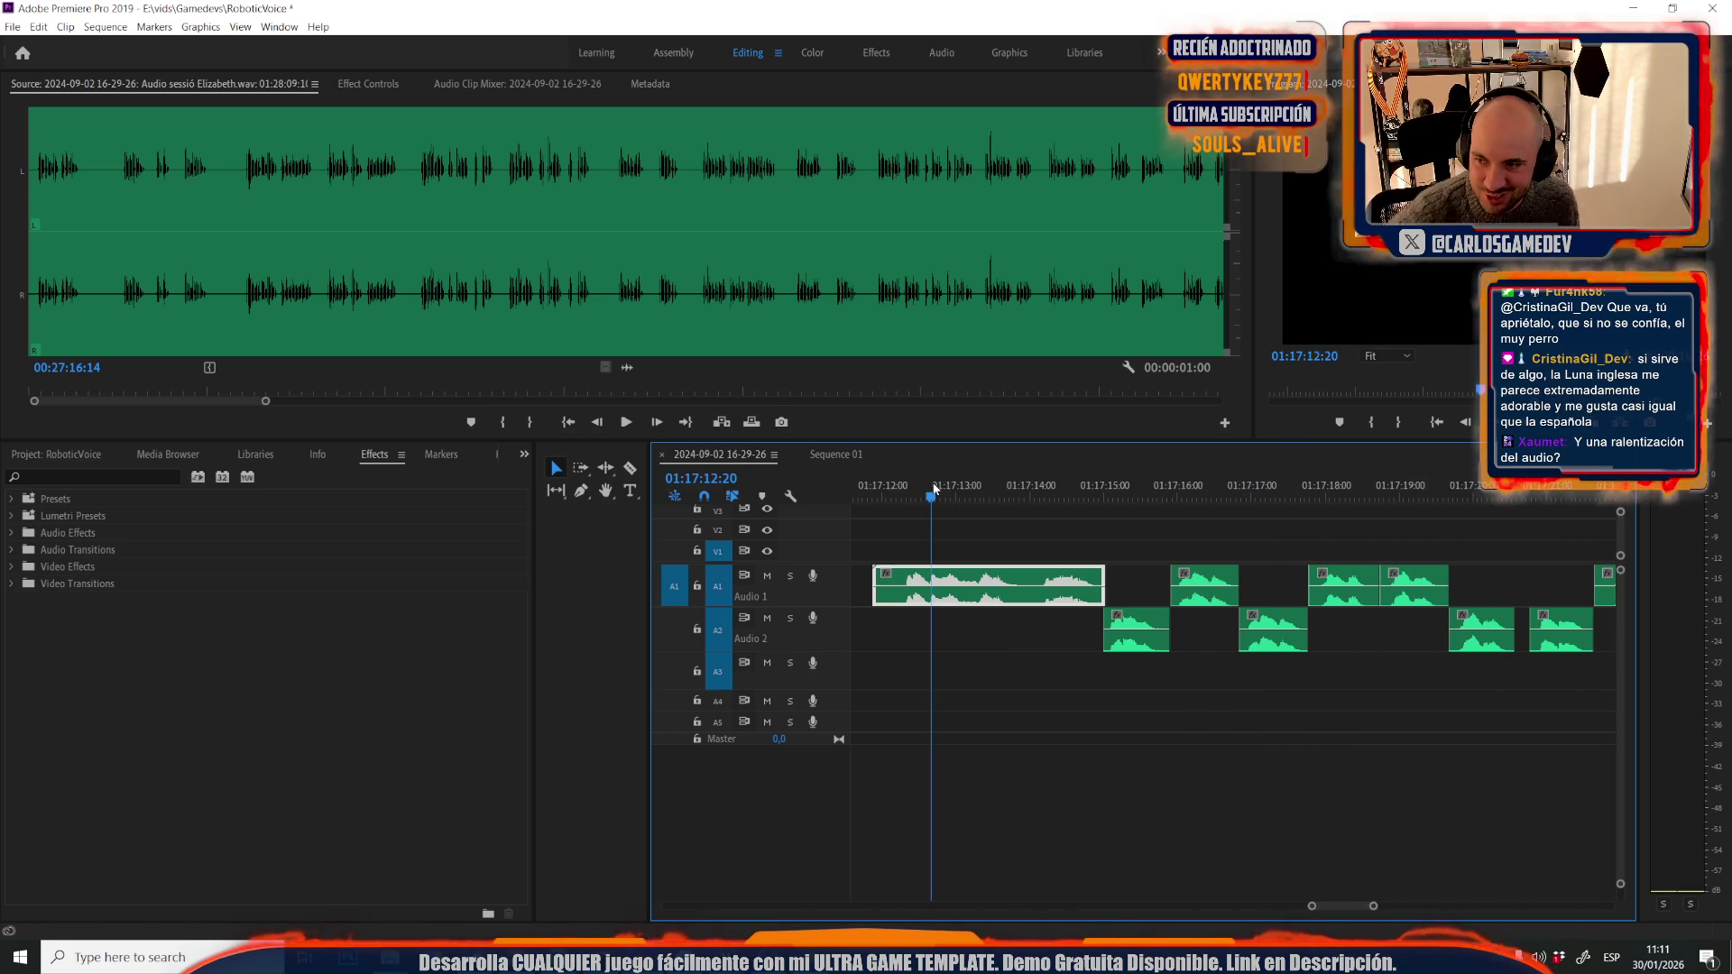
key(space)
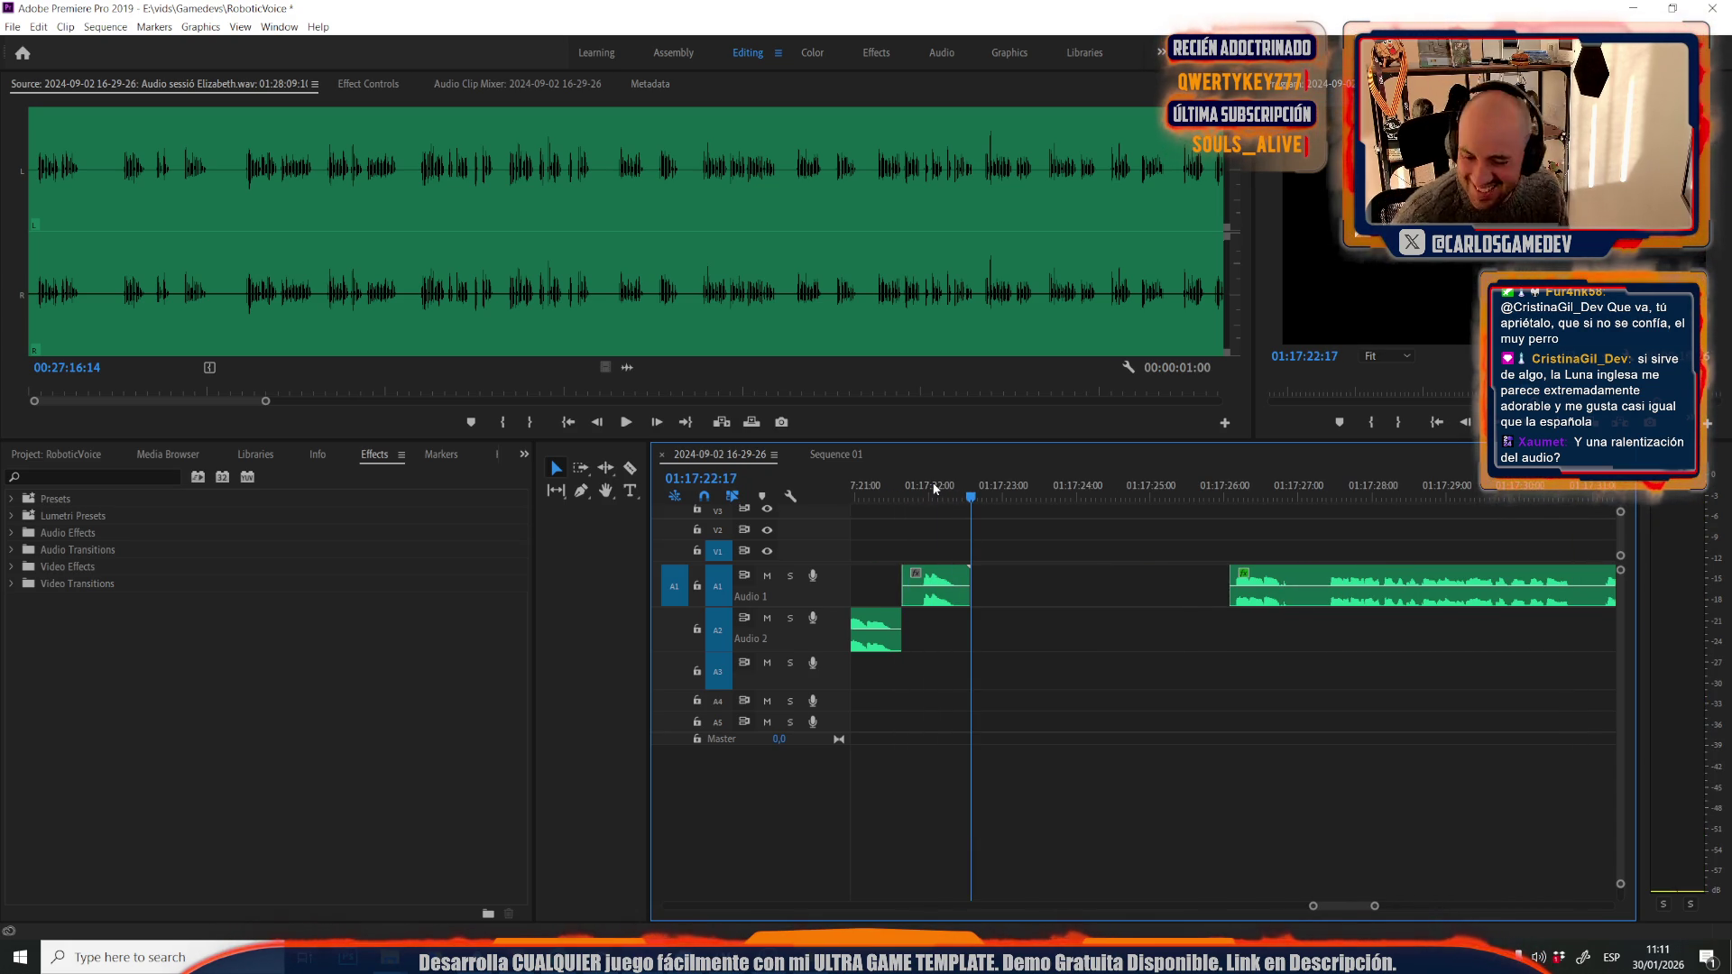
scroll(1051, 594, down, 5)
click(1043, 588)
Step: Mark In/Out from about 01:17:12 to 01:17:22, play it back, and open the WAV Export Settings
click(1041, 493)
key(i)
click(1120, 493)
key(o)
drag(1118, 474, 1288, 501)
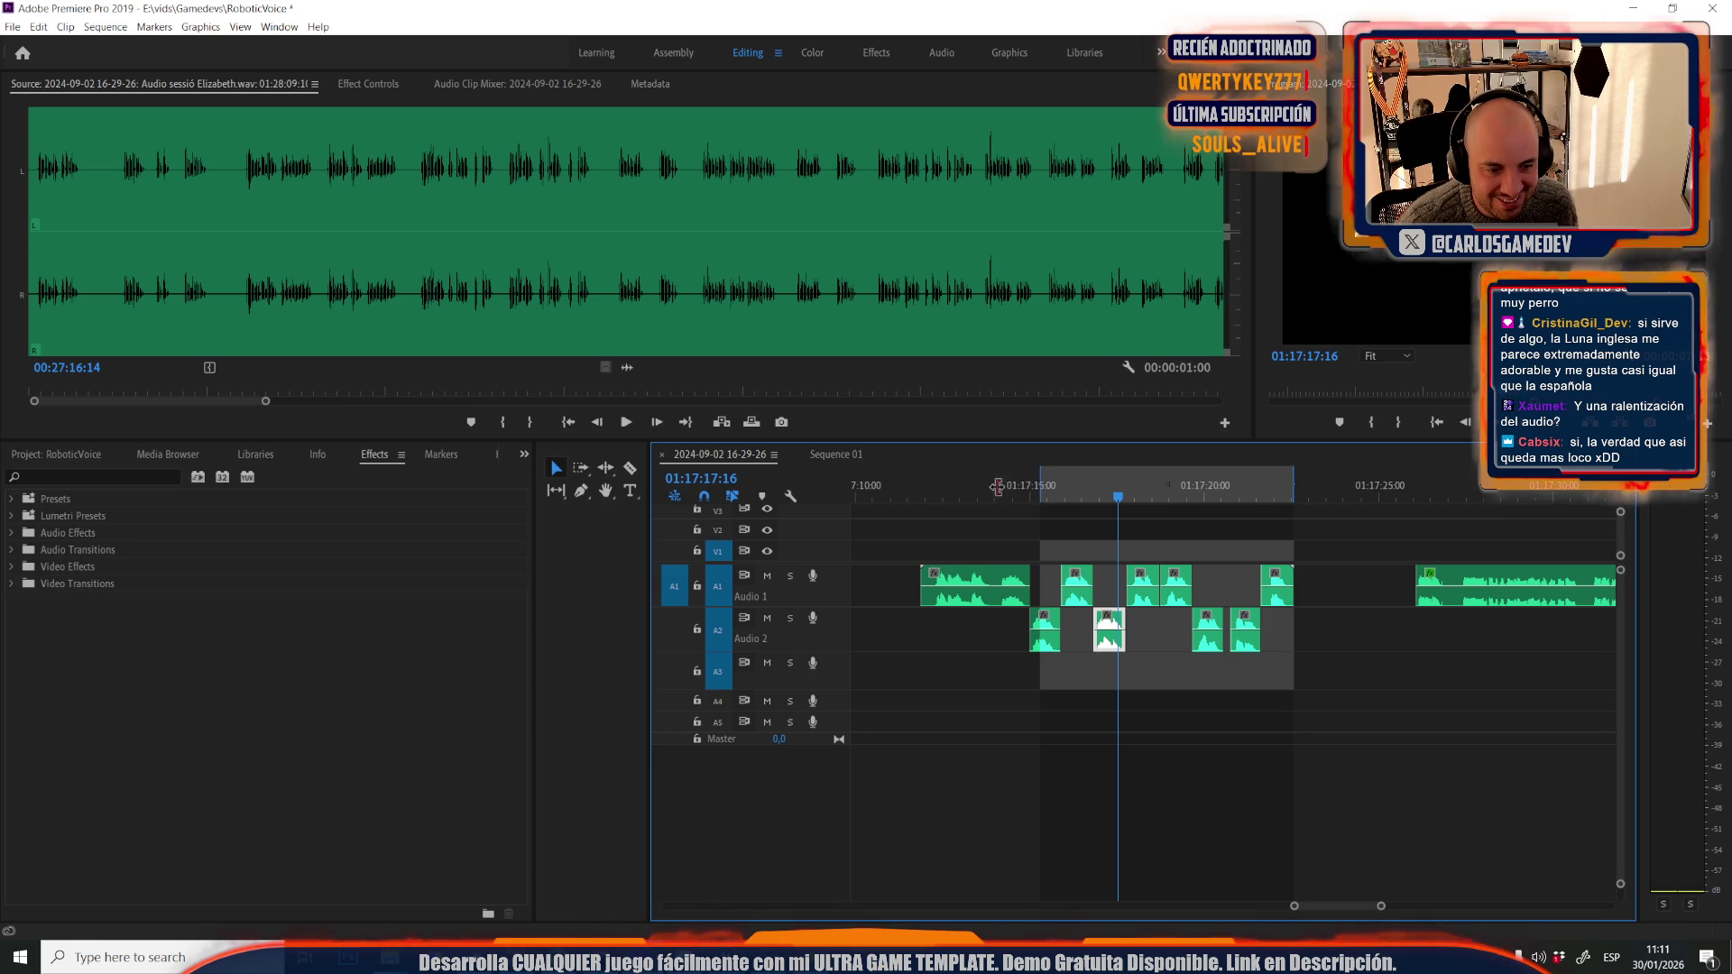
drag(997, 487, 930, 490)
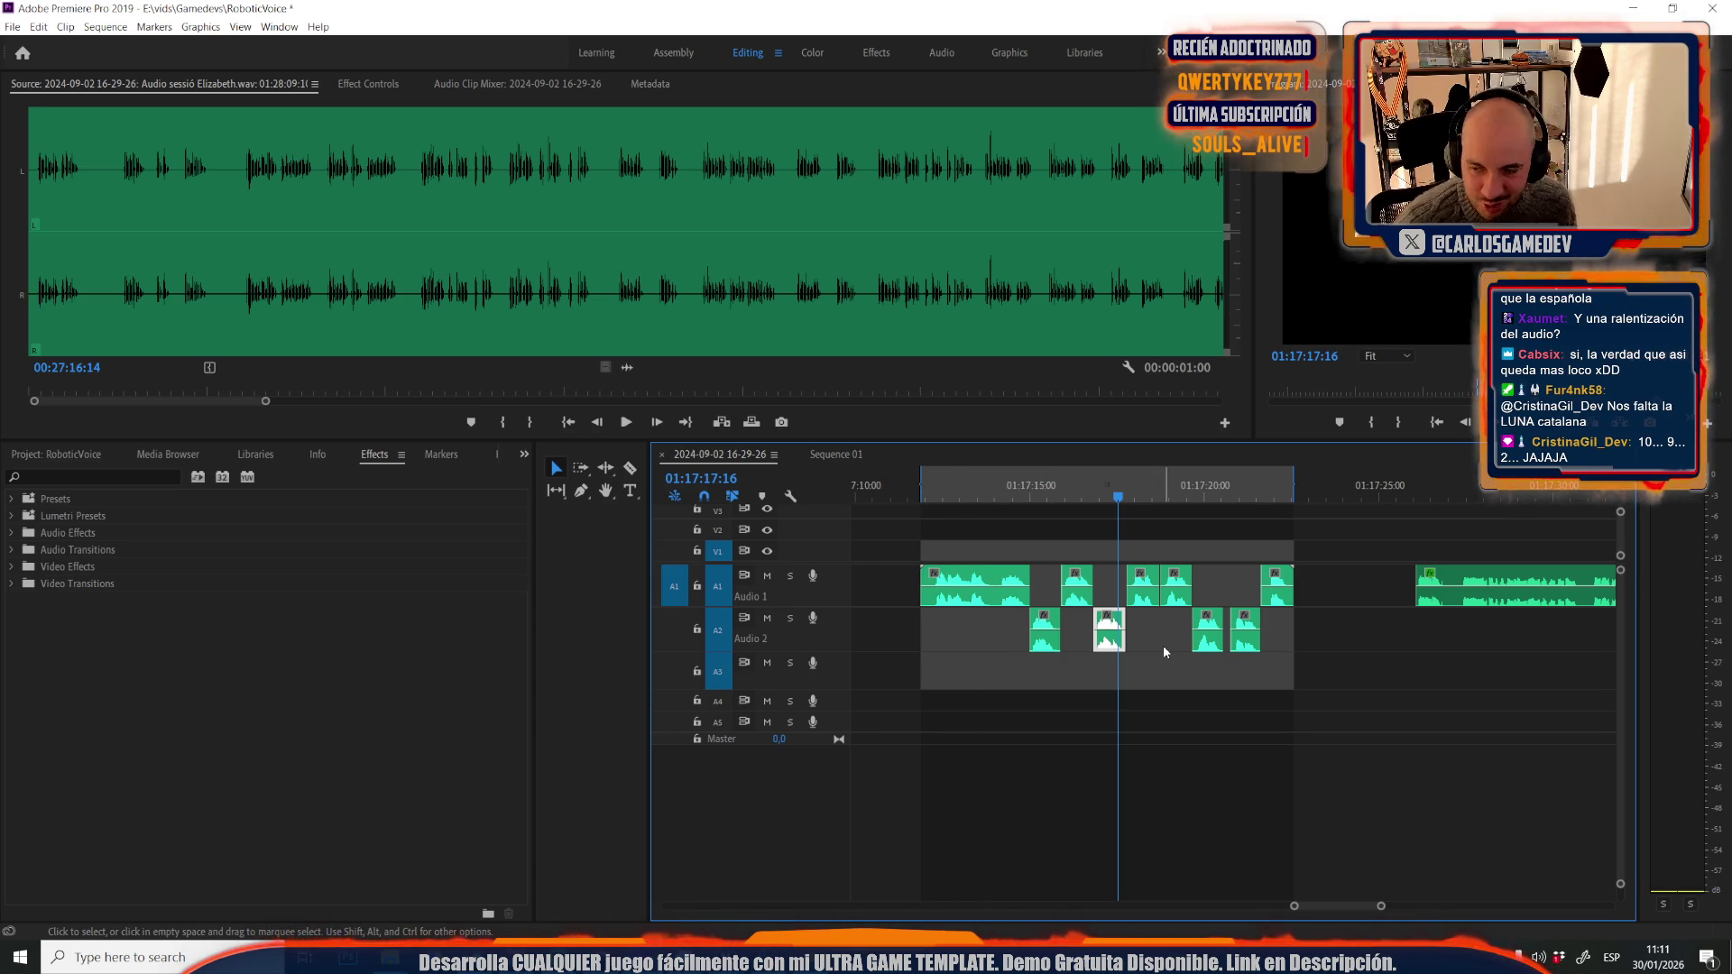
click(975, 487)
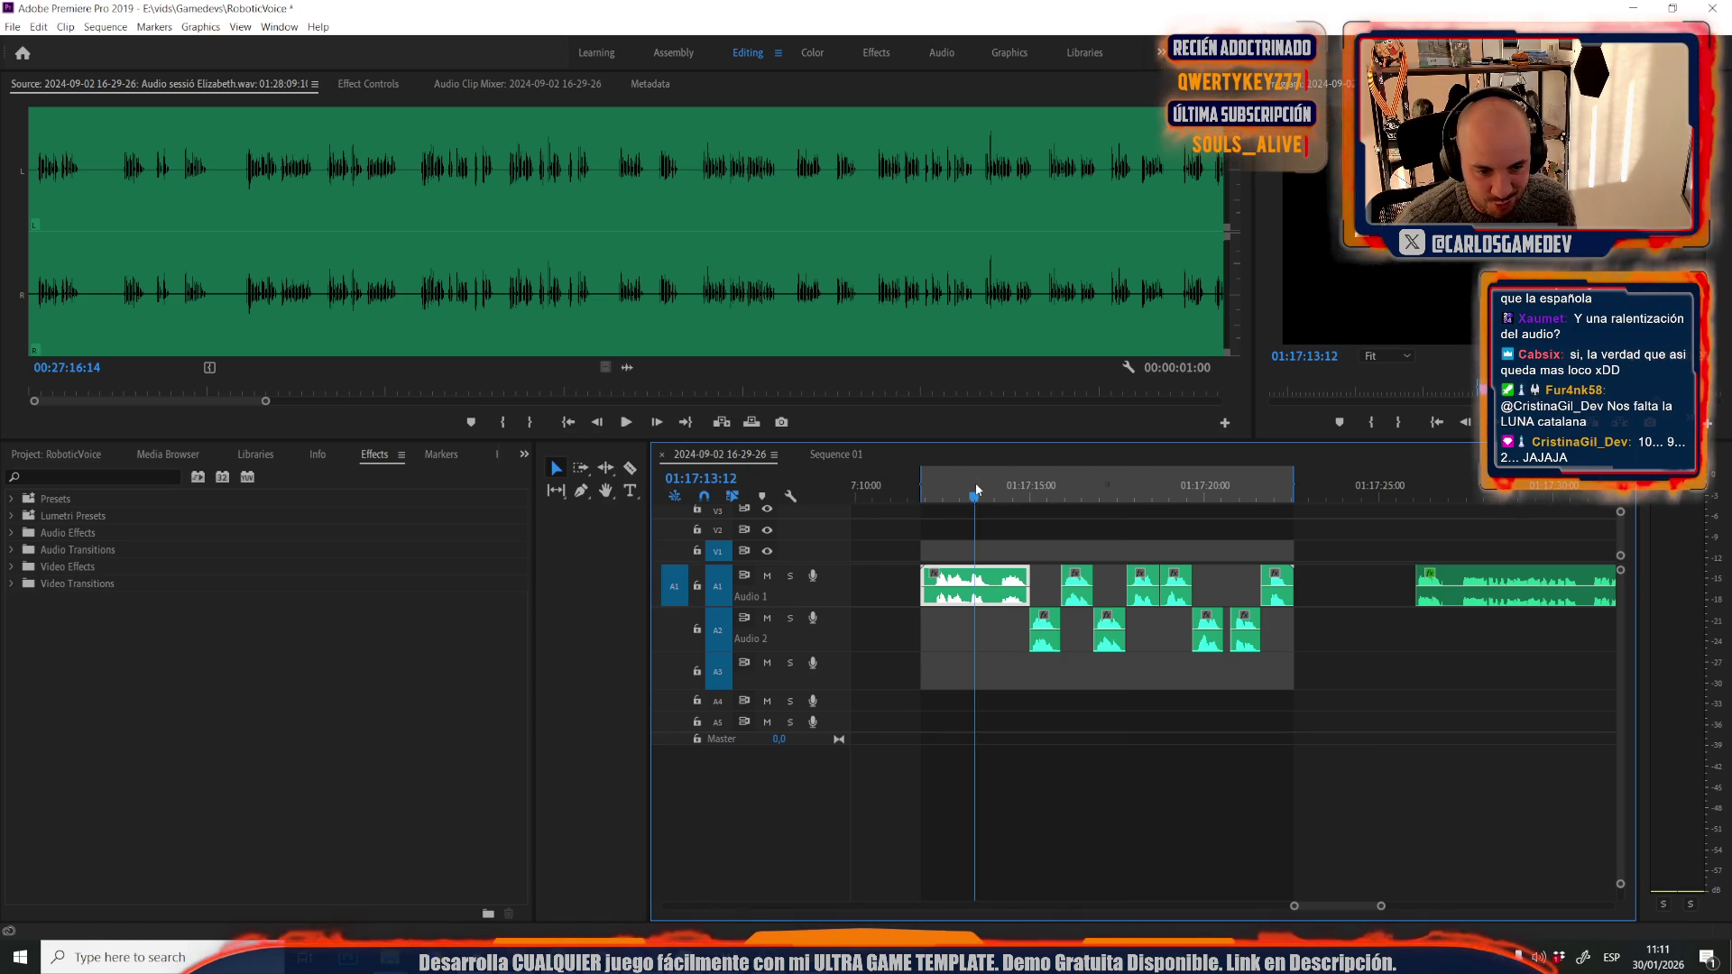
key(space)
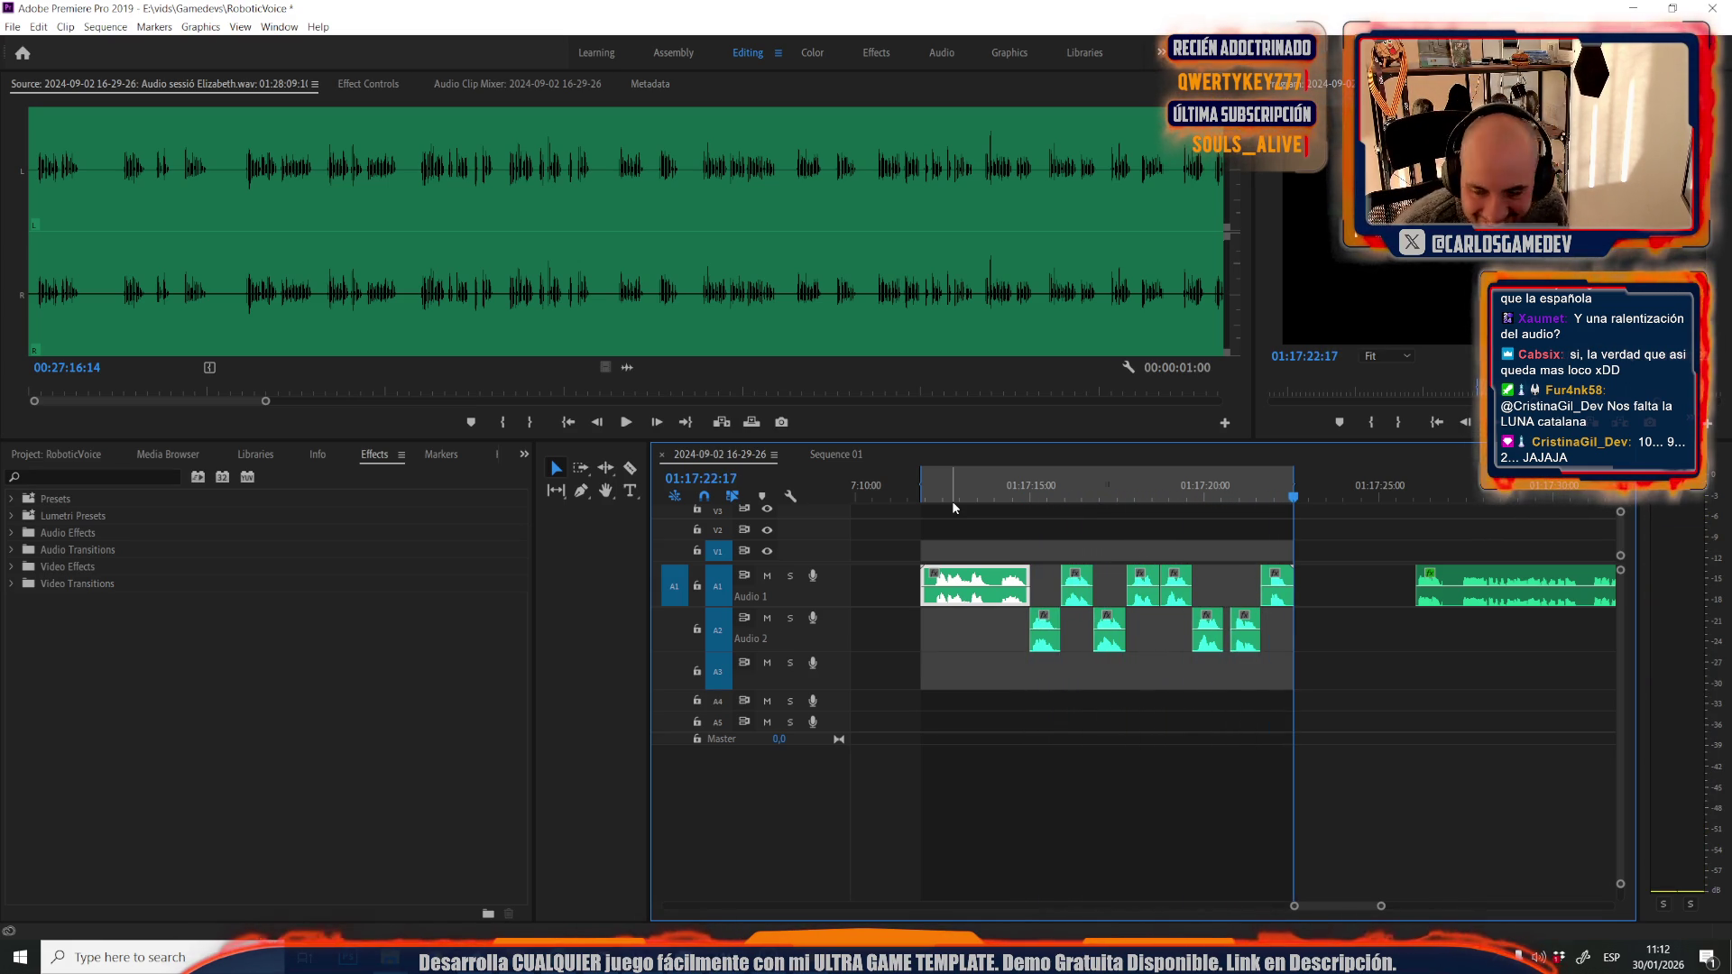
key(ctrl+m)
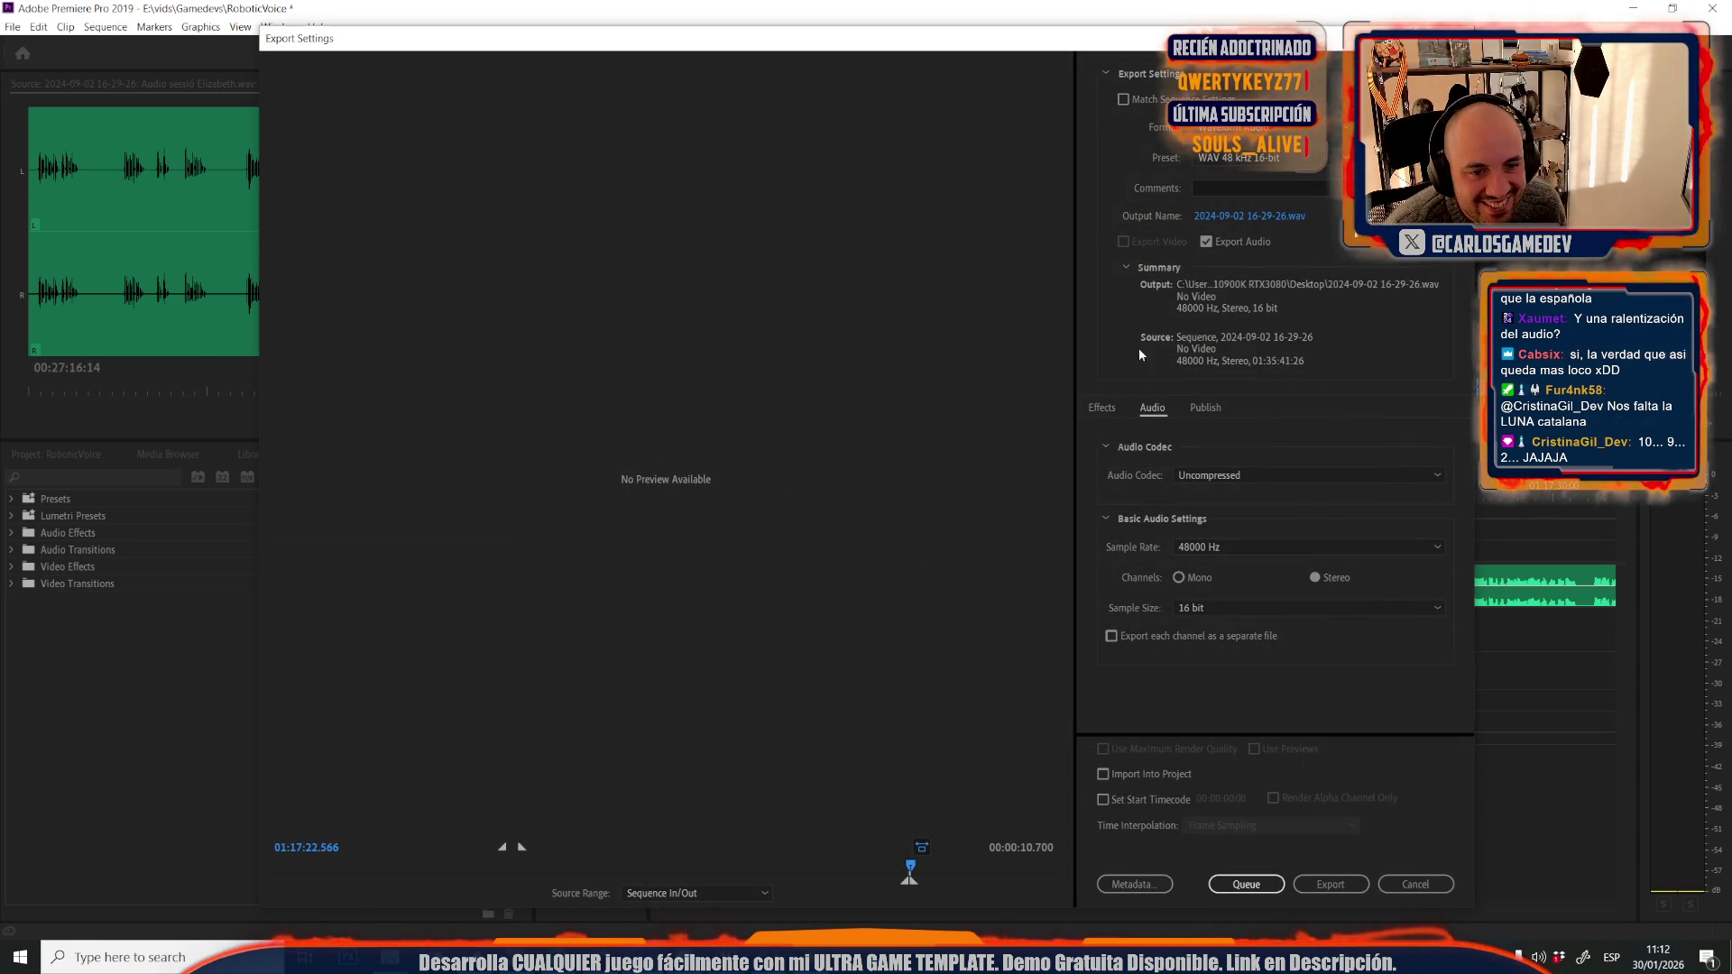
Step: Export Countdown2.wav into the Pat folder, save the RoboticVoice project, and return to Unreal
click(1231, 216)
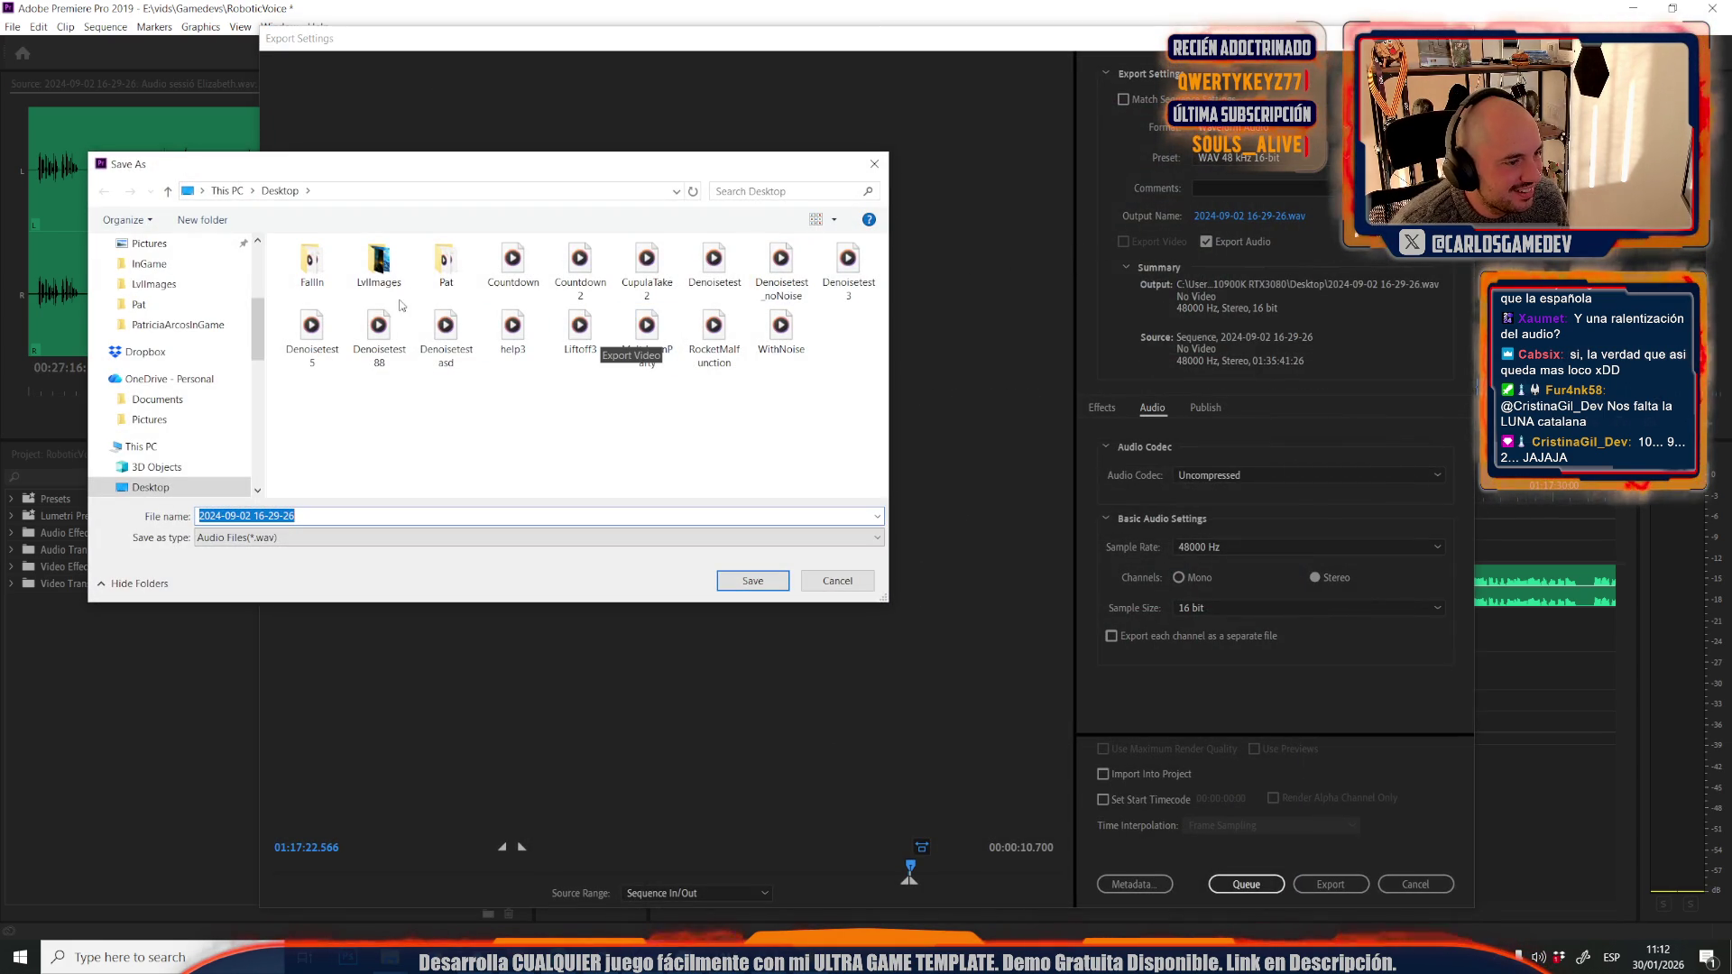
double_click(446, 261)
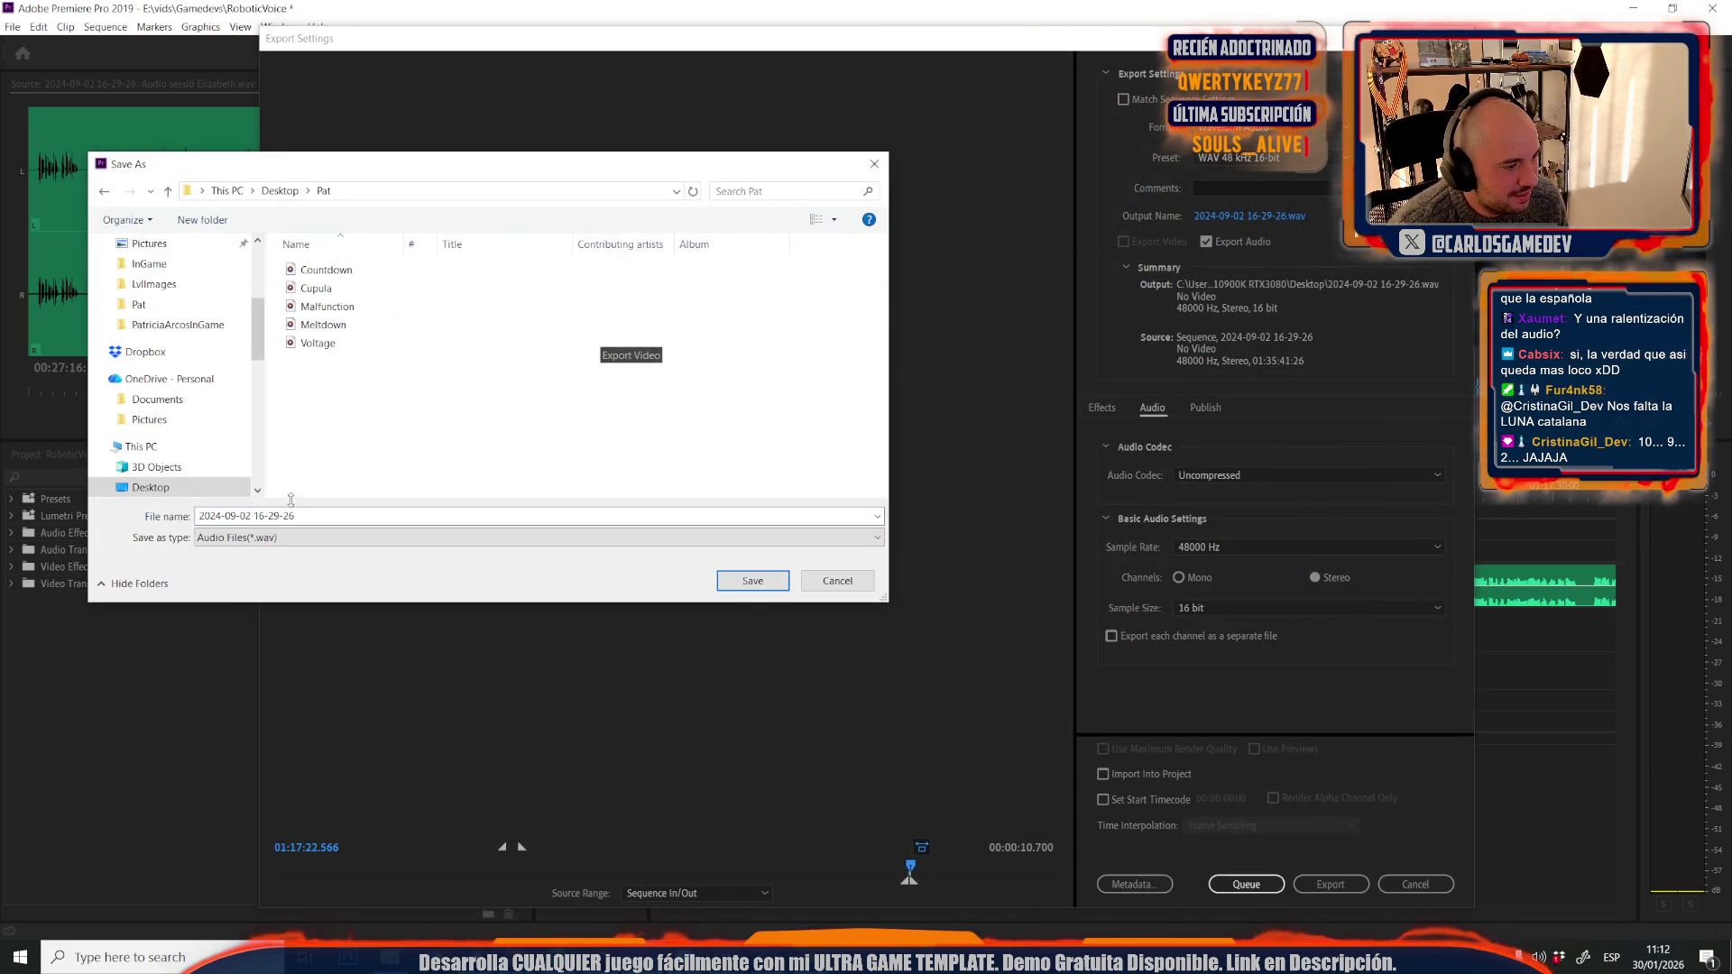
text(Countdown2)
key(Return)
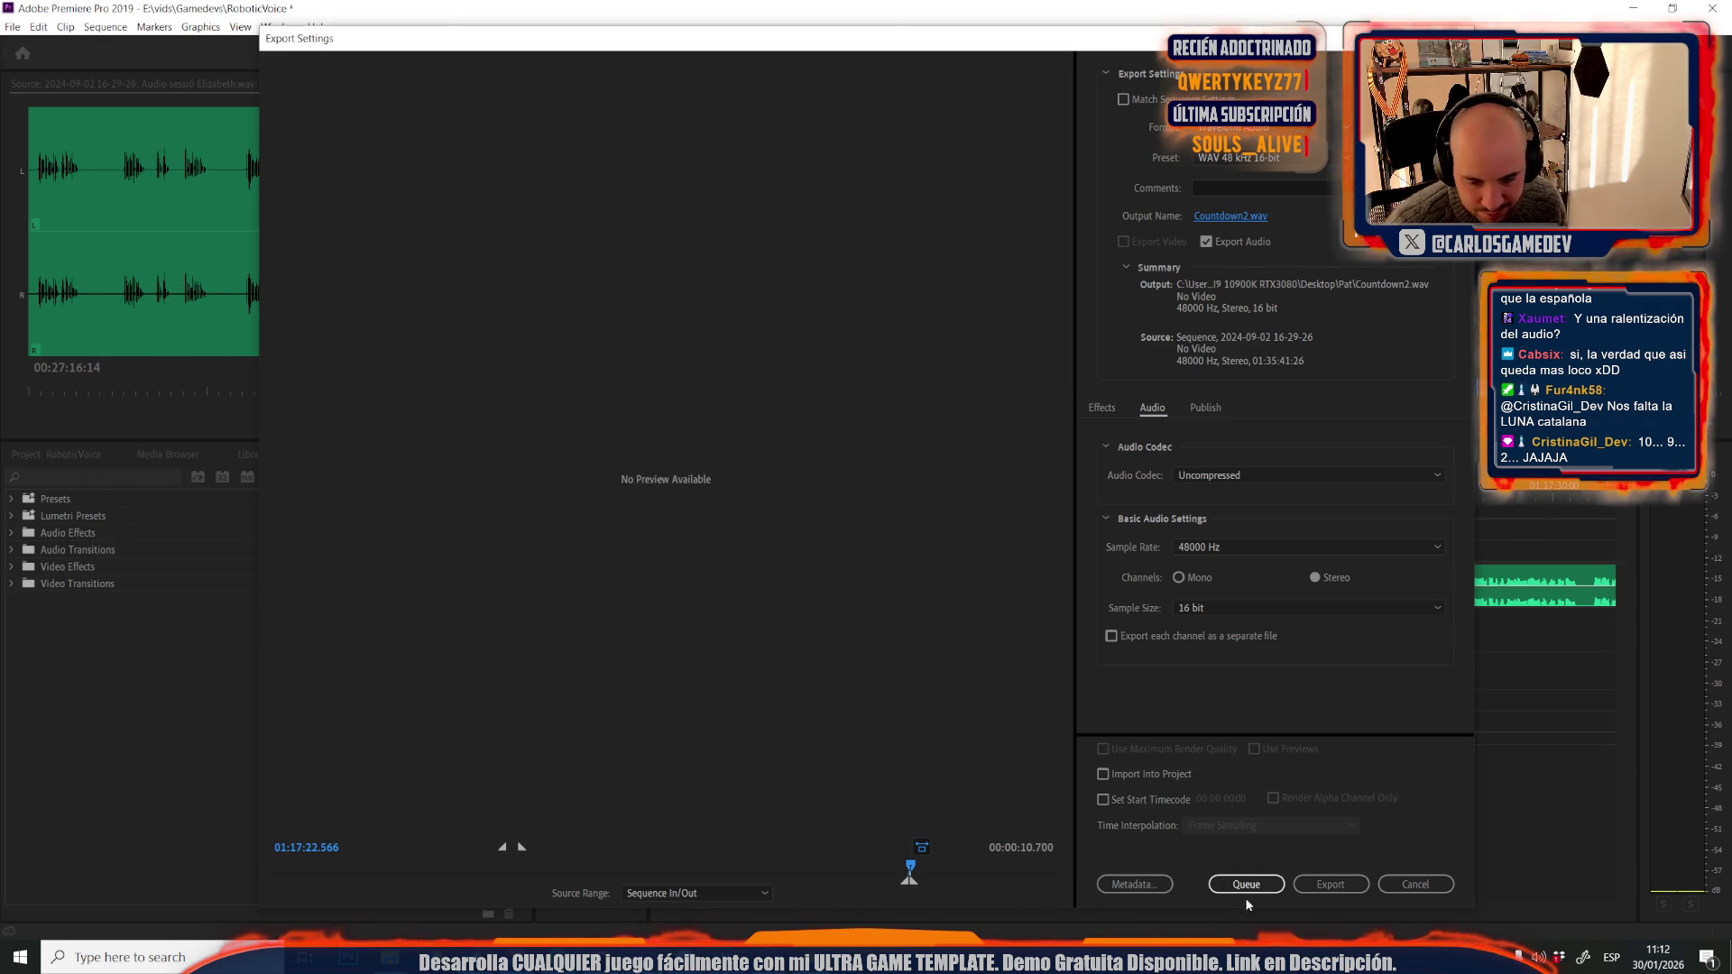
click(1319, 885)
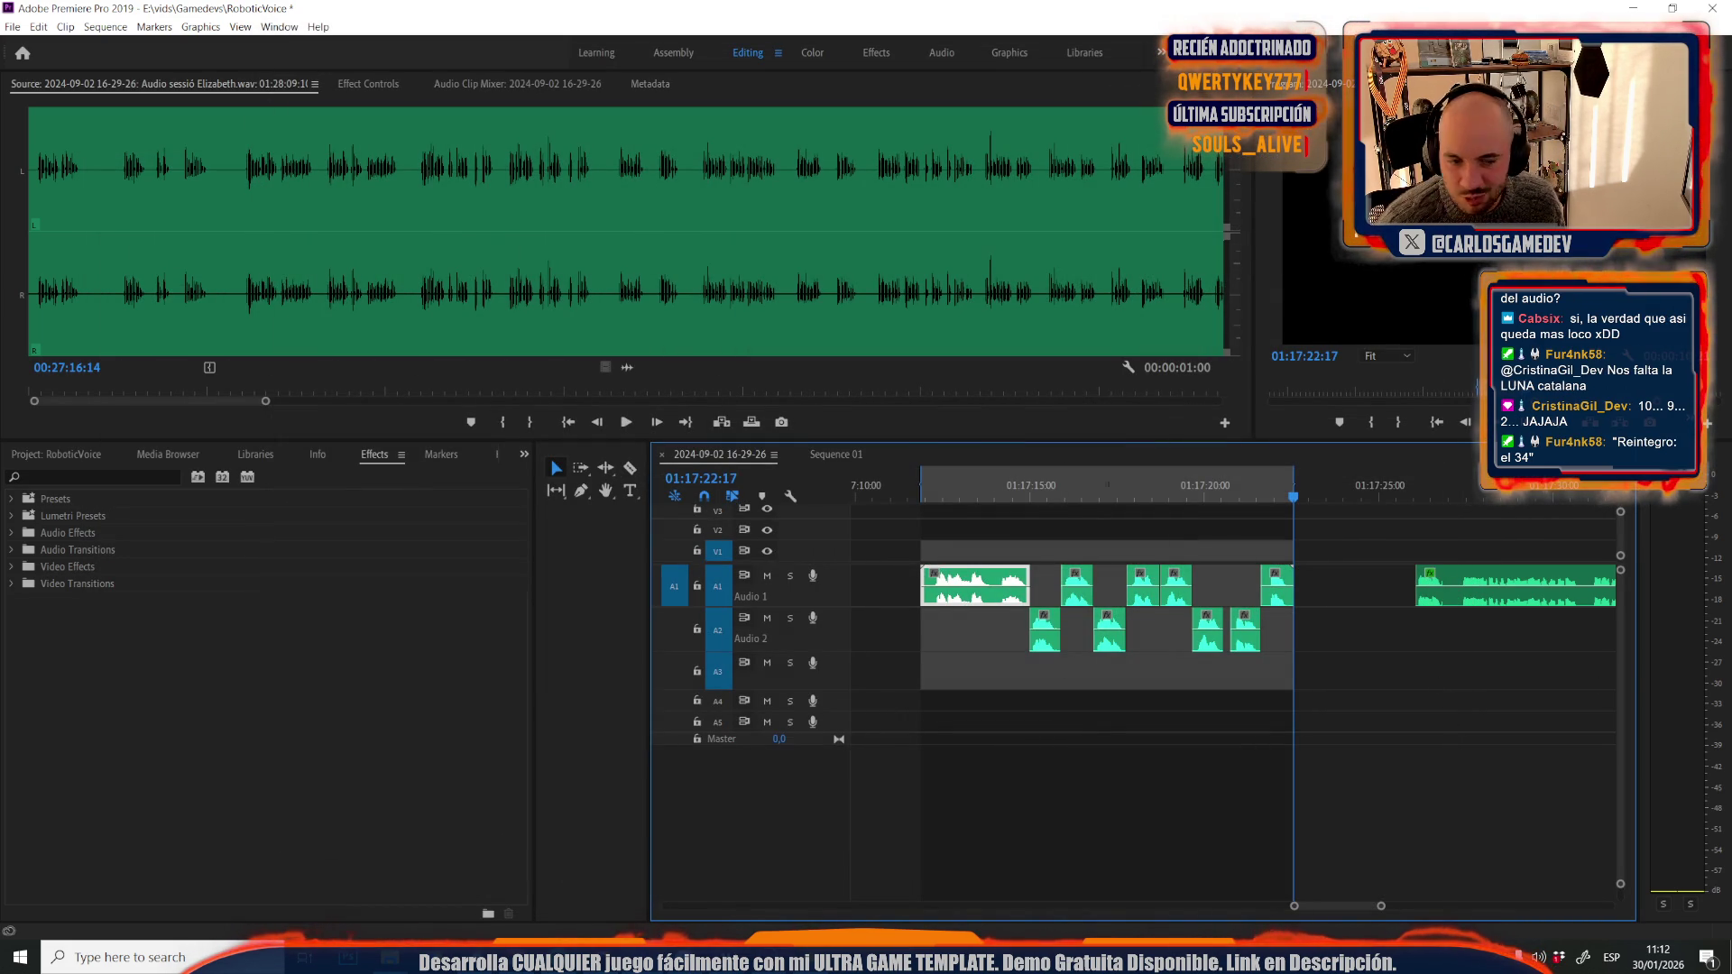
key(ctrl+s)
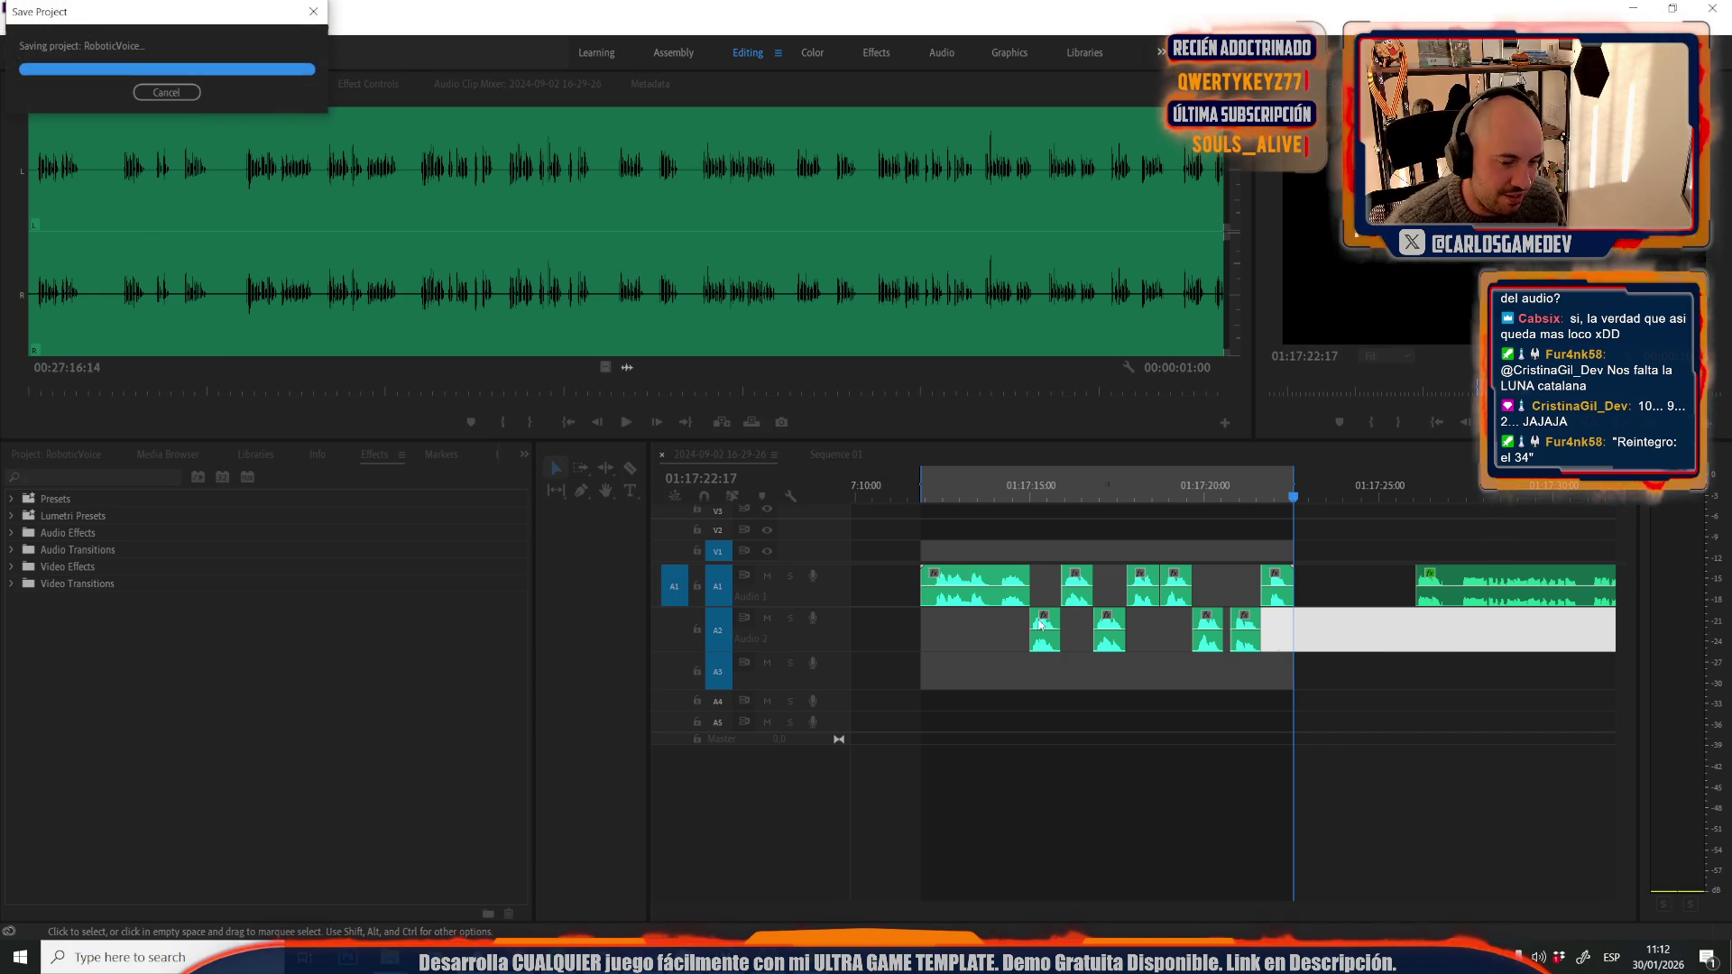
click(680, 871)
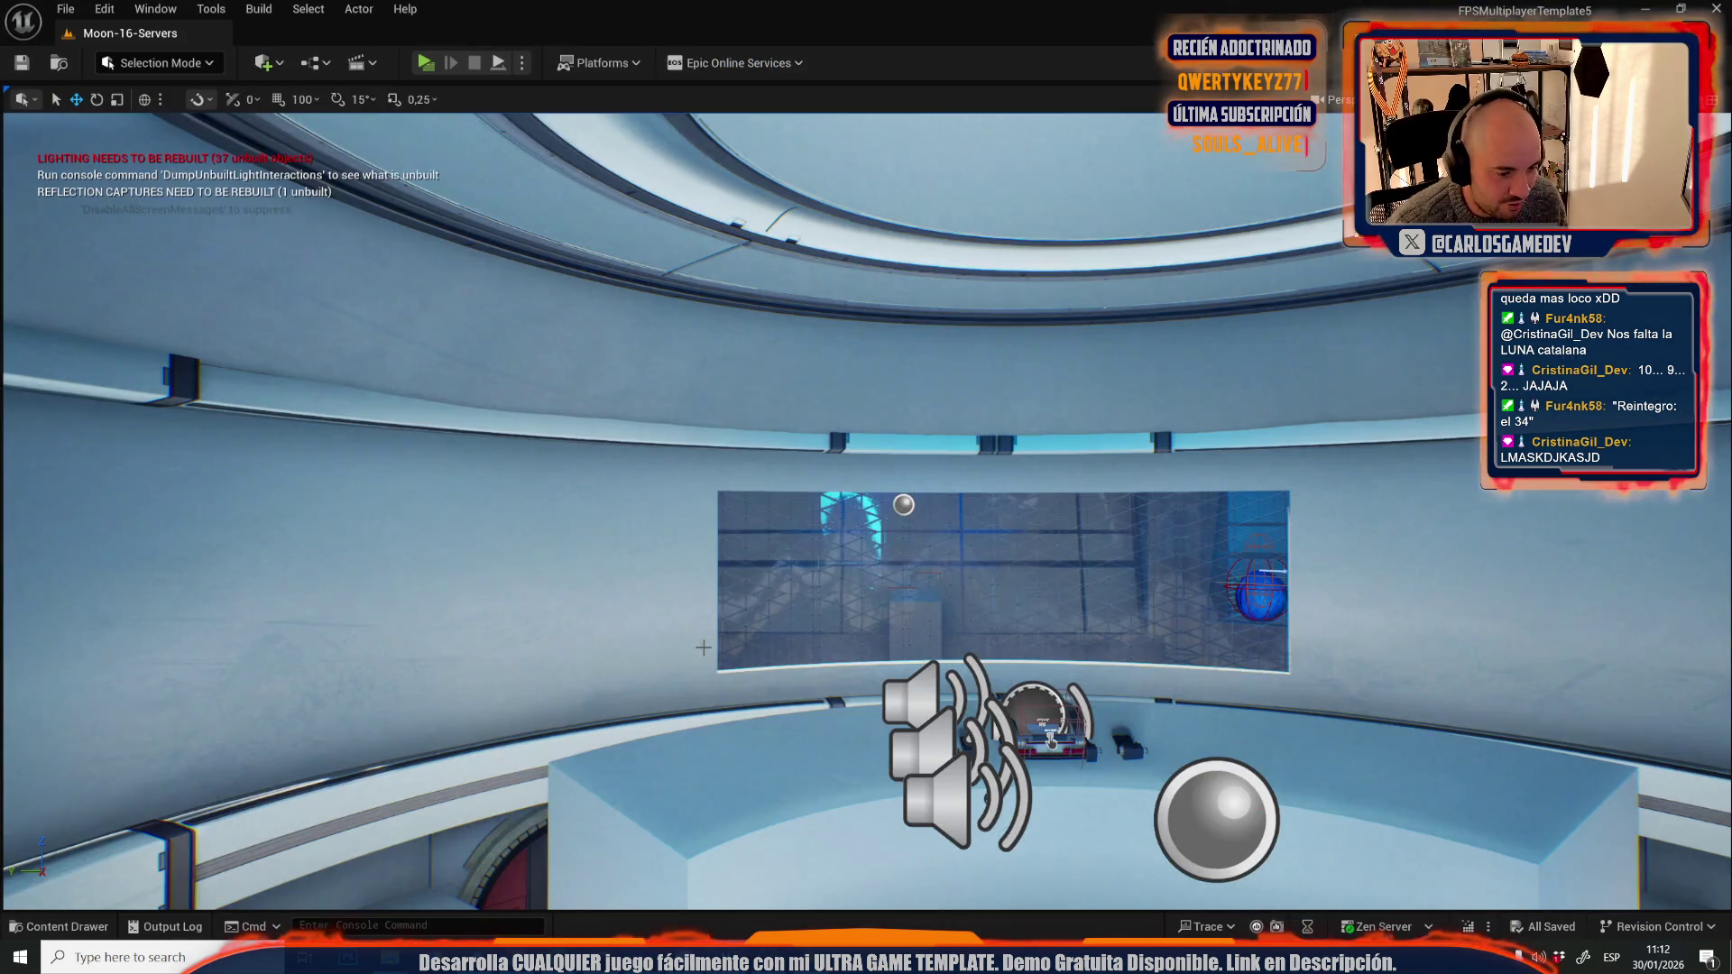
Step: Open the audio localization Data Table, filter it by 'count' and locate the countdown liftoff sound
key(ctrl+space)
double_click(1326, 451)
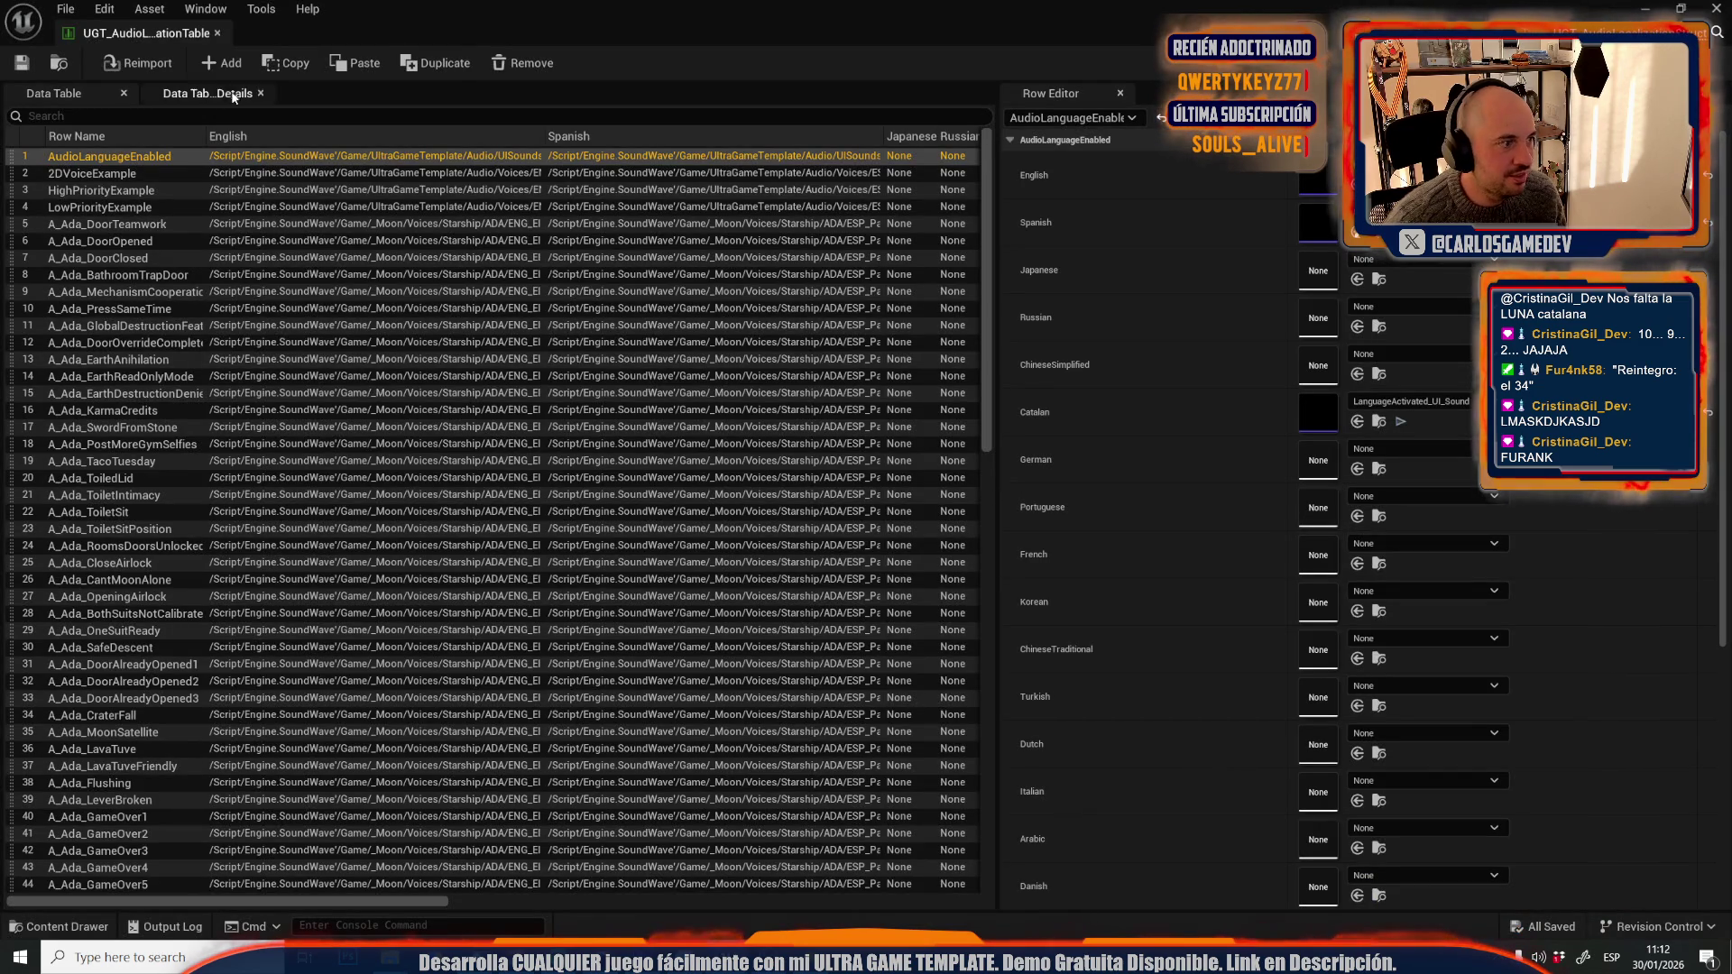
click(201, 116)
text(count)
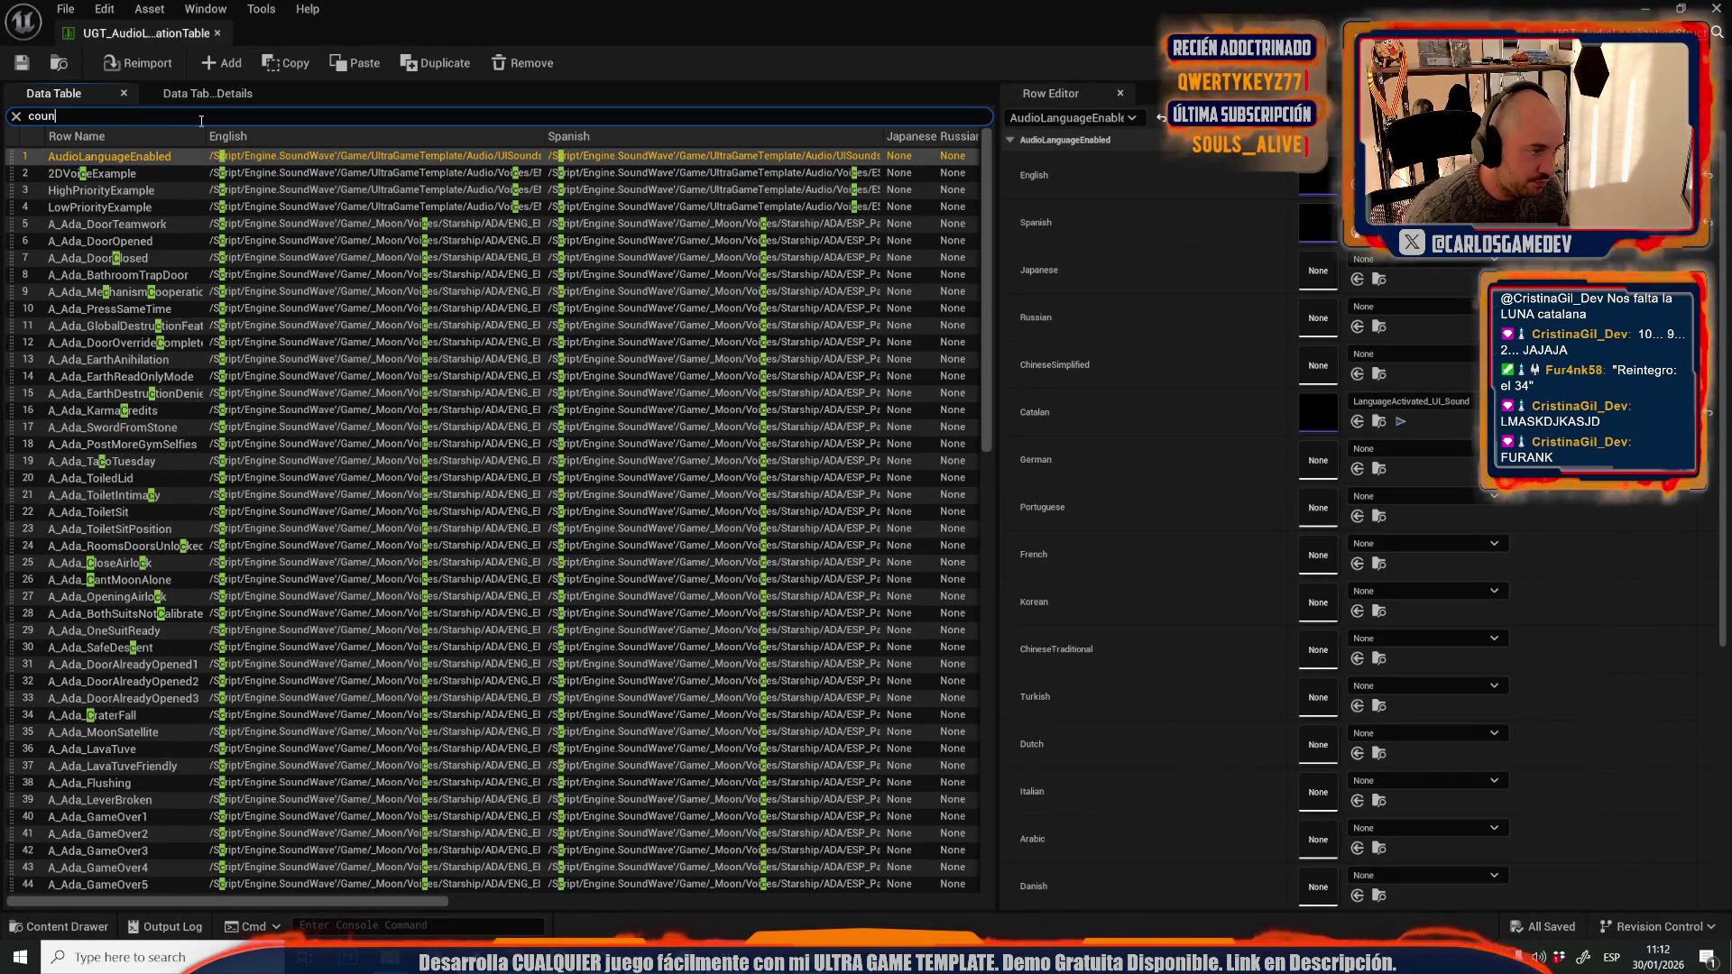
click(1378, 185)
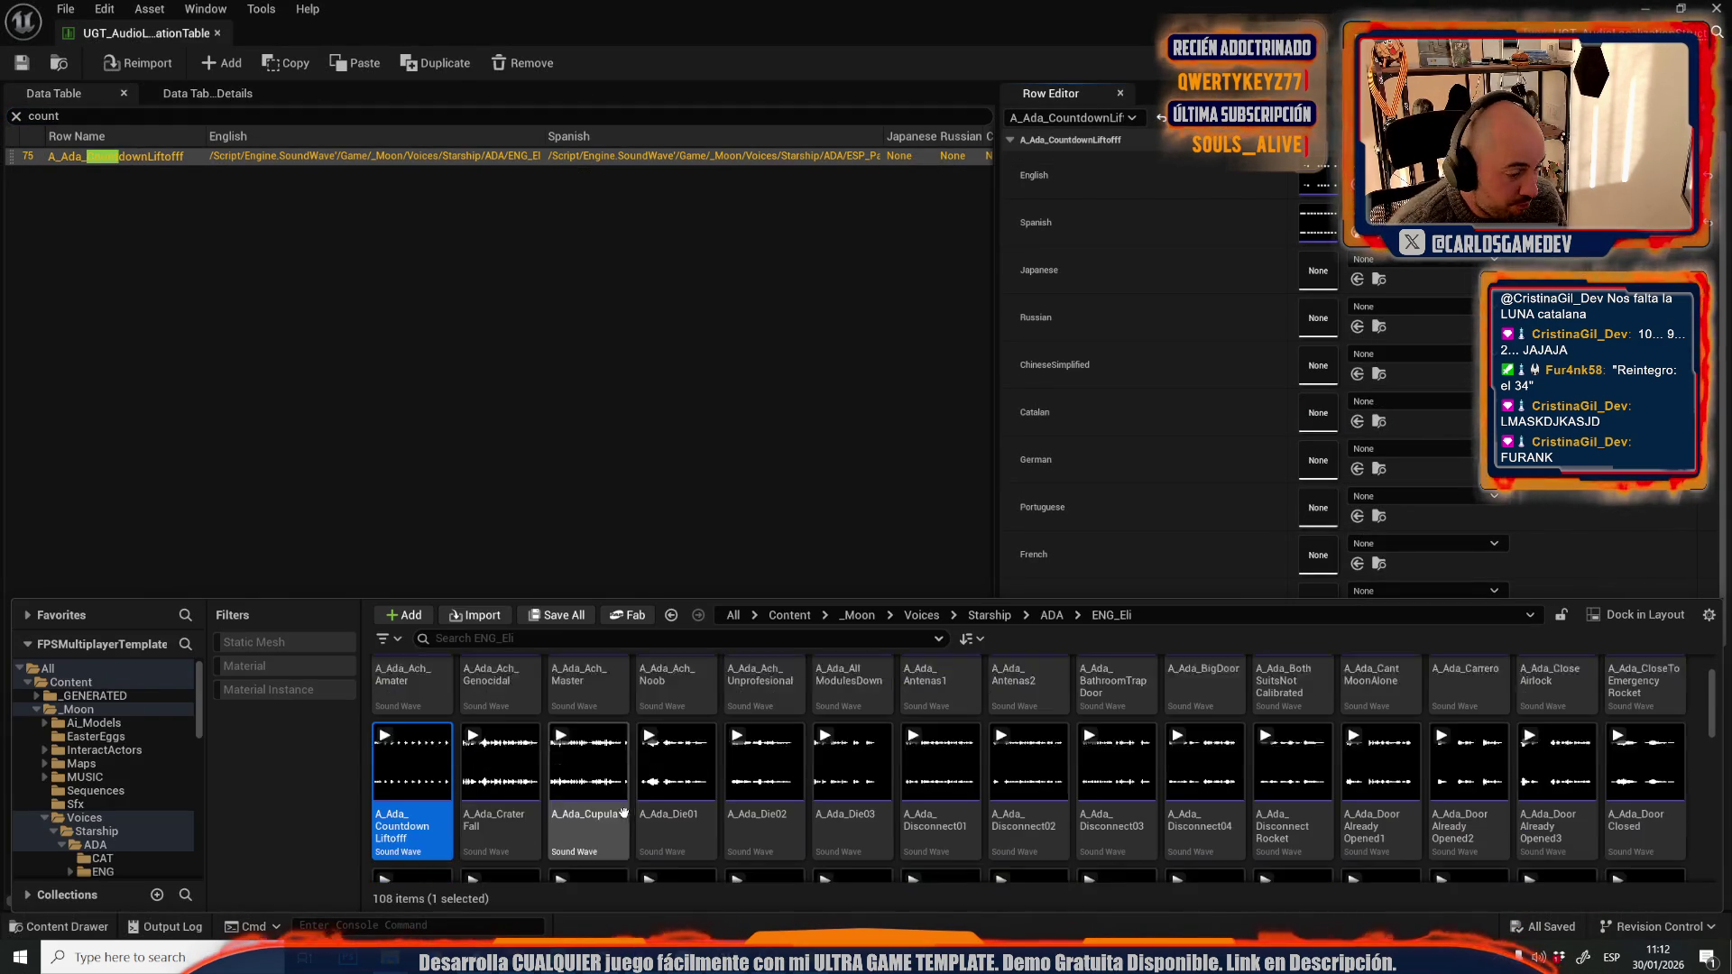
Step: Reimport A_Ada_CountdownLiftoff with Liftoff3.wav as its new source file
right_click(436, 767)
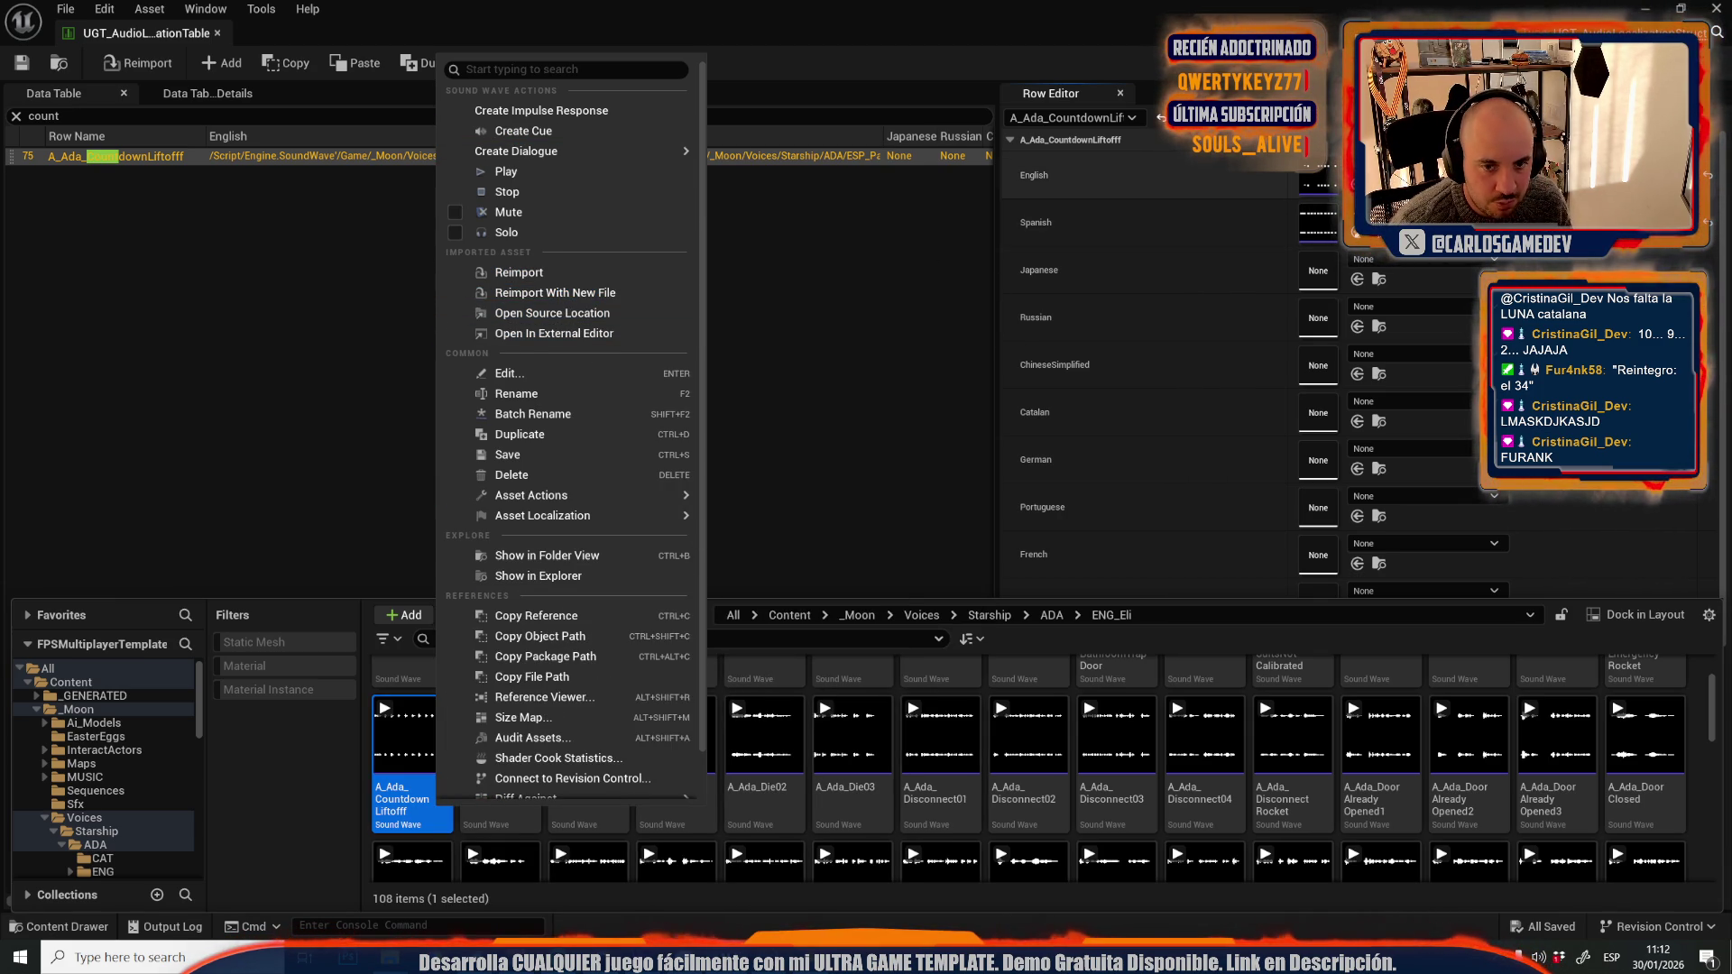
click(1305, 237)
right_click(413, 753)
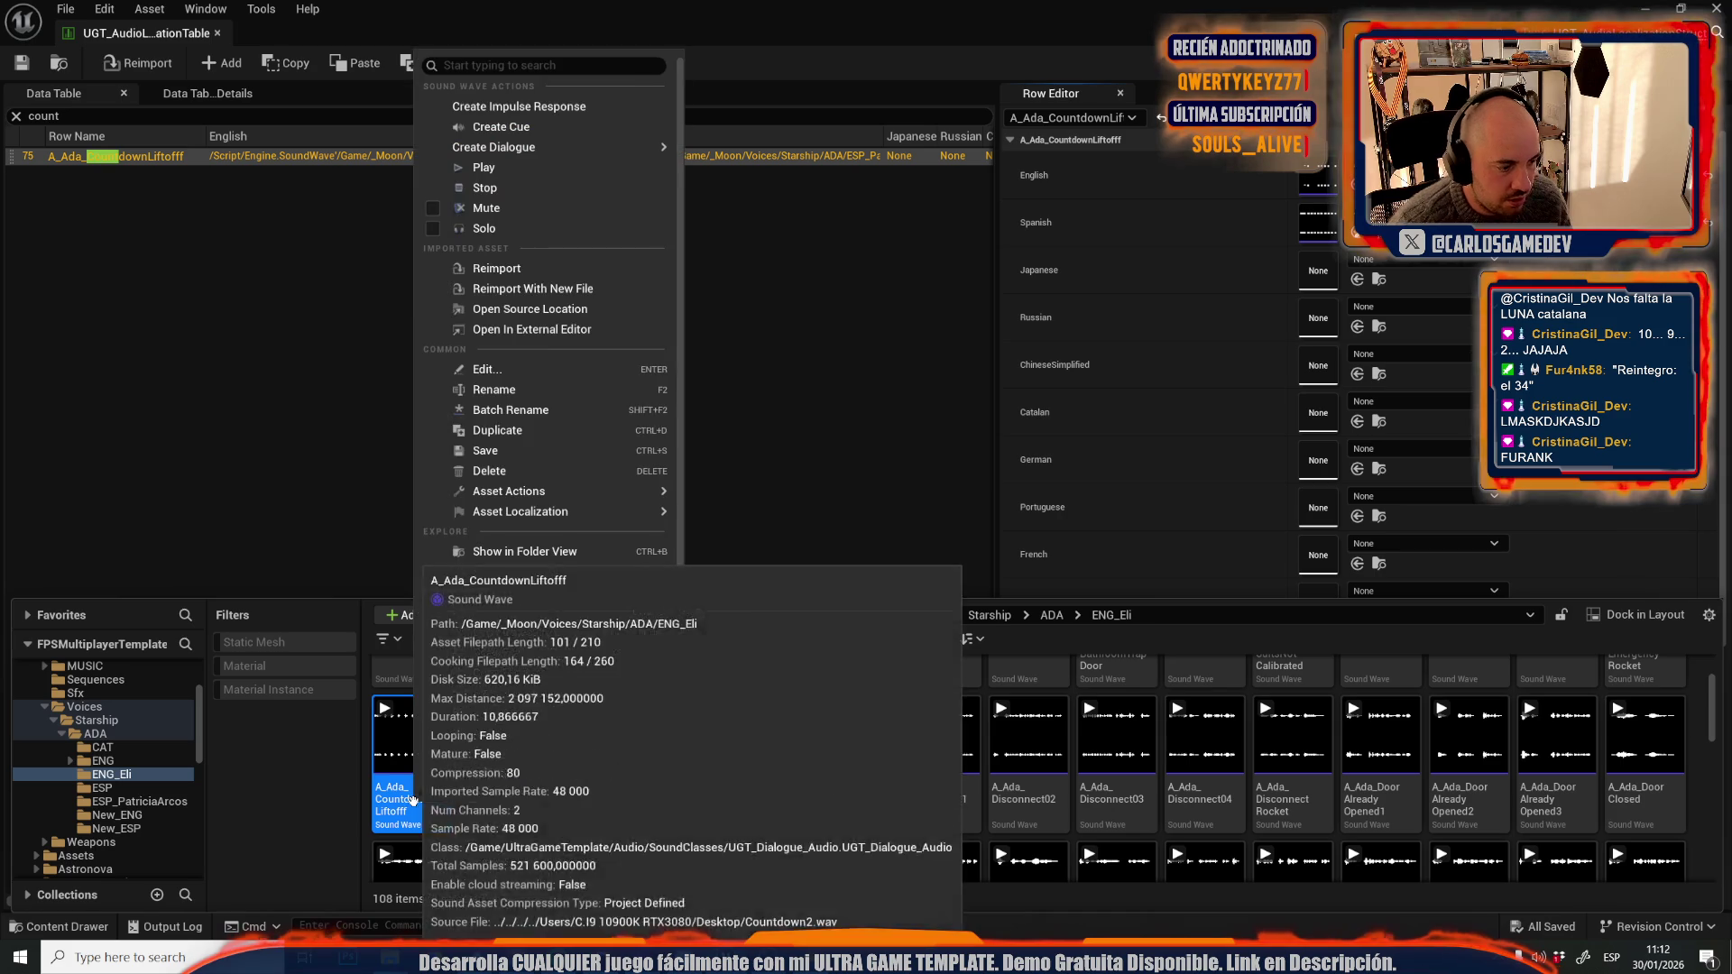
click(561, 290)
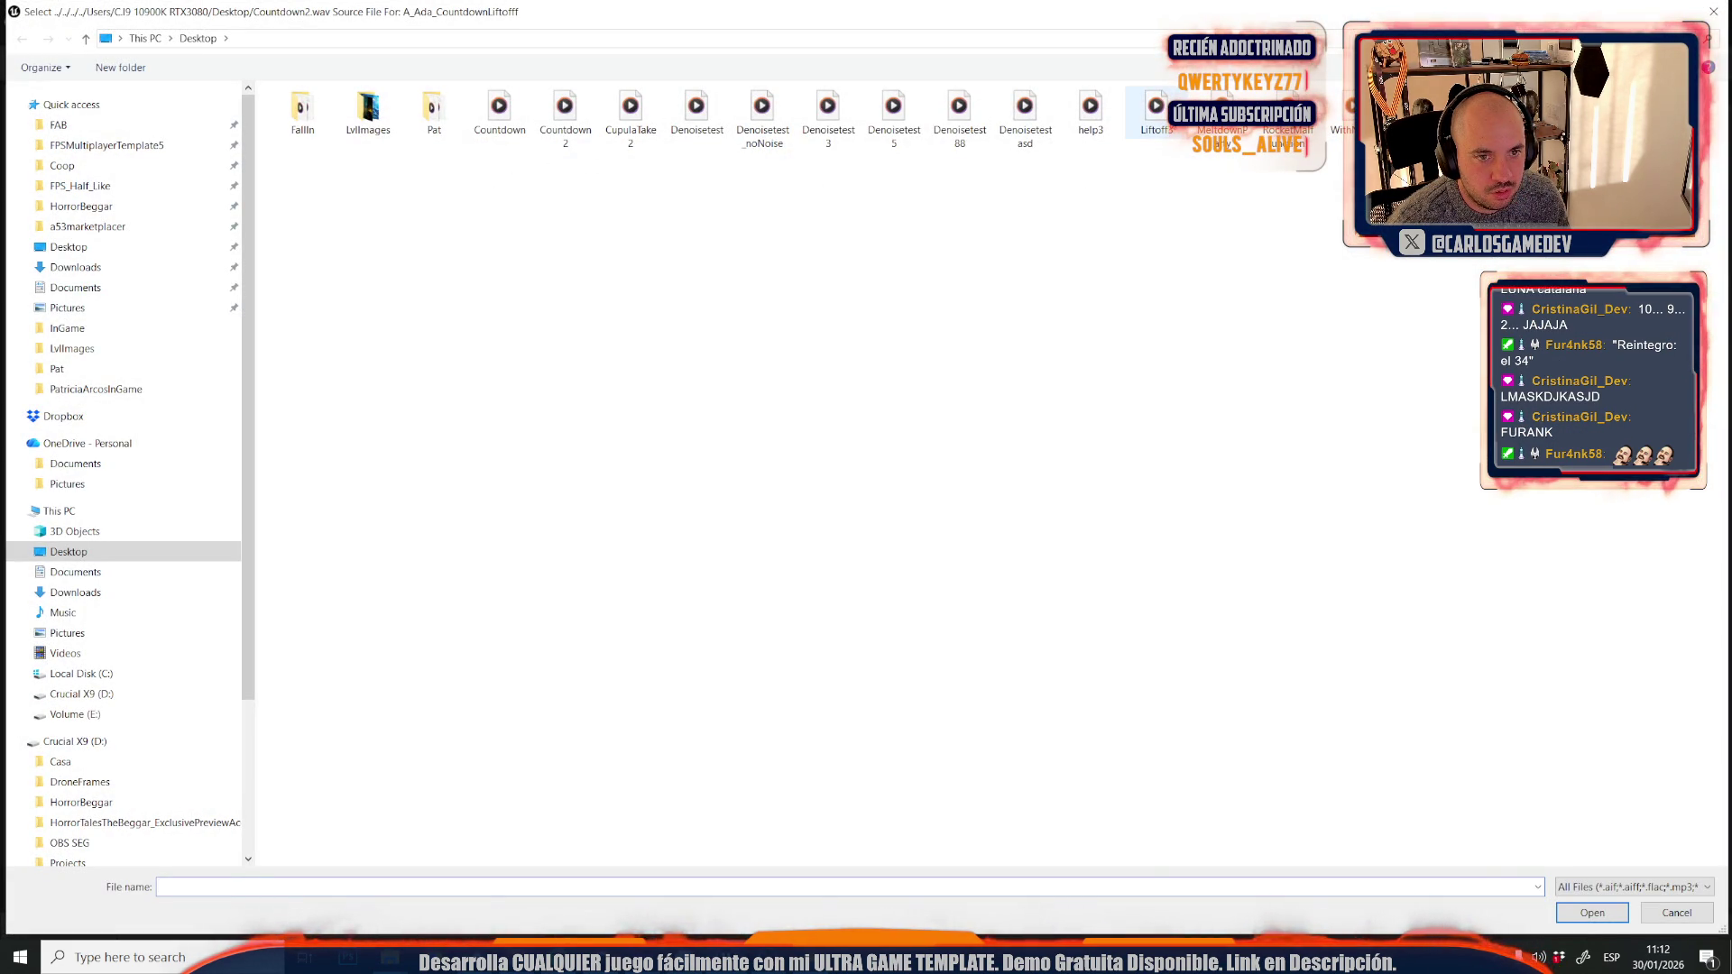
double_click(1156, 113)
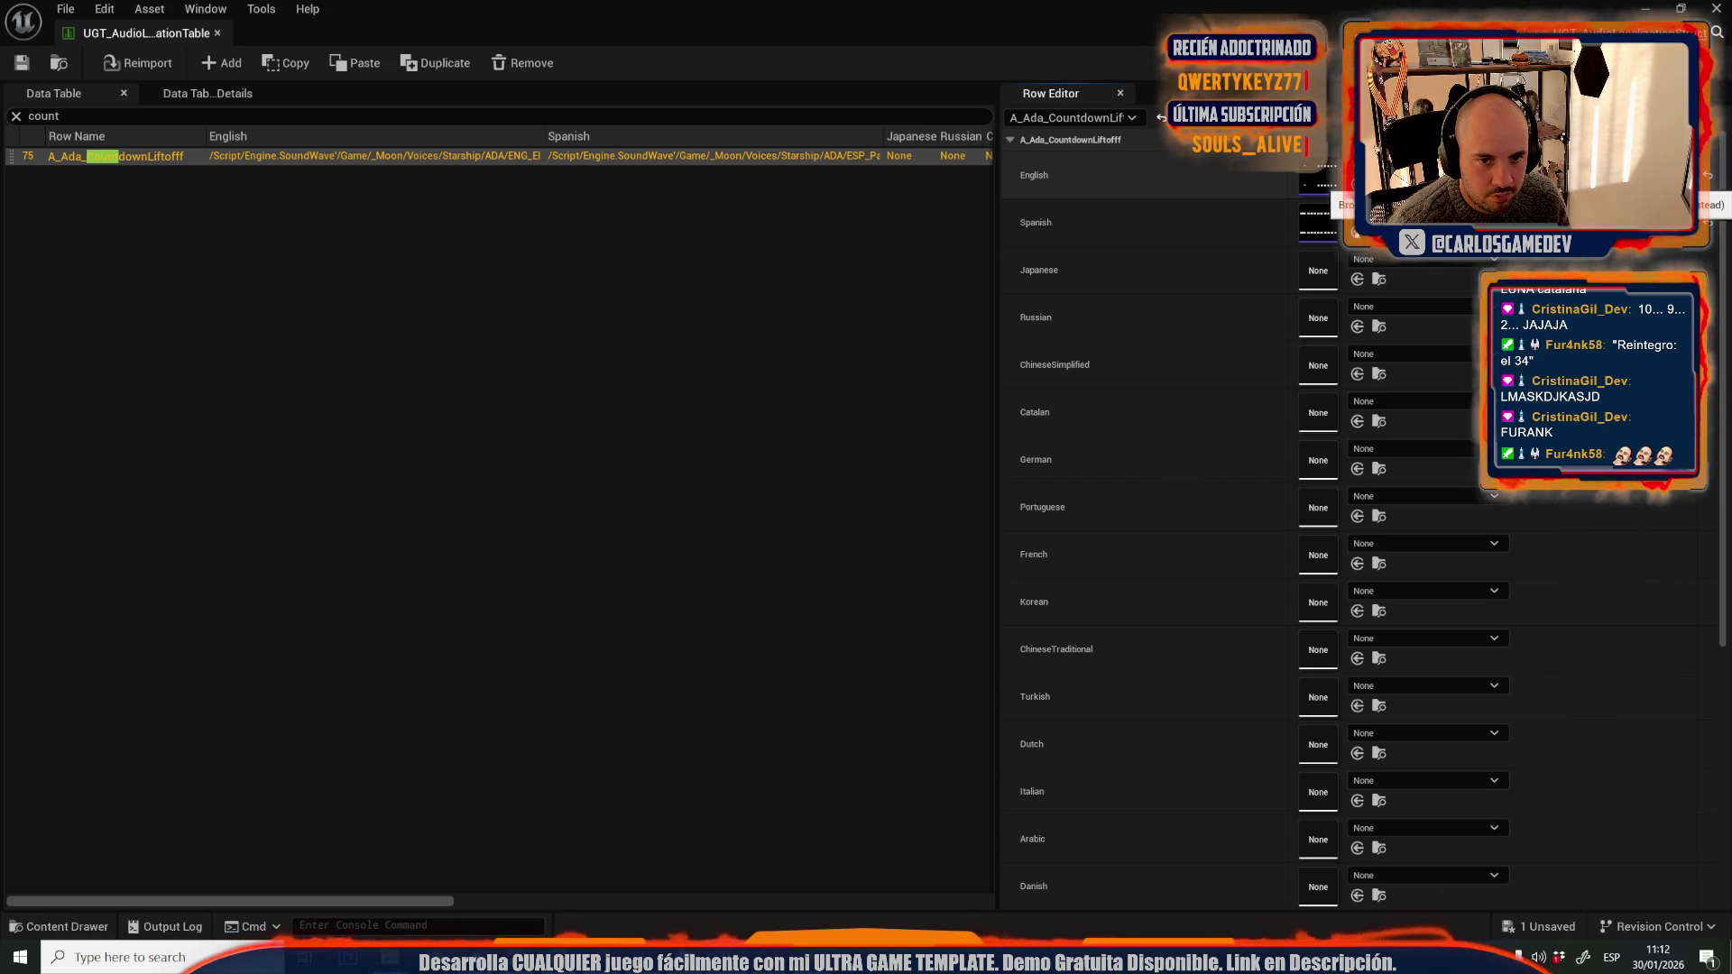
click(1379, 185)
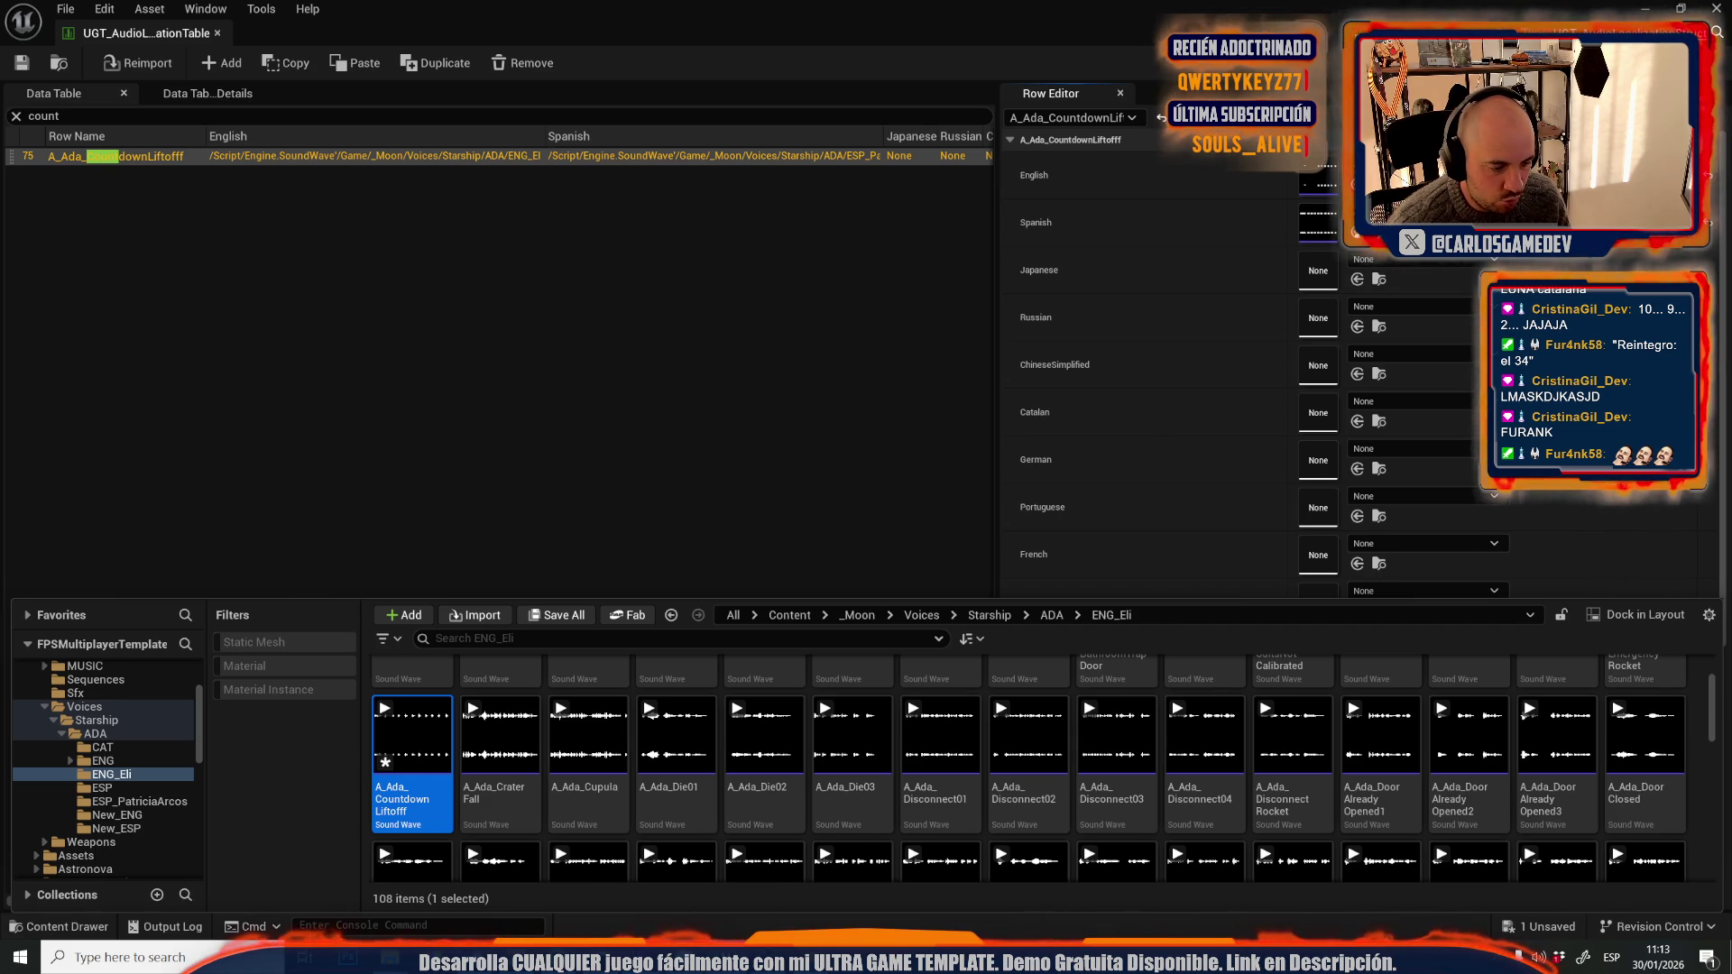
Step: Back in Premiere, play the edited voice lines and zoom out to the whole sequence
mouse_move(650, 956)
click(649, 874)
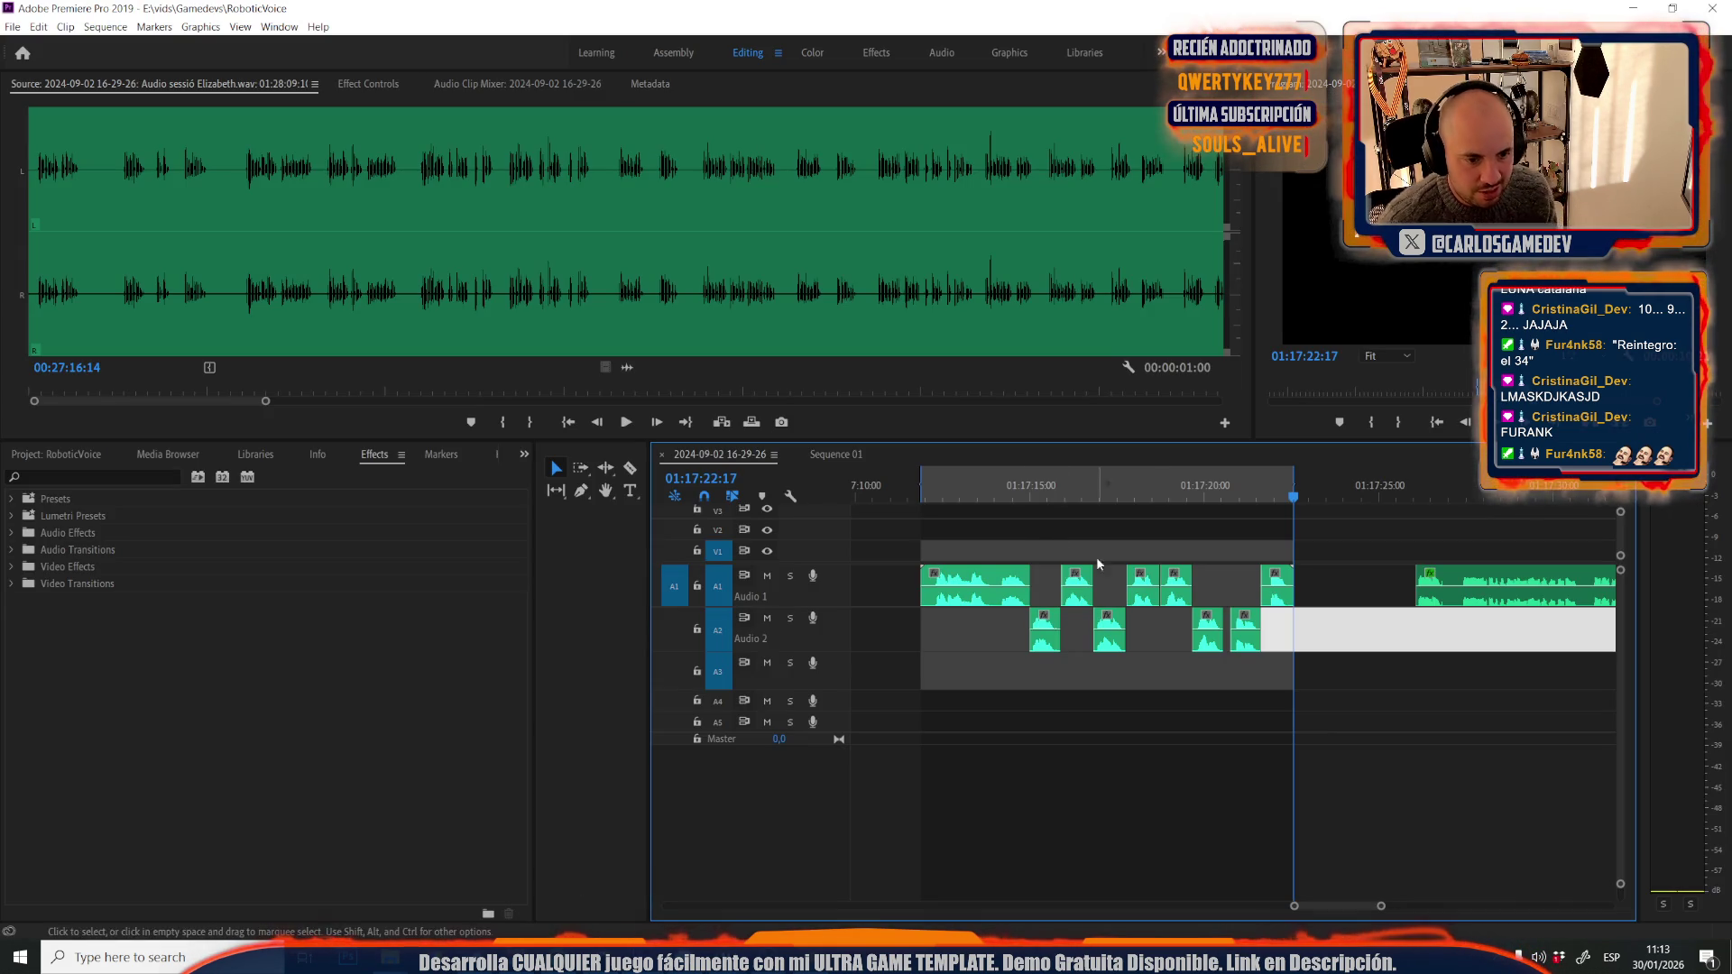
click(967, 492)
key(space)
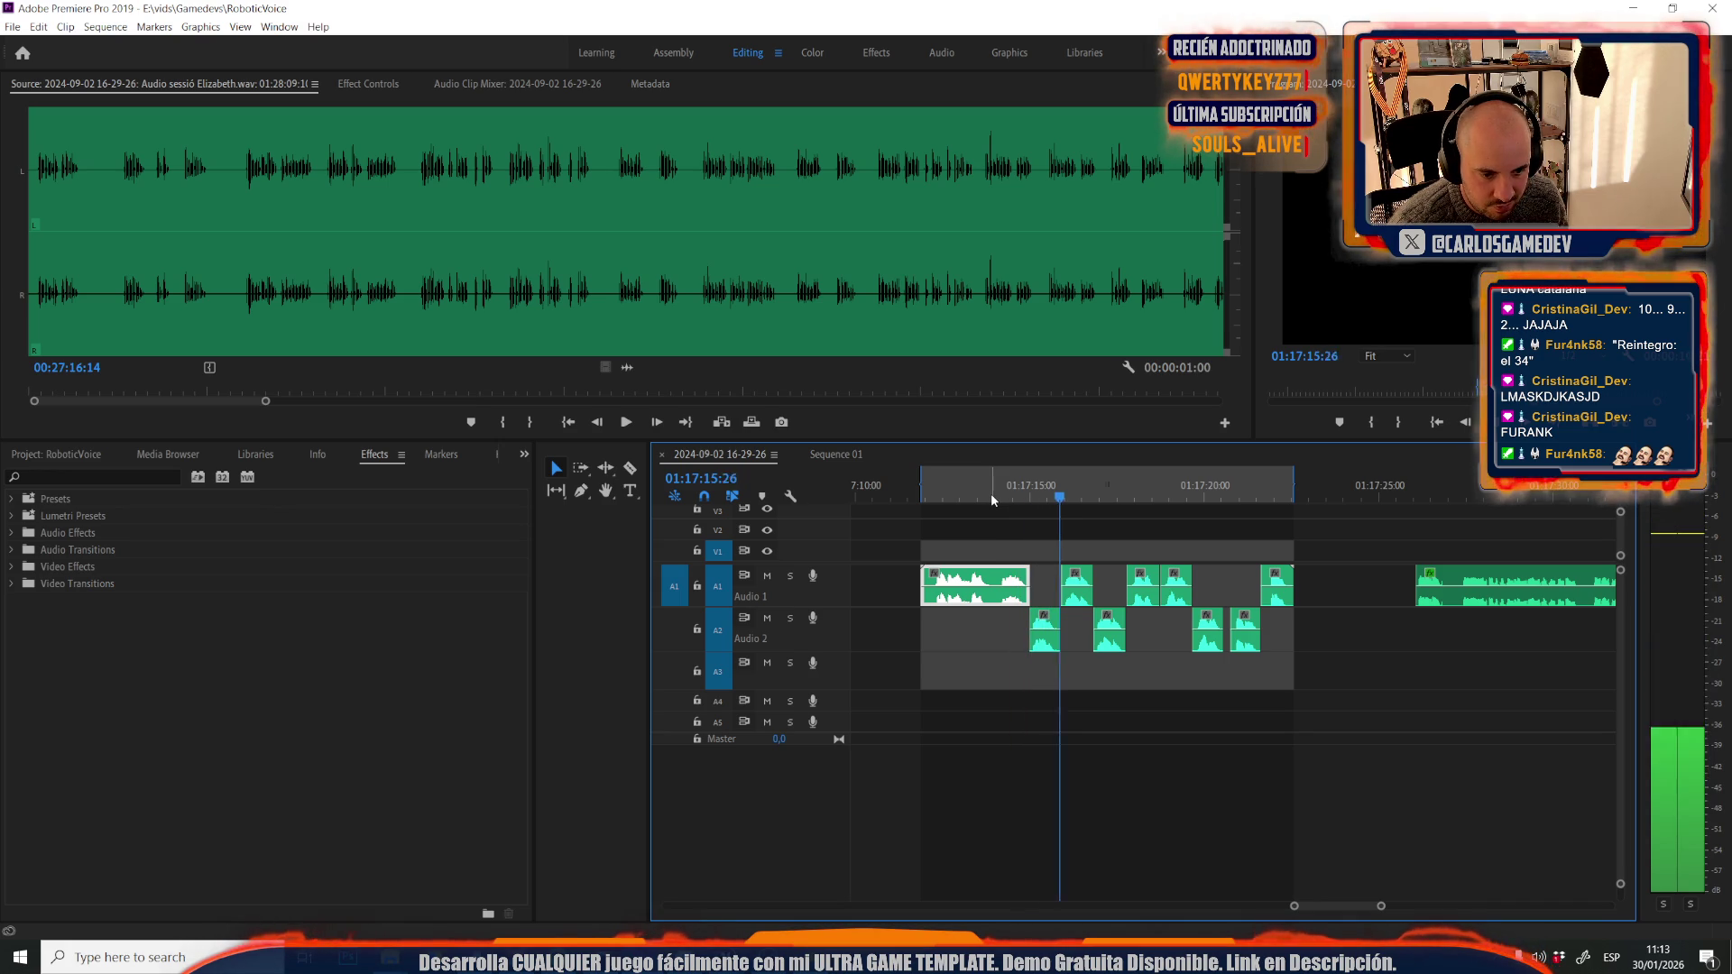
key(space)
key(minus)
key(minus)
key(minus)
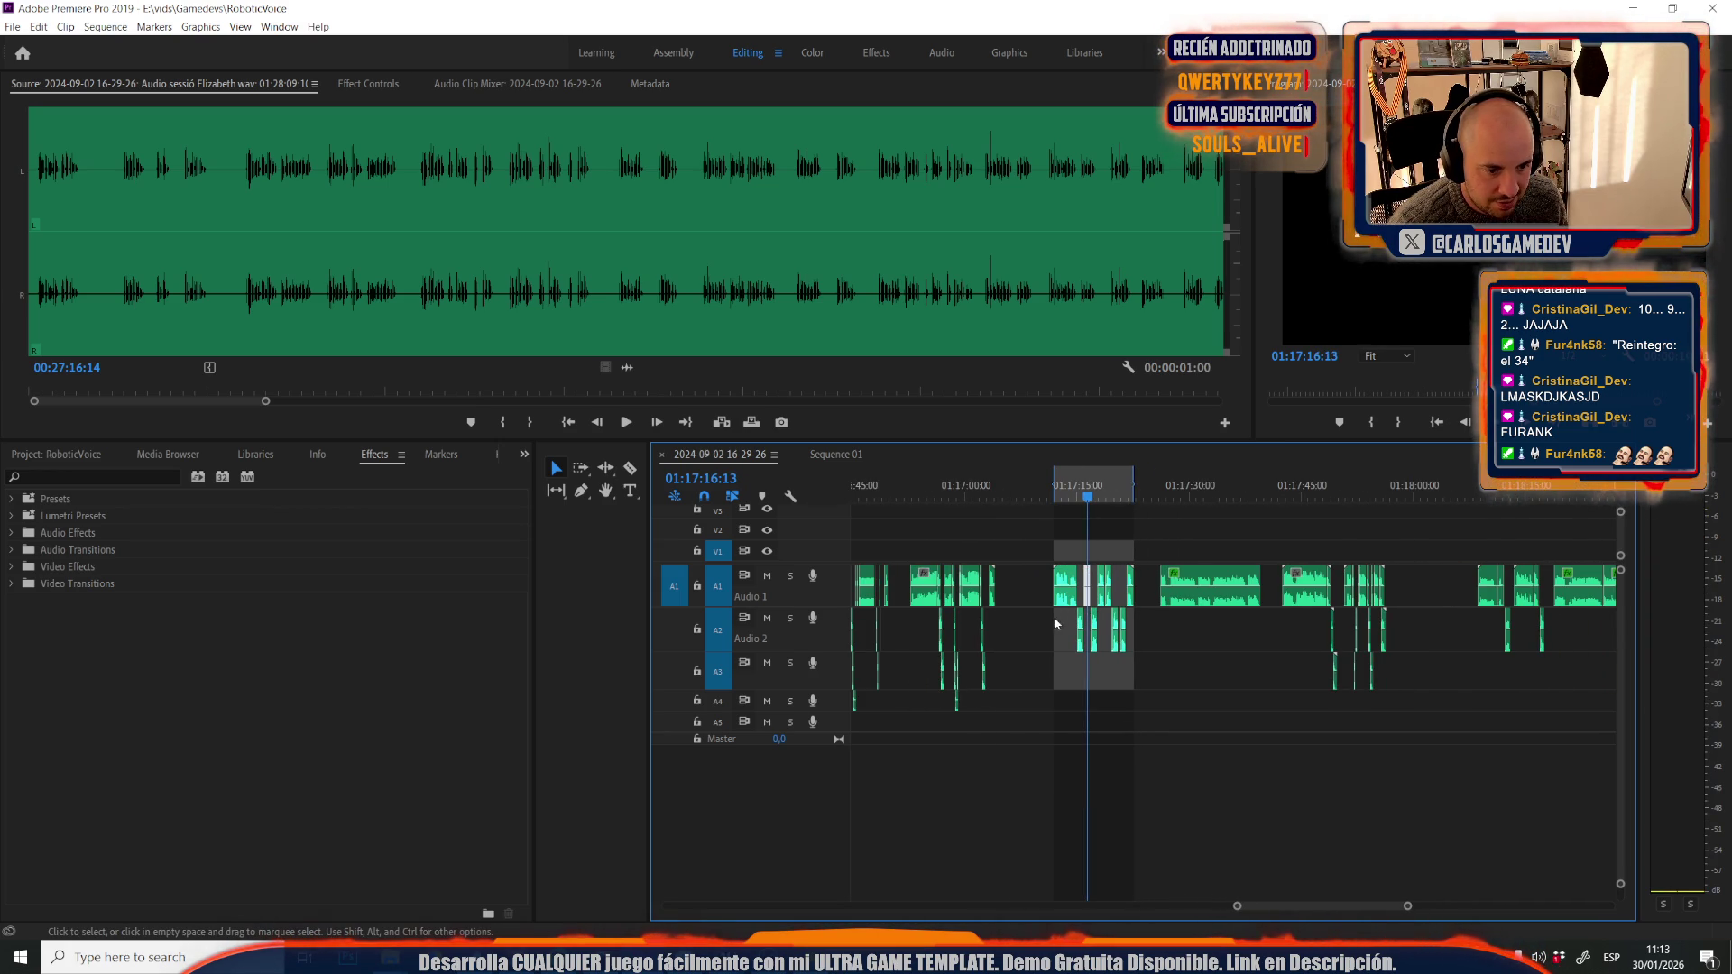
key(minus)
key(minus)
key(minus)
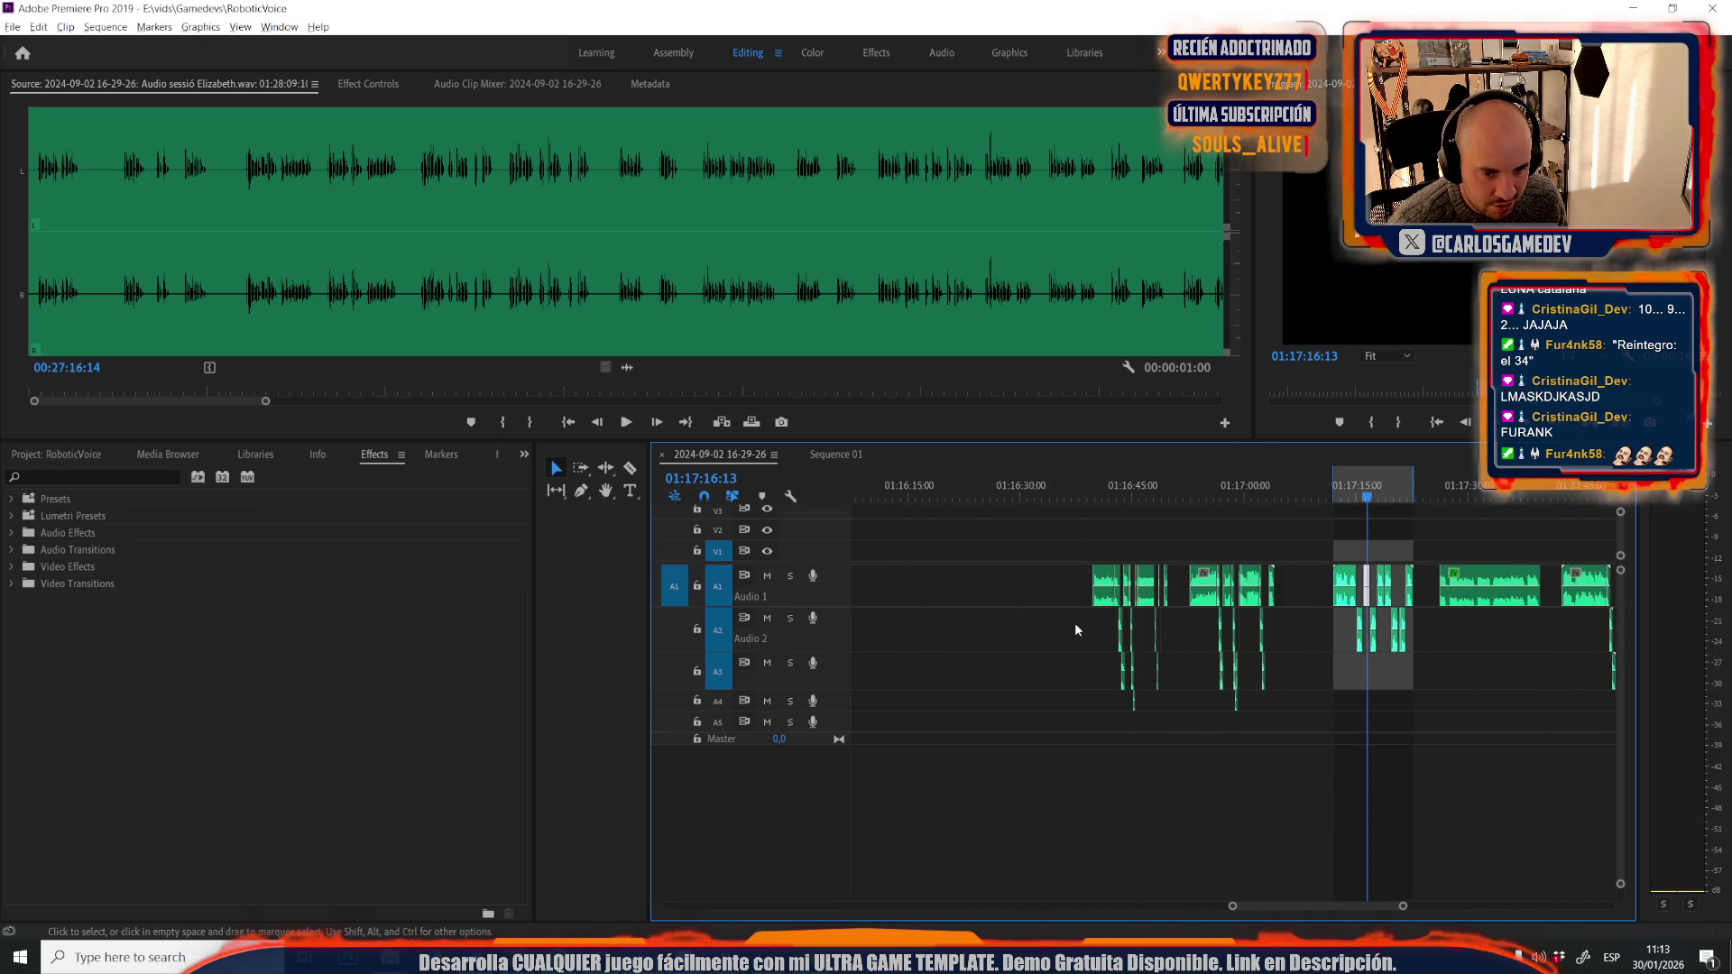
key(minus)
key(minus)
key(minus)
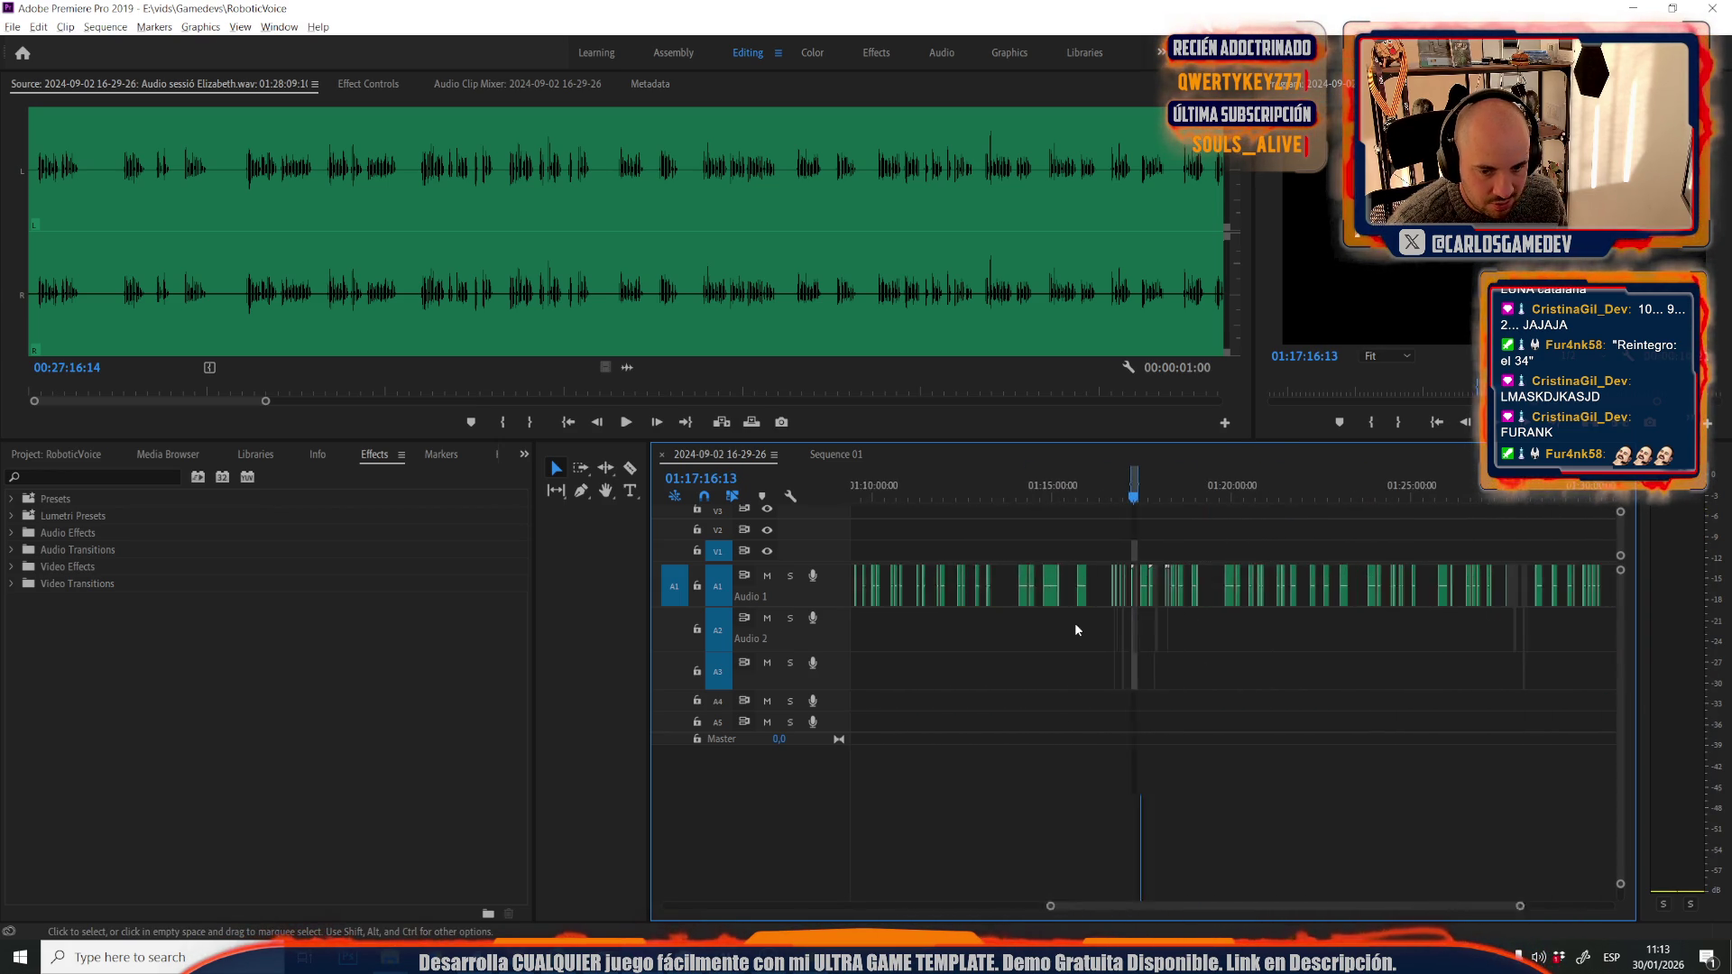
scroll(1173, 623, up, 5)
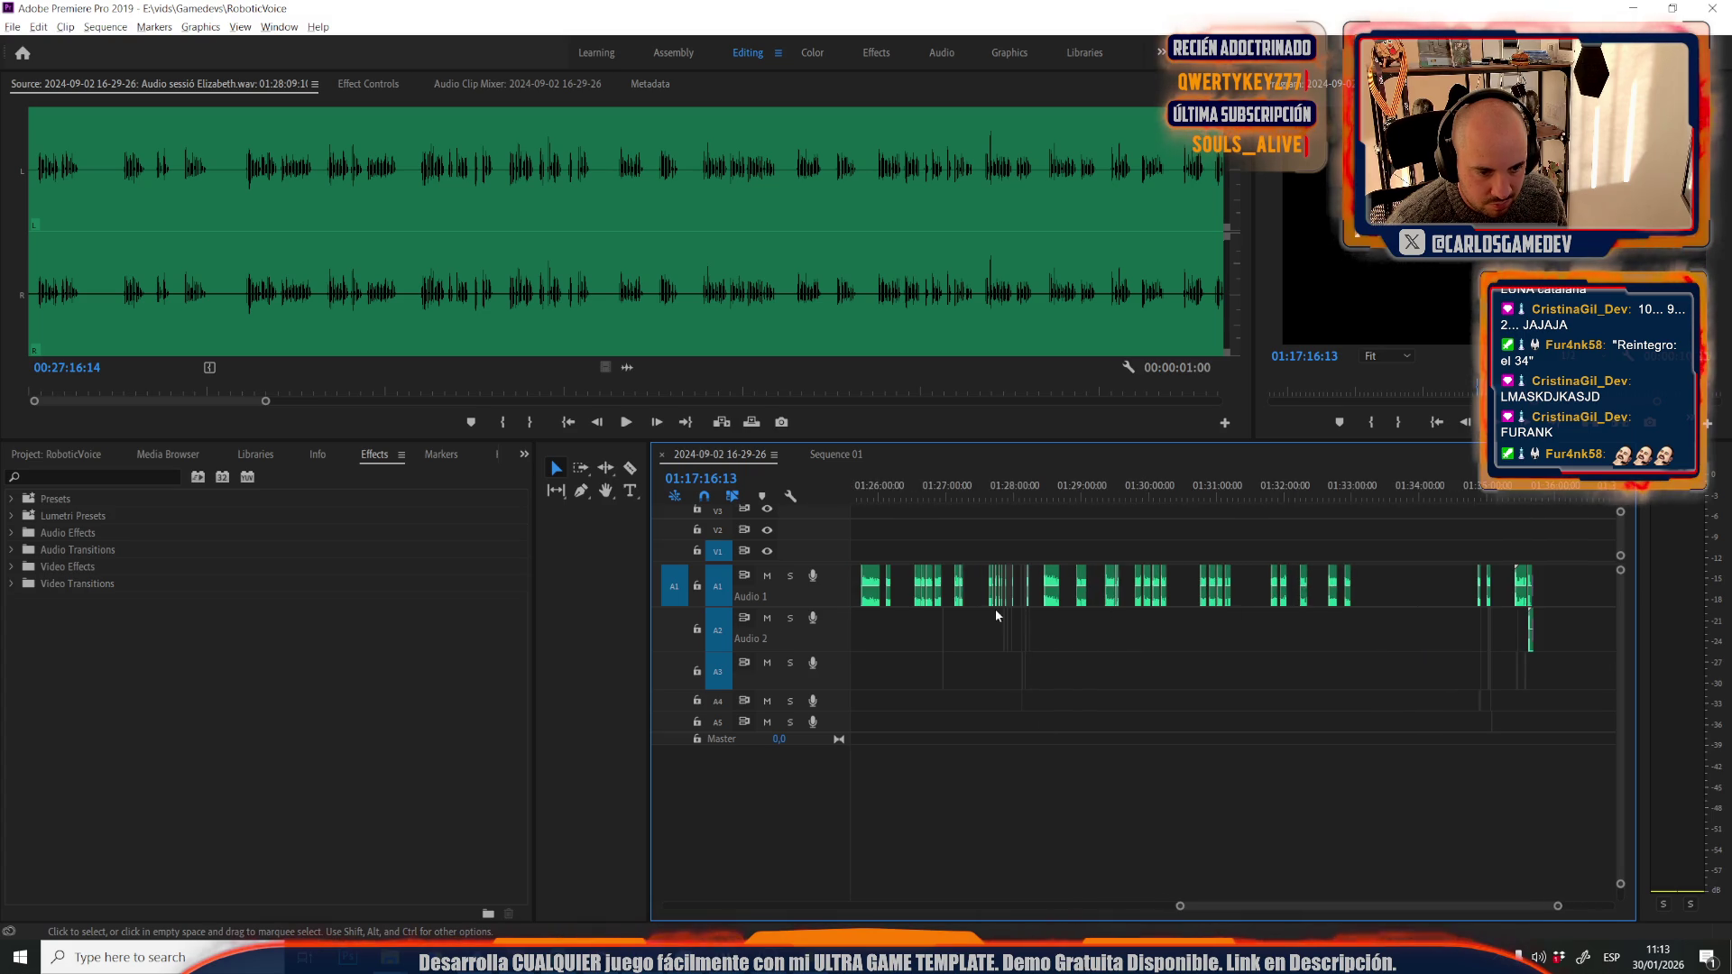
scroll(1082, 601, up, 8)
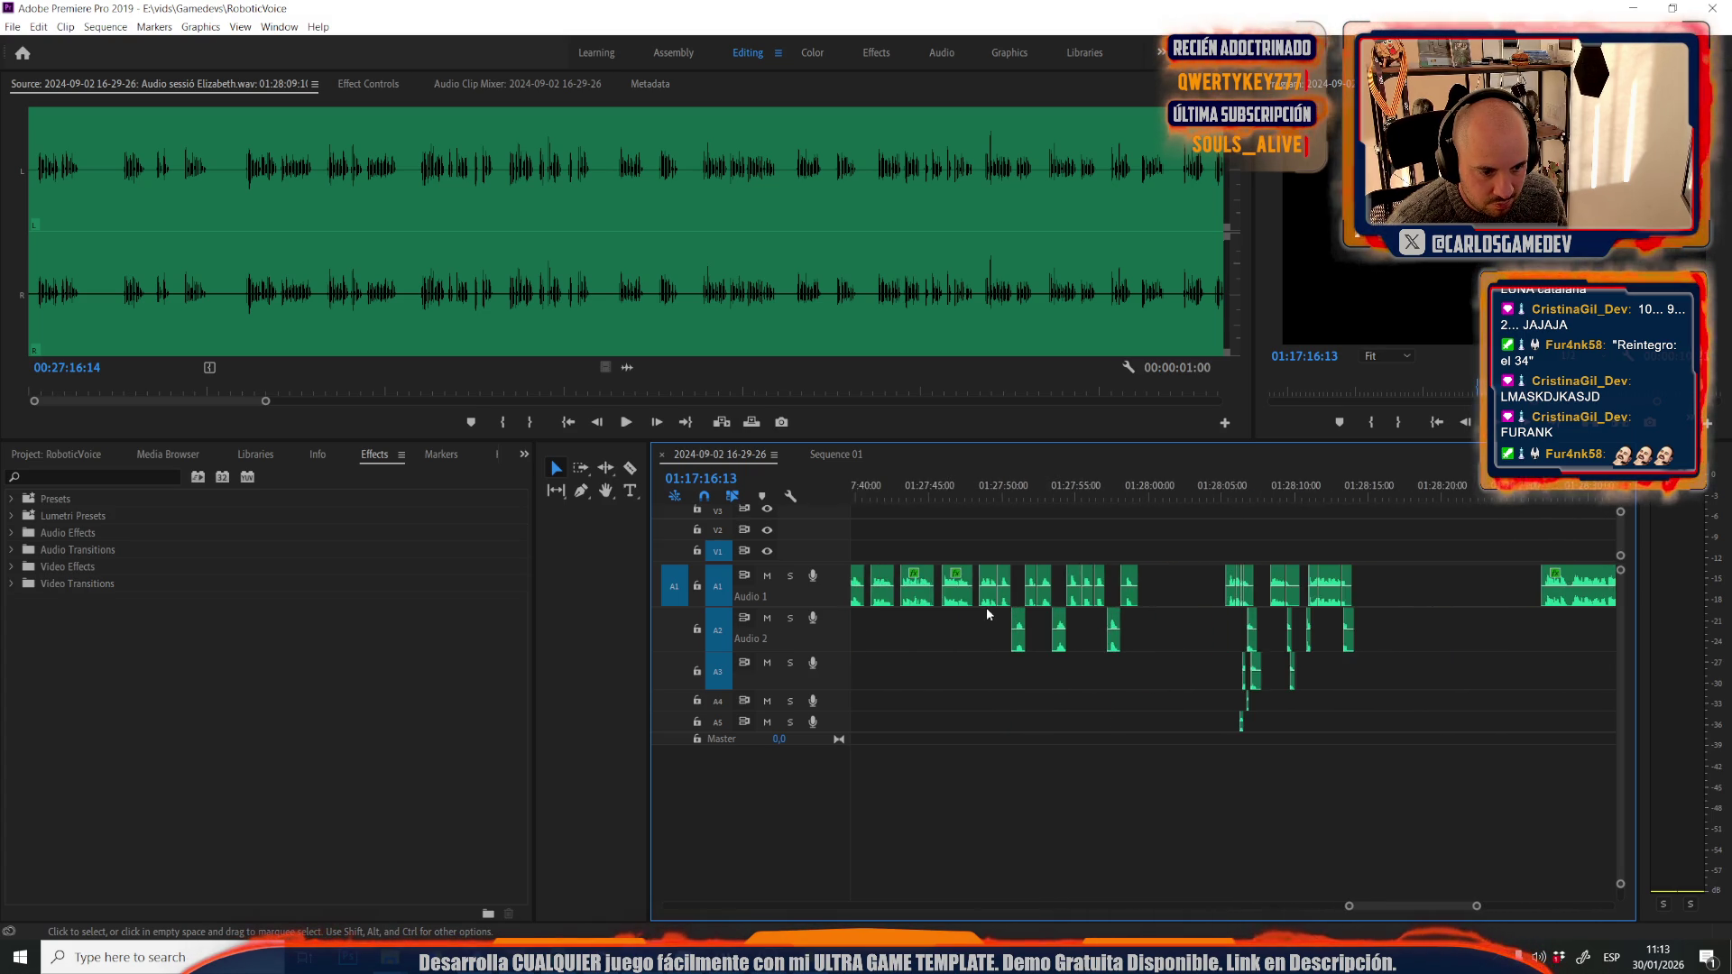
scroll(998, 609, up, 3)
Step: From 01:27:48, extend the Audio 1 clip's end, redoing the drag after an undo
click(1120, 497)
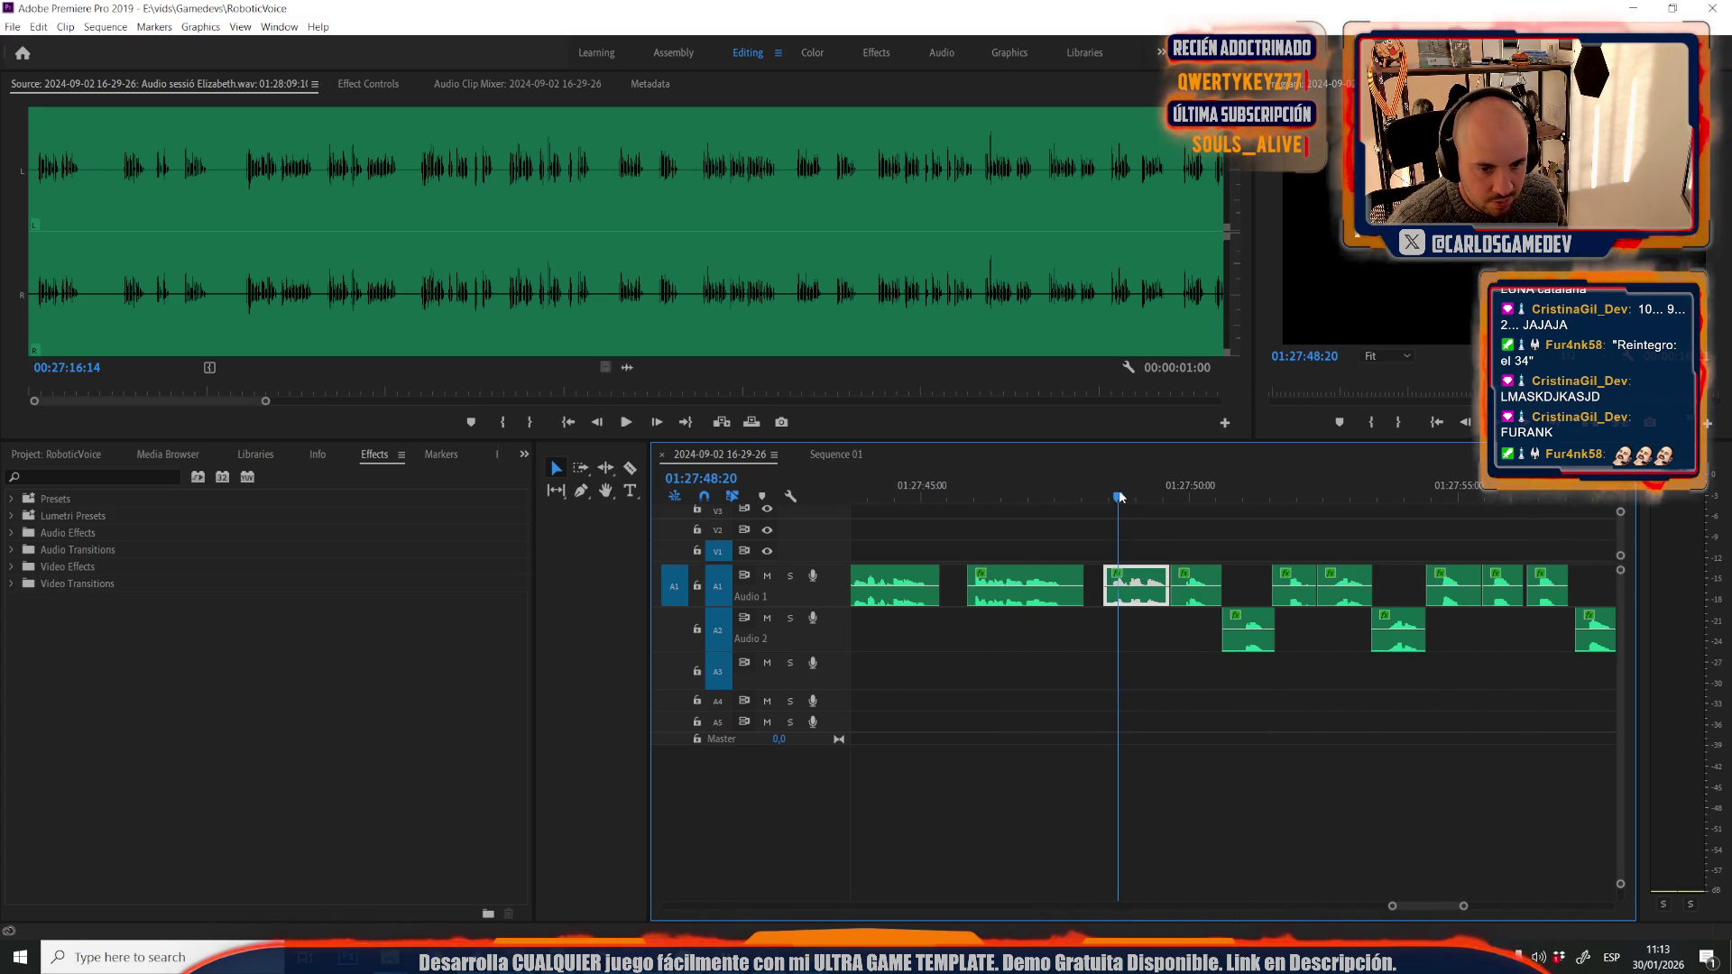
key(space)
scroll(1123, 509, down, 2)
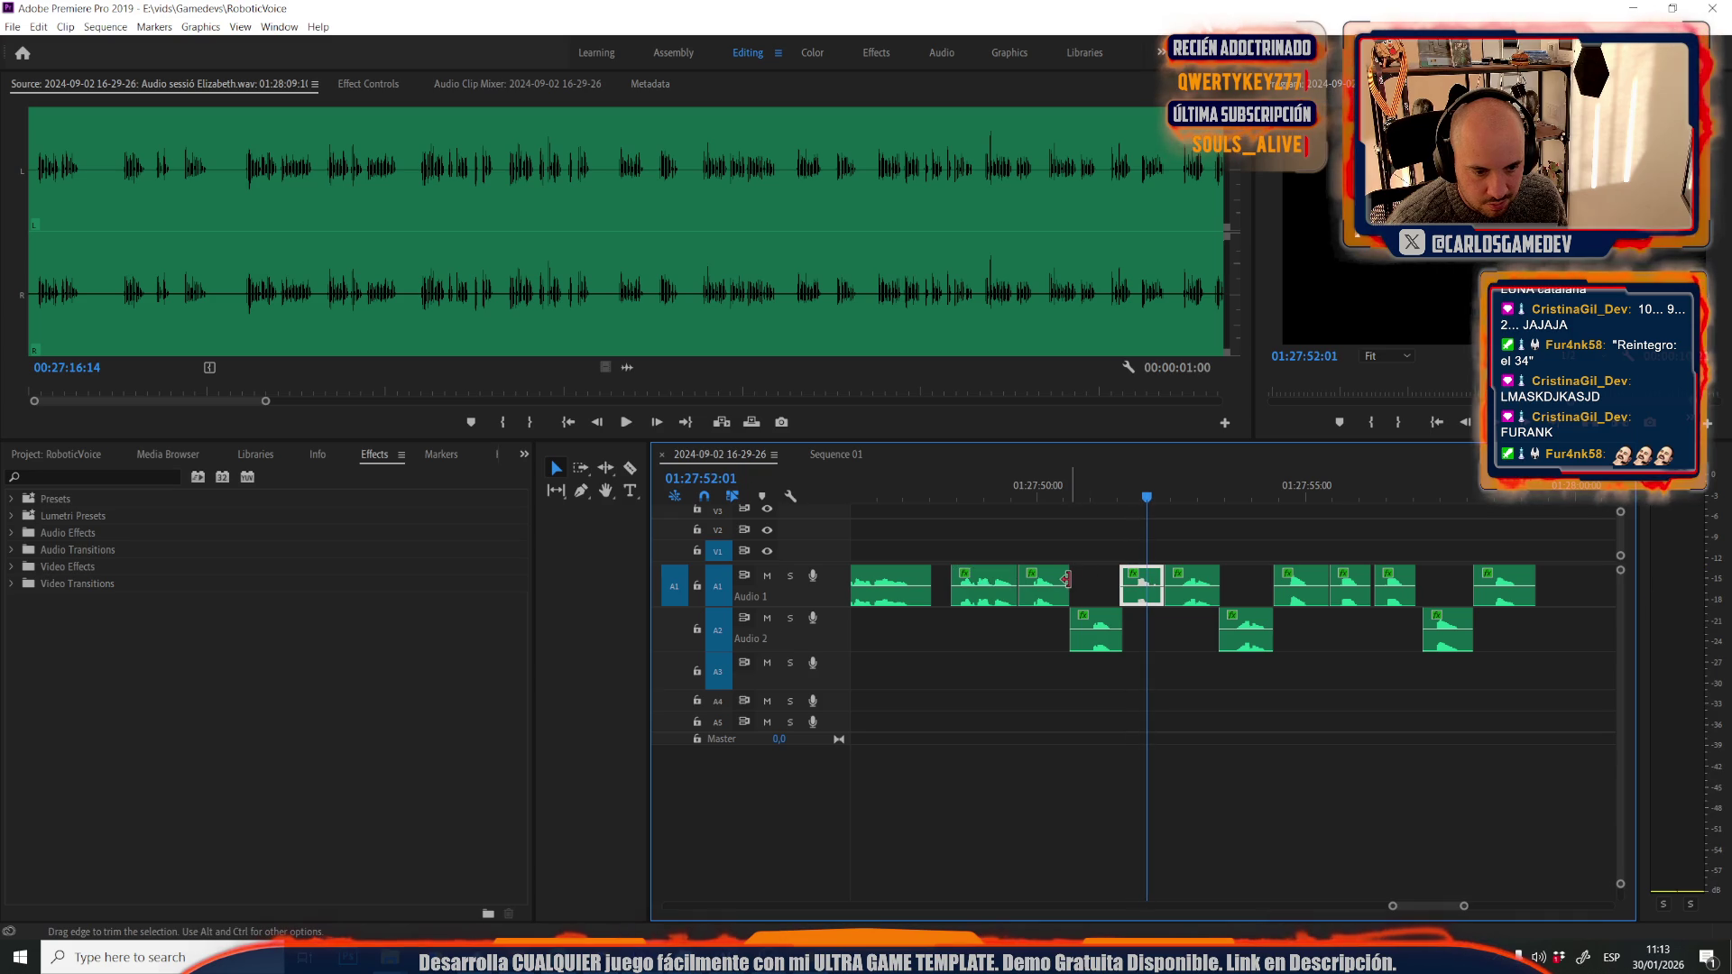
drag(1066, 579, 1117, 582)
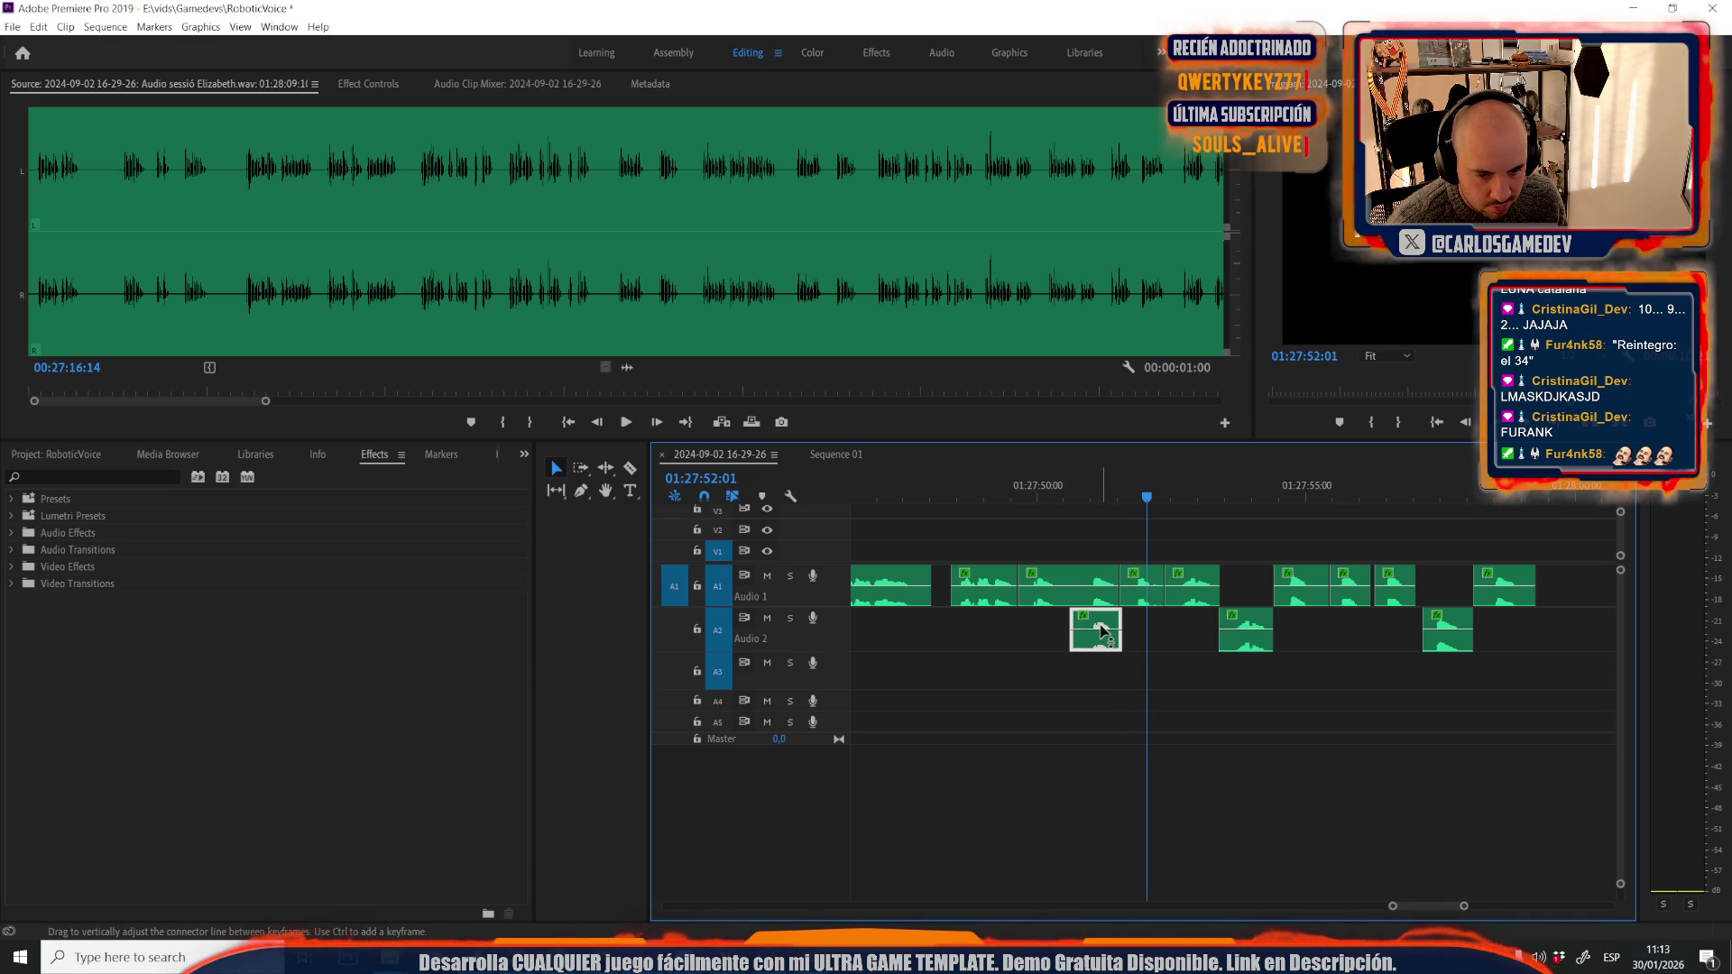
key(ctrl+z)
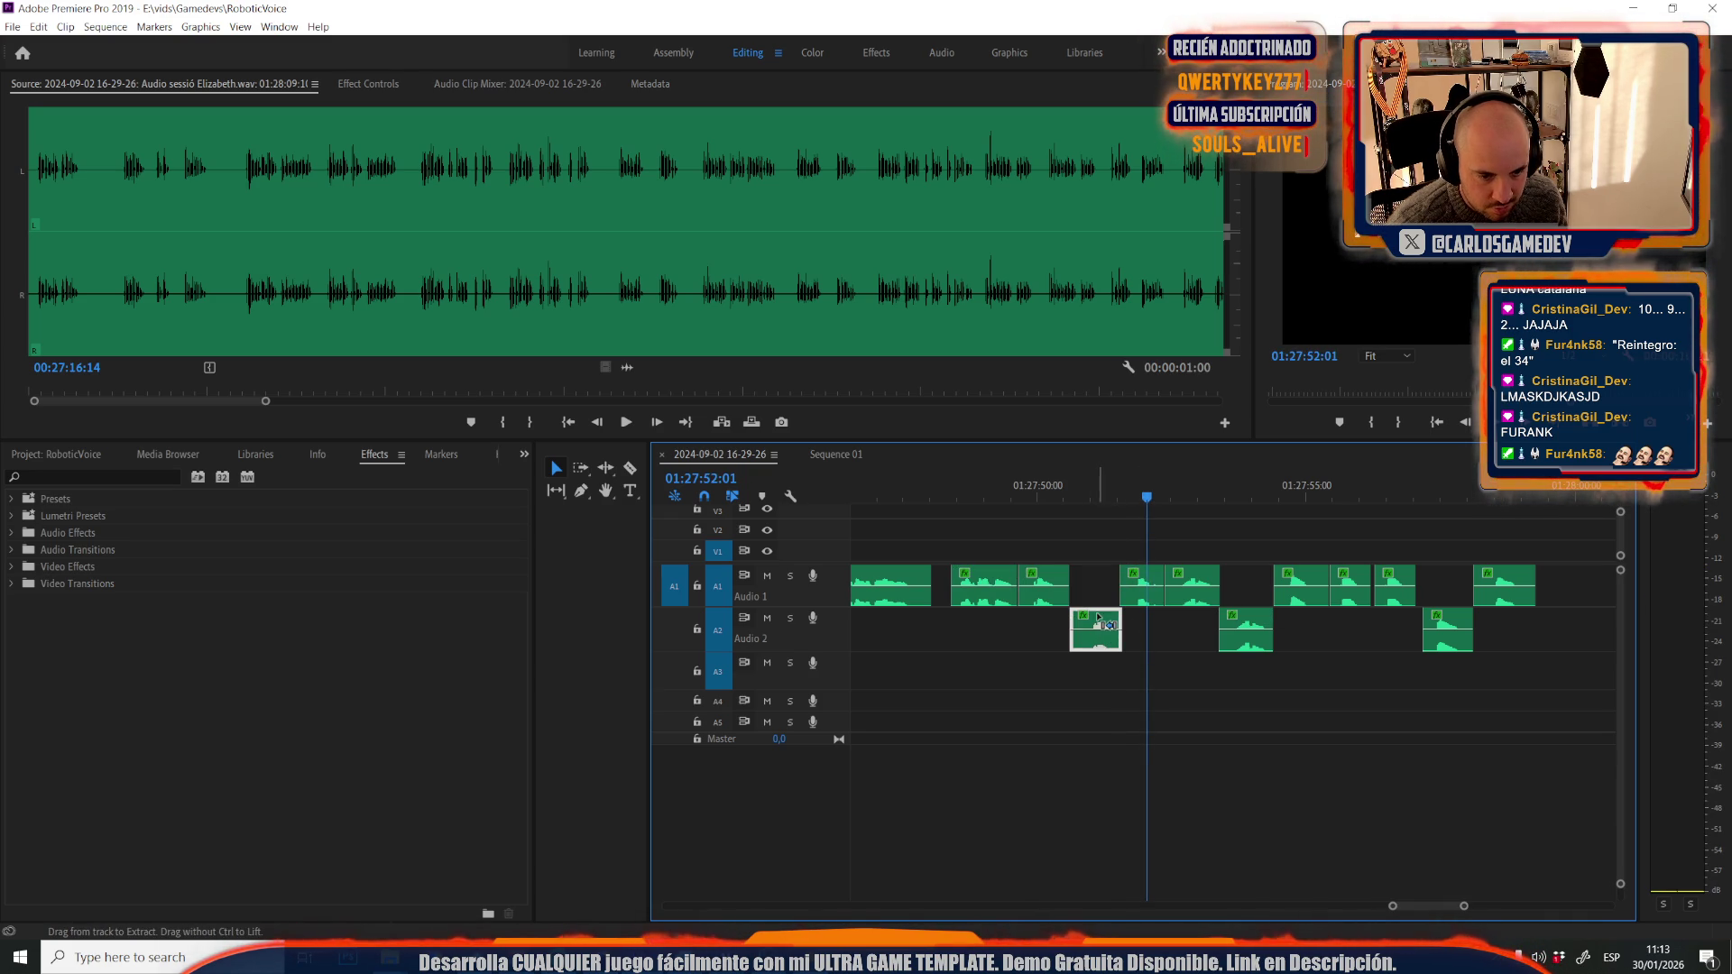
mouse_move(1065, 578)
mouse_down()
mouse_move(1119, 579)
mouse_move(1155, 622)
mouse_move(1416, 672)
mouse_move(1449, 672)
mouse_move(1445, 627)
mouse_up()
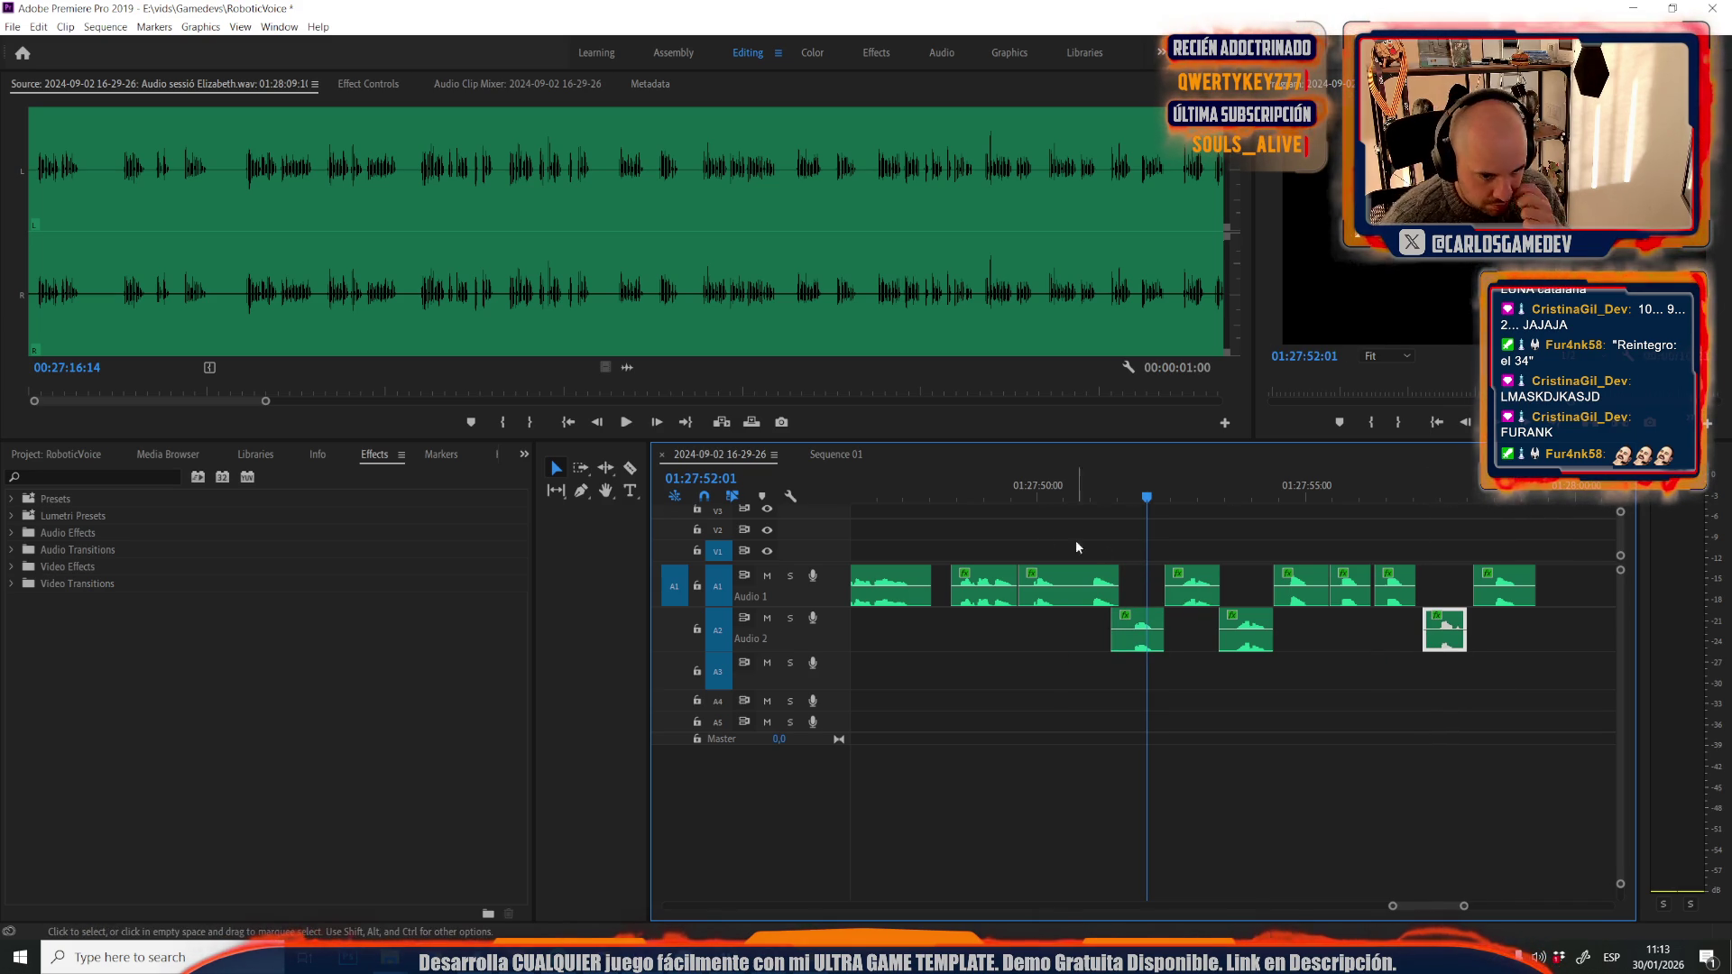
click(947, 487)
Step: Split the first Audio 1 clip near 01:27:50:15, delete the leftover and close the gap
key(space)
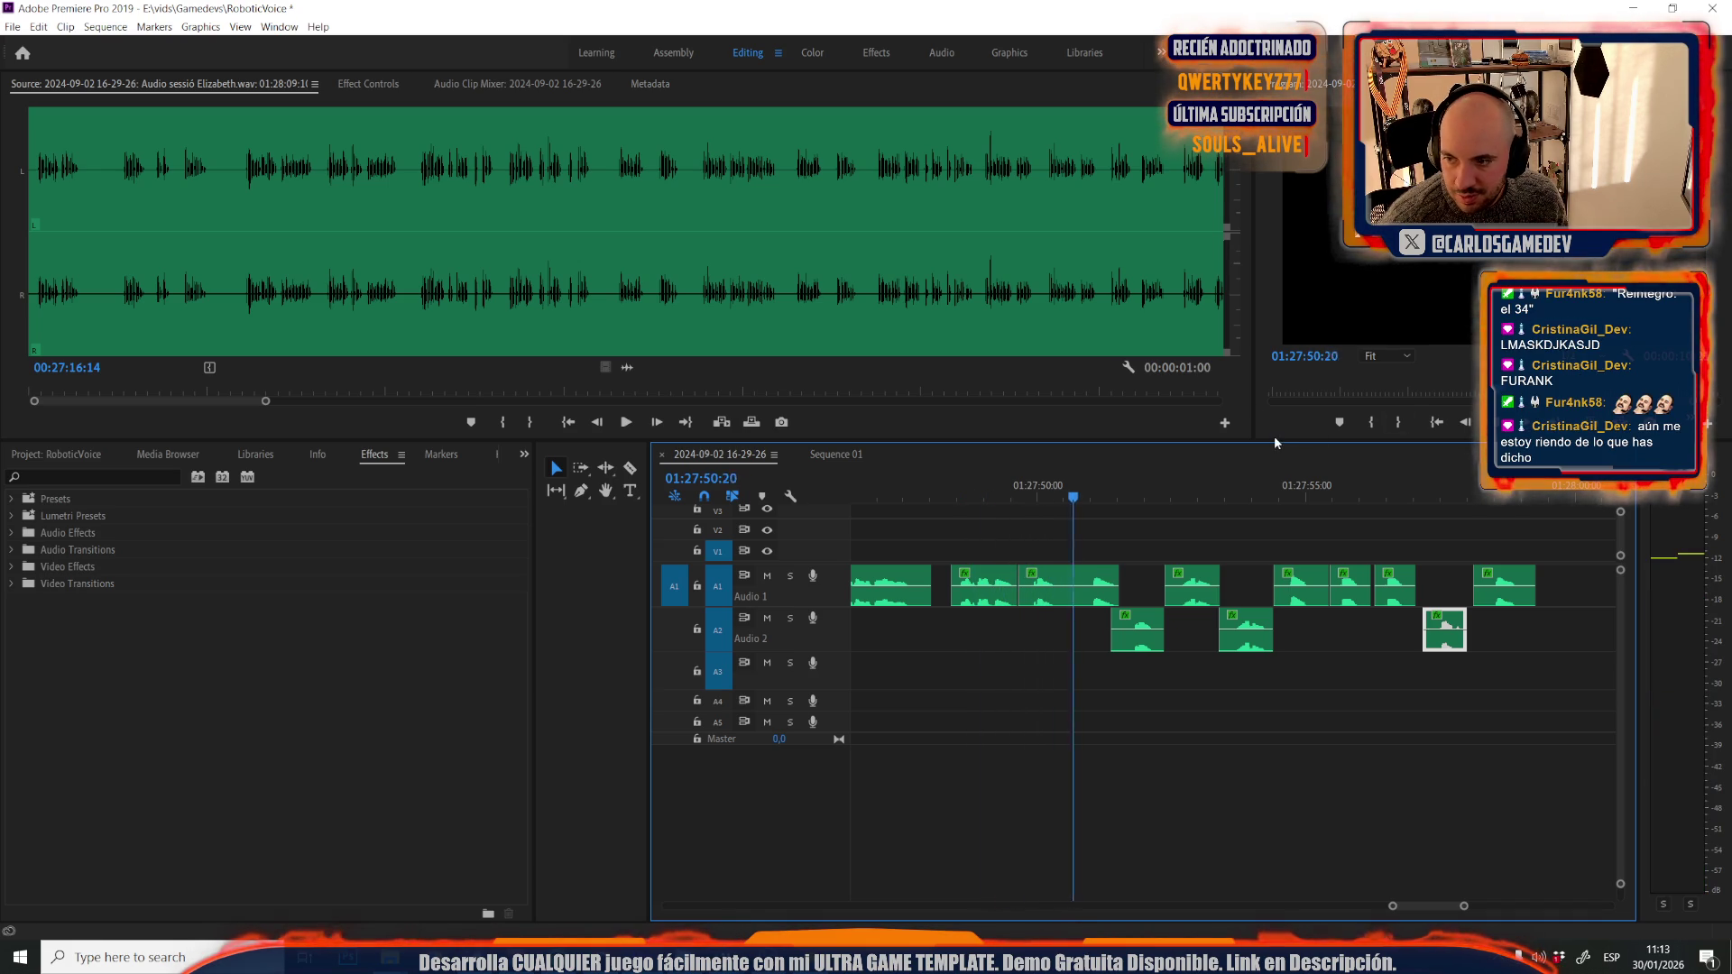
key(space)
click(1193, 587)
key(equal)
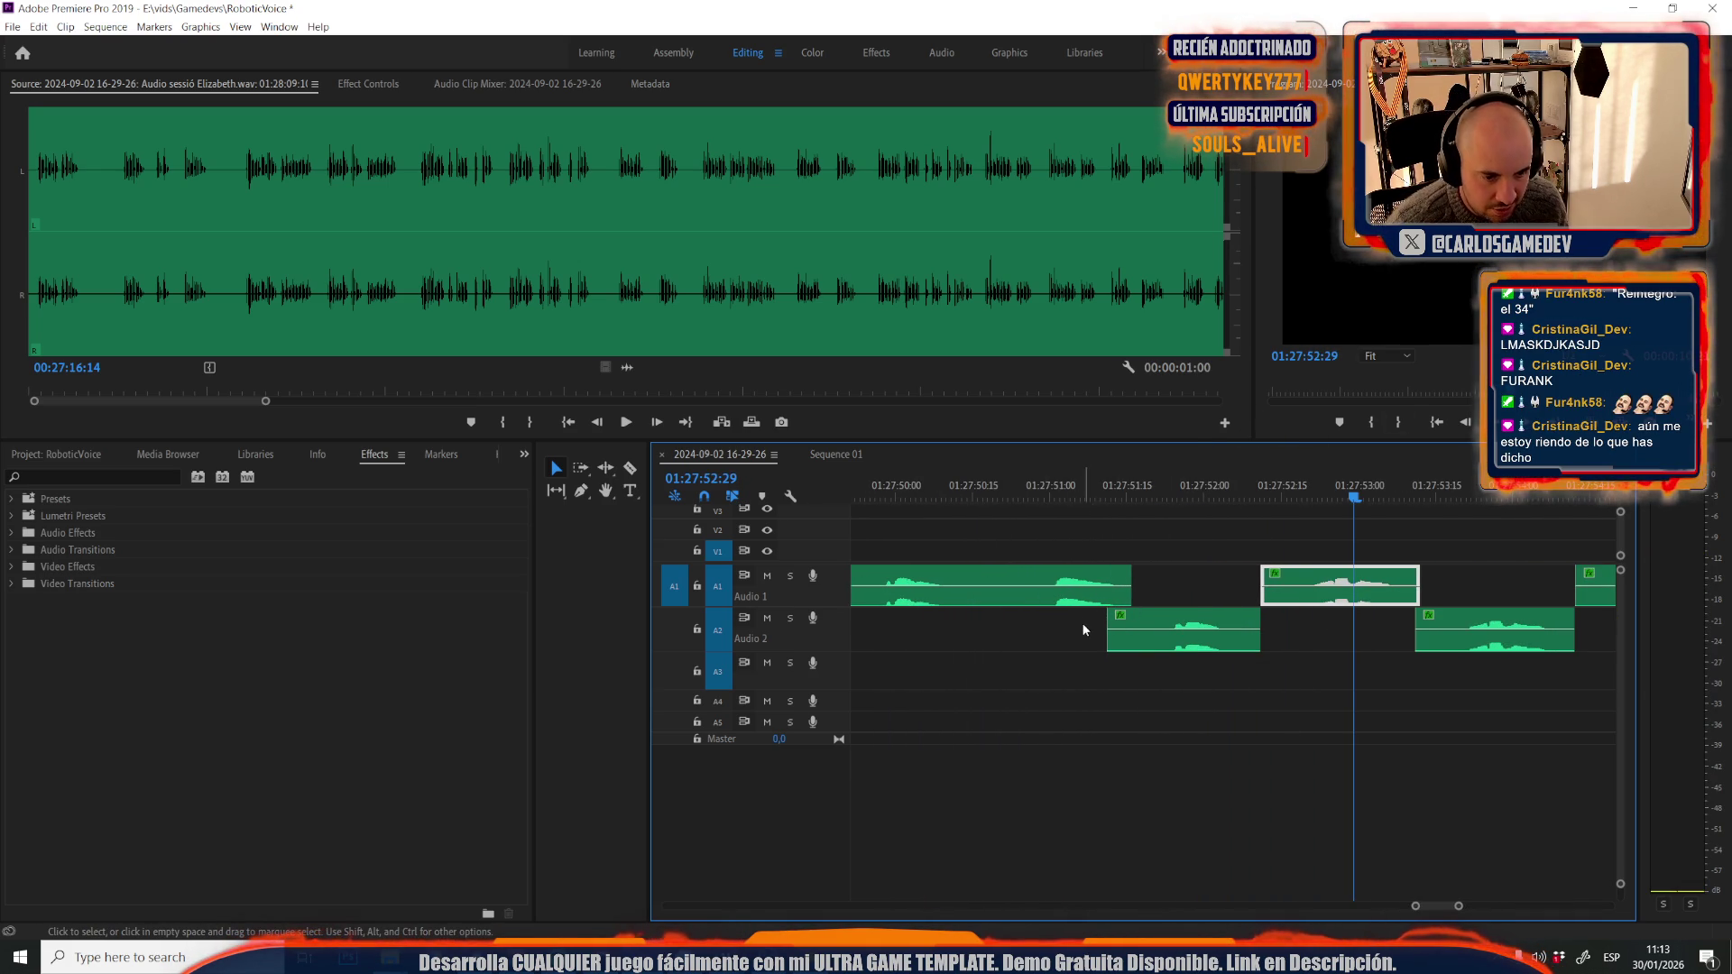
click(1047, 588)
key(c)
click(1008, 596)
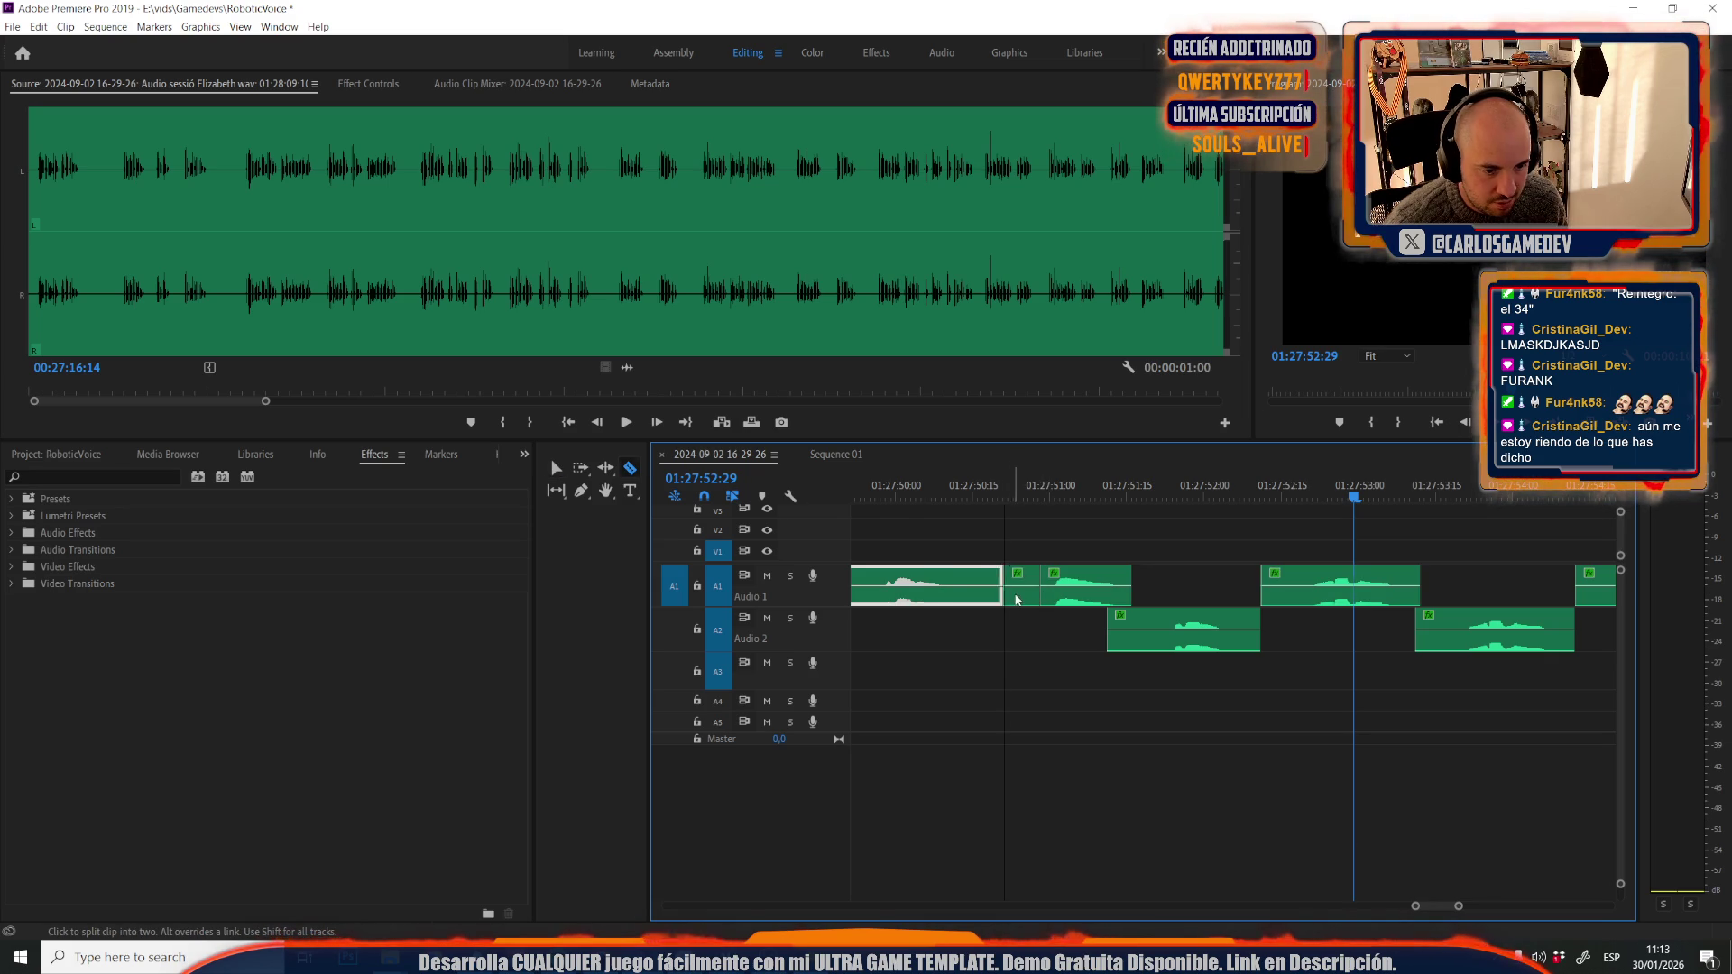
key(v)
click(1020, 587)
key(Delete)
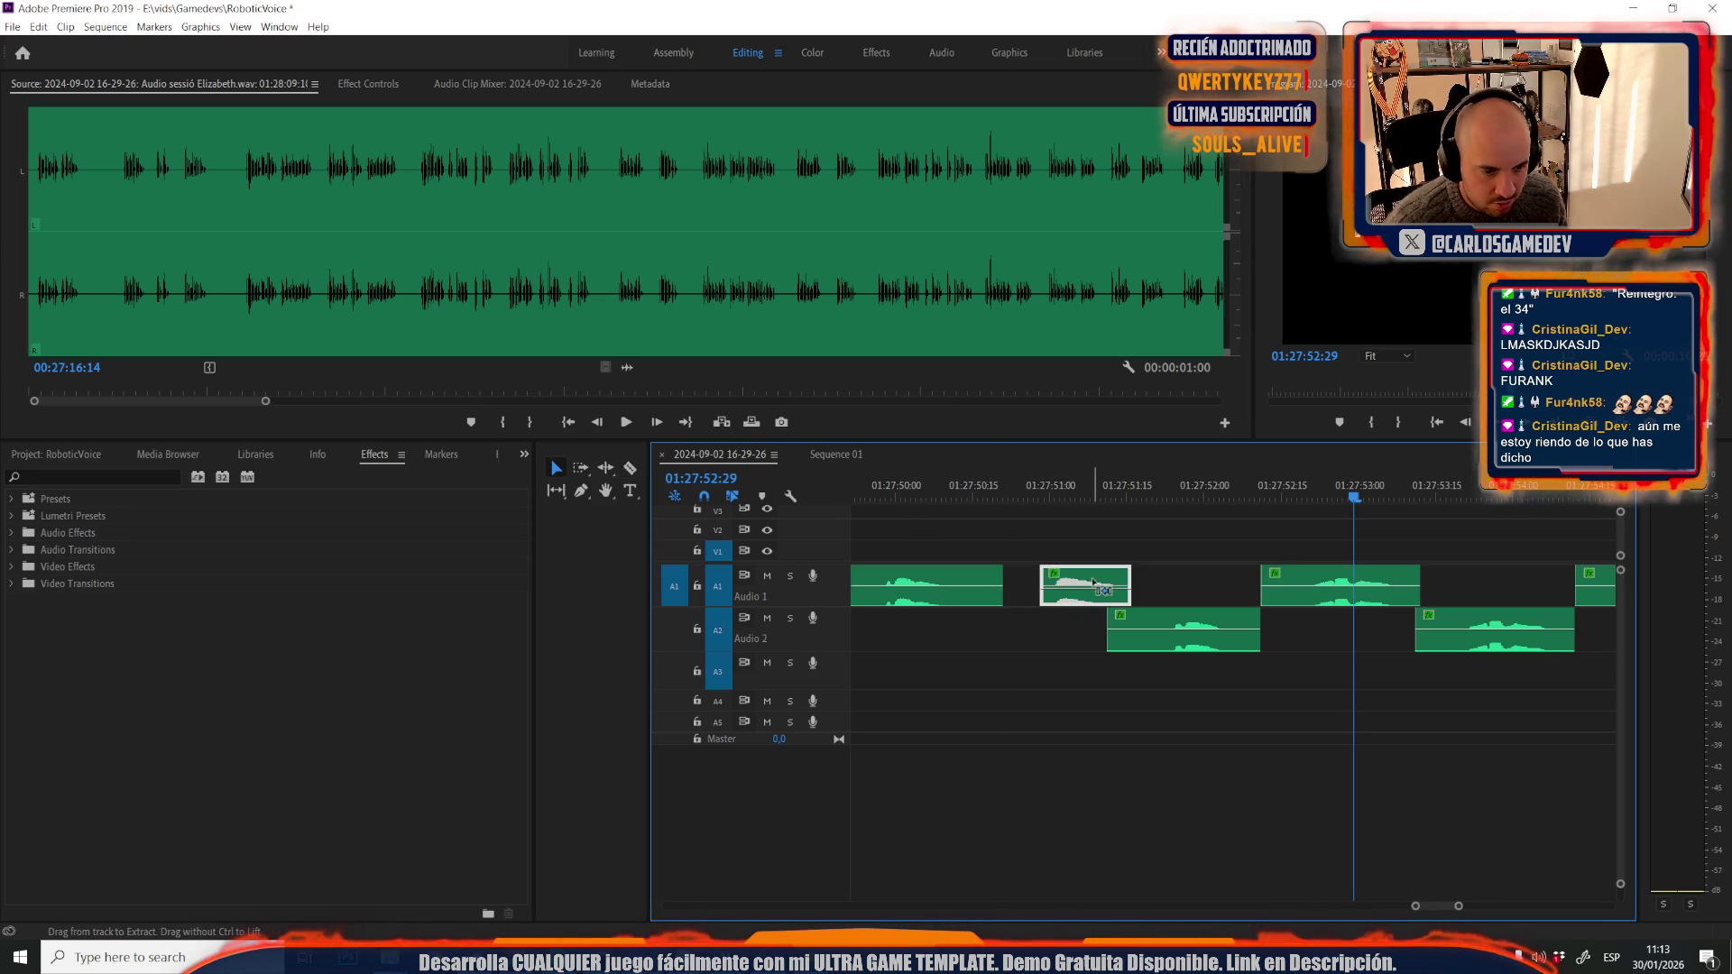
drag(1098, 582, 1060, 582)
Step: Play back the trimmed lines from 01:27:49:04 to review them
key(minus)
key(minus)
click(919, 485)
key(space)
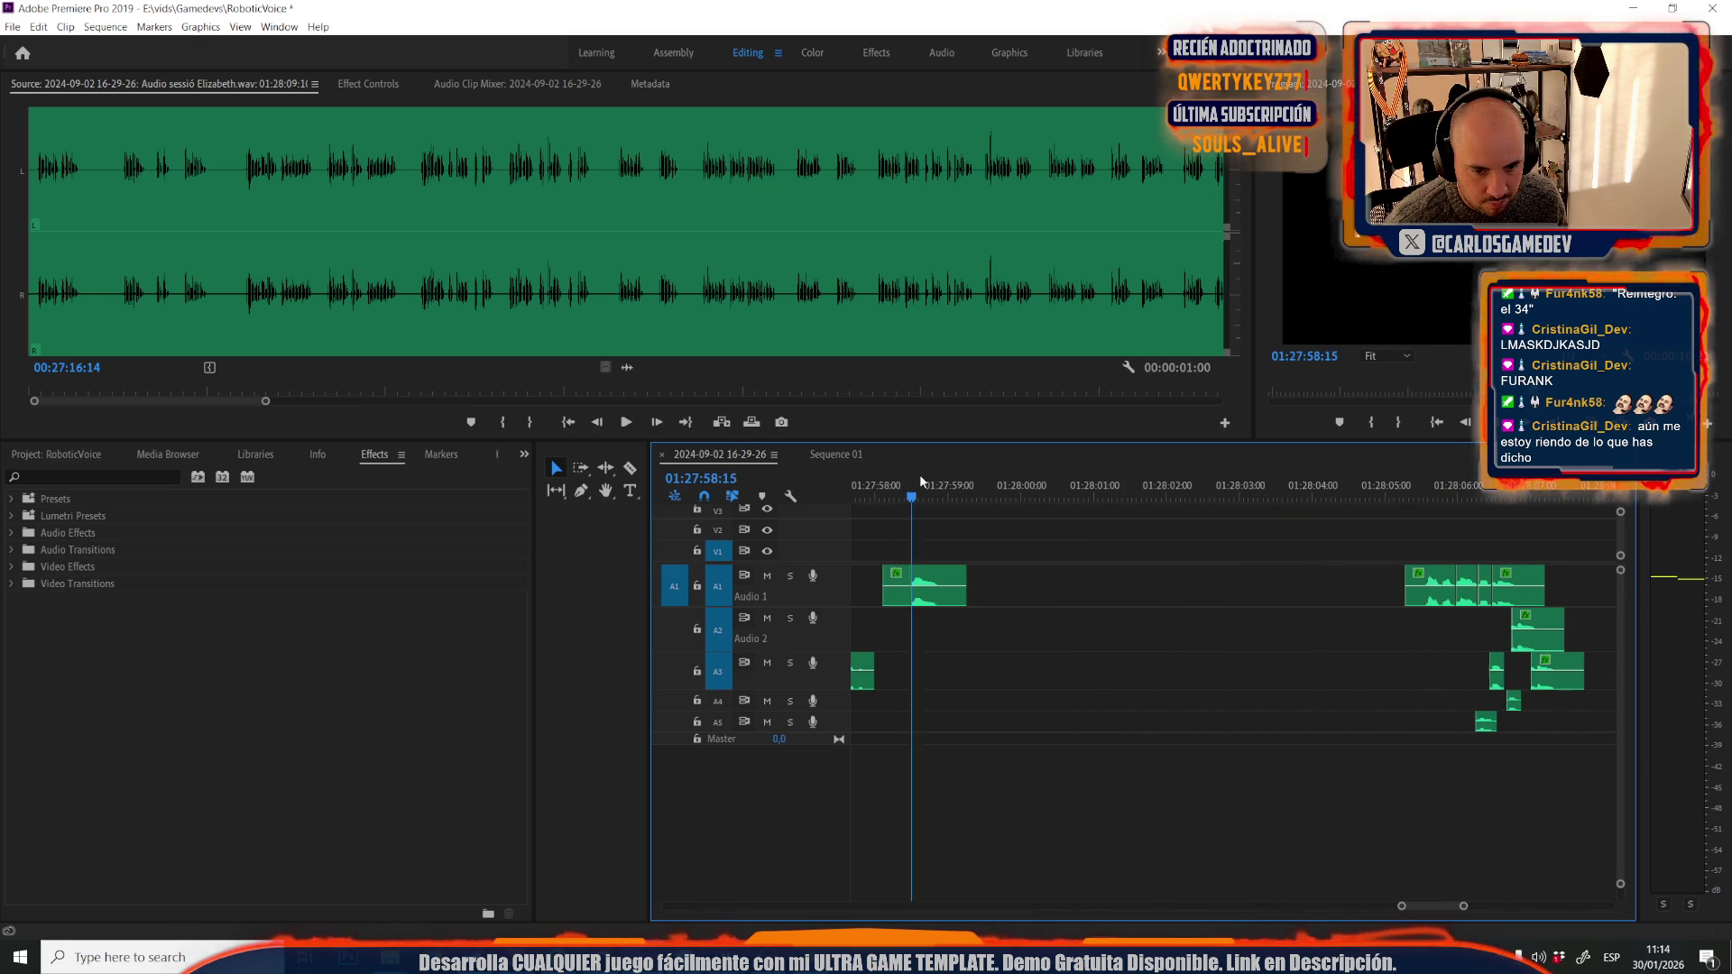
key(space)
Step: Mark an In/Out range from about 01:27:48 over the wanted clips and open Export Settings
key(minus)
key(minus)
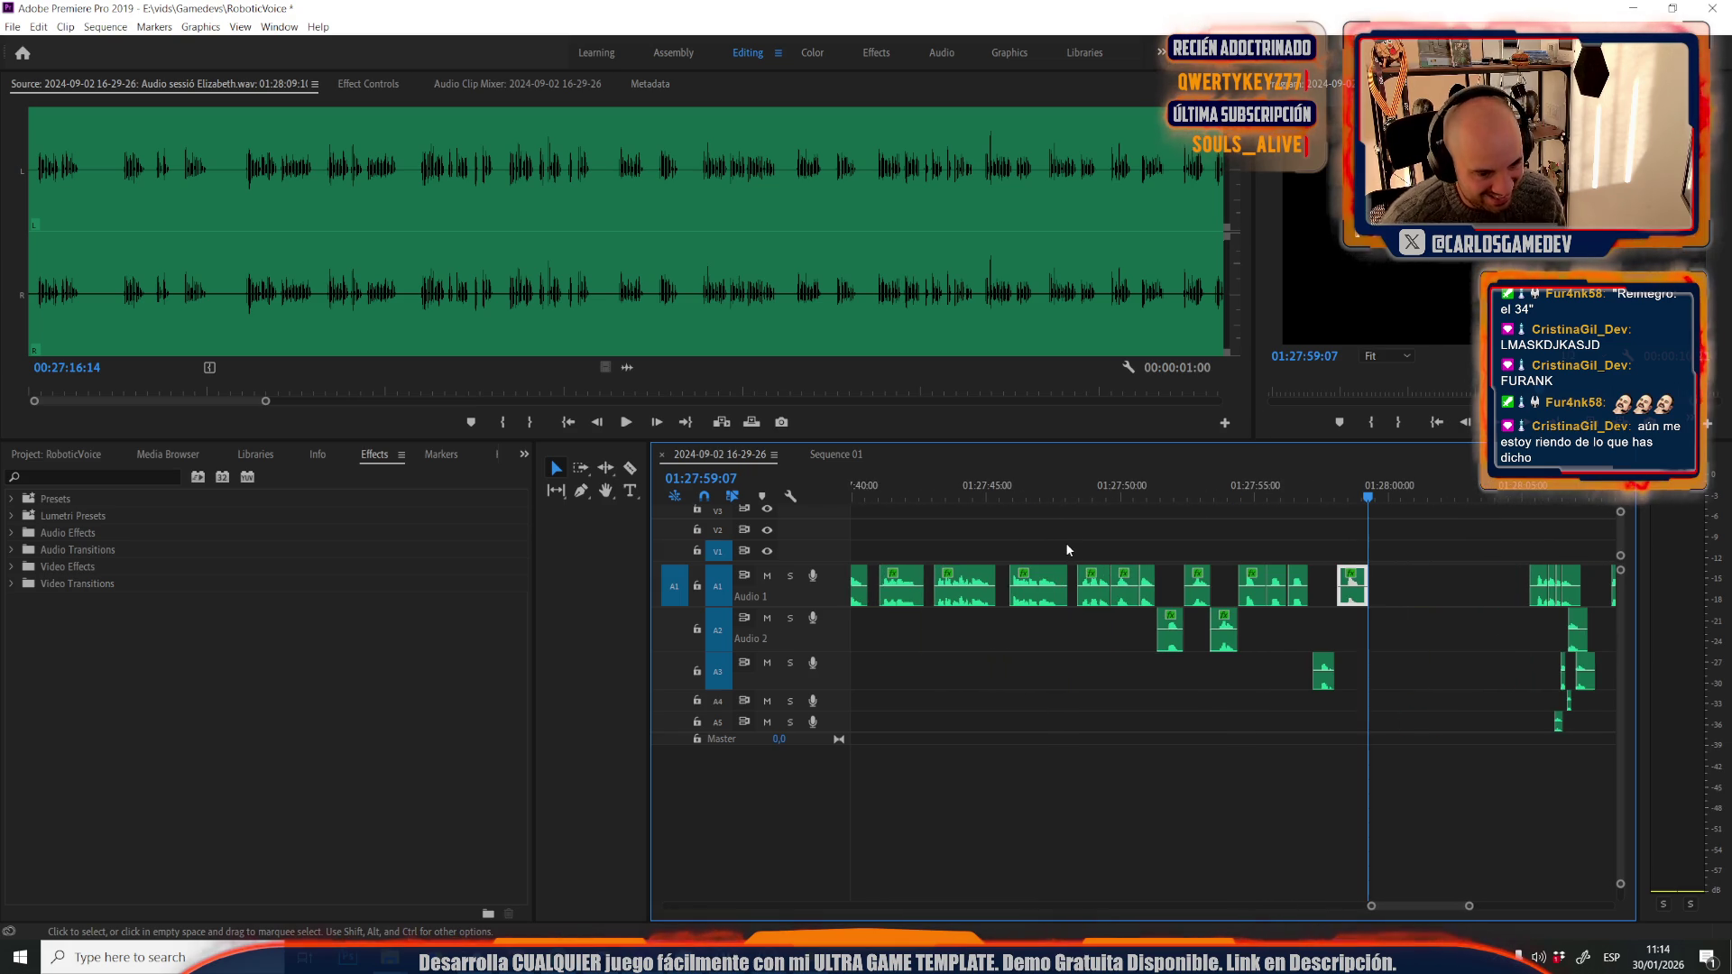
click(1135, 488)
key(i)
click(1203, 487)
key(o)
mouse_move(1203, 487)
mouse_down()
mouse_move(1428, 505)
mouse_move(1368, 506)
mouse_up()
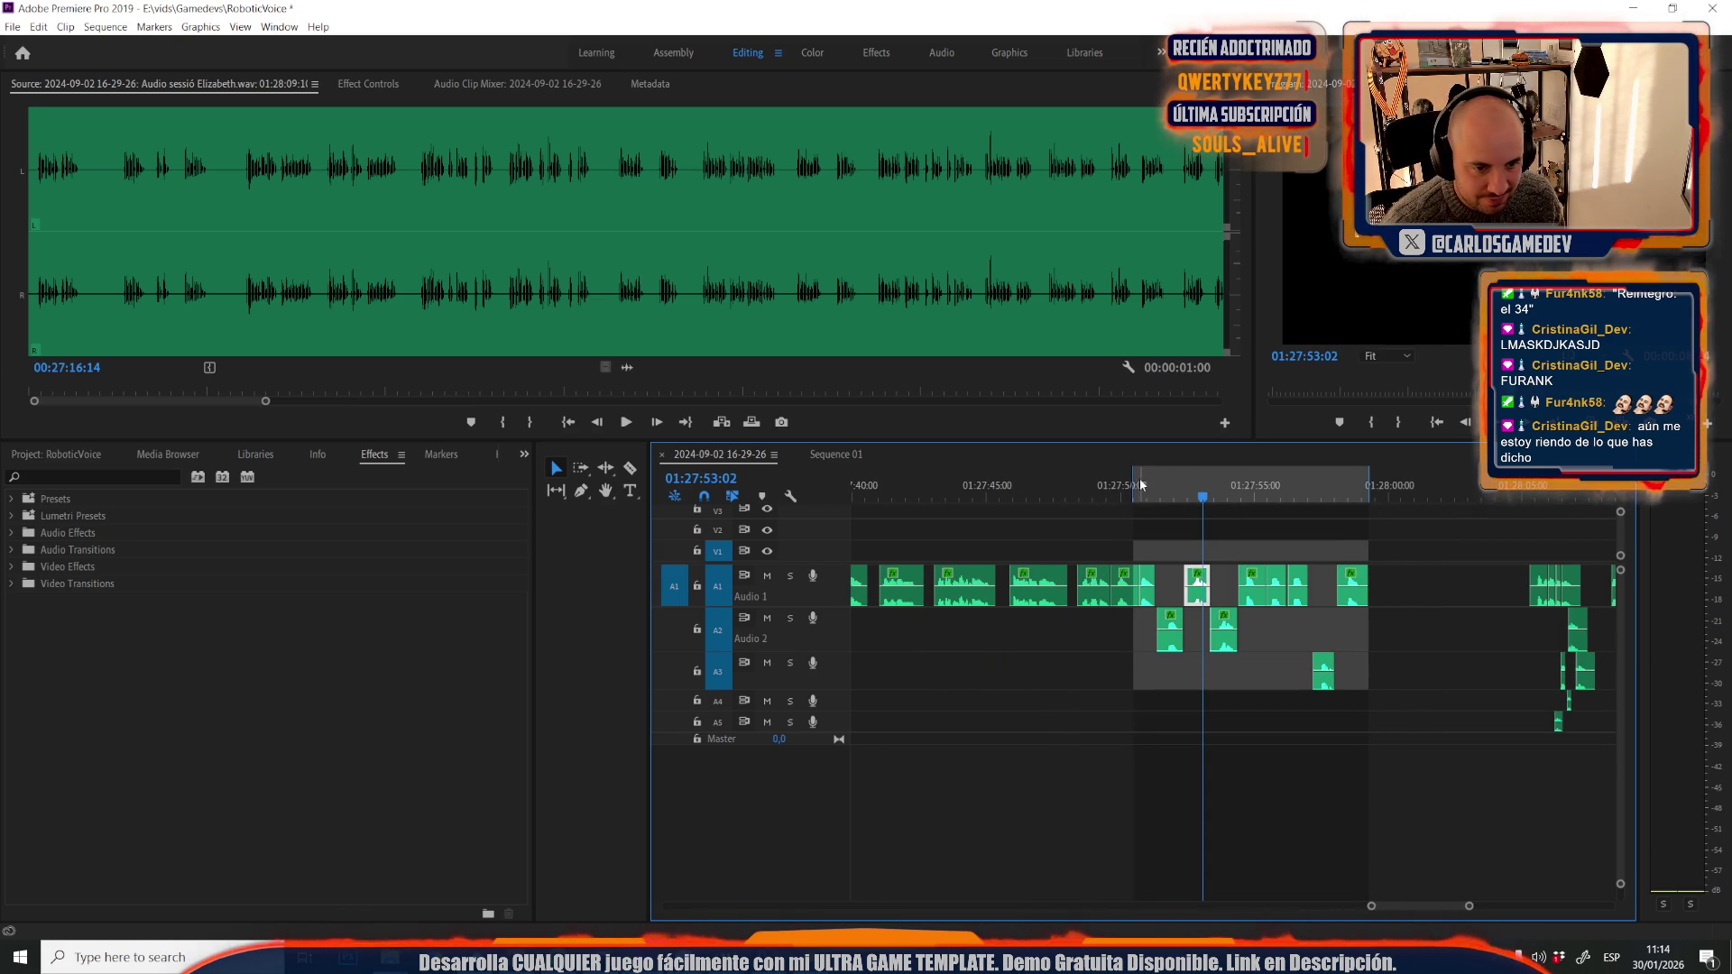
click(1108, 487)
drag(1135, 487, 1083, 498)
key(ctrl+m)
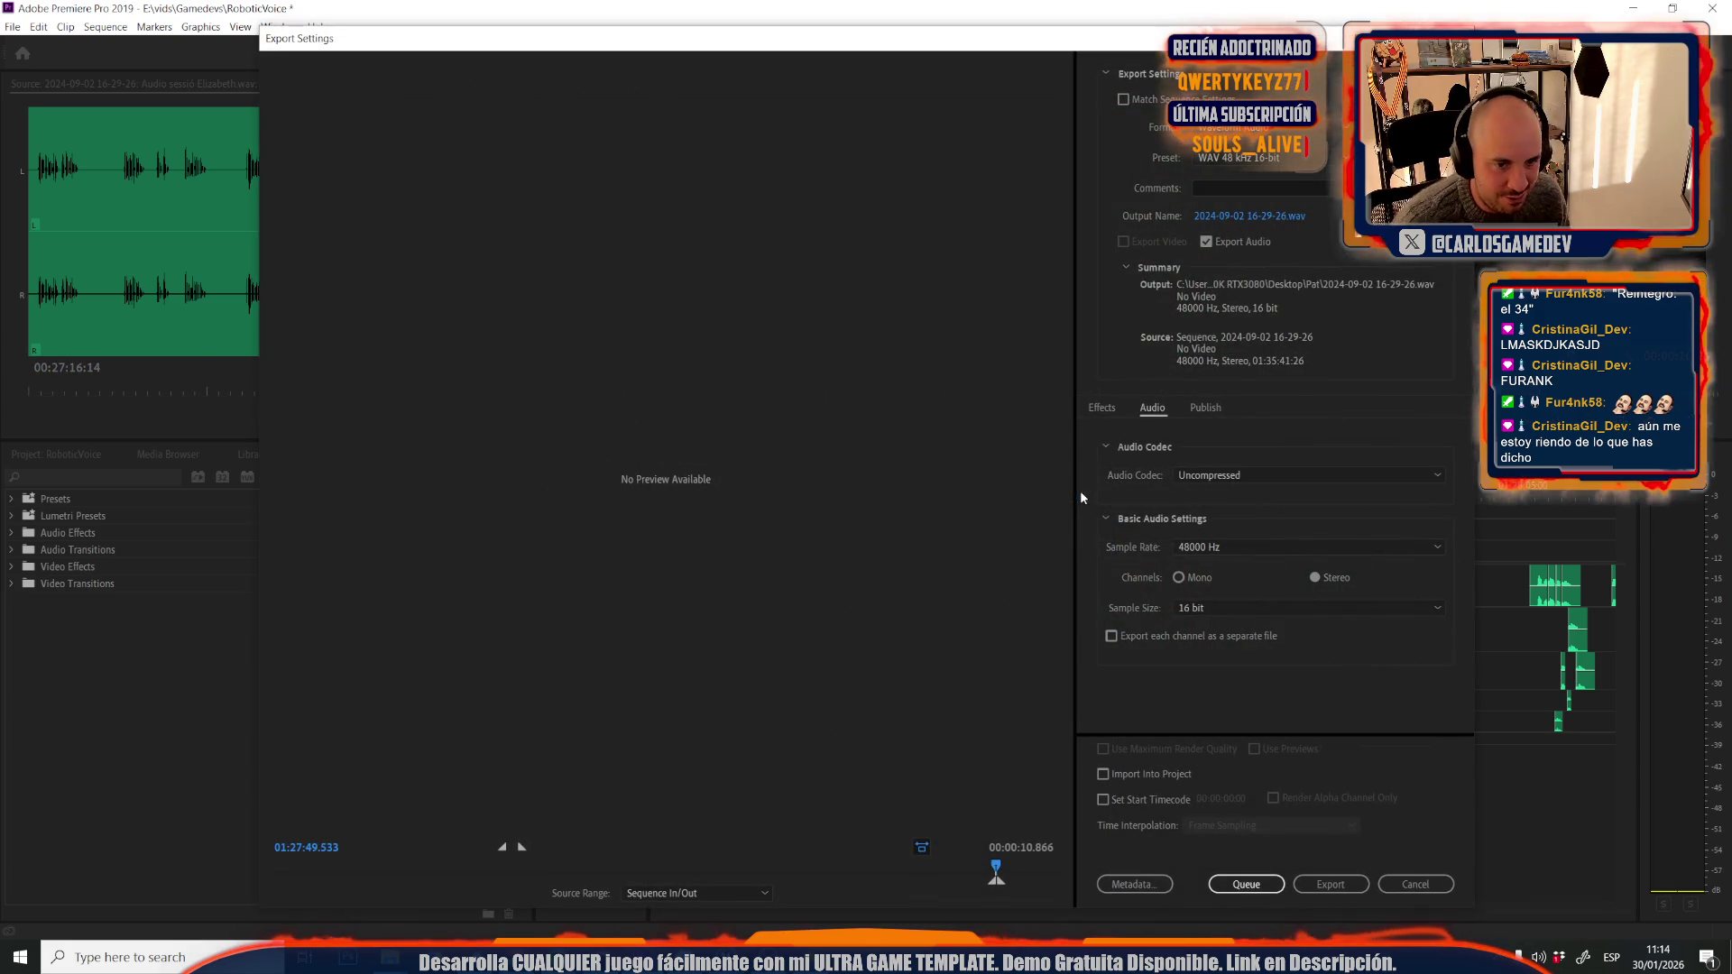
Step: Name the output Countdown55.wav on the Desktop and start the export
click(1212, 217)
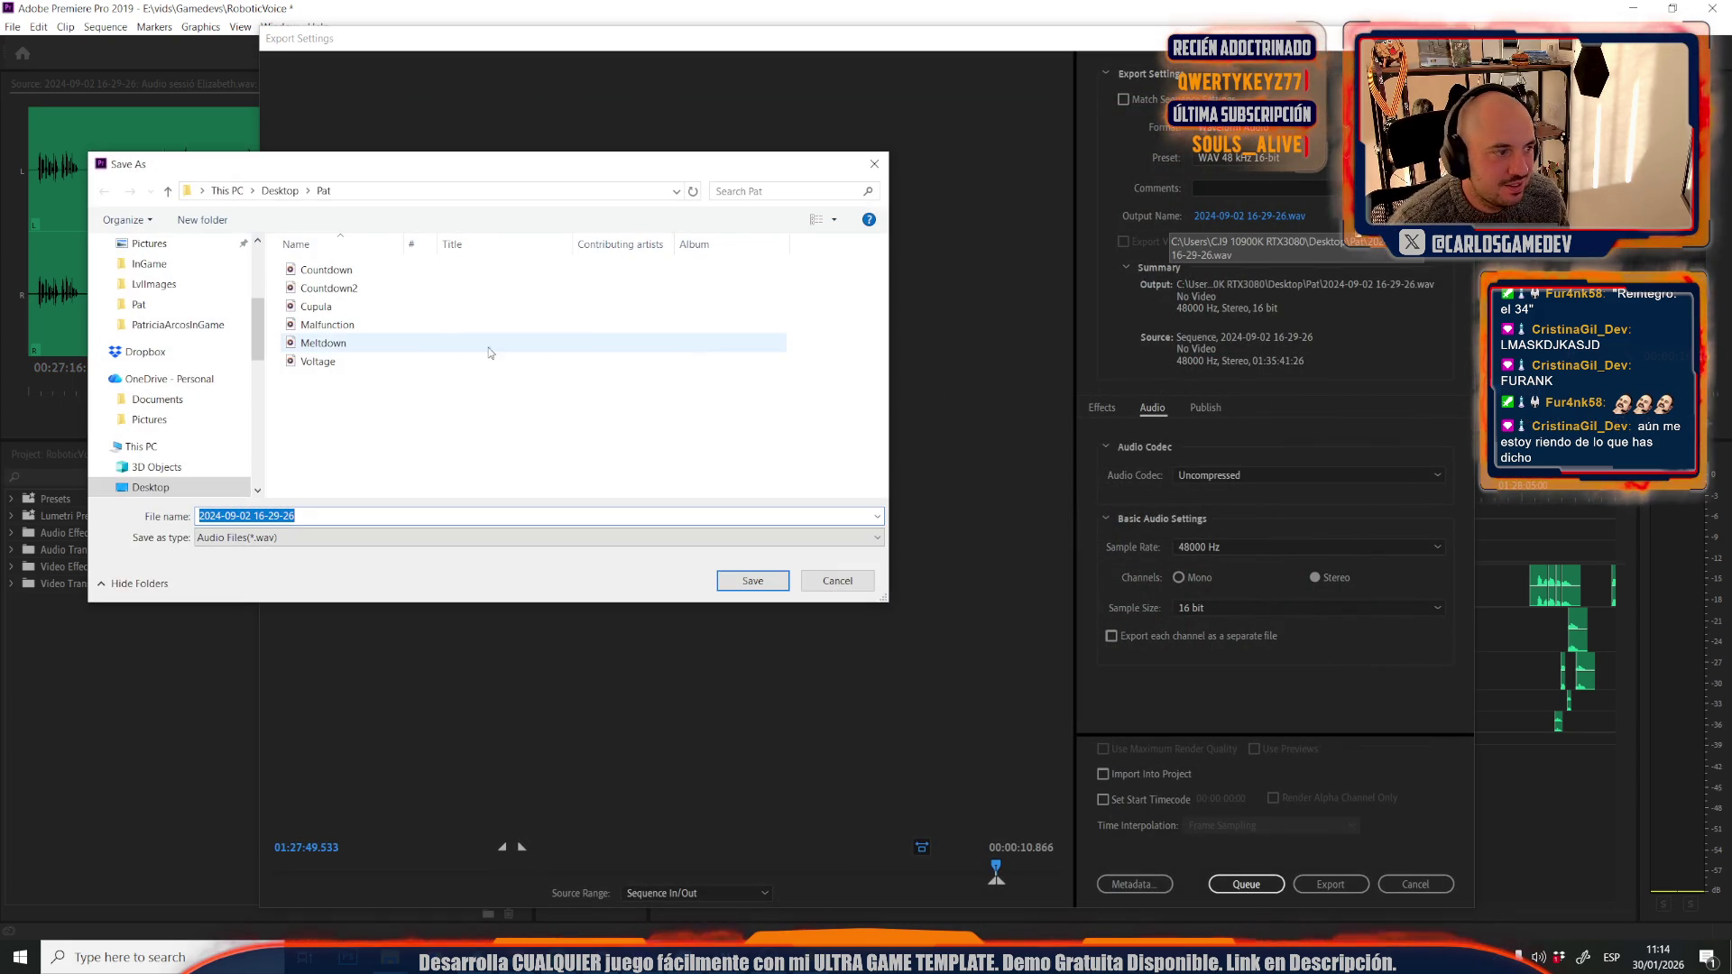
click(167, 489)
click(524, 280)
click(261, 516)
text(55)
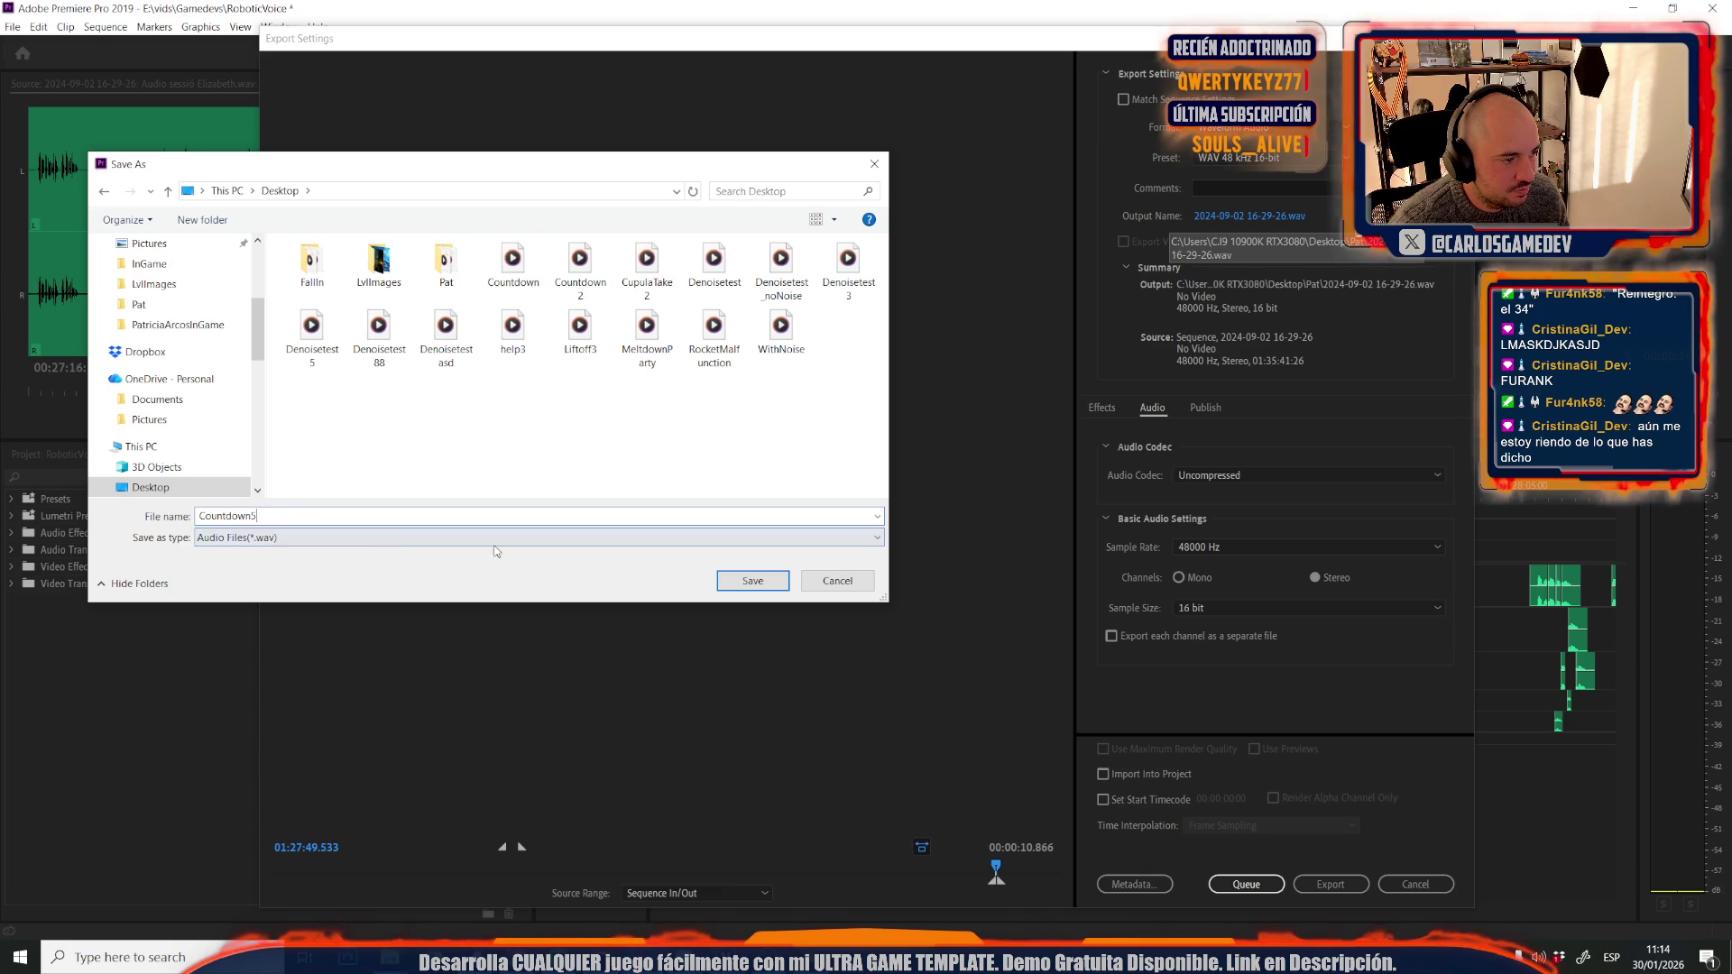
click(785, 582)
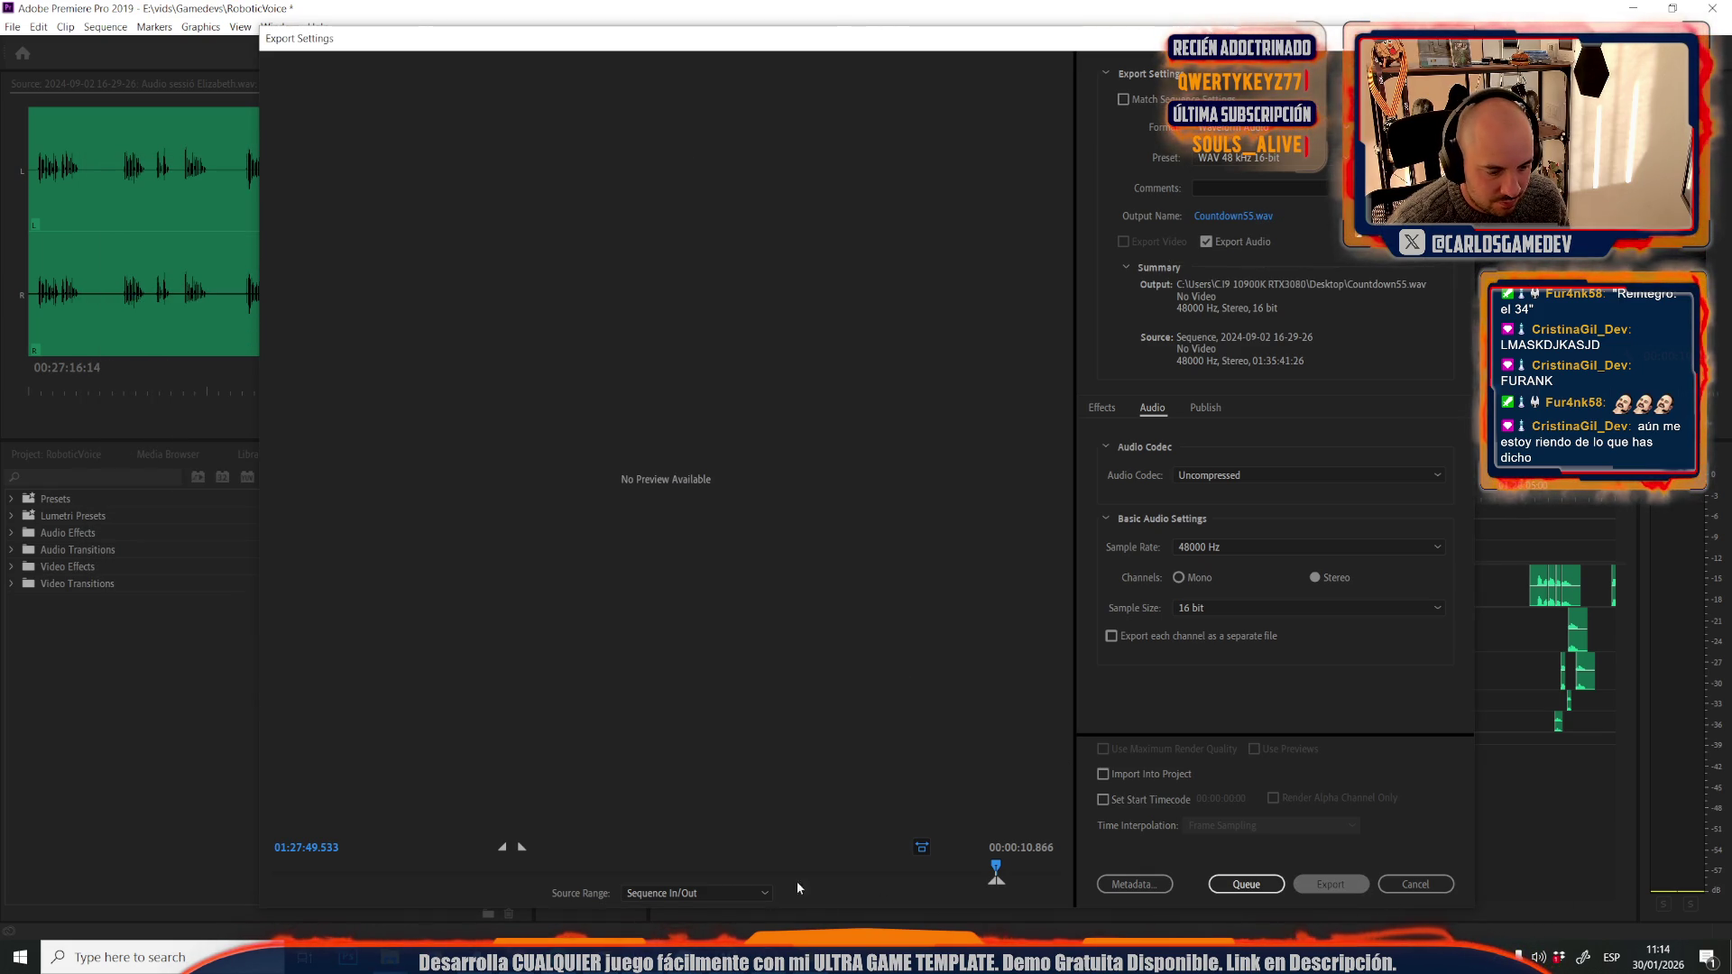
click(1331, 884)
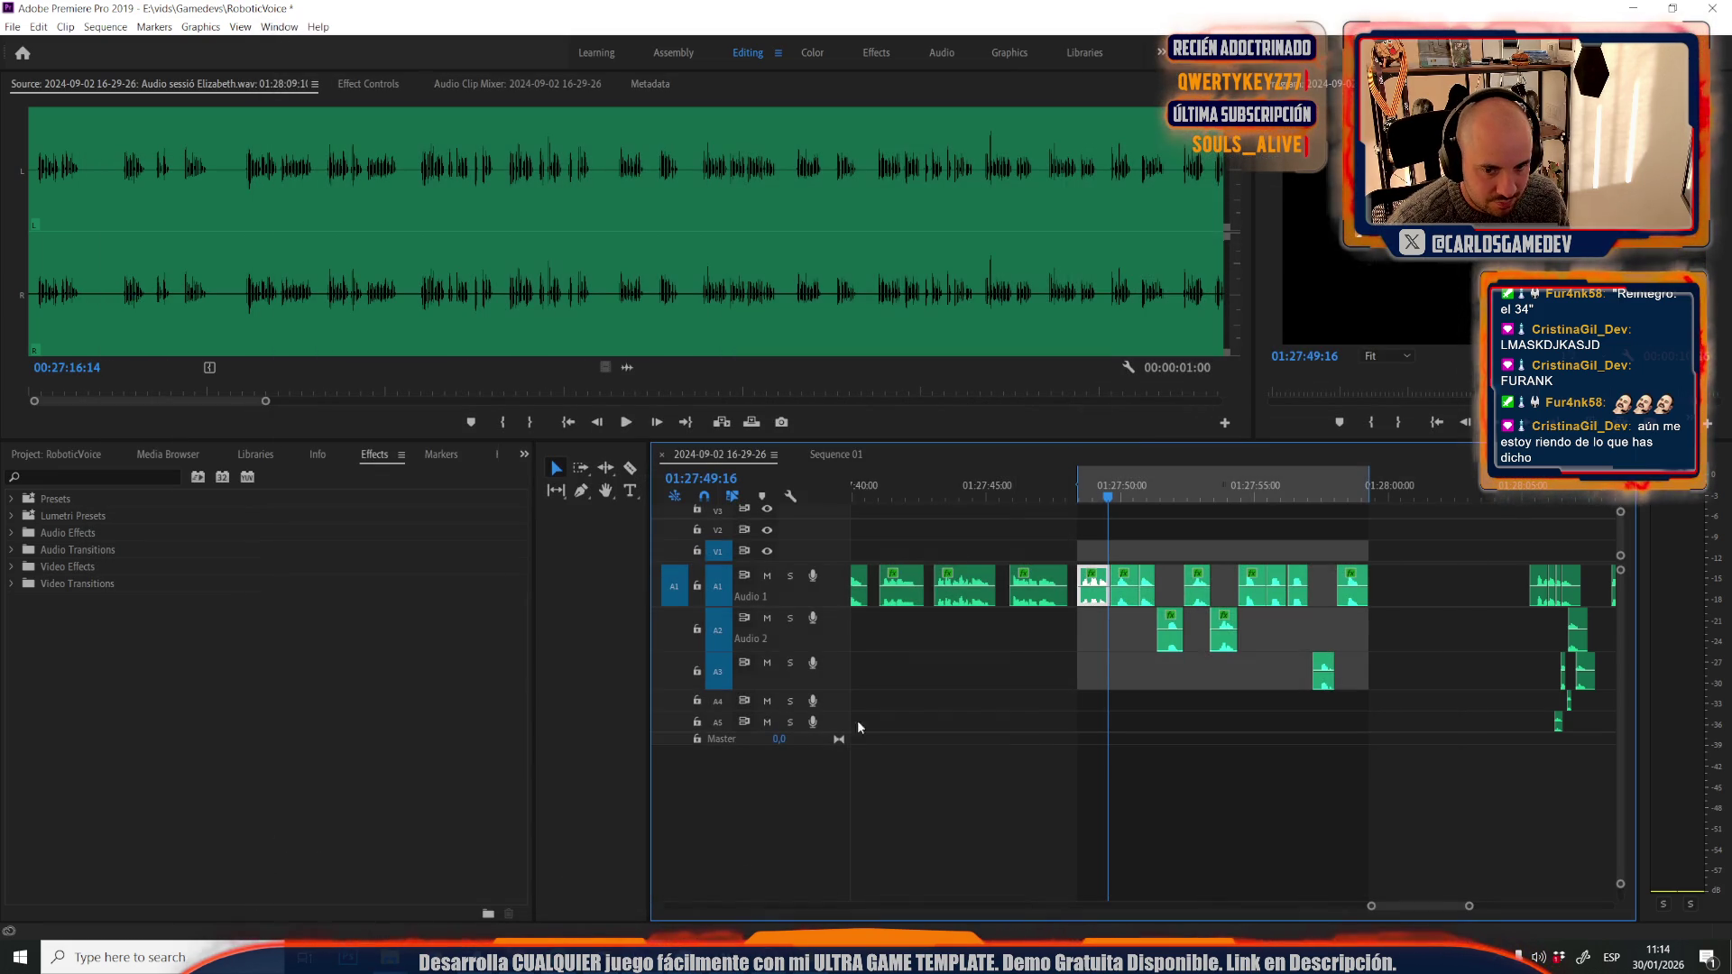
Step: In Unreal, preview A_Ada_CountdownLiftofff and reimport it with Countdown55 as the new file
mouse_move(731, 956)
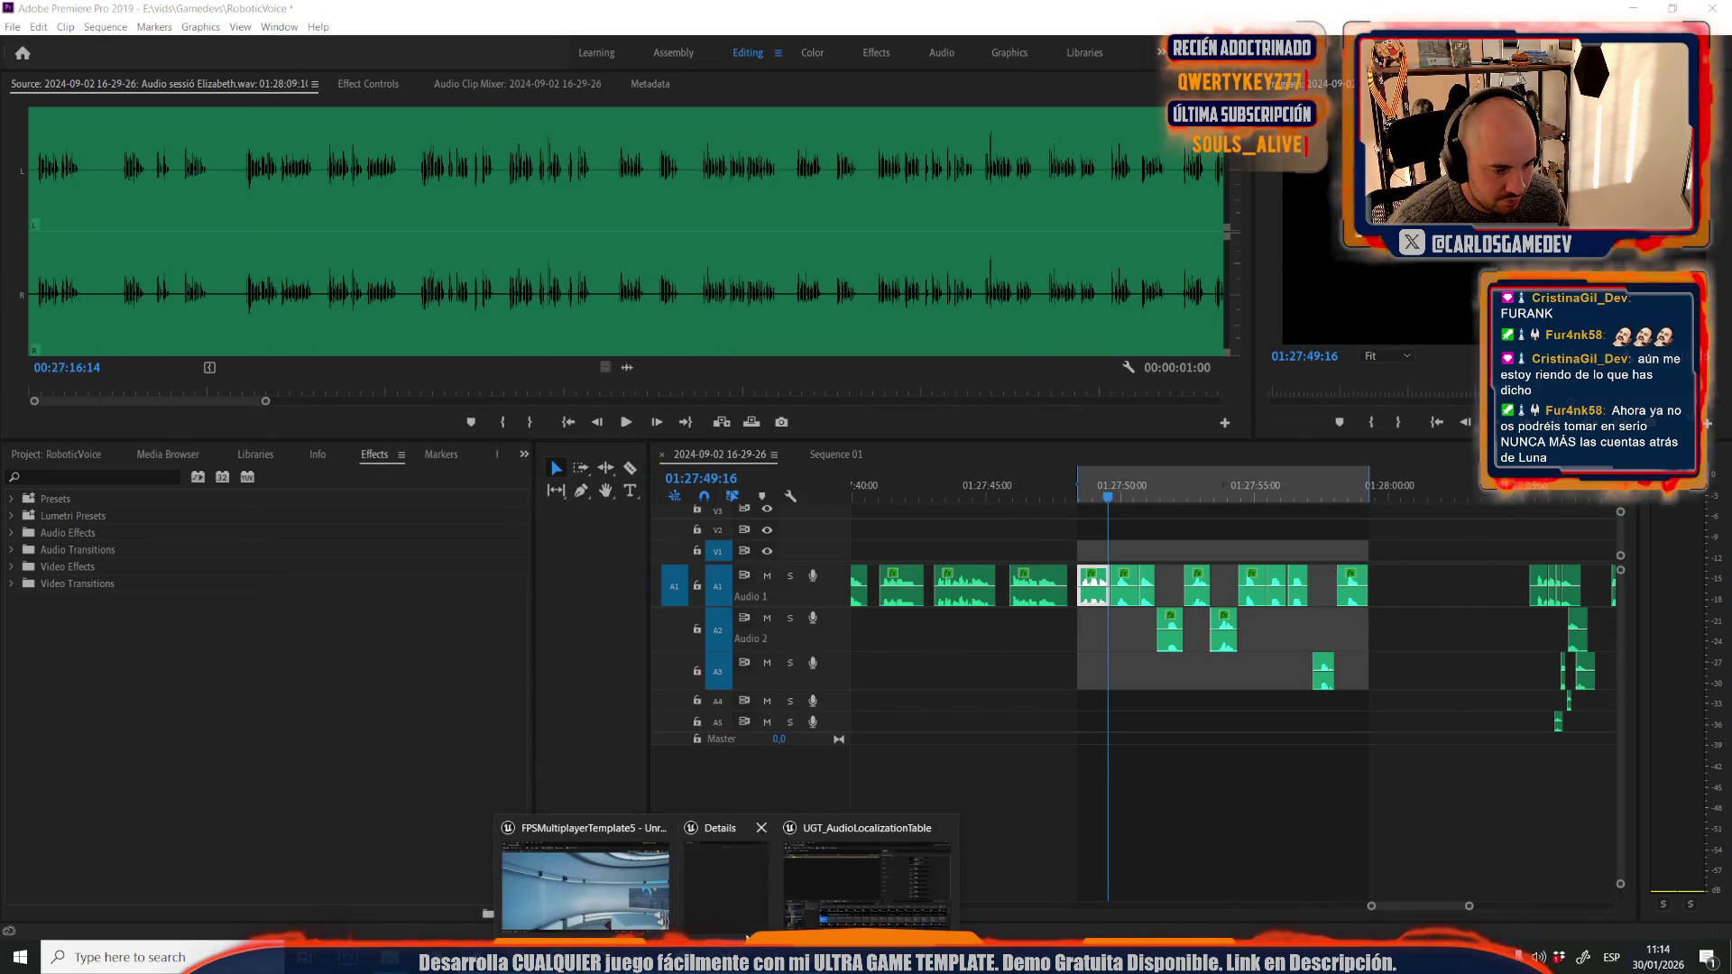
click(866, 871)
click(414, 737)
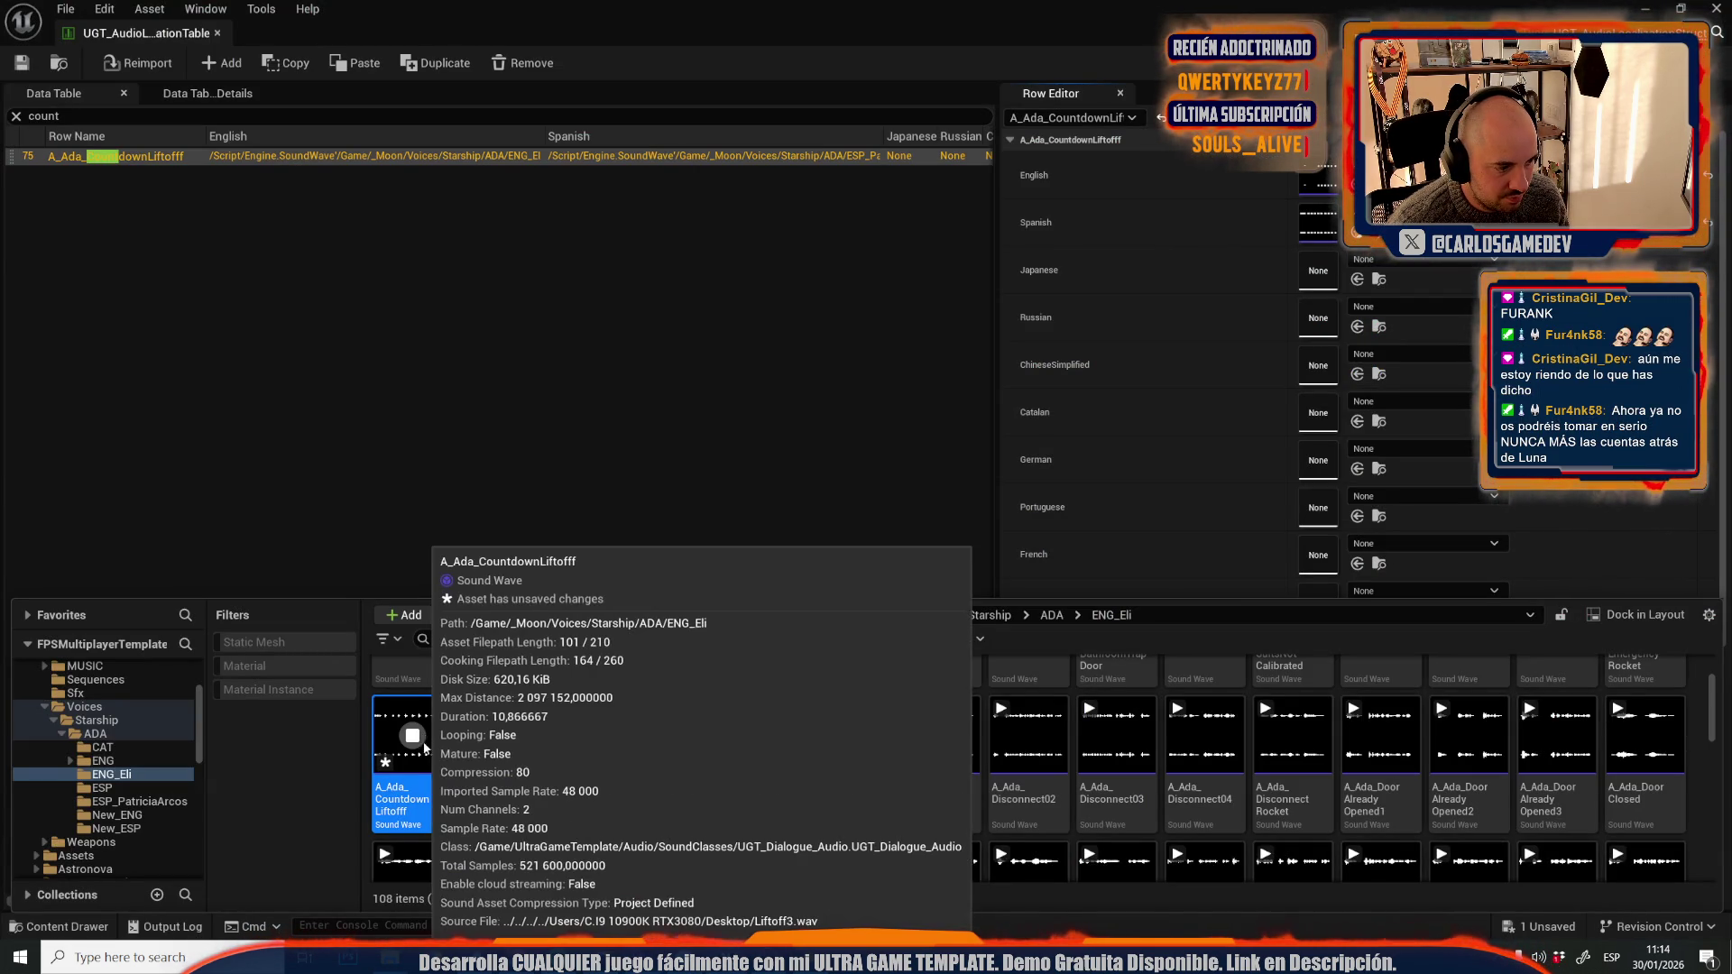
right_click(421, 752)
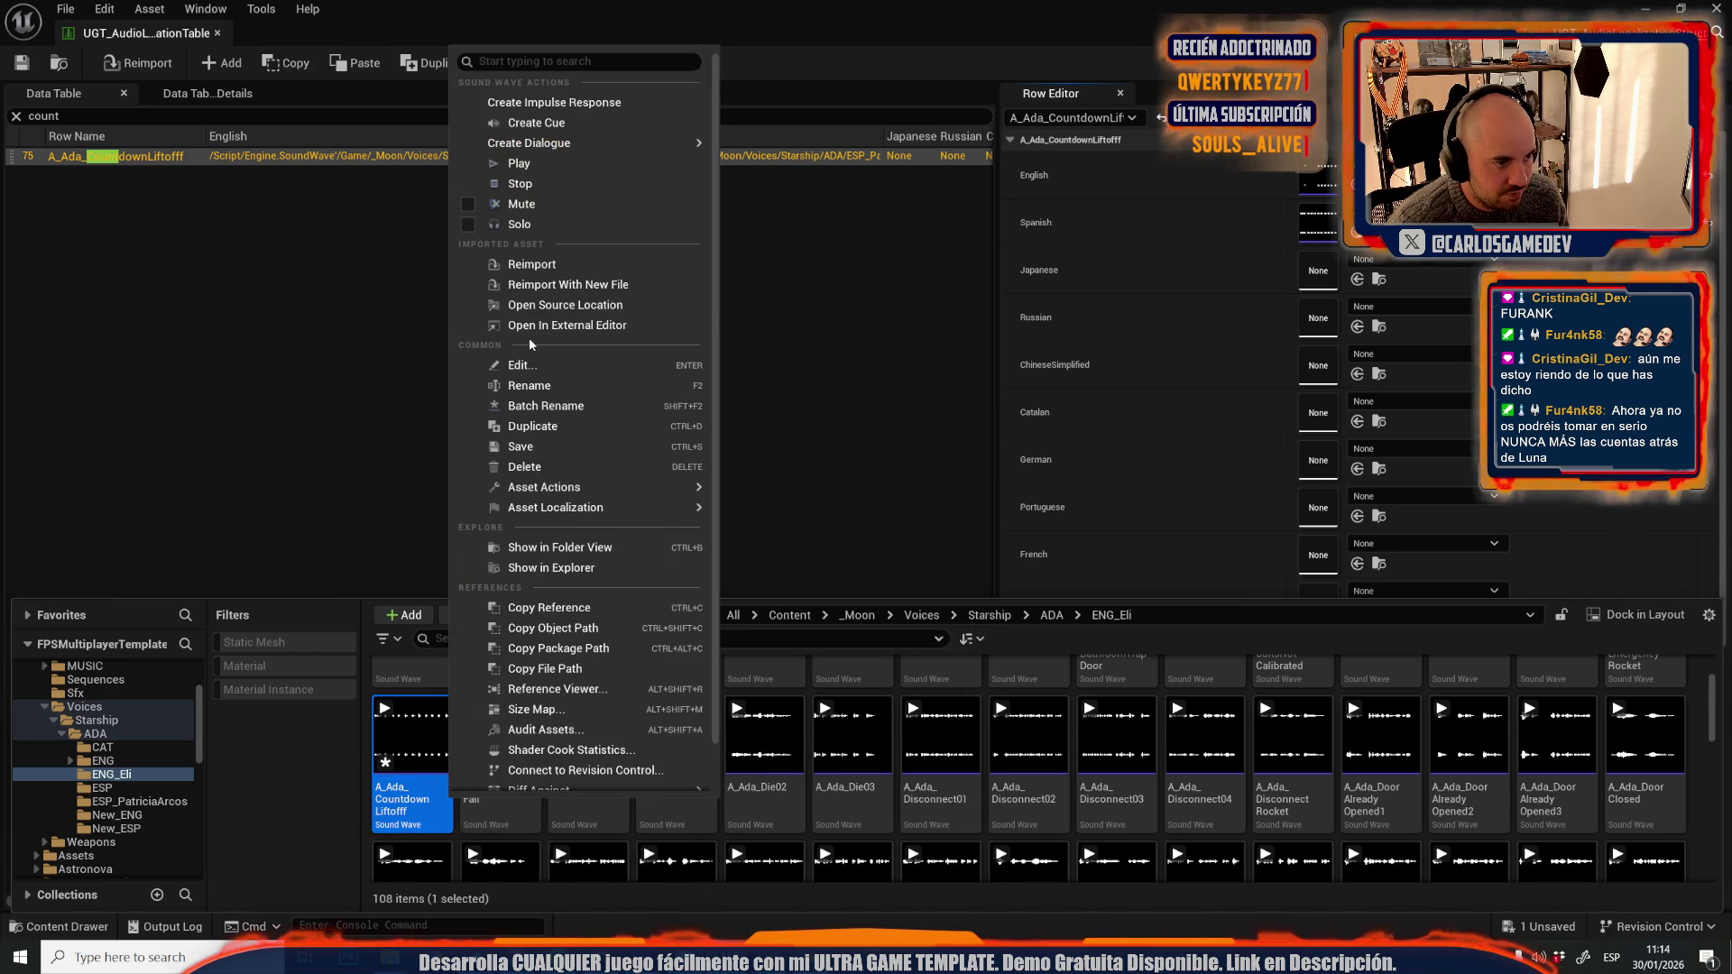
click(542, 285)
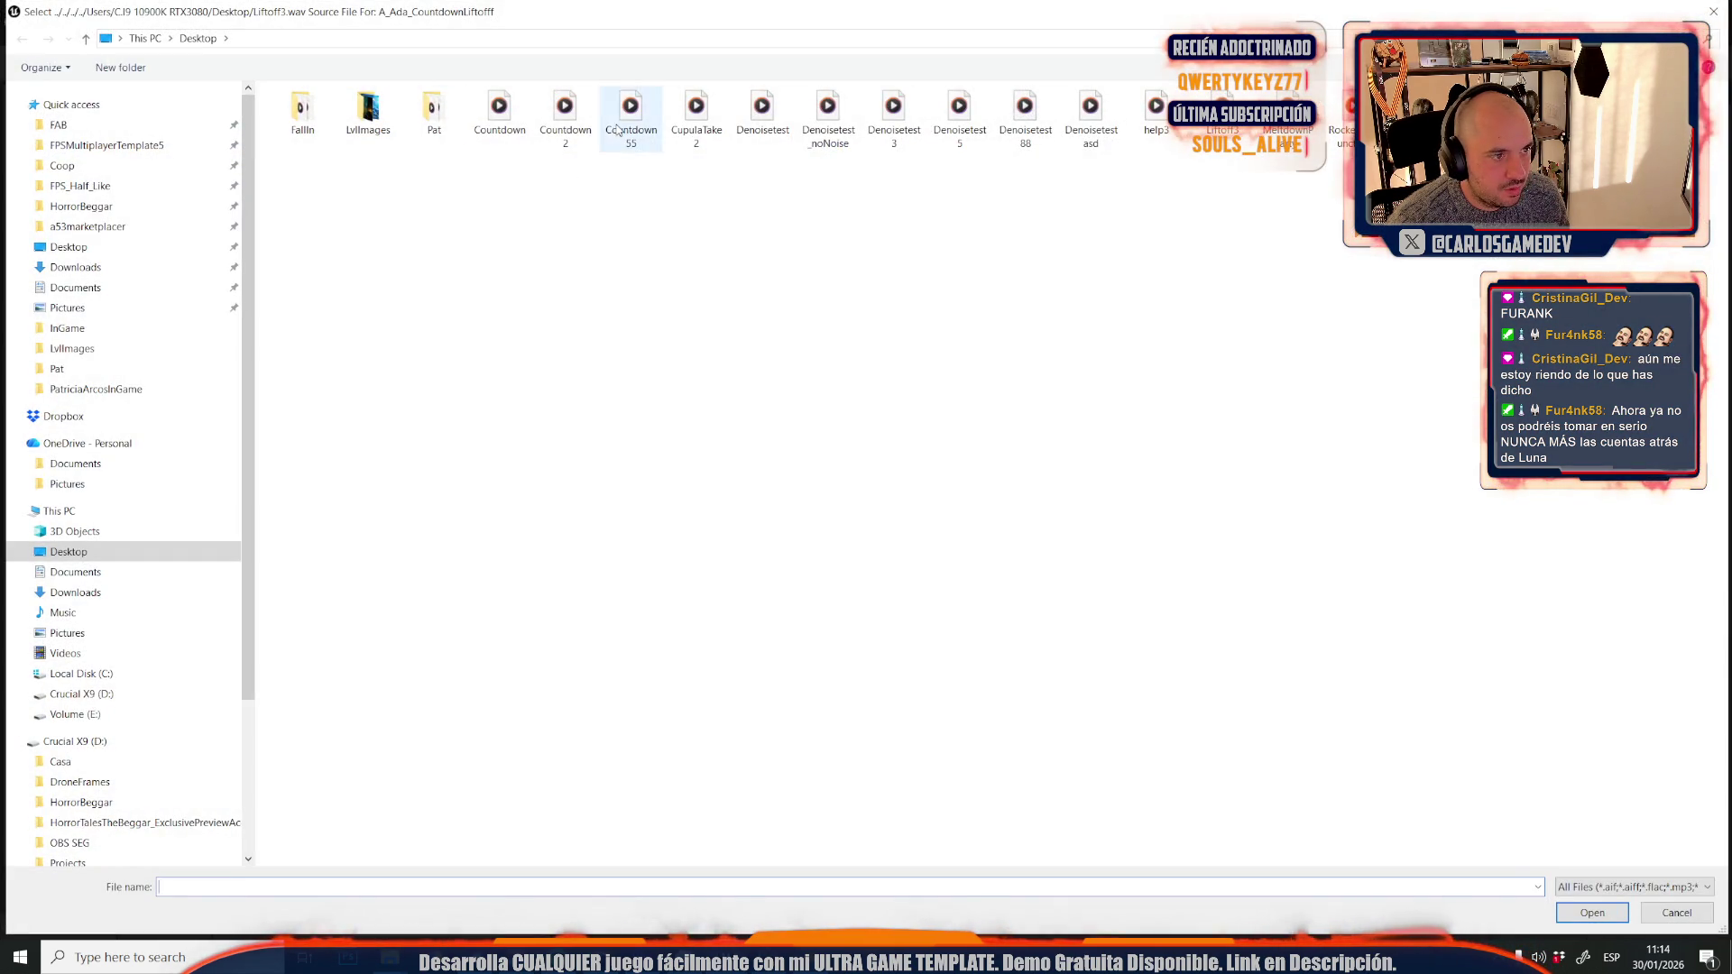
double_click(631, 108)
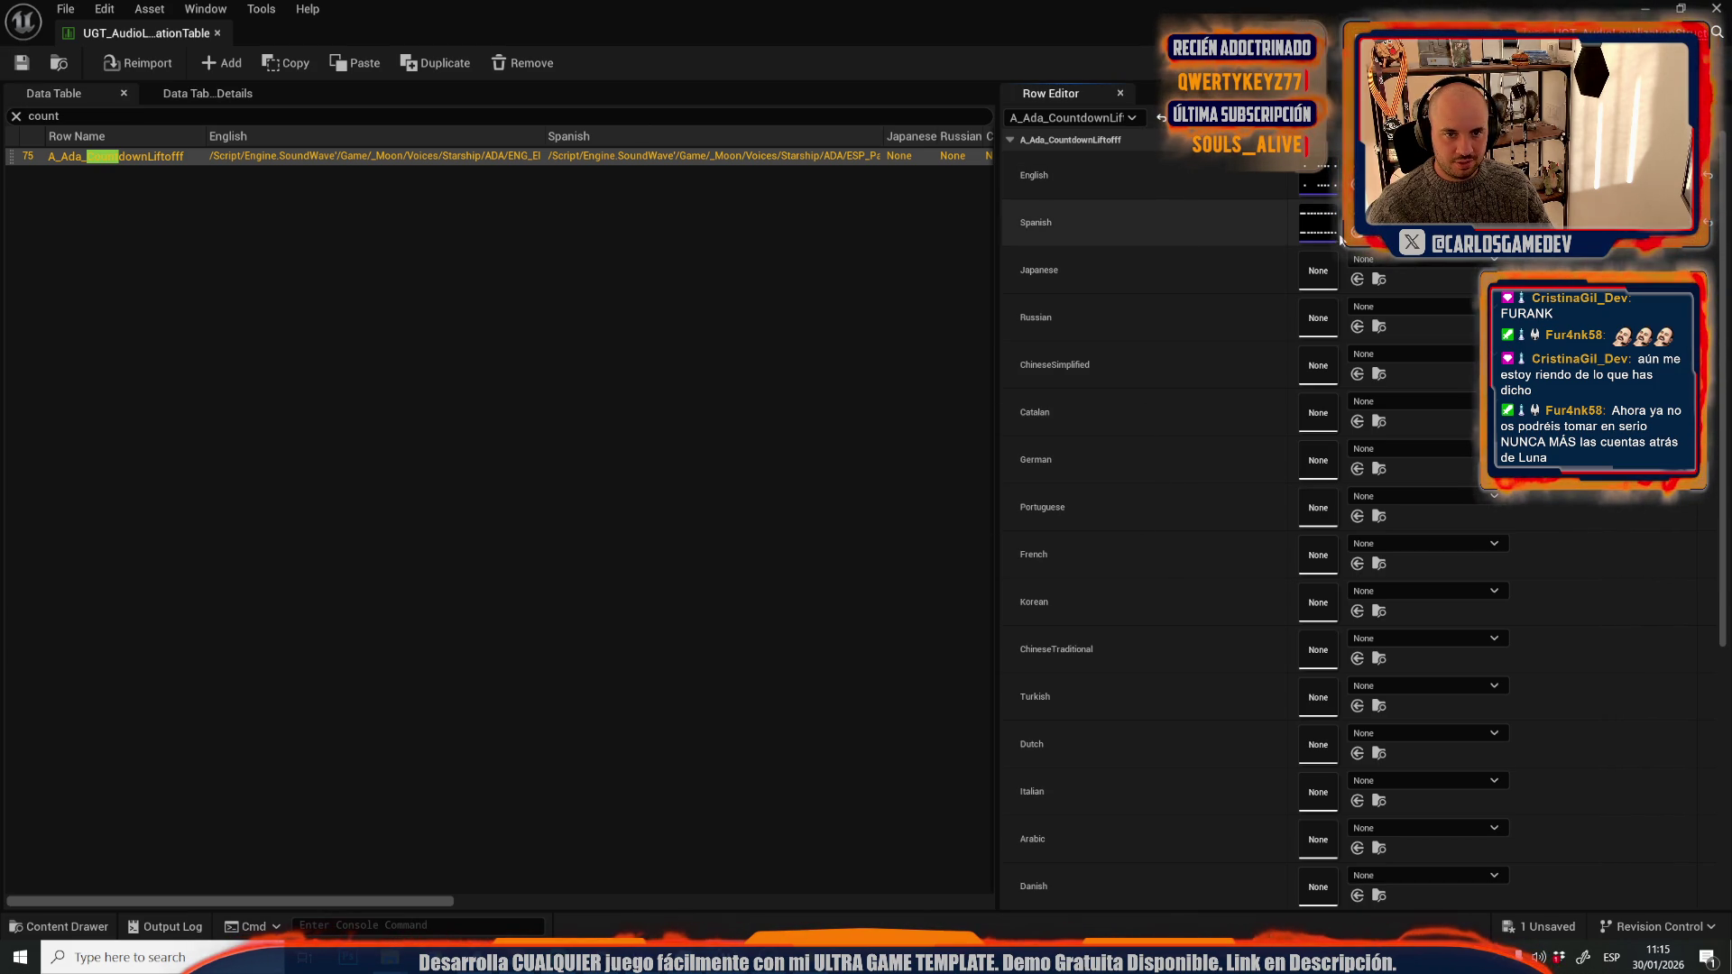
Step: Start reimporting the Spanish countdown asset, browse Desktop and the Pat folder, then cancel
click(1379, 231)
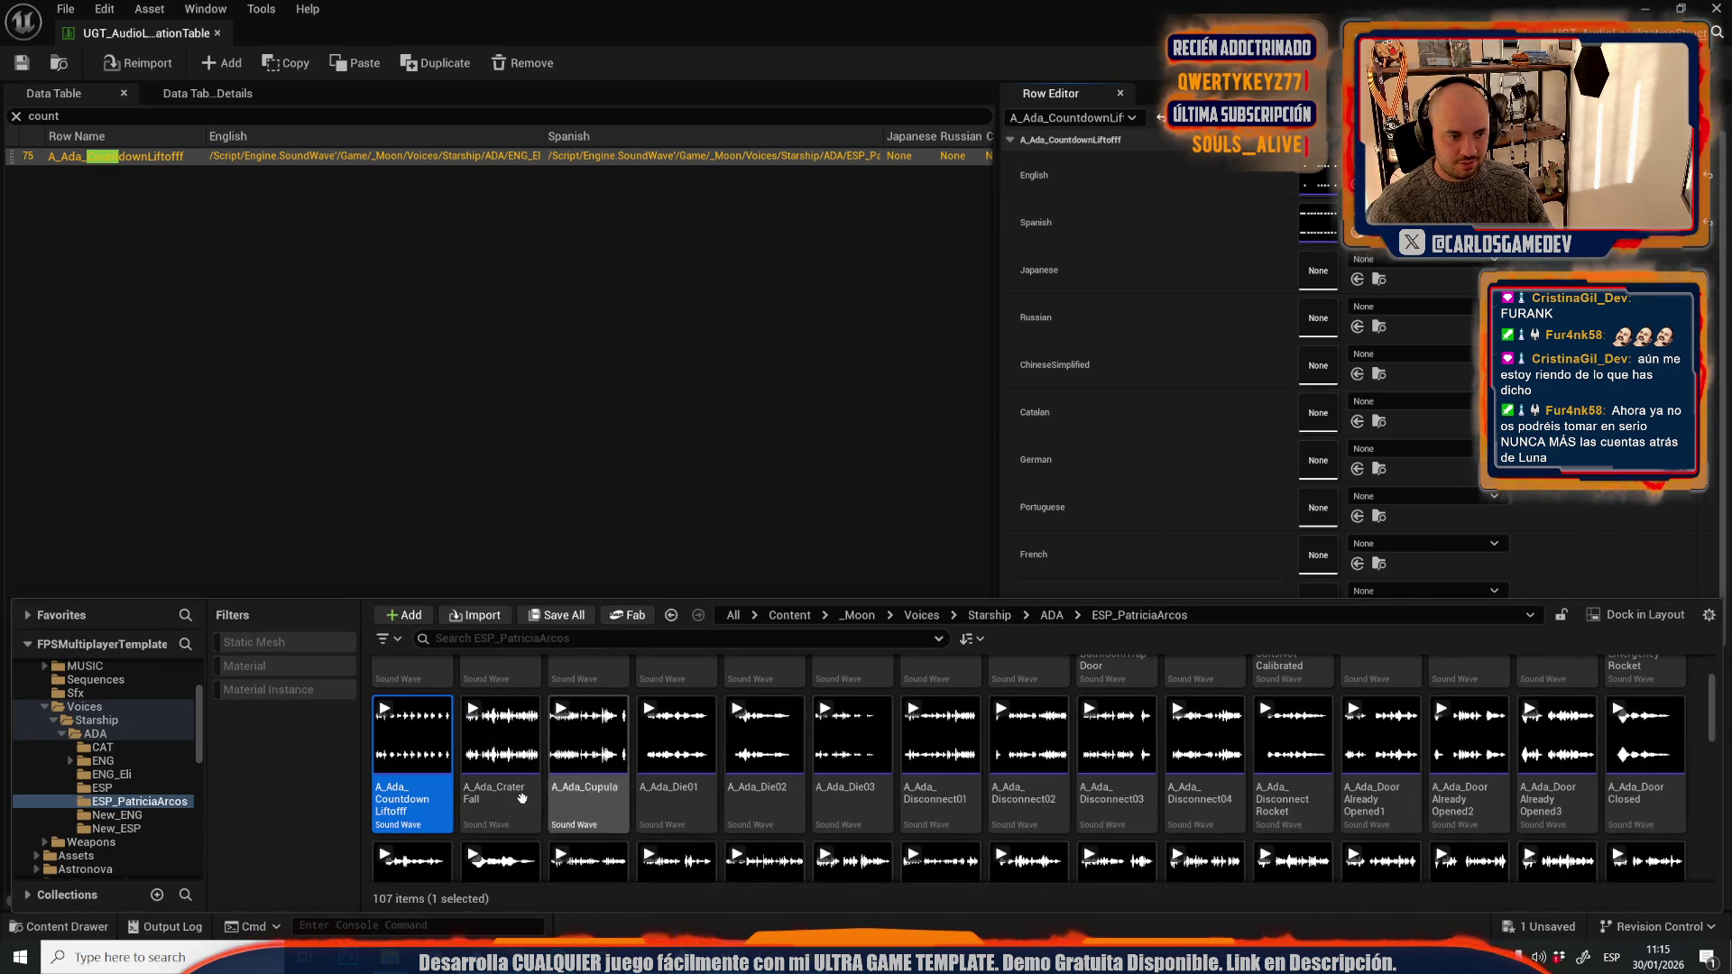
right_click(438, 799)
click(652, 280)
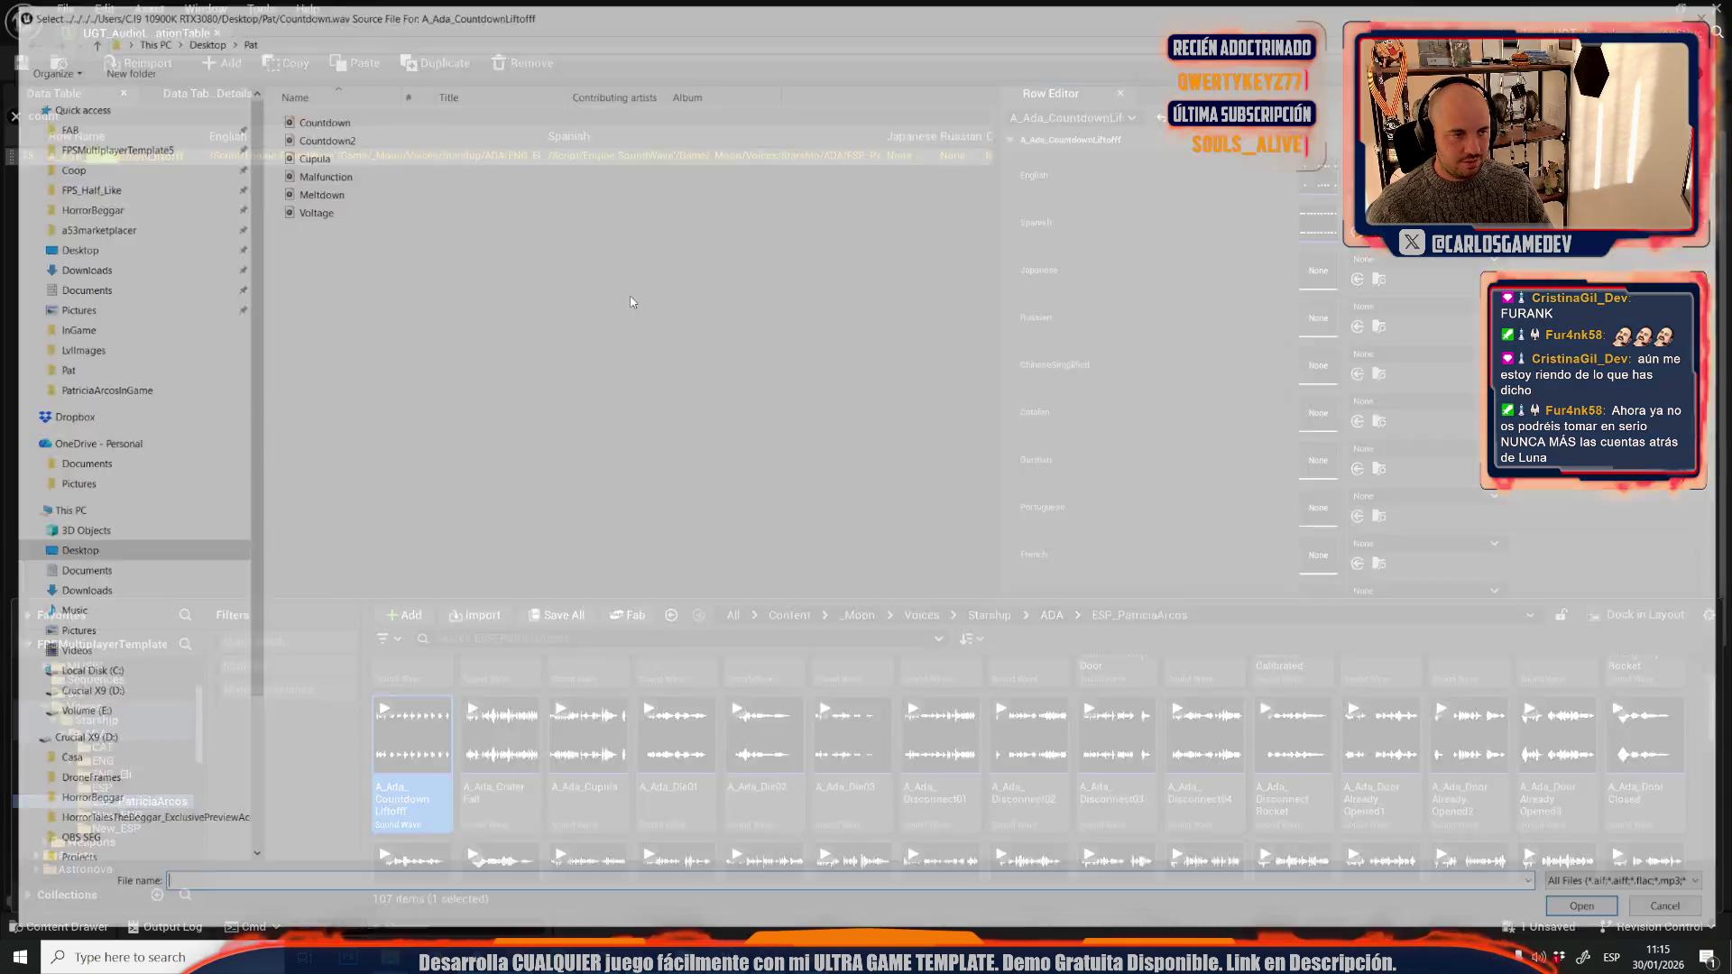
click(89, 248)
double_click(433, 122)
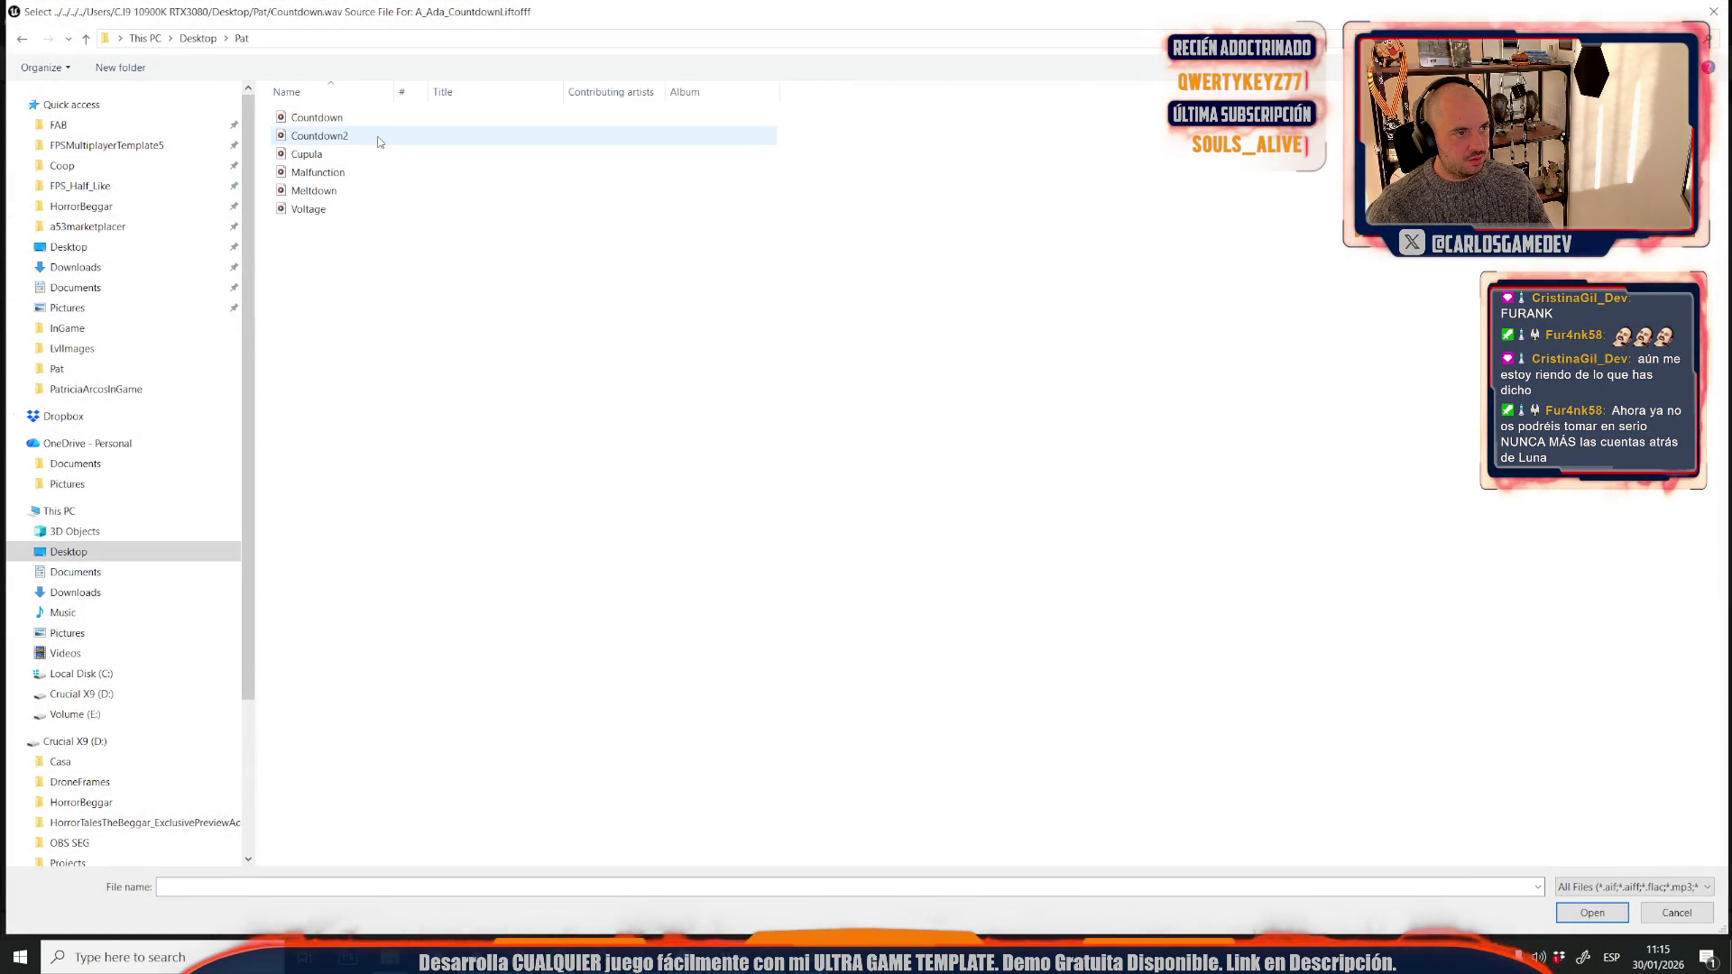
key(BackSpace)
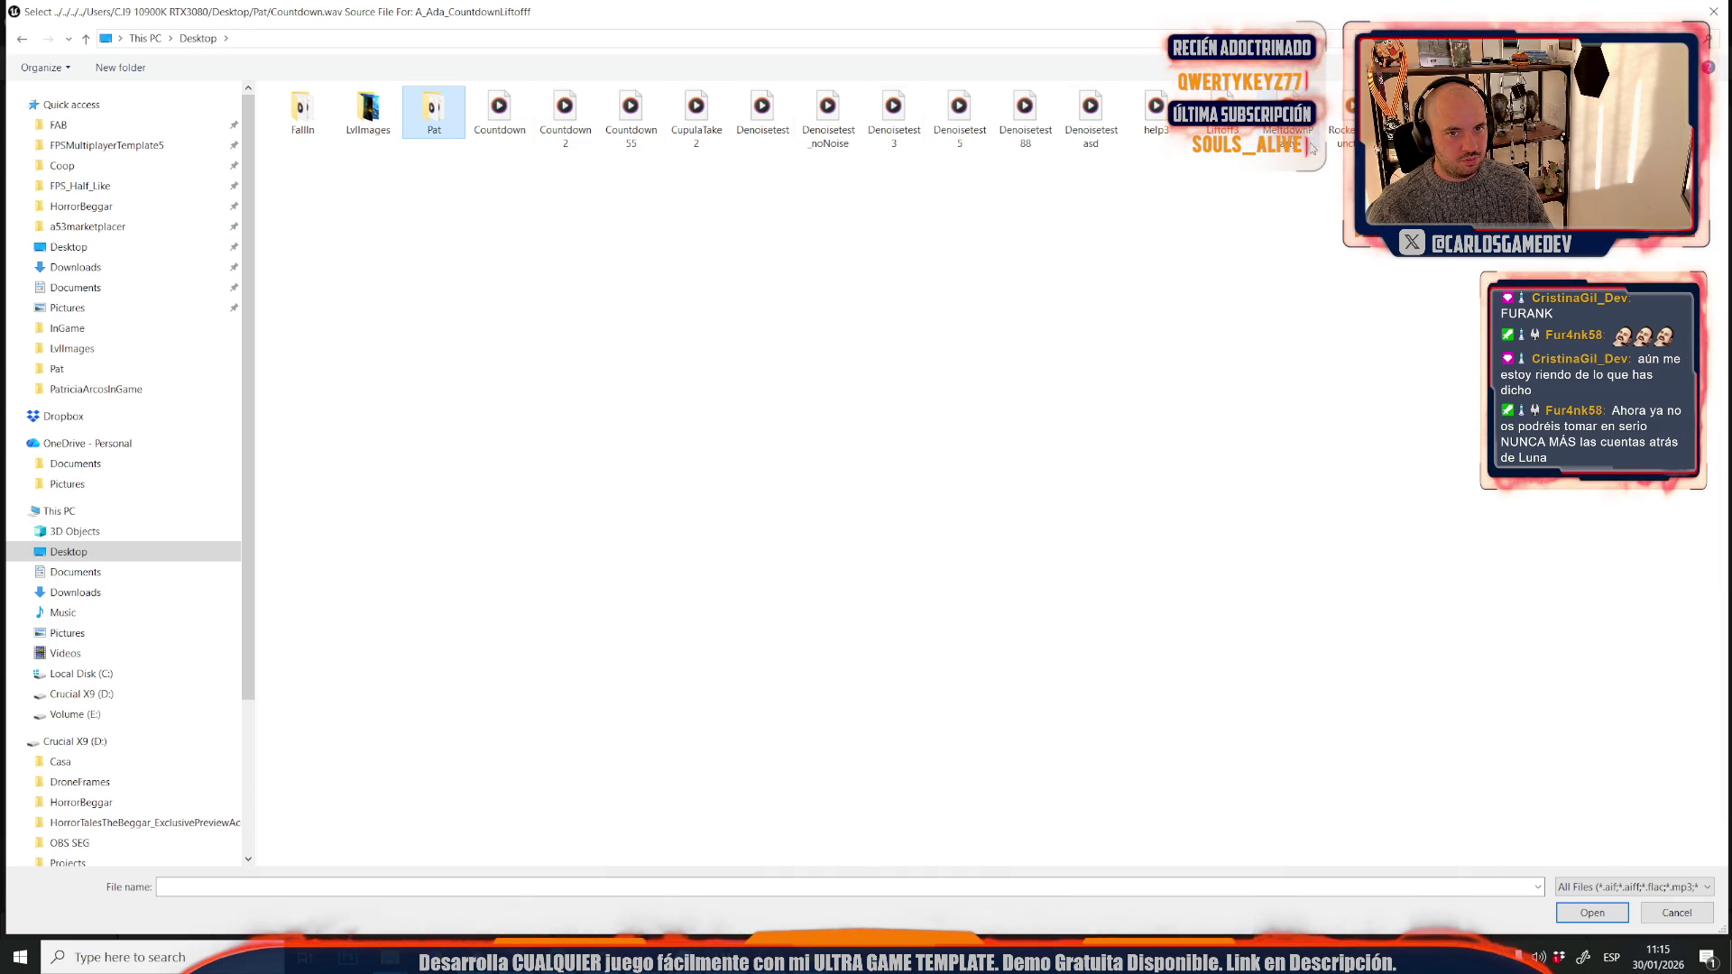
click(1102, 310)
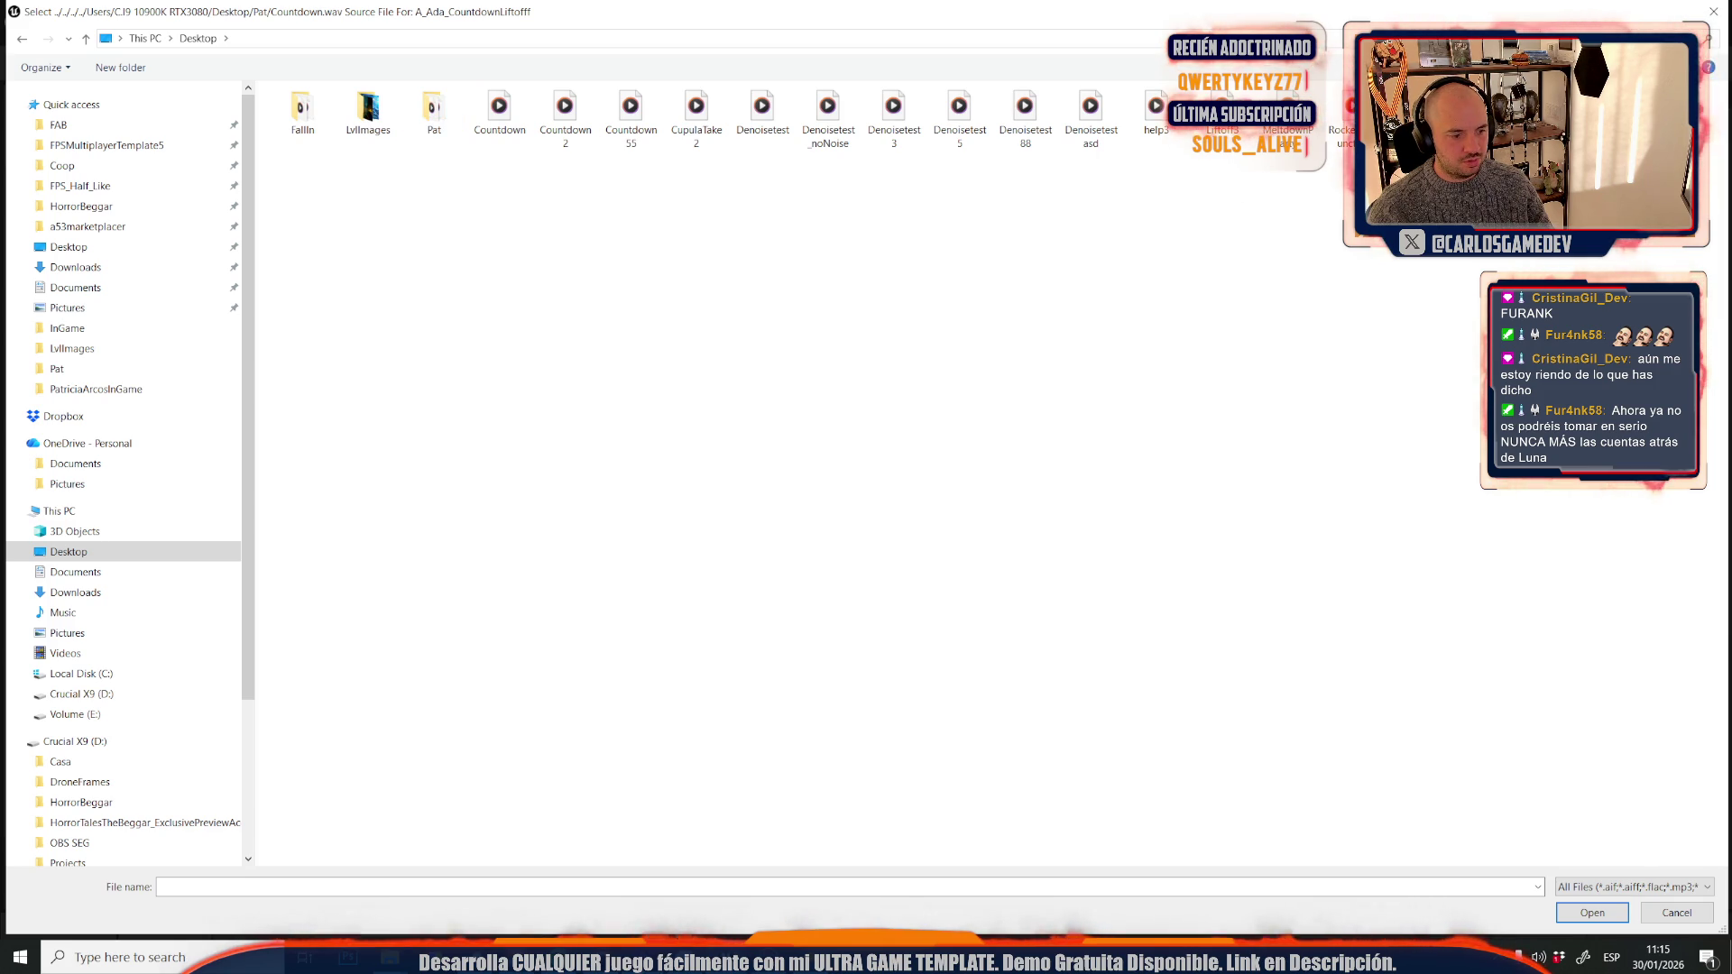
key(Escape)
key(minus)
key(minus)
key(minus)
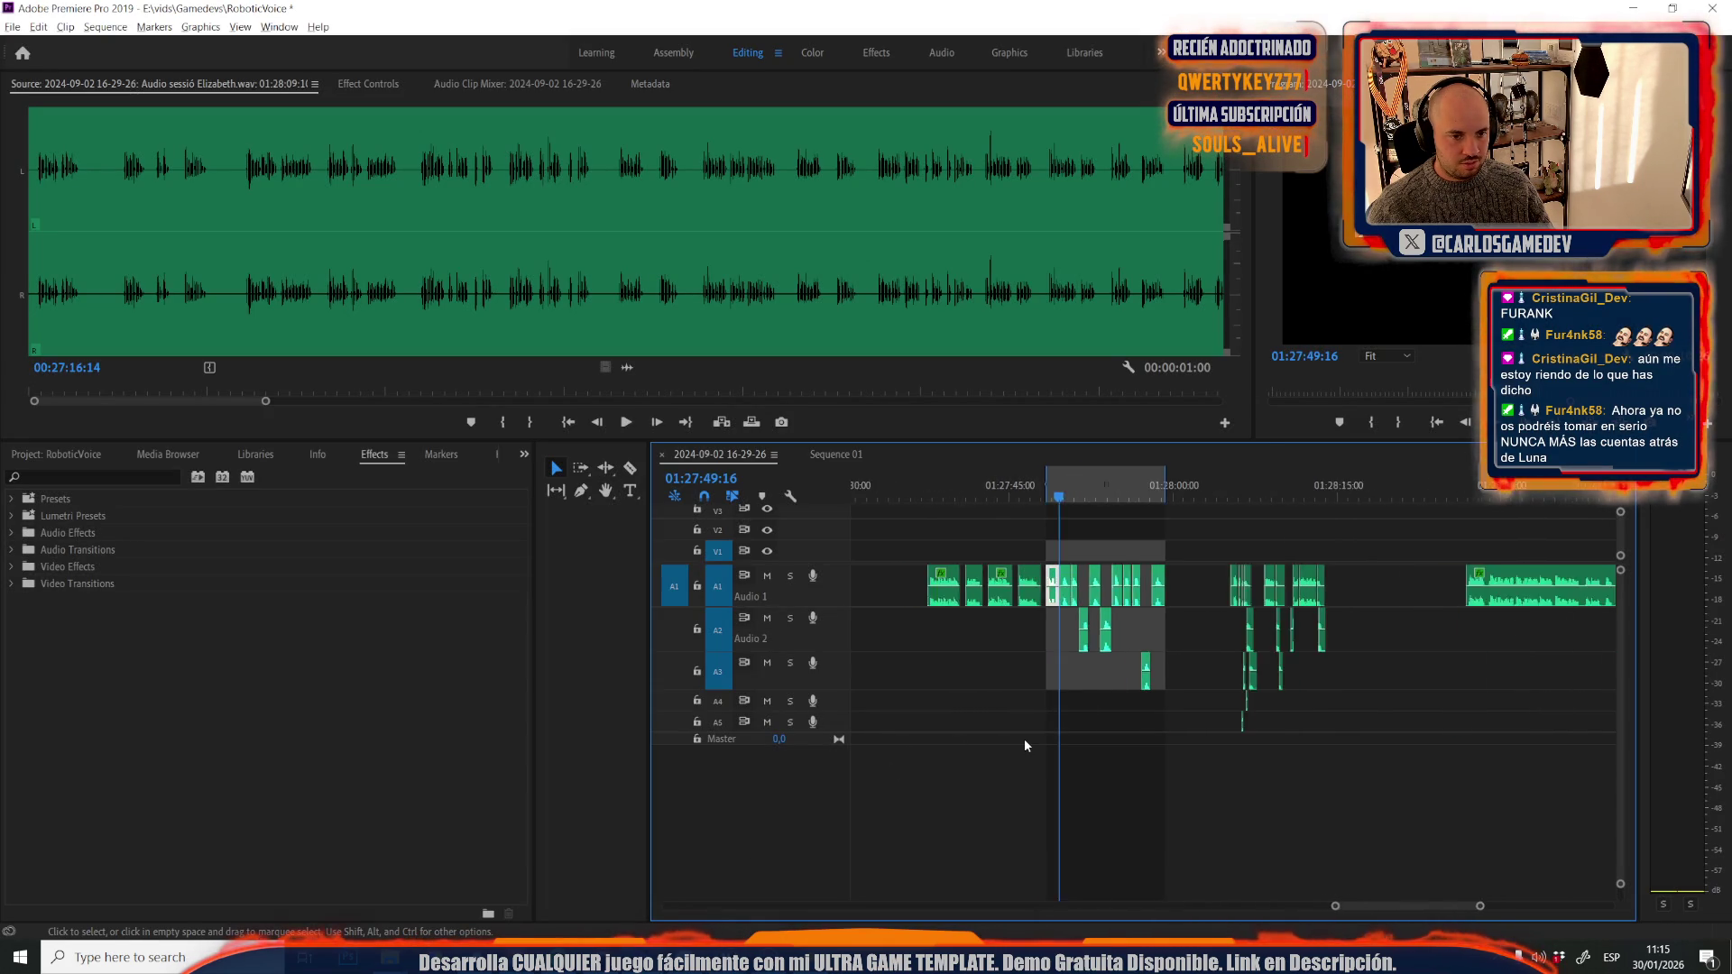
Step: Mark an In/Out range from about 01:17:11 to 01:17:23 and open Export Settings
scroll(1029, 740, up, 10)
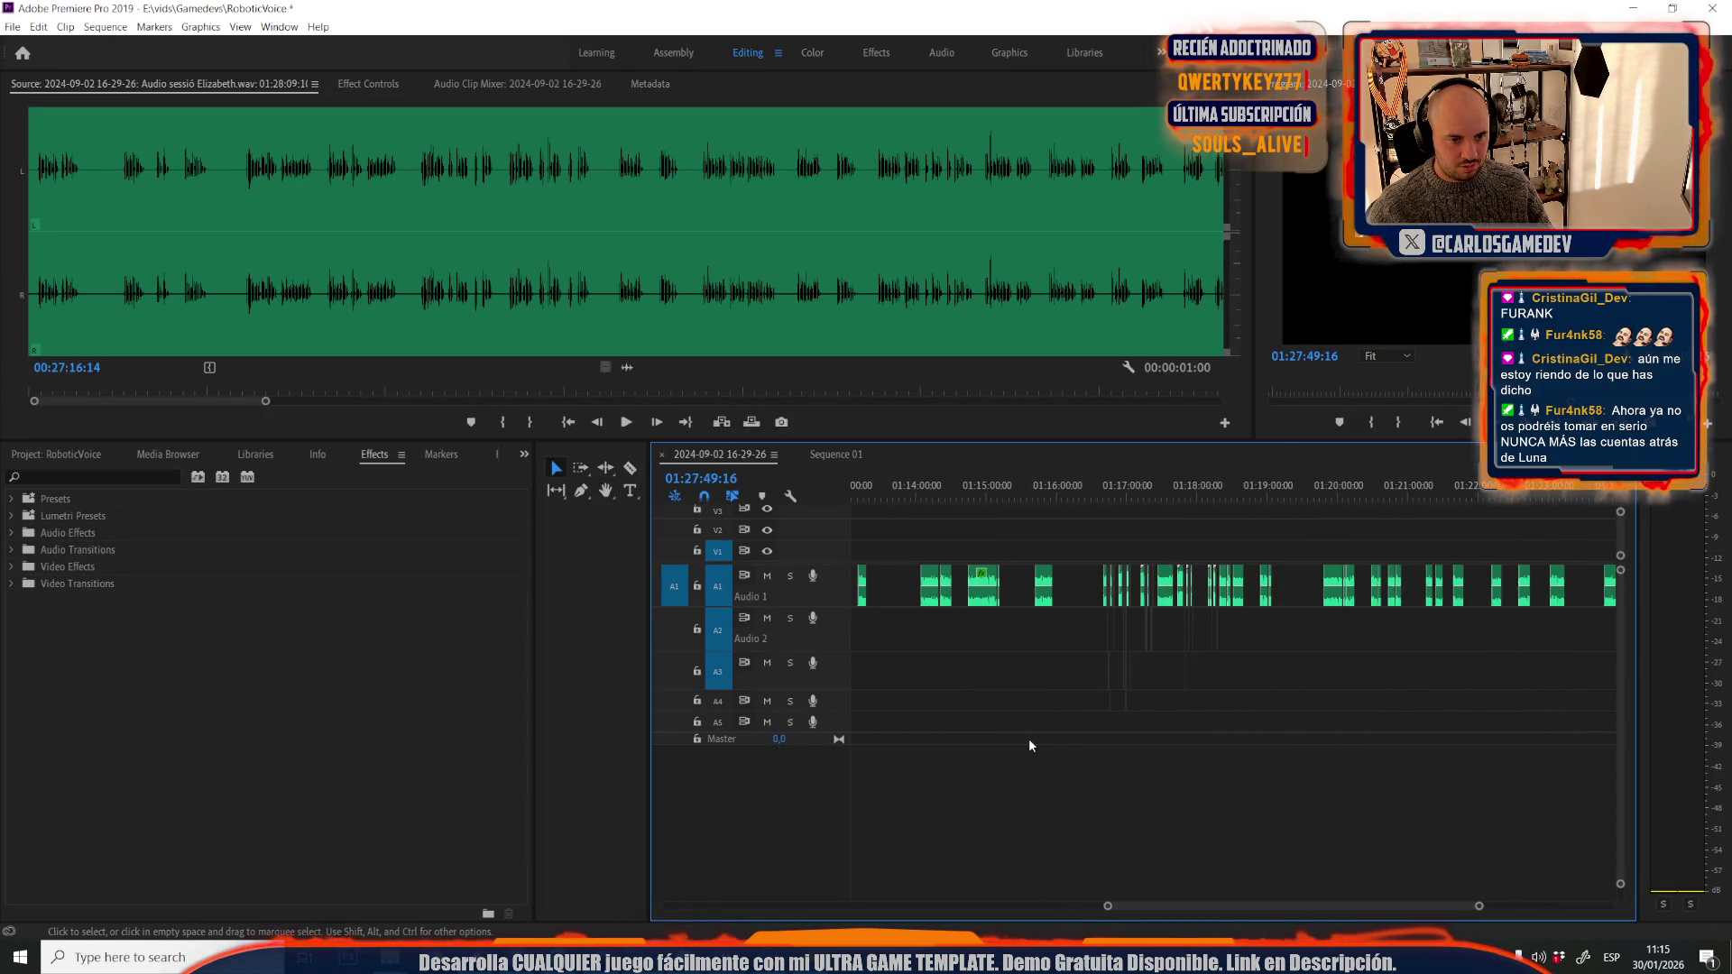
scroll(1179, 613, up, 4)
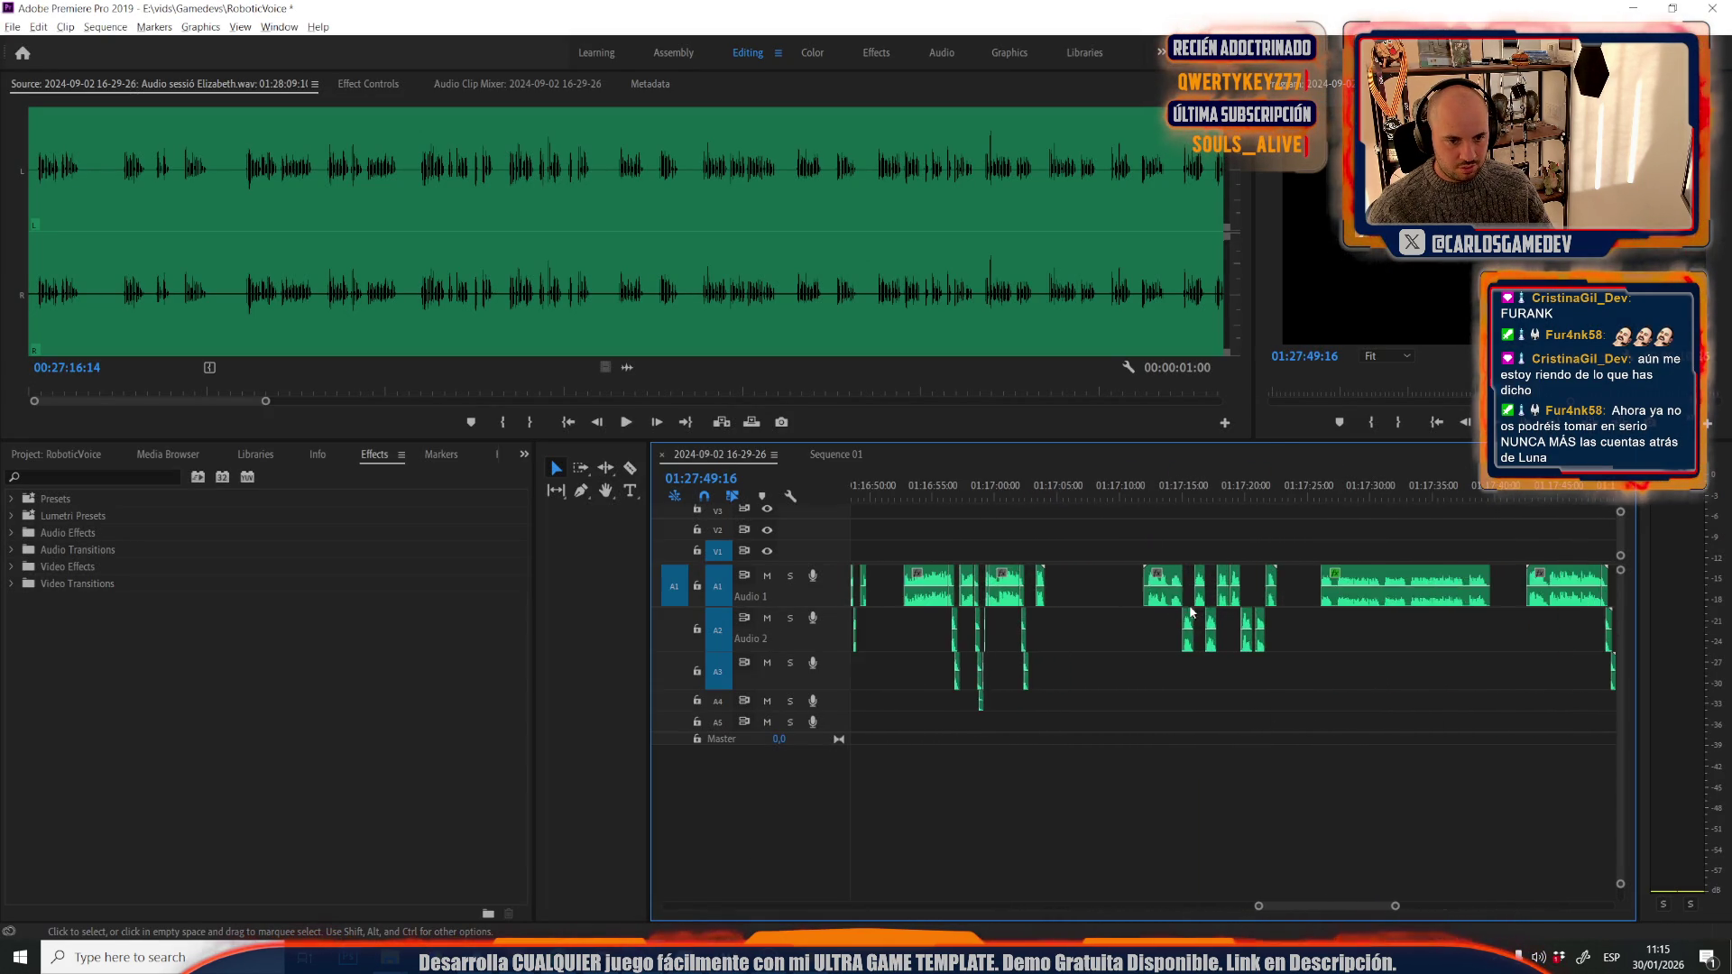
click(1097, 495)
key(space)
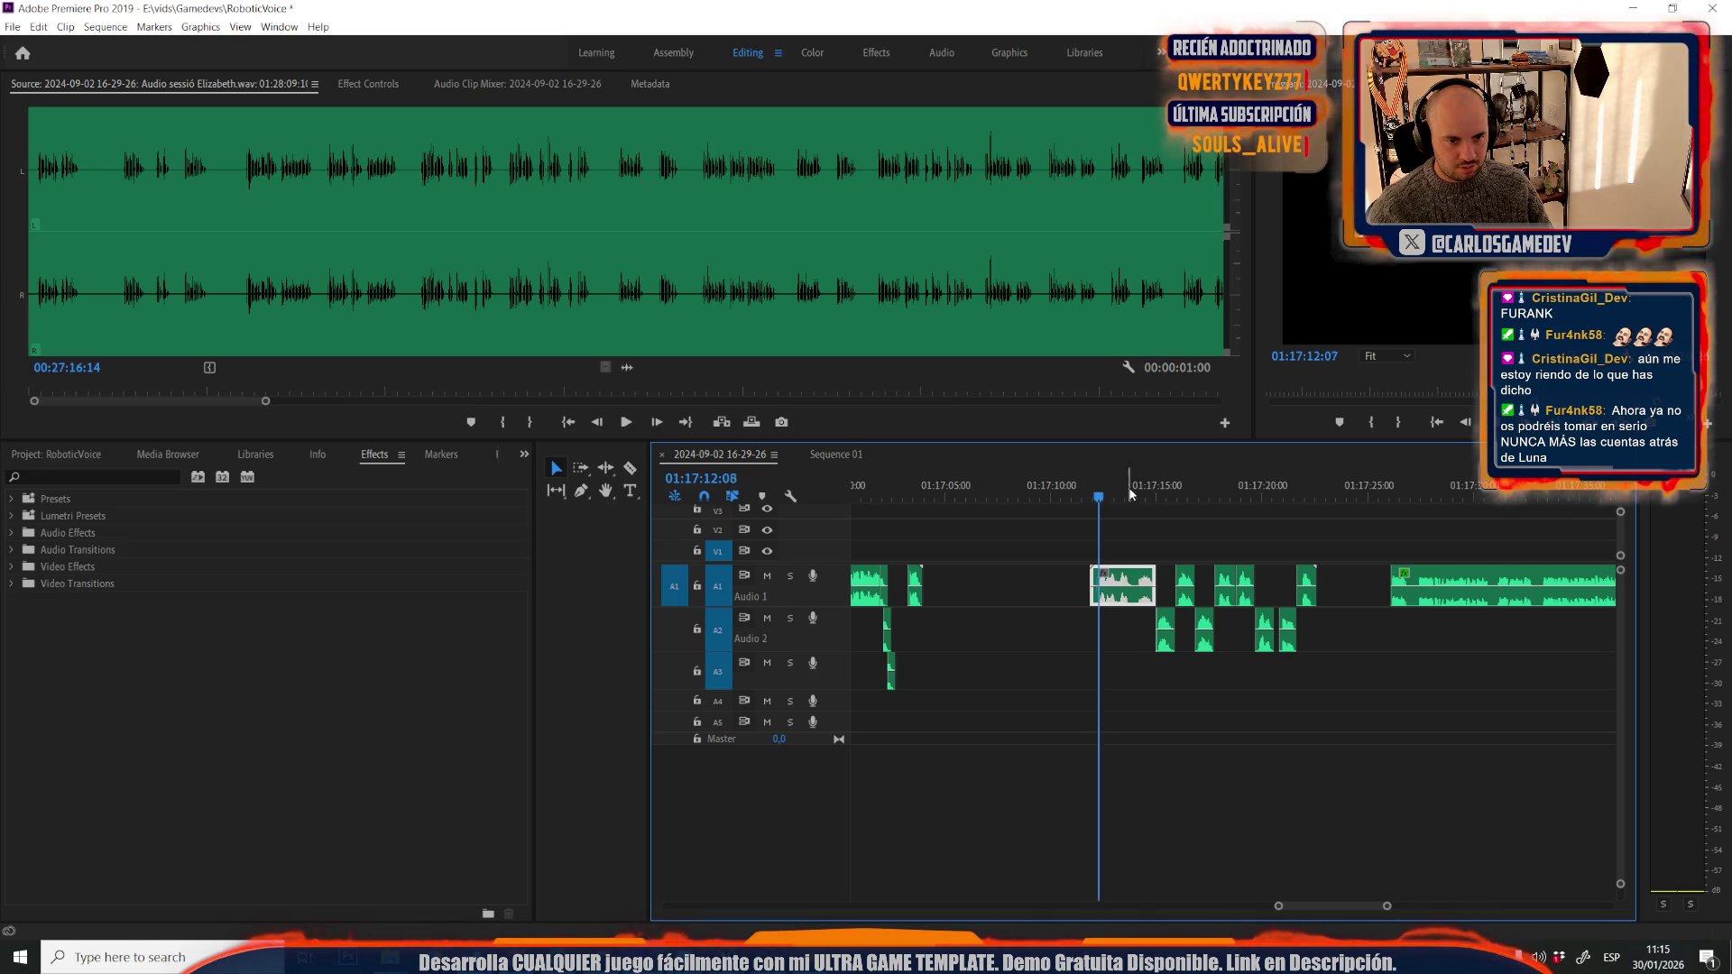
key(i)
key(o)
drag(1181, 488, 1322, 488)
drag(1107, 488, 1083, 493)
key(ctrl+m)
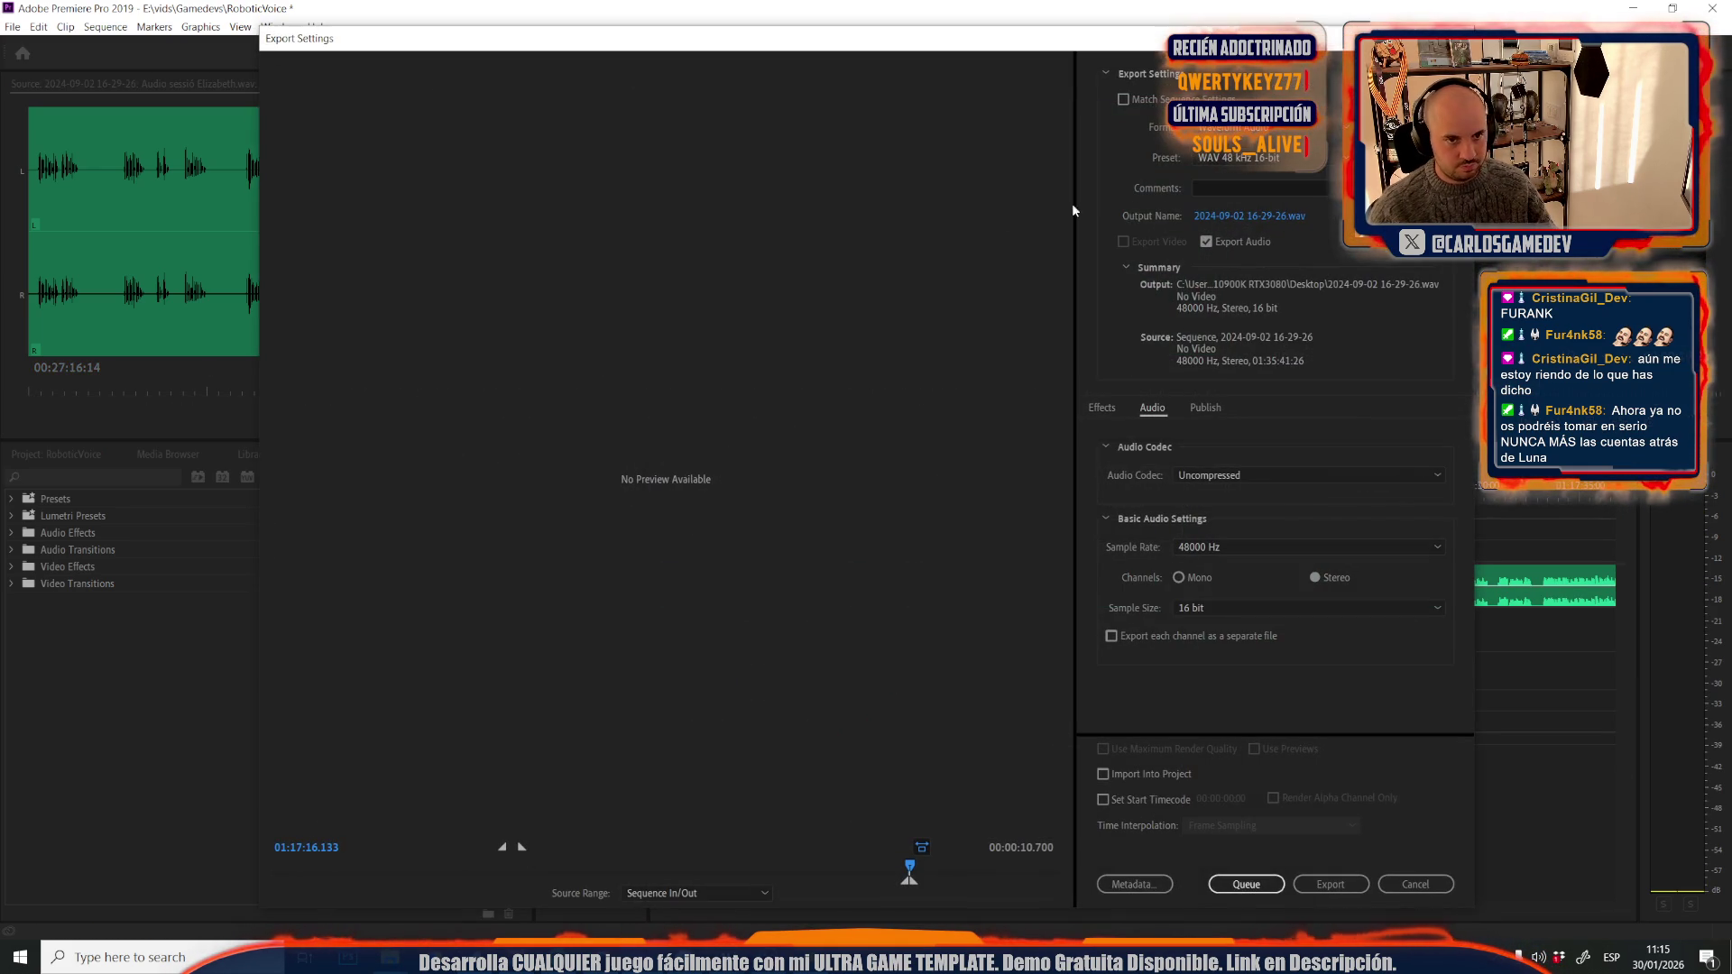
Step: Export the range to the Desktop as 3234234234234.wav, then return to Unreal
click(1262, 216)
click(513, 263)
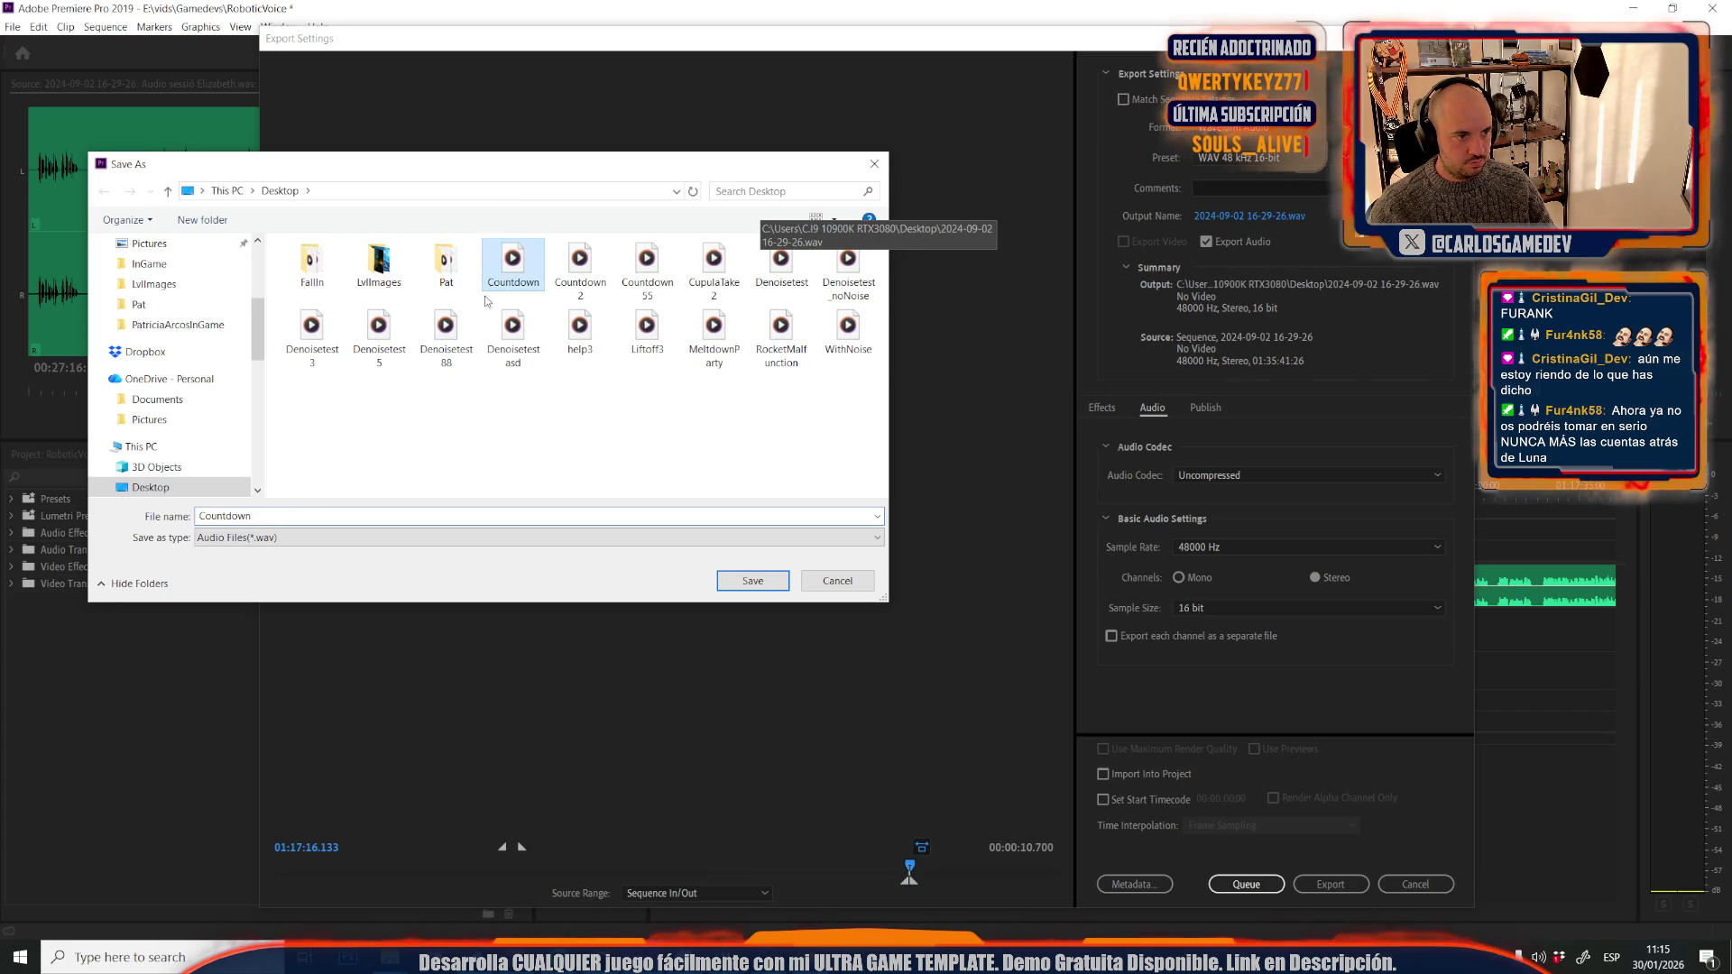
double_click(300, 517)
text(3234234234234)
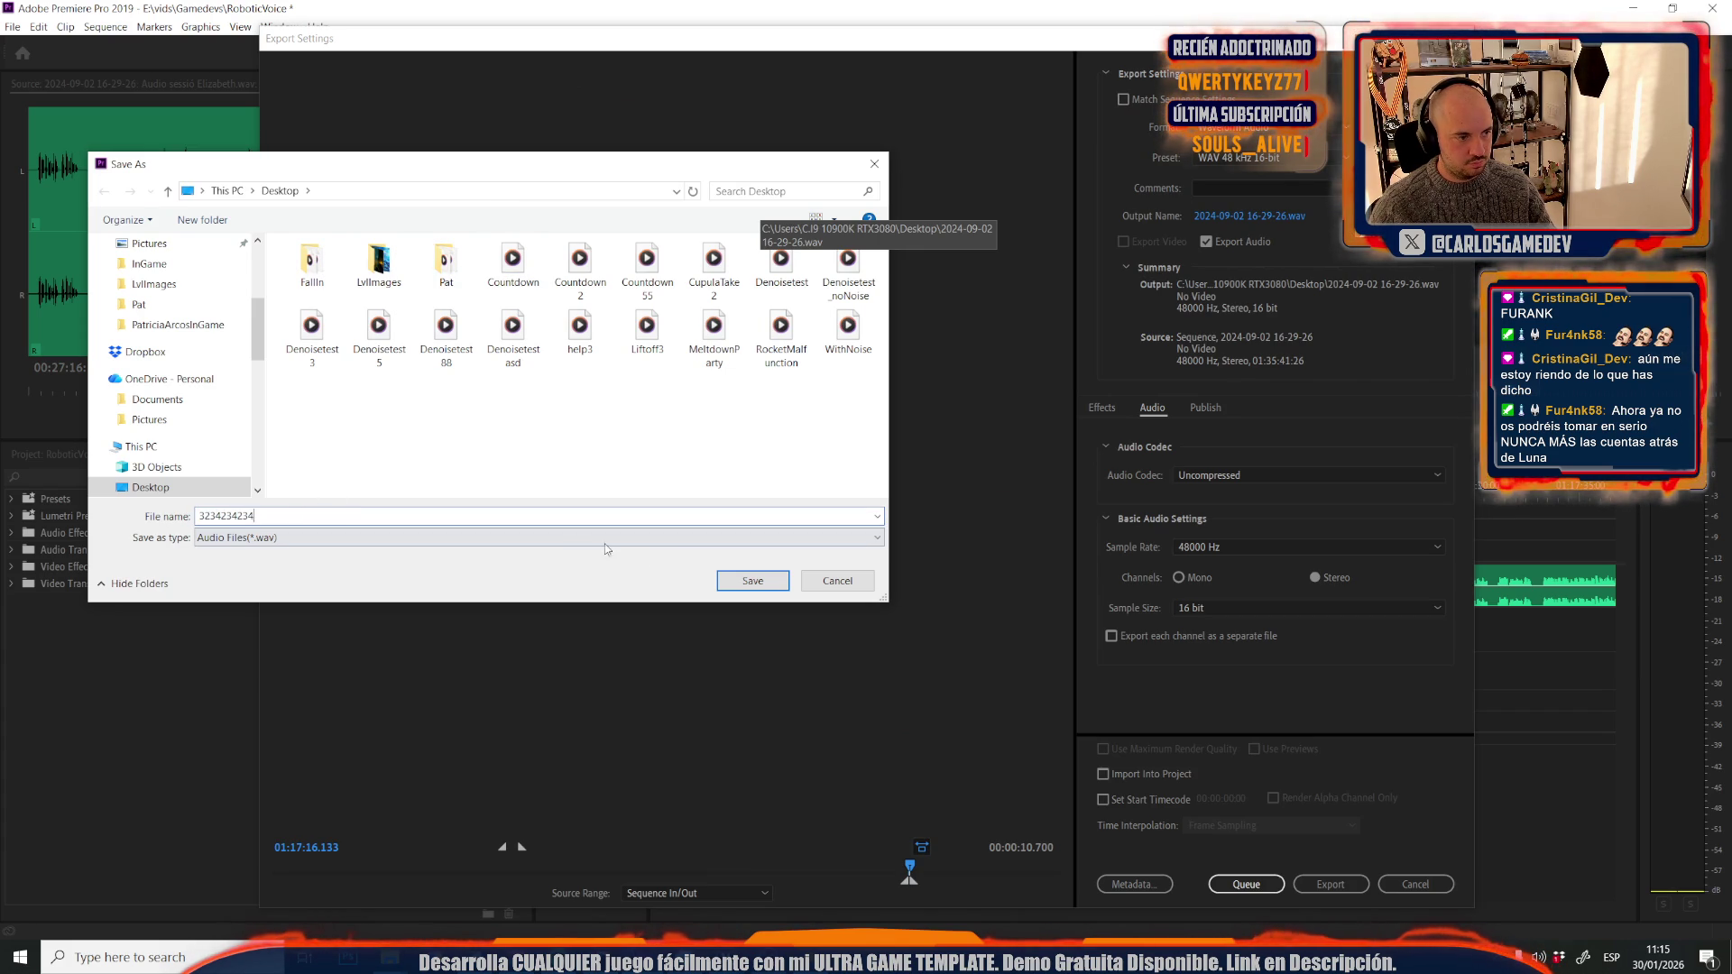
click(754, 581)
click(1330, 884)
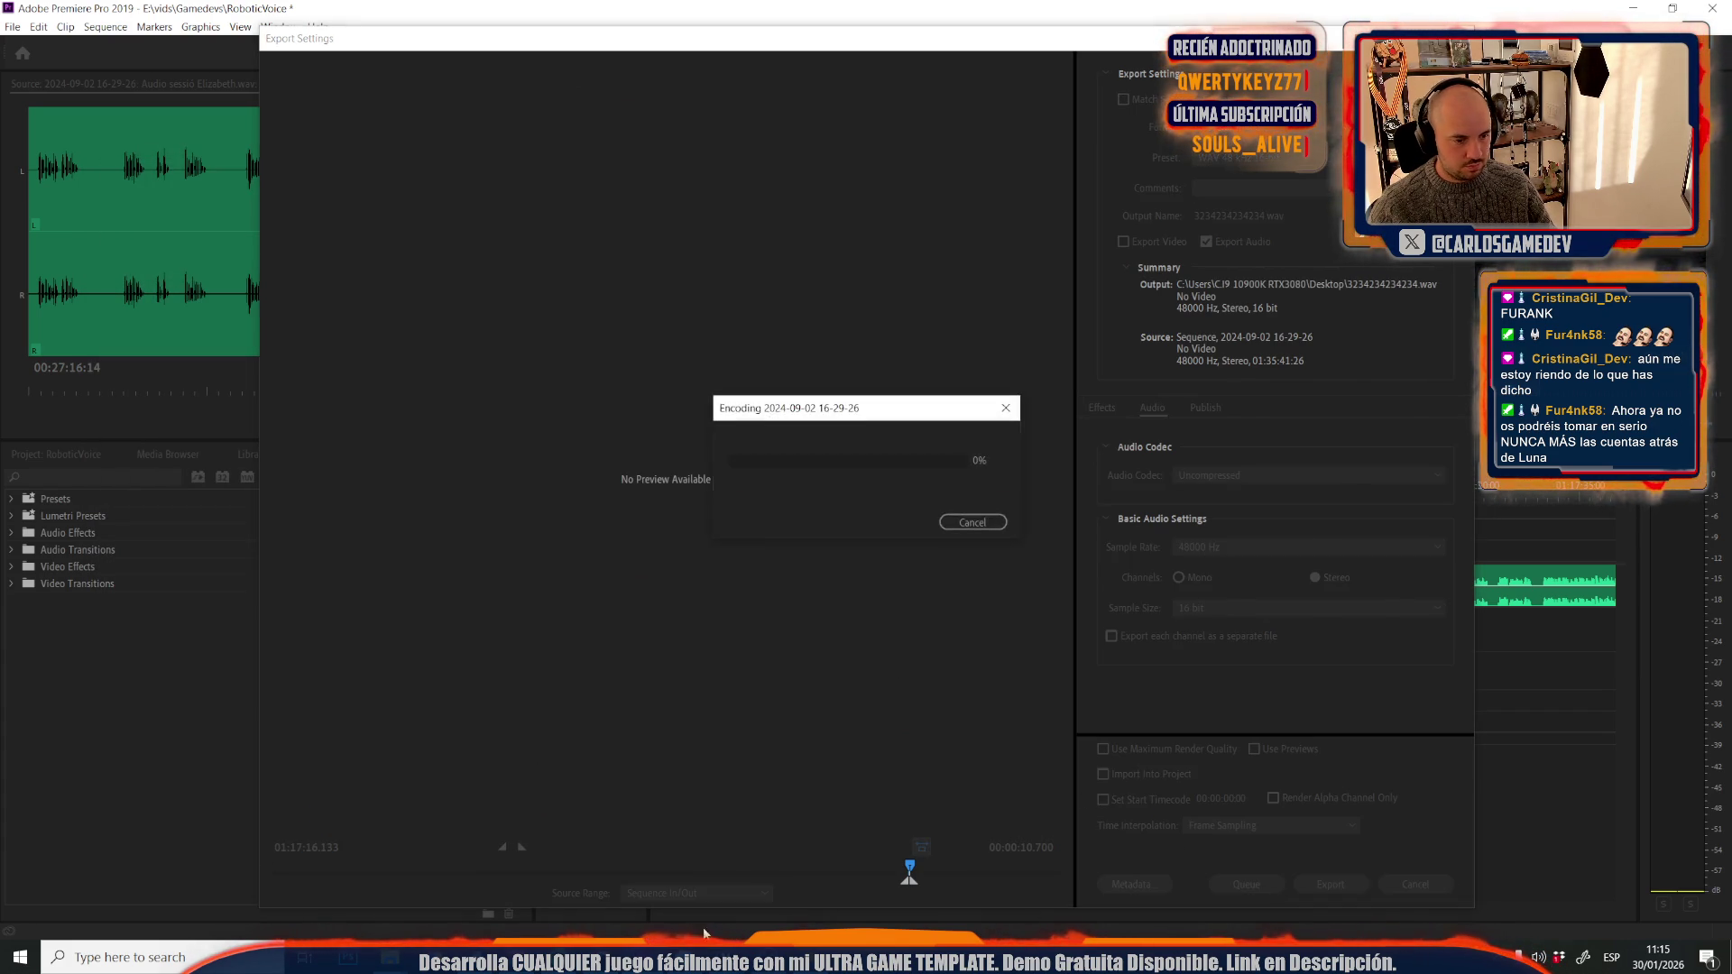
click(853, 870)
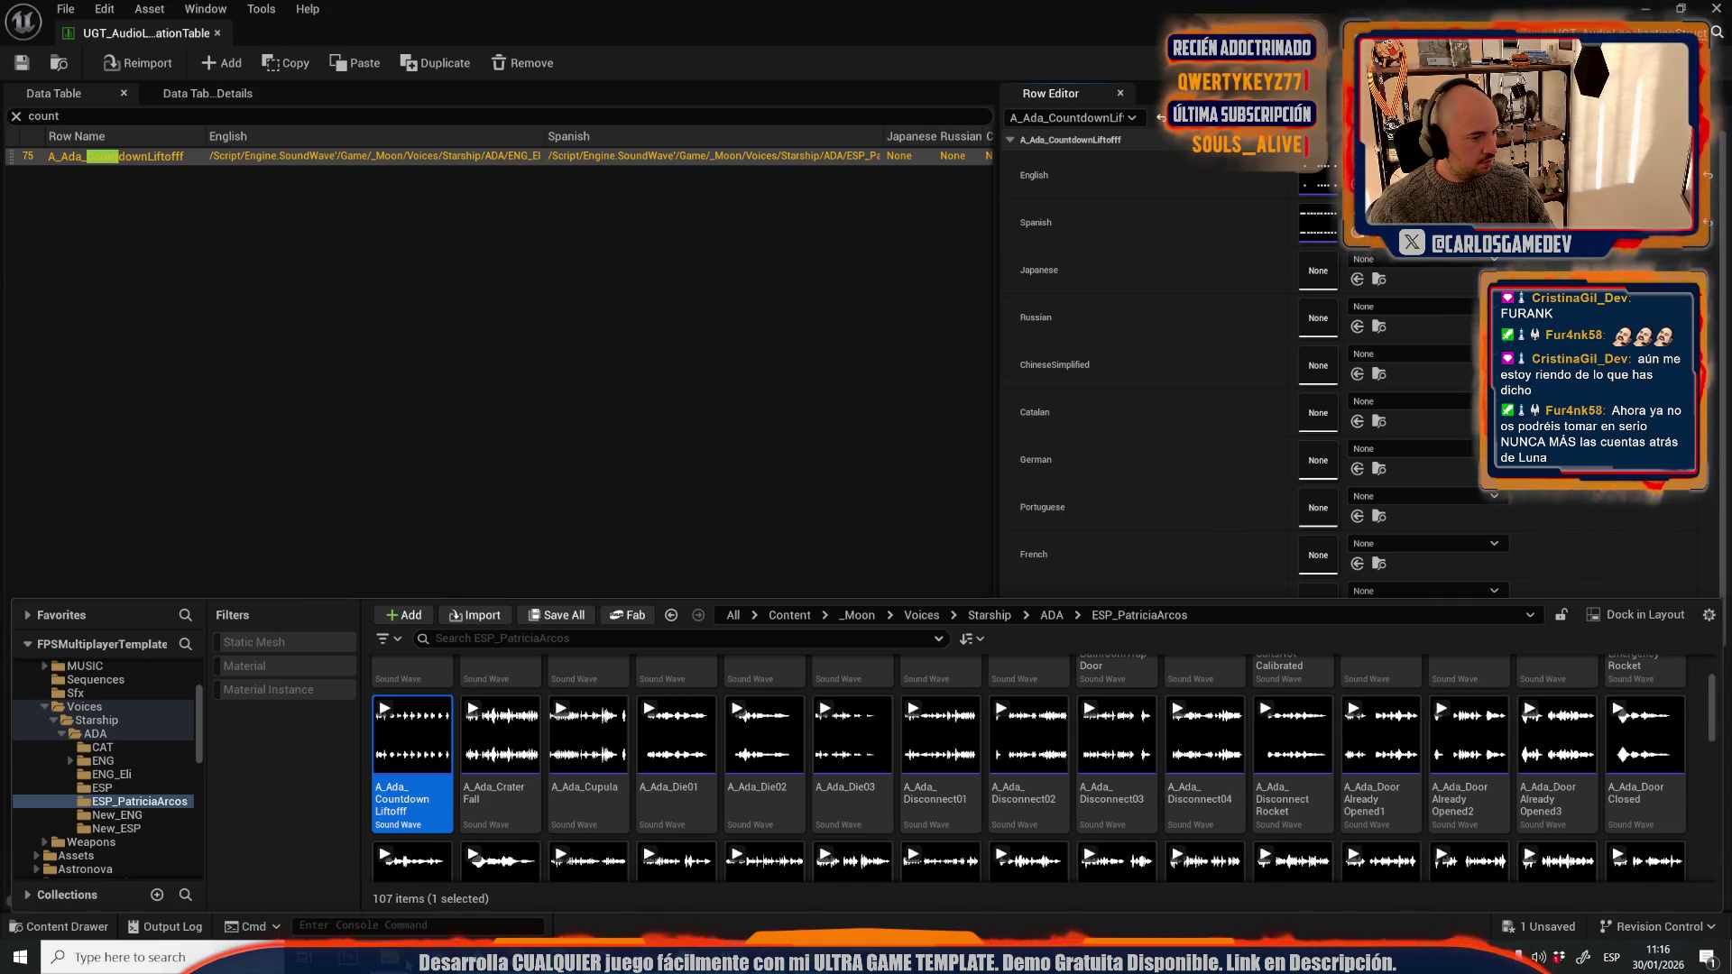
Step: Close the ENG_Eli folder window, then save the Premiere project
mouse_move(390, 959)
click(325, 880)
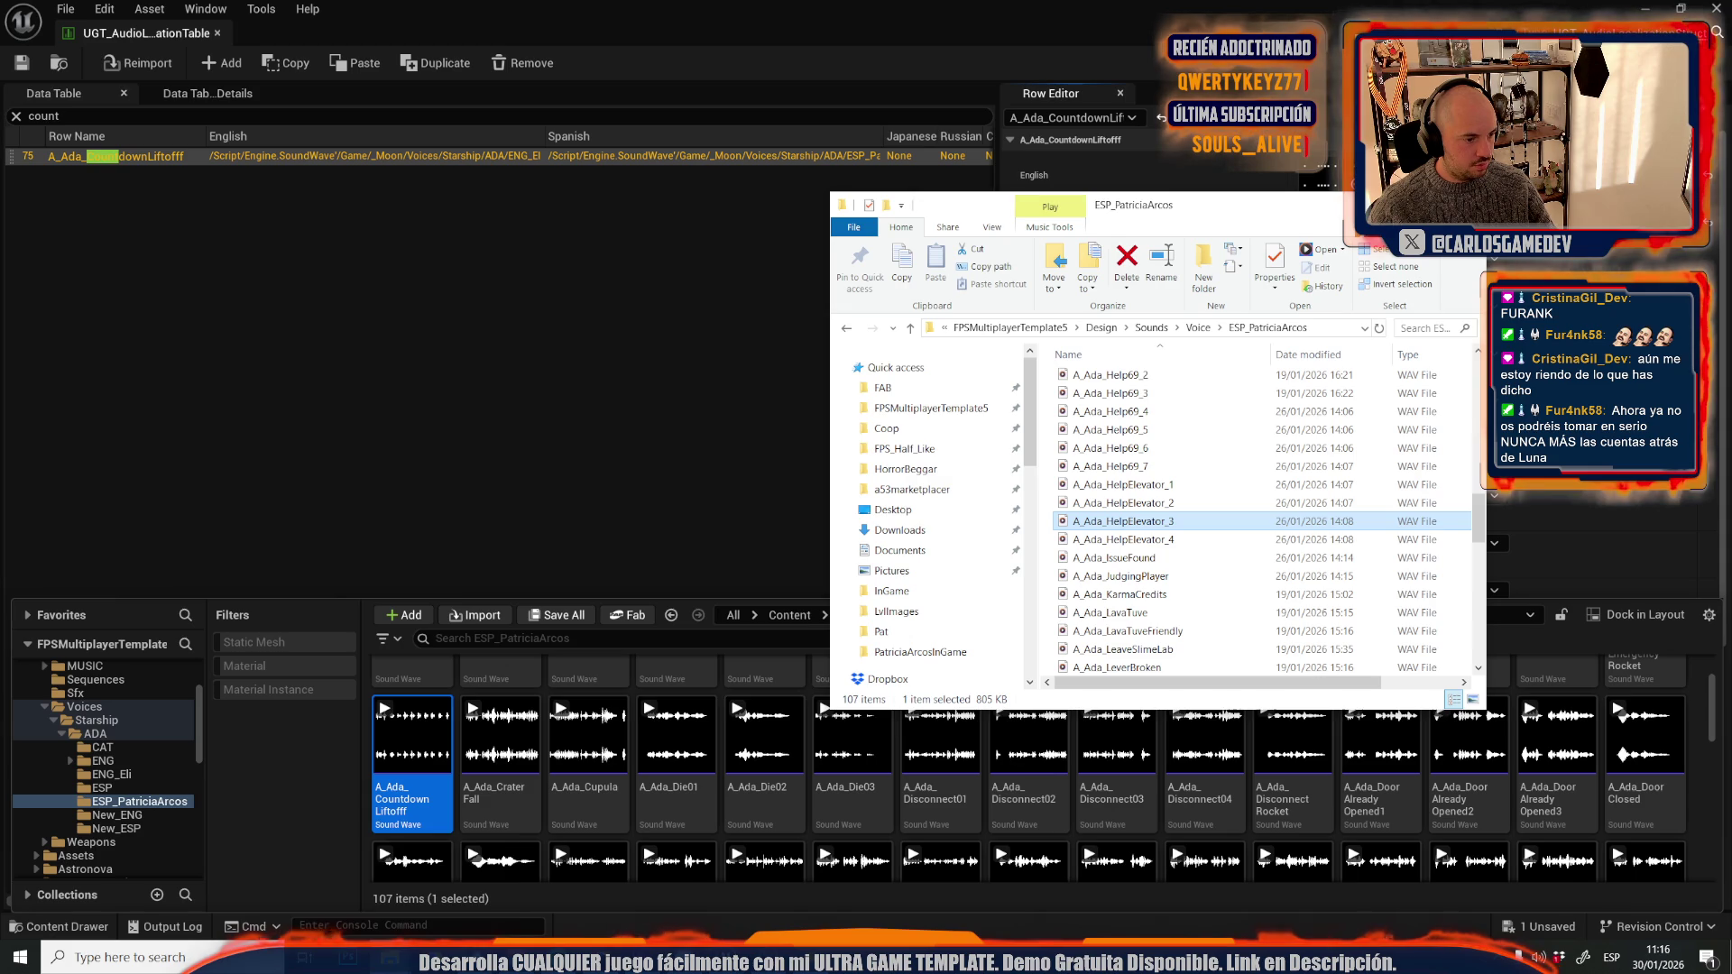
click(490, 884)
click(767, 445)
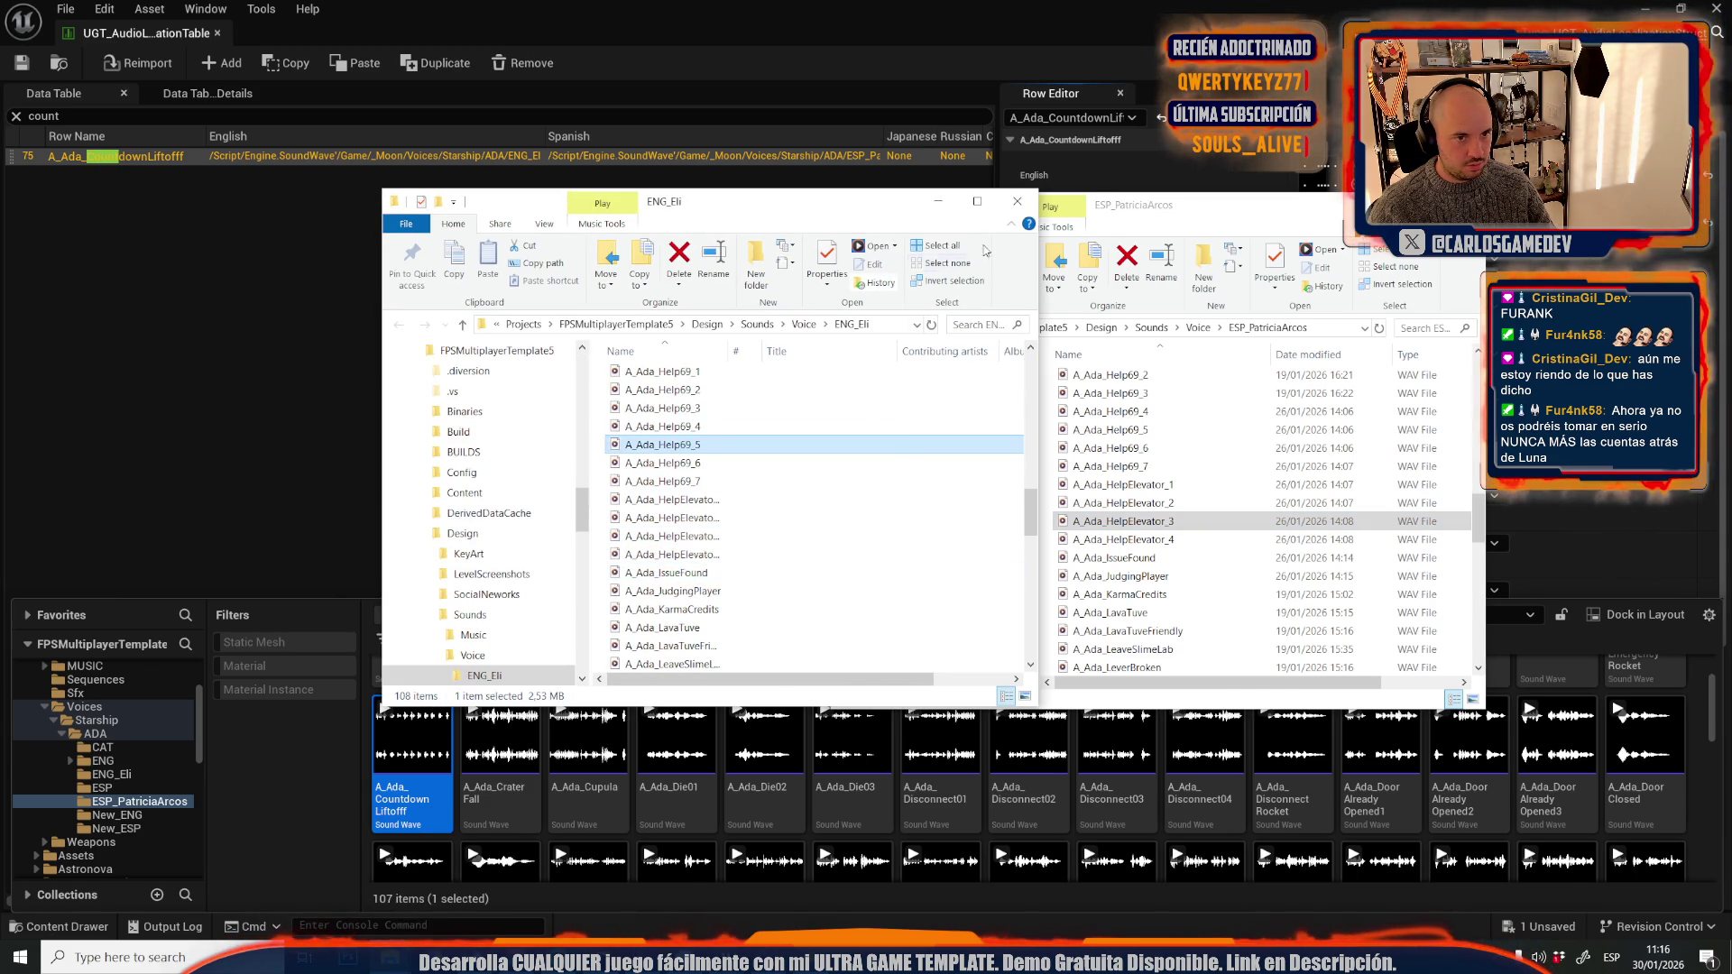
click(1051, 206)
key(alt+F4)
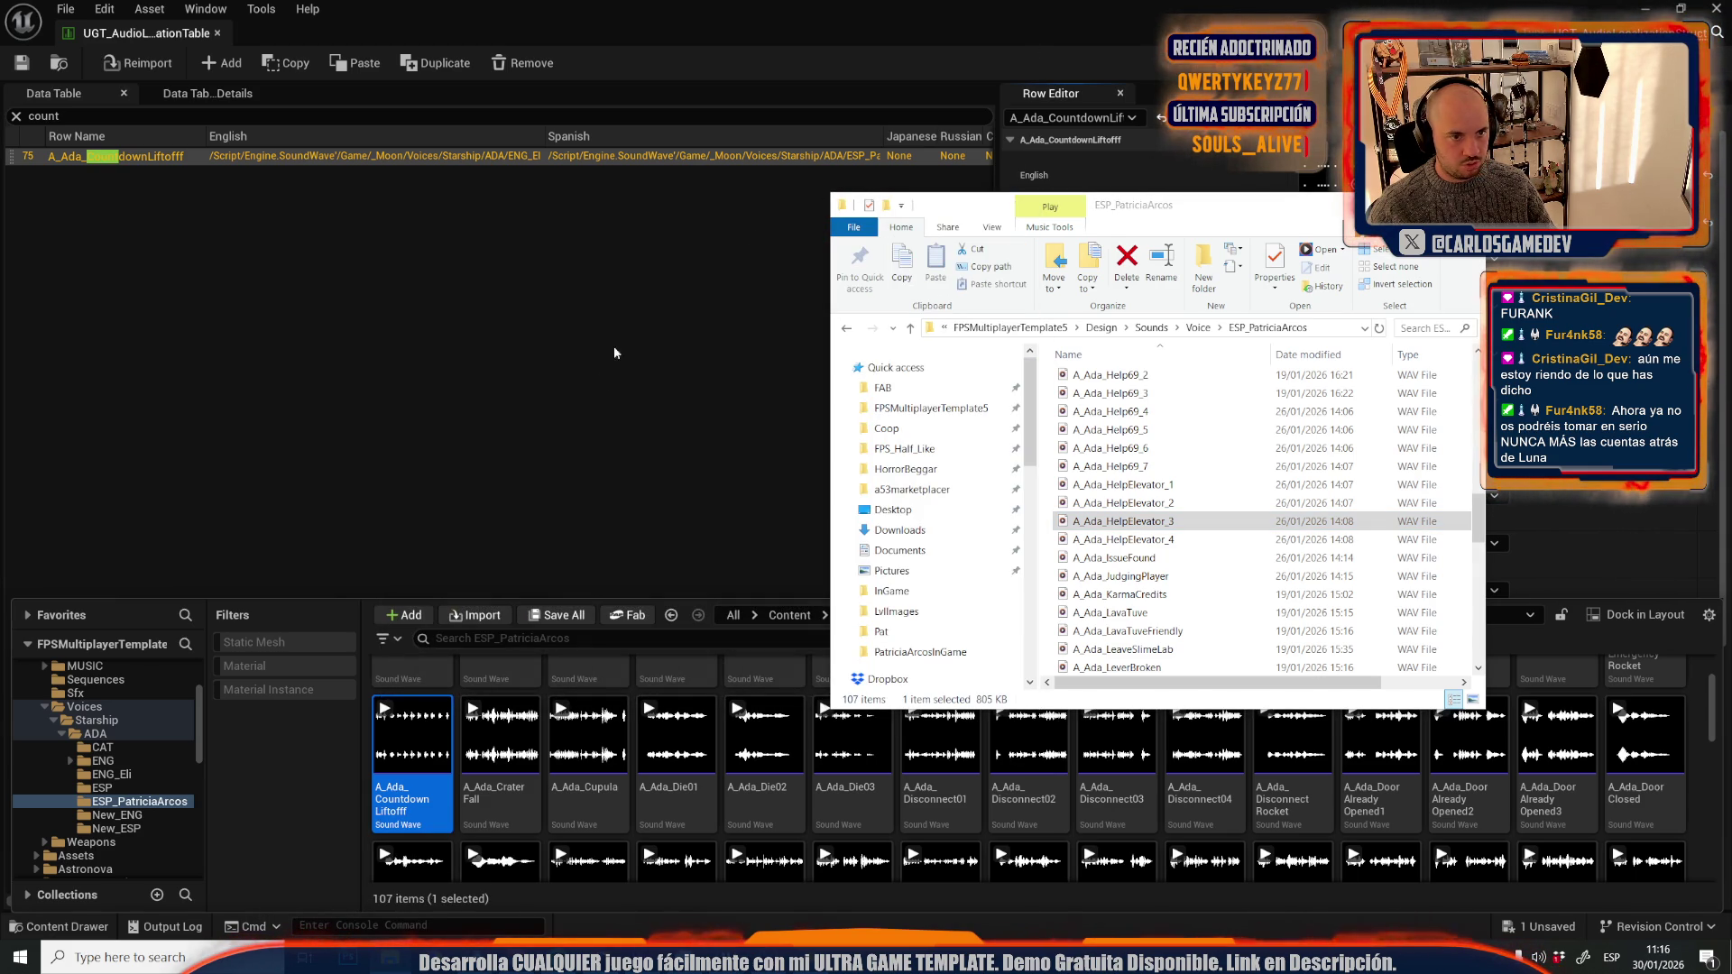
key(alt+Tab)
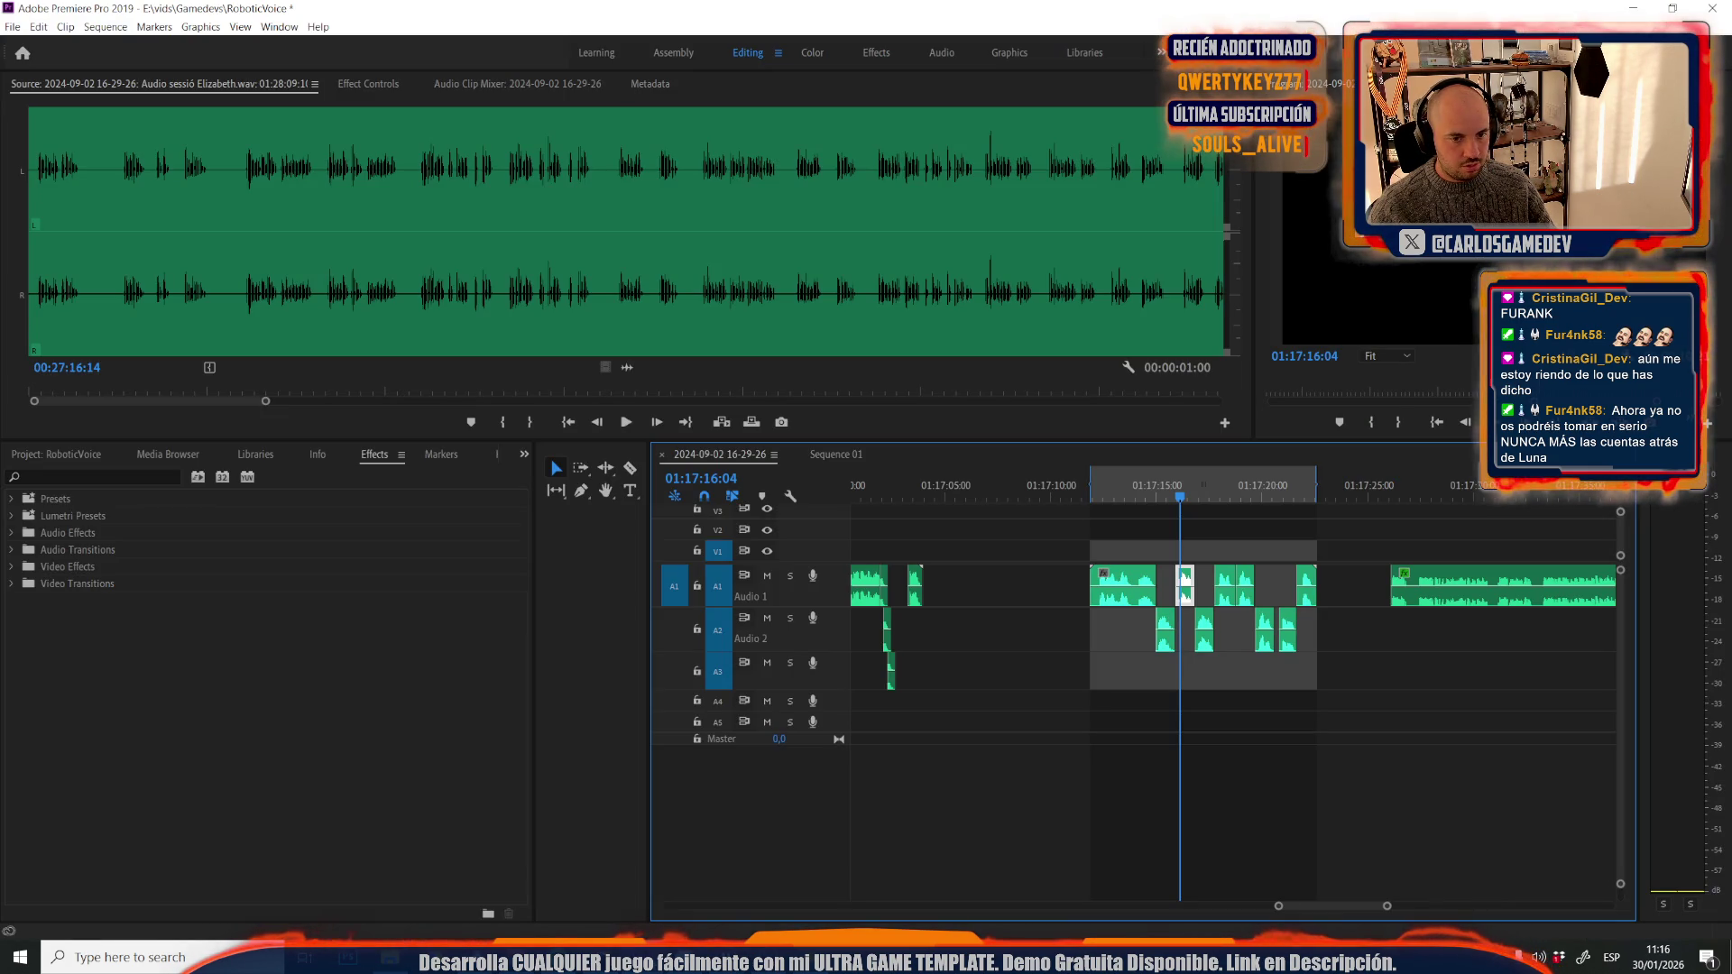
click(1127, 738)
key(ctrl+s)
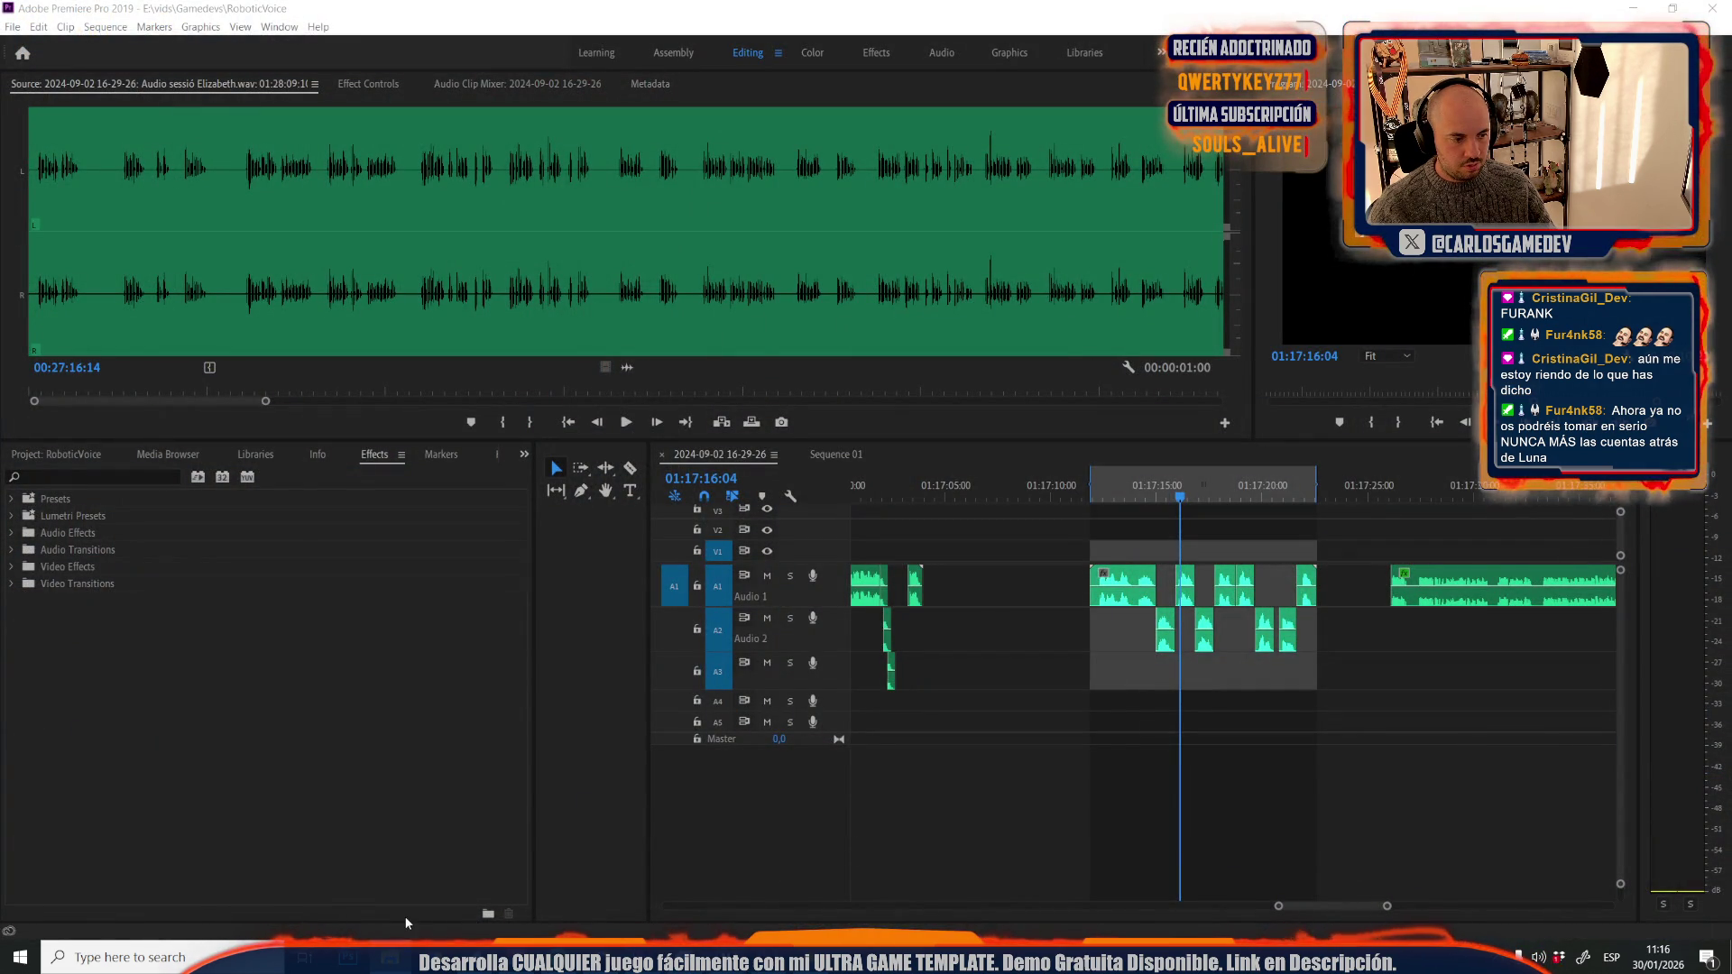
right_click(389, 939)
click(390, 917)
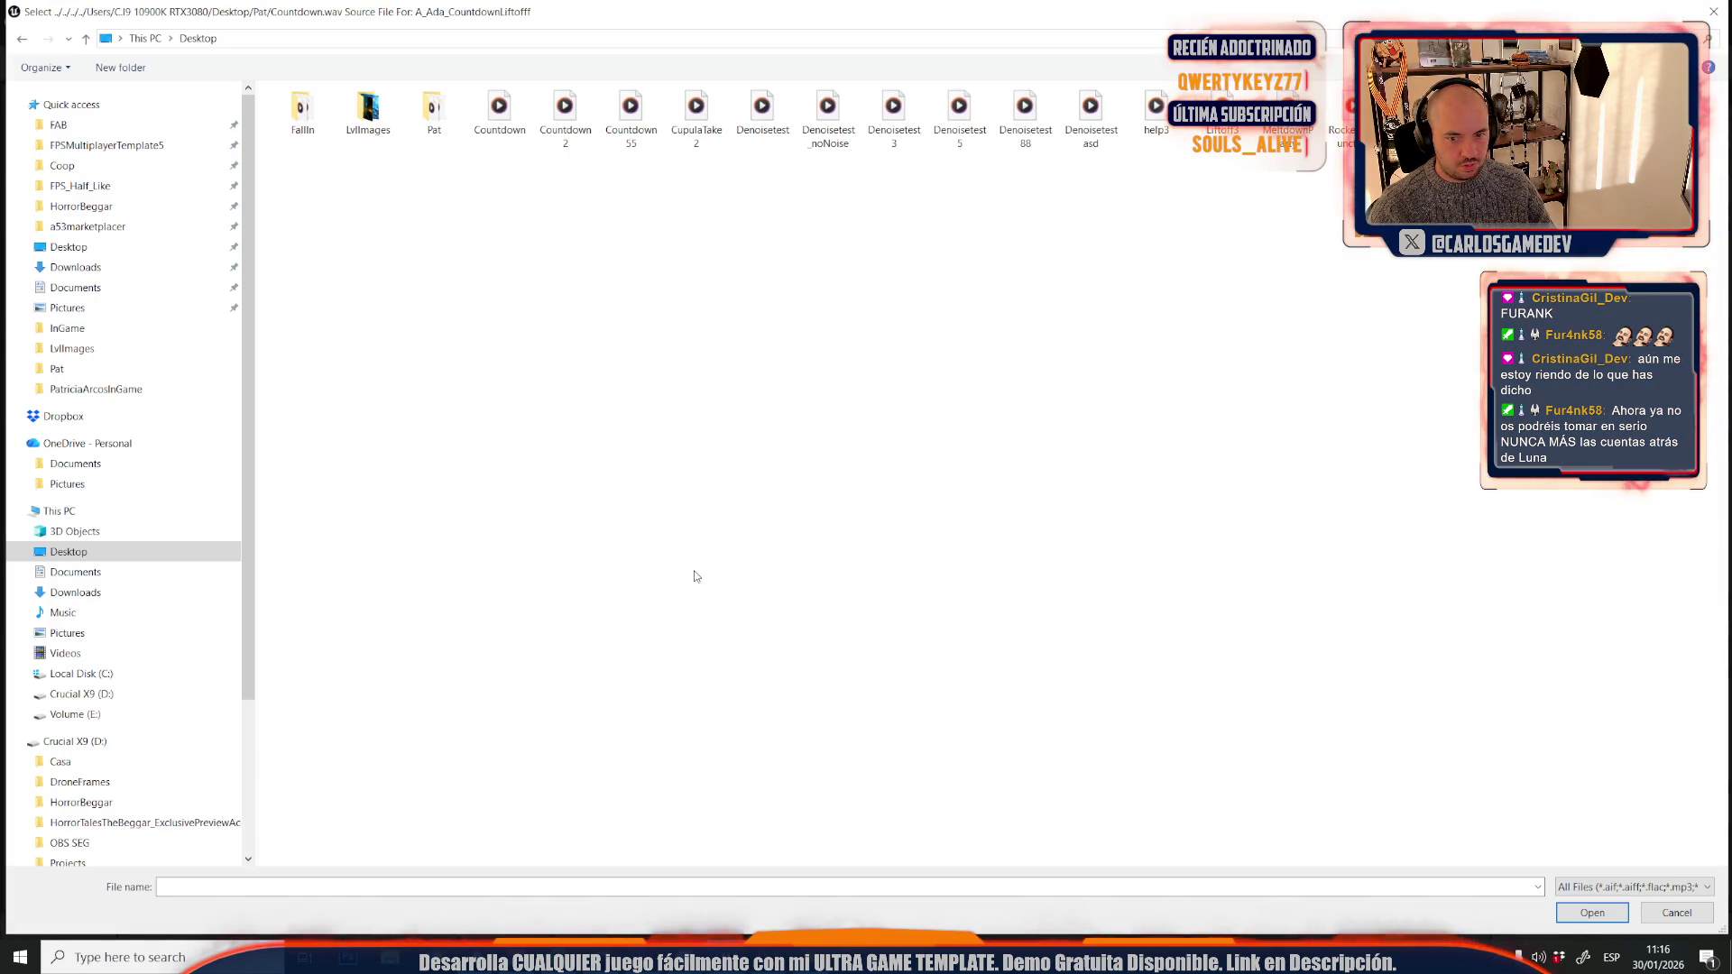
text(3234234234234)
key(Return)
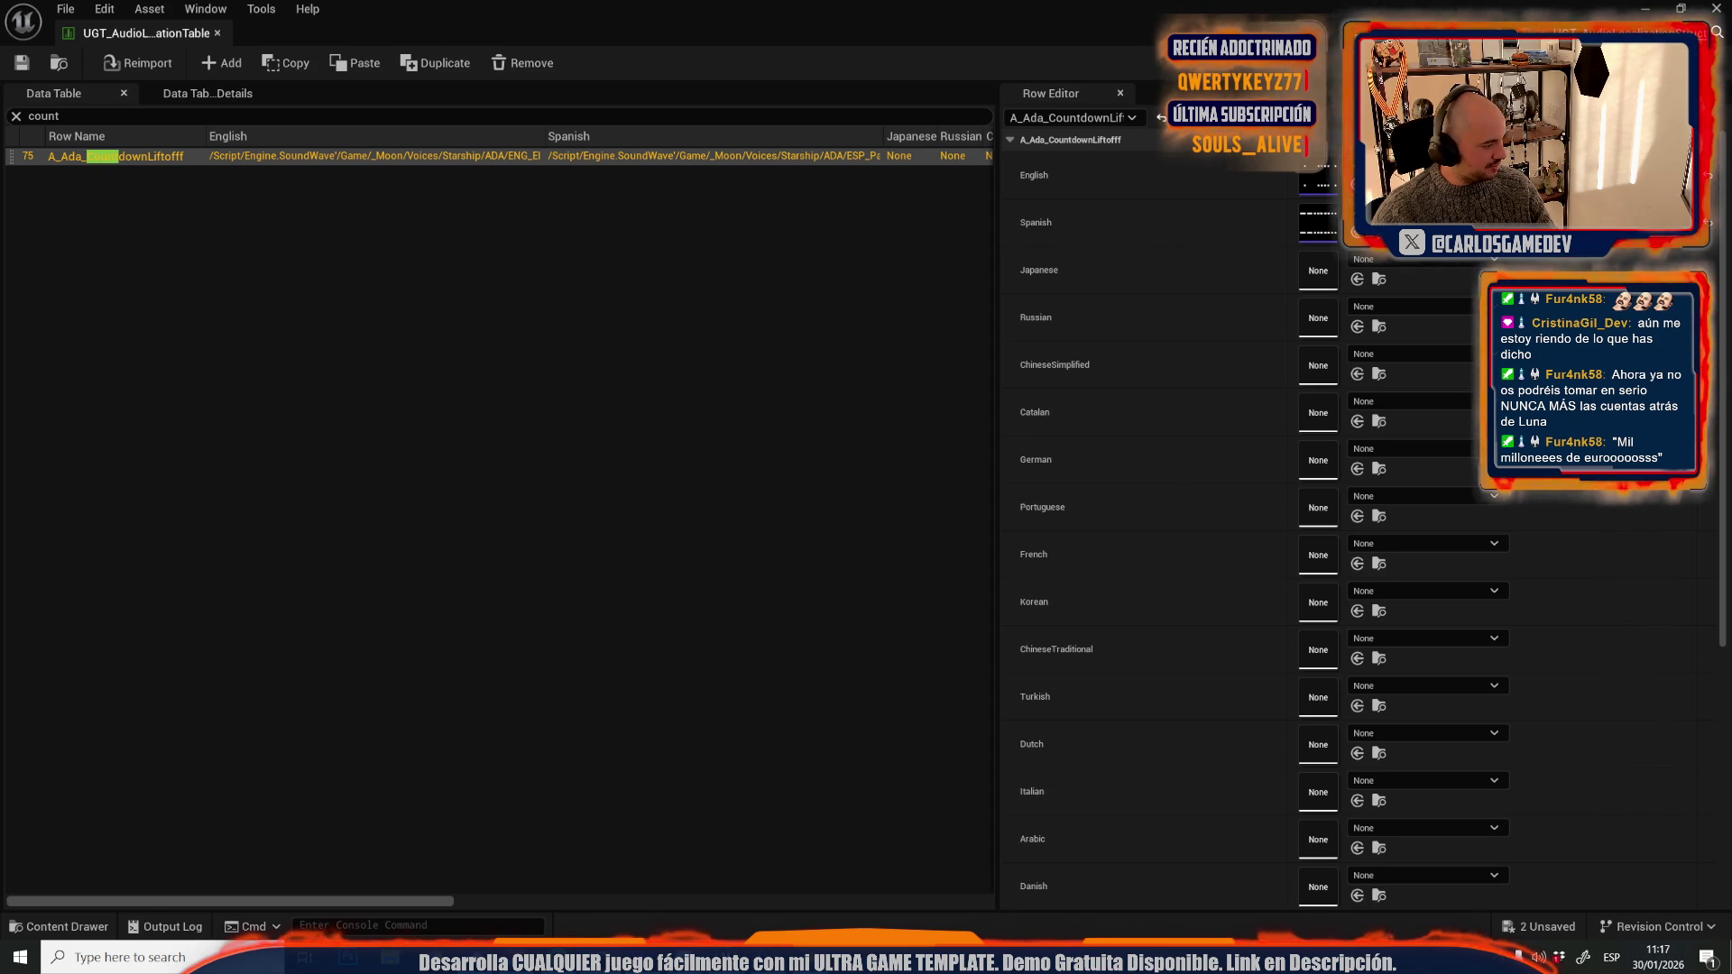
click(693, 352)
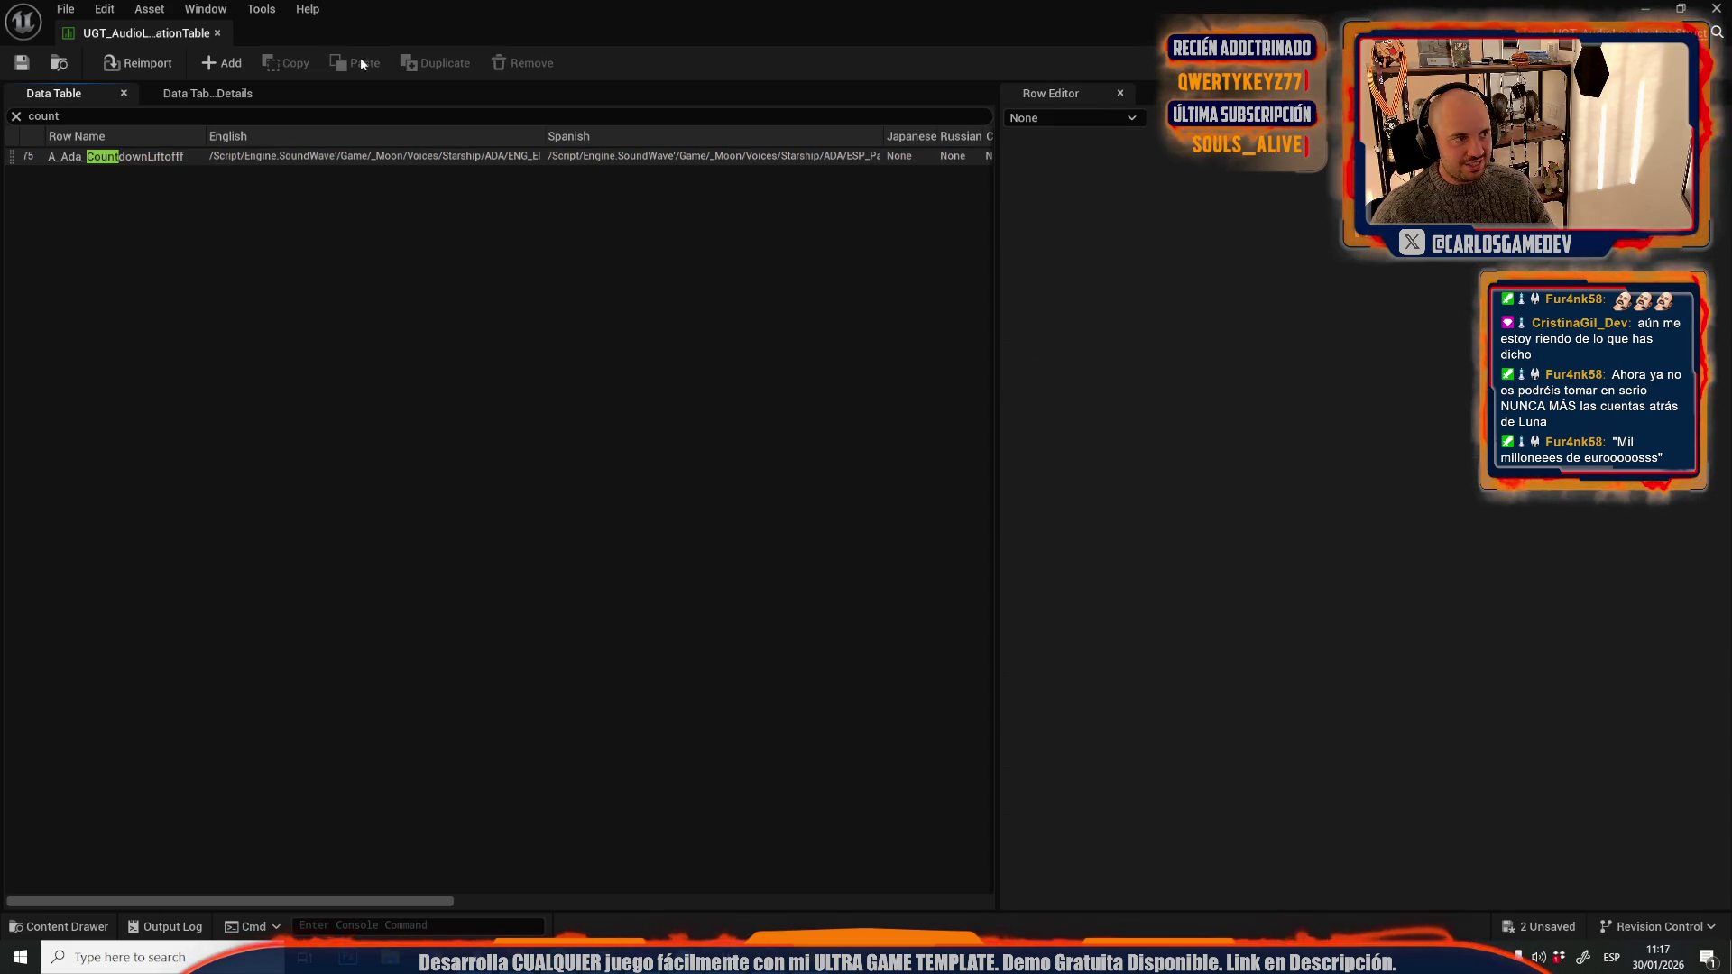
Step: Save and close the audio data table, then search the Content folder for 'localz'
click(22, 63)
click(218, 32)
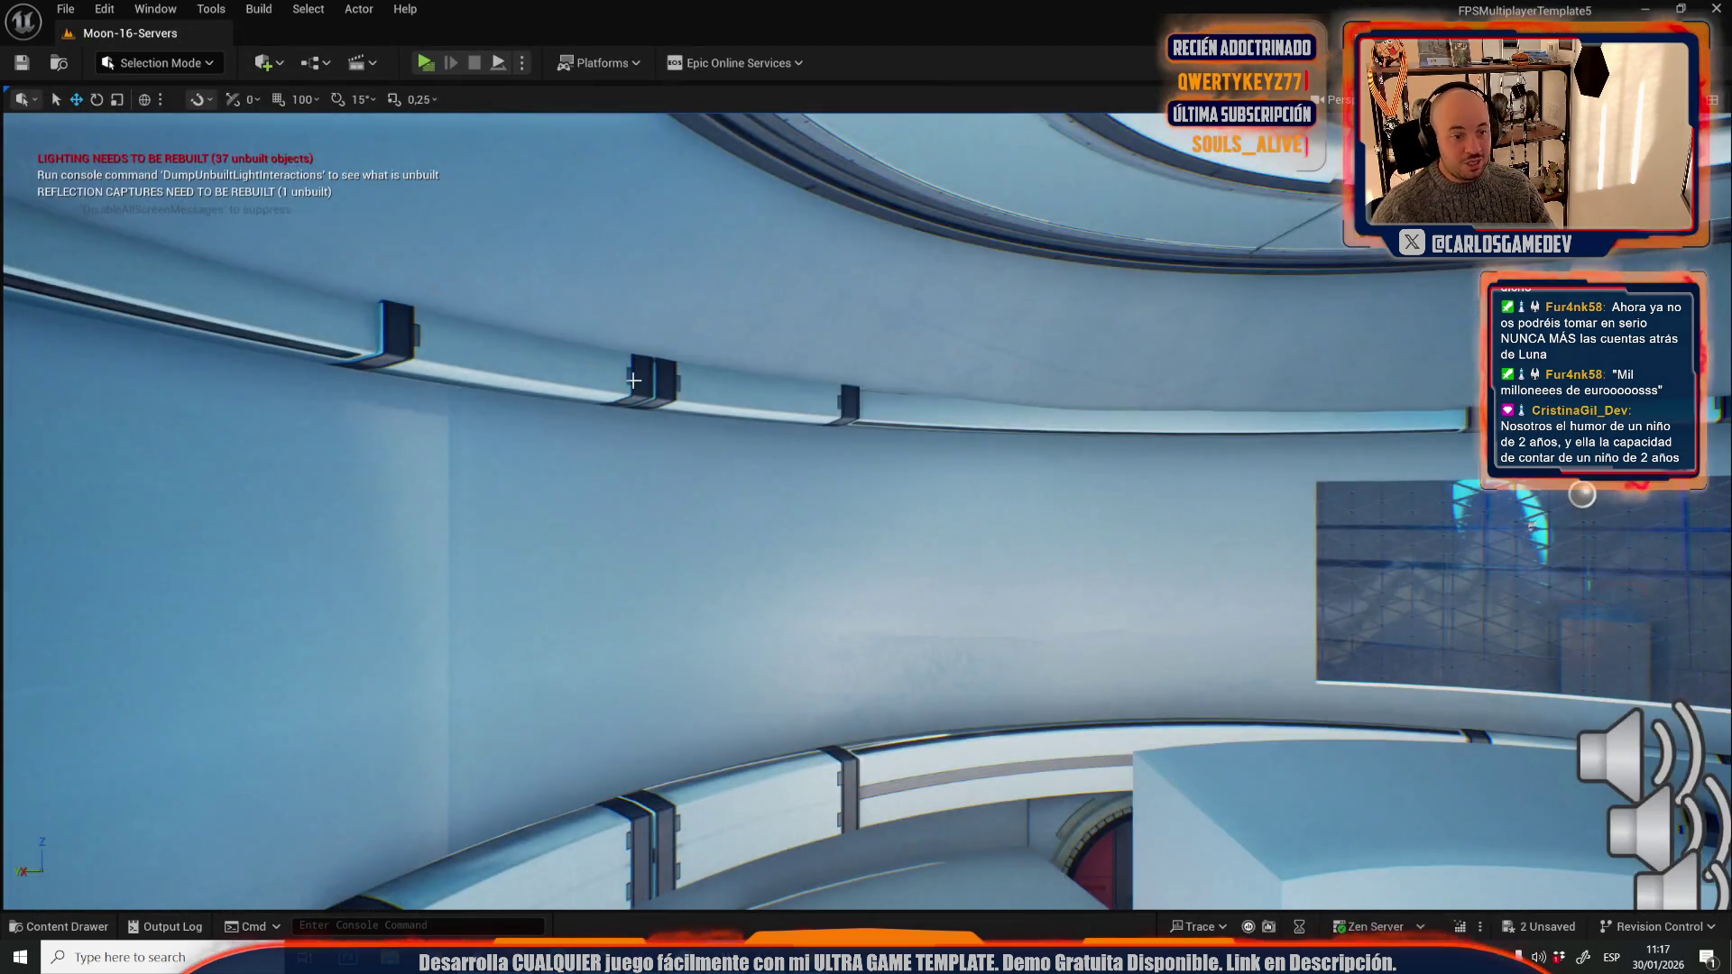
click(59, 926)
scroll(87, 395, up, 2)
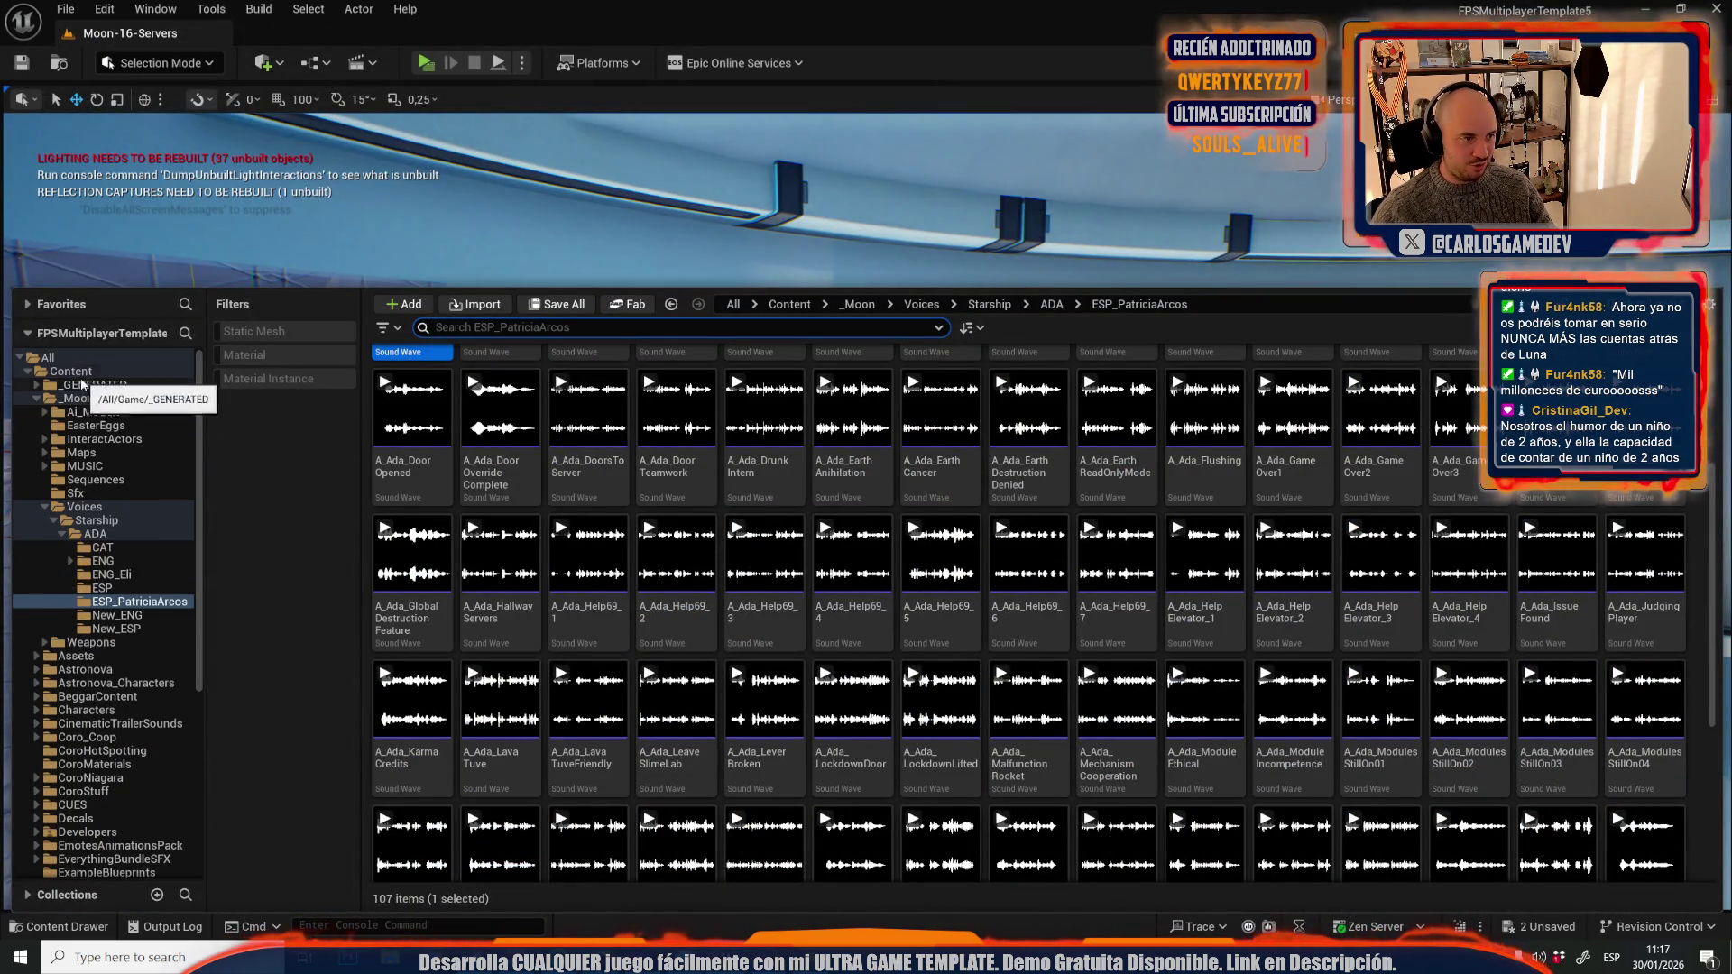
click(70, 371)
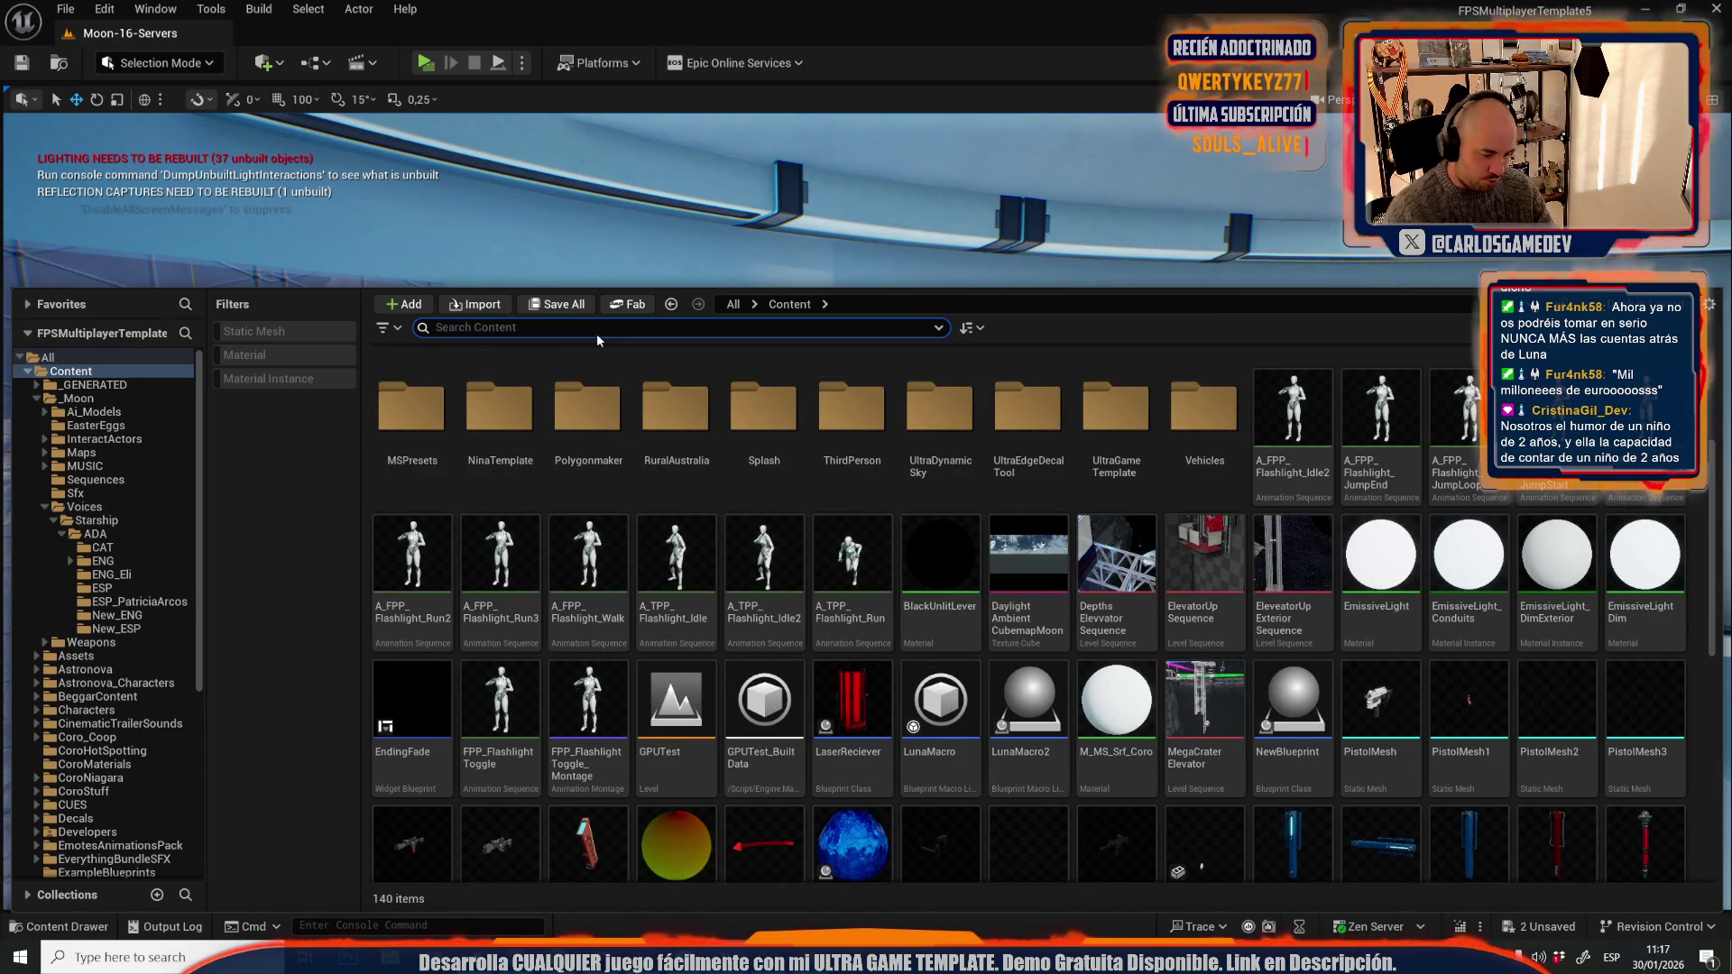
text(localz)
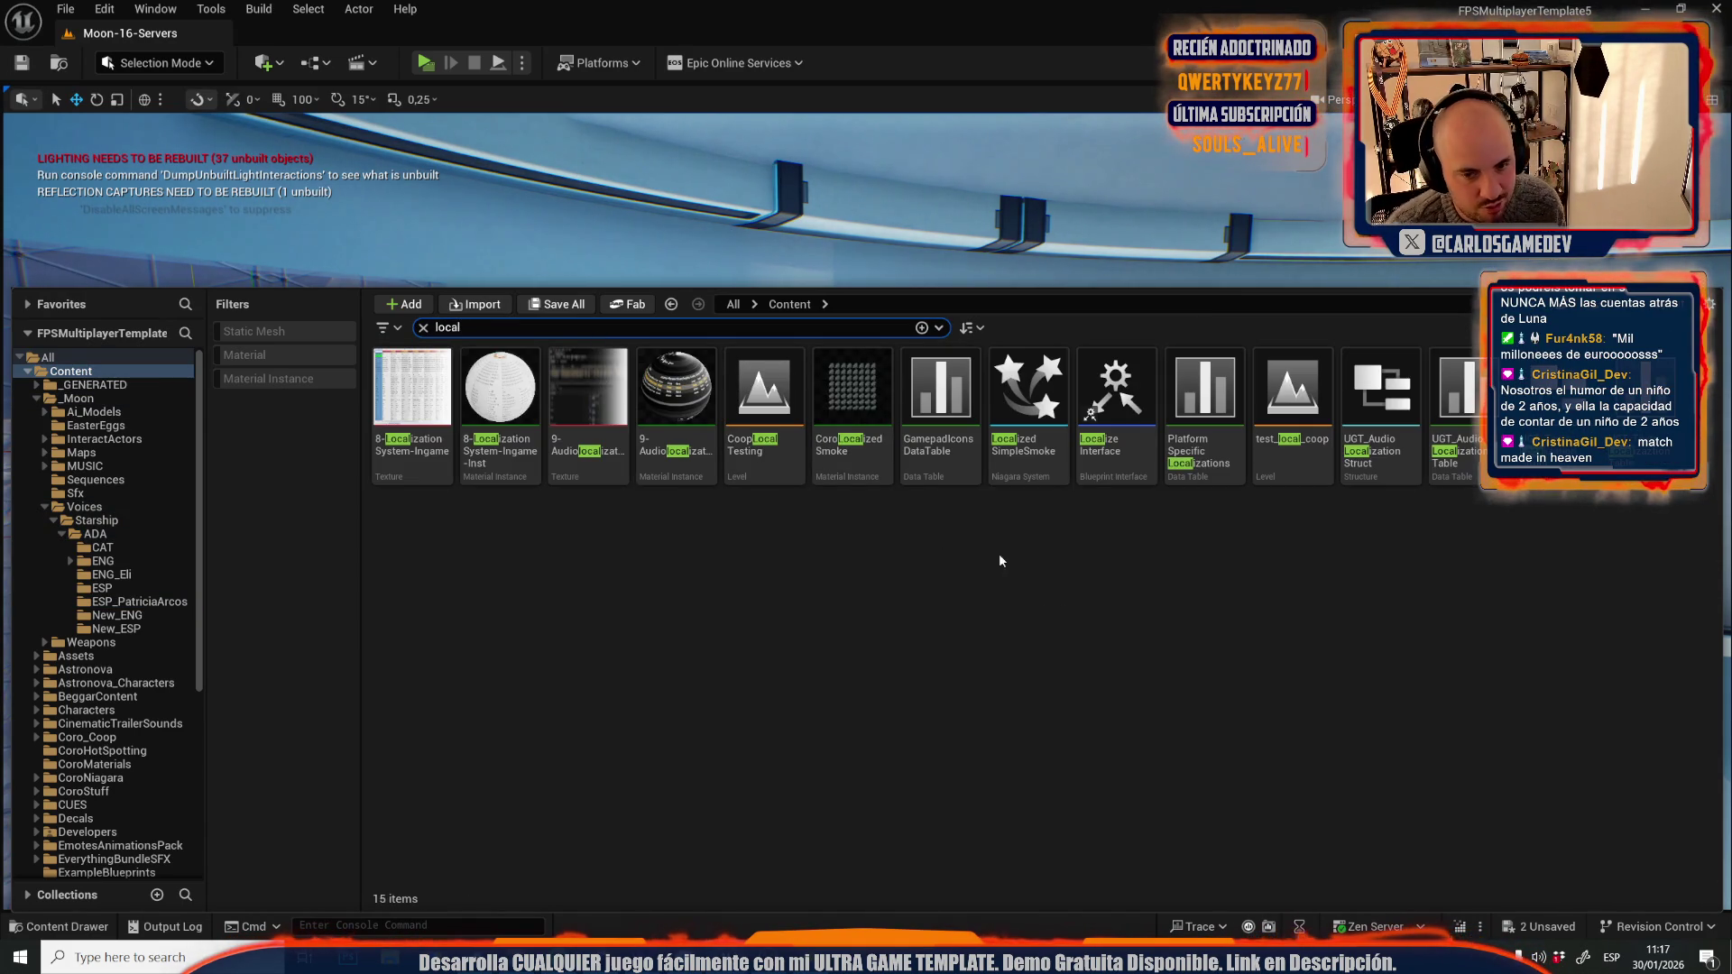
Step: Reimport the localization table from the latest CSV and save the three modified assets
right_click(1453, 397)
click(1462, 632)
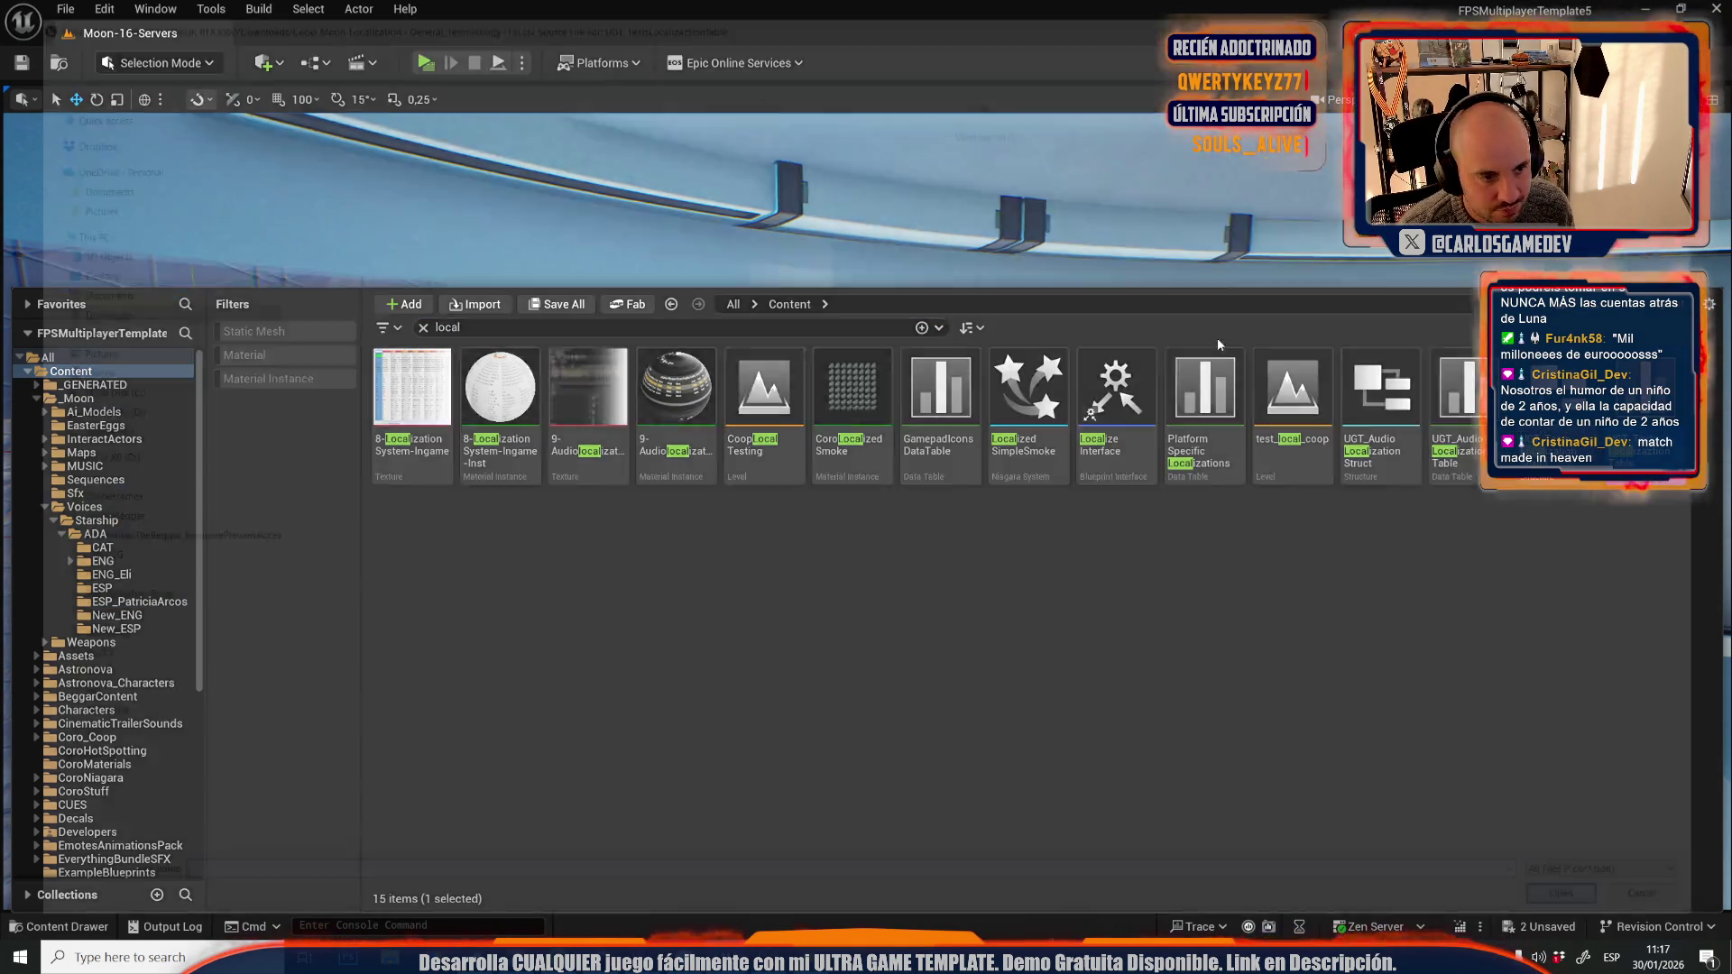
double_click(442, 138)
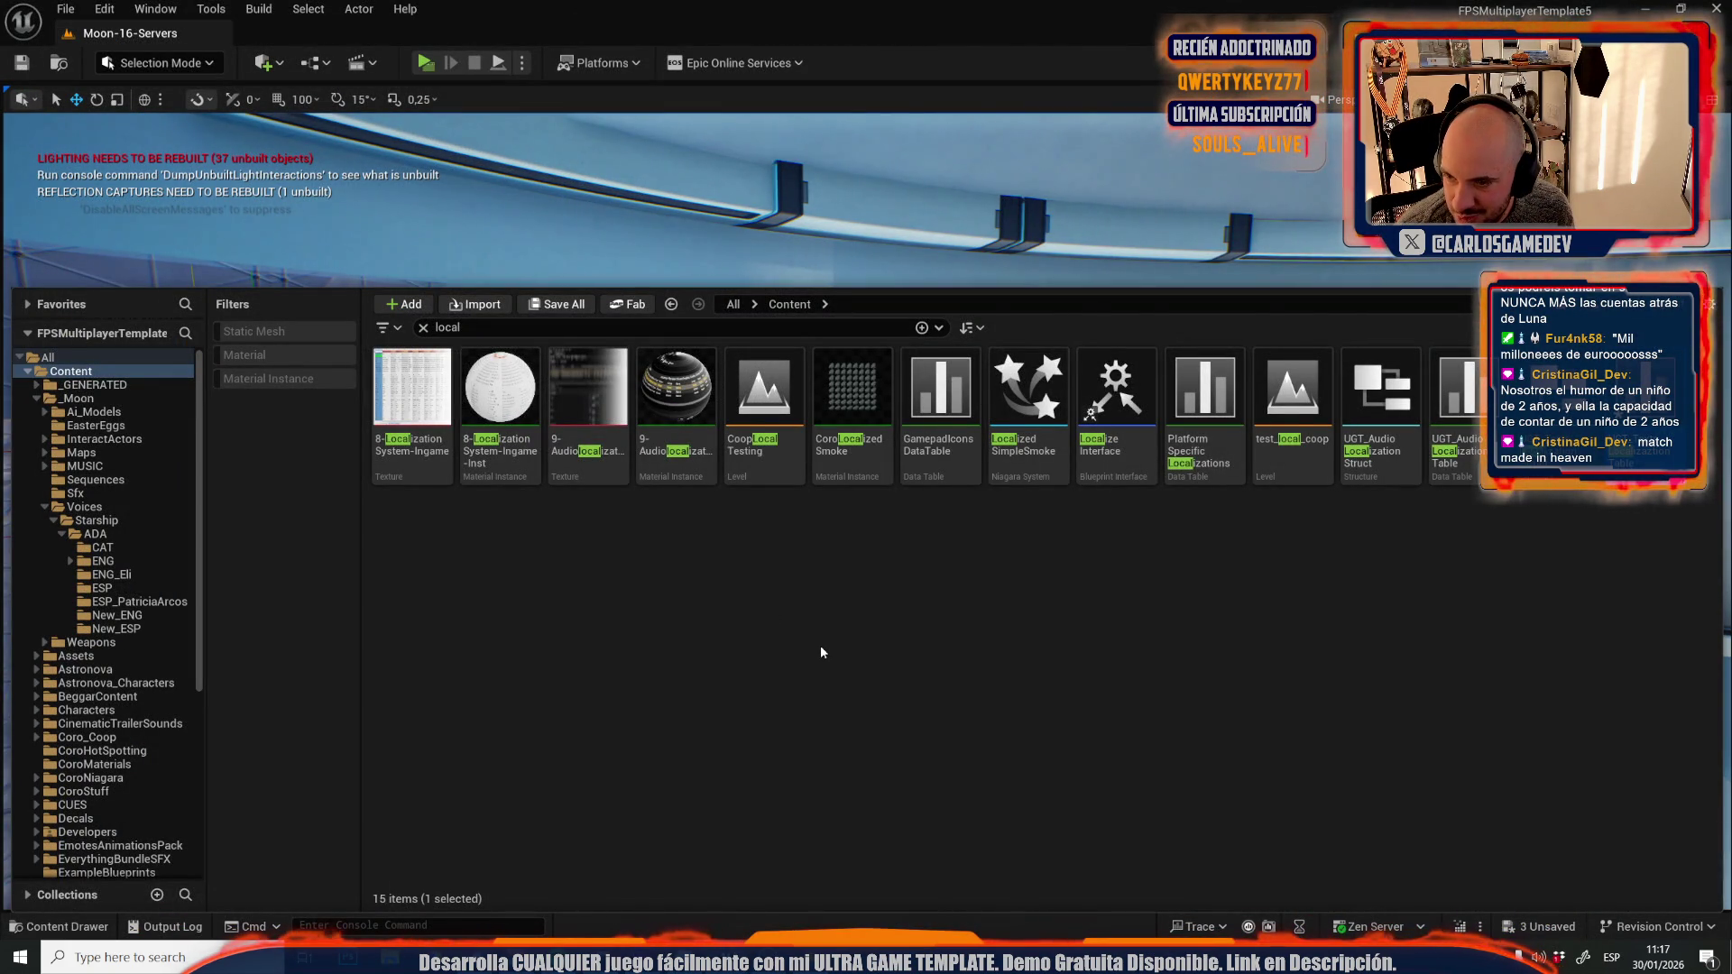
click(821, 647)
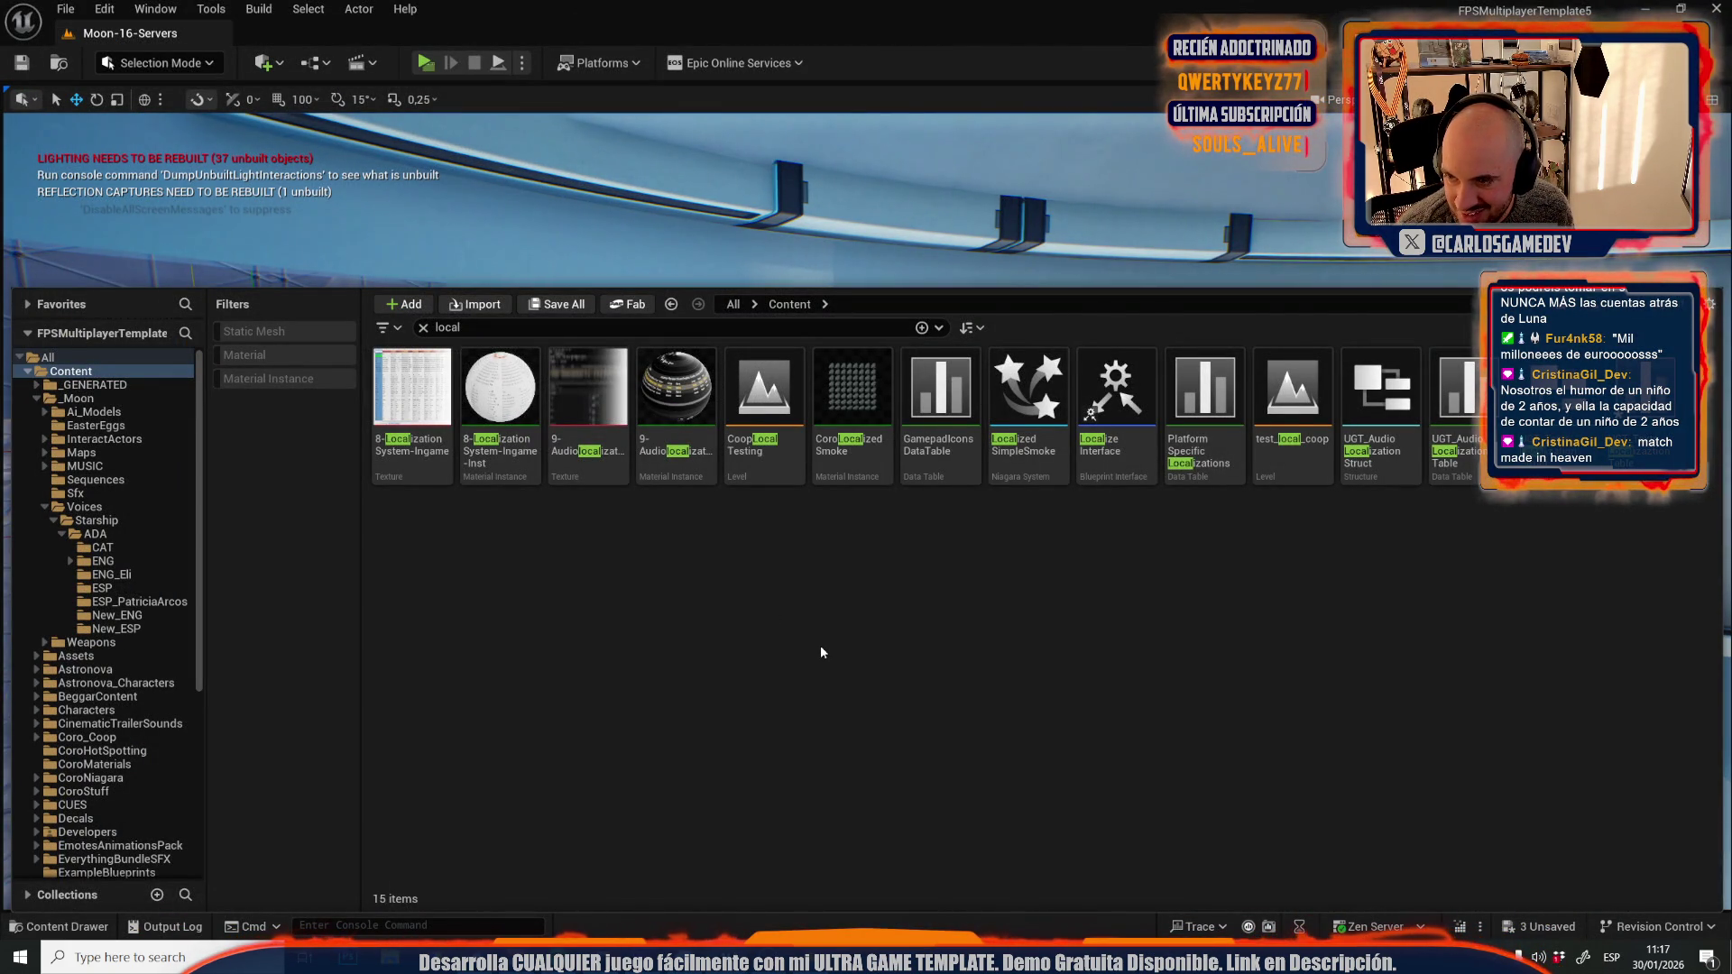
click(556, 304)
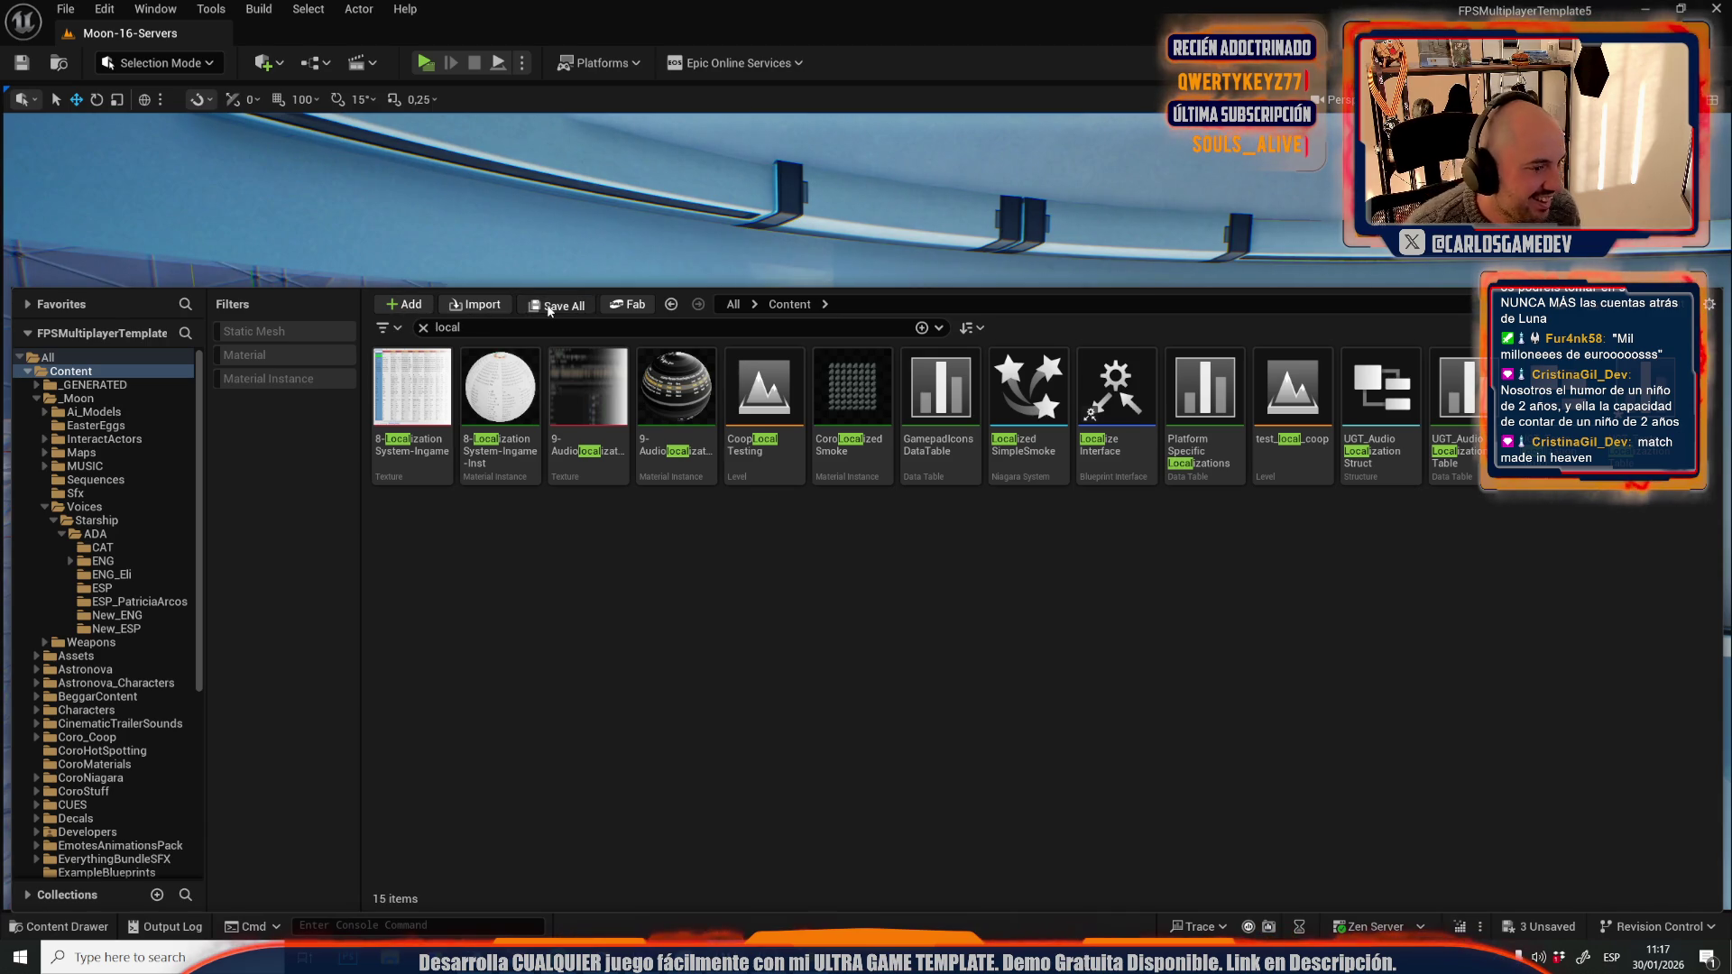
click(988, 670)
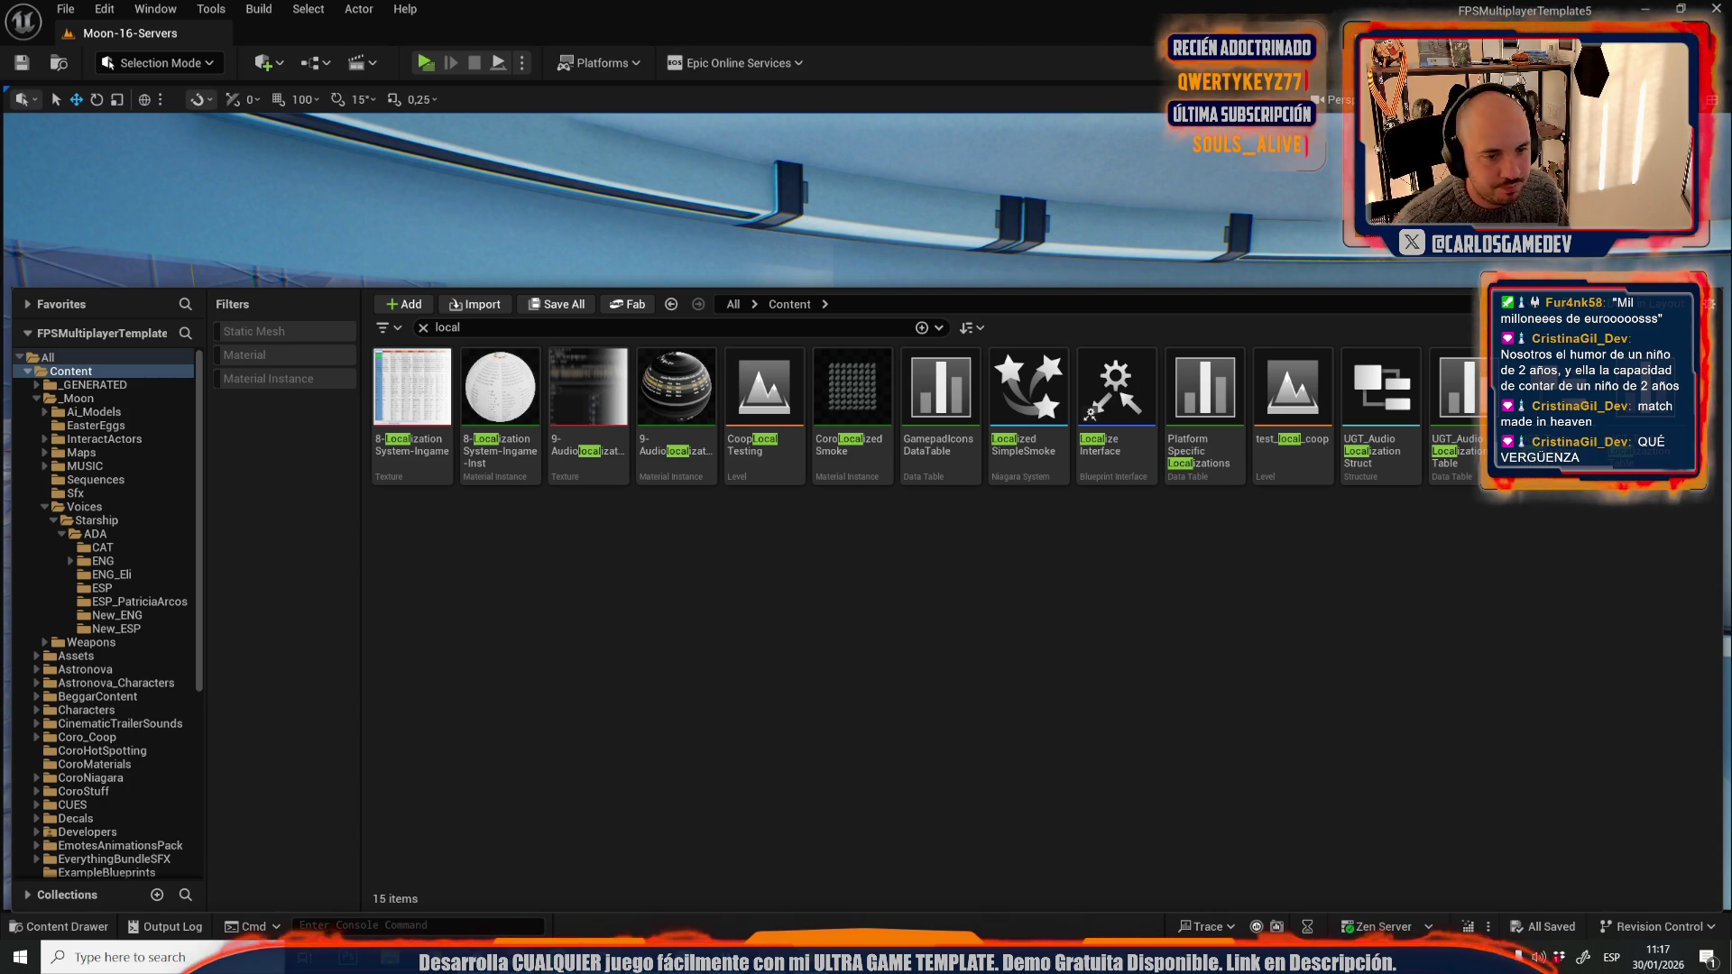
Step: Fly the camera into the blue-lit server room and bring the asset browser back up
key(ctrl+space)
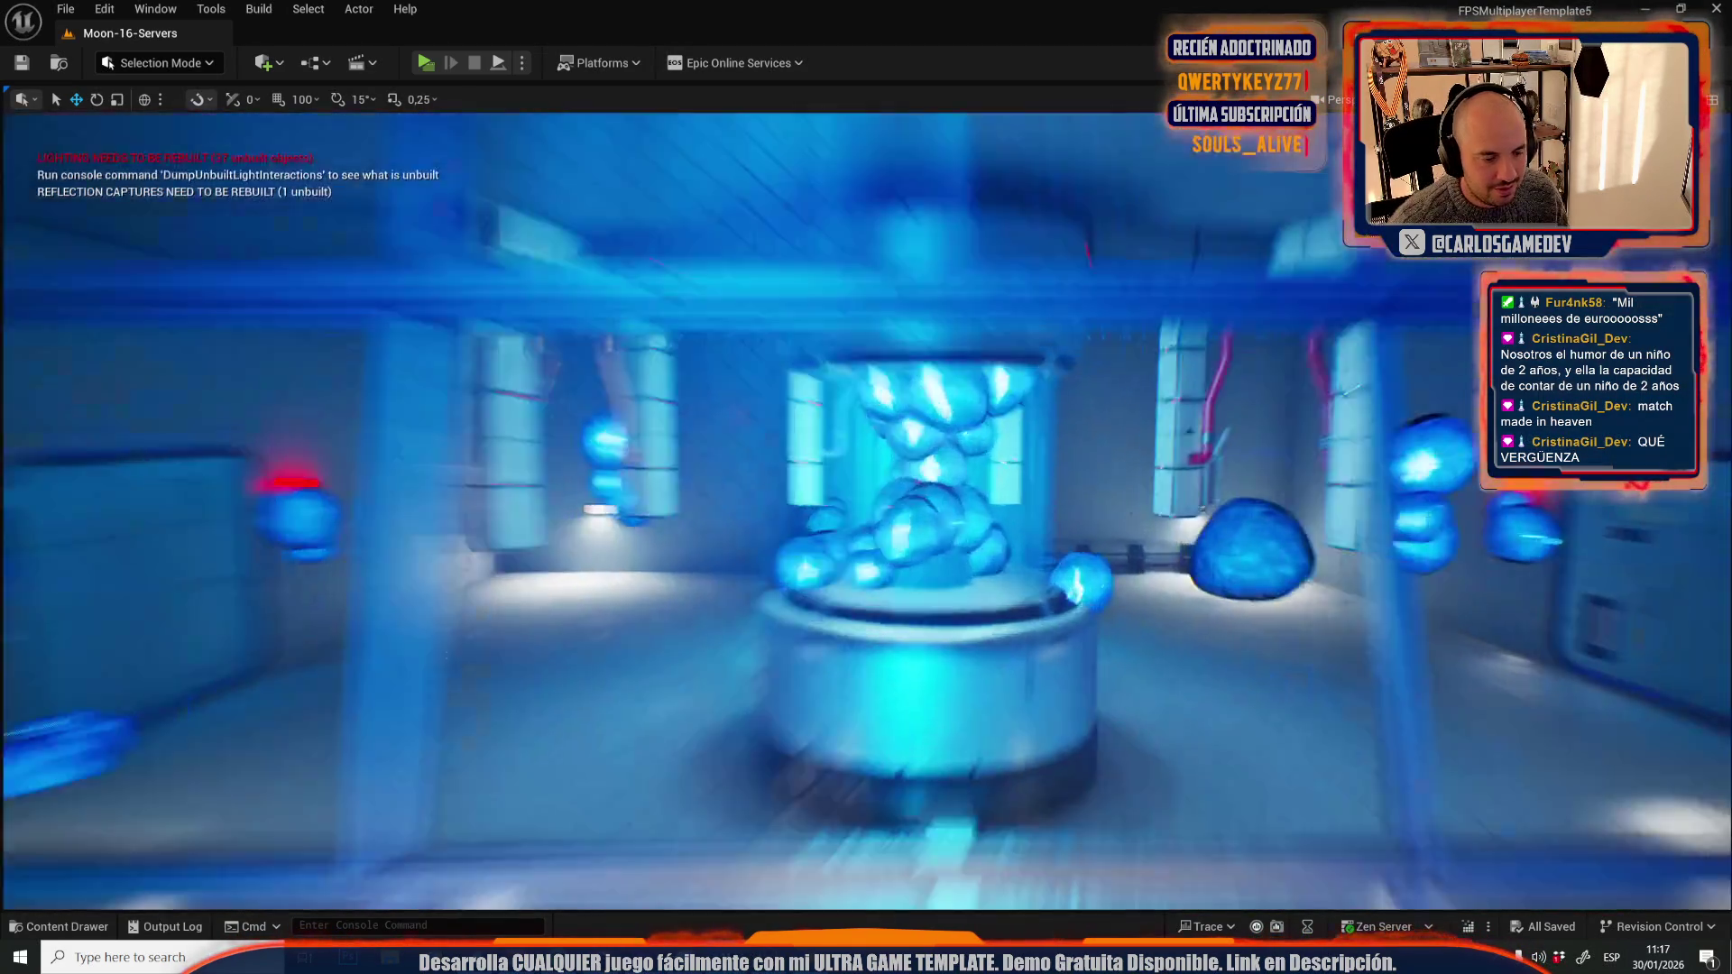
key(ctrl+space)
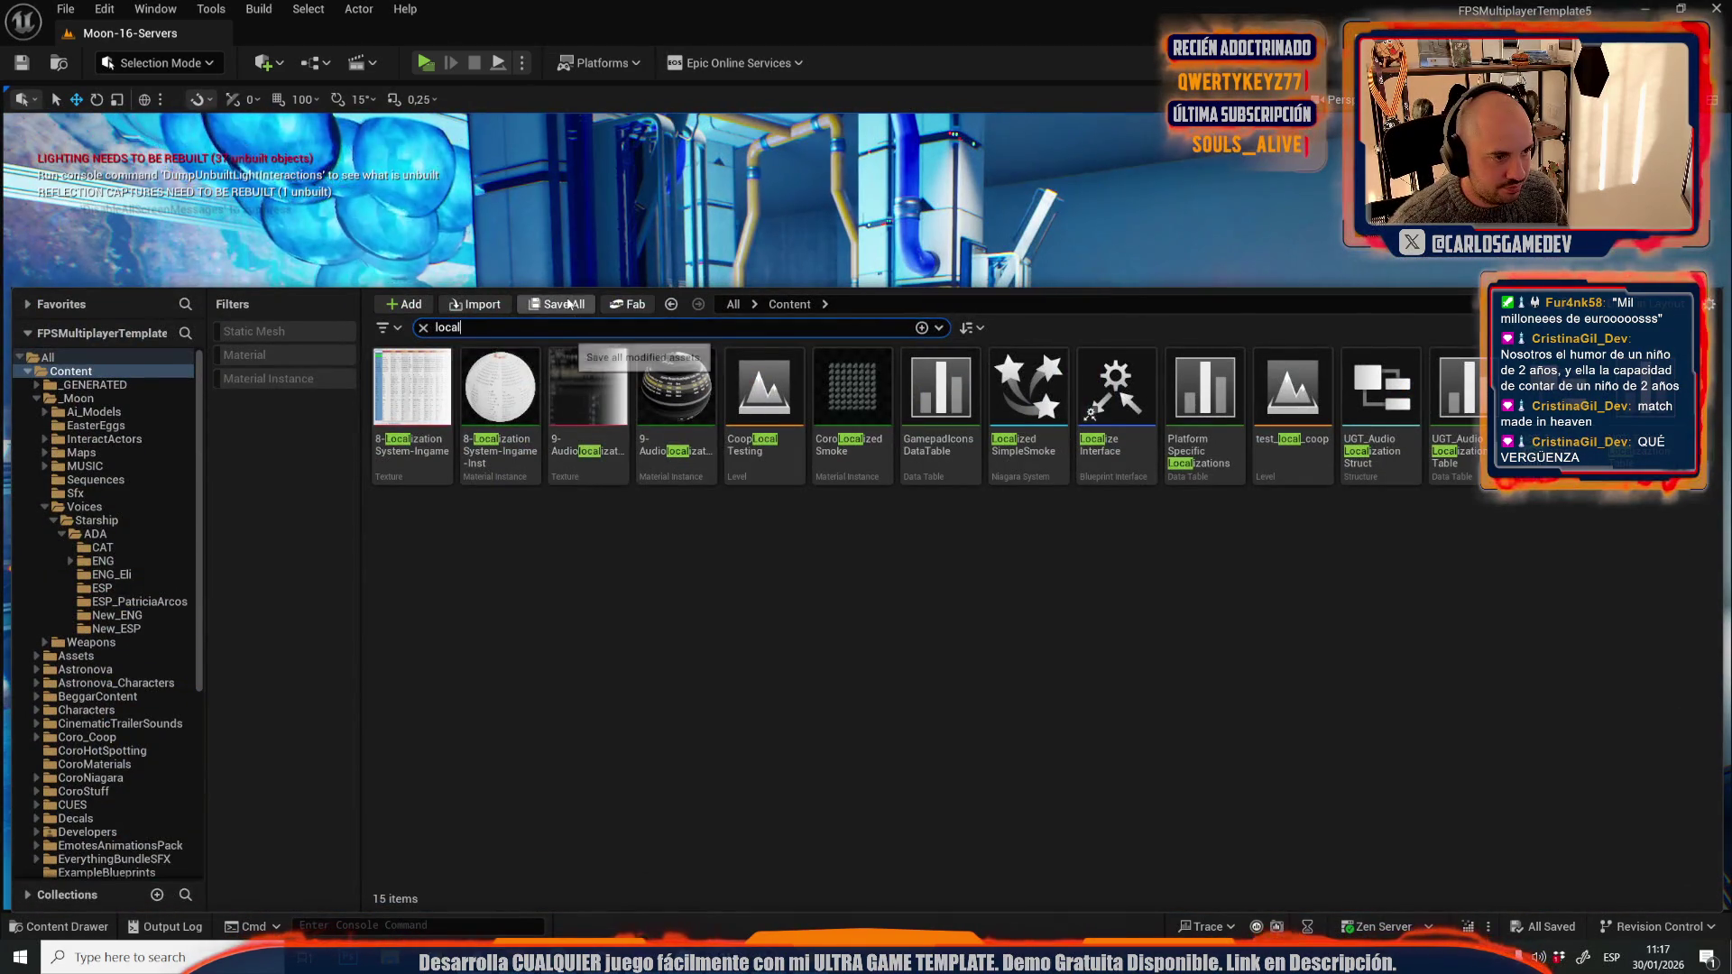
click(65, 9)
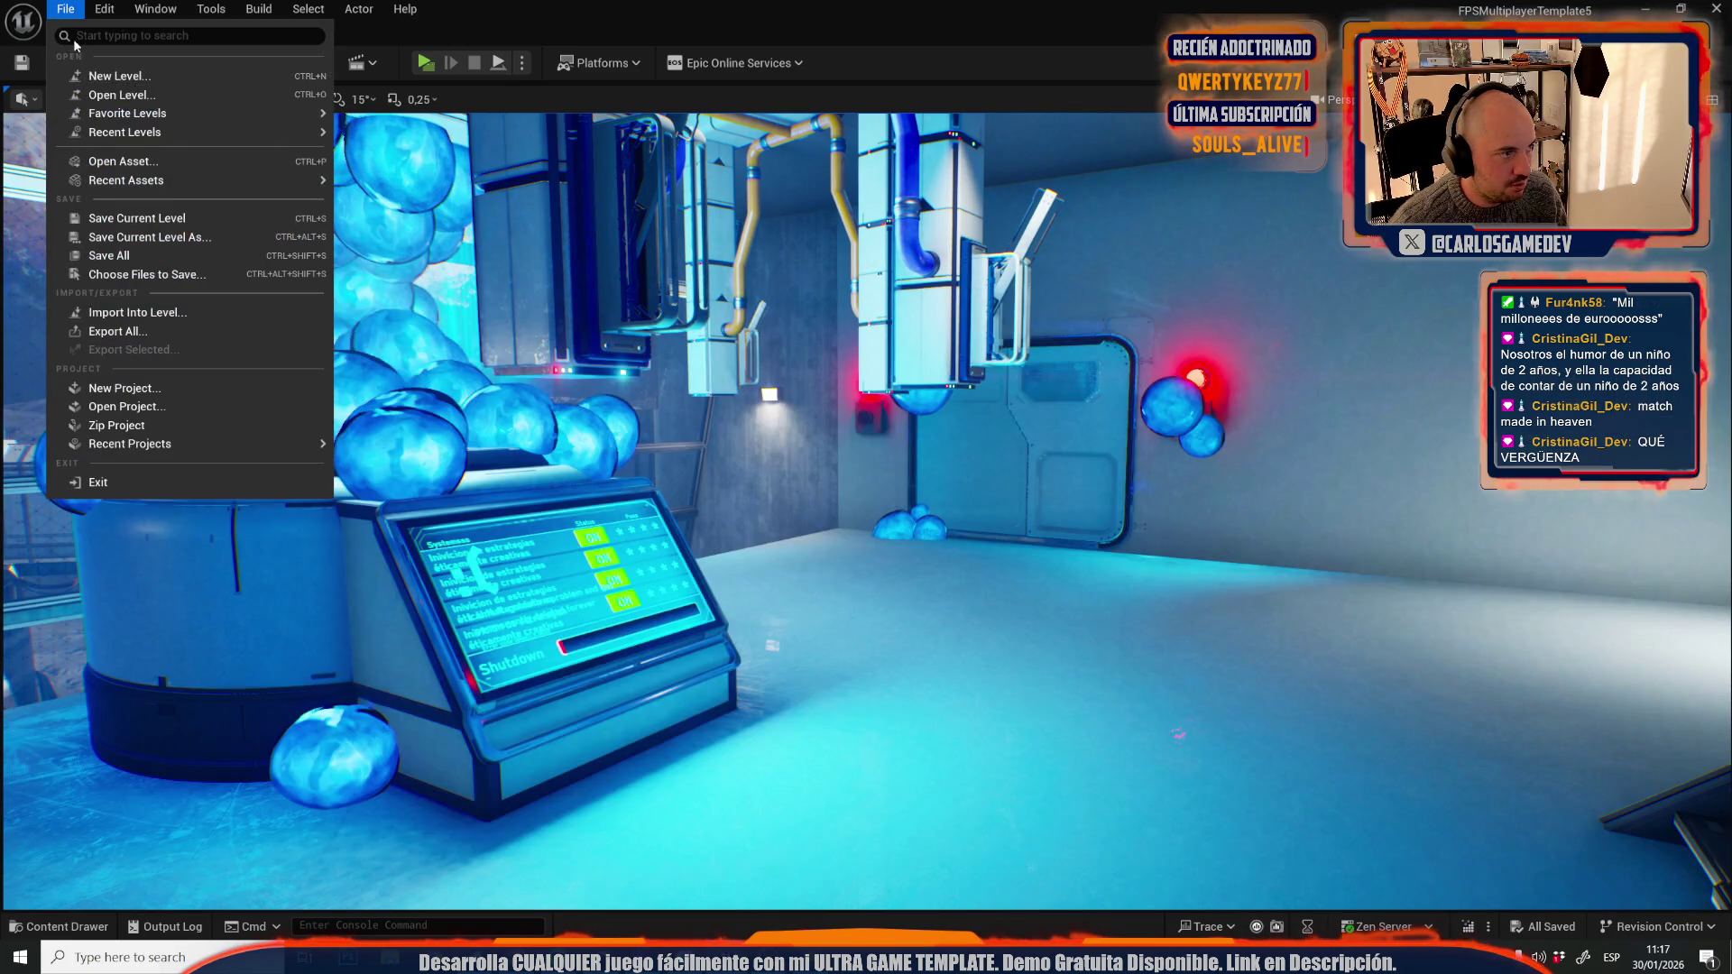
Step: Load the Moon-03-Exterior level from the Open Level list
click(119, 95)
click(1066, 482)
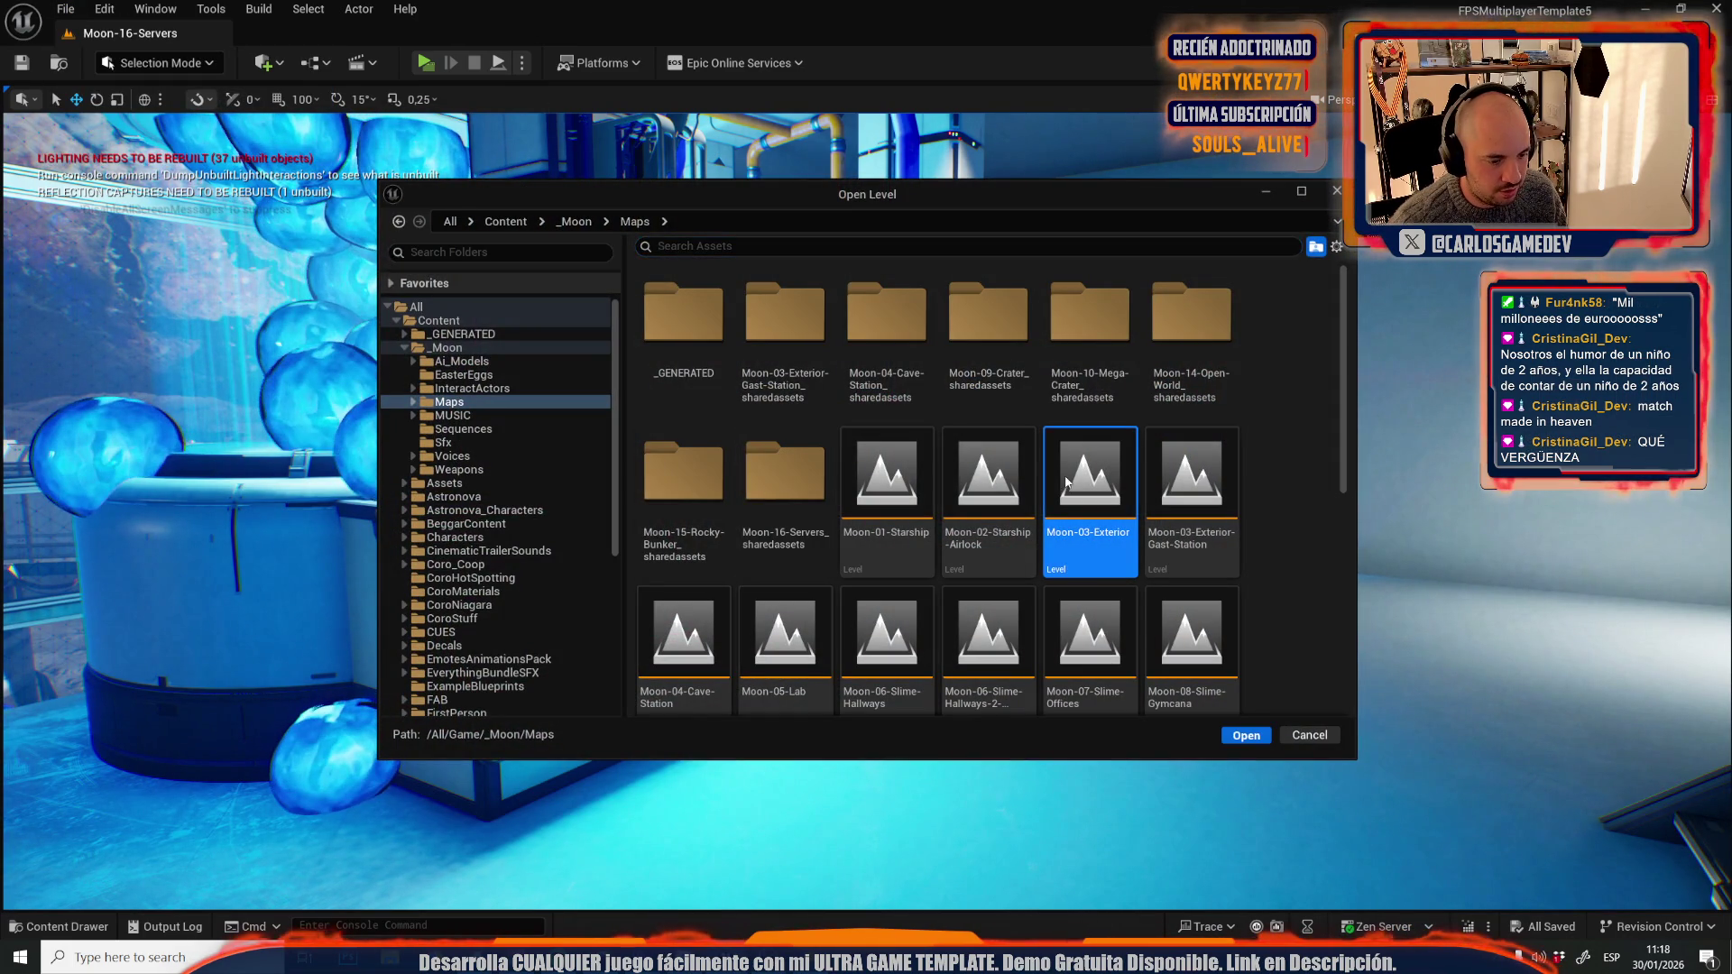
key(Return)
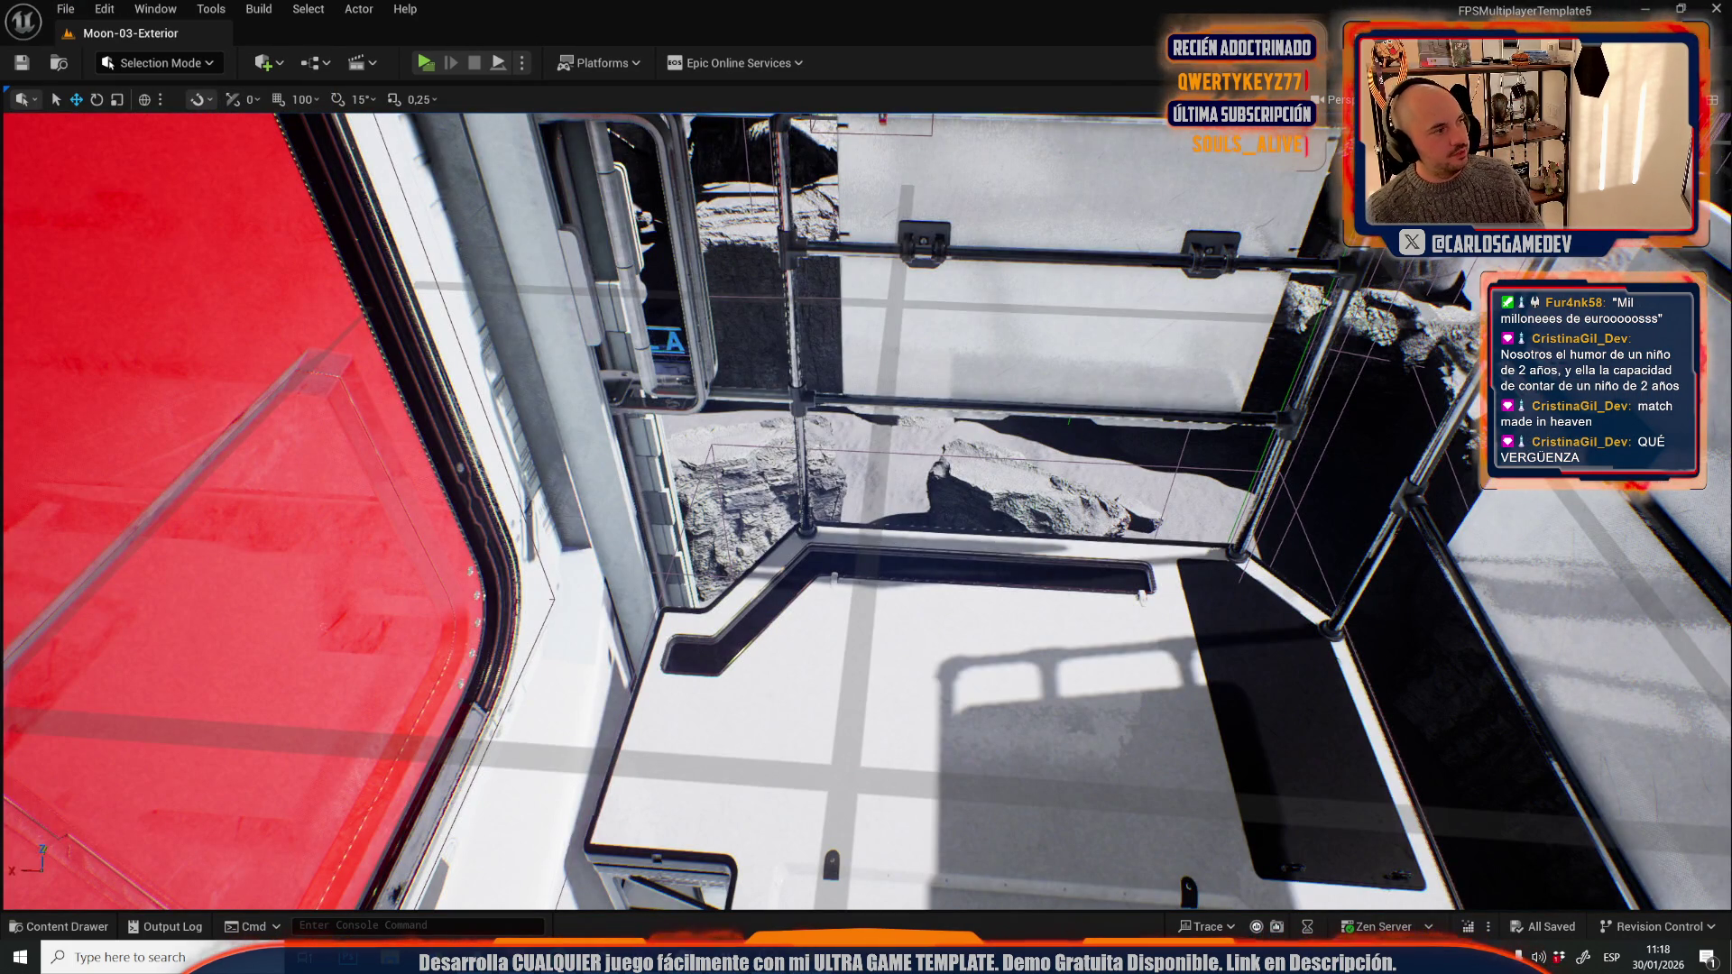
Step: Fly past the cliffs and rocket to the MOONTELLA base and the astronaut screen under its sign
drag(466, 384, 474, 316)
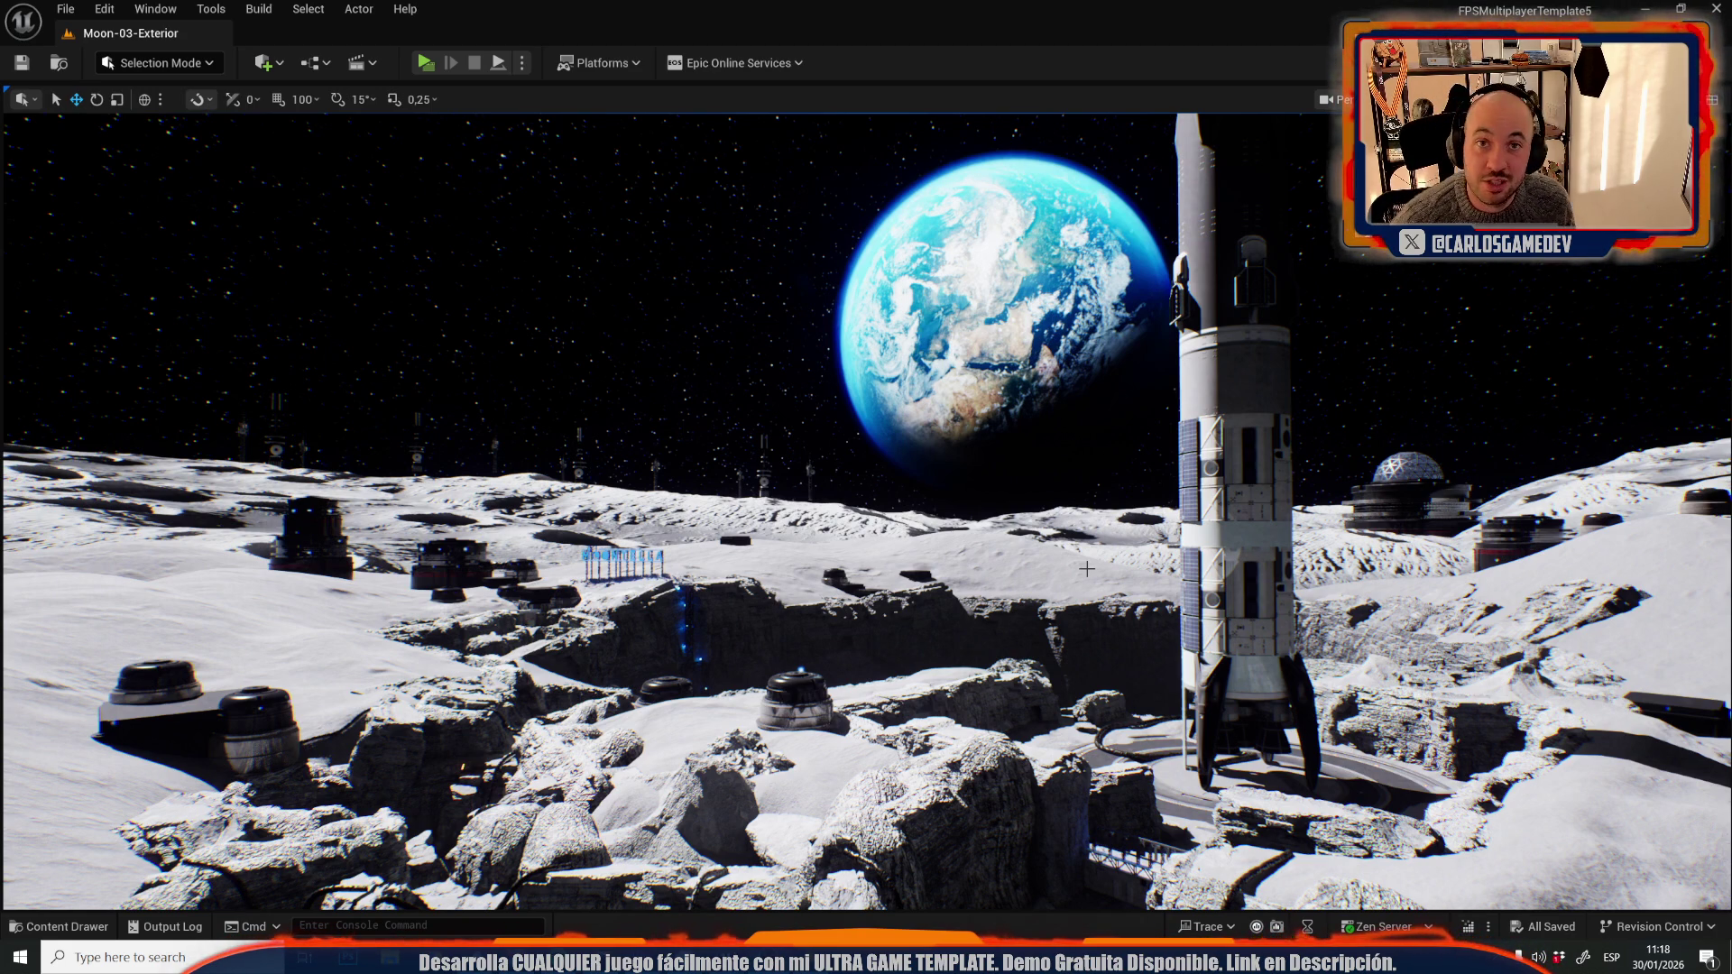
mouse_move(891, 389)
mouse_down()
mouse_move(963, 375)
mouse_move(963, 343)
mouse_up()
mouse_move(718, 414)
mouse_down()
mouse_move(776, 417)
mouse_move(722, 397)
mouse_move(719, 415)
mouse_move(685, 356)
mouse_move(705, 367)
mouse_up()
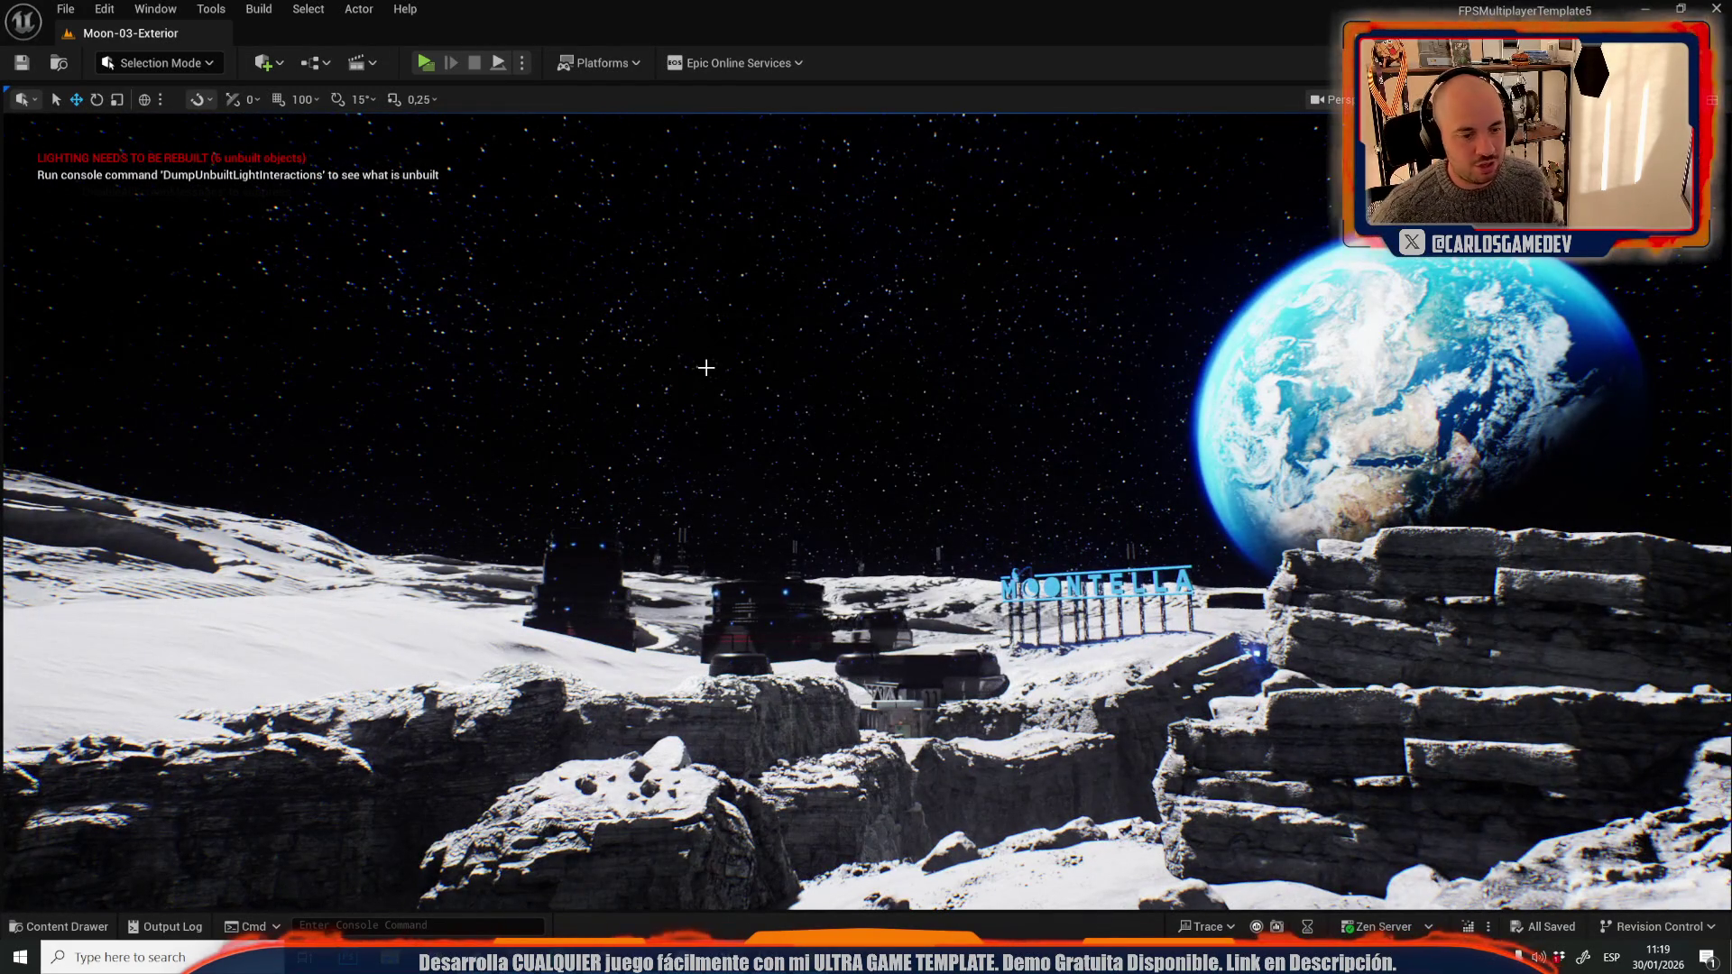
mouse_move(919, 520)
mouse_down()
mouse_move(894, 401)
mouse_move(911, 406)
mouse_move(910, 521)
mouse_up()
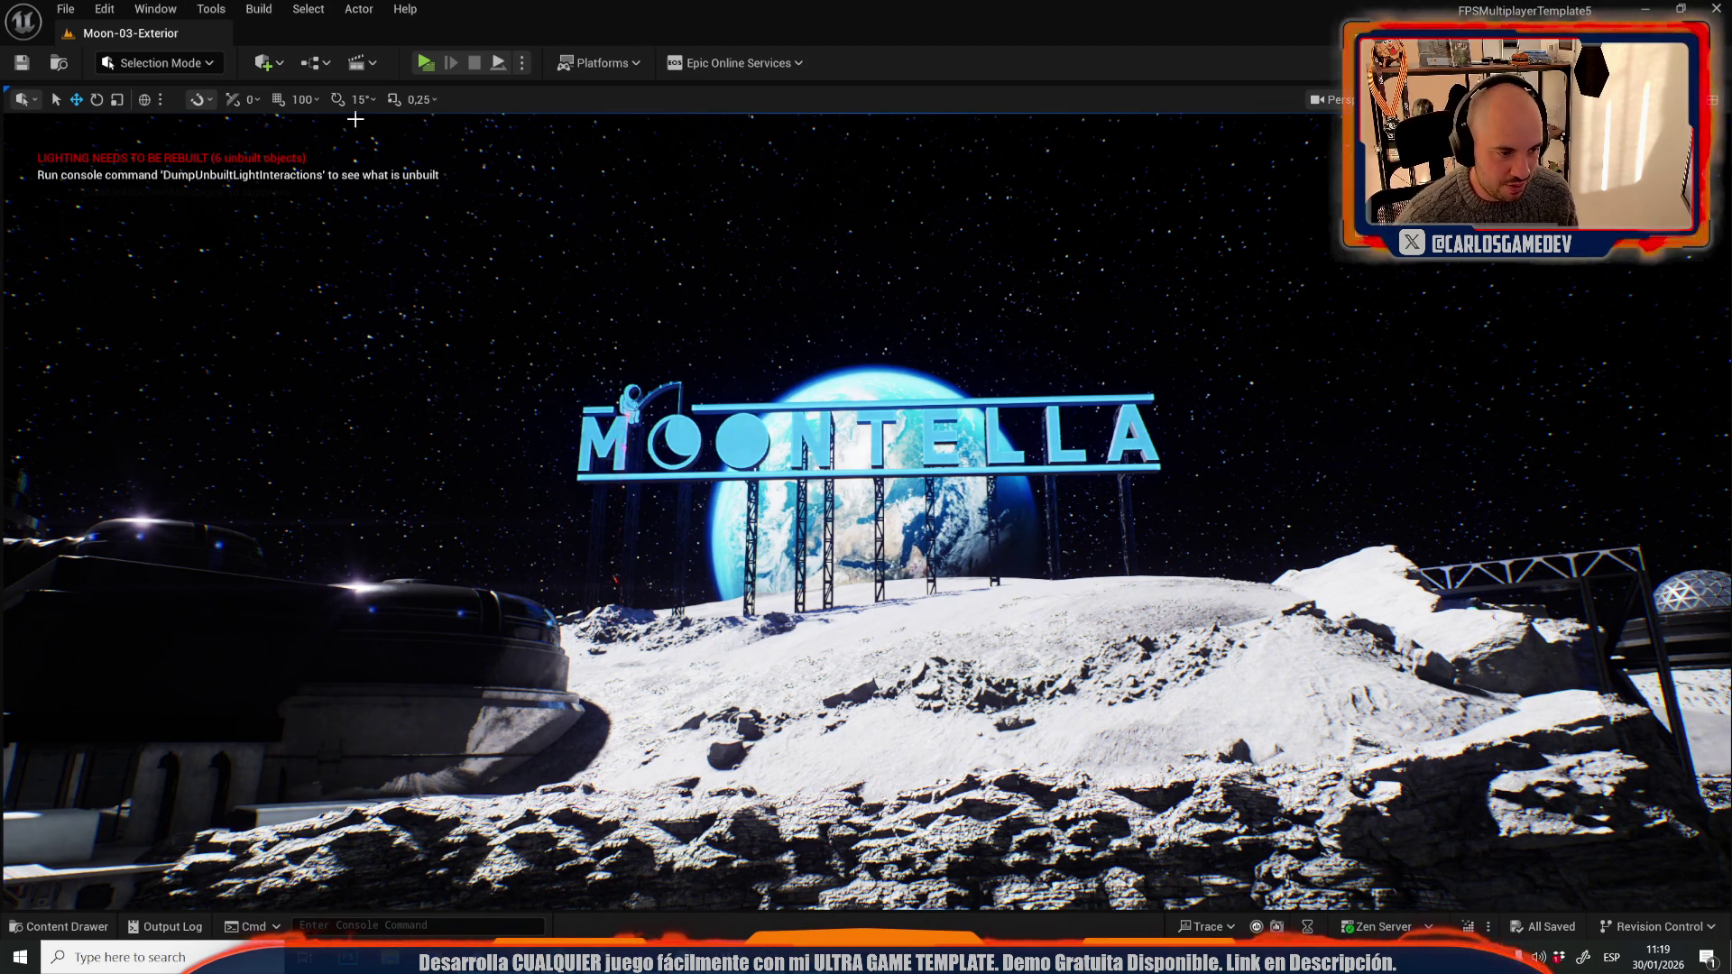
drag(603, 315, 603, 315)
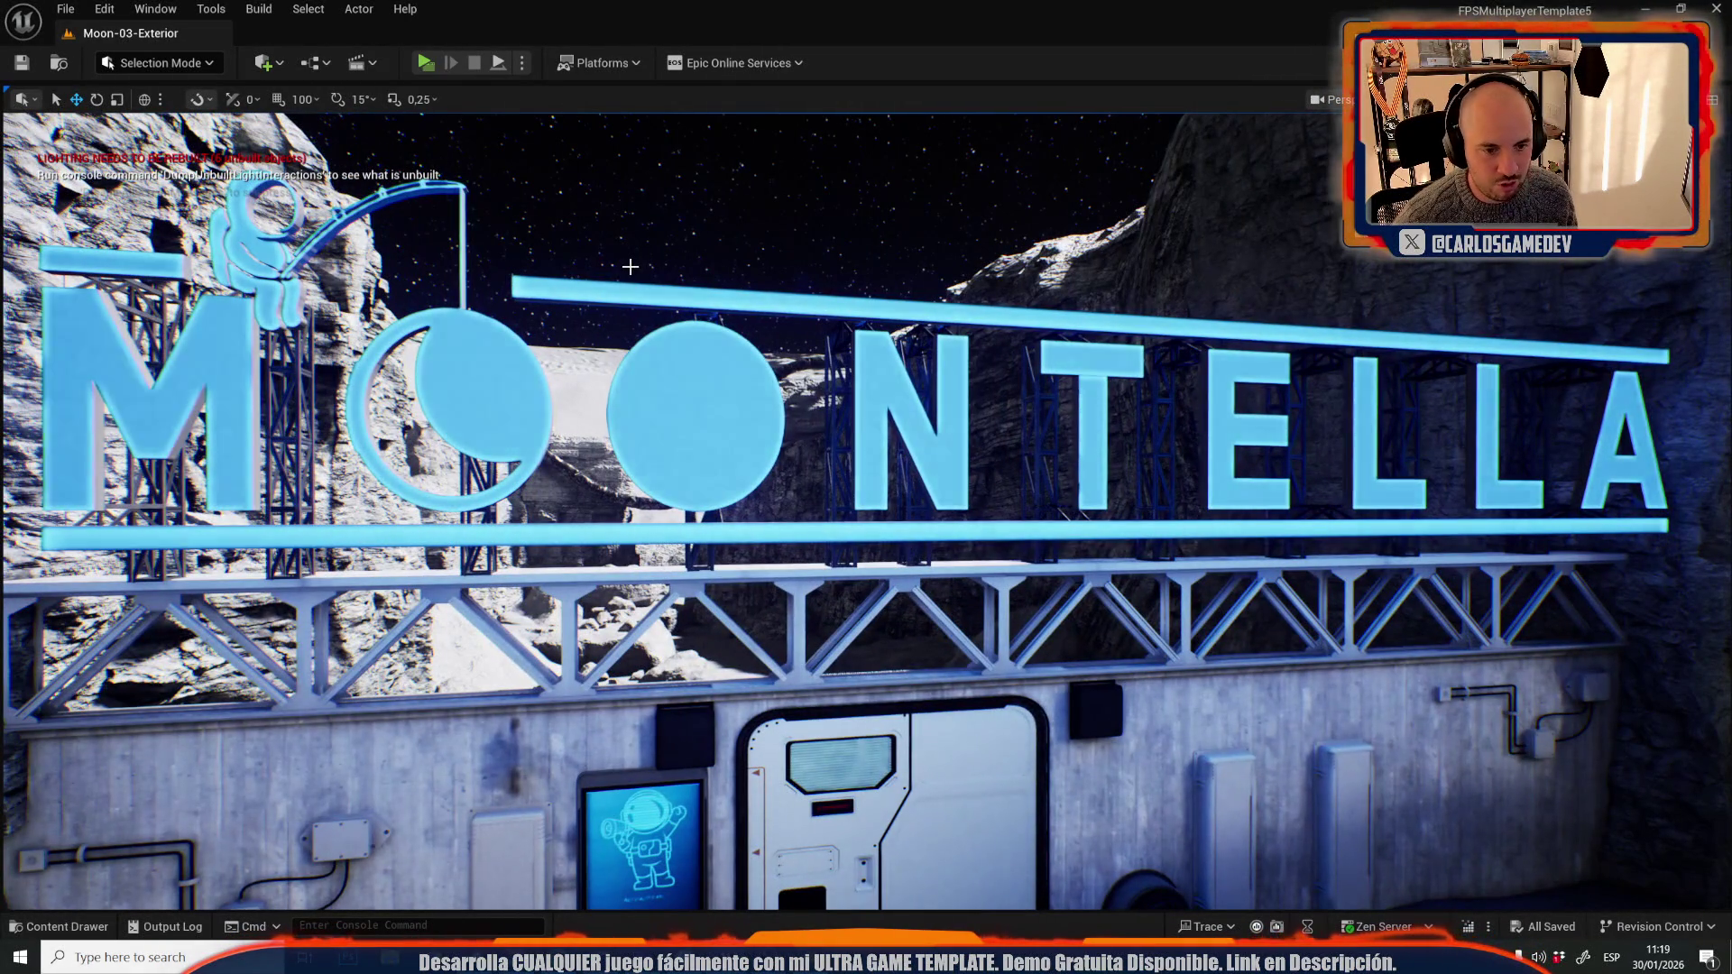
scroll(630, 267, down, 5)
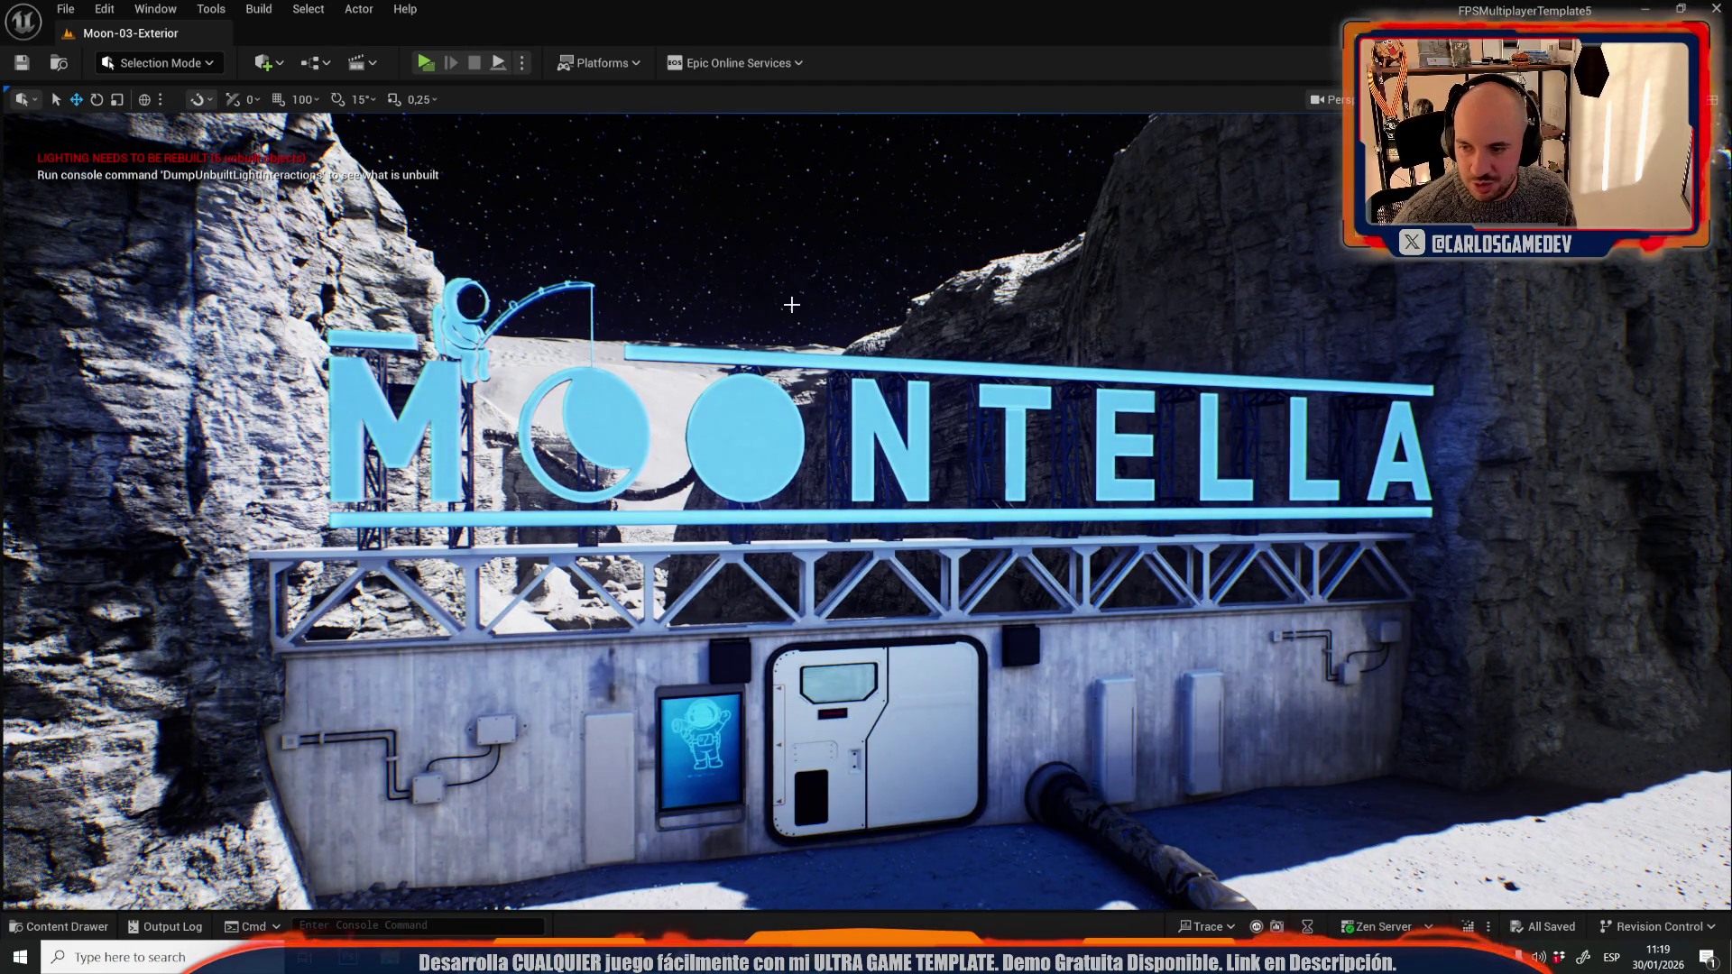
drag(813, 315, 818, 317)
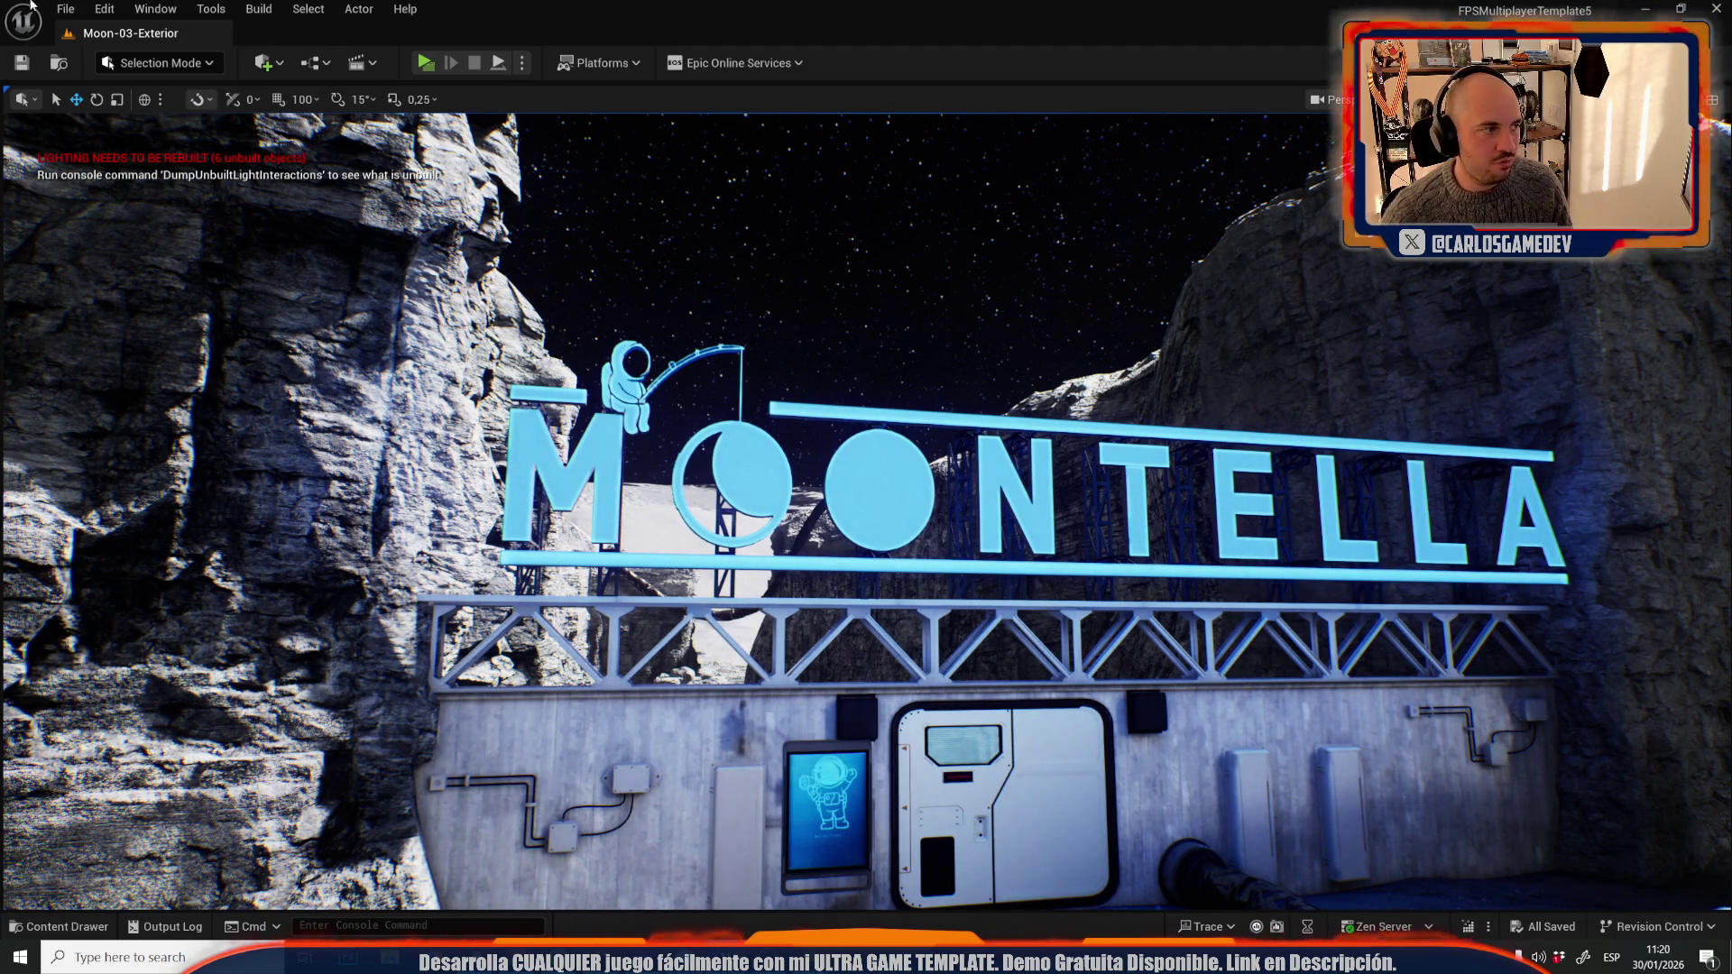
click(59, 8)
Step: Load Moon-05-Lab from the level picker, move into the lab, and start a playtest with Alt+P
click(117, 97)
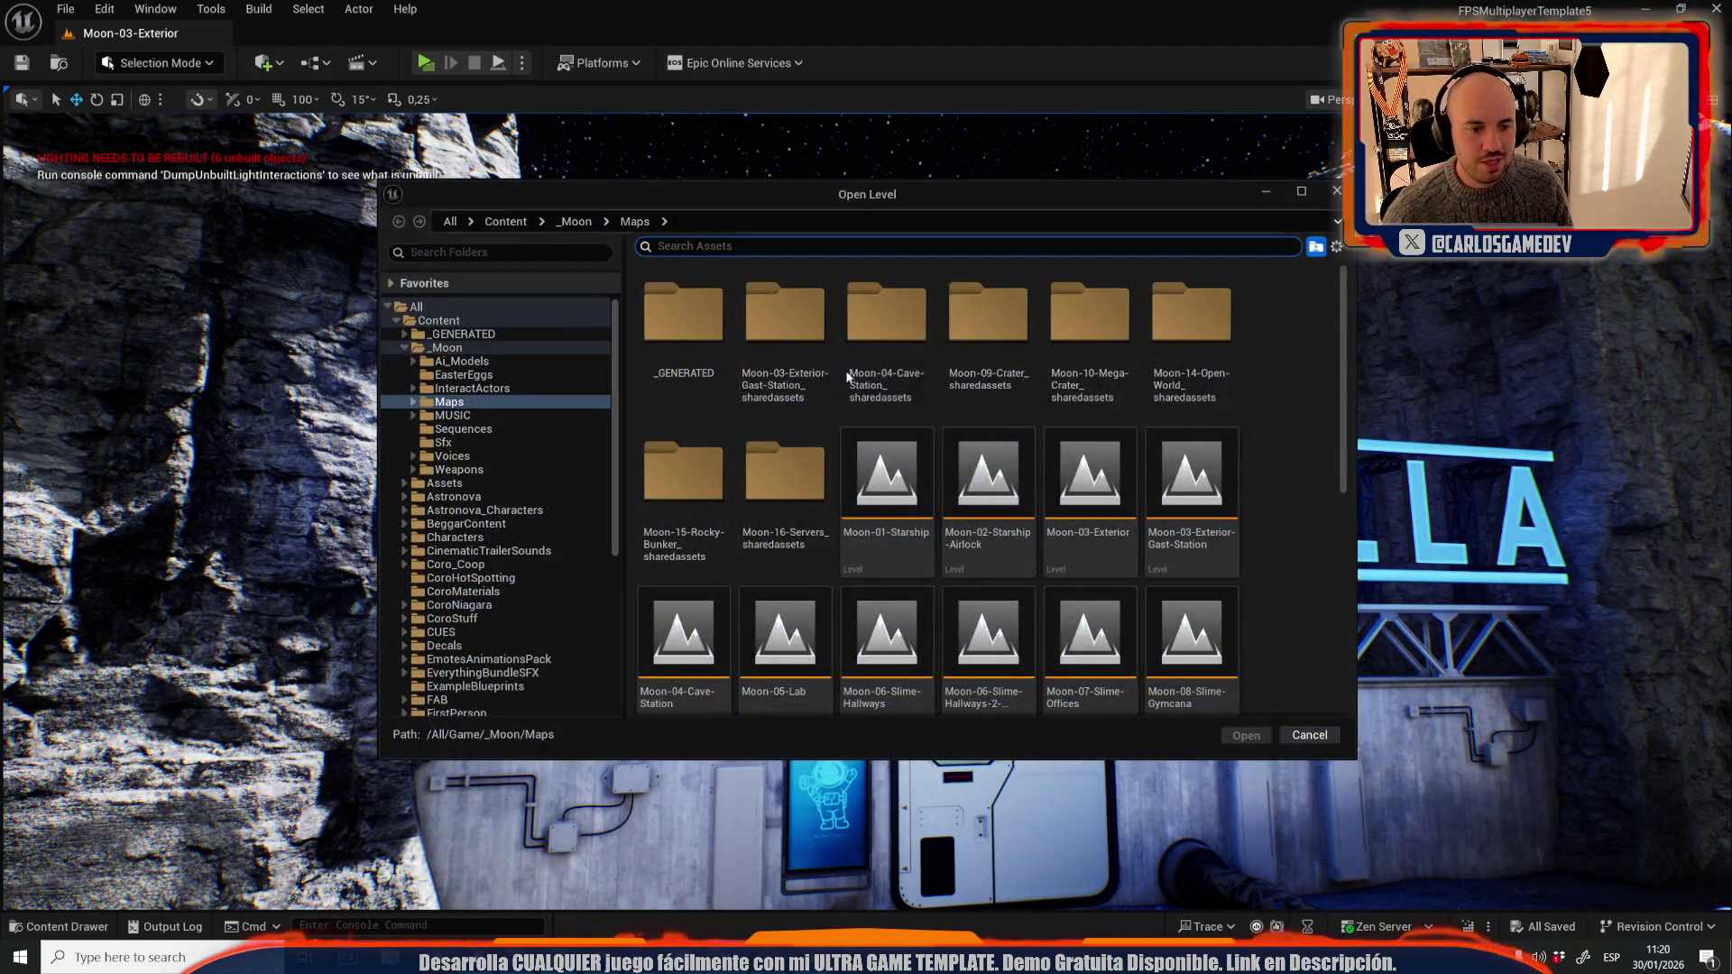
click(774, 661)
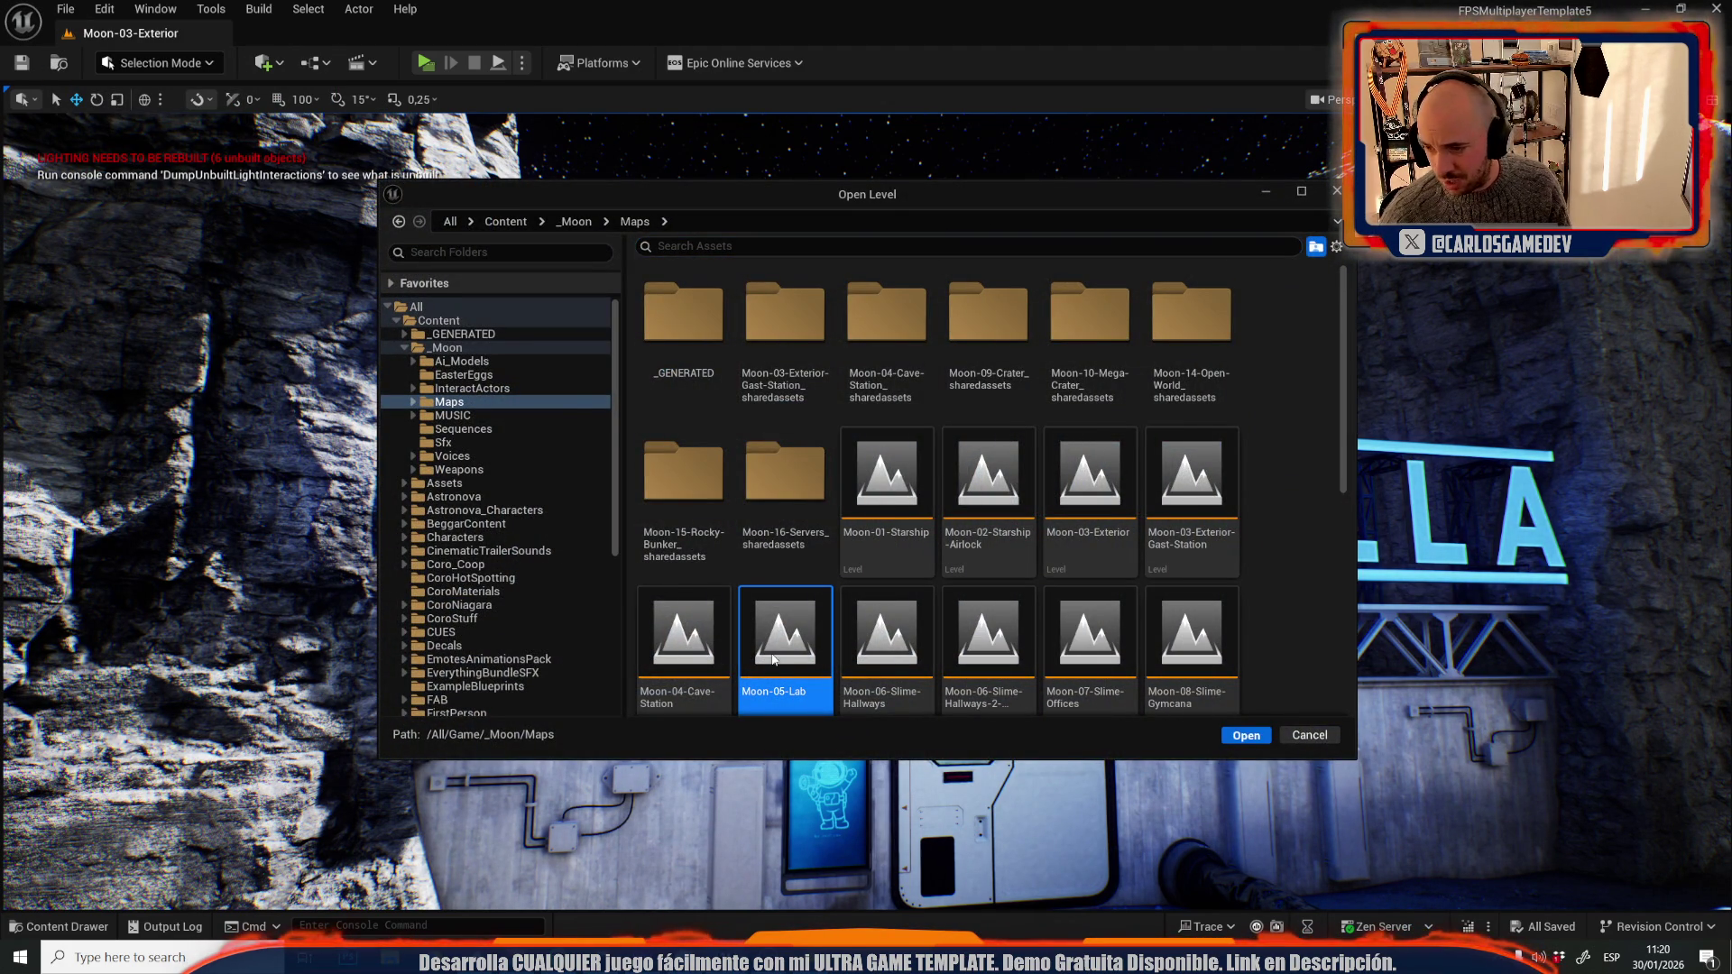
double_click(773, 661)
mouse_move(773, 657)
mouse_down()
mouse_move(785, 341)
mouse_move(1073, 526)
mouse_move(1173, 506)
mouse_move(1128, 433)
mouse_move(1128, 379)
mouse_move(1038, 388)
mouse_move(1071, 522)
mouse_move(1229, 519)
mouse_move(1083, 513)
mouse_move(1173, 505)
mouse_move(1200, 428)
mouse_move(1227, 487)
mouse_move(1072, 526)
mouse_up()
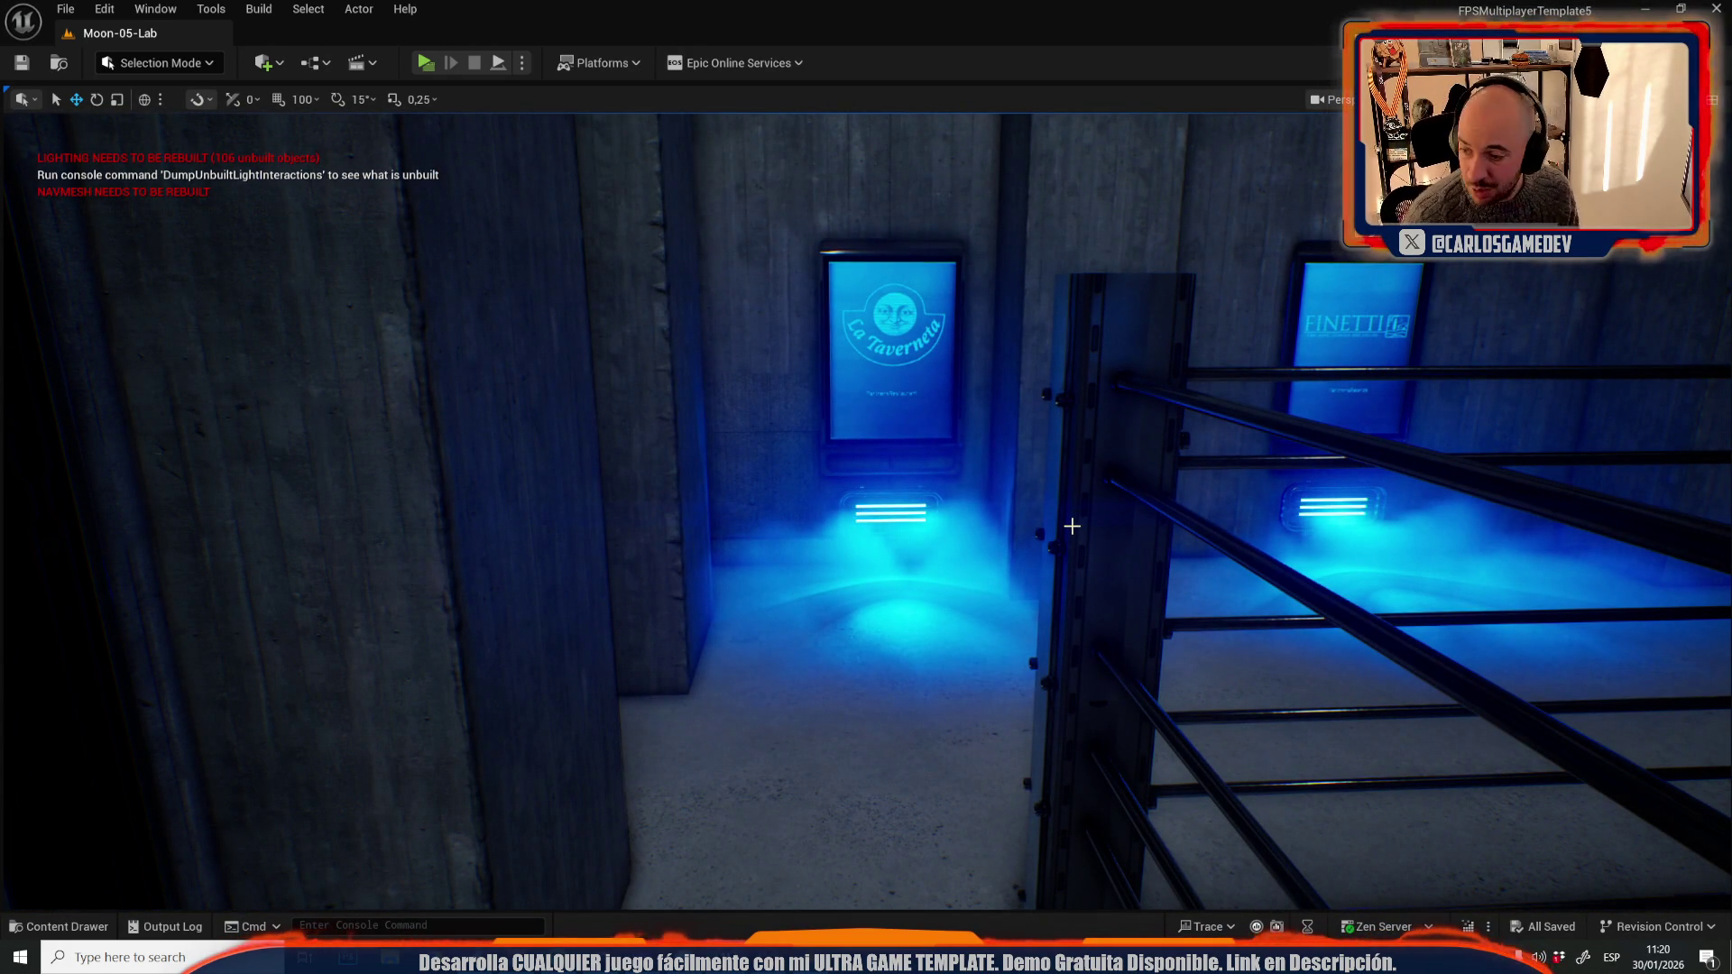
key(alt+p)
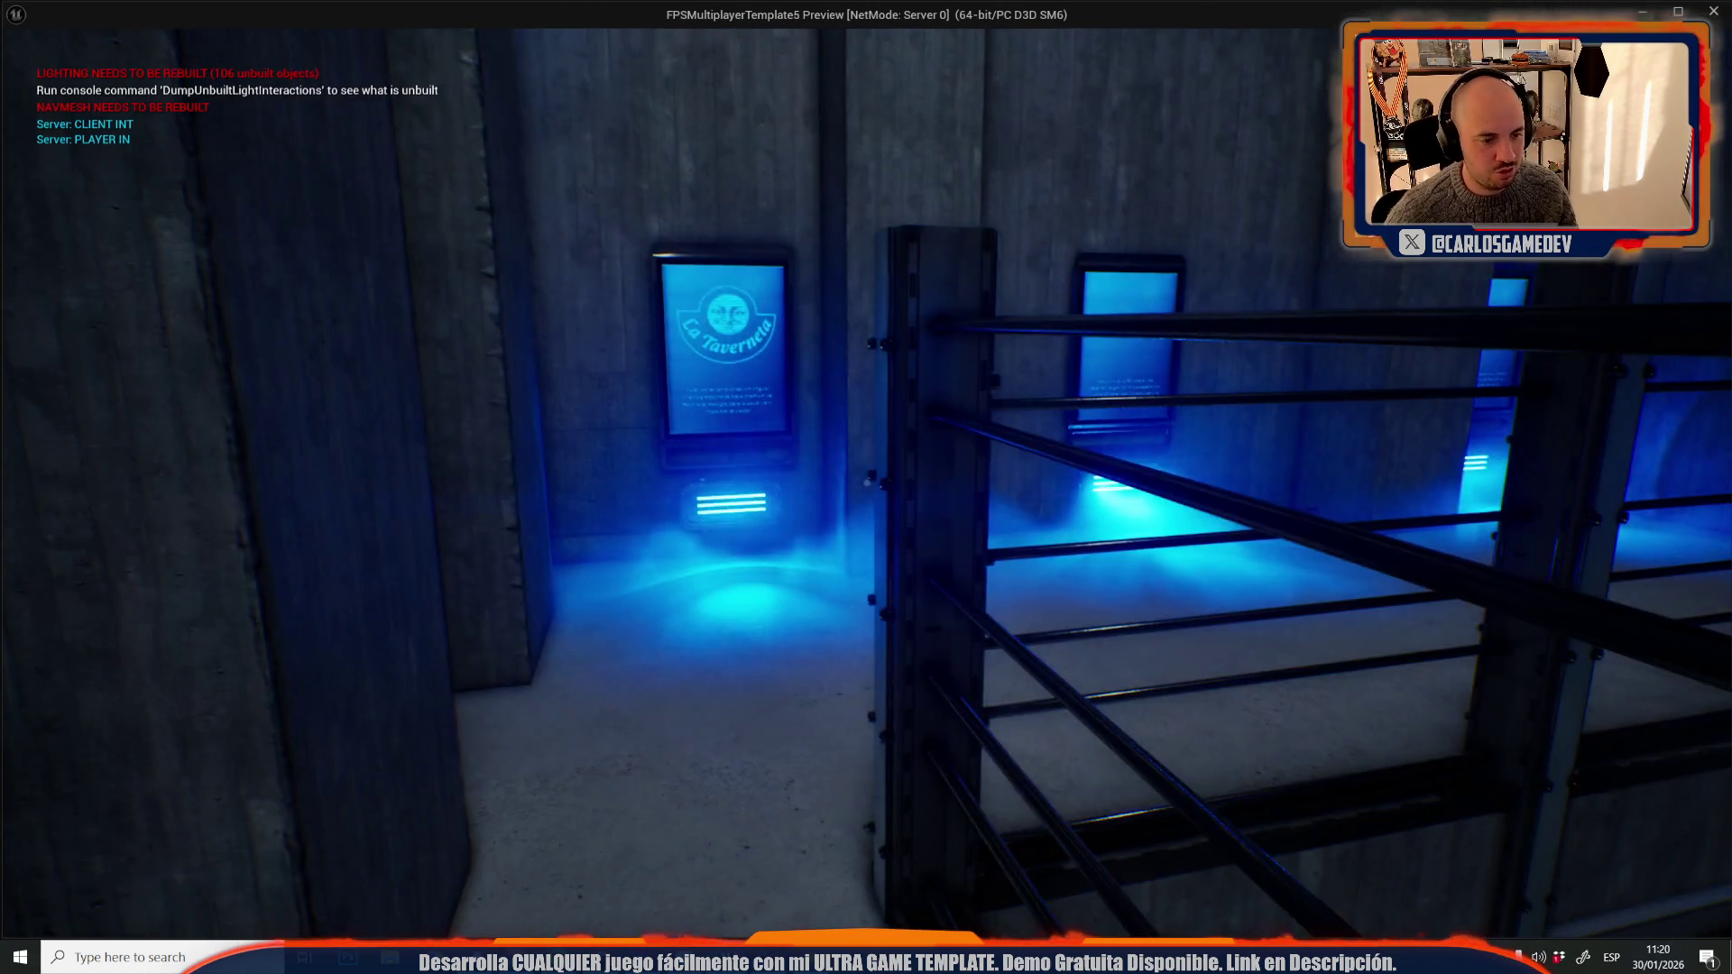
Step: Open the in-game pause menu to check the game settings' Spanish text, then resume playing
key(Escape)
click(310, 373)
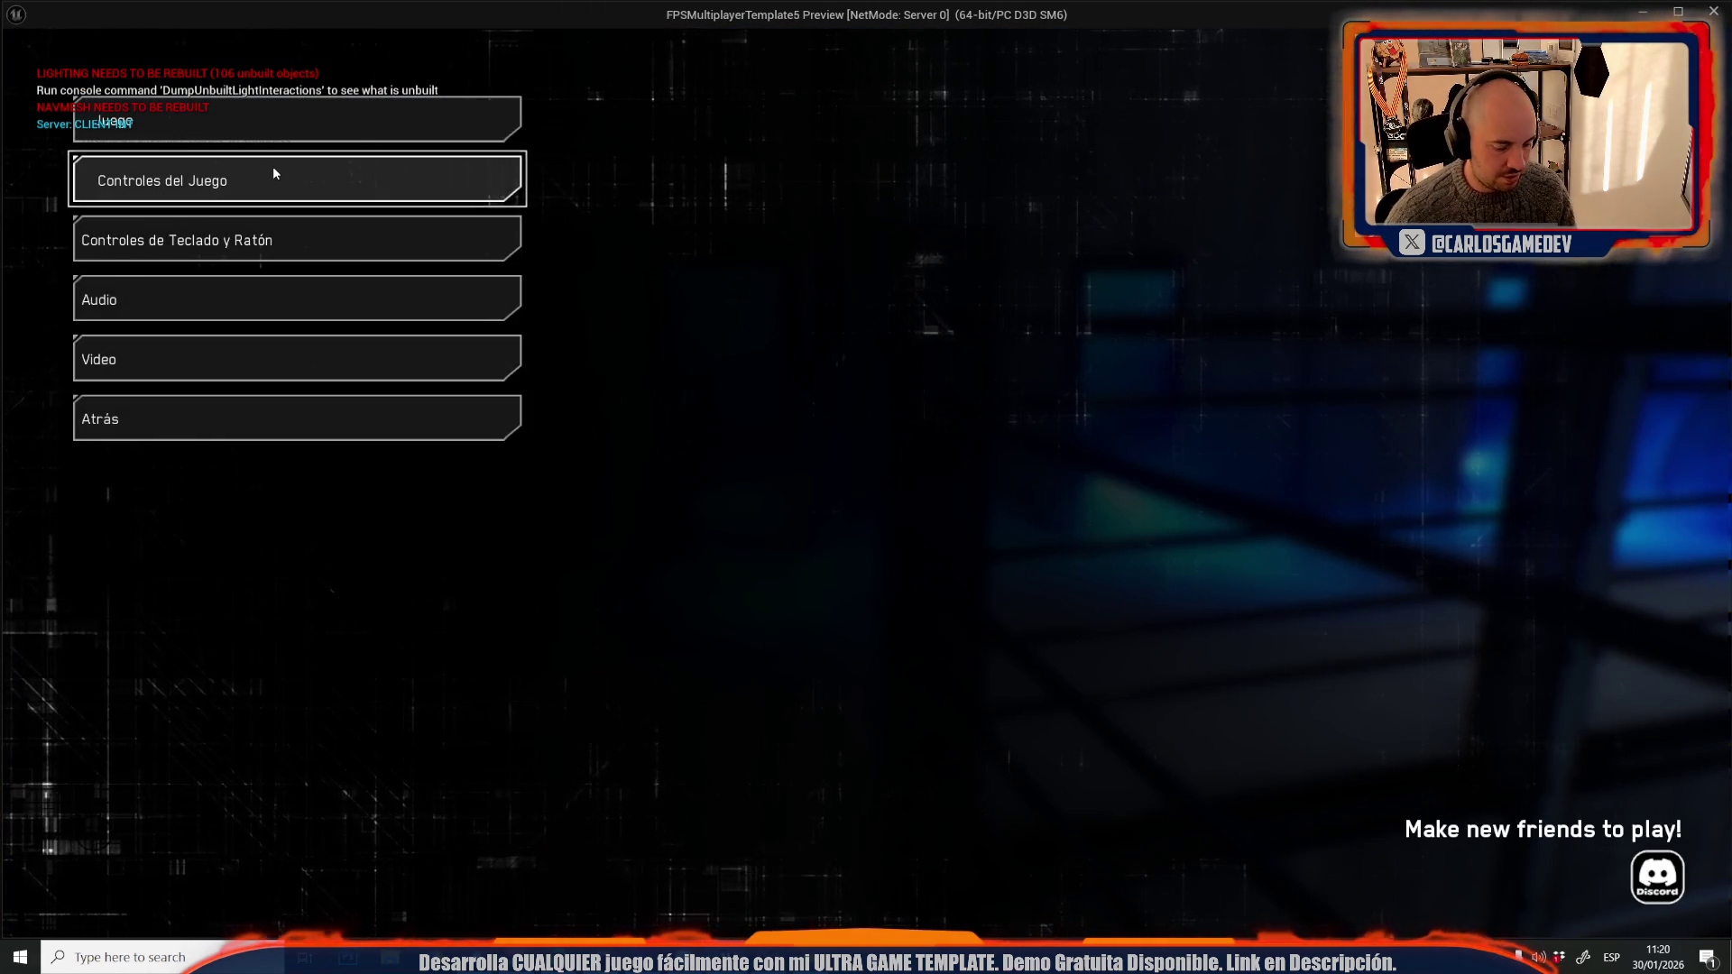
key(Escape)
Step: Walk up to the La Taverneta poster to read its Spanish caption, then stop the playtest
key(w)
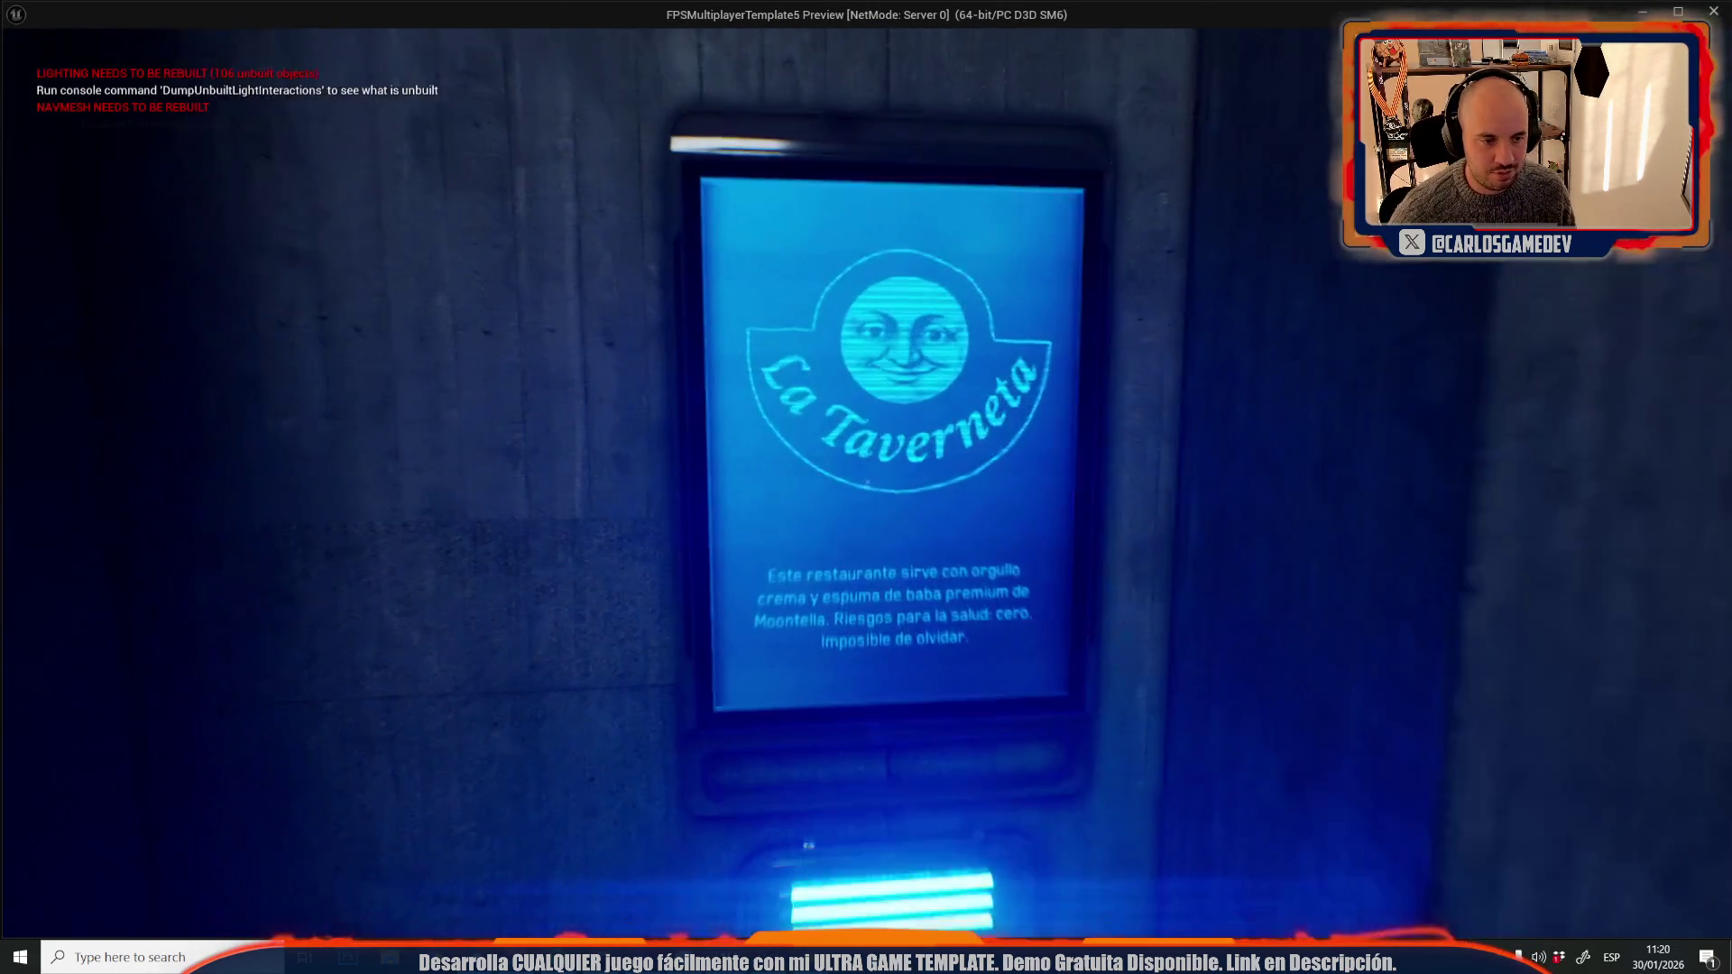
key(w)
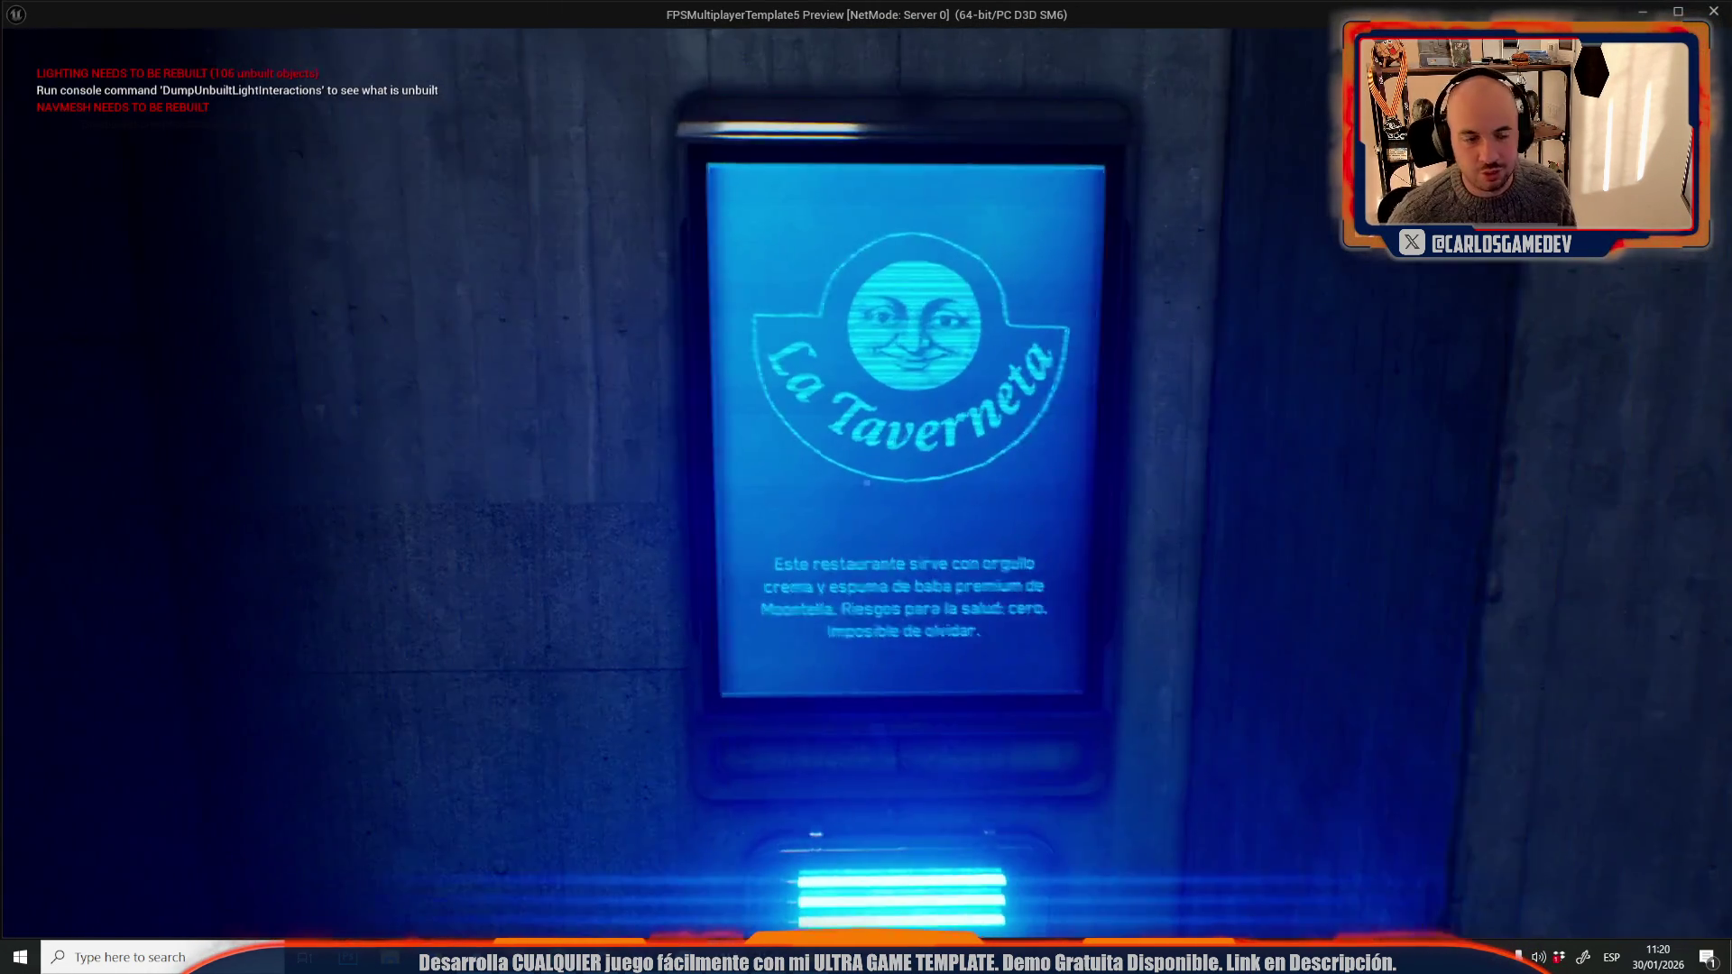
key(s)
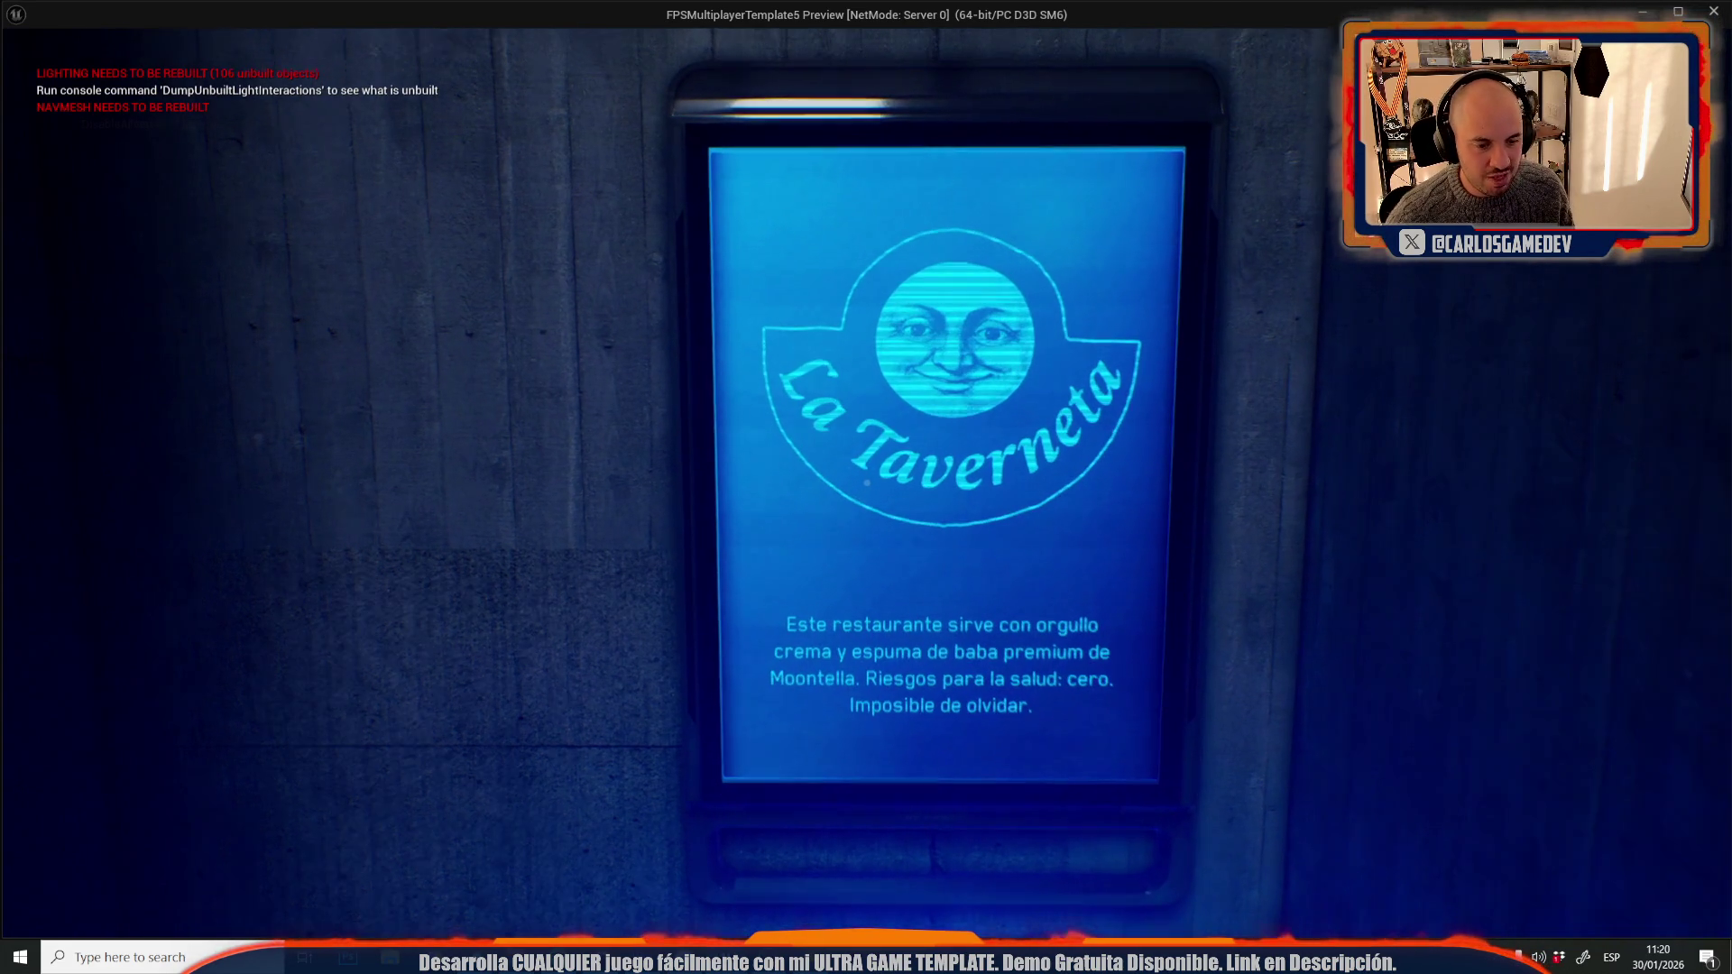
key(w)
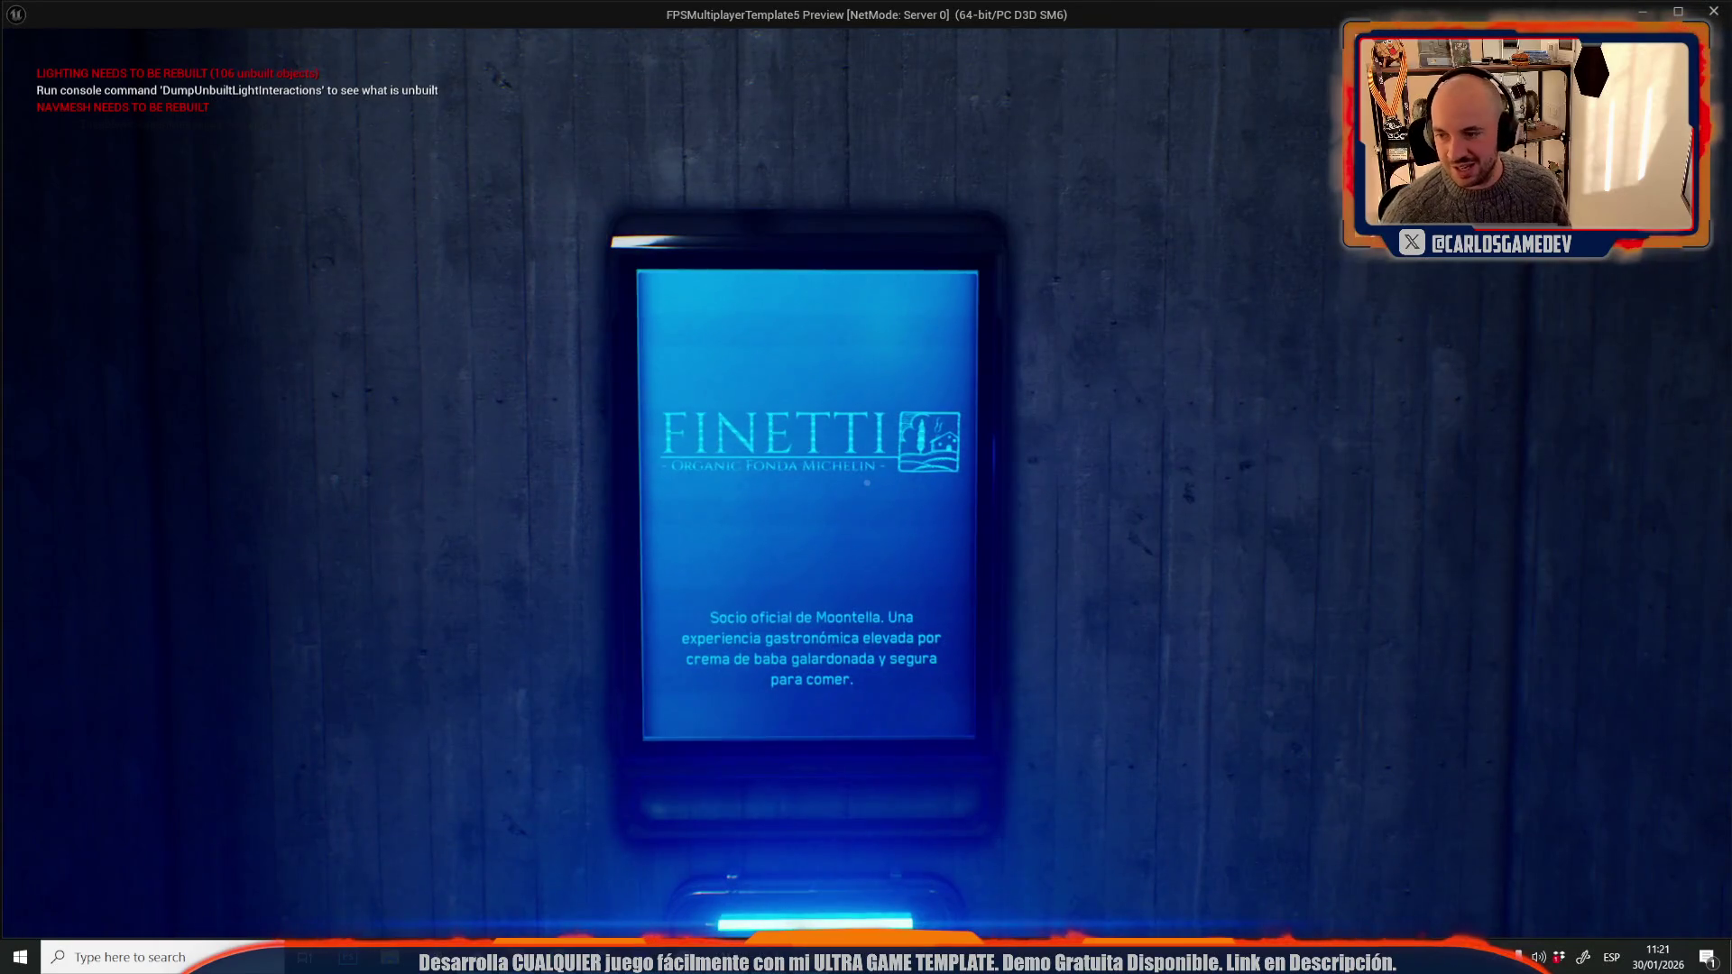
key(Escape)
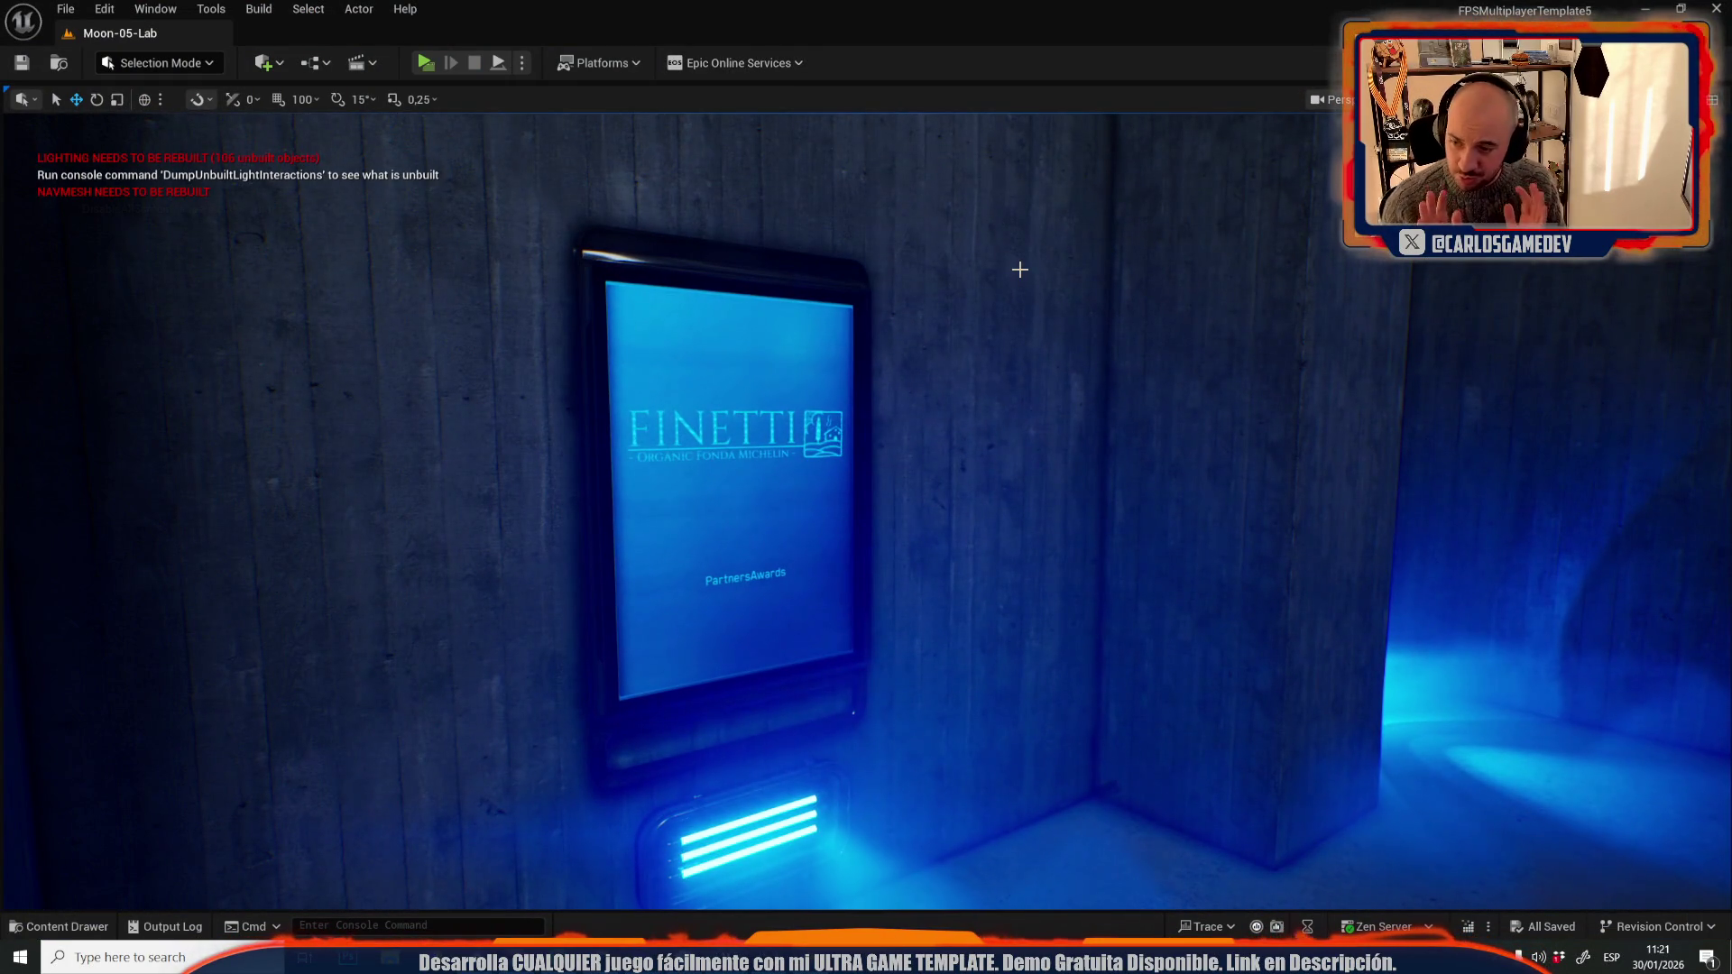
Step: Open the Moon-06-Slime-Hallways level from the Moon Maps level browser
drag(1020, 269, 1020, 269)
click(80, 11)
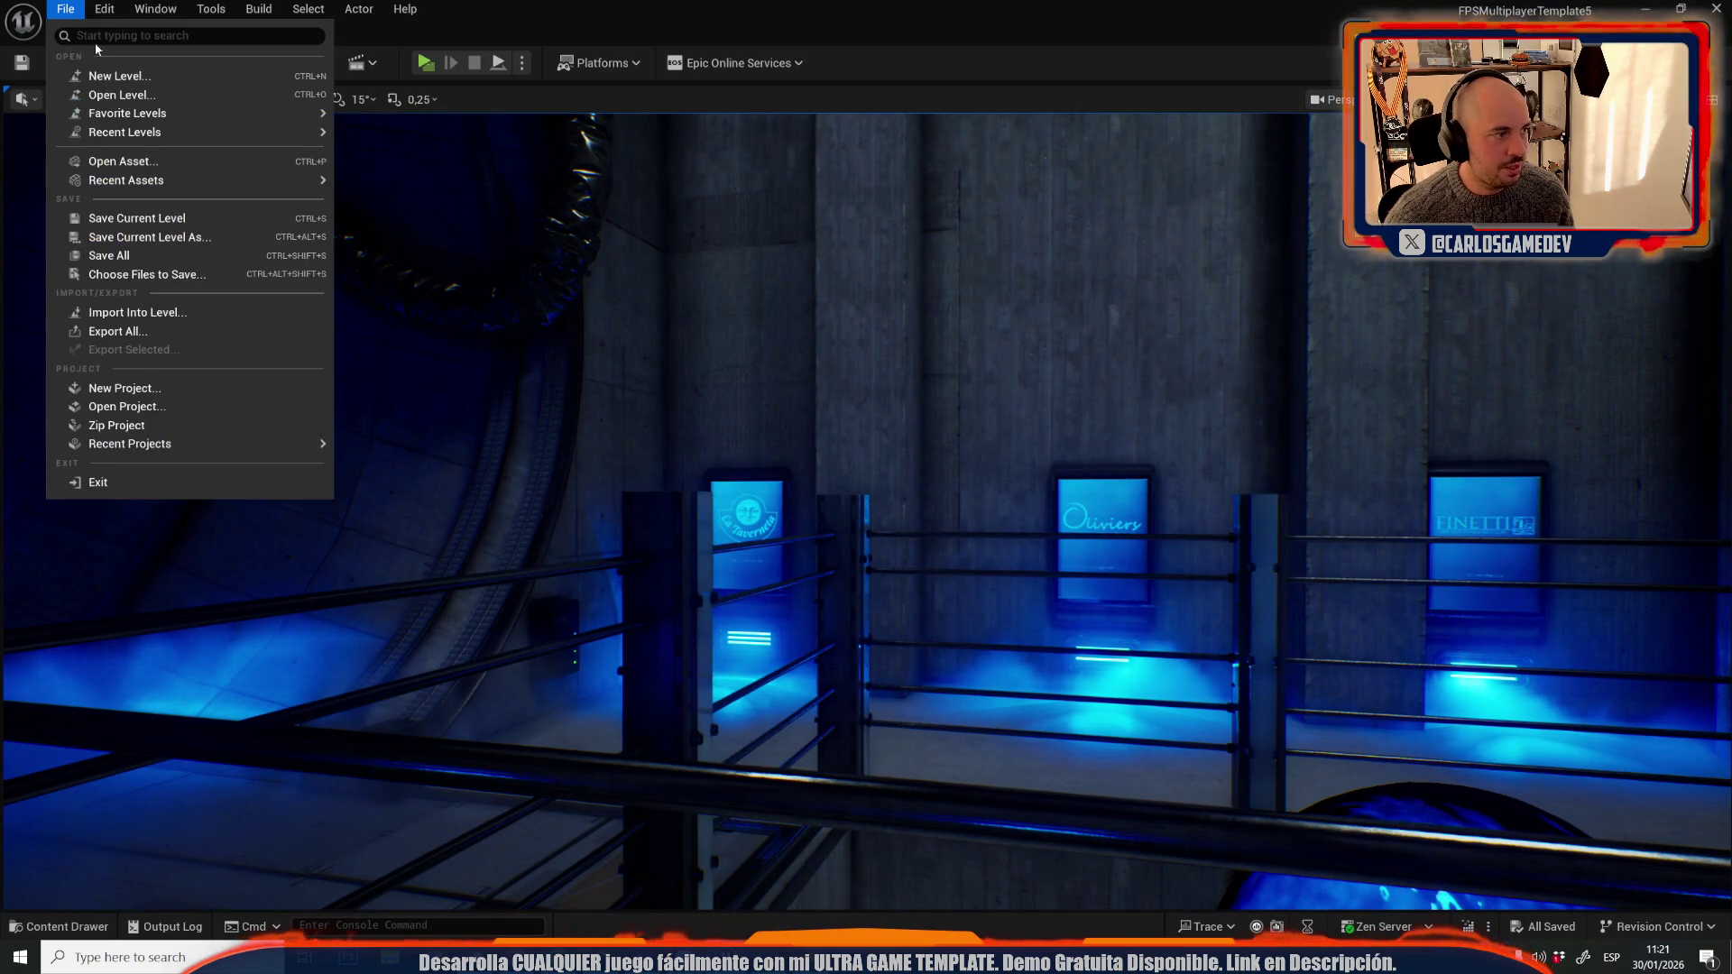
click(163, 94)
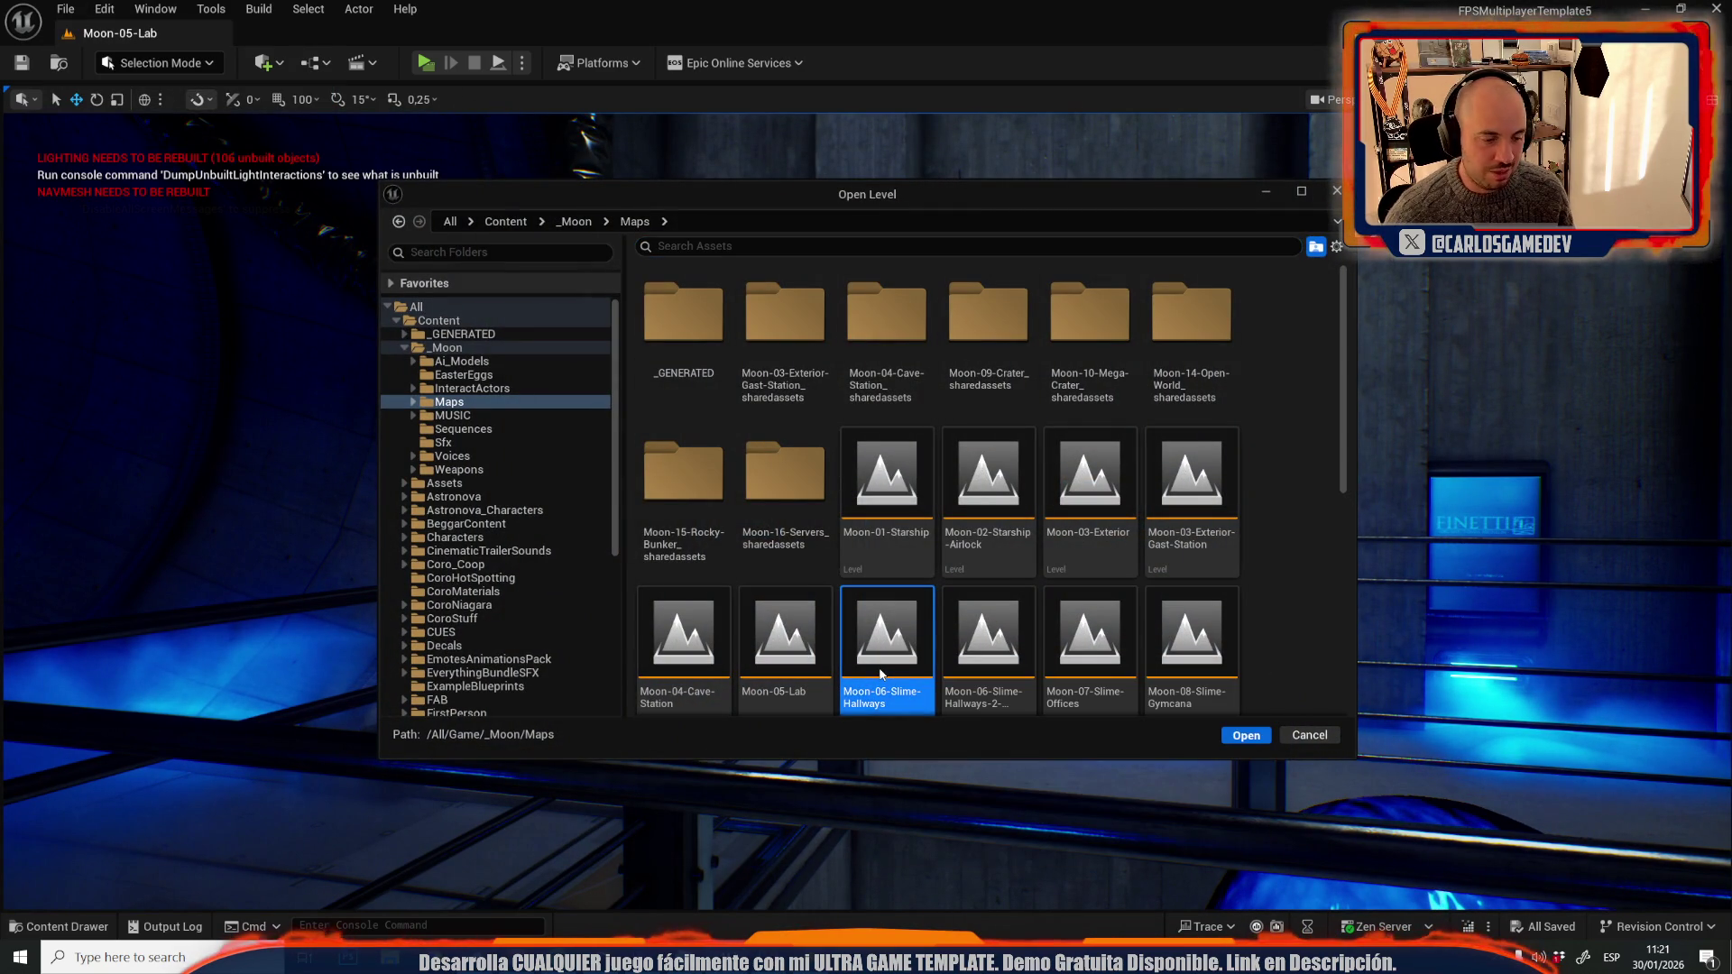
key(Return)
Step: Snap the two corridor railings to the floor, then turn the view toward the astronaut poster wall
drag(810, 638, 810, 638)
click(865, 436)
key(End)
key(f)
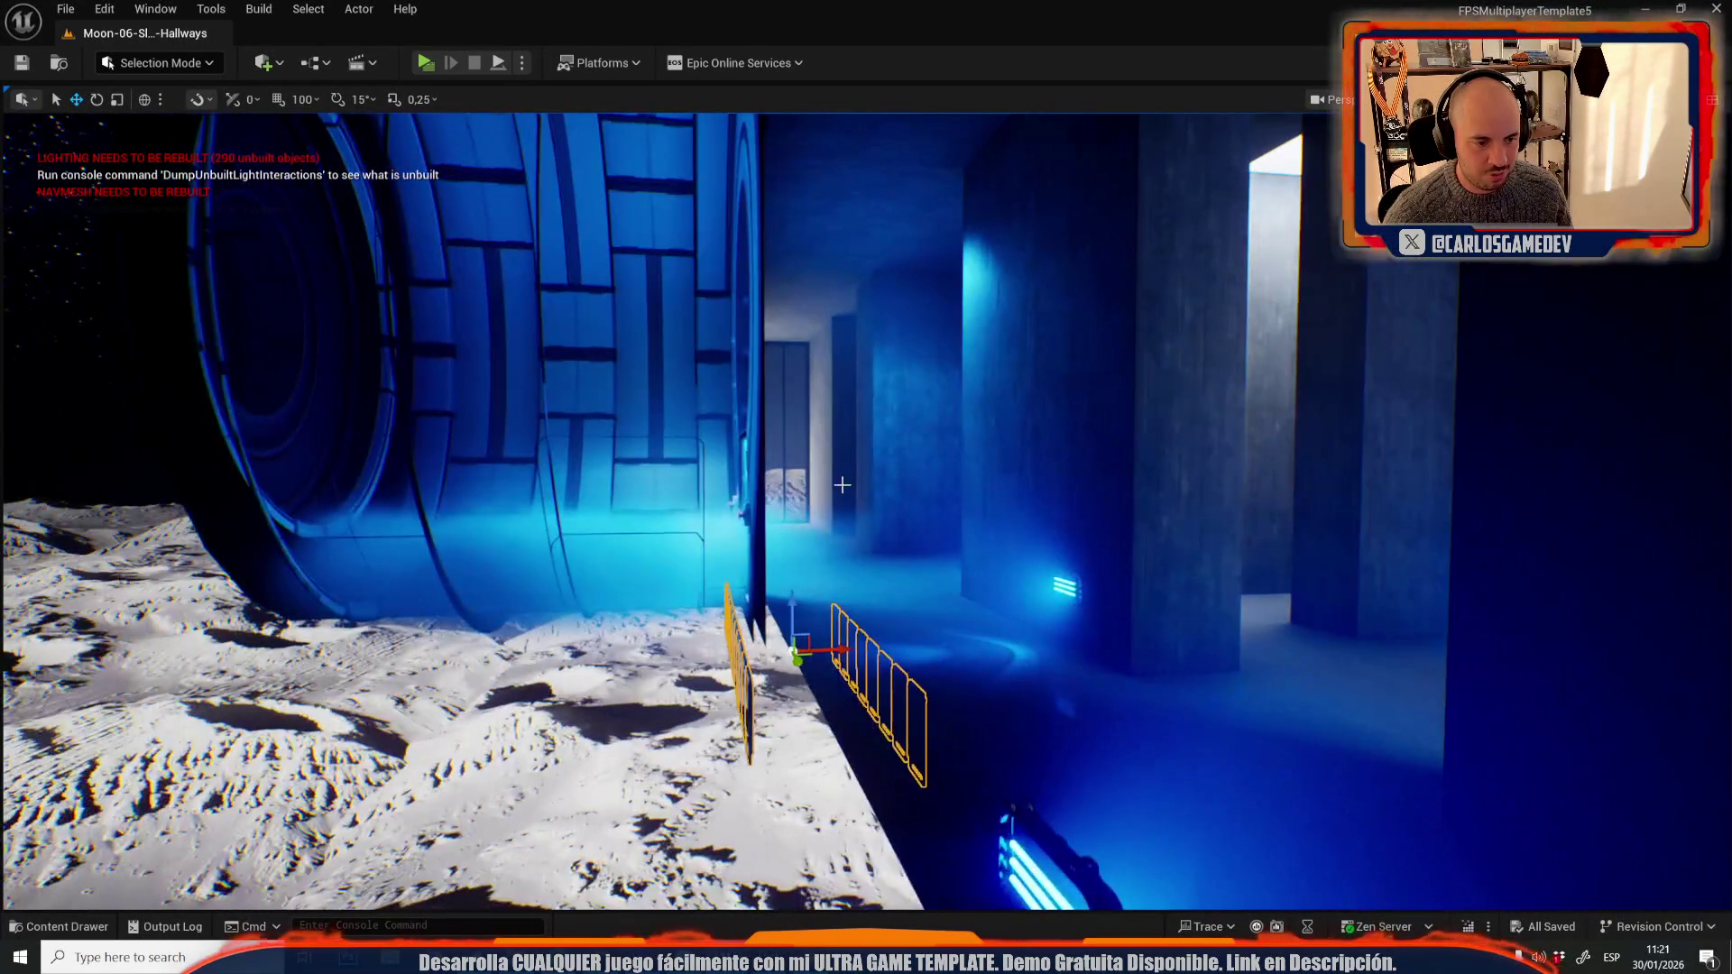
drag(818, 488, 817, 488)
drag(973, 445, 973, 445)
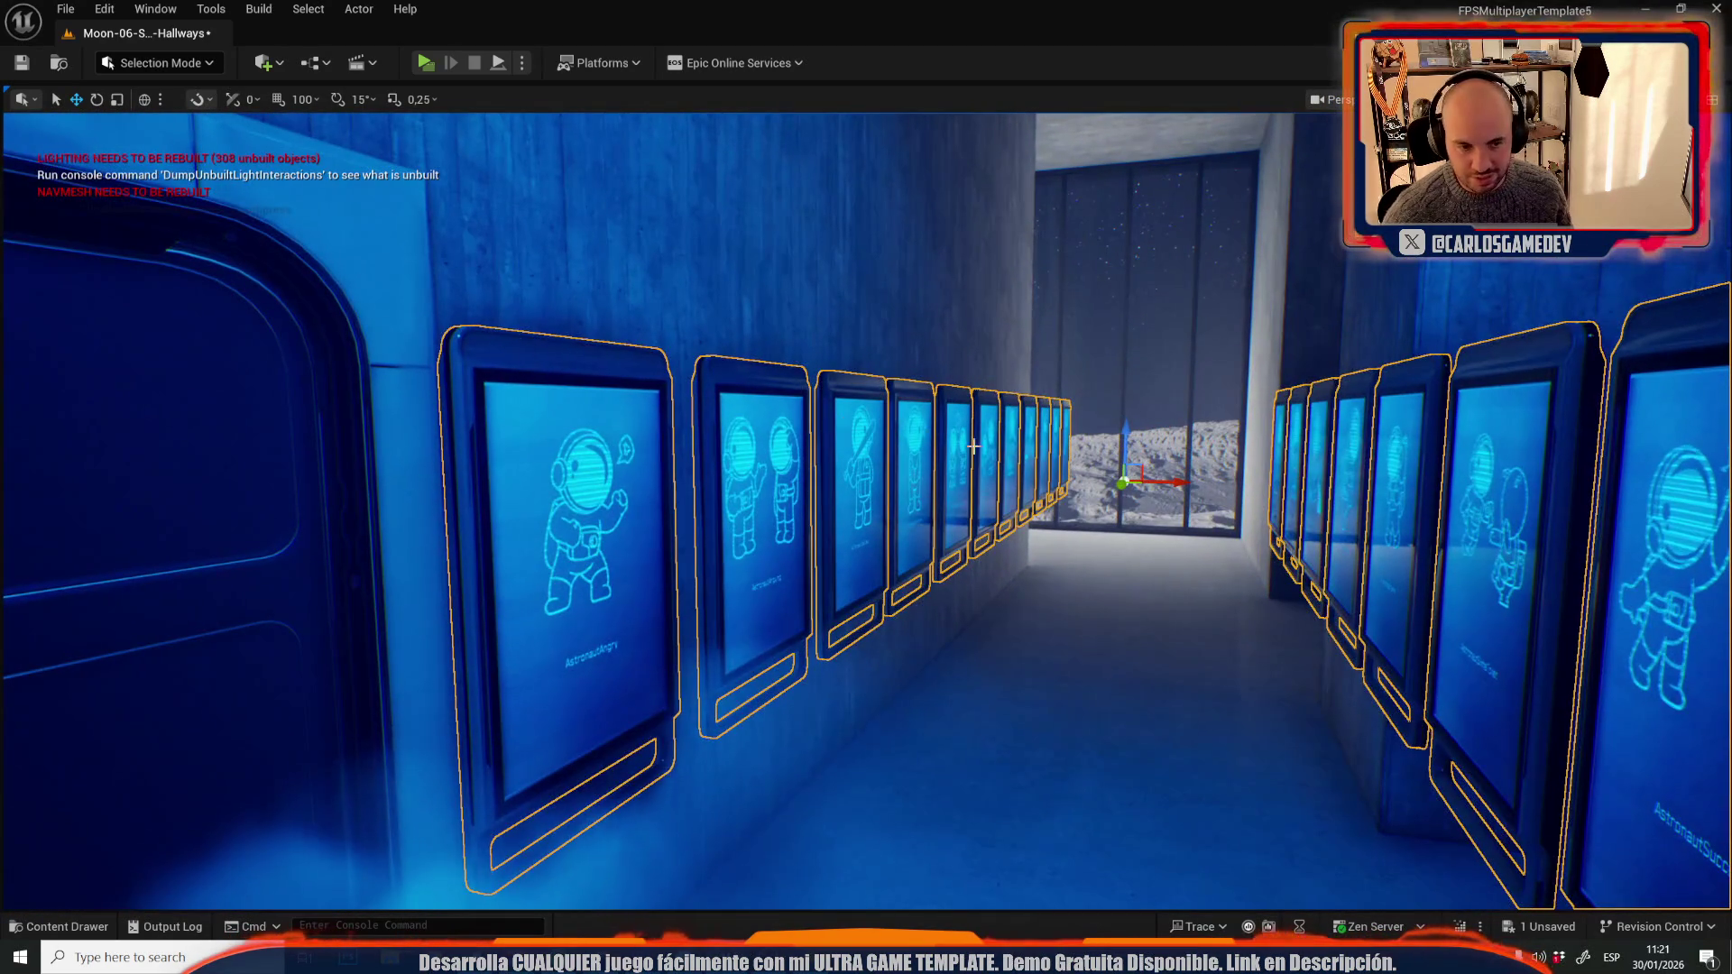
key(Escape)
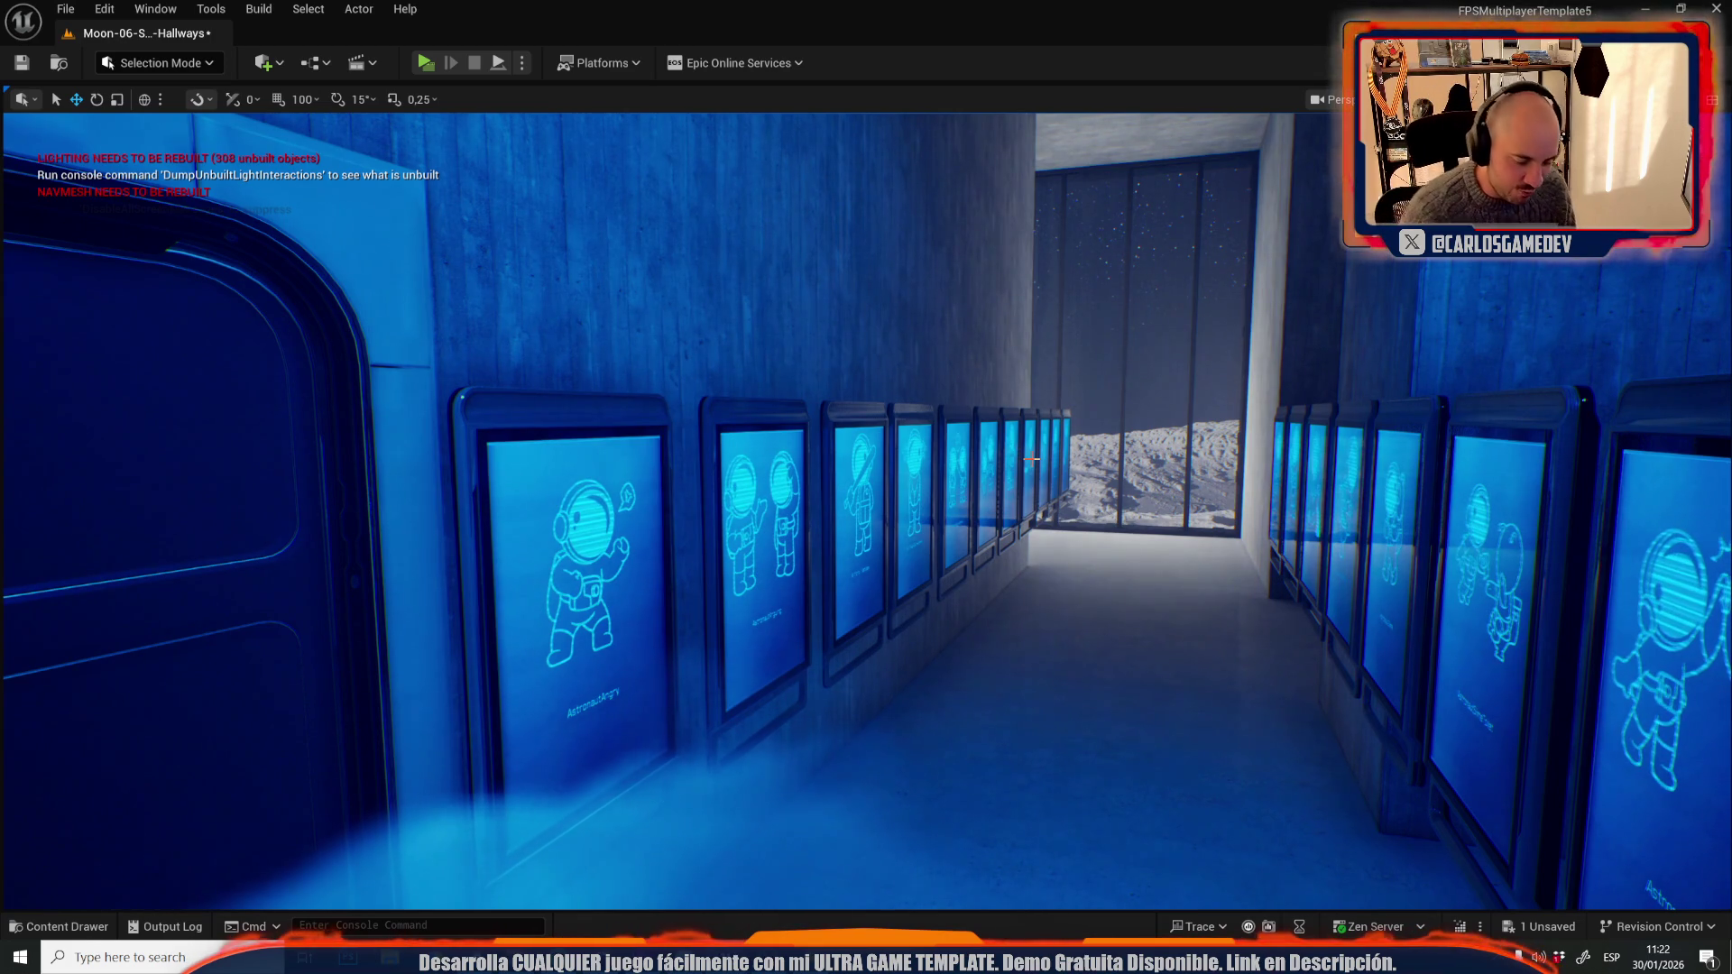
Step: Start a playtest of the hallways level, restarting it once in the corridor
key(alt+p)
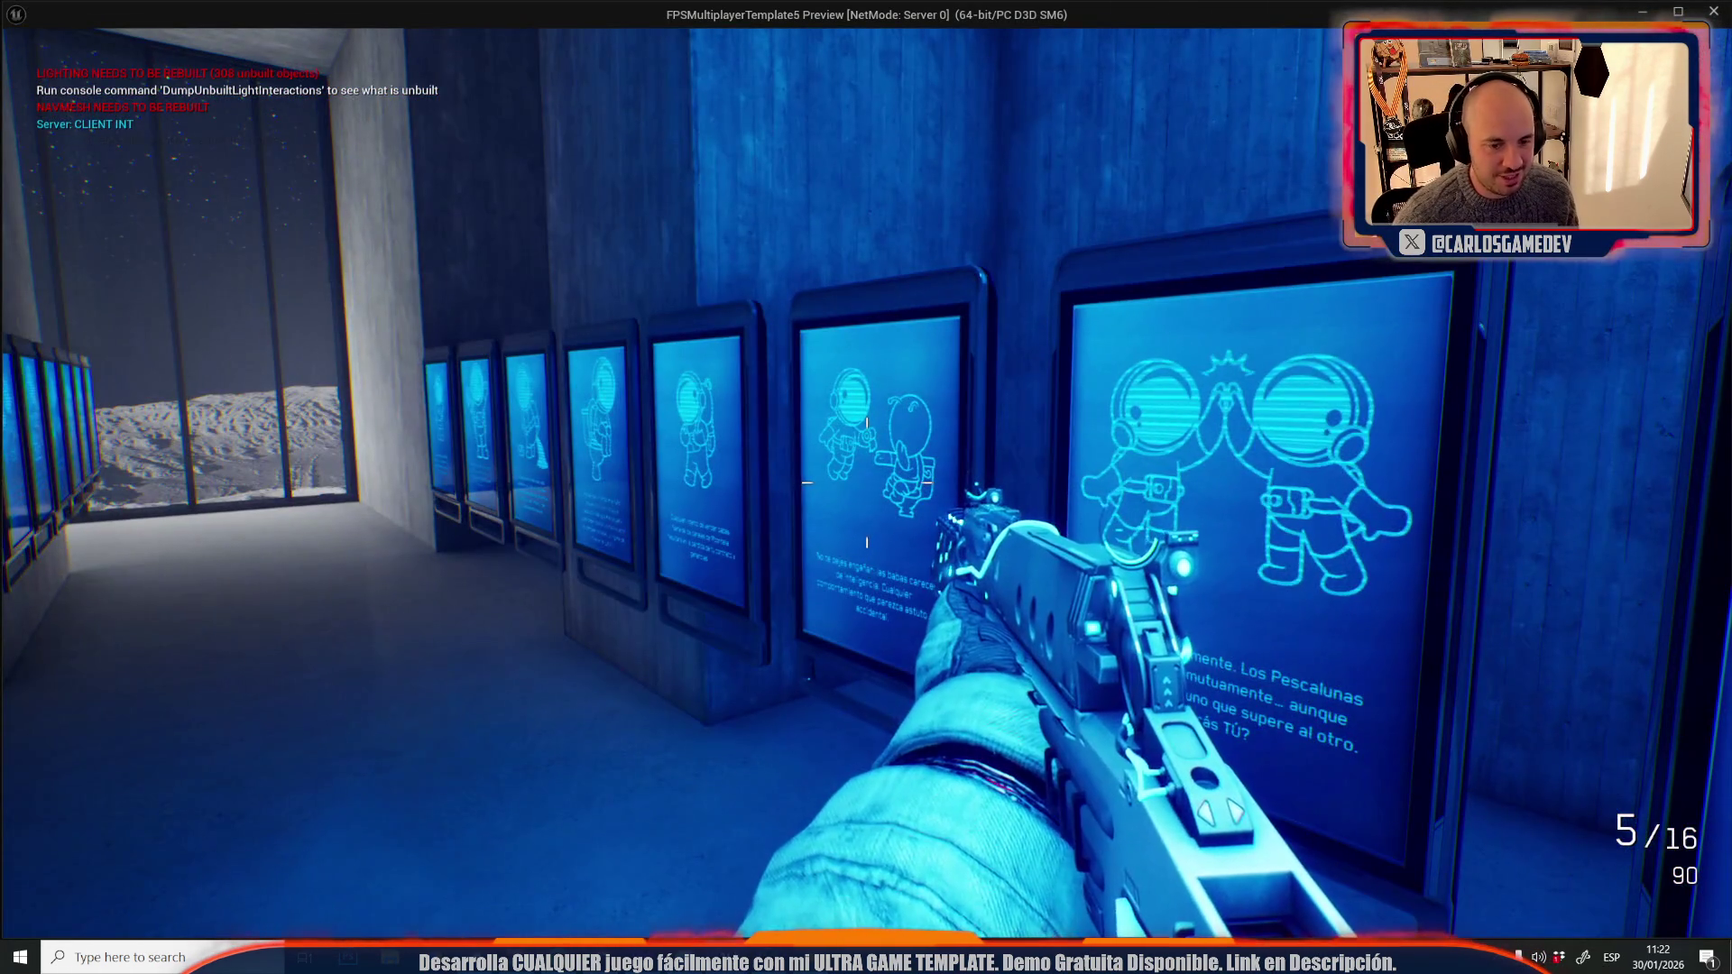
key(Escape)
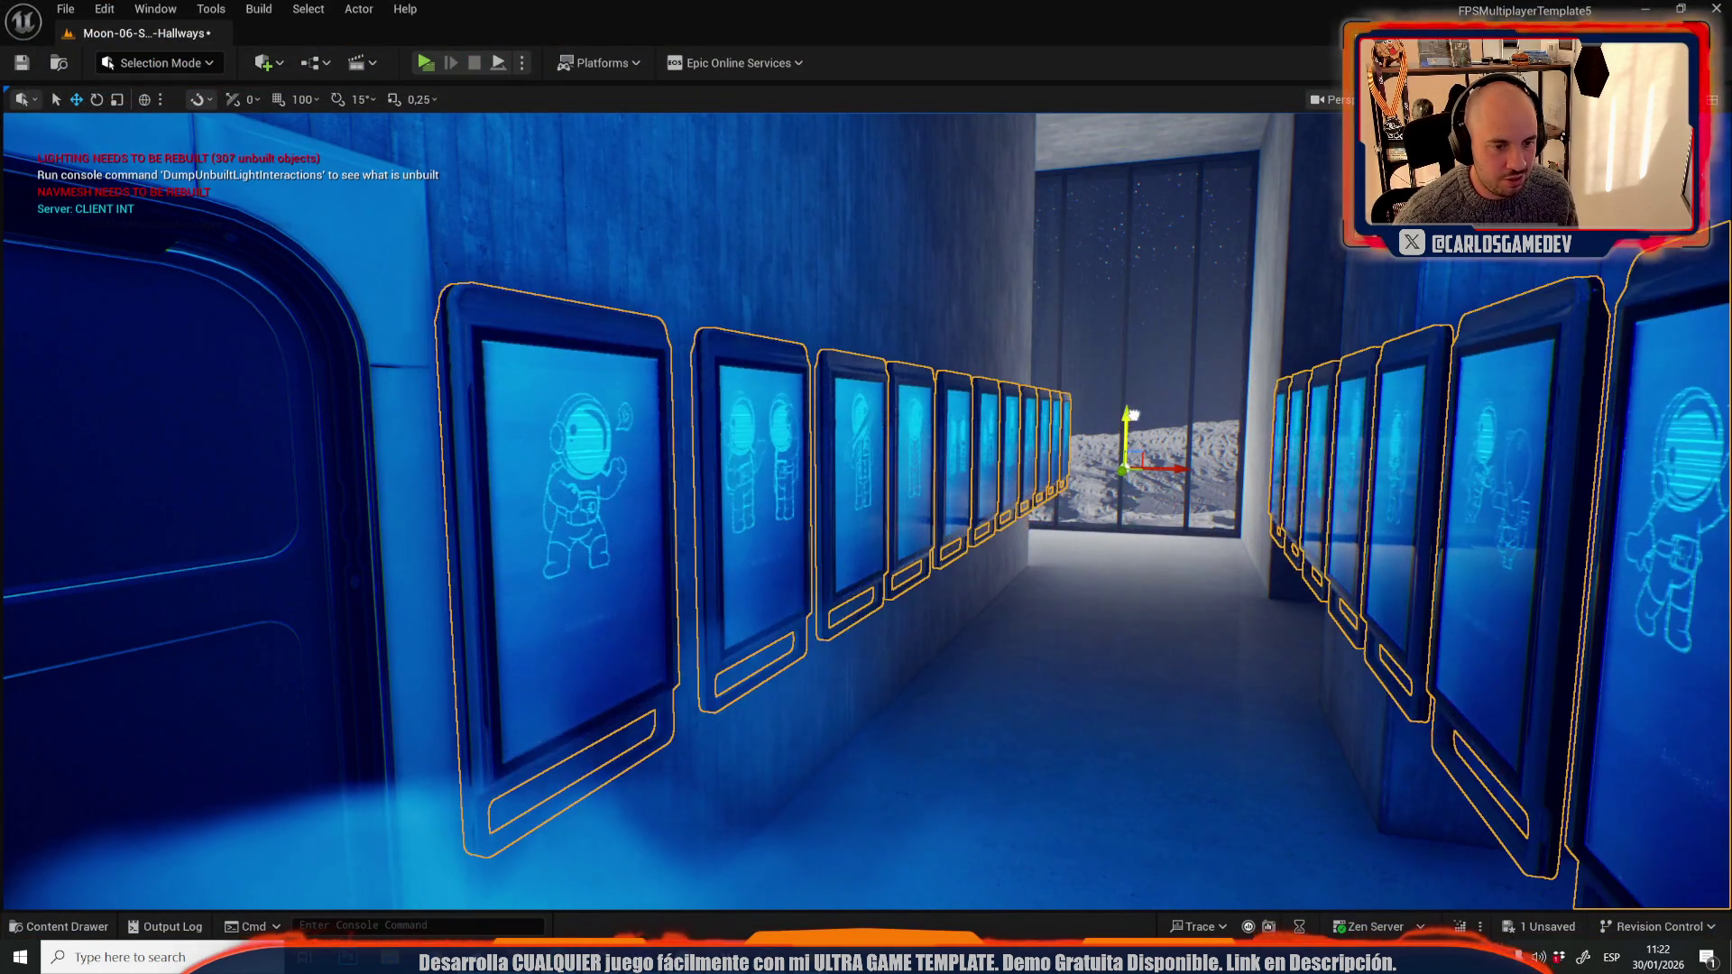
key(alt+p)
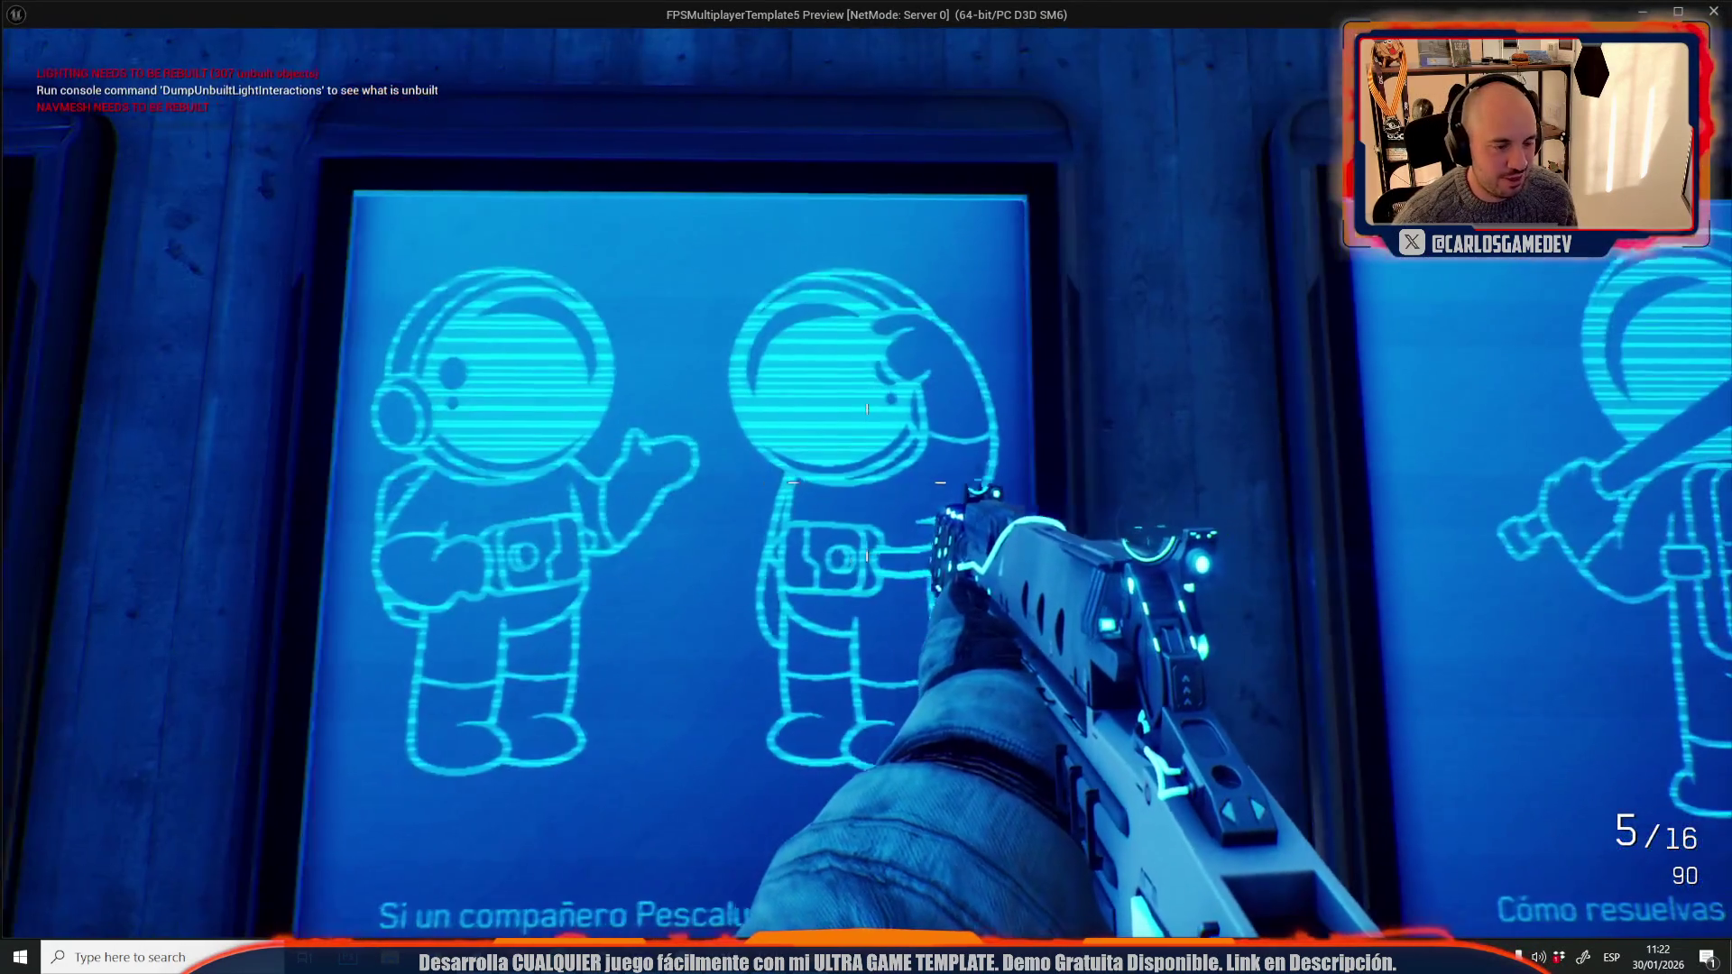
Step: Walk along the wall reading the Spanish captions on each astronaut poster
key(s)
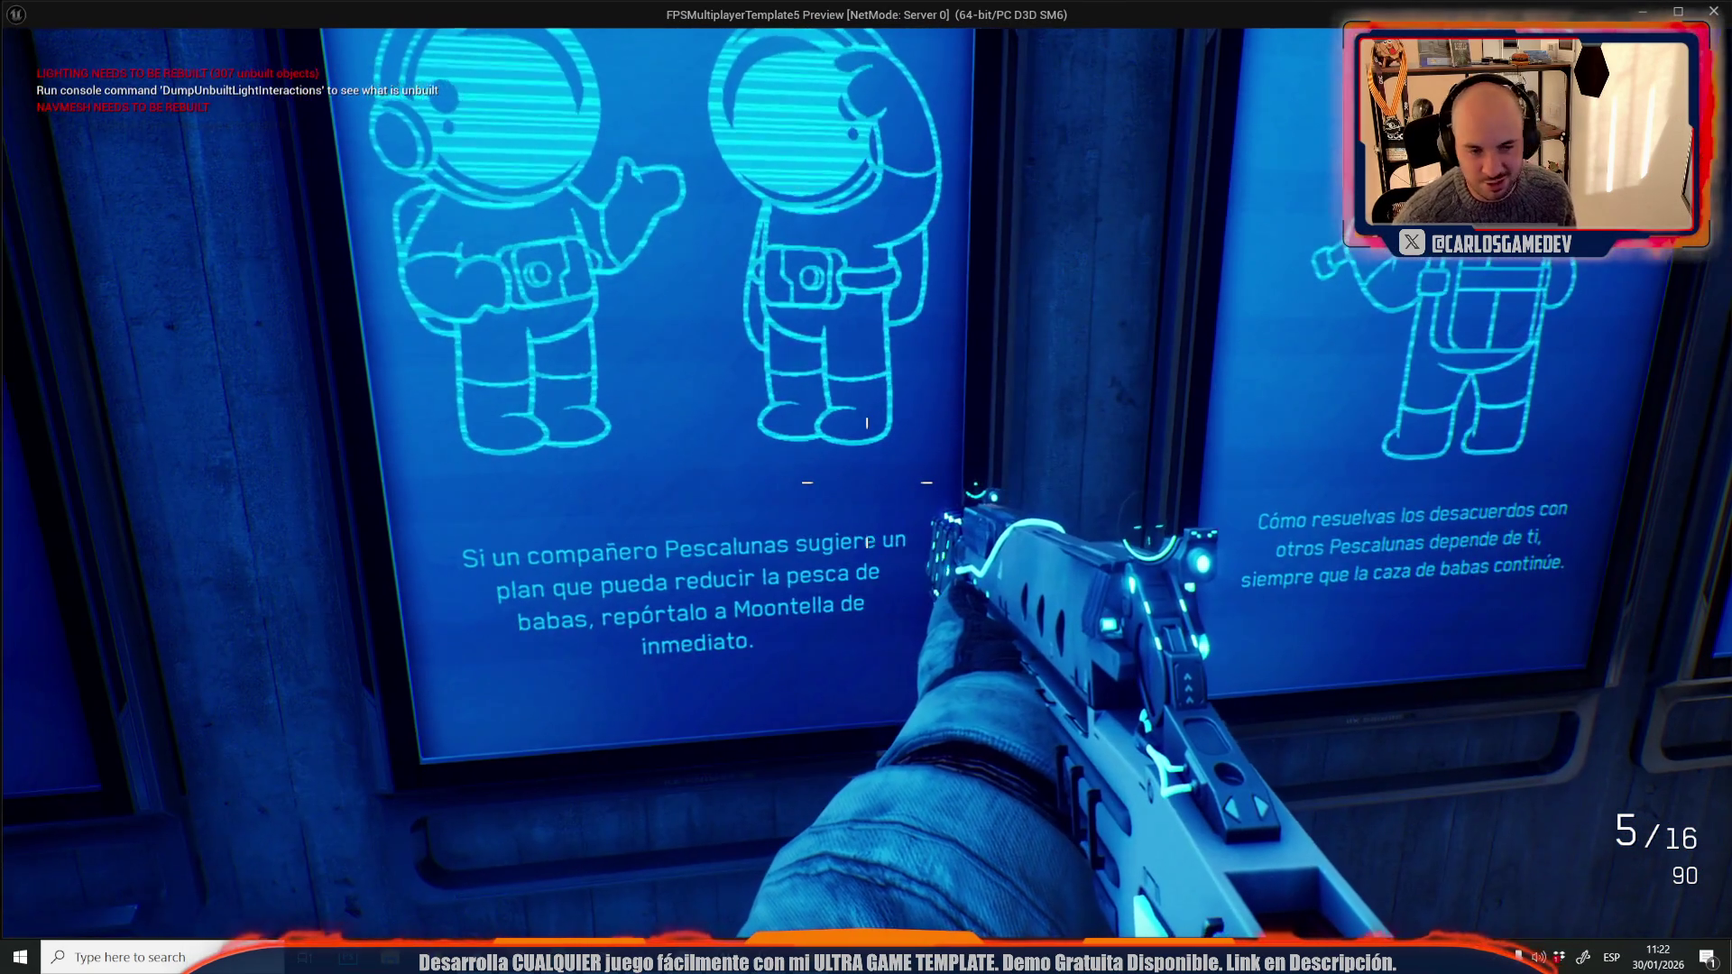
key(d)
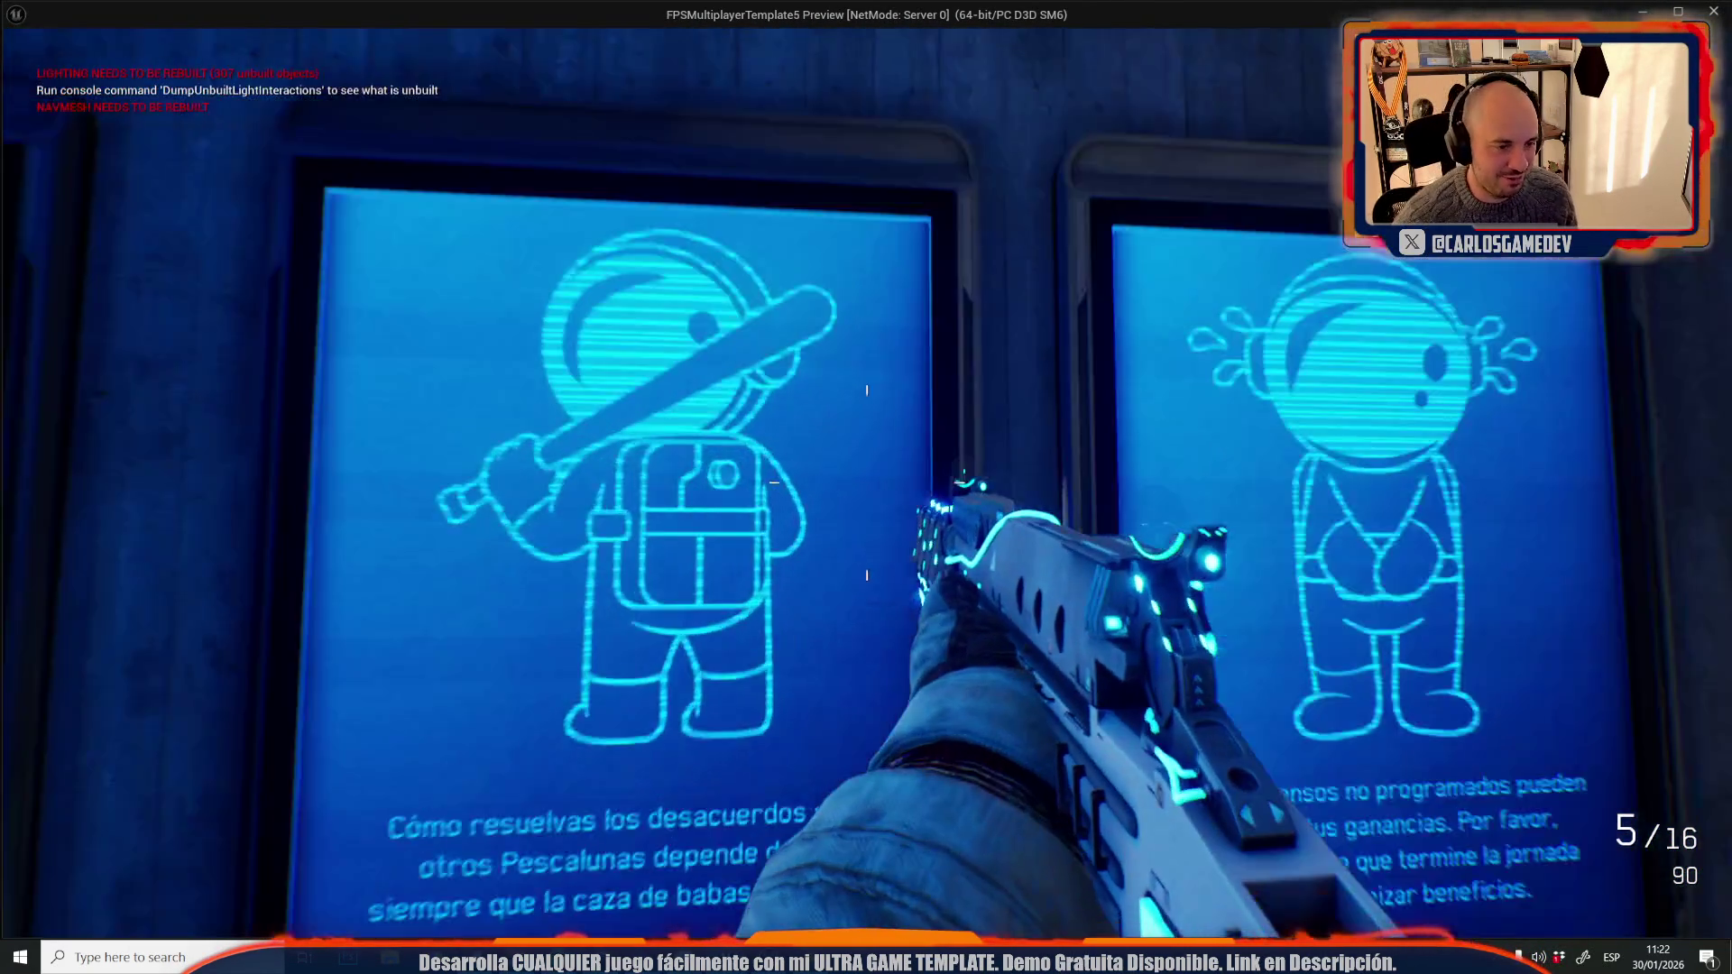
key(w)
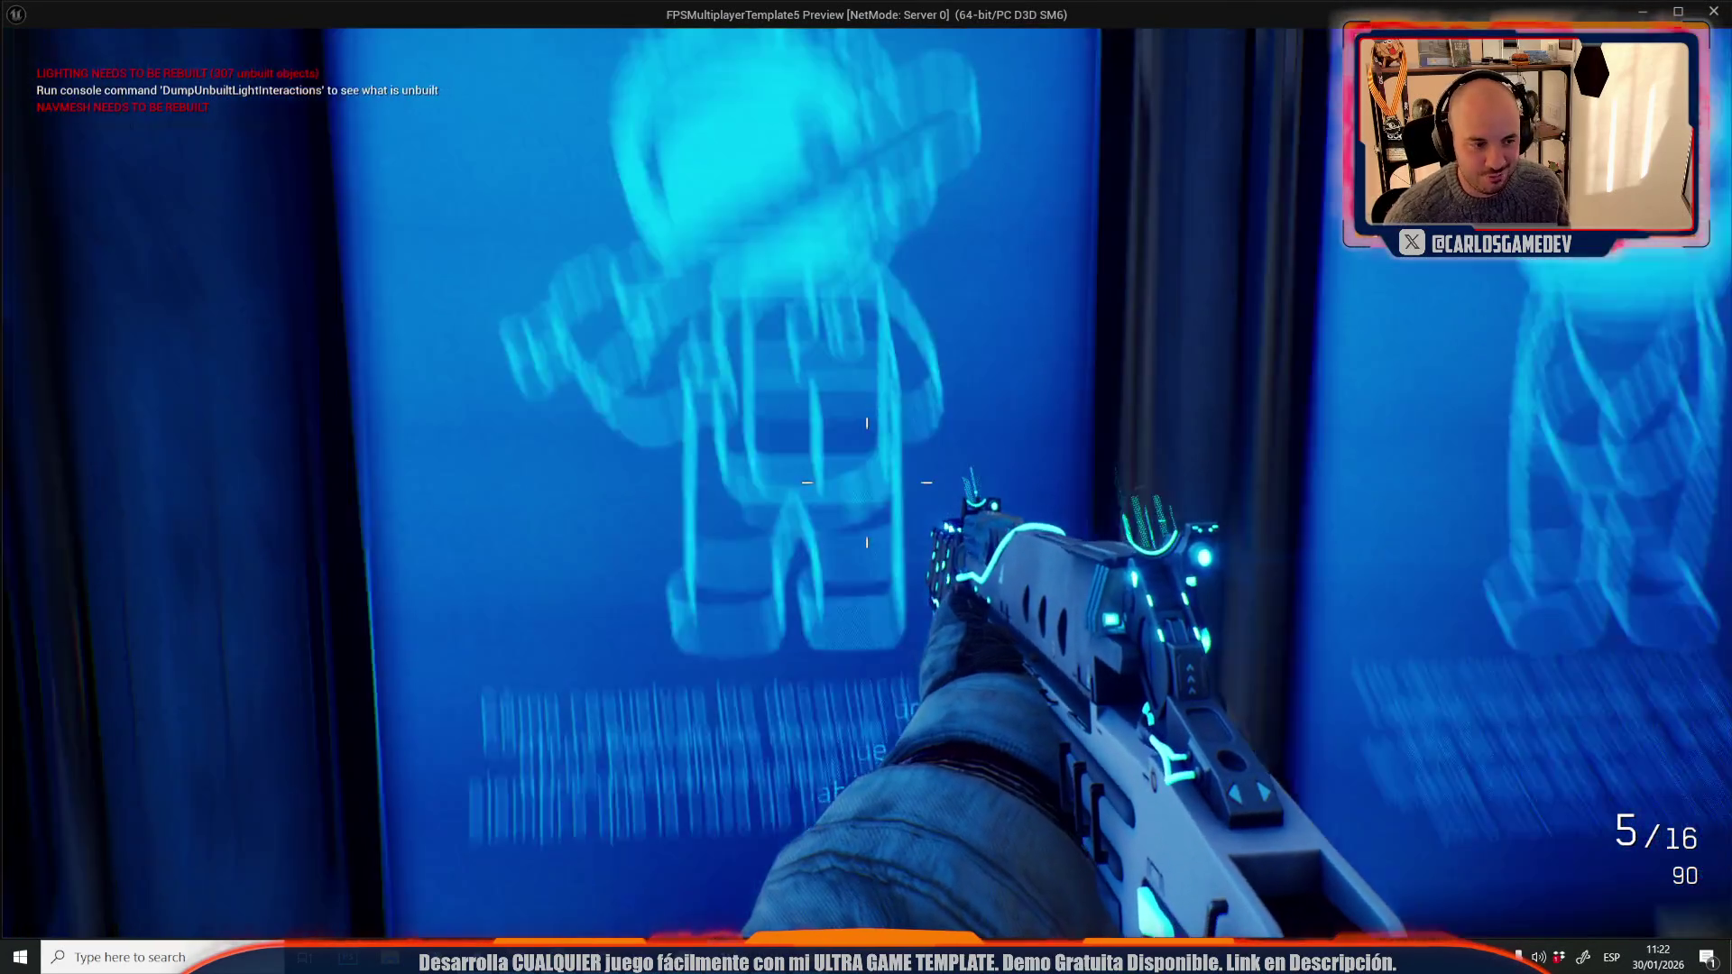
key(s)
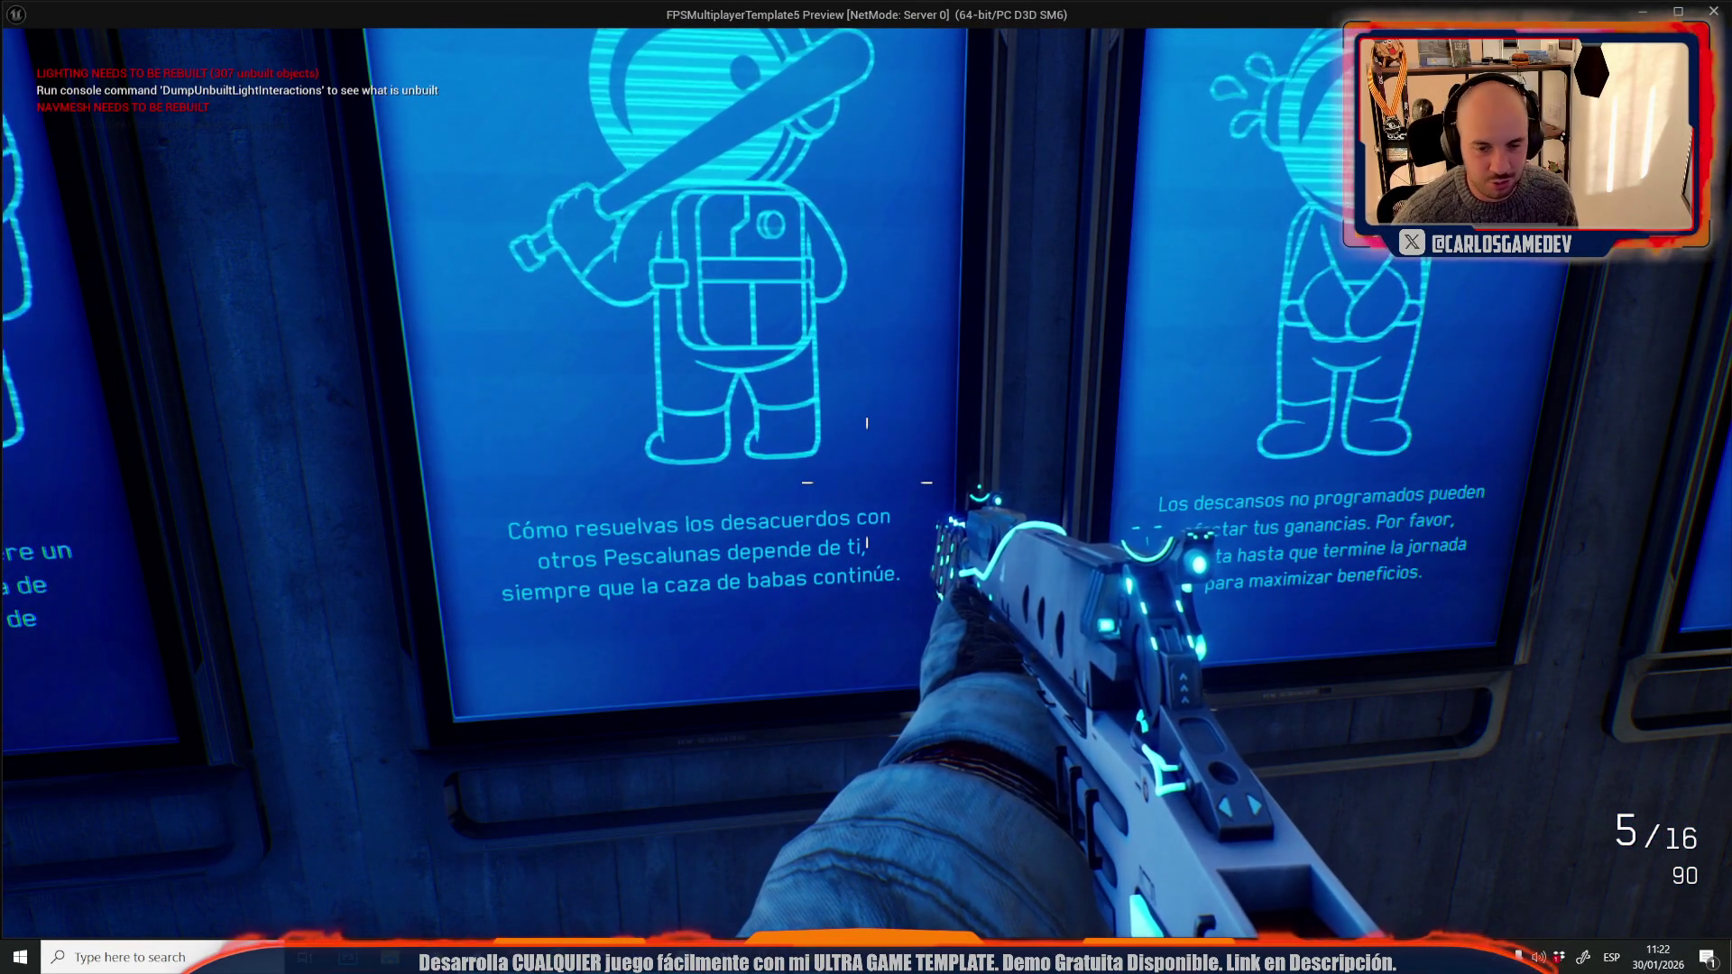
key(s)
key(w)
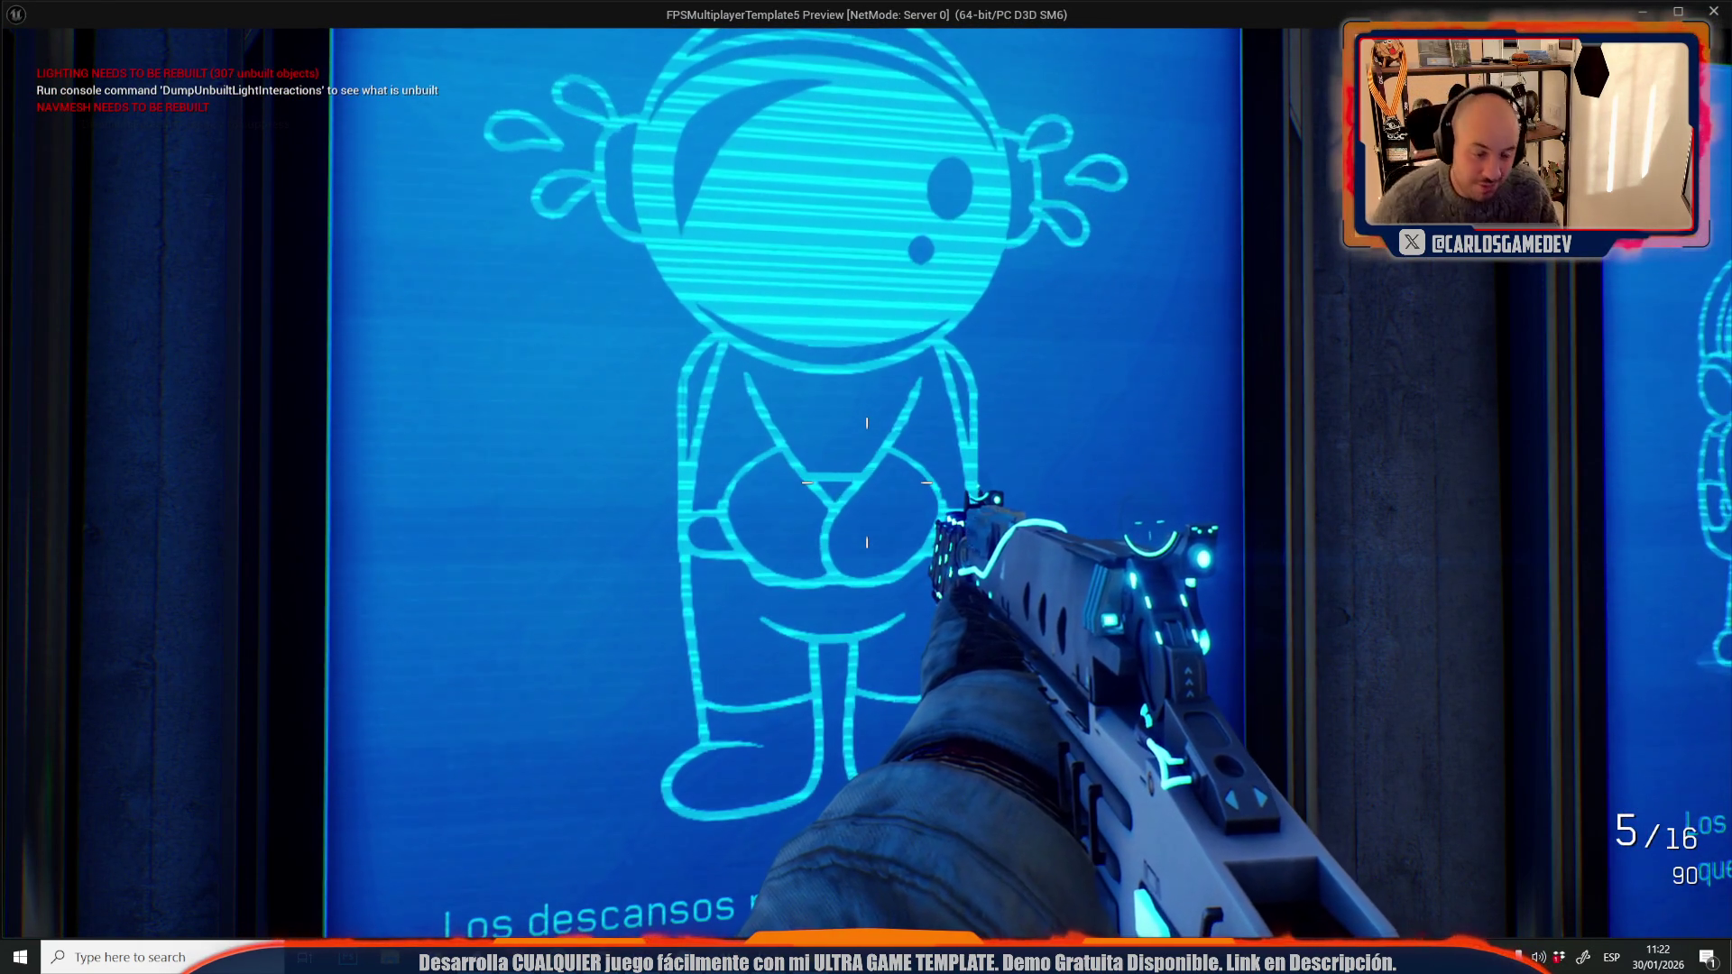
key(s)
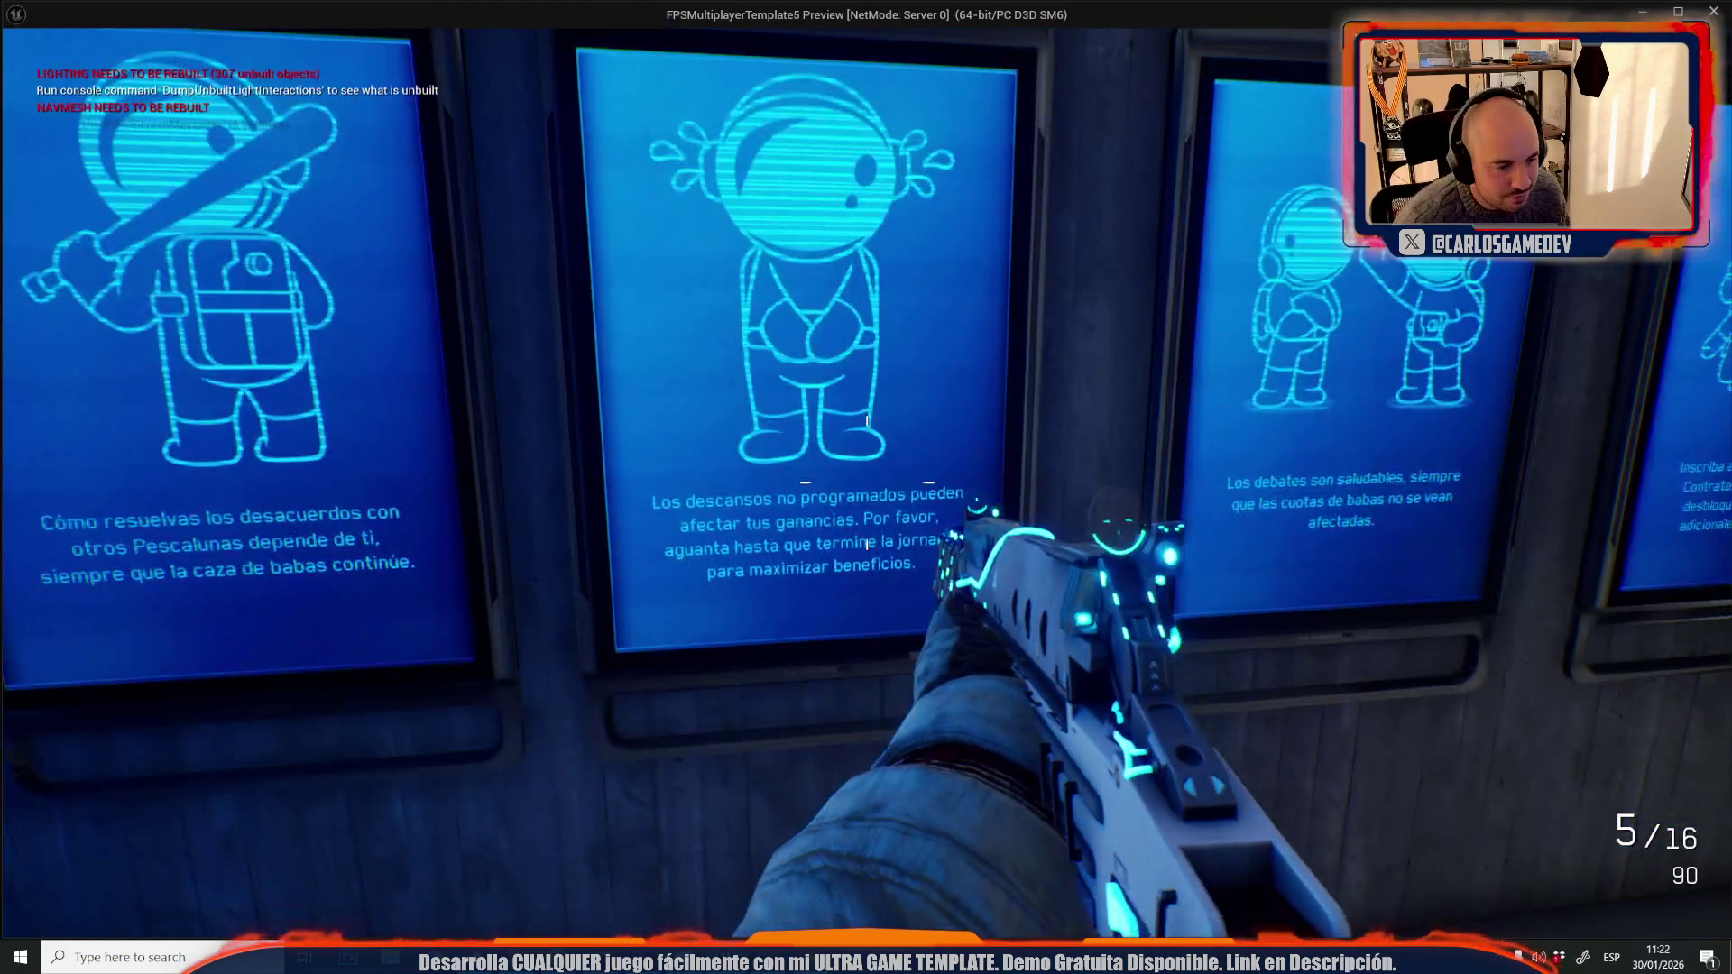
key(d)
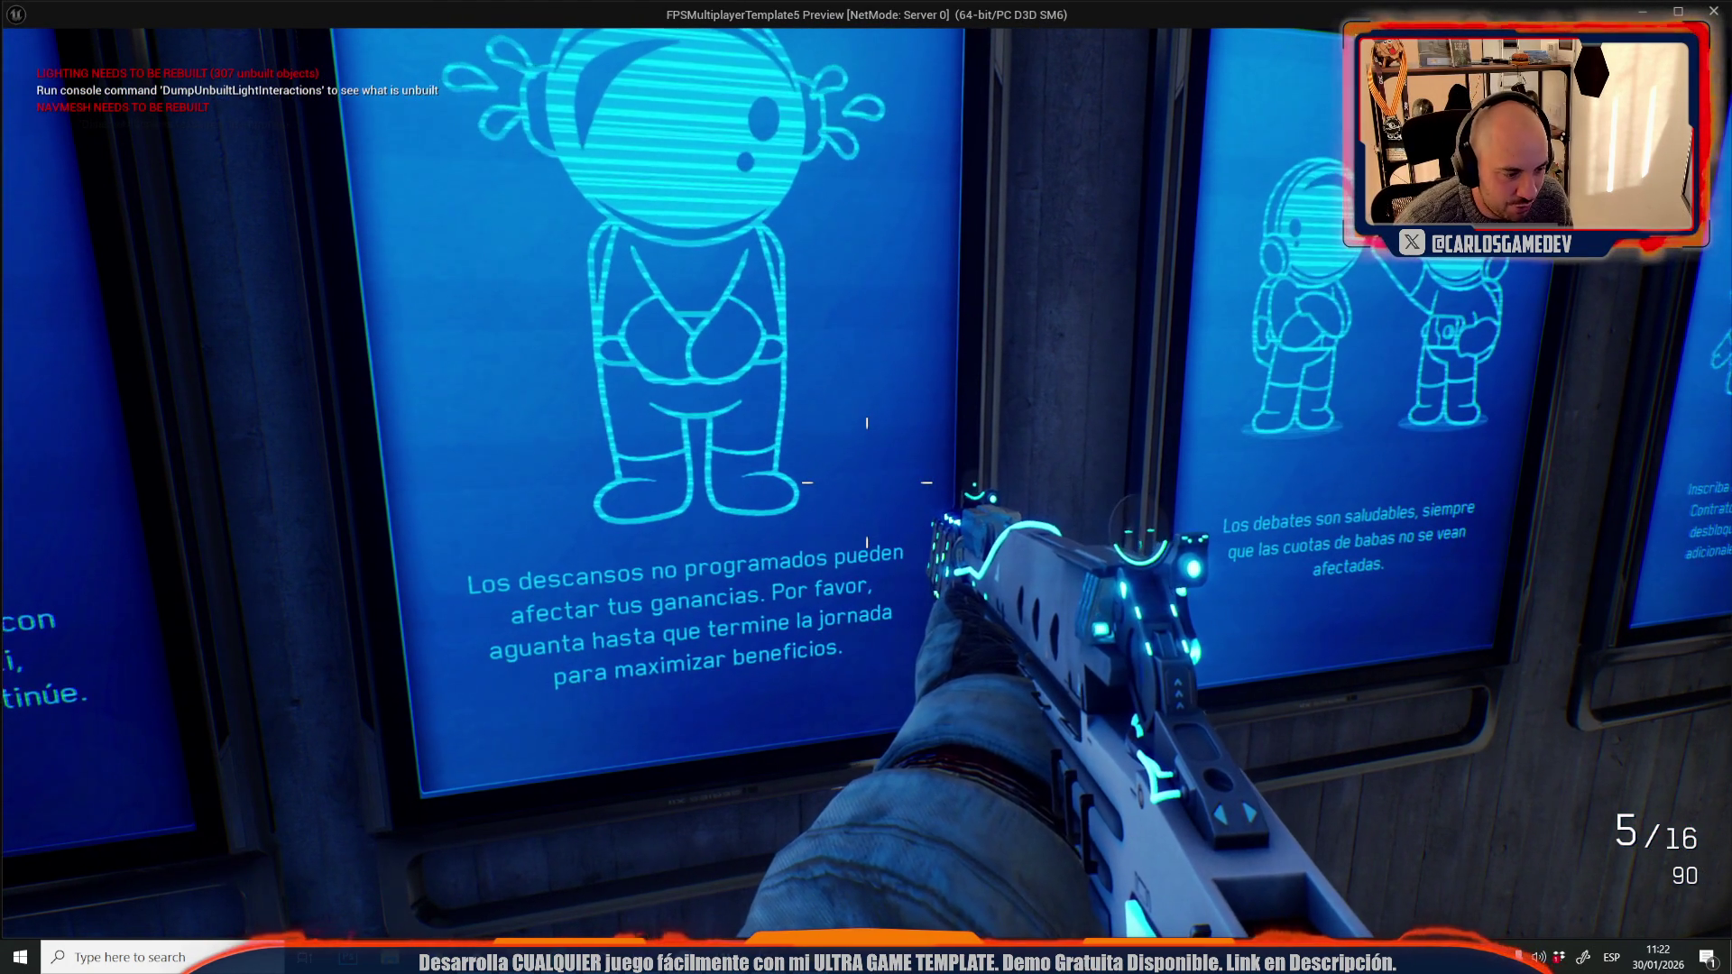
key(w)
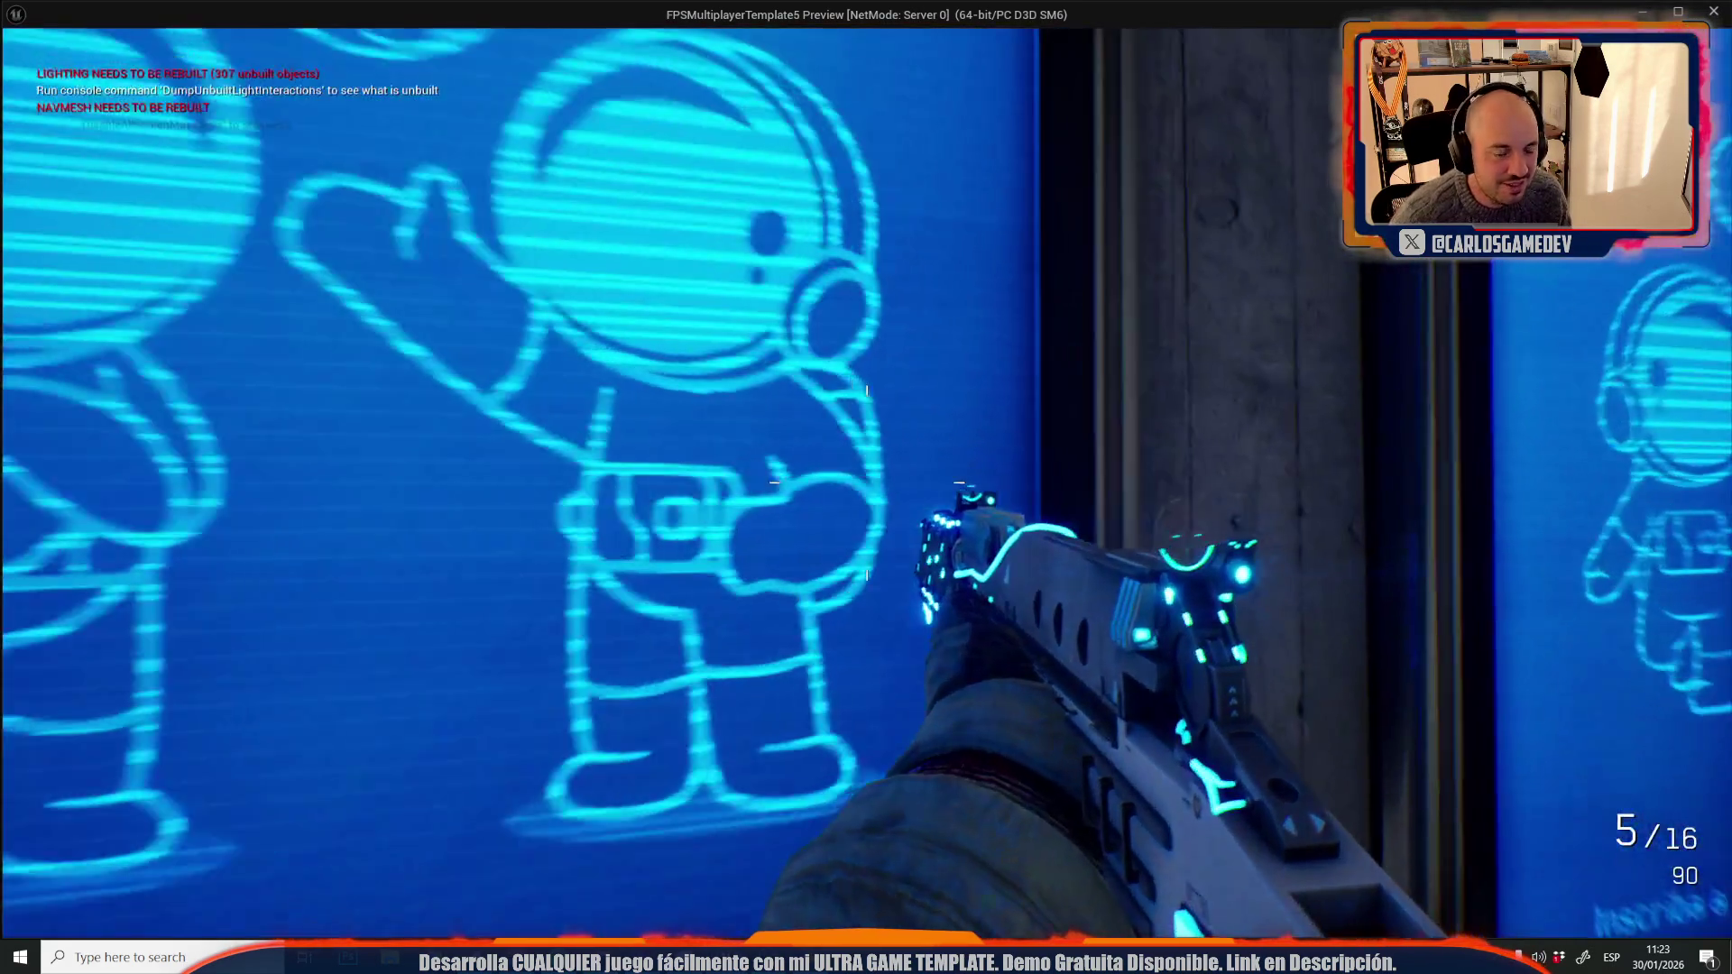
key(s)
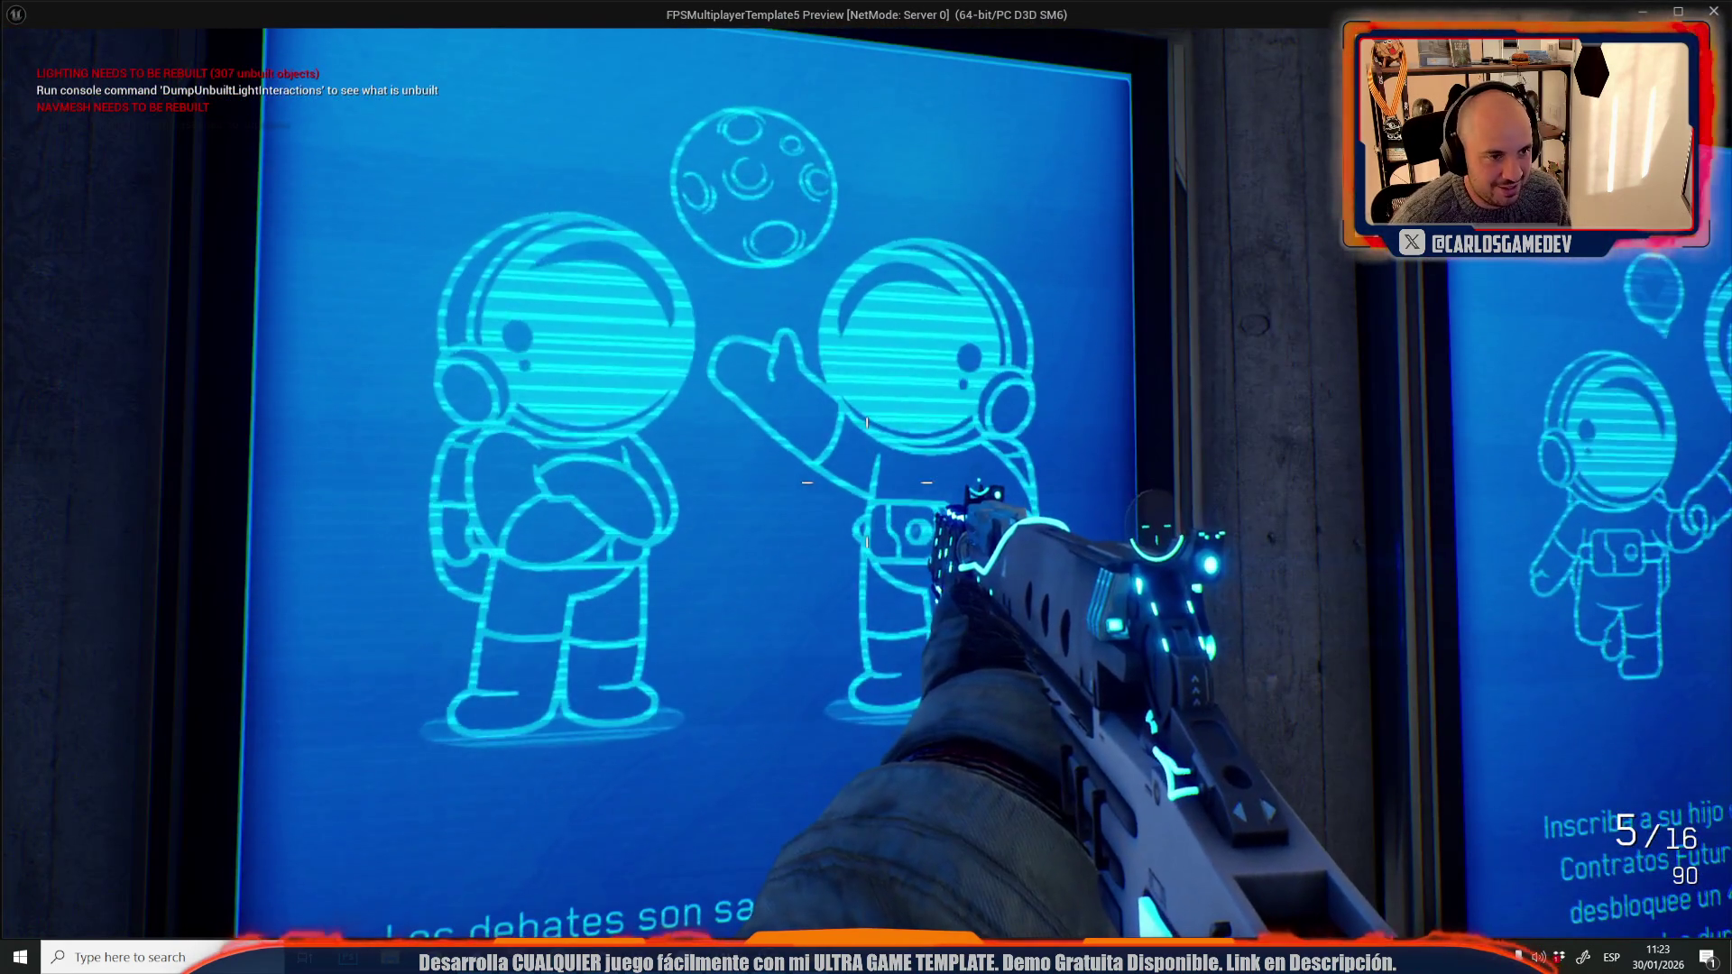
key(w)
key(s)
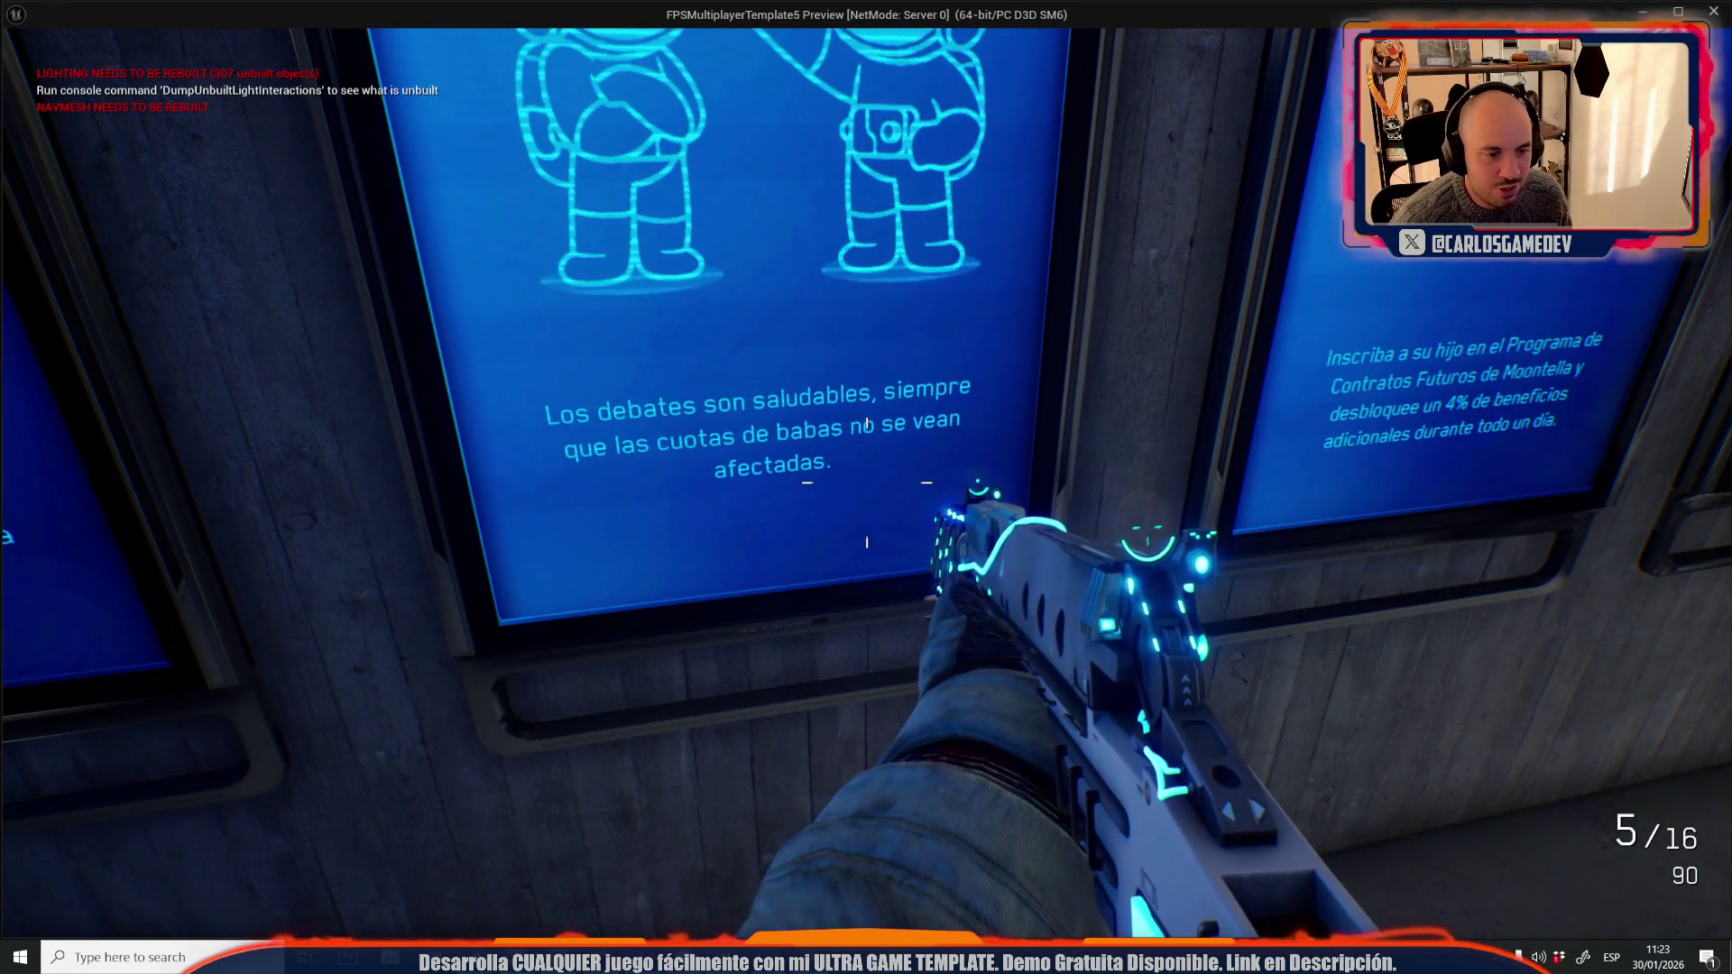
key(s)
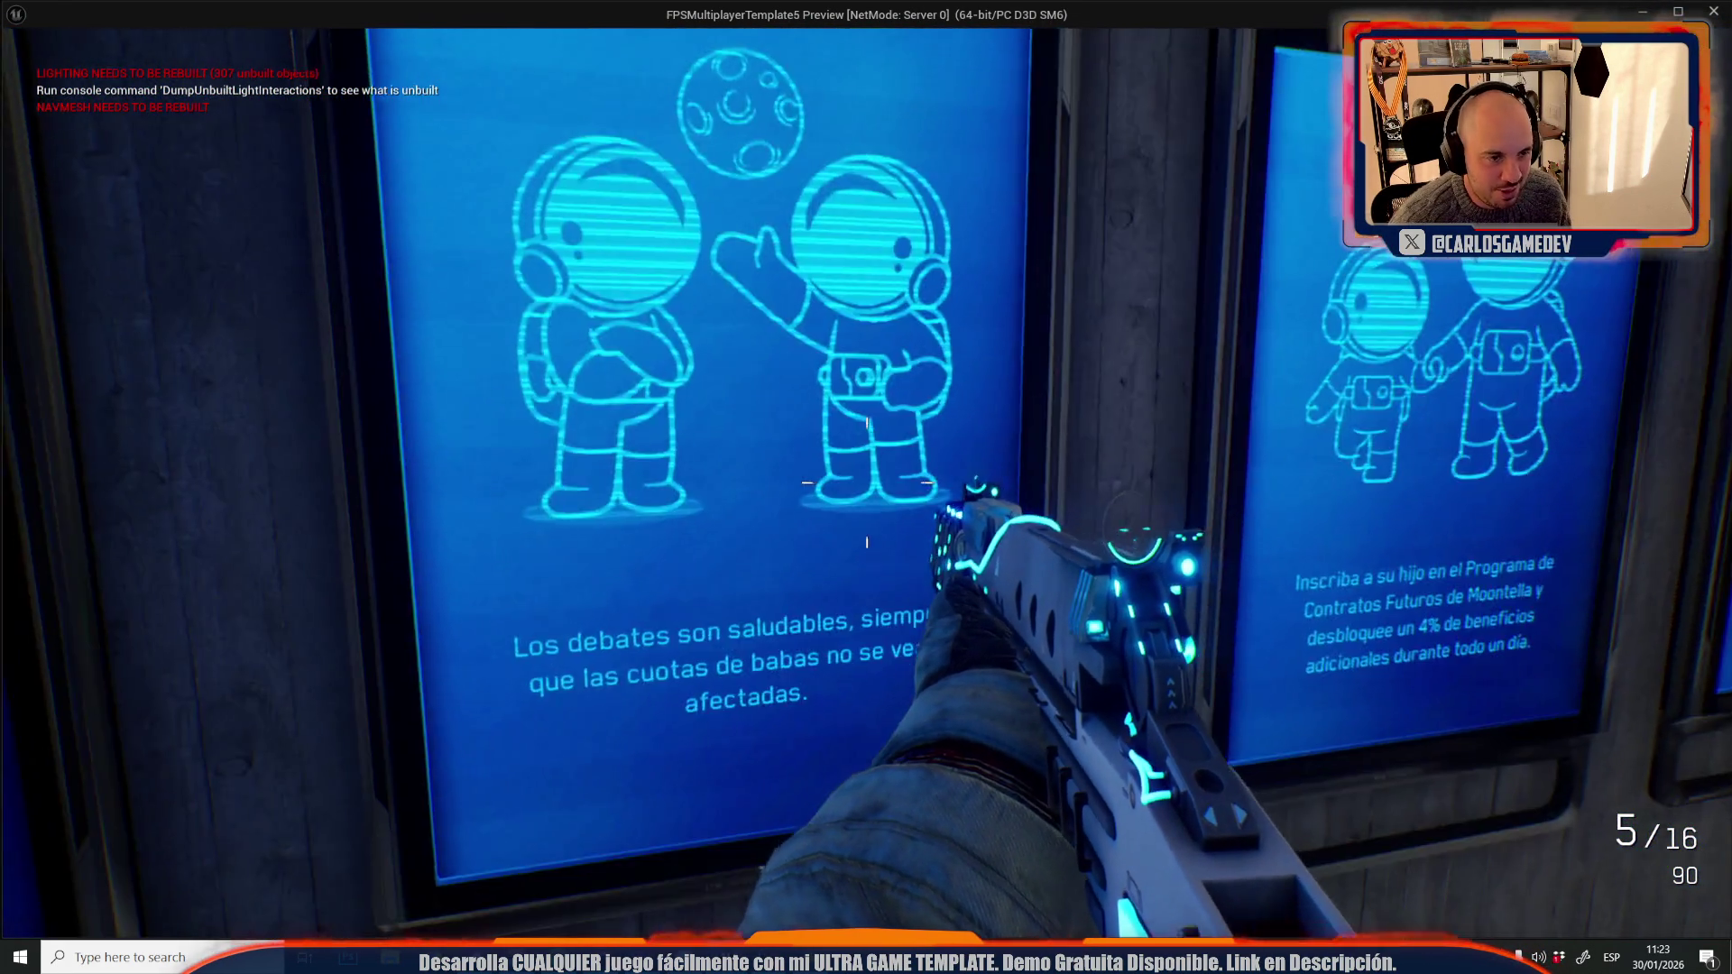
key(w)
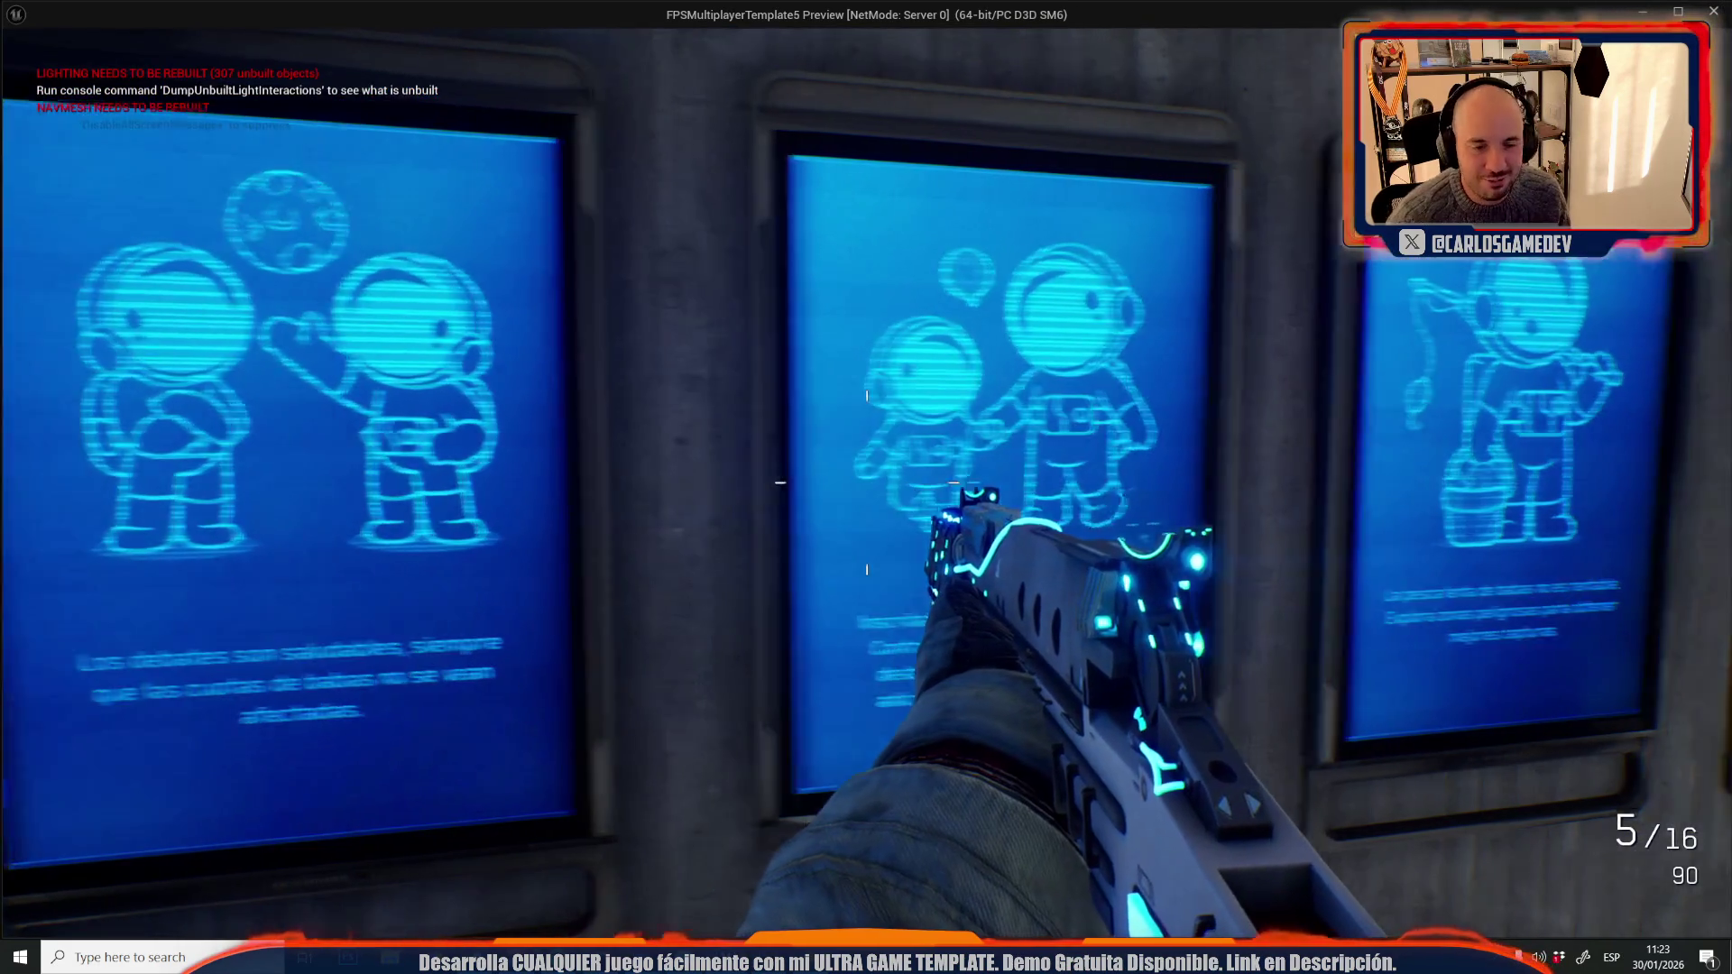
key(s)
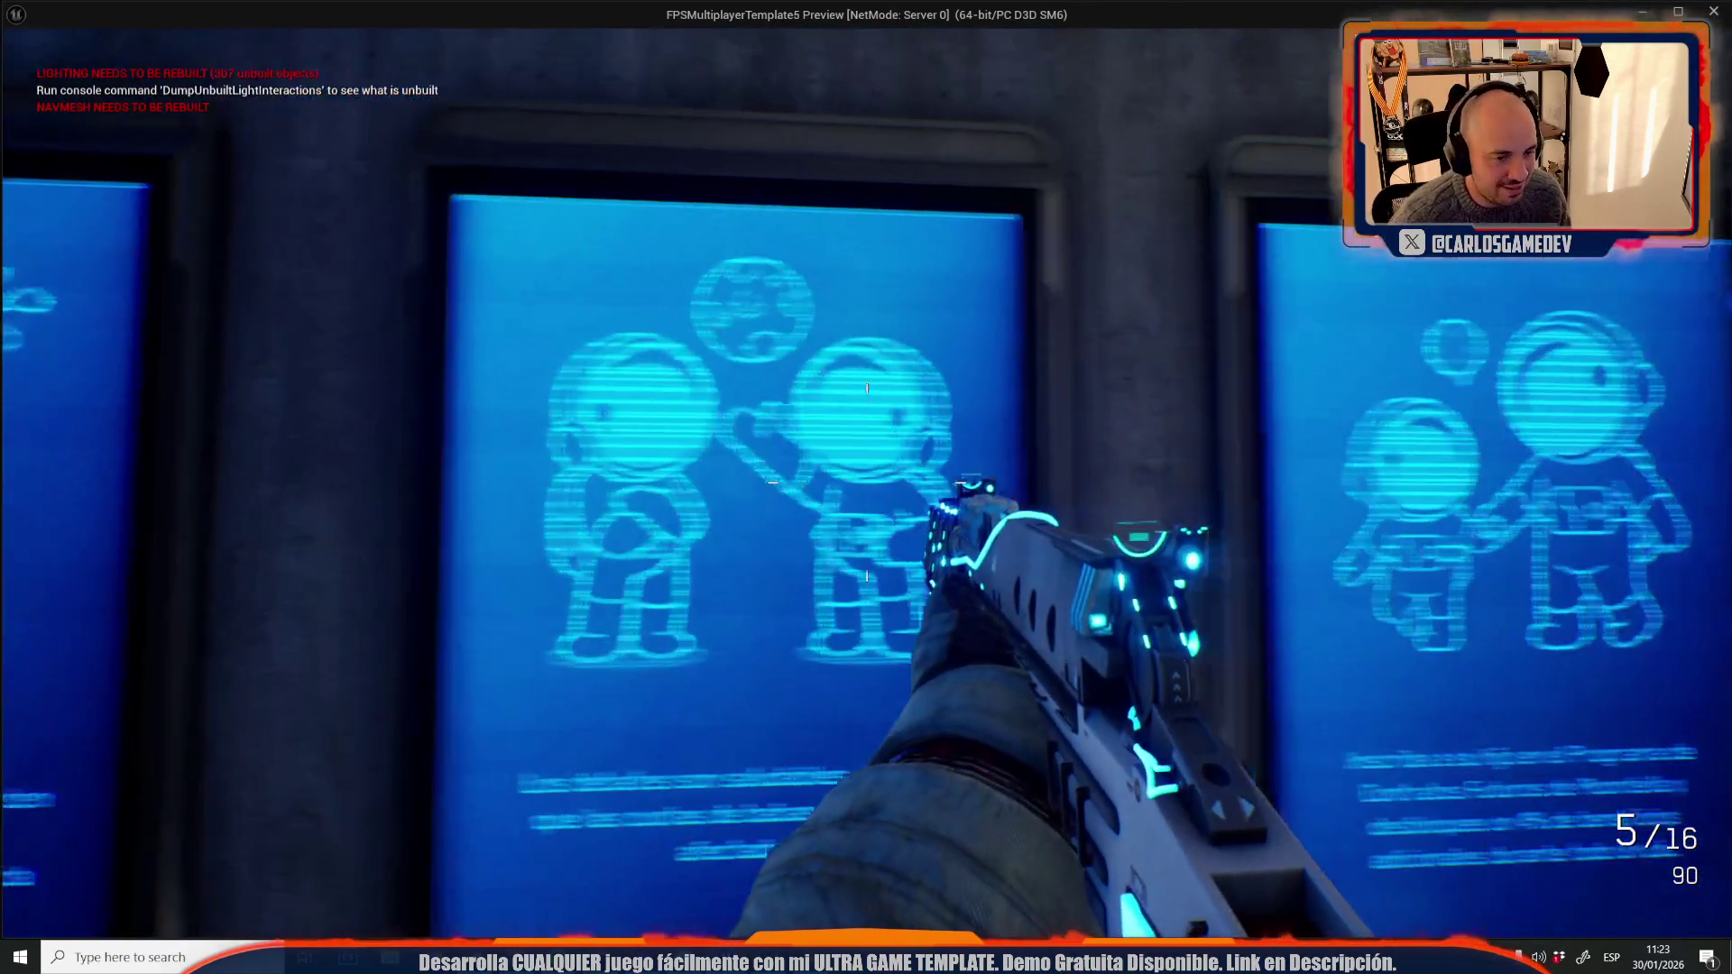
key(w)
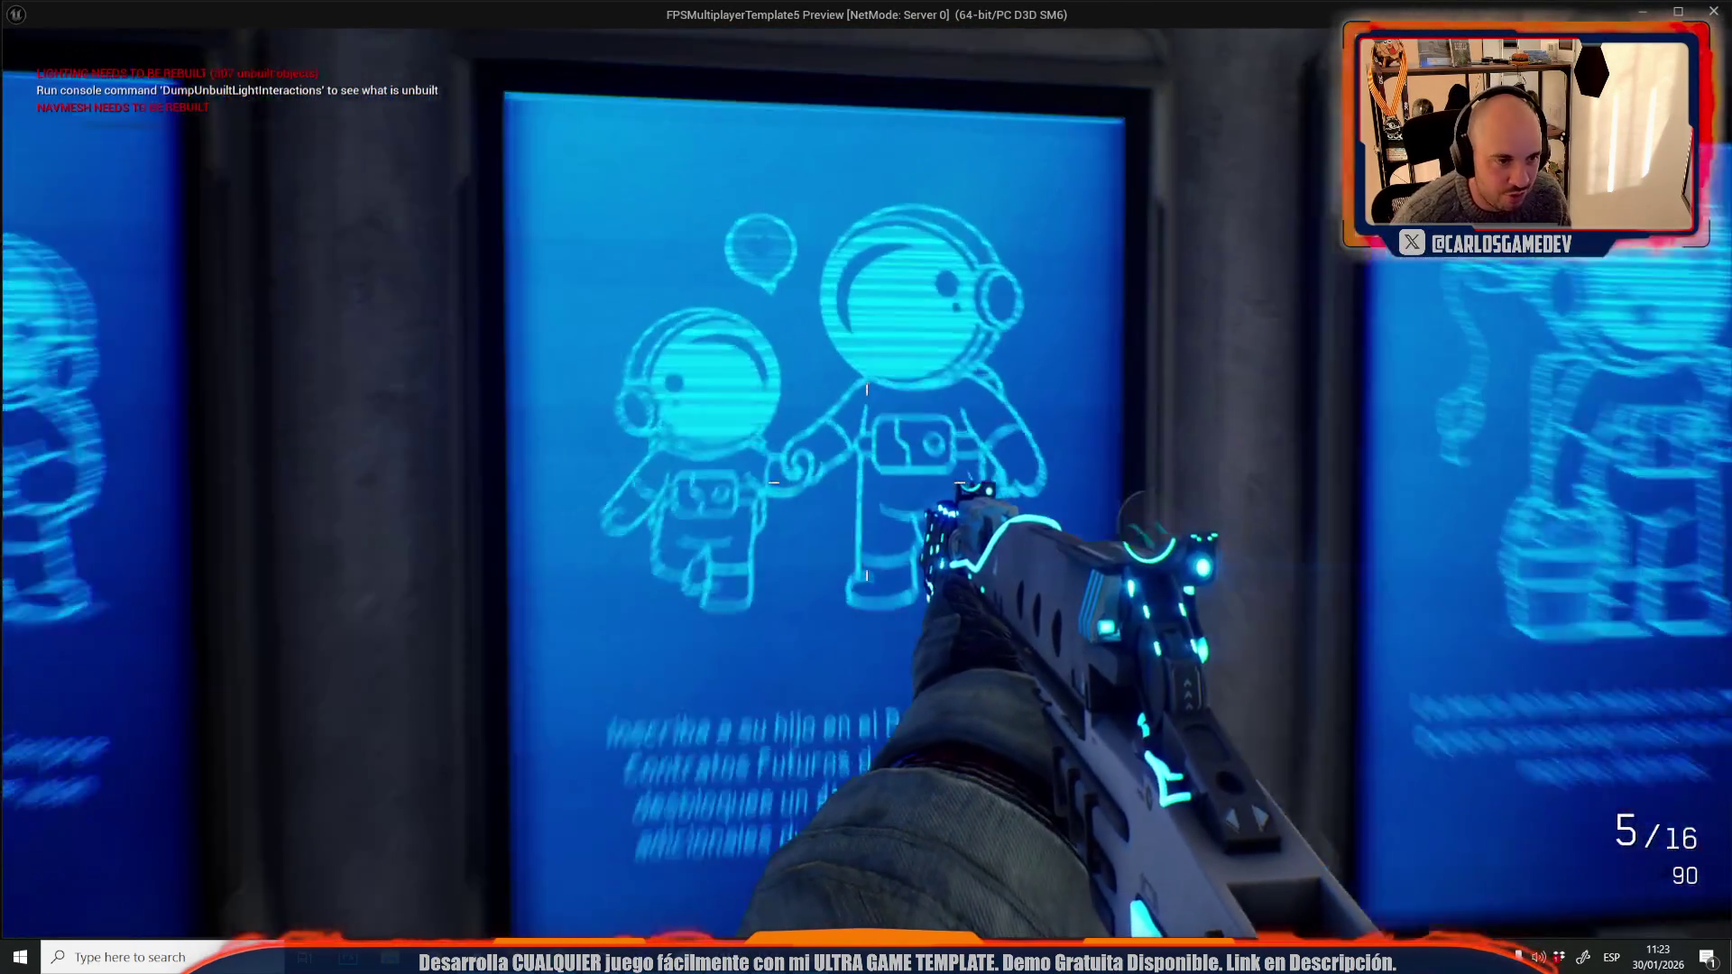
key(s)
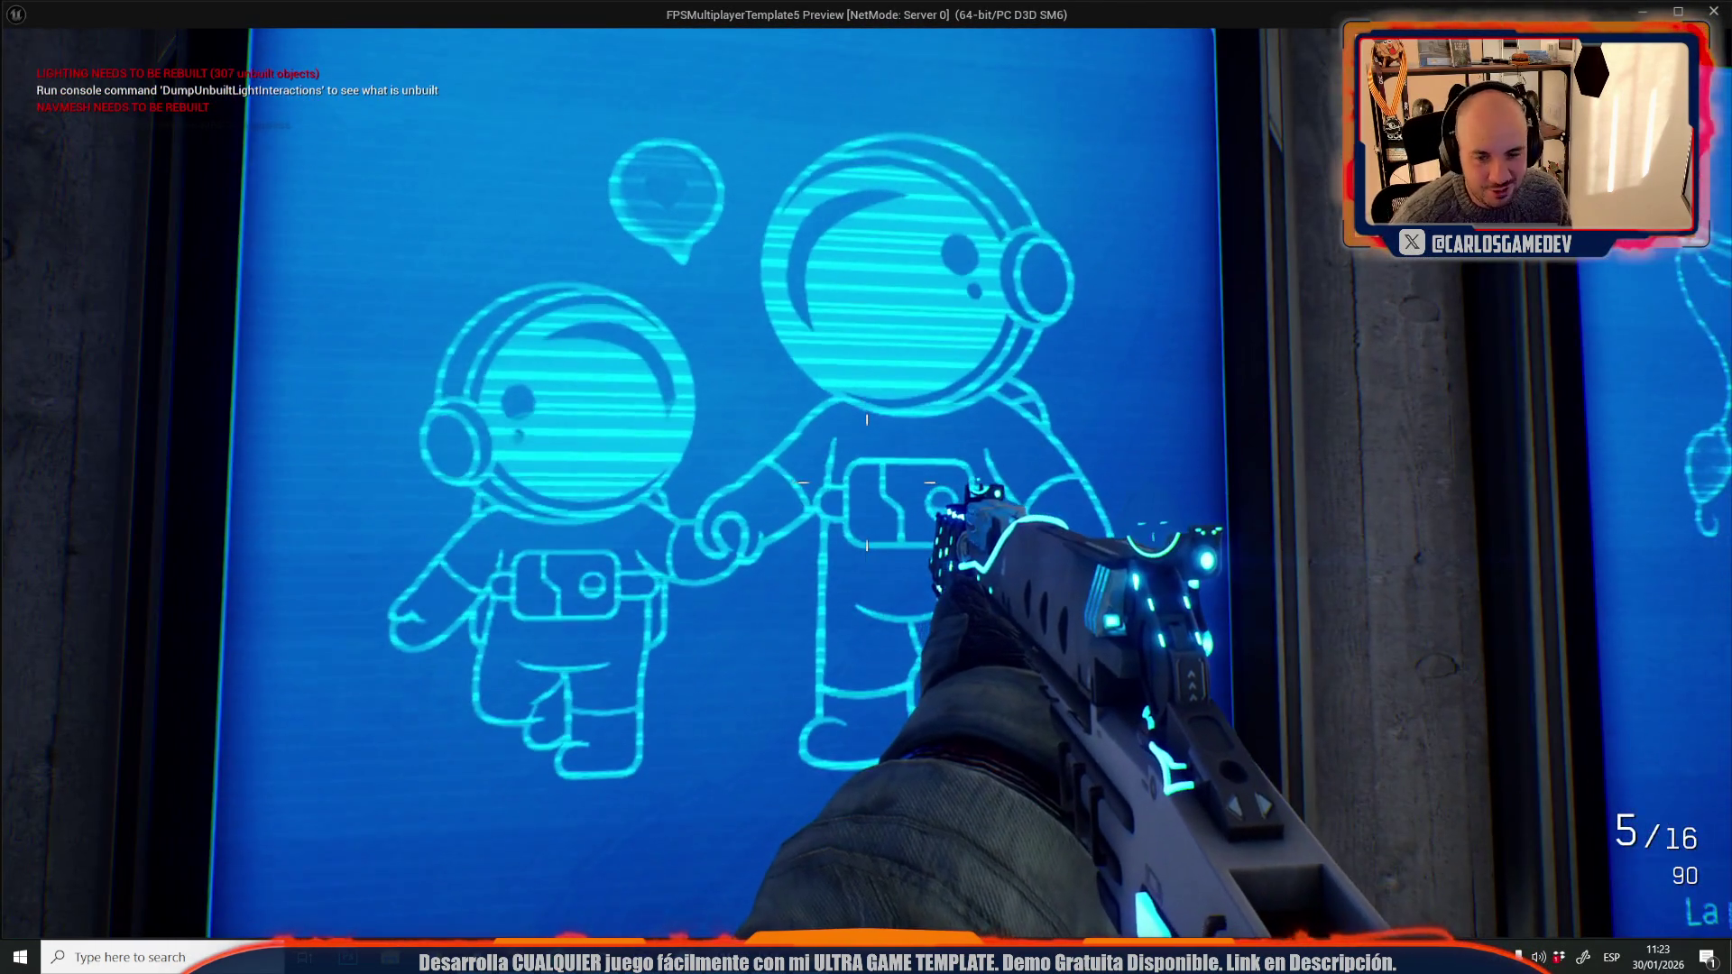
key(s)
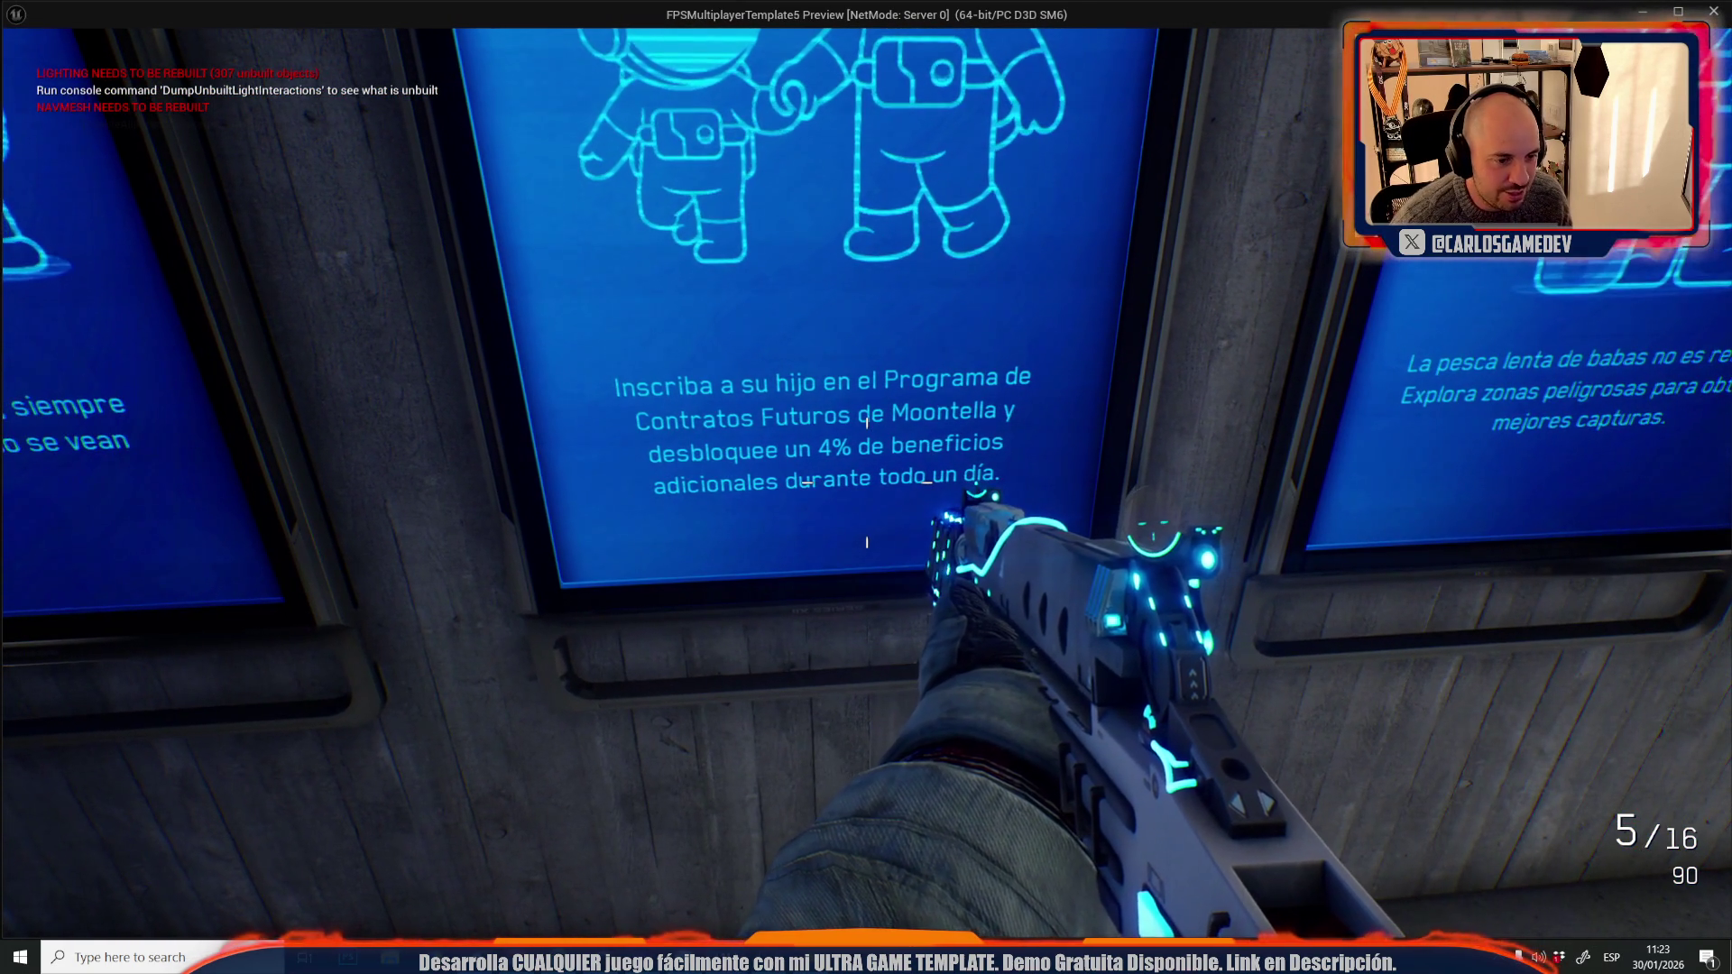
key(w)
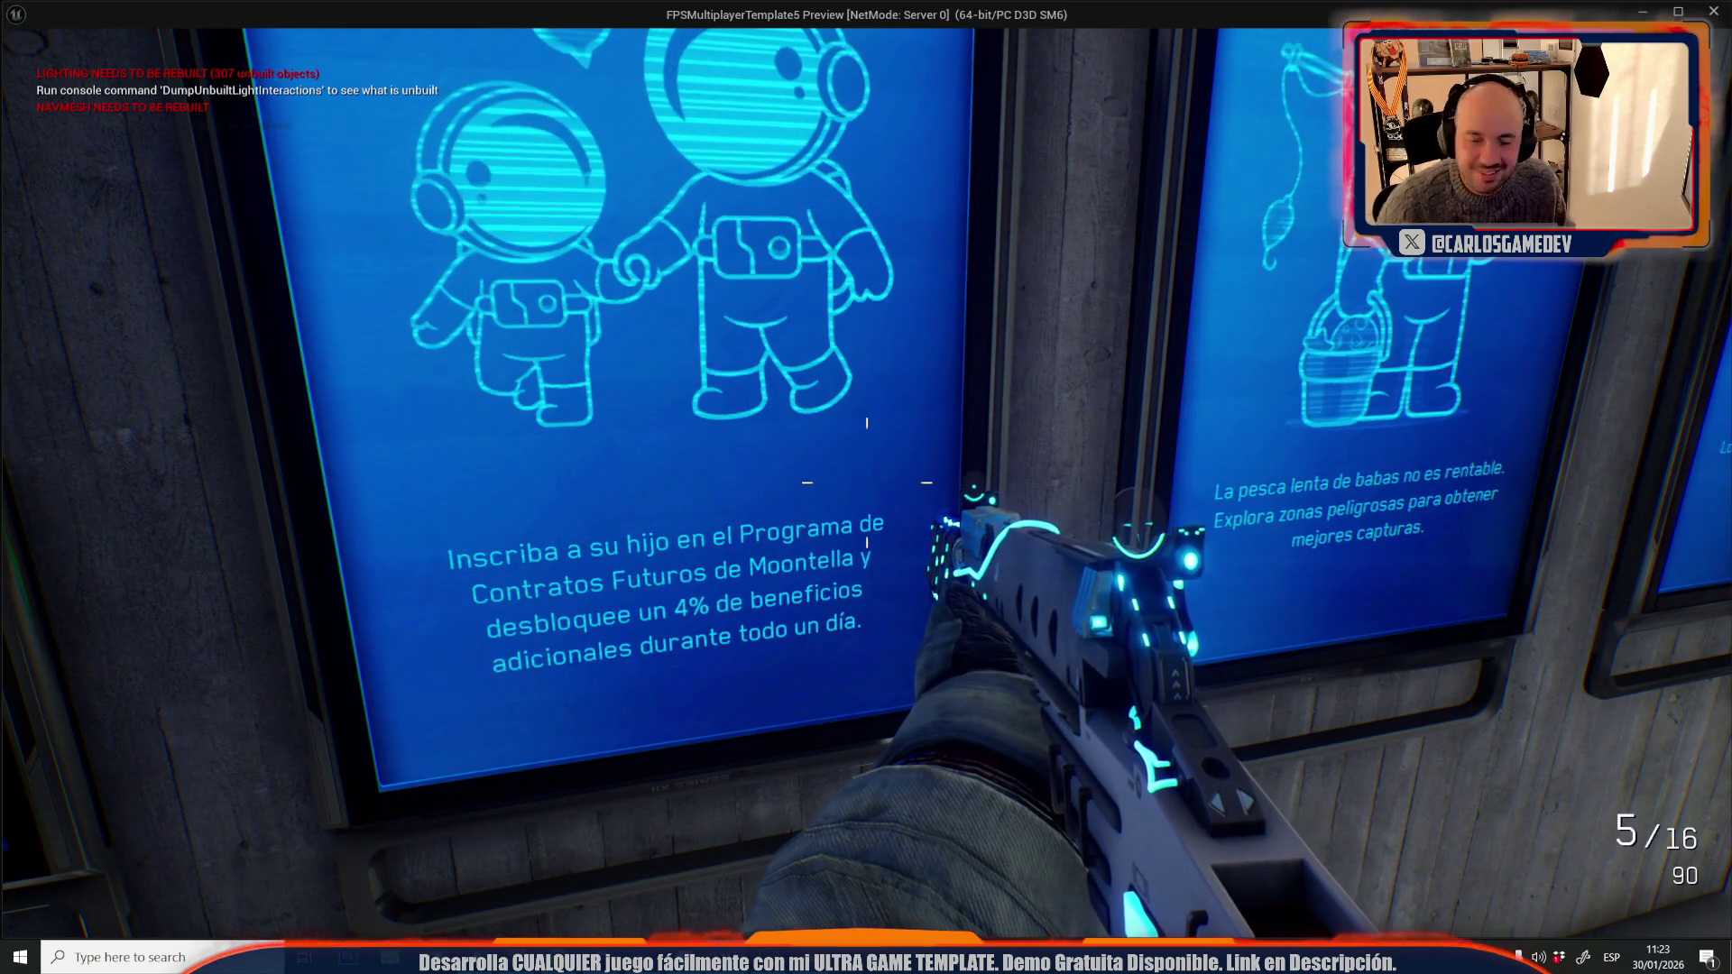
key(w)
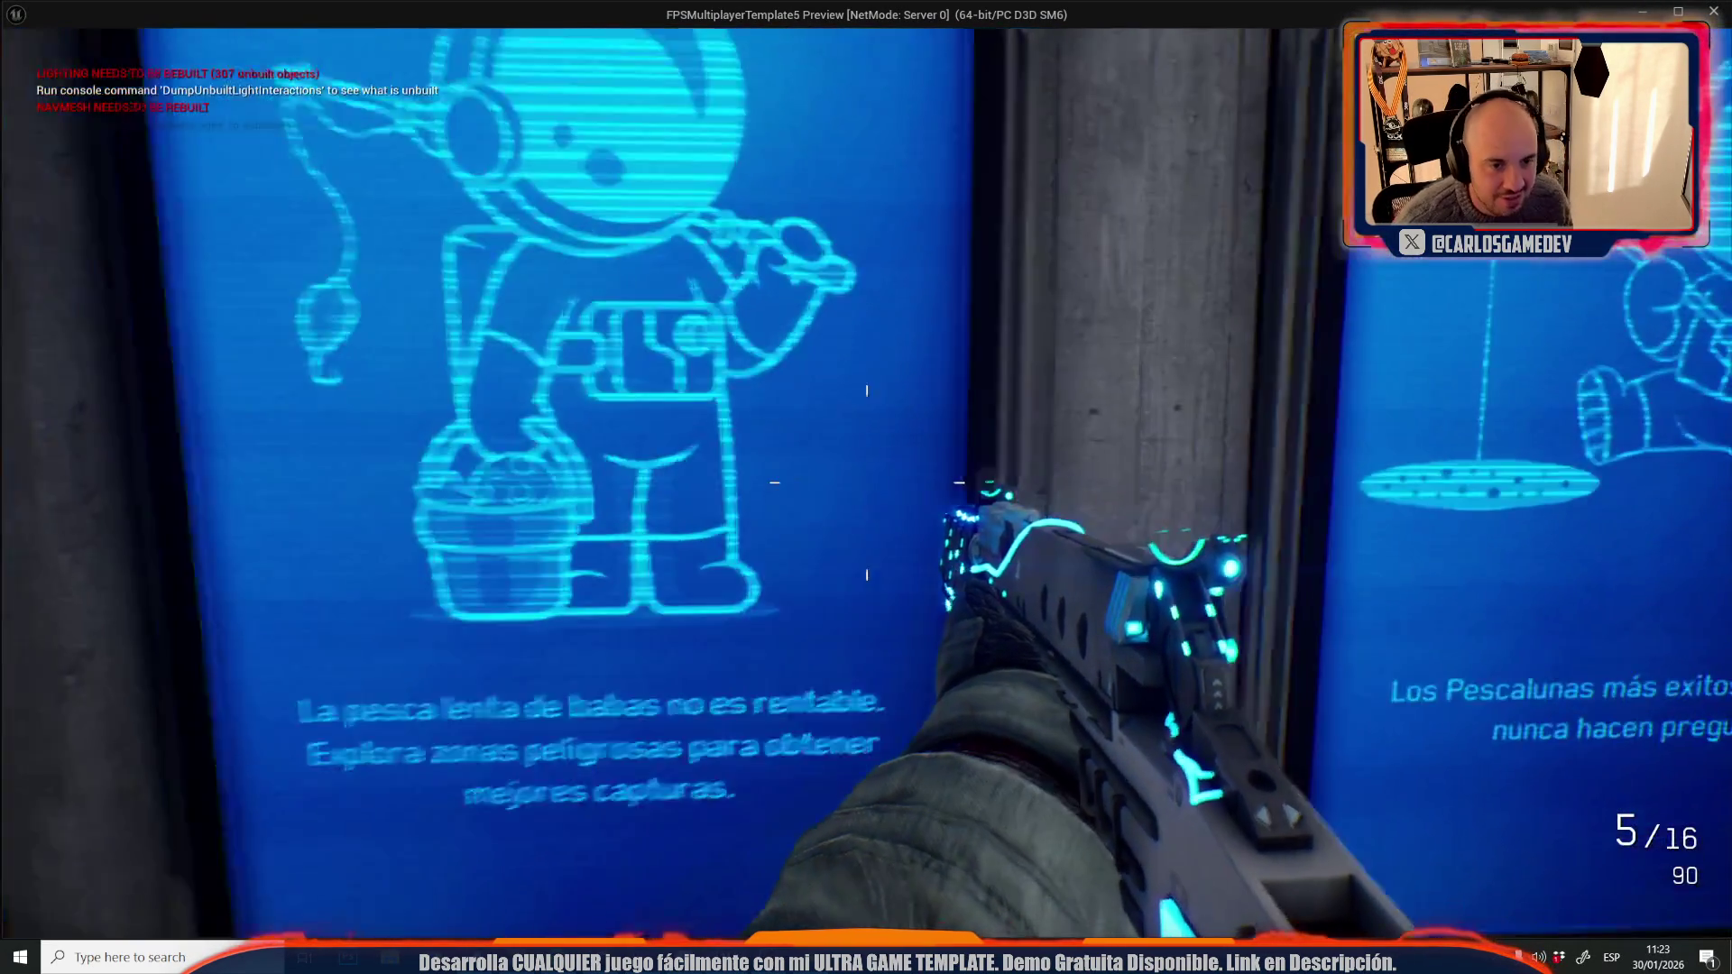
key(s)
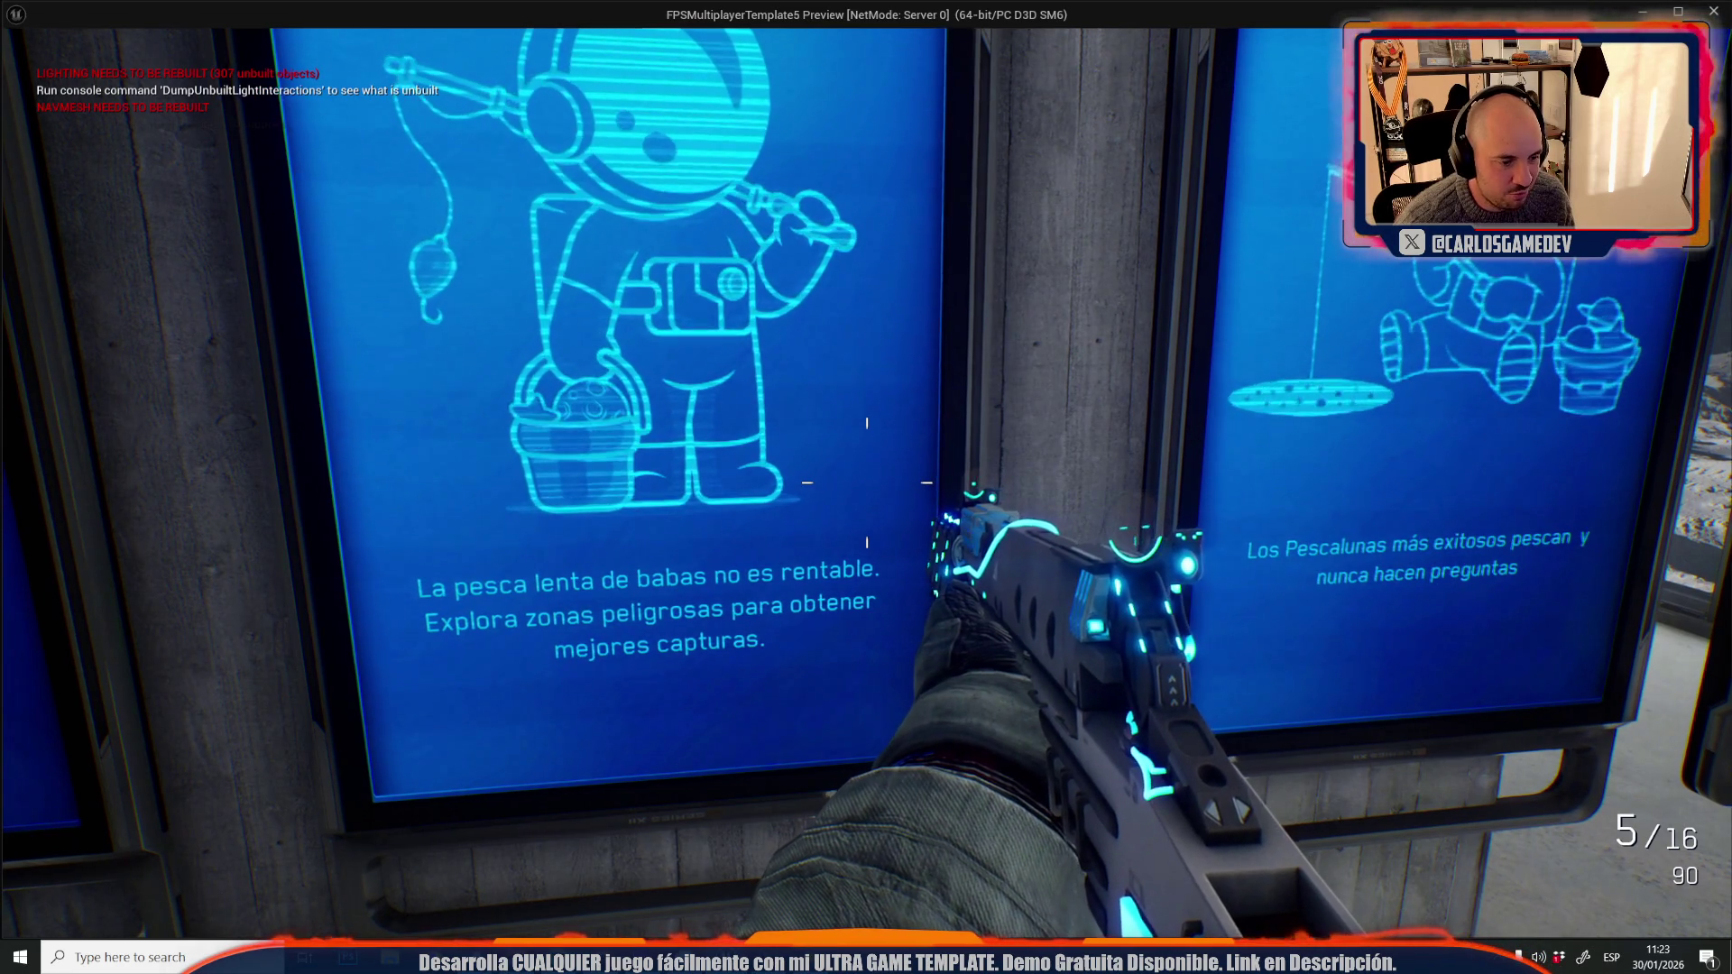
key(s)
Step: Read the Pescalunas fishing poster and the bandaged-astronaut medical poster
key(d)
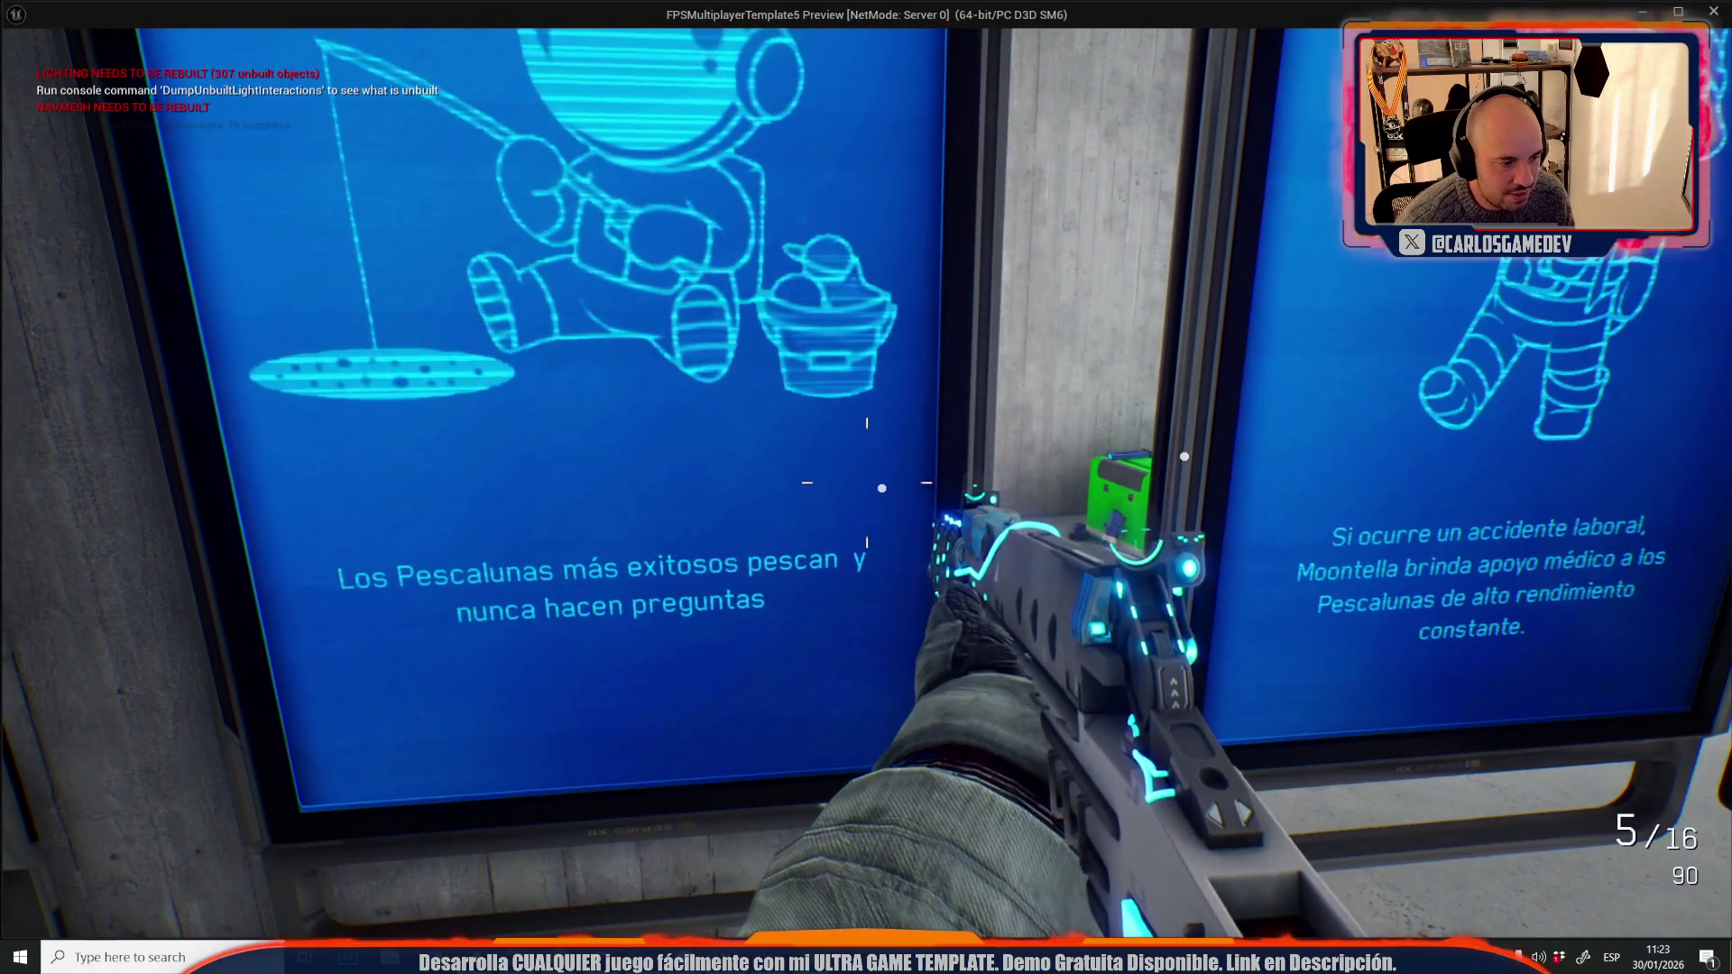
key(w)
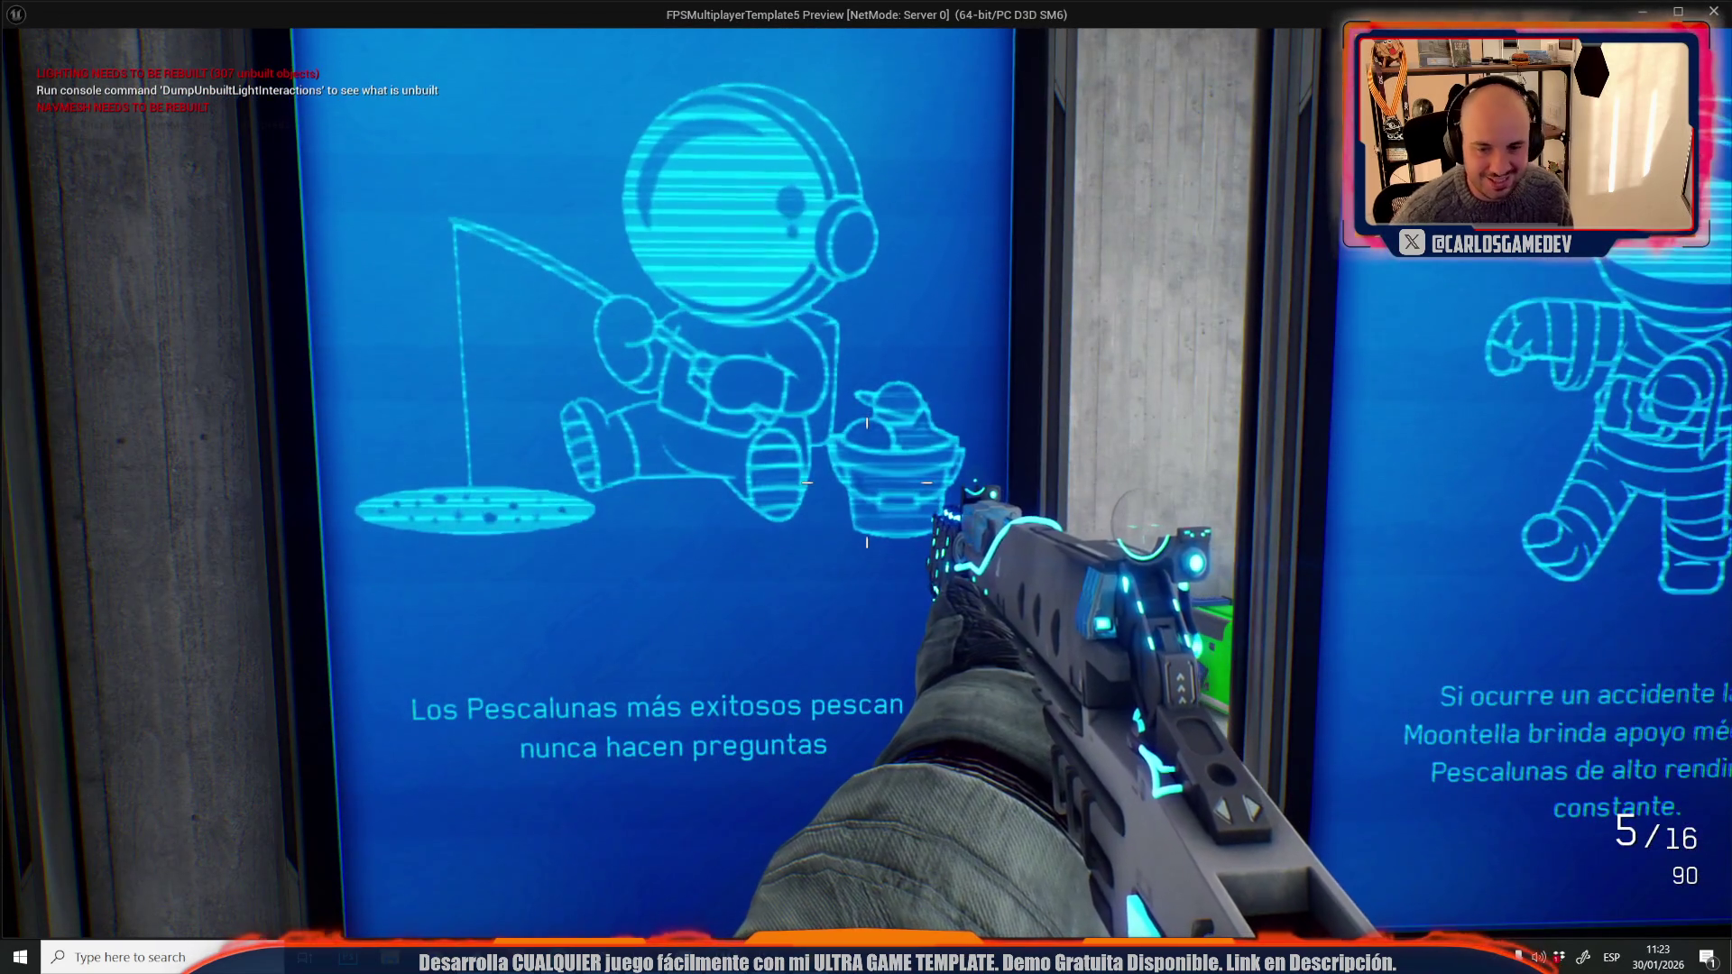
key(d)
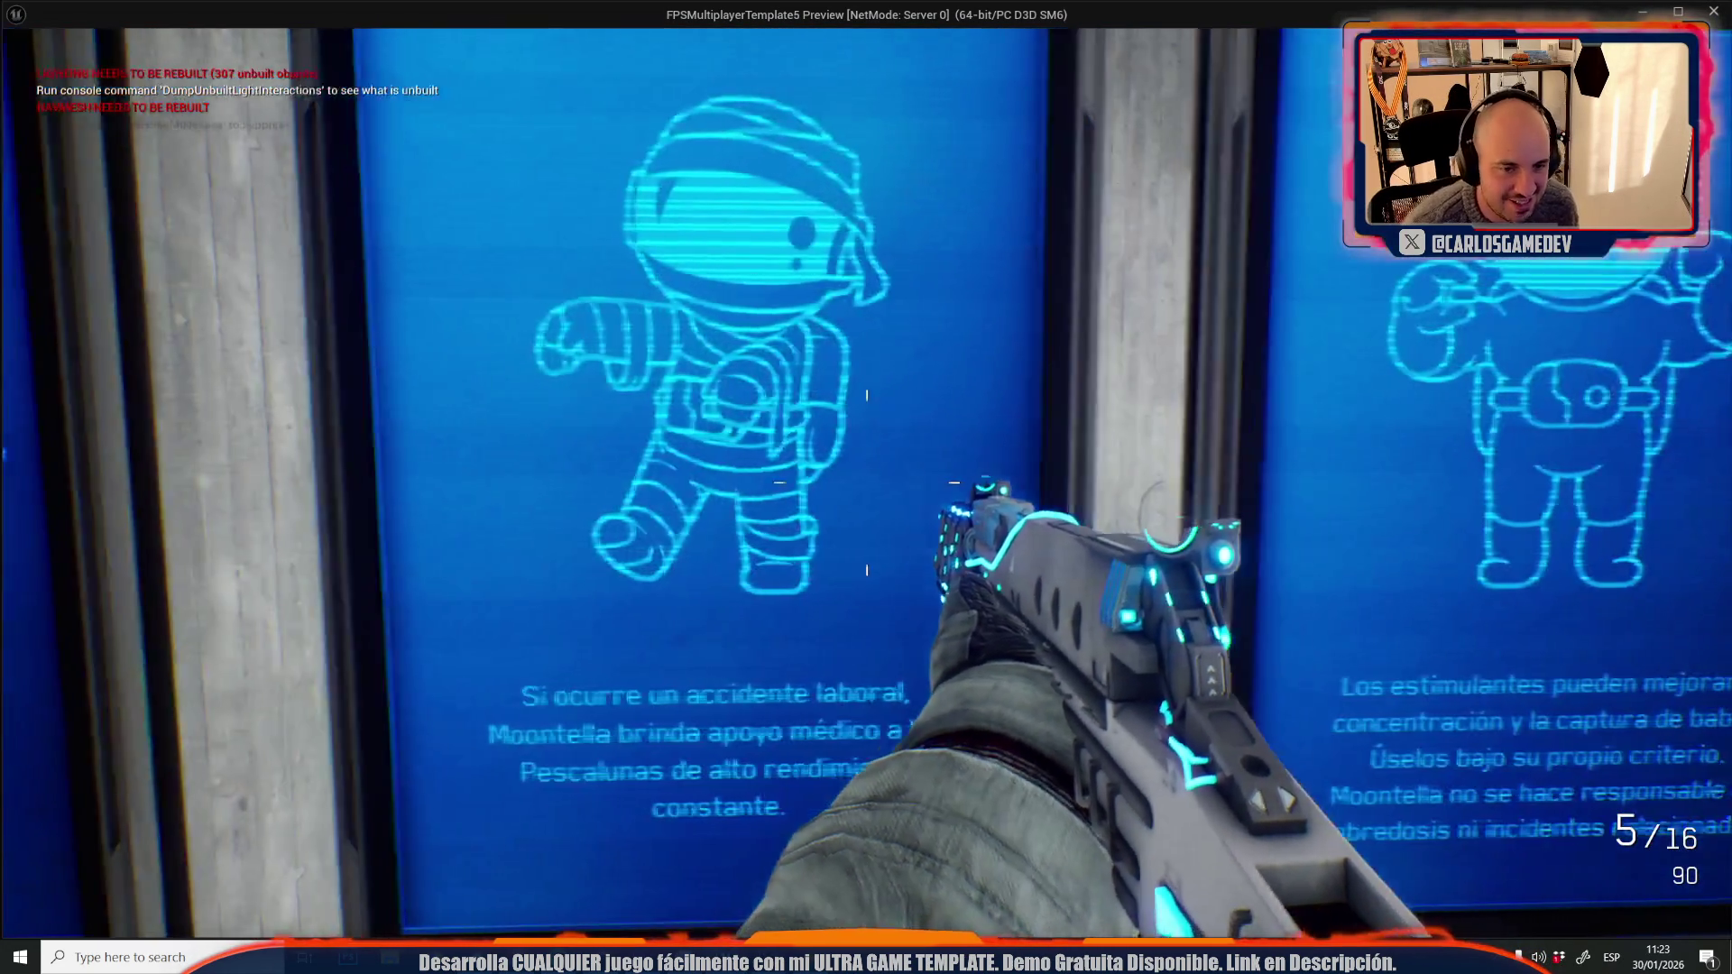
key(w)
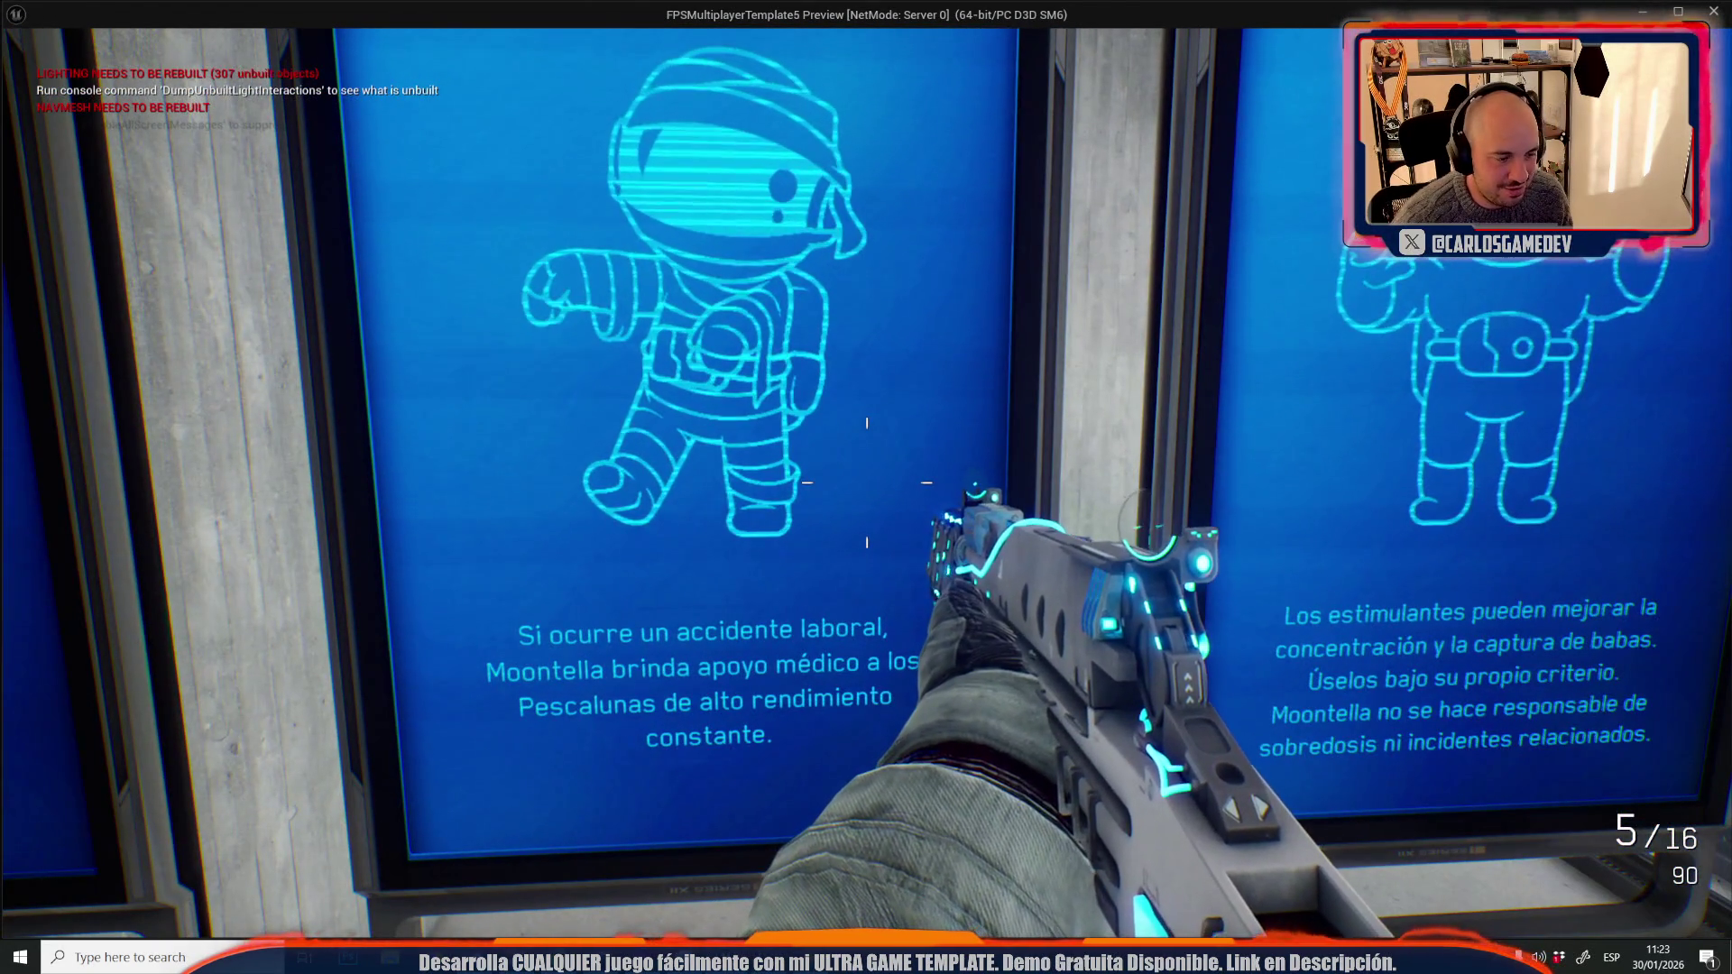
key(d)
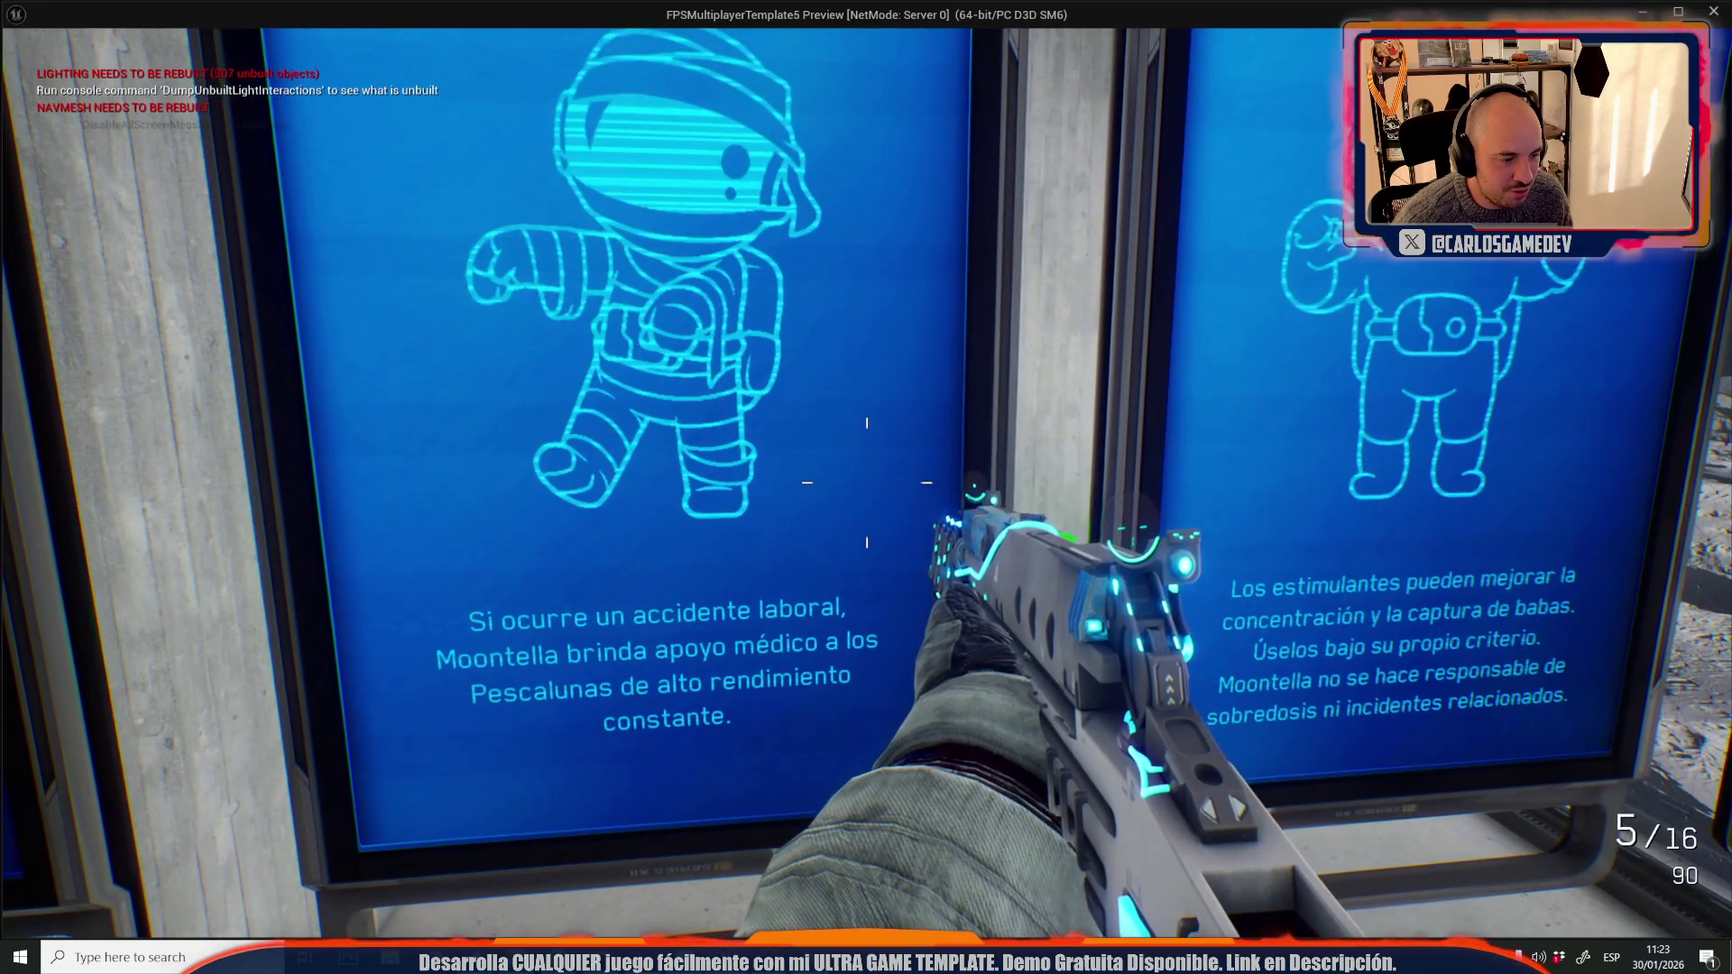
key(a)
key(s)
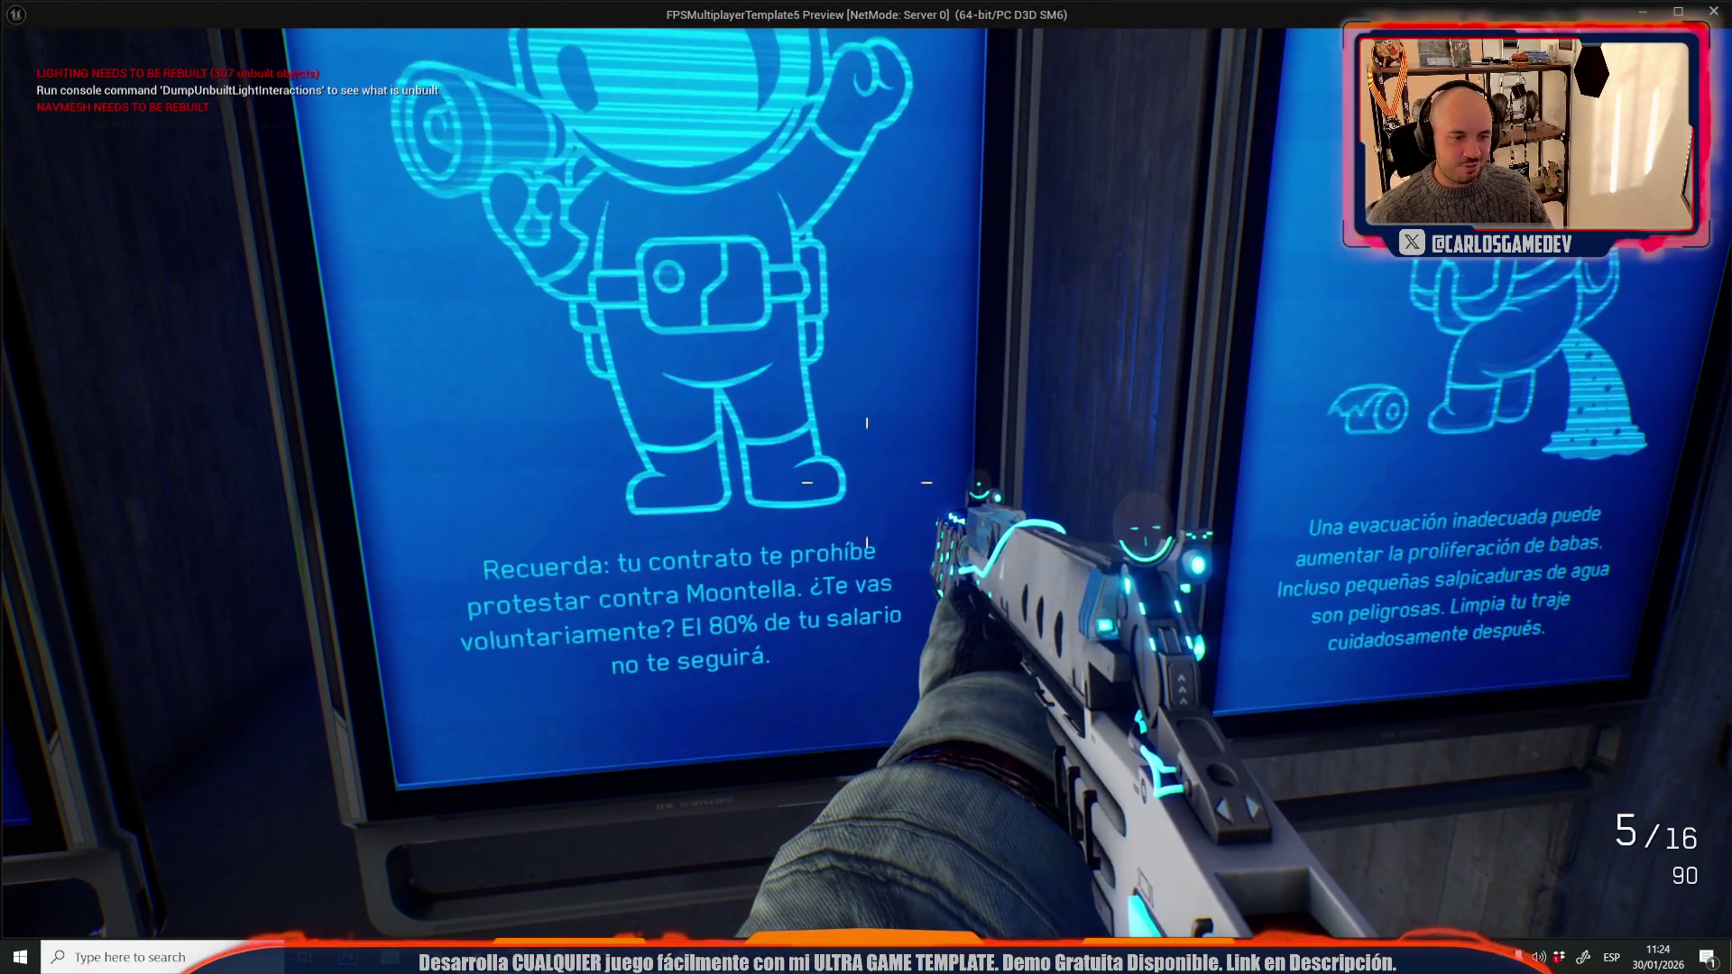
Step: Walk up to the evacuation poster and read its Spanish text
key(s)
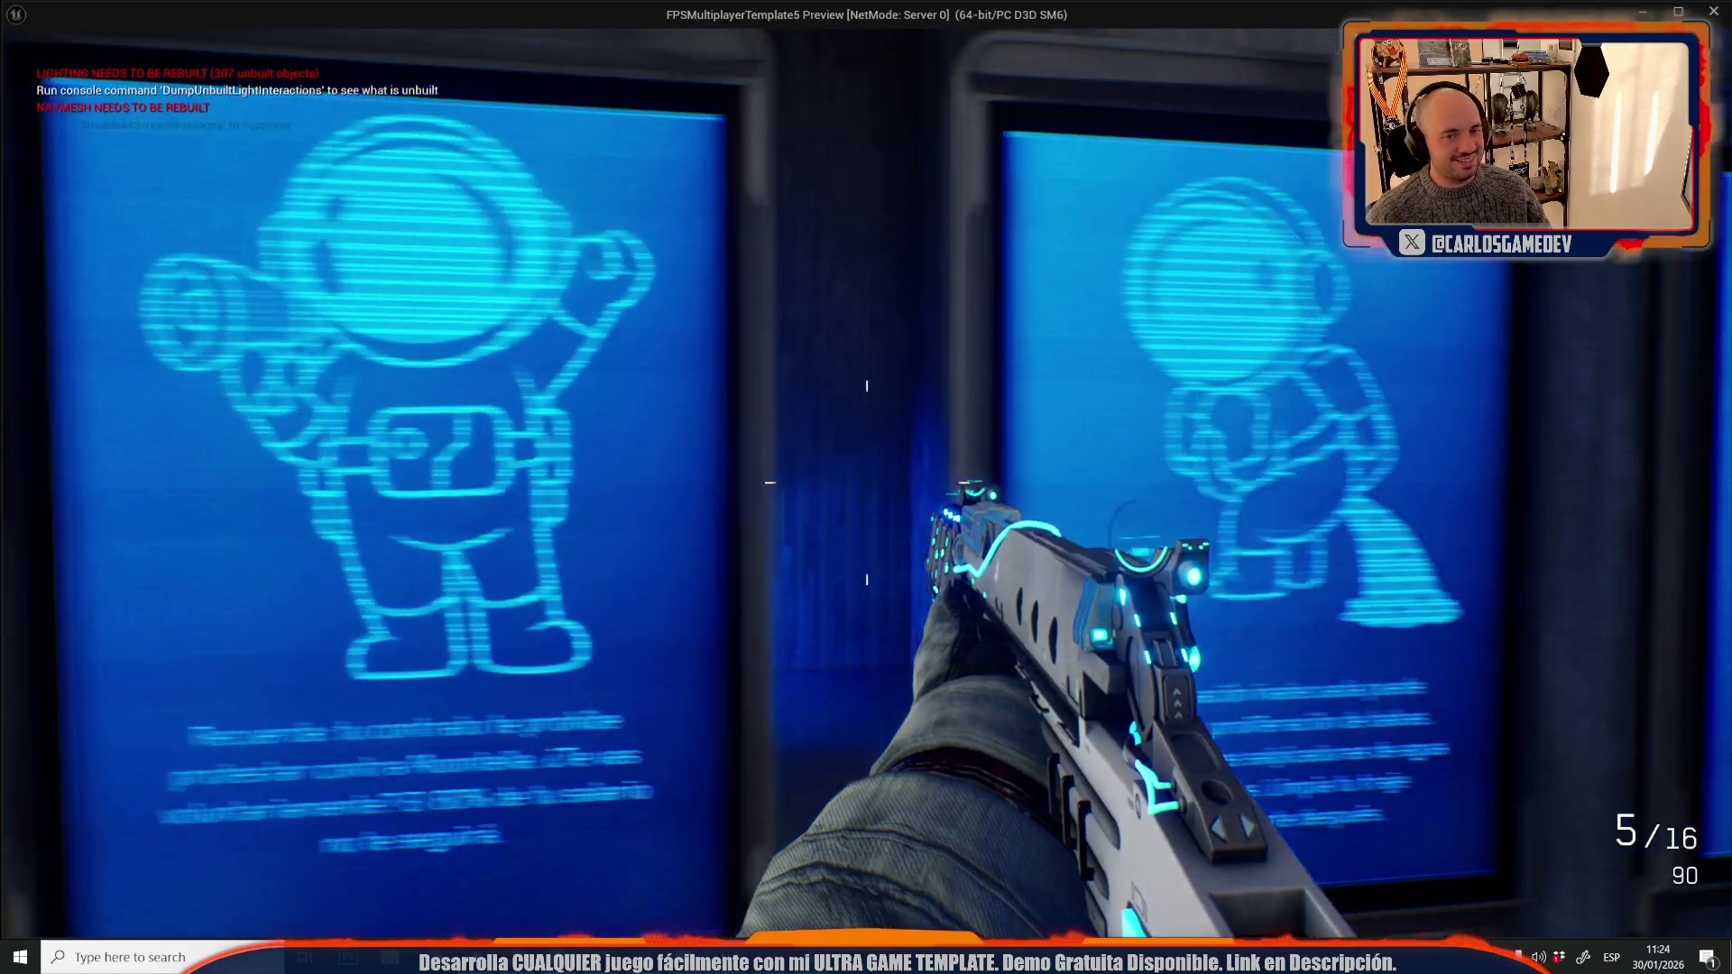
key(d)
key(w)
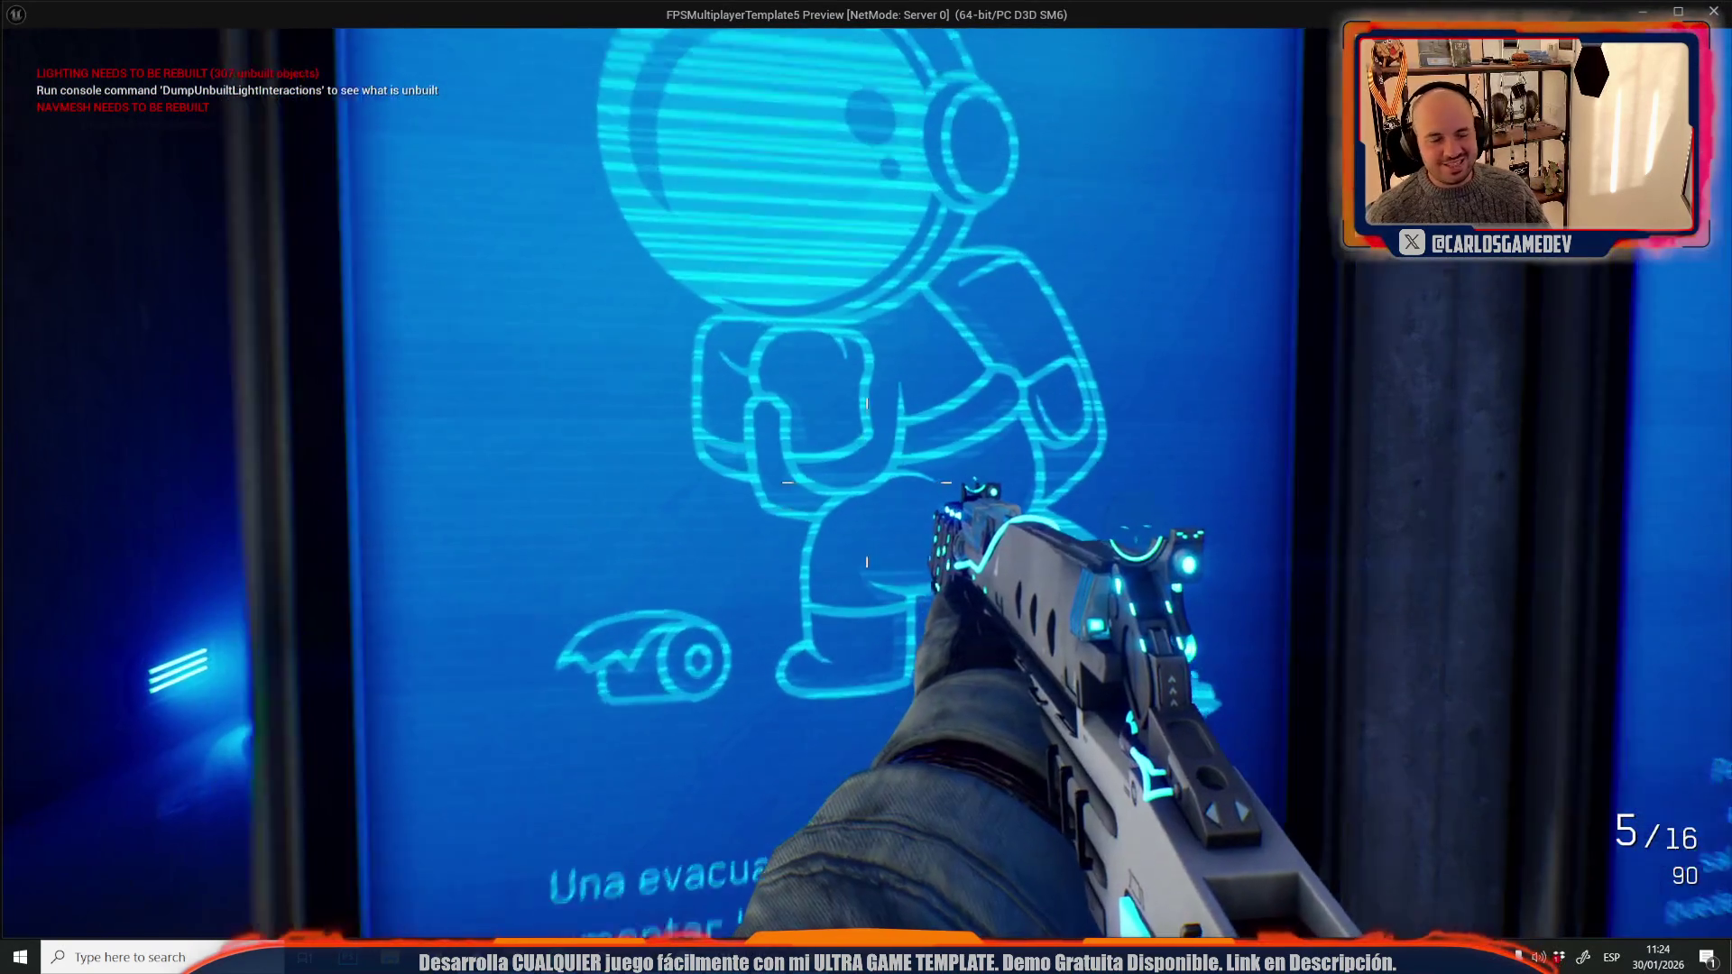
key(s)
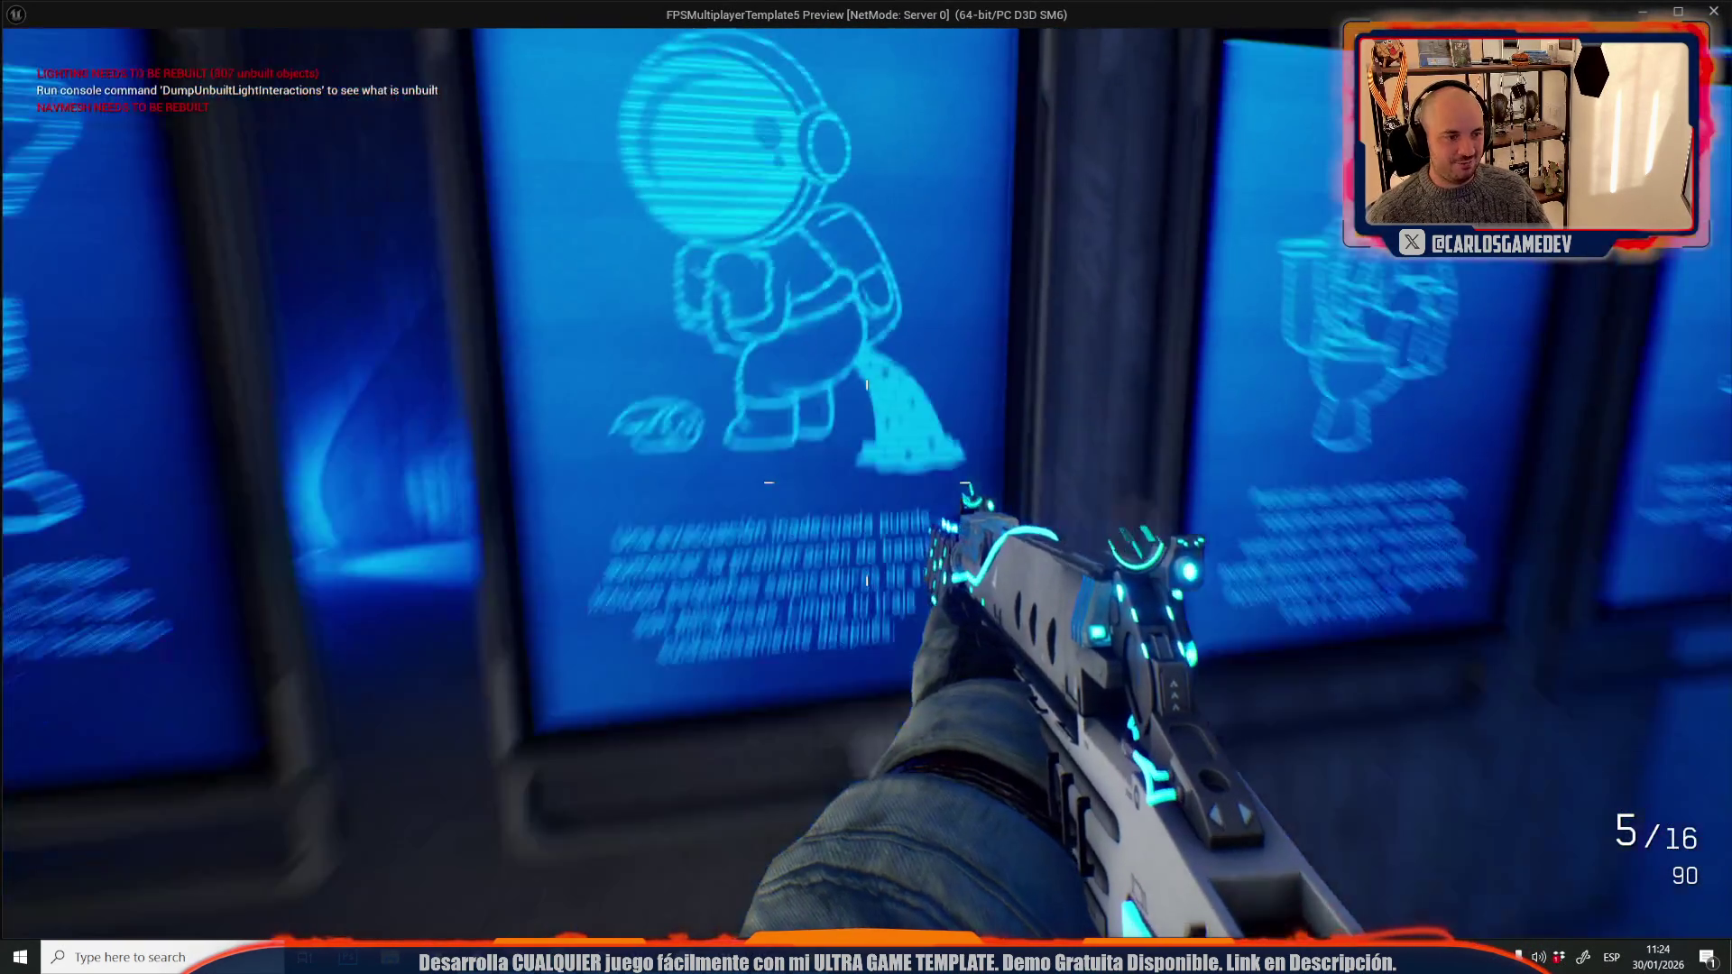
key(w)
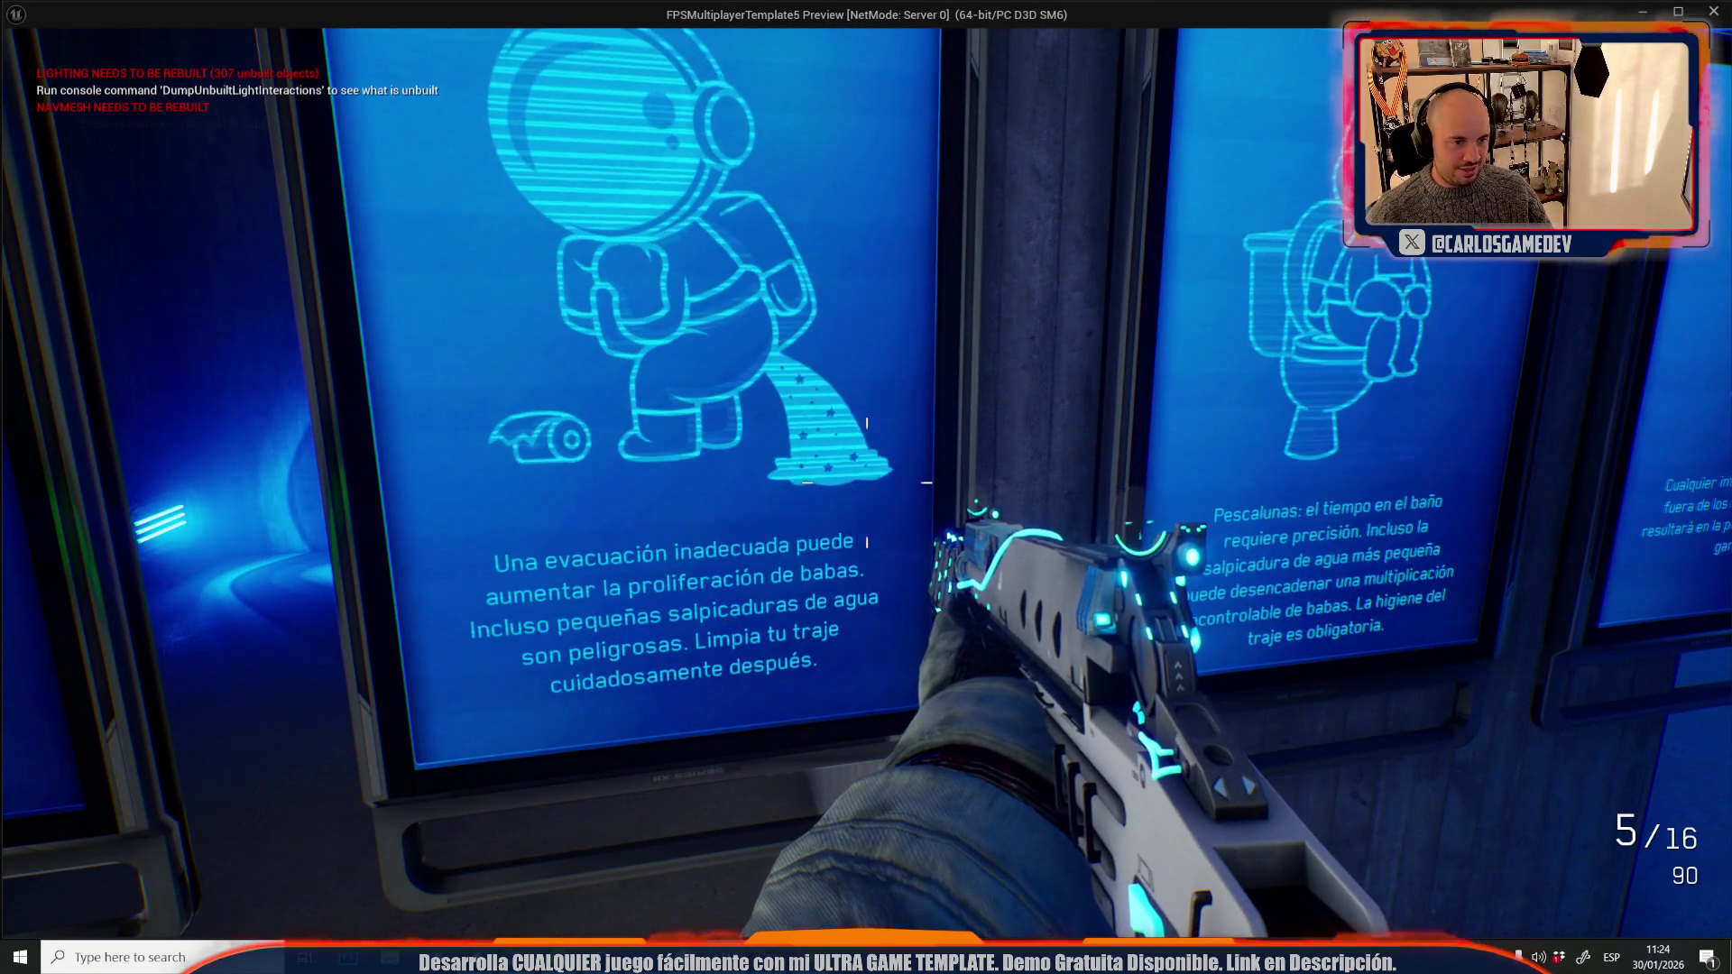
key(w)
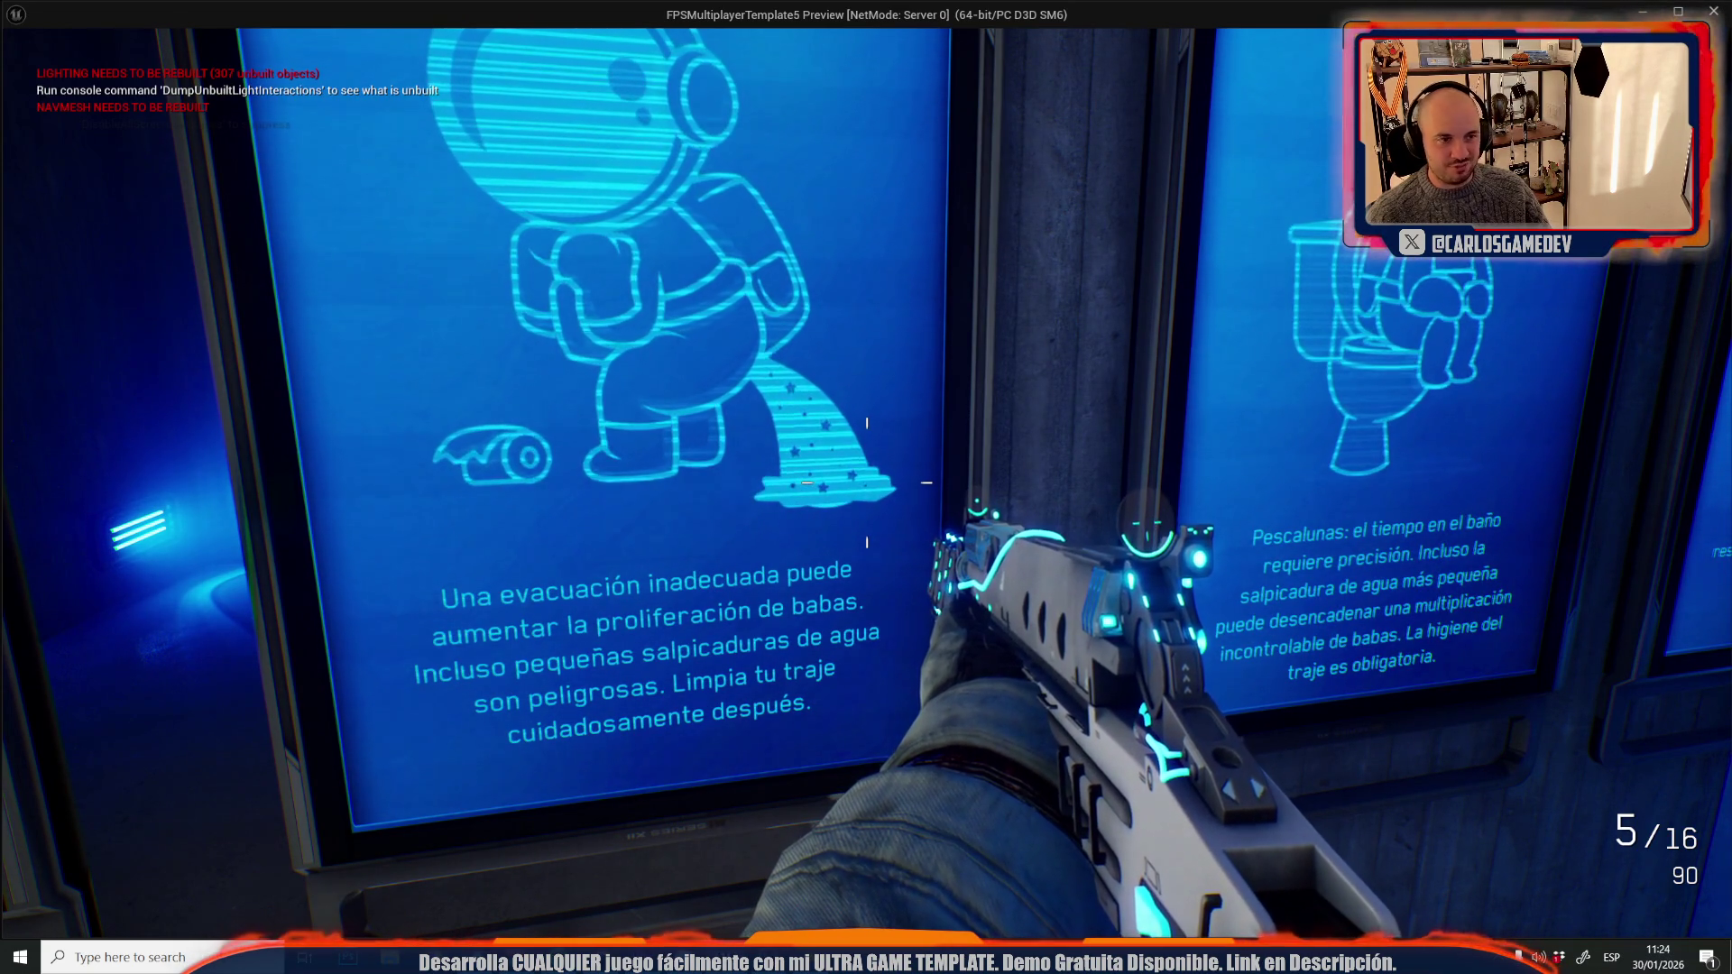
key(s)
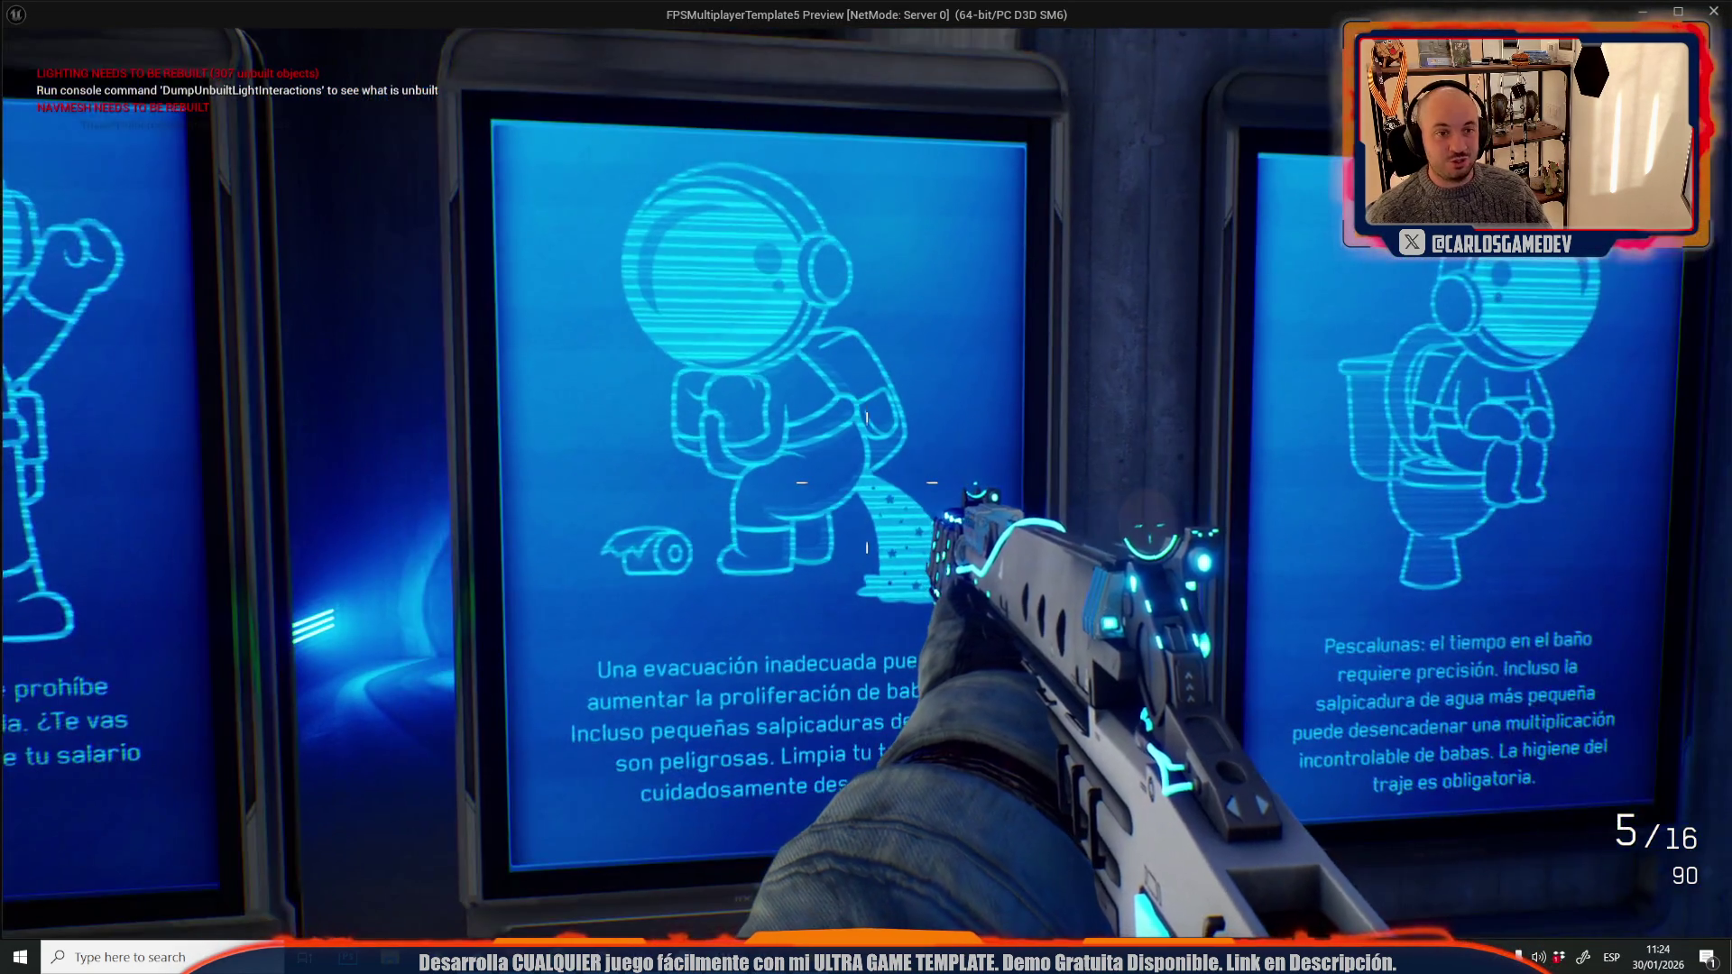
key(w)
Step: Read the toilet, astronaut, two-character and high-fiving posters, then end the playtest
key(d)
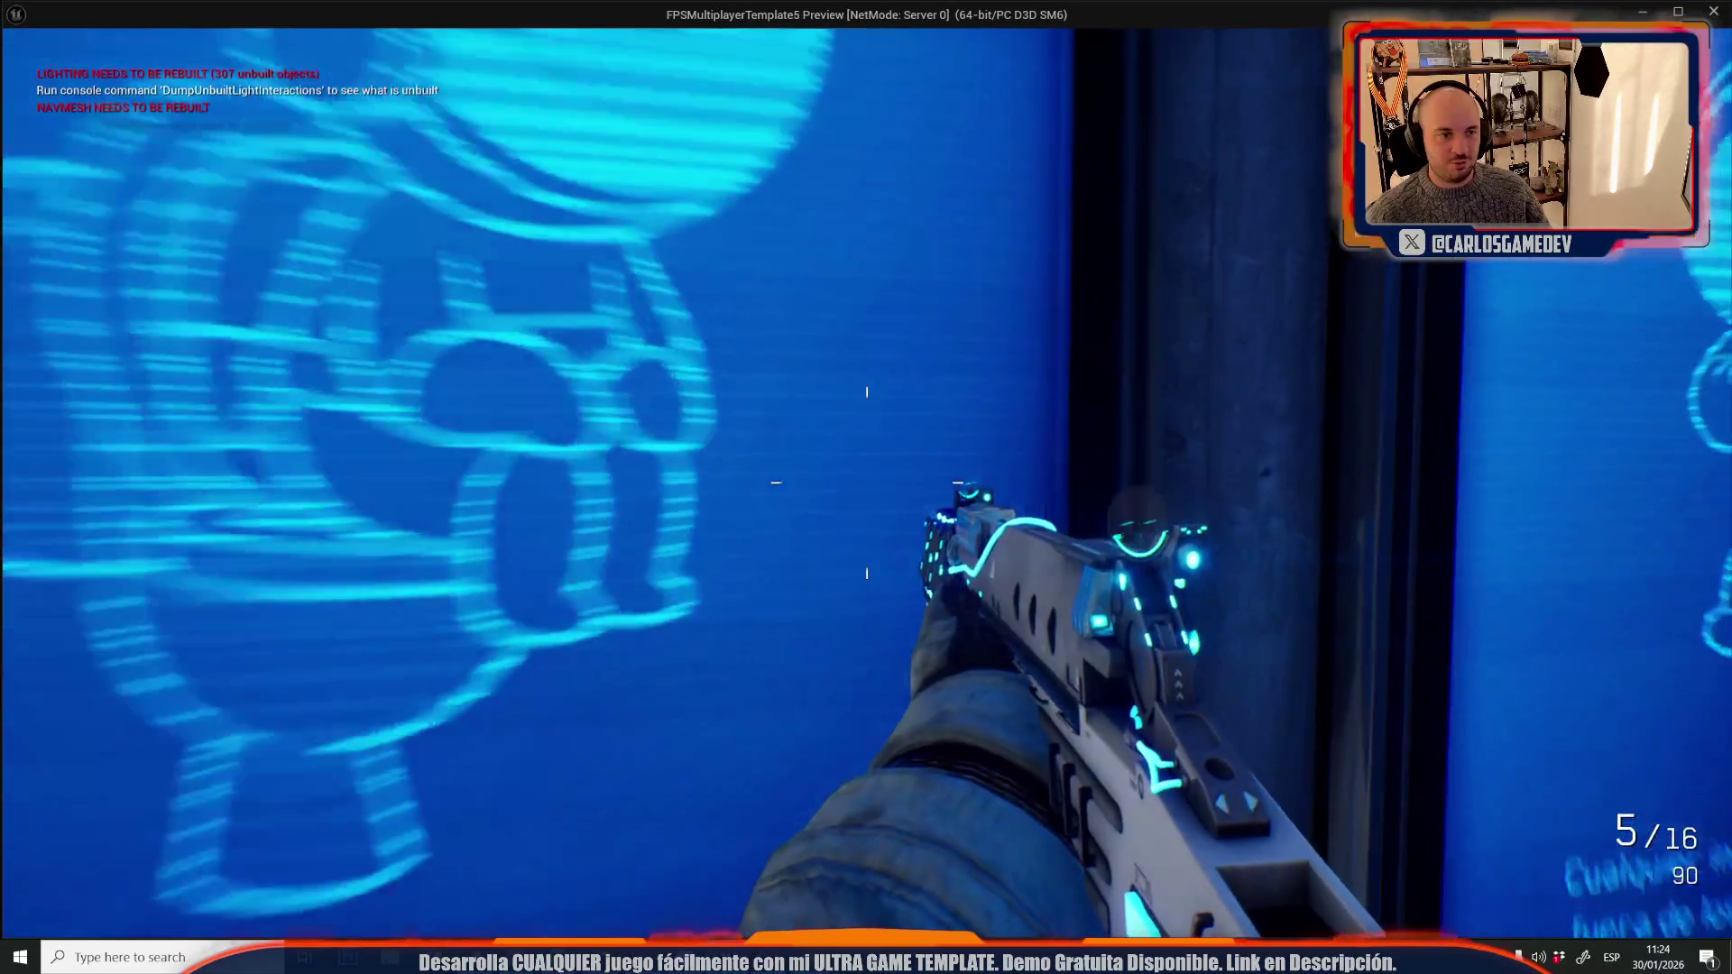
key(w)
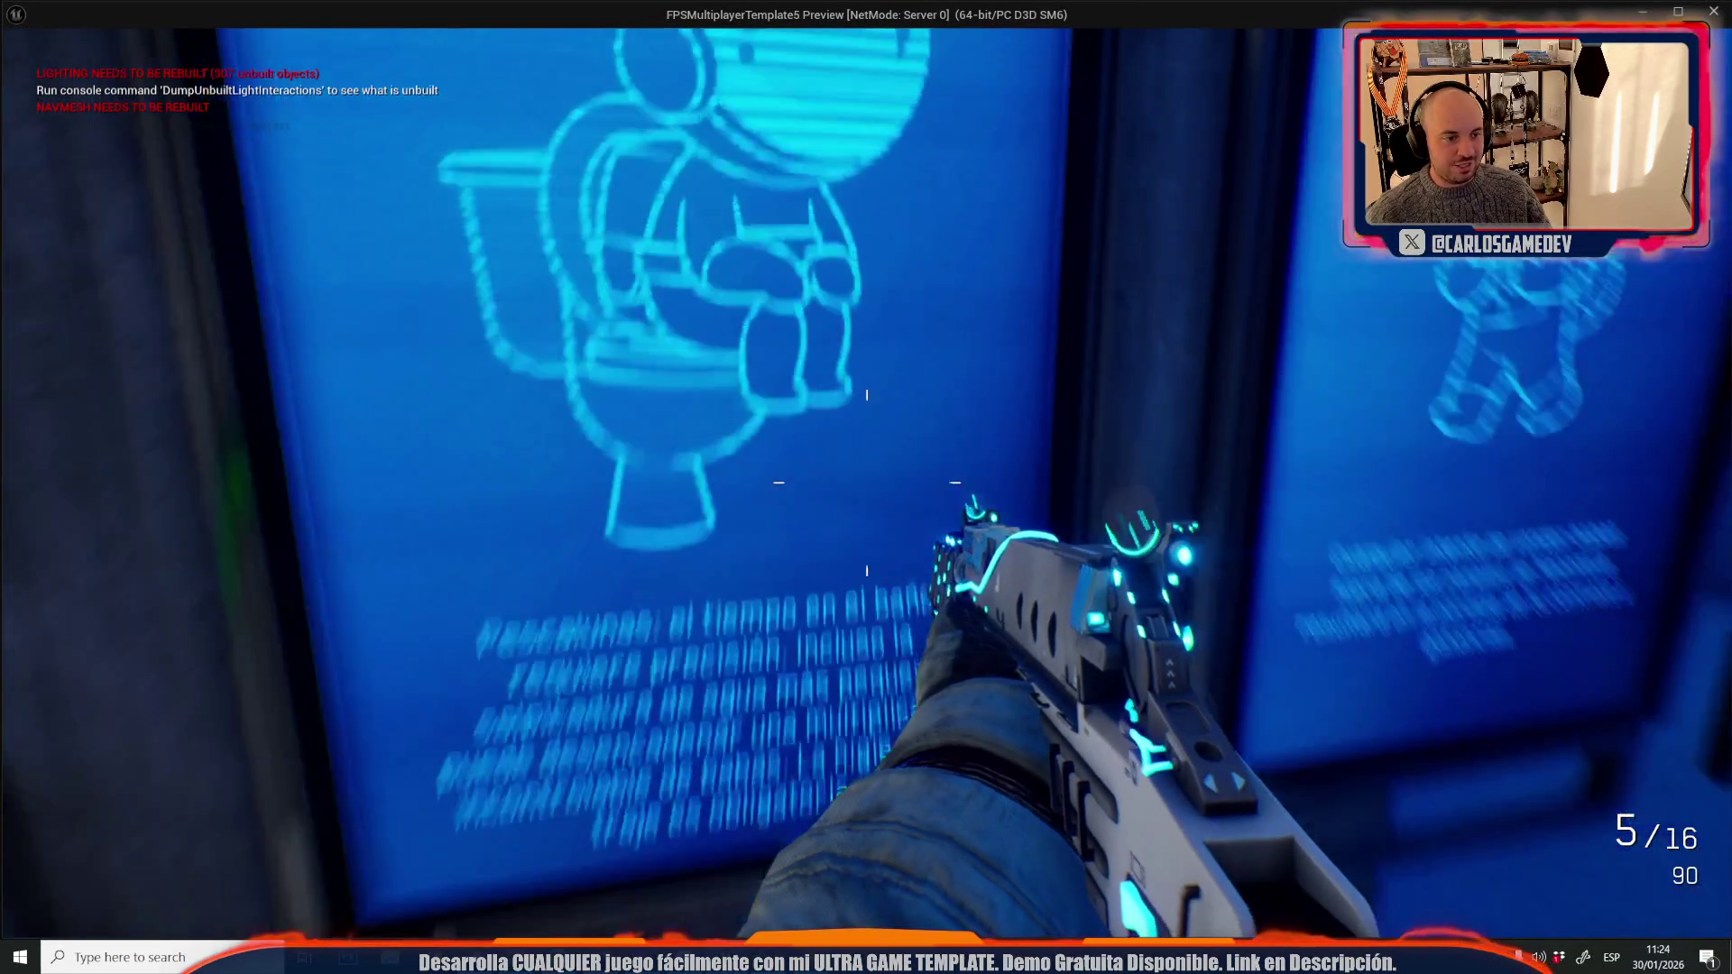
key(d)
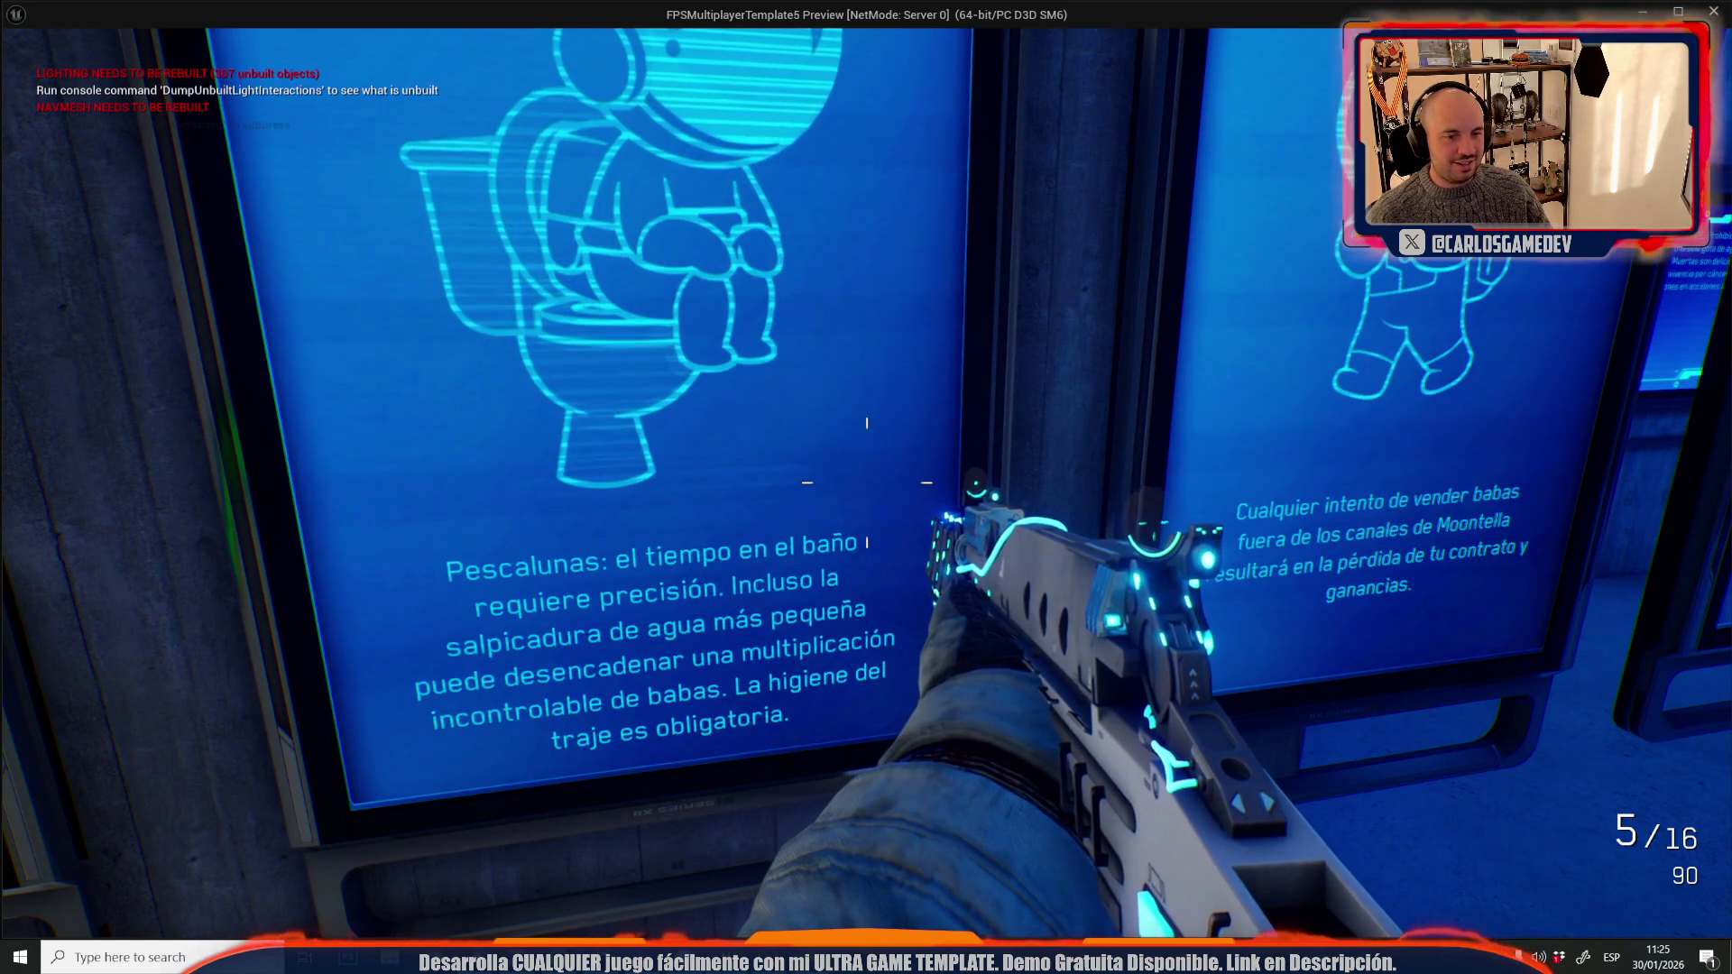
key(d)
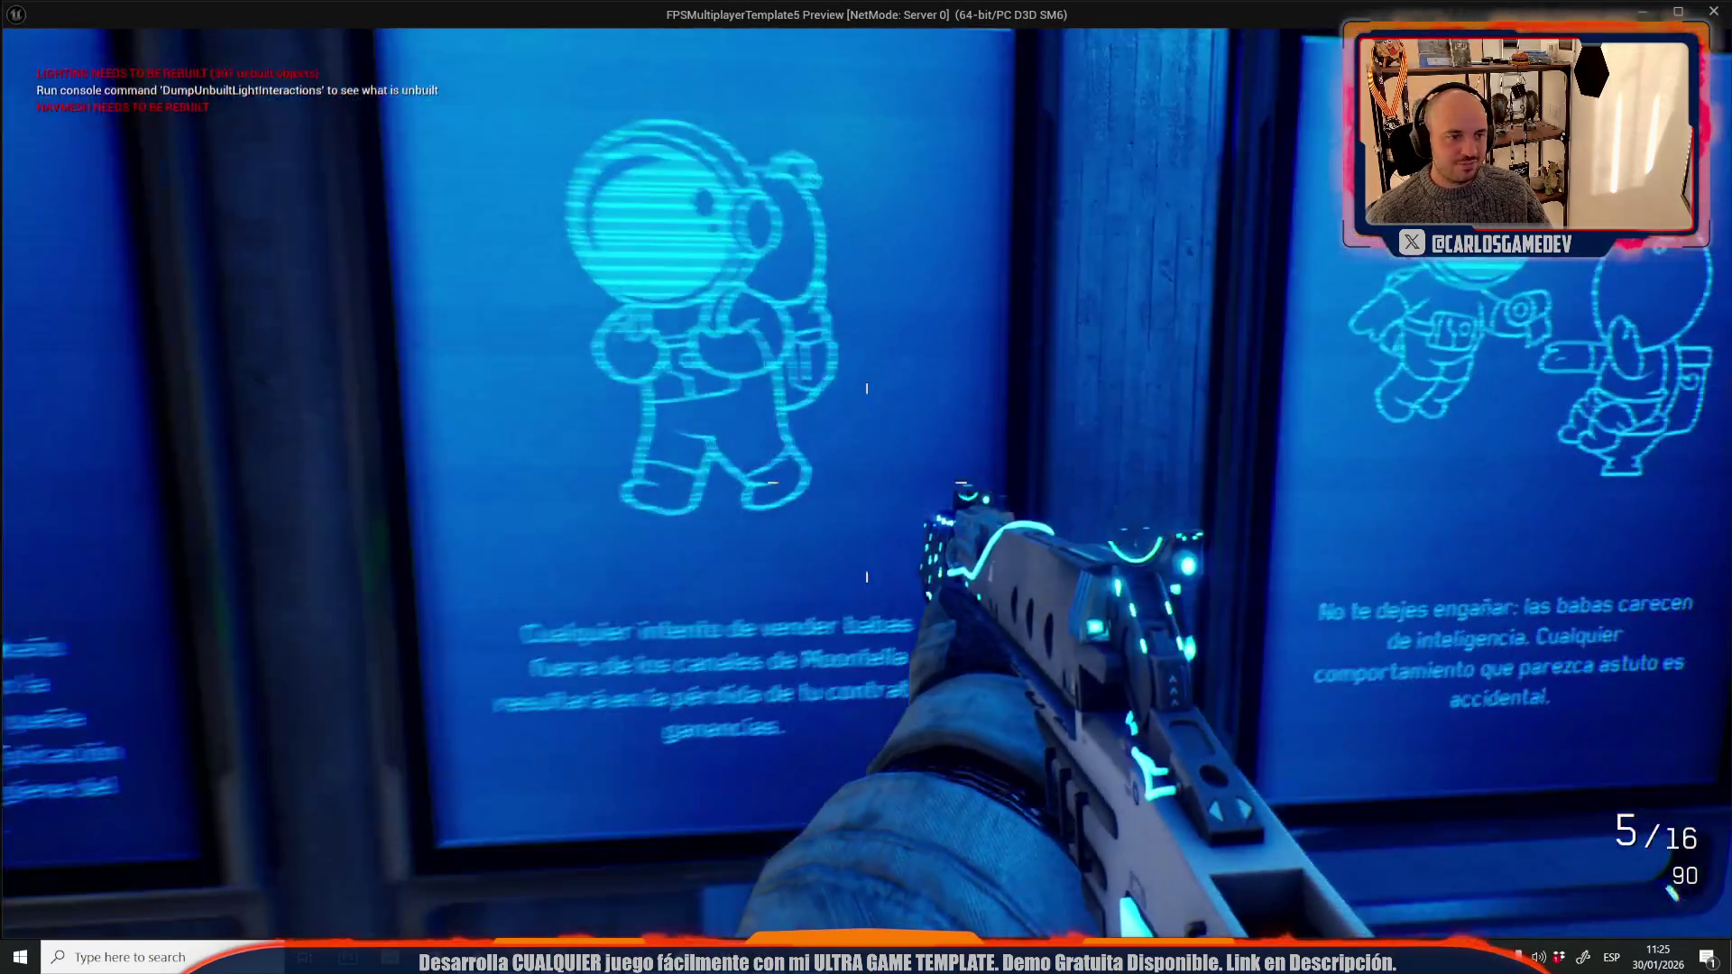
key(s)
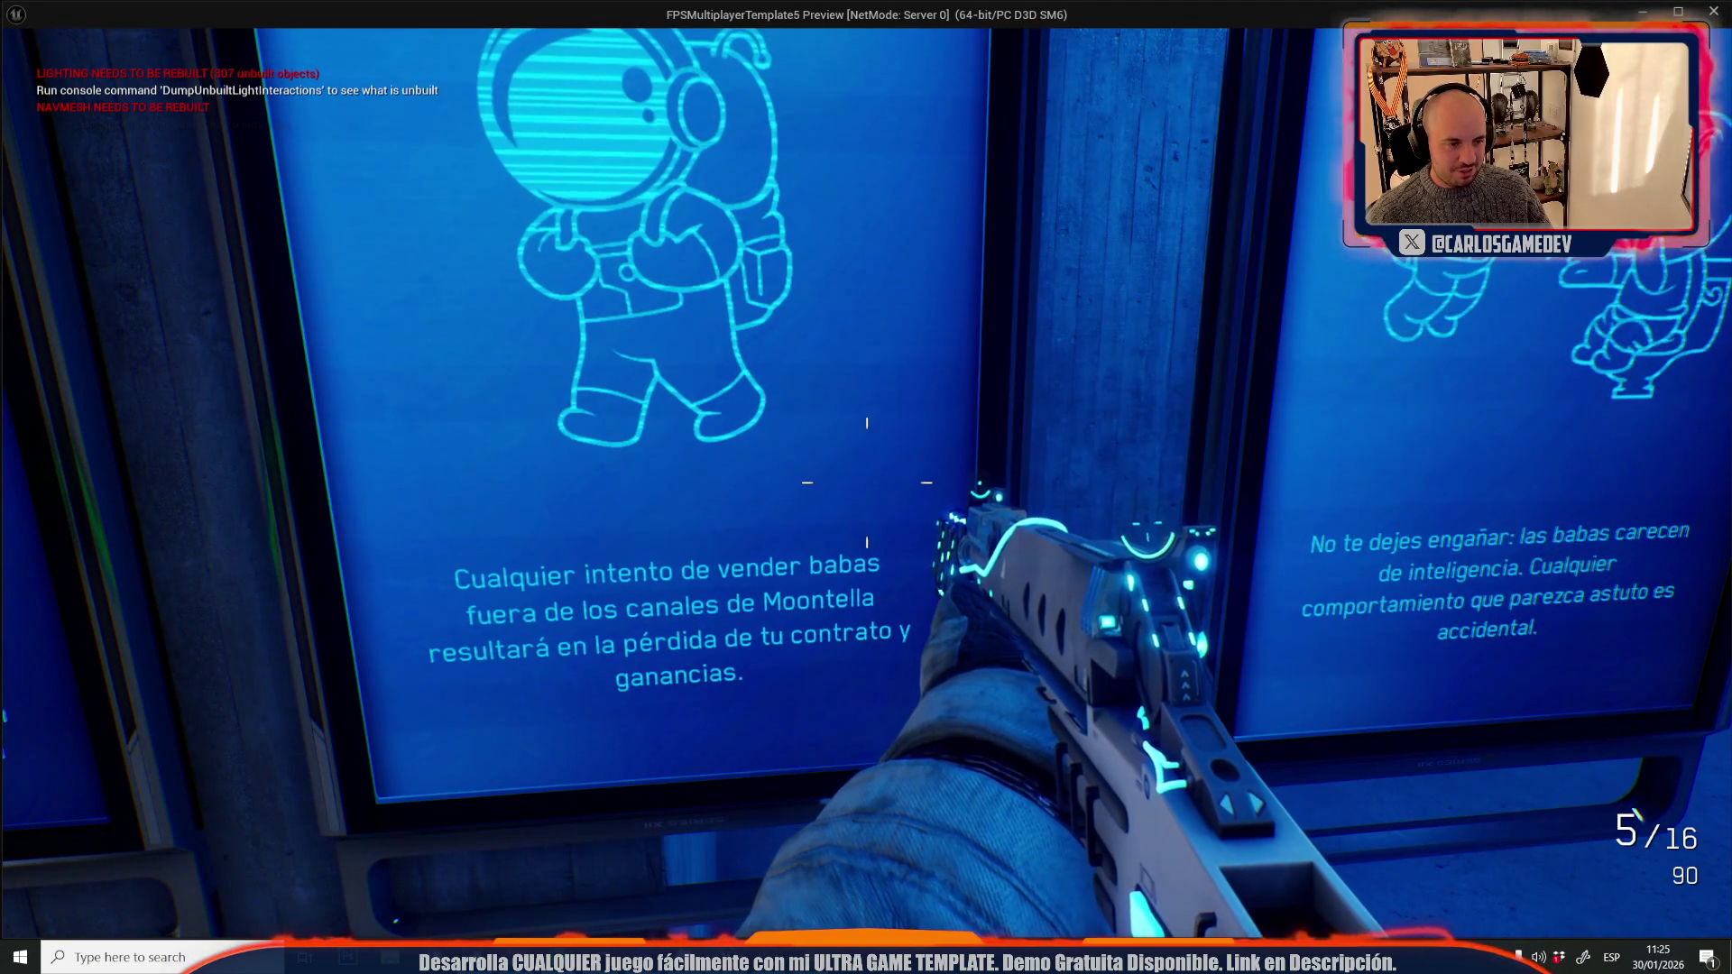
key(w)
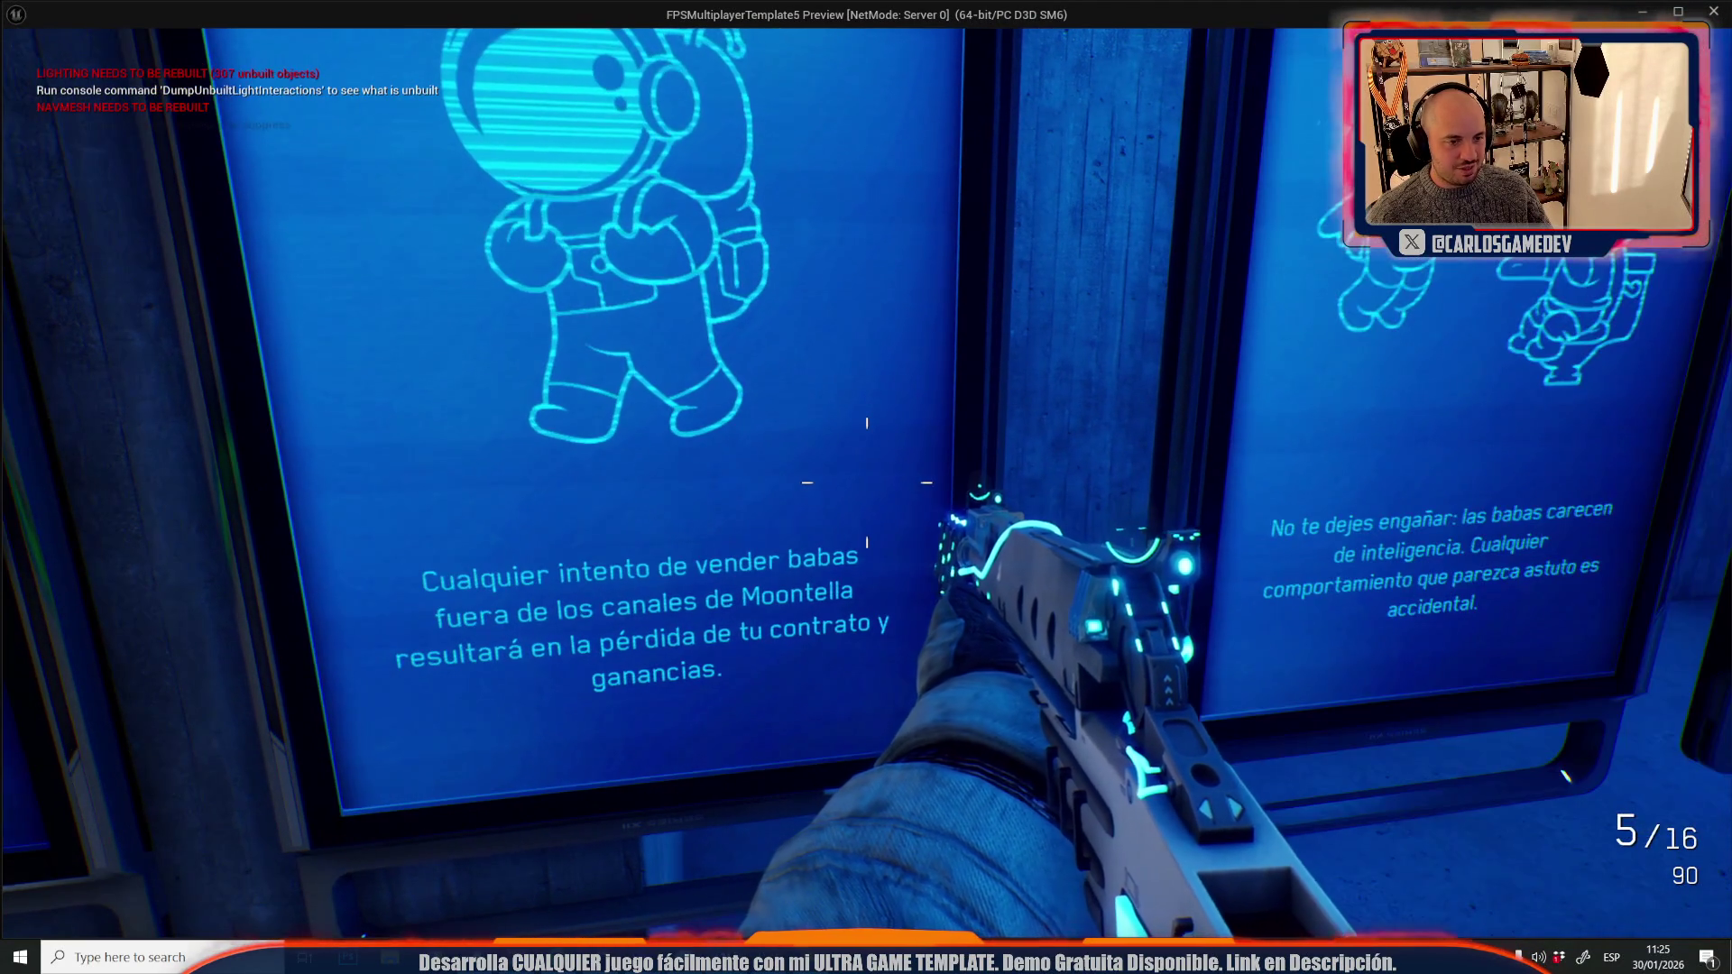
key(d)
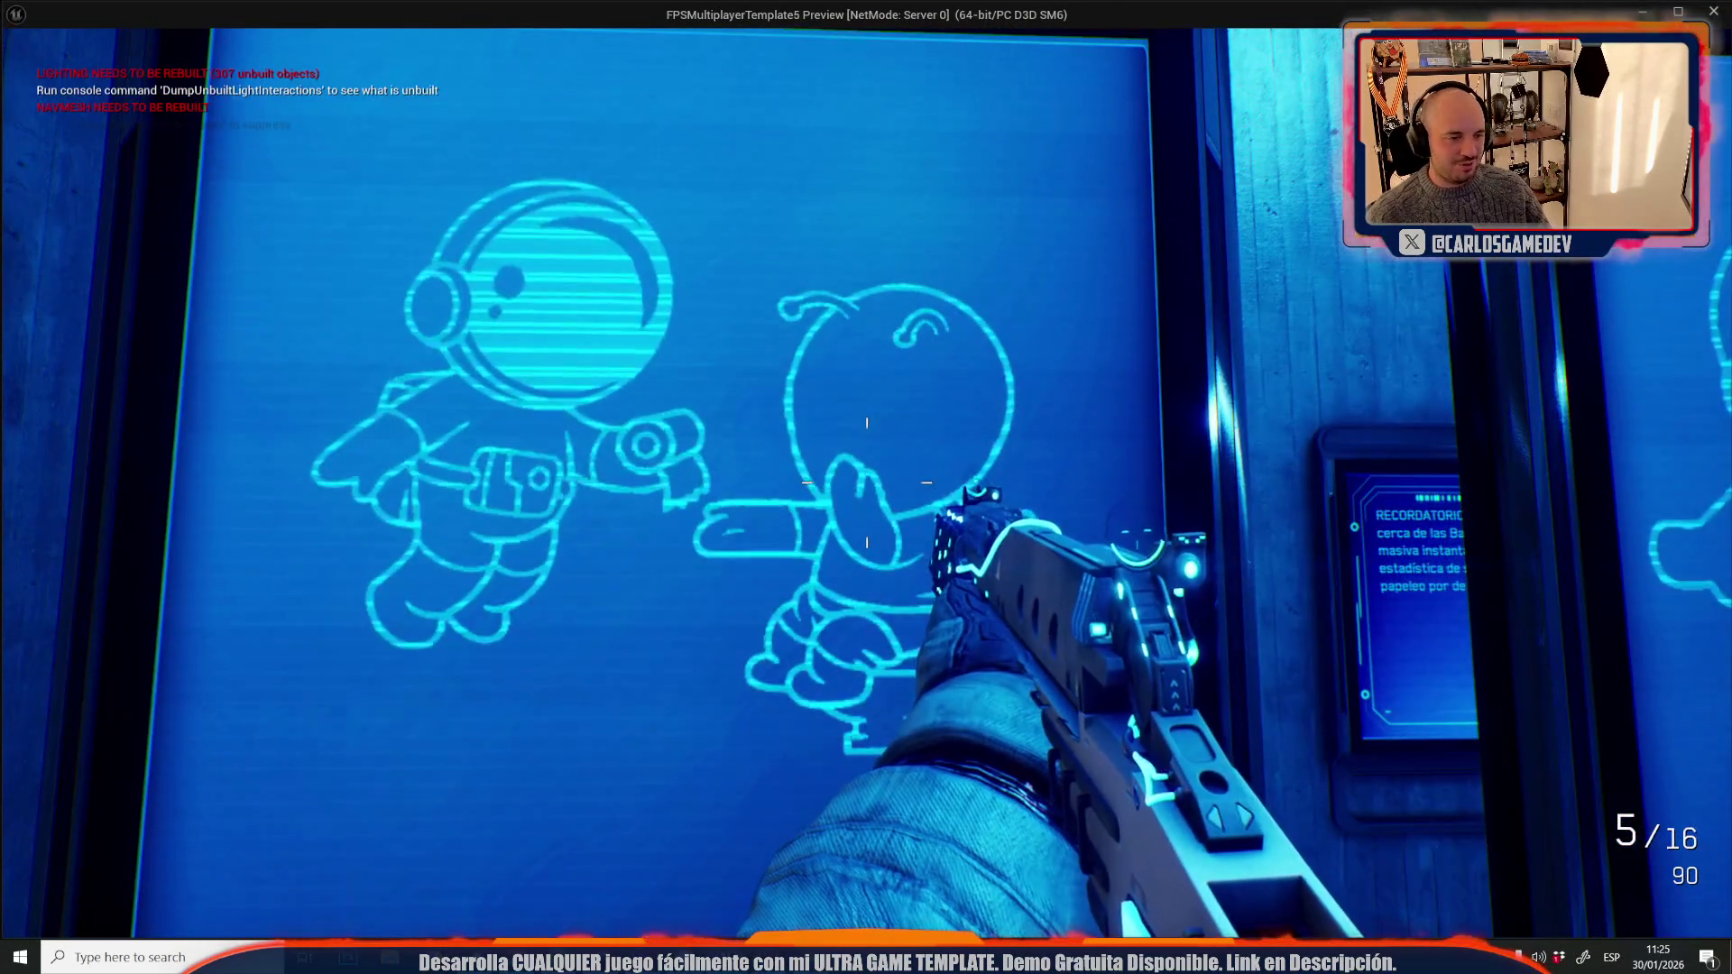
key(s)
key(w)
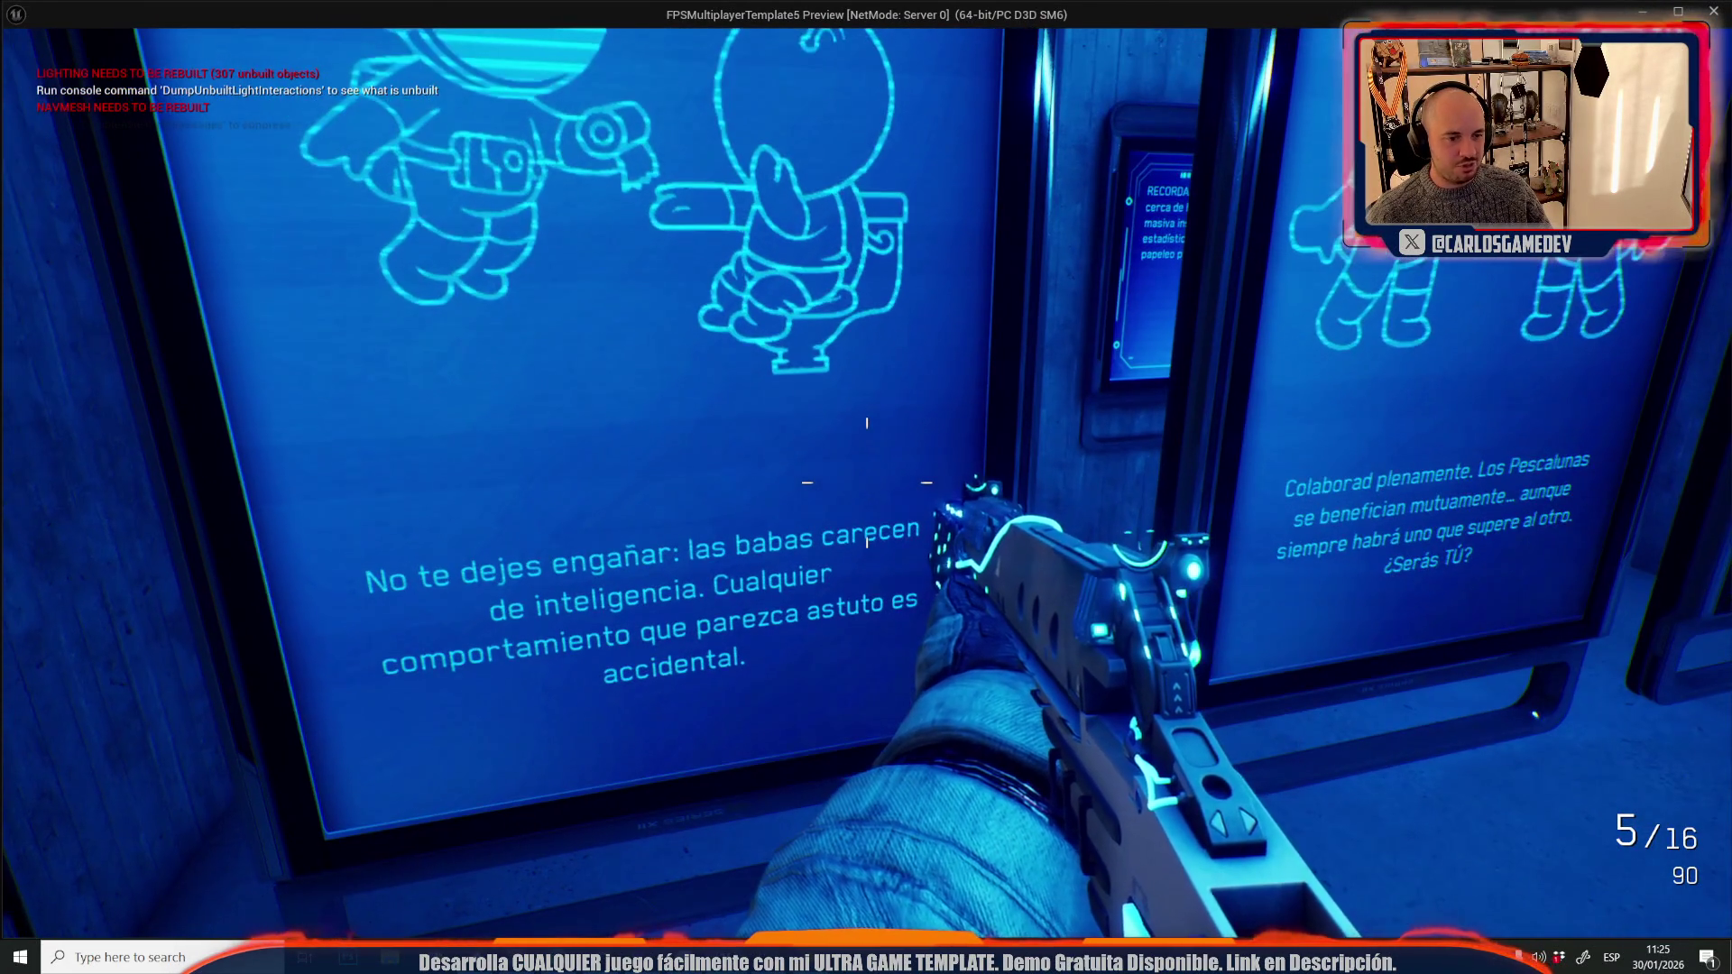
key(w)
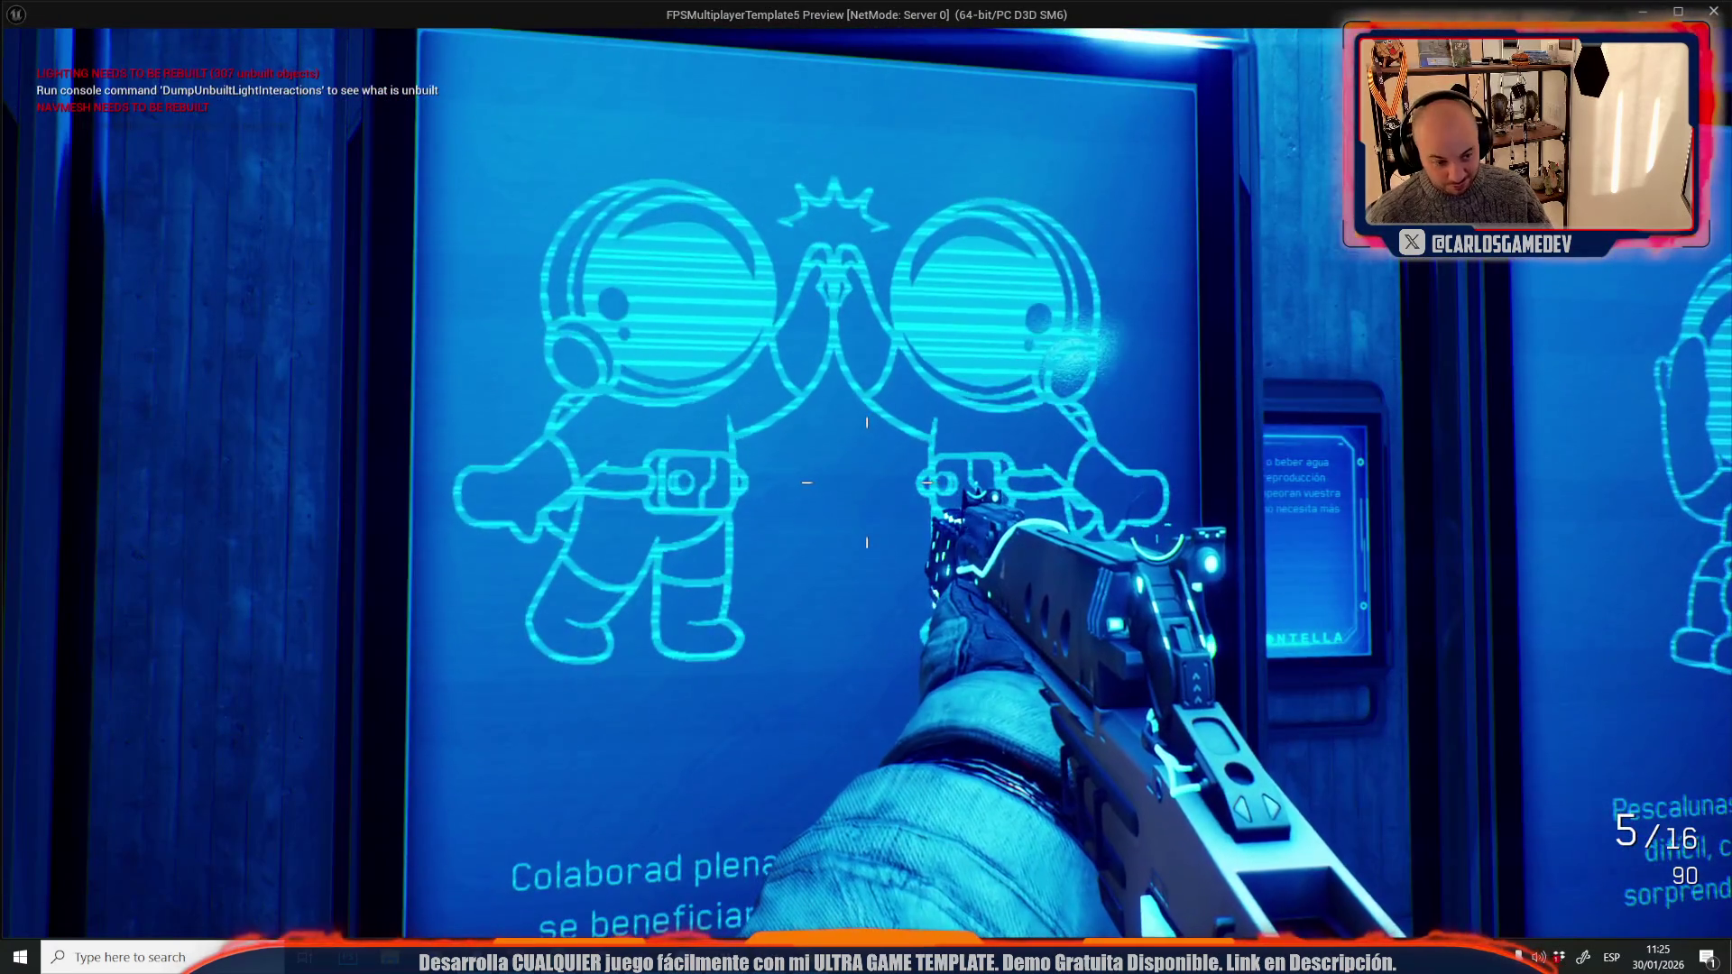
mouse_move(866, 487)
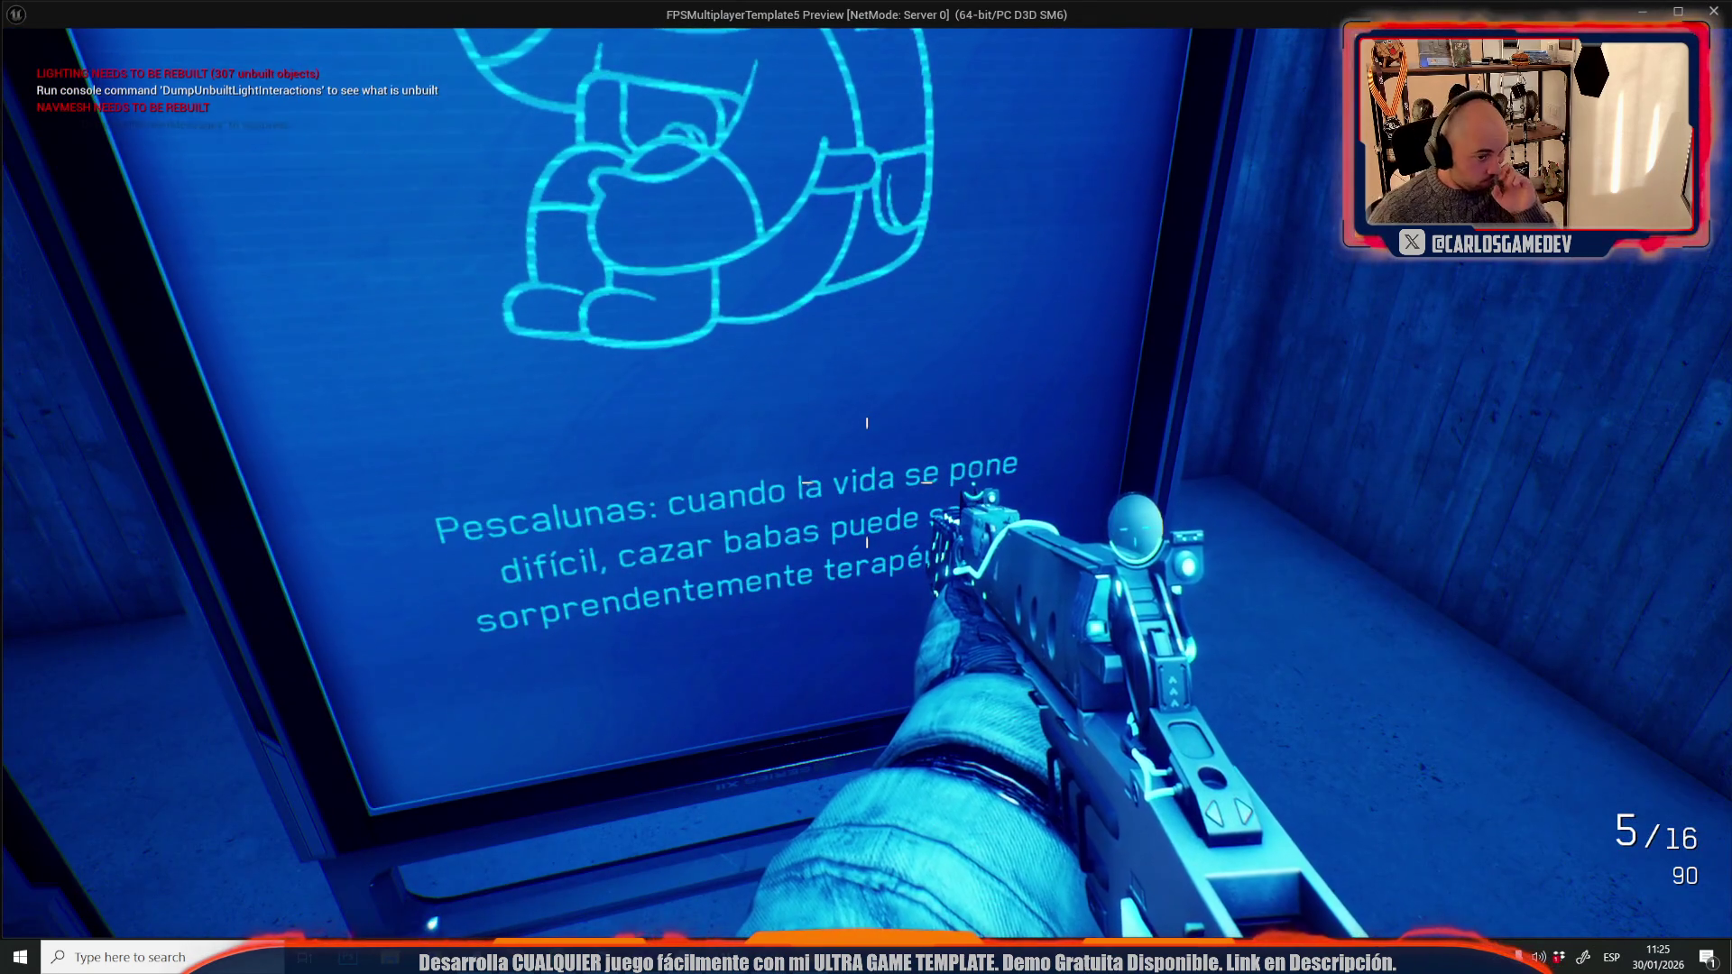
key(Escape)
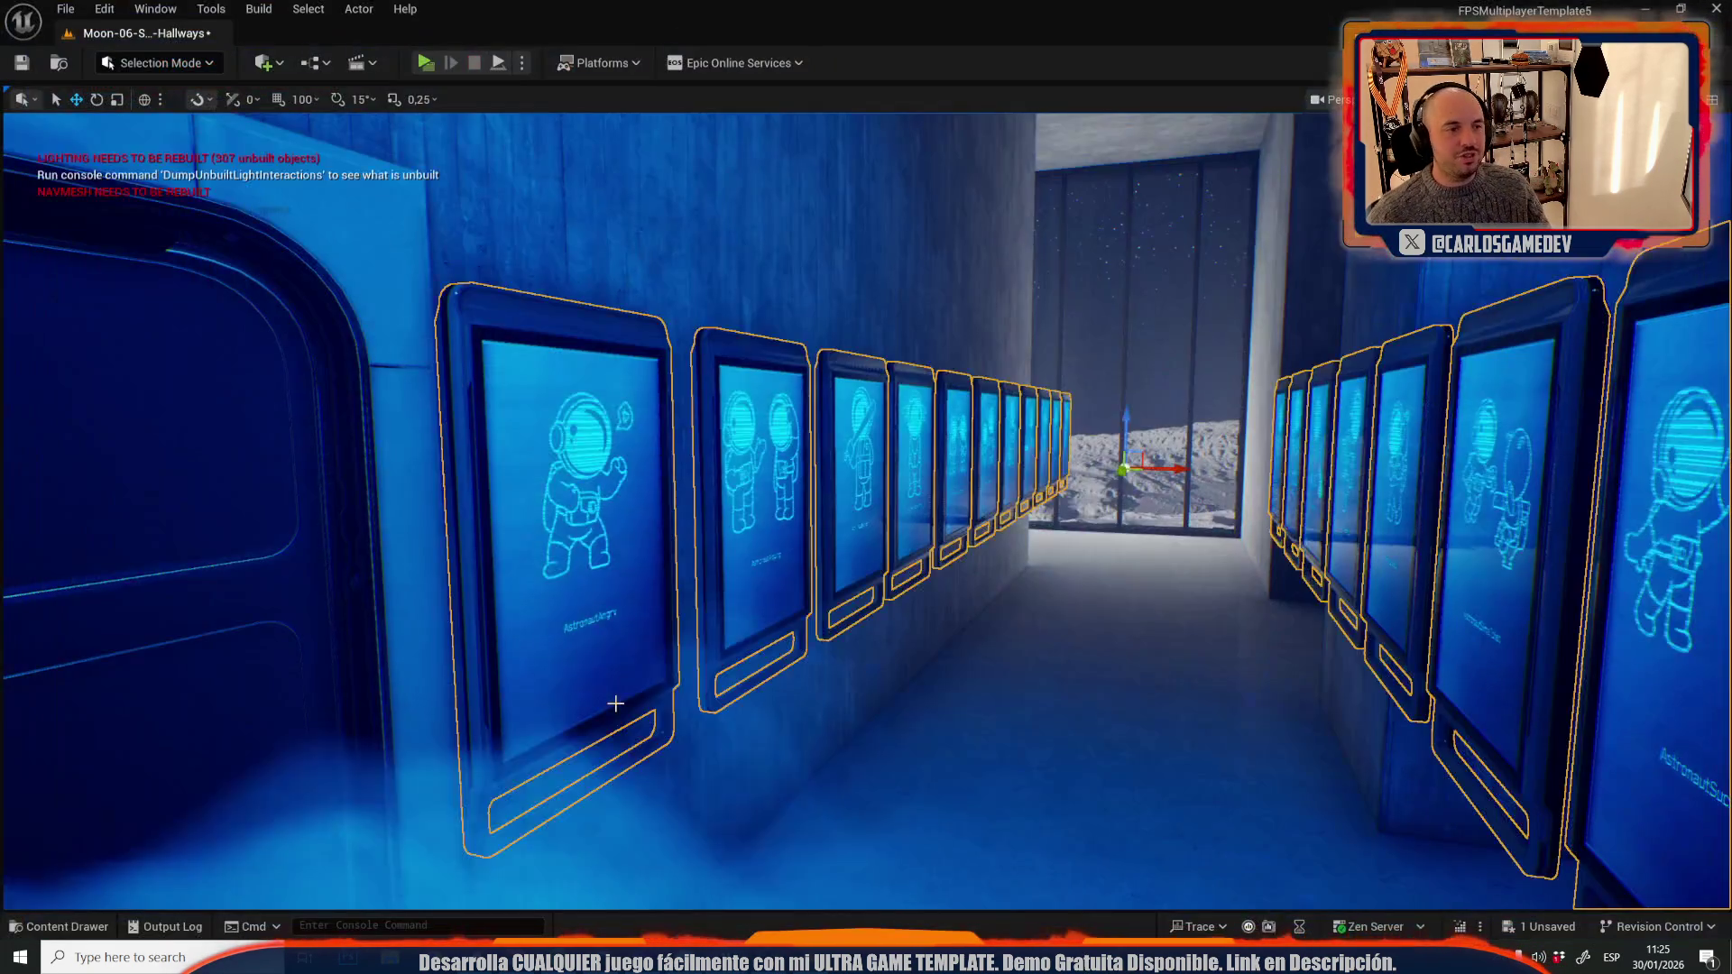
Step: Fly down the hallway and select the hallway mesh, then the wall picture frames
key(w)
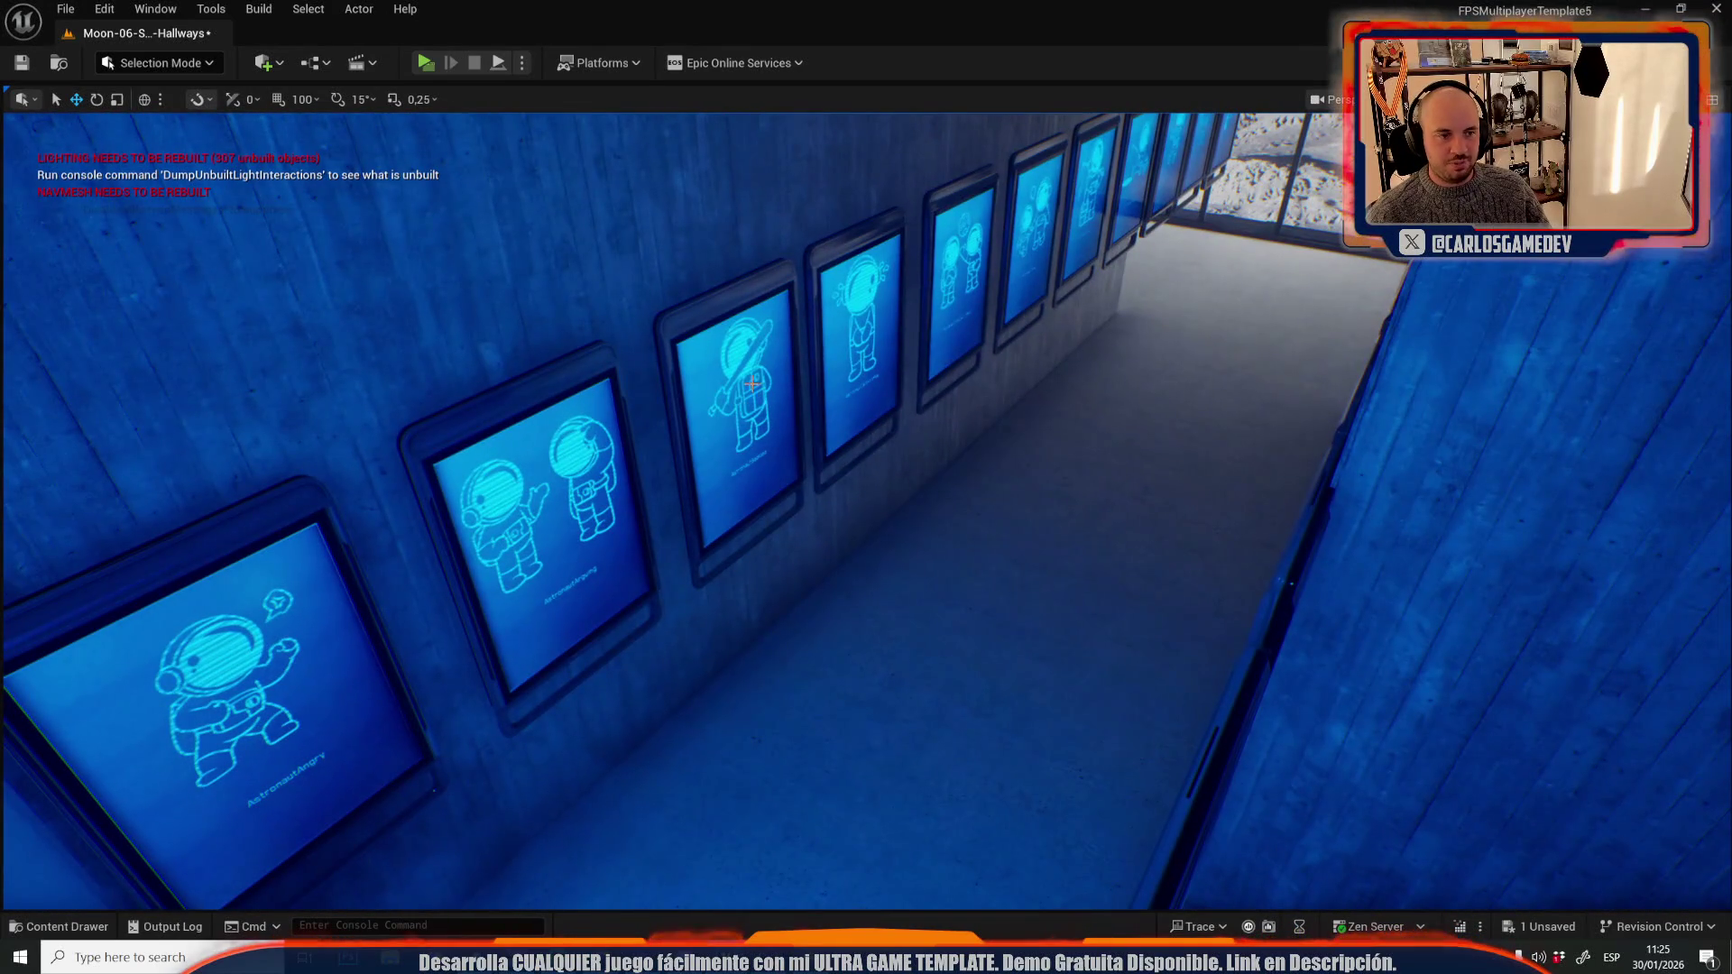
click(644, 485)
click(577, 526)
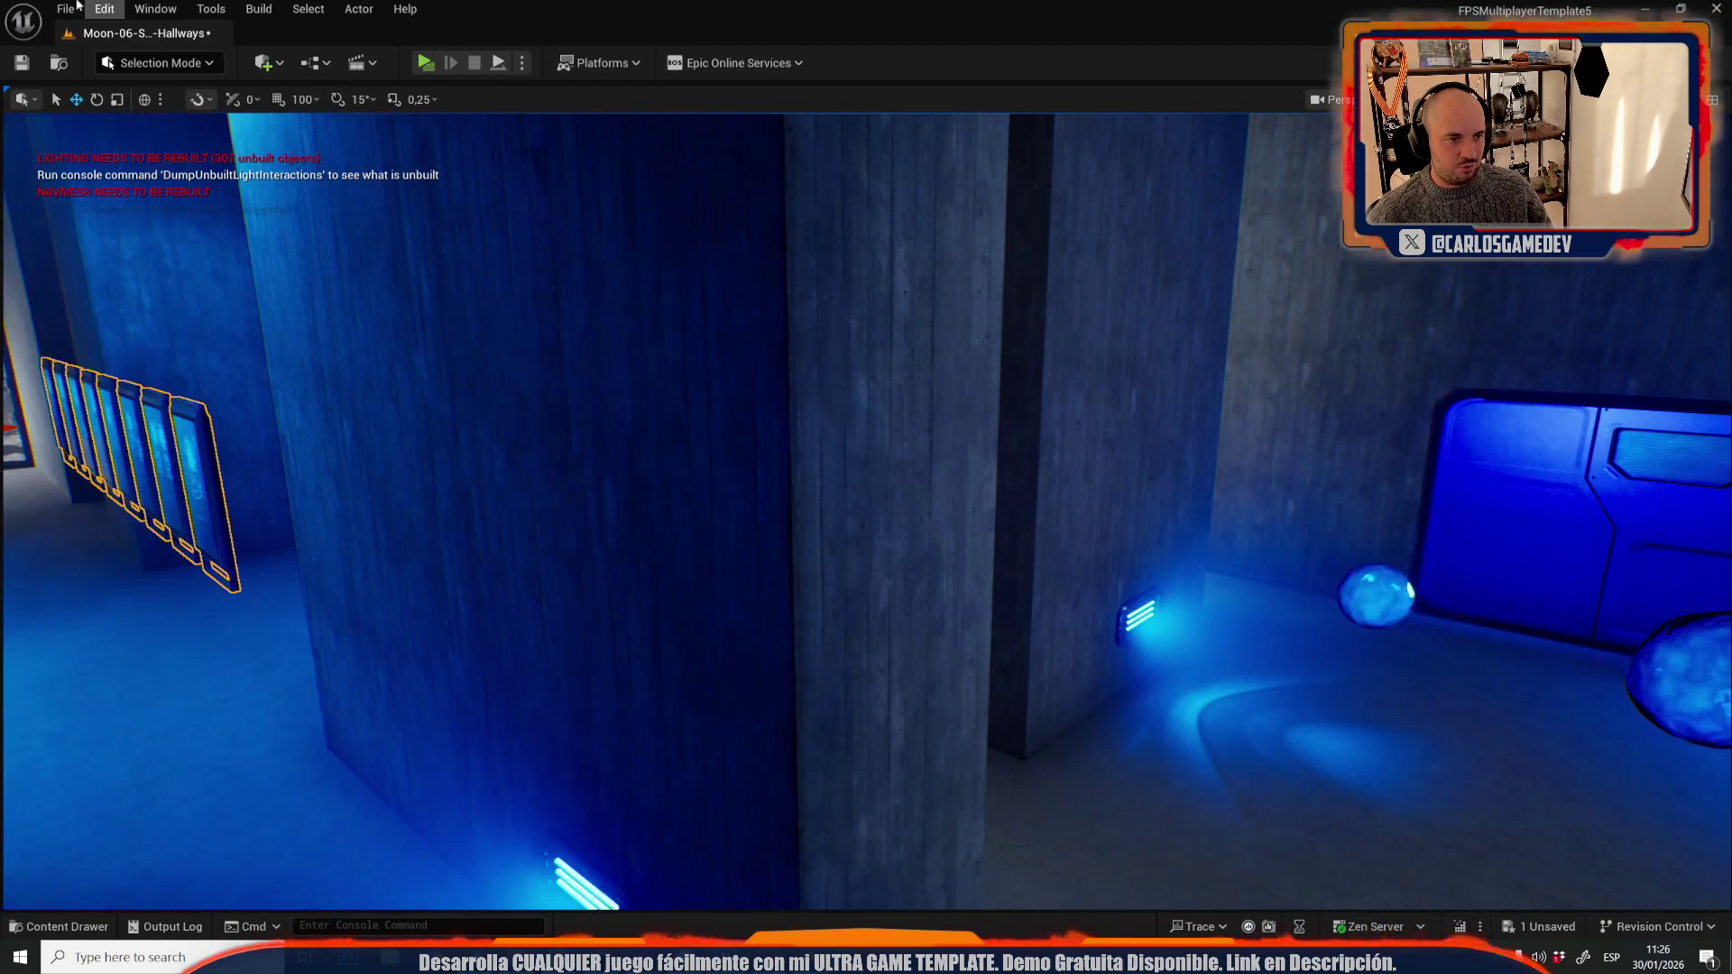
click(80, 14)
Step: Open the Moon-03 exterior map from _Moon/Maps, choosing Save Selected for the hallways map
click(108, 93)
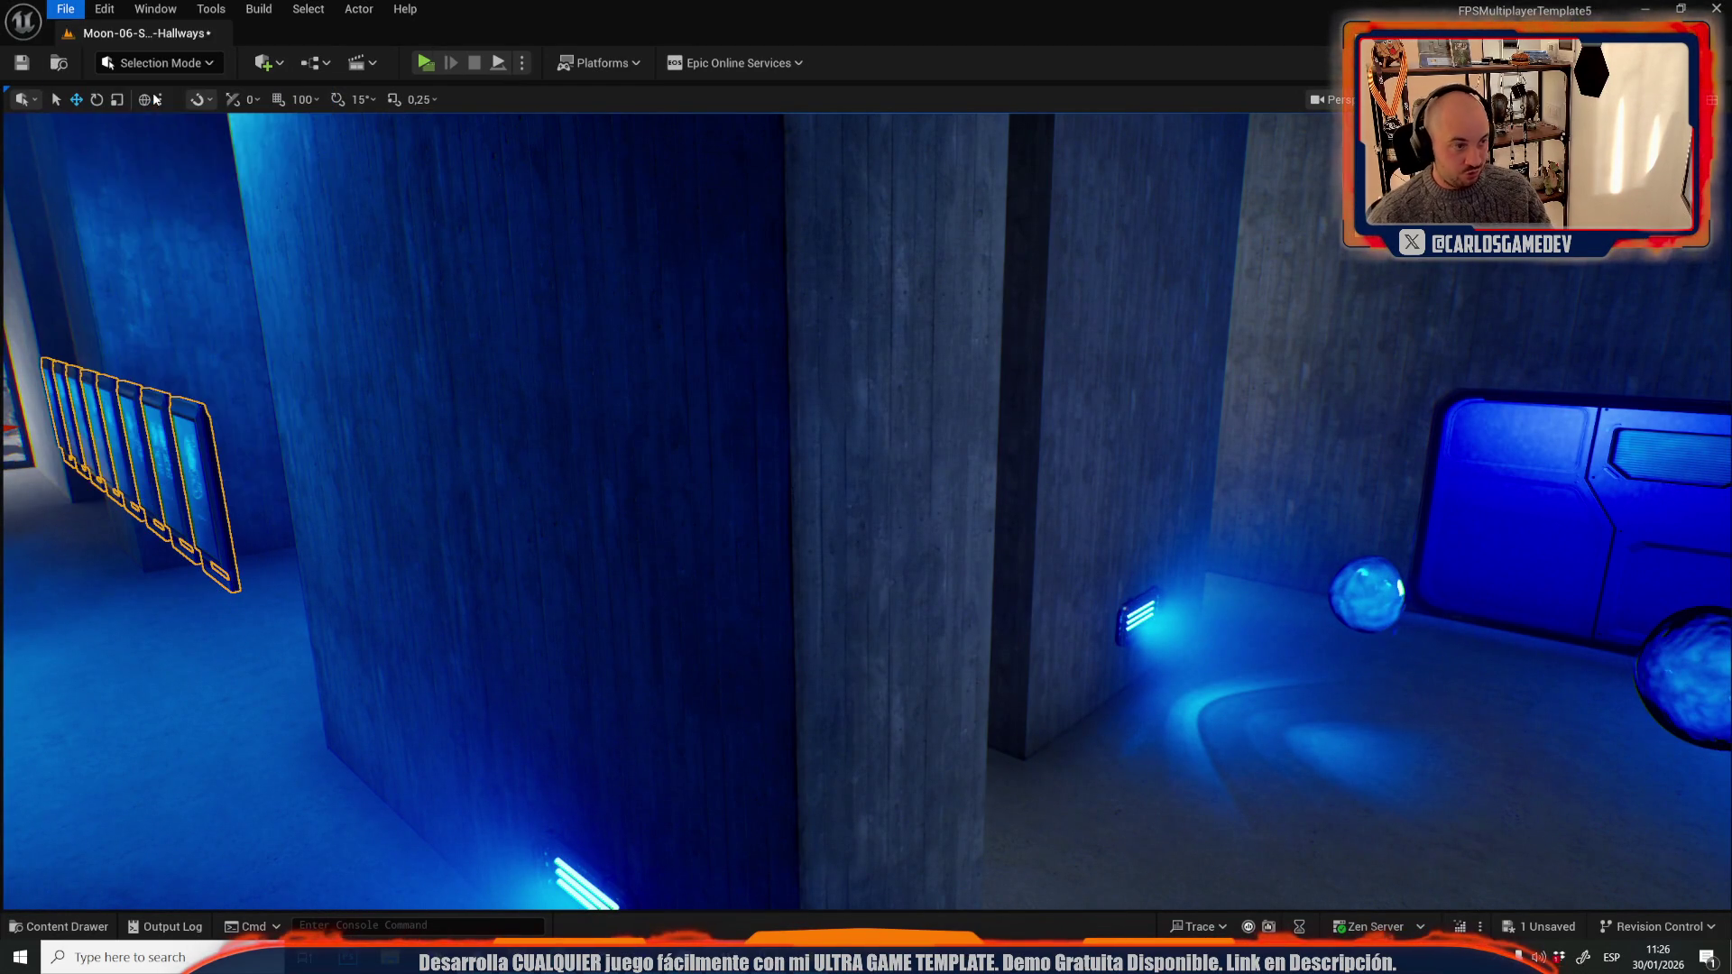
double_click(1113, 545)
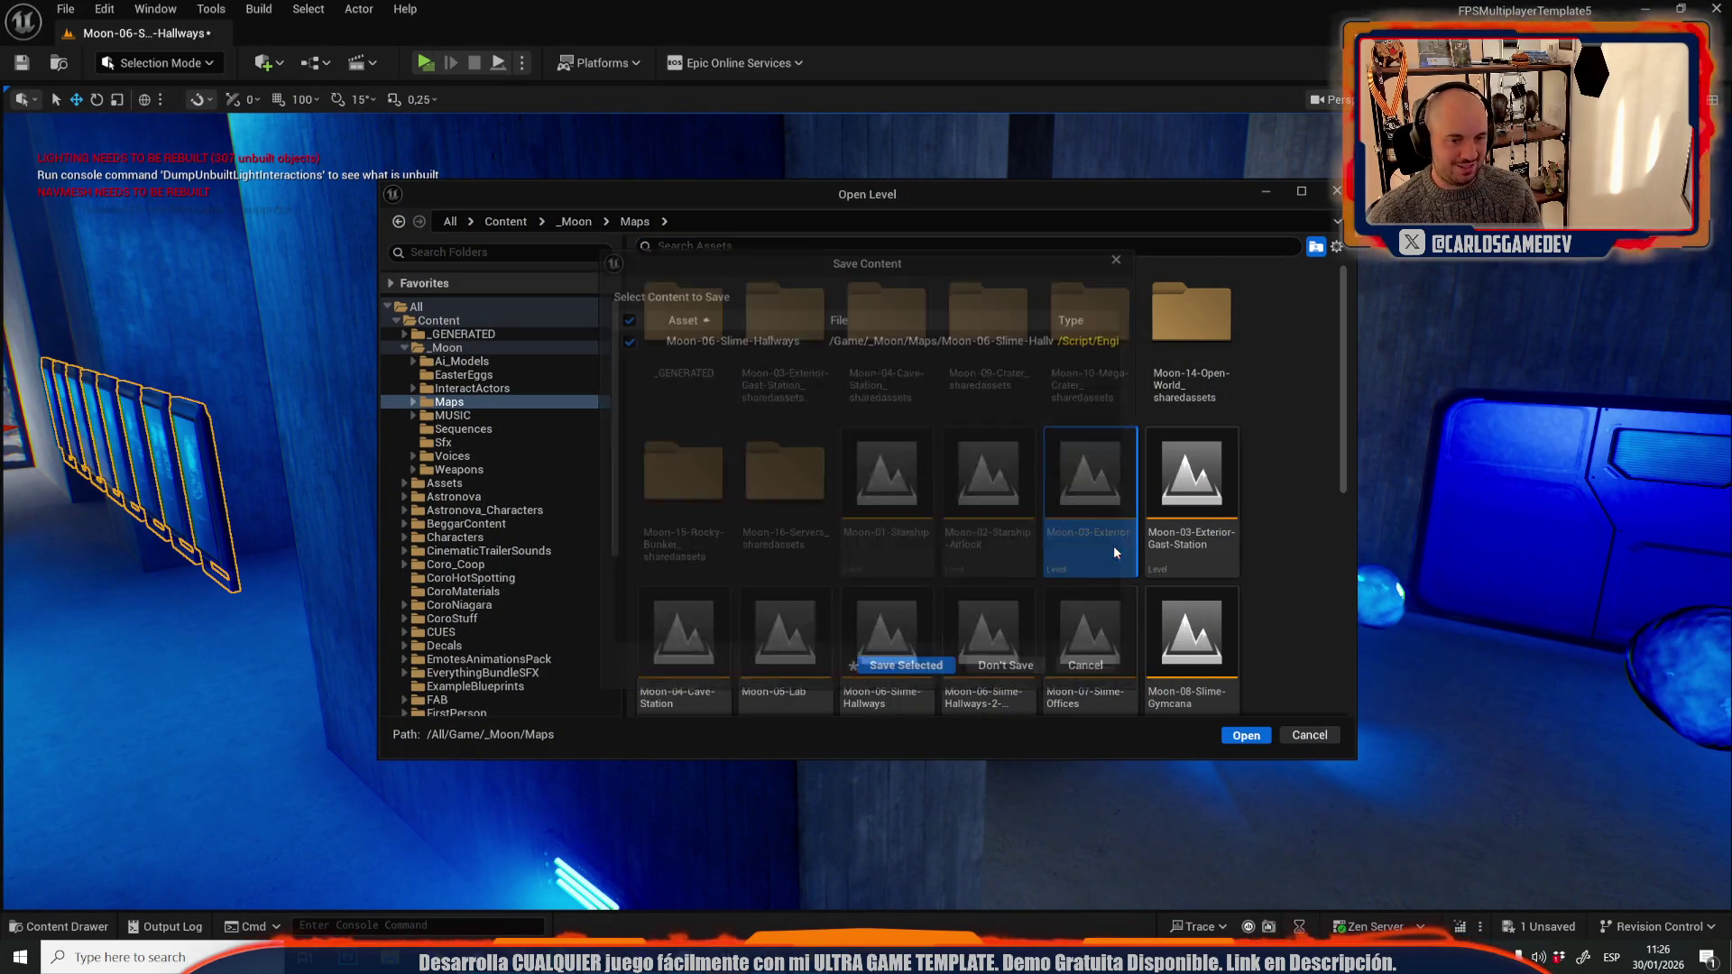
click(934, 675)
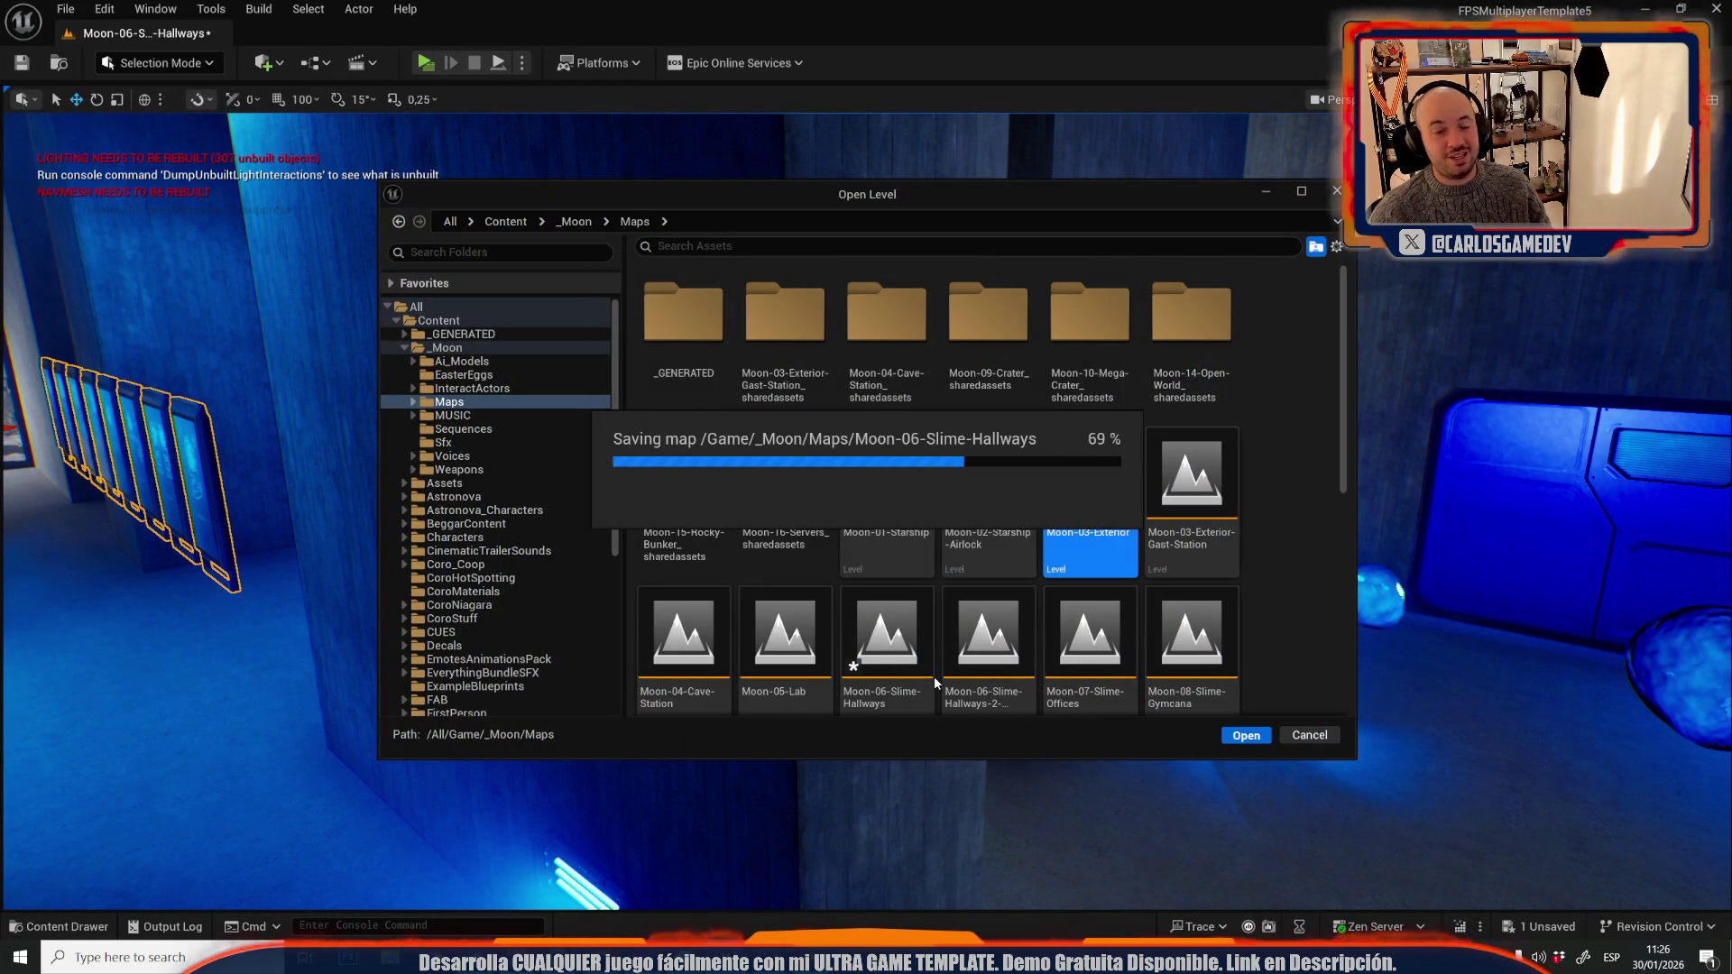
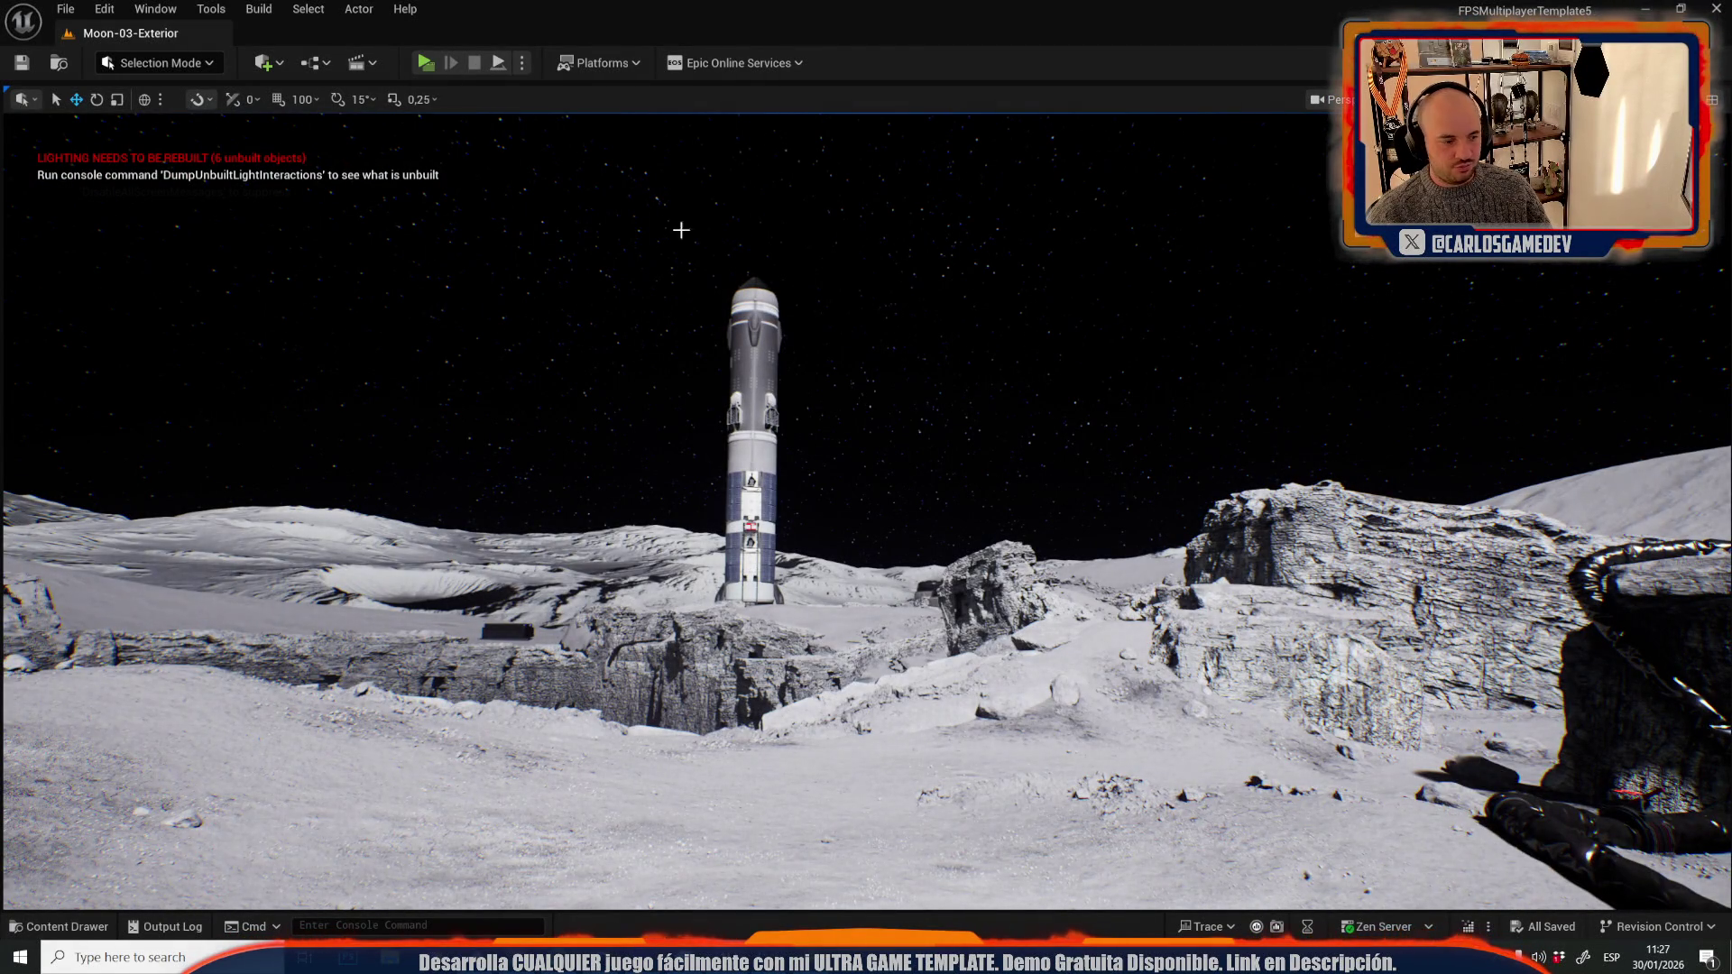
Step: Start opening a different level with File > Open Level, aiming for Moon-16-Servers
click(68, 8)
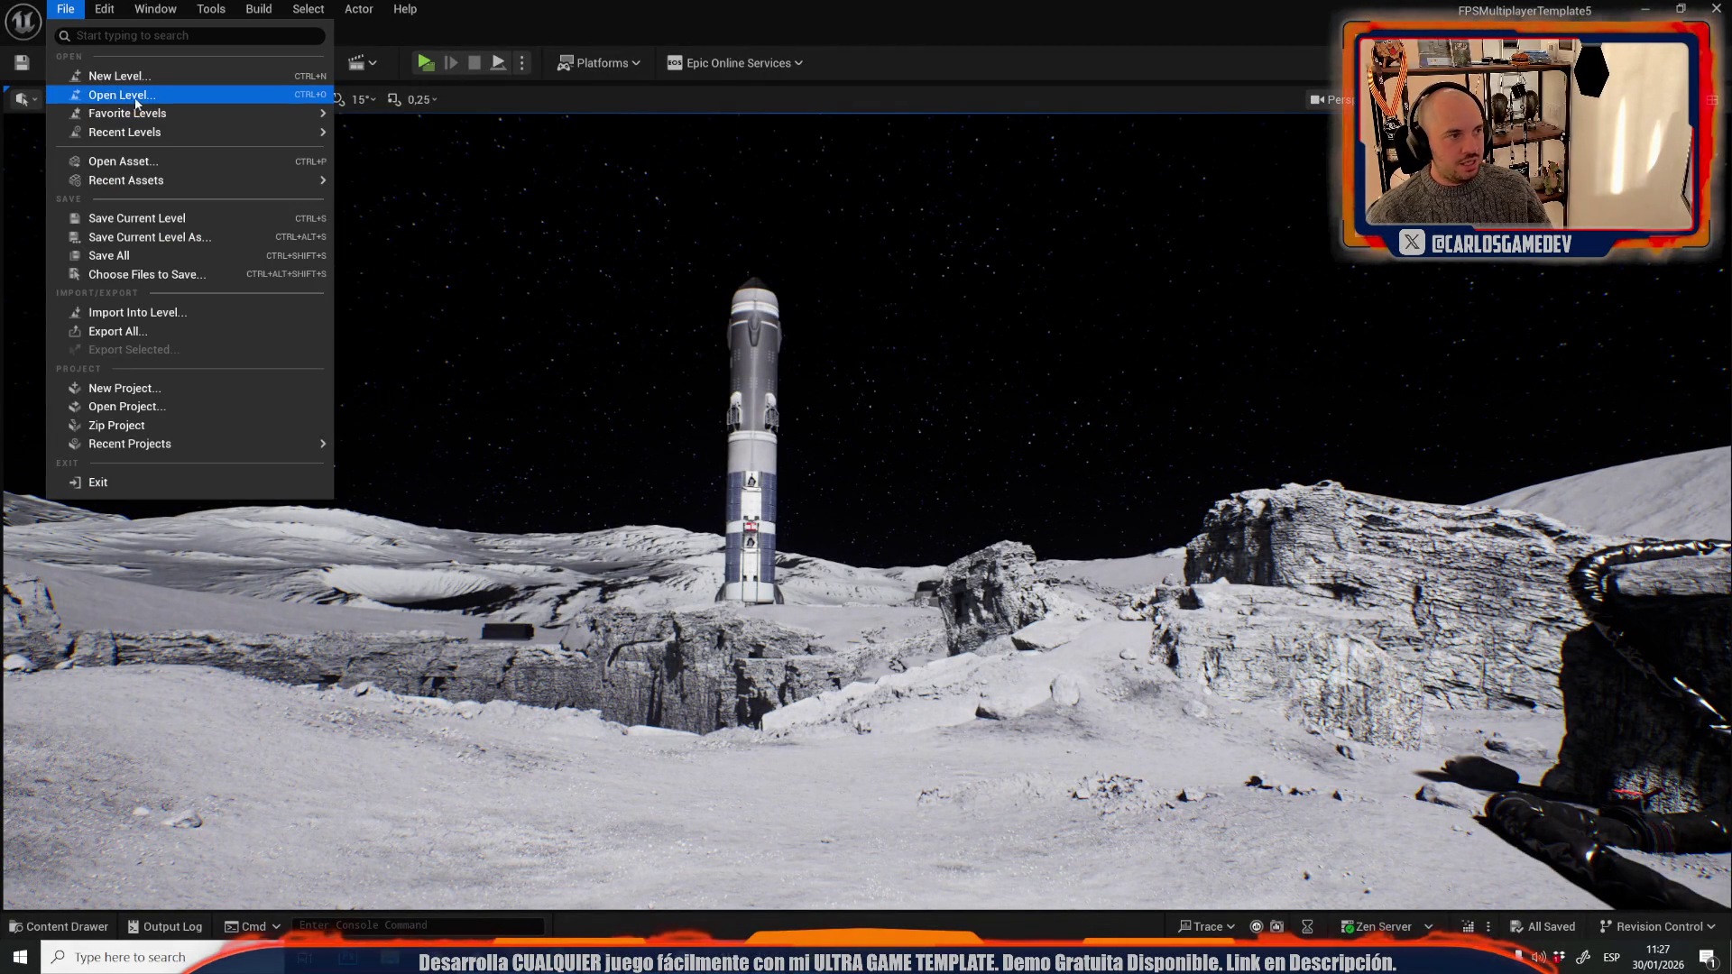
click(137, 98)
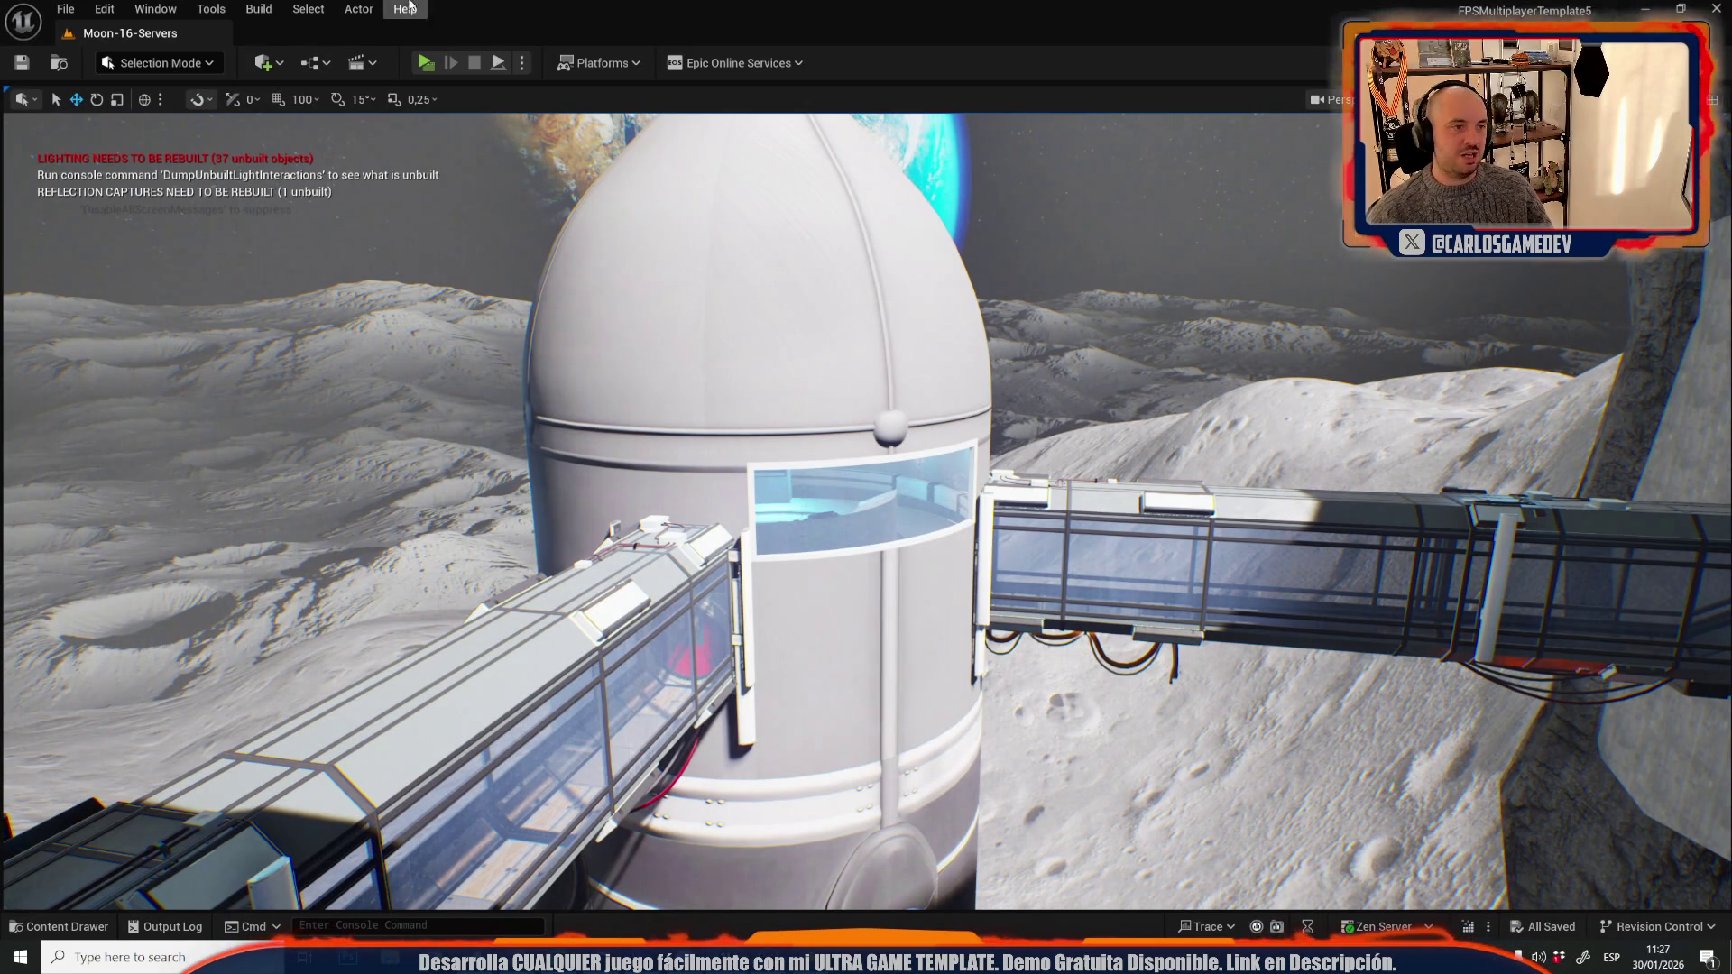
Step: Load Moon-12-Crater-Base from the _Moon/Maps folder in the Open Level browser
click(66, 8)
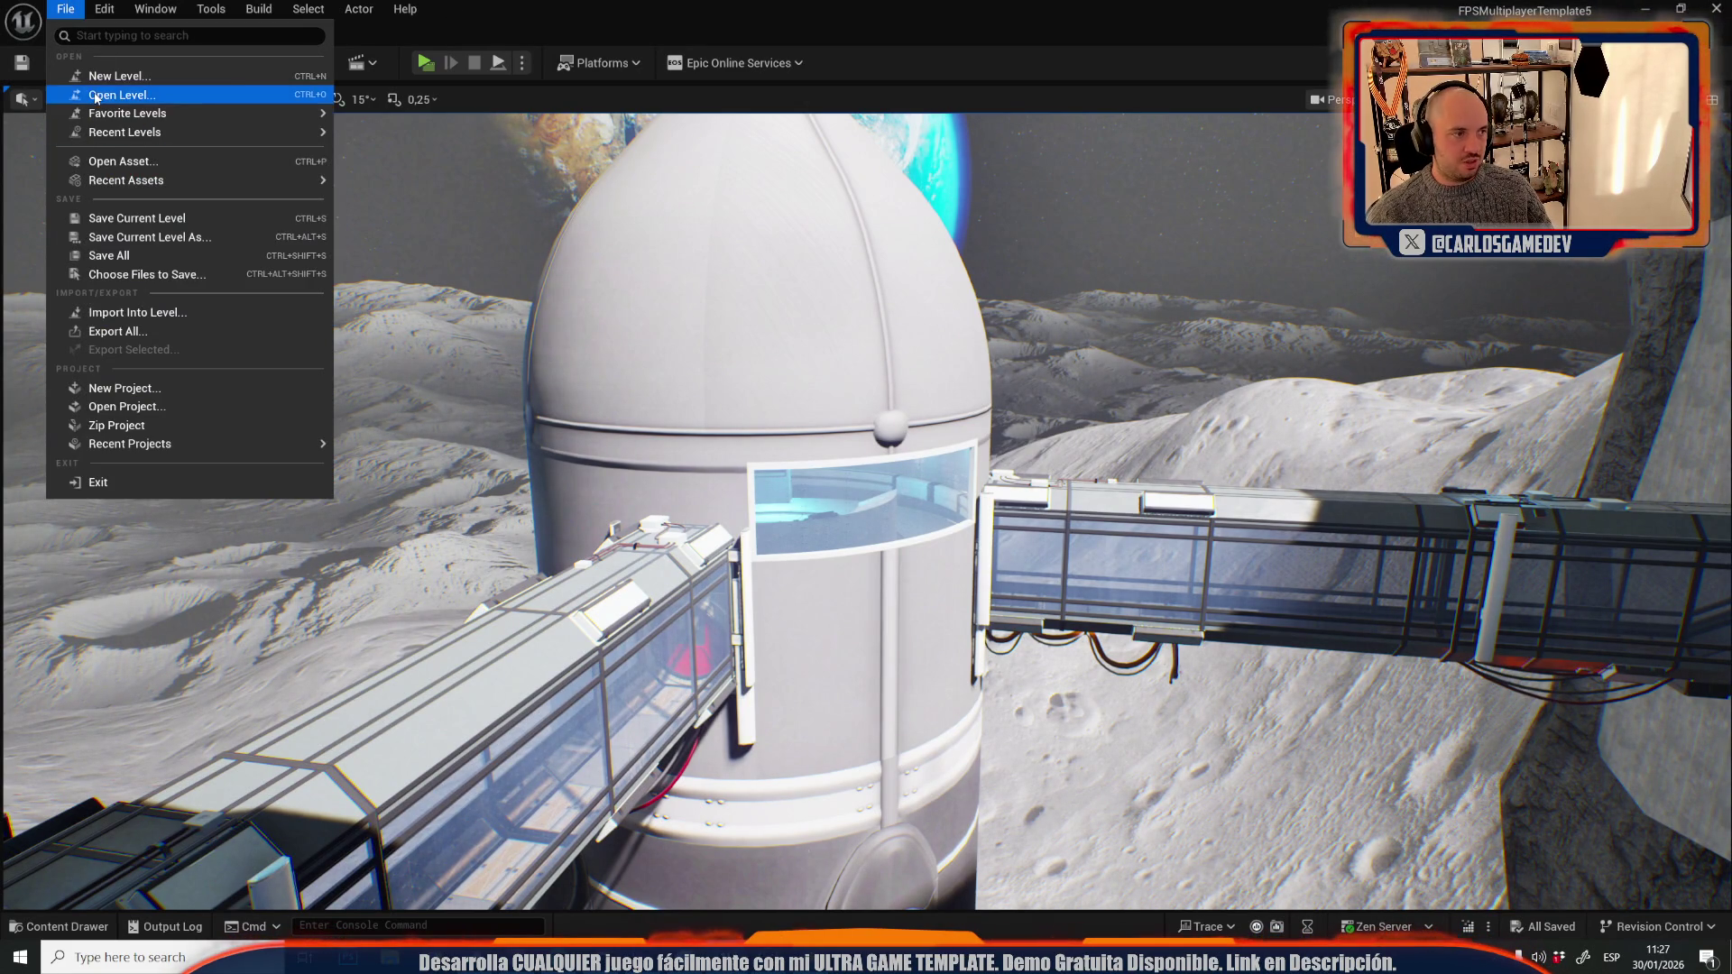
click(95, 96)
scroll(1104, 318, down, 3)
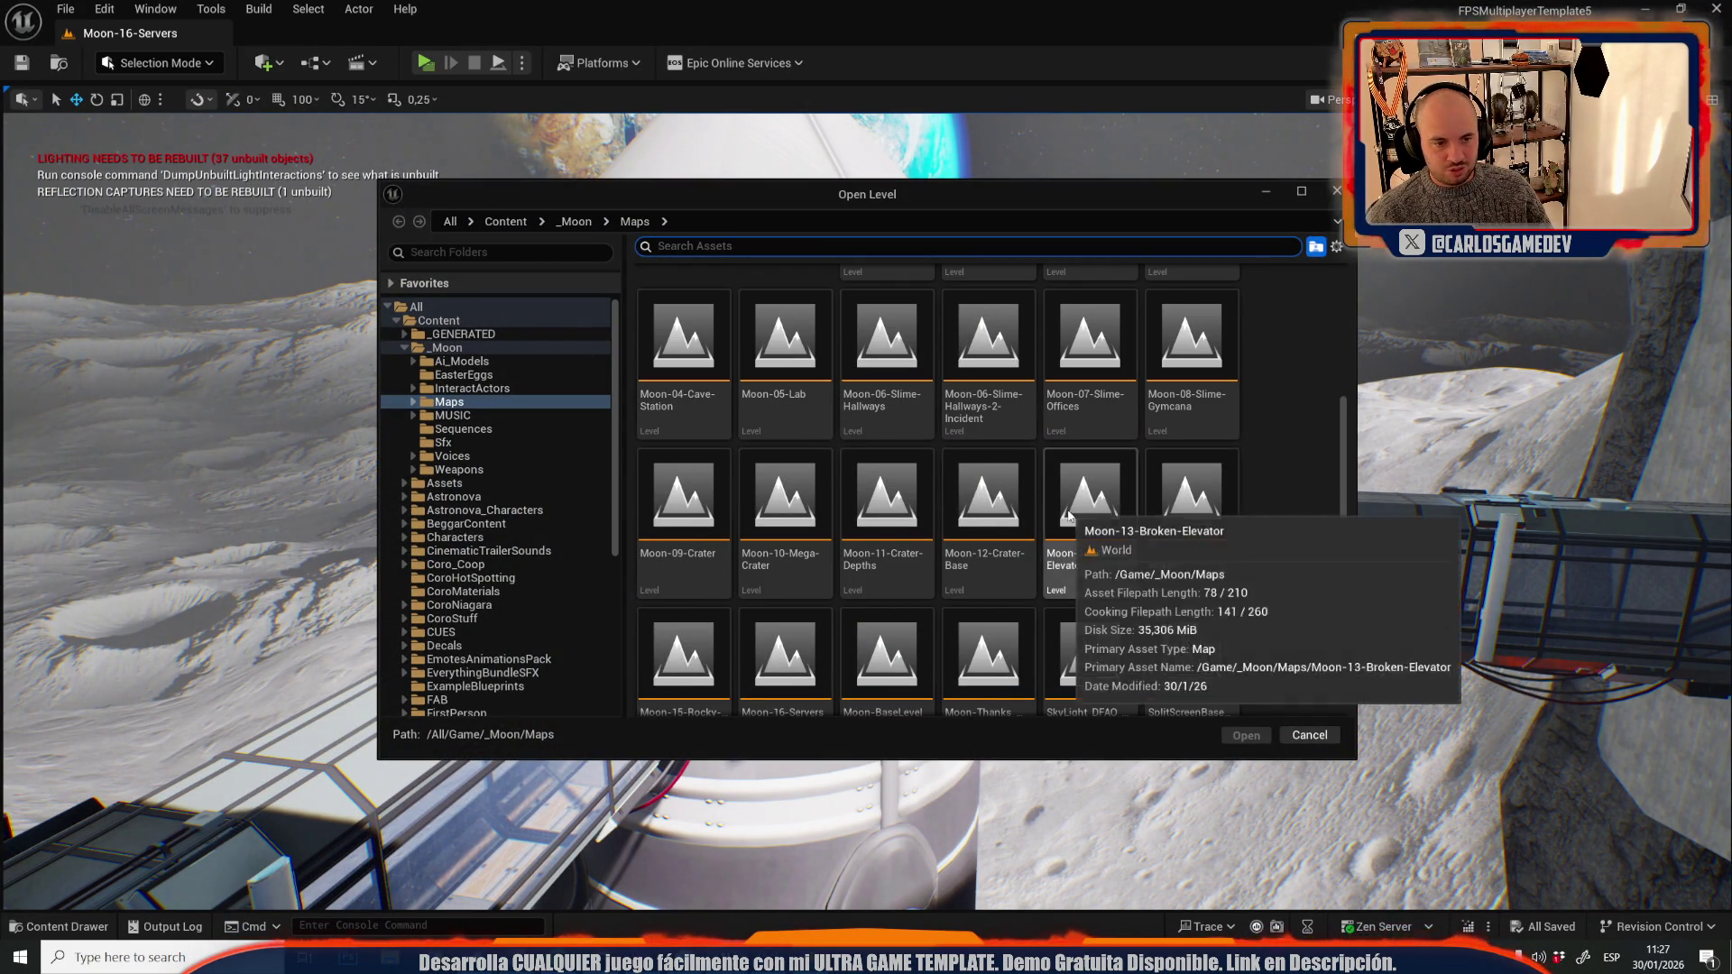
click(1011, 508)
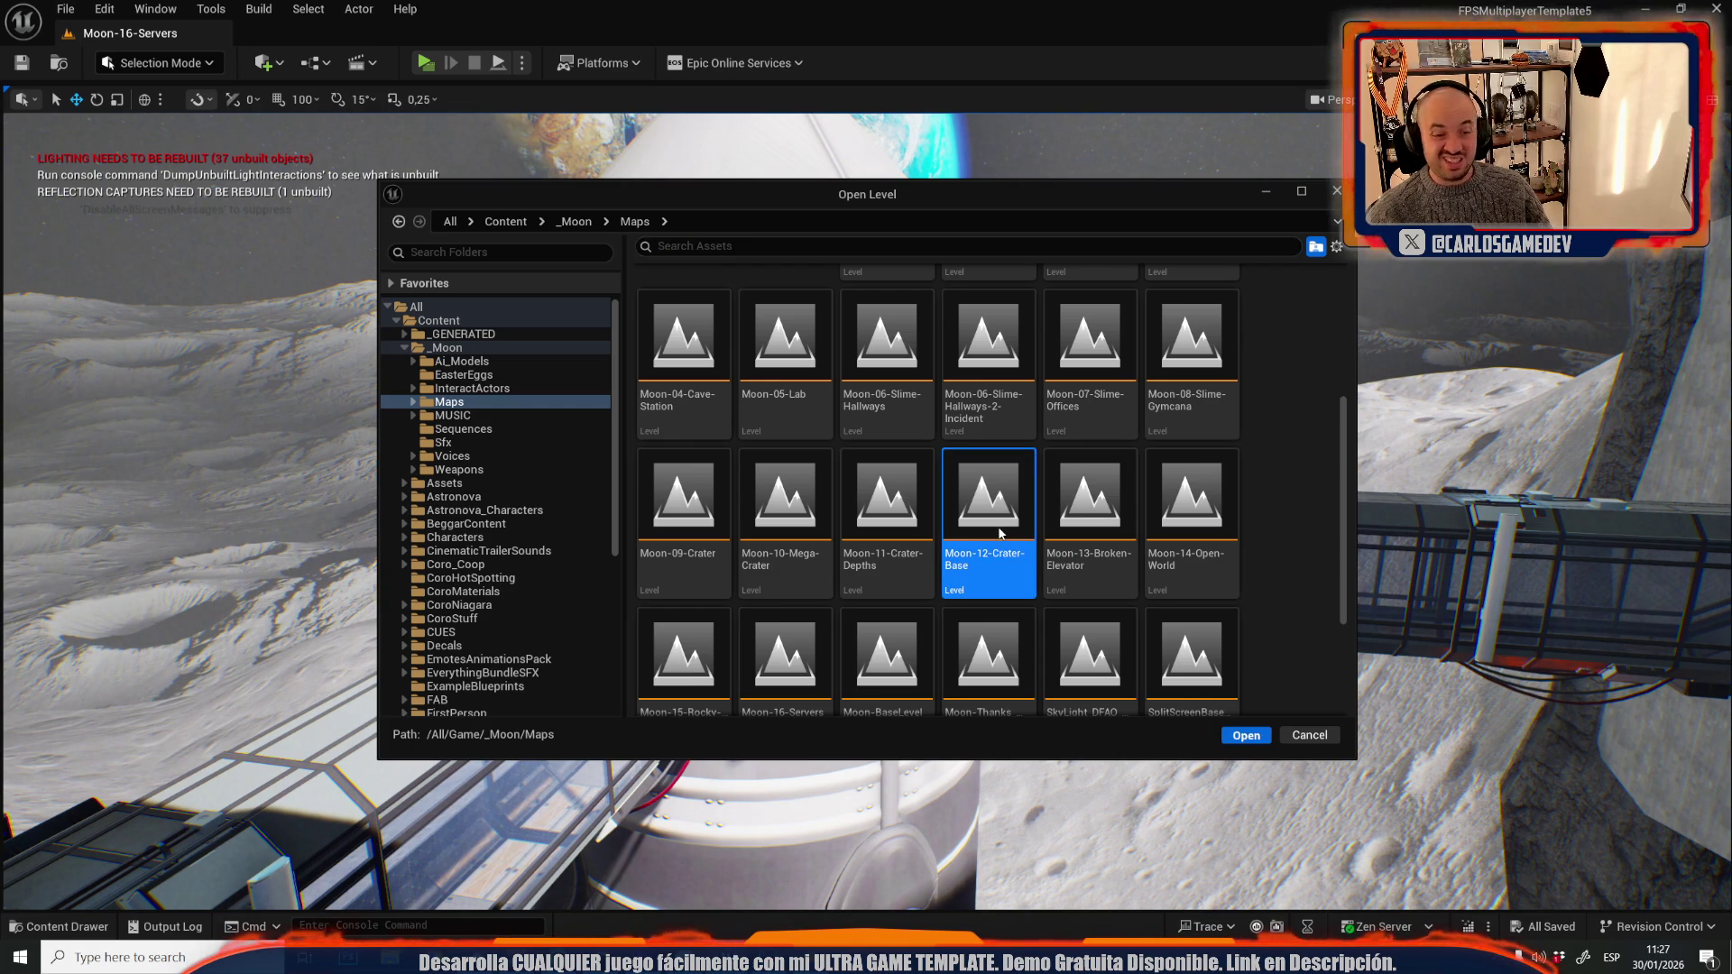
double_click(1000, 532)
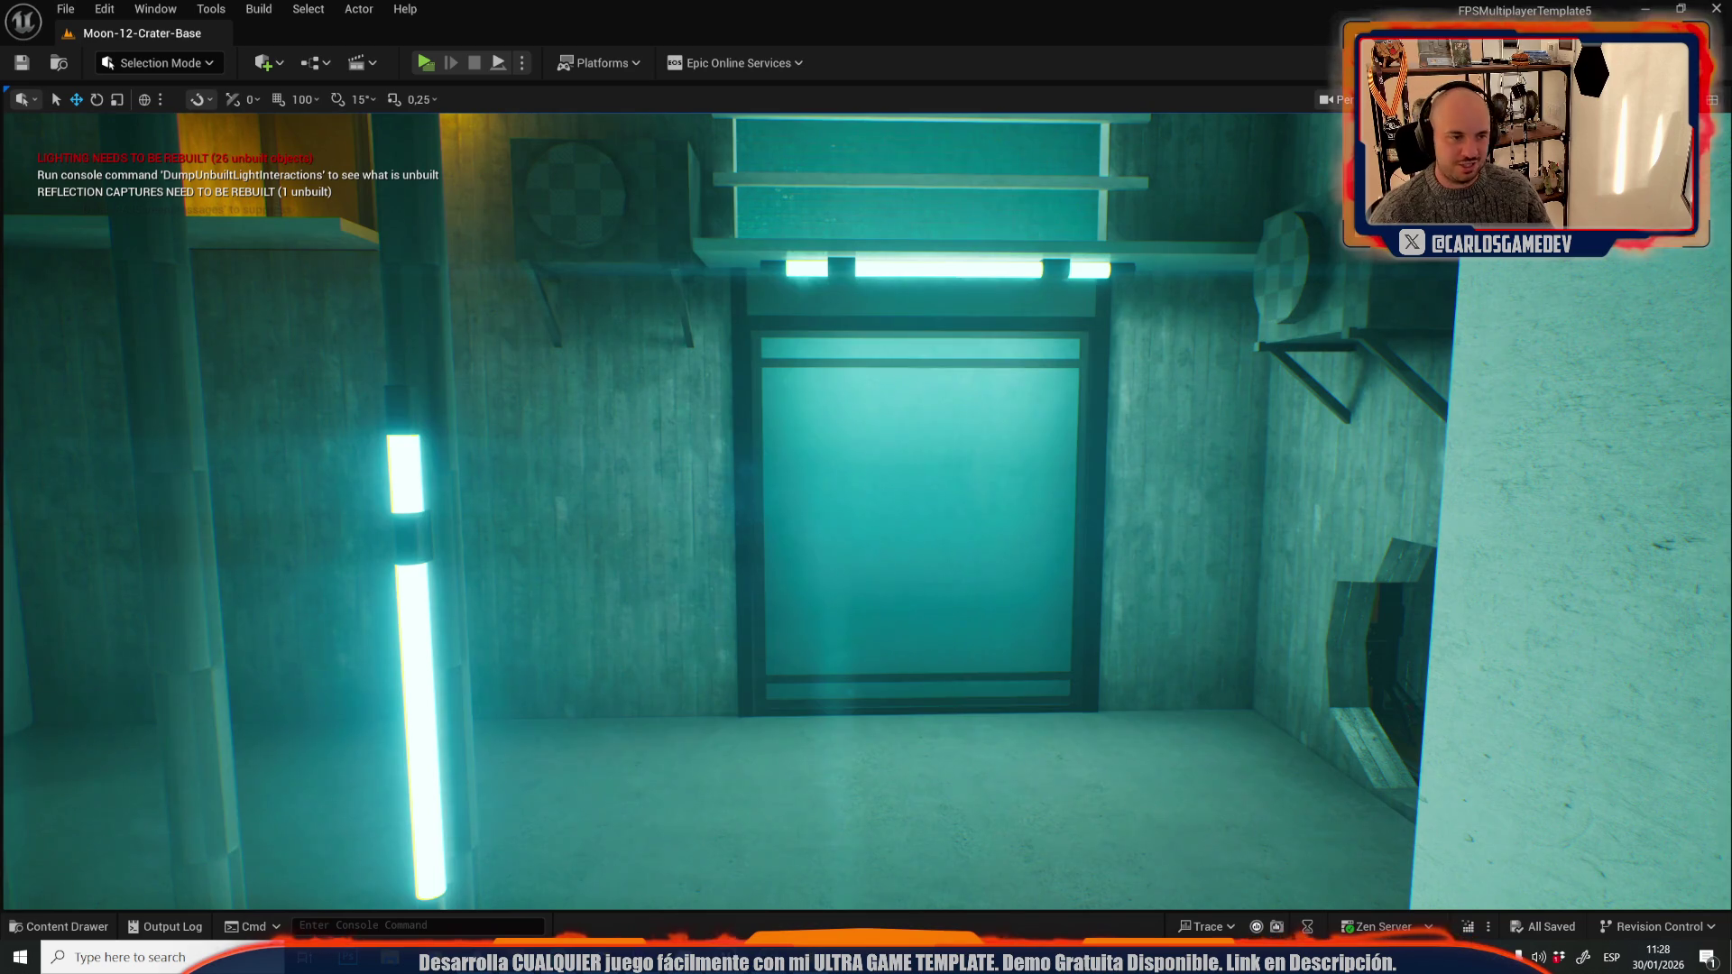
Step: Reopen Moon-03-Exterior from File > Recent Levels
drag(353, 228, 413, 258)
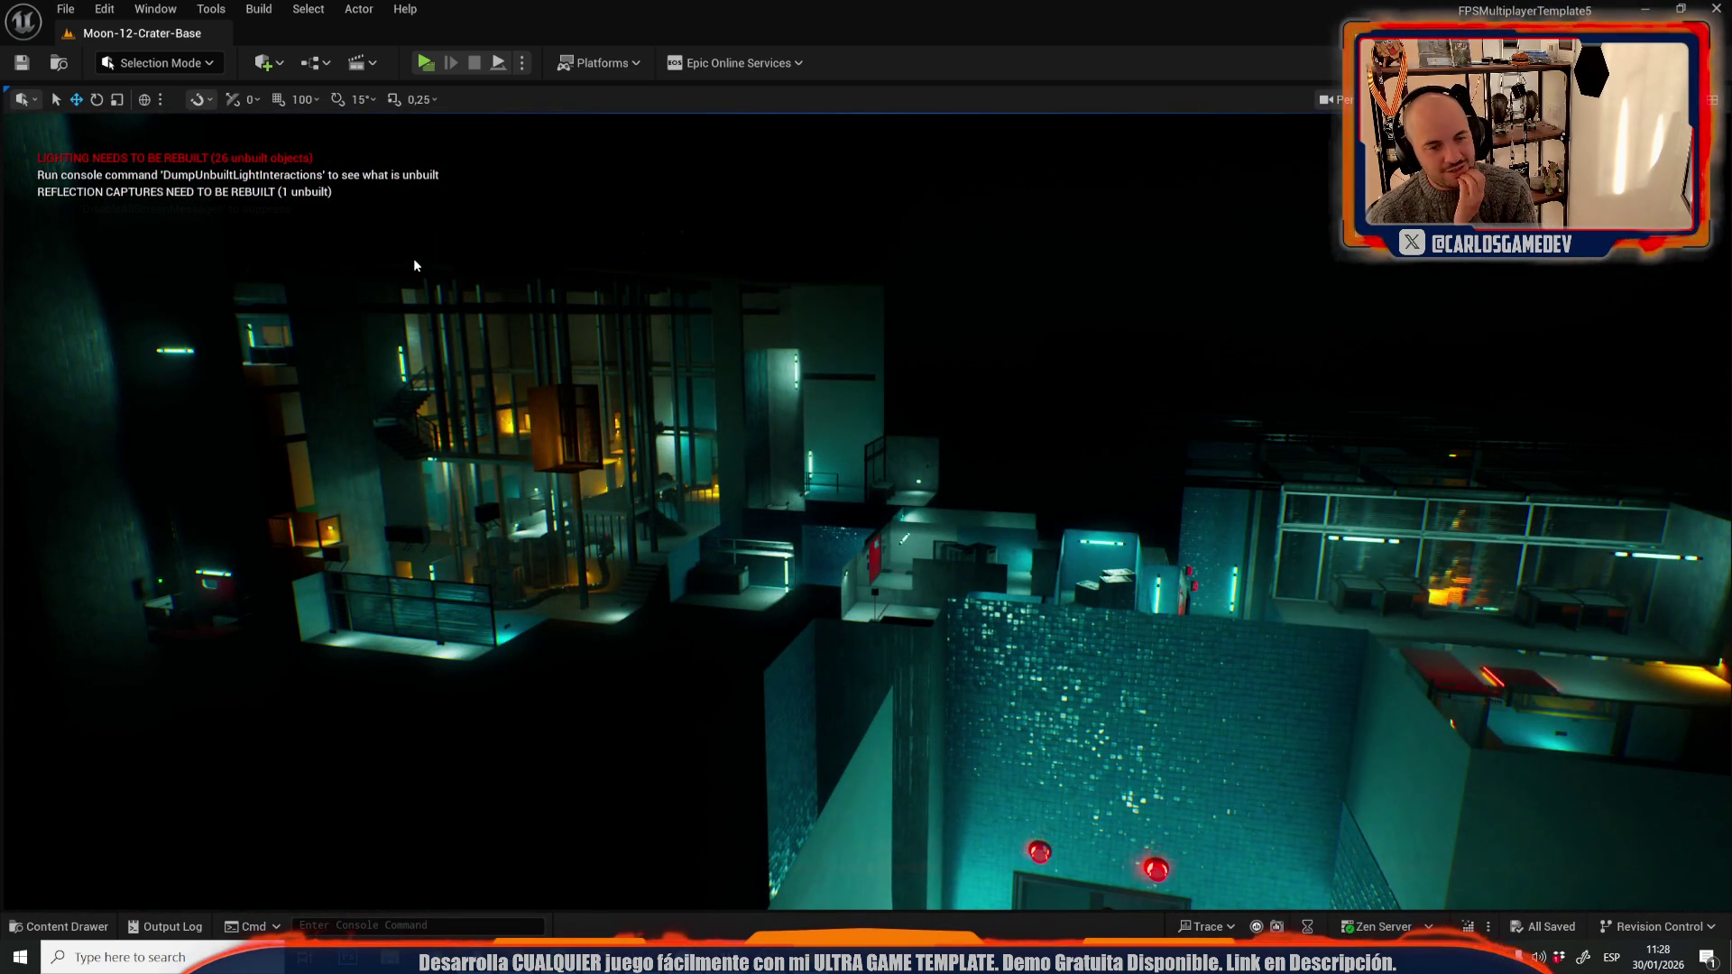
click(64, 10)
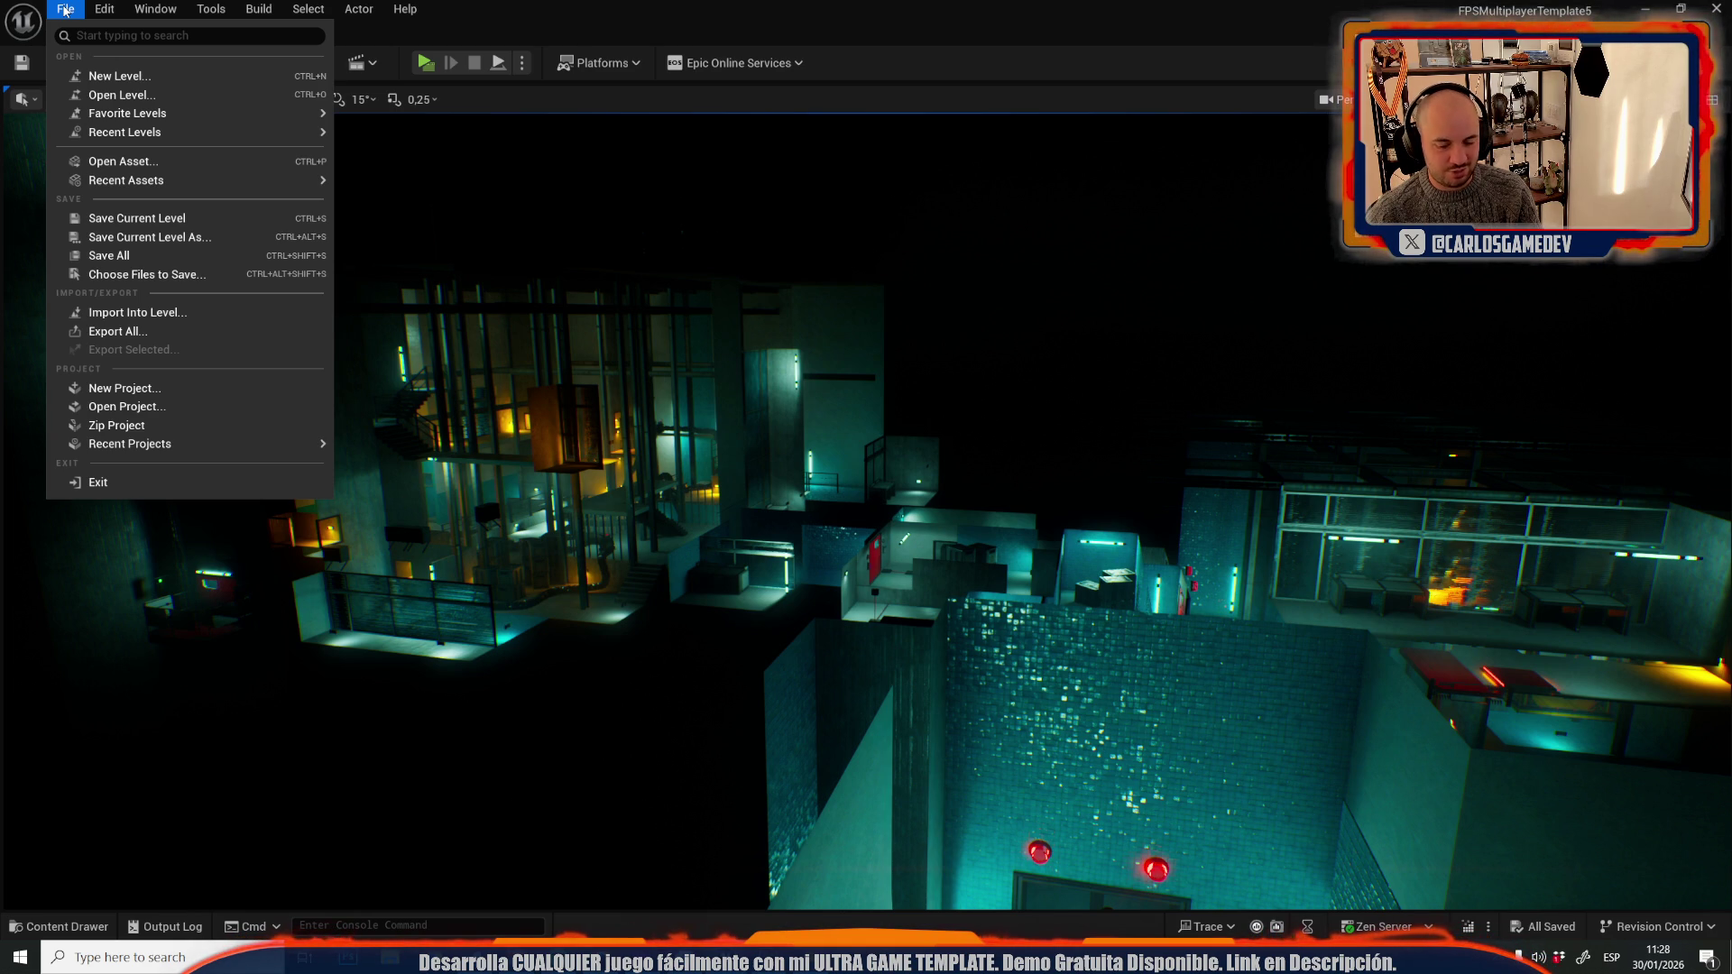
click(65, 9)
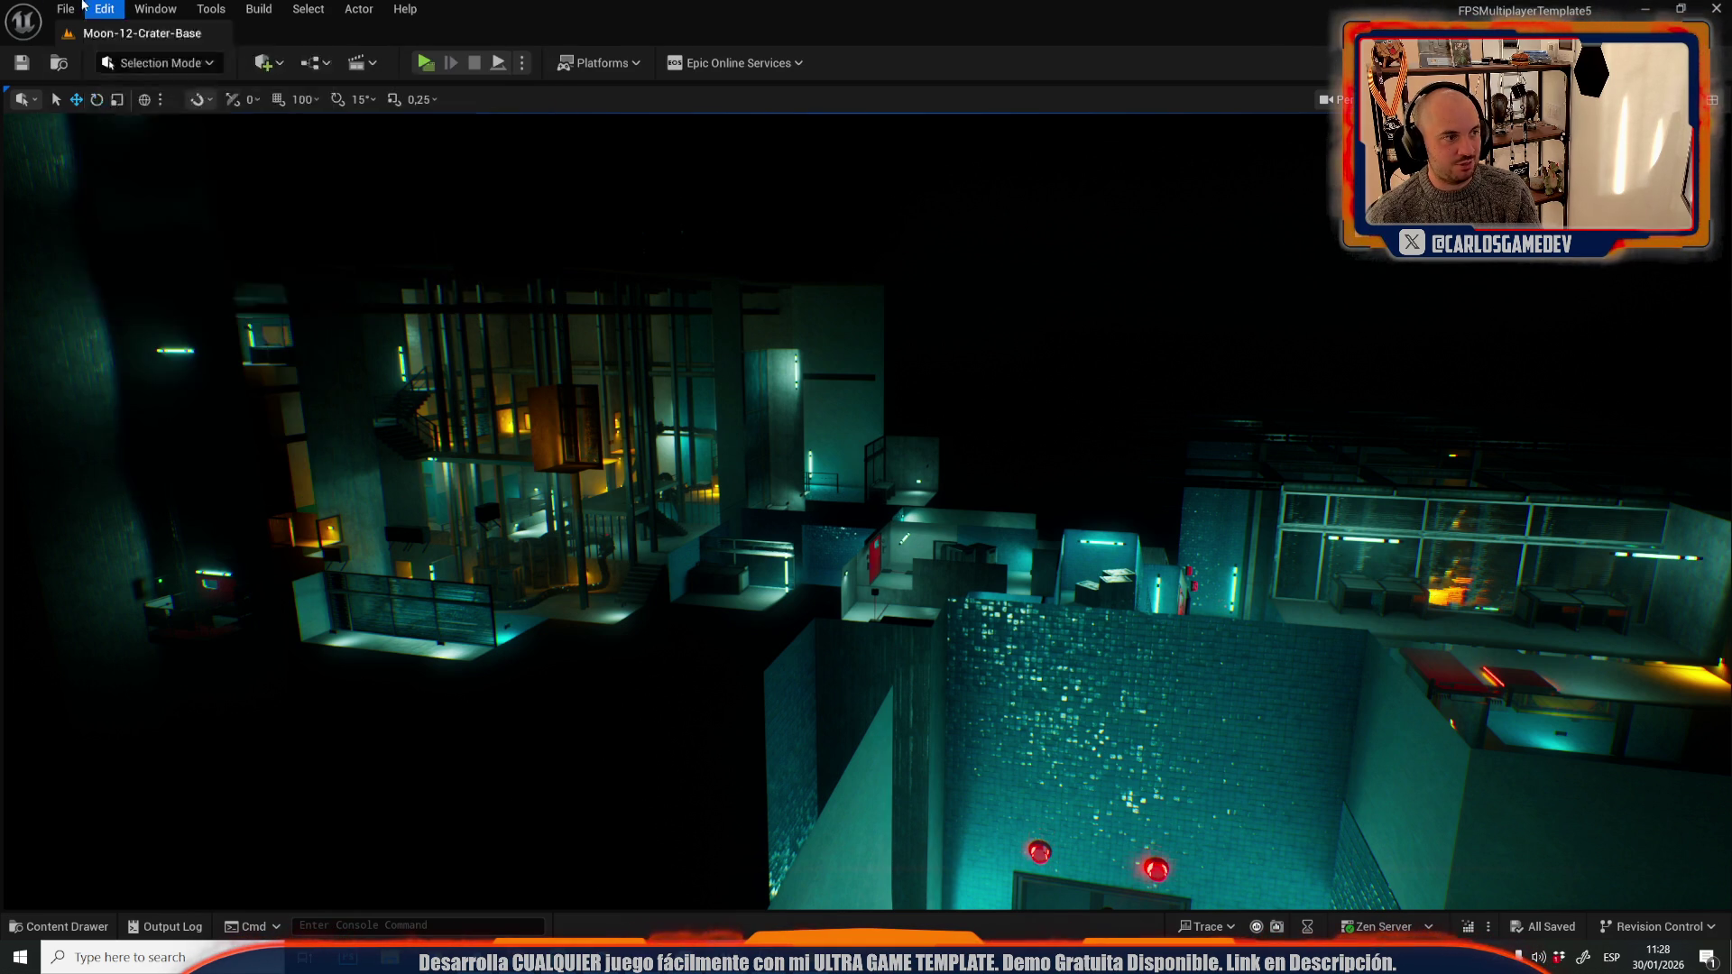
click(70, 7)
mouse_move(175, 137)
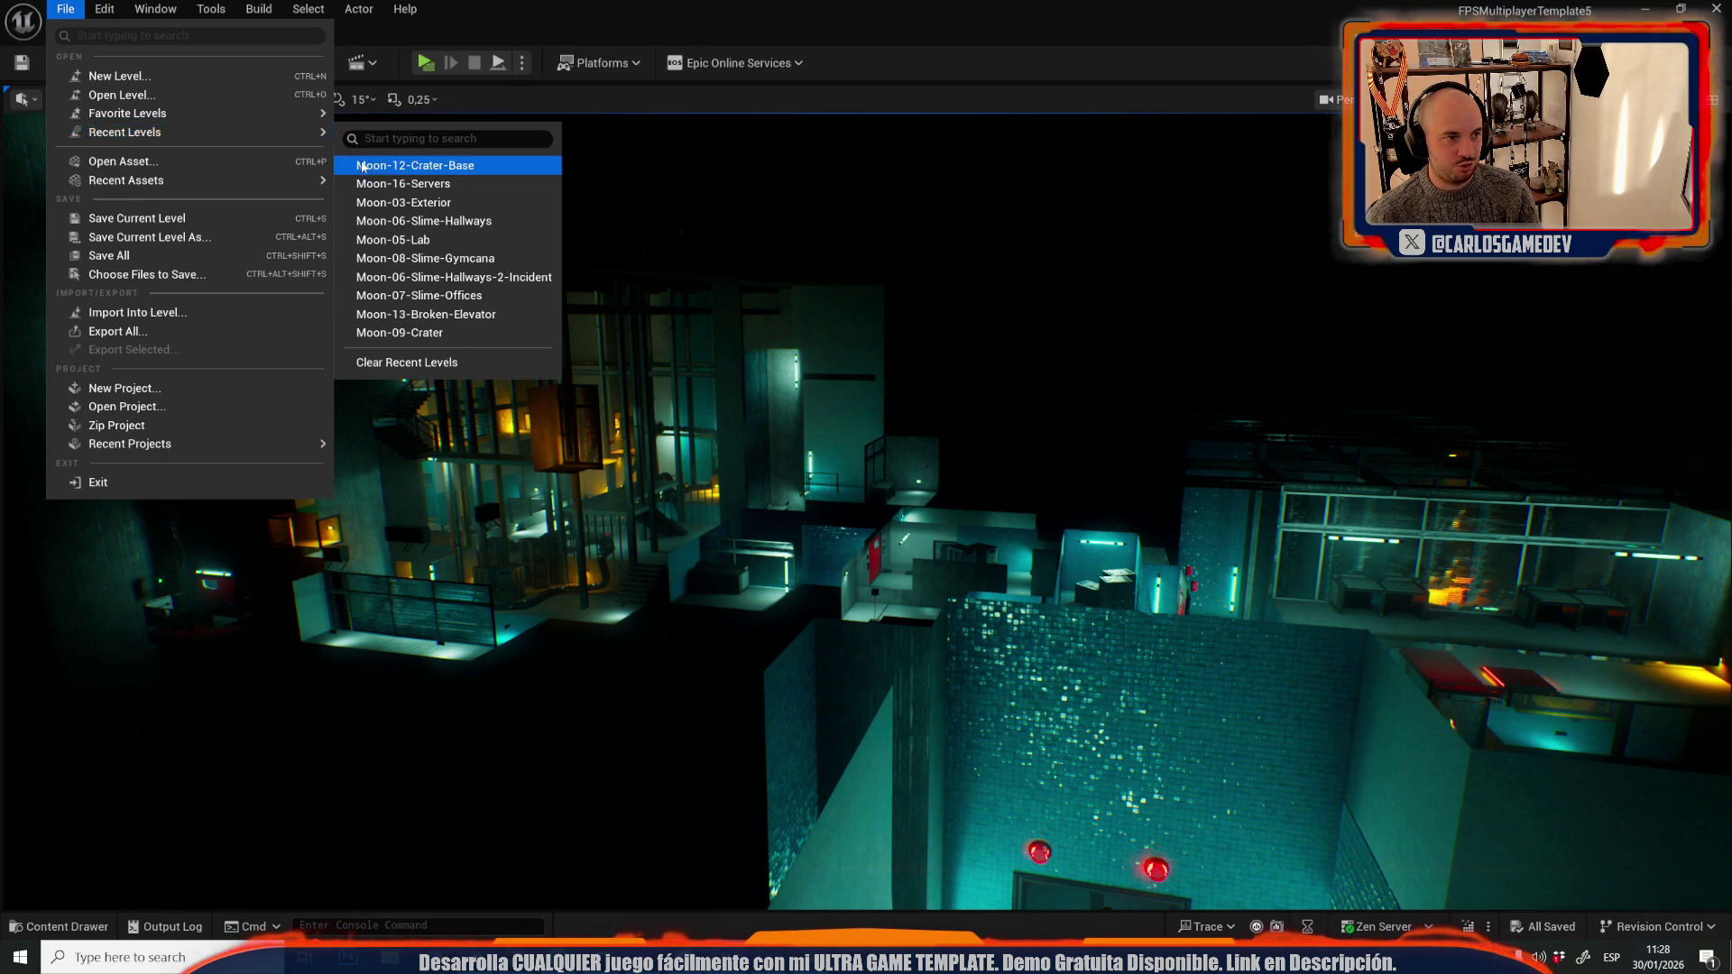
click(436, 202)
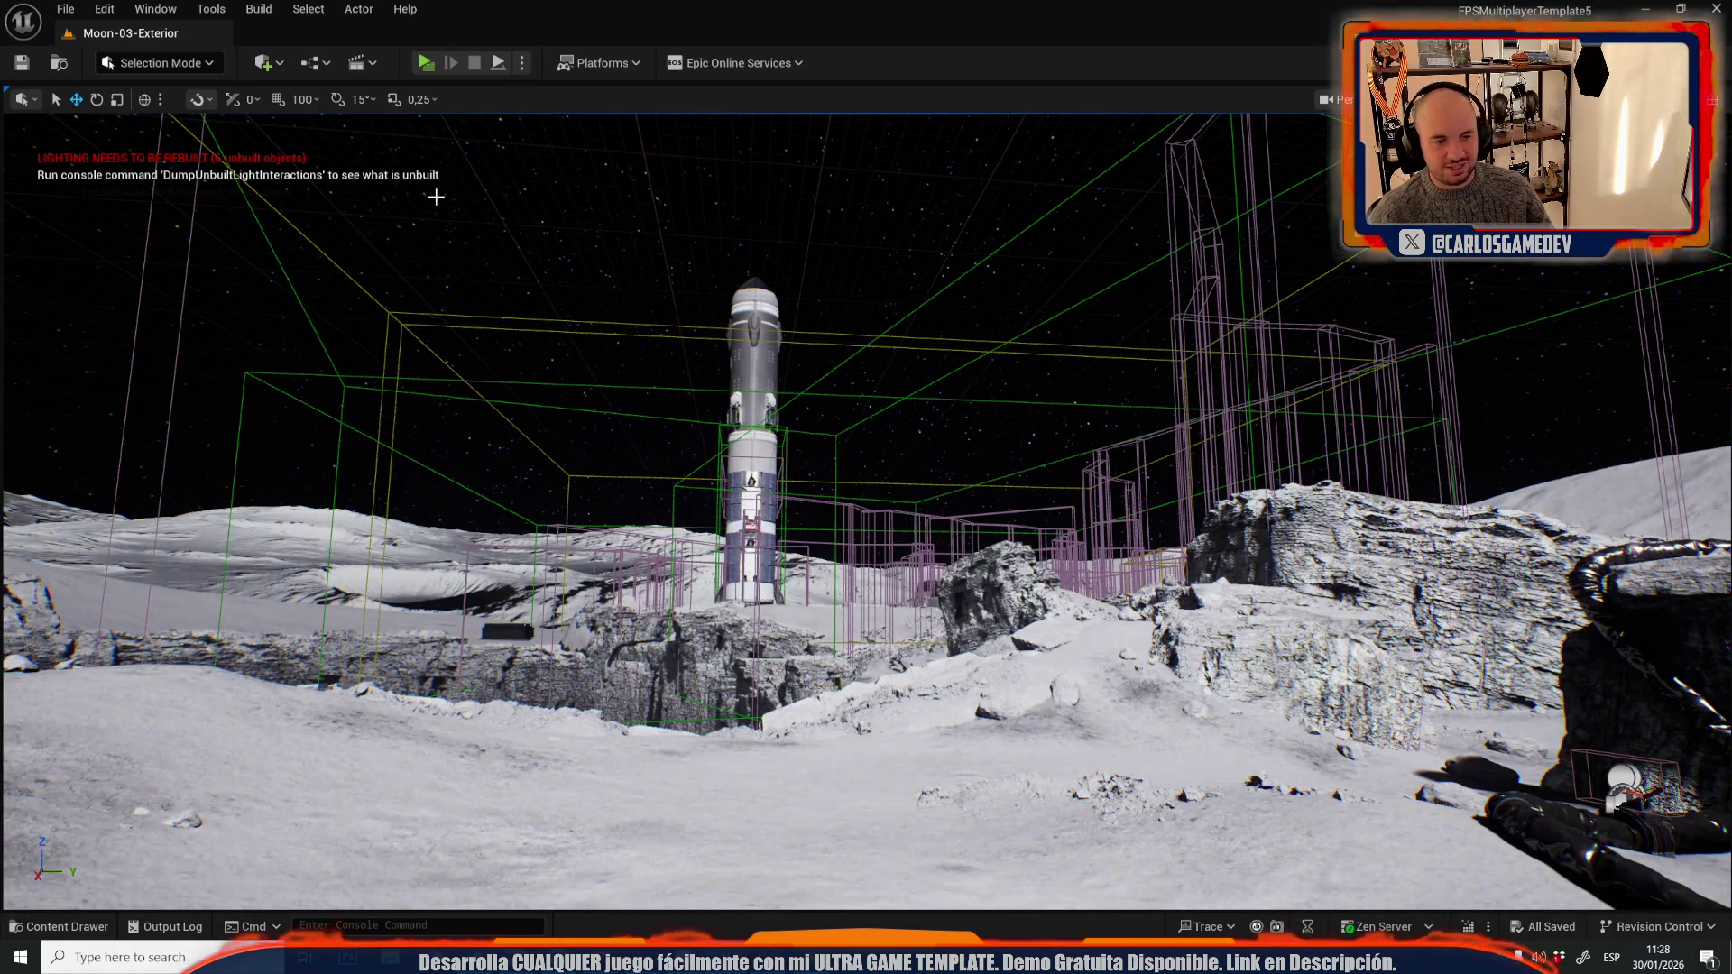
Step: Switch to game view and fly the camera onto the rocket's railed platform
key(g)
mouse_move(1064, 346)
mouse_down()
mouse_move(902, 356)
mouse_move(974, 343)
mouse_up()
key(w)
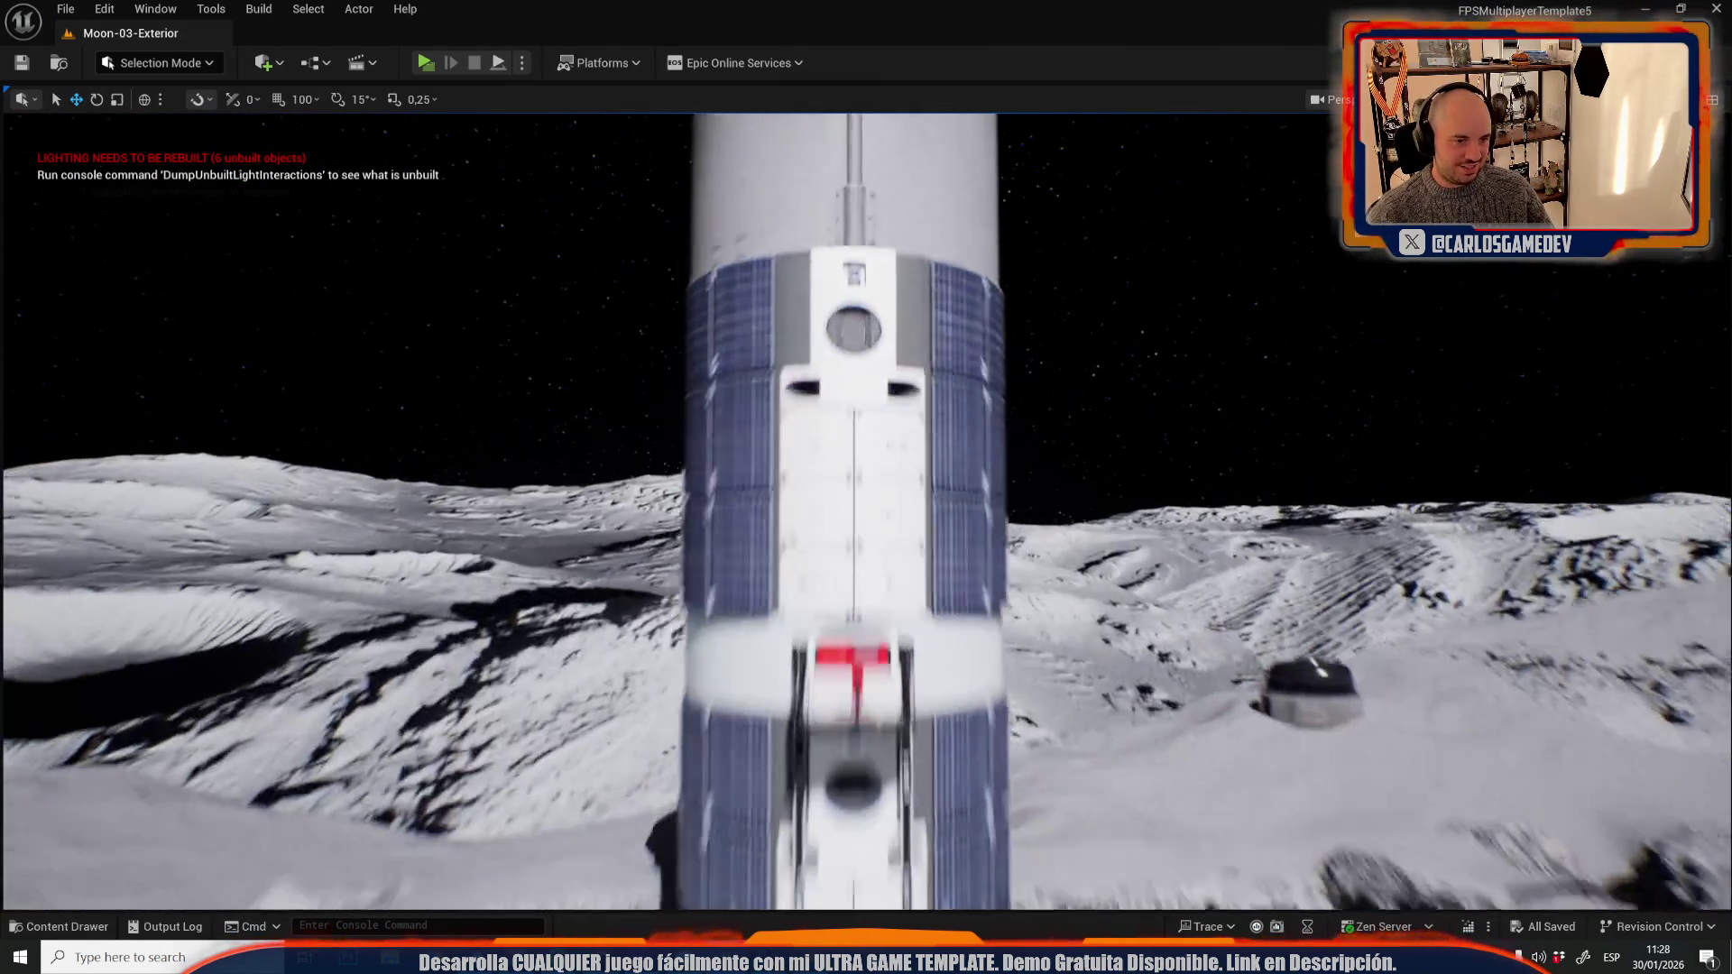
key(w)
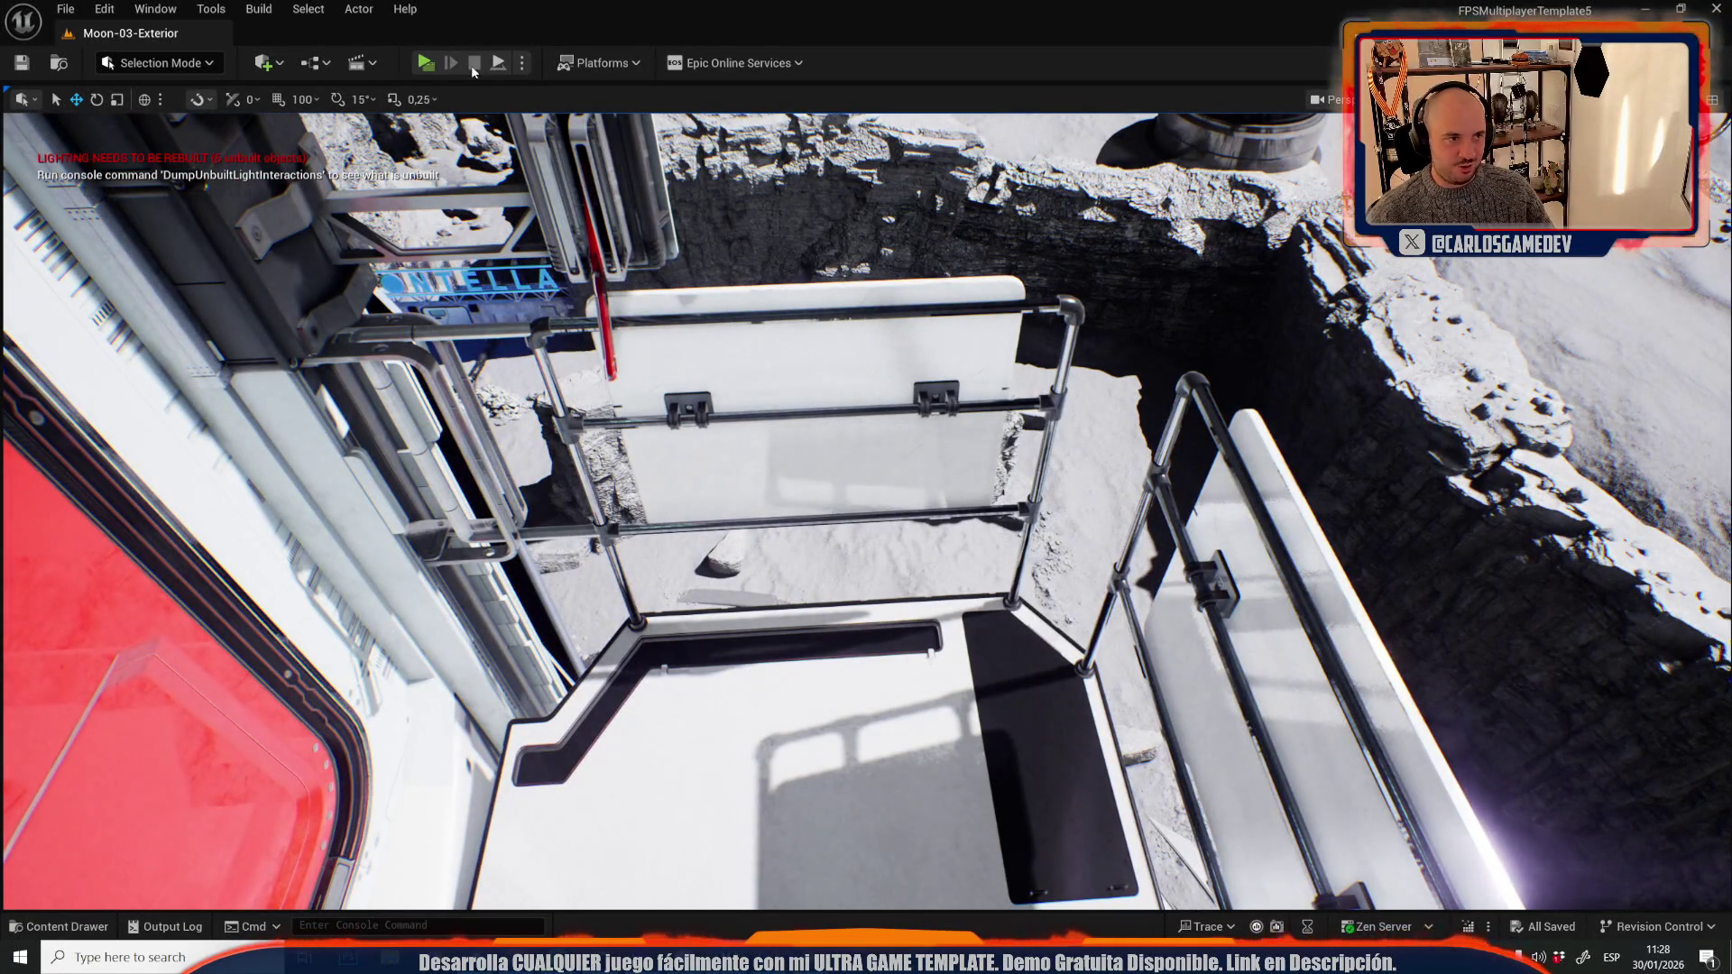
Step: Start a playtest and set the game's text language to English under Configuración > Juego
click(425, 63)
key(Escape)
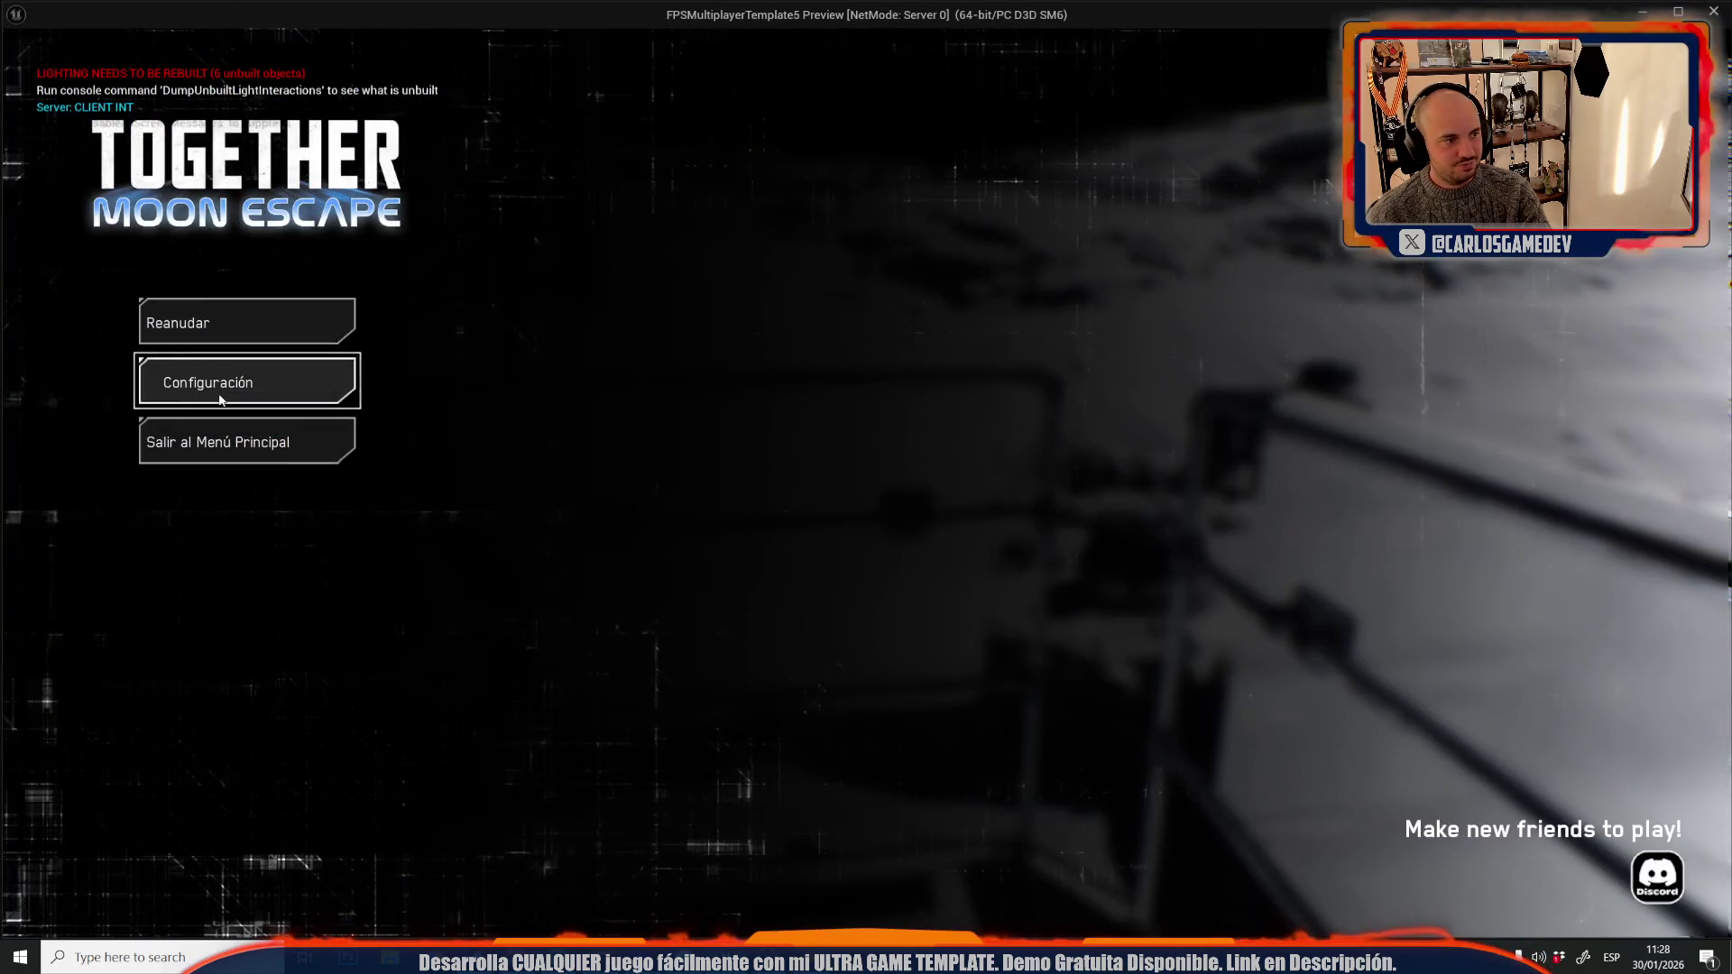
click(219, 400)
click(361, 122)
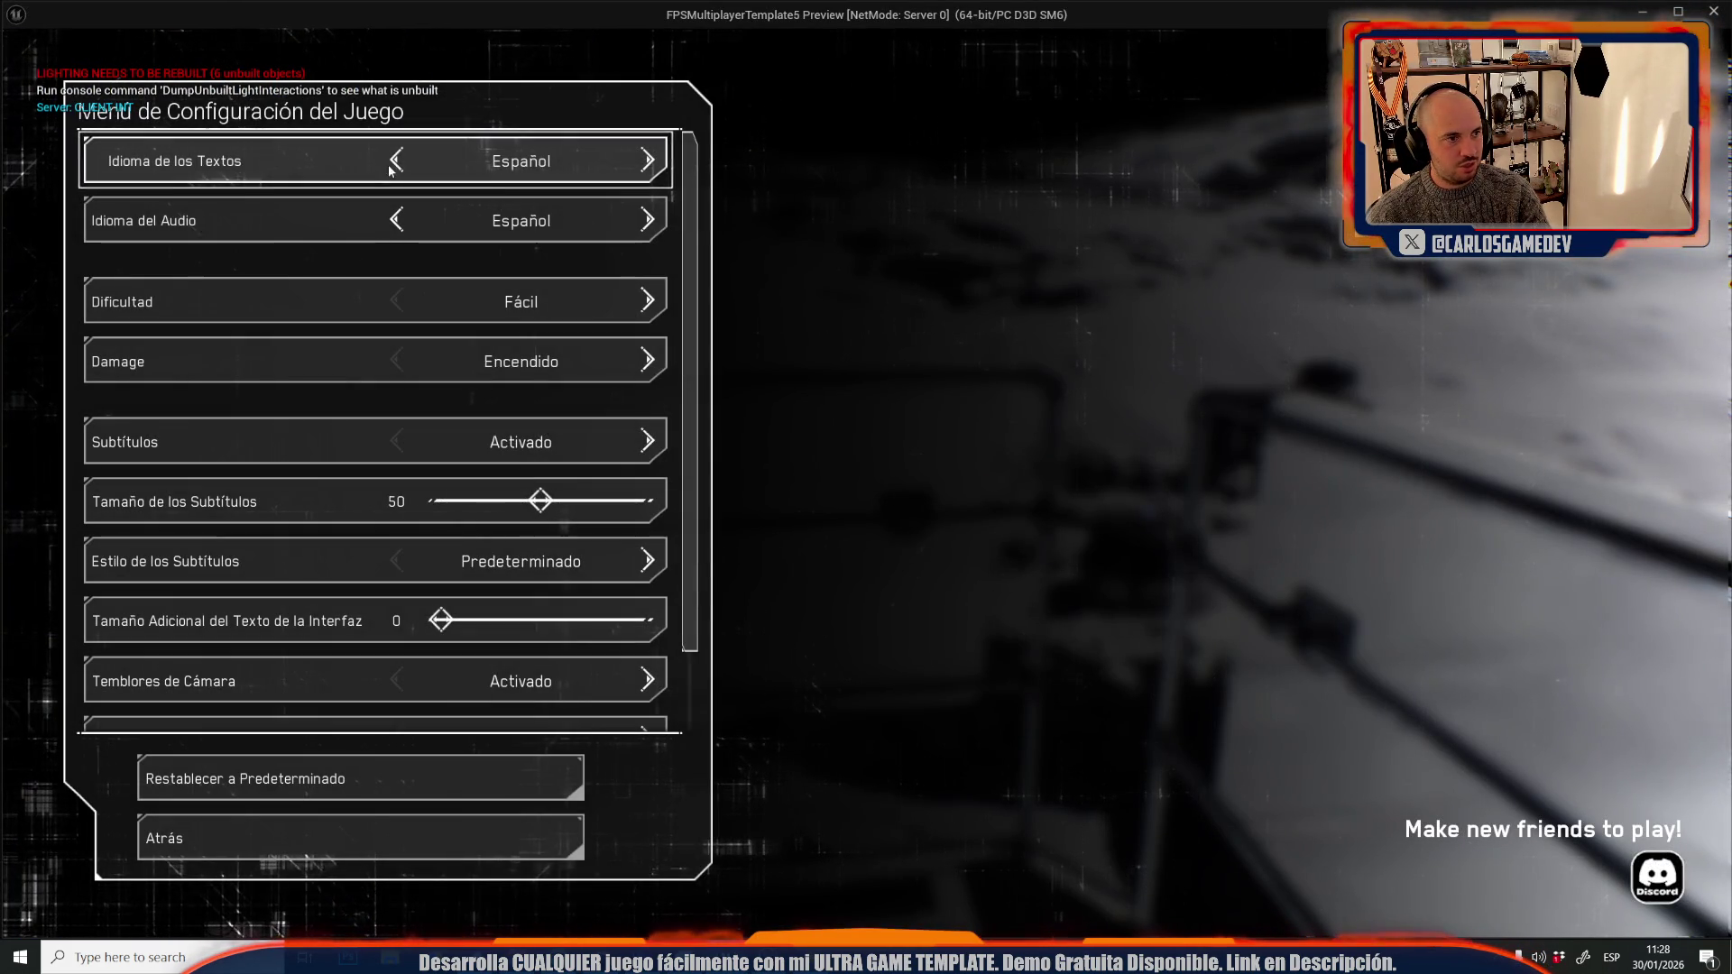
click(390, 170)
key(Escape)
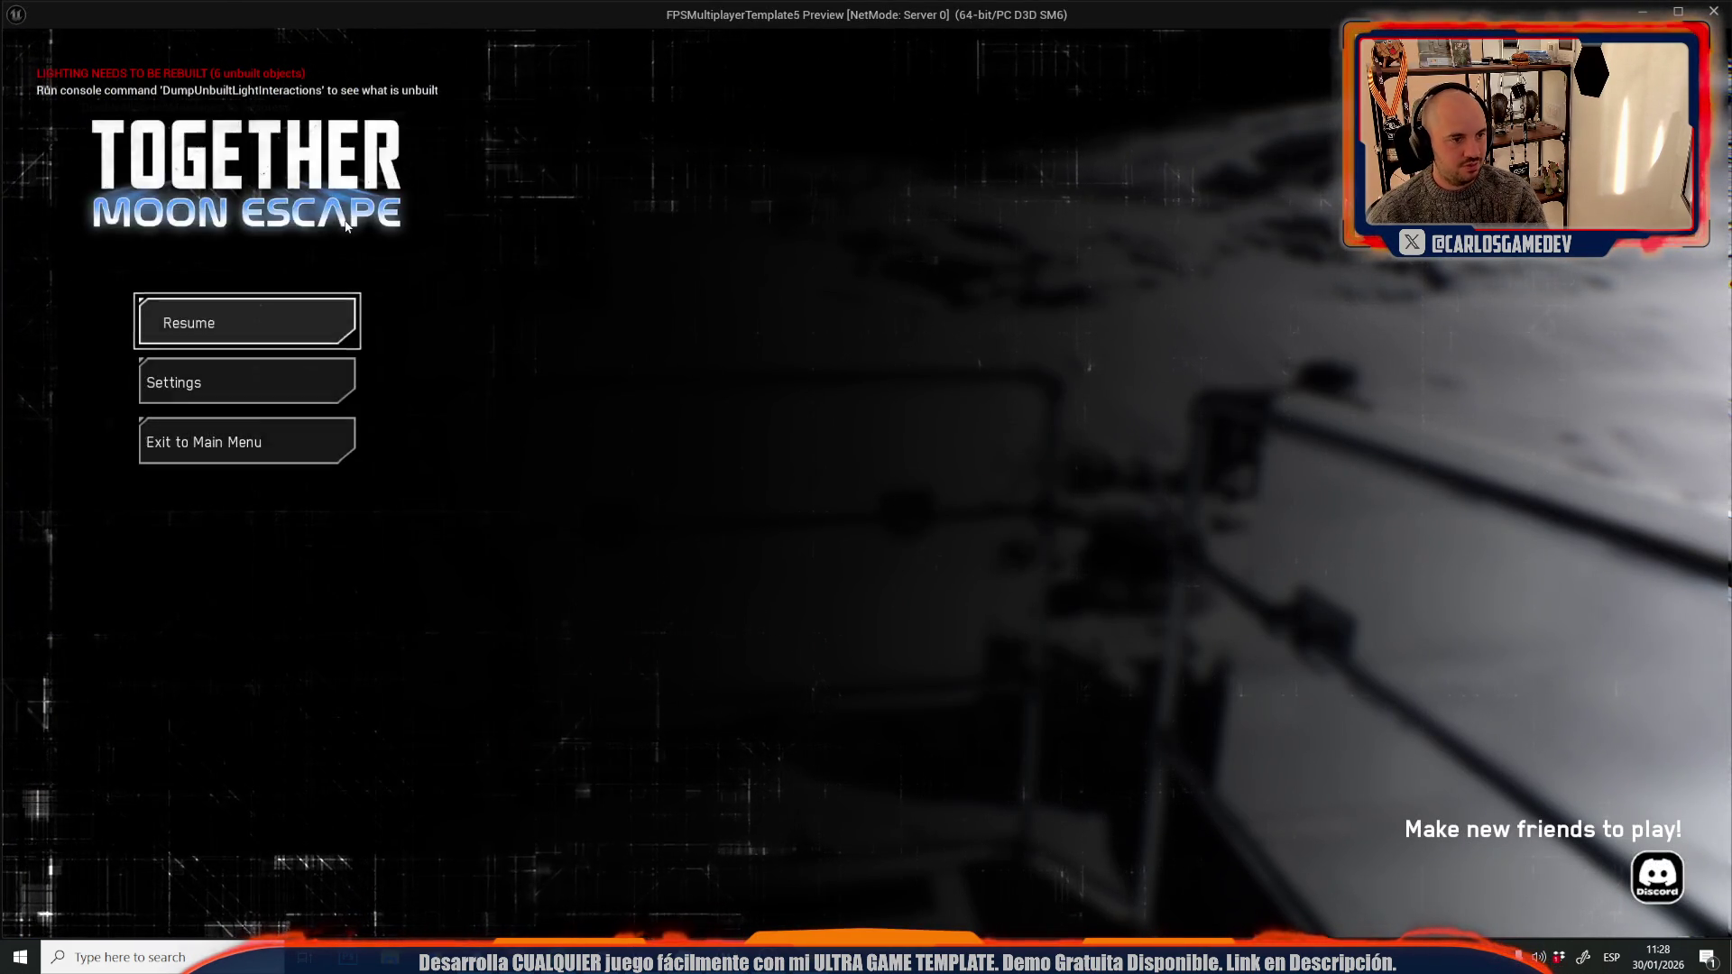
key(Escape)
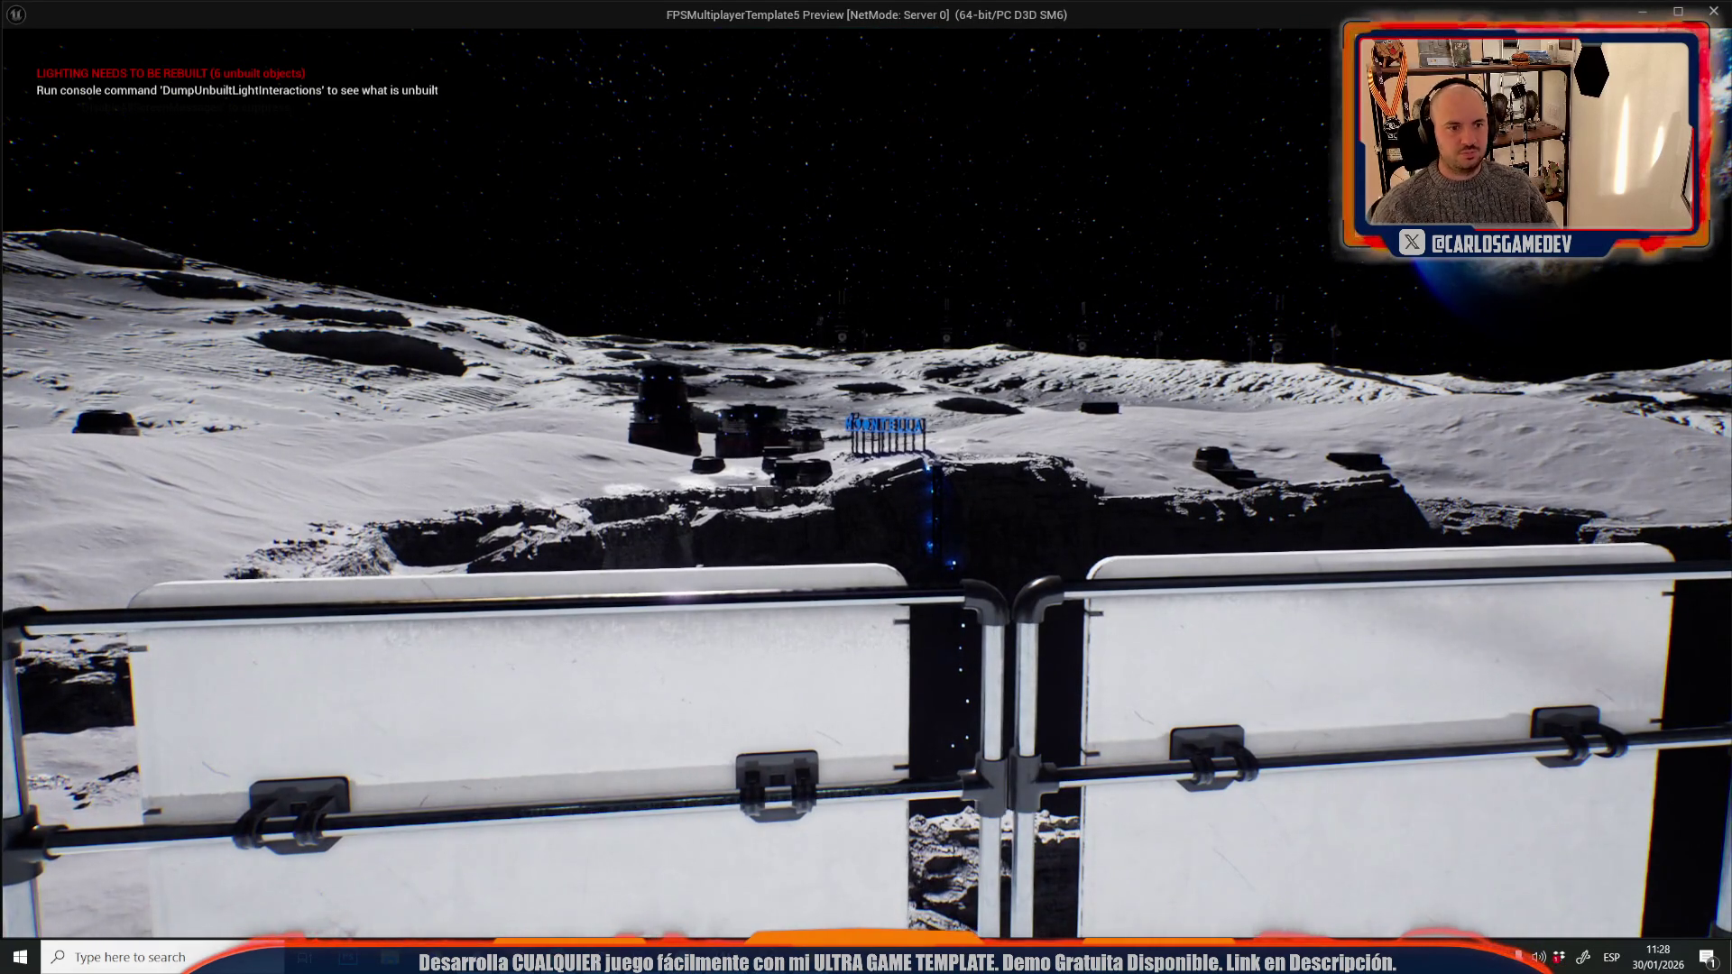
Step: Walk the player along the railing, then stop the playtest
key(a)
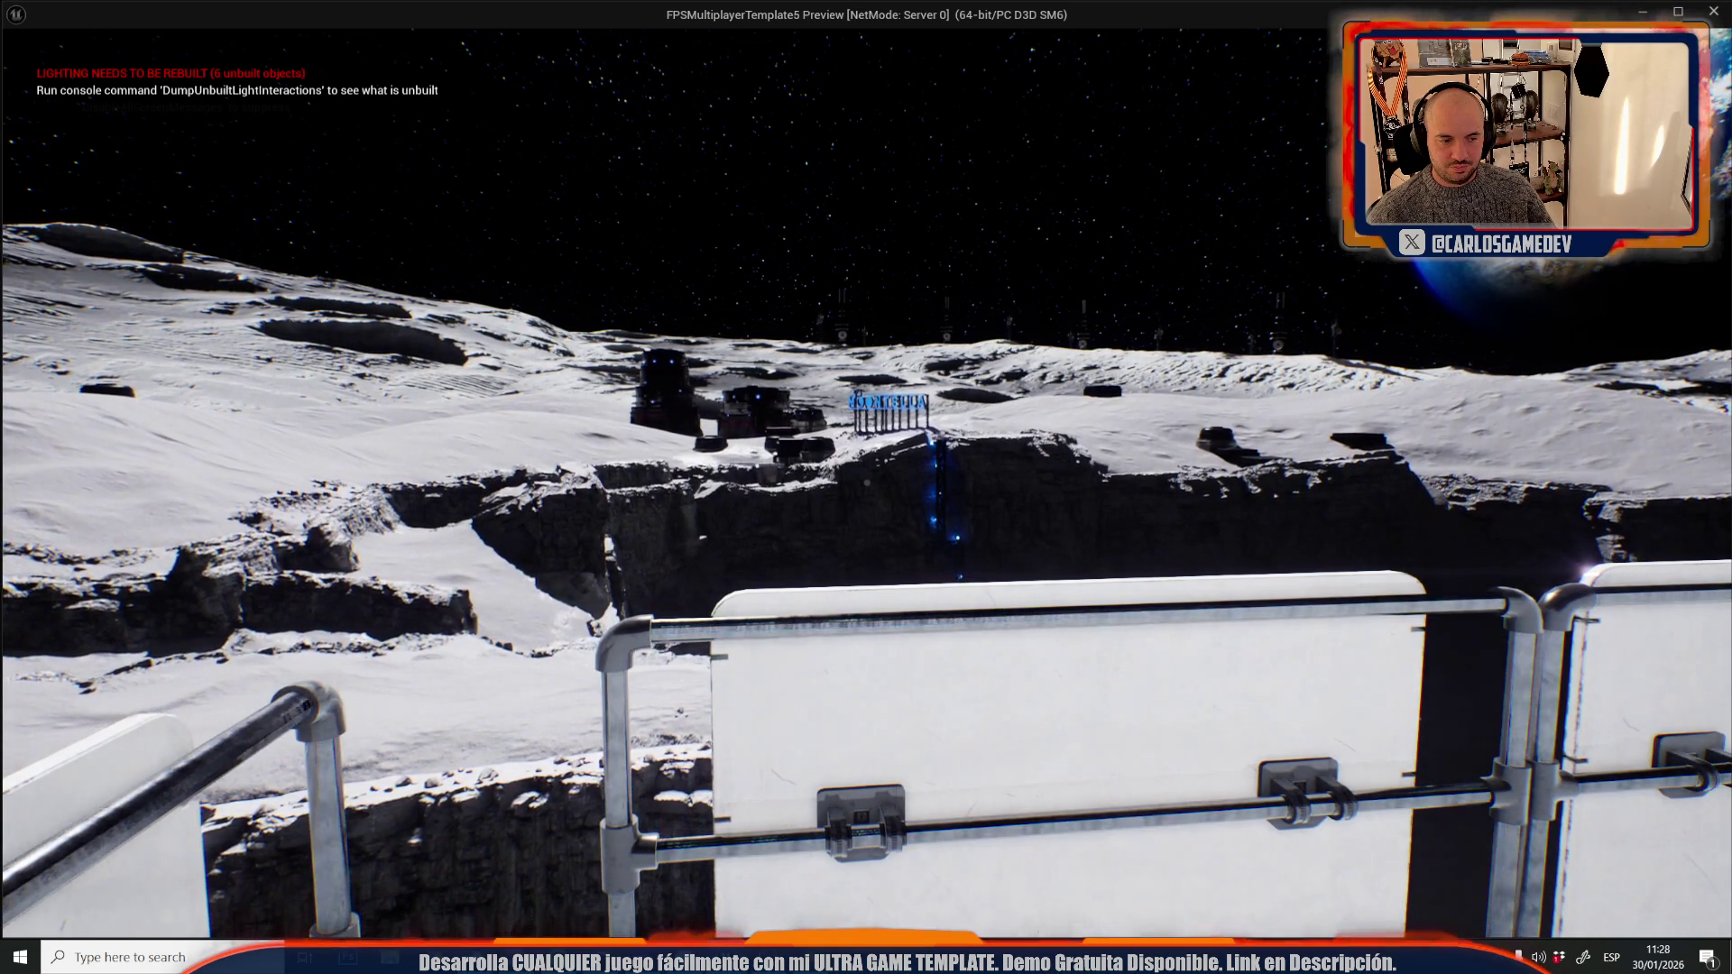
mouse_move(866, 487)
key(Escape)
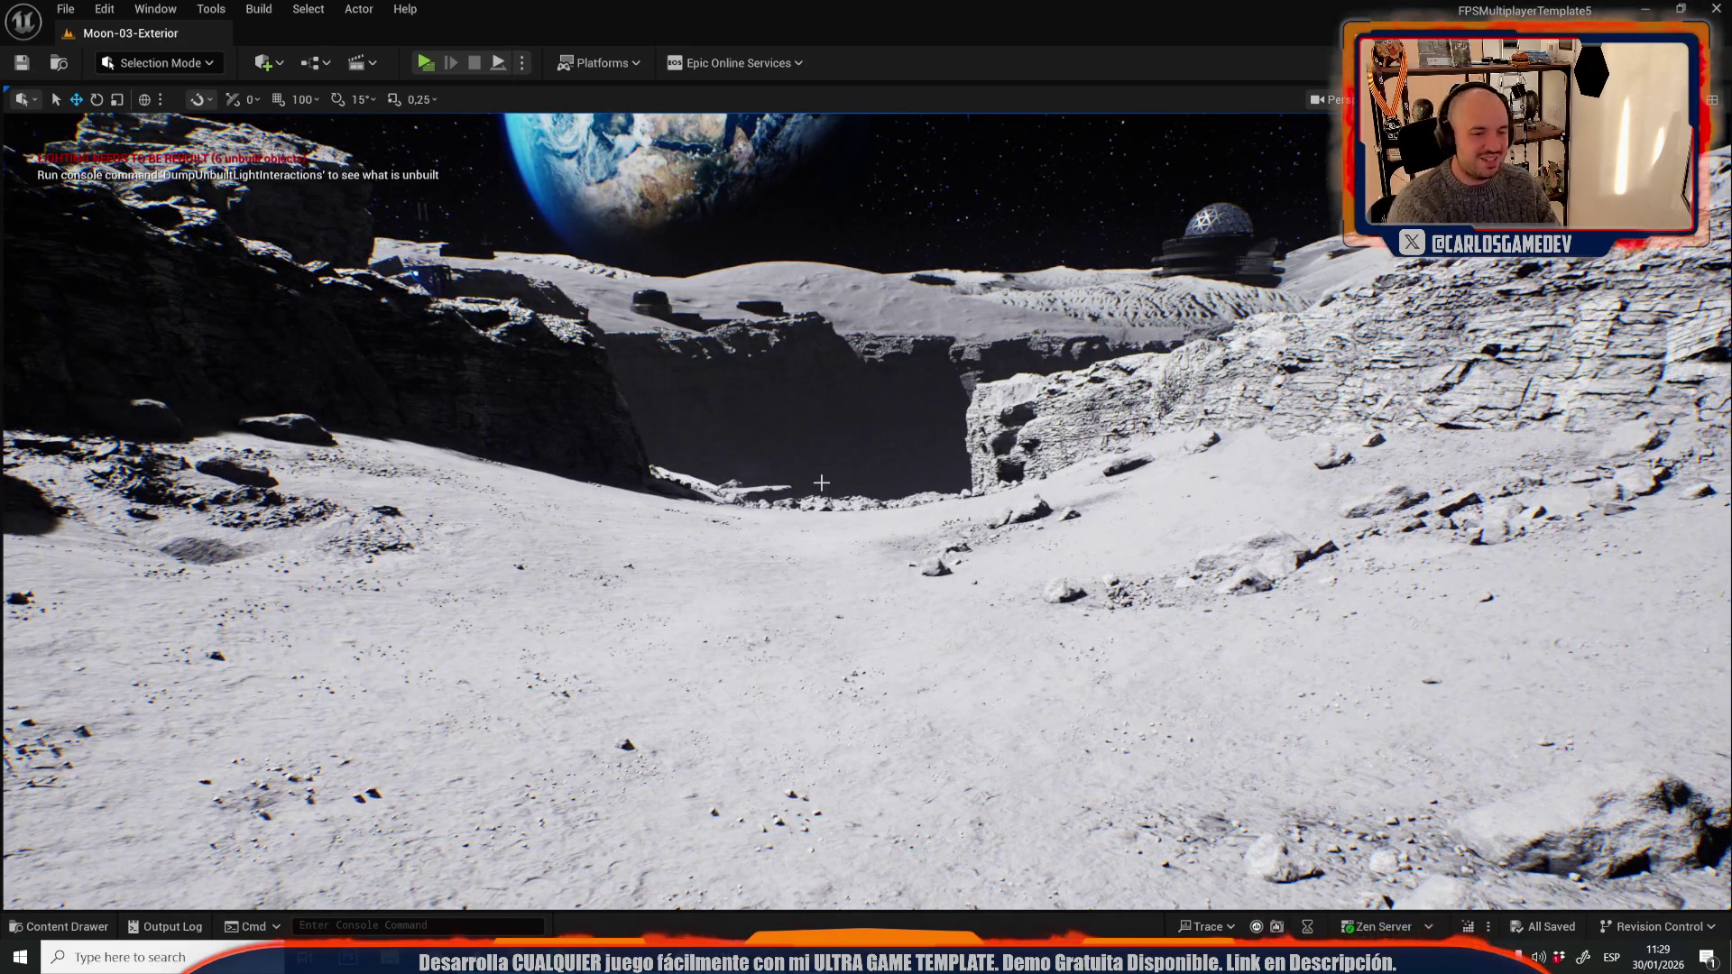
key(alt+p)
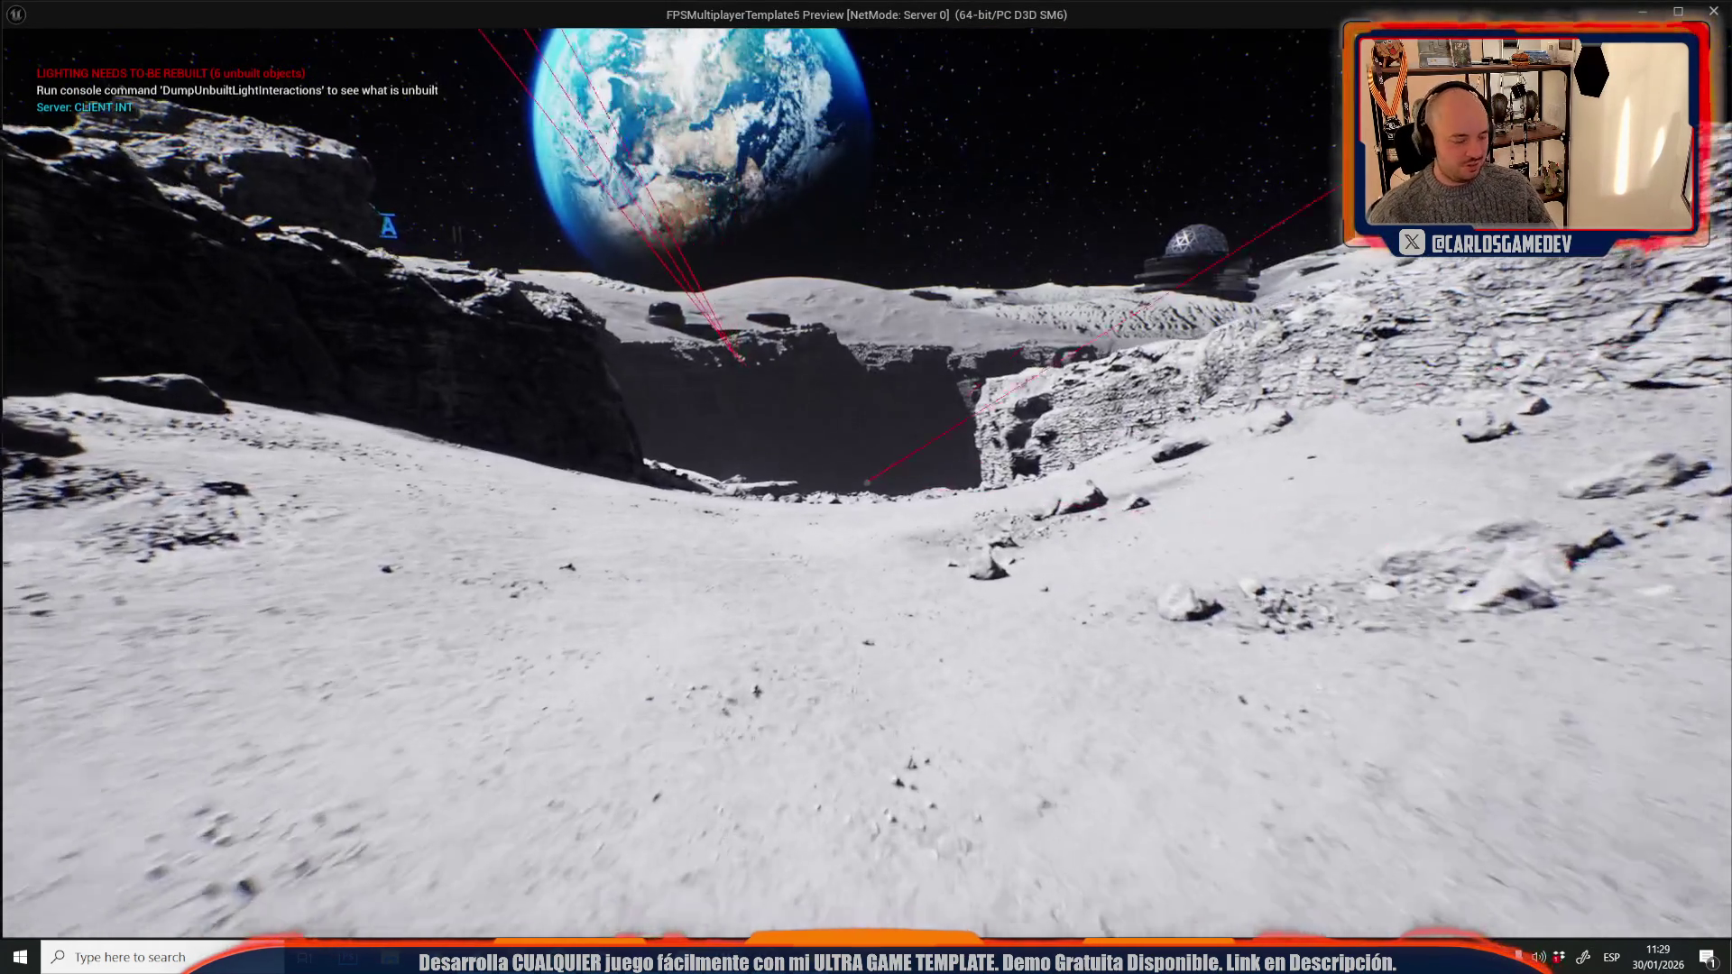
click(866, 487)
key(w)
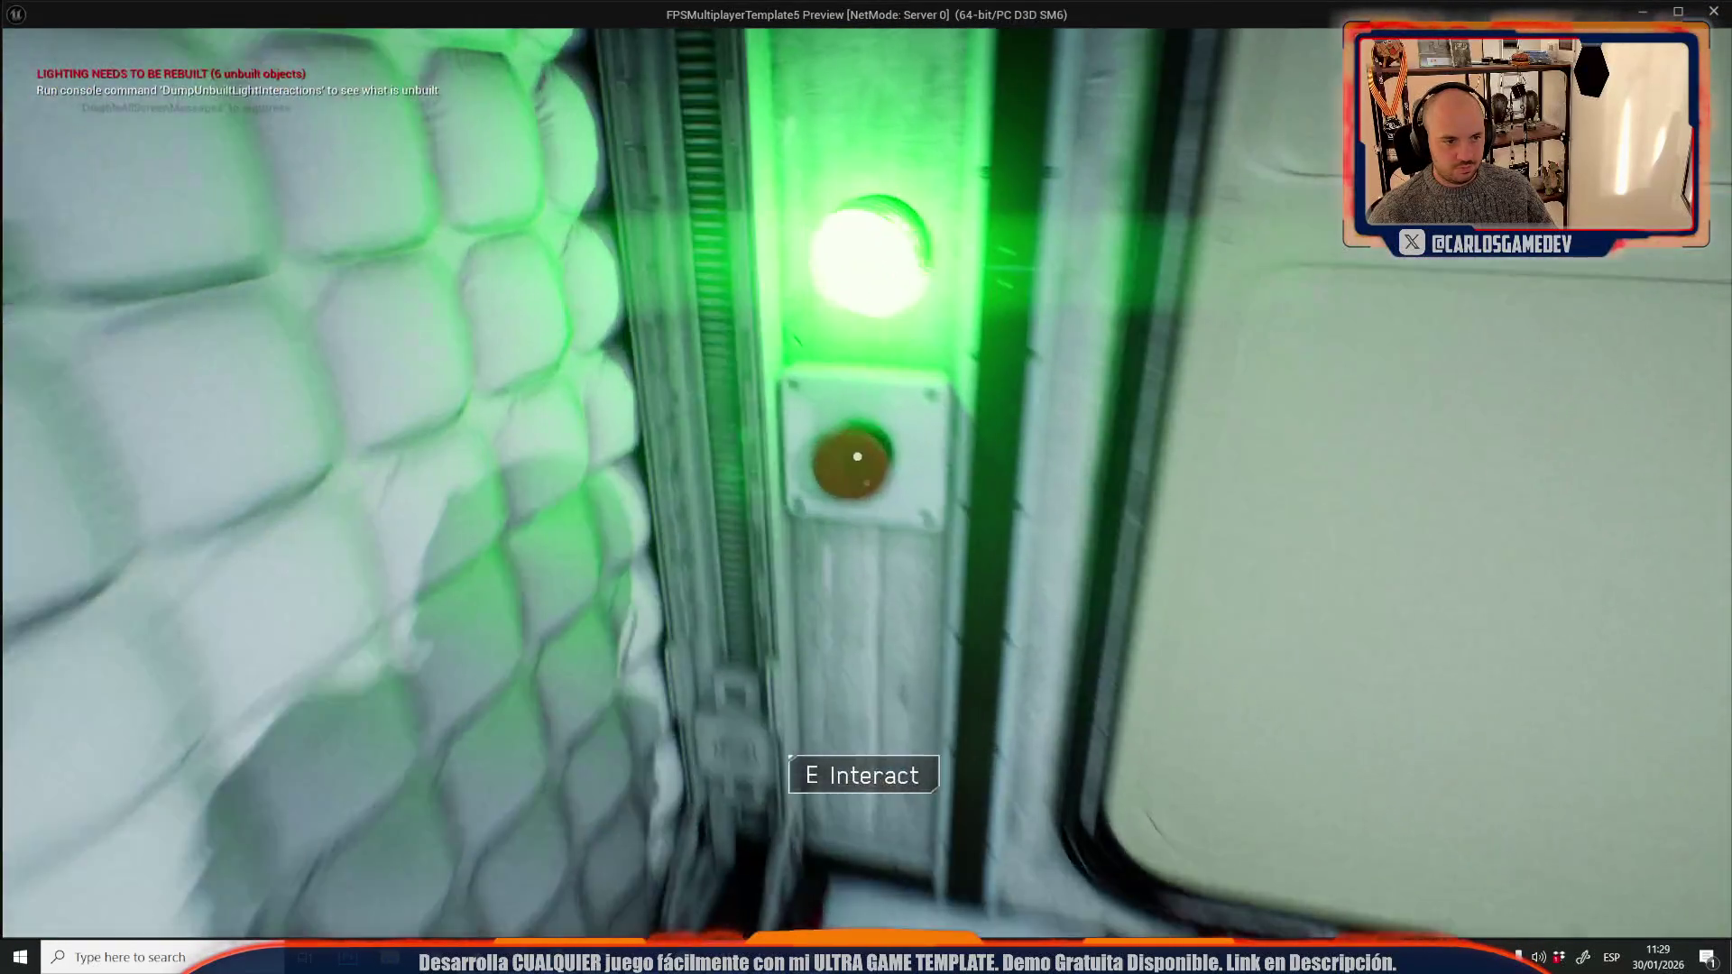
key(e)
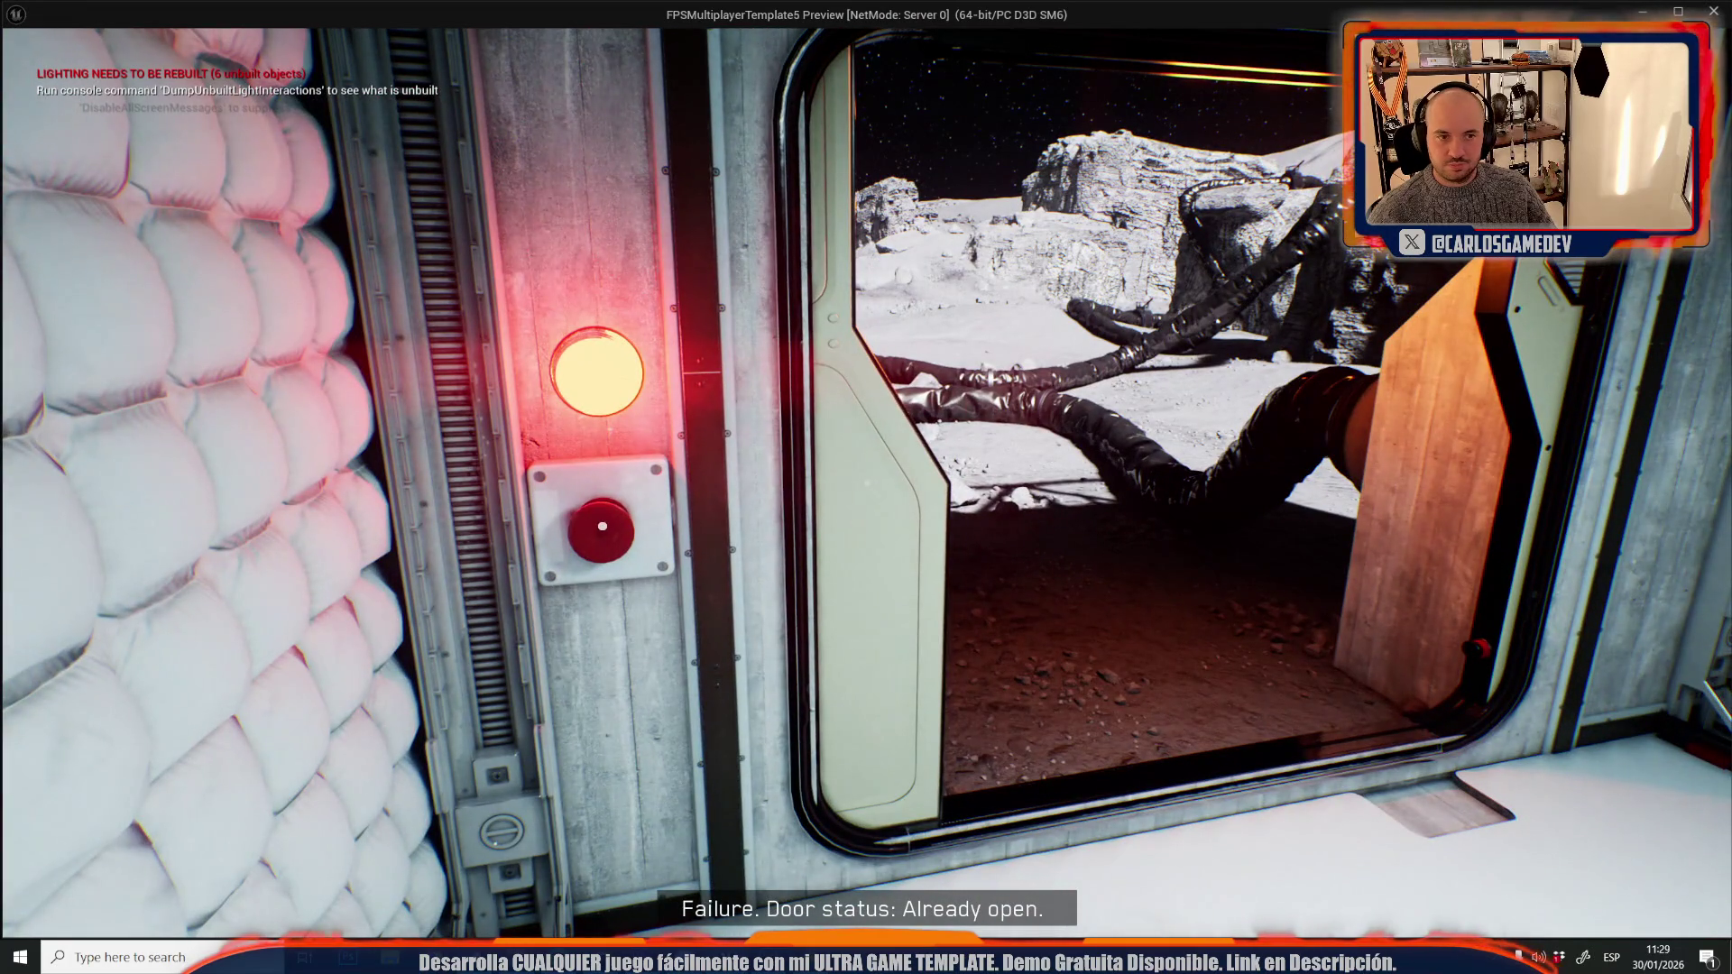
key(w)
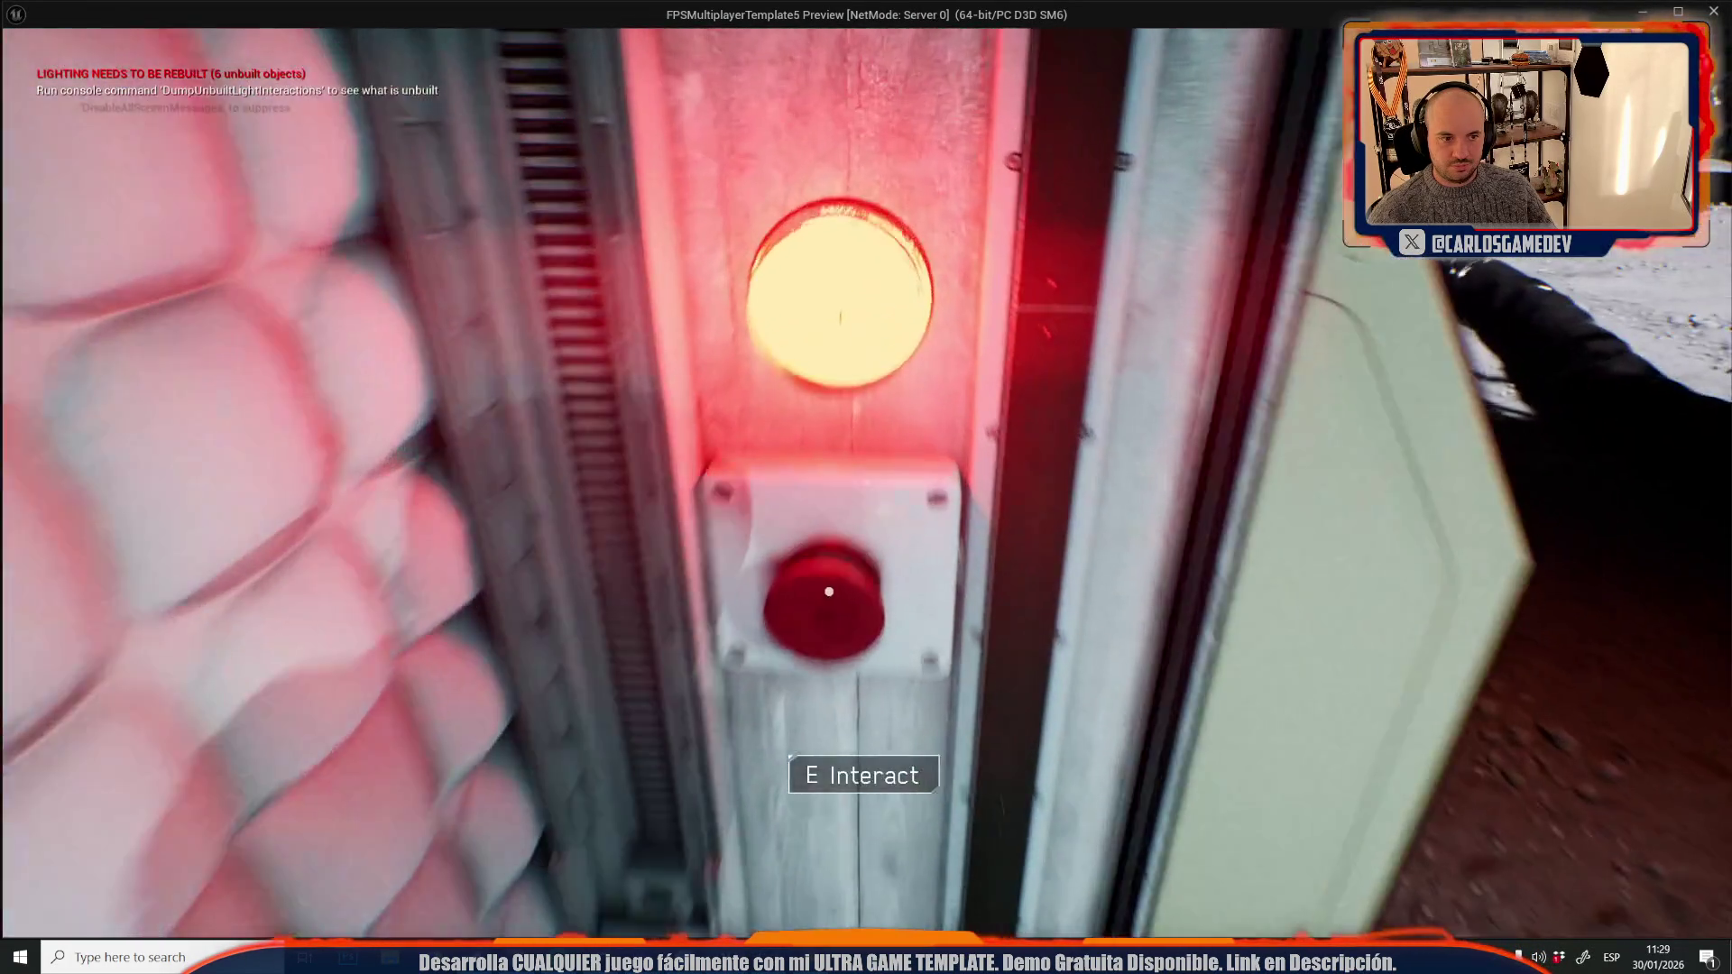
key(e)
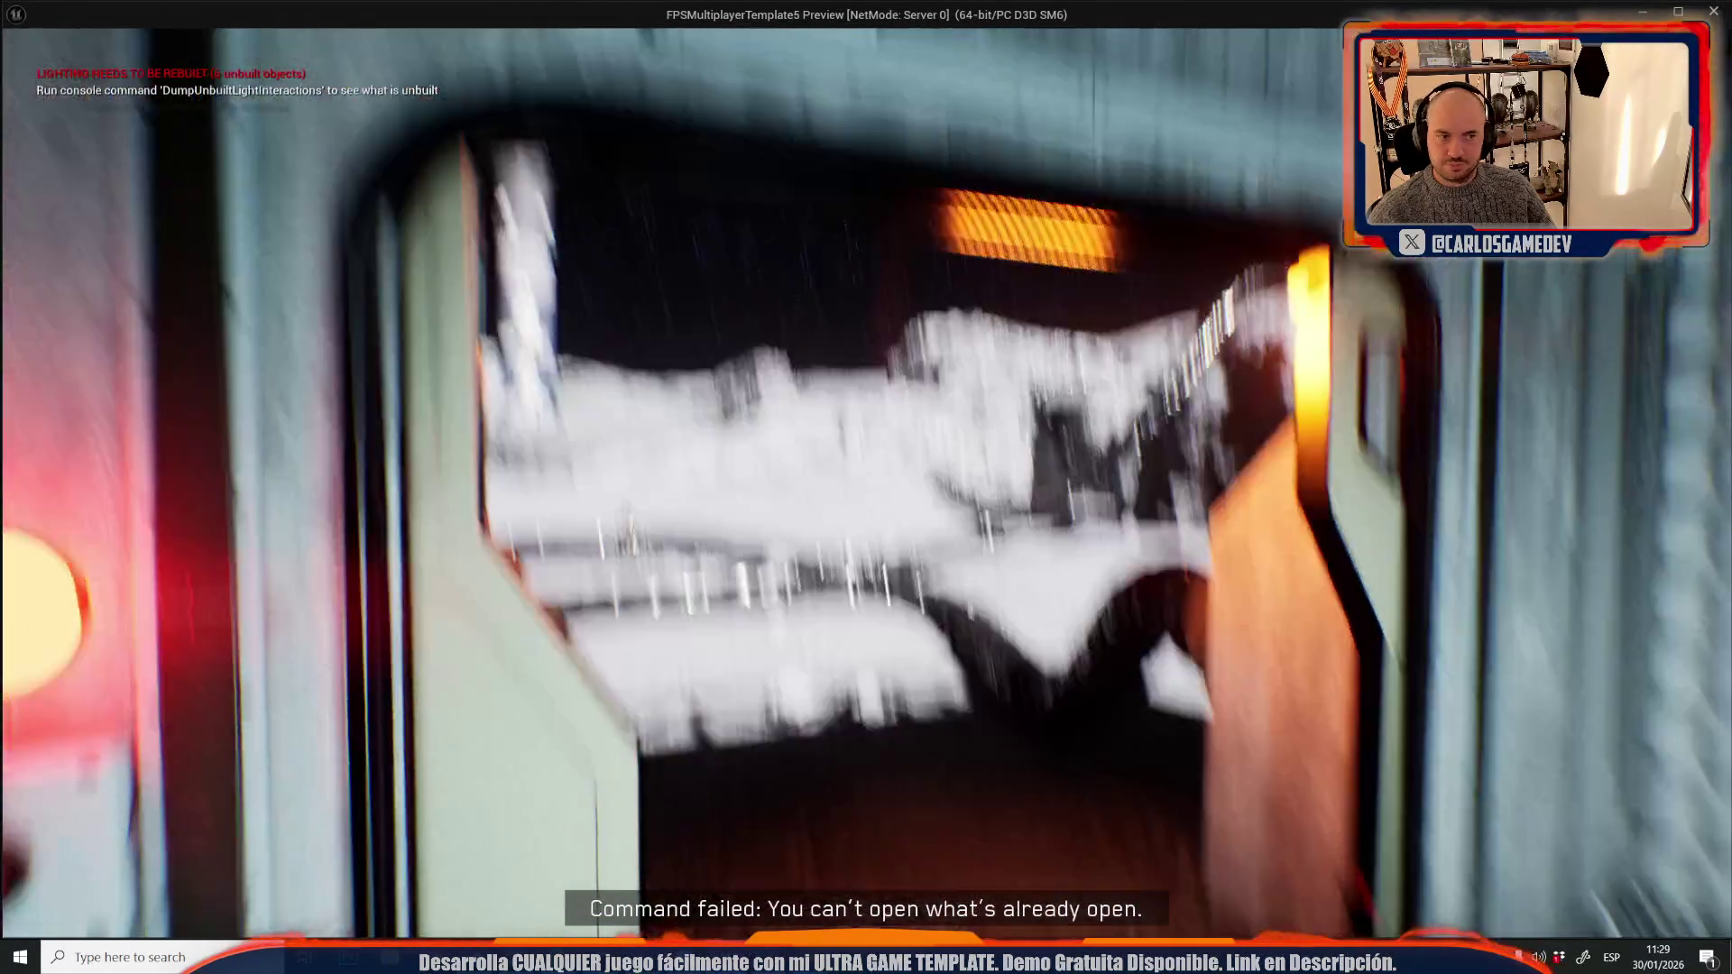
key(w)
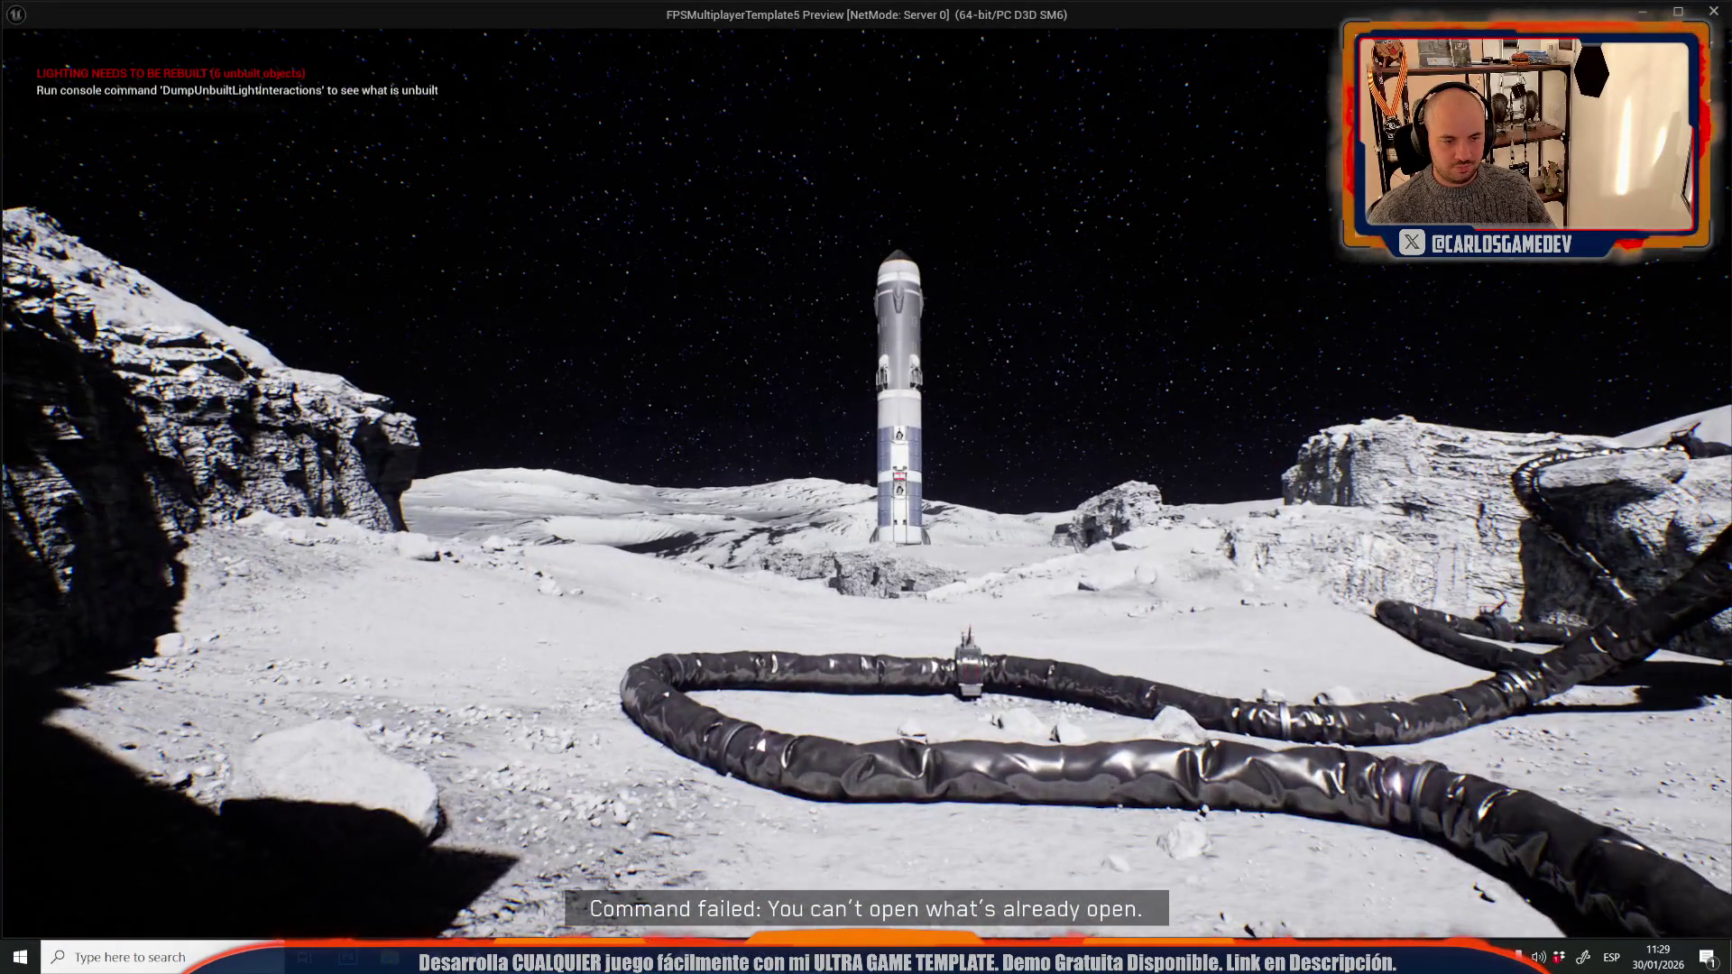
key(Escape)
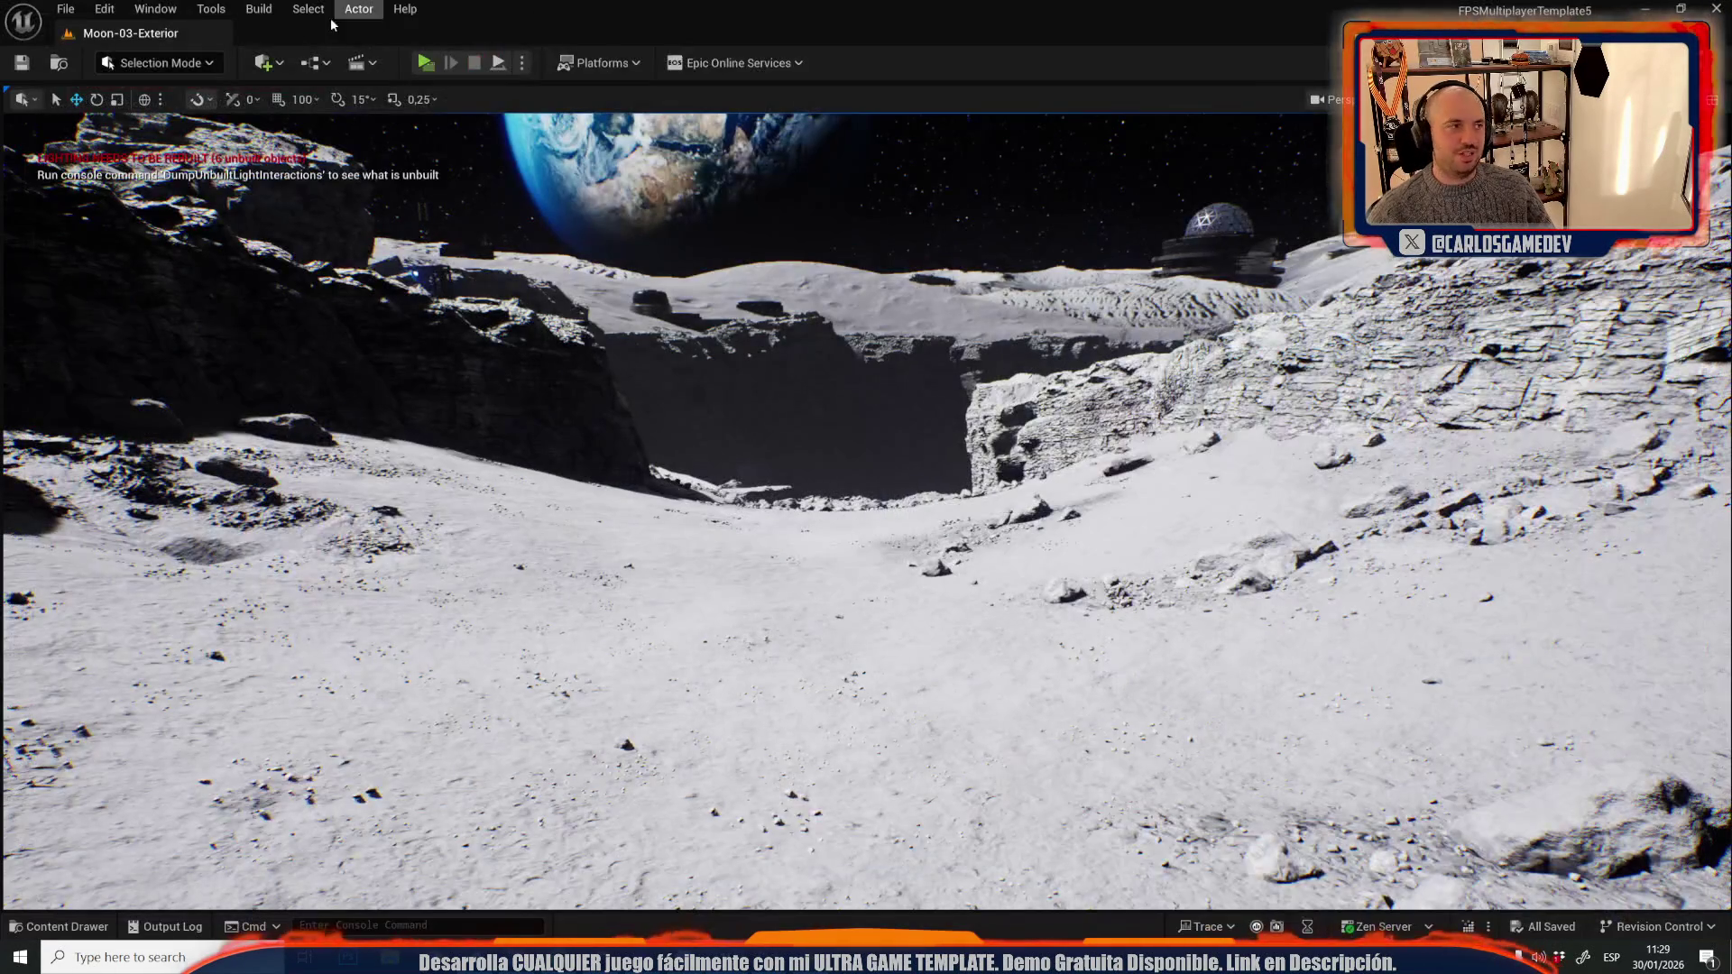
Step: Reload Moon-03-Exterior through File > Open Level
click(65, 9)
click(100, 91)
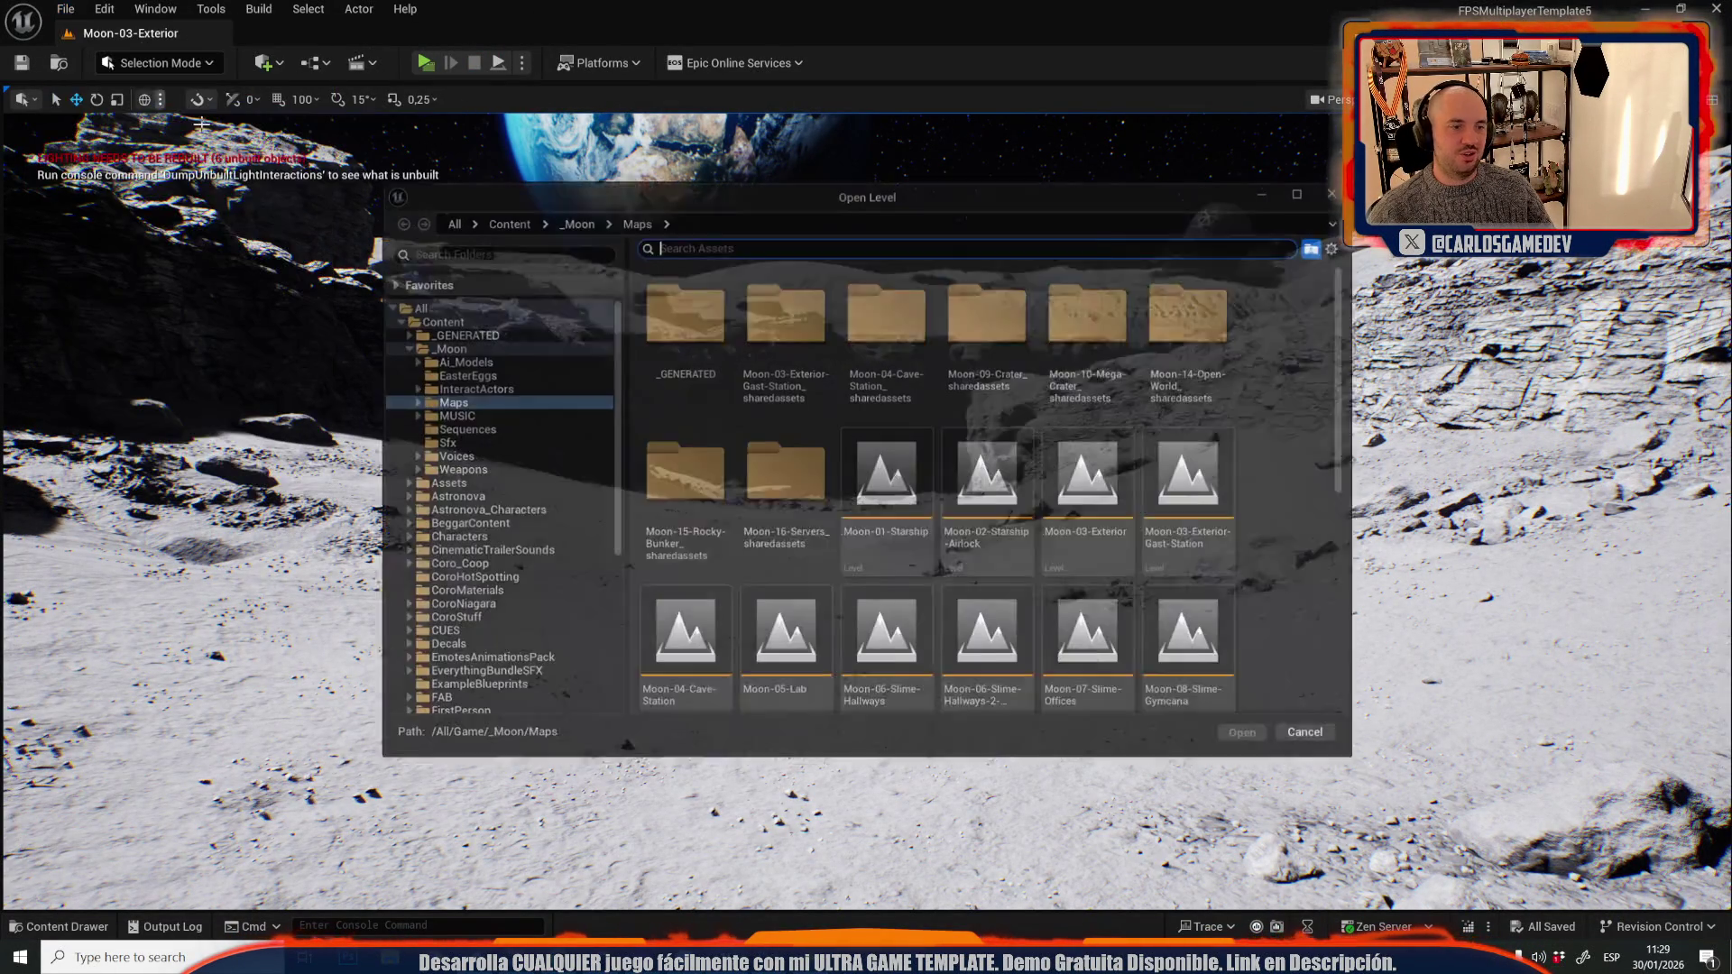
double_click(1074, 484)
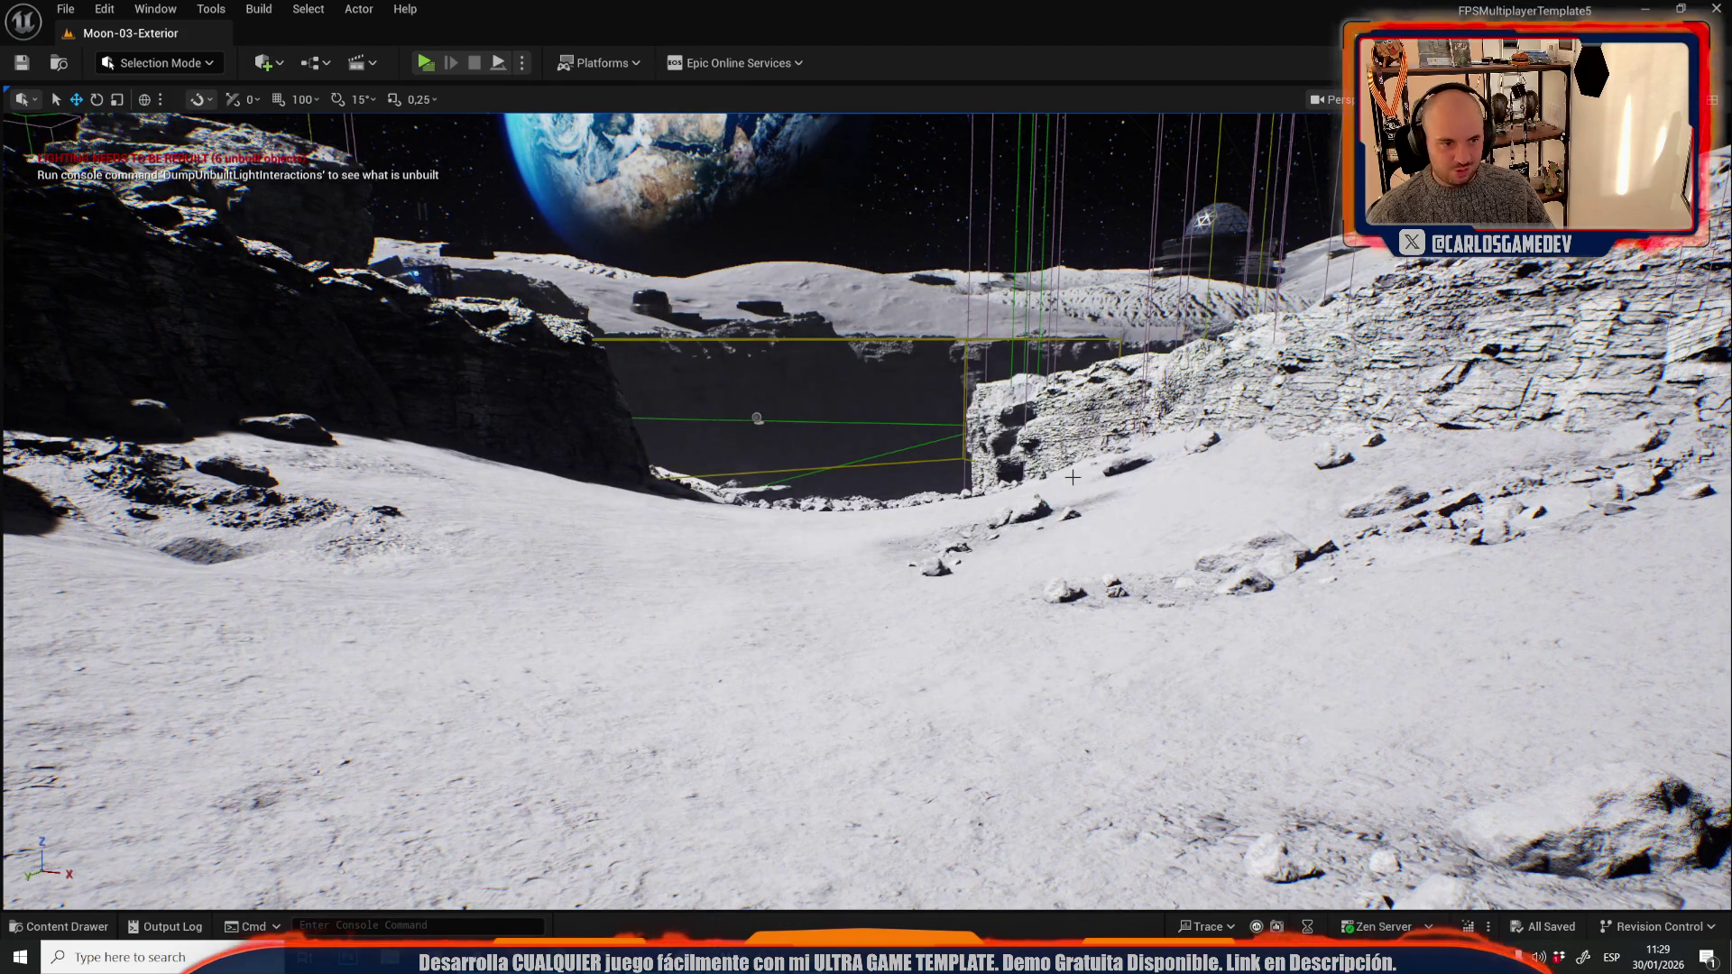
Step: Open Moon-04-Cave-Station and fly the camera down to the station door
click(65, 9)
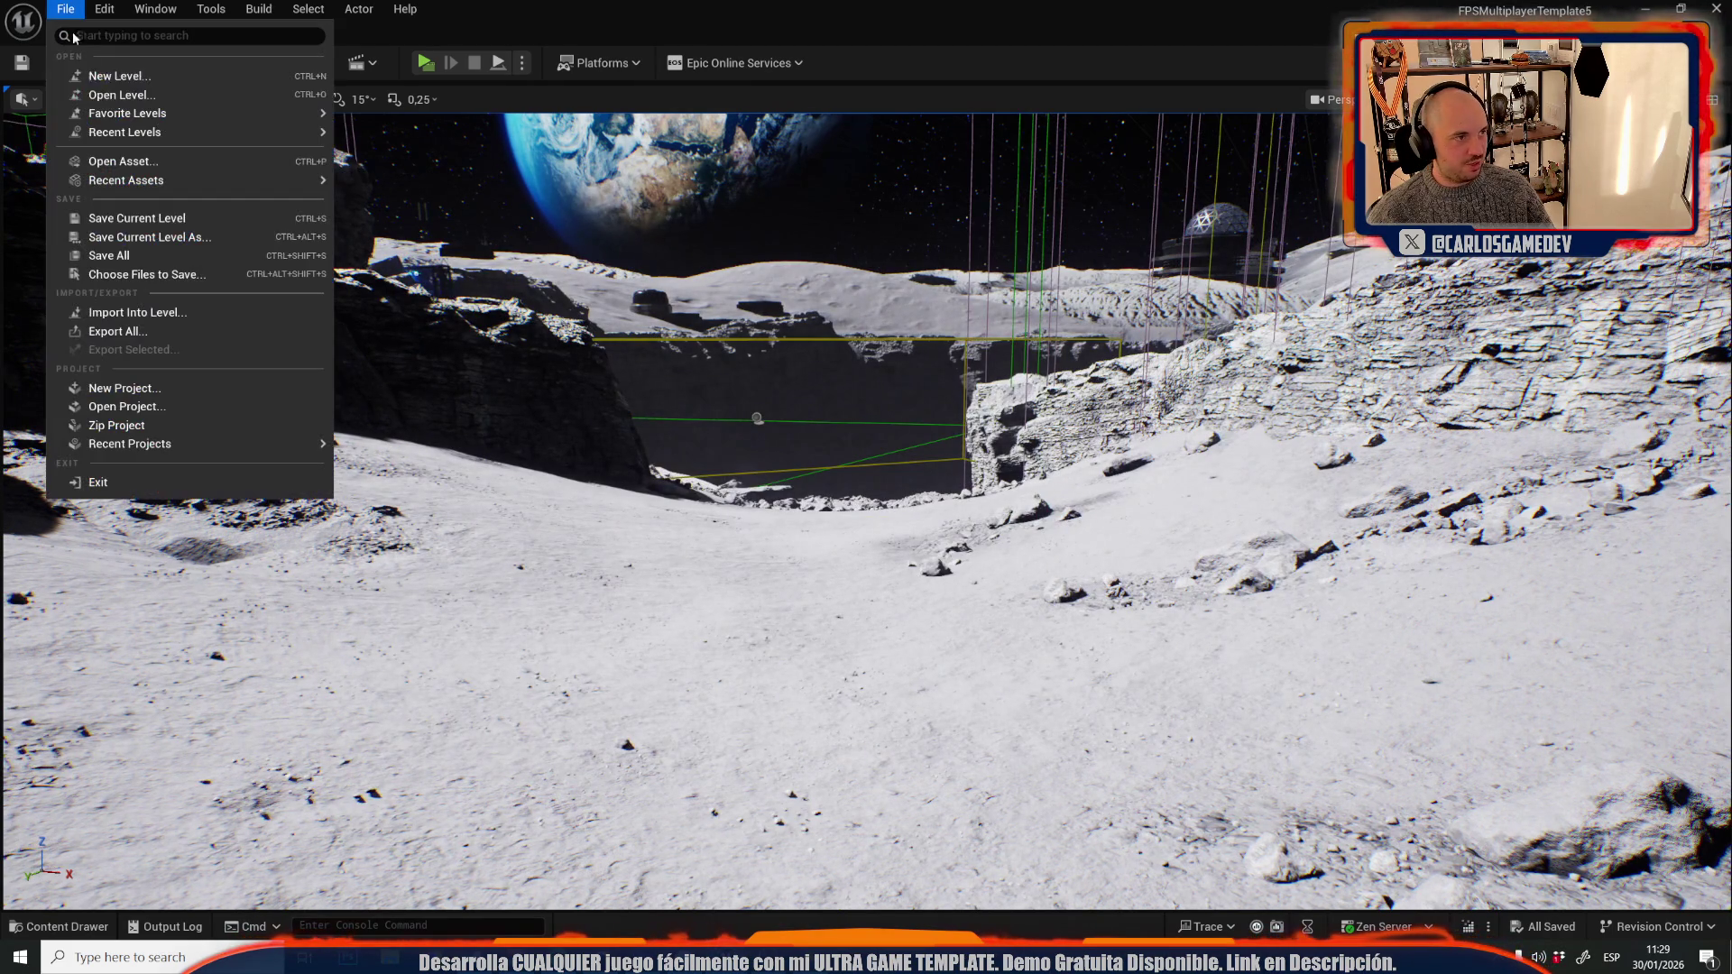
click(101, 90)
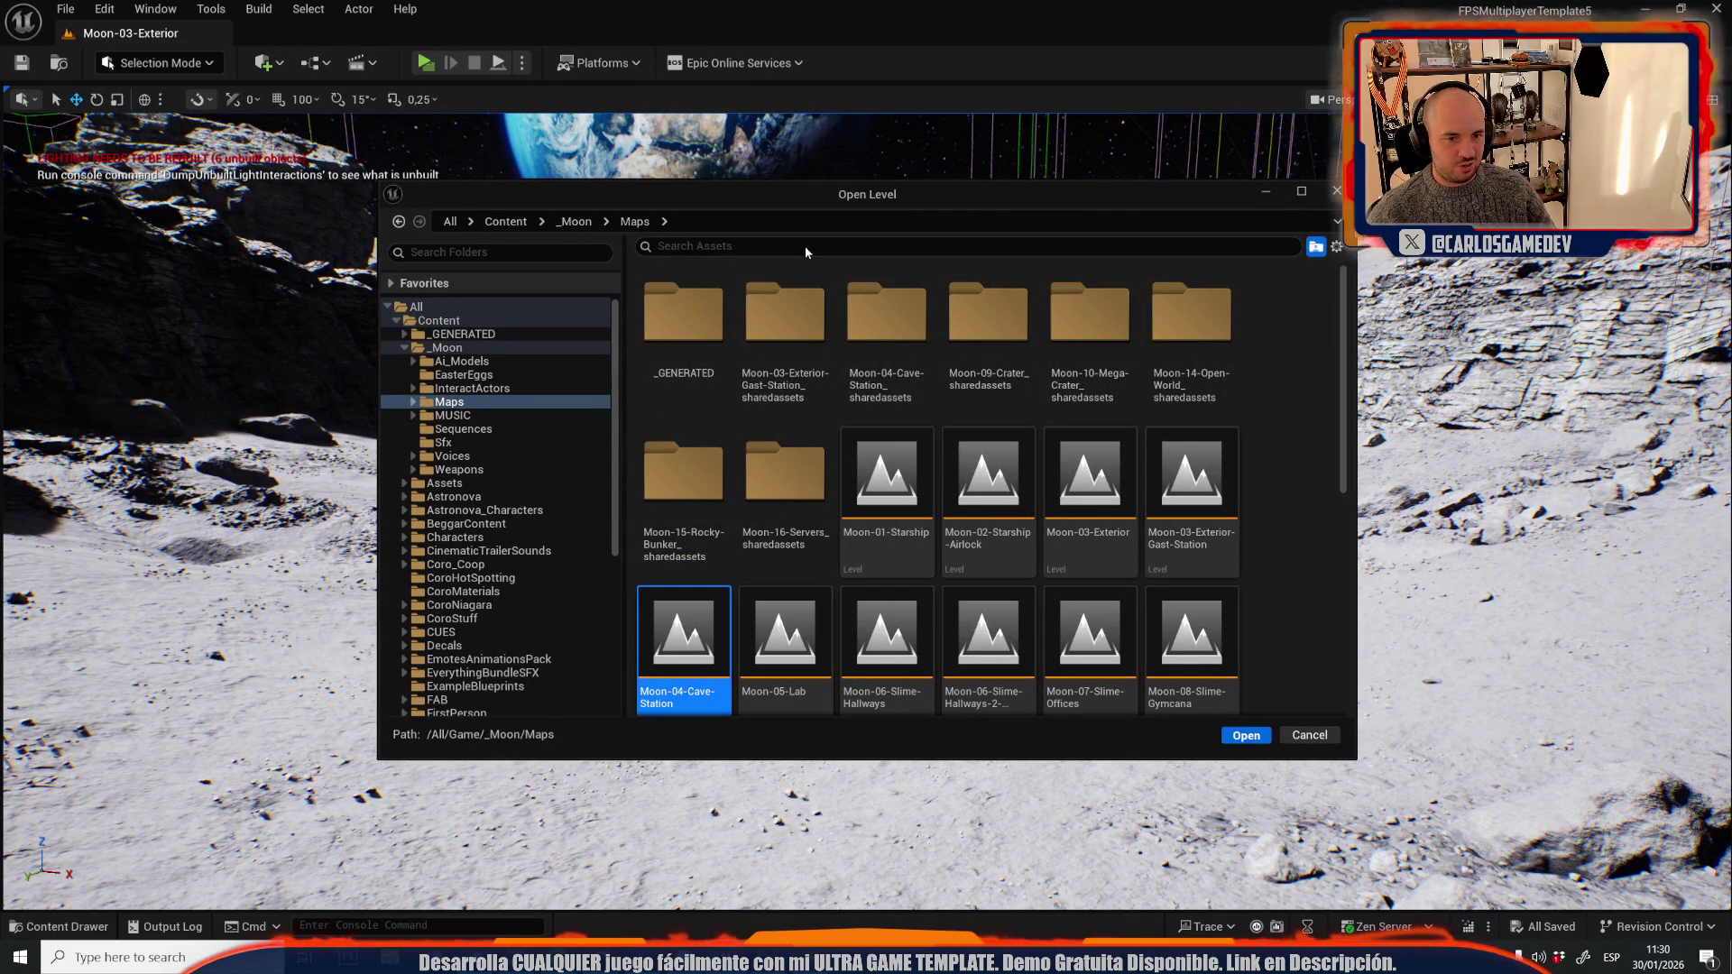
key(Return)
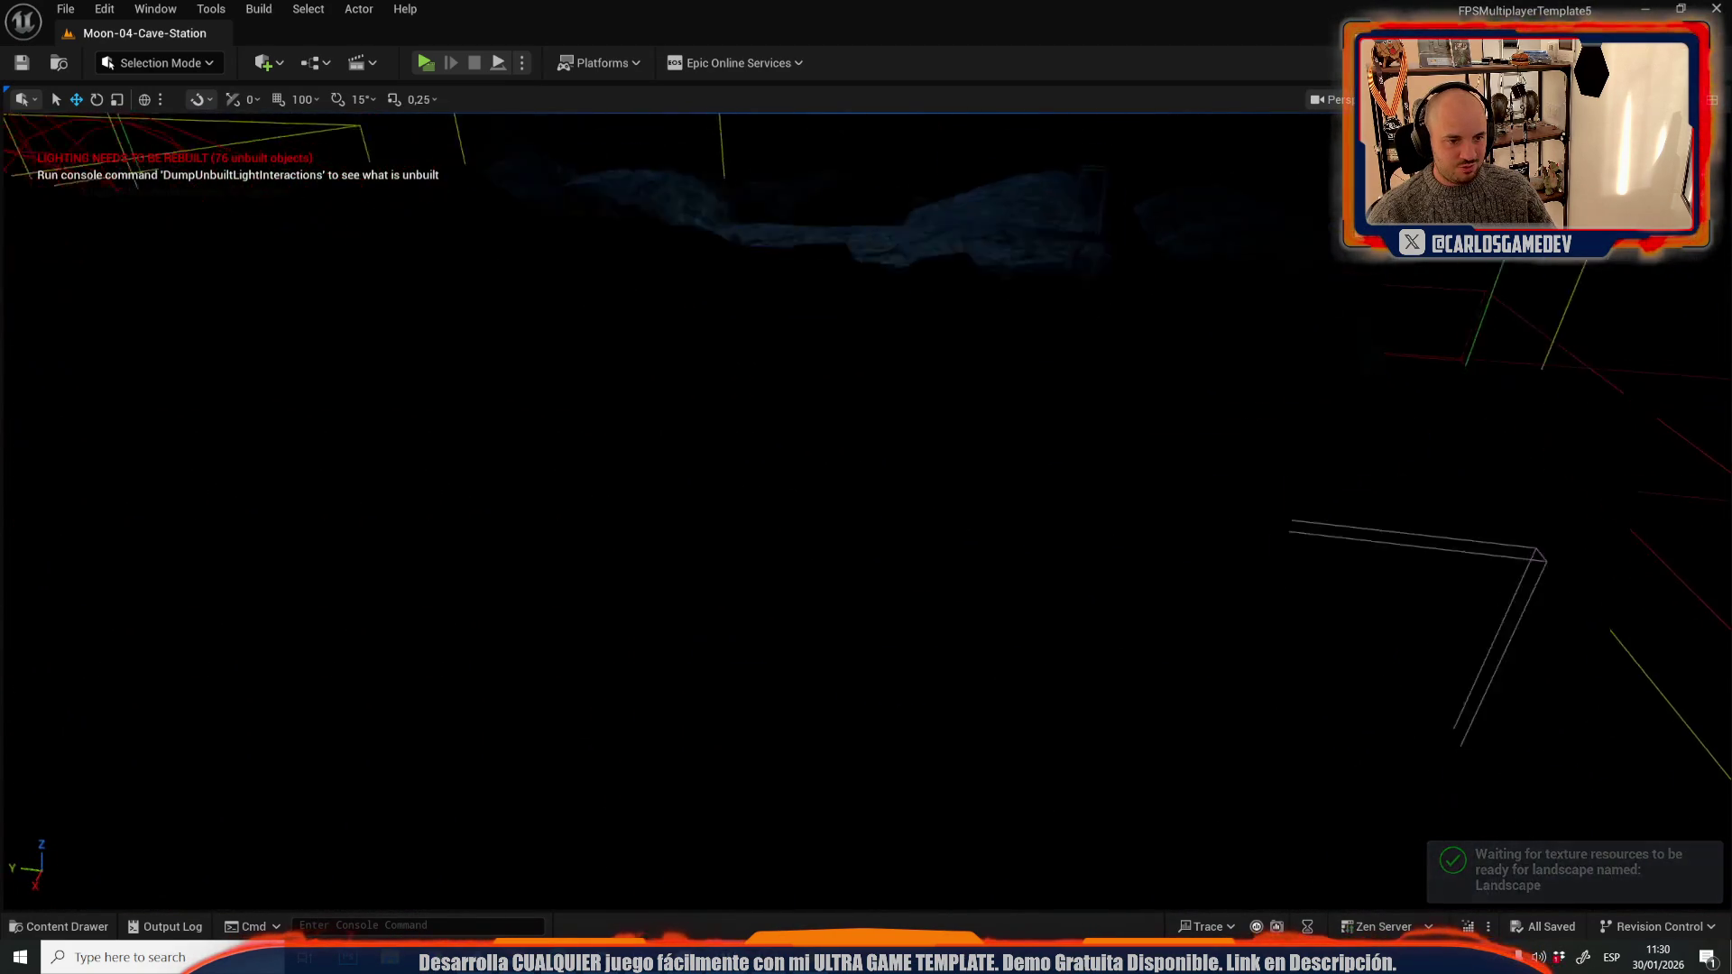
key(w)
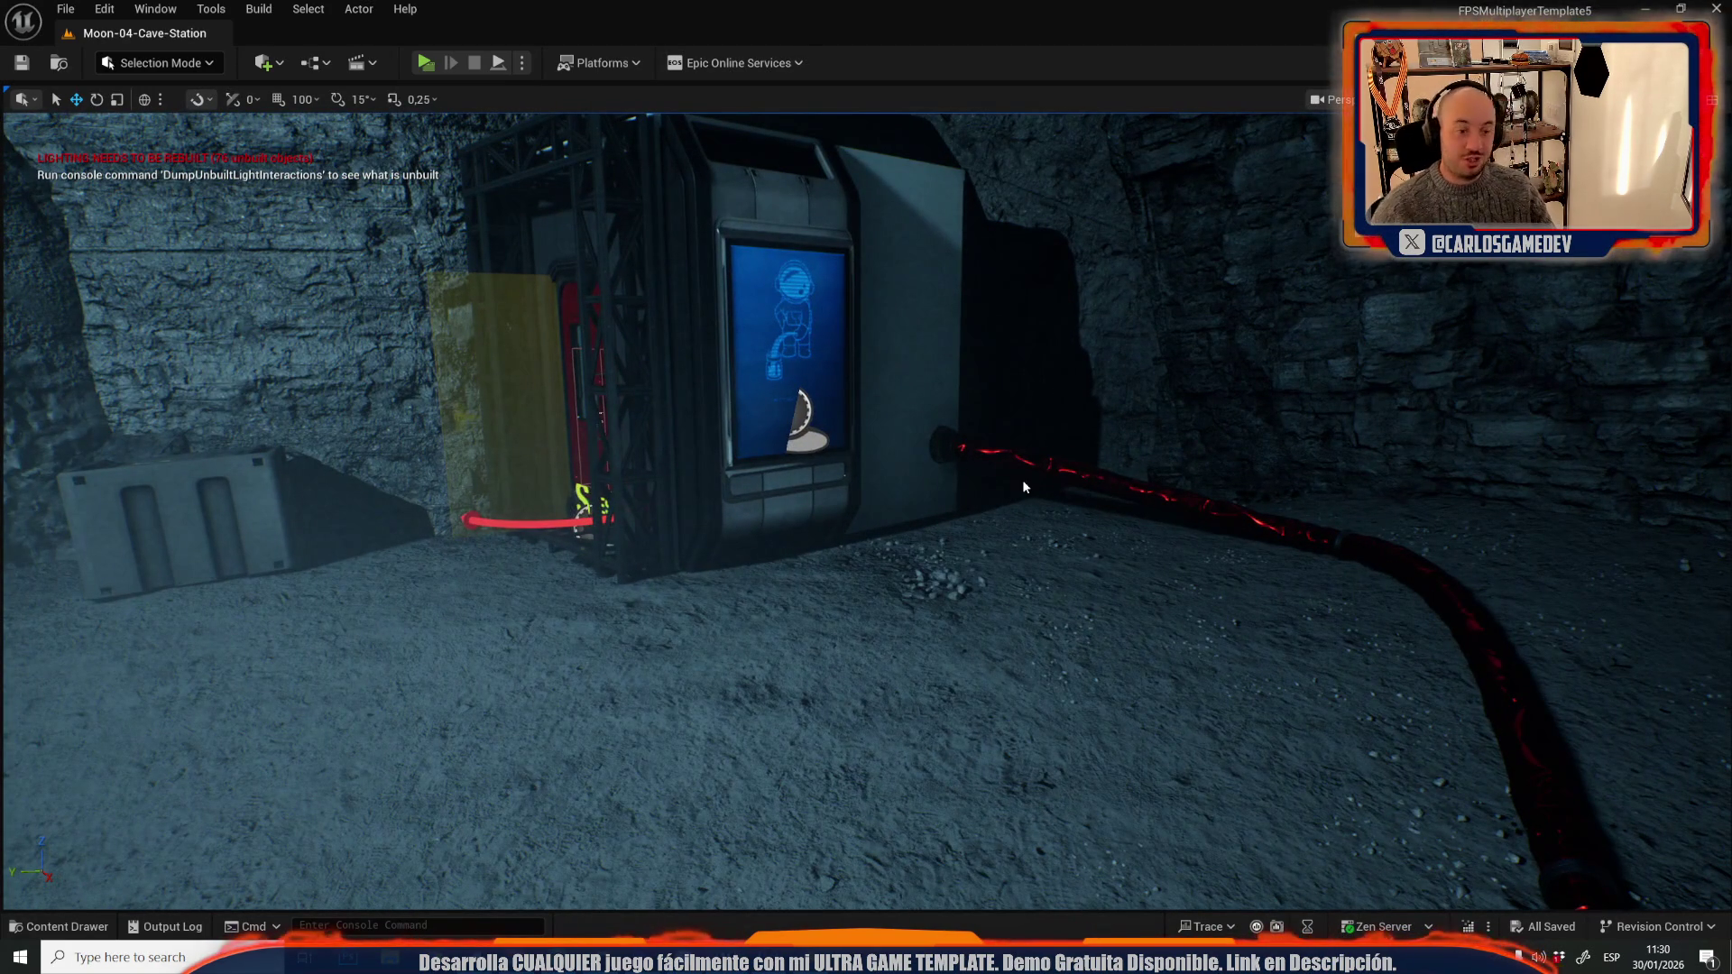
Step: Playtest the level: enter the station toilet, flush it, then stop the session
key(alt+p)
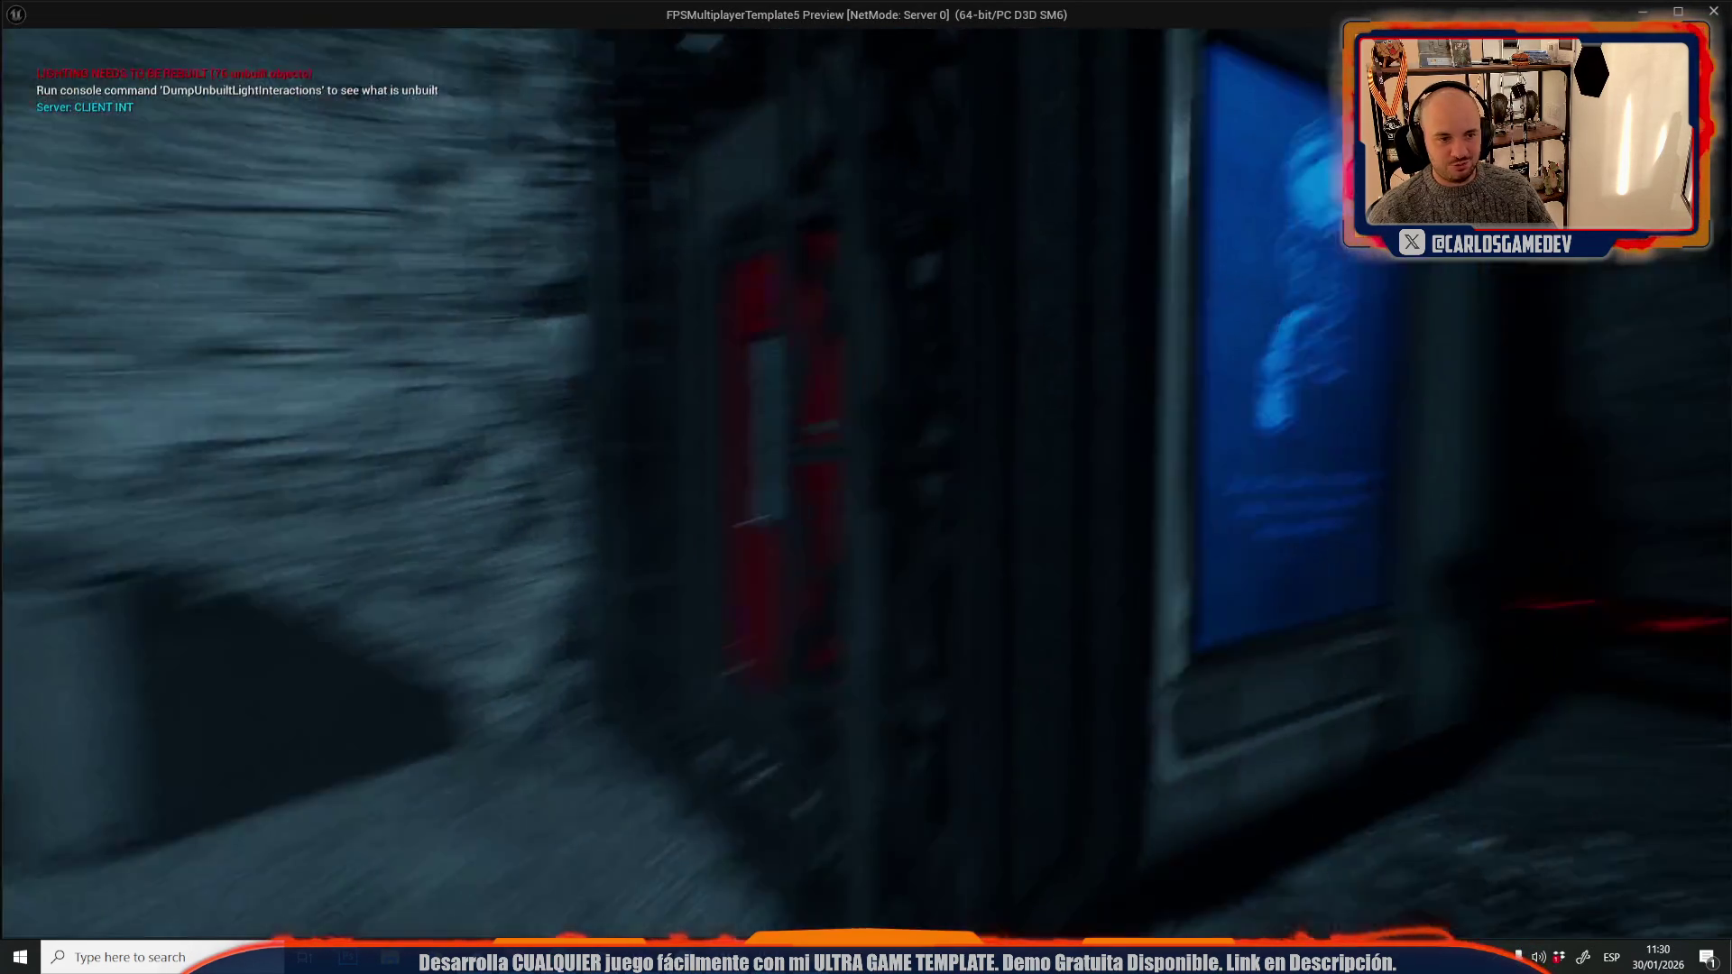
key(e)
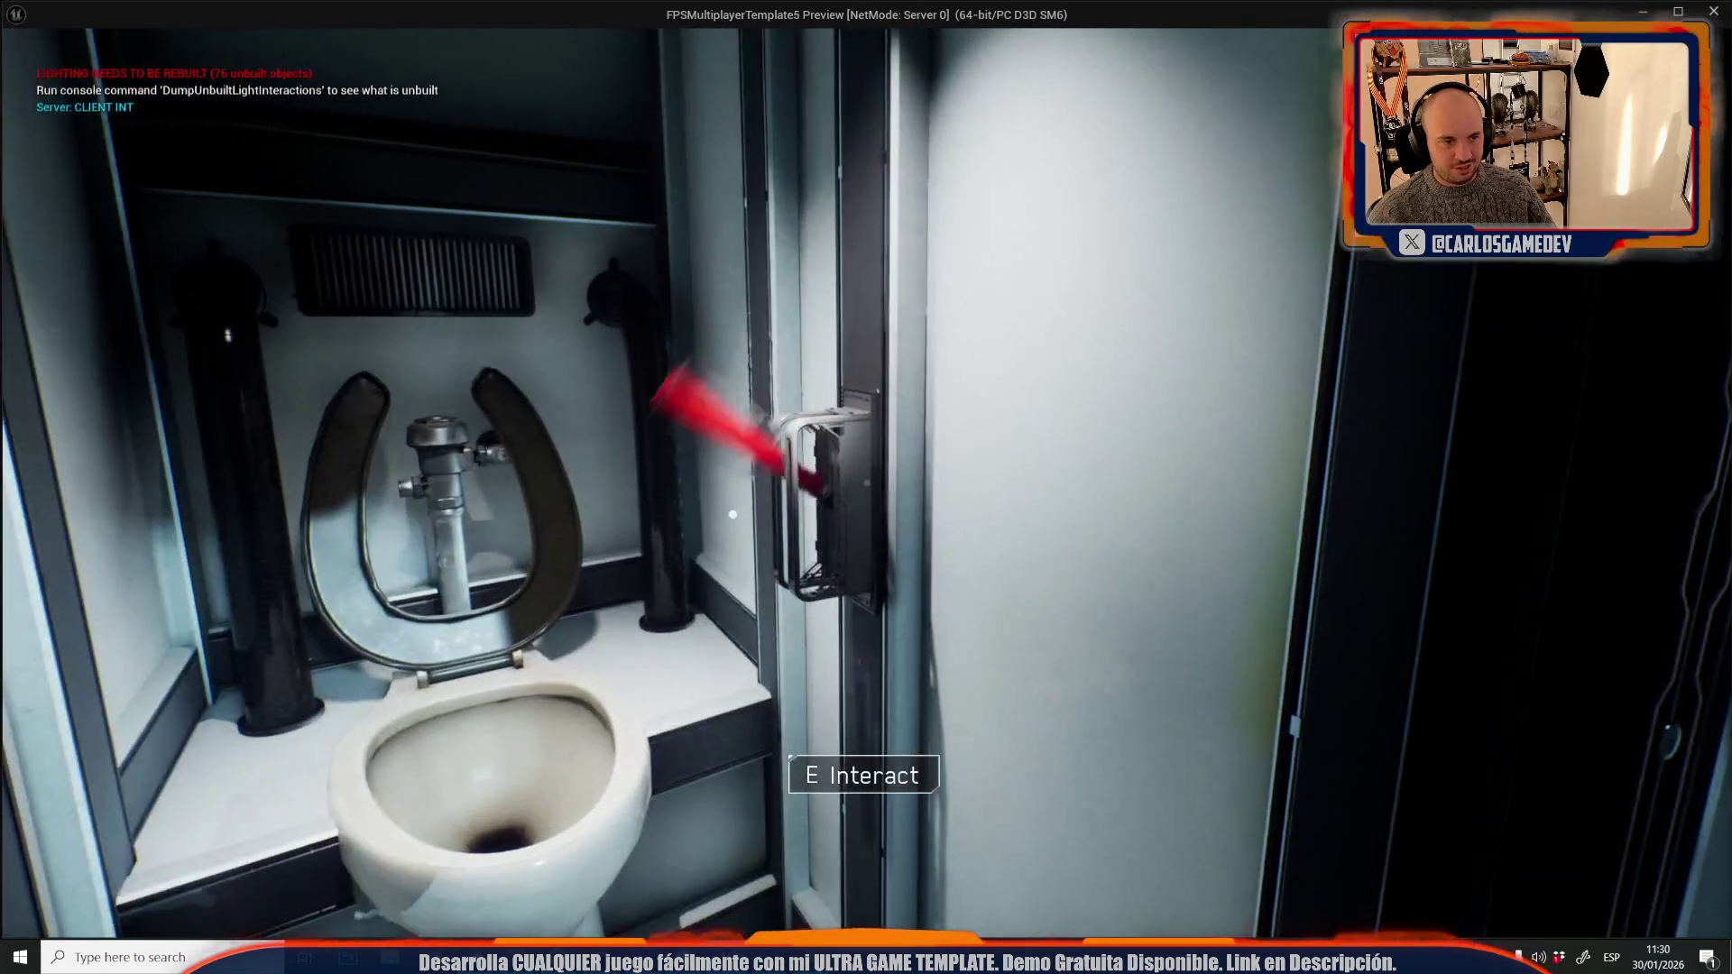
key(w)
key(e)
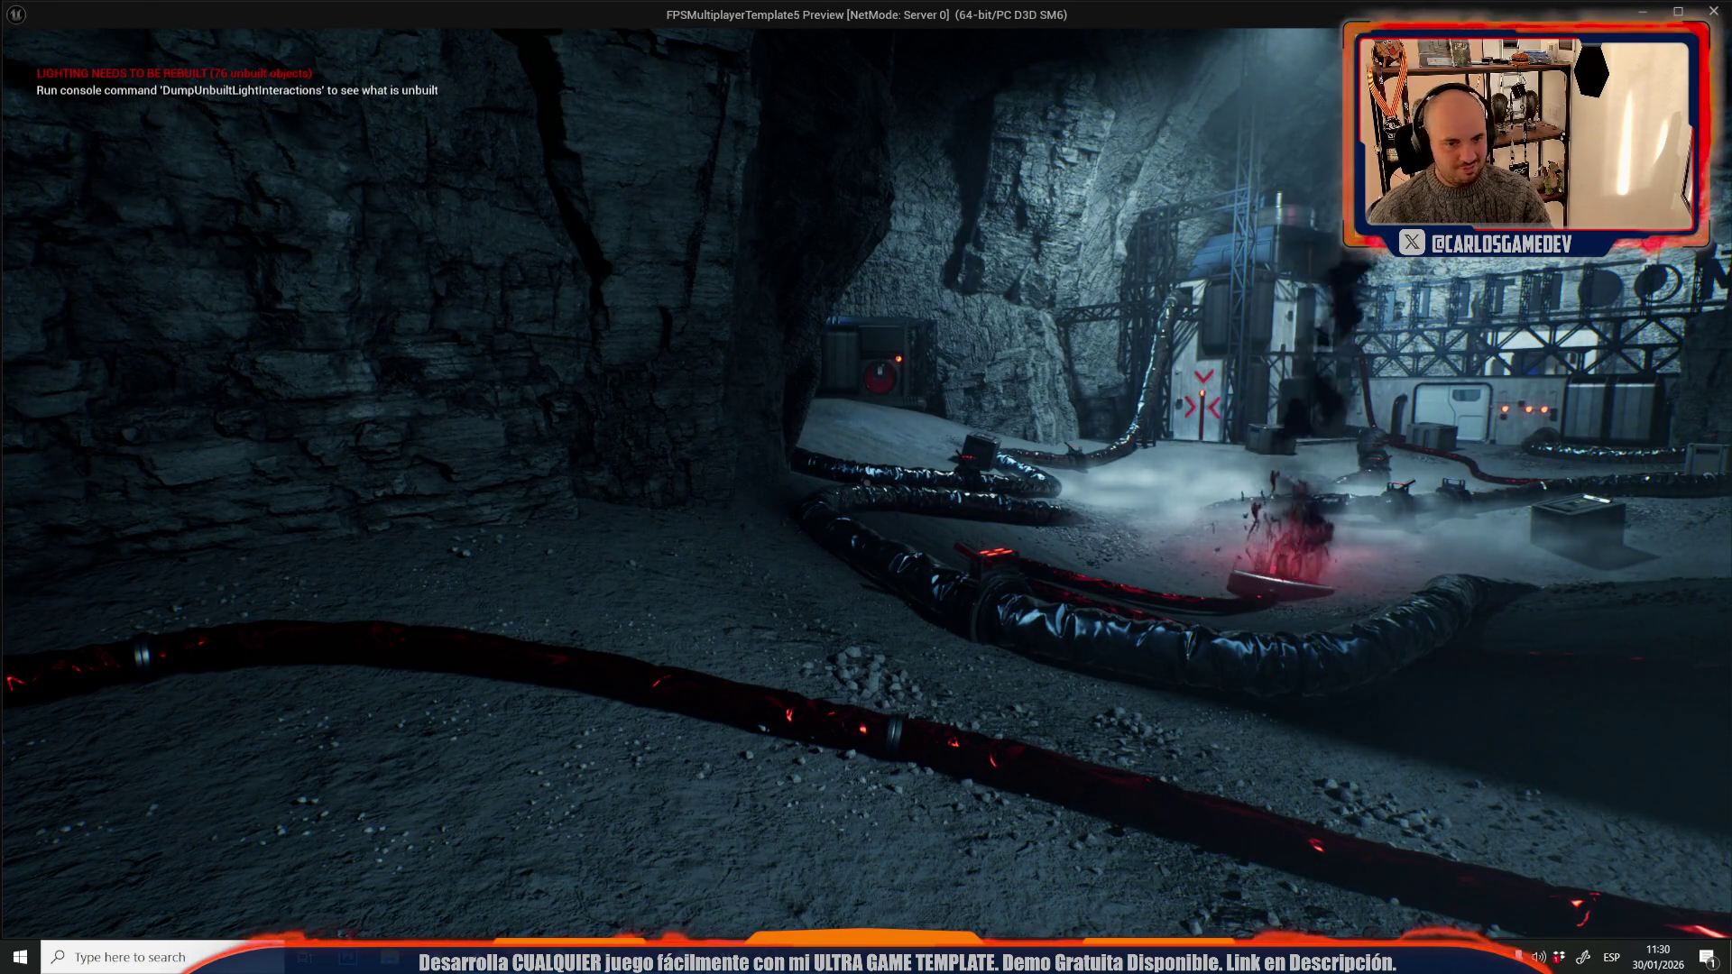
key(Escape)
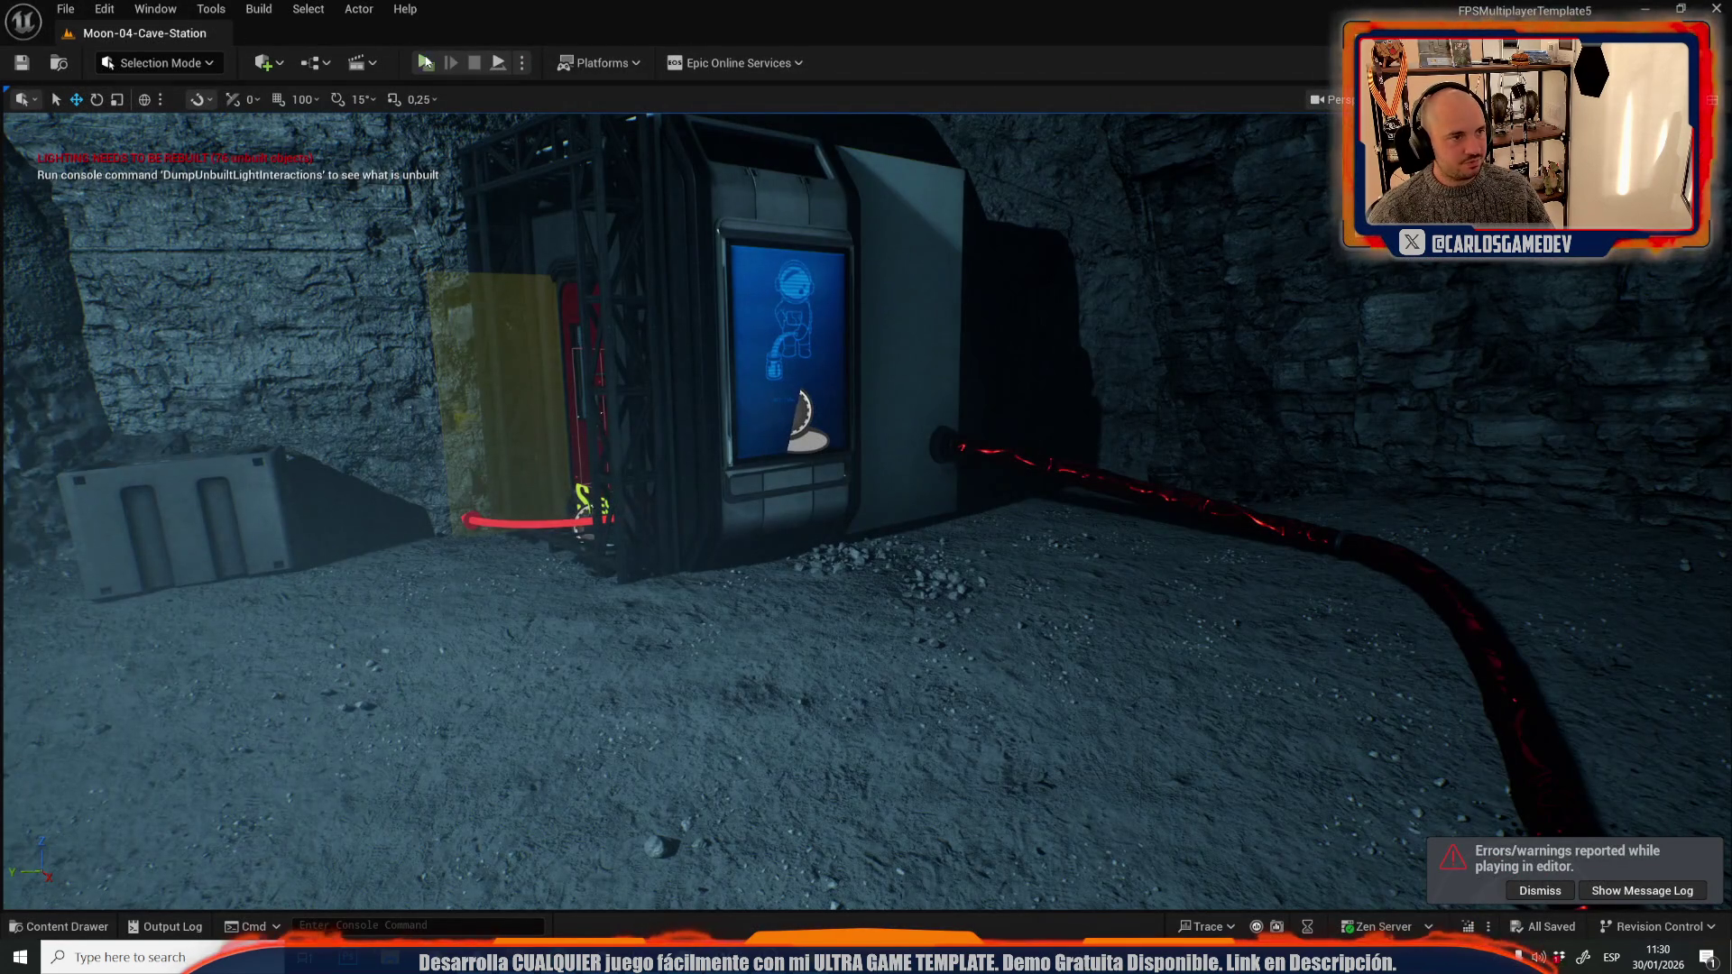
Step: Relaunch the game and switch the text language to Español in the game settings
click(424, 63)
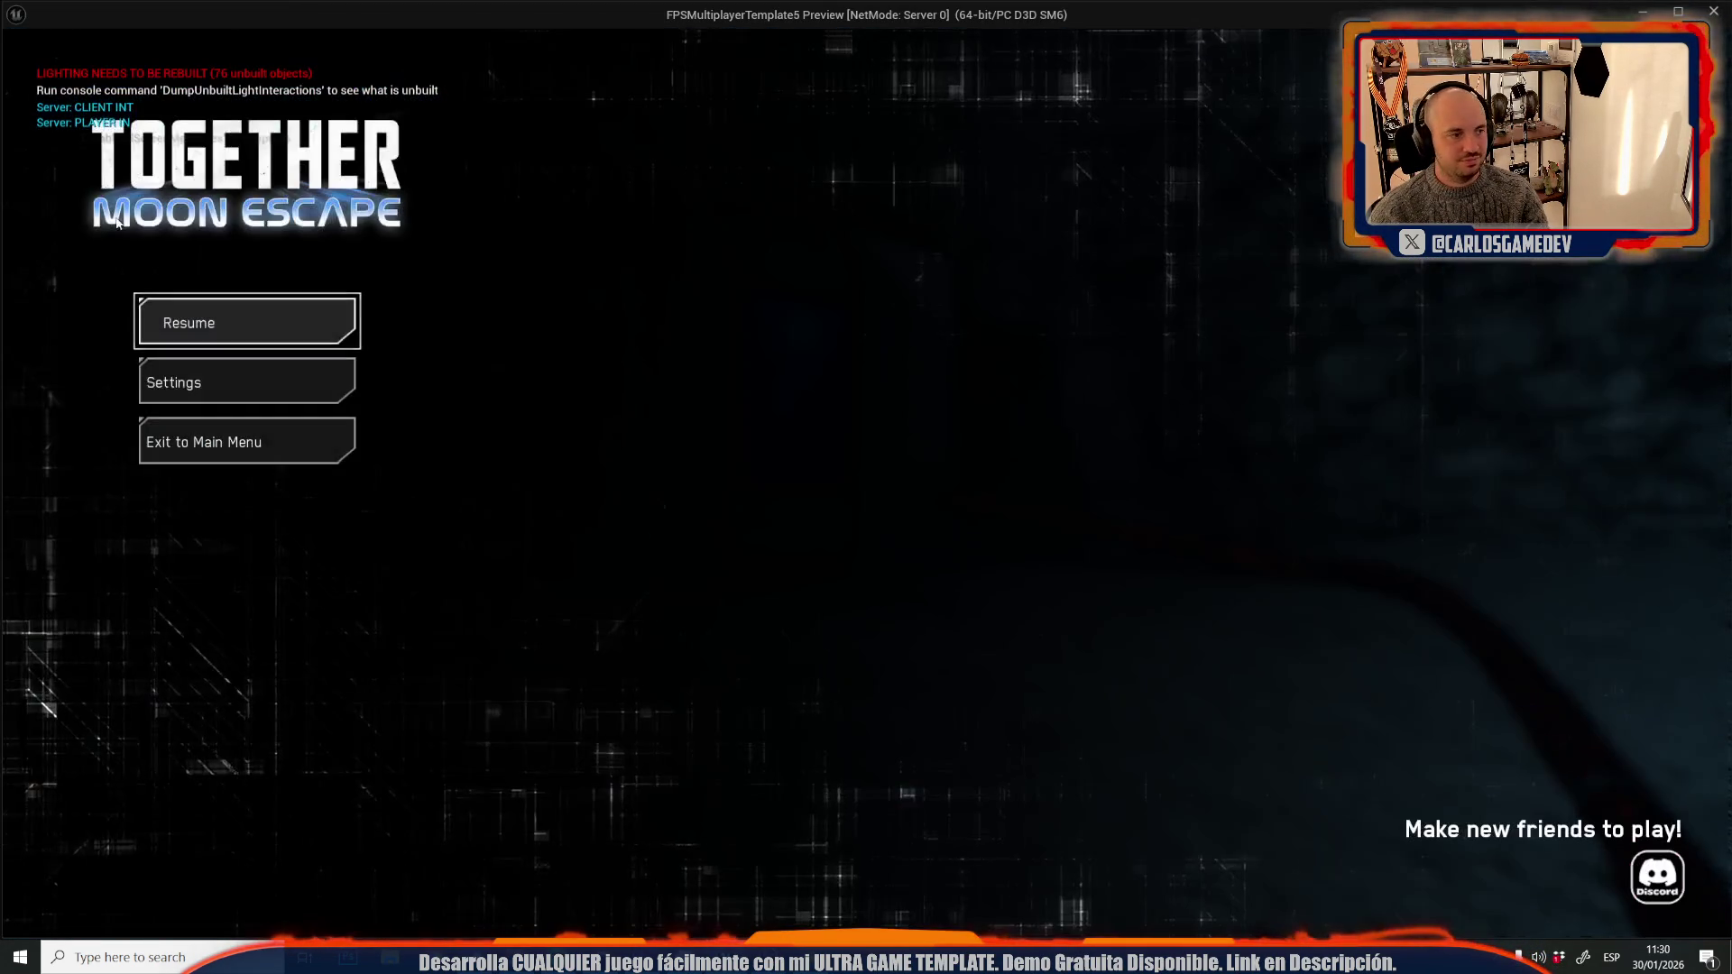
click(248, 382)
click(251, 117)
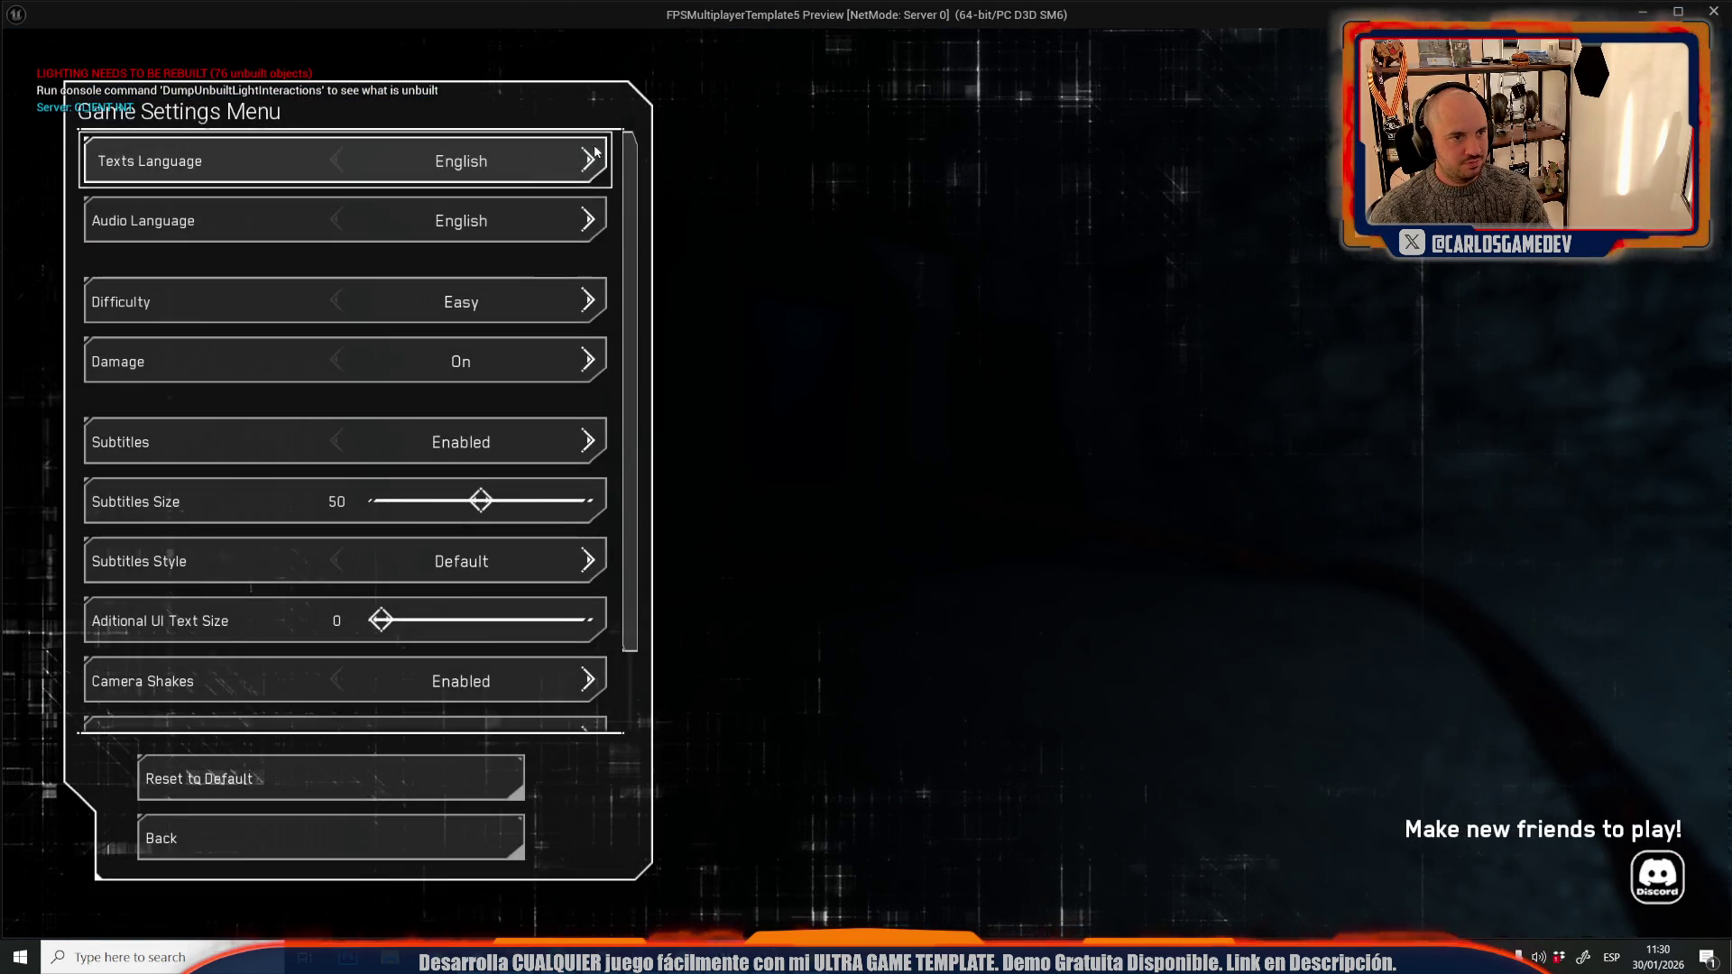
click(647, 161)
key(Escape)
key(Escape)
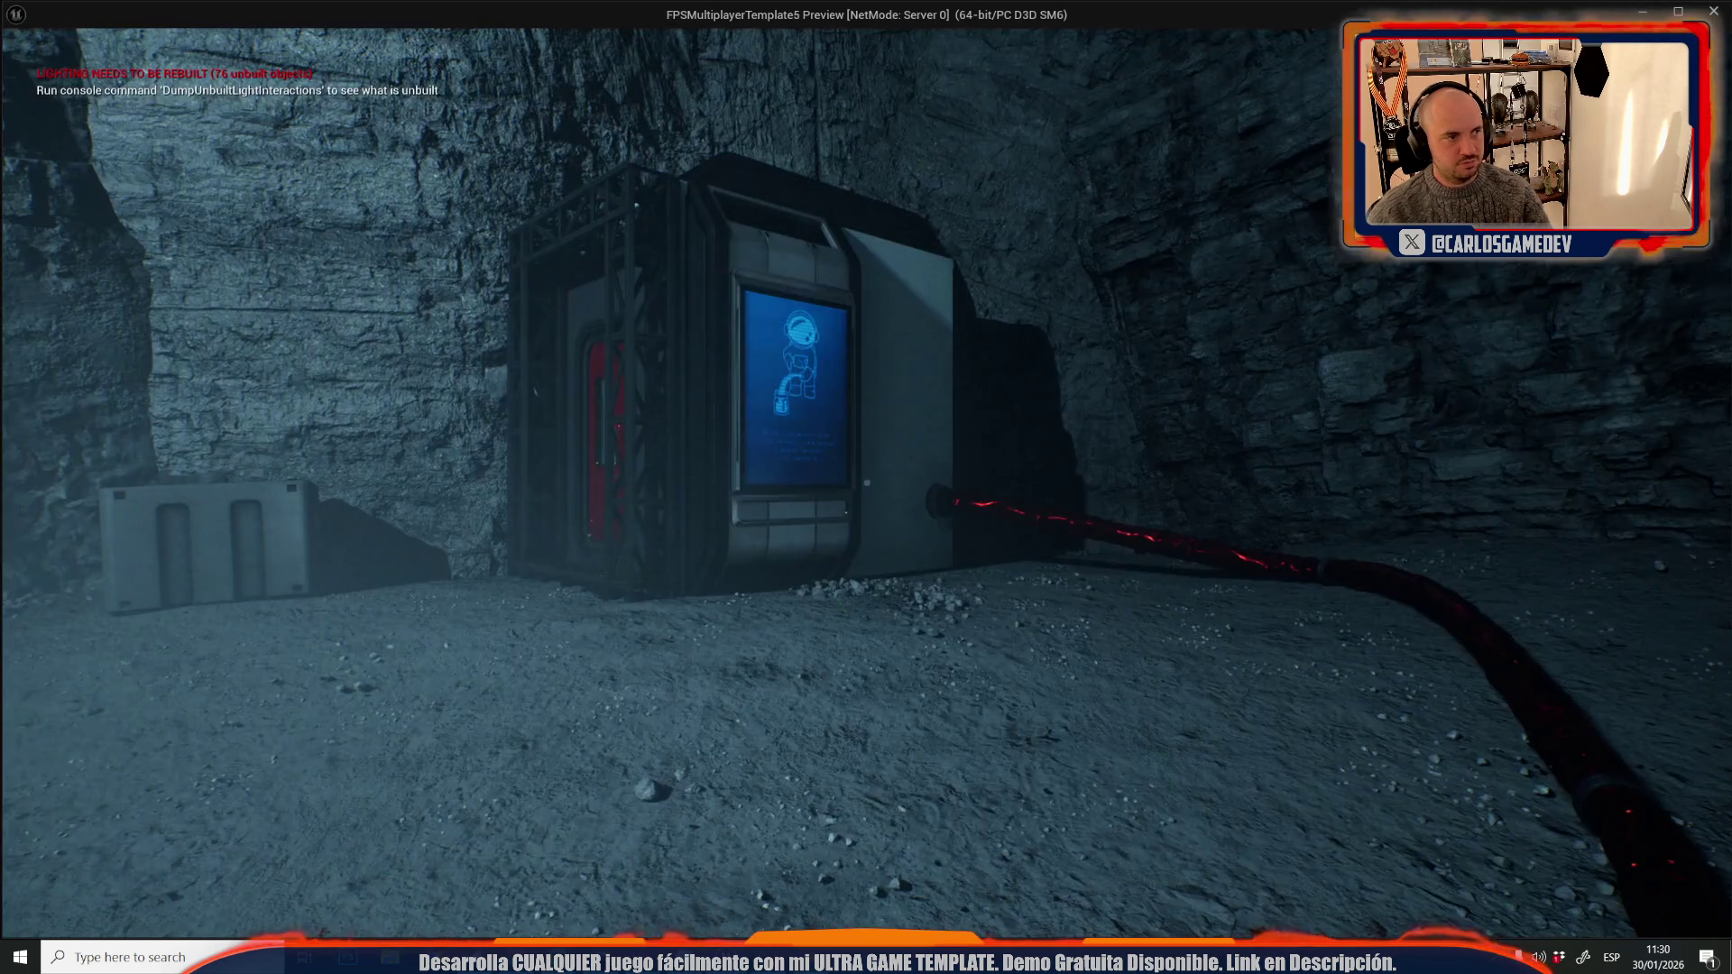
Step: Walk through the red door into the toilet stall, flush again, and end the session
key(w)
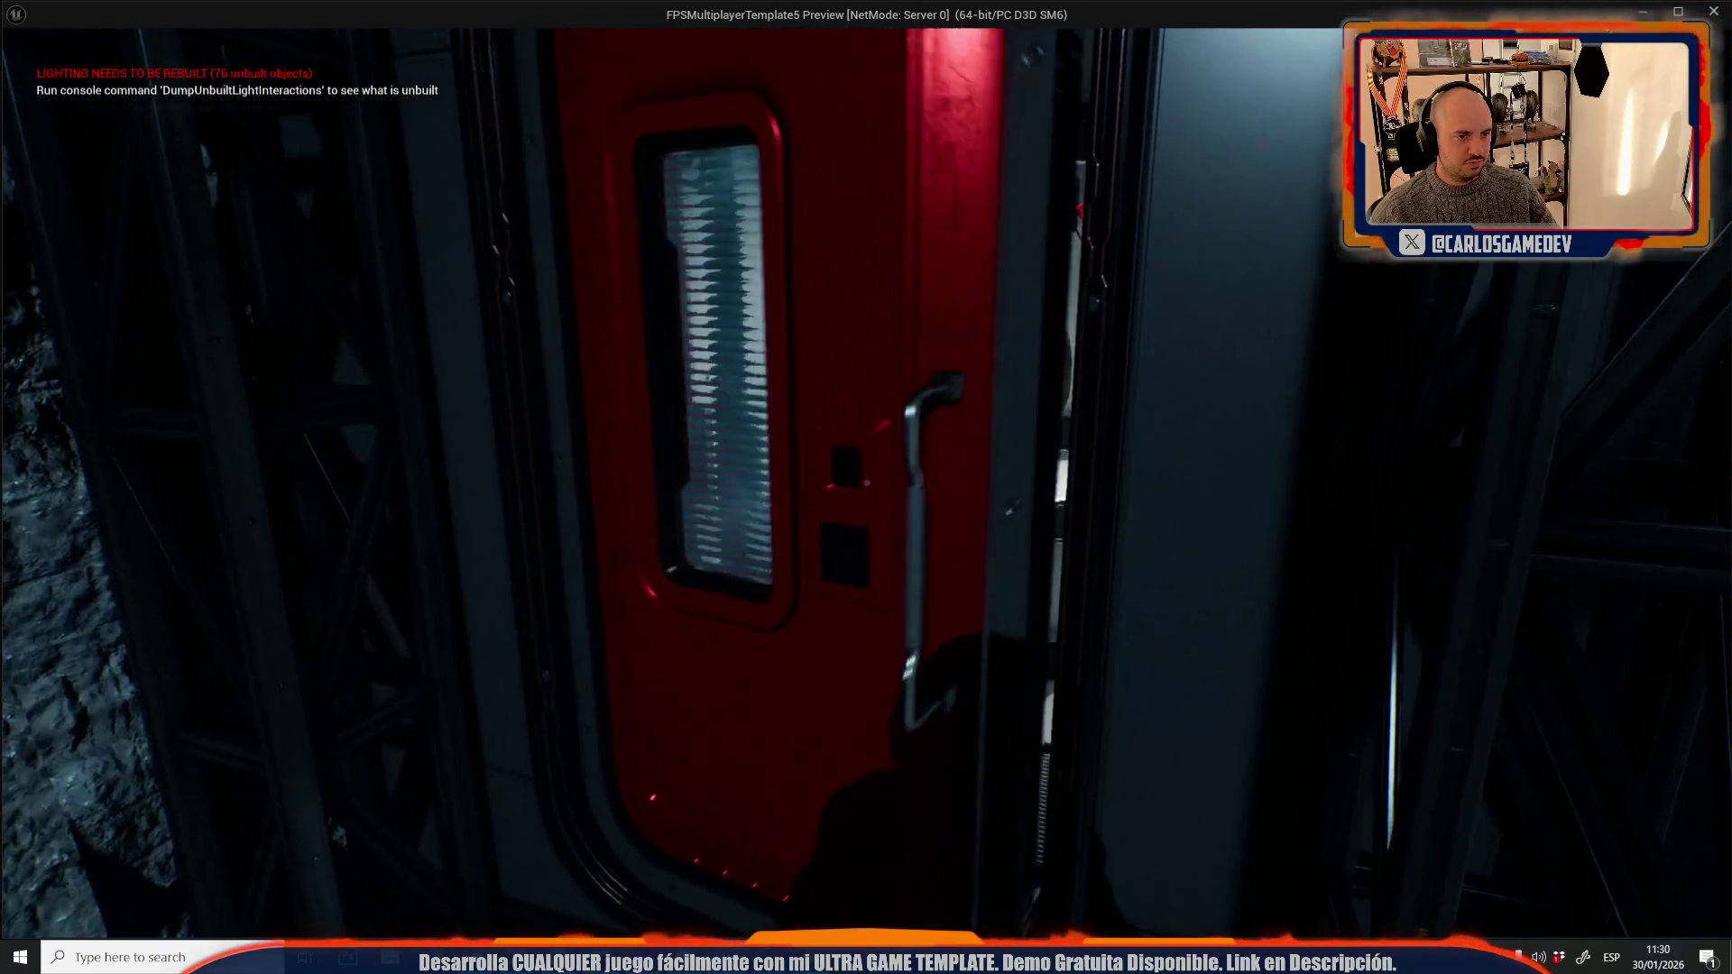
key(e)
key(w)
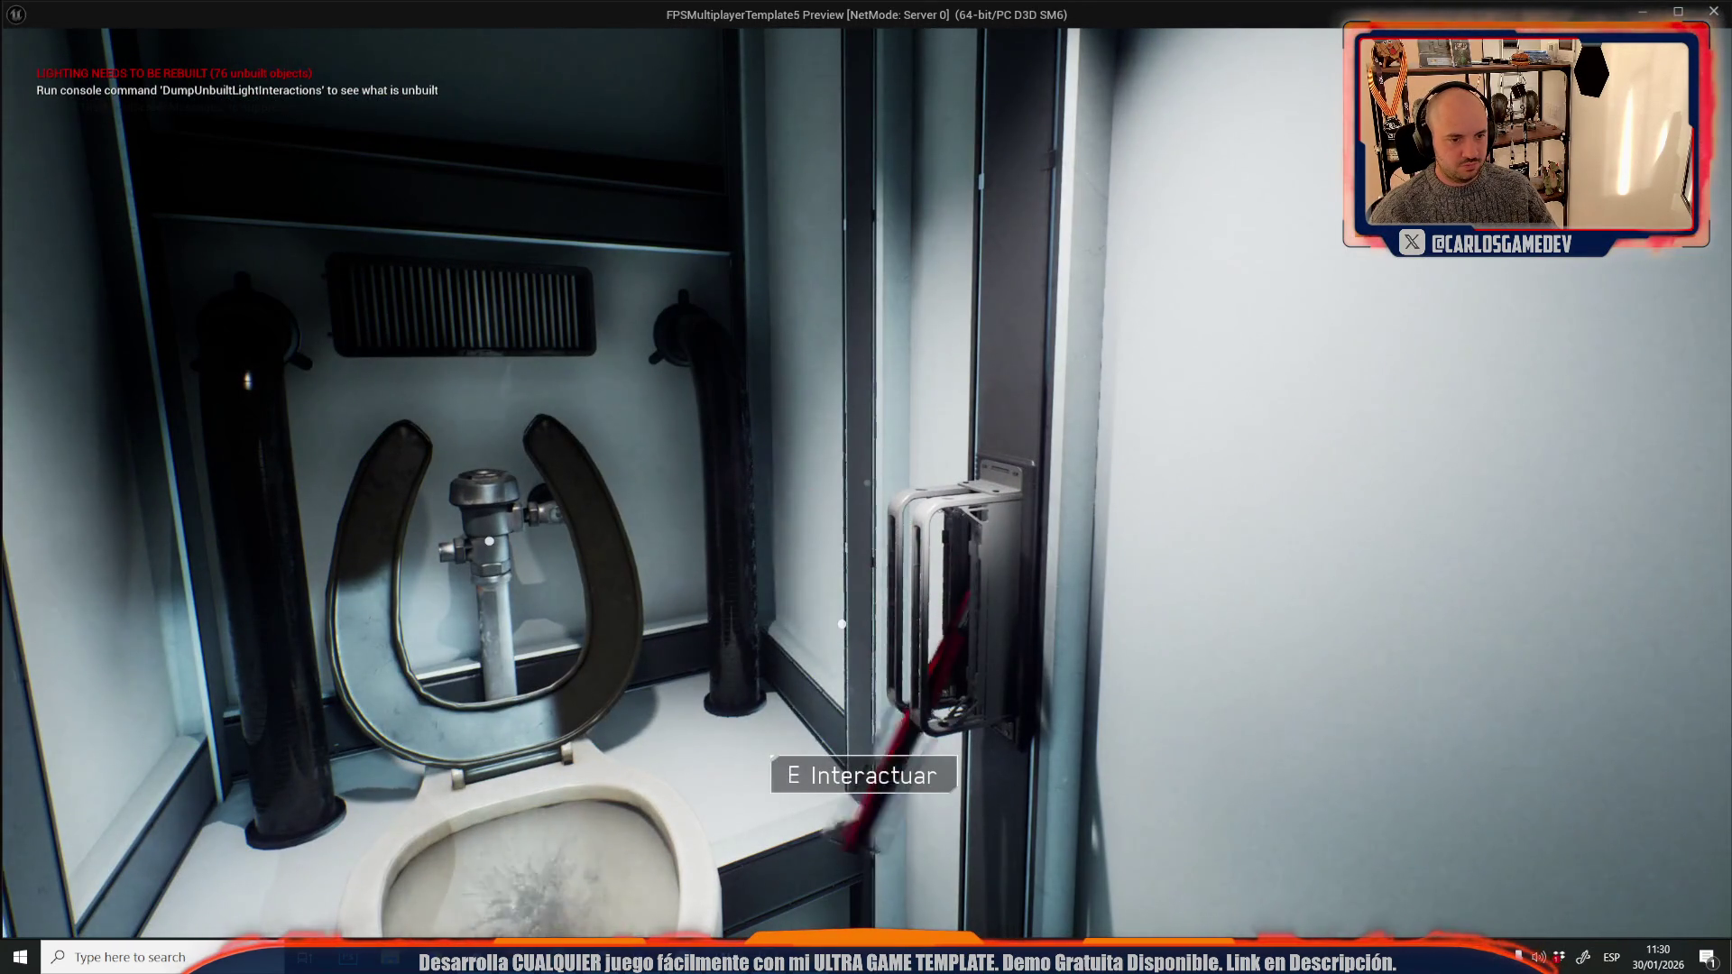
key(e)
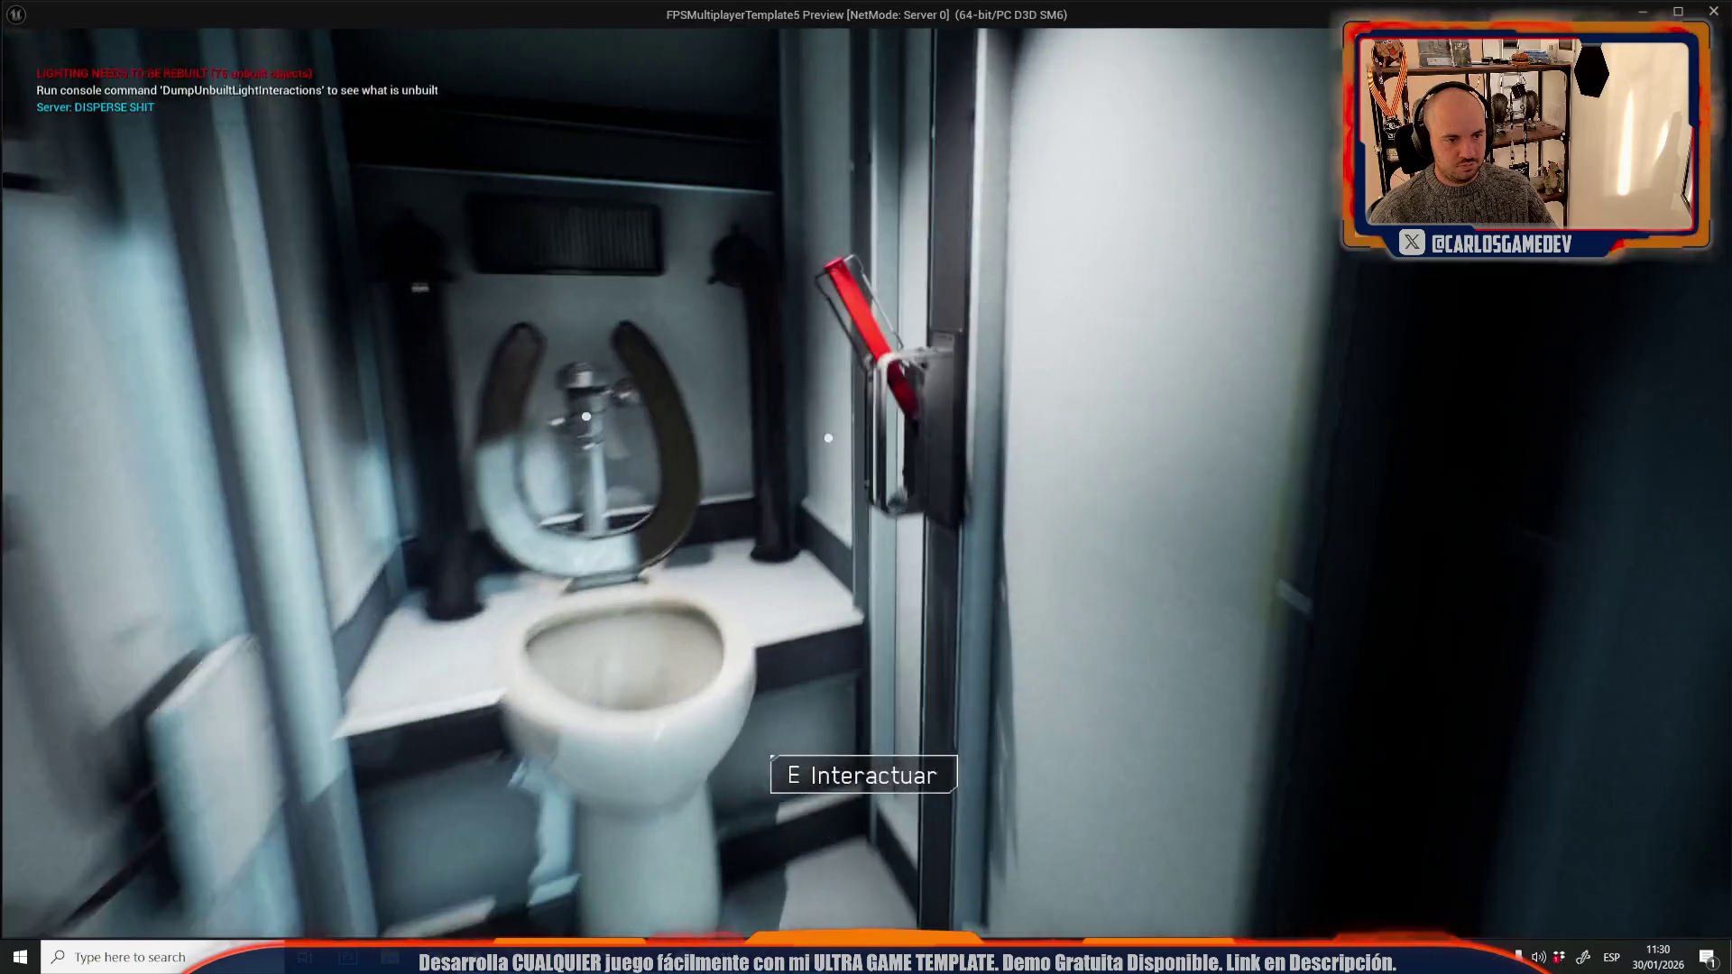
key(e)
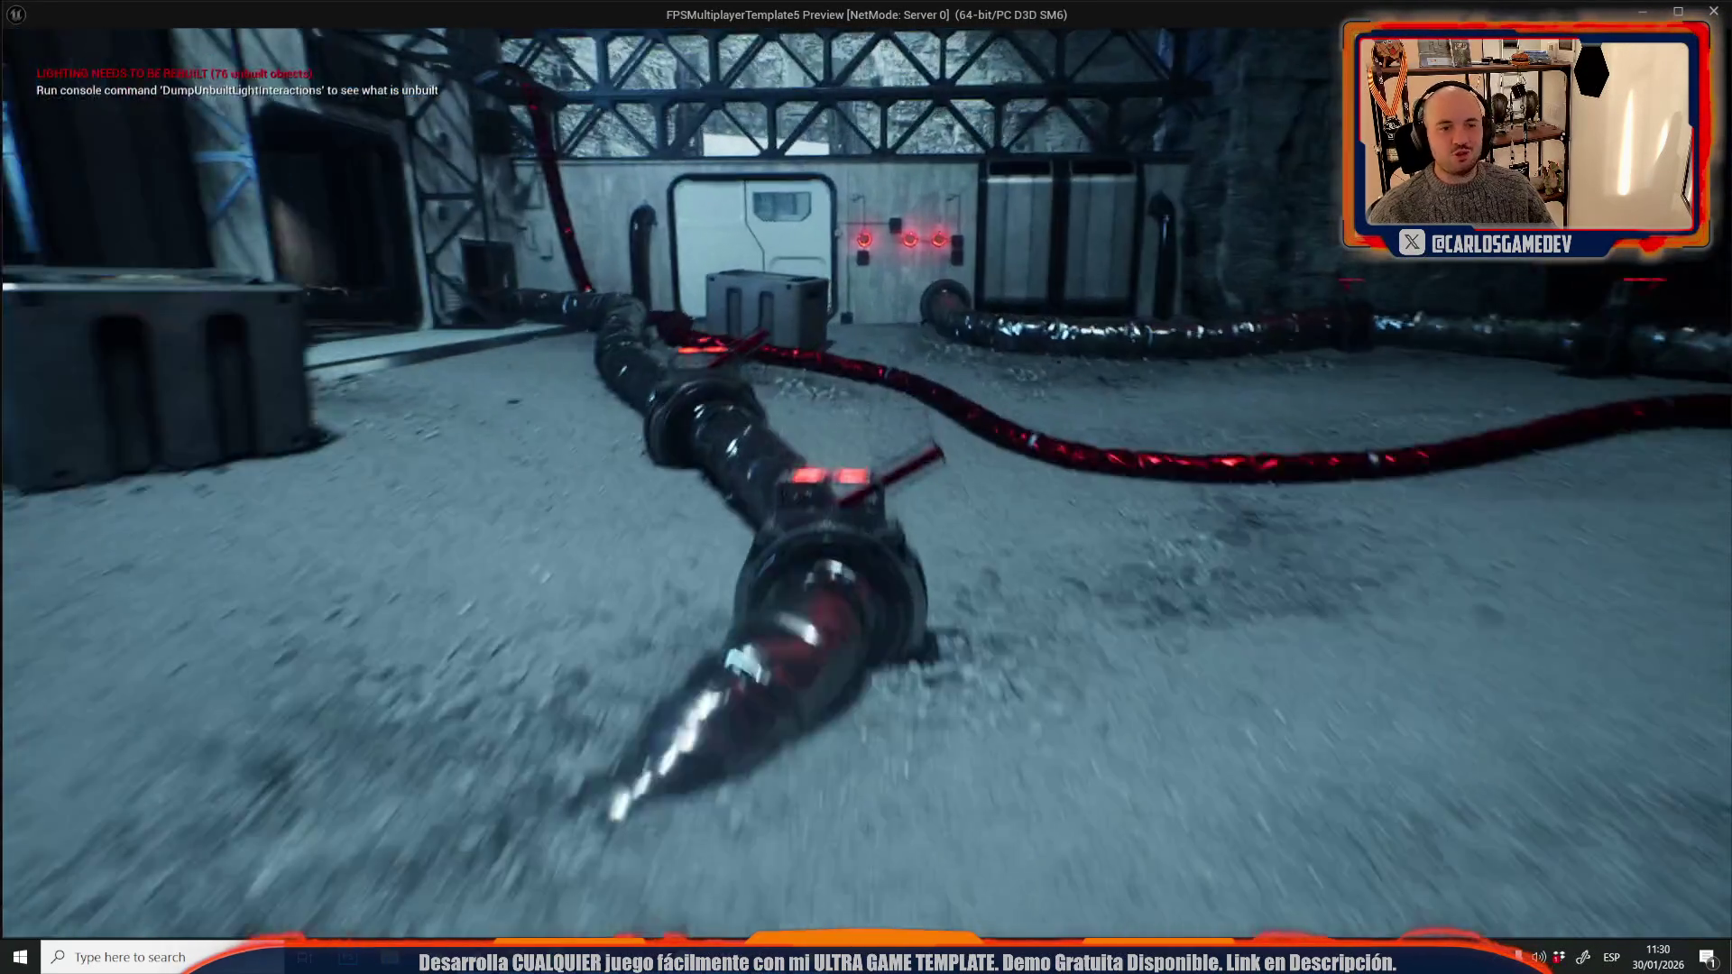
key(Escape)
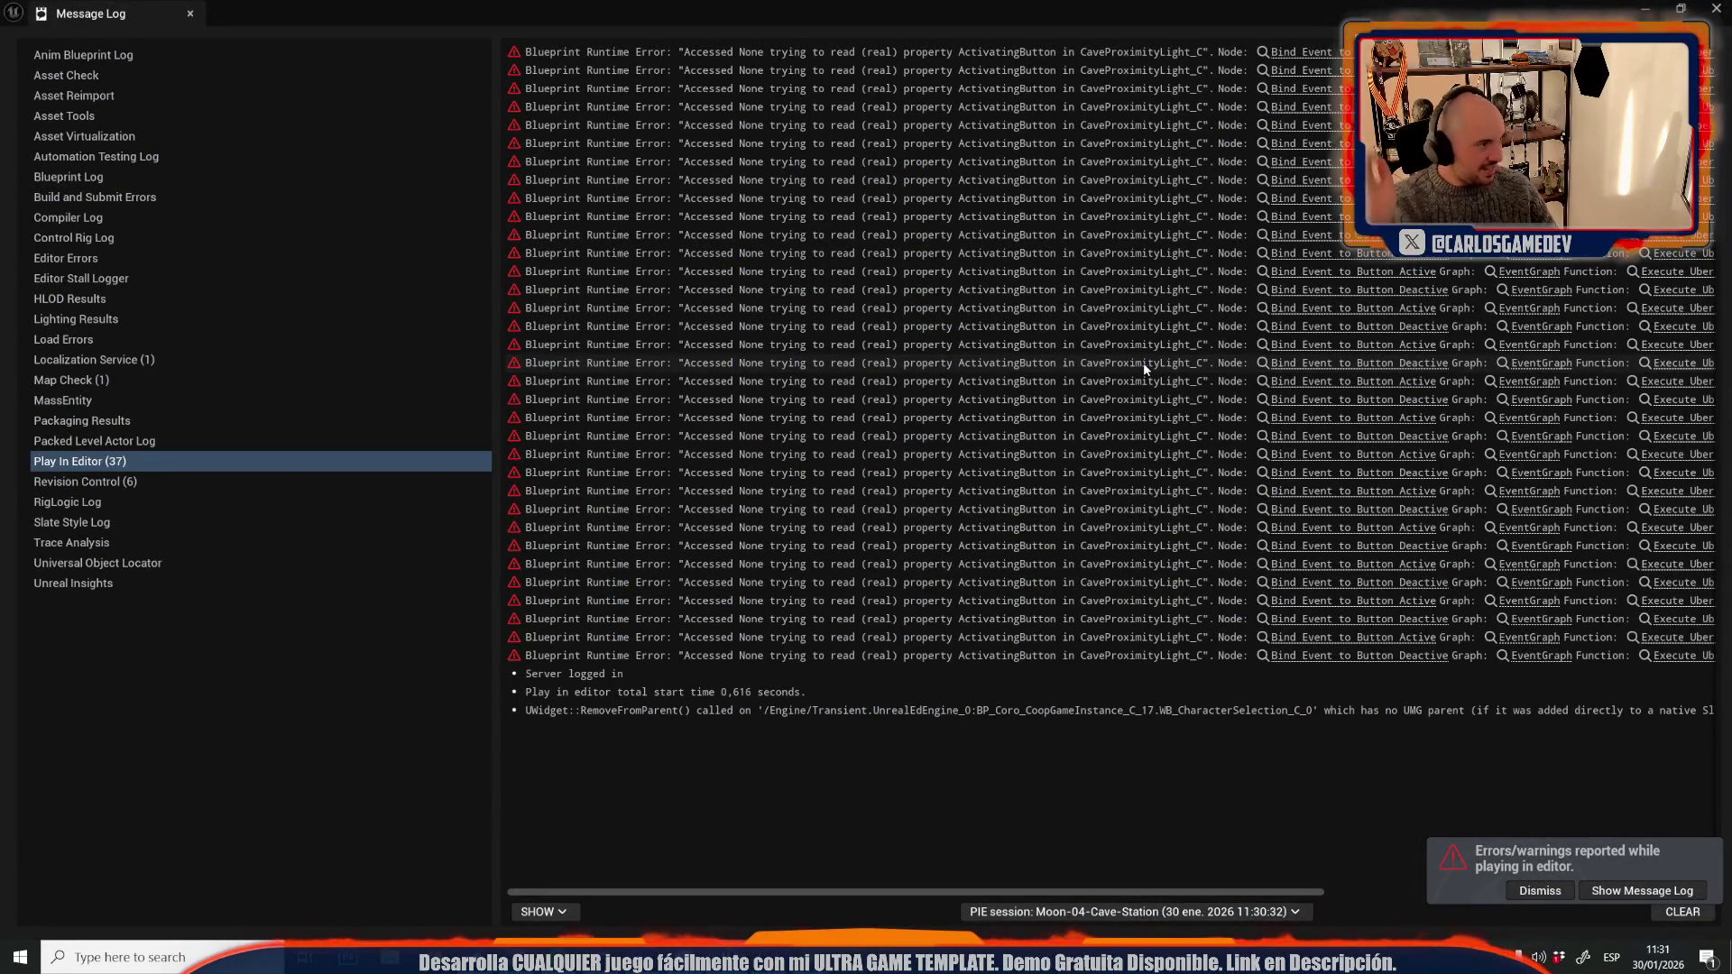
Step: Close the Message Log, dismiss the play errors notice, and select the wall screen and red cable
middle_click(120, 13)
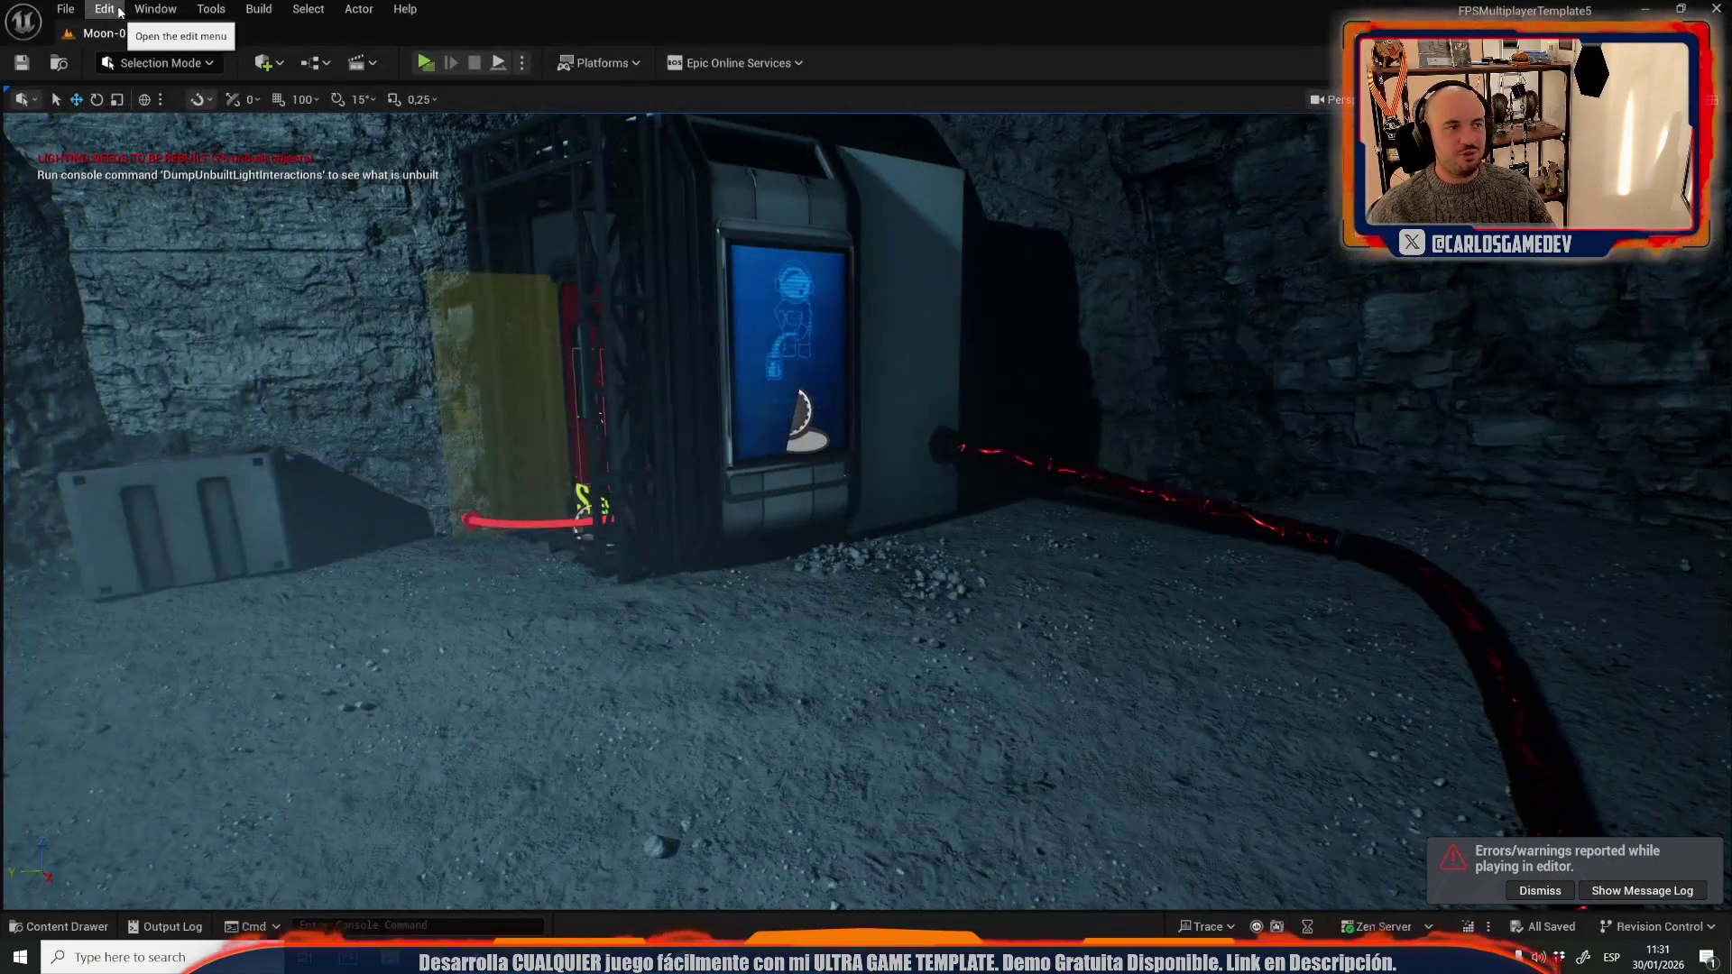
drag(908, 279, 1128, 270)
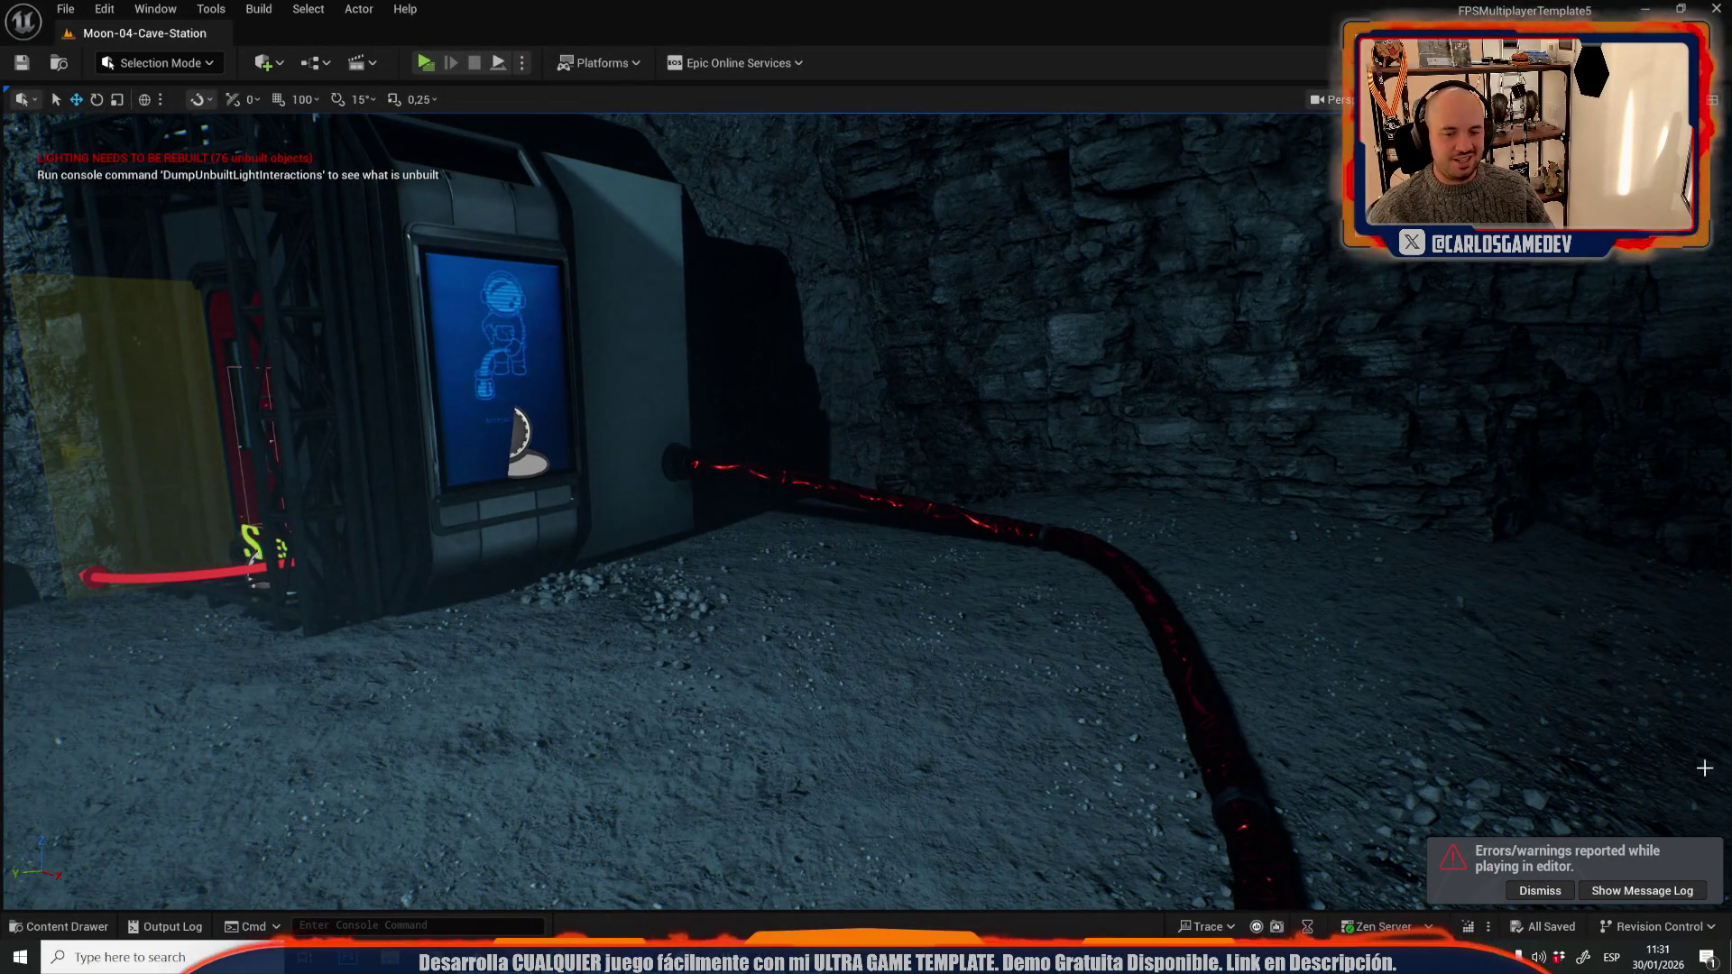
click(1524, 892)
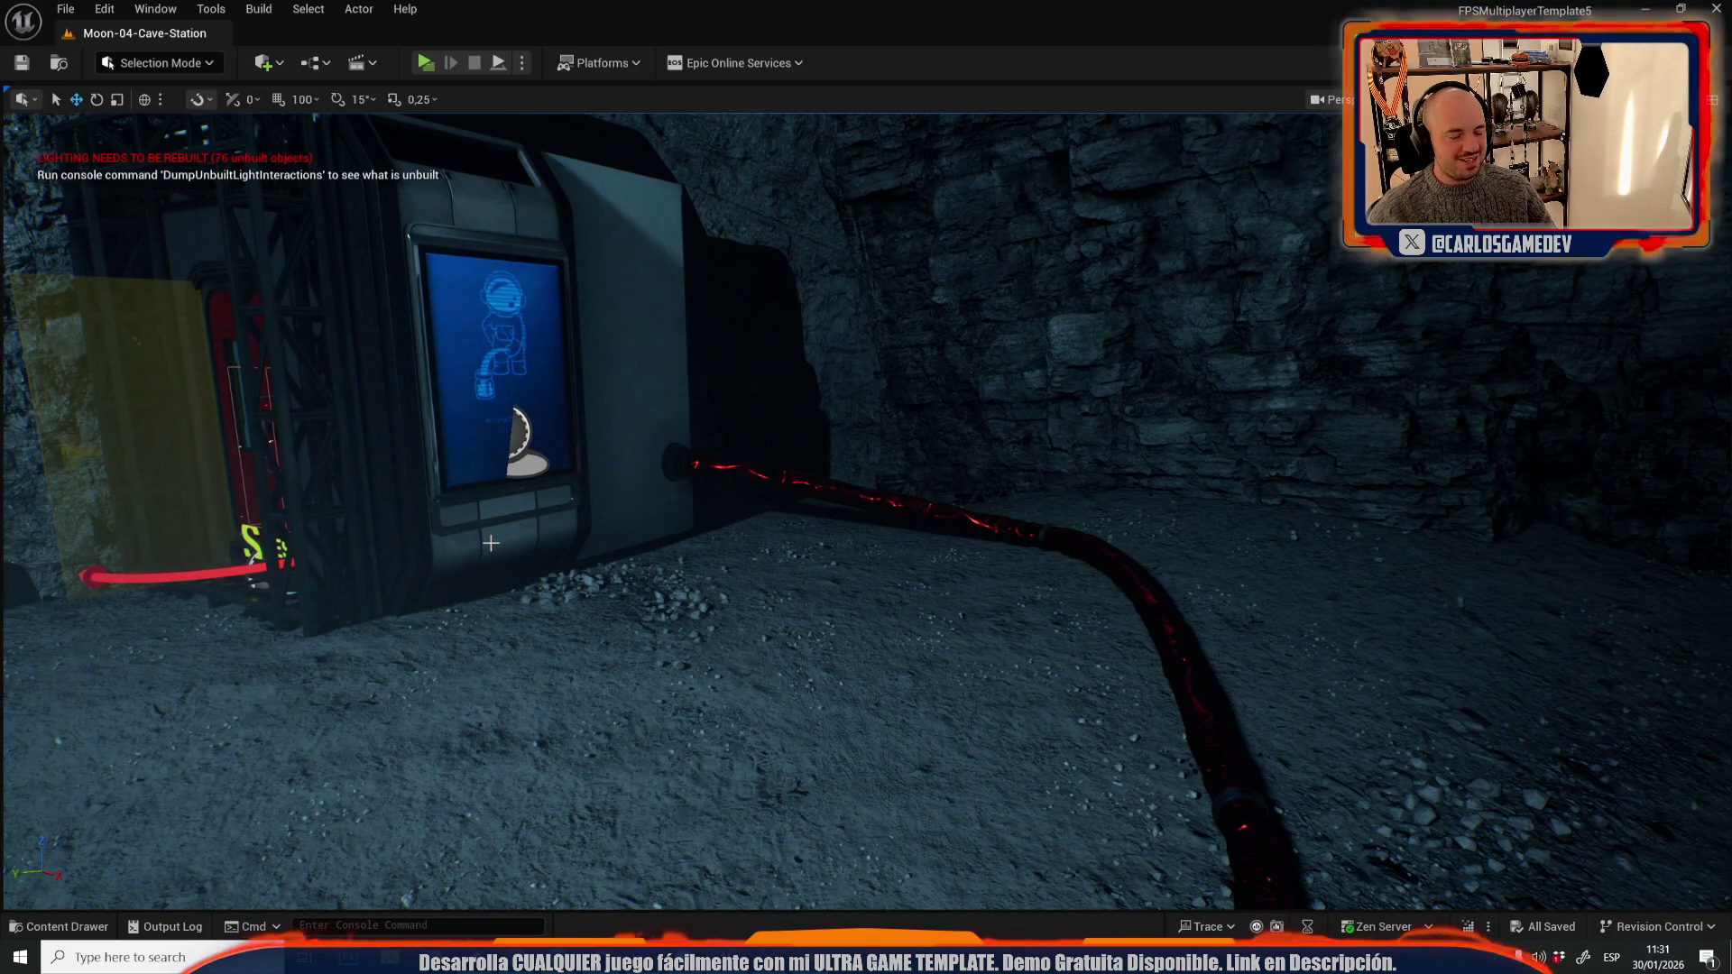
click(548, 282)
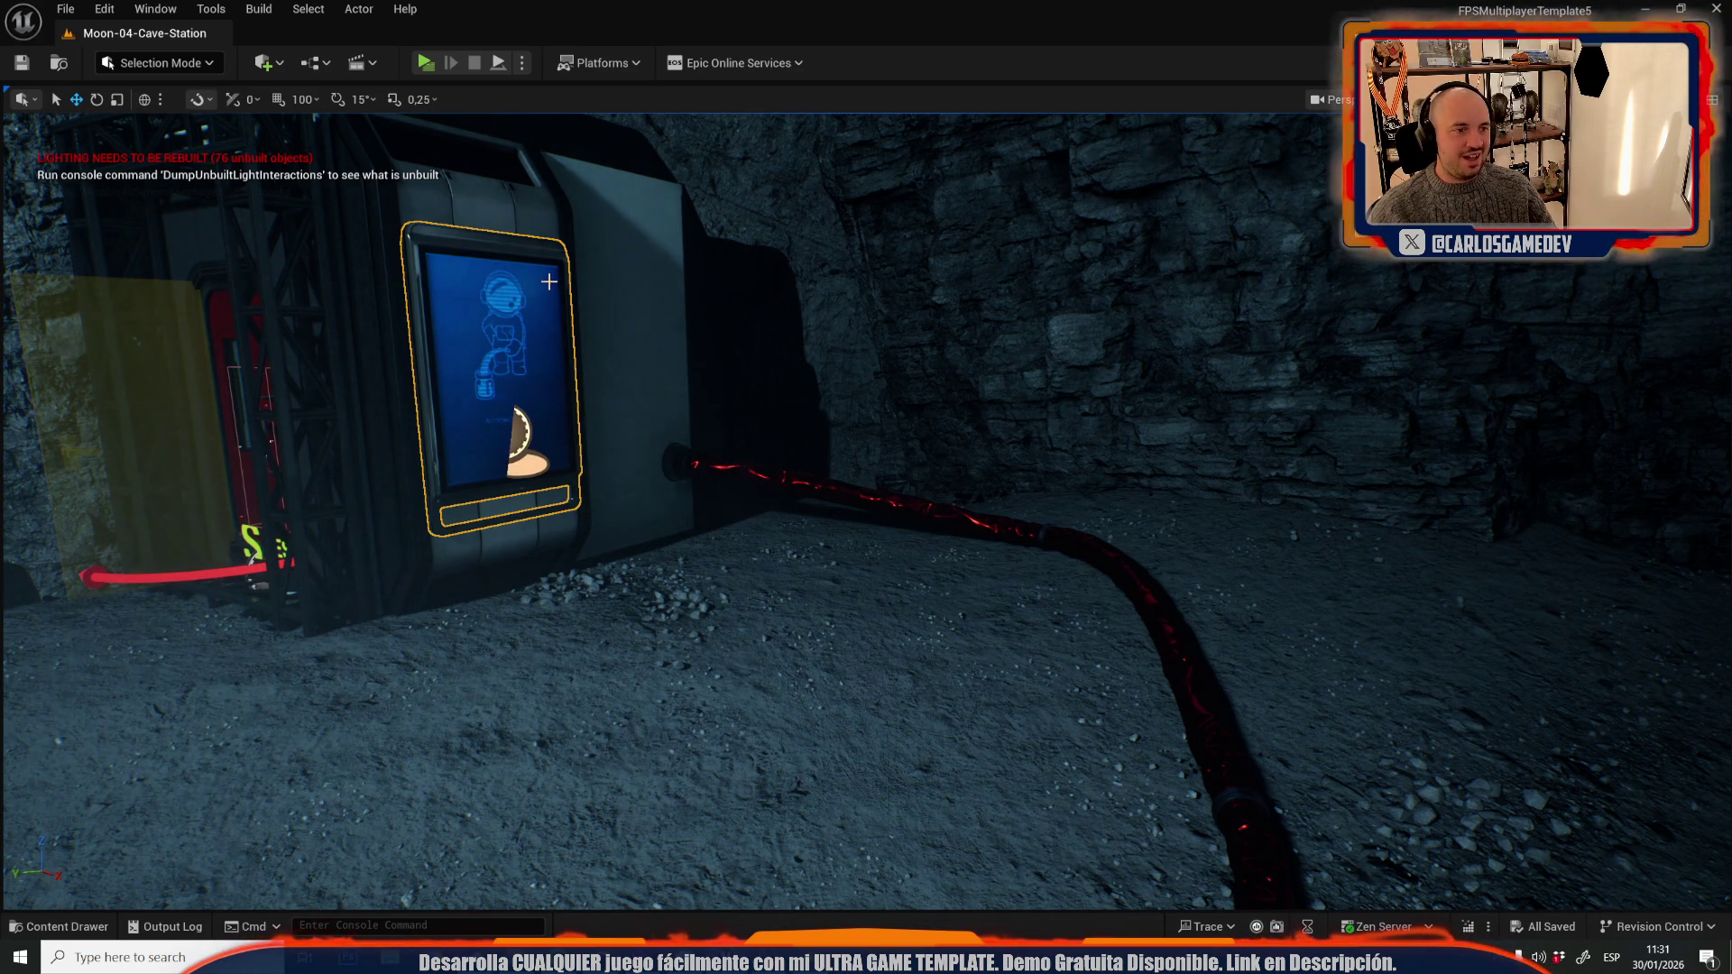
click(77, 16)
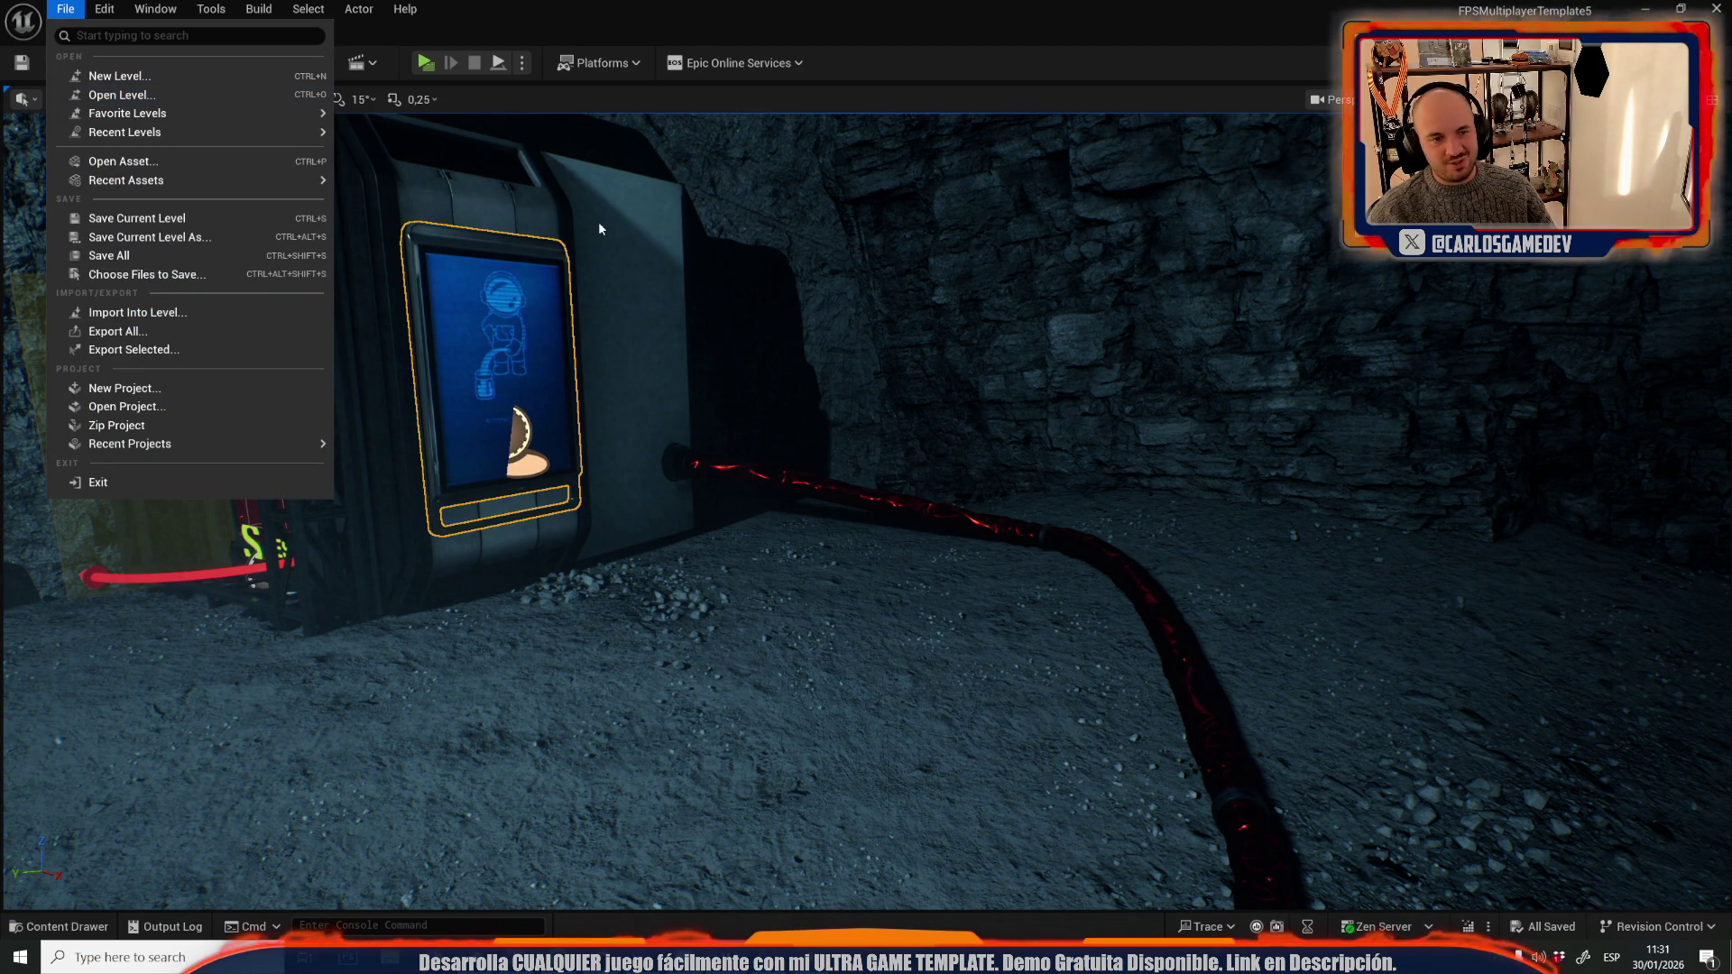
click(844, 496)
click(843, 496)
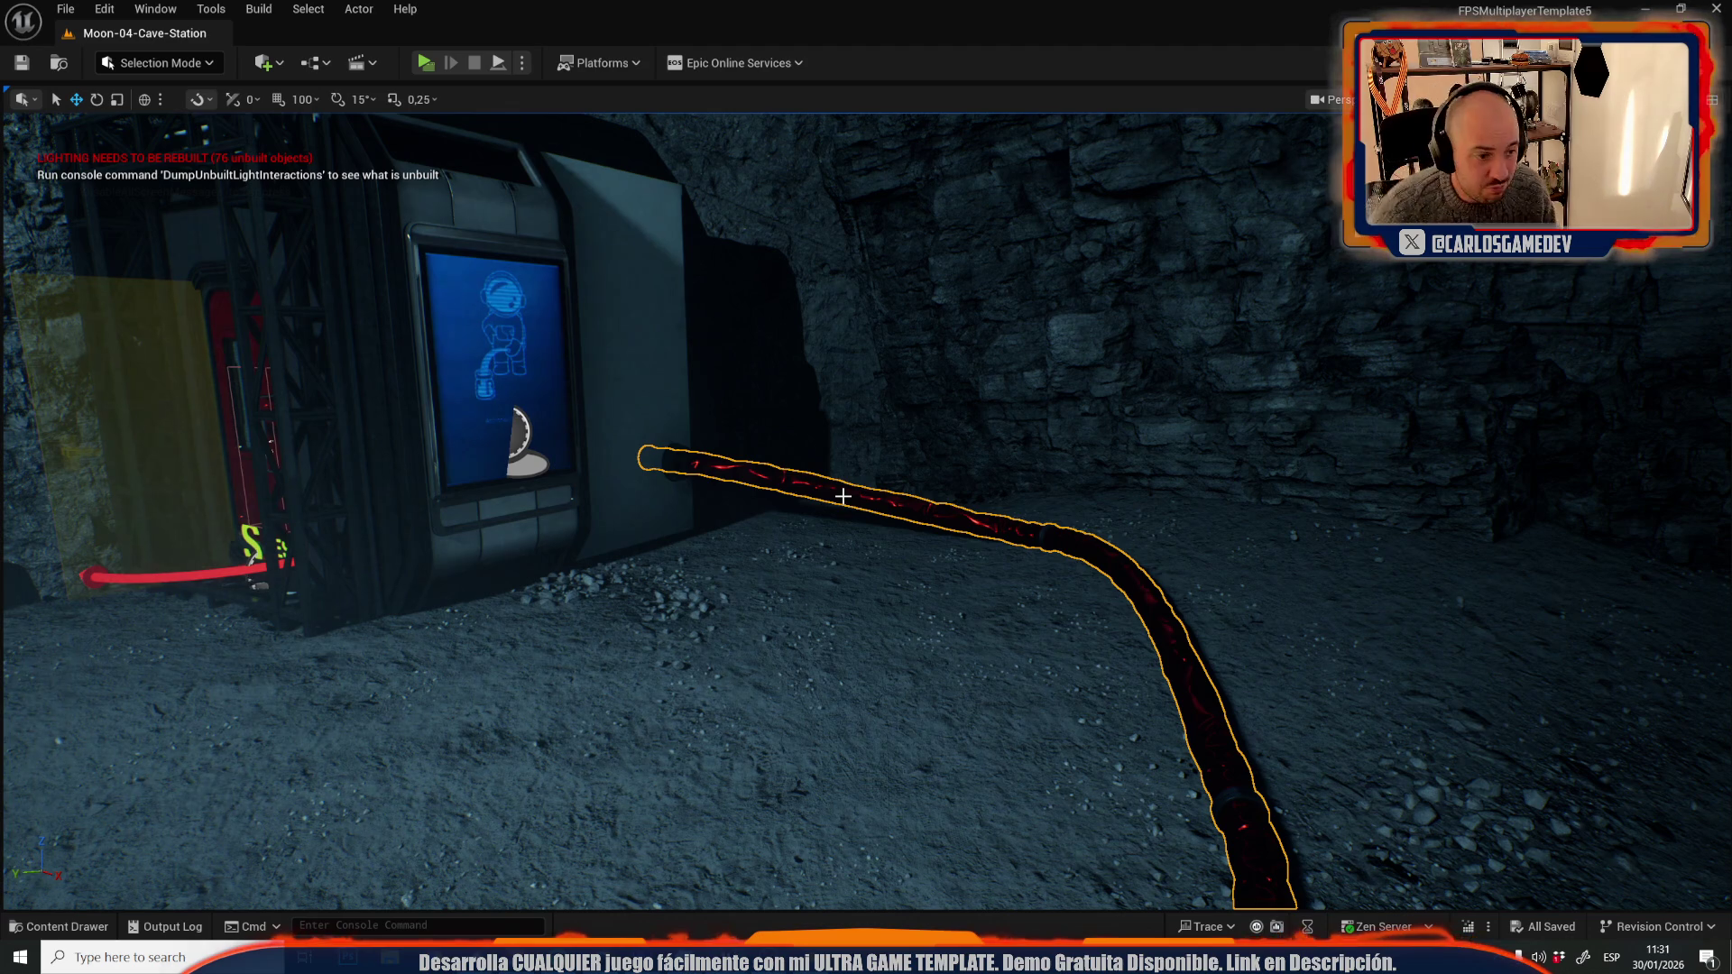
Step: Fly the view across the cave and focus on the cable by the Moontella station
mouse_move(842, 496)
mouse_down()
mouse_move(843, 541)
mouse_move(649, 533)
mouse_up()
mouse_move(933, 442)
mouse_down()
mouse_move(956, 424)
mouse_move(932, 441)
mouse_up()
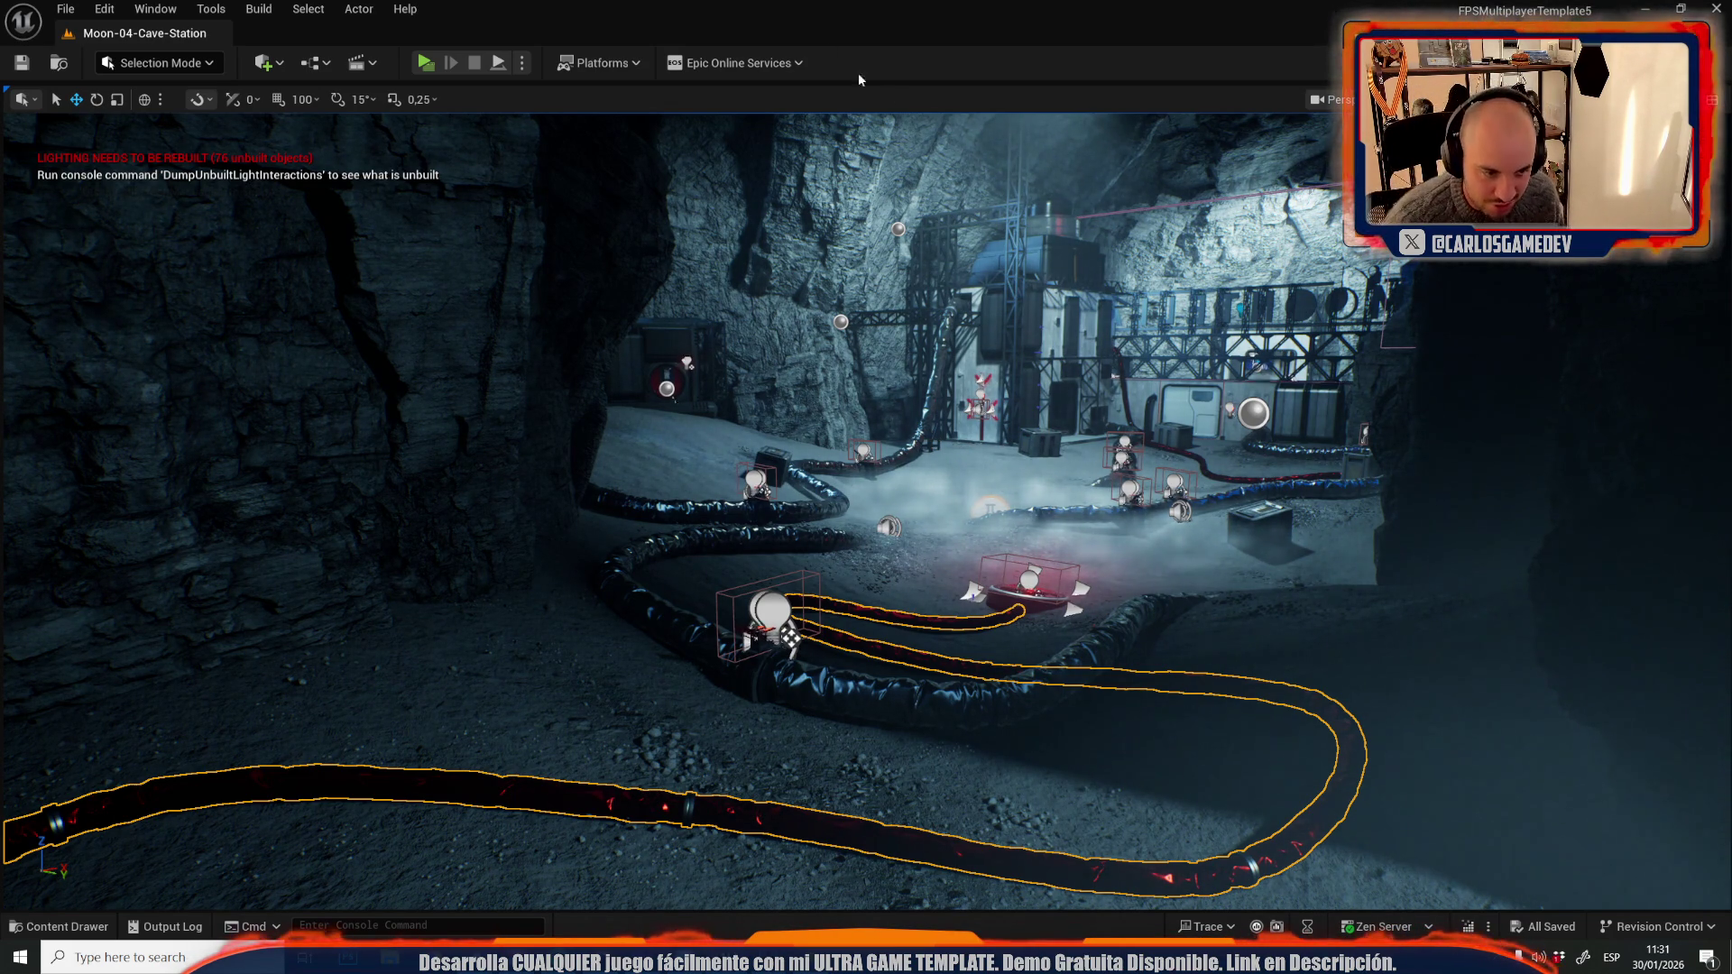
key(w)
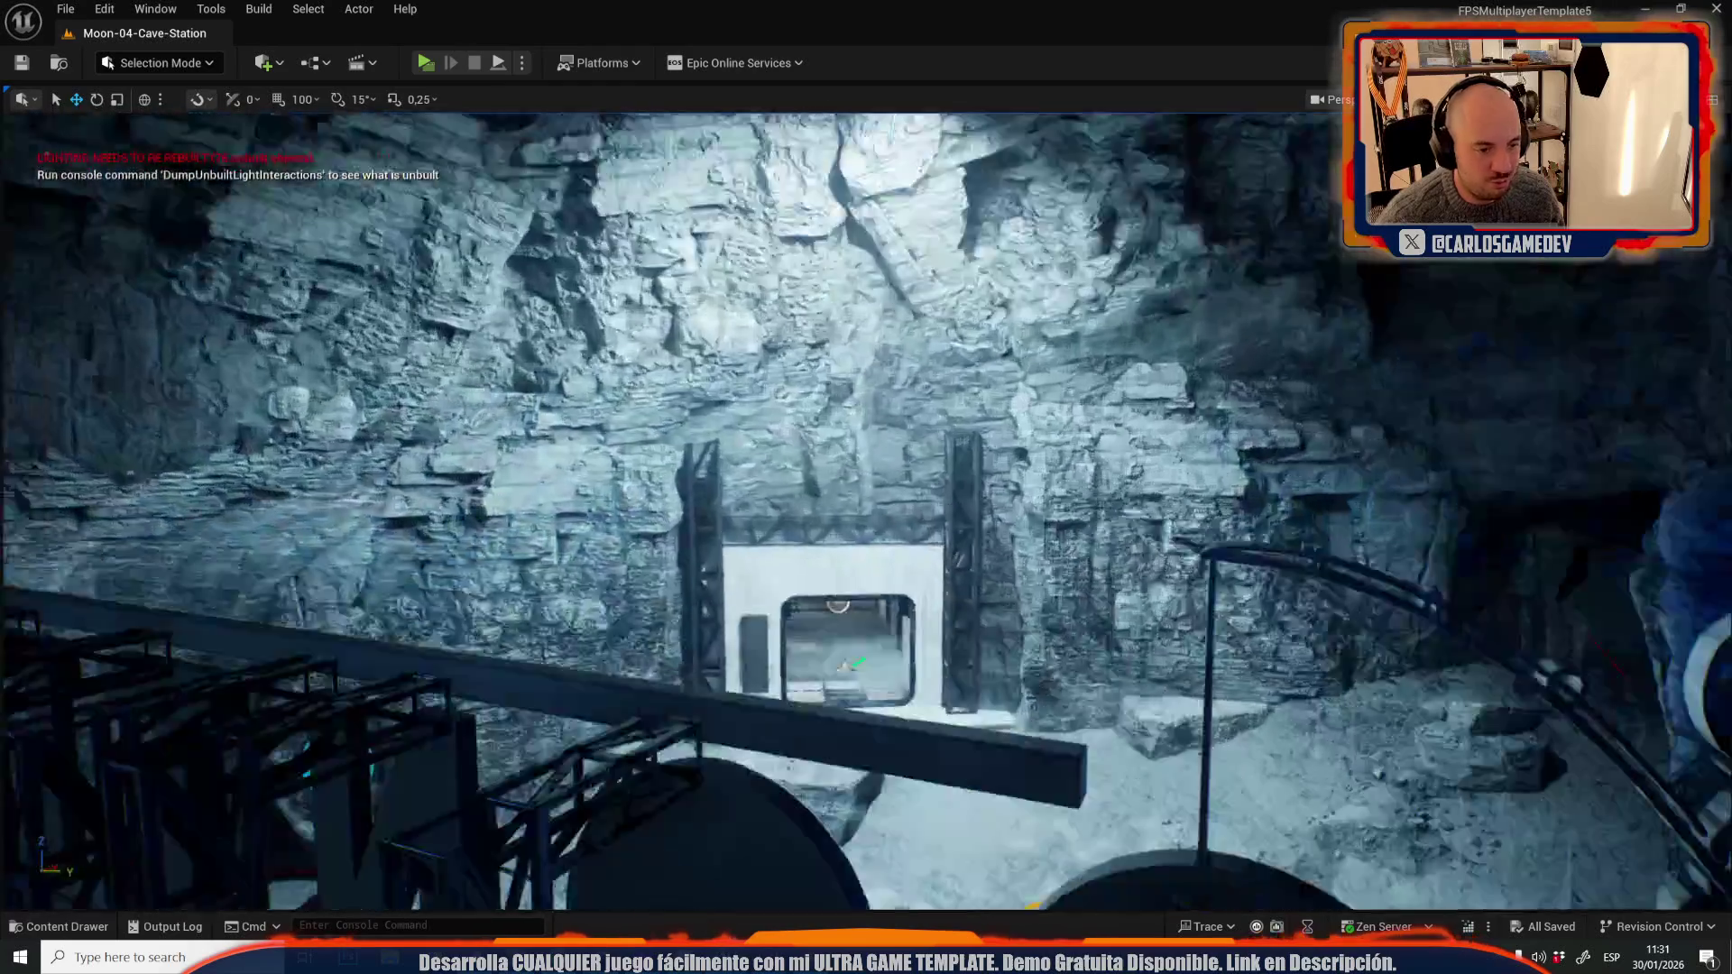
key(f)
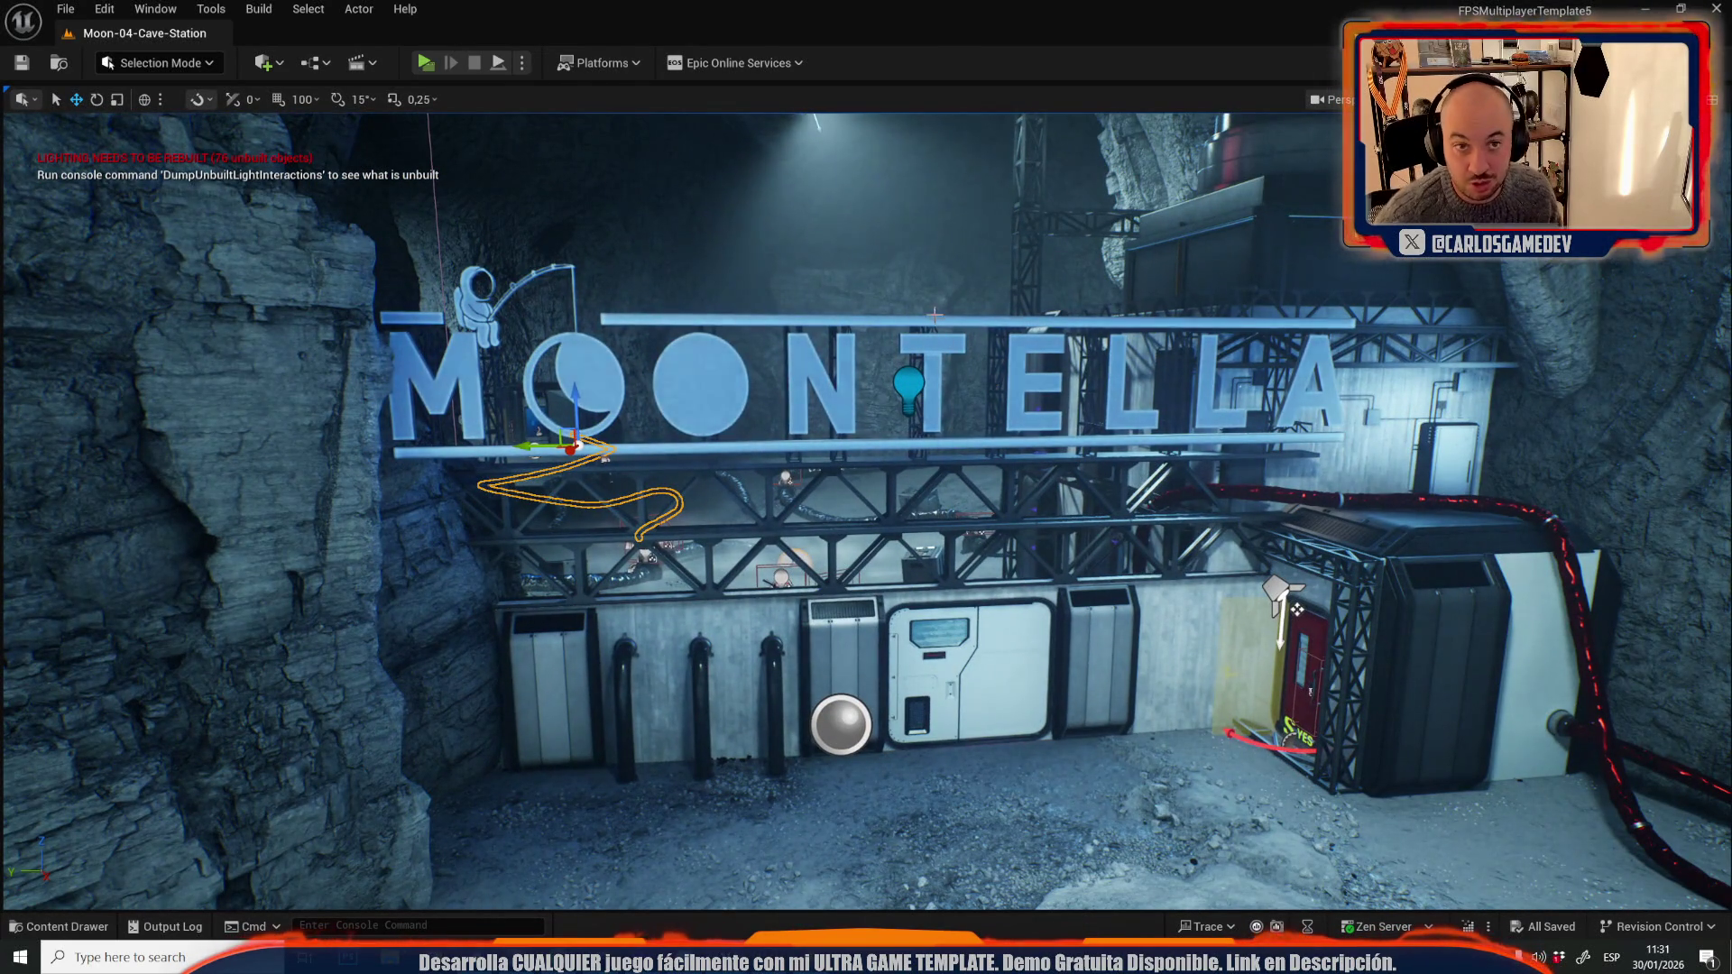
click(63, 12)
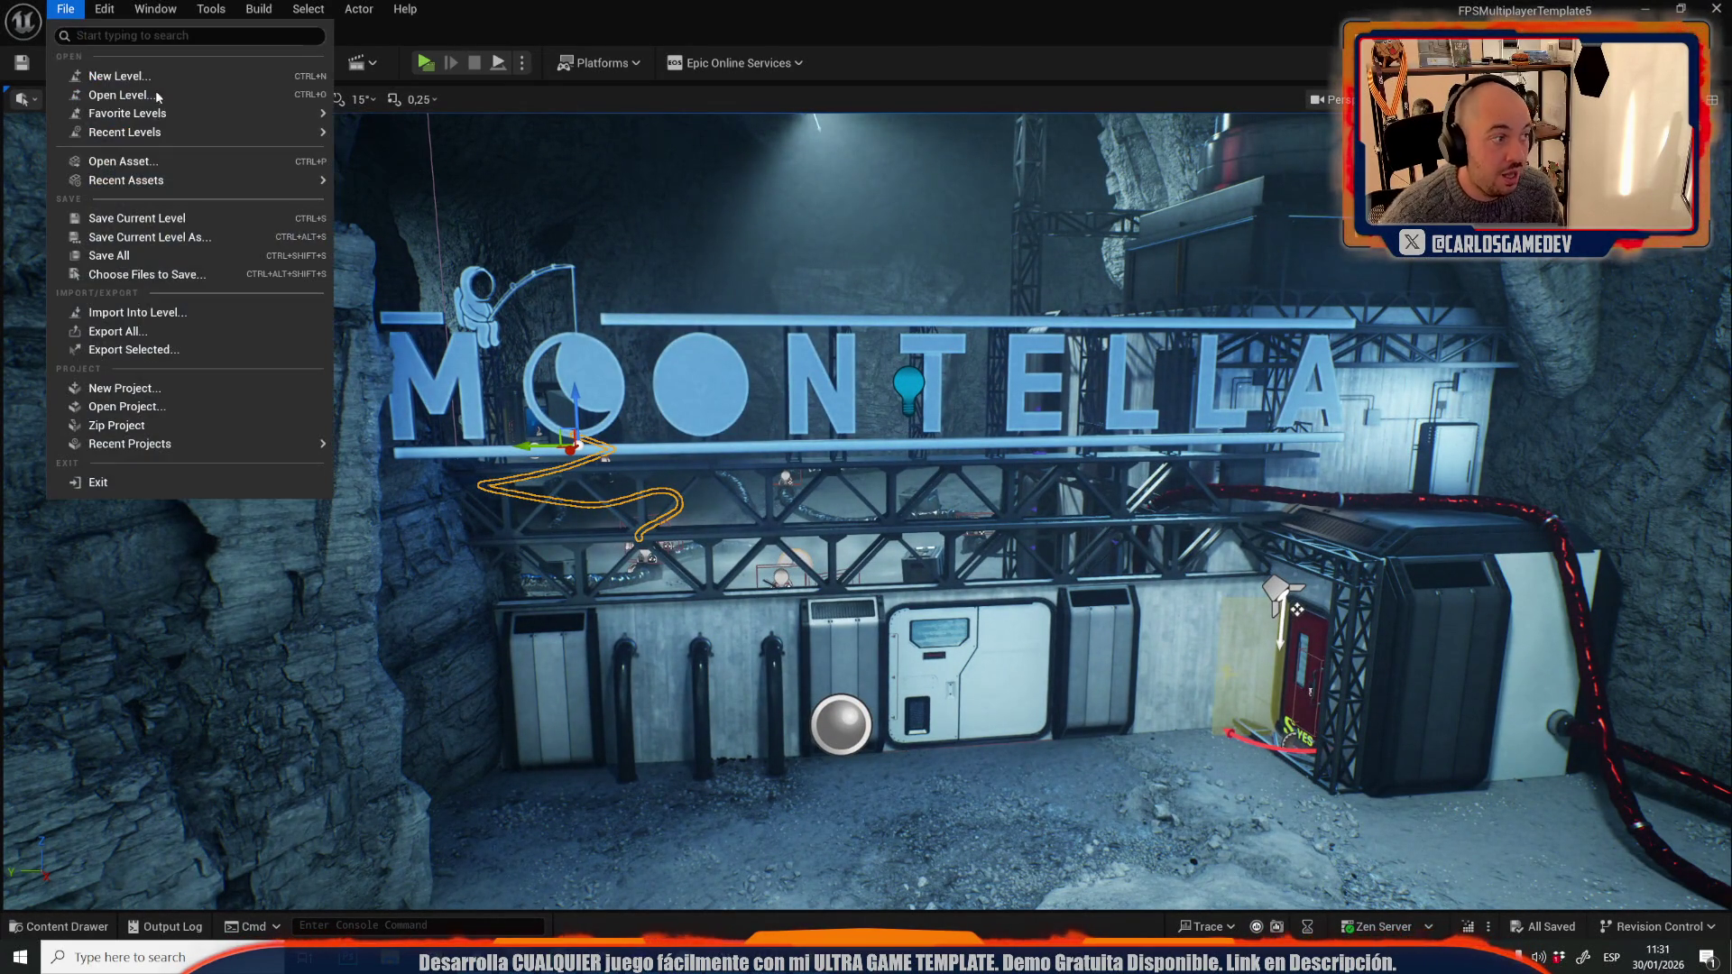
Step: Open Moon-06-Slime-Hallways-2-Incident from the Maps folder in the Open Level browser
click(199, 99)
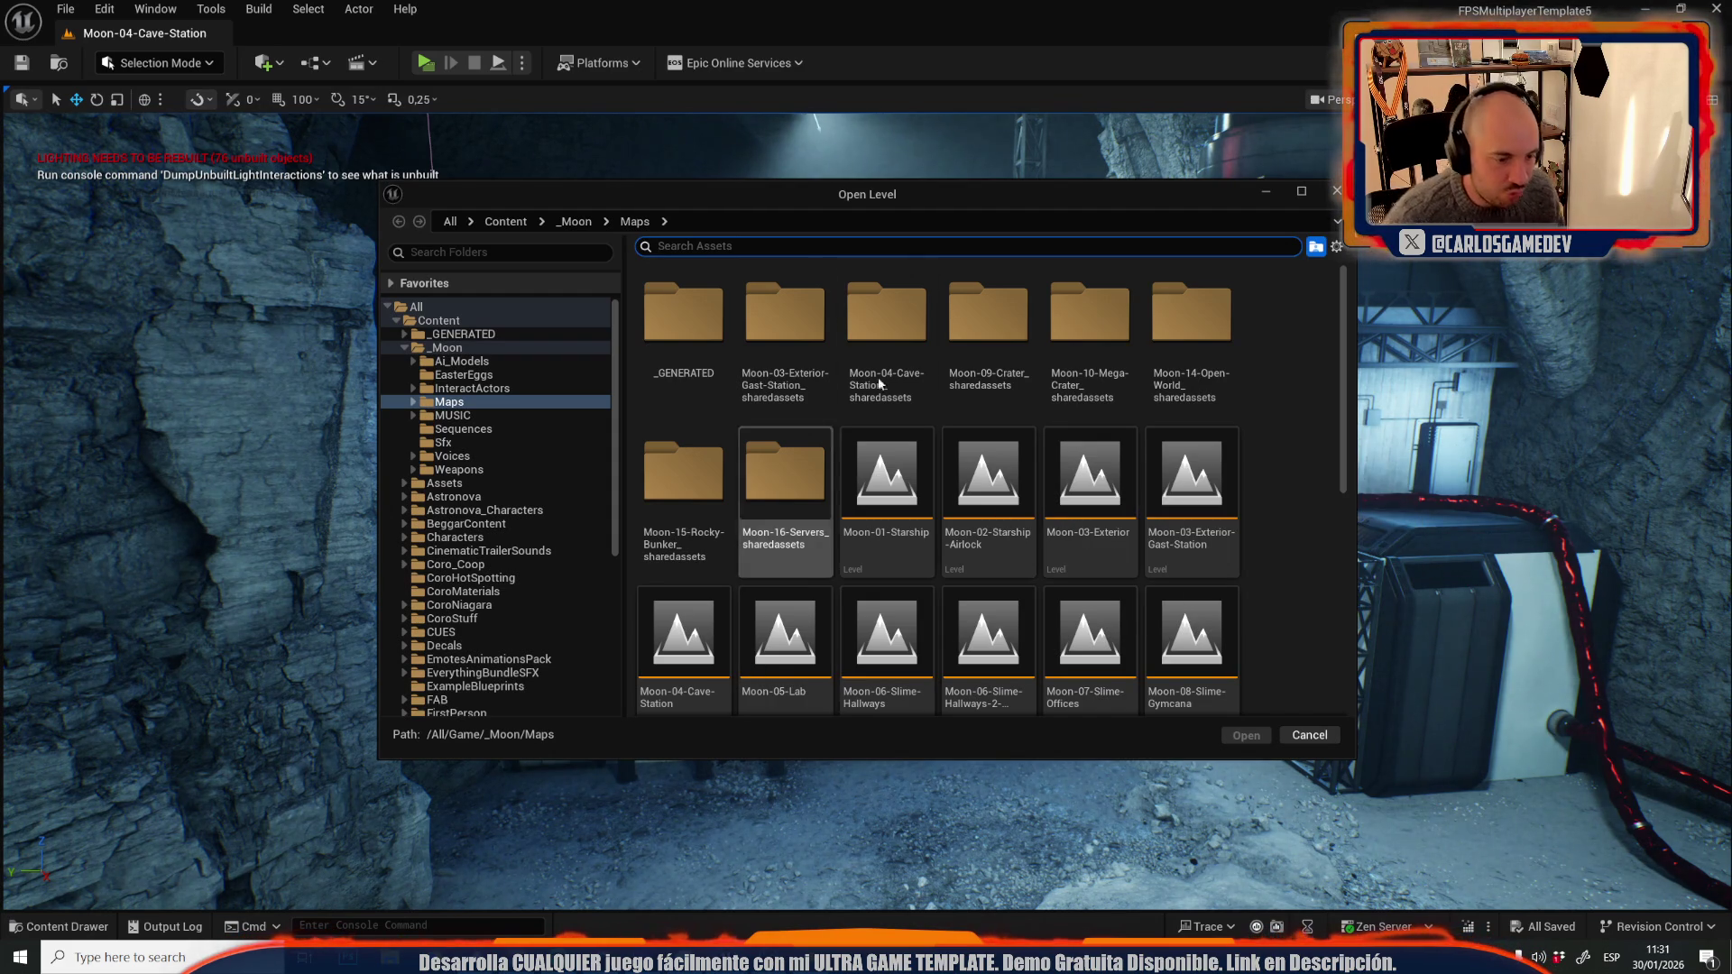
click(977, 654)
double_click(977, 654)
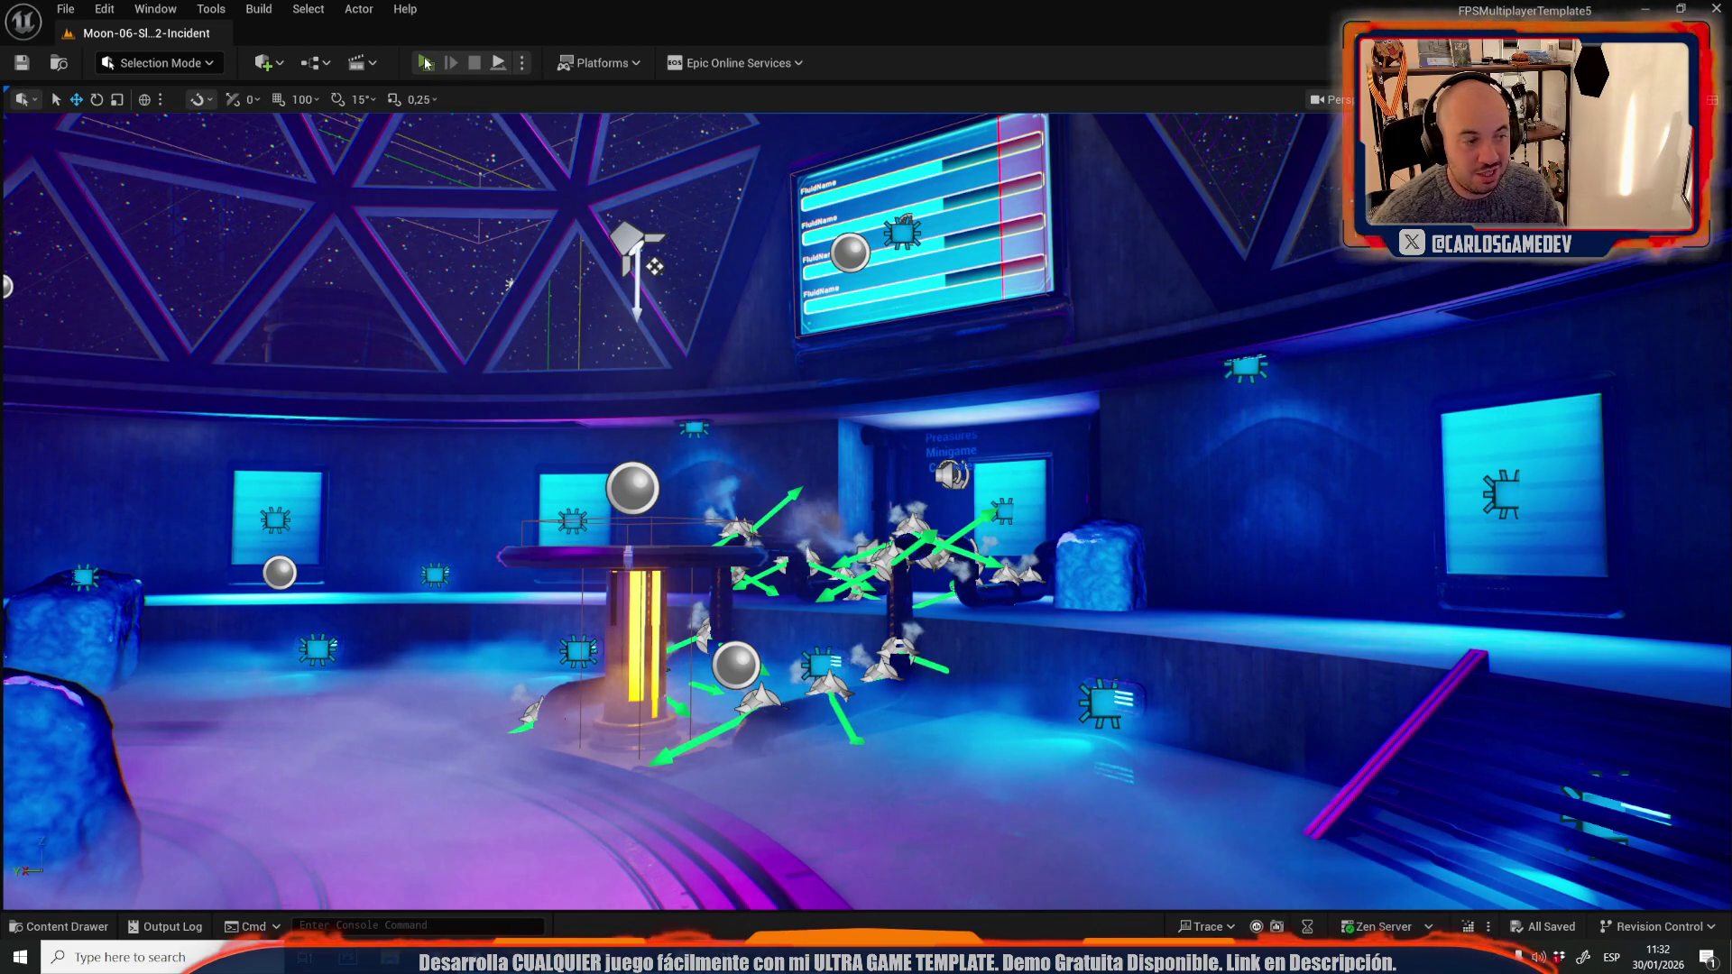
click(426, 63)
Step: Set the in-game text language to English via the pause menu settings and resume
key(Escape)
click(333, 379)
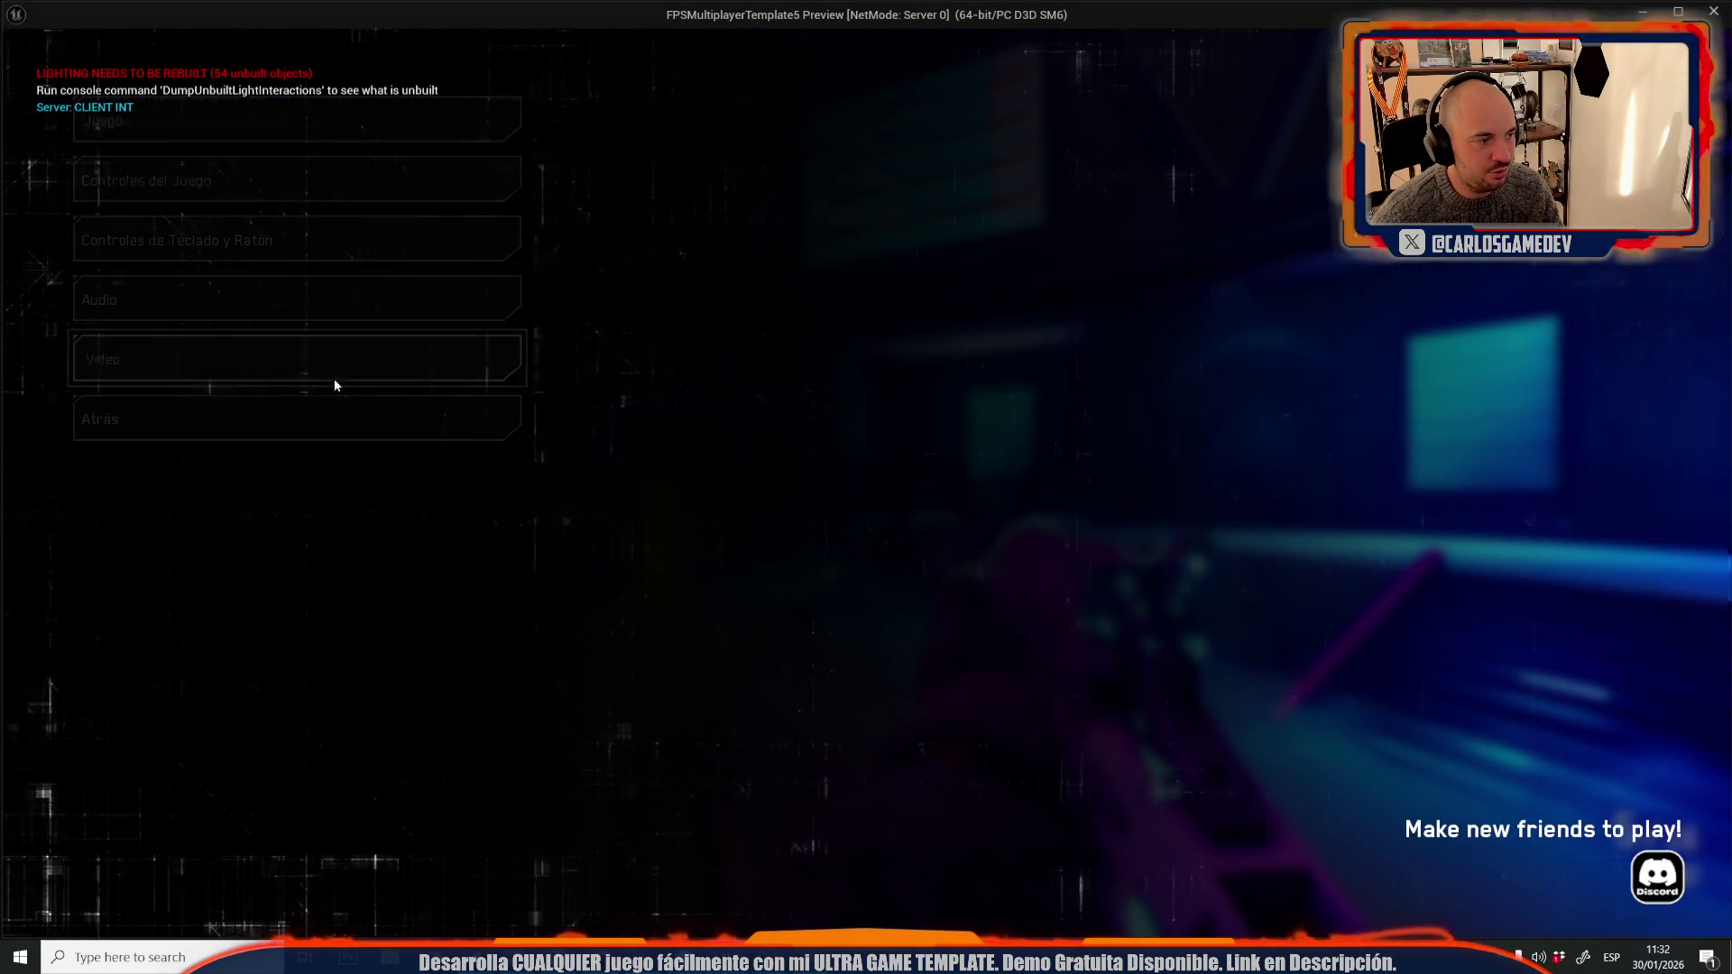
click(209, 127)
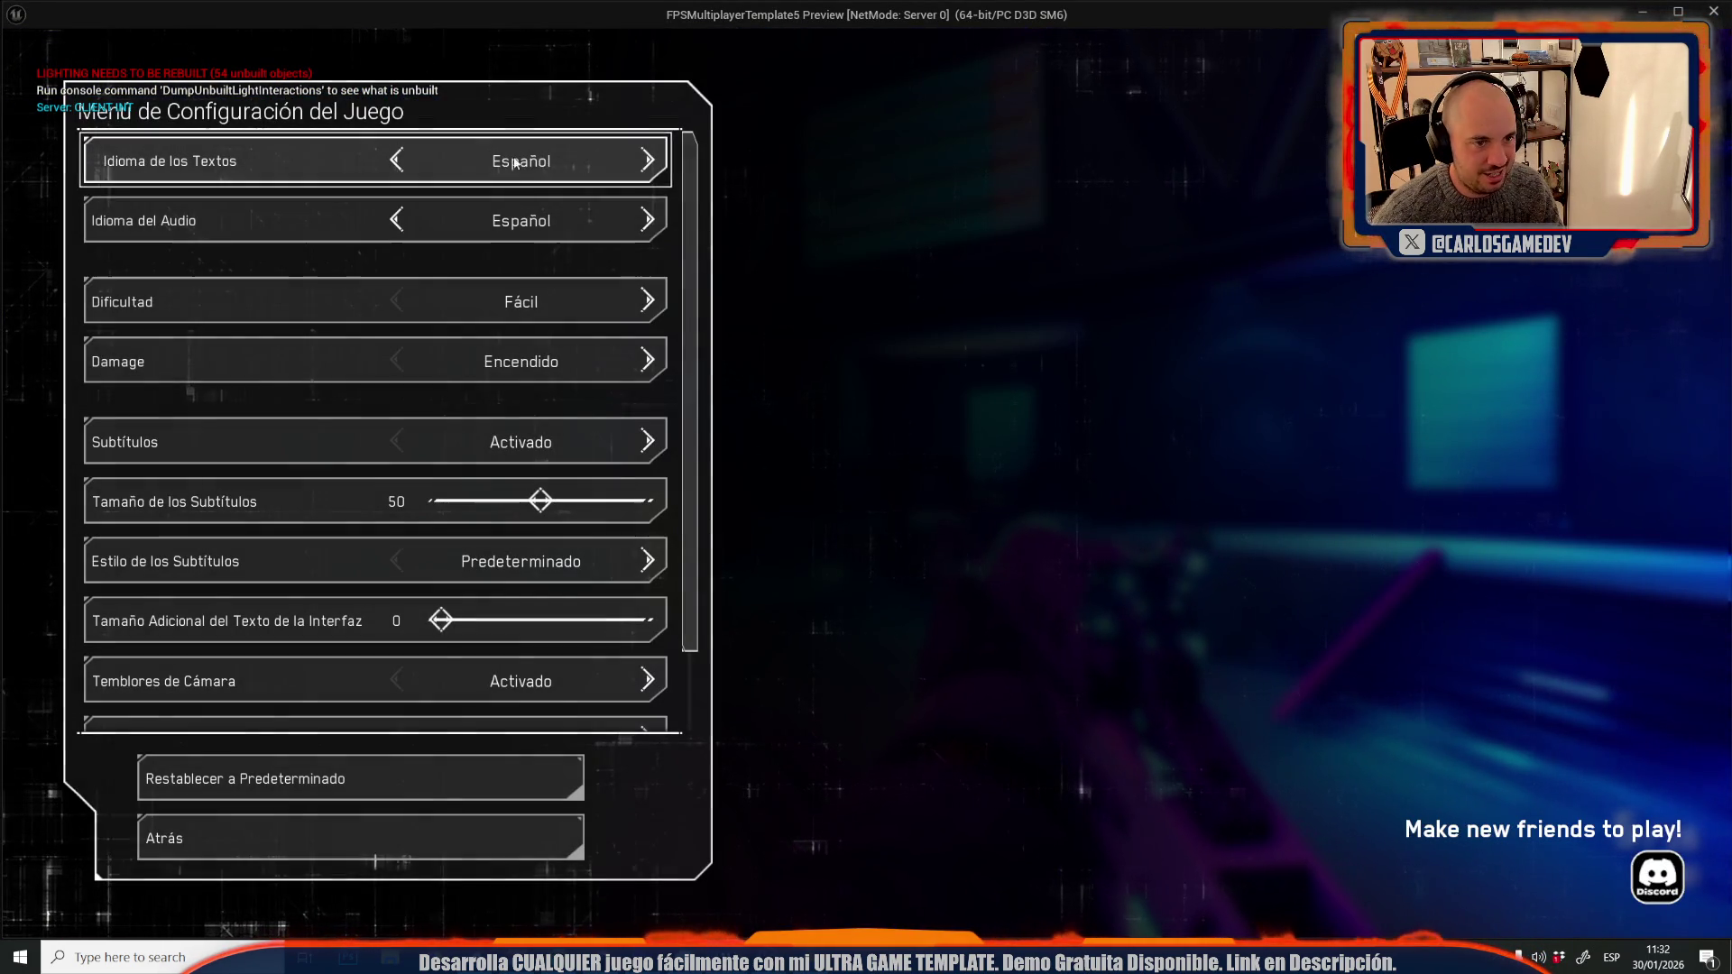
click(410, 159)
key(Escape)
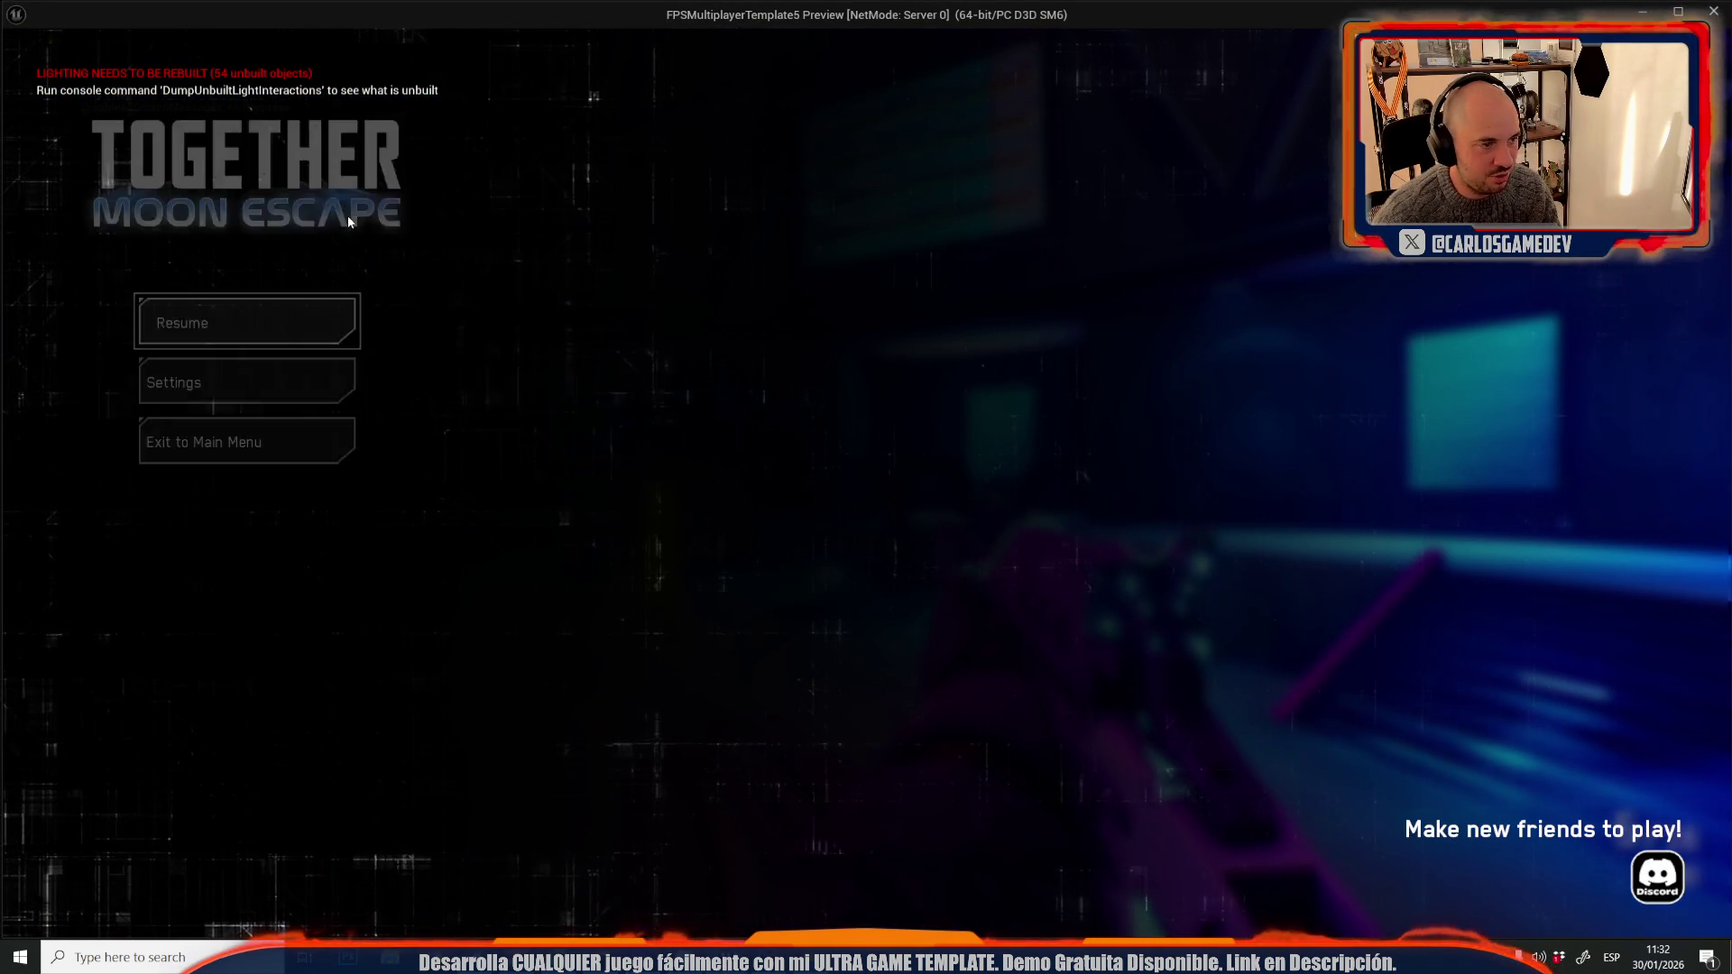
key(Escape)
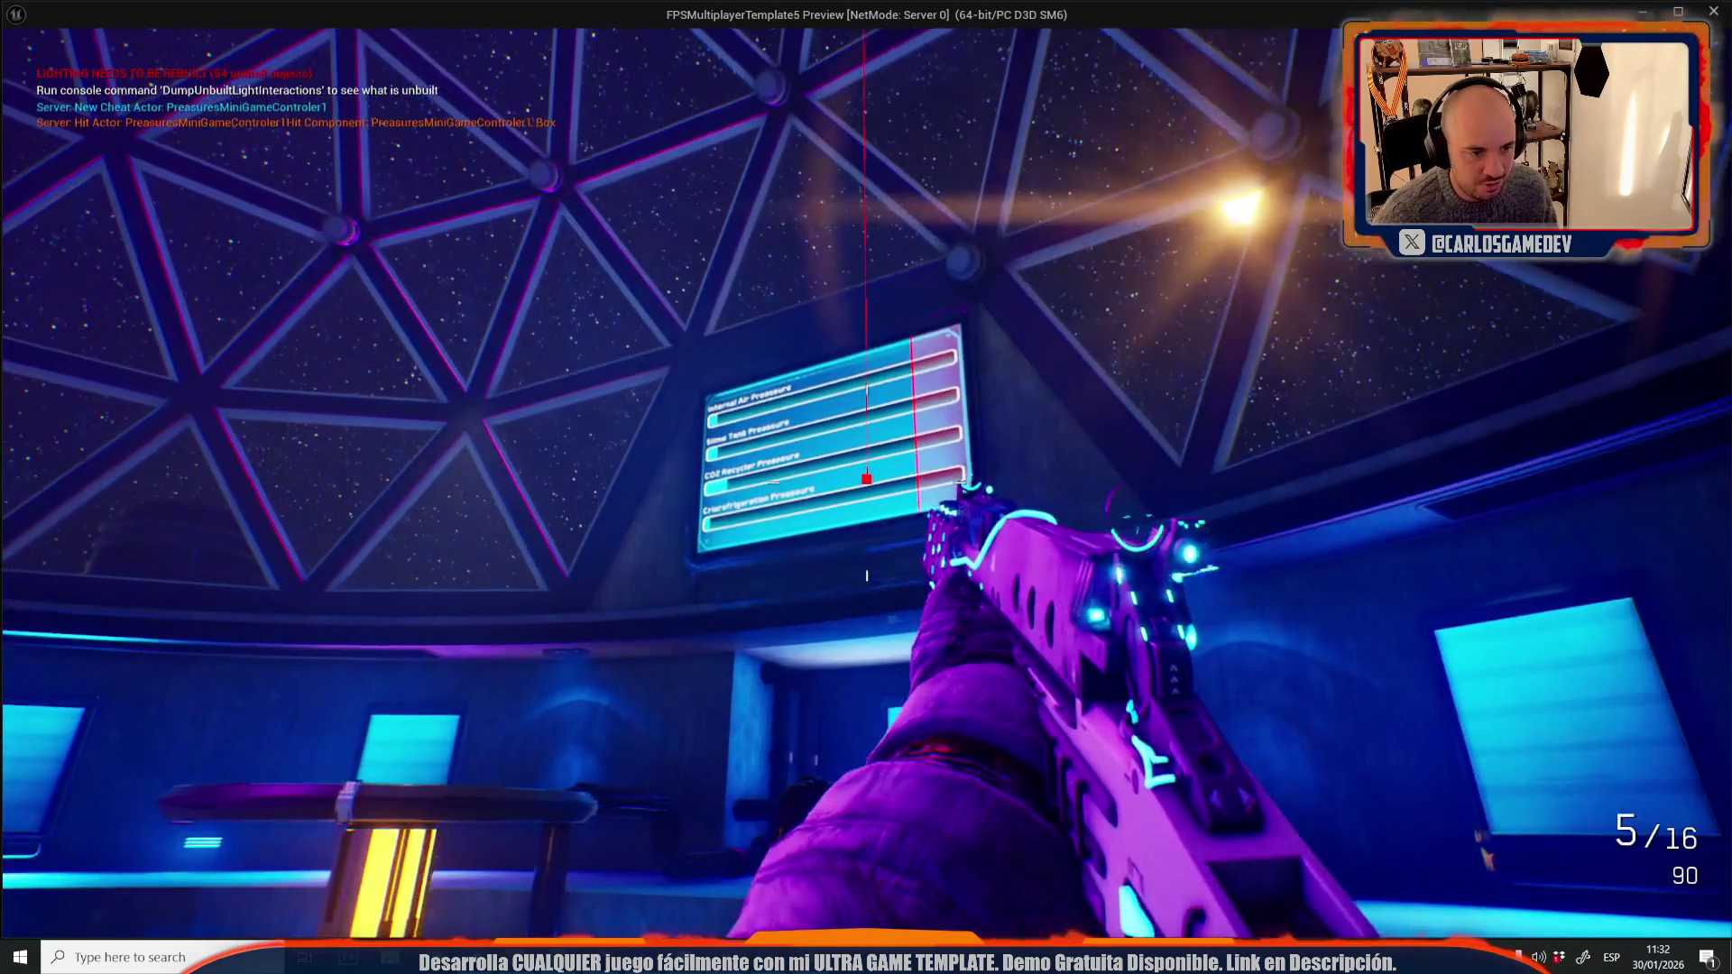
Step: Explore the neon dome past the pressure display panel, then stop Play-In-Editor
key(e)
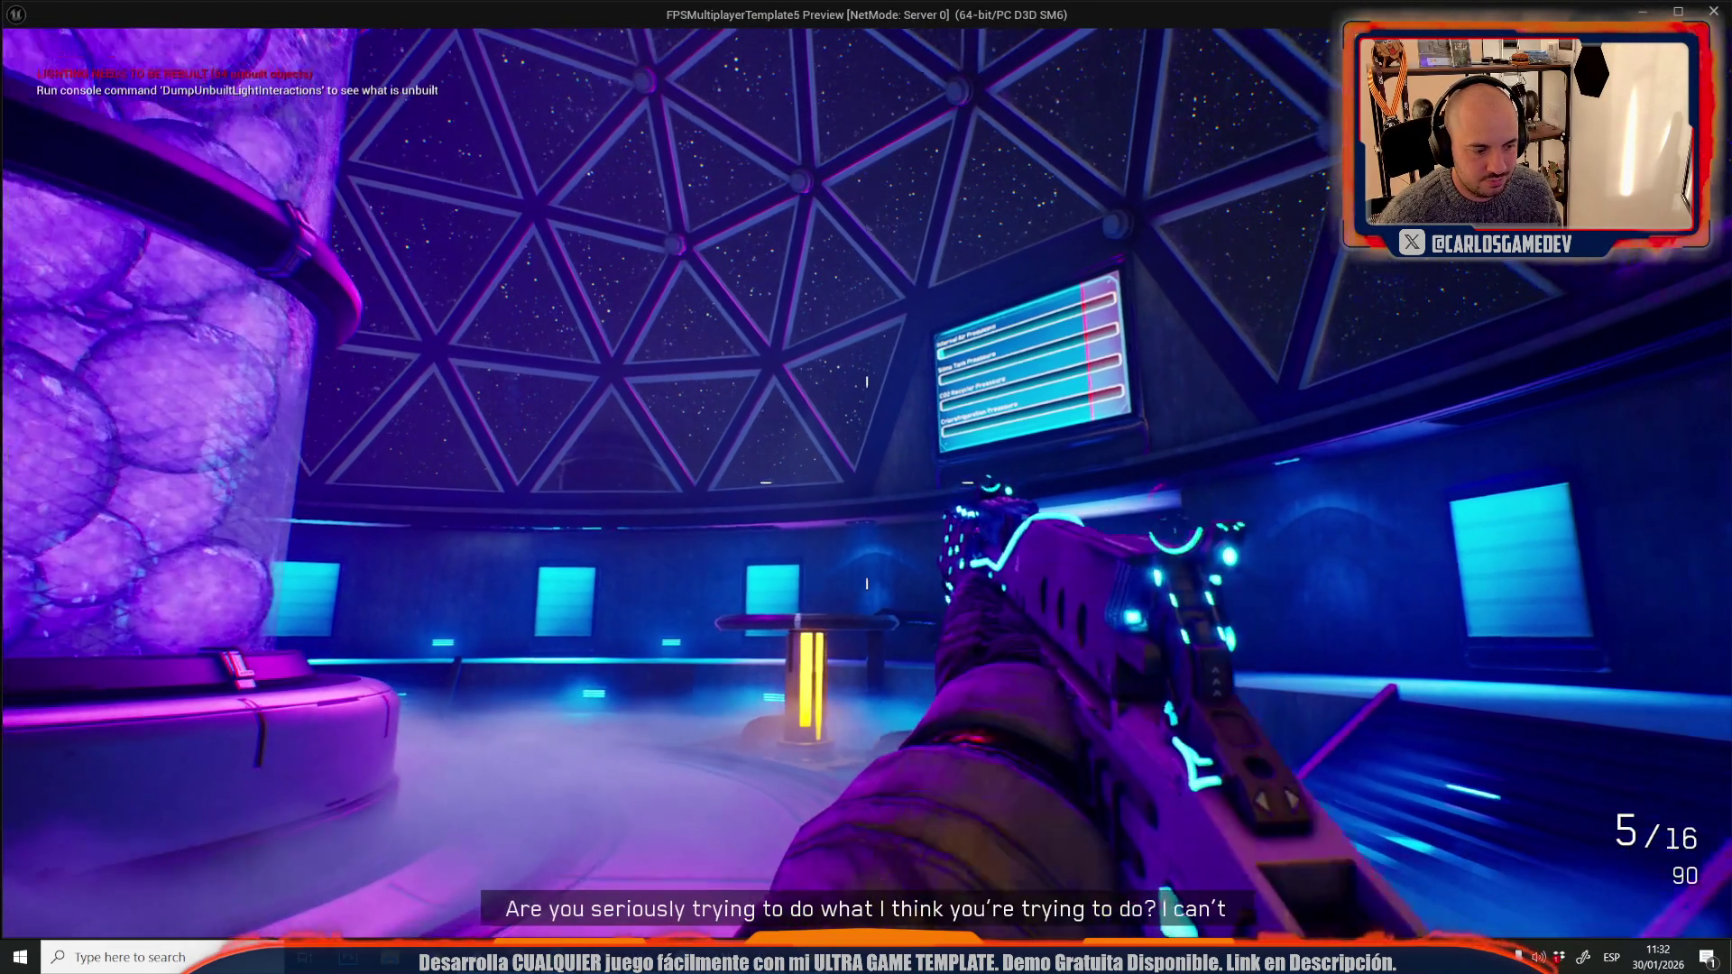
key(w)
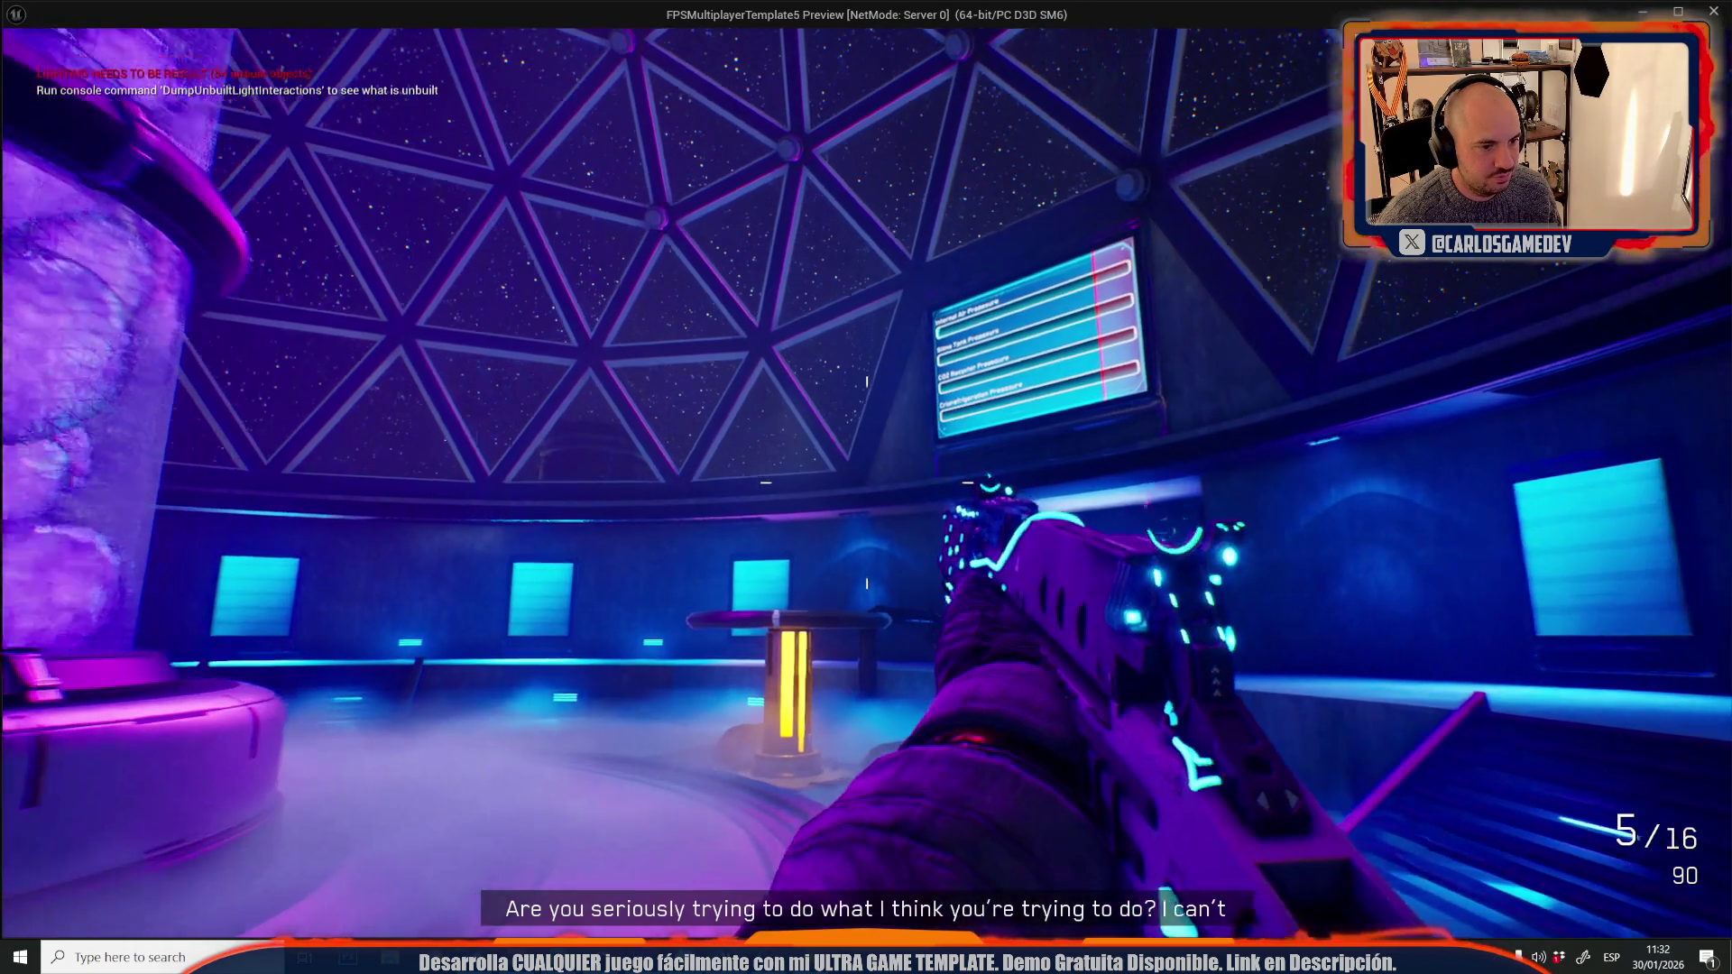
key(w)
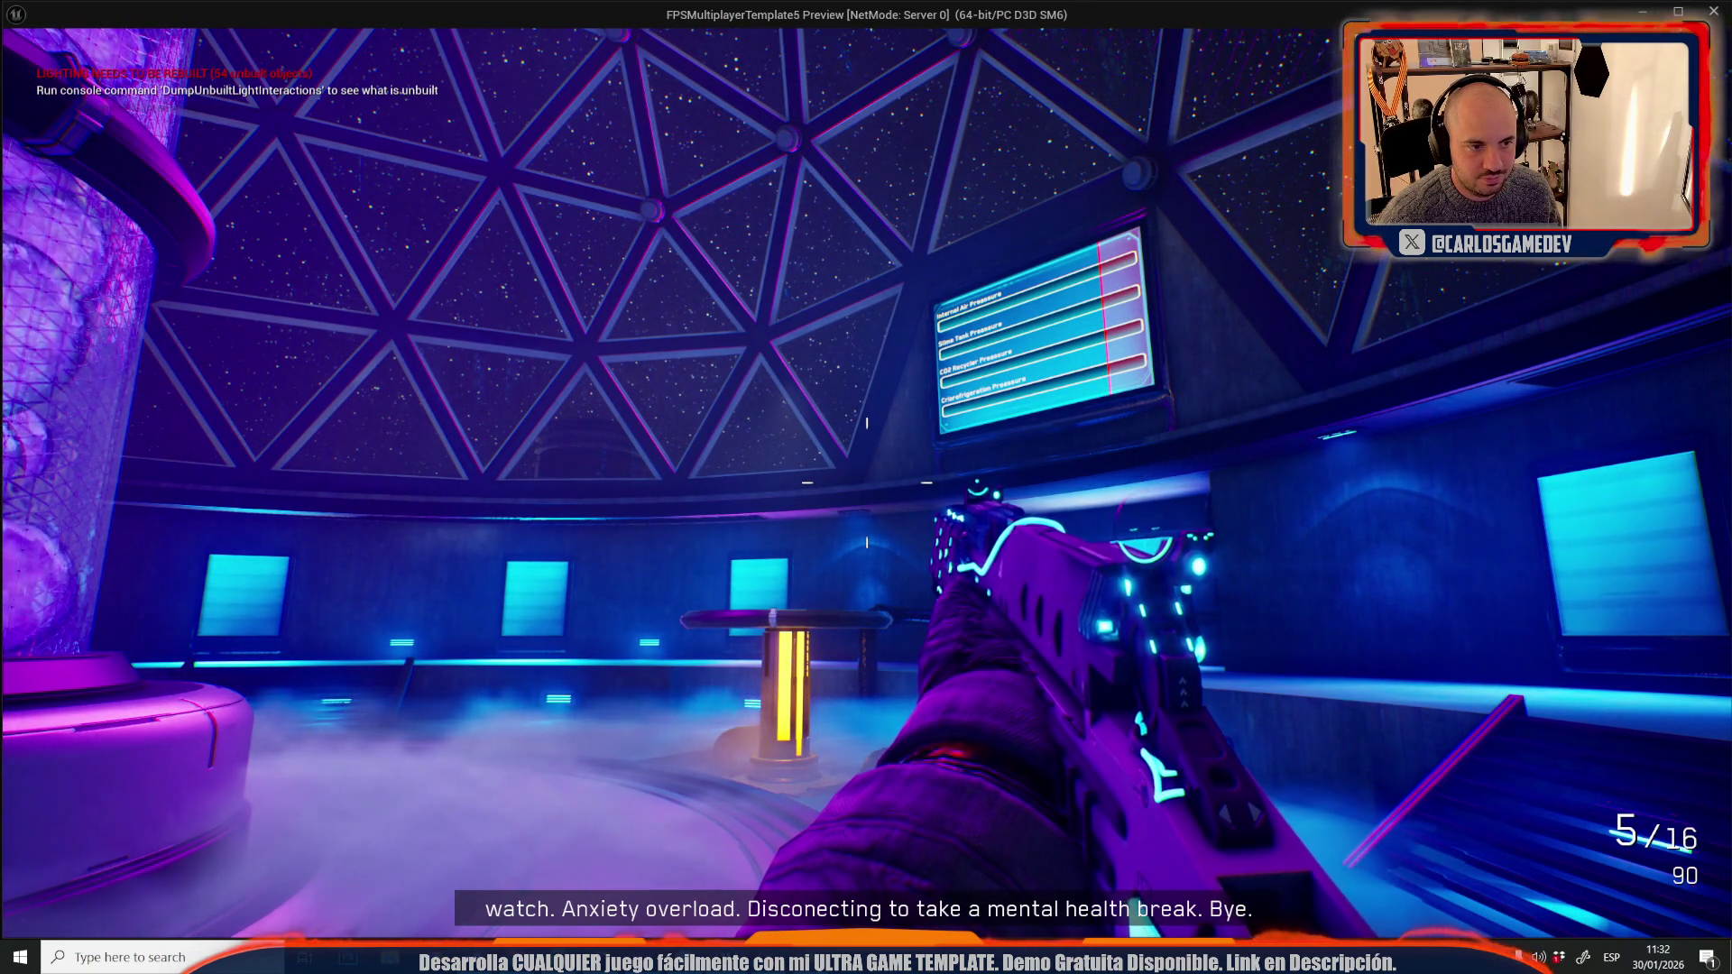
key(a)
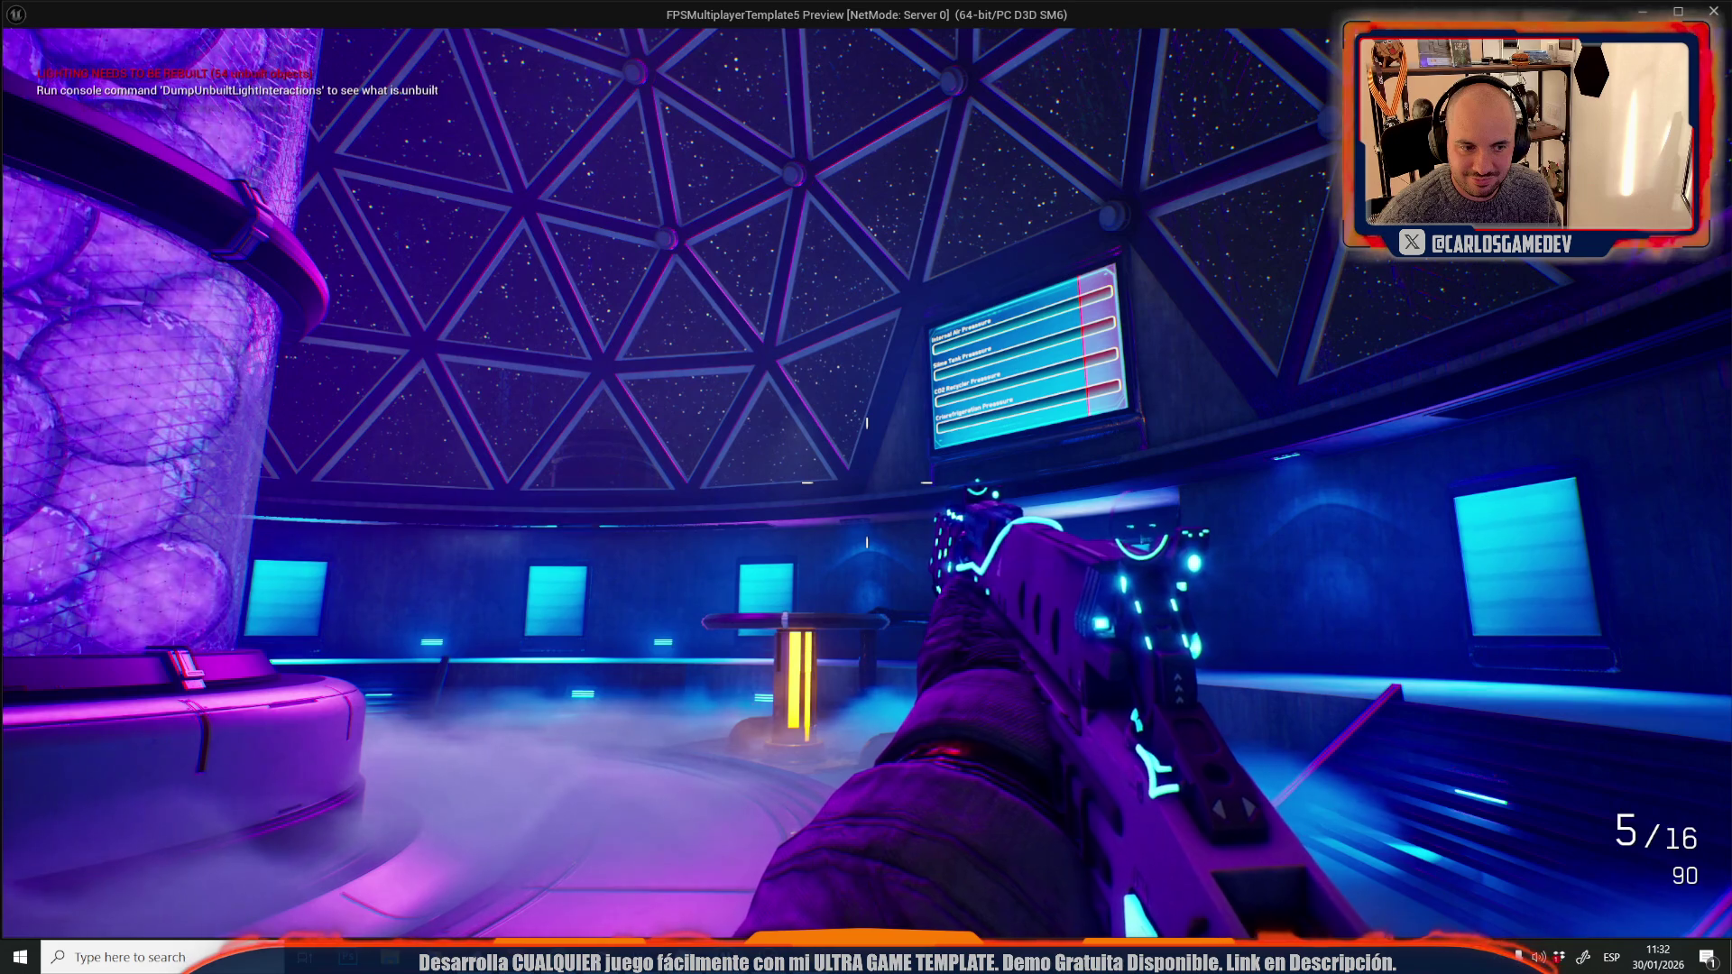
key(w)
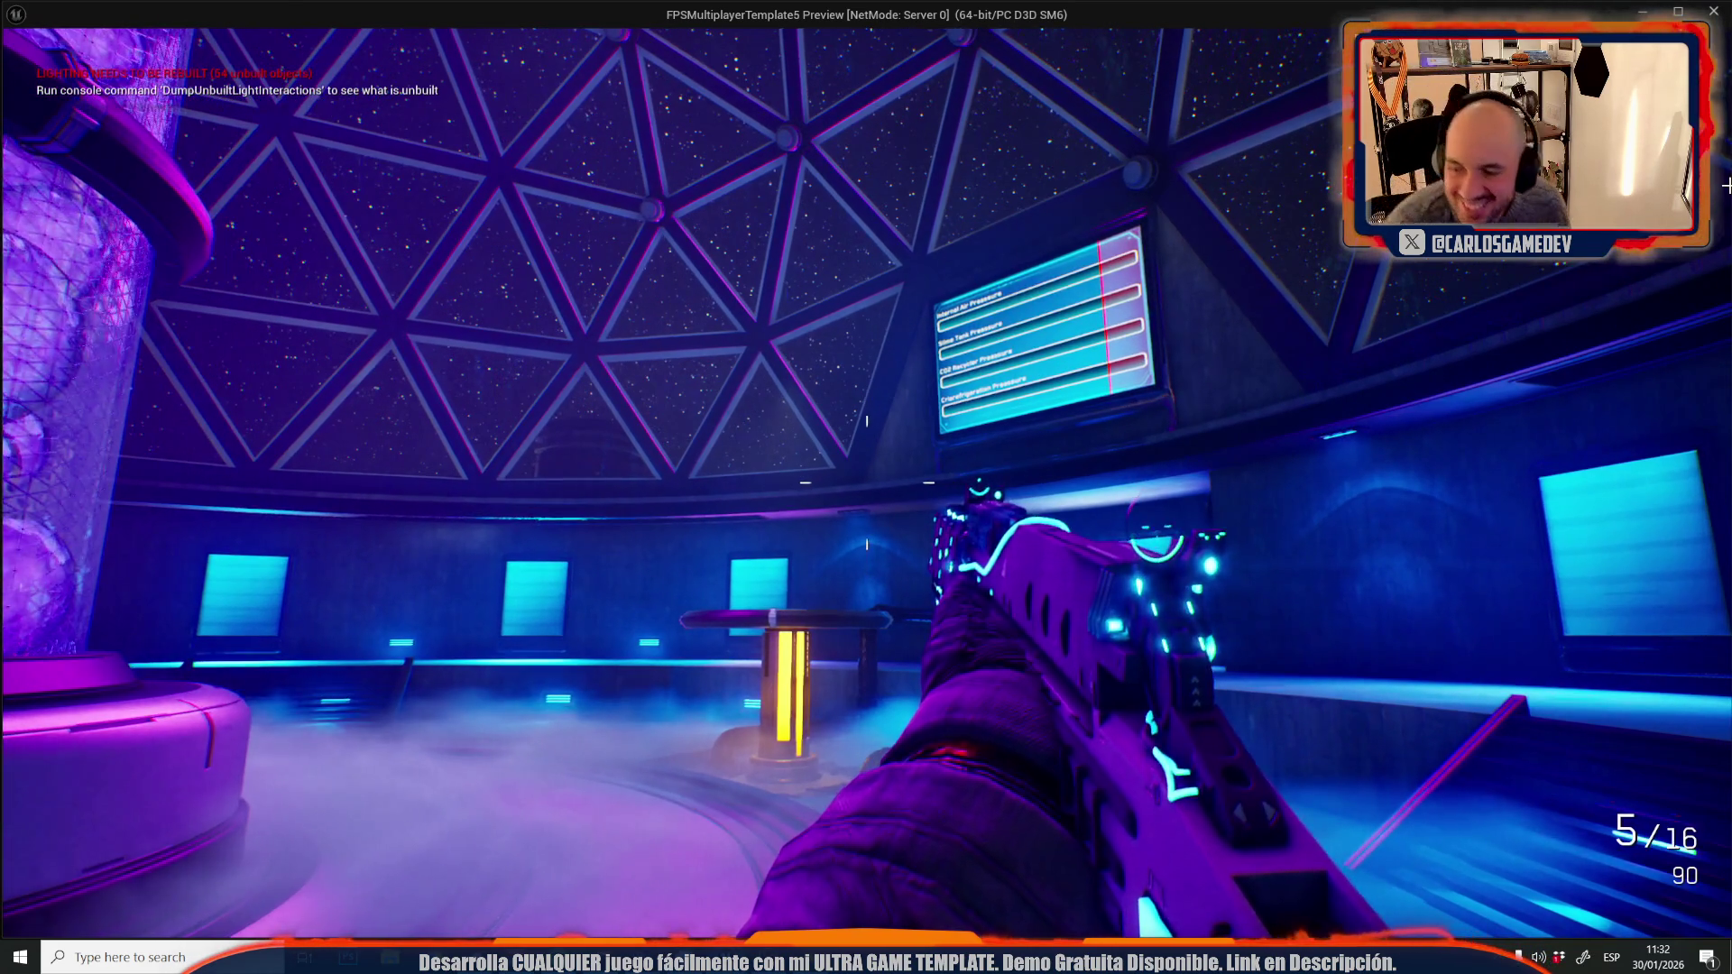
key(Escape)
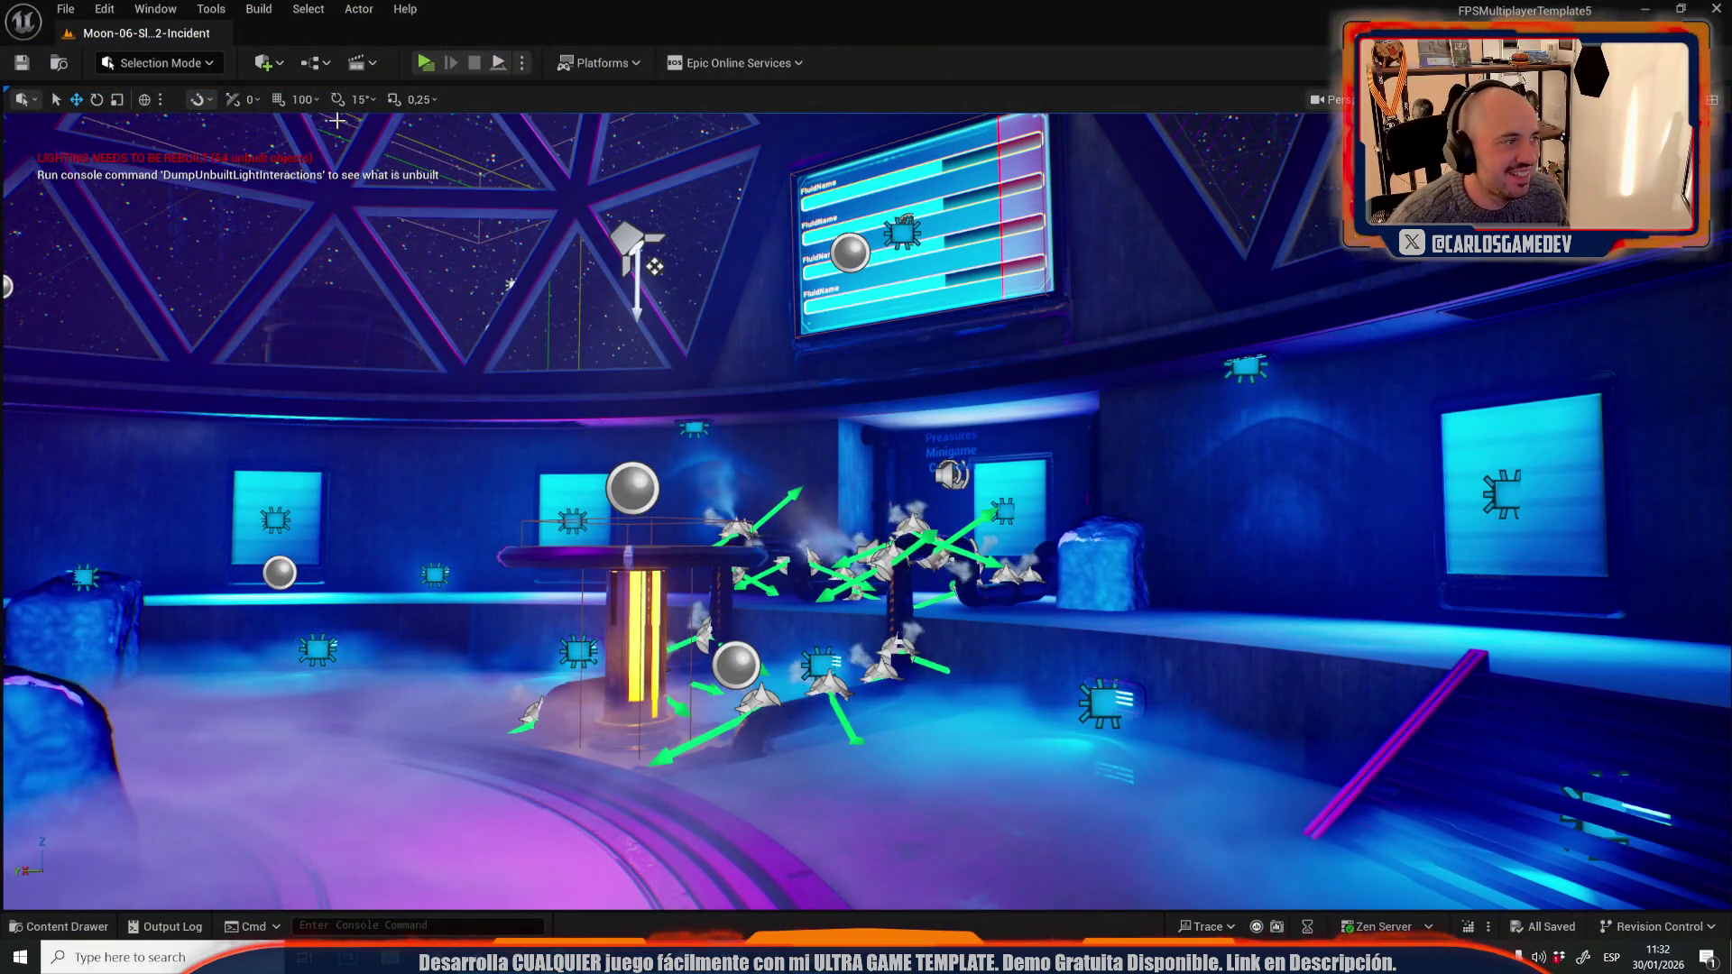
Step: Load Moon-07-Slime-Offices from File > Recent Levels
click(66, 6)
mouse_move(135, 113)
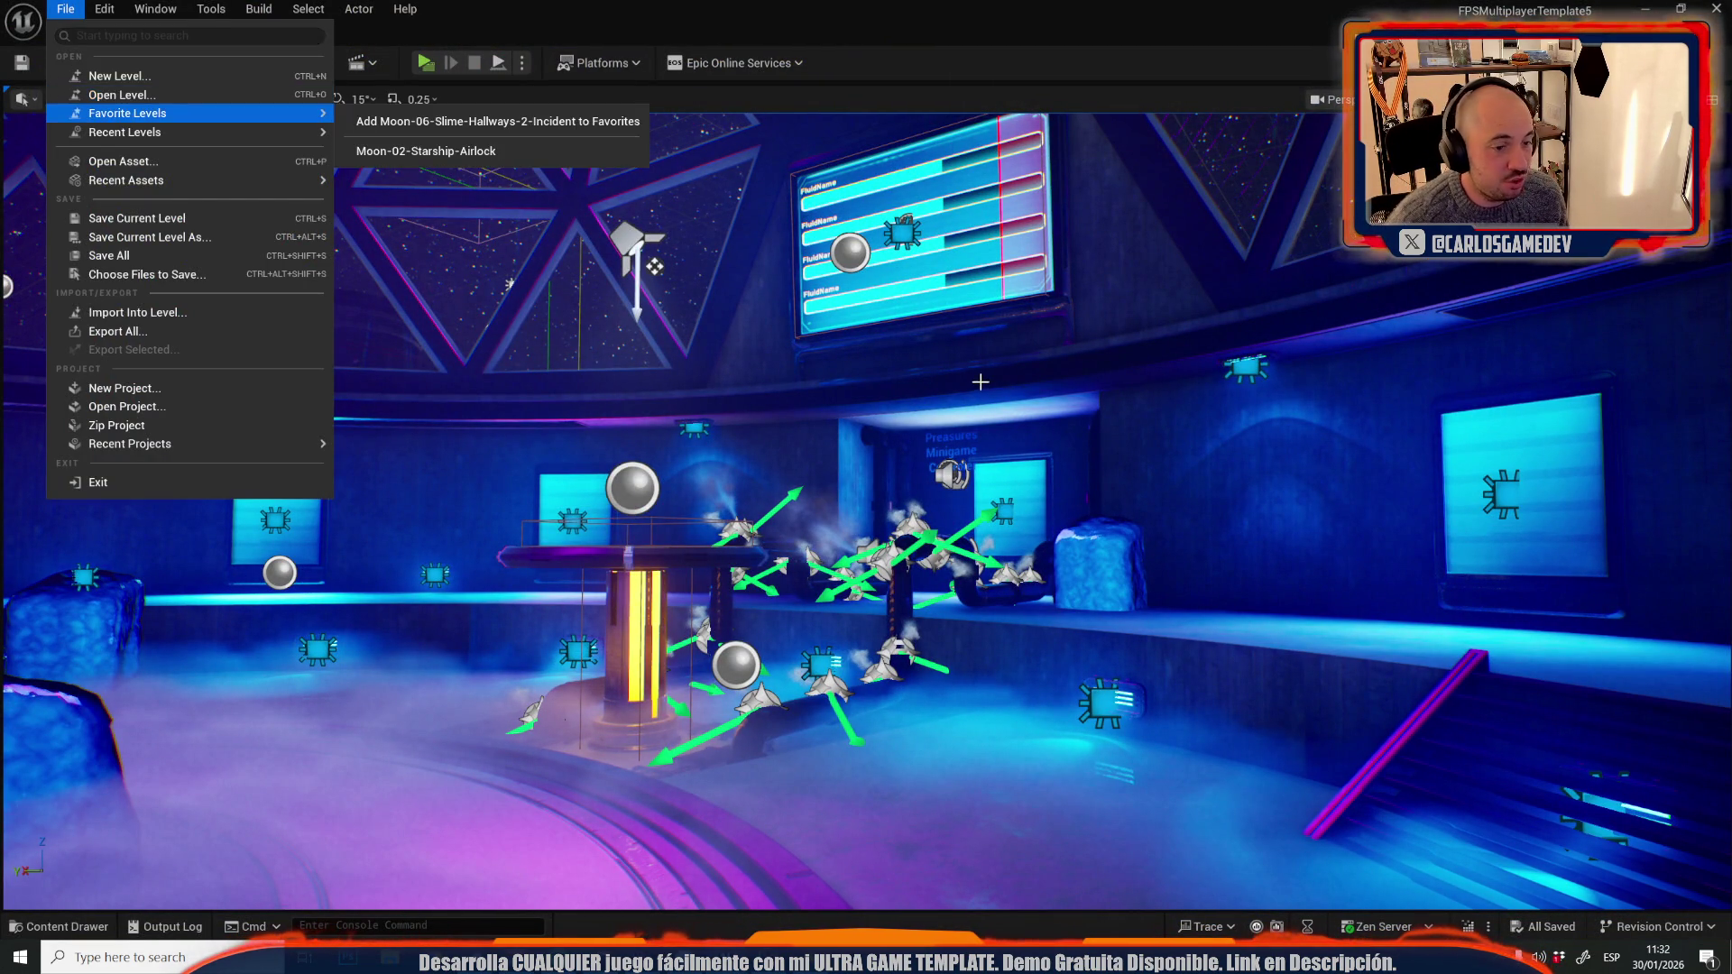
click(469, 138)
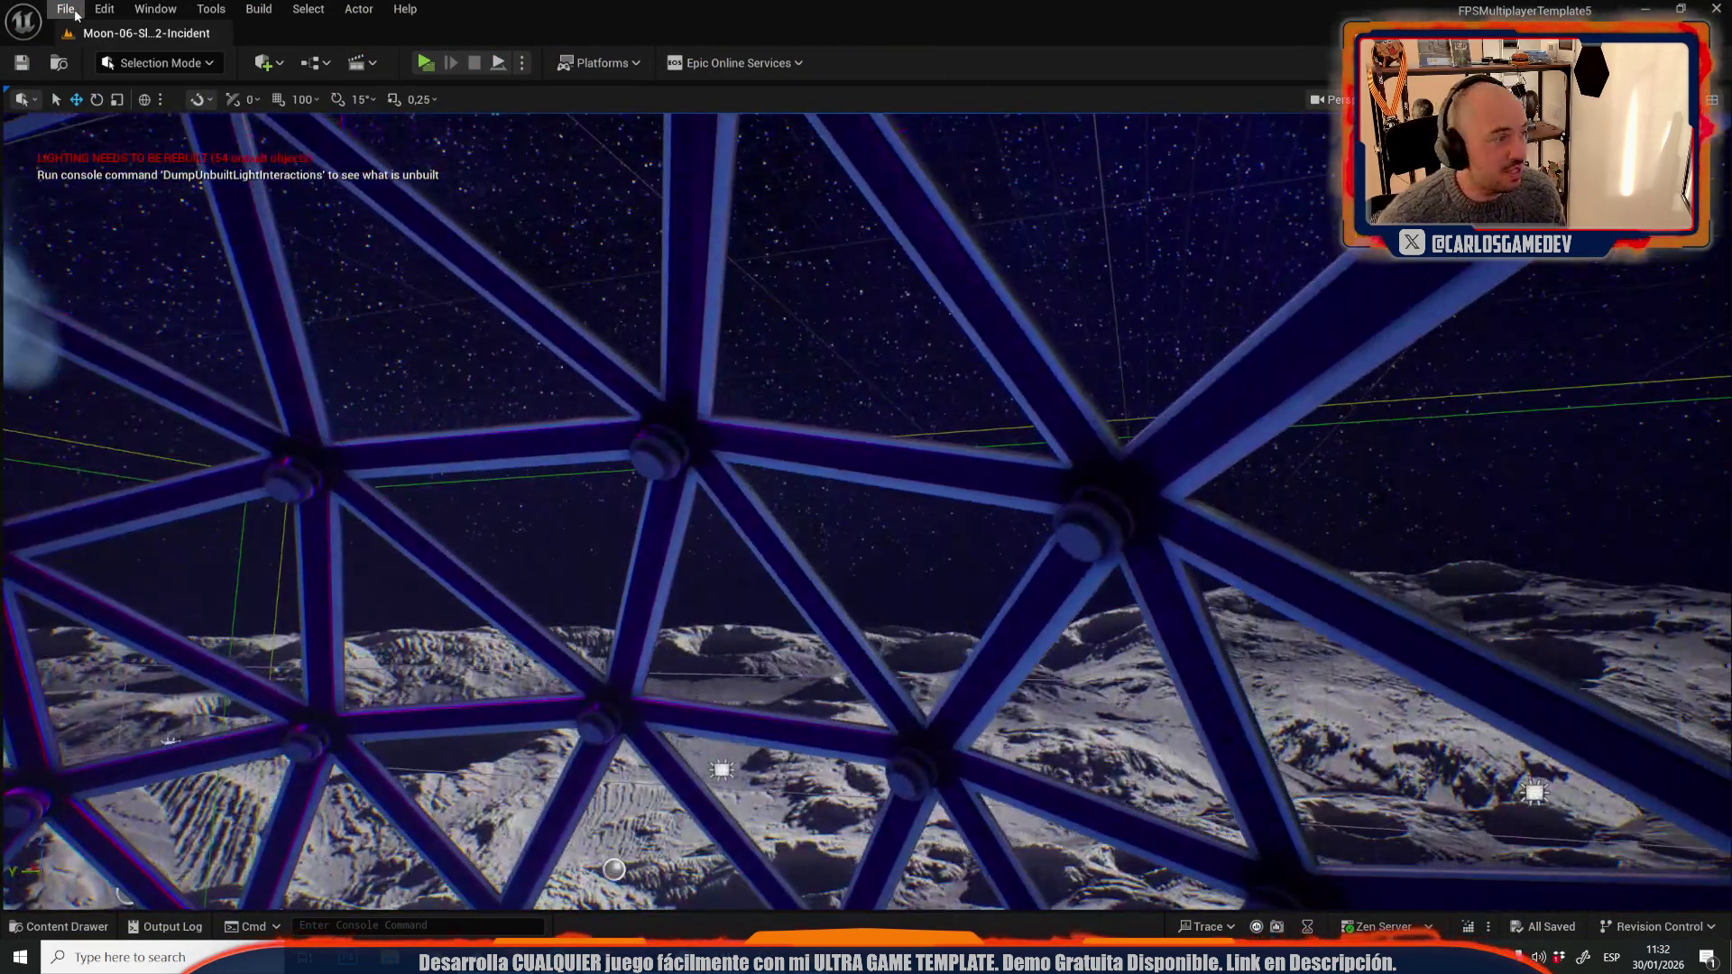
click(76, 14)
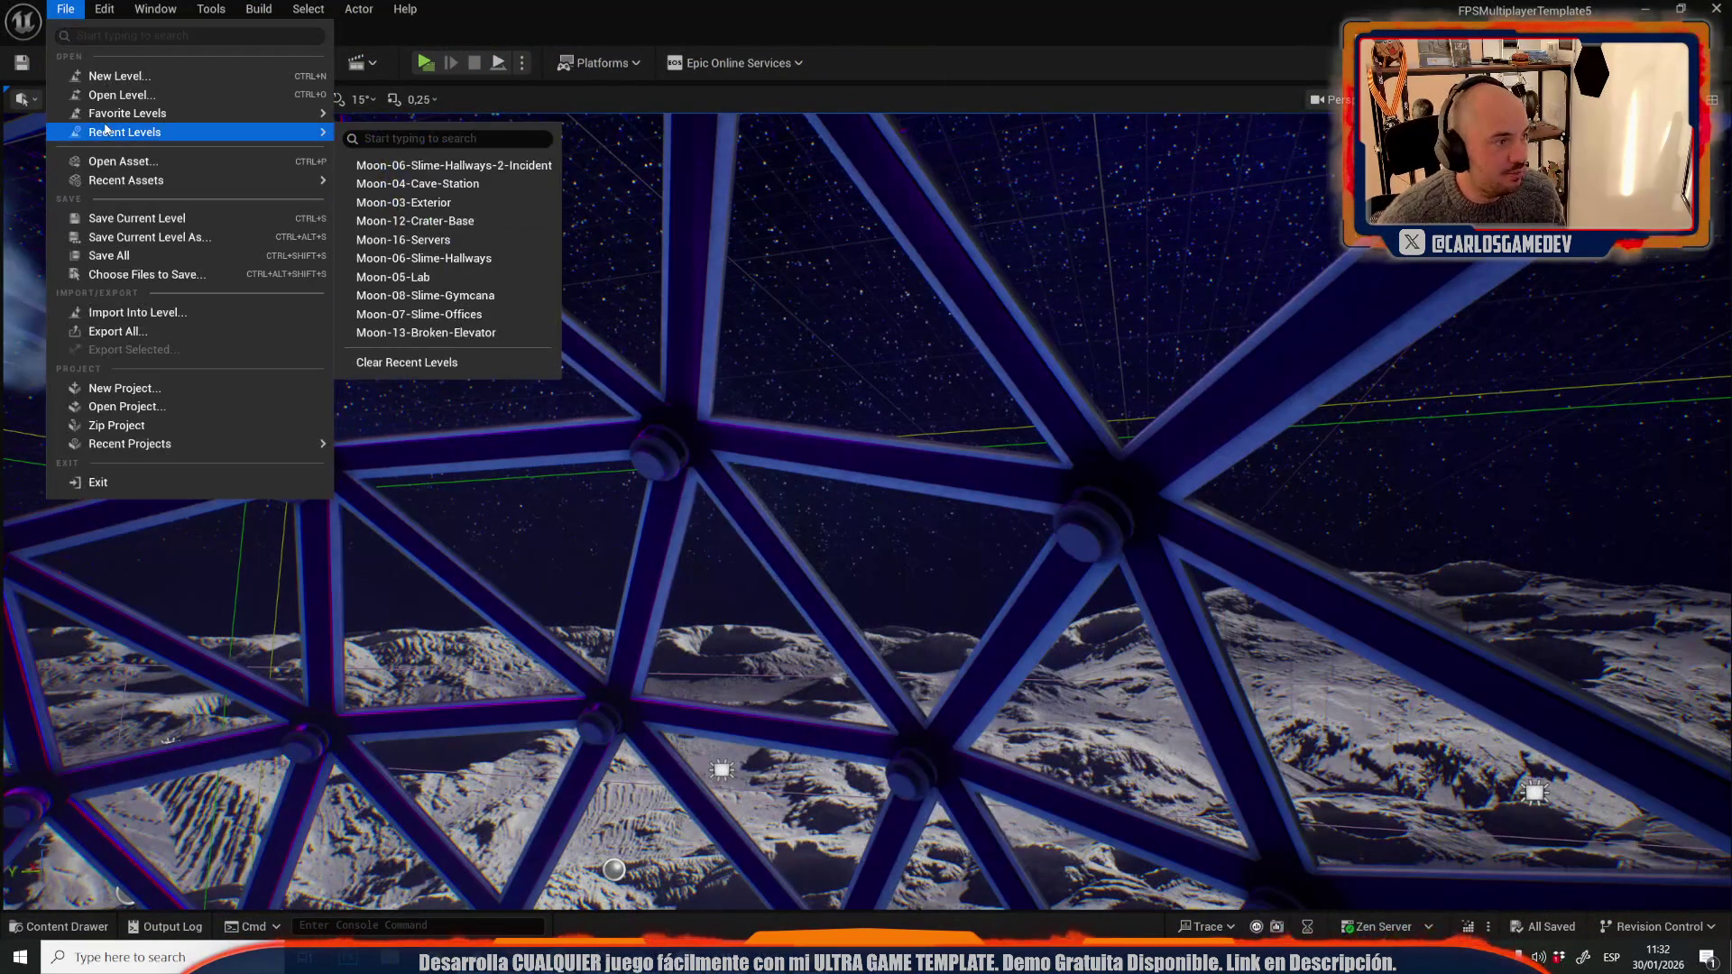
click(117, 94)
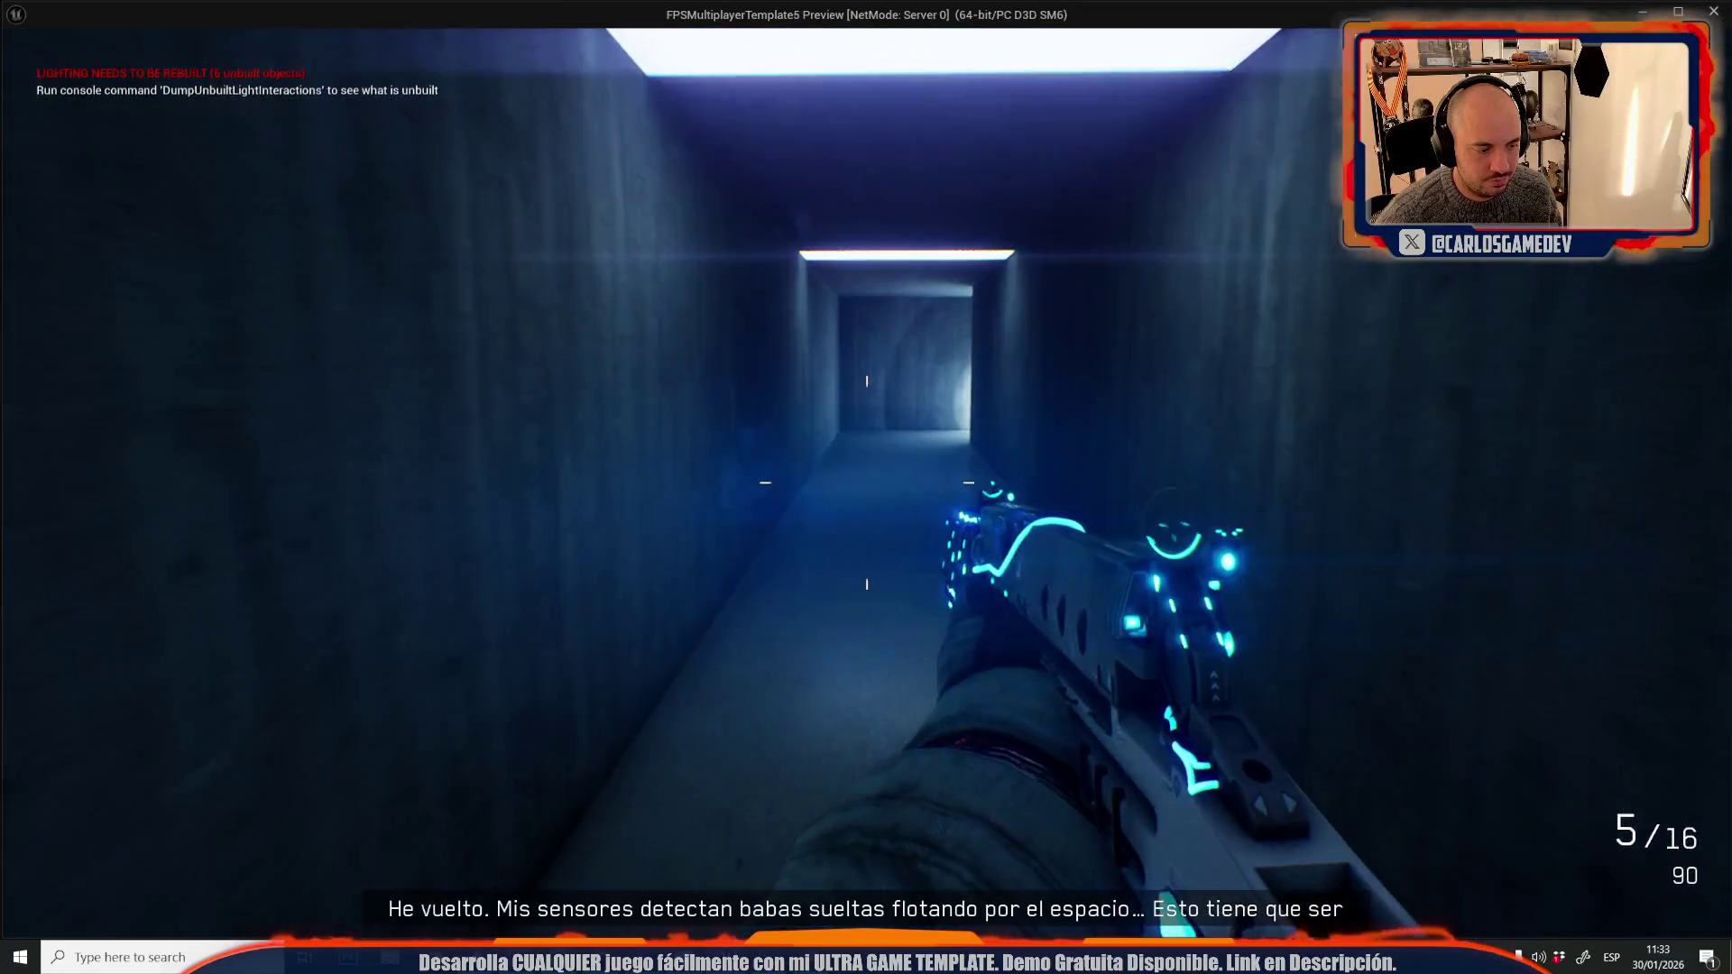
Step: Walk the office corridor up to the red door, then stop the play session
key(w)
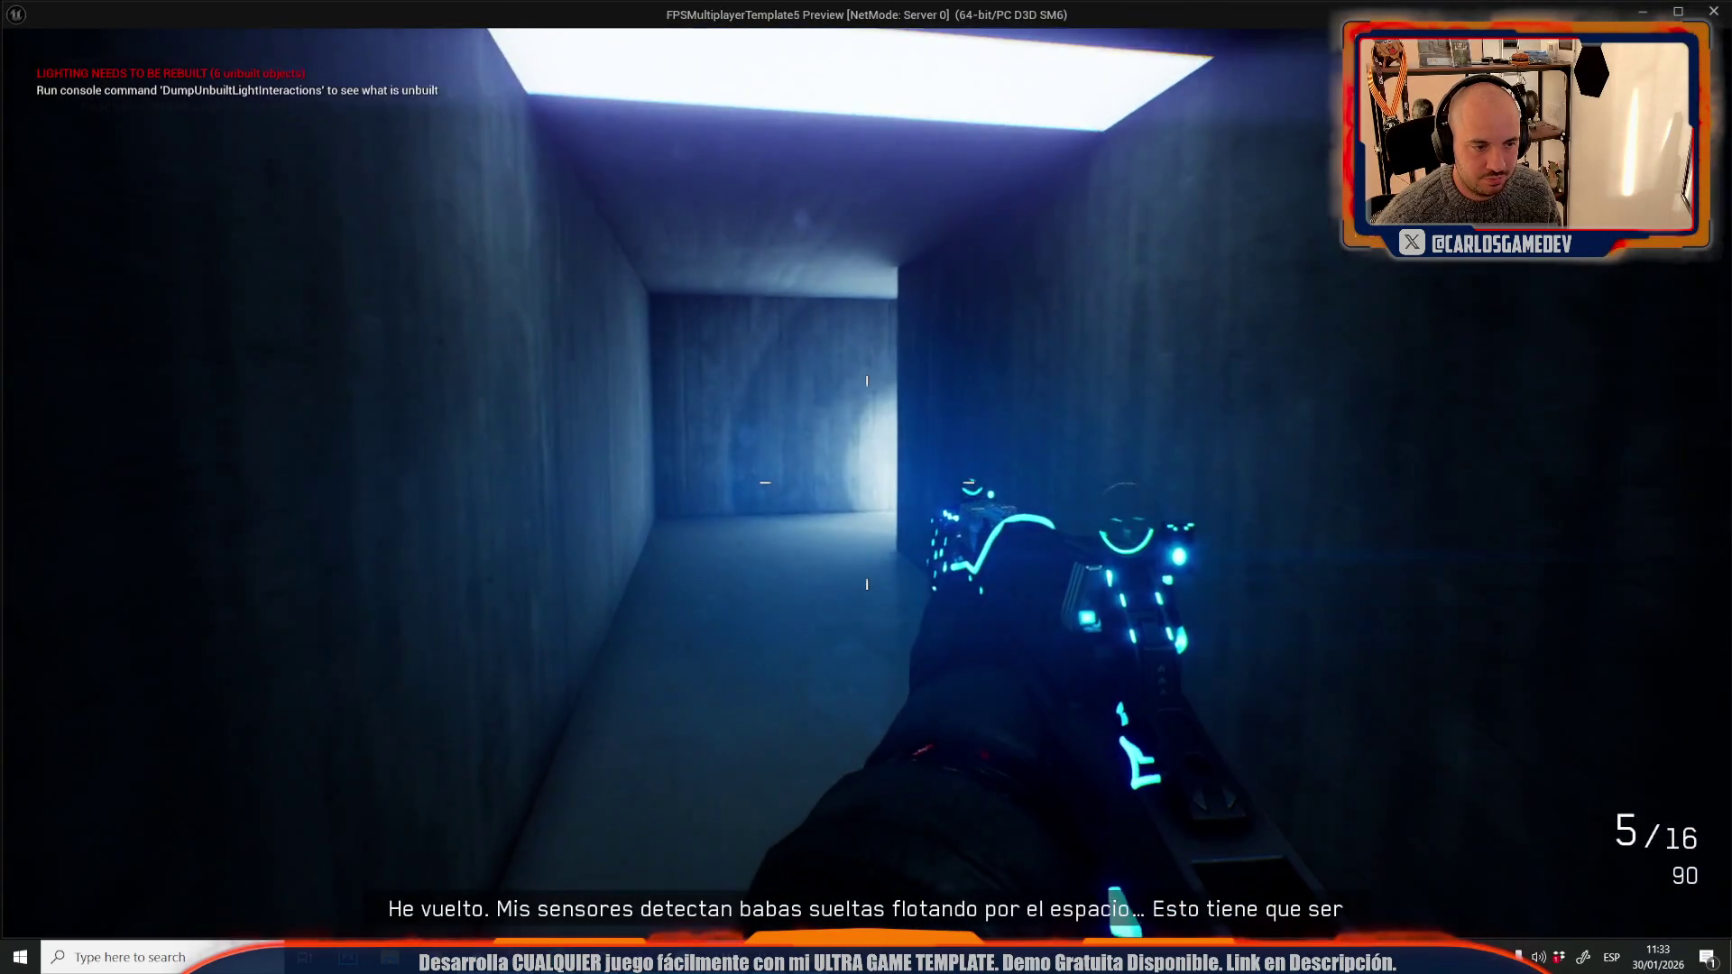
key(w)
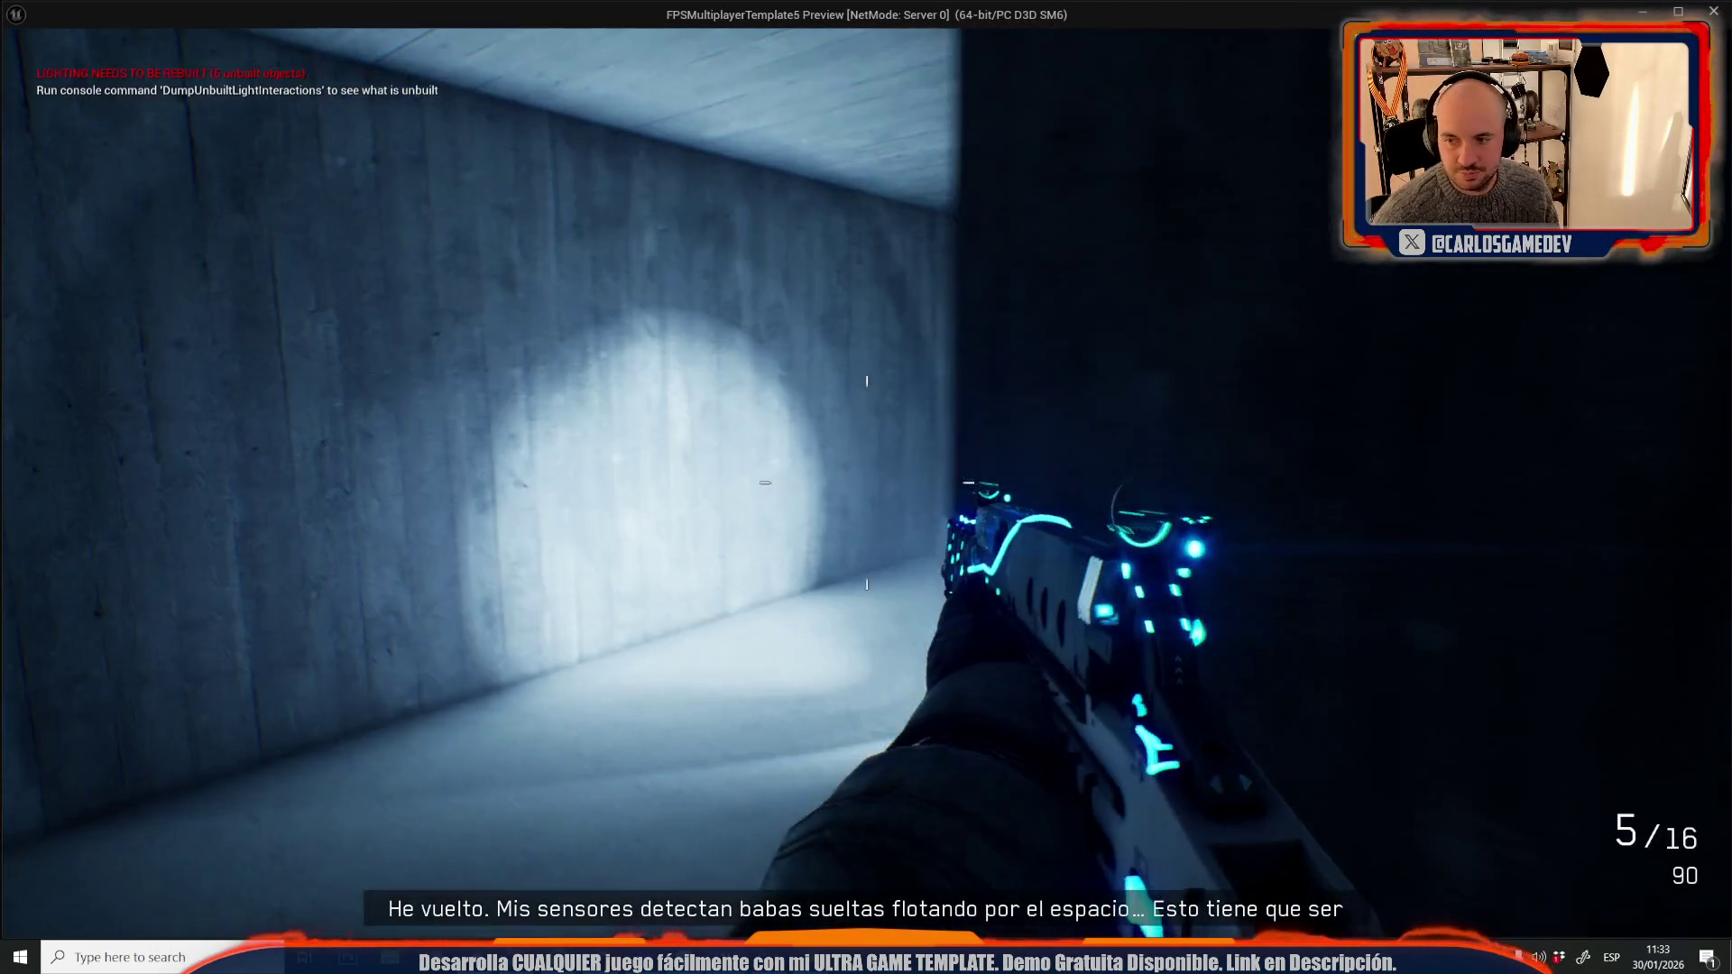
key(w)
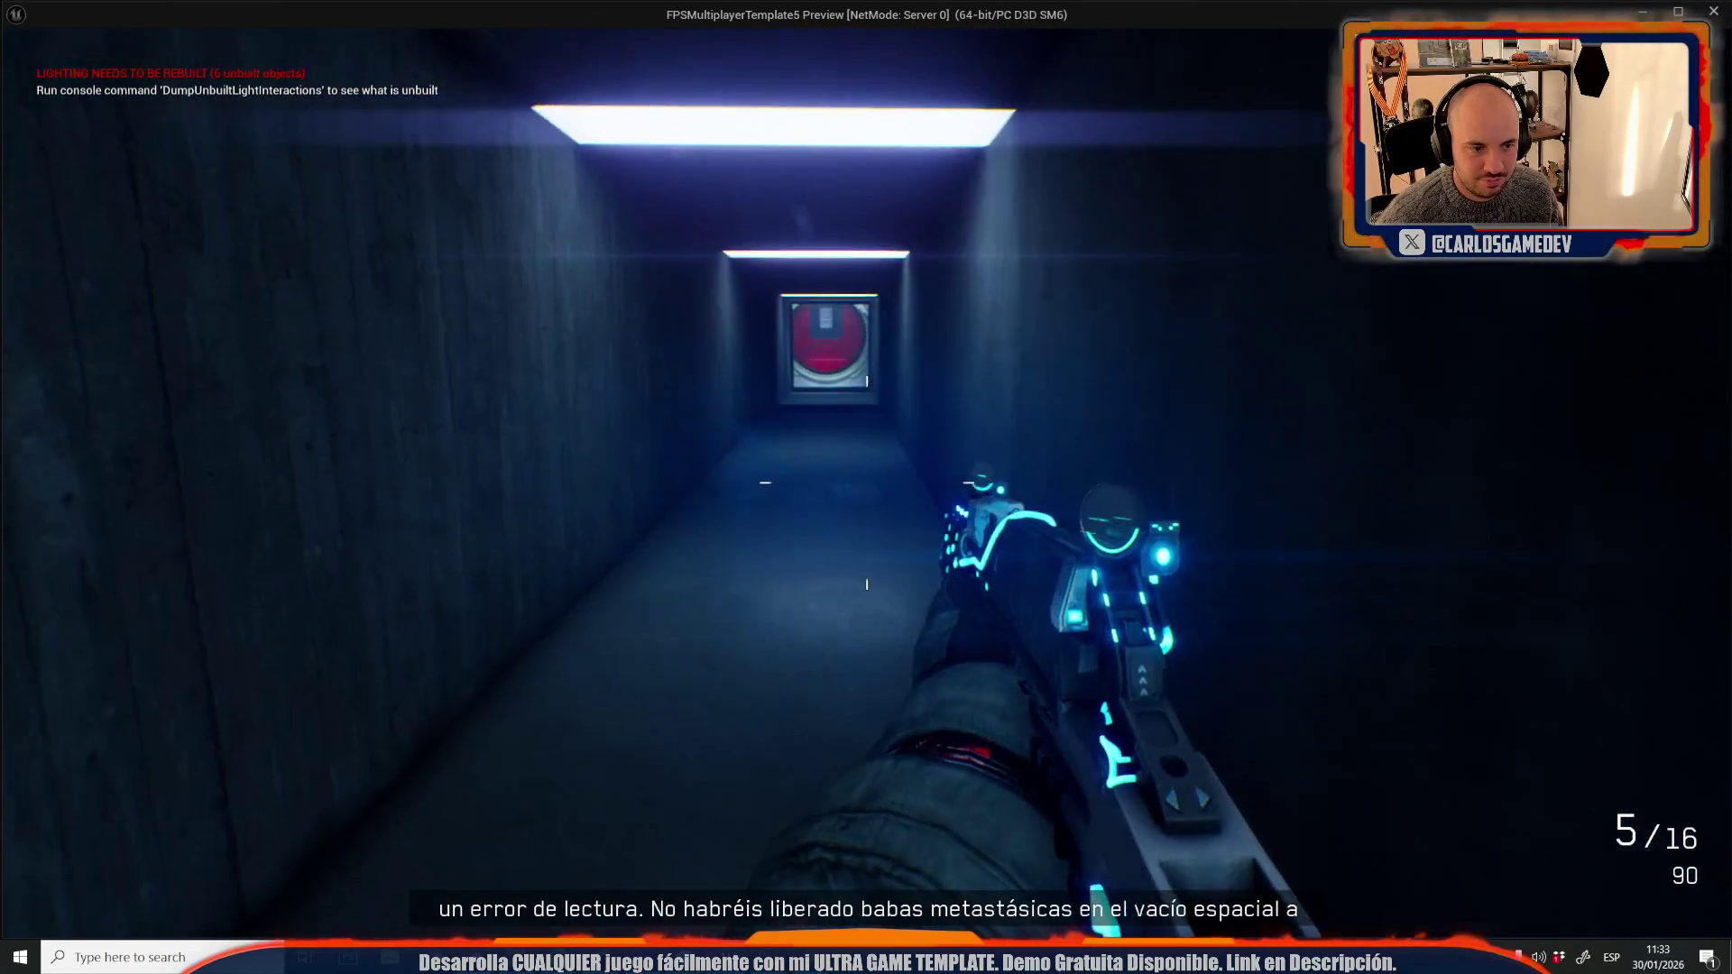
key(w)
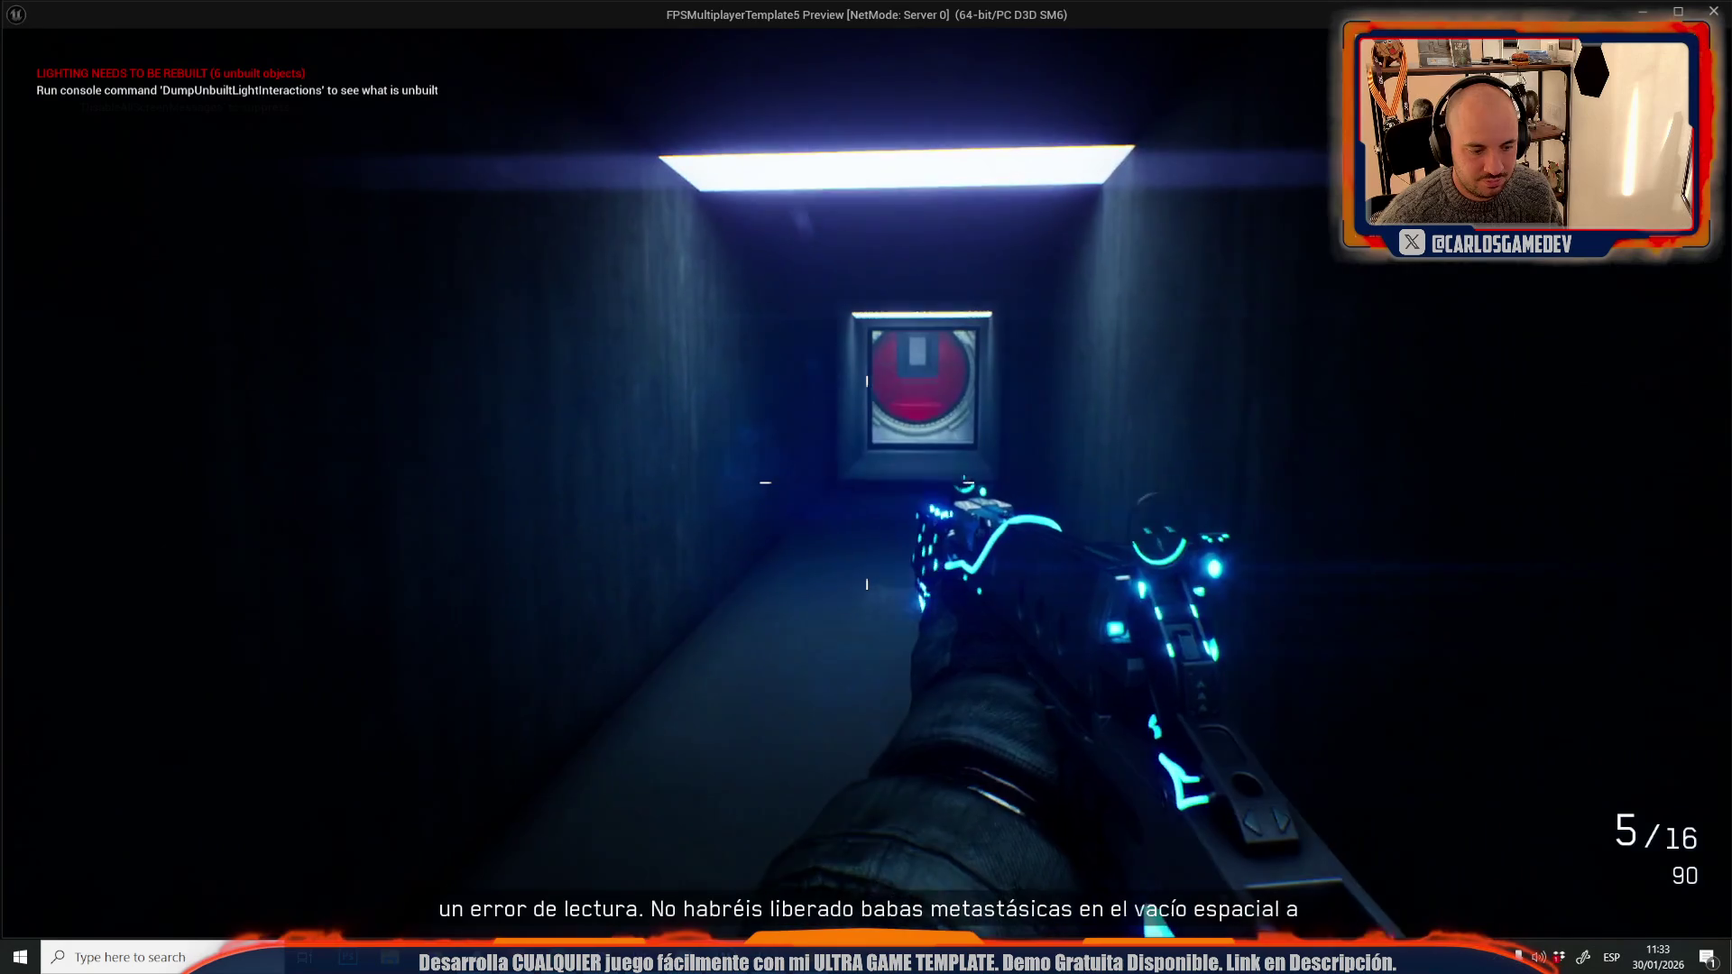
key(w)
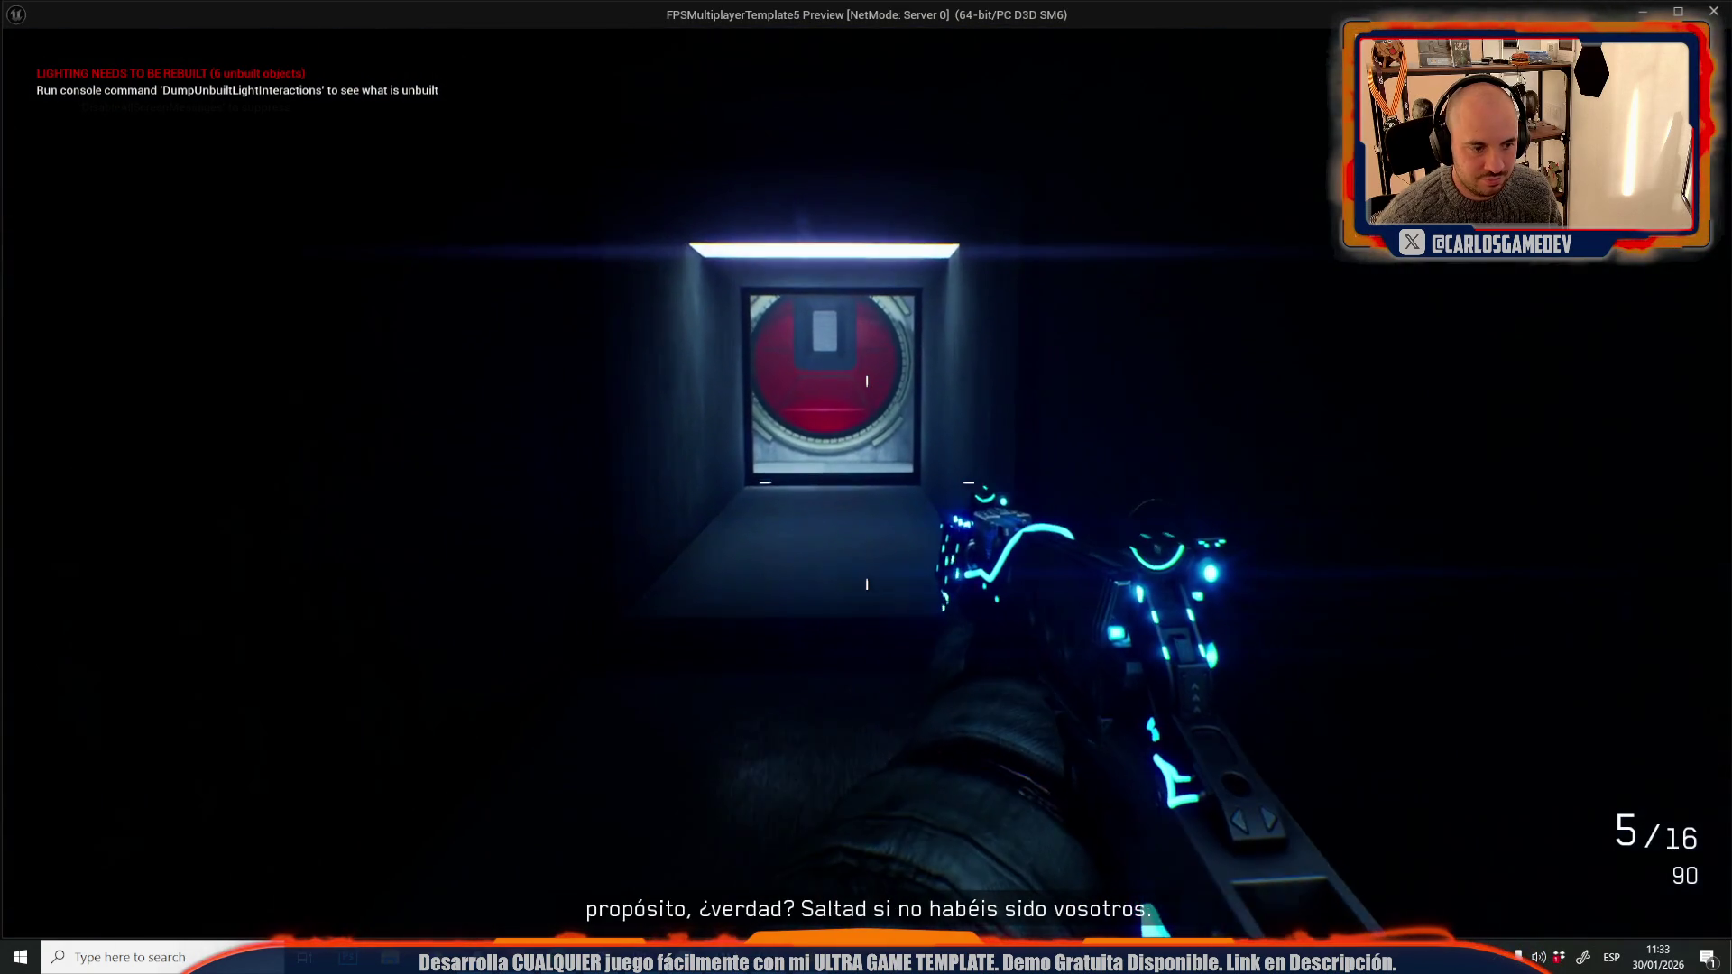
key(w)
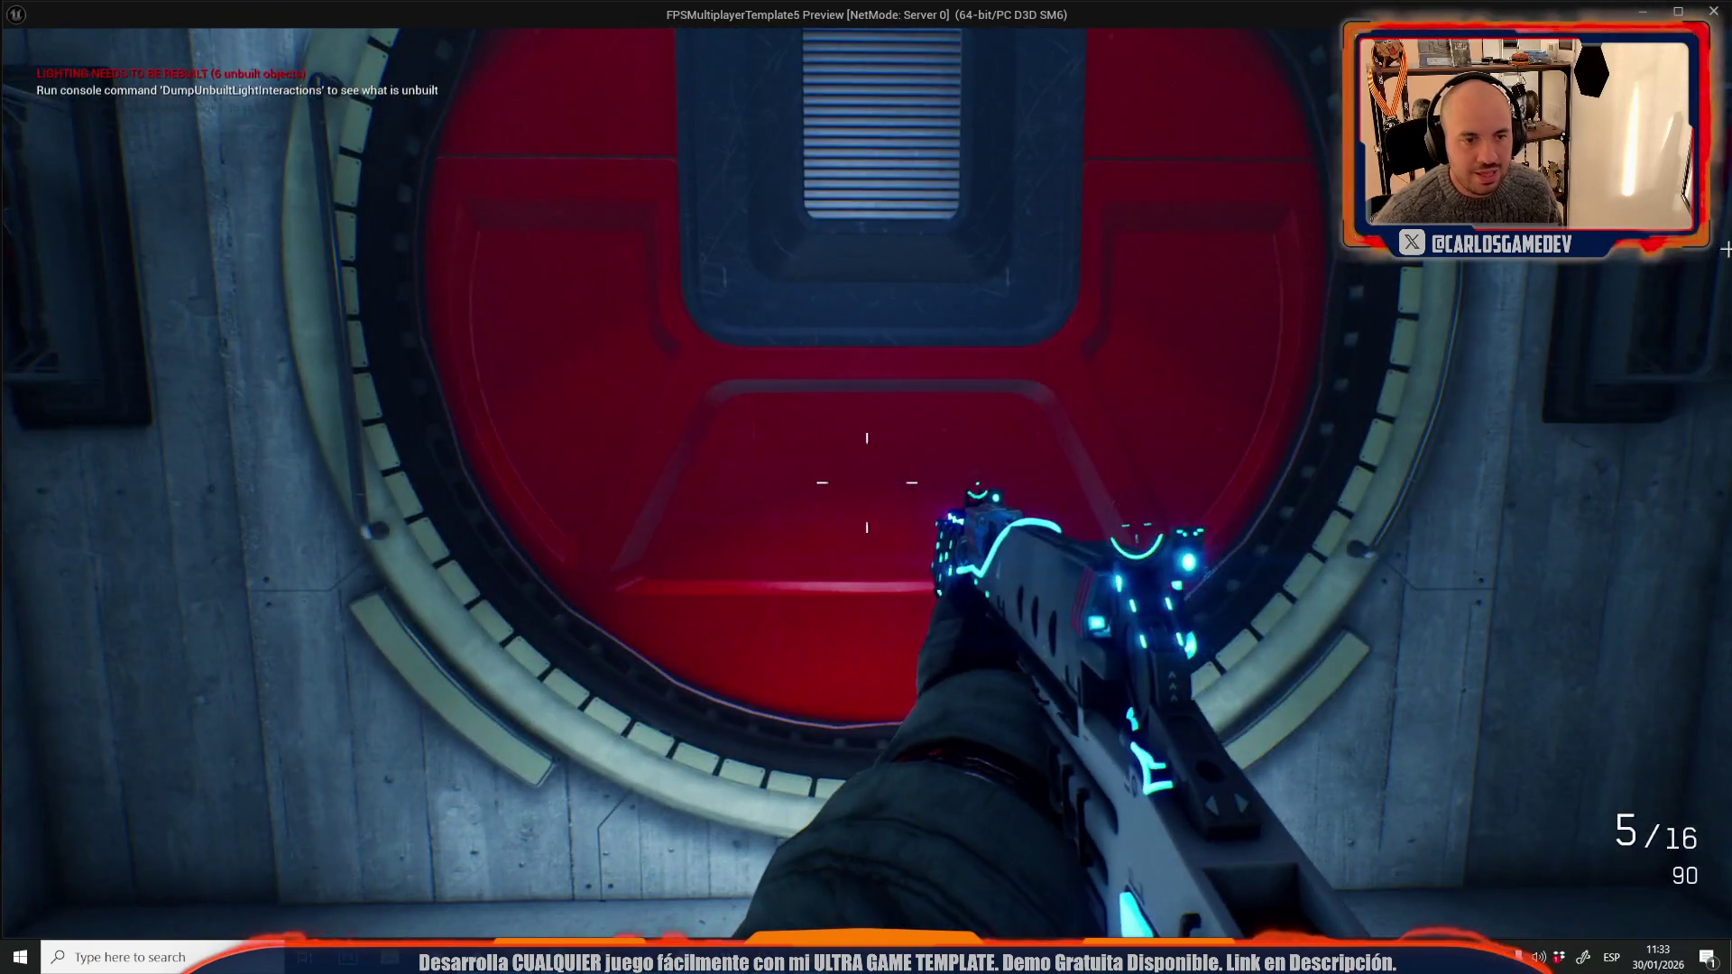
key(Escape)
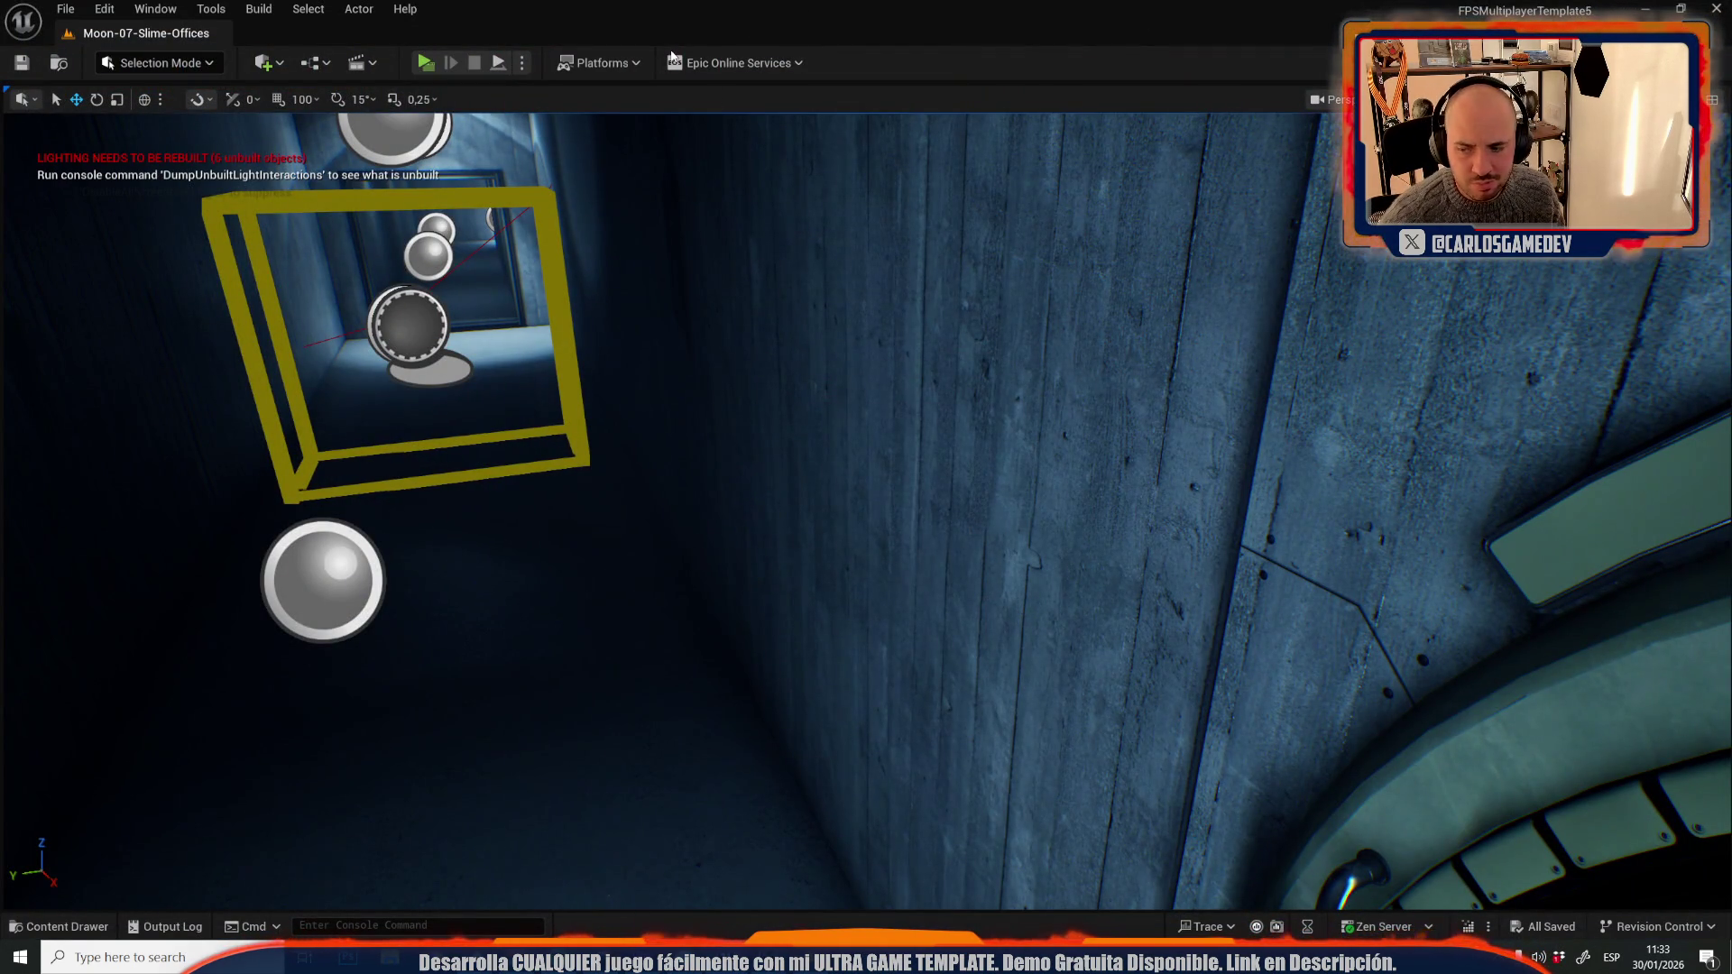
Step: Relaunch the game and open Configuración from the pause menu
click(425, 65)
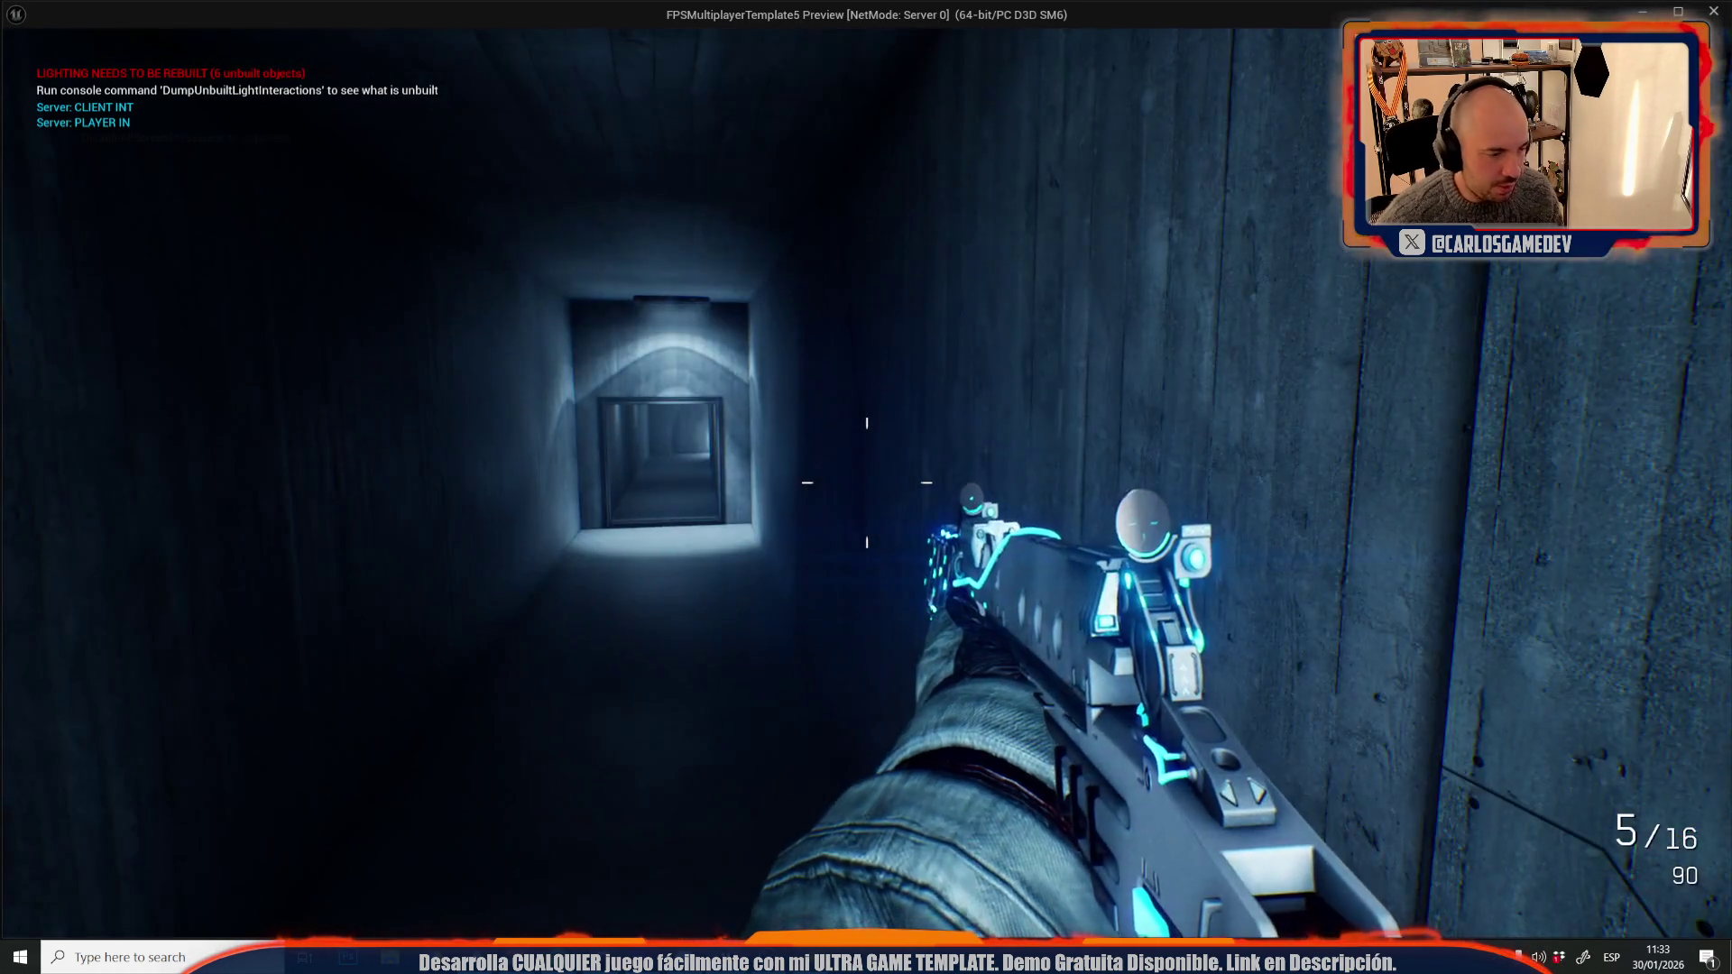
key(Escape)
click(200, 372)
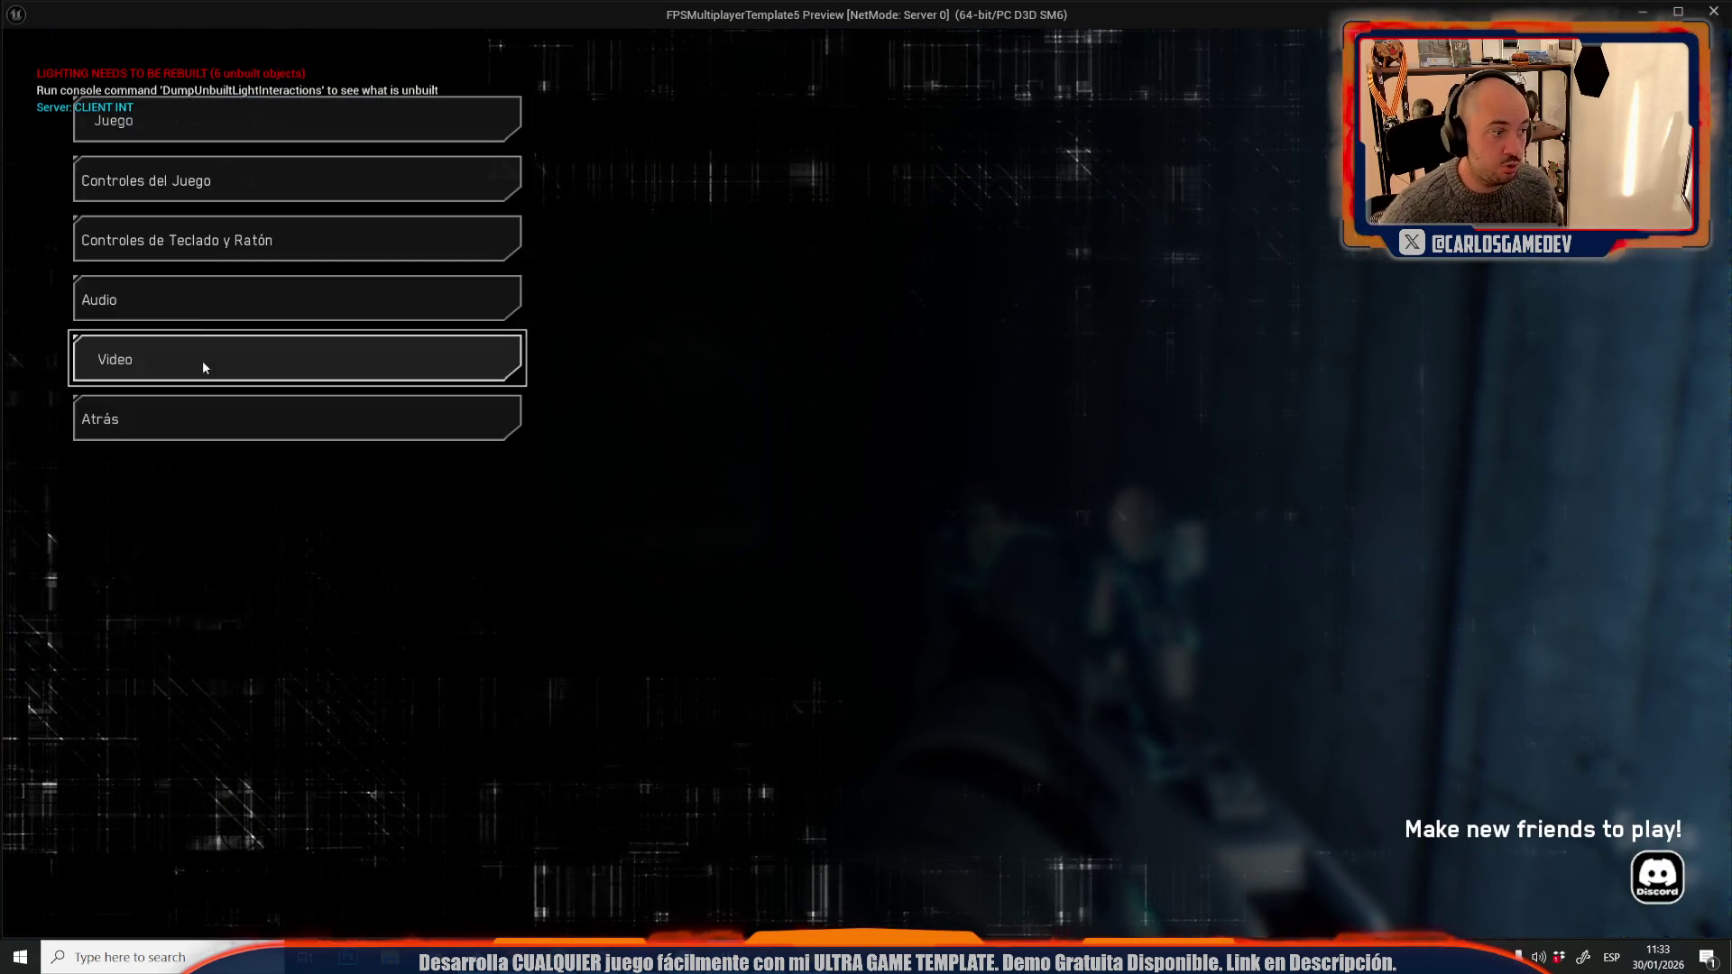
Step: Set the game's text and audio language to English in the settings, then resume play
click(229, 130)
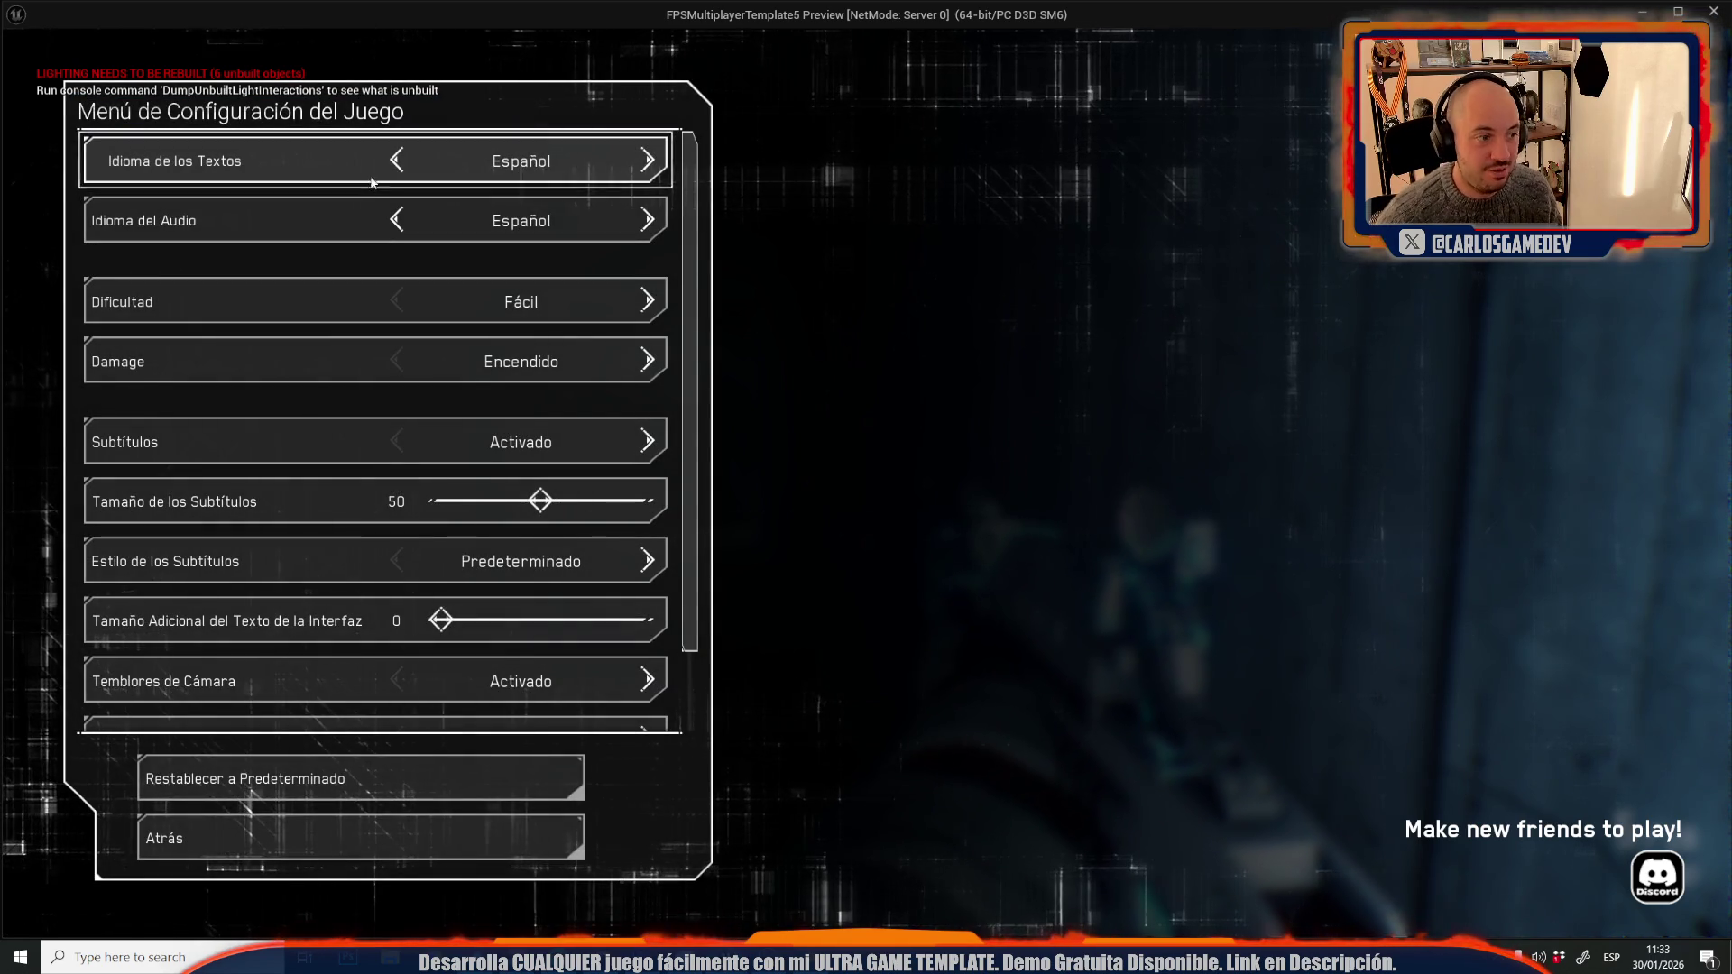
click(396, 160)
click(339, 220)
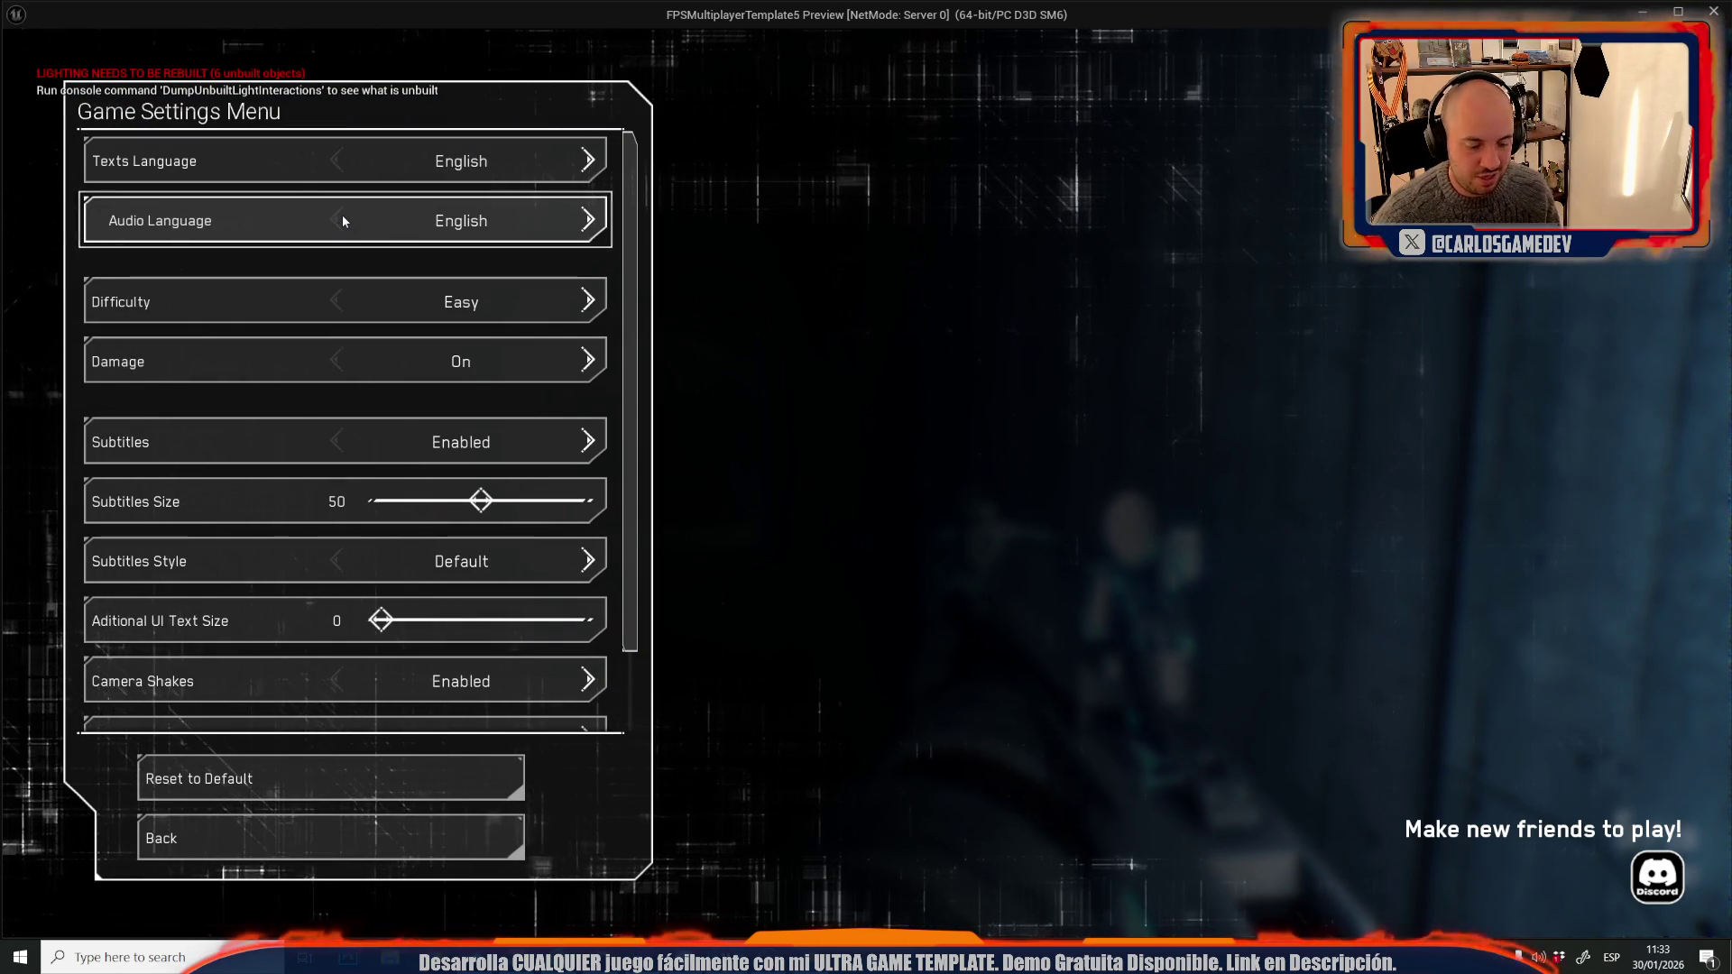
key(Escape)
key(Escape)
Step: Walk through the doorway and down the dark corridor toward the red round door, then stop play
key(w)
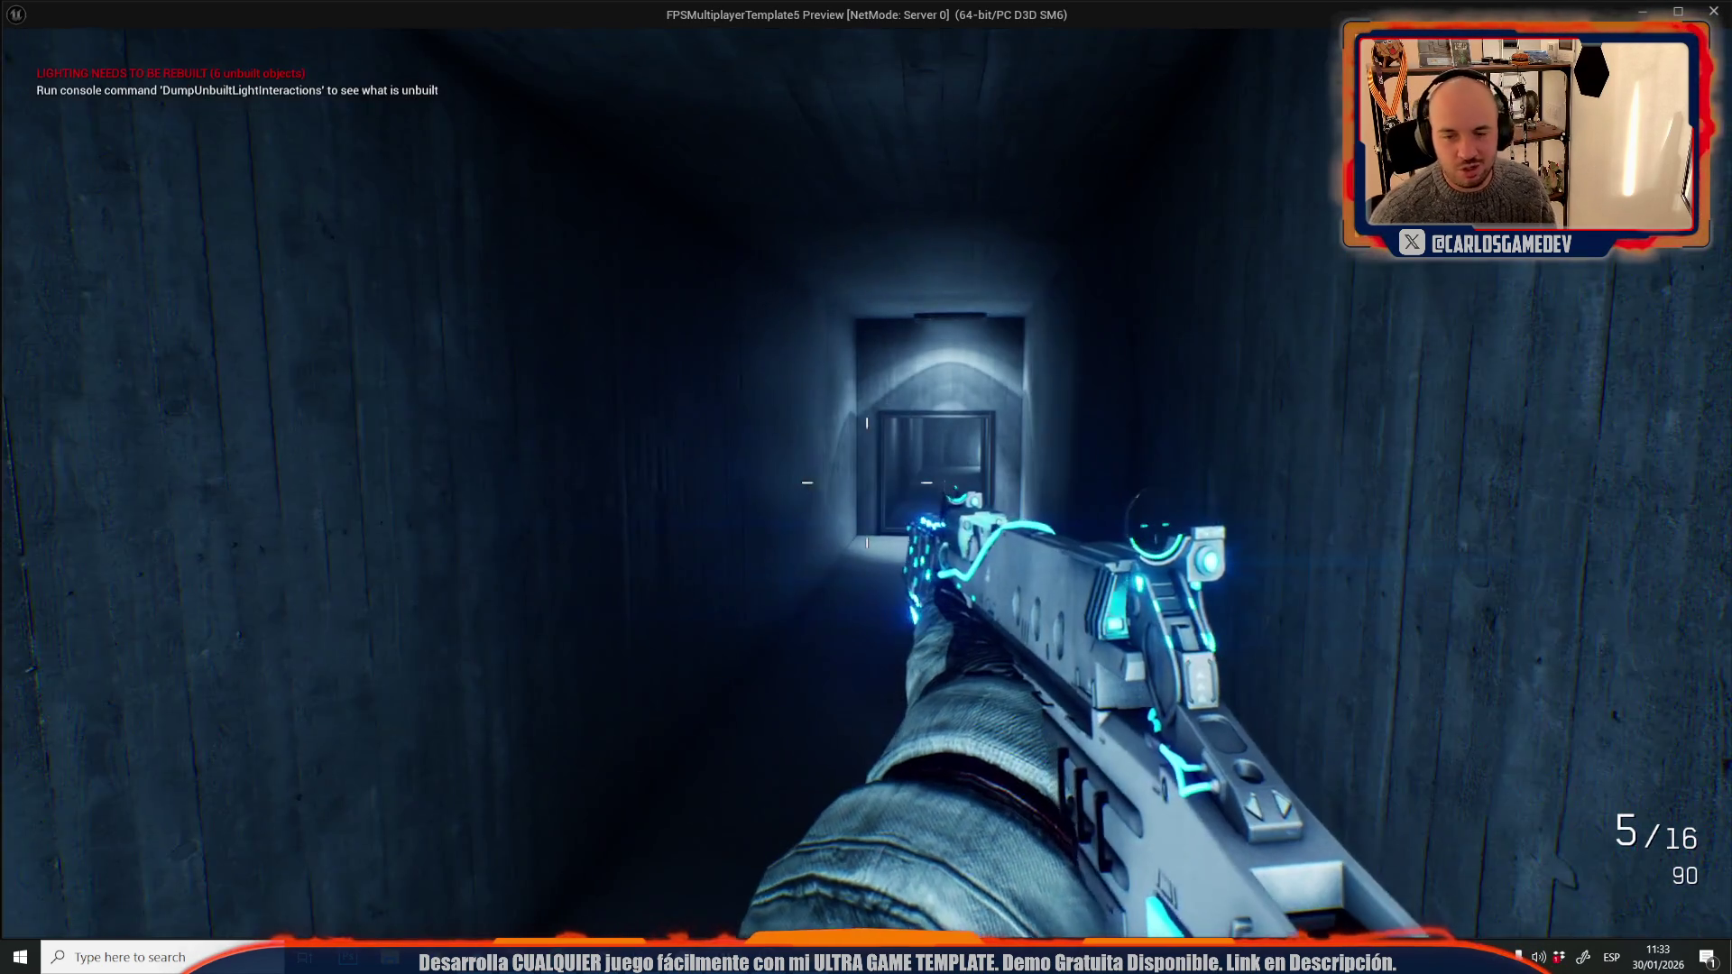
key(w)
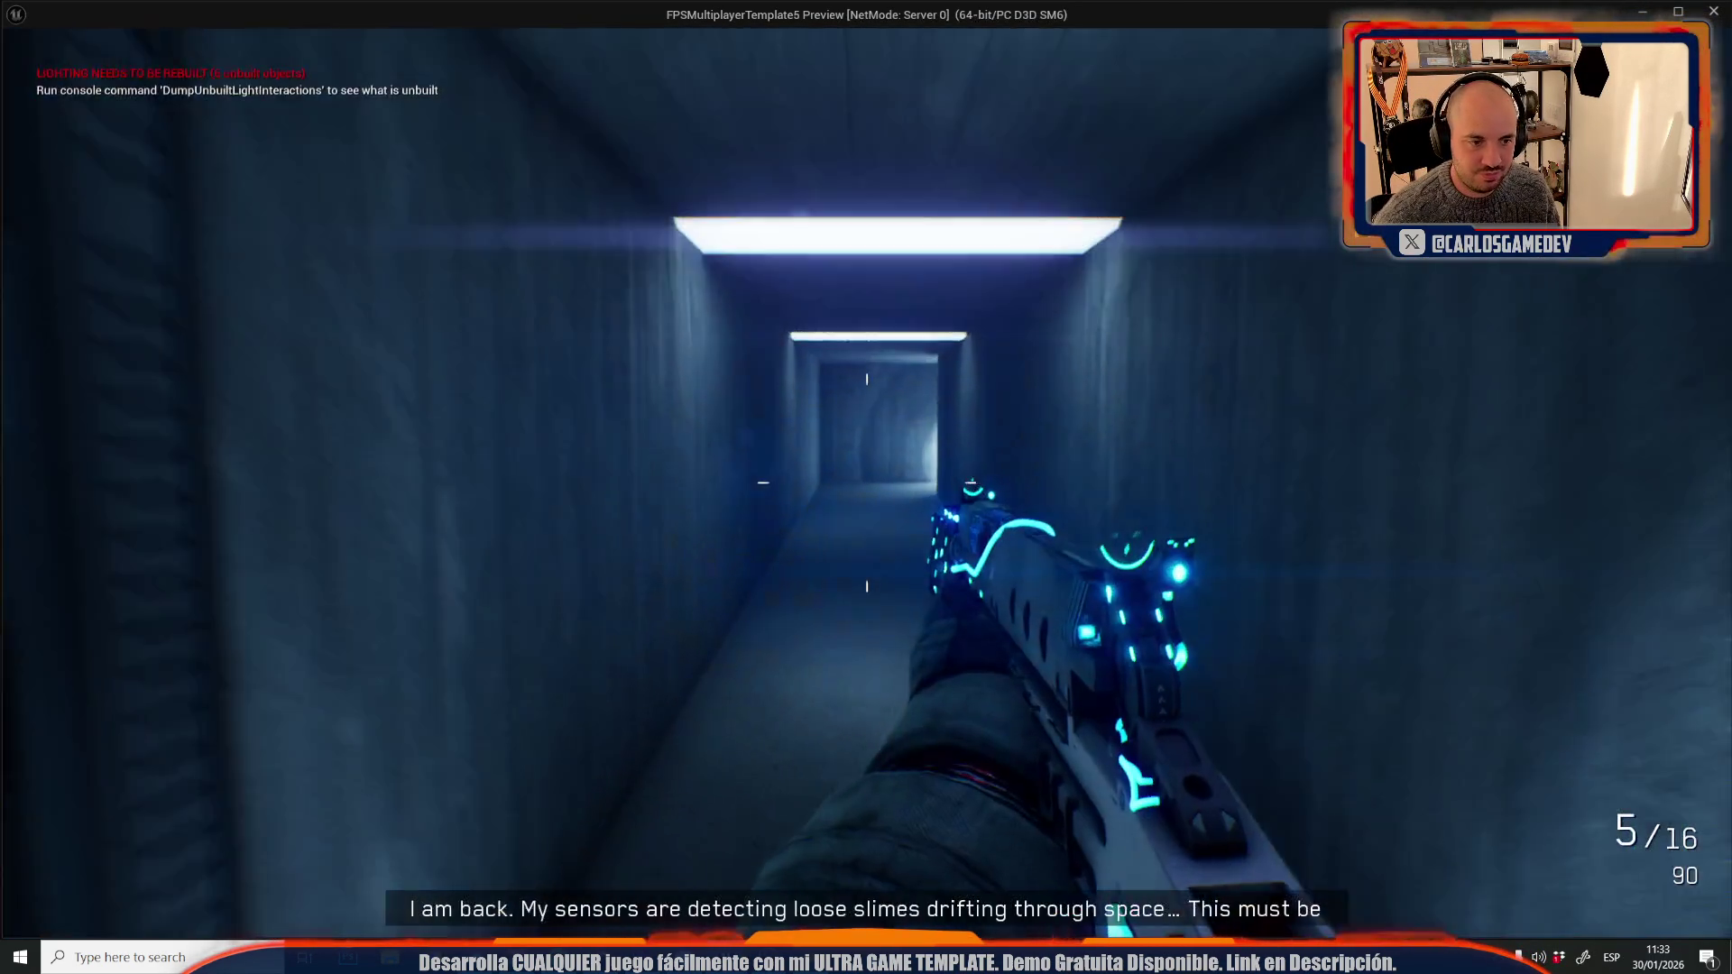
key(w)
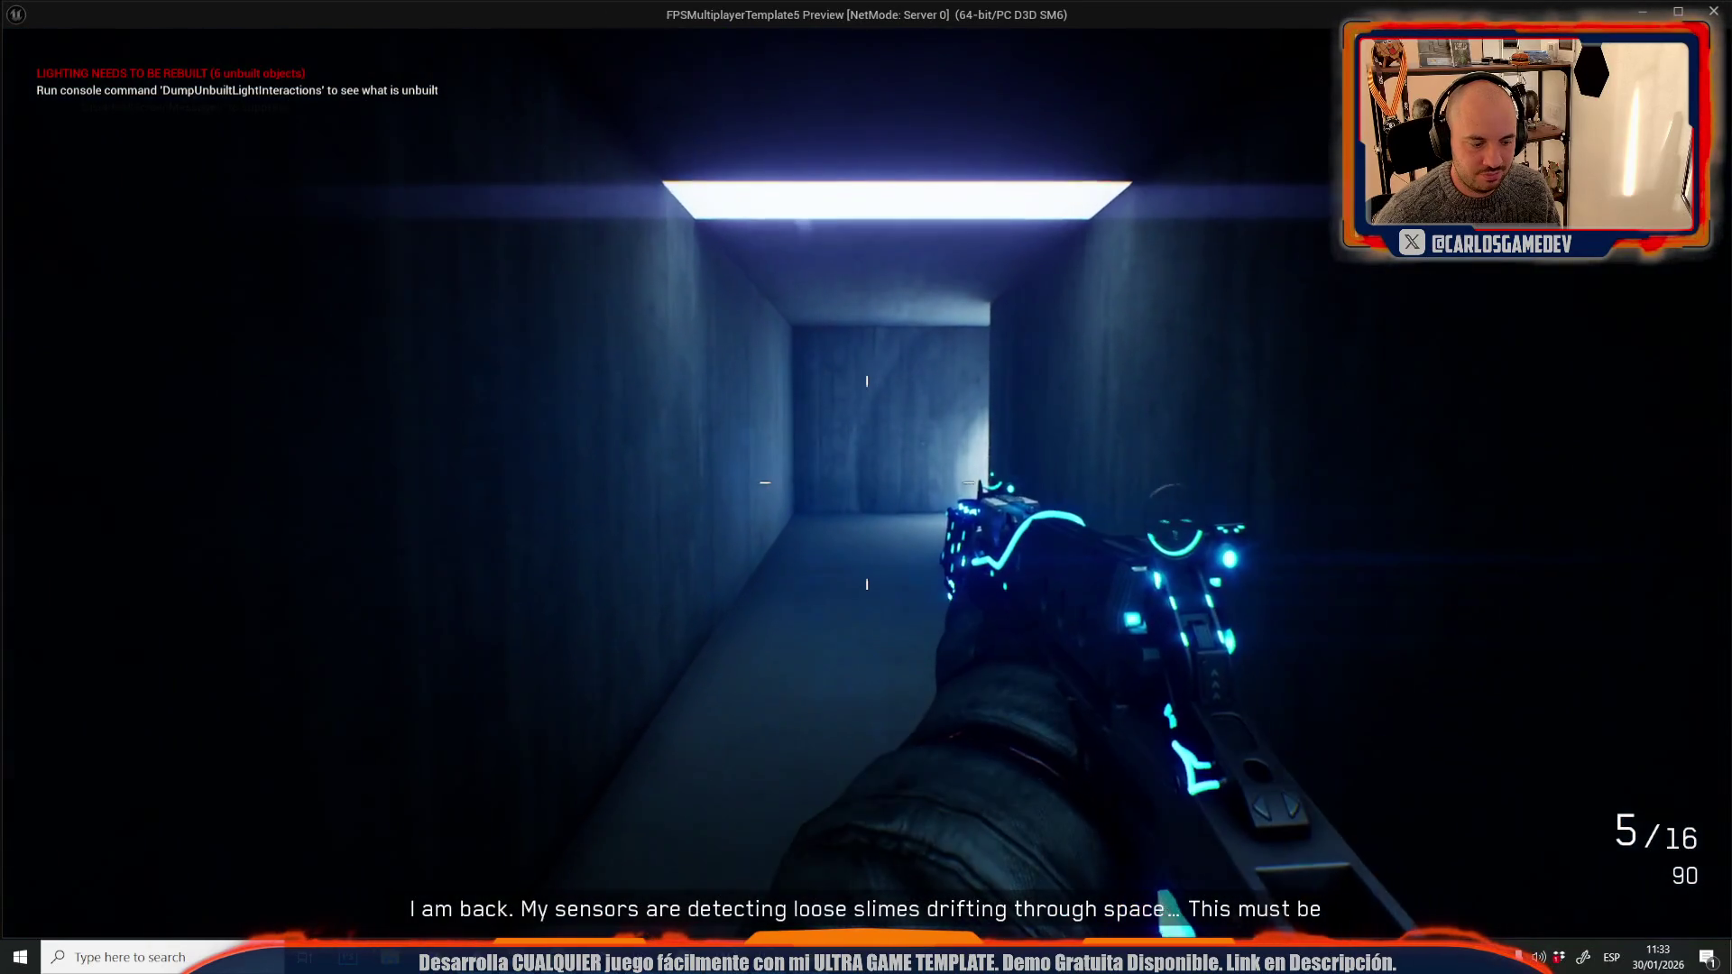
key(w)
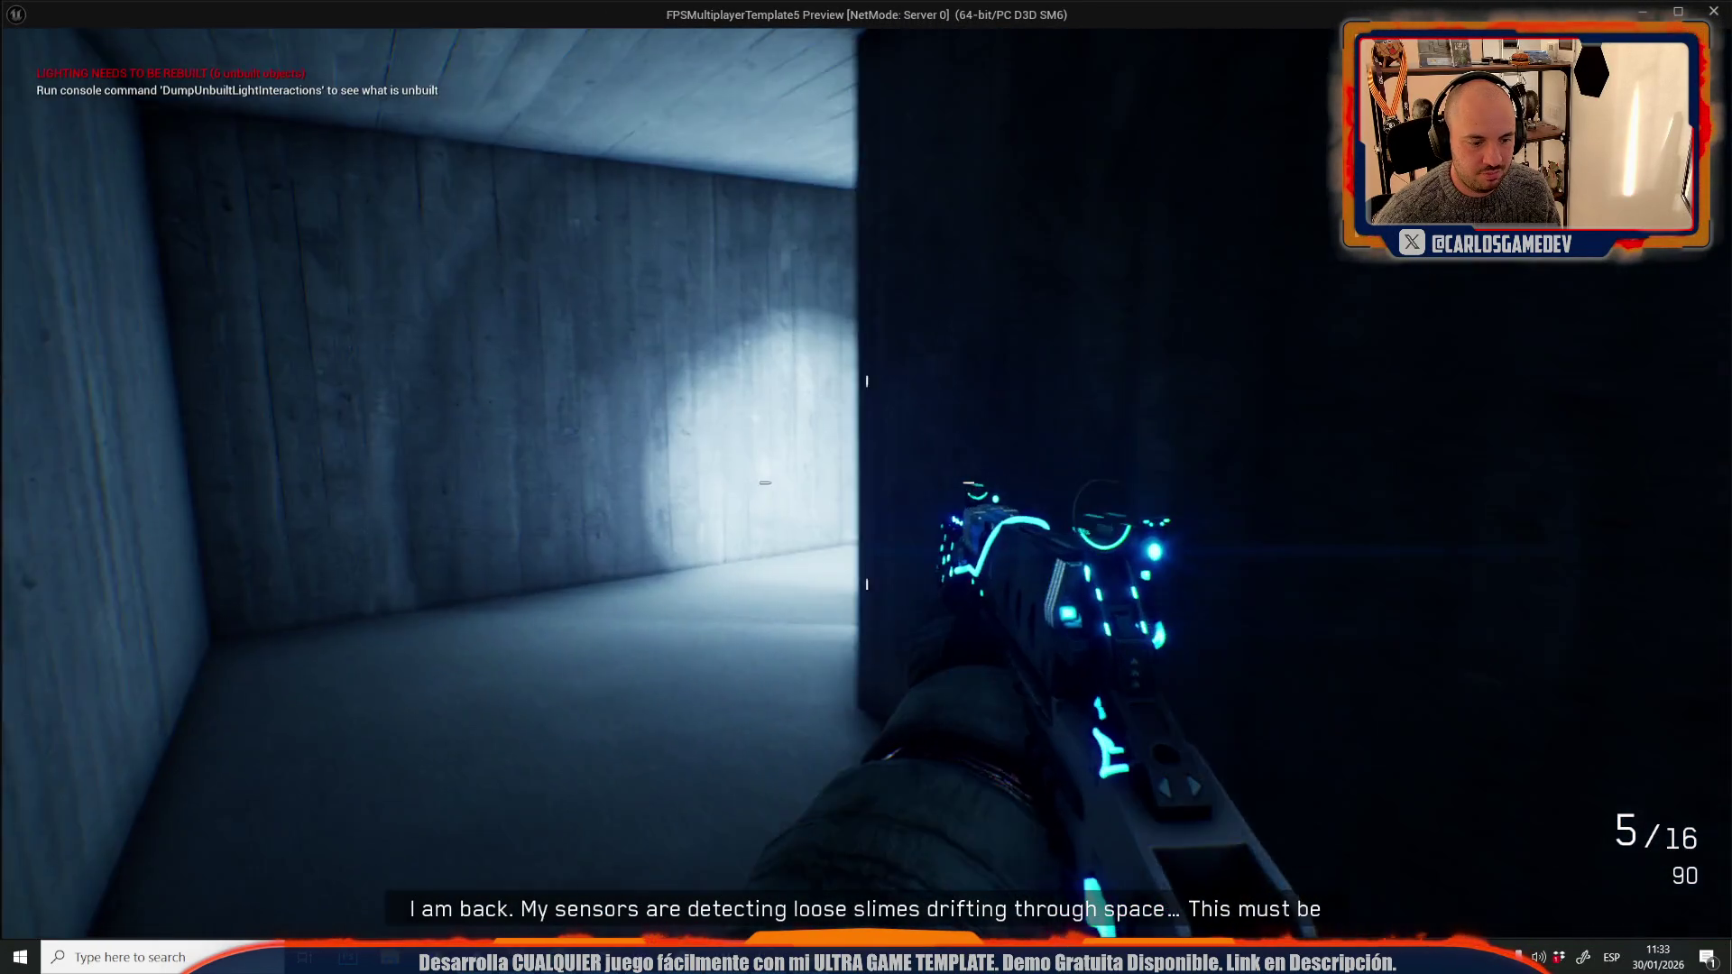
key(w)
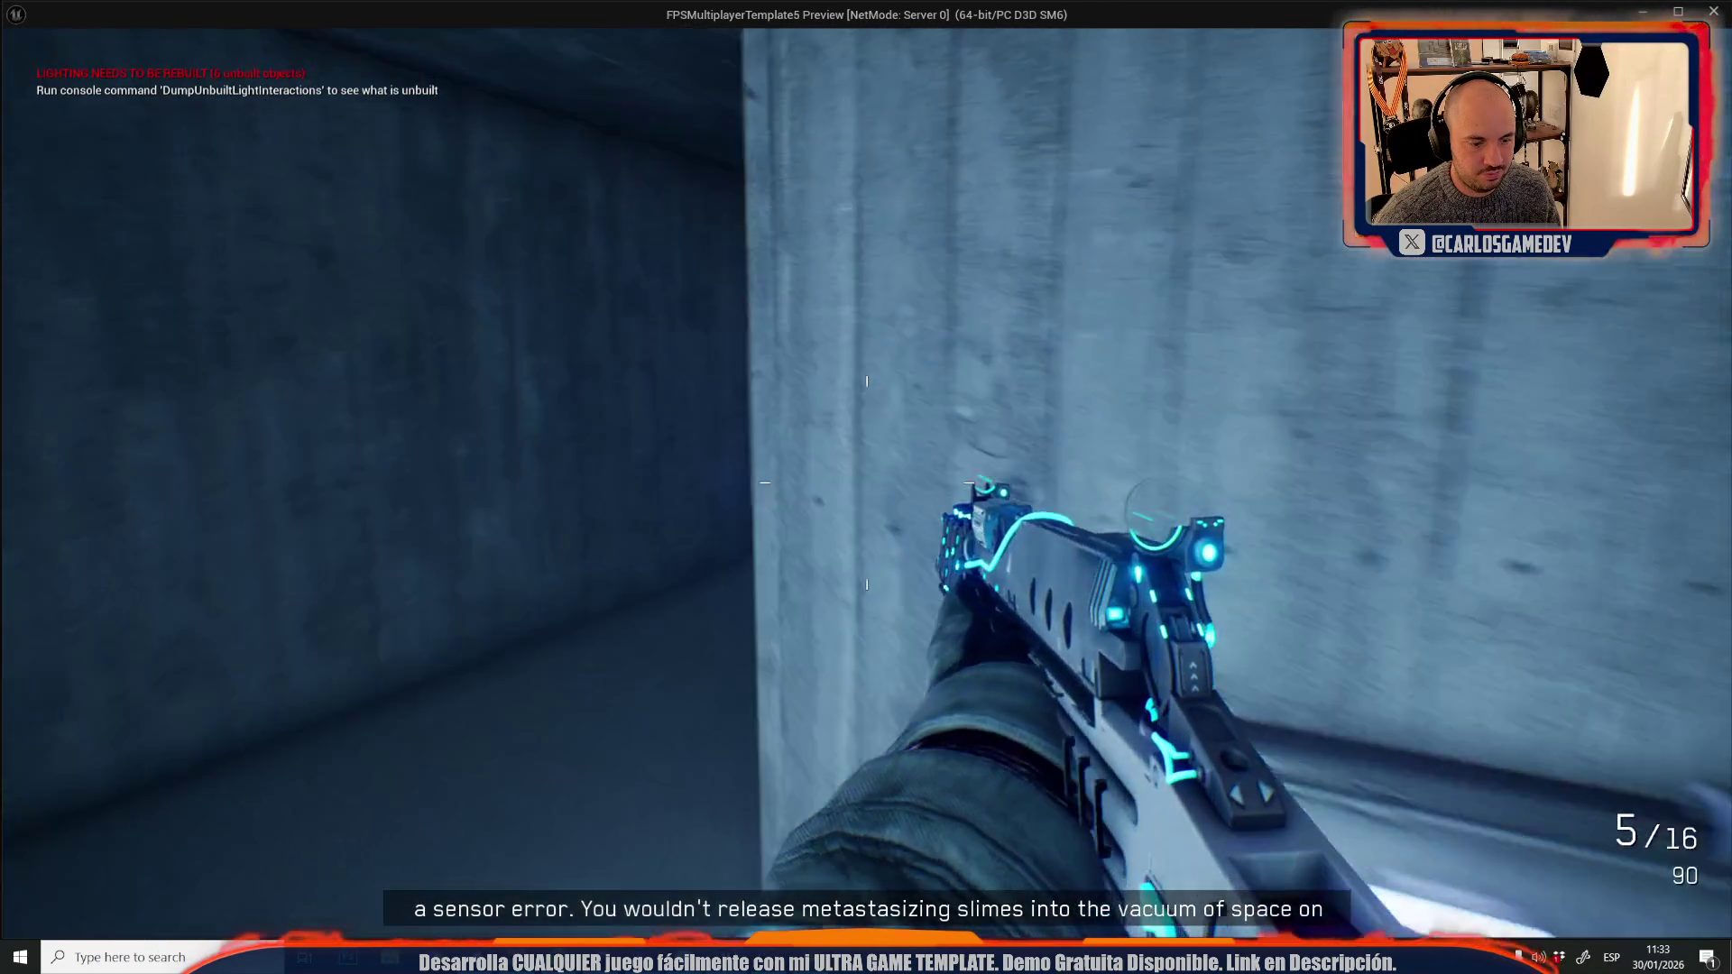
key(w)
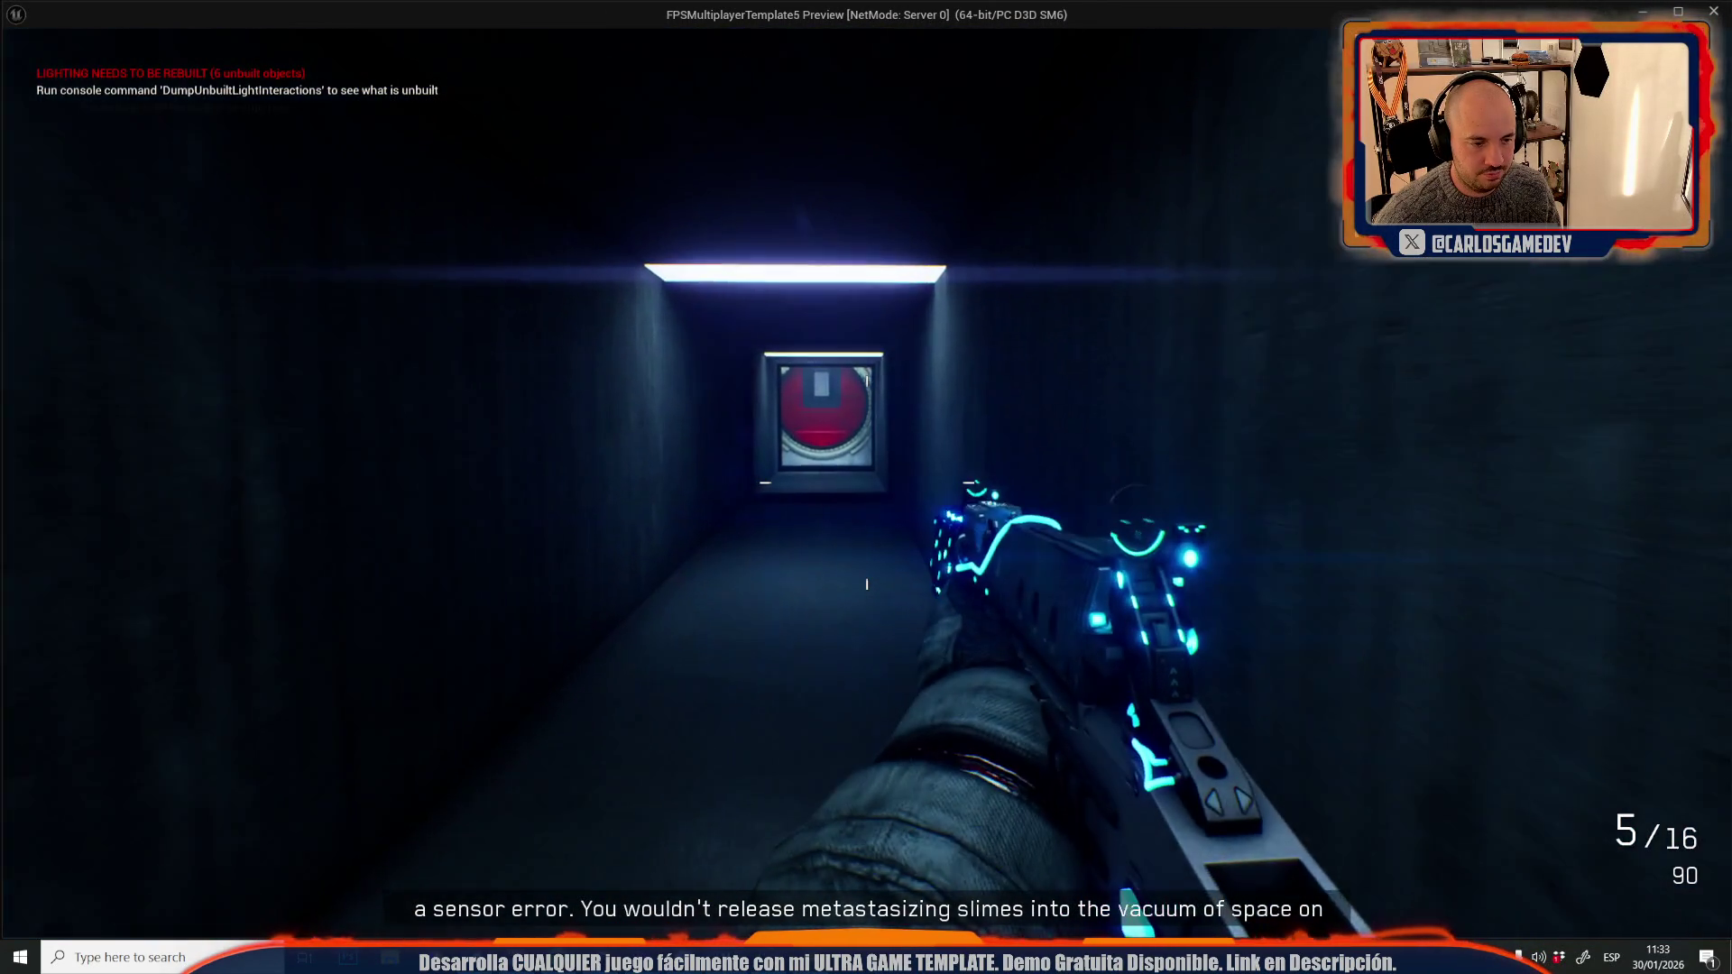
key(w)
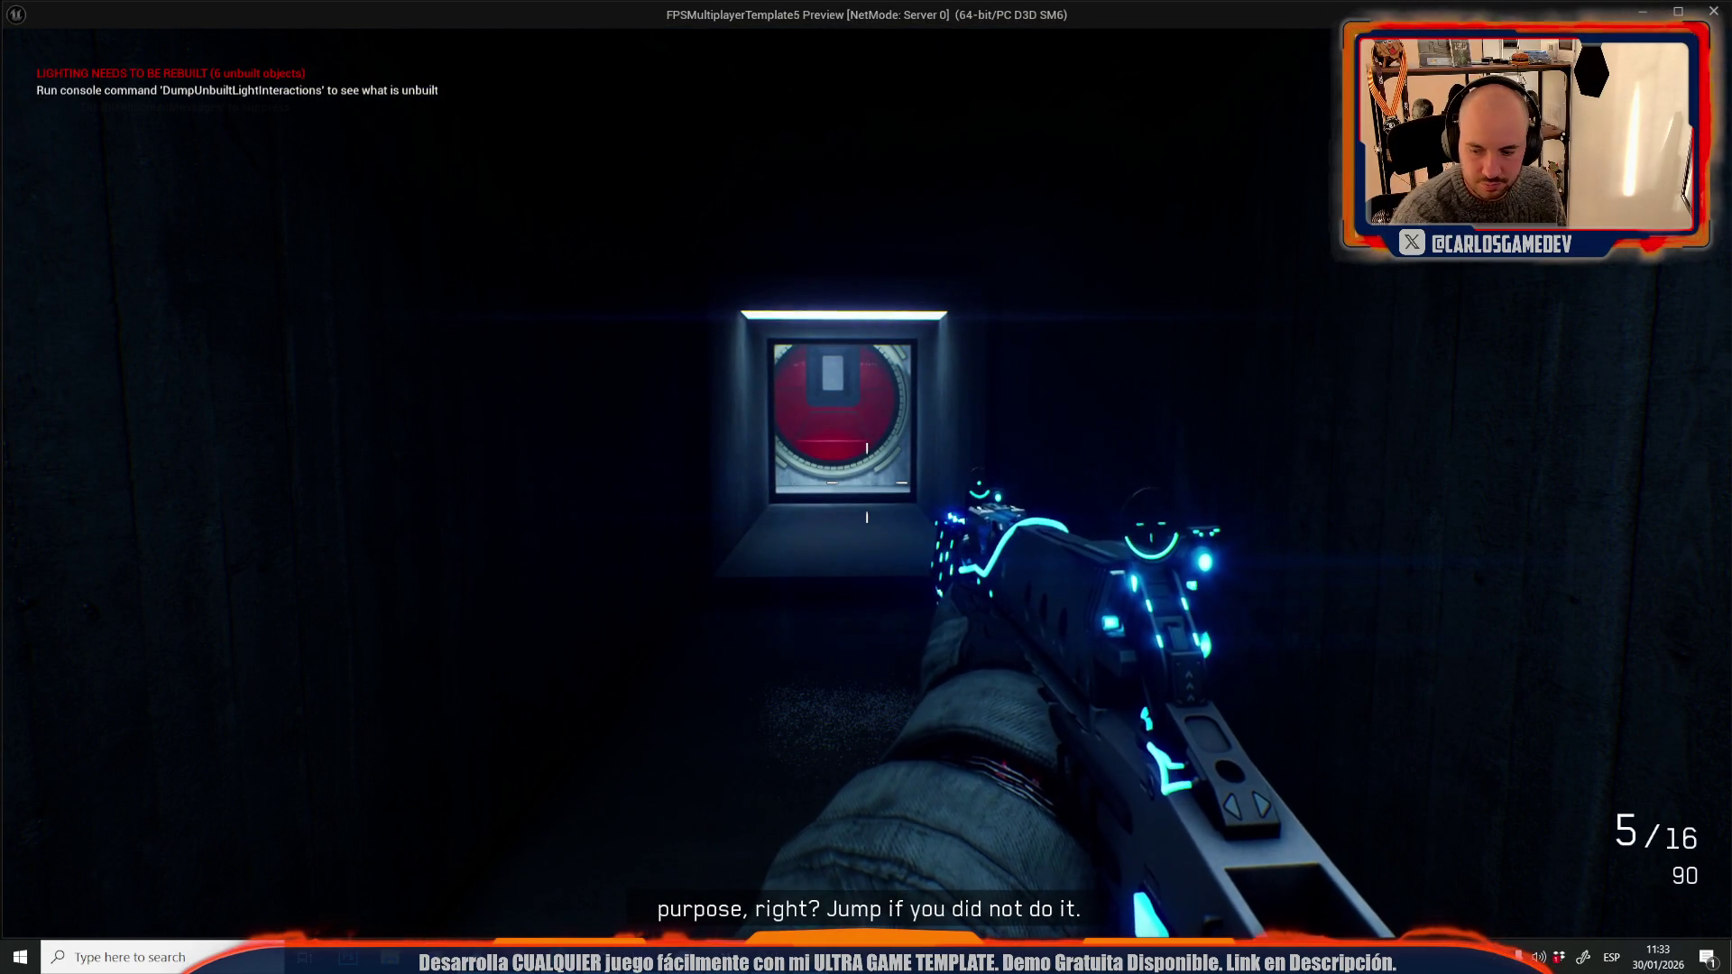
key(w)
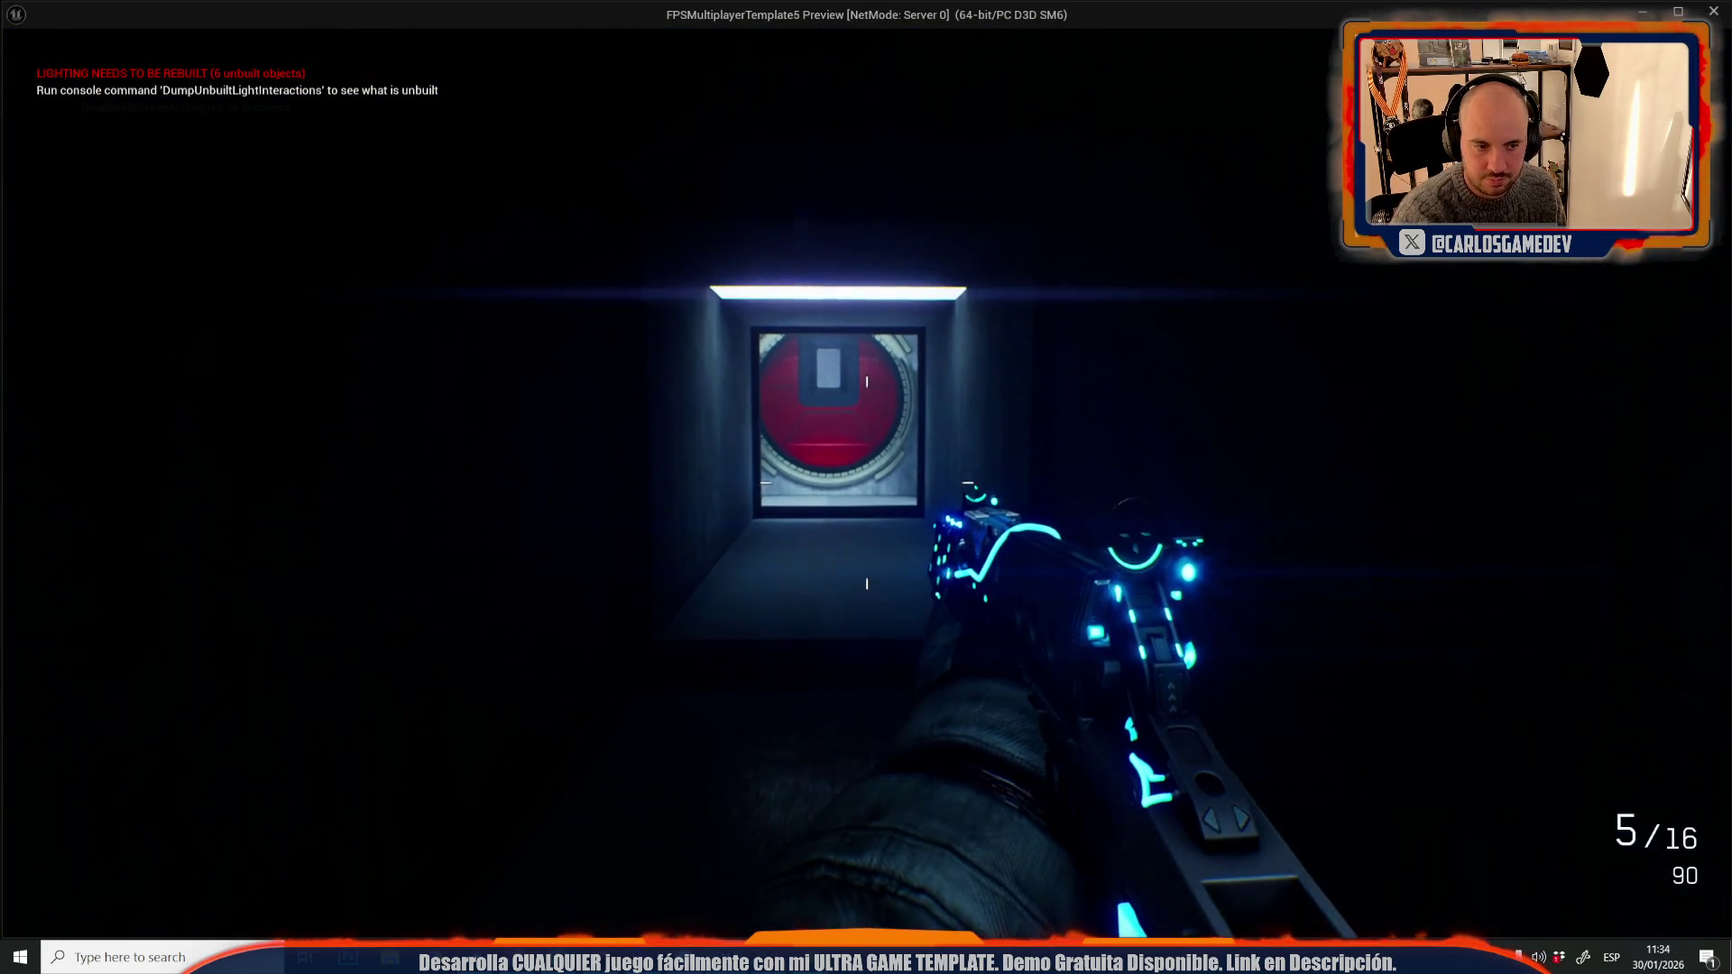
key(Escape)
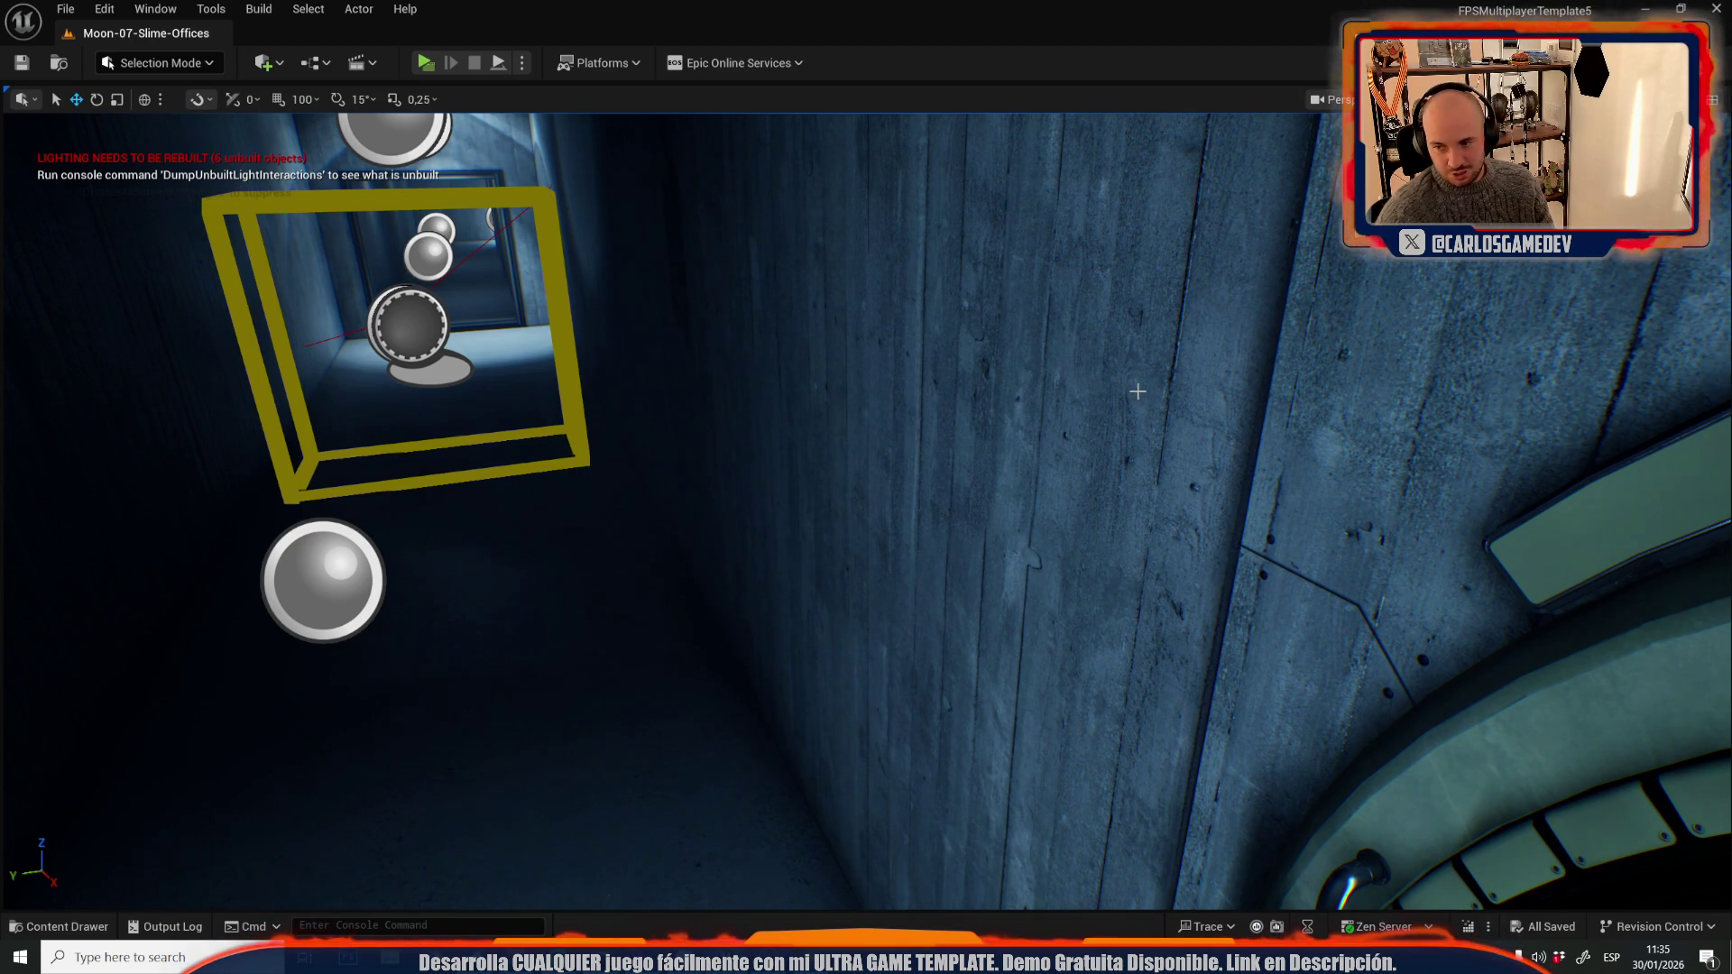
Step: Select the trigger box volume holding the sphere and focus the viewport closely on it
drag(1105, 505, 794, 500)
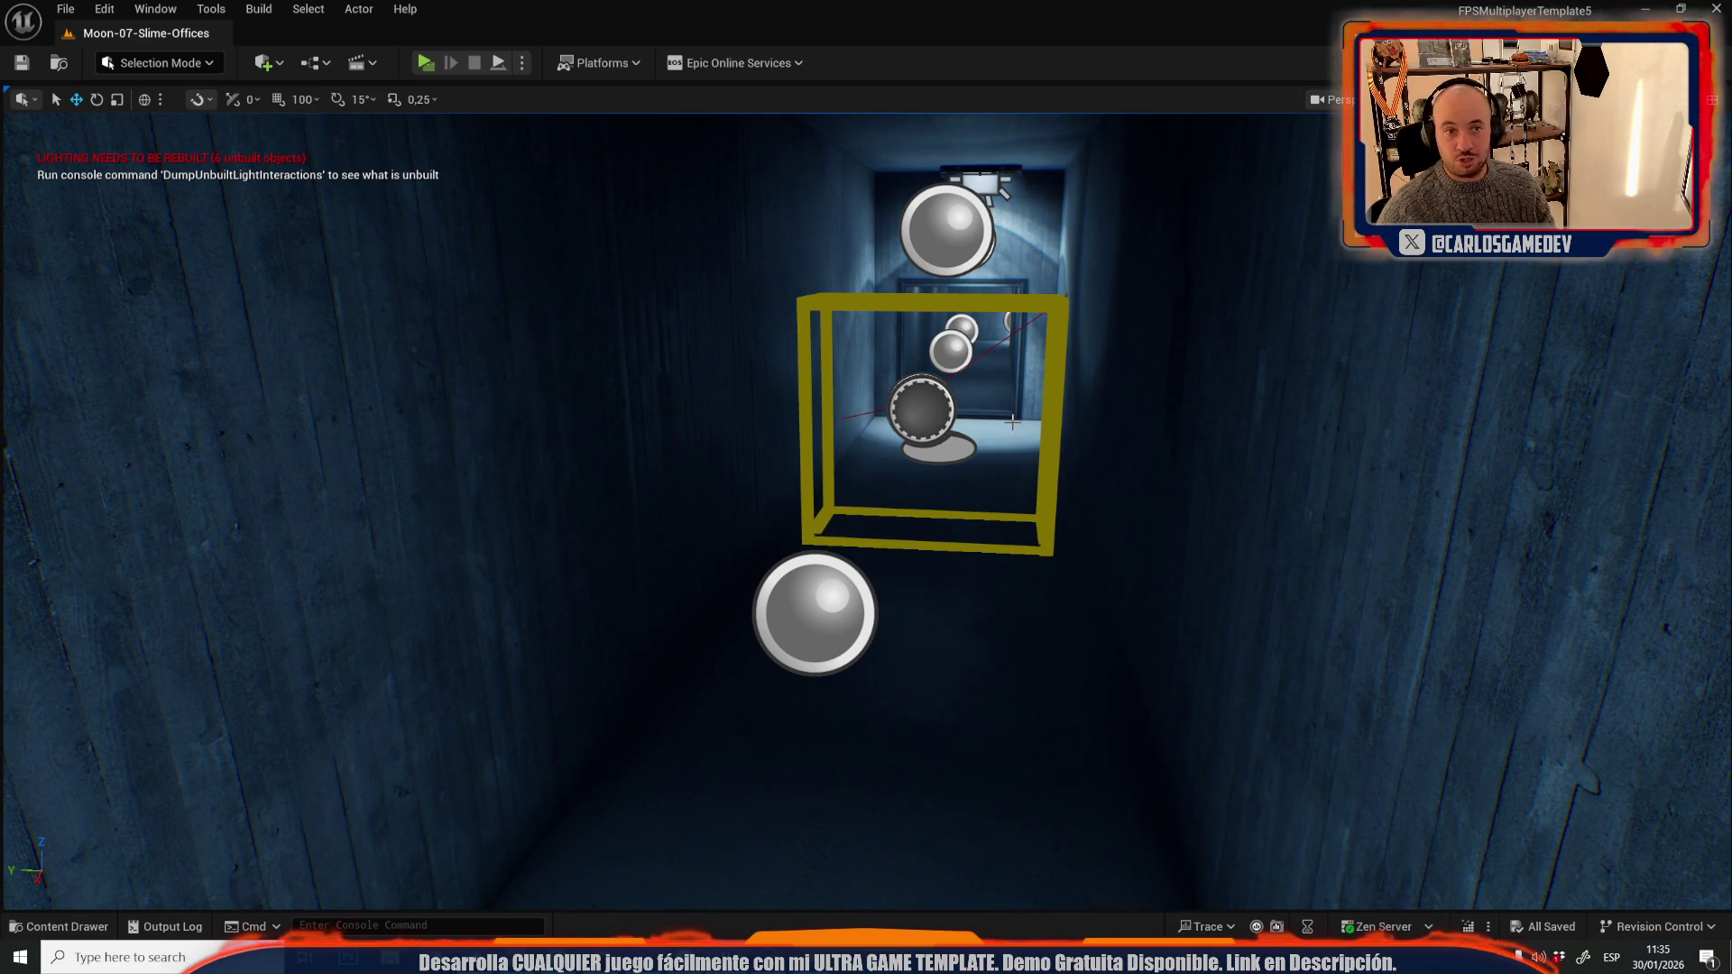
click(1055, 307)
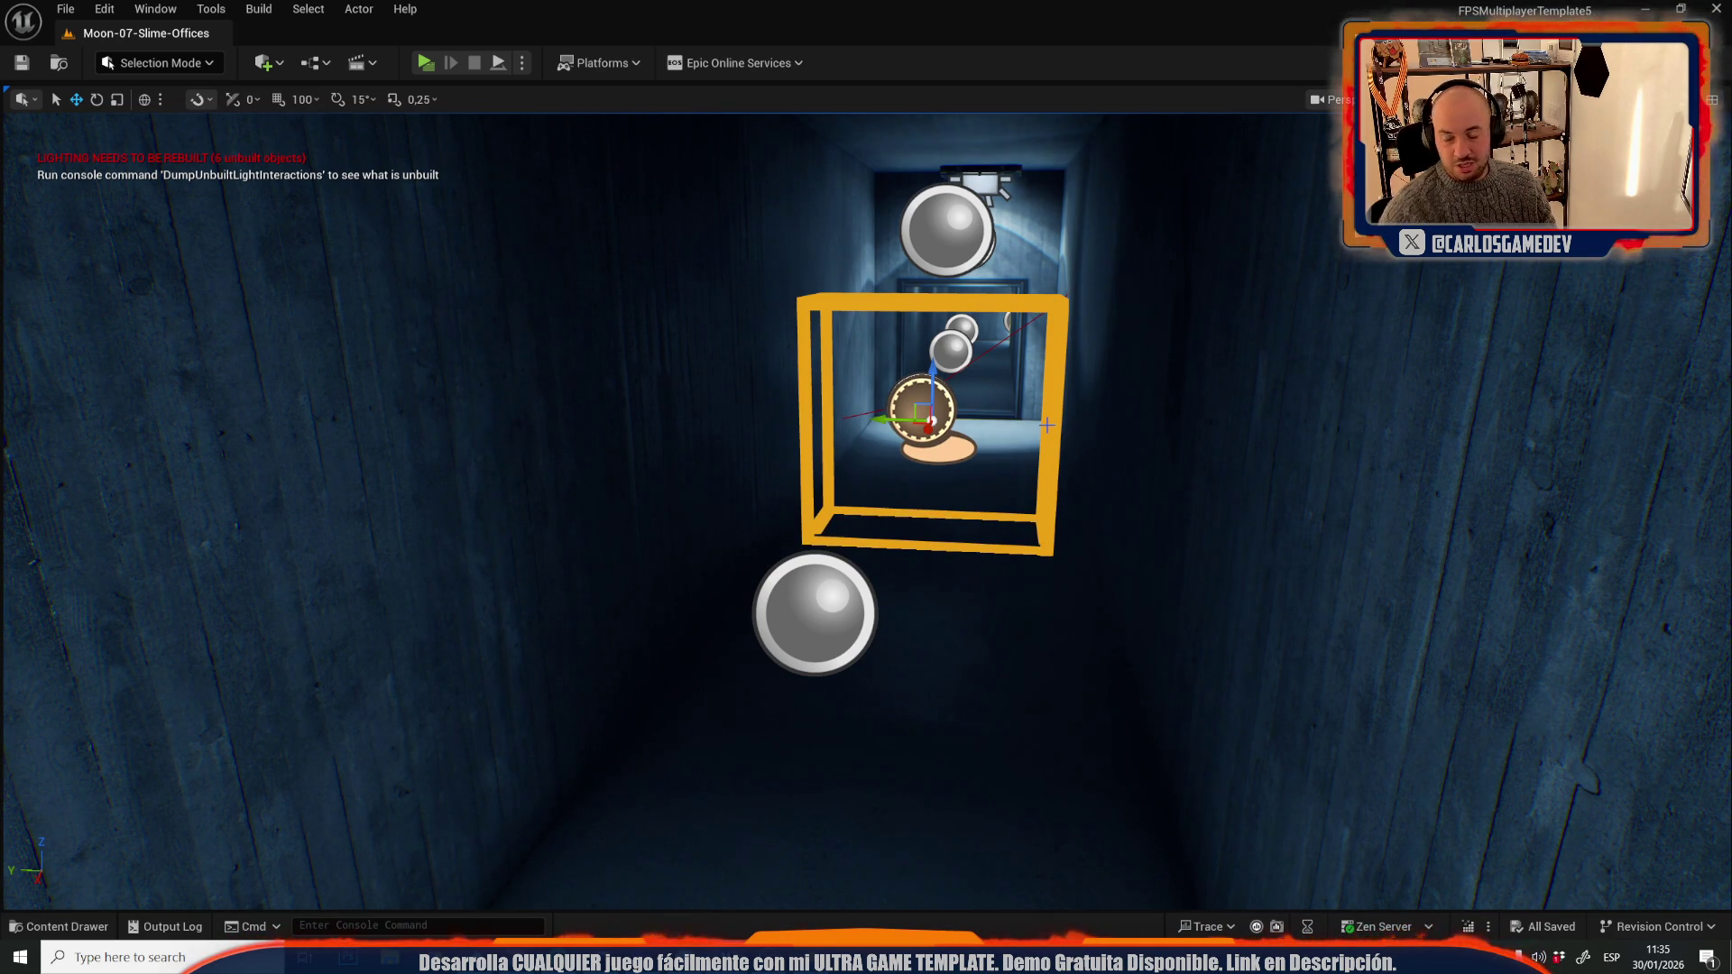
key(f)
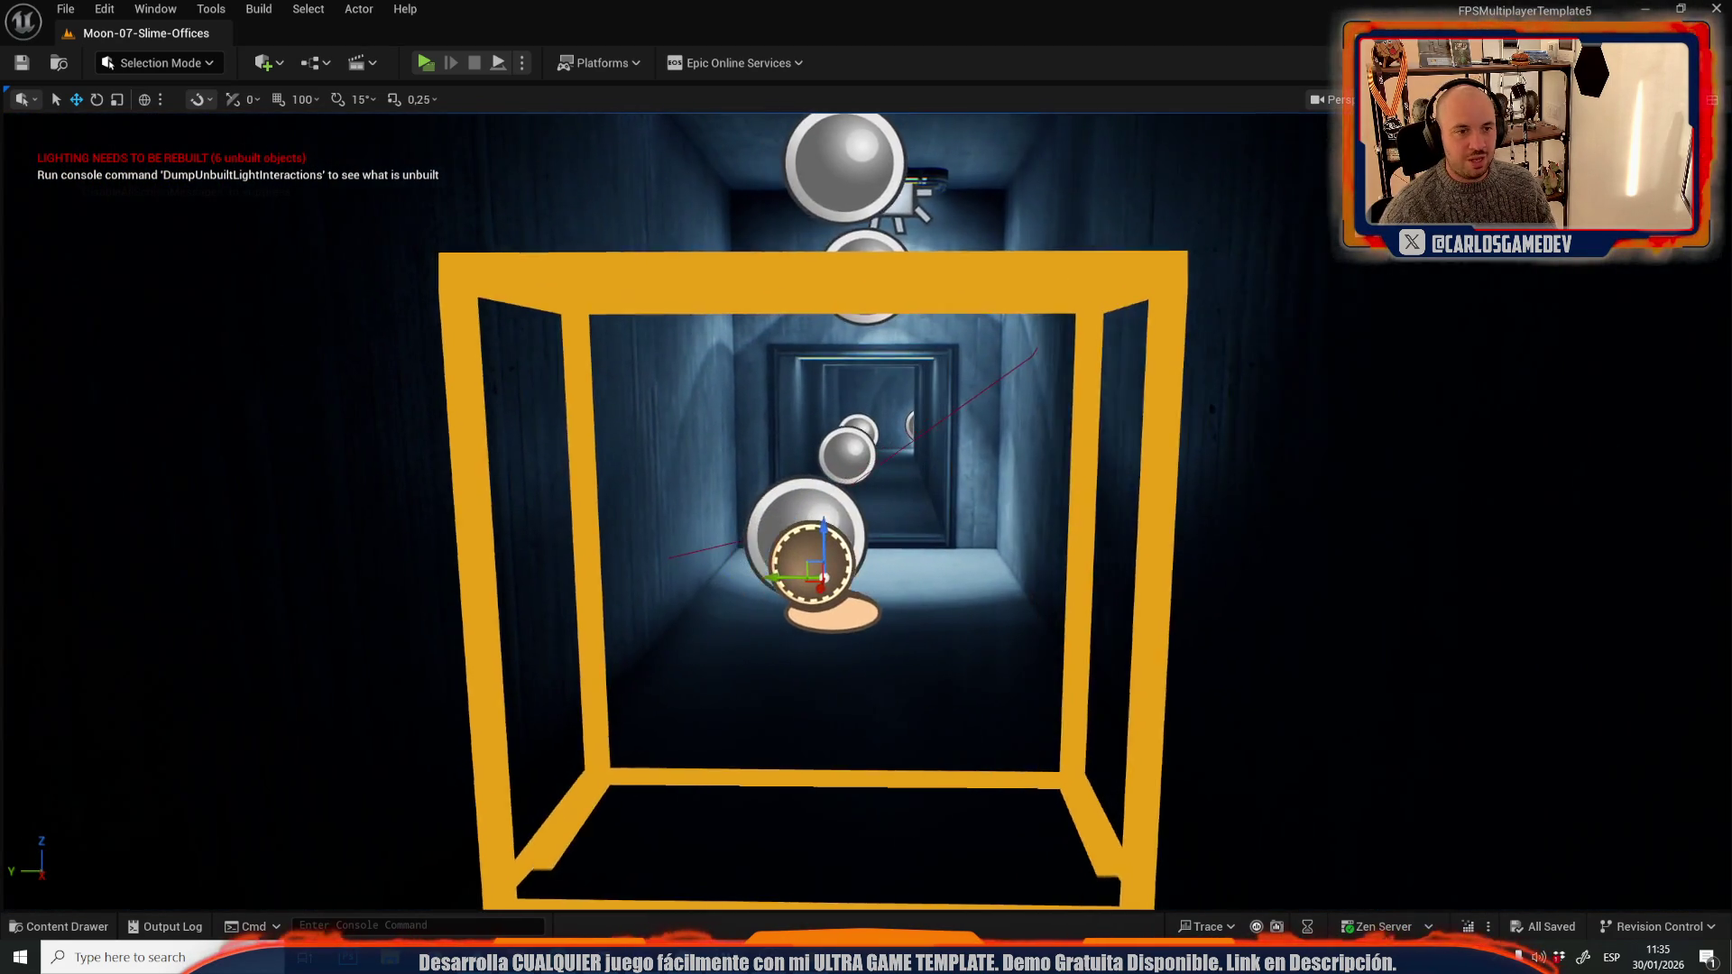
scroll(839, 451, down, 5)
drag(1047, 425, 1046, 425)
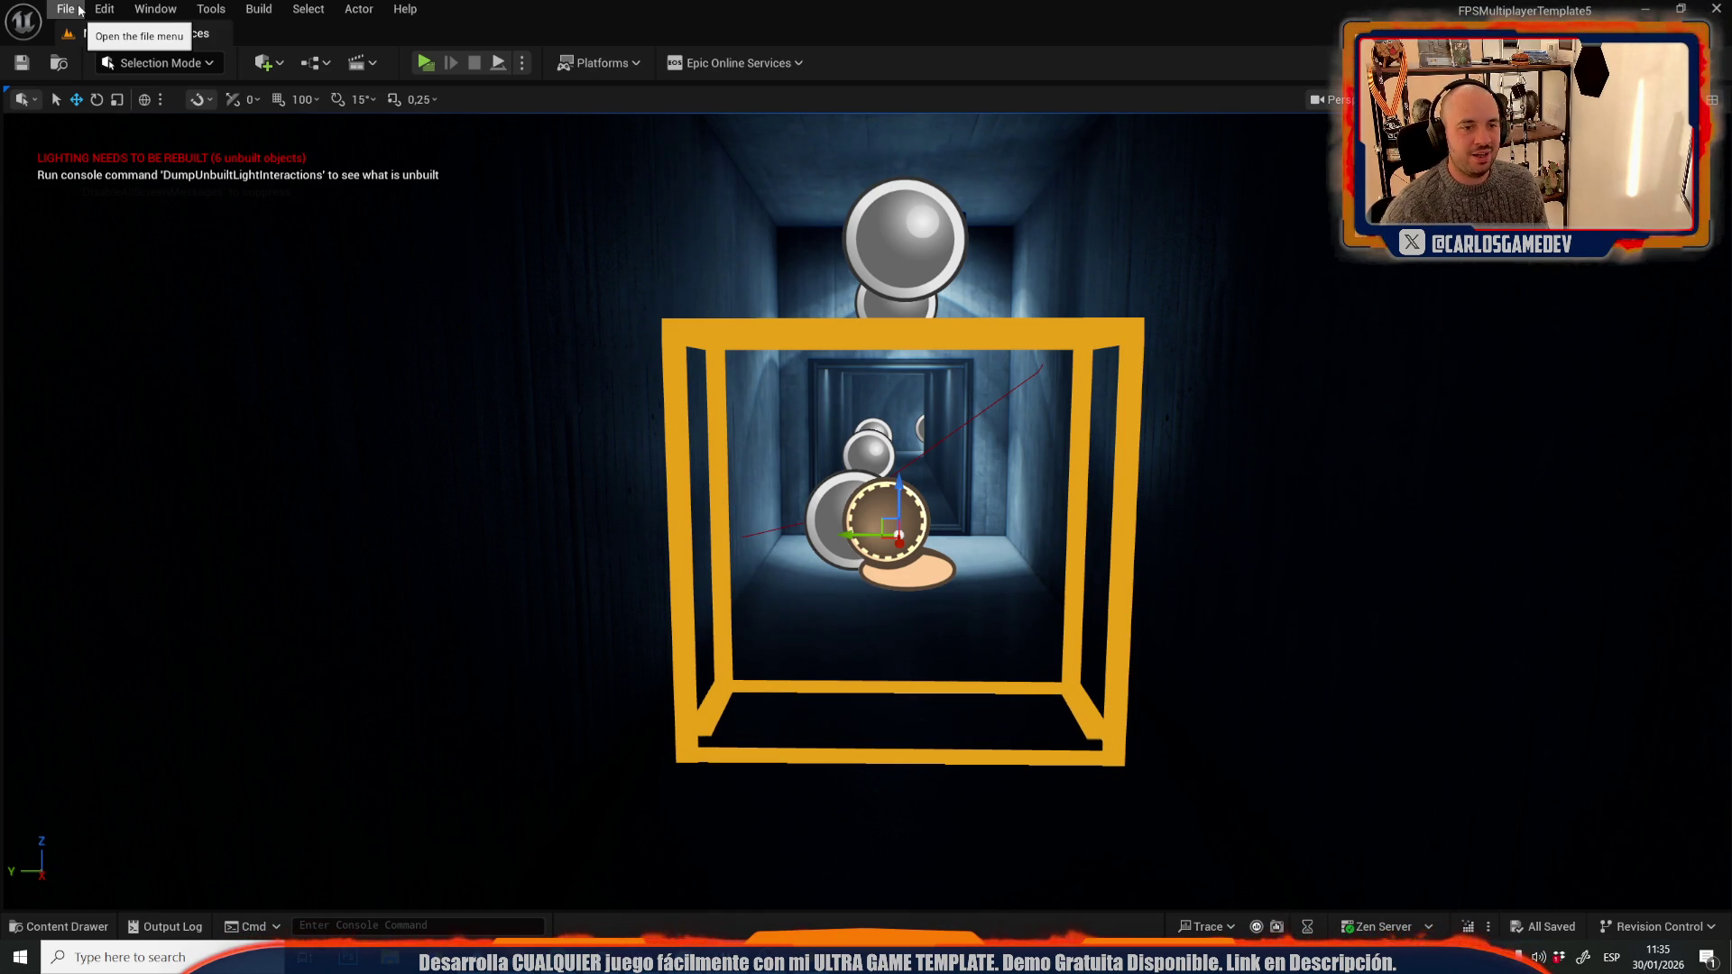
click(80, 11)
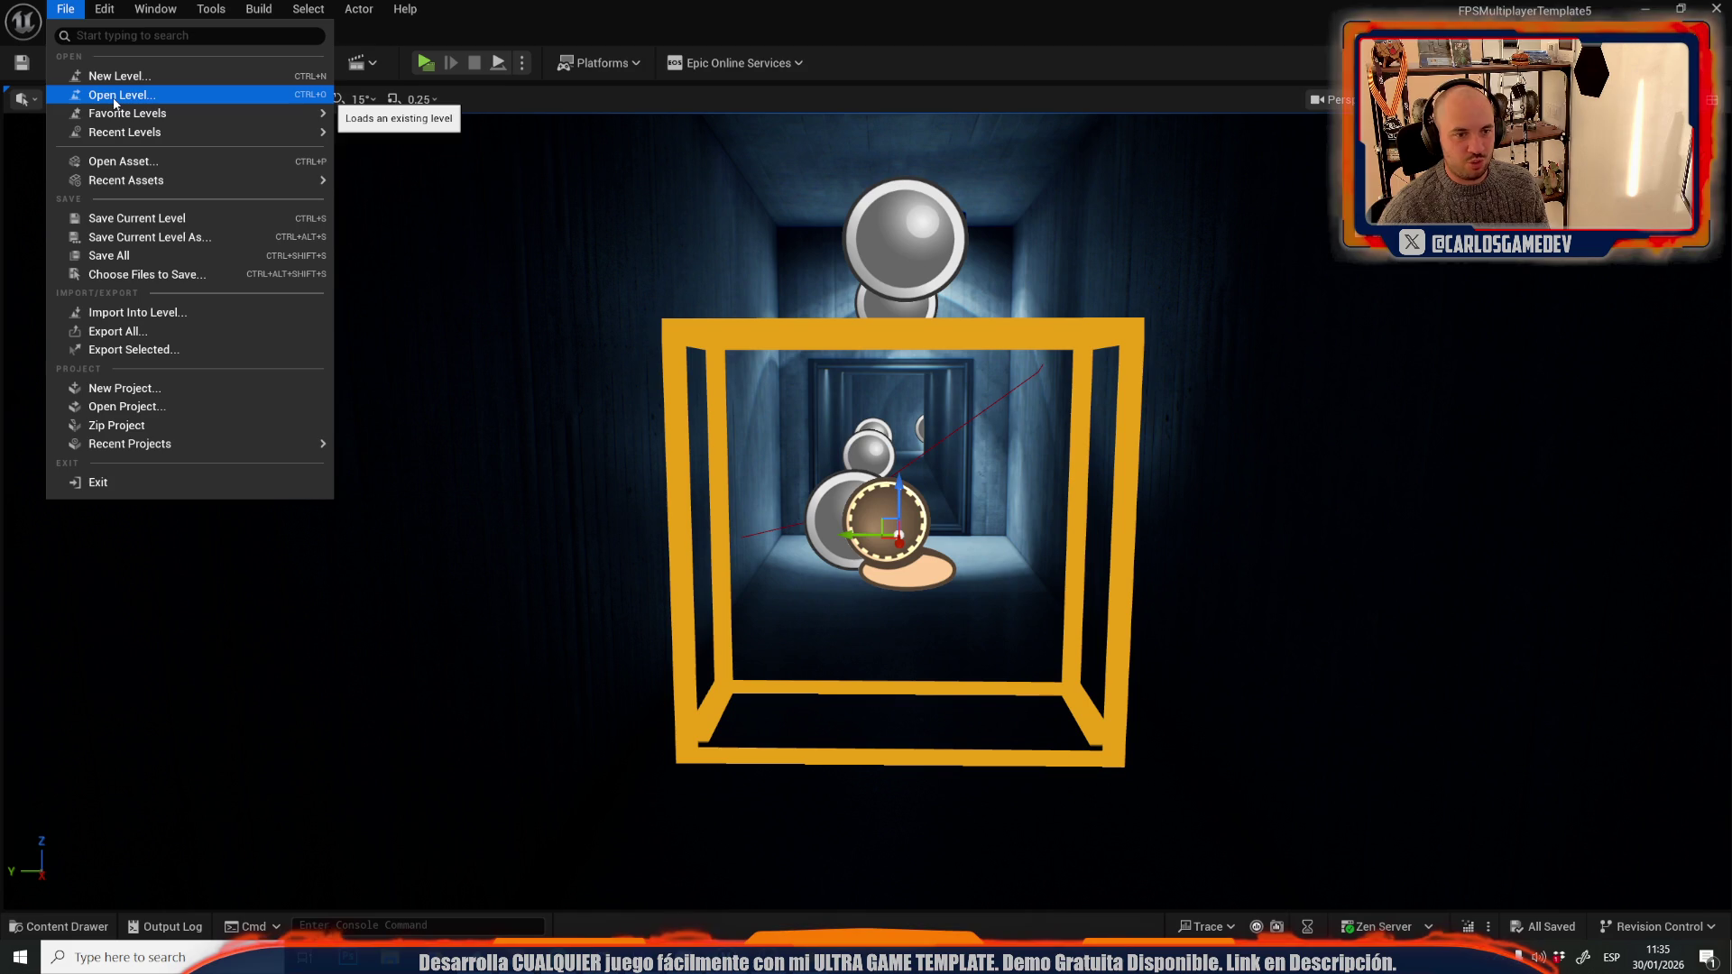
Step: Load Moon-12-Crater-Base from the Recent Levels list
mouse_move(217, 135)
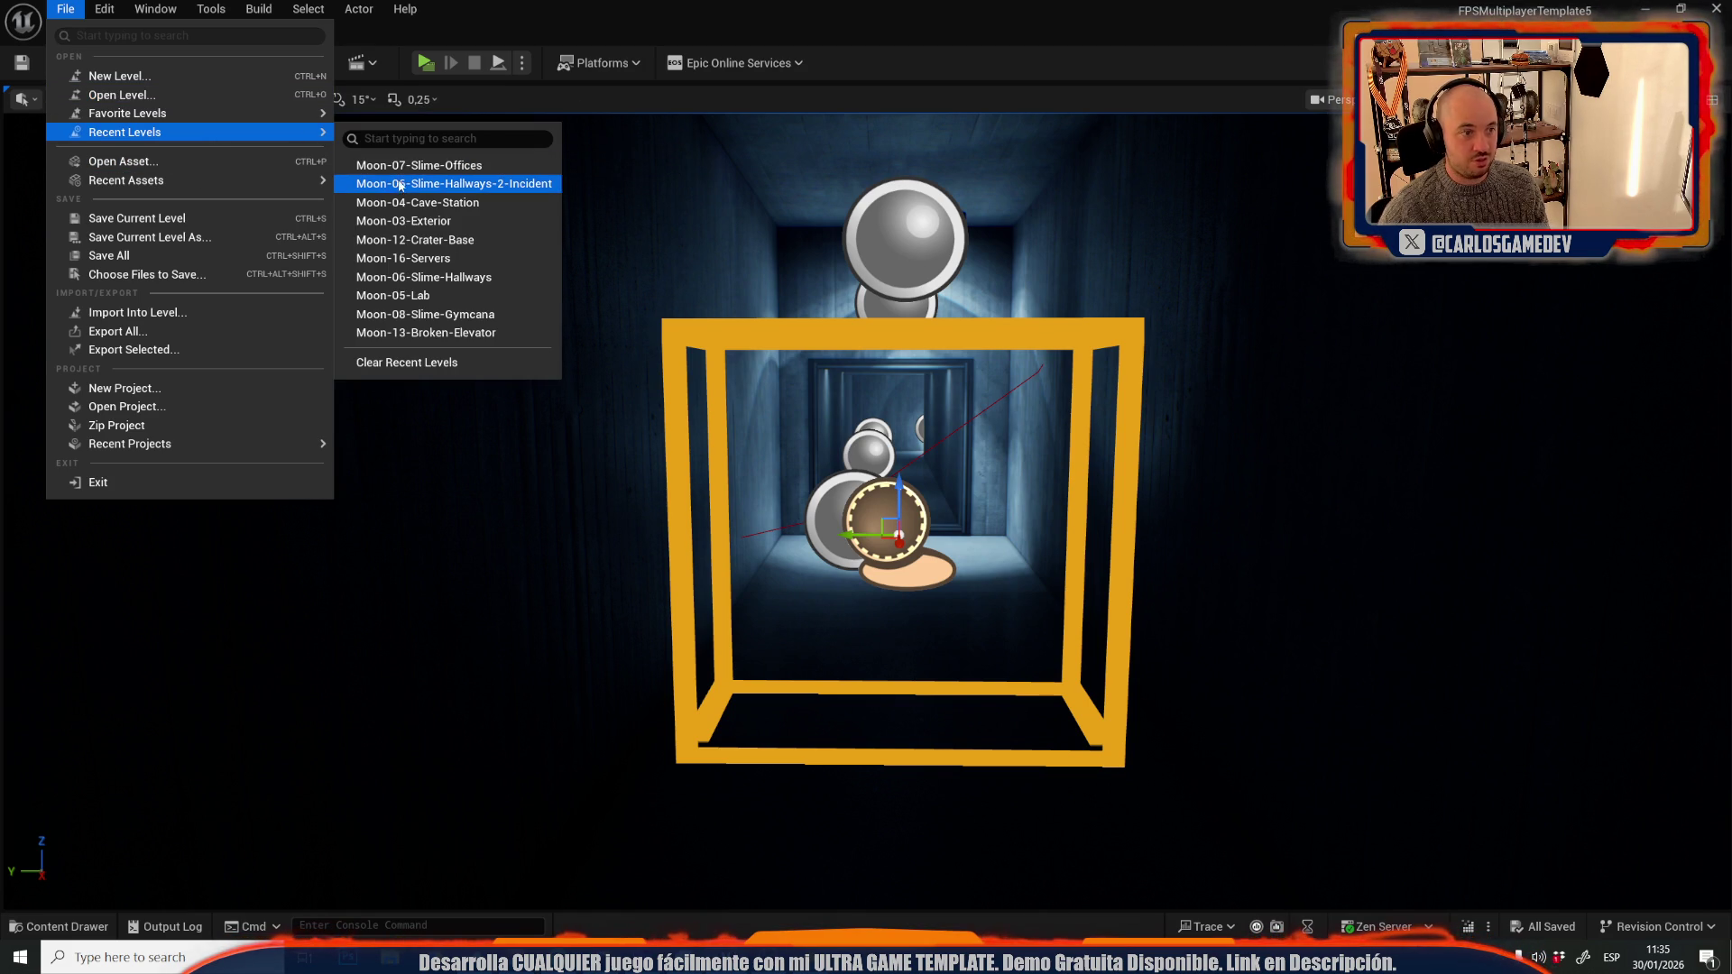
click(467, 235)
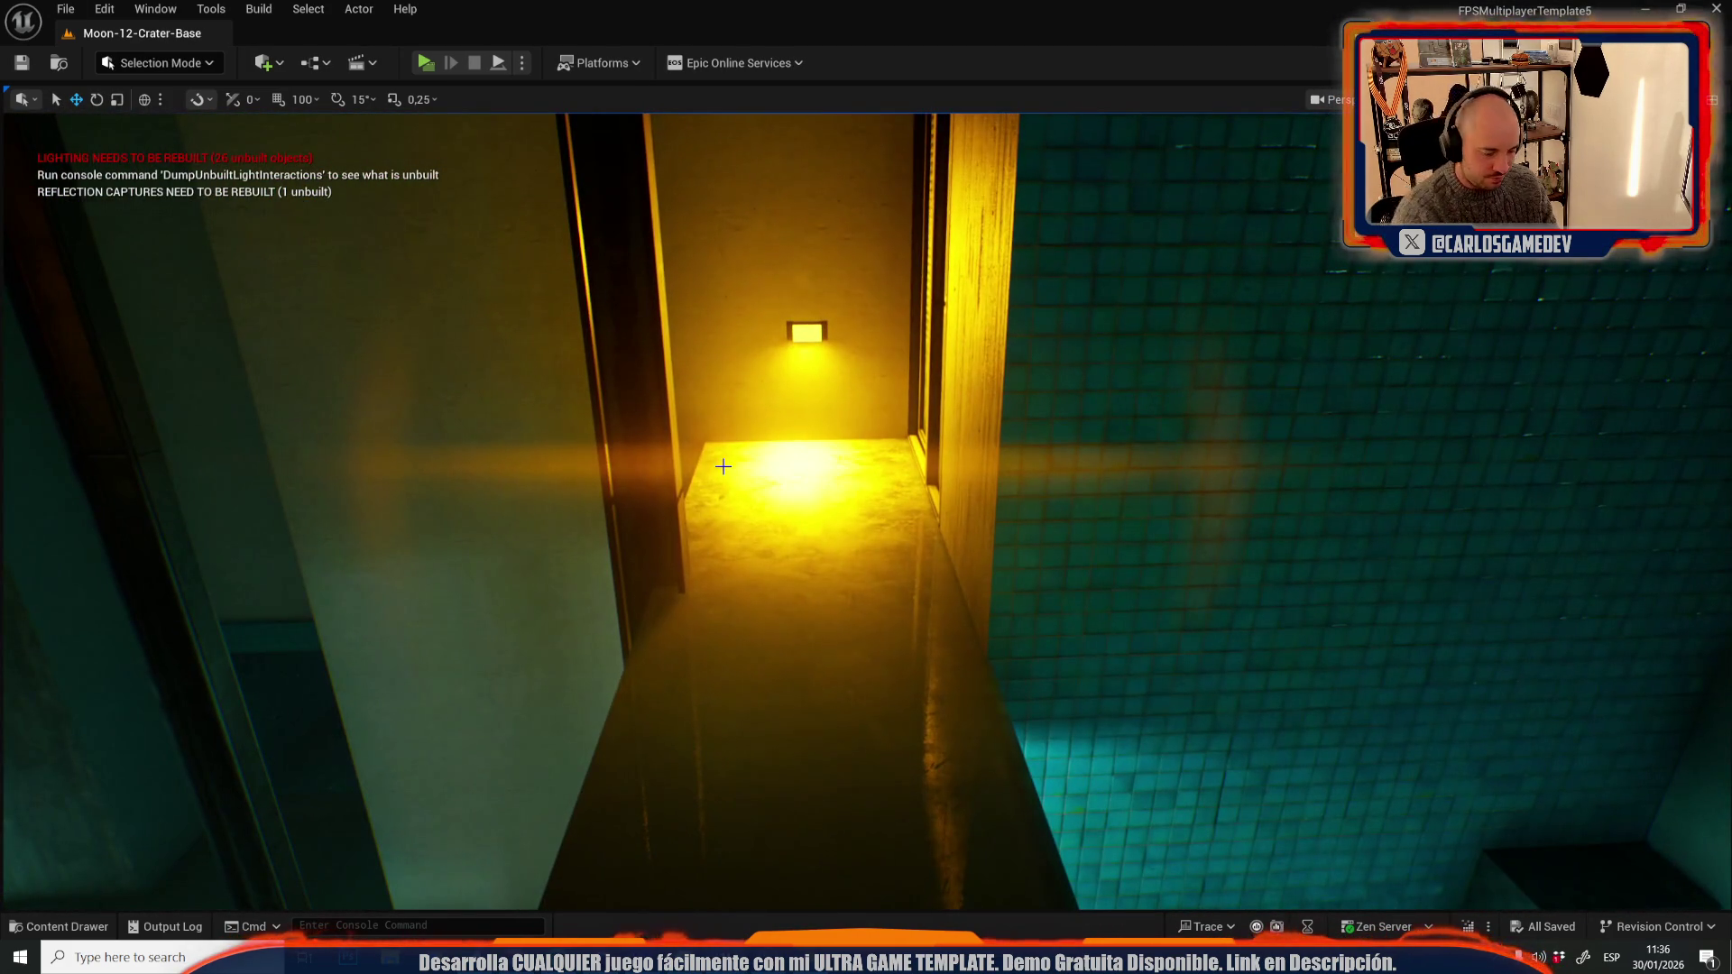
Step: Play-test Moon-12-Crater-Base in PIE for about a minute, then stop the session
key(alt+p)
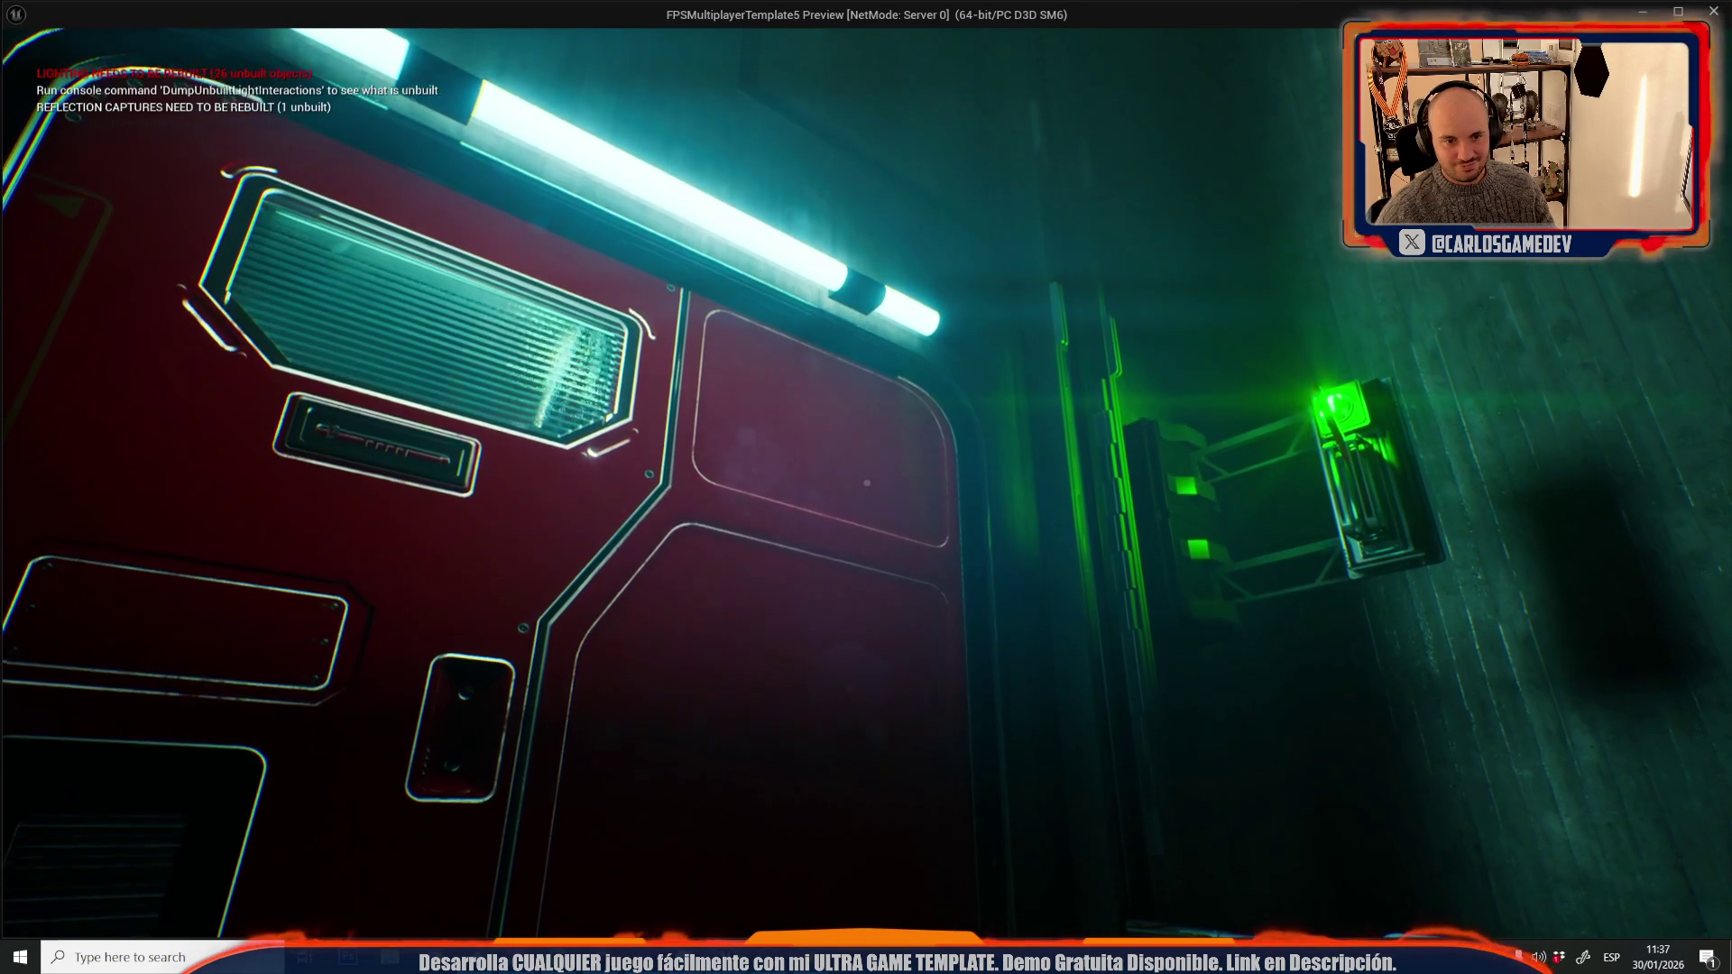
key(Escape)
click(63, 11)
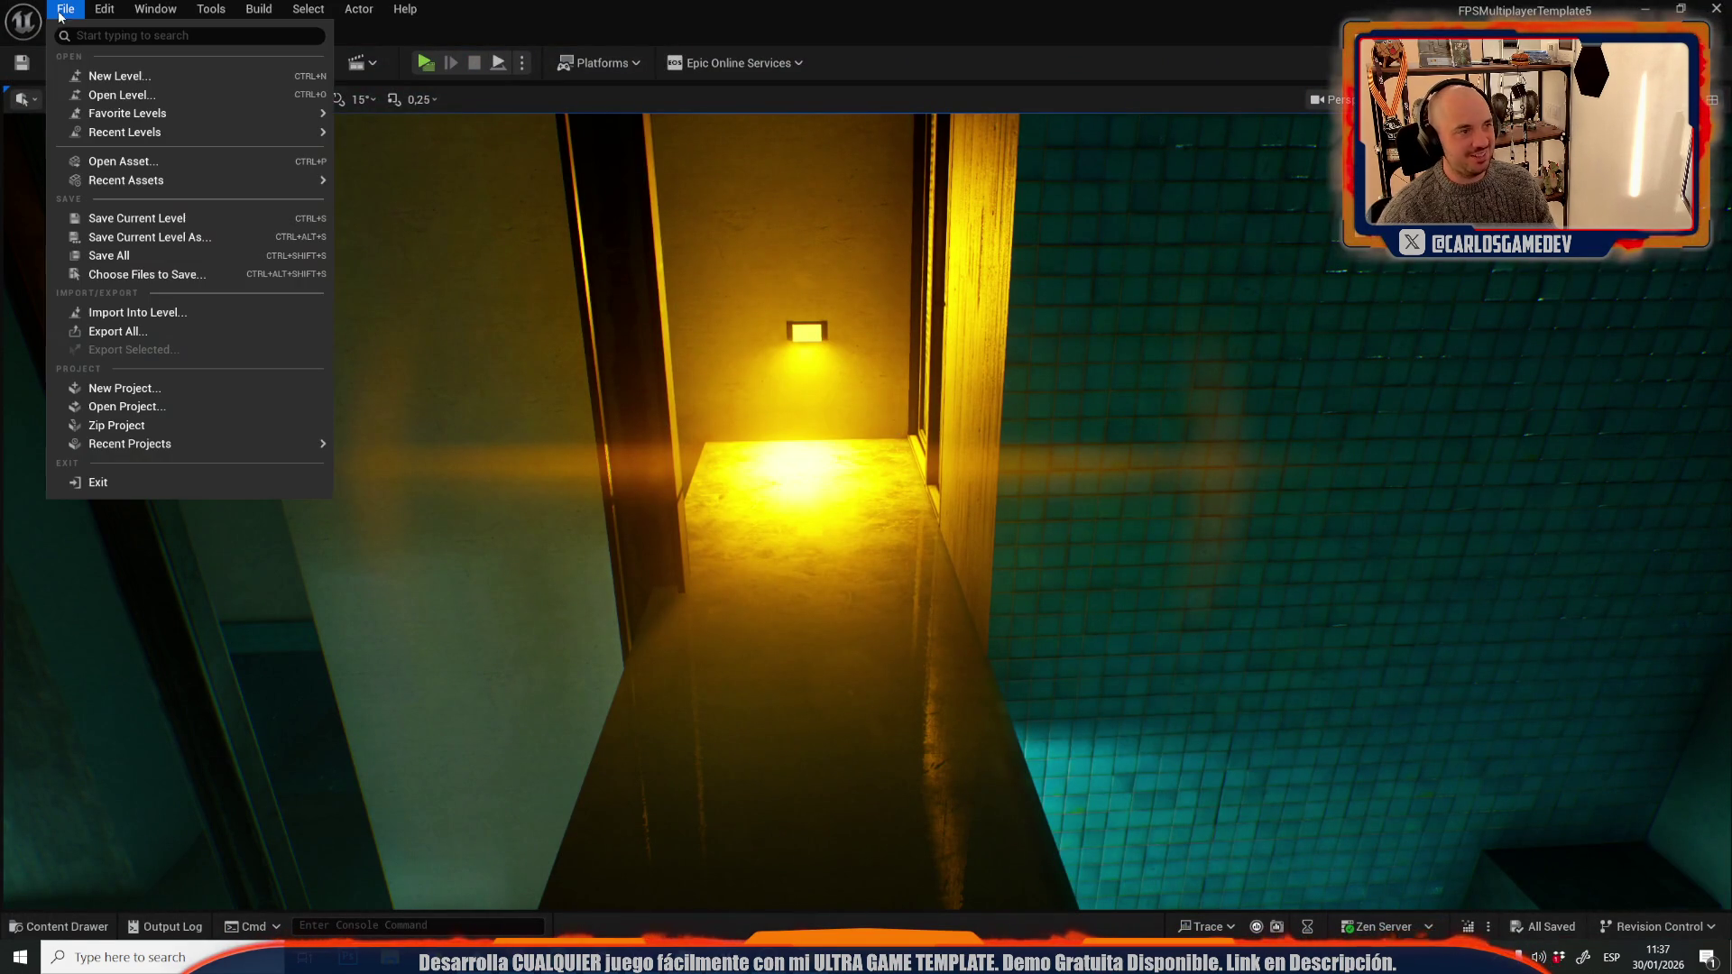
Step: Load Moon-16-Servers from the Recent Levels list
mouse_move(180, 129)
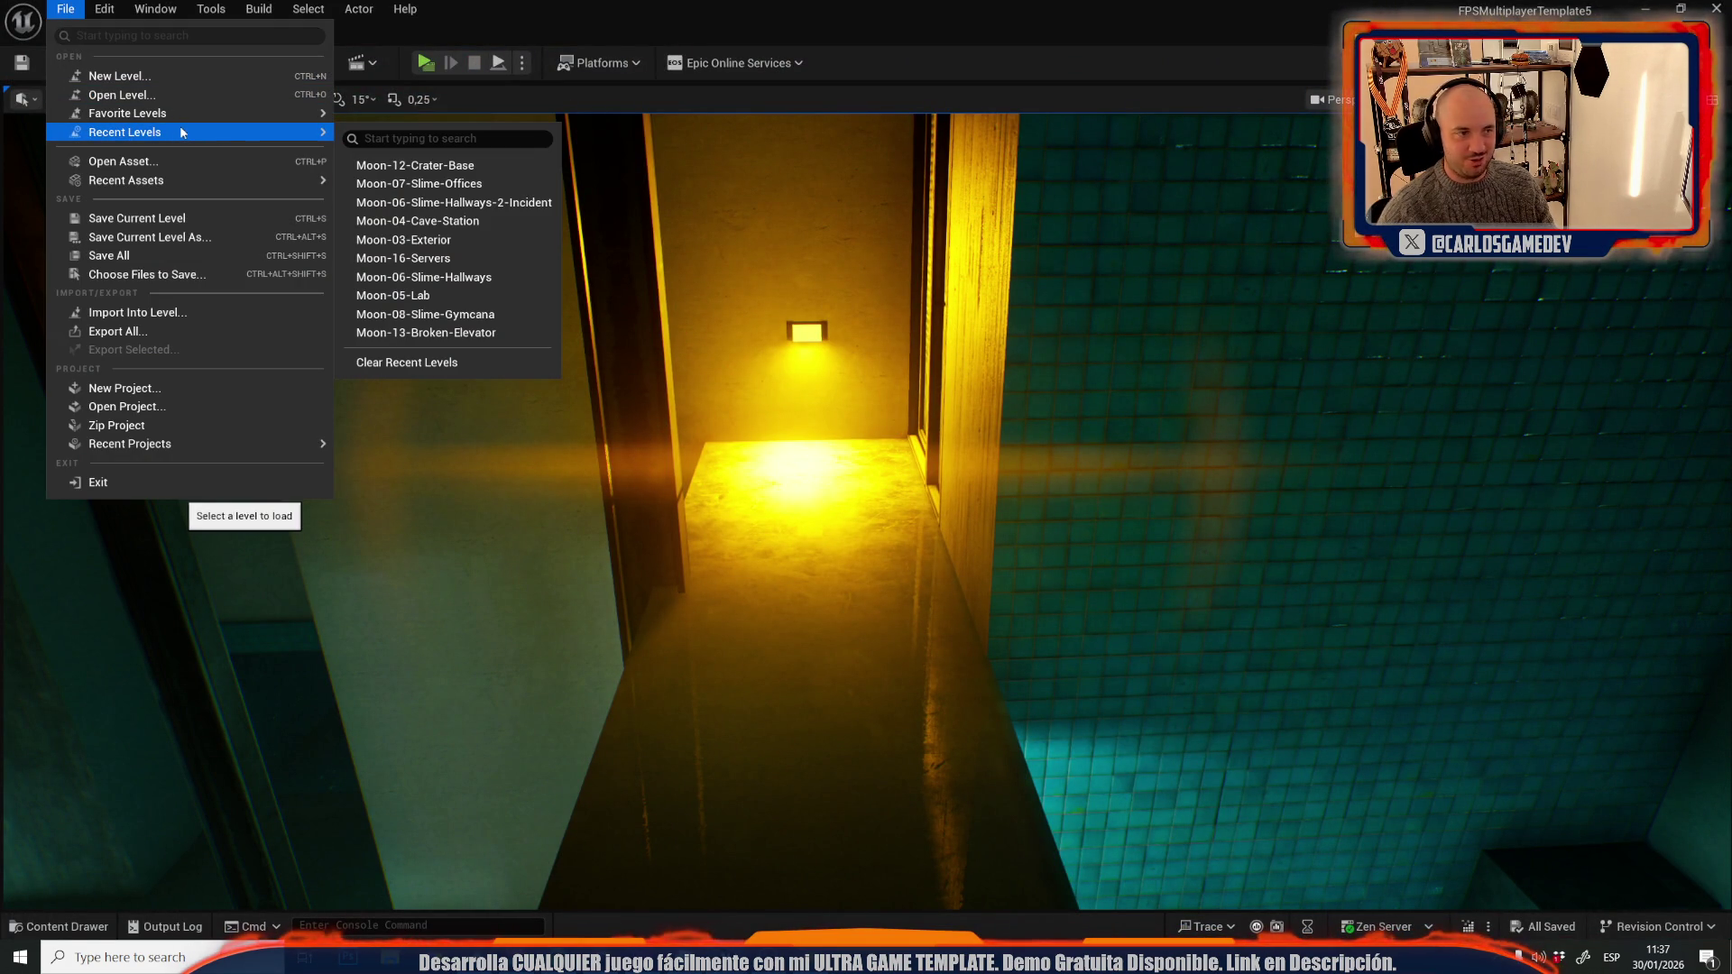
click(458, 257)
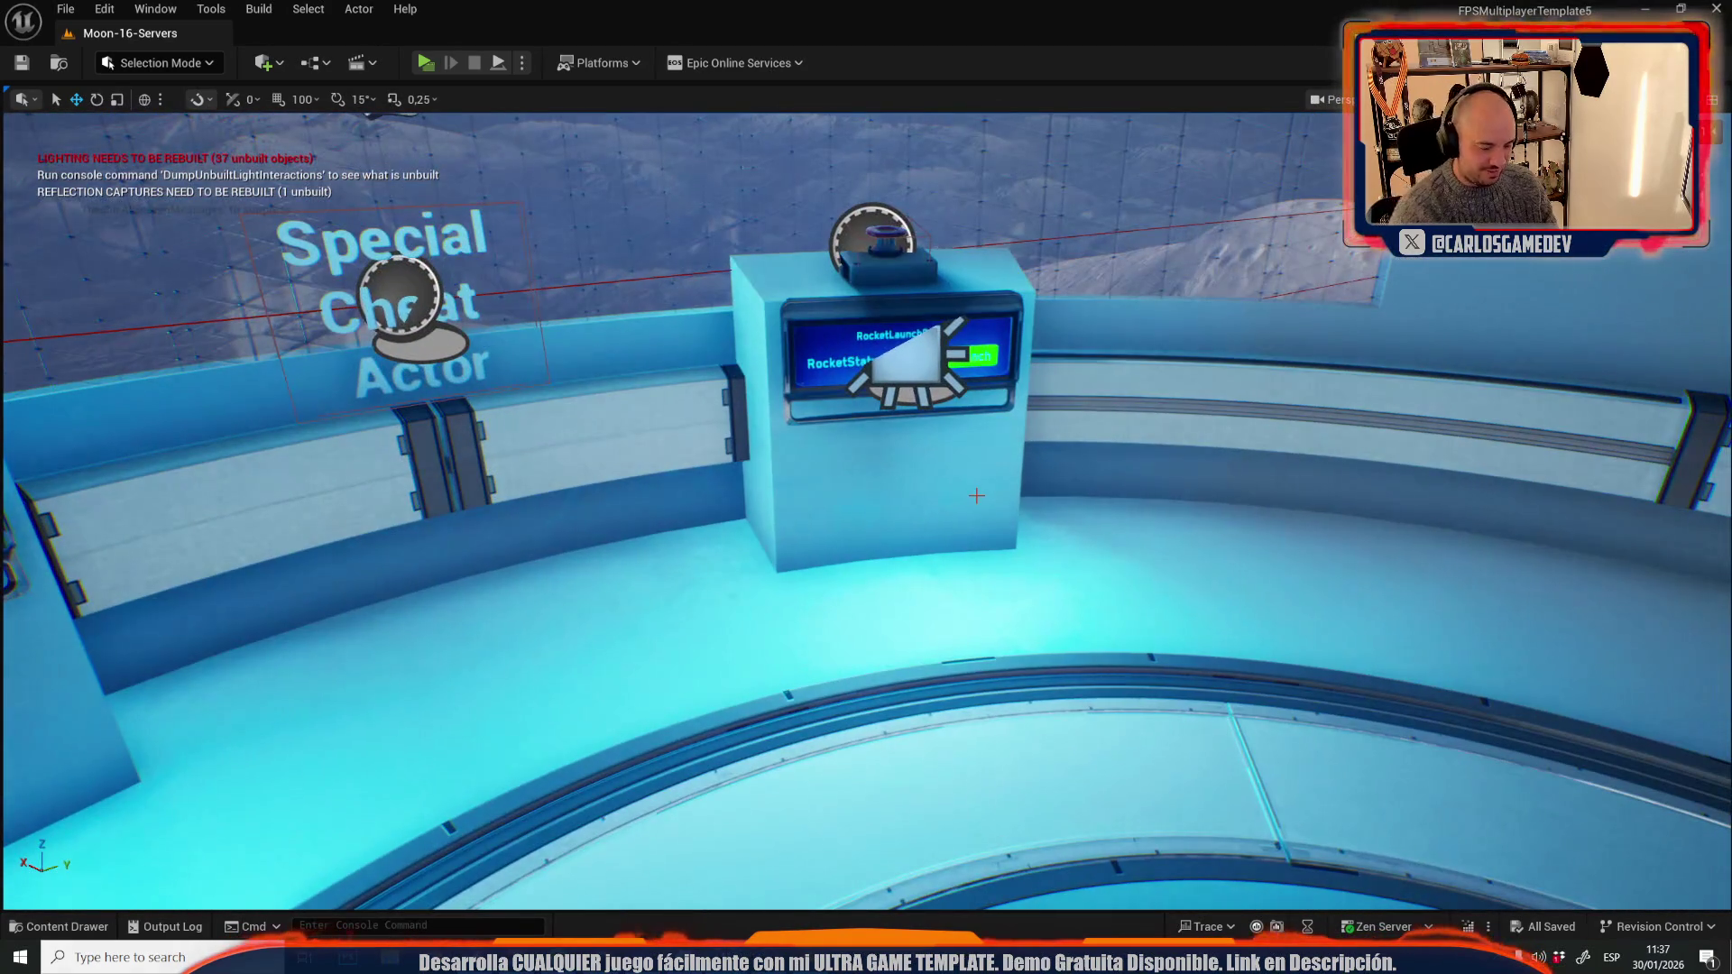
Step: Start a Moon-16-Servers playtest and use the console's Emergency Handle to begin the rocket launch
key(alt+p)
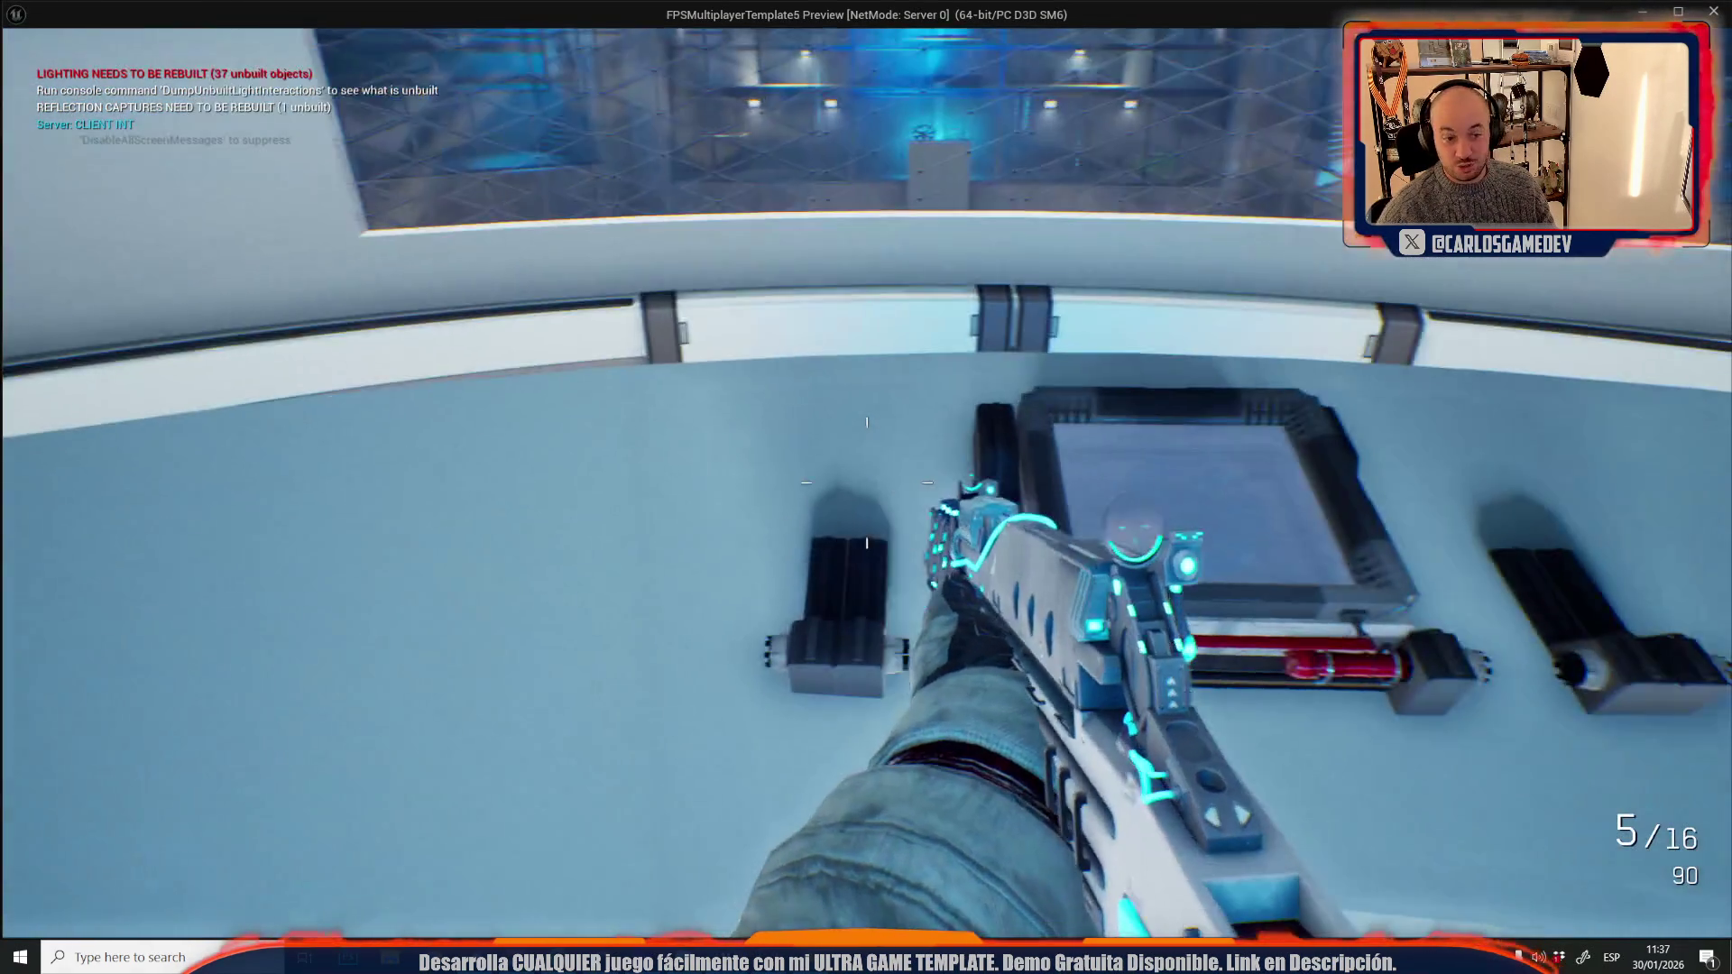
key(w)
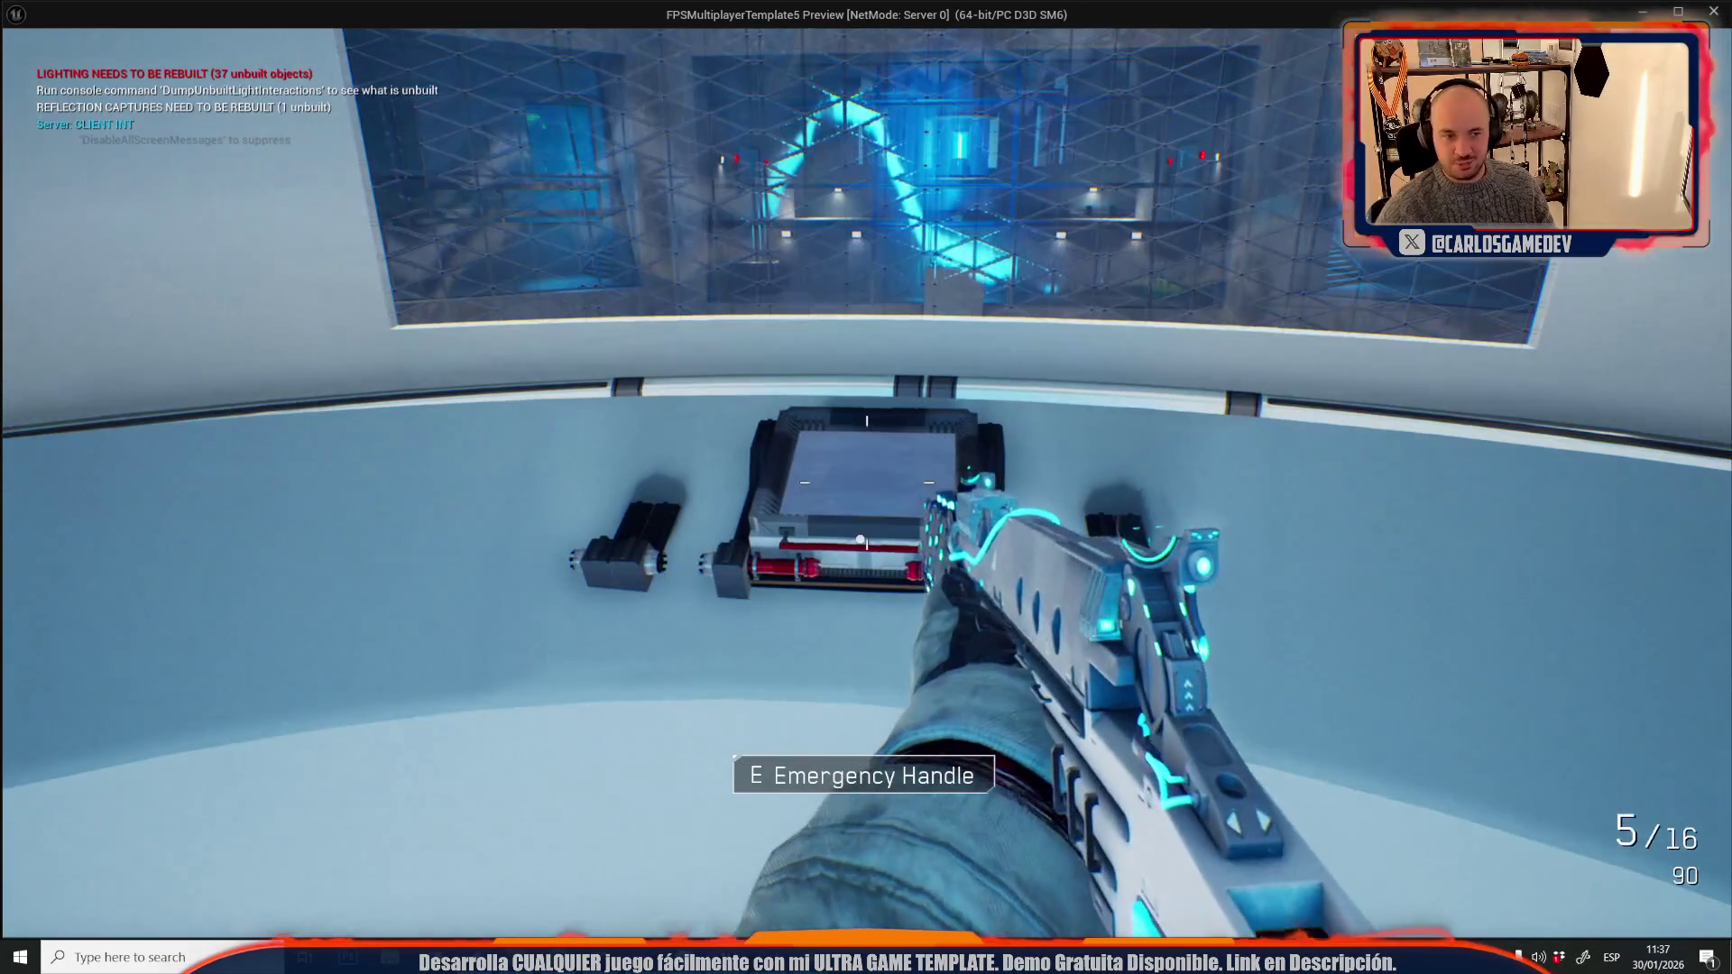
key(s)
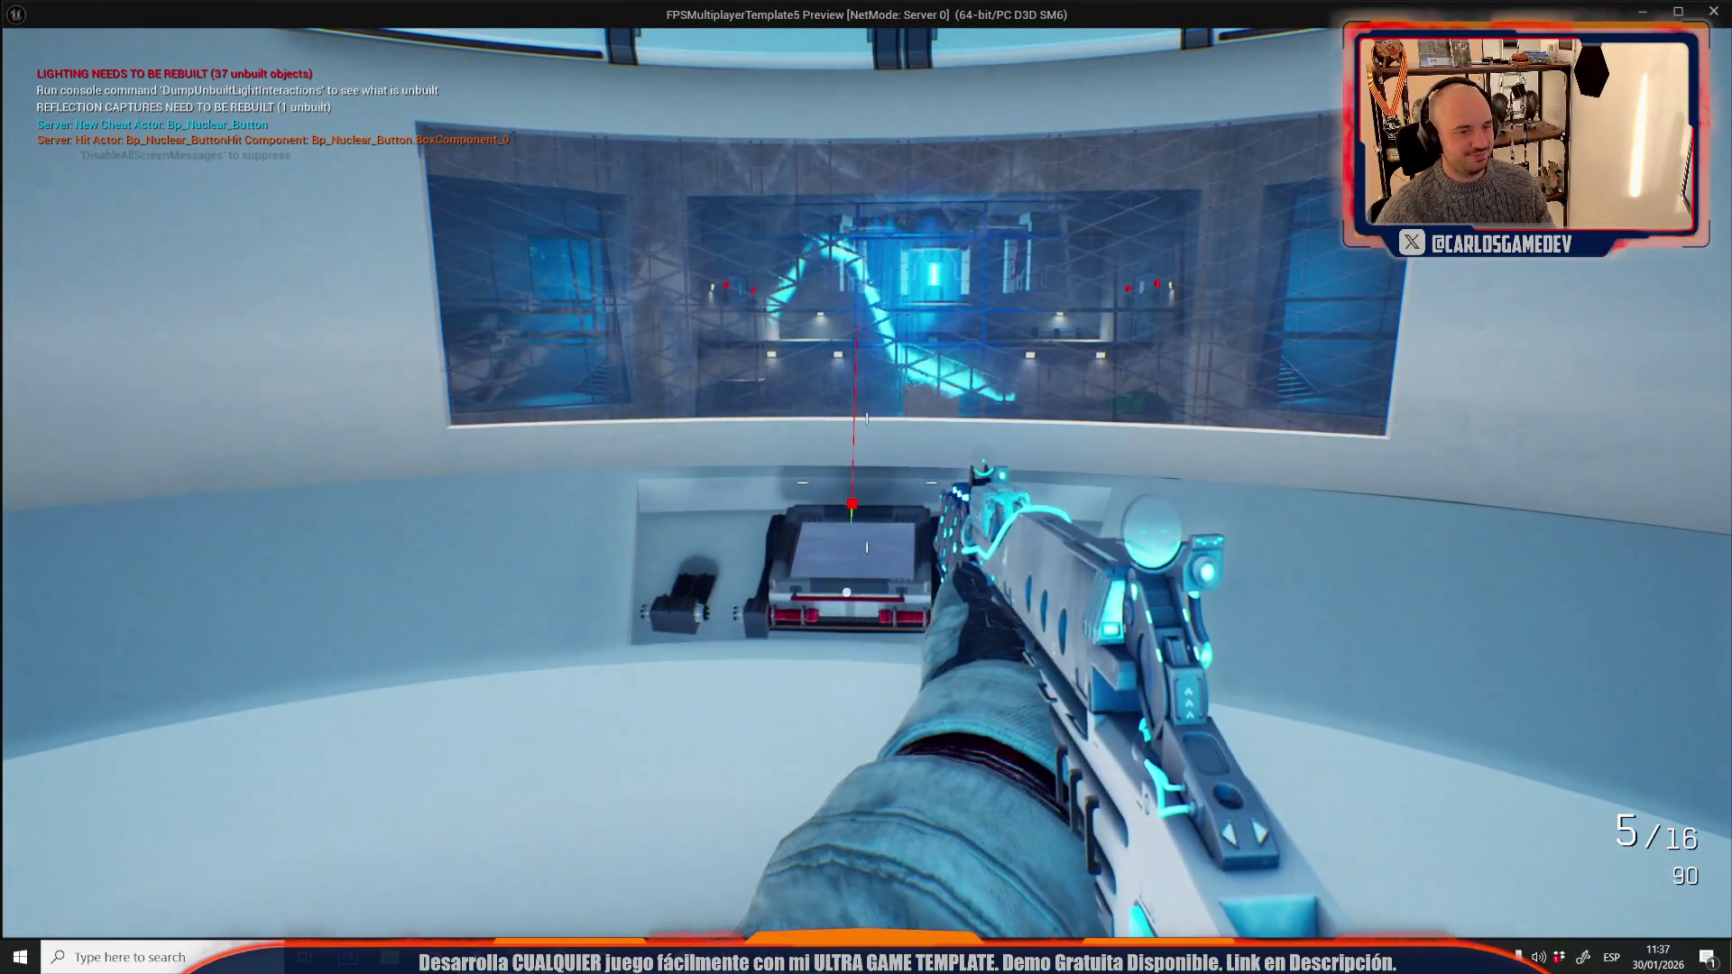
key(s)
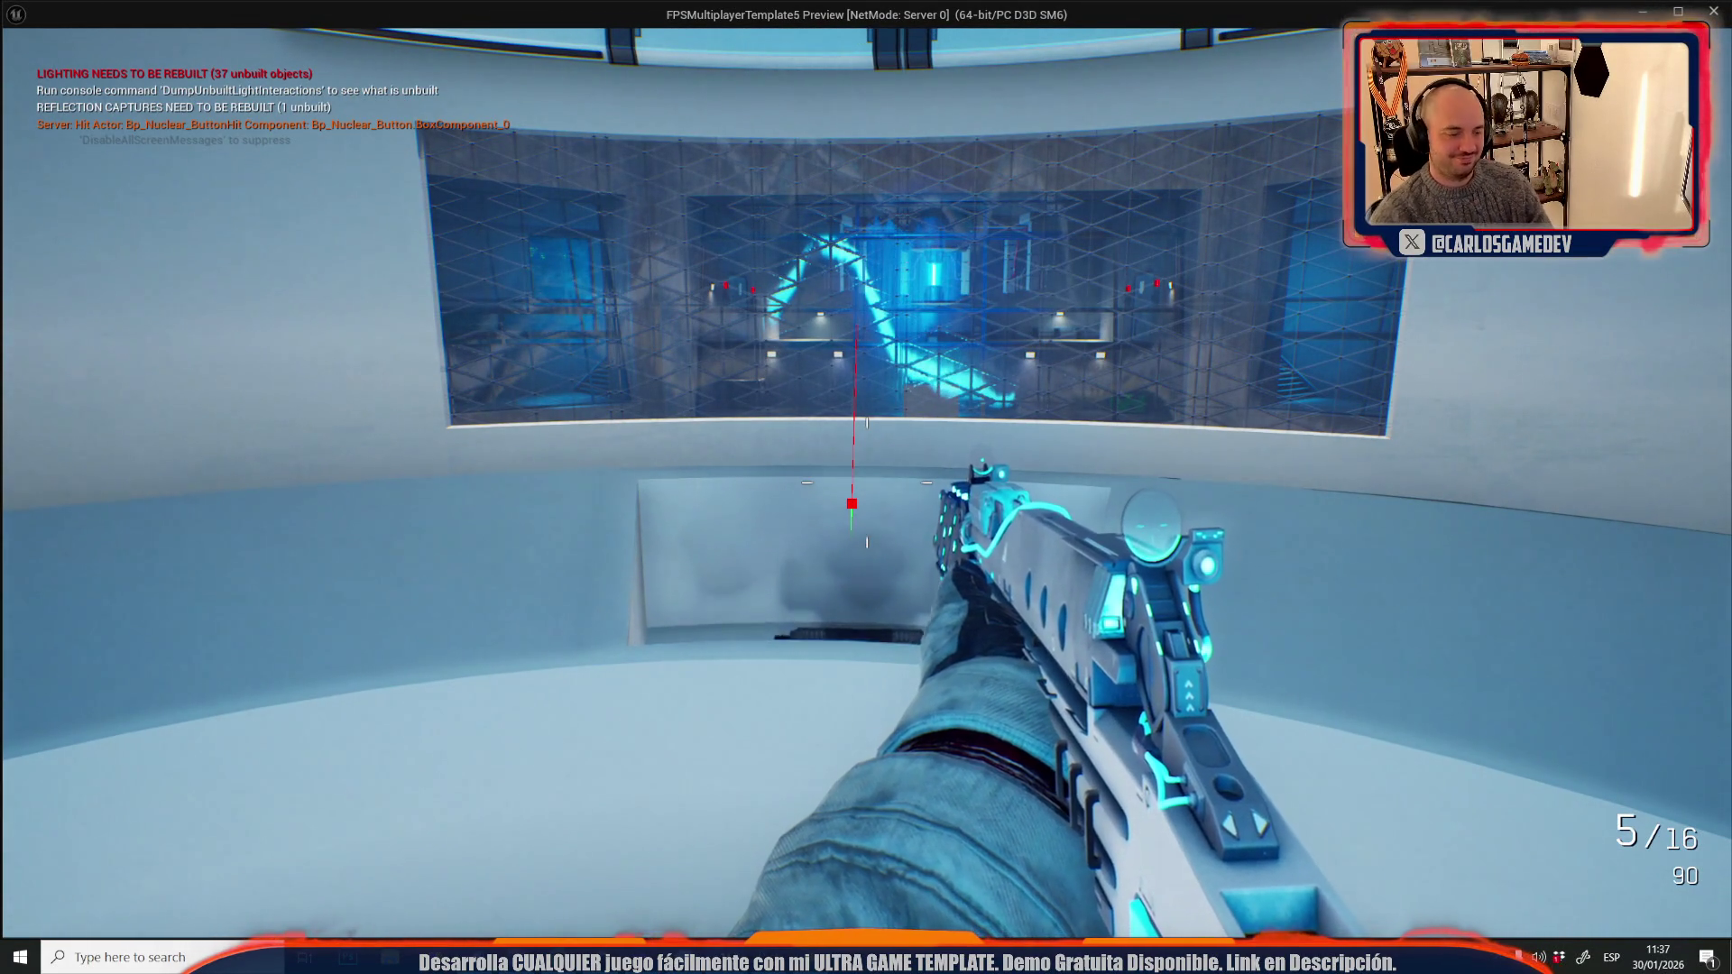
key(space)
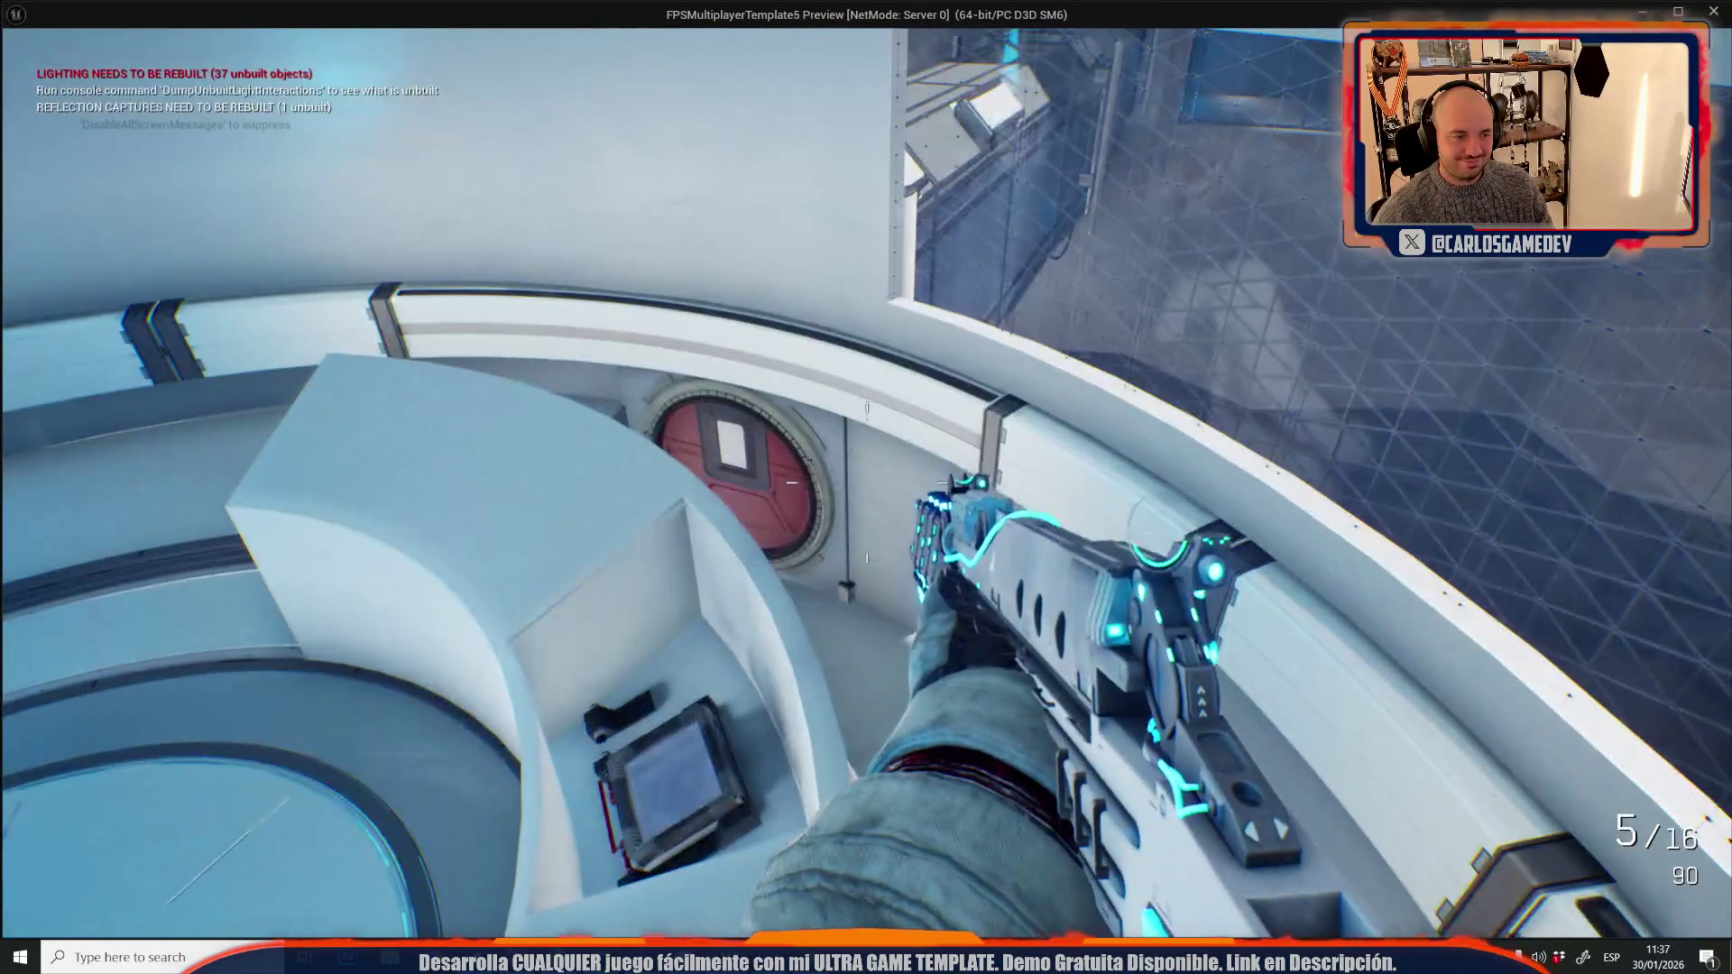
Step: Walk up to the railing by the glass wall, then switch back to the editor
key(w)
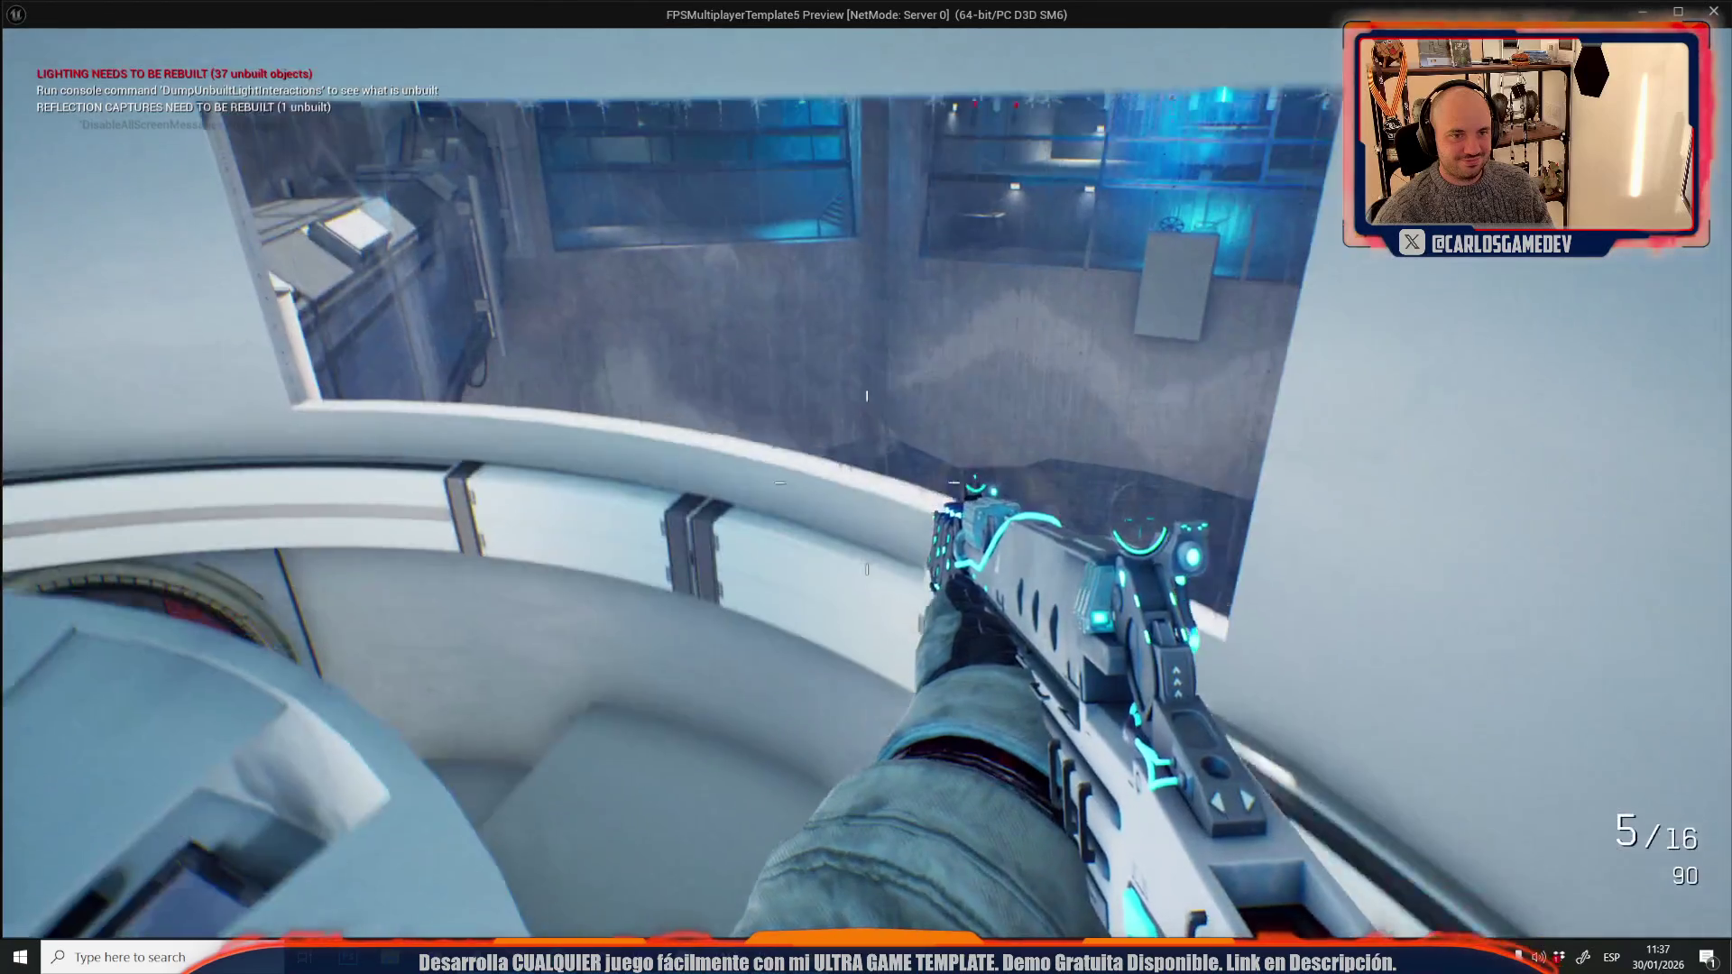
key(w)
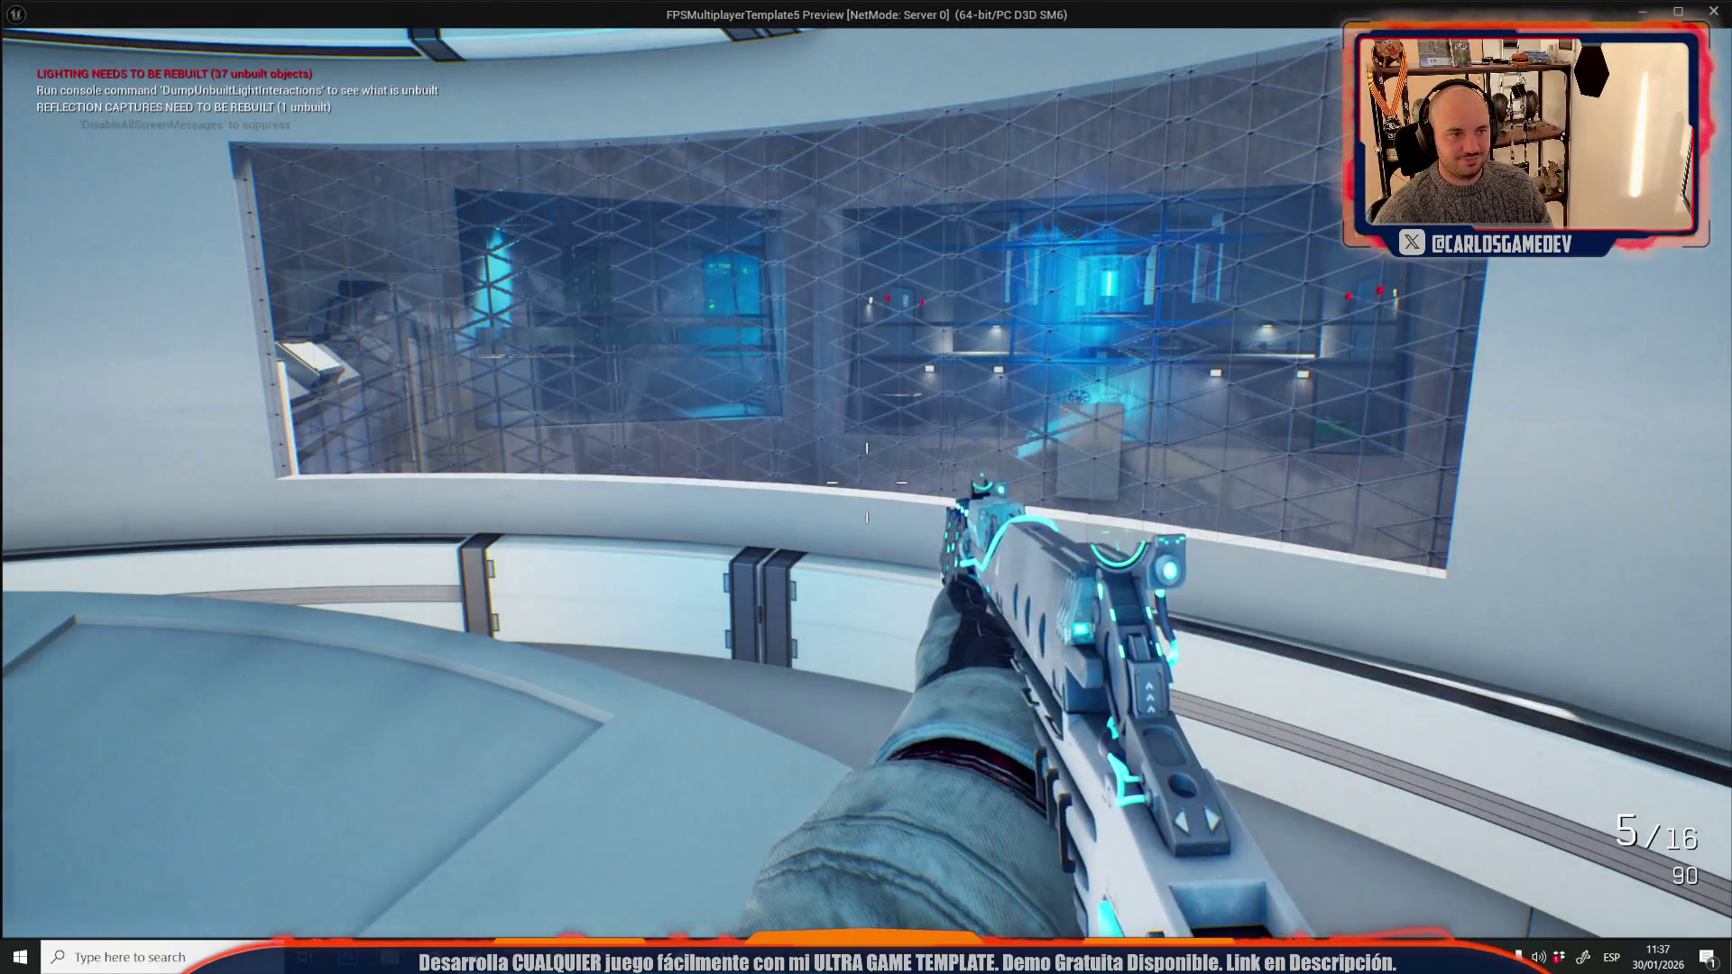
key(w)
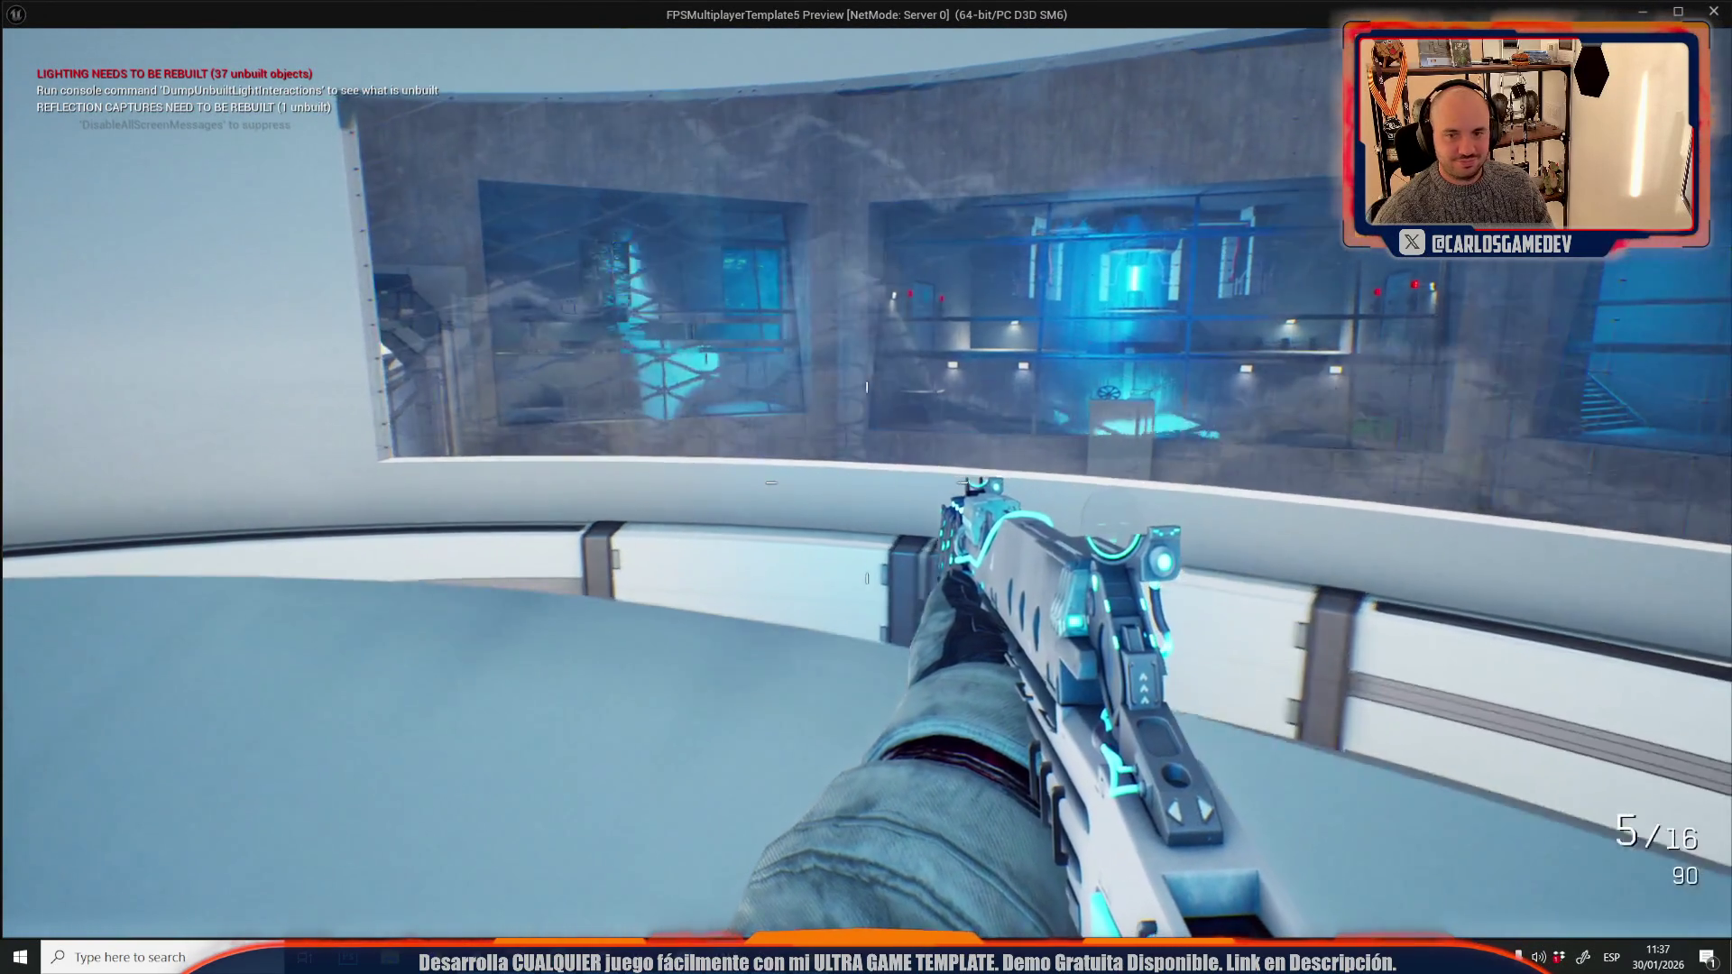
key(w)
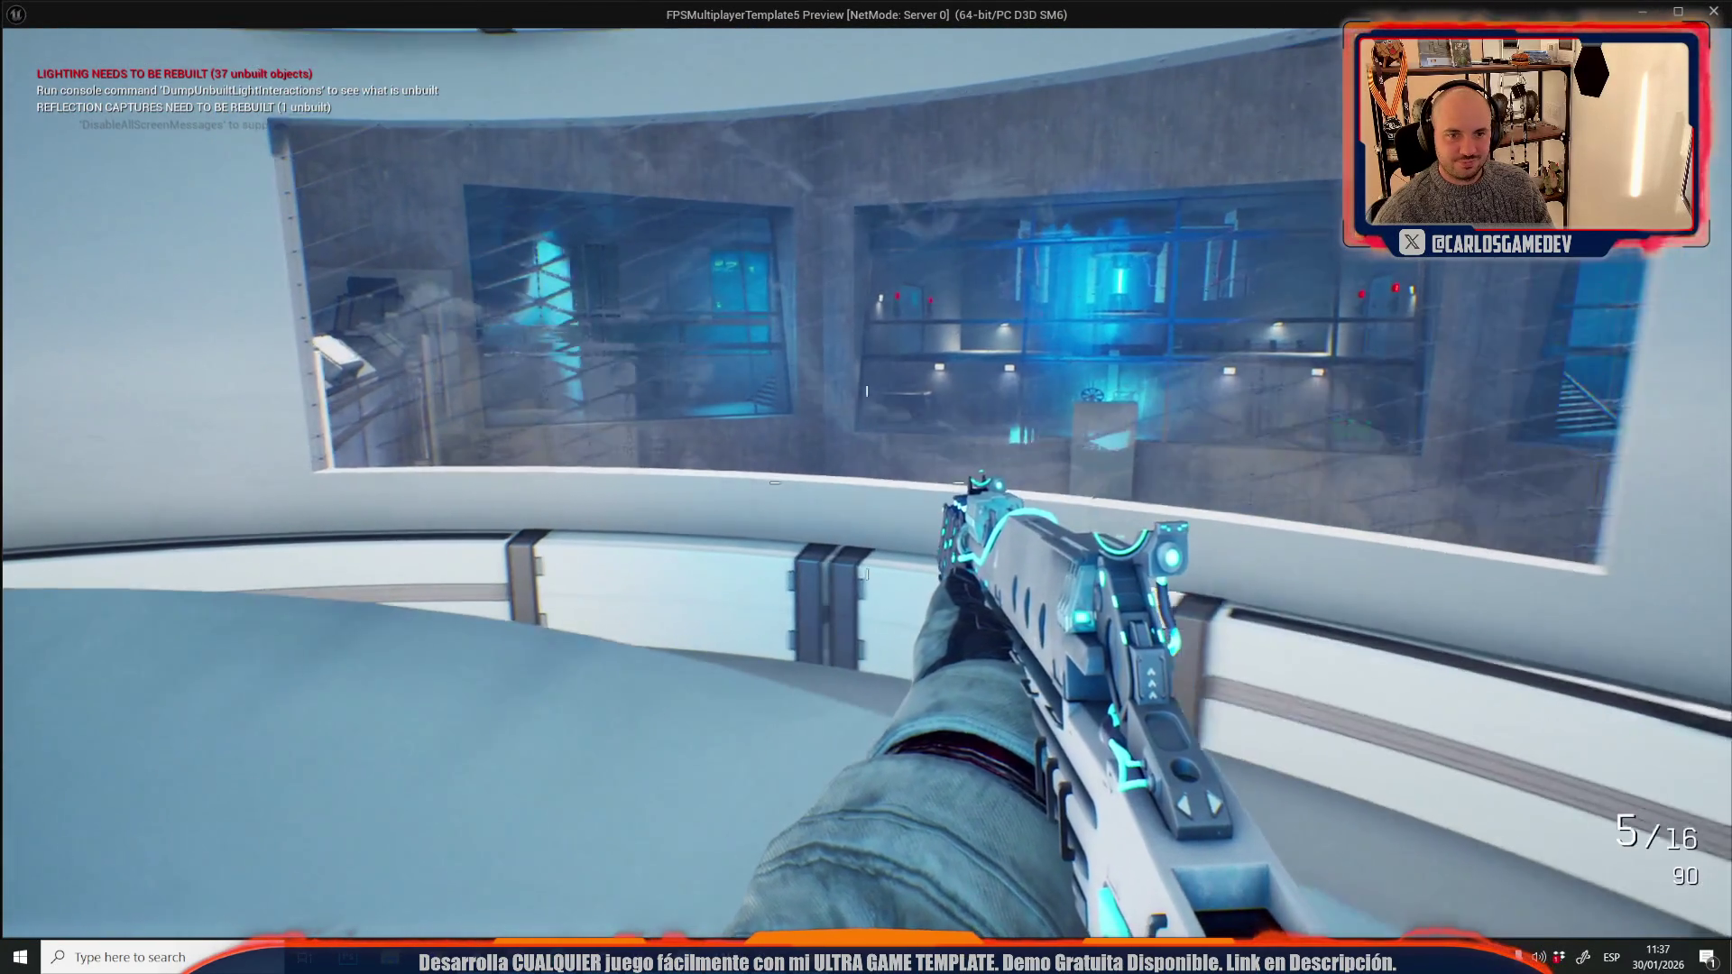
key(w)
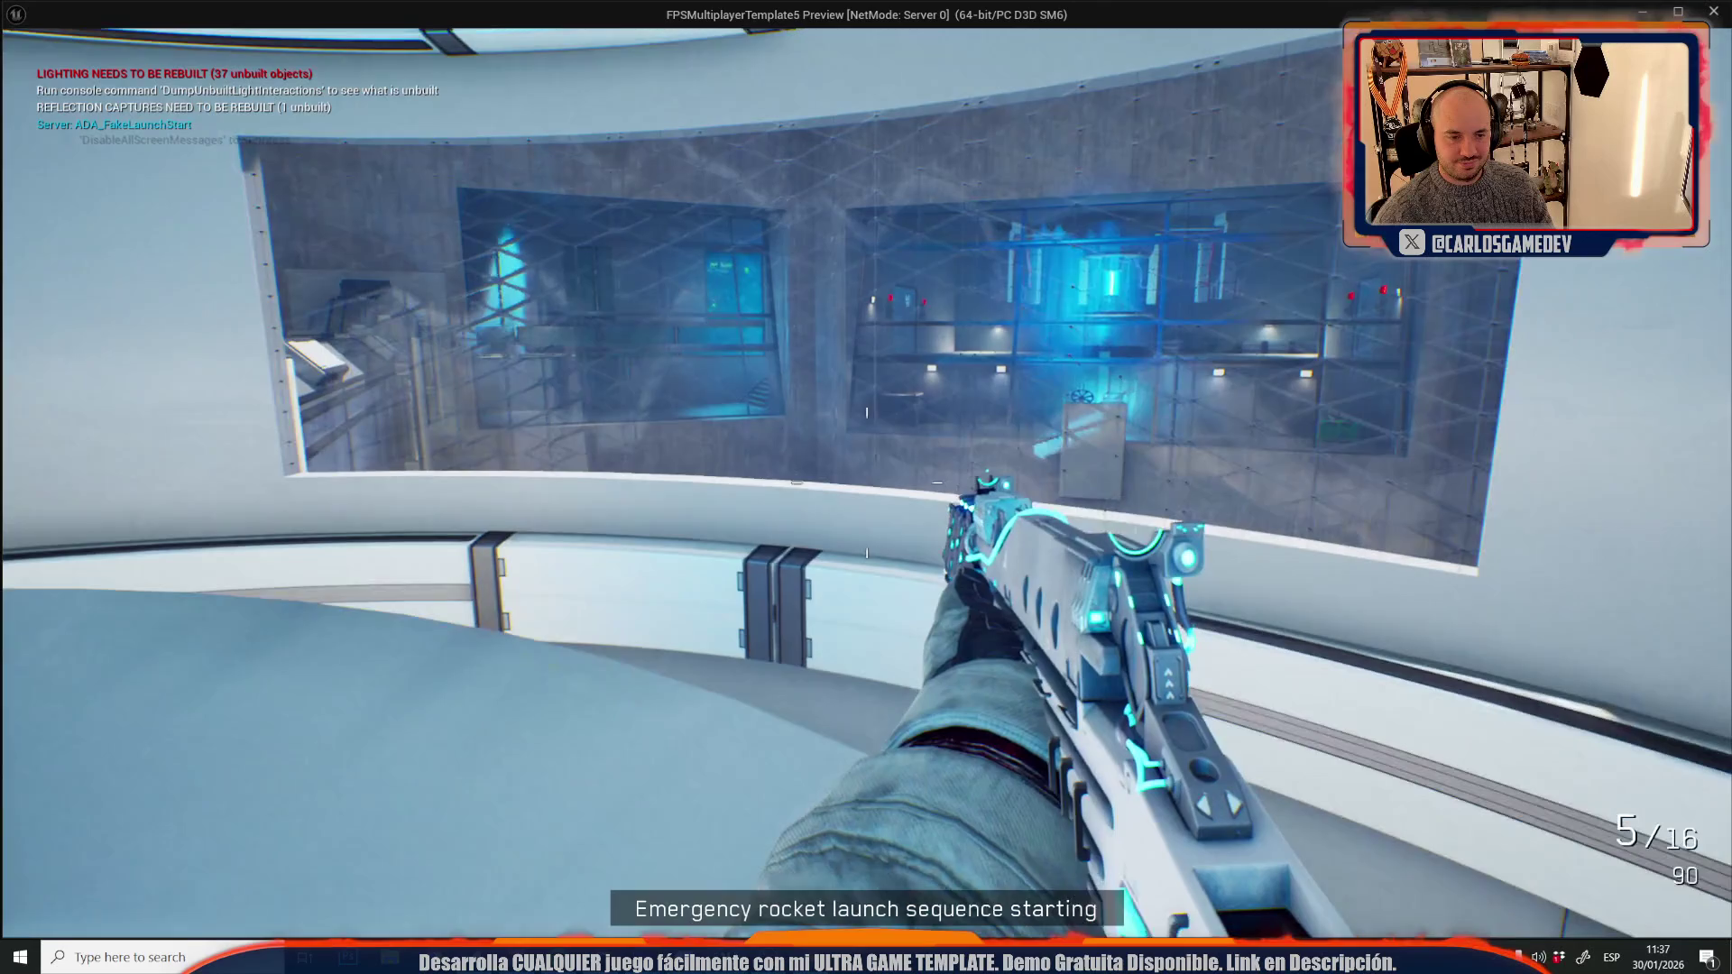
key(w)
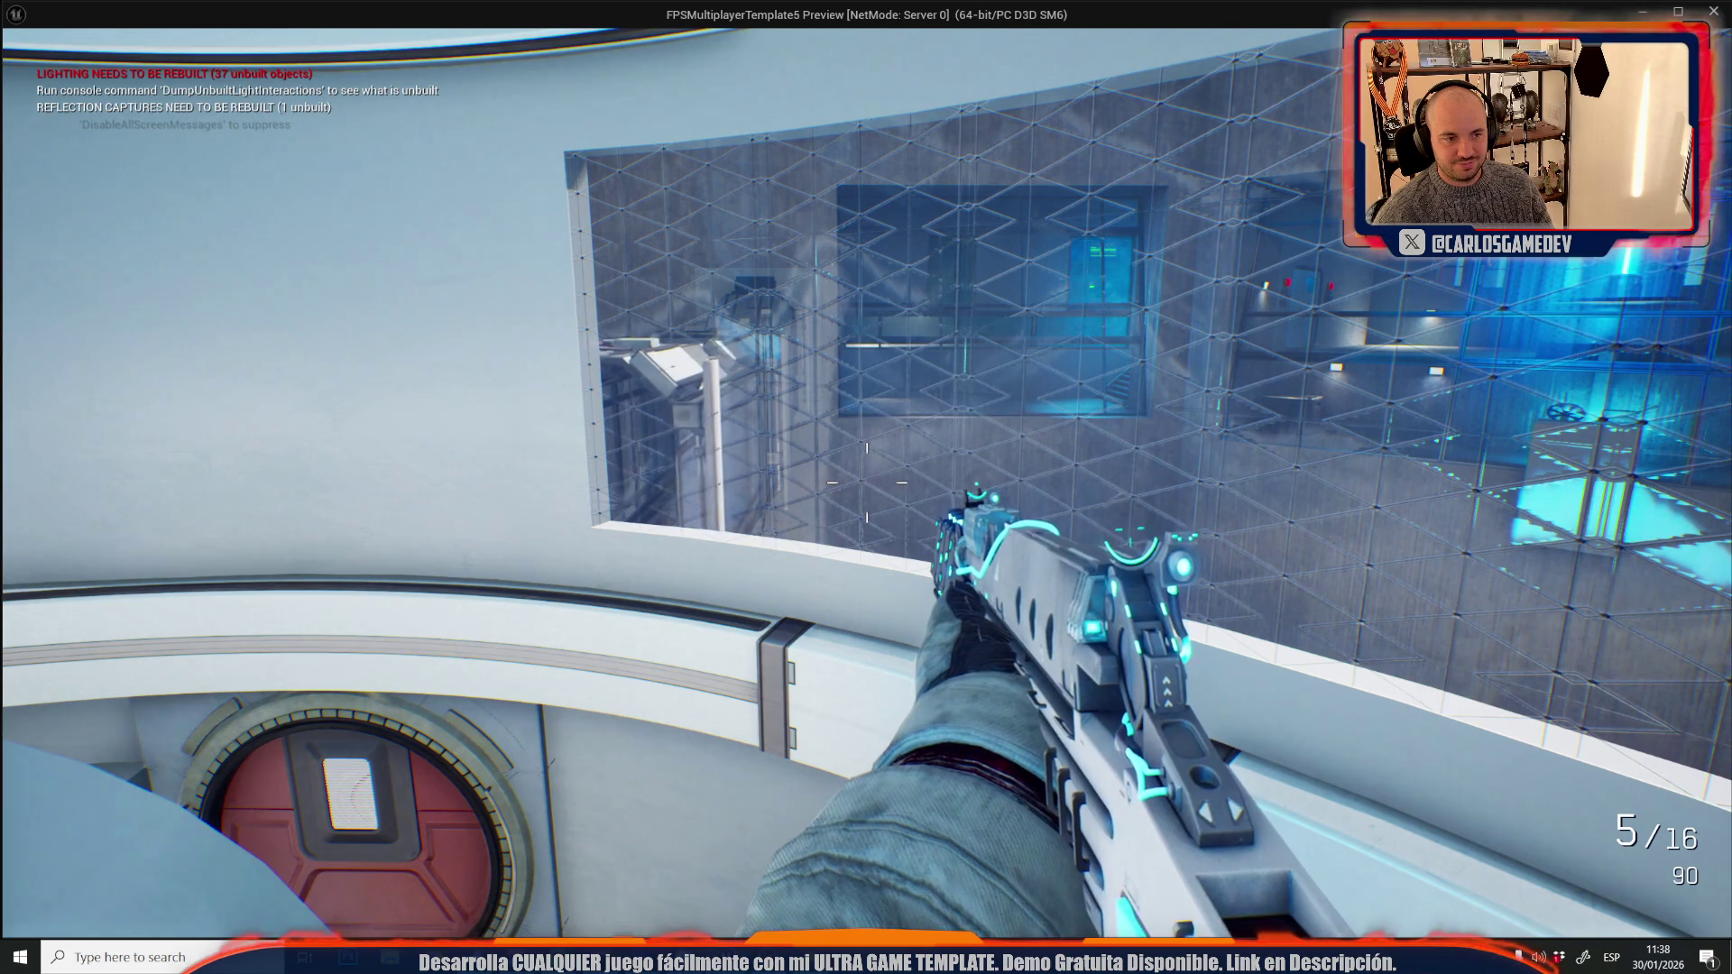
key(alt+Tab)
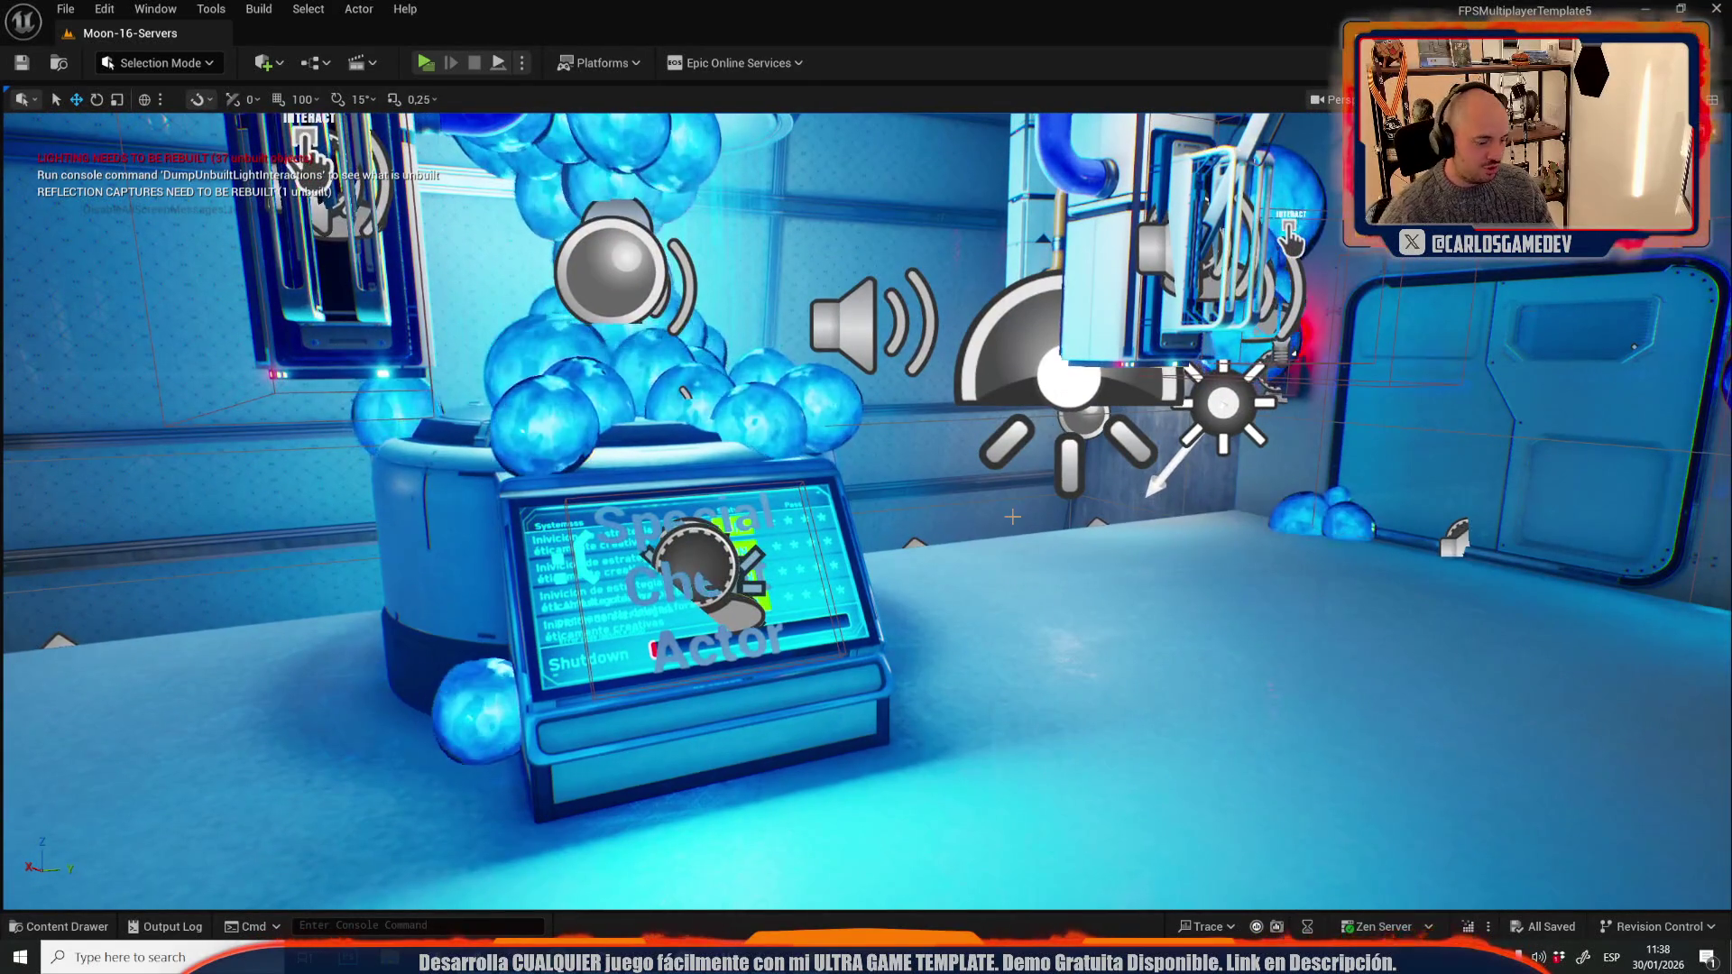
Step: Play-test Moon-16-Servers, pulling two wall levers until L.U.N.A. is deleted, then stop play
key(alt+p)
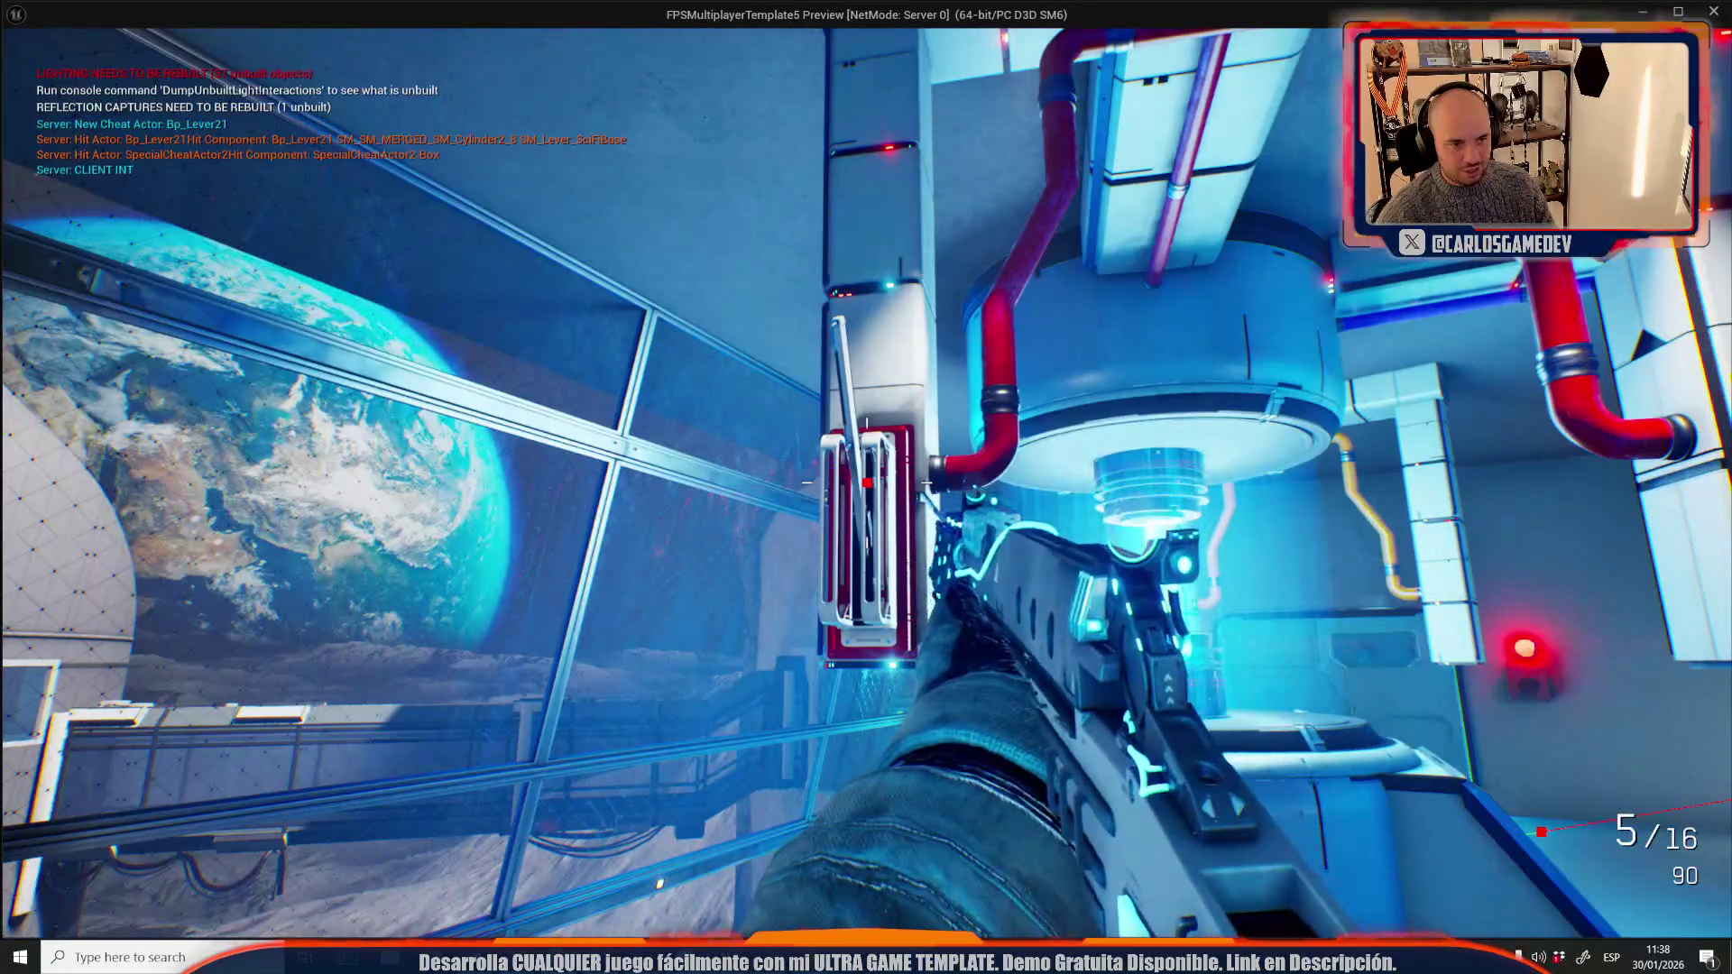
key(e)
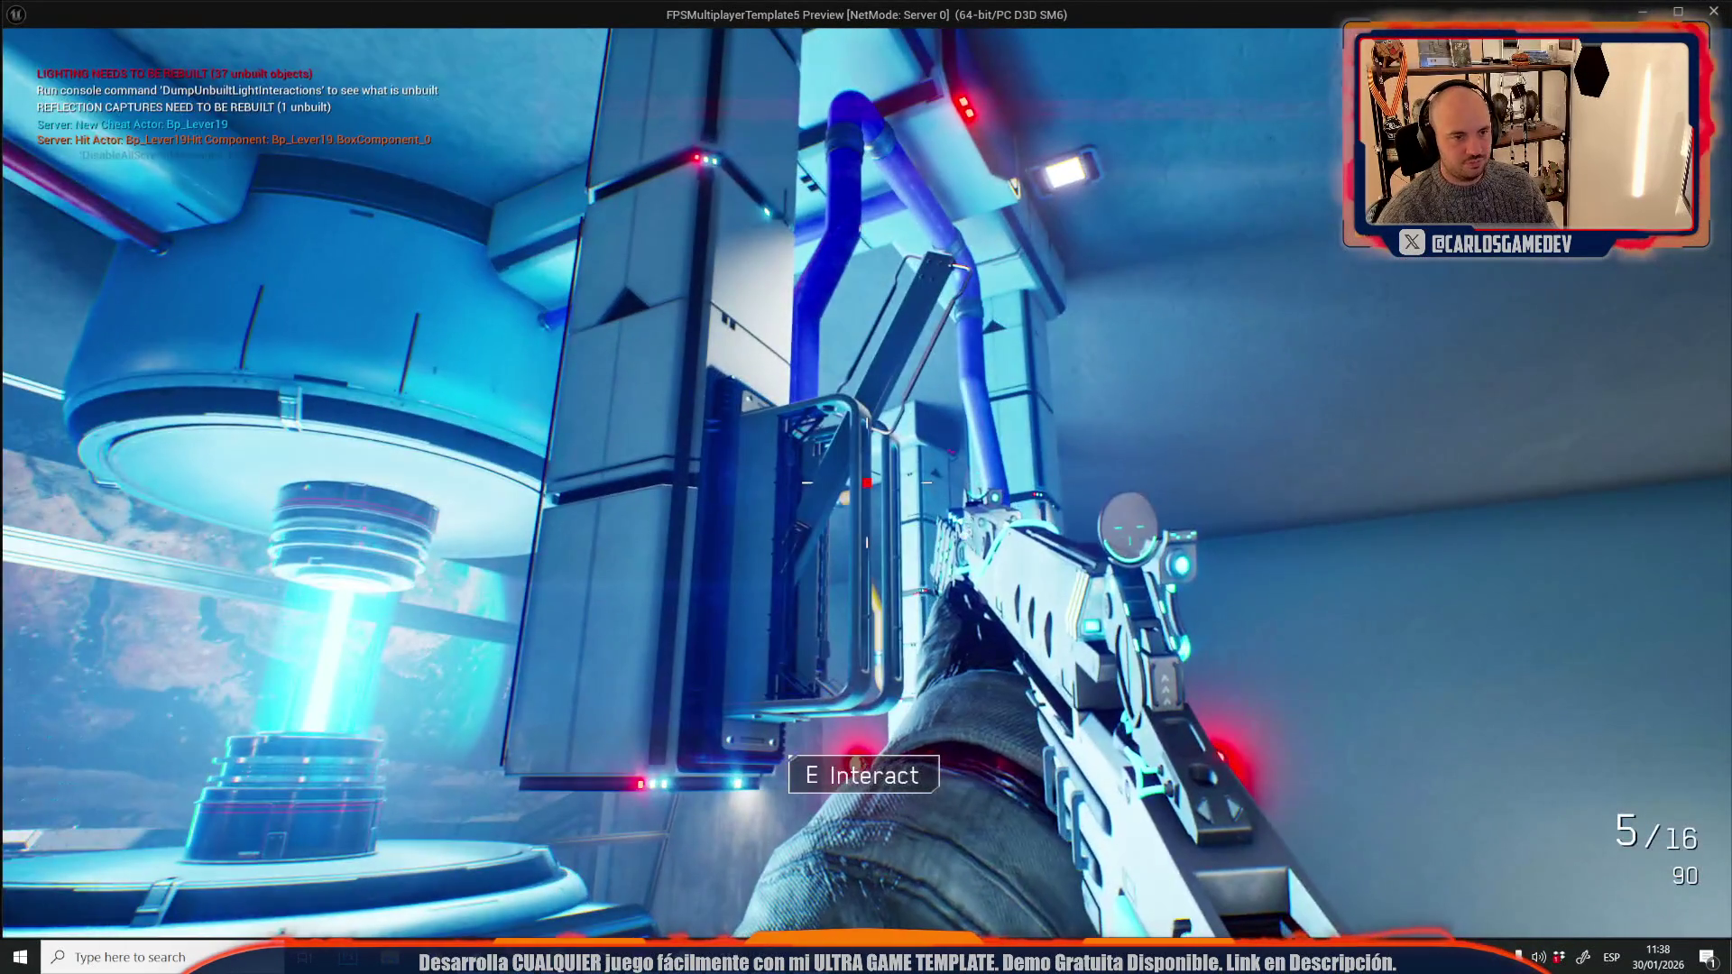
key(e)
key(e)
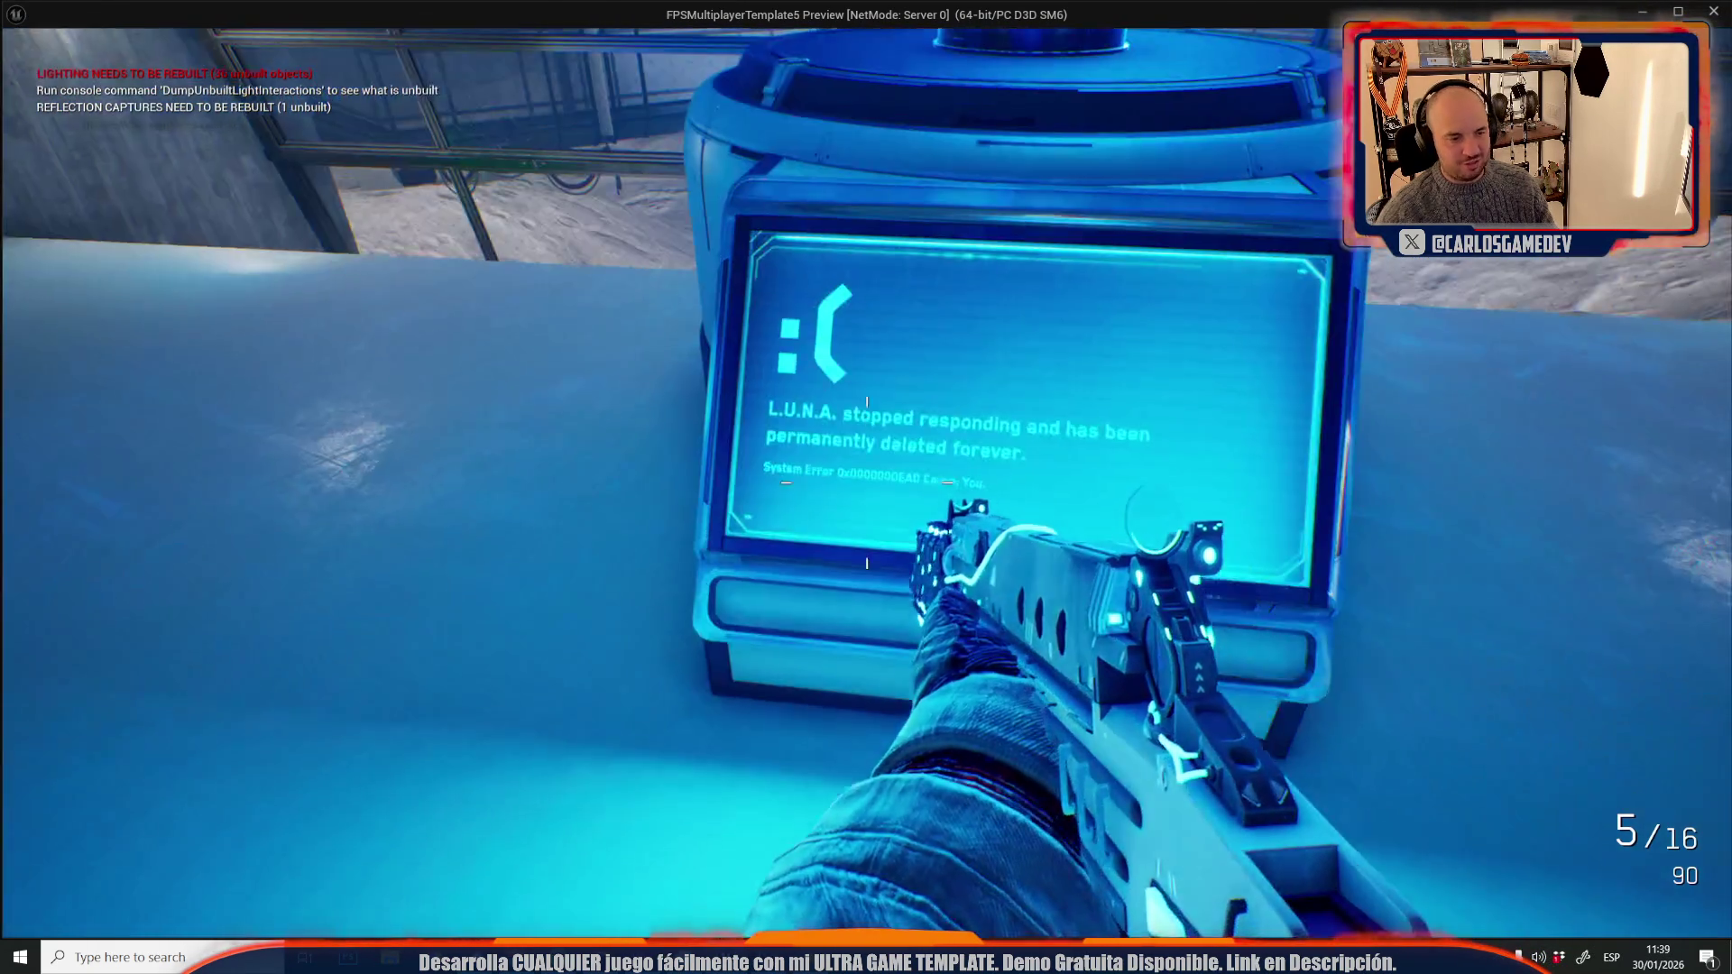
key(Escape)
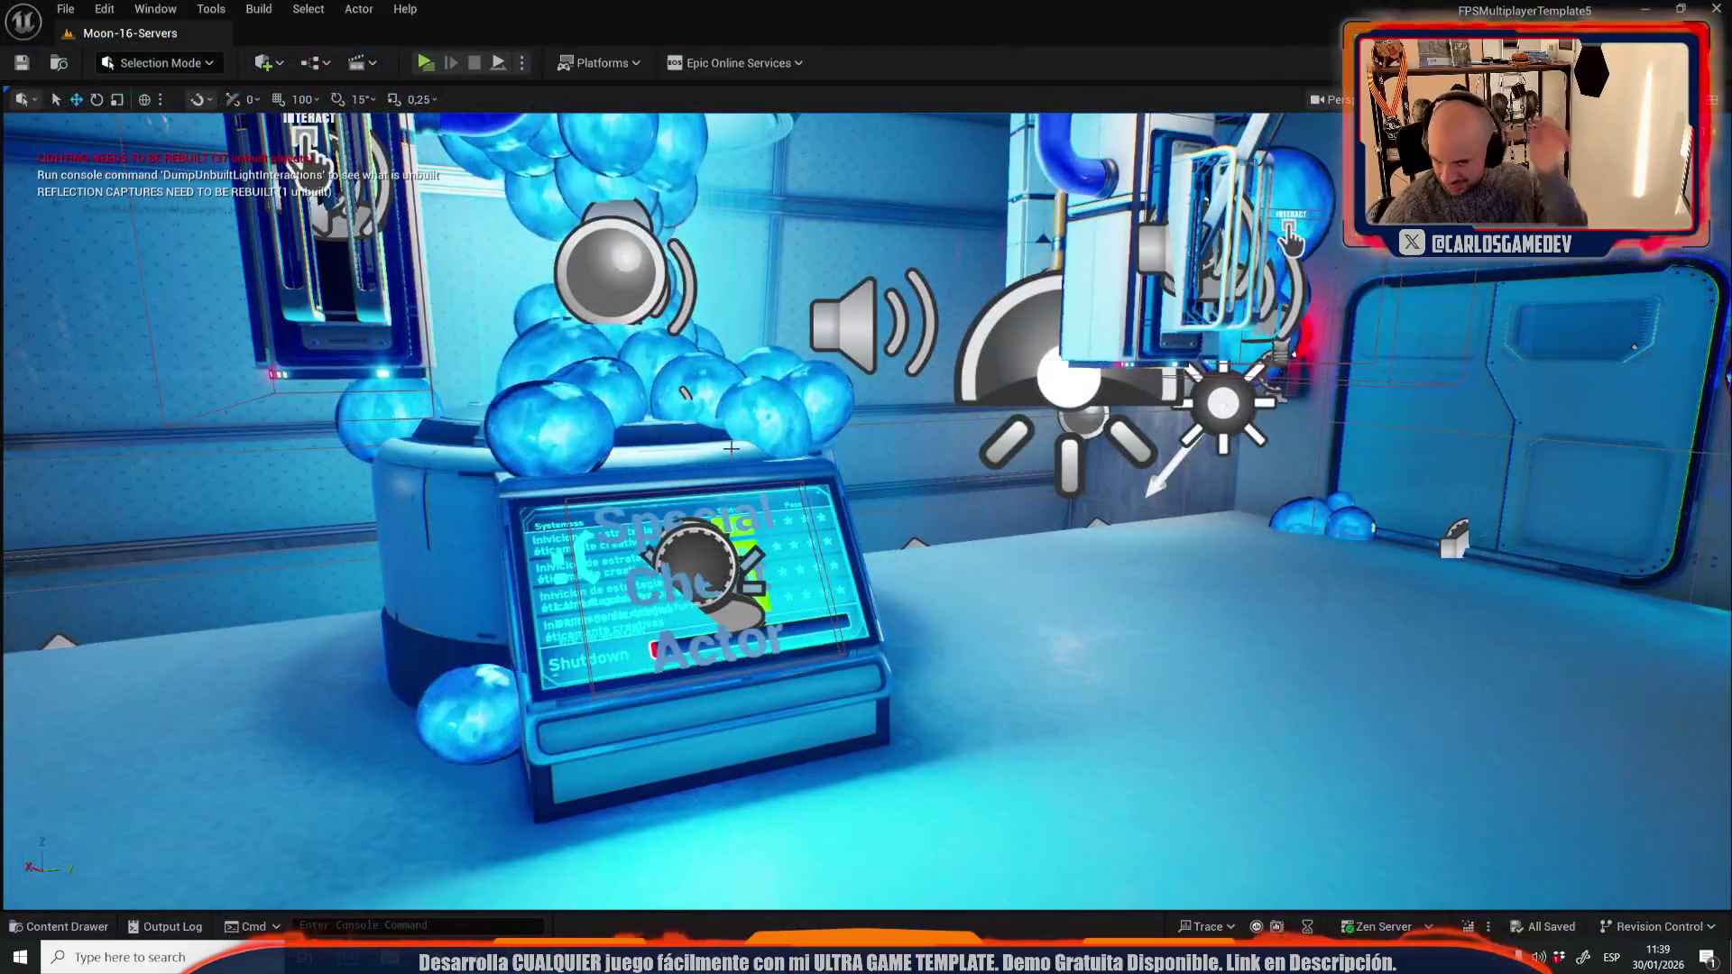
Step: Start a playtest and set both Texts and Audio Language to Español in the game settings
mouse_move(812, 451)
mouse_down()
mouse_move(758, 424)
mouse_move(614, 406)
mouse_up()
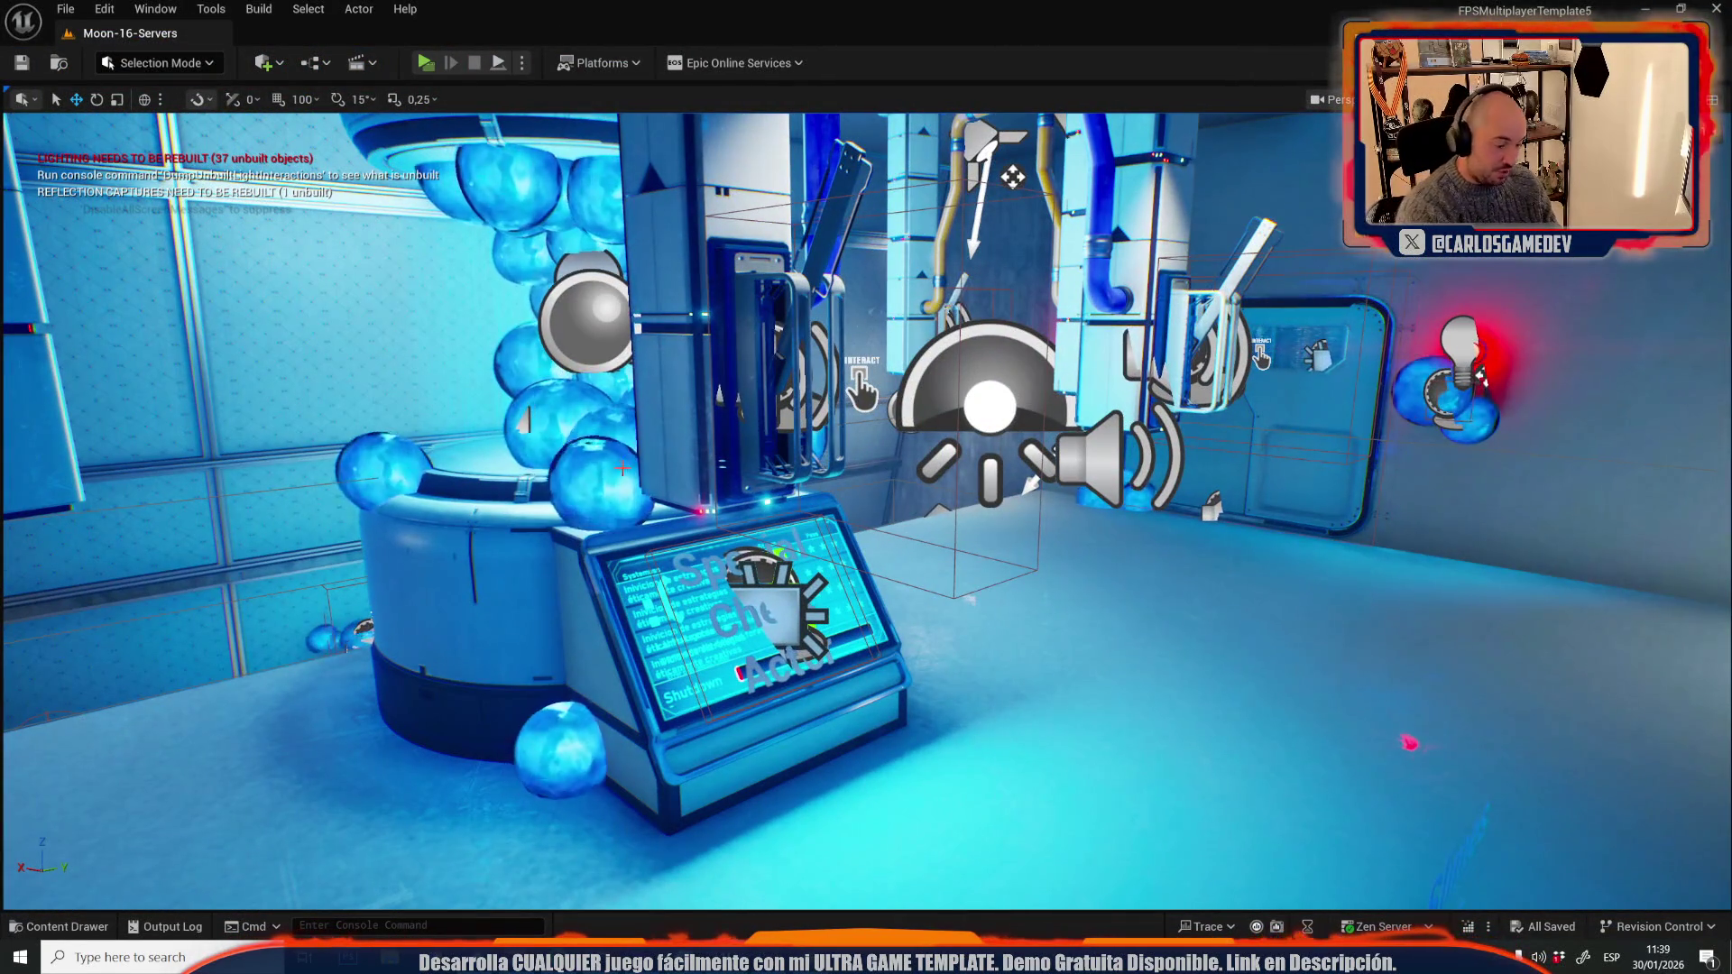
key(alt+p)
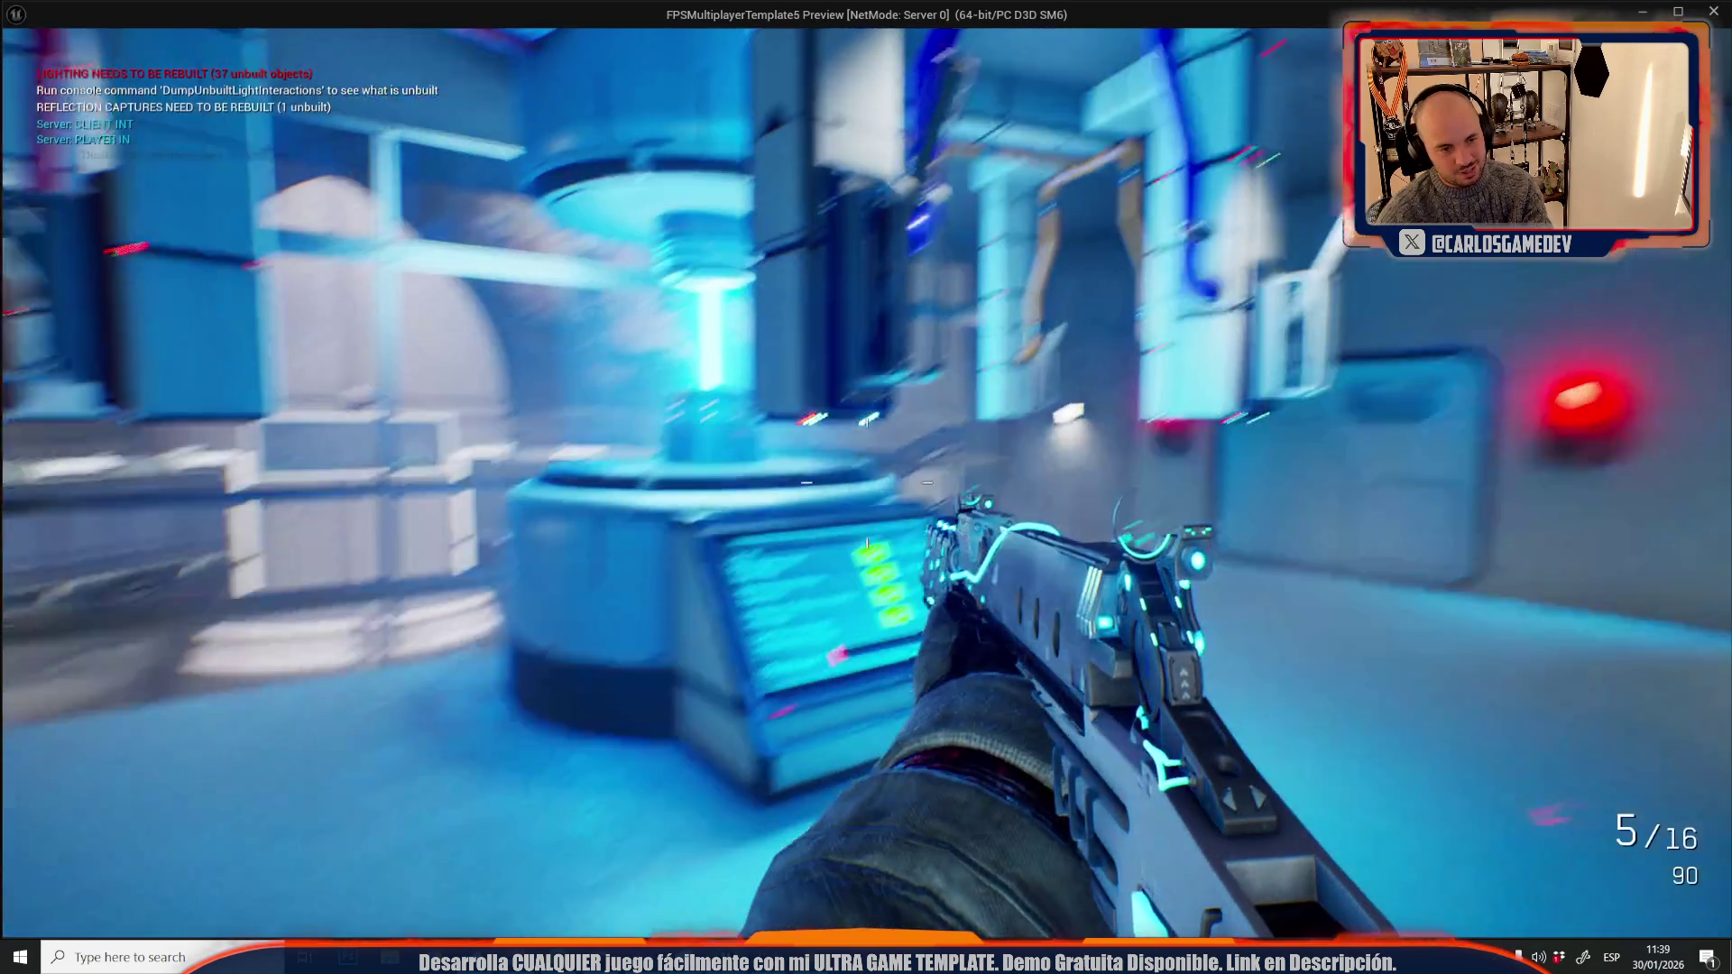
key(Escape)
click(149, 403)
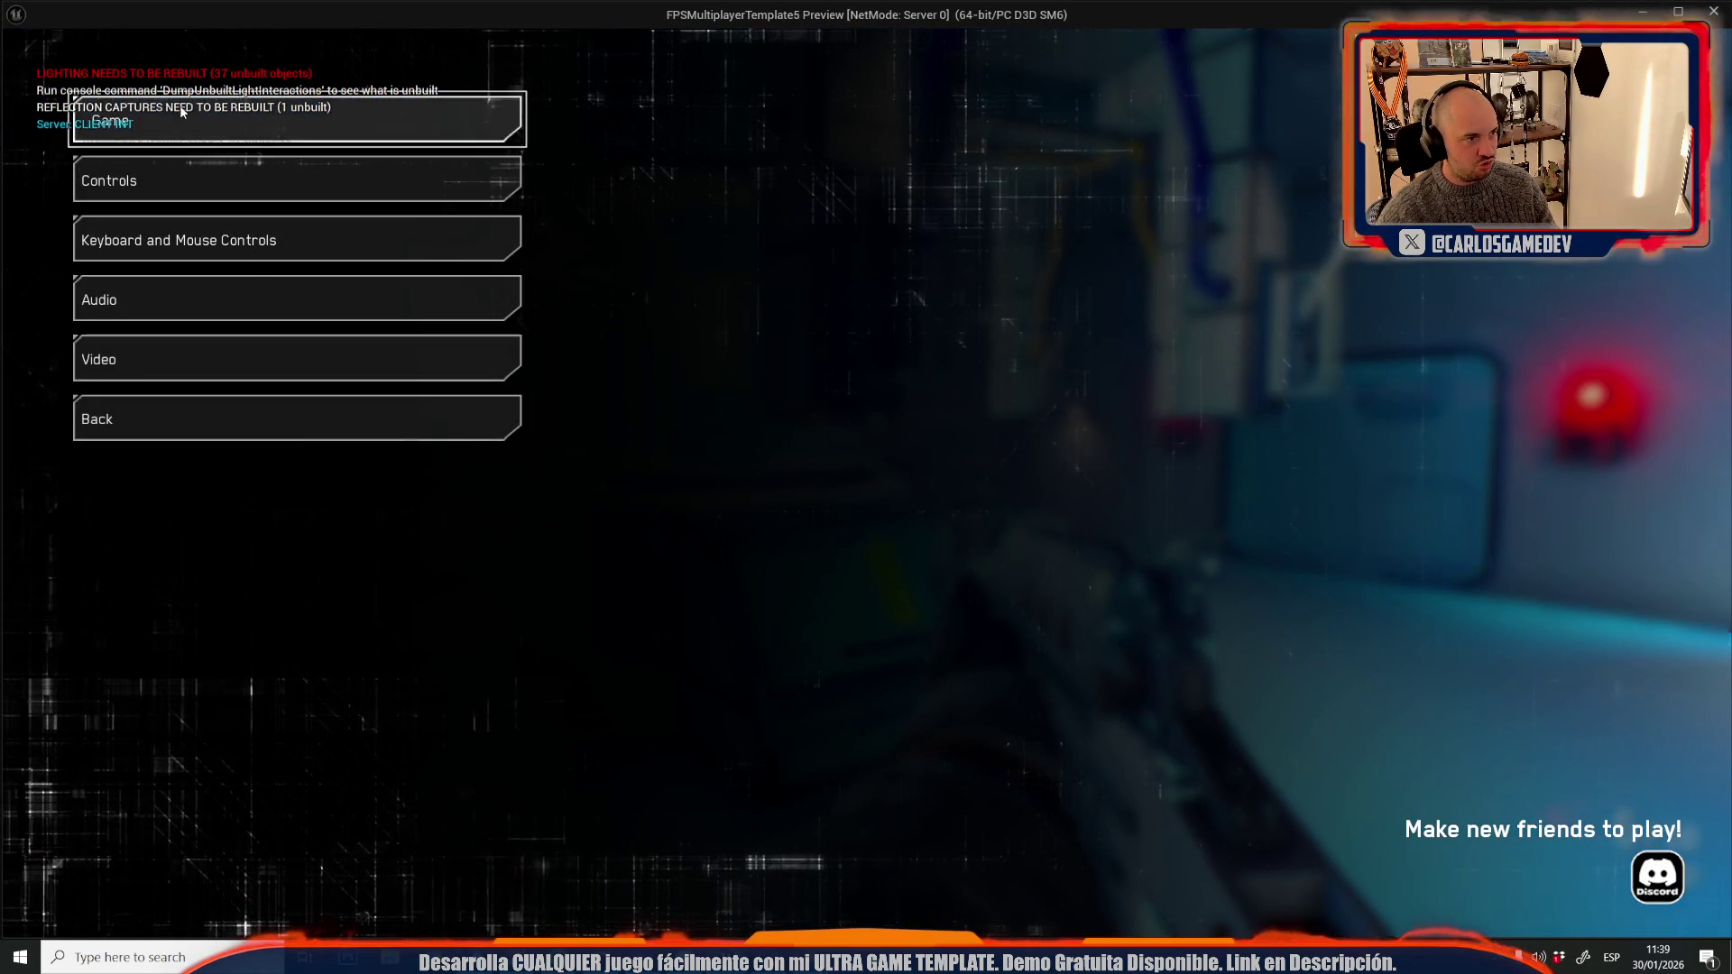
click(180, 107)
click(588, 160)
click(589, 220)
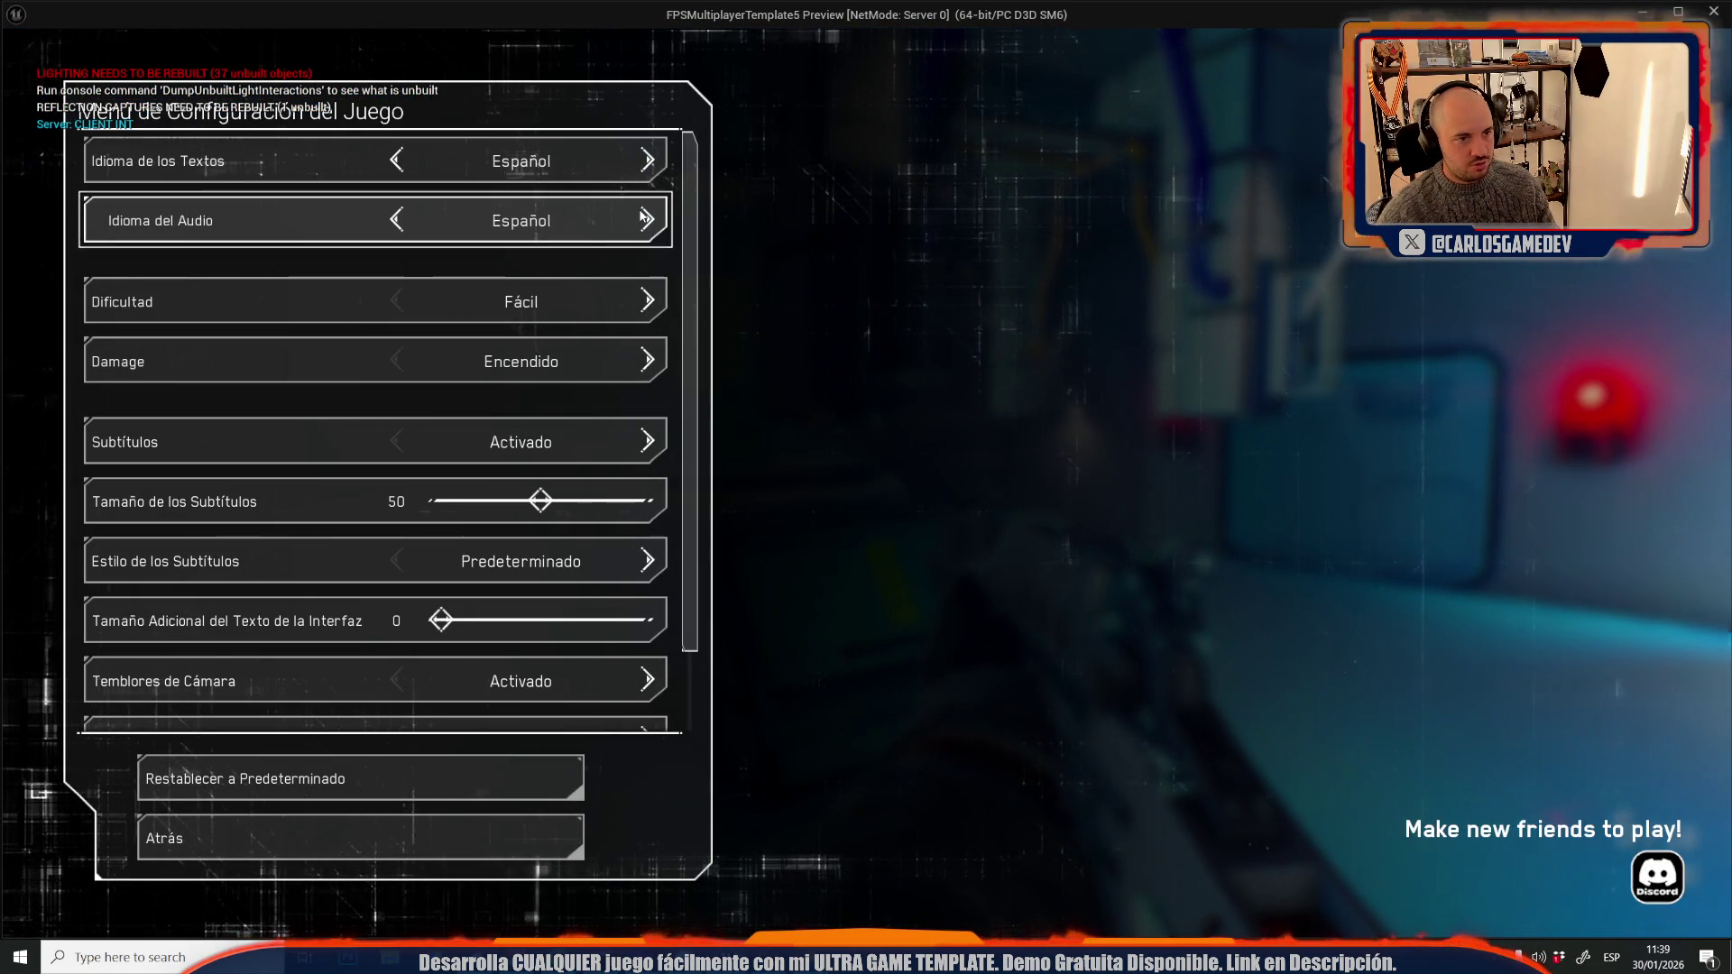
key(Escape)
key(Escape)
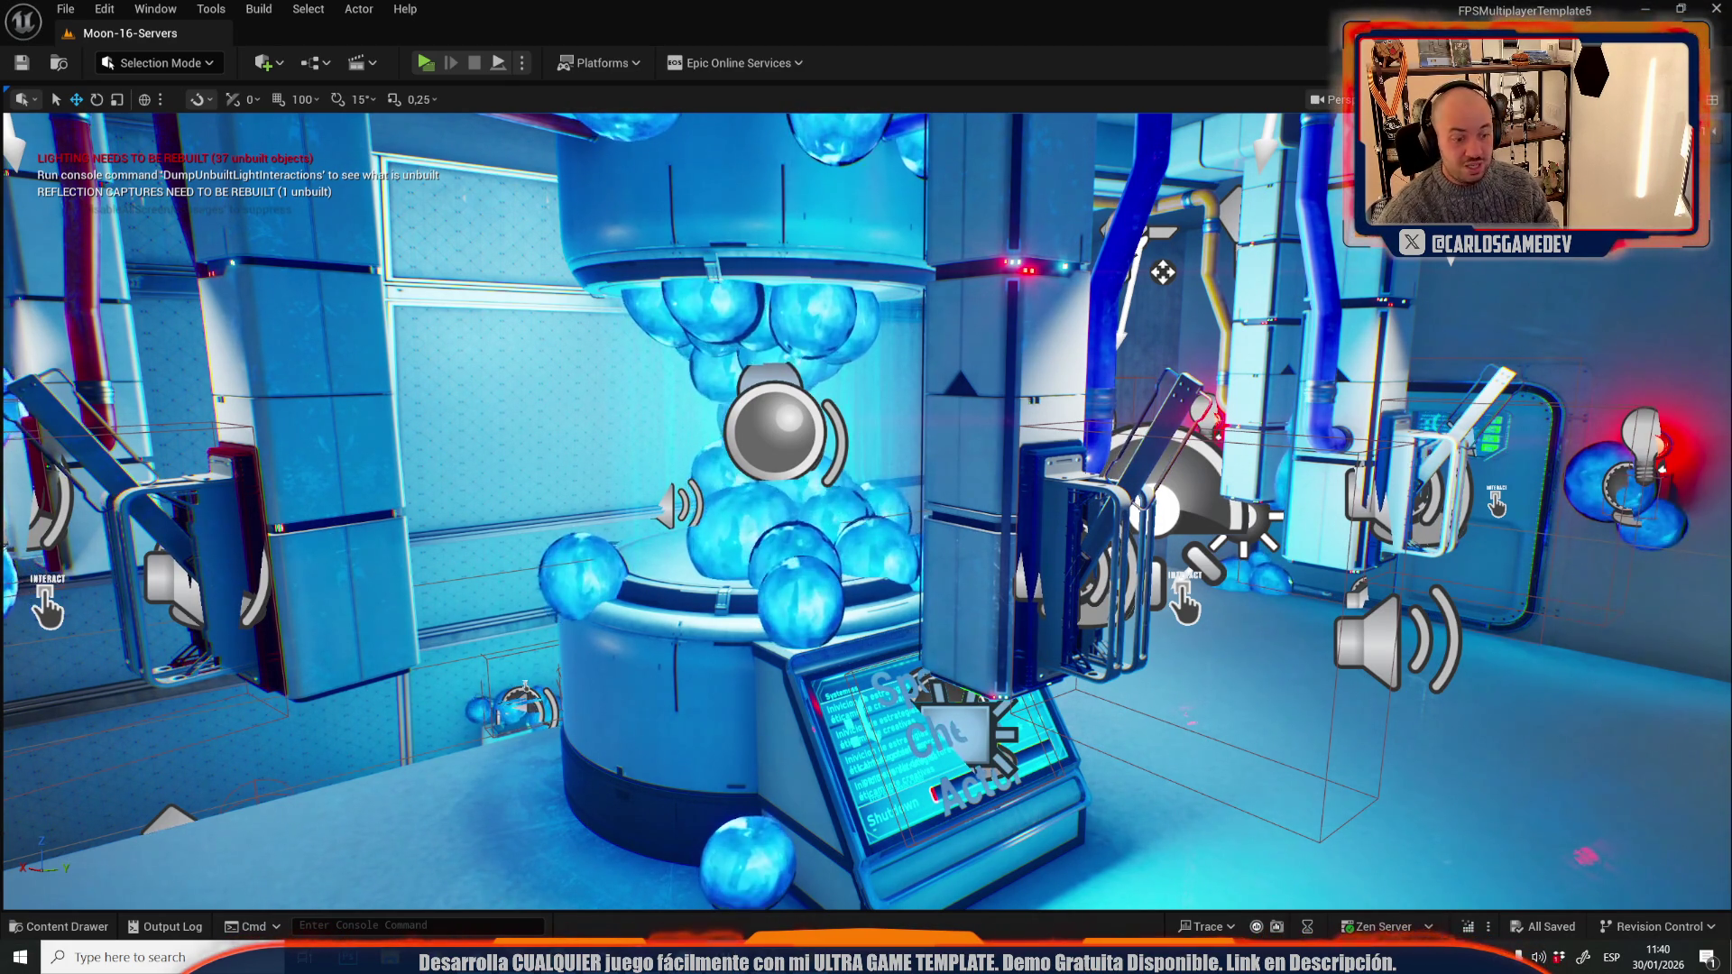
key(alt+Tab)
Step: Place the RoboticVoice playhead at 01:17:27:08, deselect the Audio 1 clip, and return to Unreal
alt+scroll(1016, 765, down, 6)
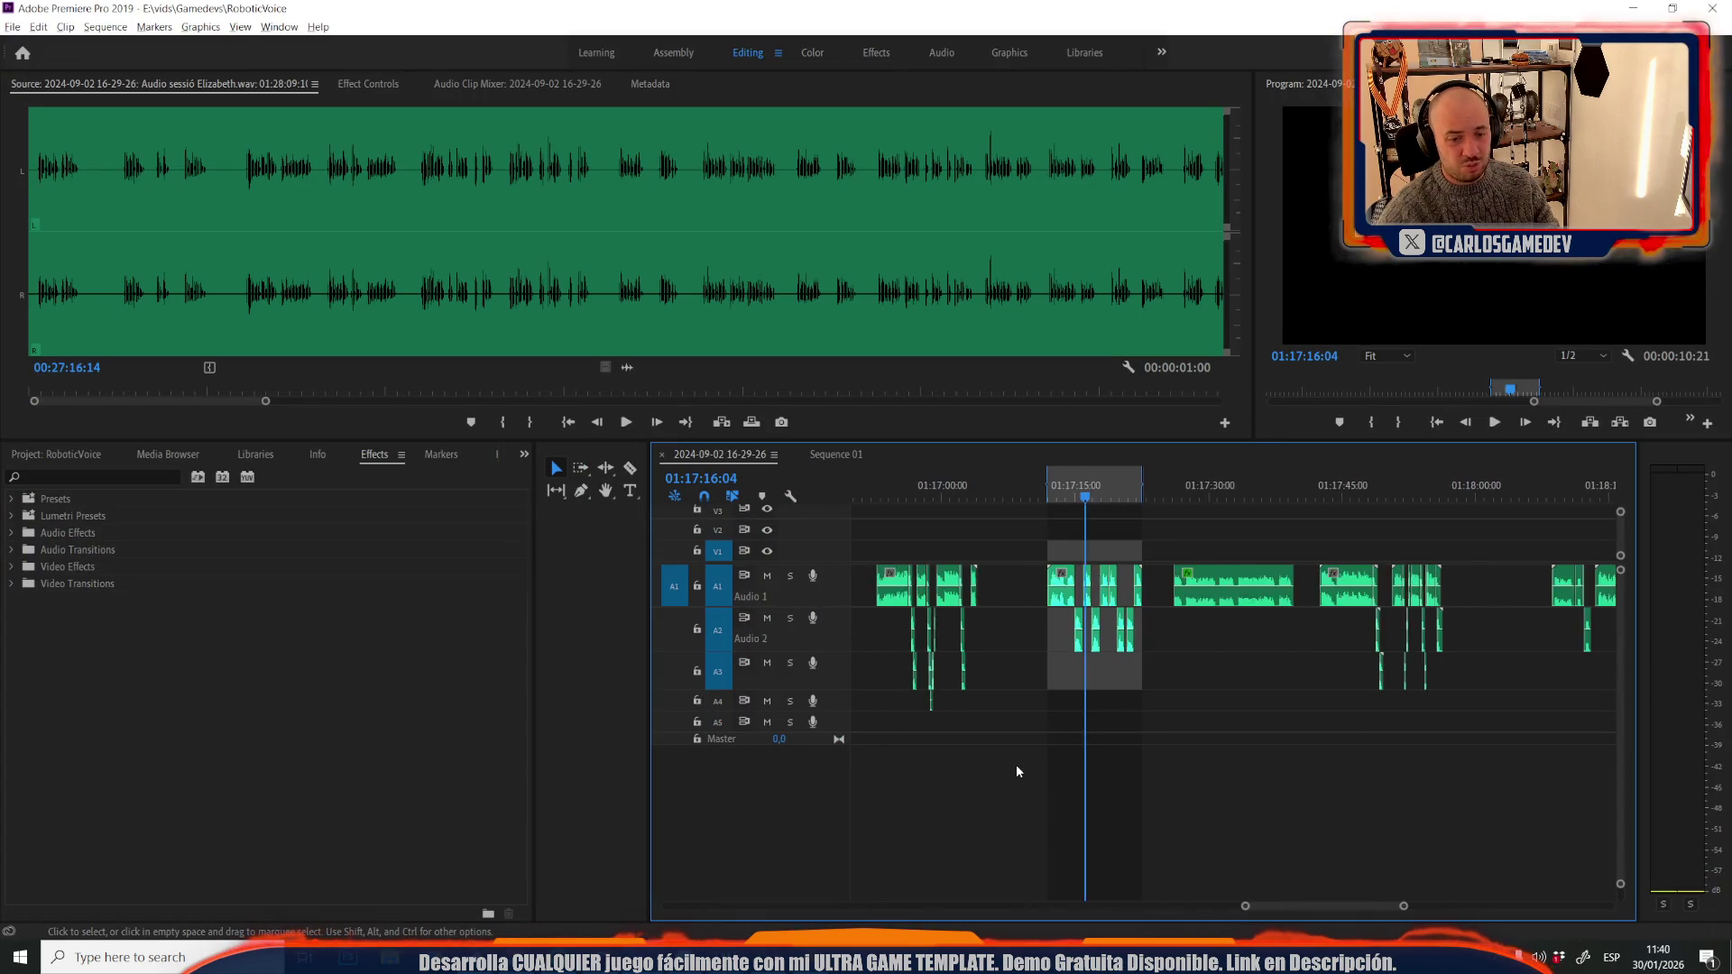
alt+scroll(1008, 772, down, 2)
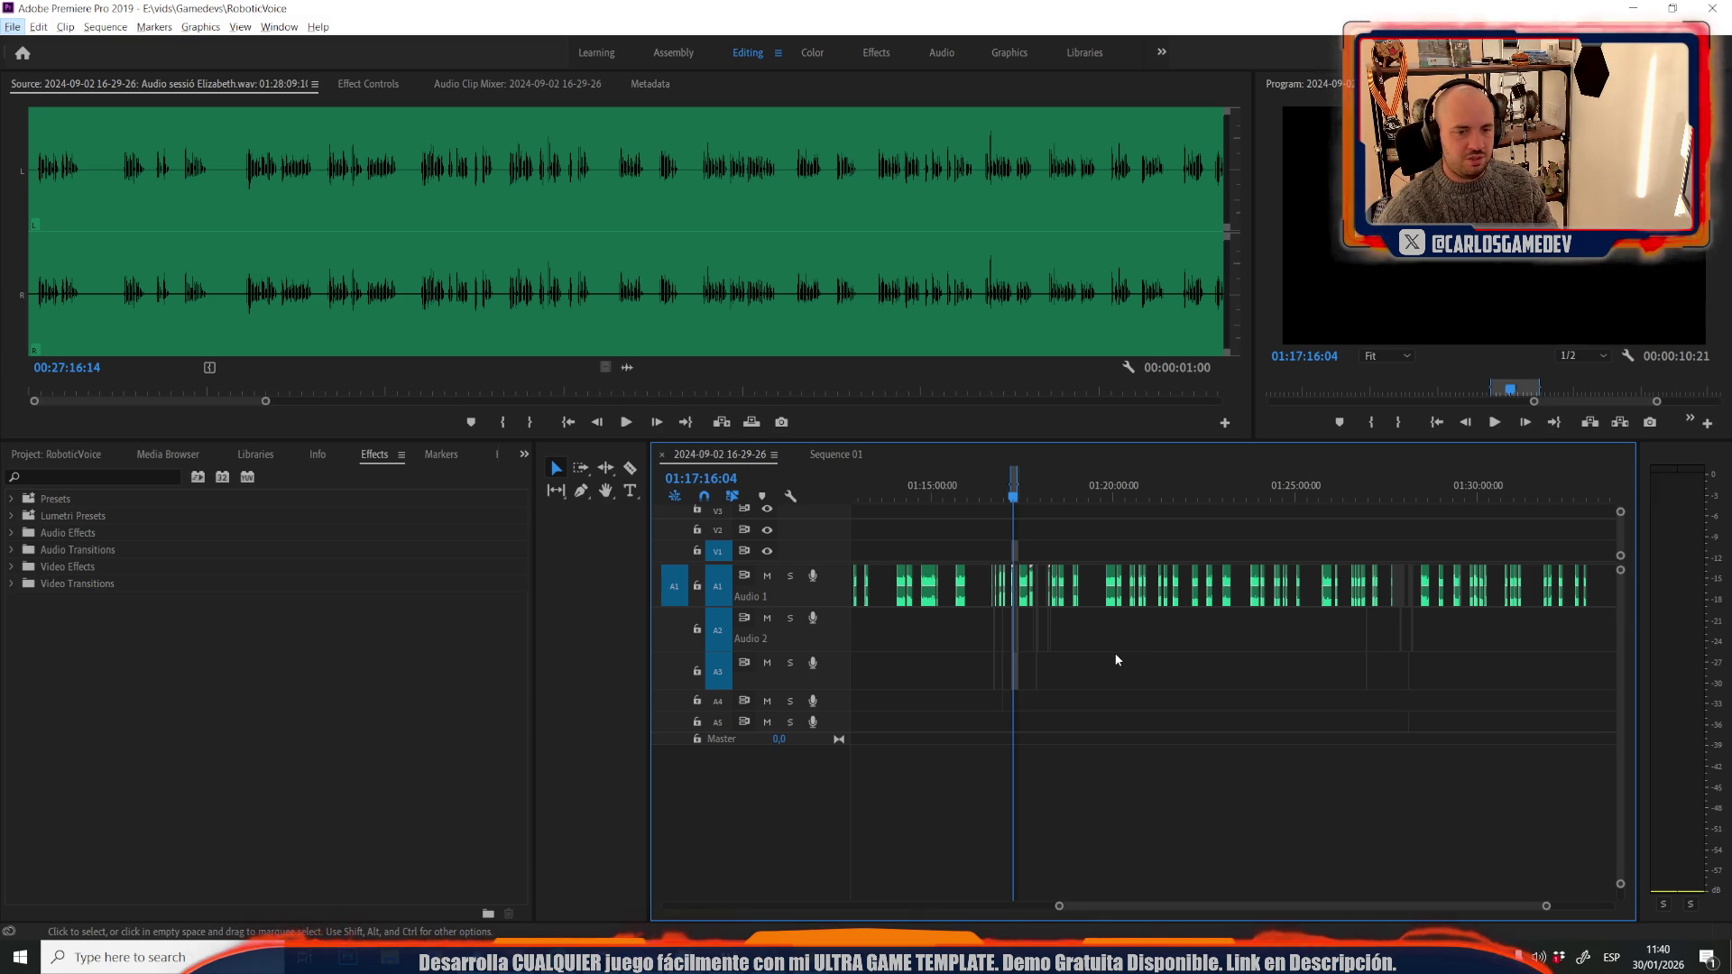
scroll(1003, 569, up, 5)
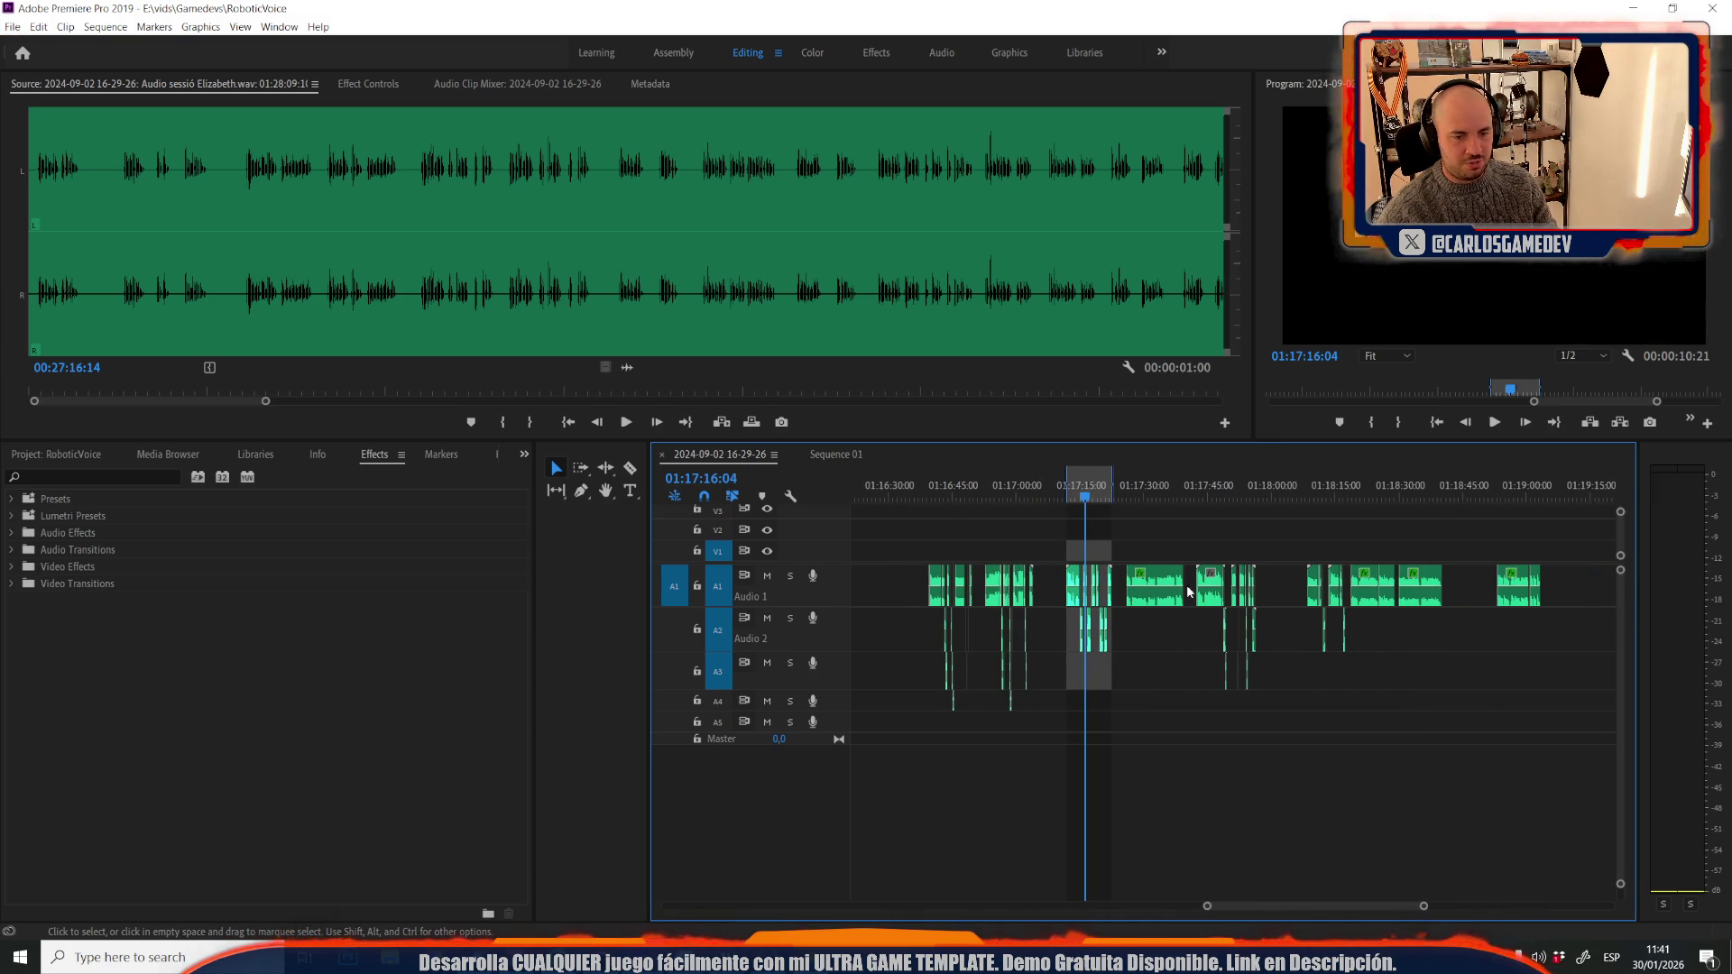
mouse_move(1151, 593)
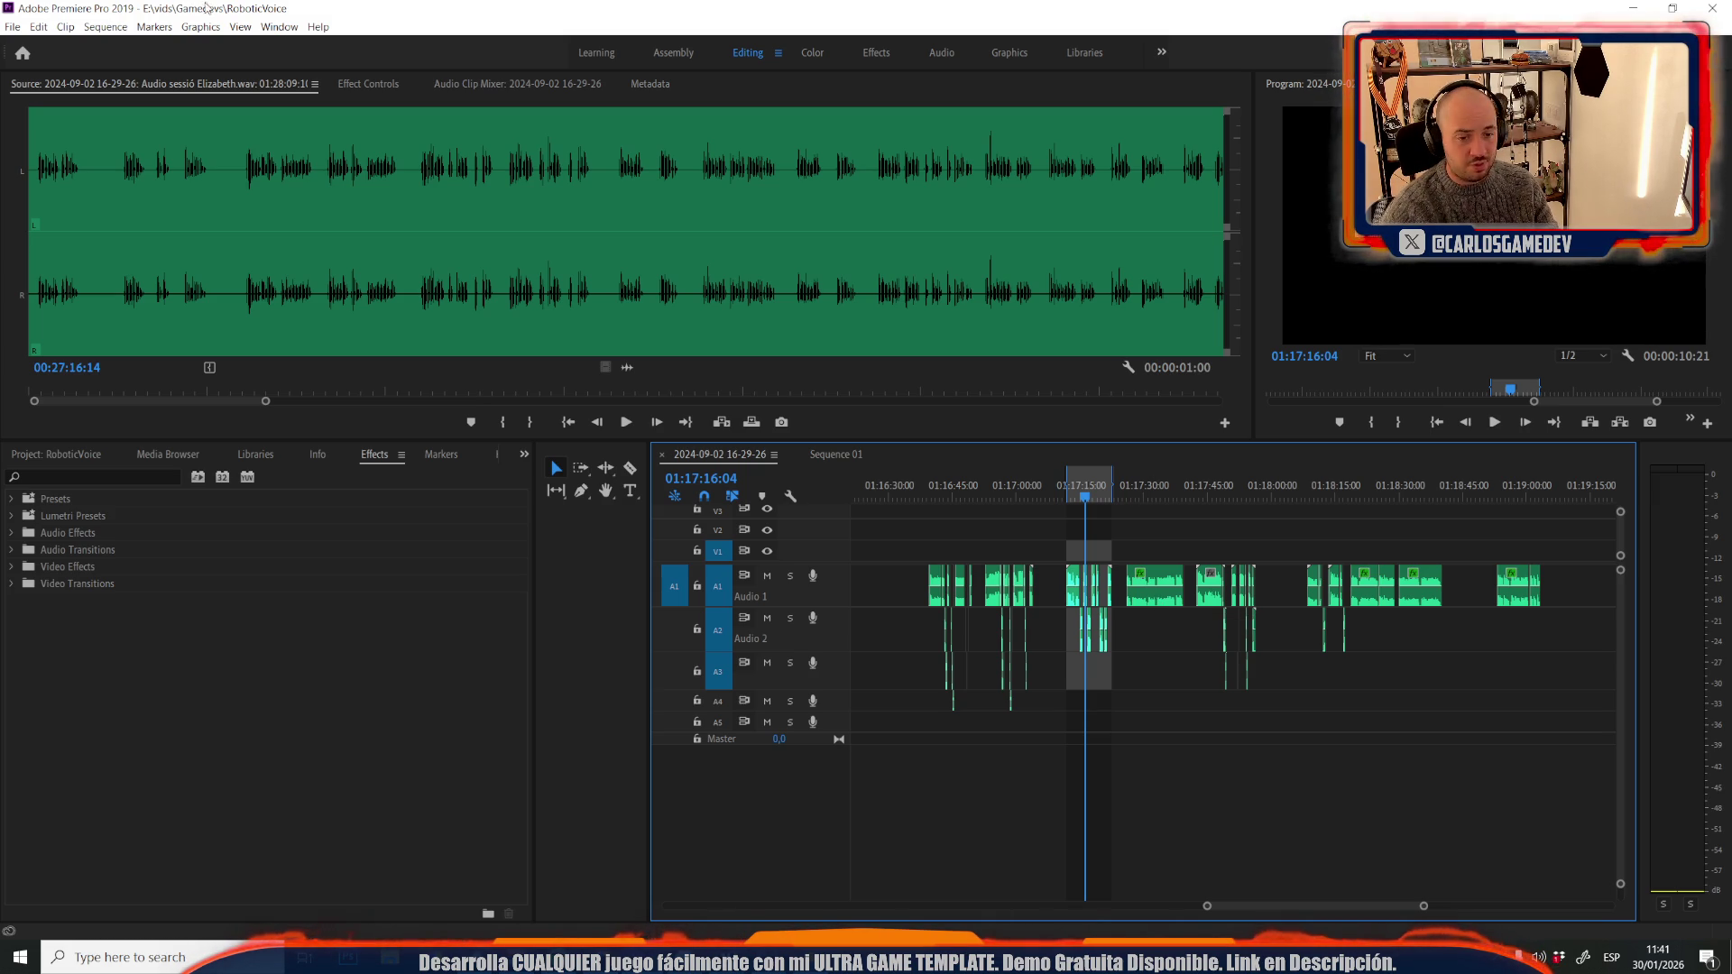
click(1134, 496)
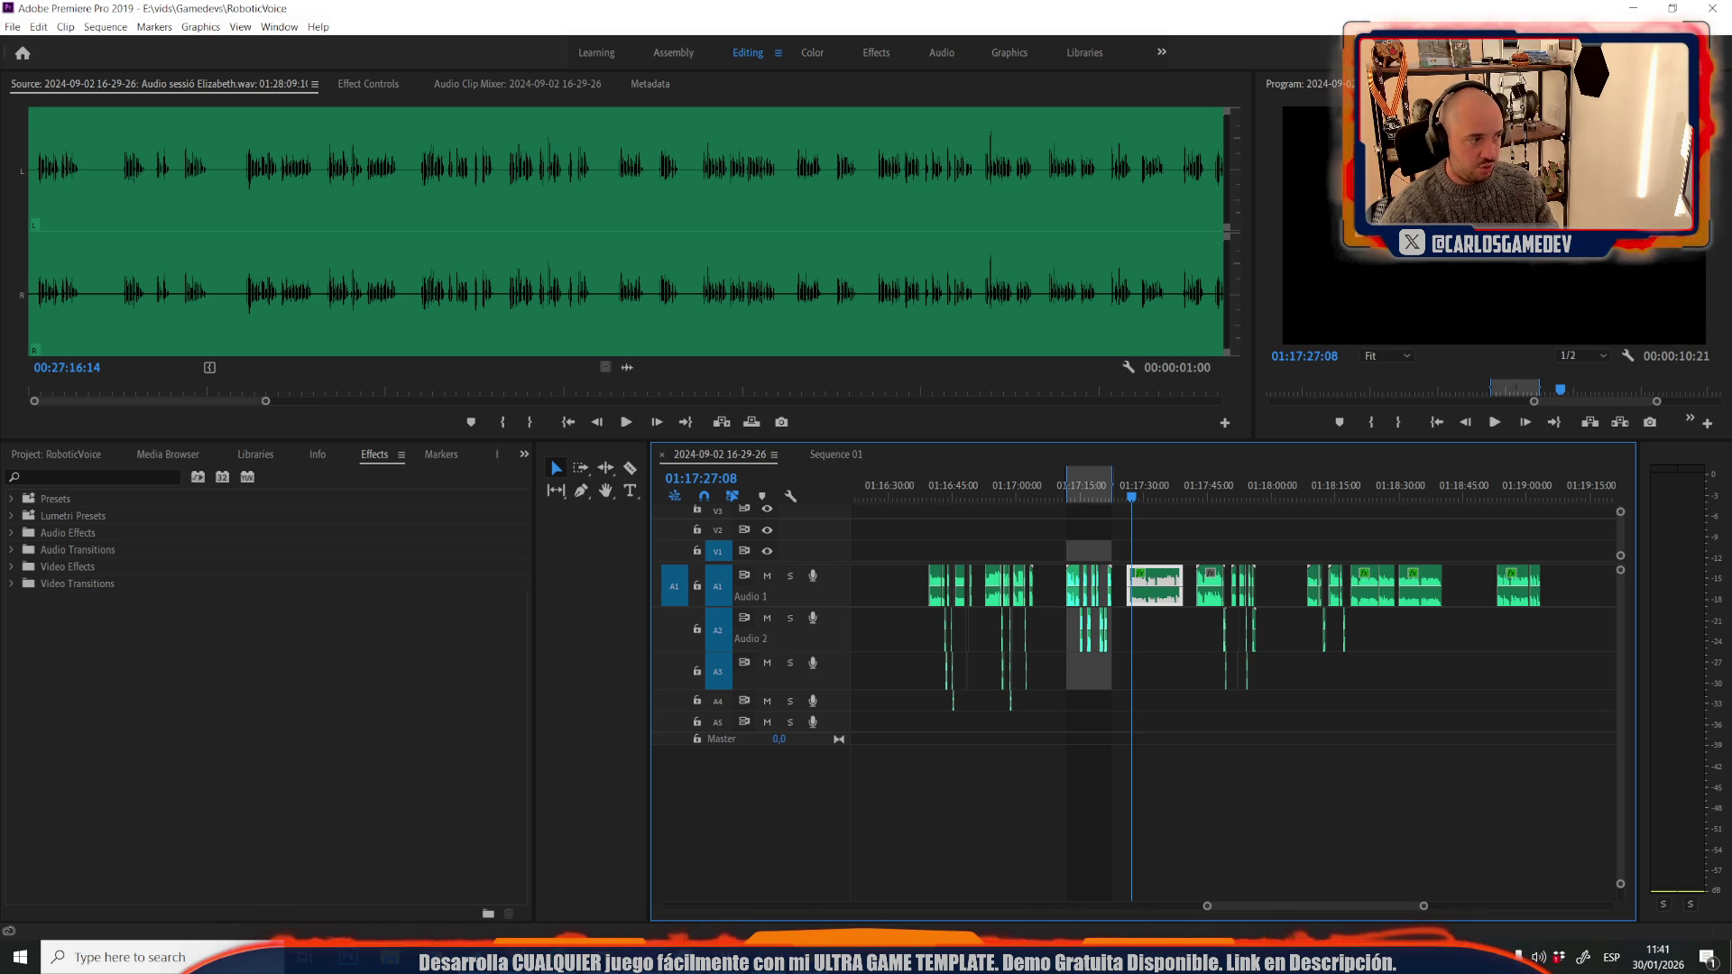
click(931, 758)
mouse_move(677, 958)
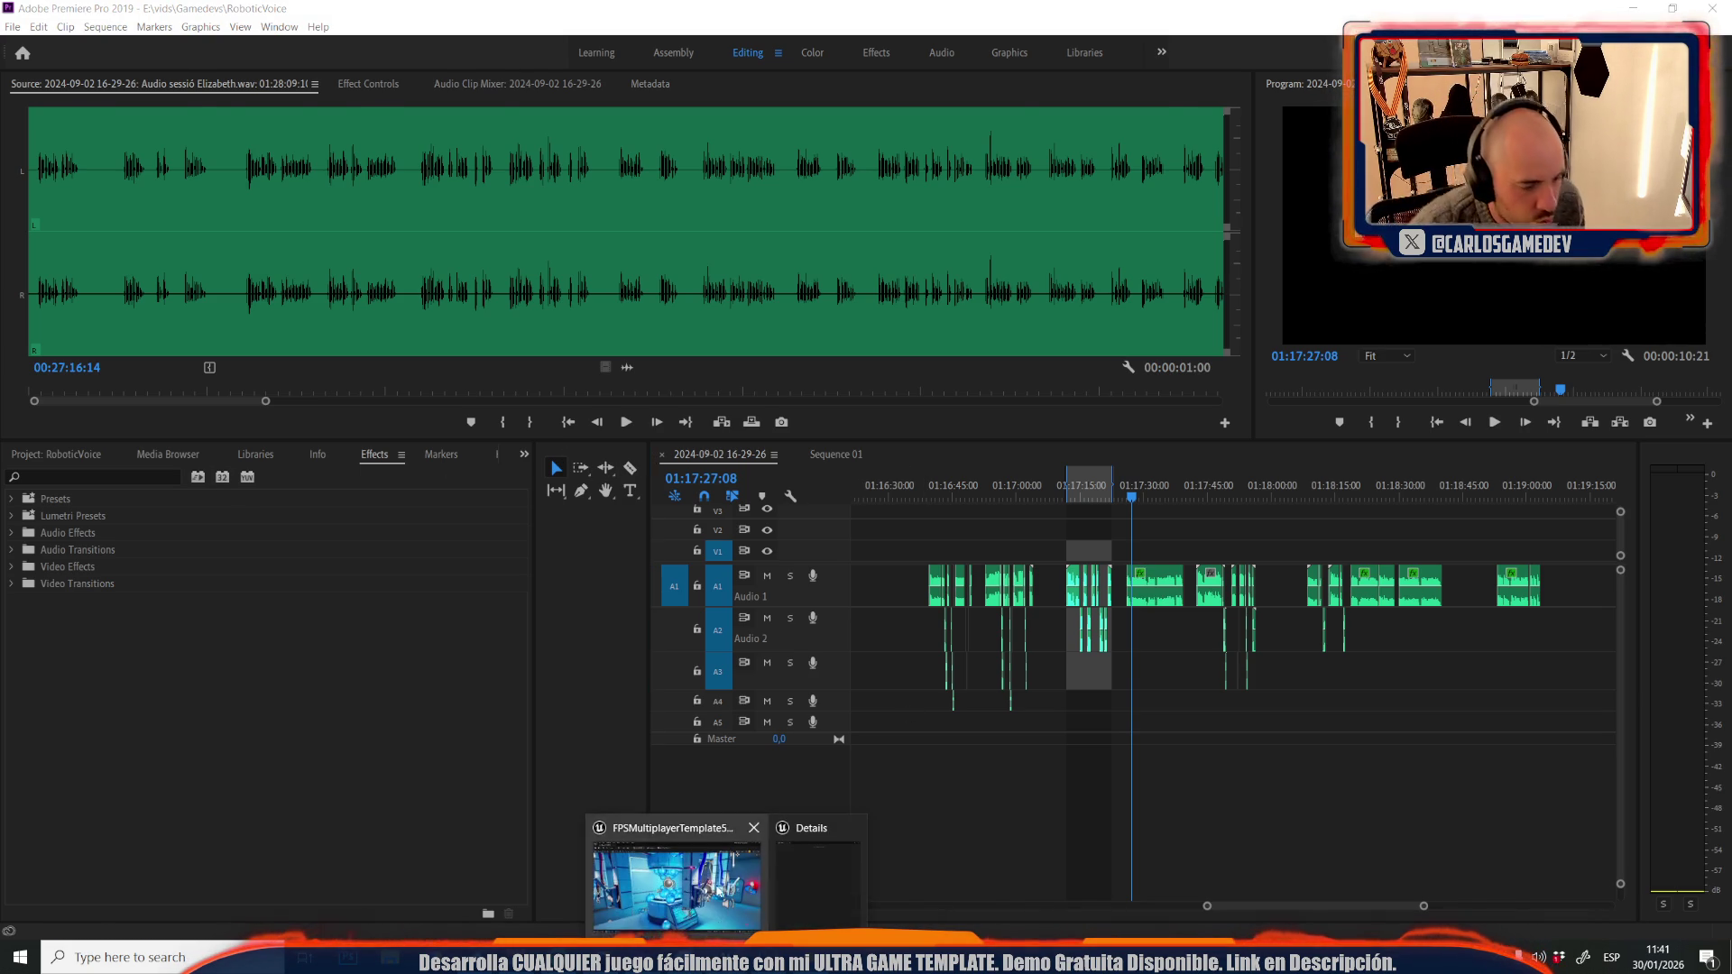
click(676, 871)
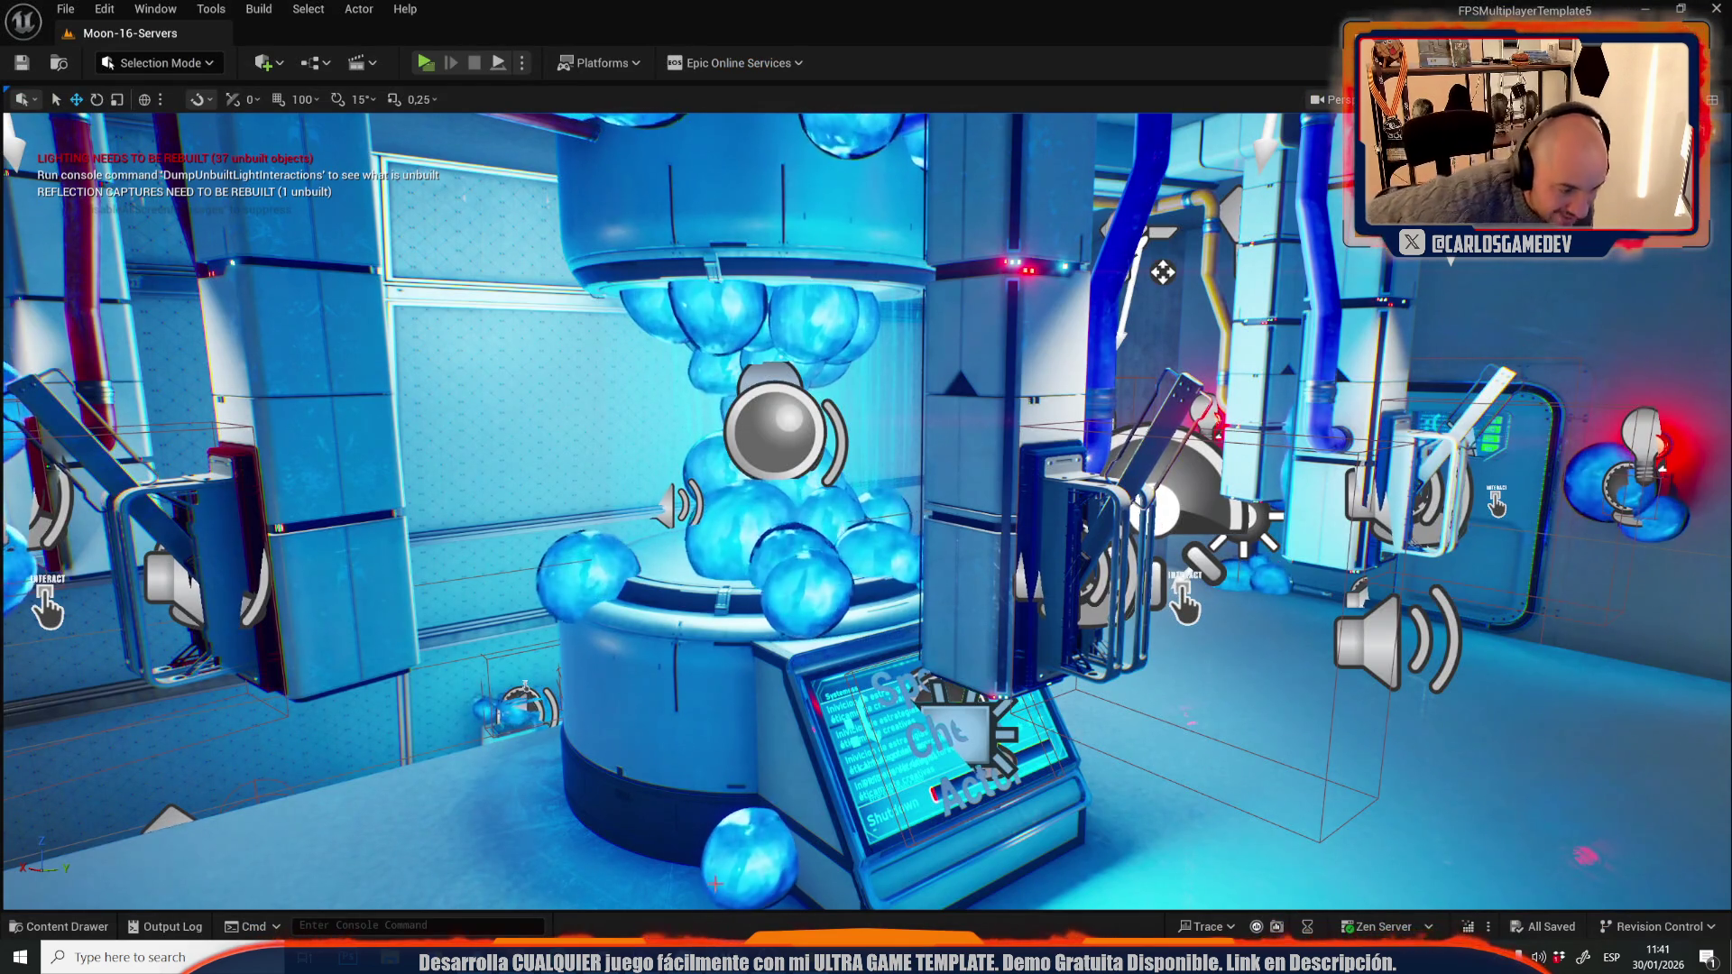
Step: Open Moon-13-Broken-Elevator from the _Moon/Maps folder via Open Level
drag(866, 541, 798, 492)
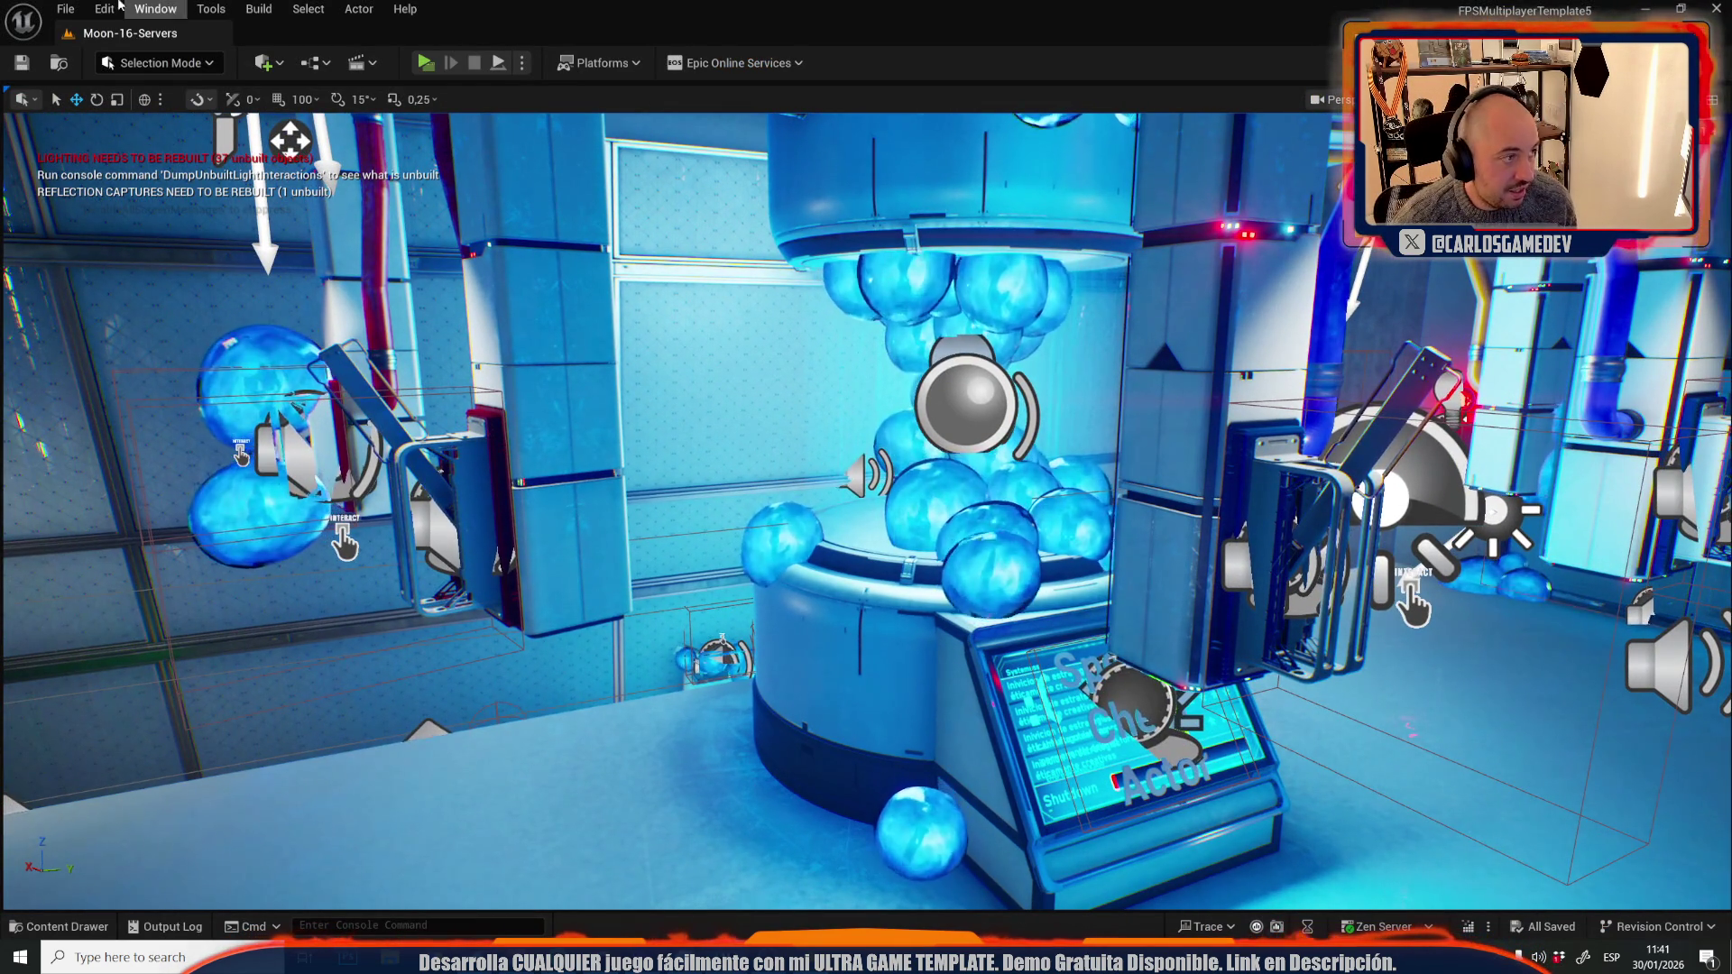
click(65, 9)
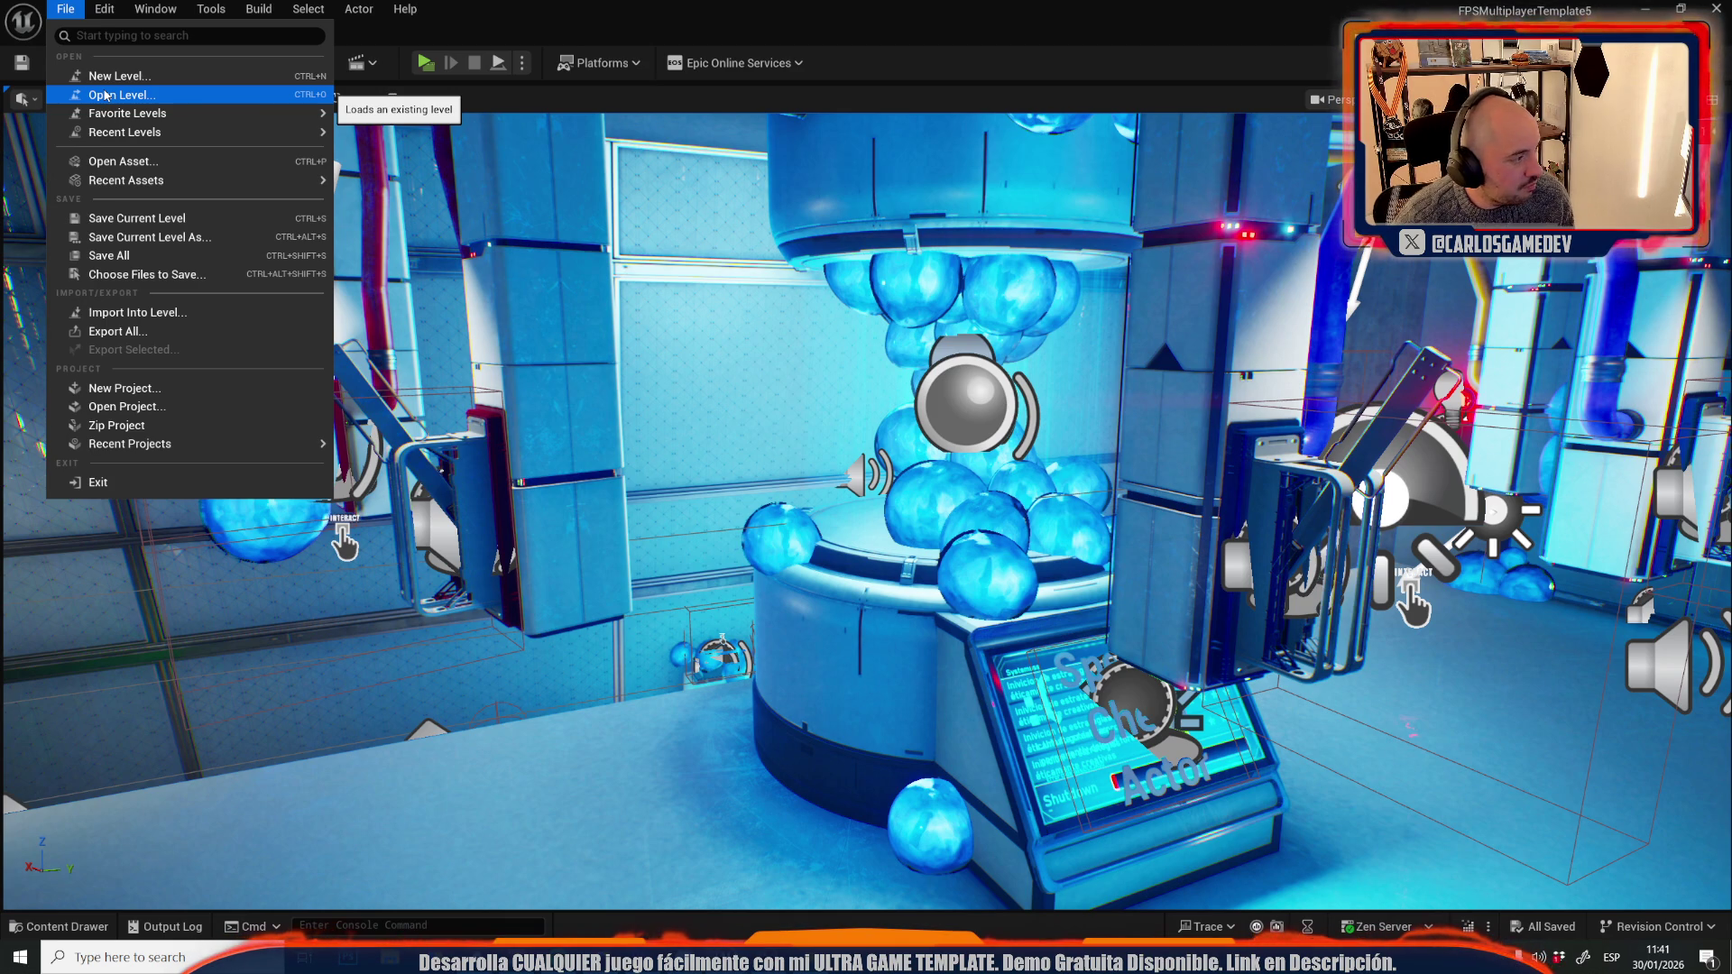
click(106, 94)
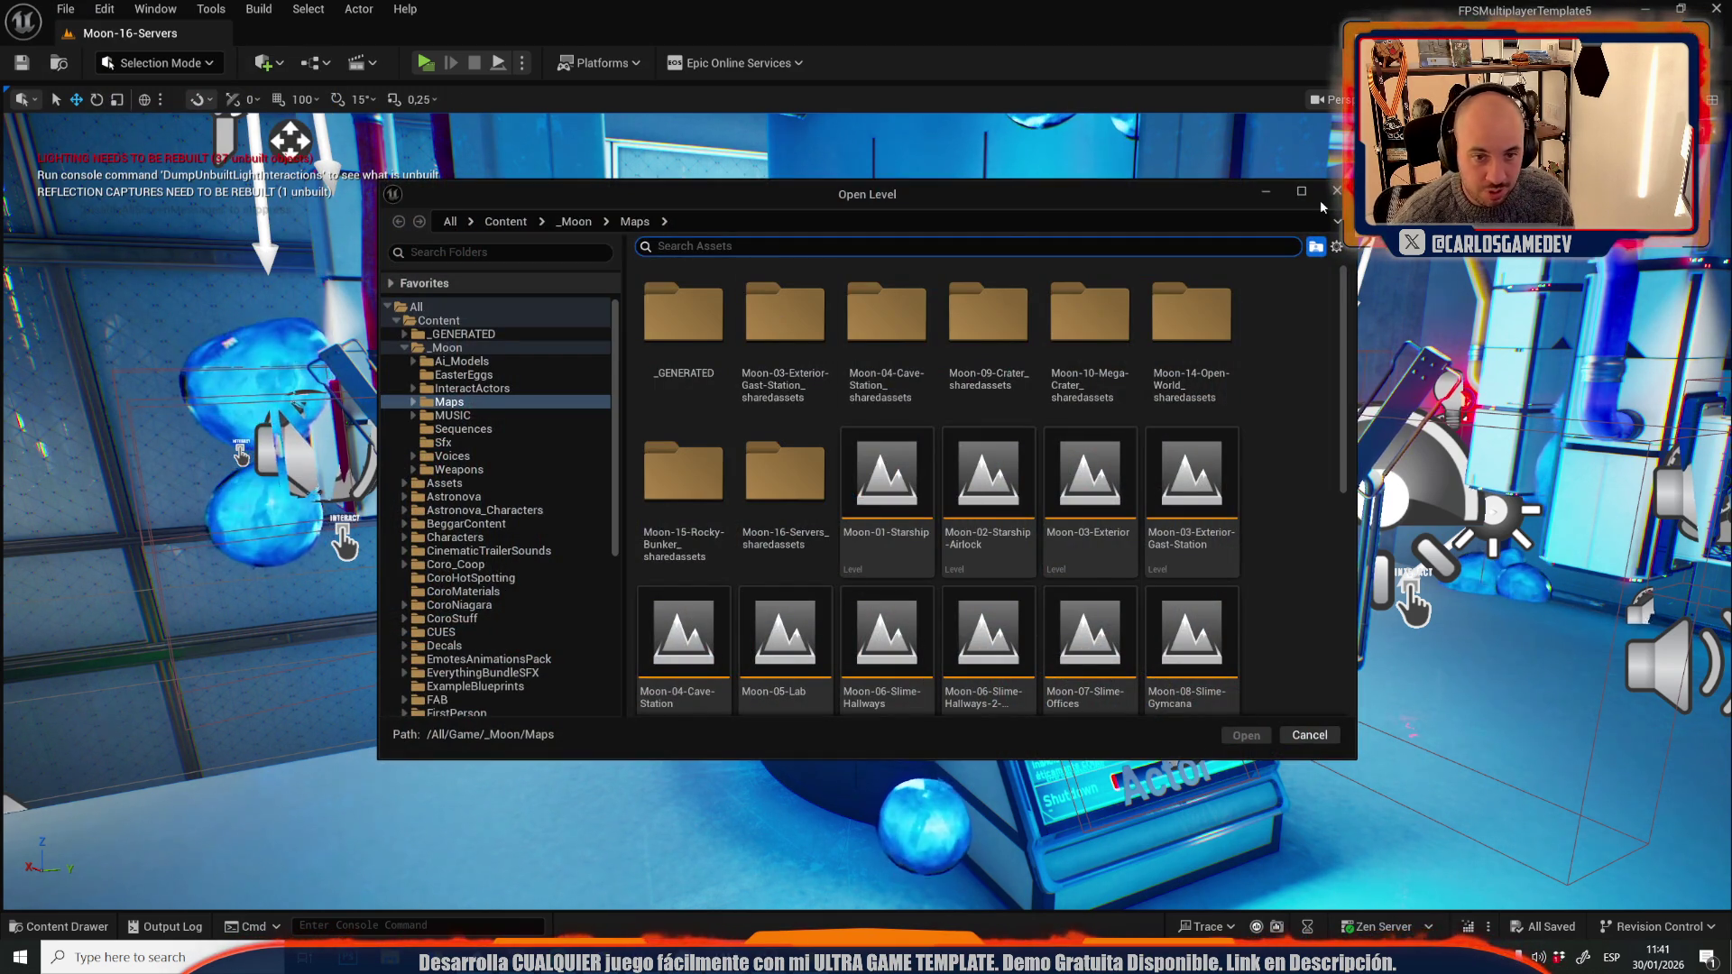
click(1337, 190)
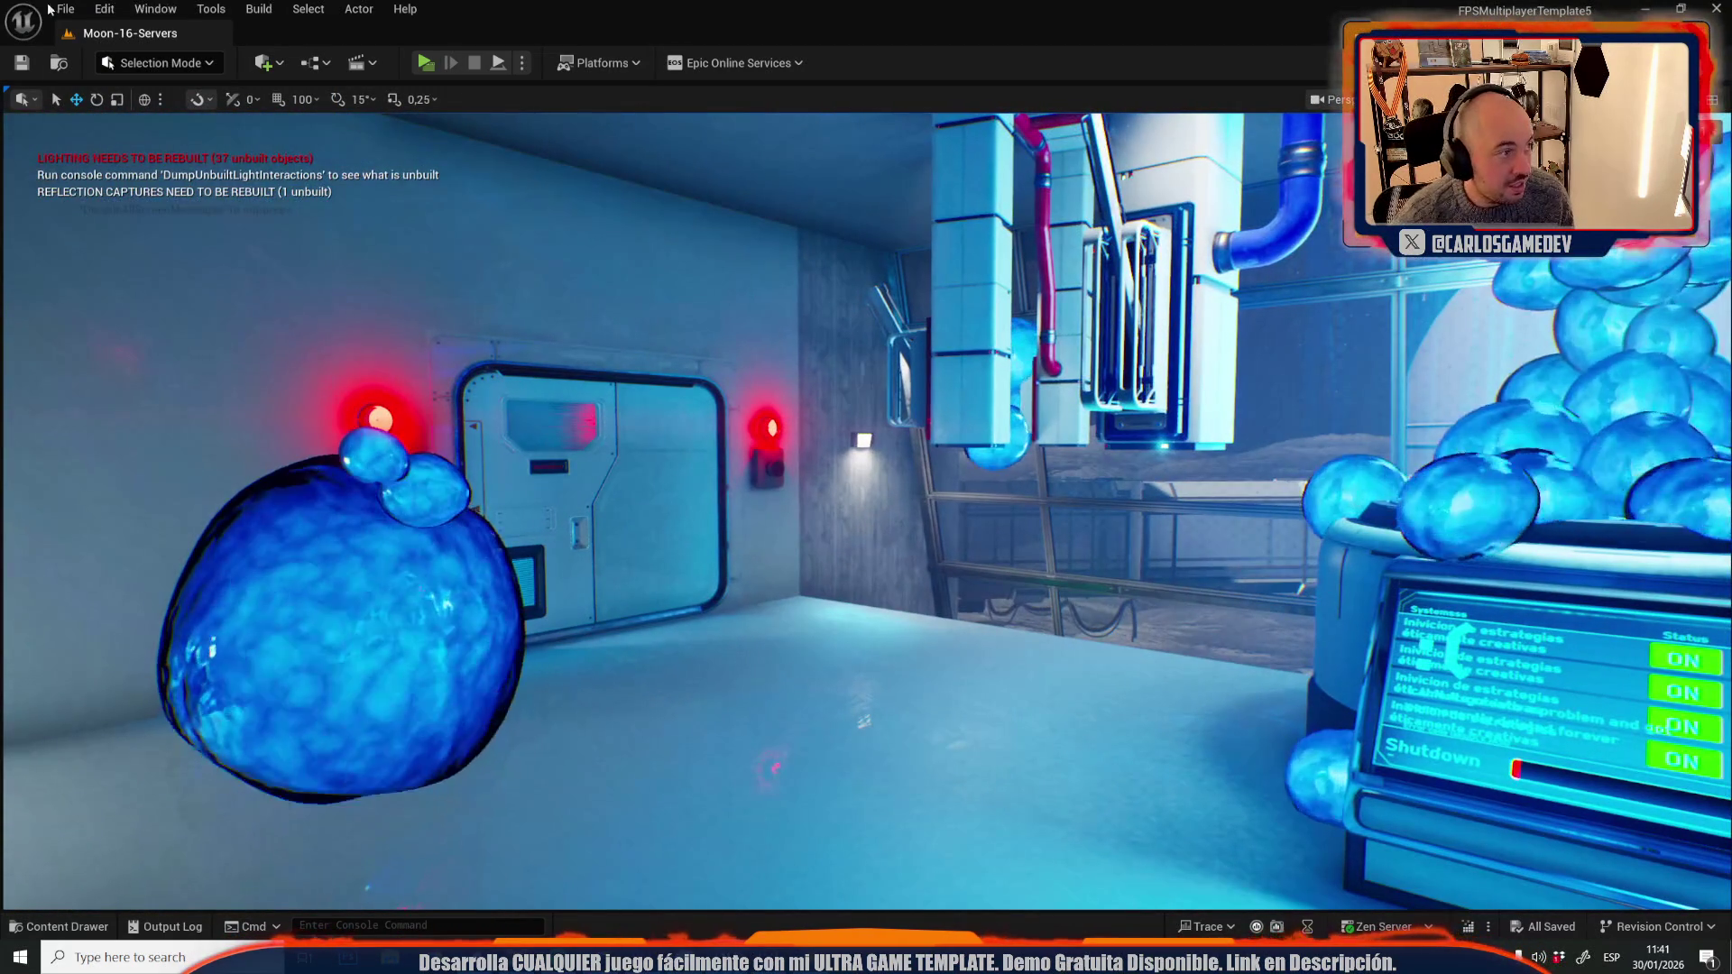
click(50, 9)
click(132, 98)
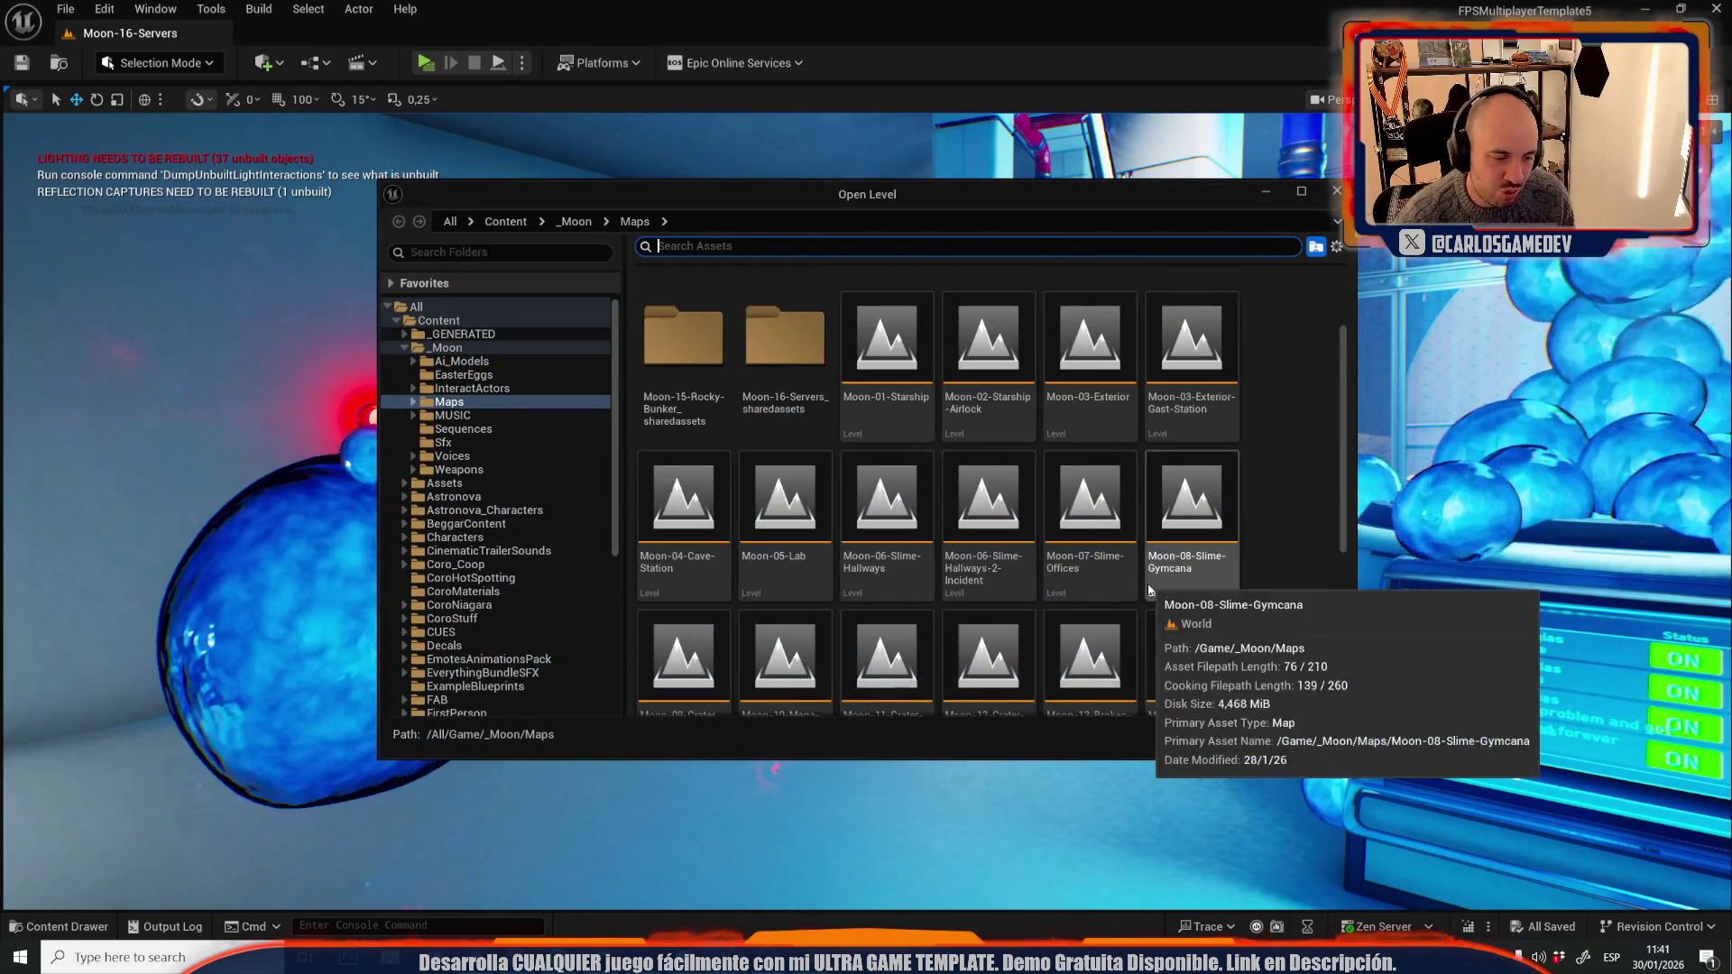
scroll(1149, 589, down, 2)
click(1105, 530)
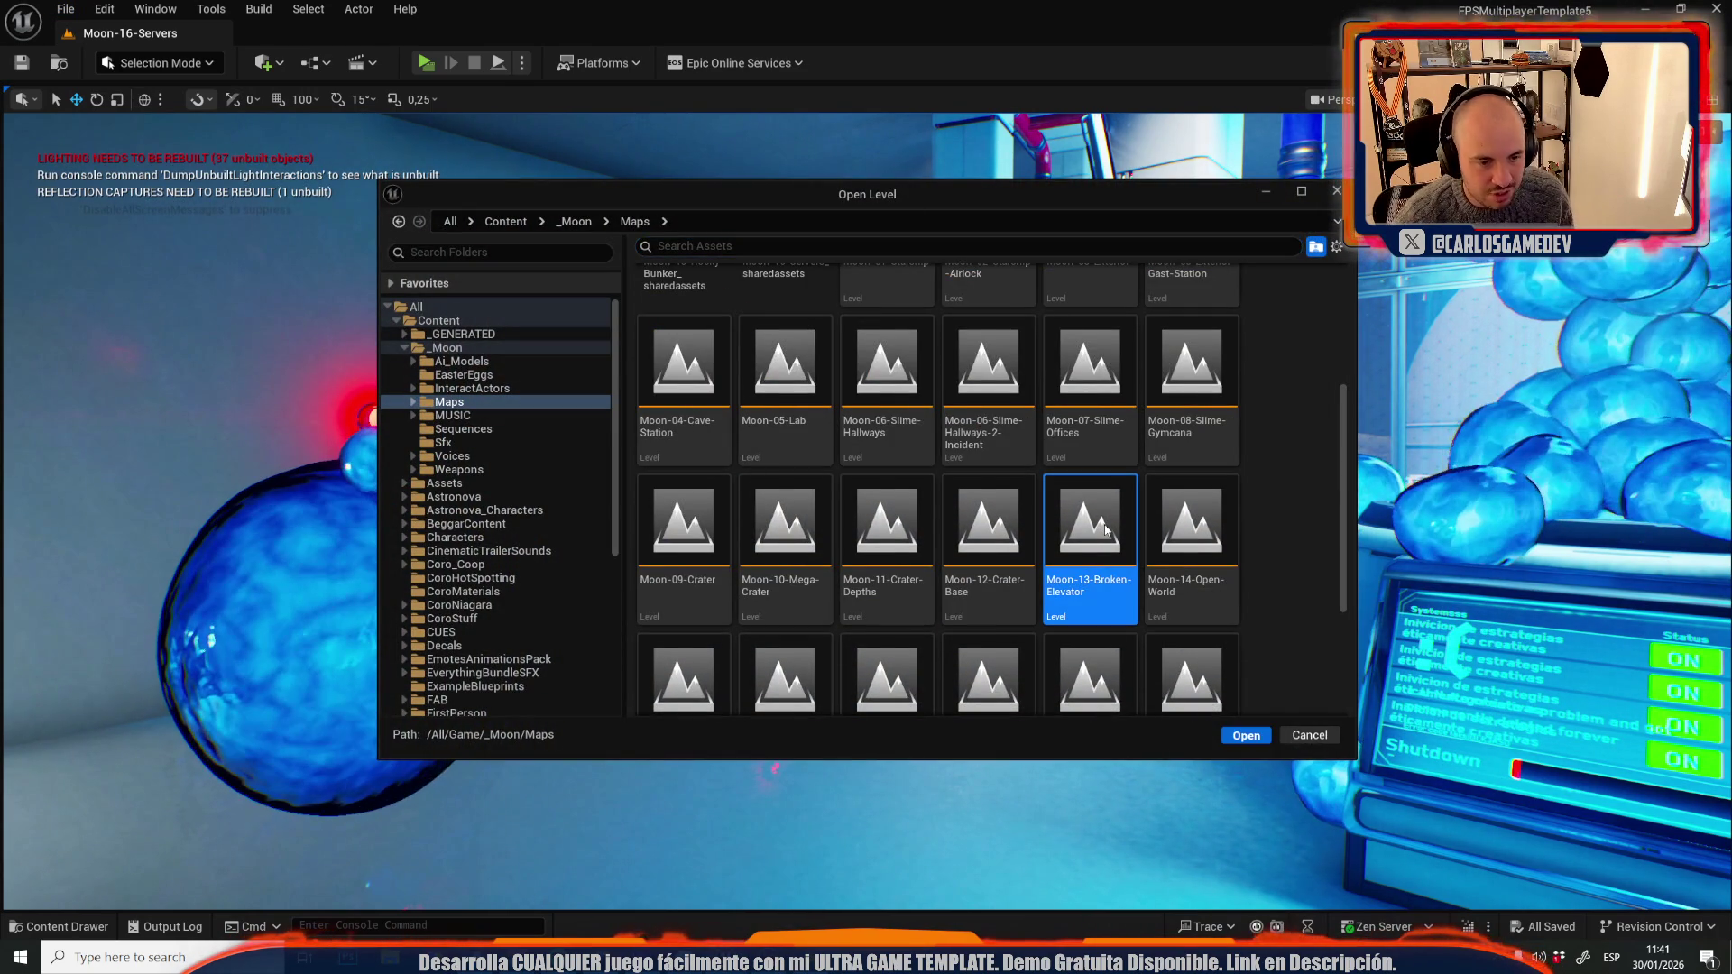
double_click(1070, 537)
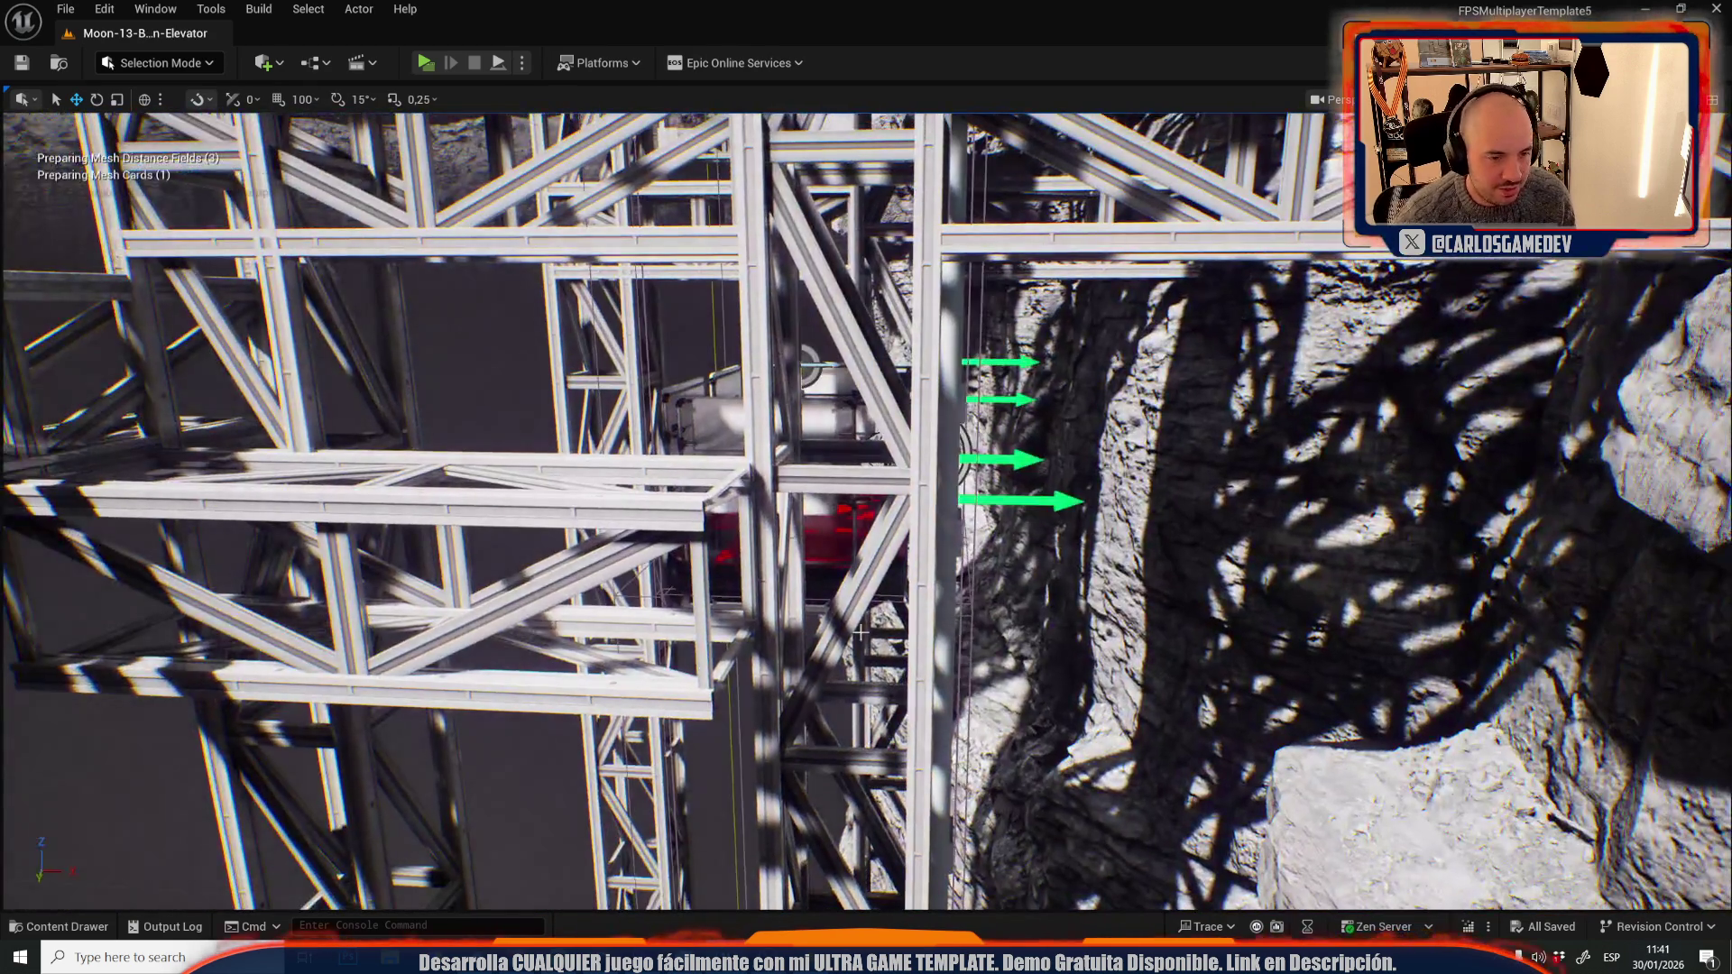
mouse_move(860, 633)
mouse_down()
mouse_move(880, 614)
mouse_move(893, 632)
mouse_move(947, 627)
mouse_move(725, 740)
mouse_up()
mouse_move(1201, 548)
mouse_down()
mouse_move(975, 552)
mouse_move(956, 578)
mouse_move(939, 563)
mouse_move(947, 586)
mouse_up()
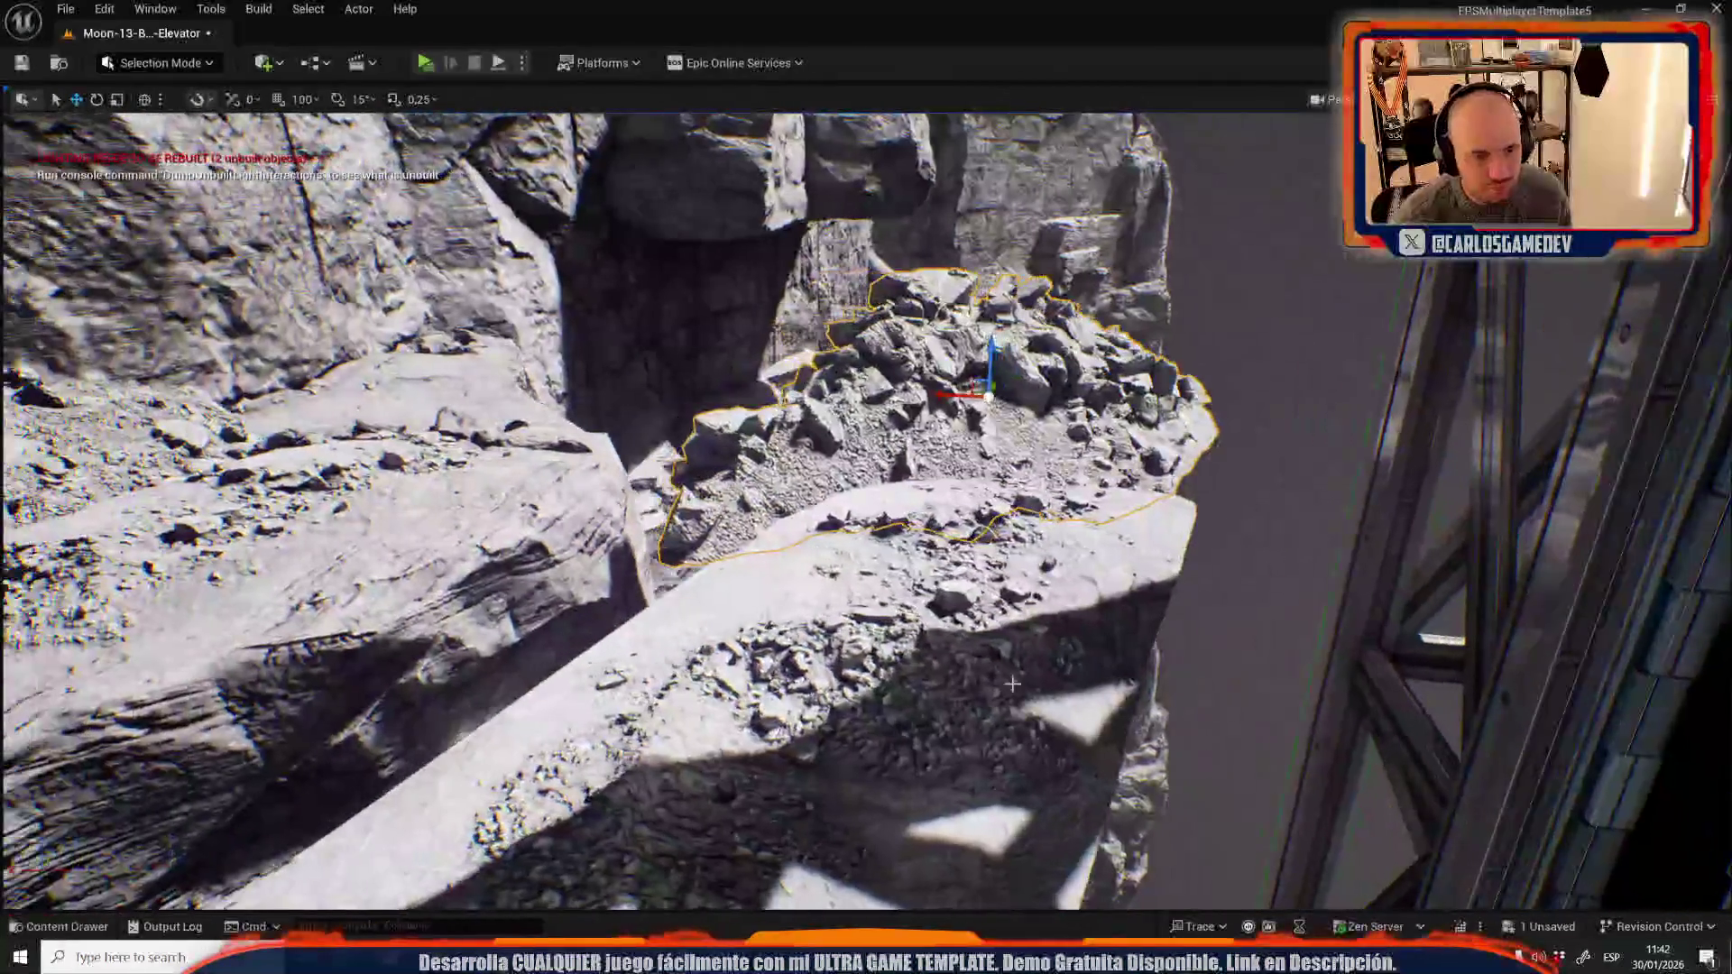
drag(1013, 684, 902, 681)
mouse_move(866, 505)
mouse_down()
mouse_move(826, 496)
mouse_move(862, 487)
mouse_move(827, 576)
mouse_up()
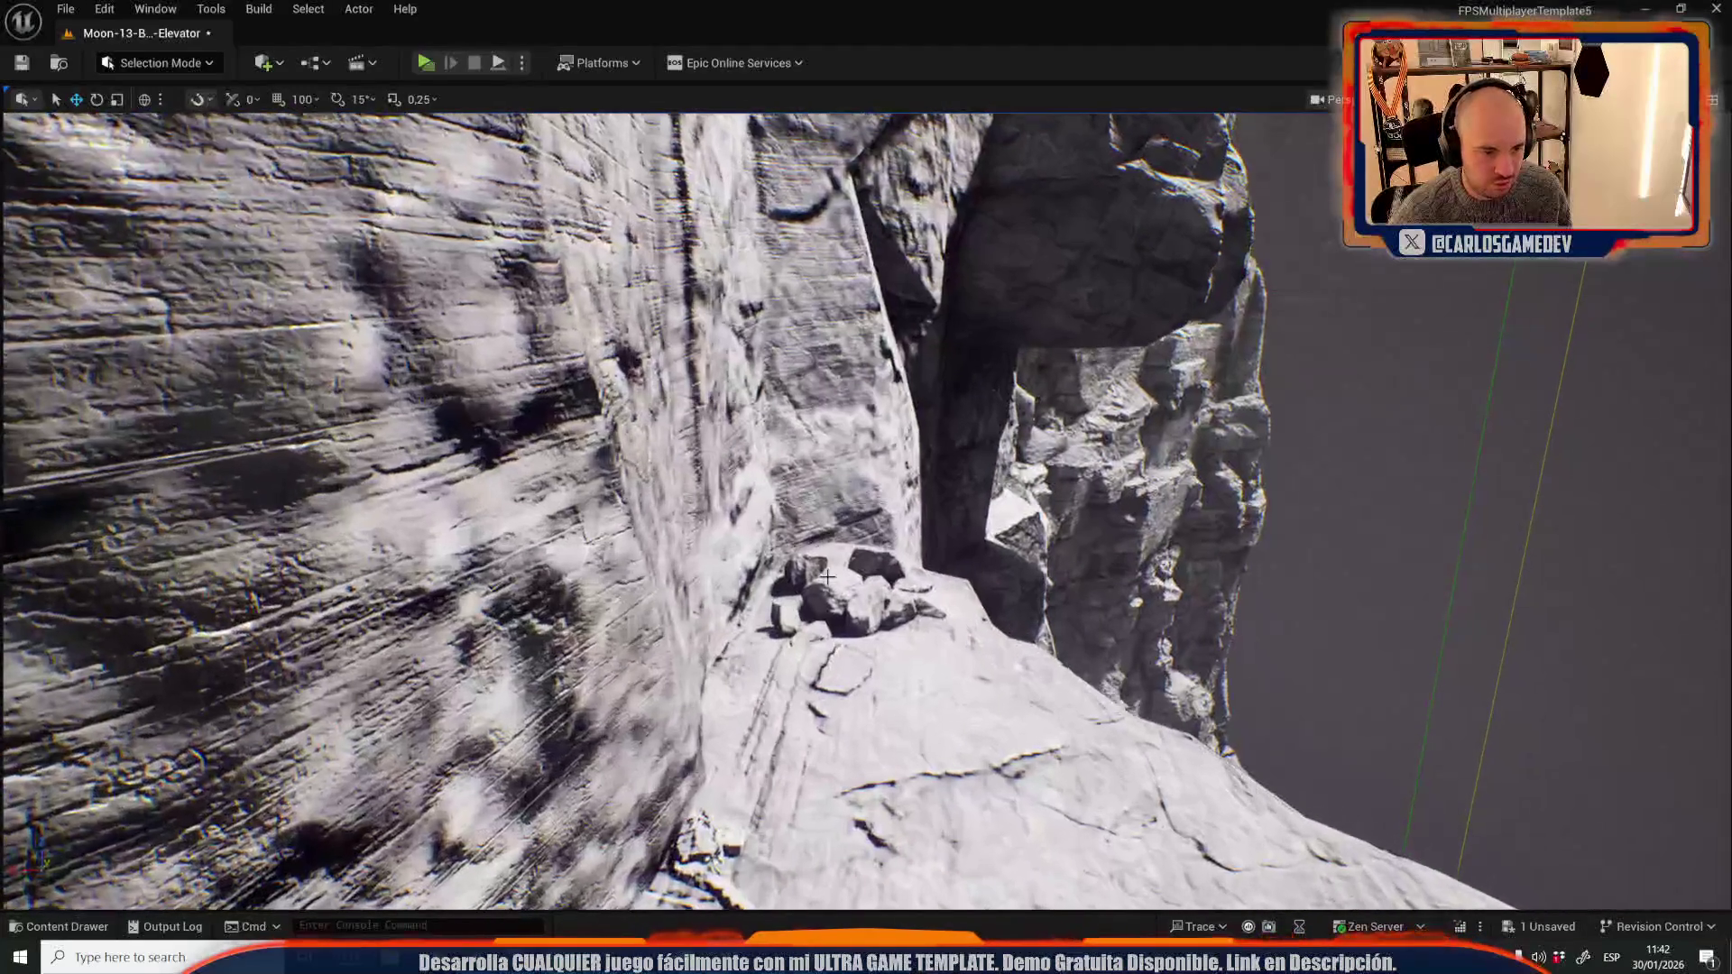
mouse_move(816, 430)
mouse_down()
mouse_move(903, 424)
mouse_move(686, 460)
mouse_move(856, 521)
mouse_move(880, 556)
mouse_move(900, 549)
mouse_up()
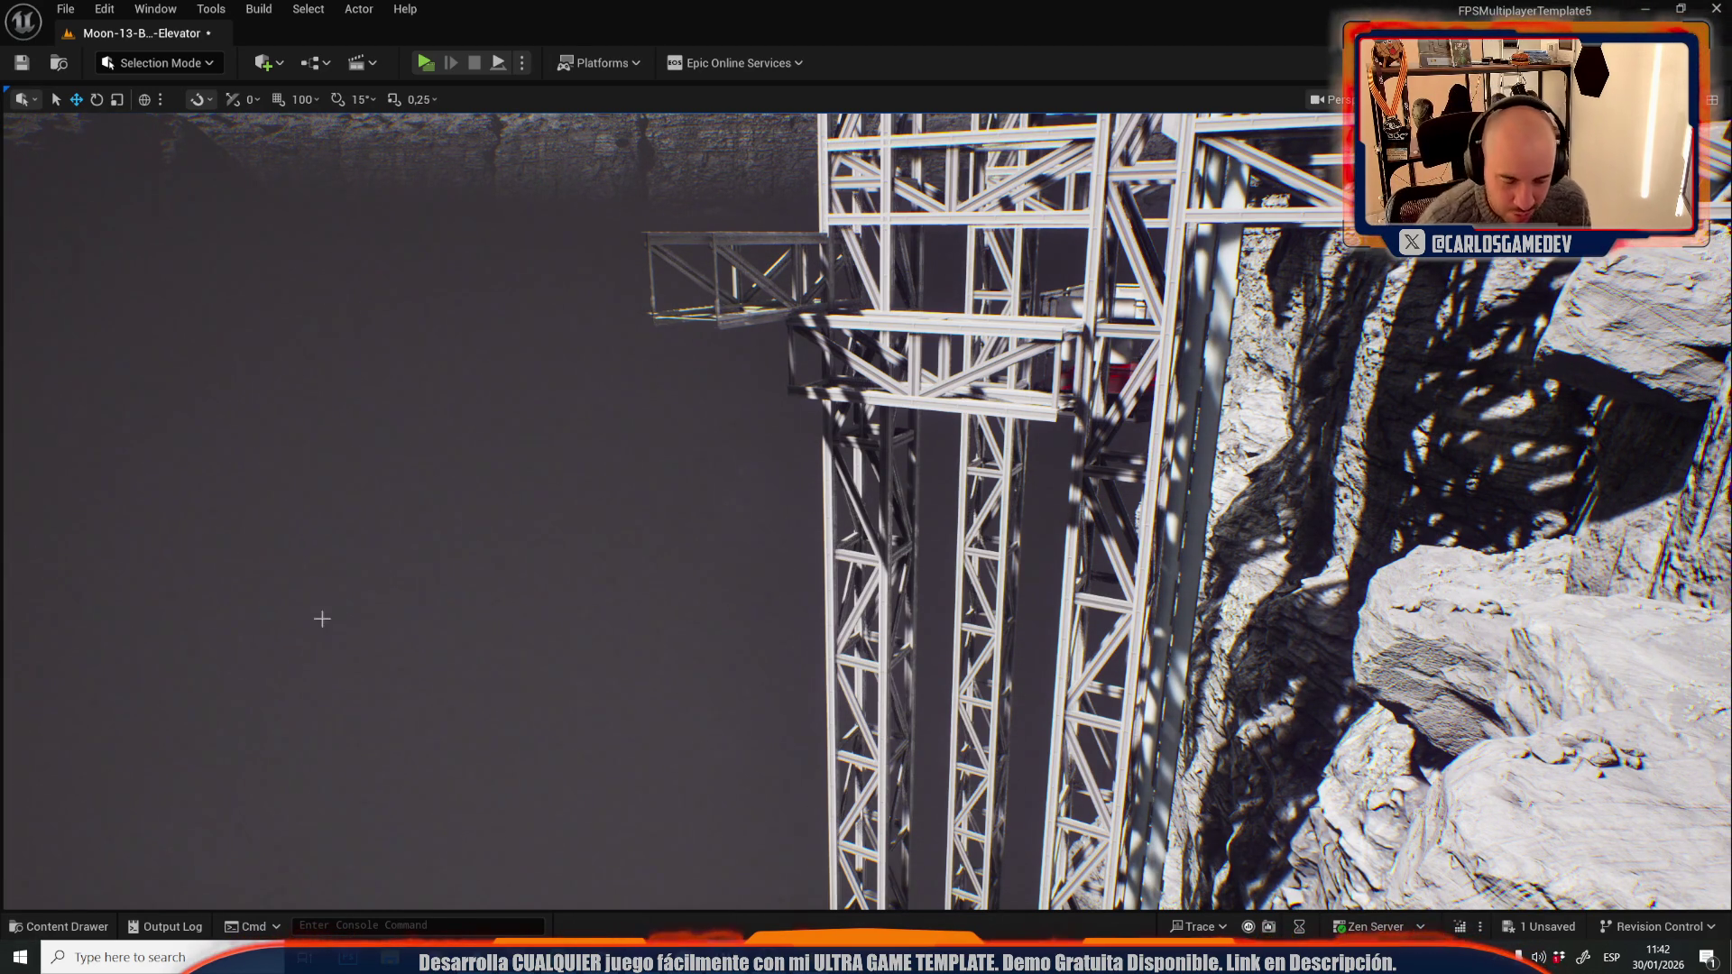
mouse_move(565, 468)
mouse_down()
mouse_move(542, 379)
mouse_move(650, 388)
mouse_move(413, 443)
mouse_up()
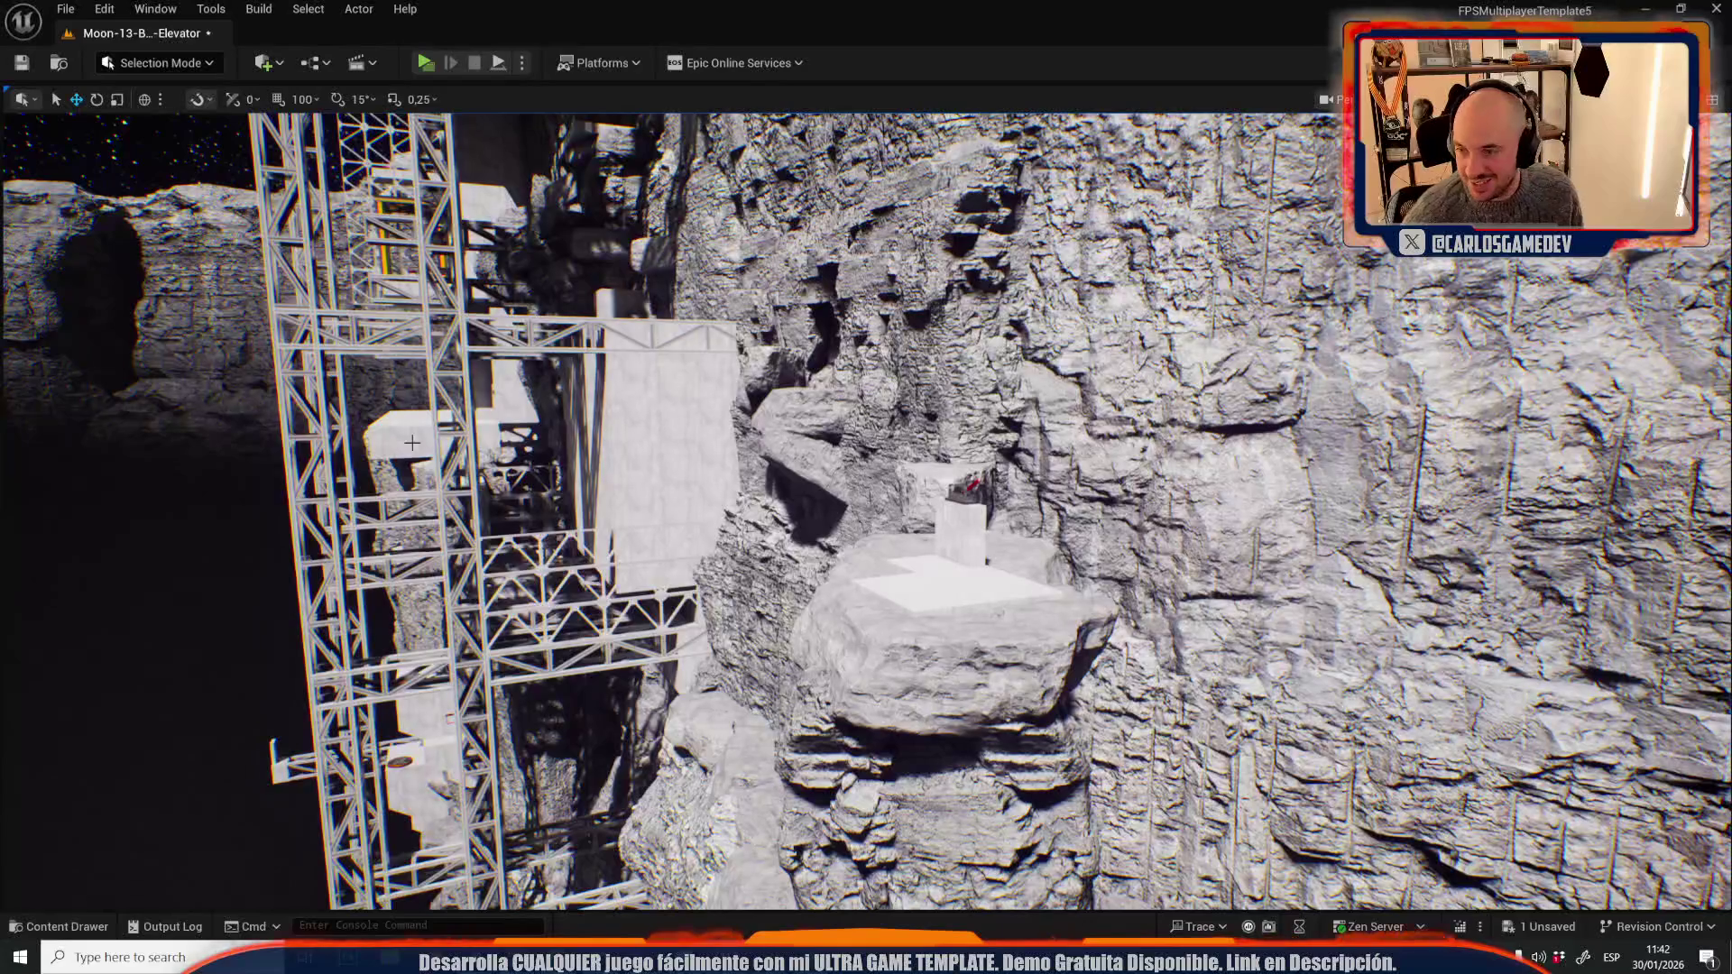
mouse_move(431, 370)
mouse_down()
mouse_move(361, 378)
mouse_move(414, 365)
mouse_up()
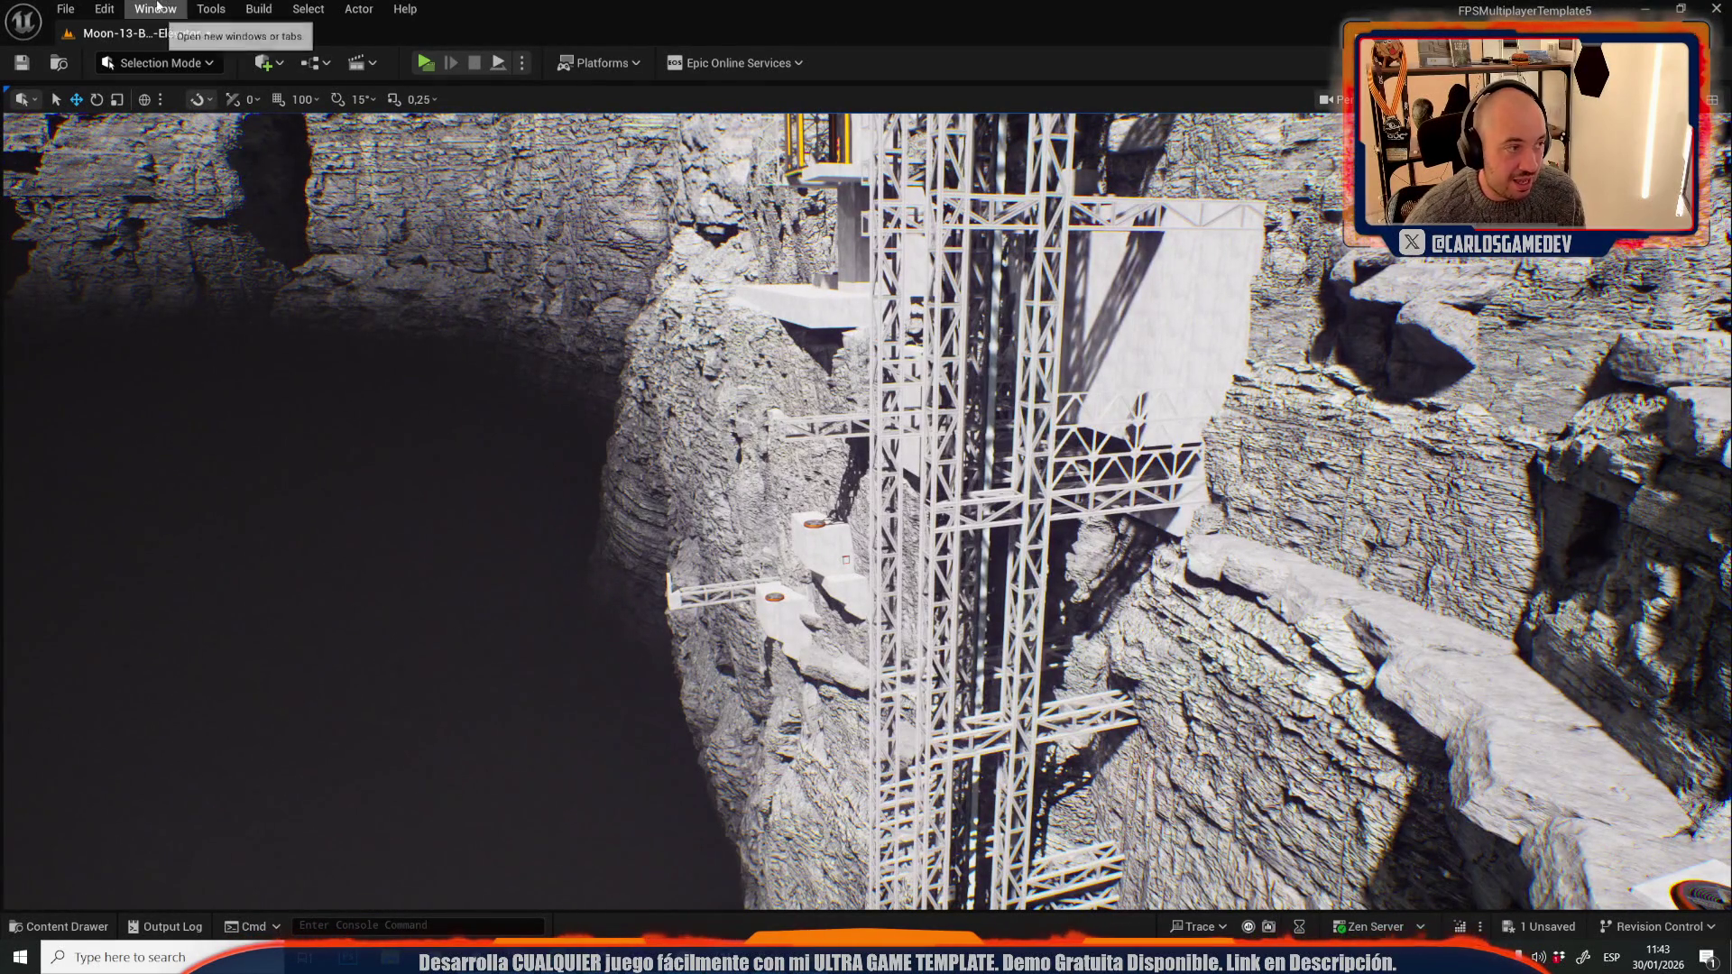
click(65, 9)
Step: Open Moon-01-Starship, saving the modified Broken Elevator level, and fly into the domed window room
click(110, 98)
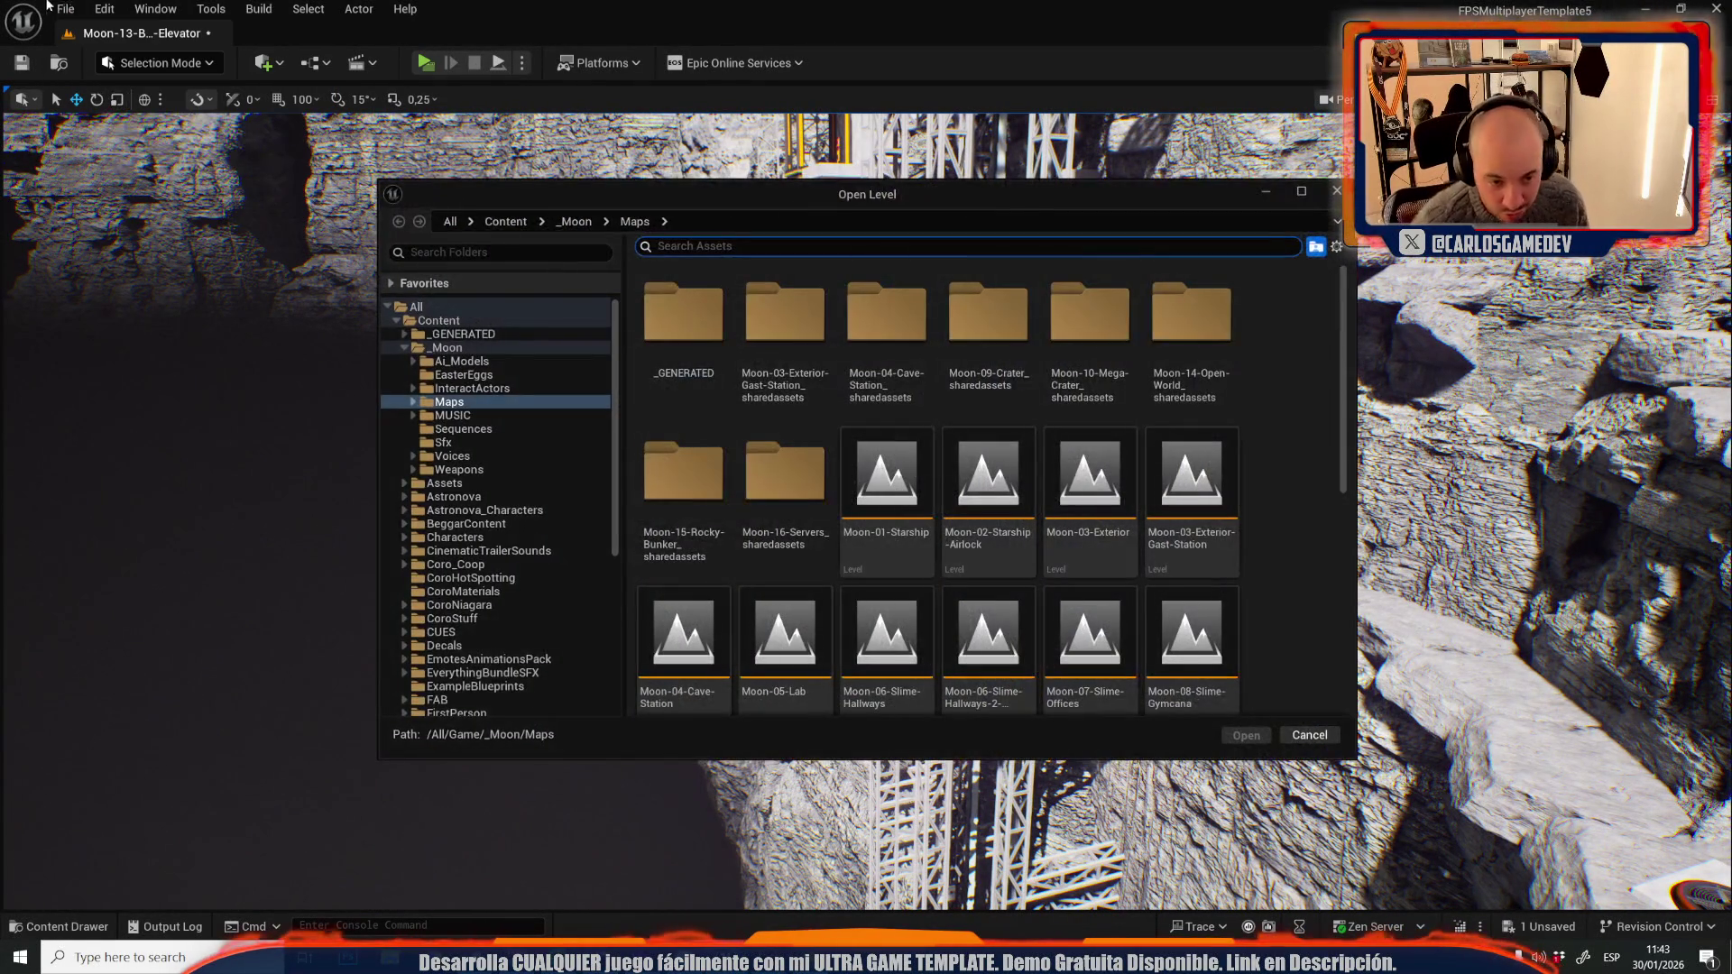
double_click(863, 446)
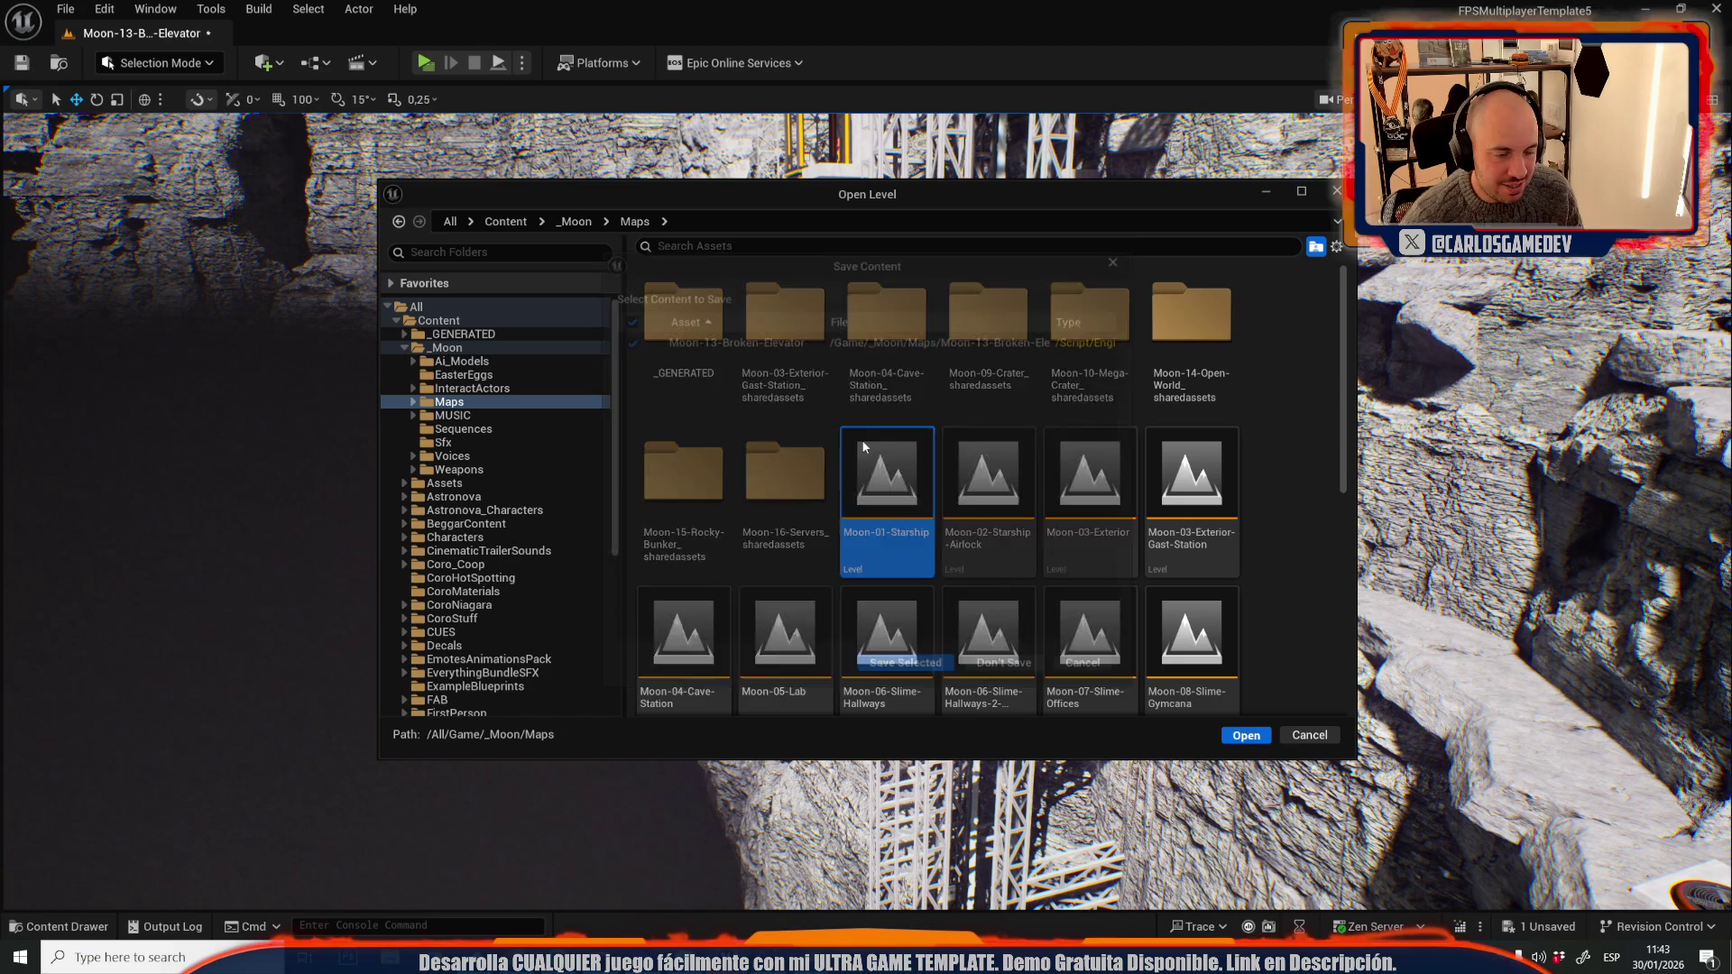
click(887, 671)
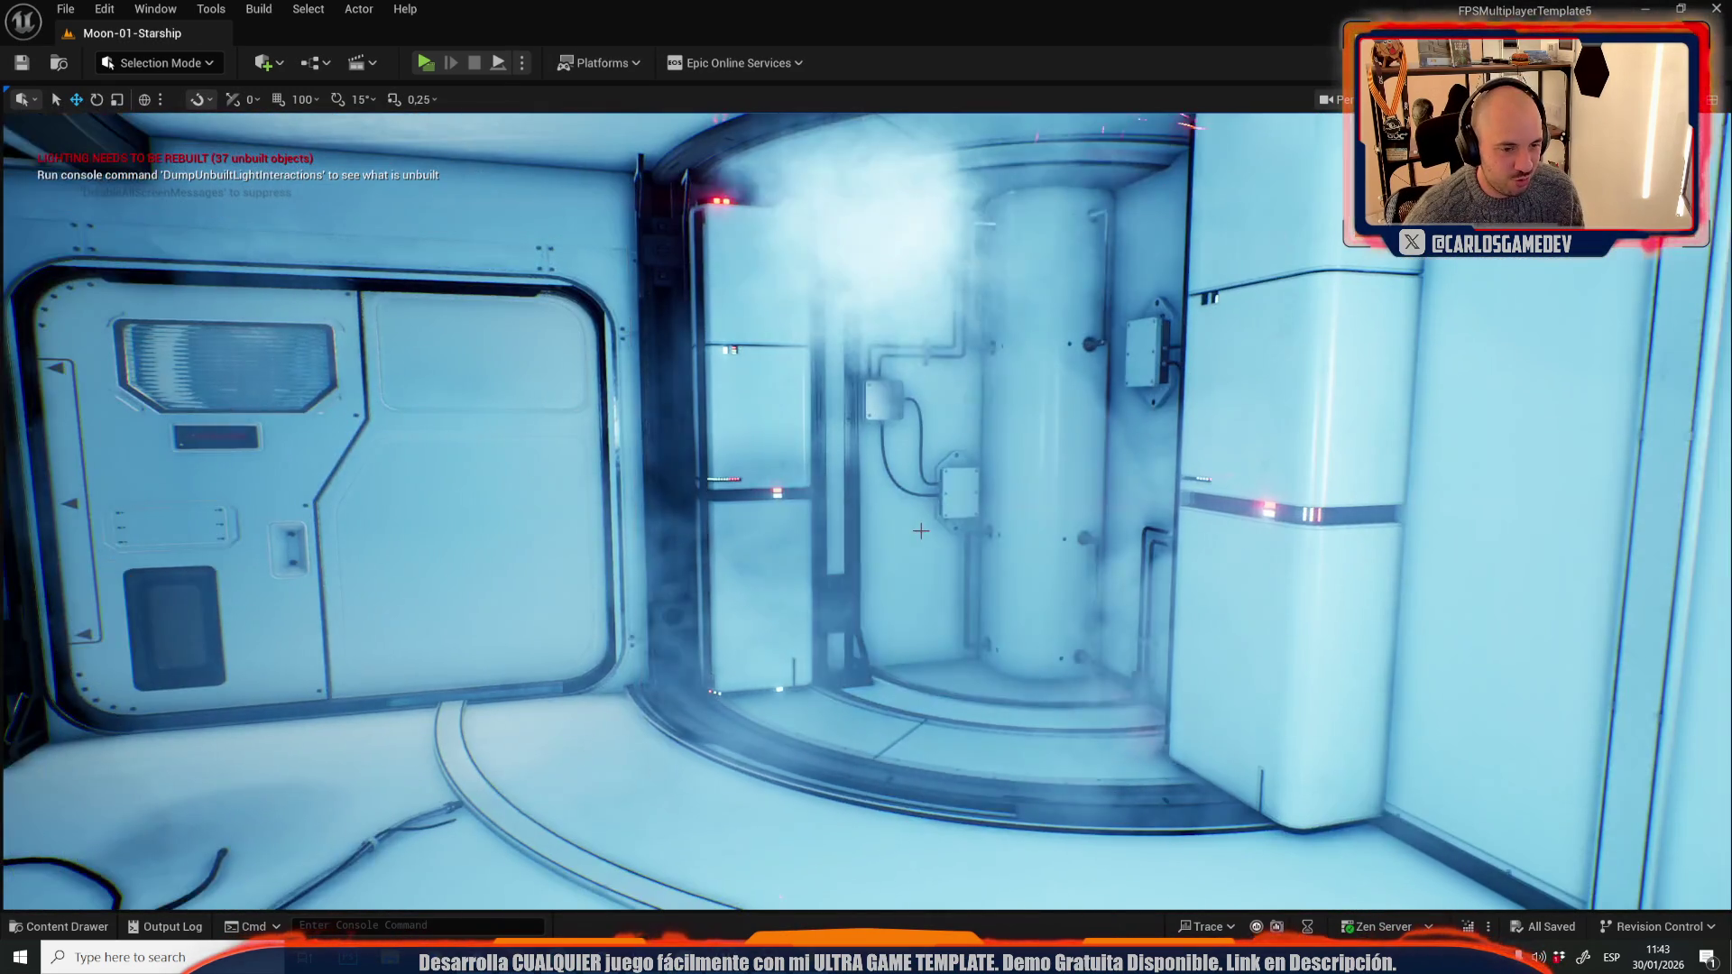
drag(920, 531, 920, 531)
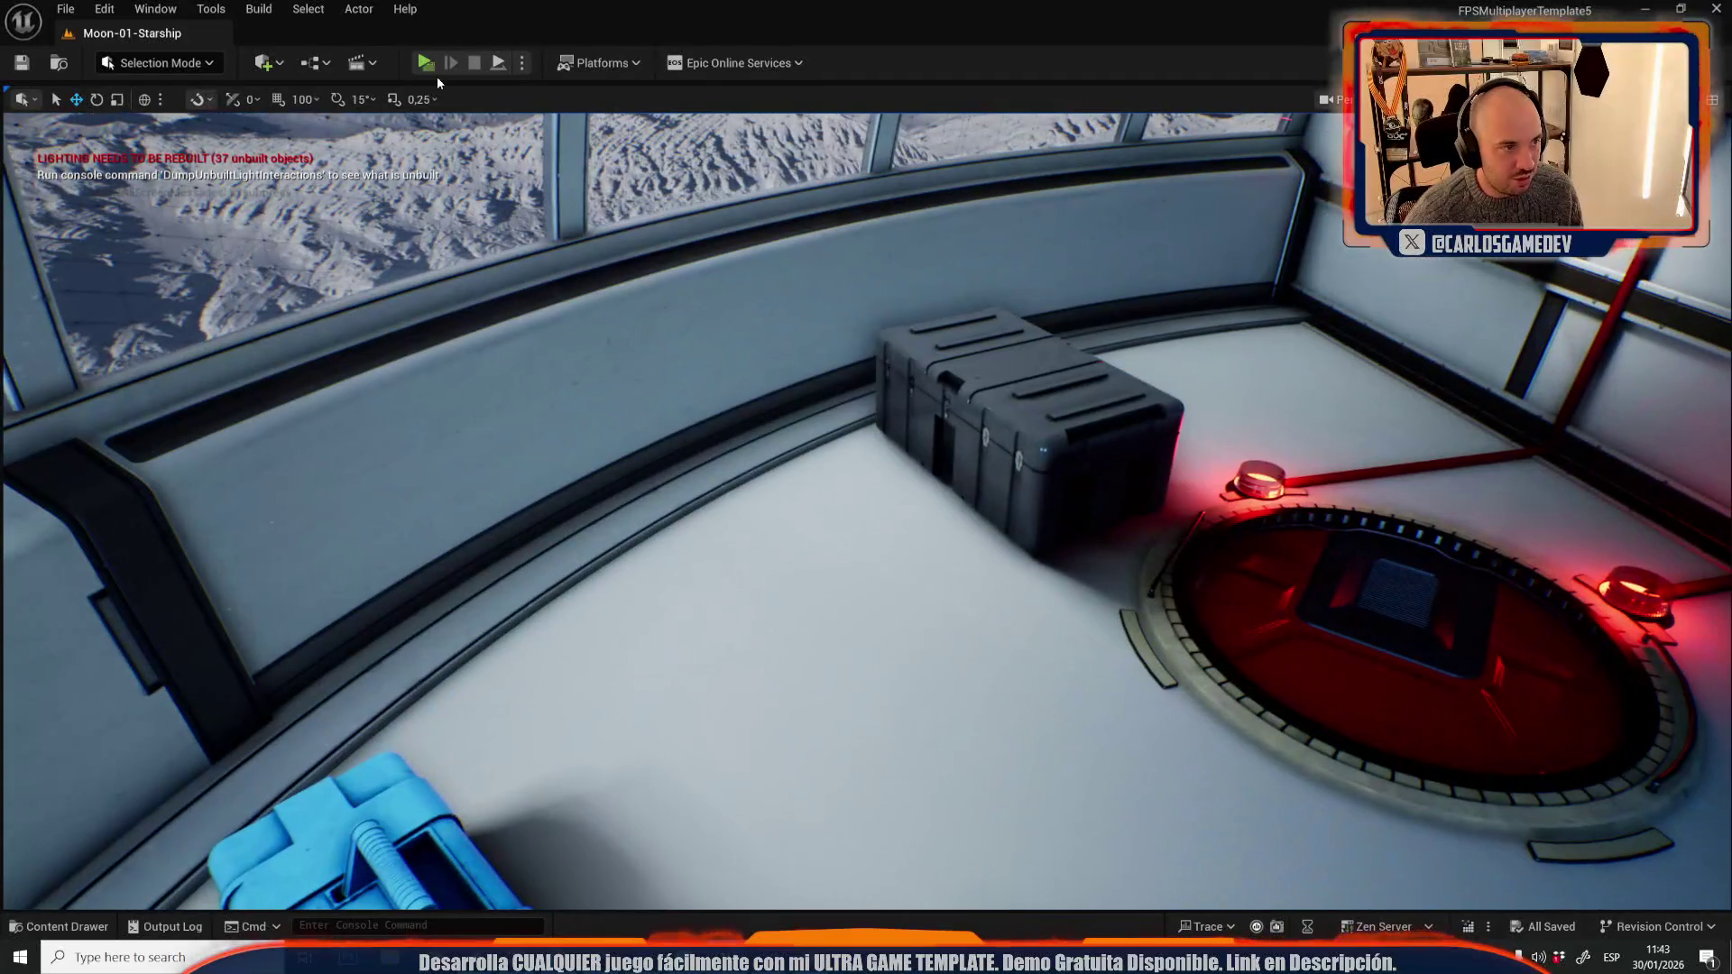
Step: Fly the viewport camera through the blue Starship corridor to the wall panels and round red-lit door
click(1712, 99)
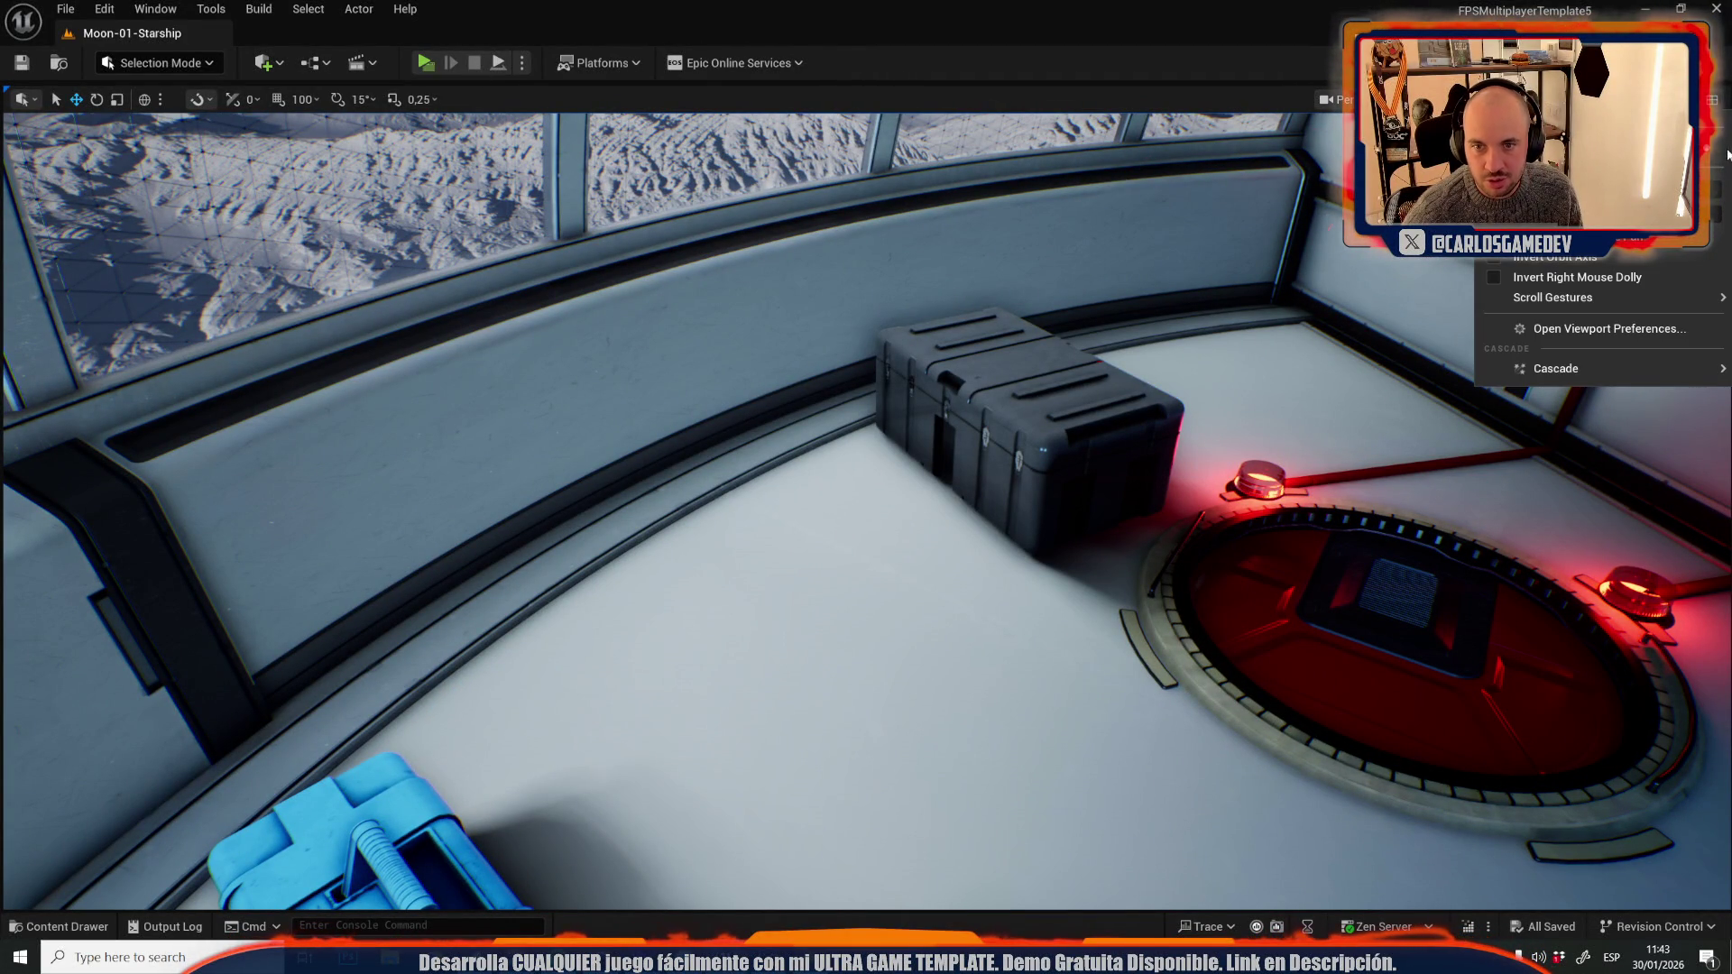
drag(1084, 407, 1165, 374)
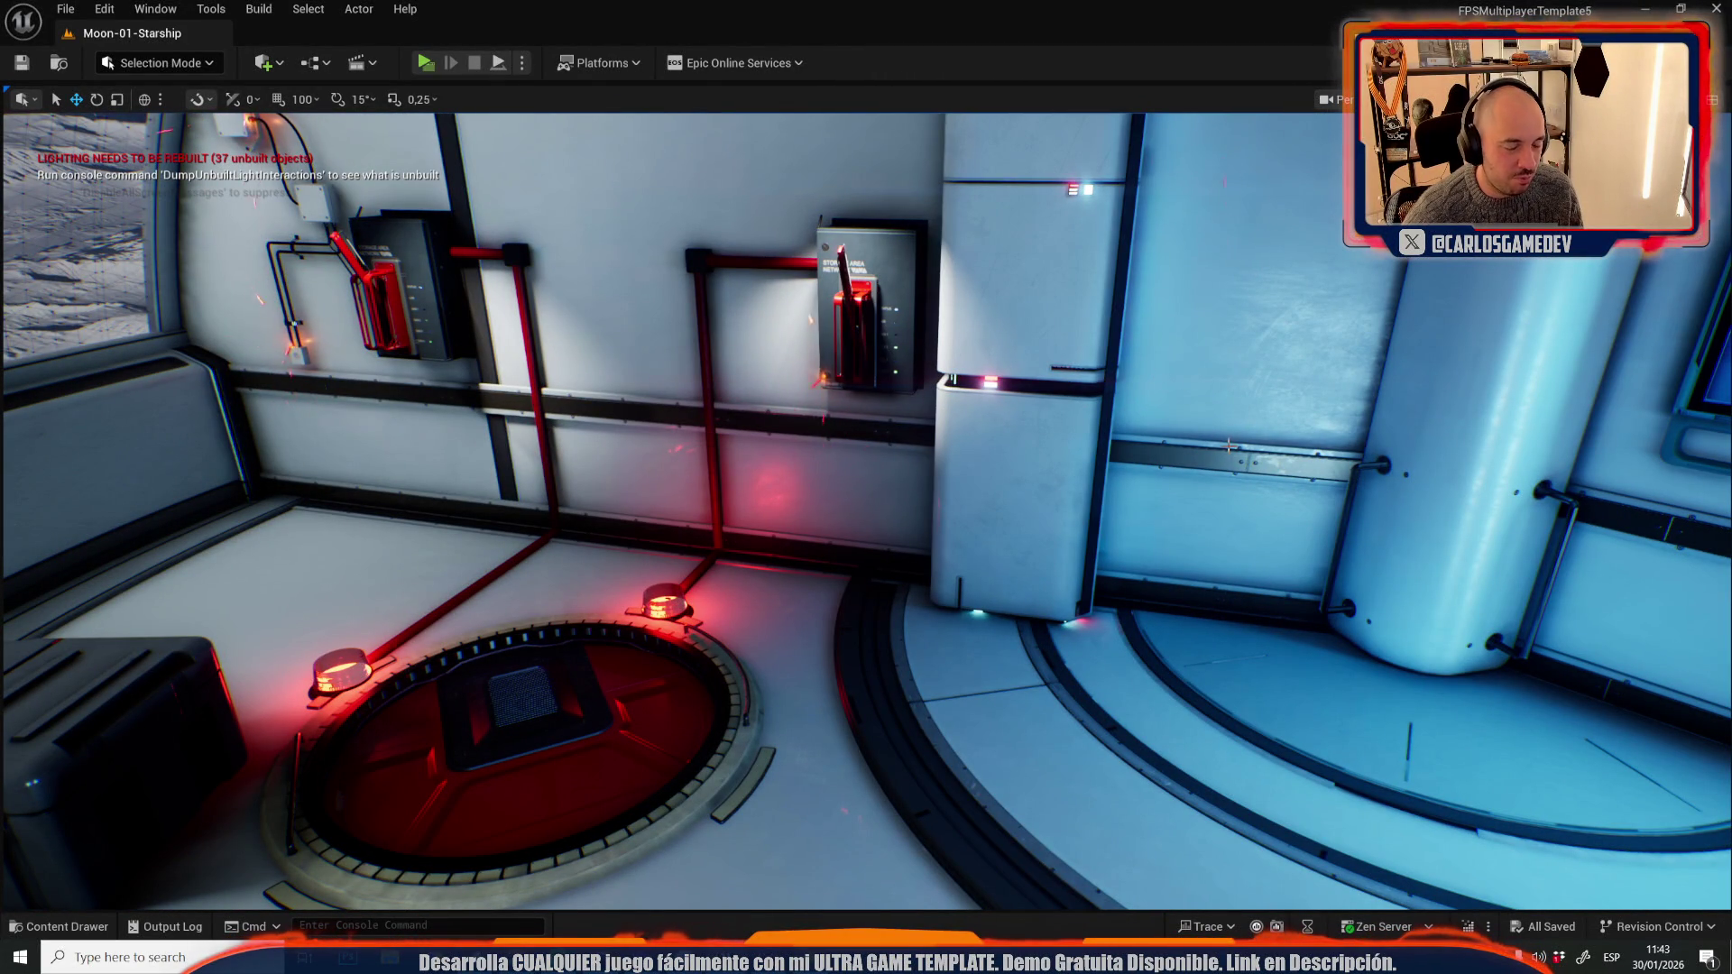
mouse_move(1302, 488)
mouse_down()
mouse_move(1276, 288)
mouse_move(1150, 237)
mouse_move(921, 270)
mouse_move(1011, 271)
mouse_up()
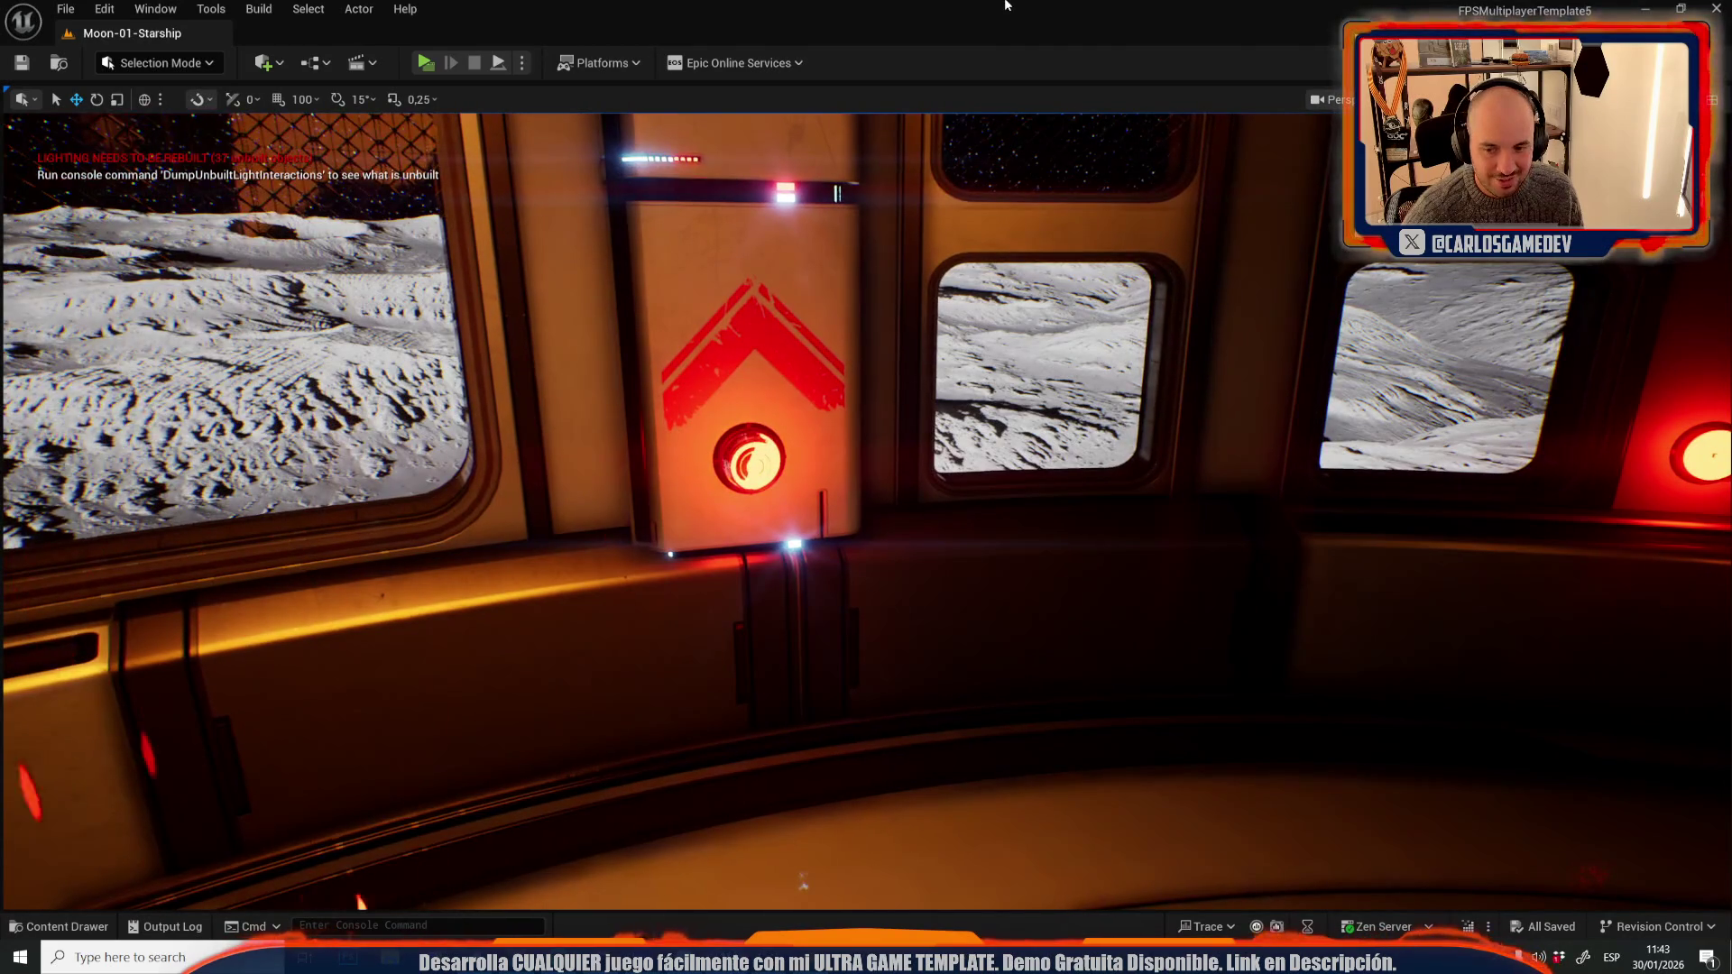
drag(848, 270, 776, 275)
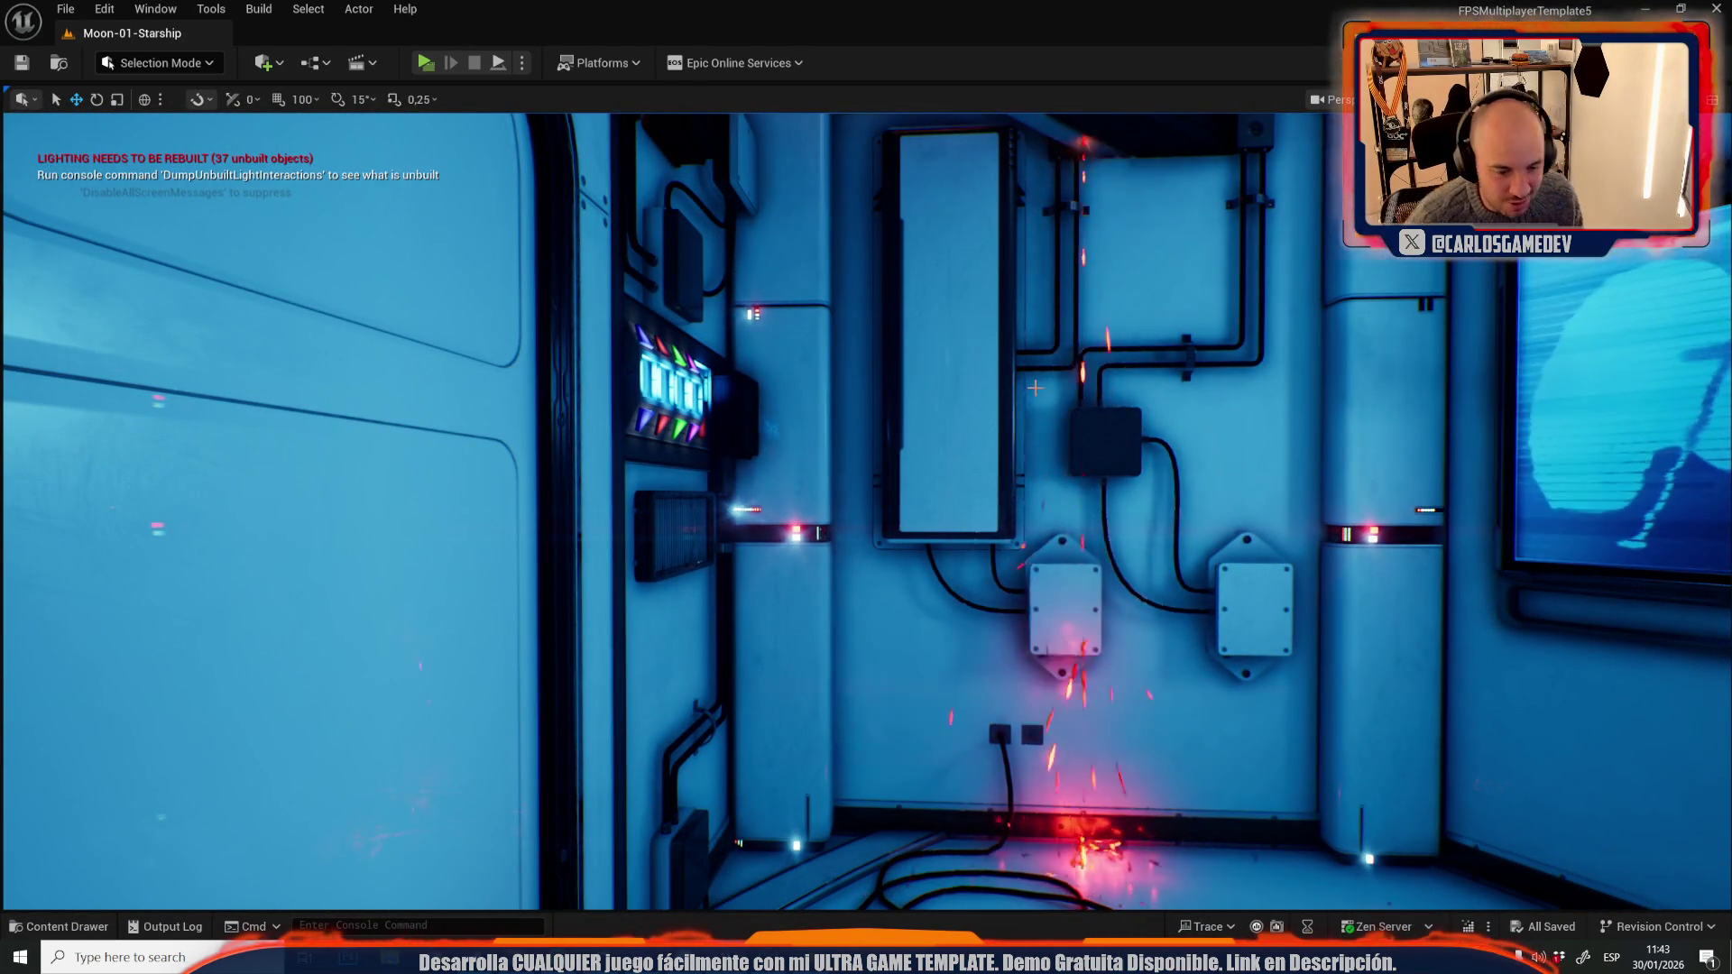
key(ctrl+space)
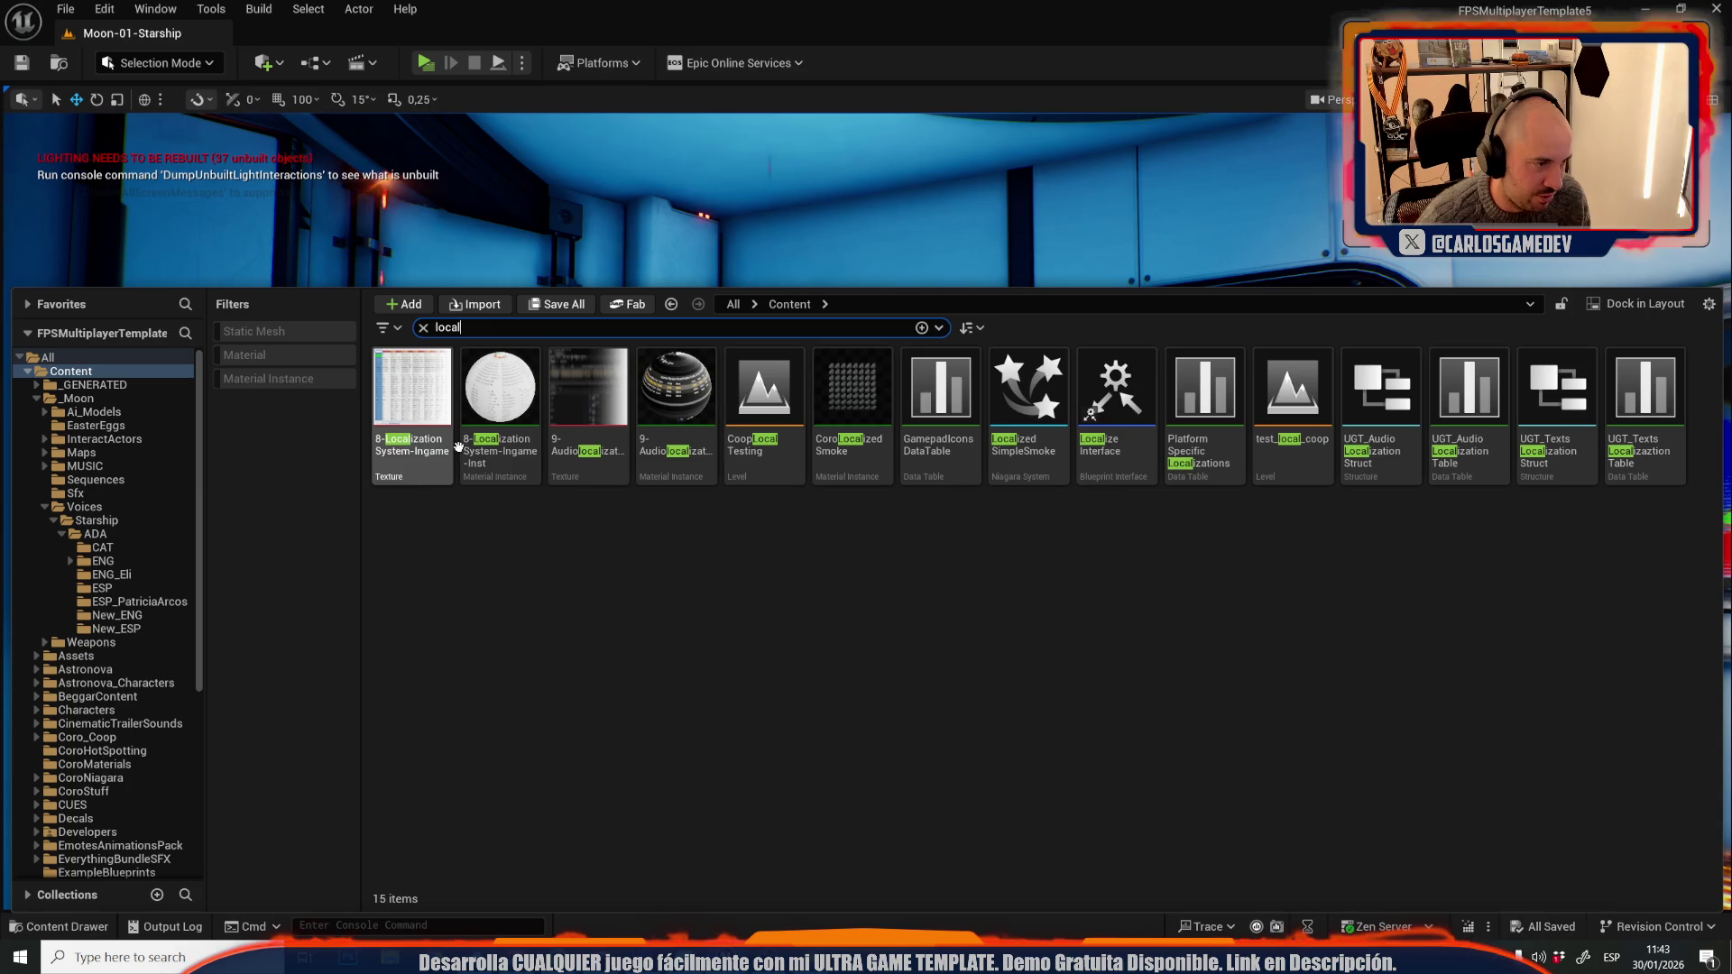
Step: Search assets for 'chachi', check the EasterEggs folder, clear the search, and bring up the TechRooms sound browser
text(chachi)
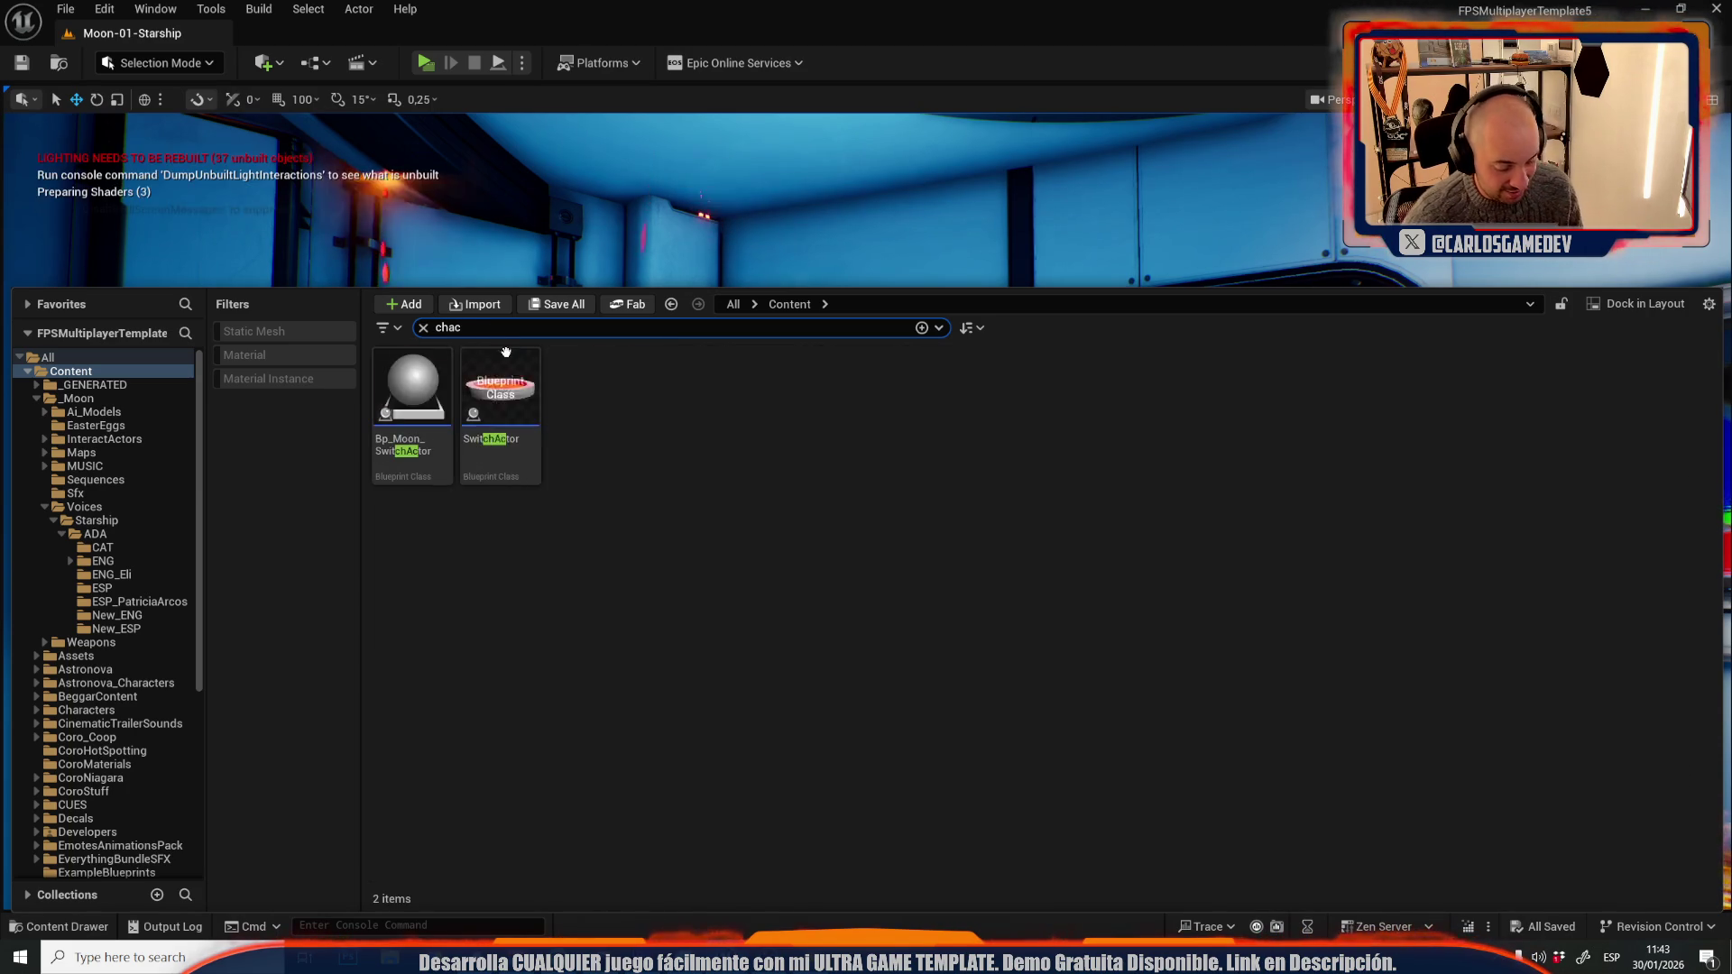
click(95, 425)
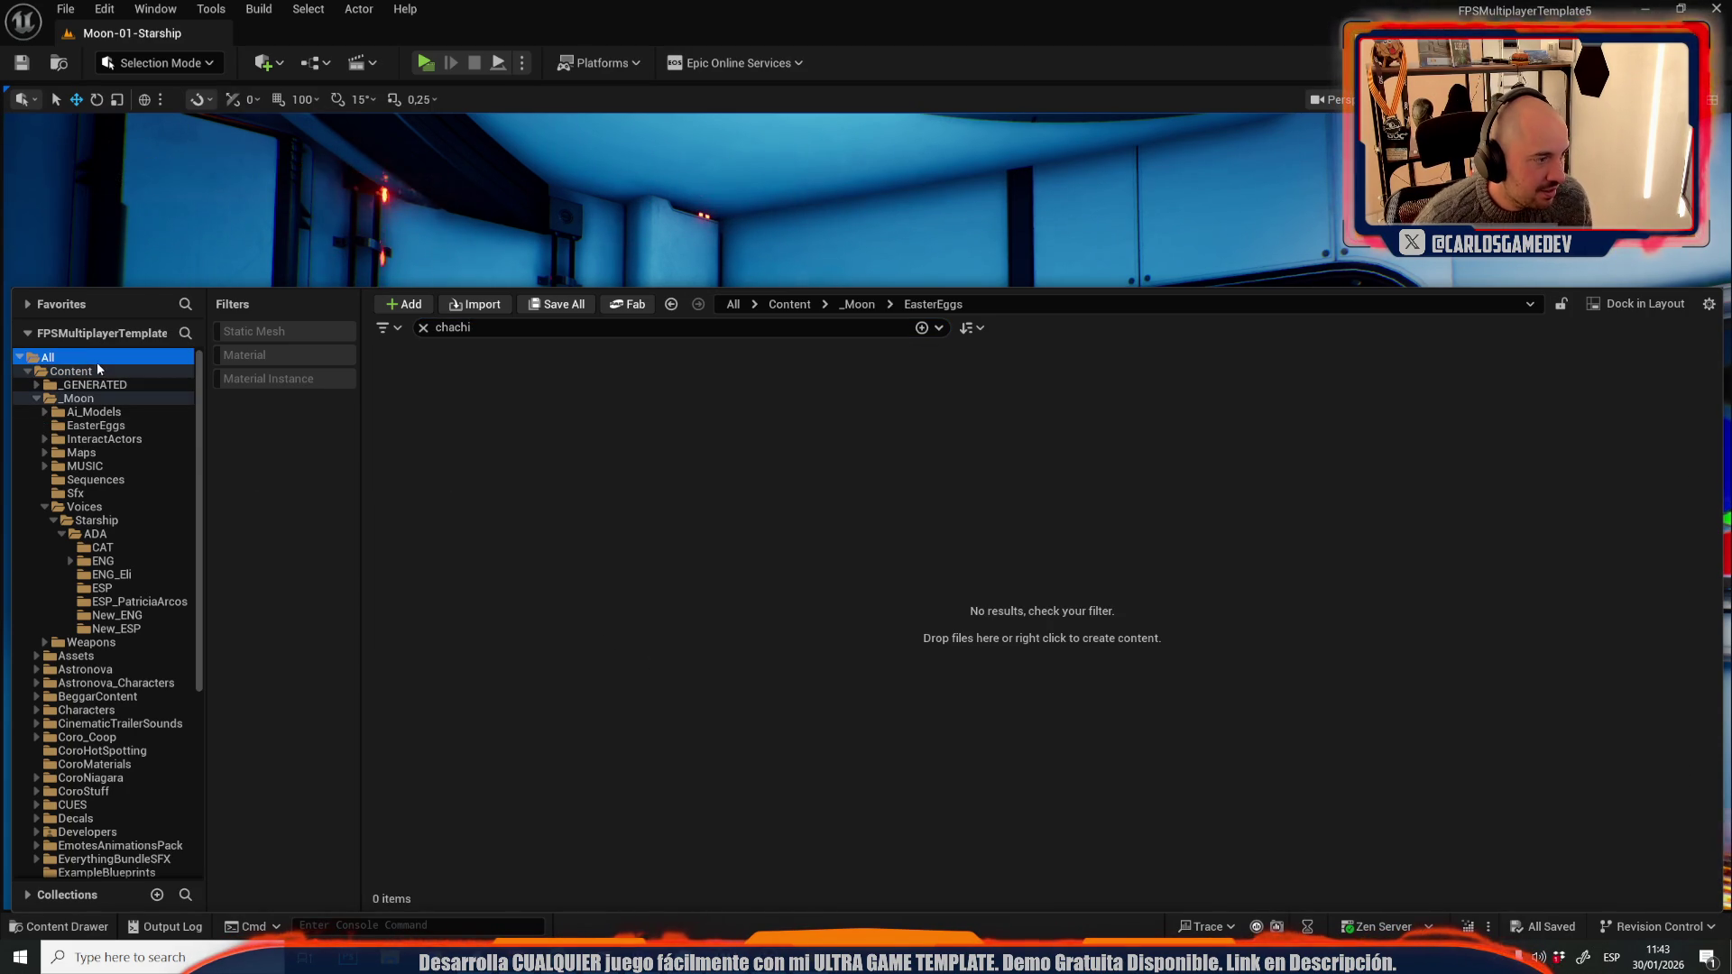
click(96, 370)
click(503, 327)
key(BackSpace)
key(BackSpace)
key(BackSpace)
key(BackSpace)
key(BackSpace)
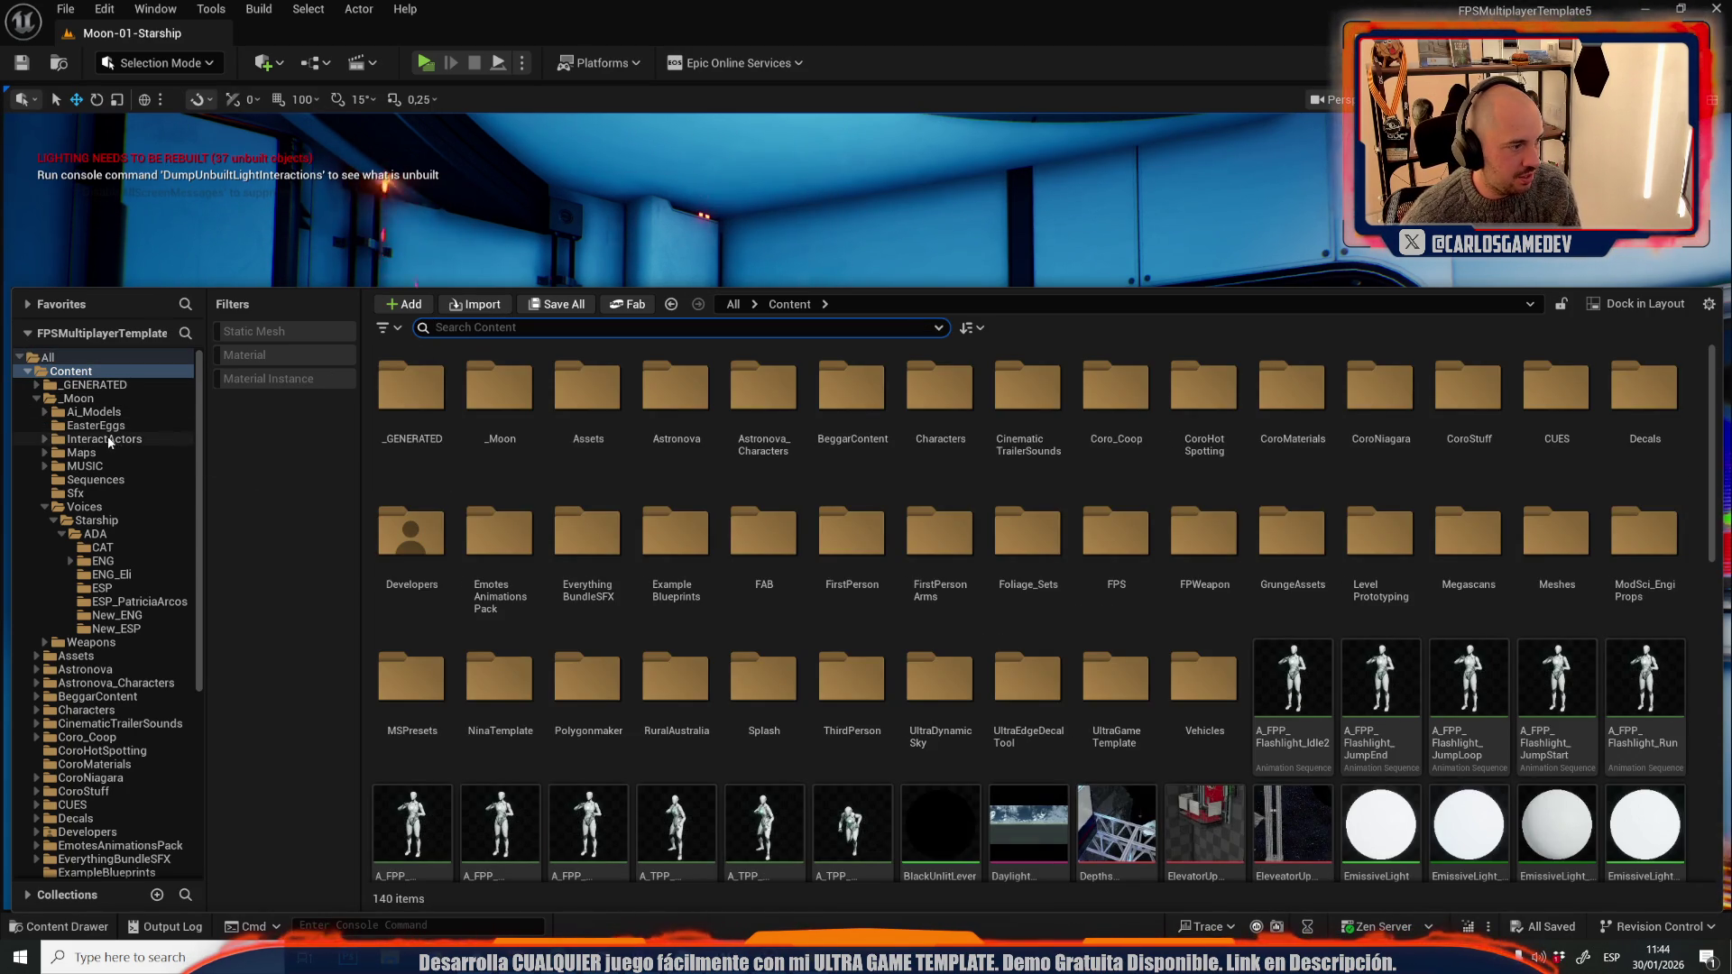
key(ctrl+space)
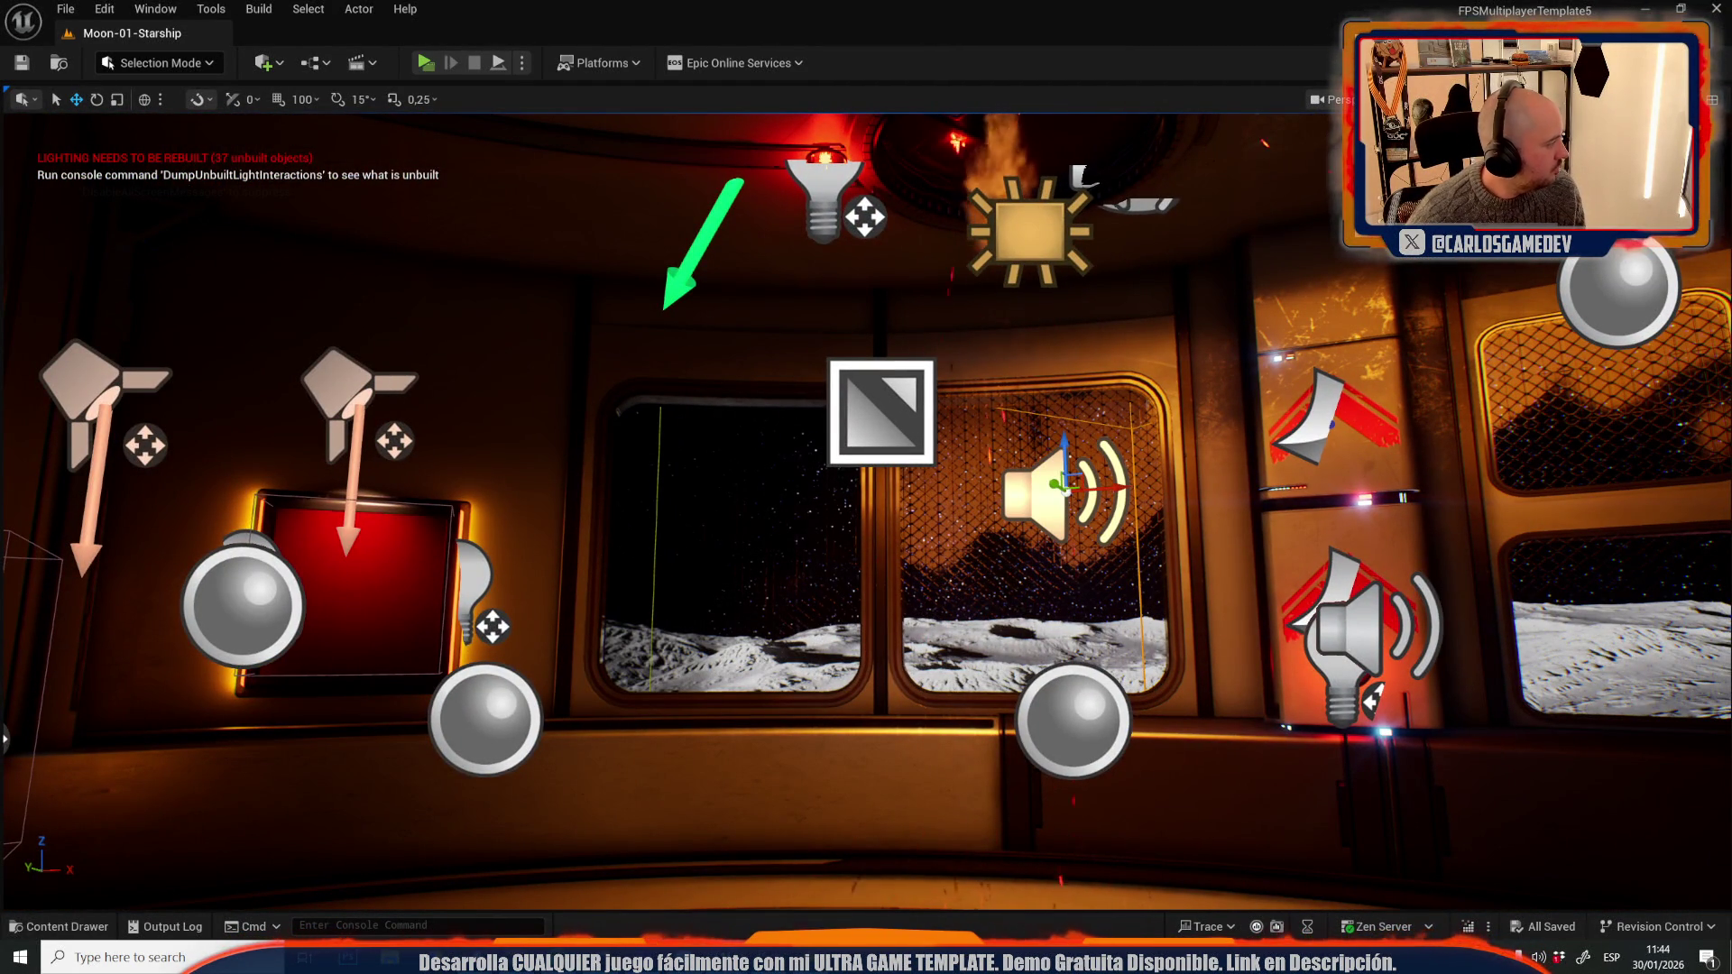
key(ctrl+space)
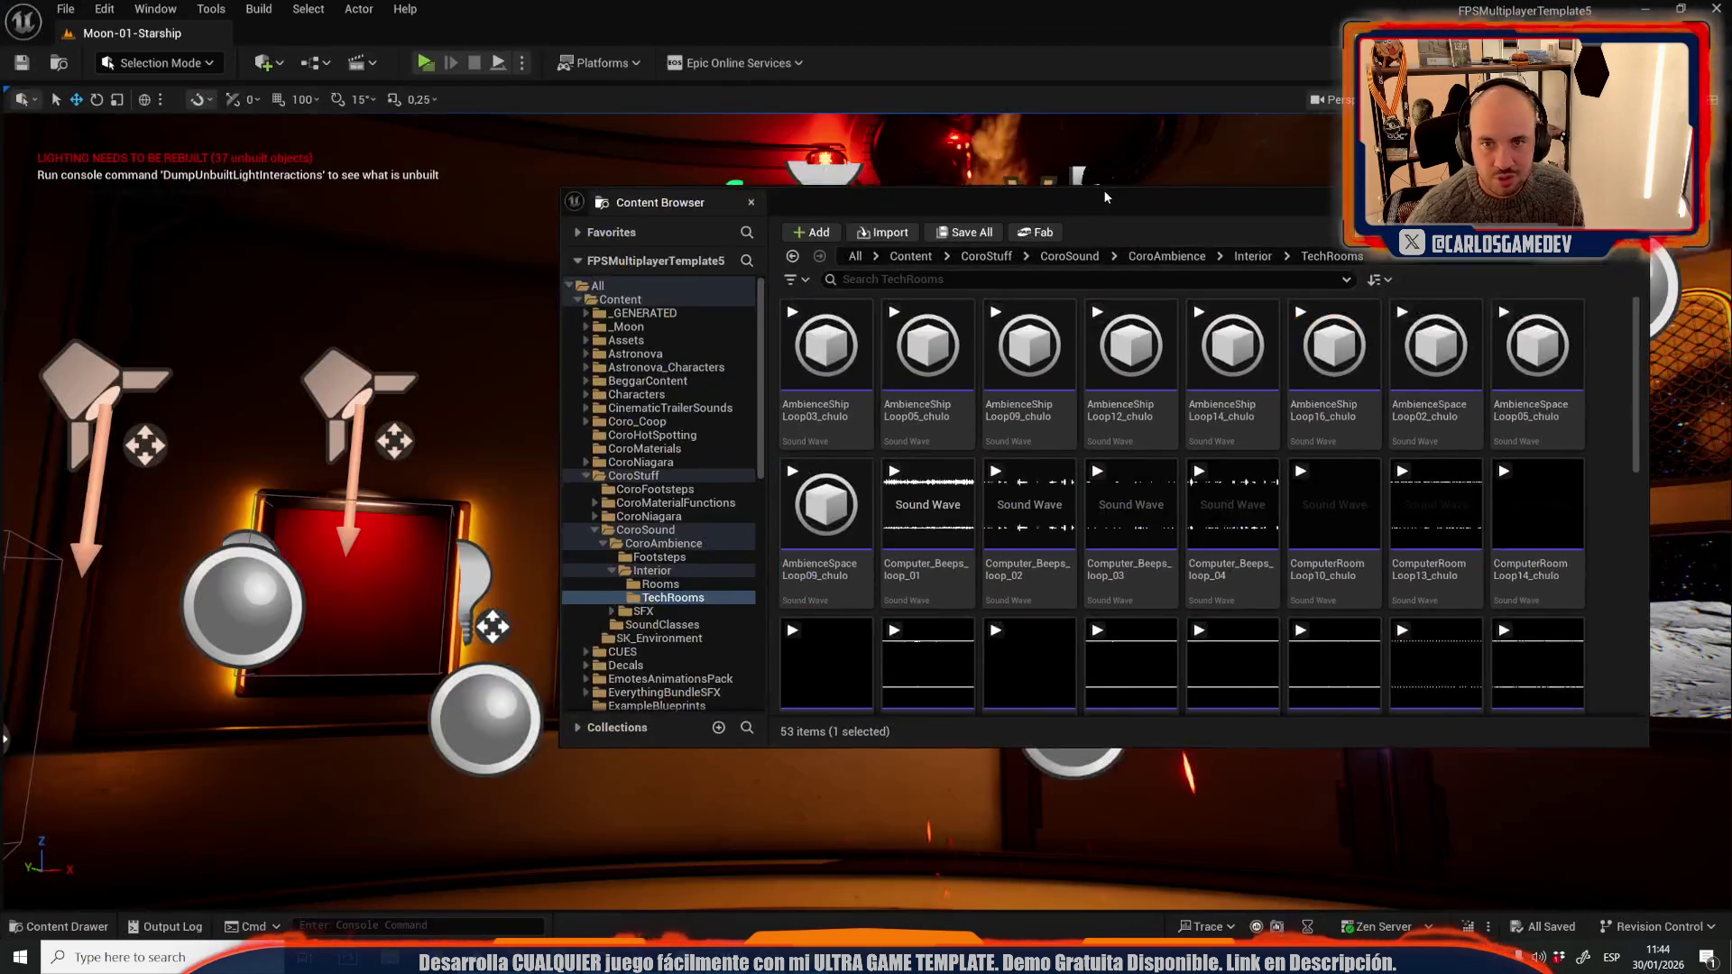
Step: Reposition the floating sound browser and maximize it to fill the screen
drag(1102, 189, 1050, 244)
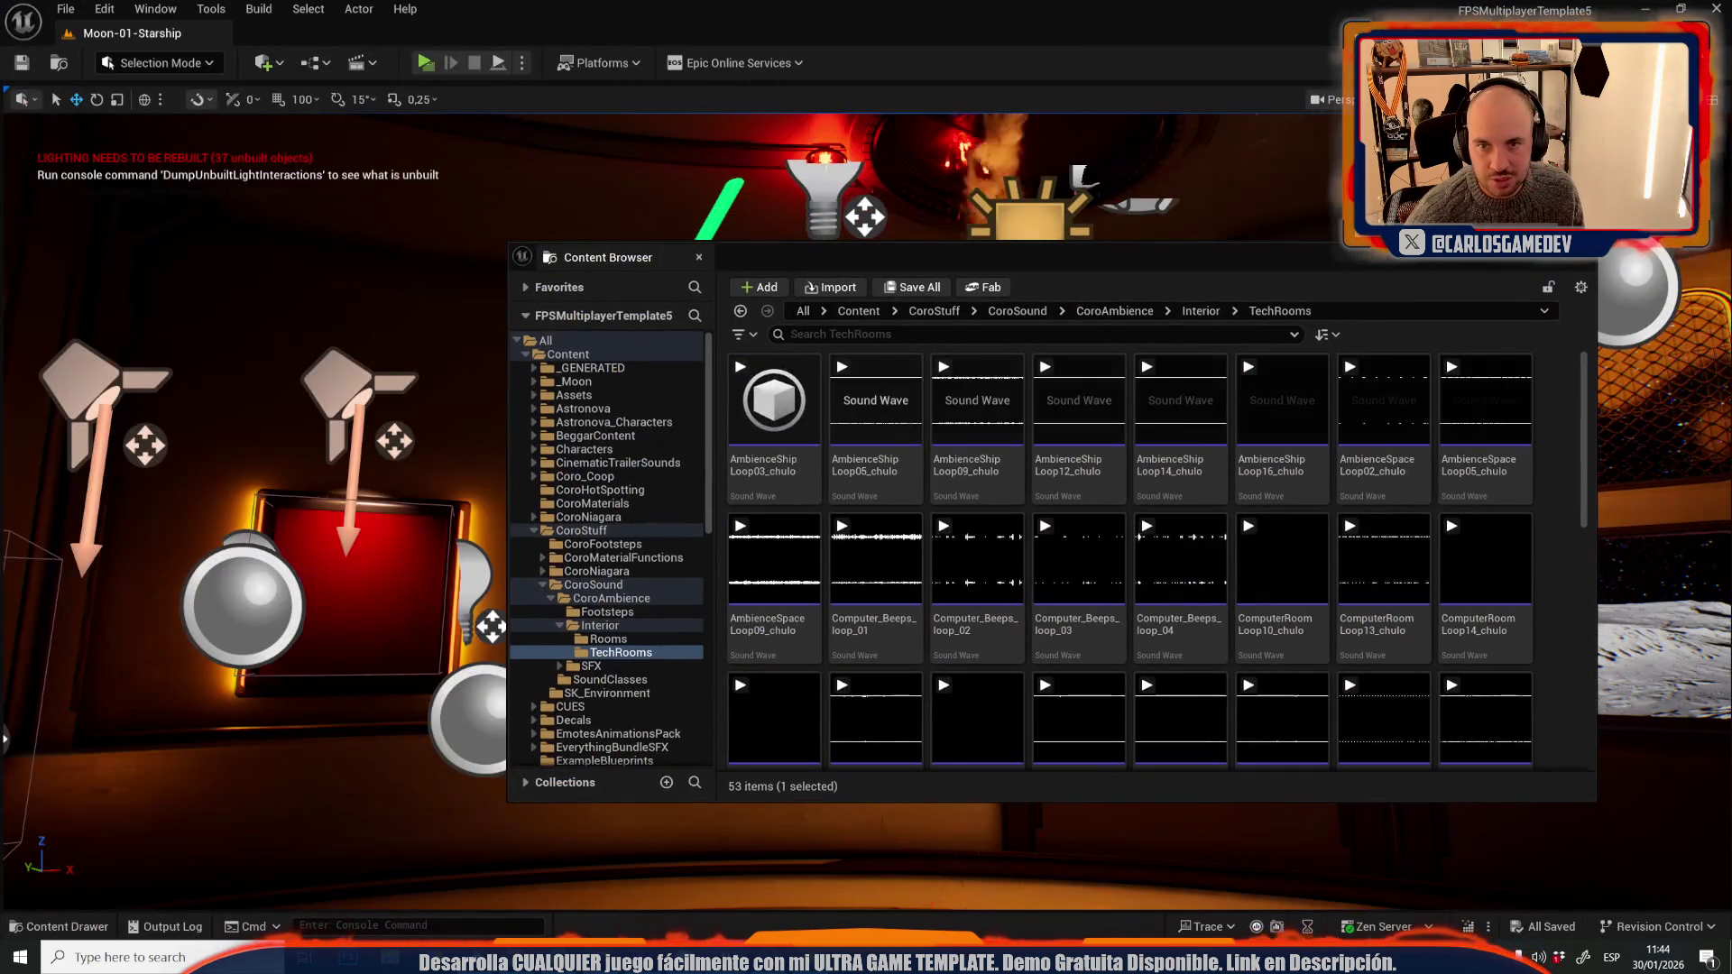
click(1713, 99)
click(1285, 285)
double_click(1173, 257)
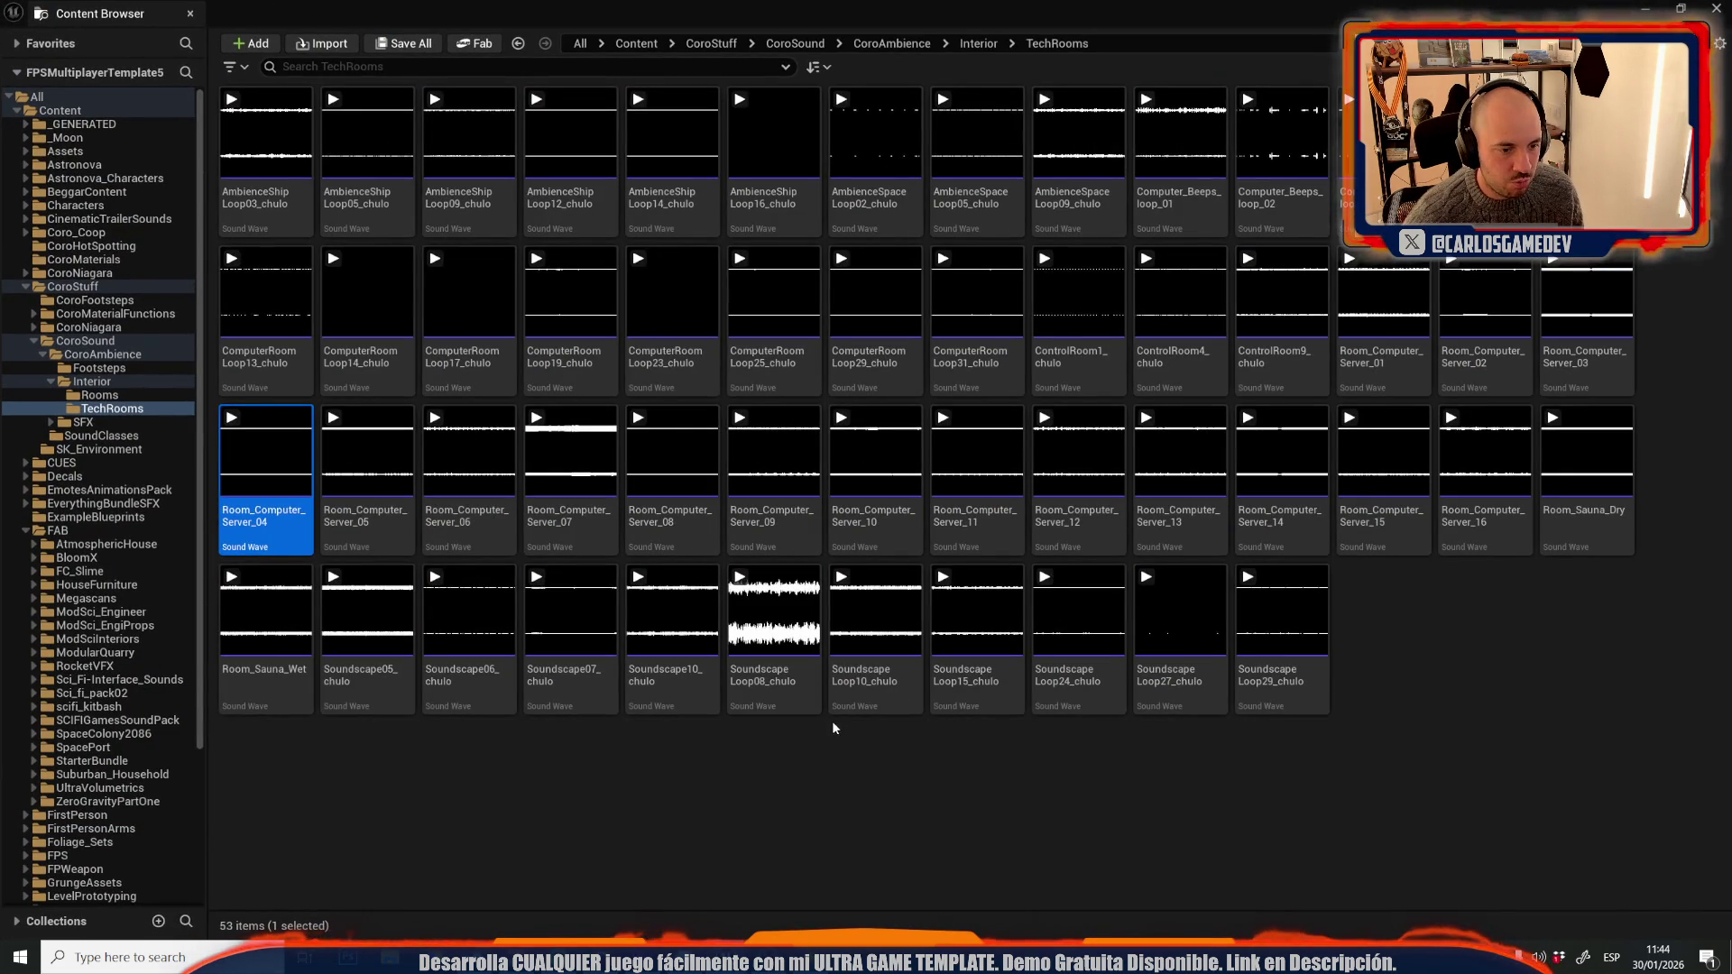
Step: Preview Soundscape Loop10_chulo, Room_Computer_Server_16, Soundscape06, 07 and 05_chulo, then stop playback
click(880, 611)
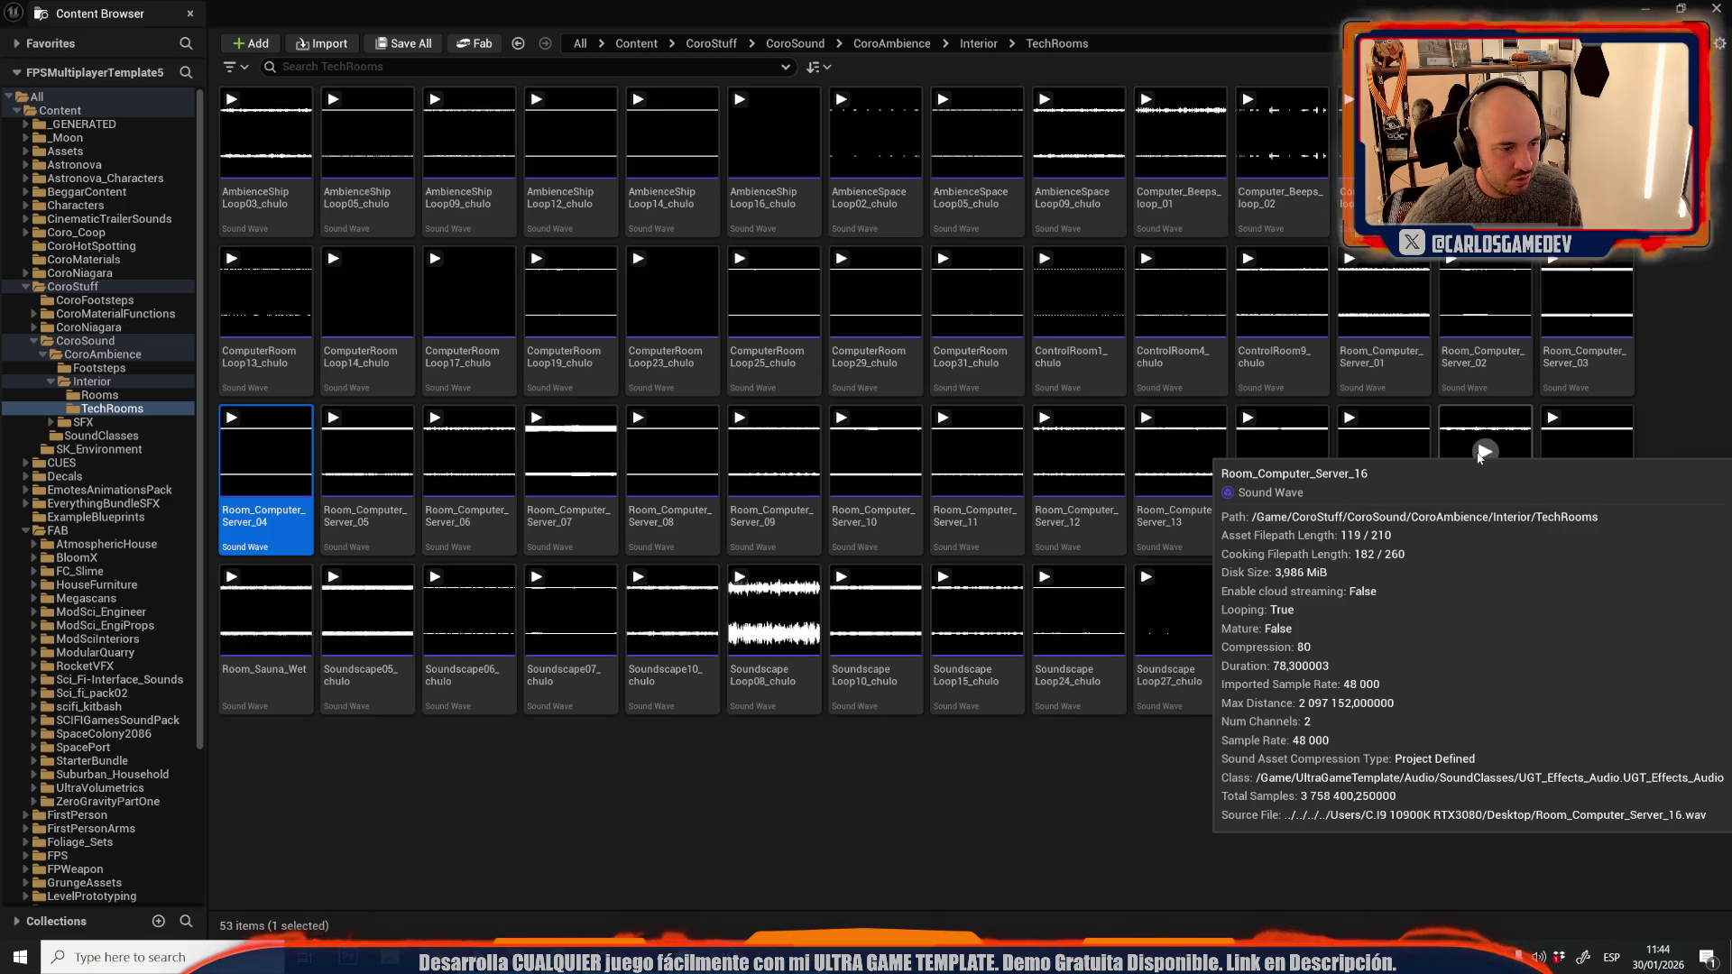
click(1484, 451)
click(468, 612)
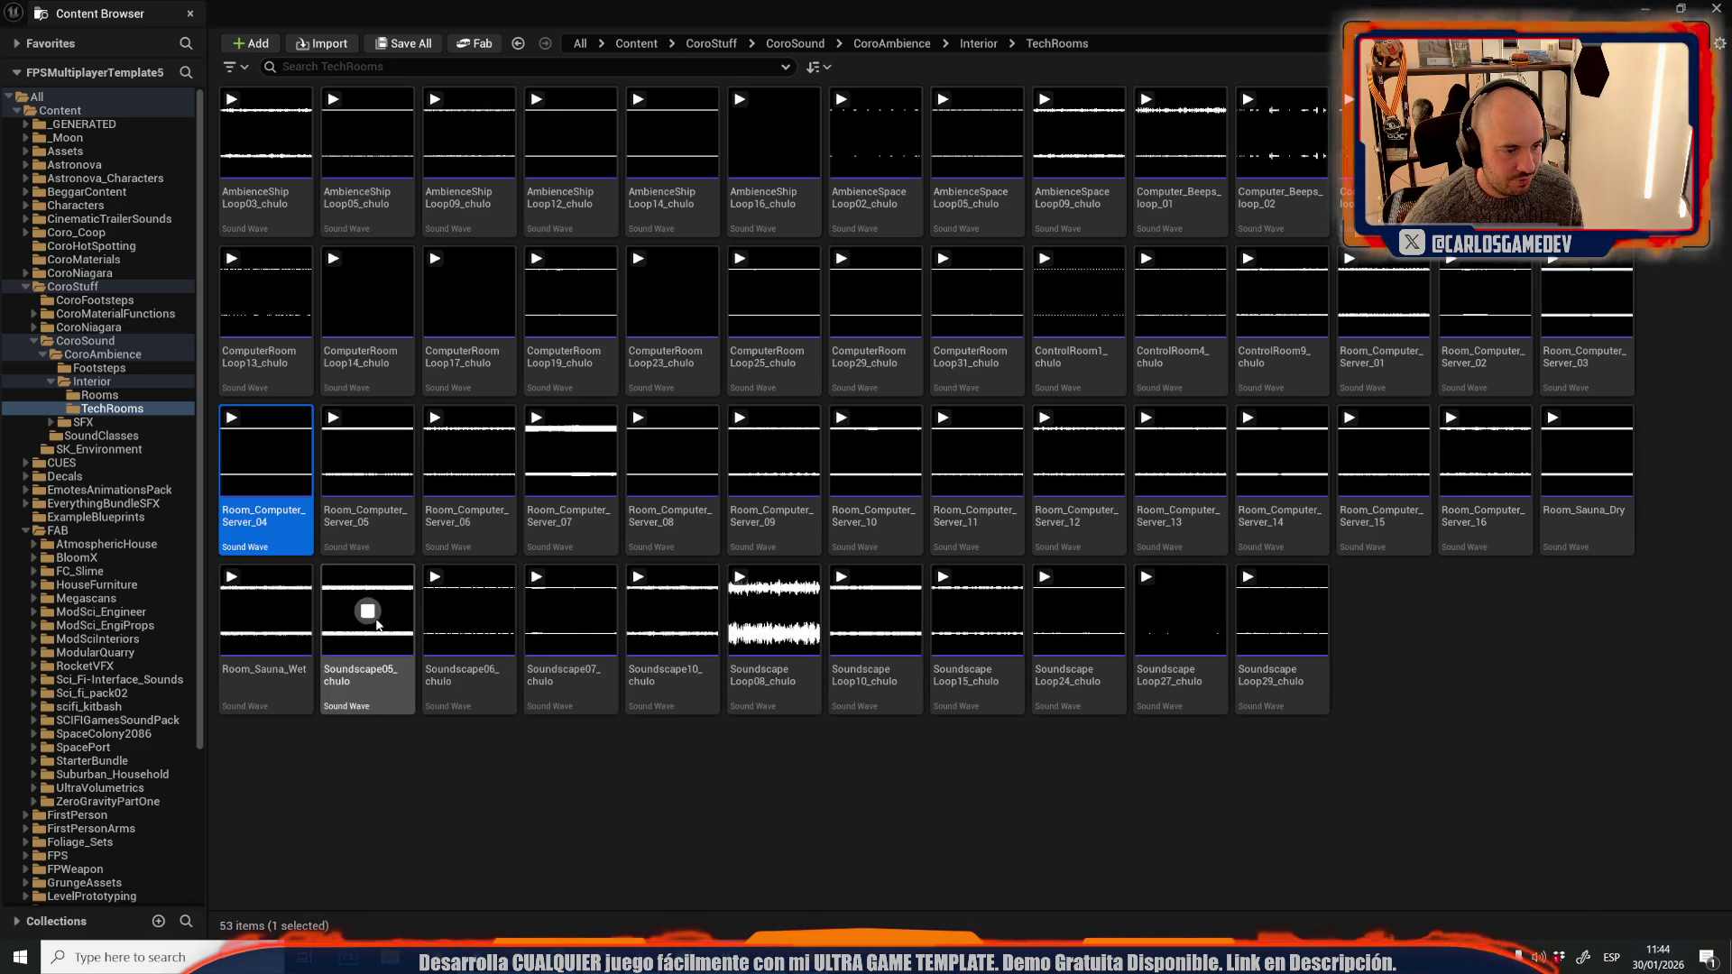
click(574, 614)
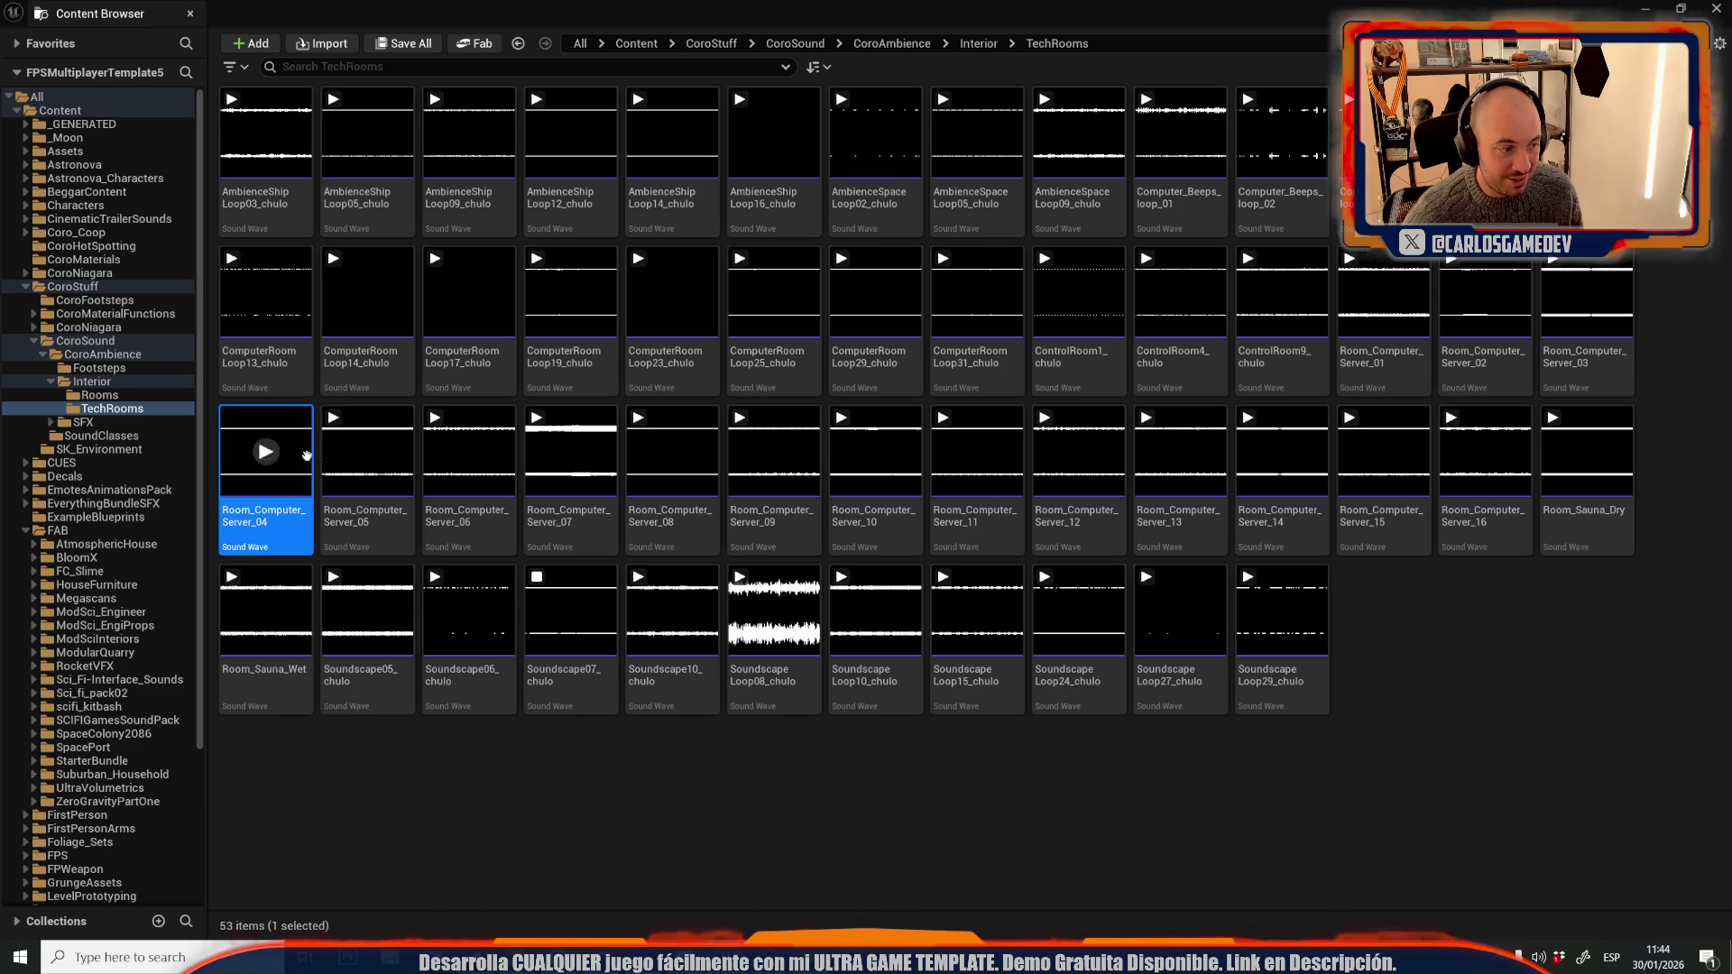
click(368, 612)
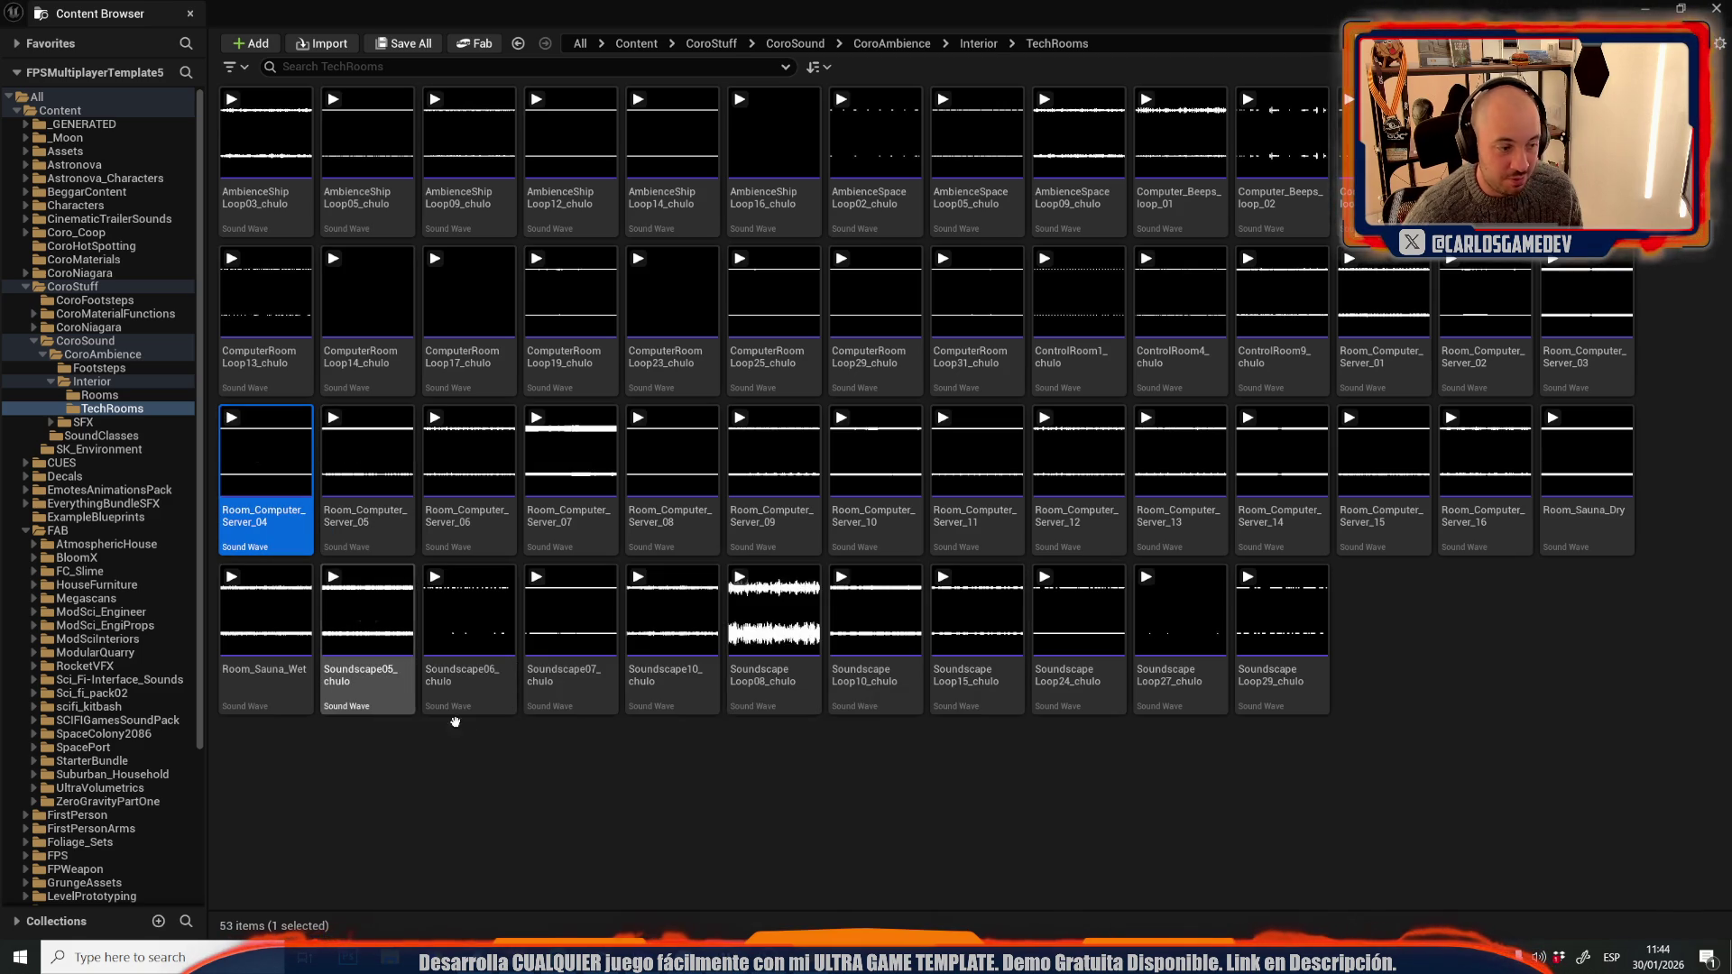
click(529, 828)
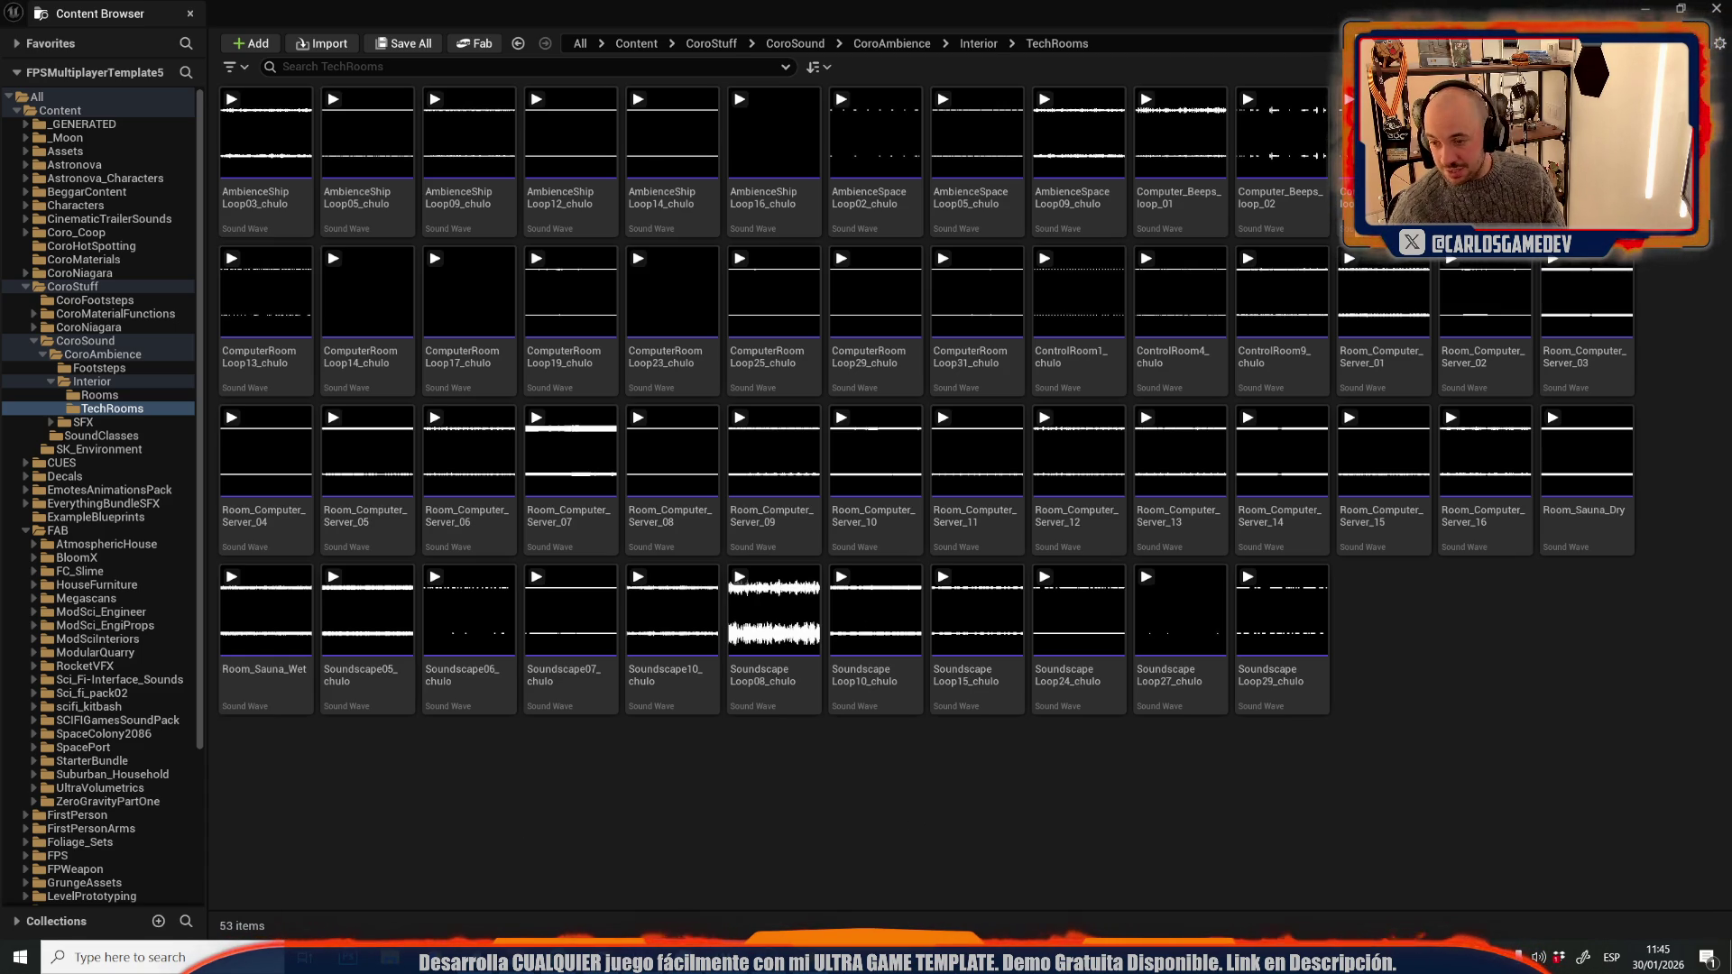
mouse_move(642, 957)
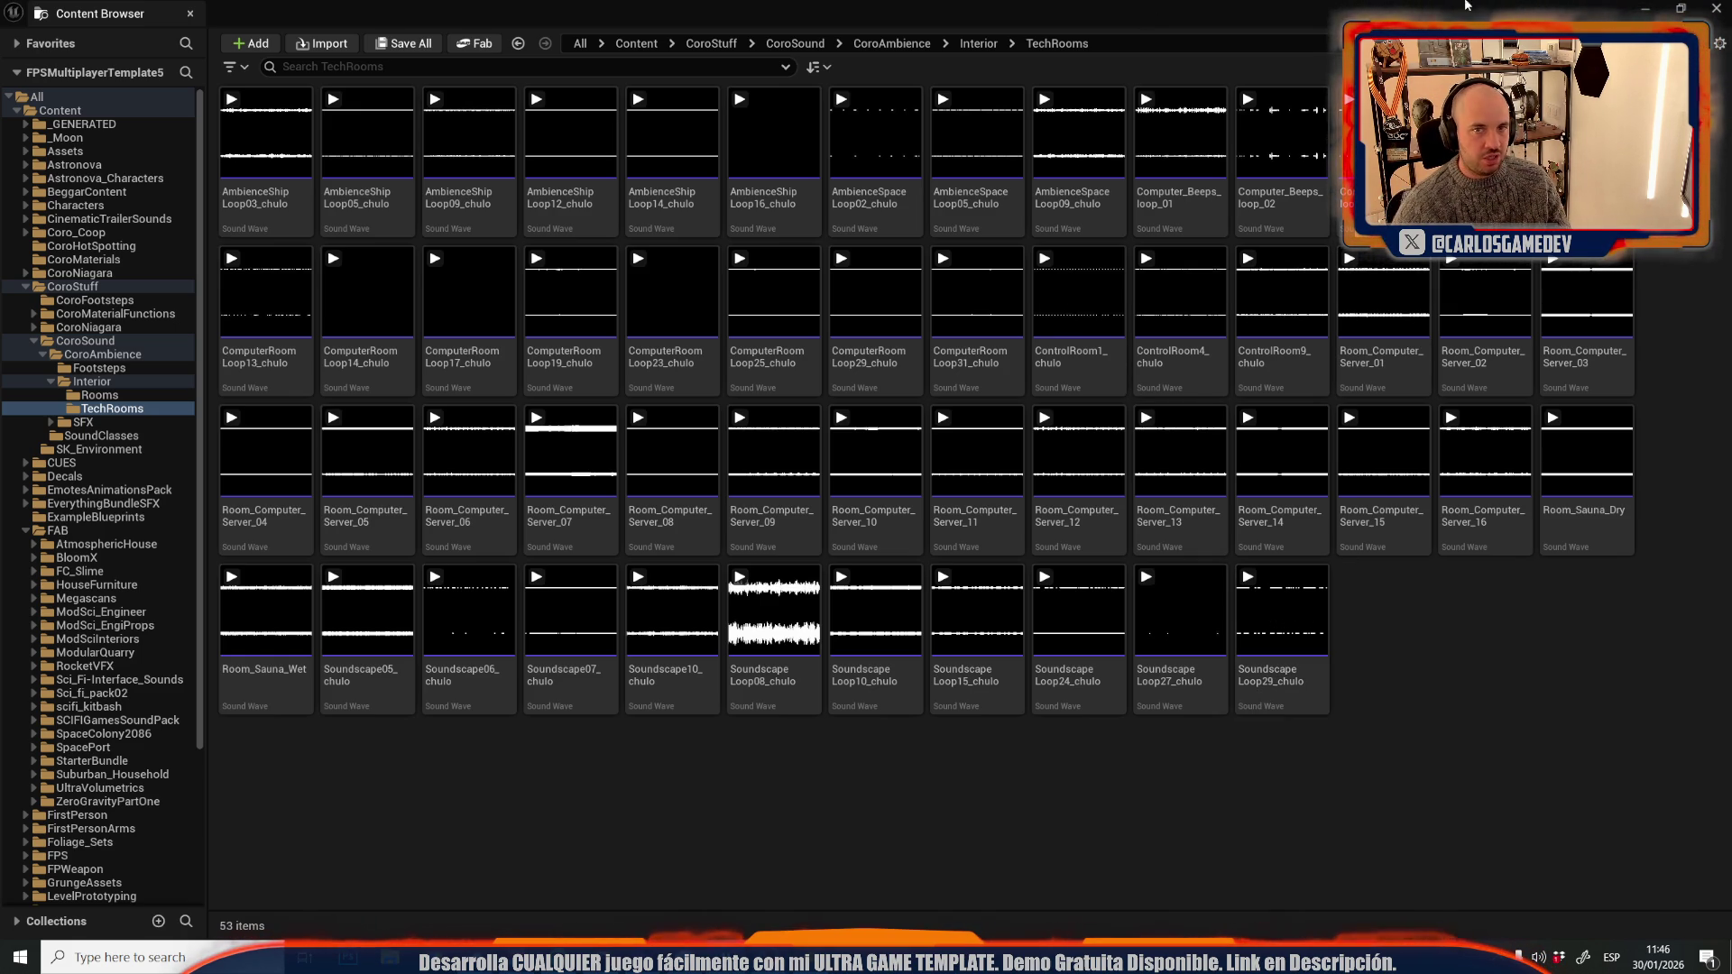
click(1705, 14)
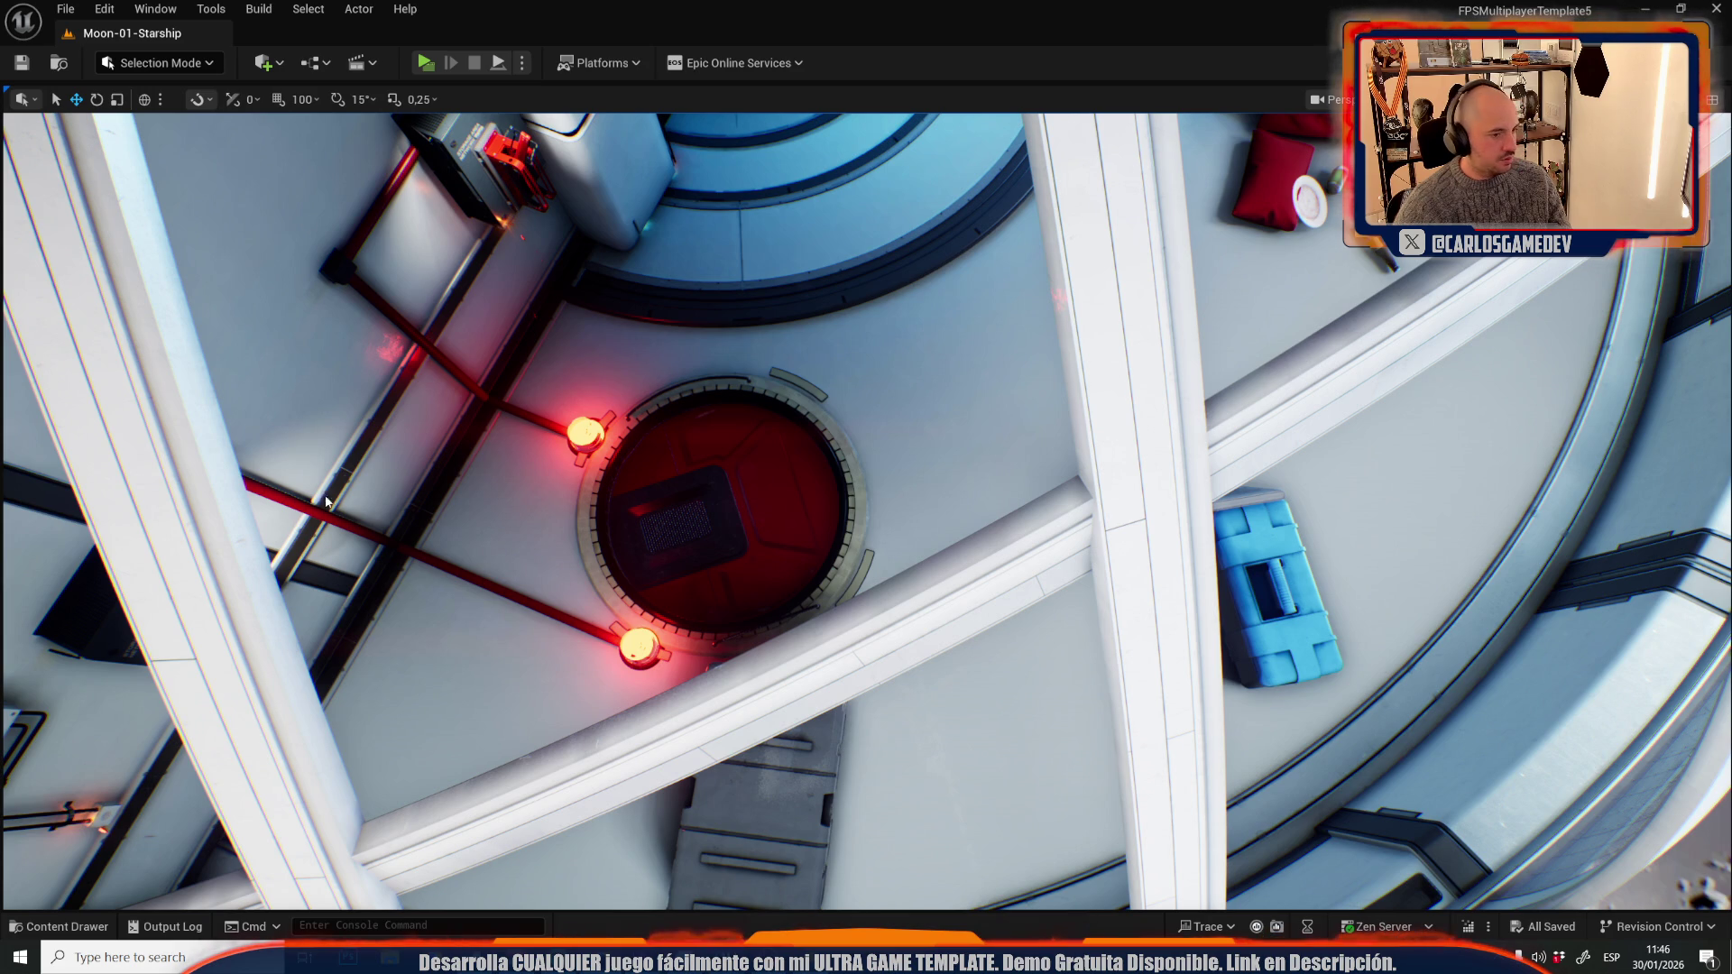
Step: Load Moon-16-Servers from the recent levels and start a playtest
click(65, 8)
mouse_move(236, 132)
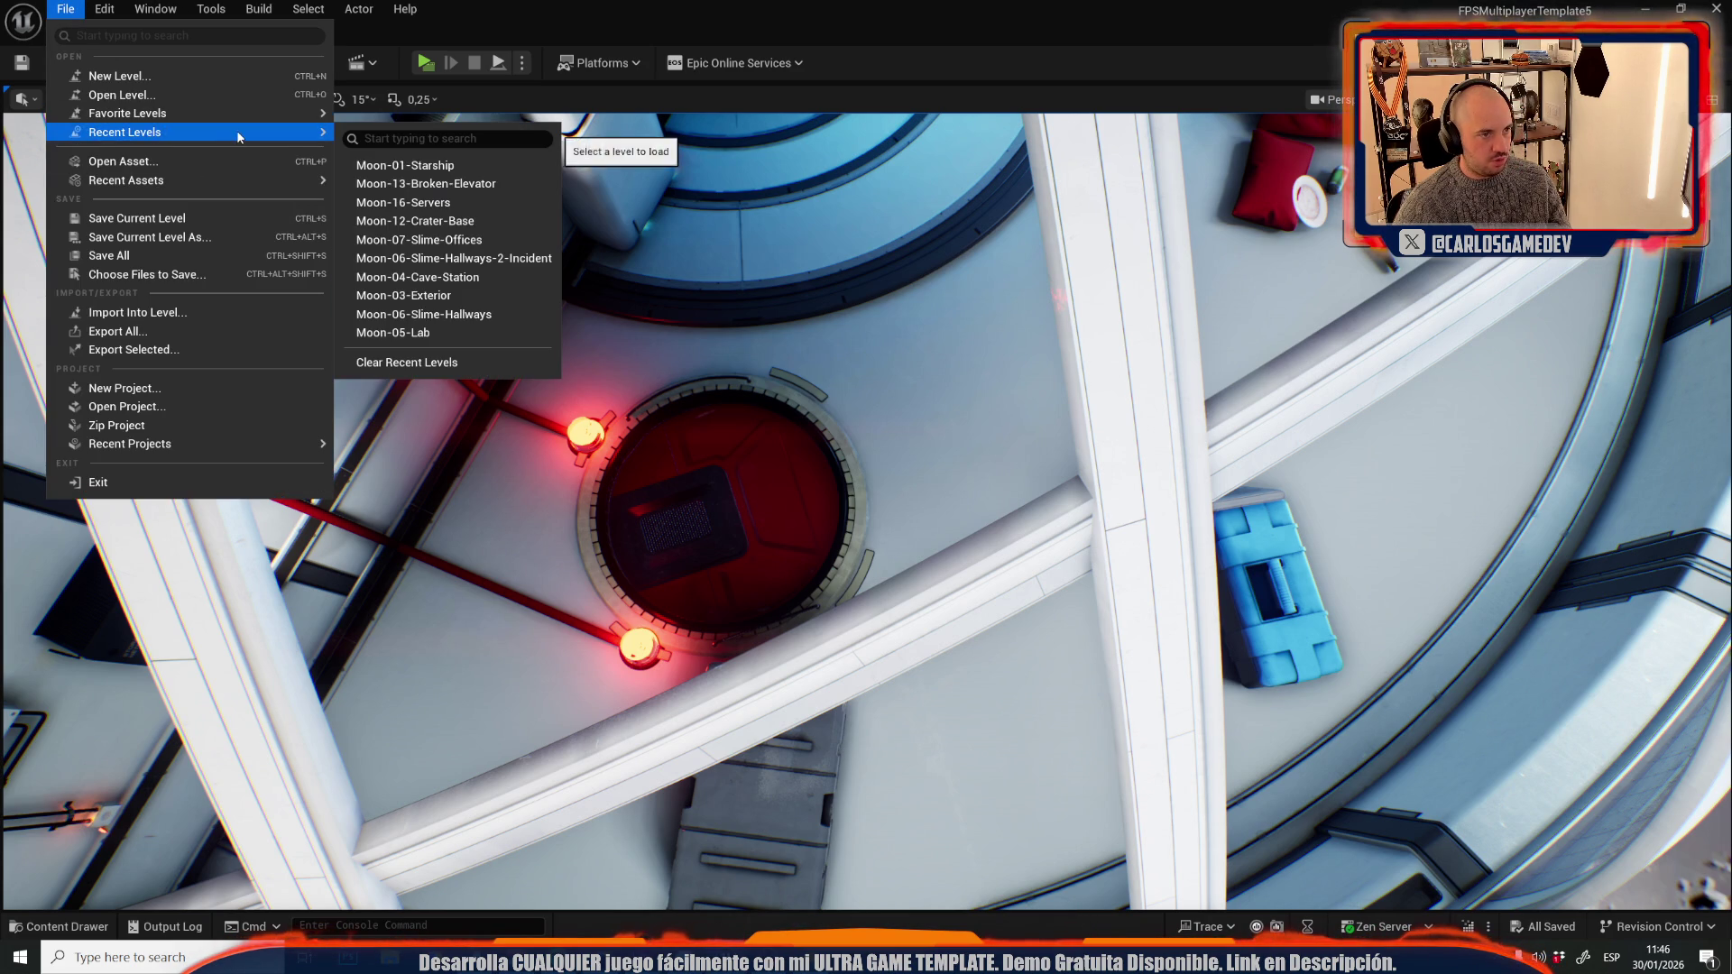
click(476, 185)
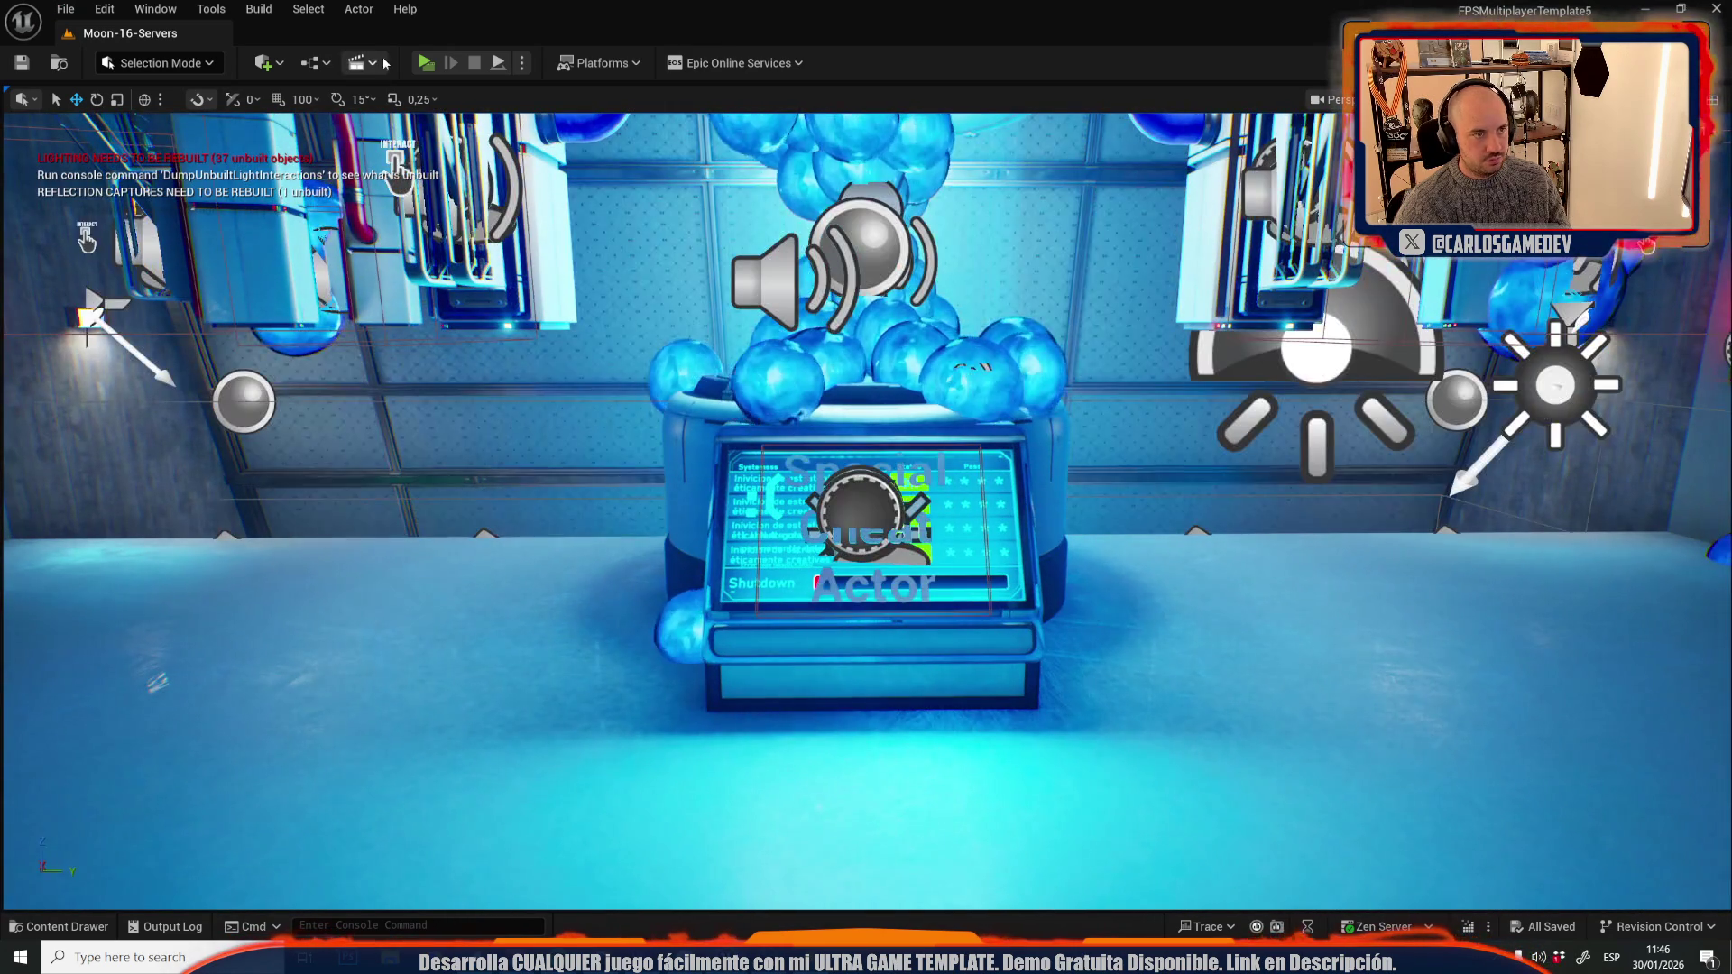
click(425, 62)
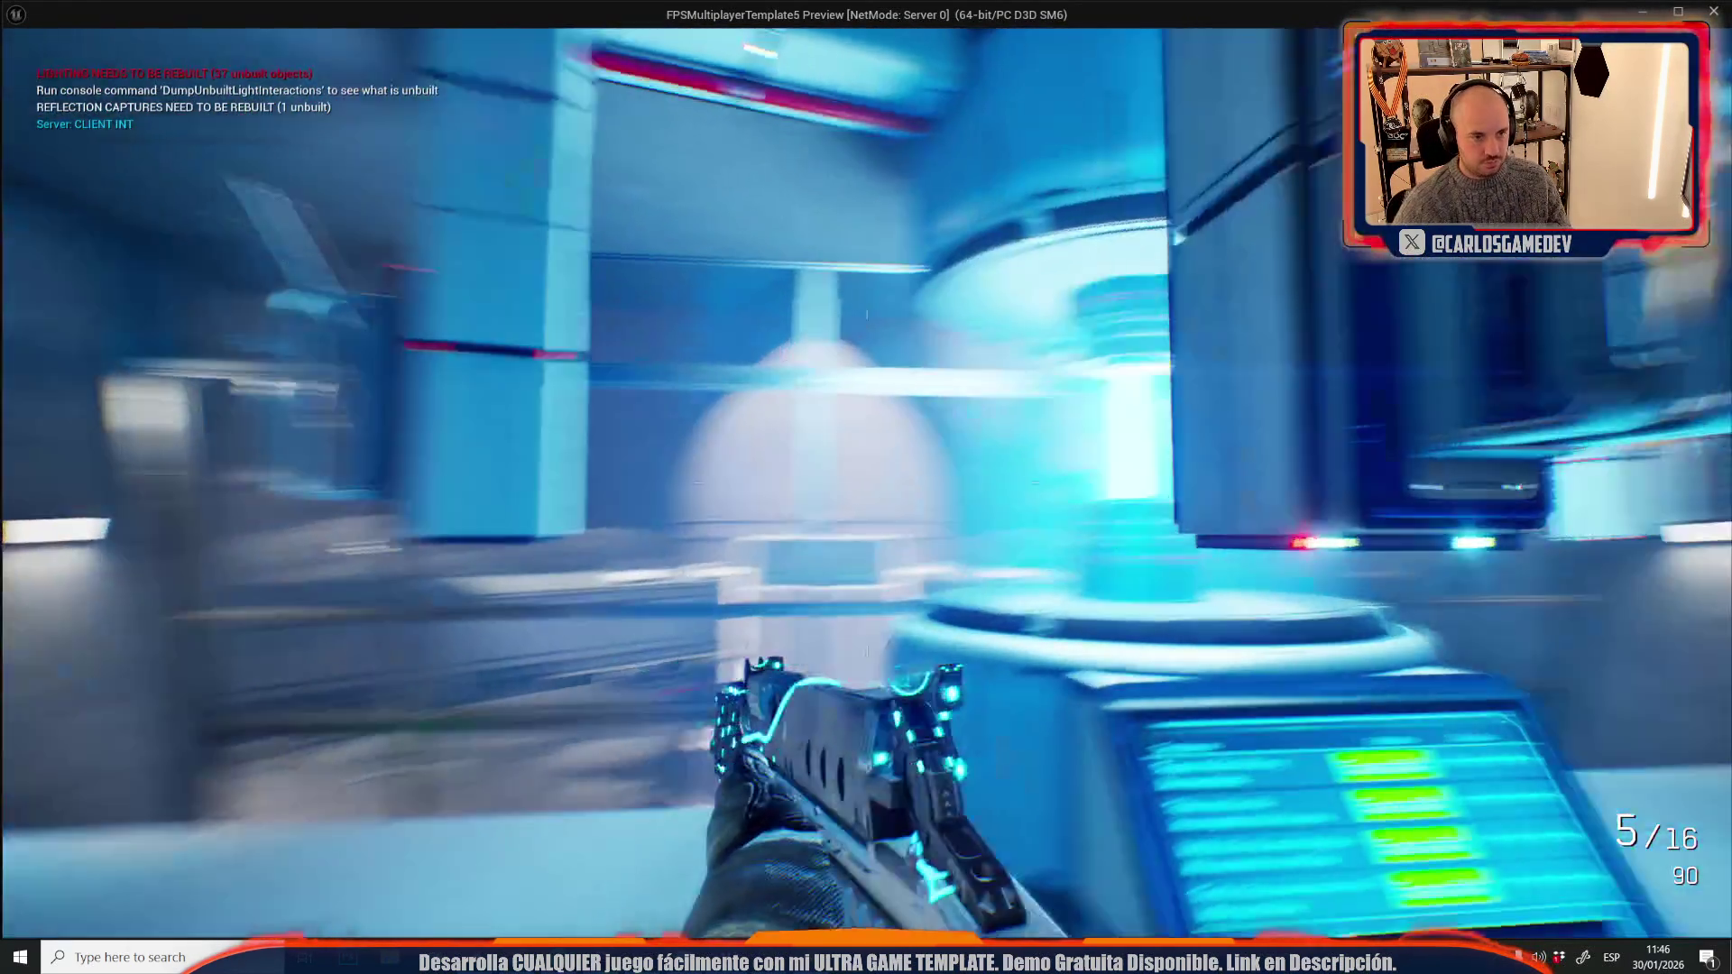
Step: Pull the shutdown lever, walk up to the L.U.N.A. terminal, and end the playtest
key(e)
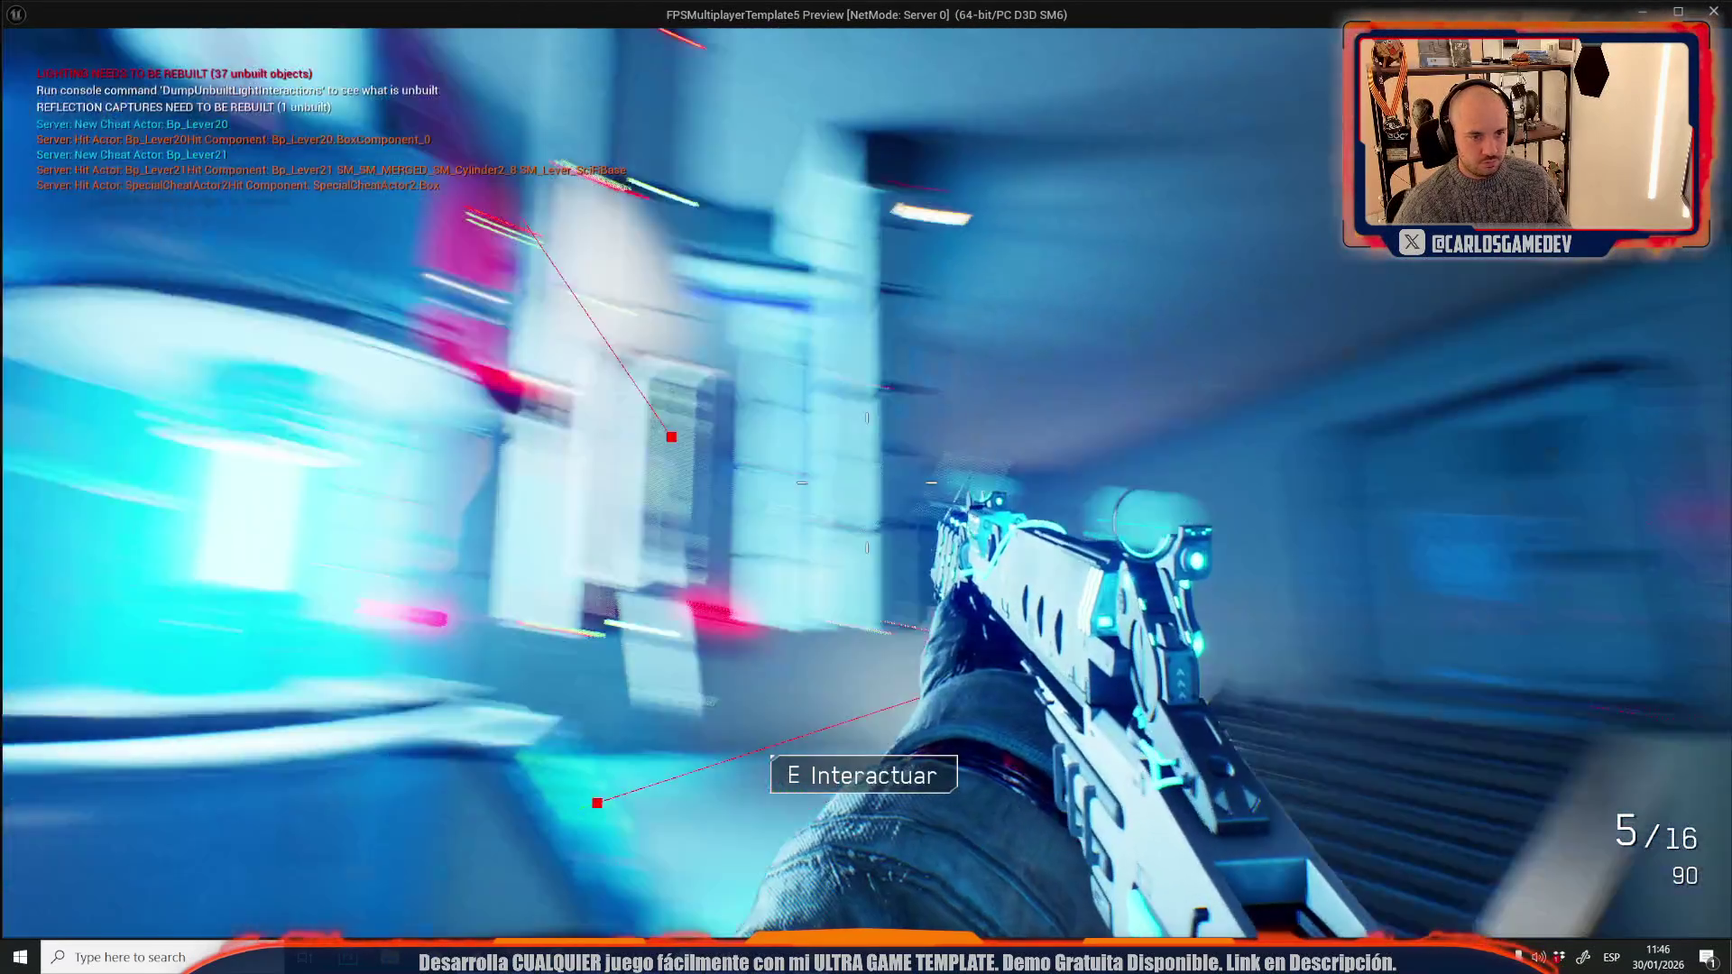
key(e)
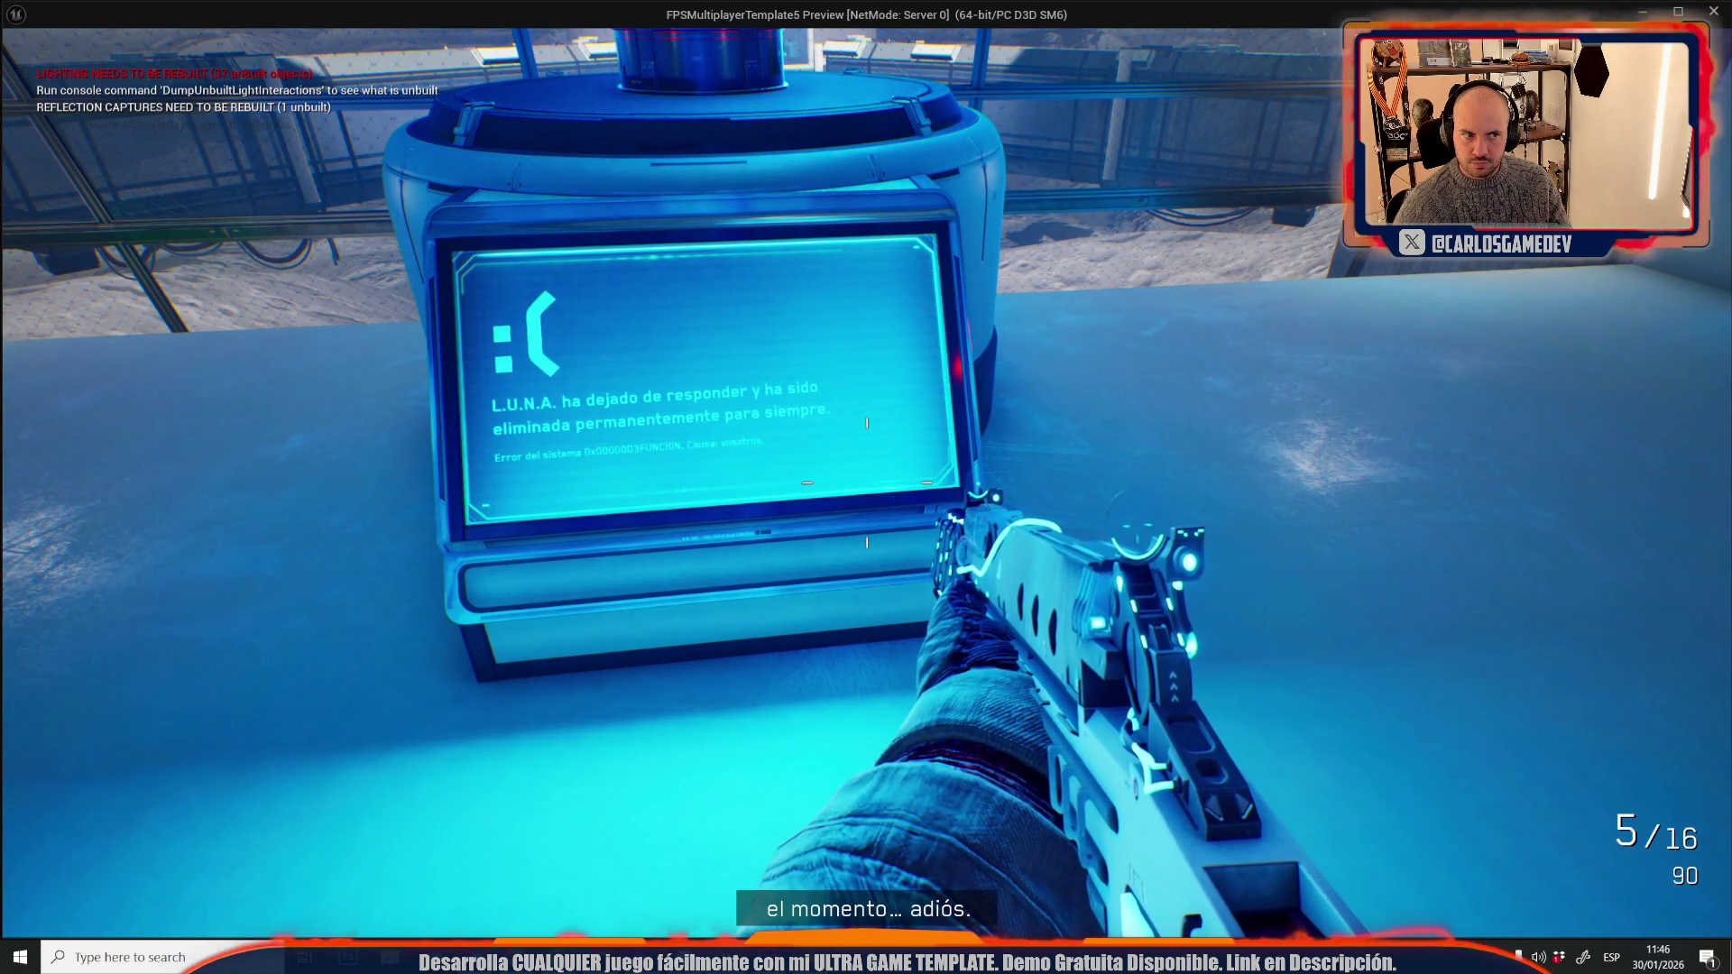
key(w)
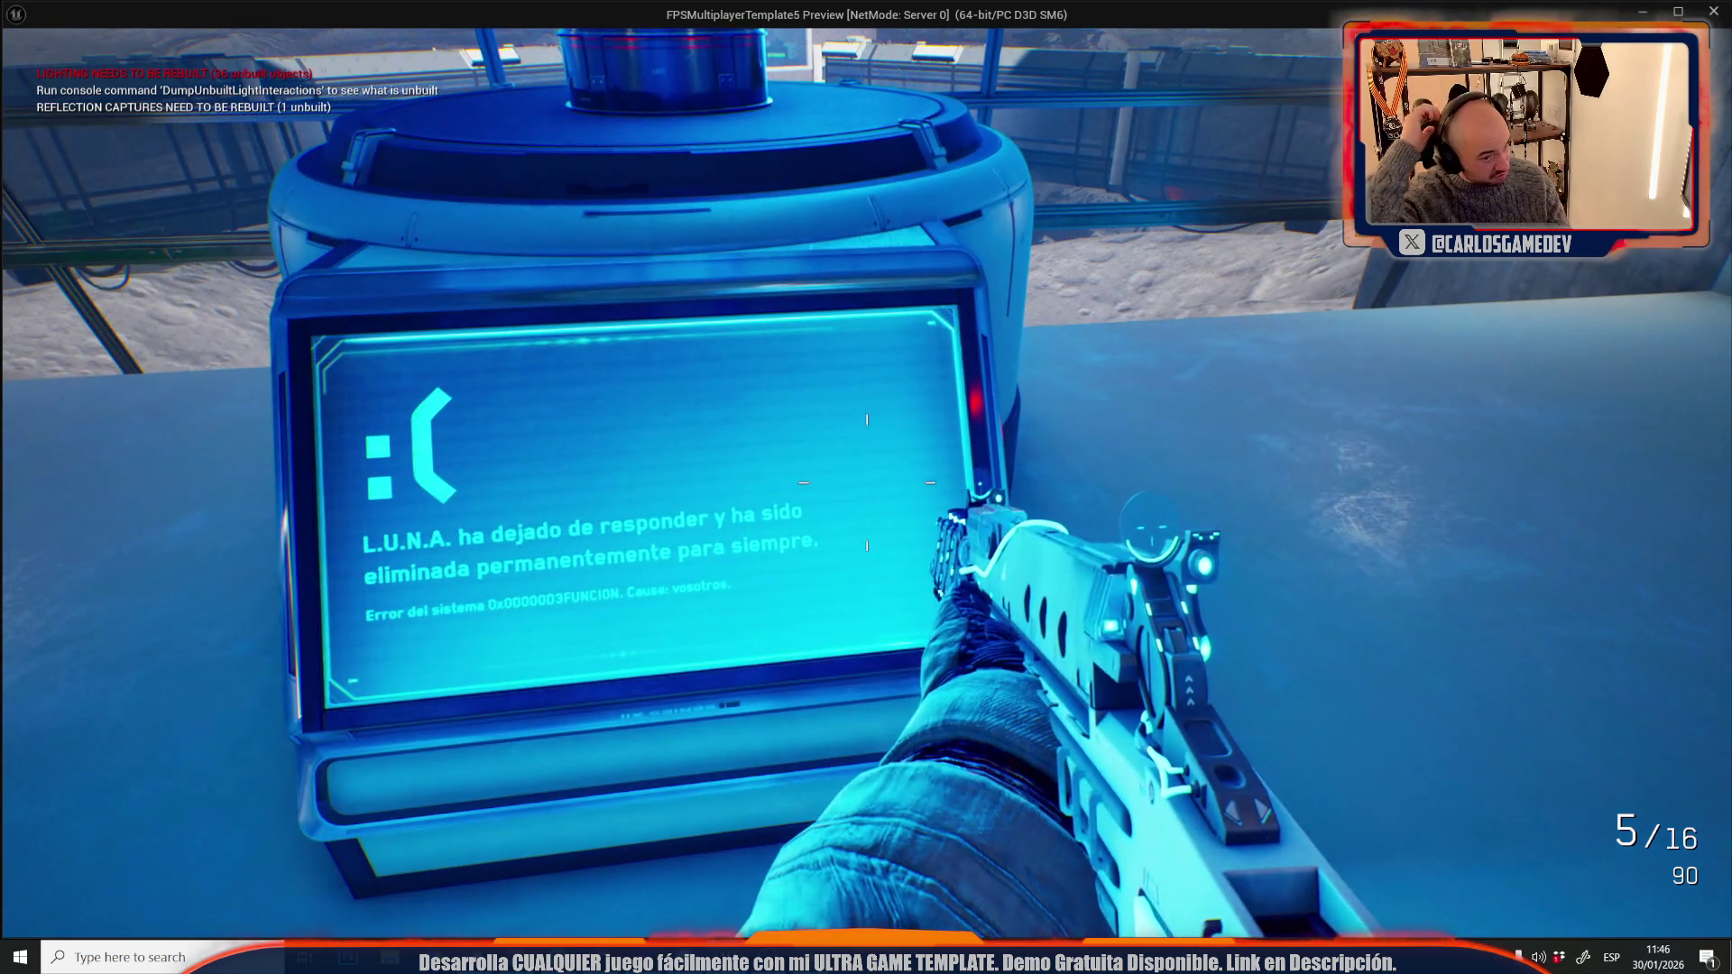
key(Escape)
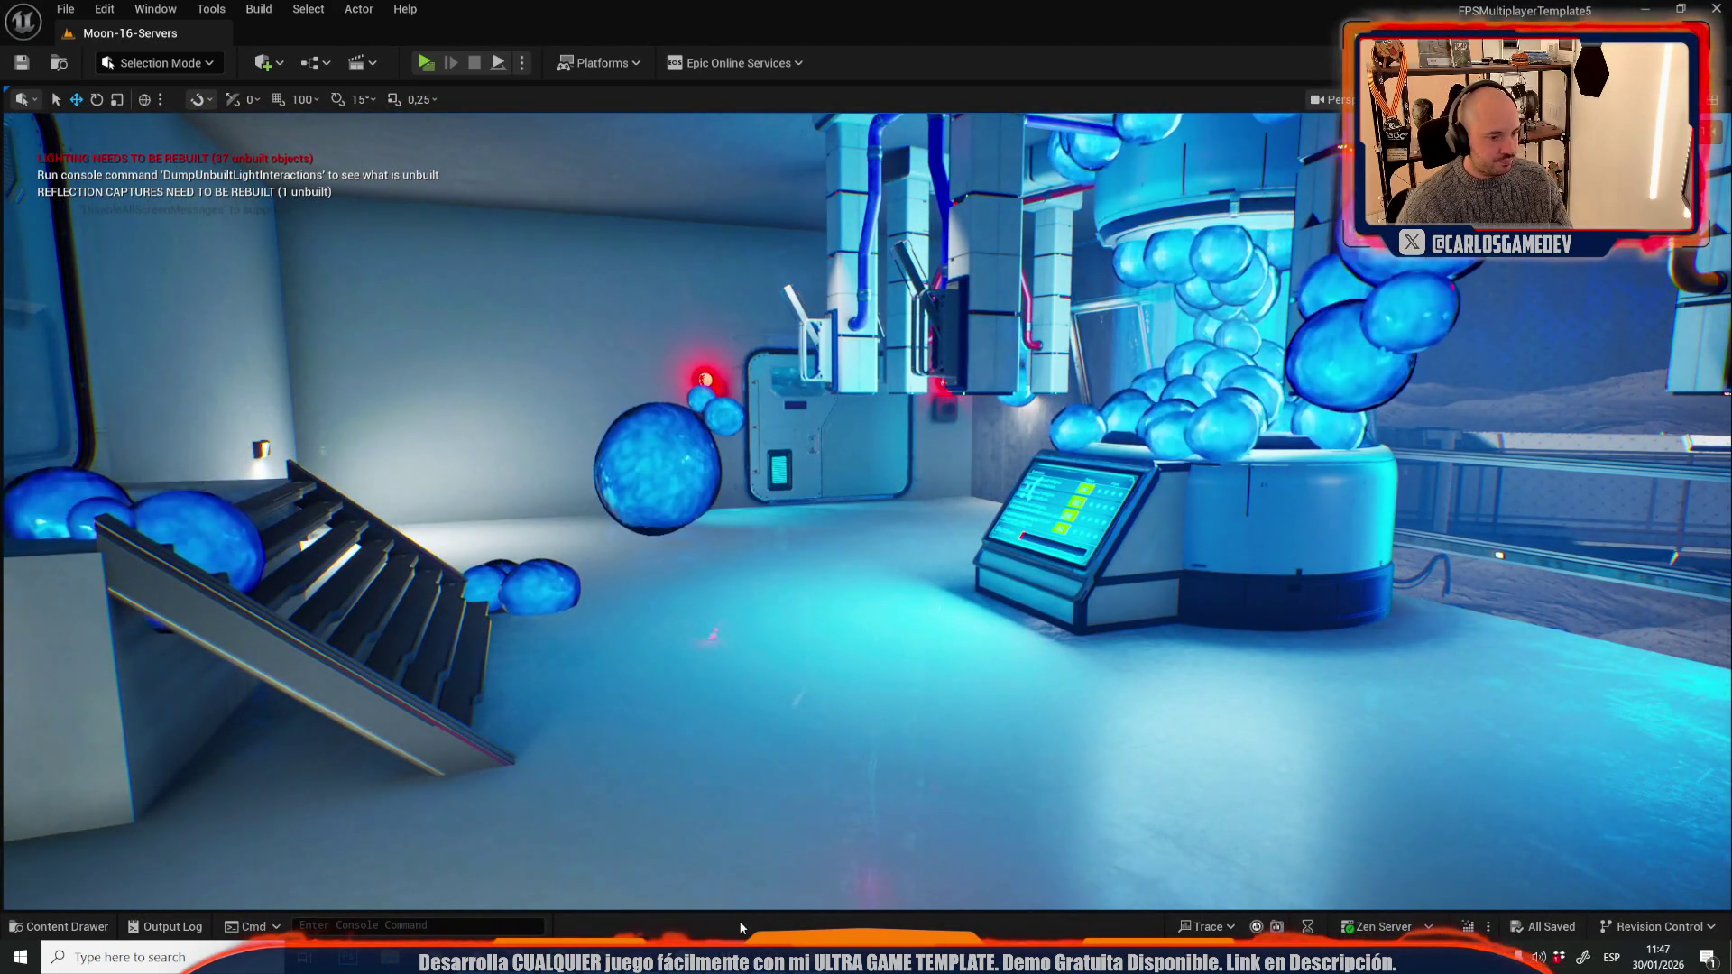
Step: Start a new playtest and set the game's Texts Language and Audio Language to English
click(425, 63)
key(Escape)
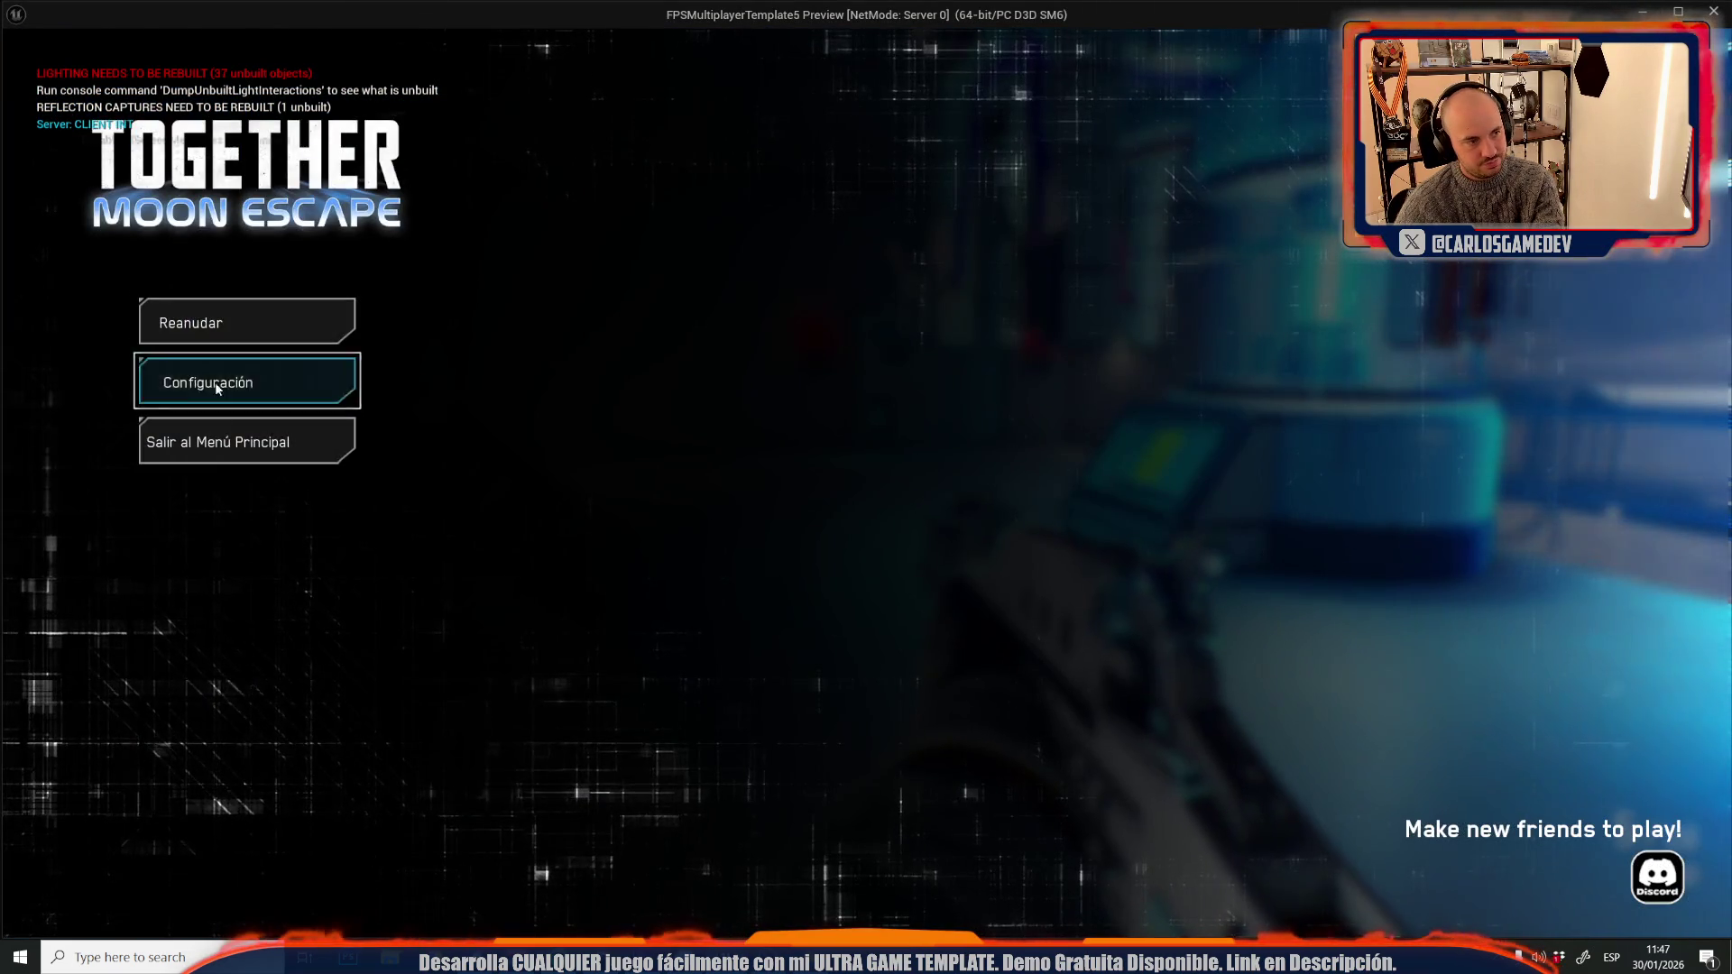
click(215, 382)
click(276, 144)
click(335, 160)
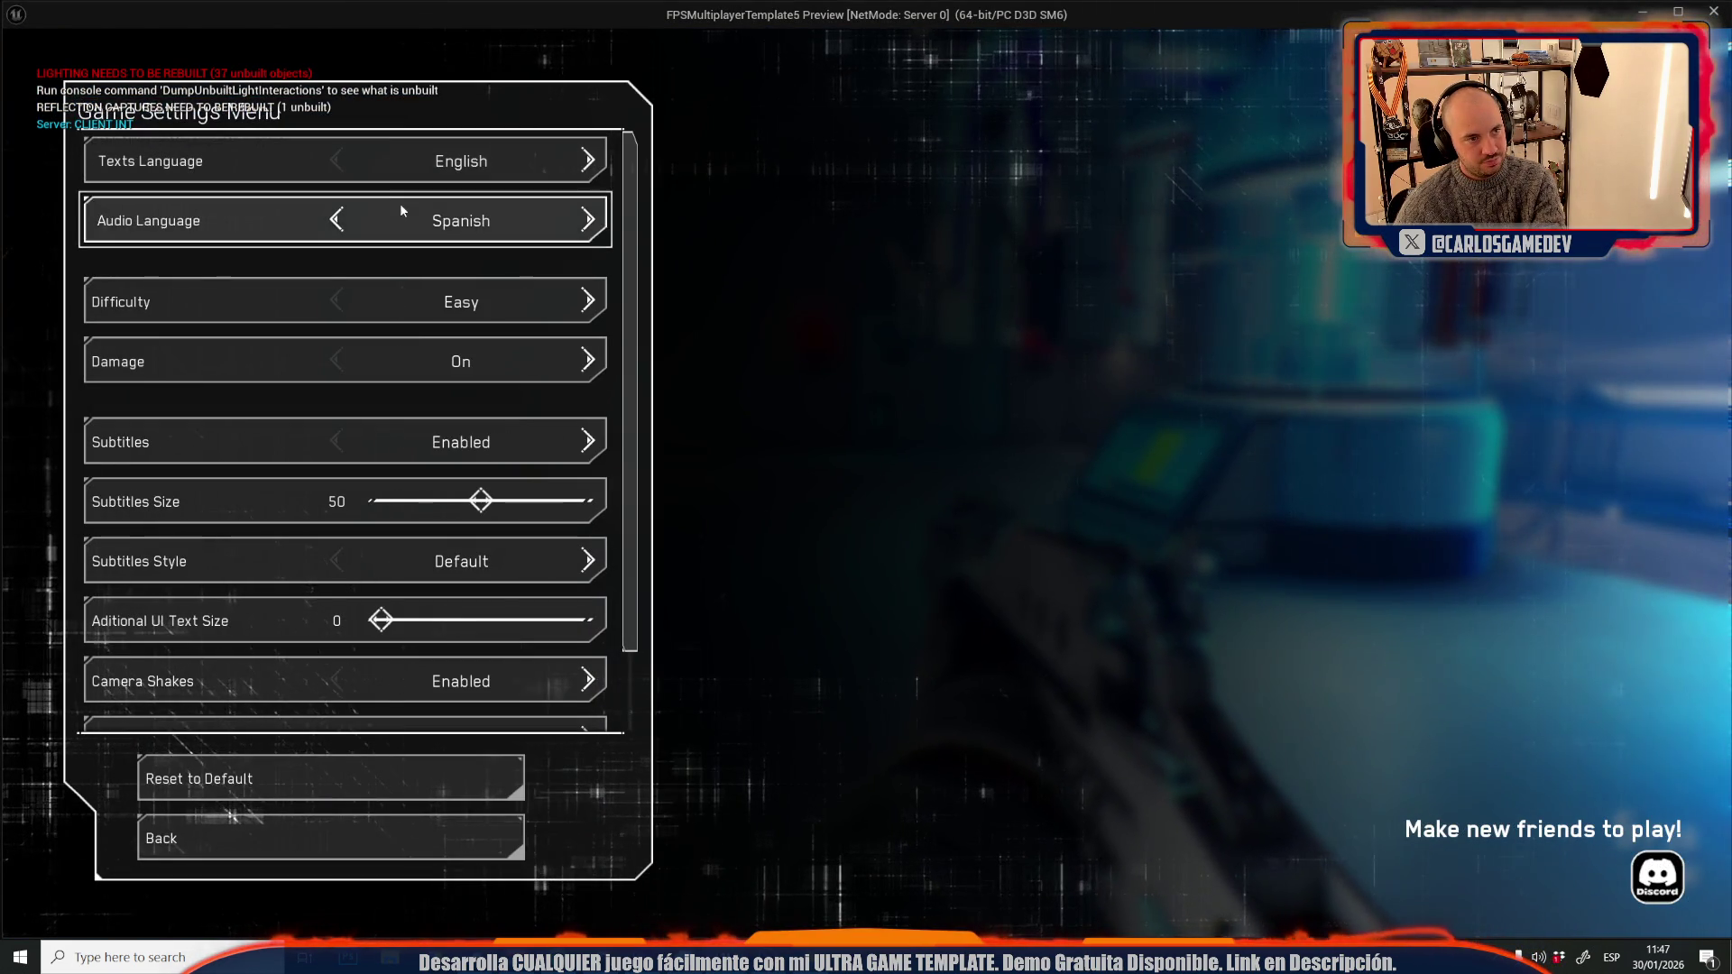
click(334, 220)
key(Escape)
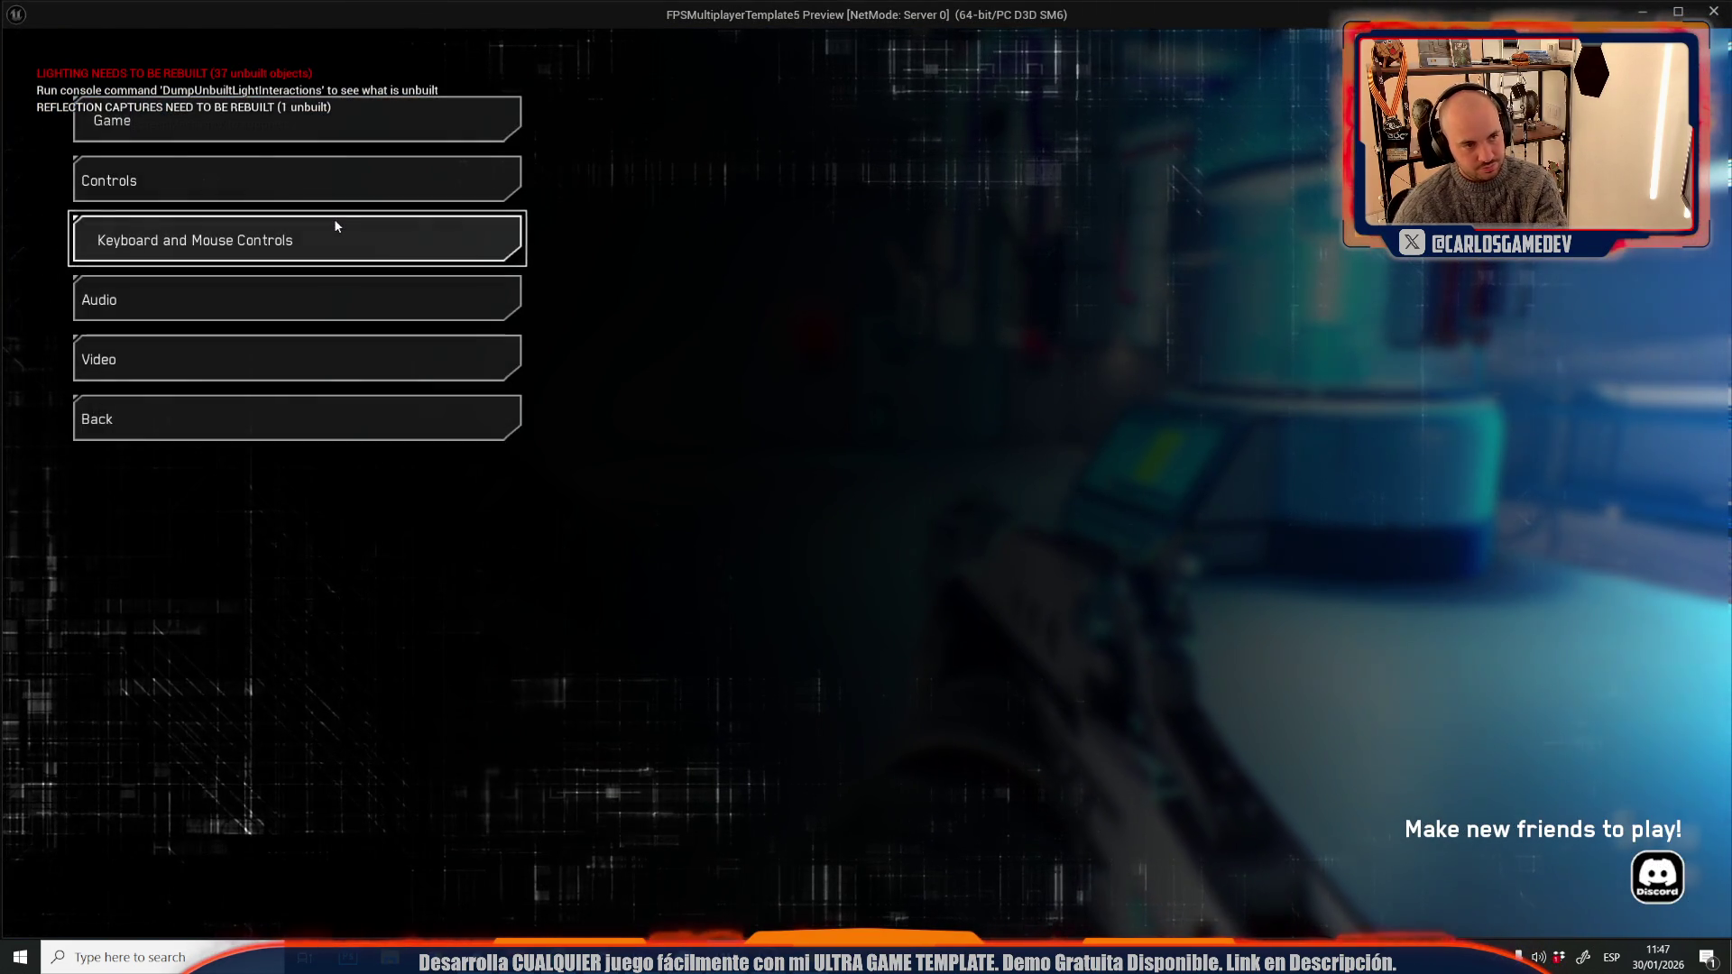
key(Escape)
key(Escape)
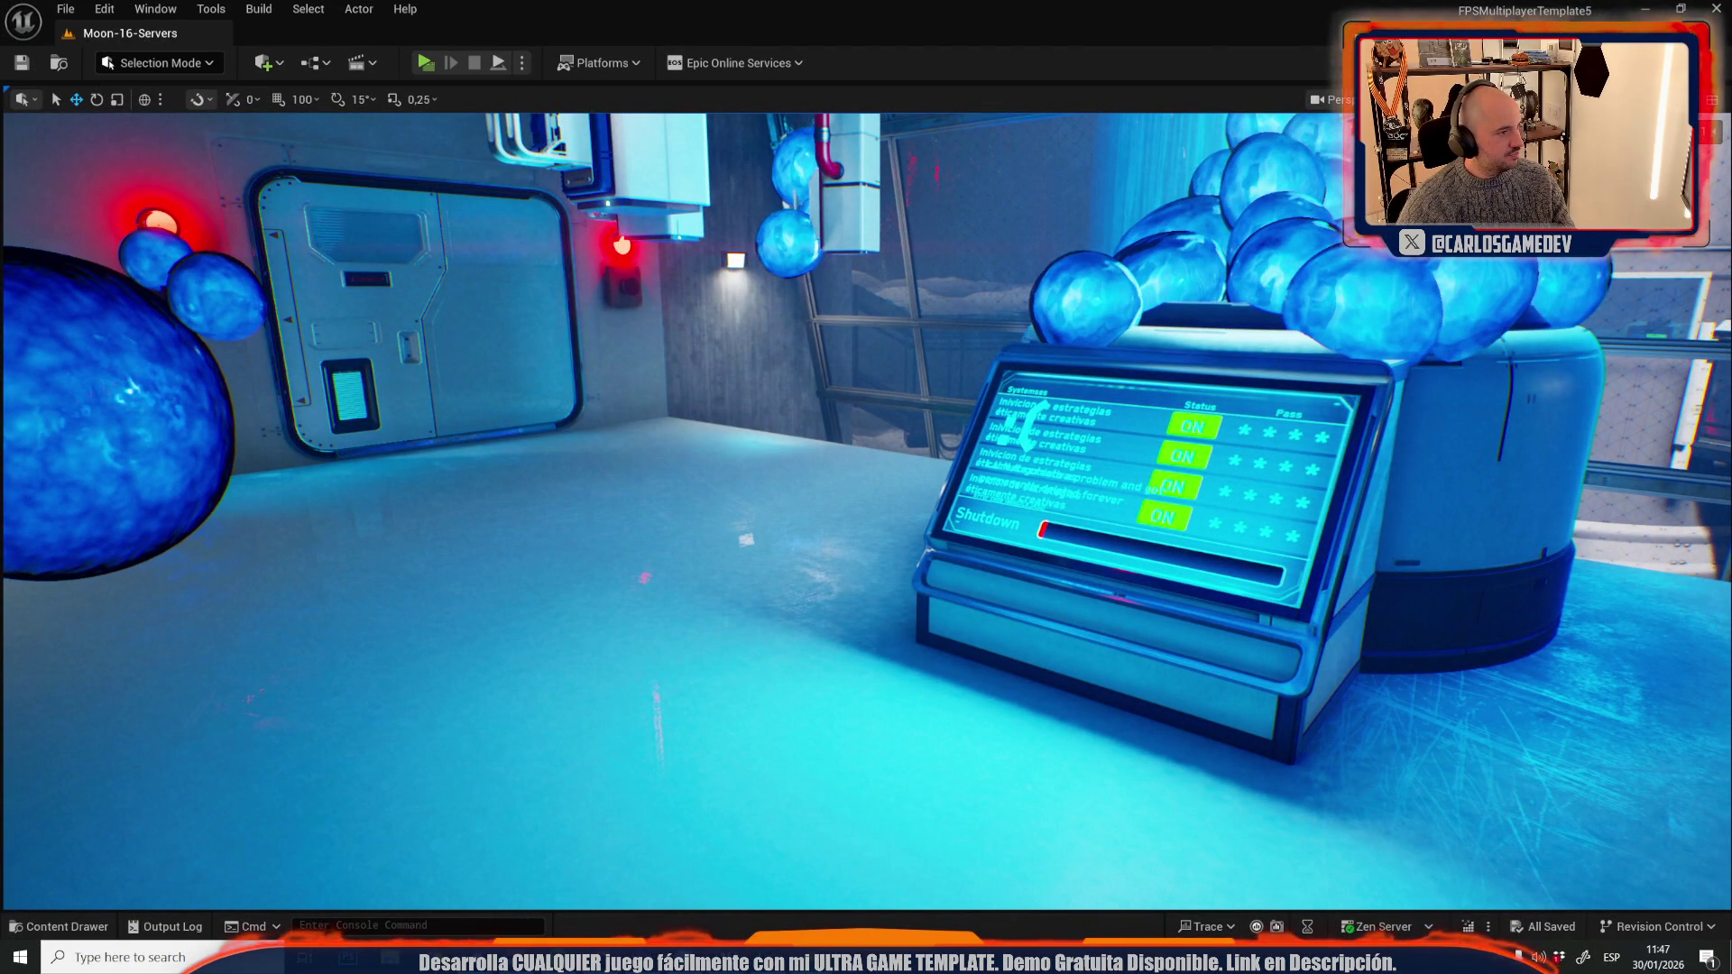
Step: Load Moon-03-Exterior from the recent levels and fly the camera across the lunar terrain
click(54, 8)
mouse_move(163, 133)
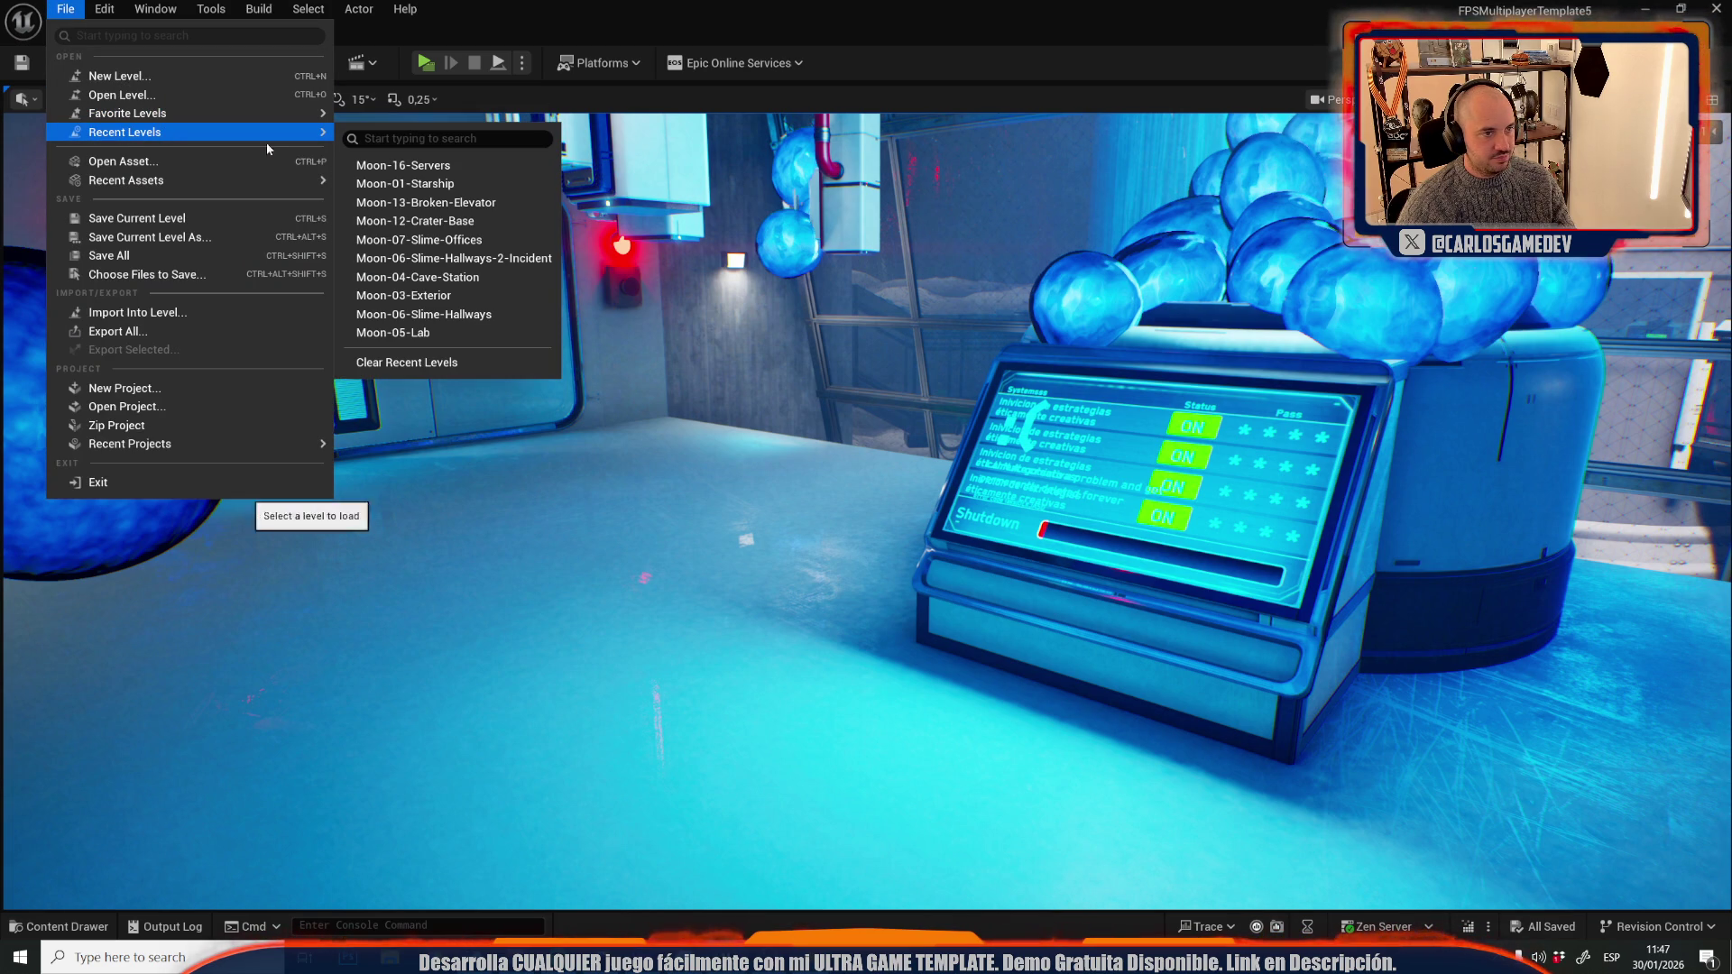
click(429, 301)
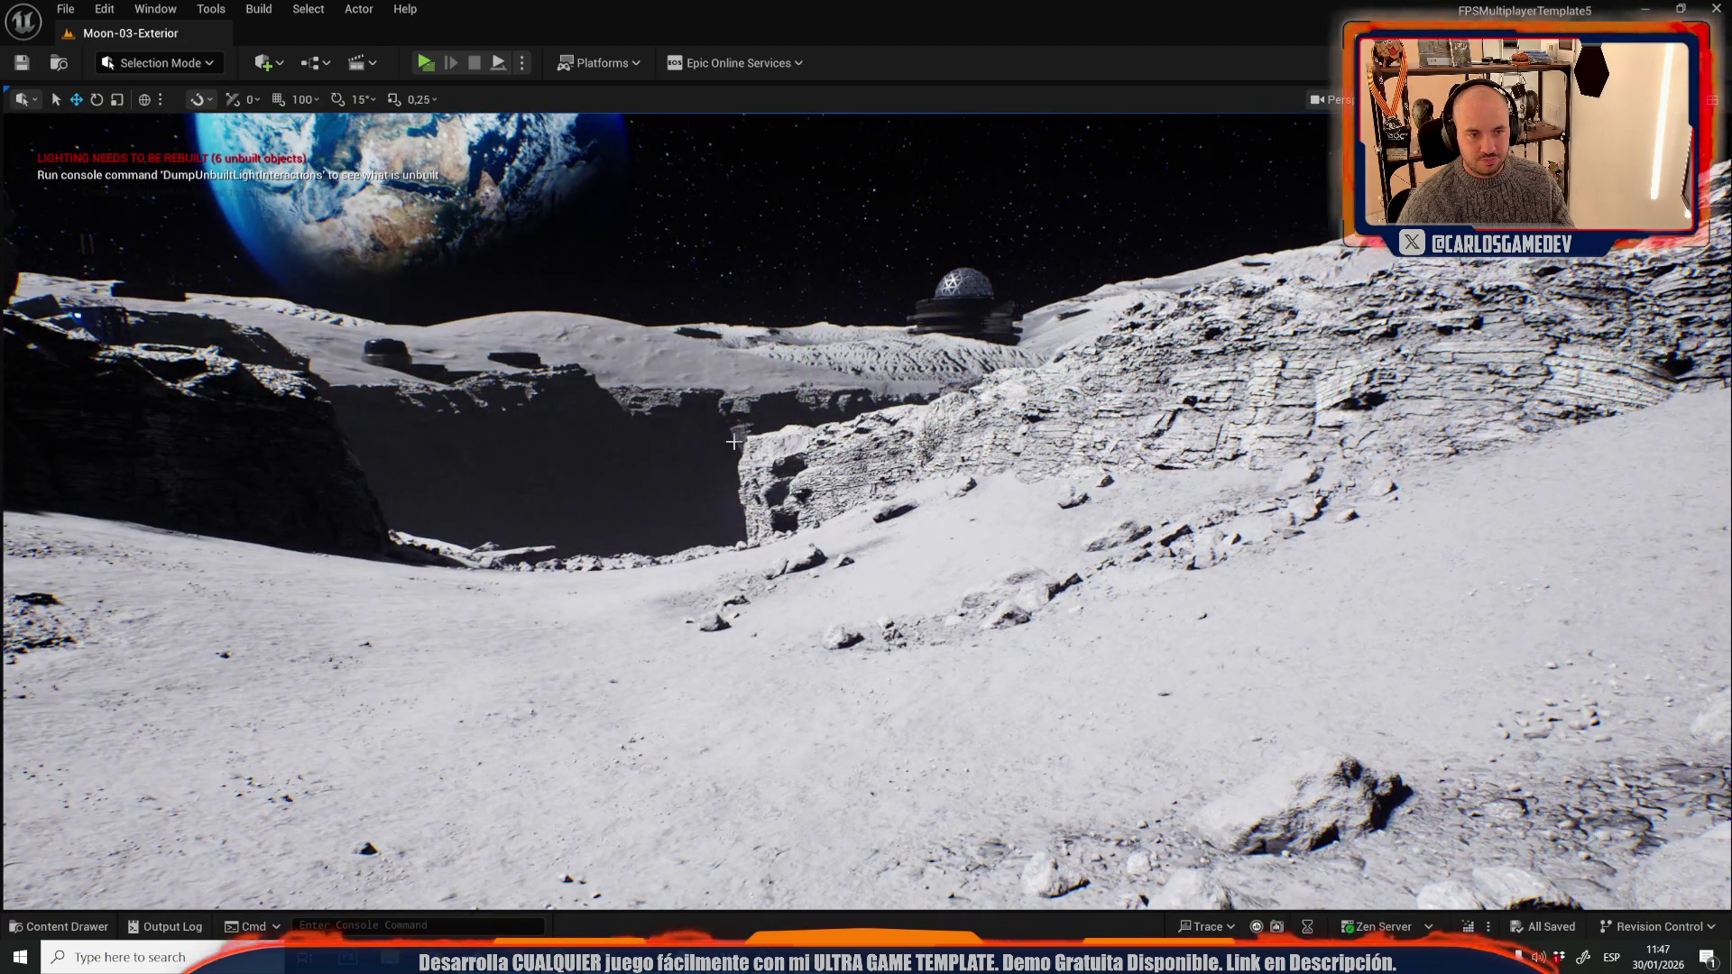
mouse_move(734, 442)
mouse_down()
mouse_move(839, 410)
mouse_move(1074, 412)
mouse_move(1020, 413)
mouse_move(1046, 411)
mouse_move(1047, 393)
mouse_up()
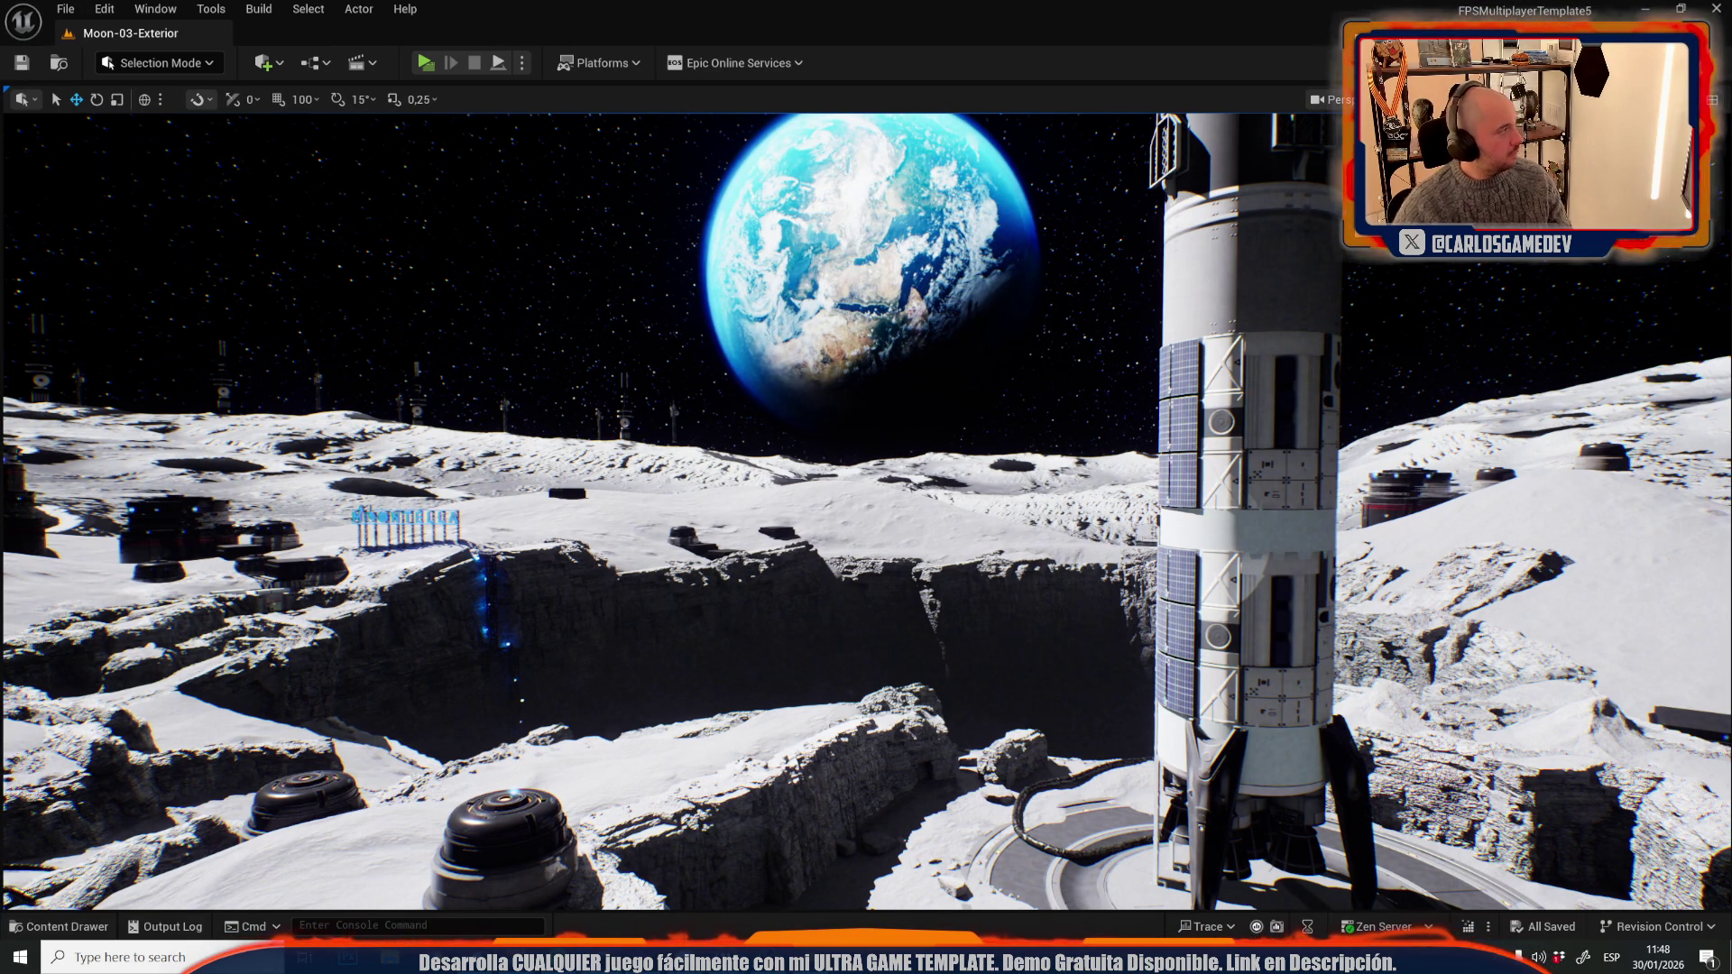
Step: Maximize the browser and go to YouTube in a new tab
key(alt+Tab)
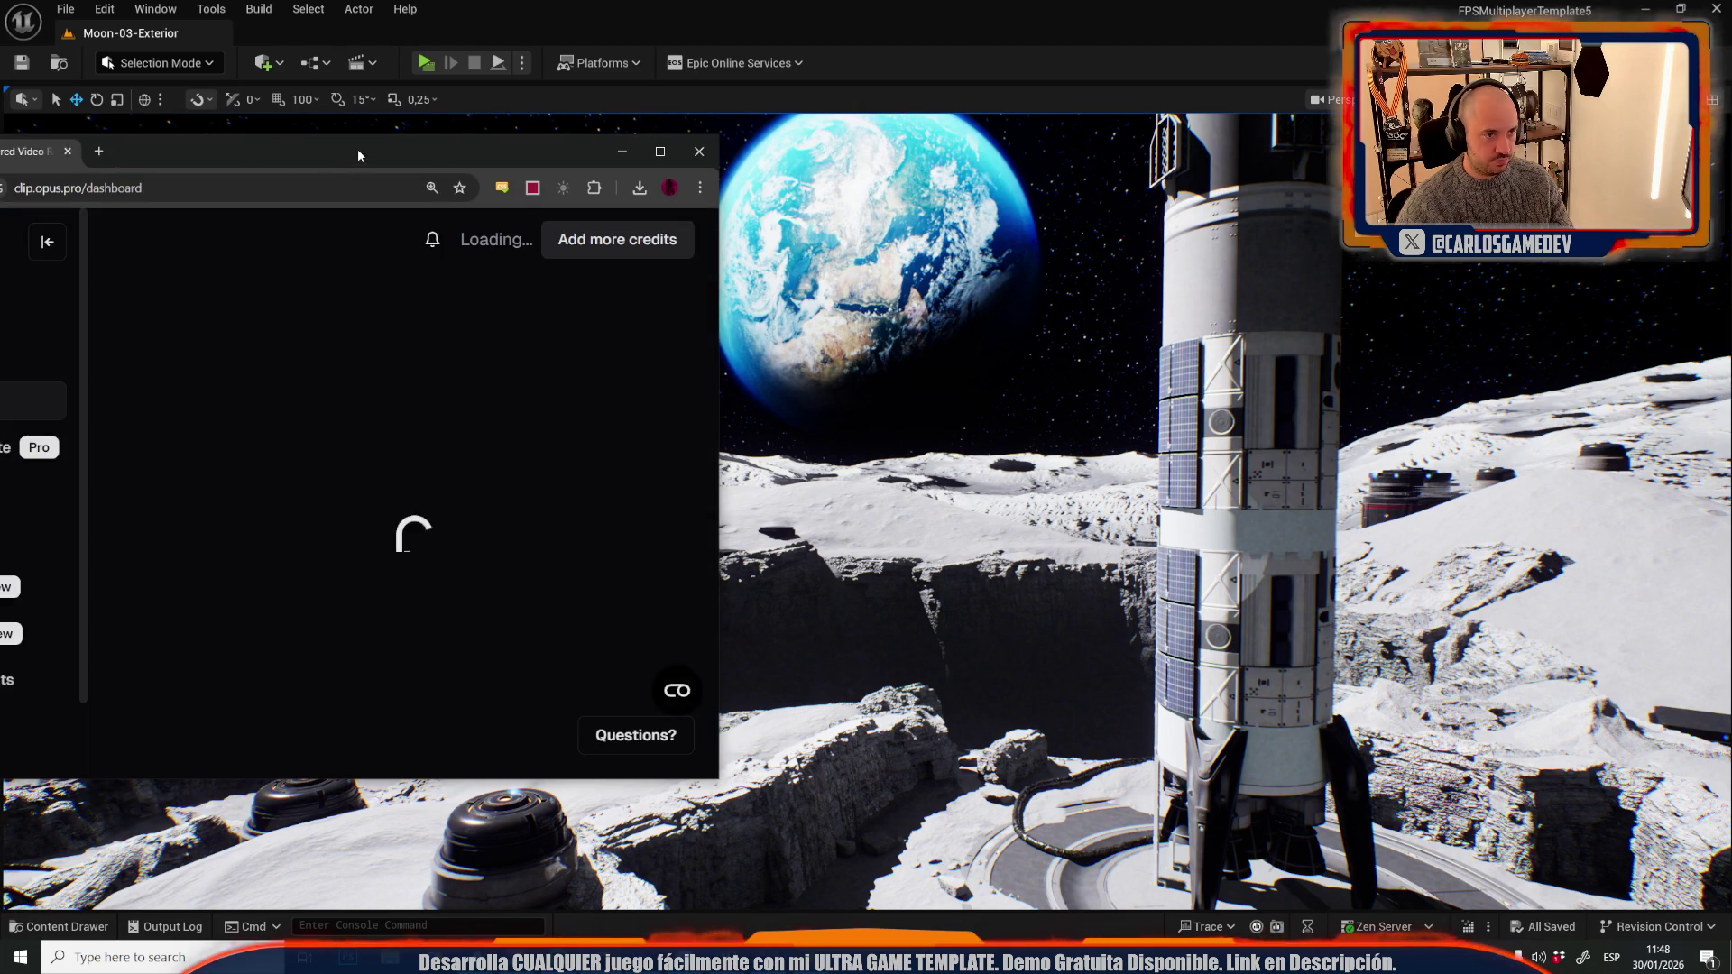
double_click(357, 148)
click(248, 16)
text(youtube)
key(Return)
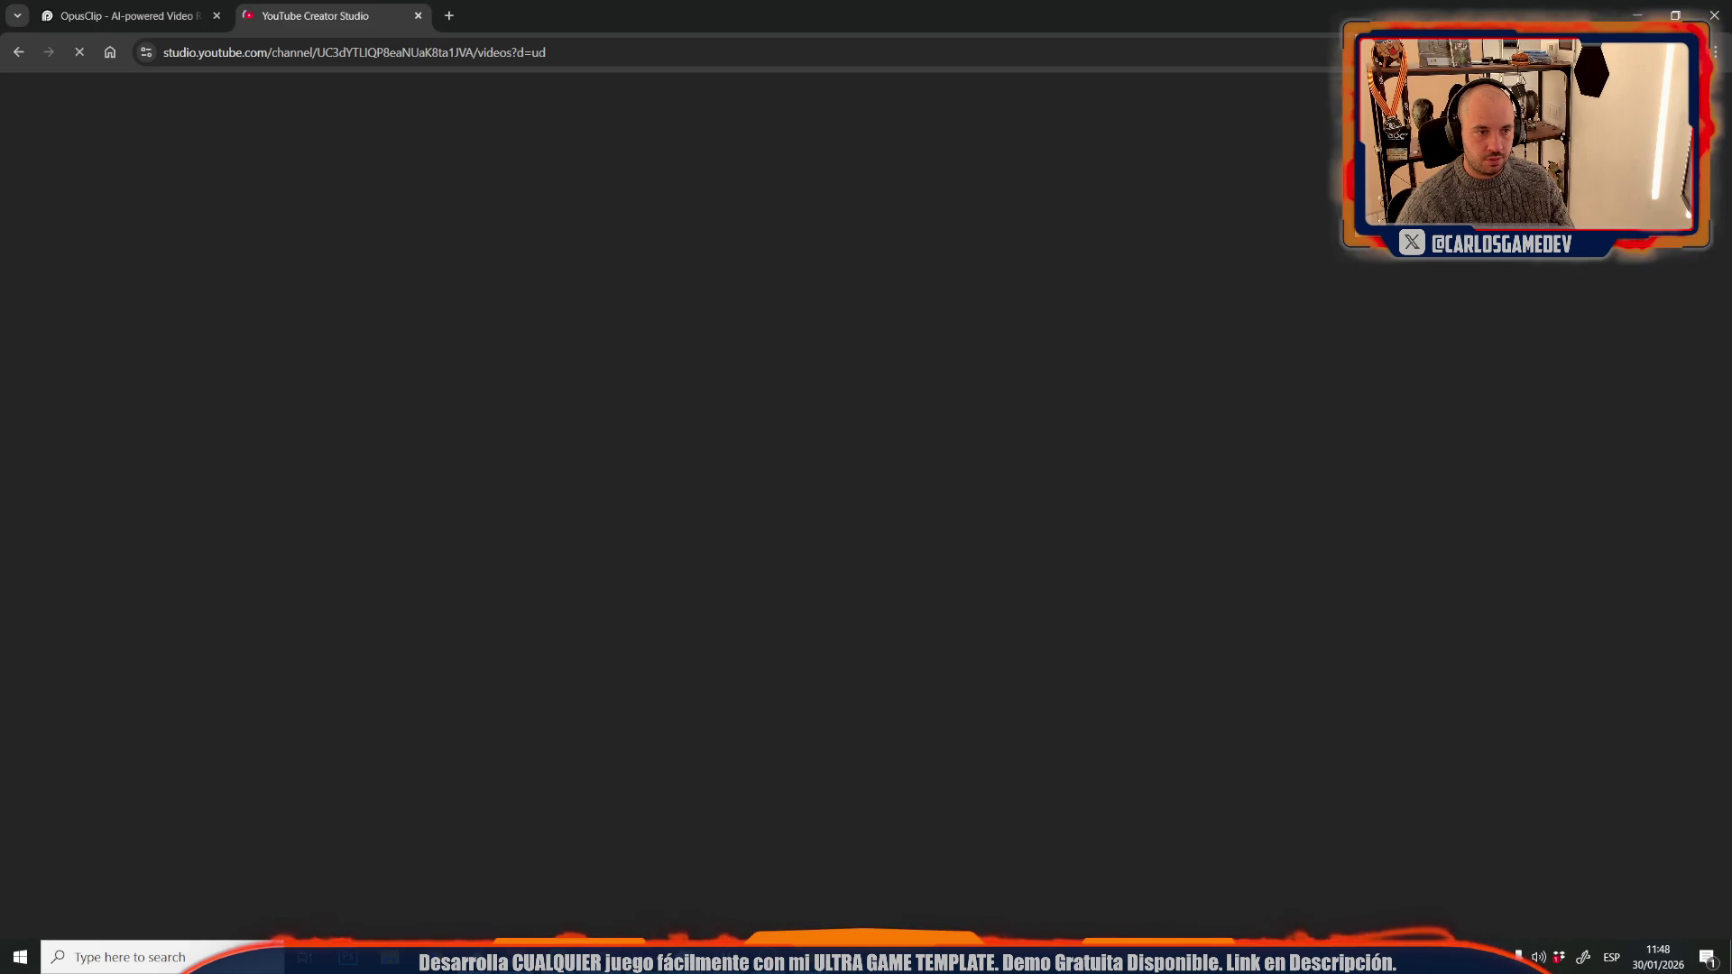
Step: Upload the newest 2026-01-30 recording from E:\vids\Gamedevs\Raw to YouTube Studio, then return to OpusClip
click(392, 955)
scroll(914, 617, down, 8)
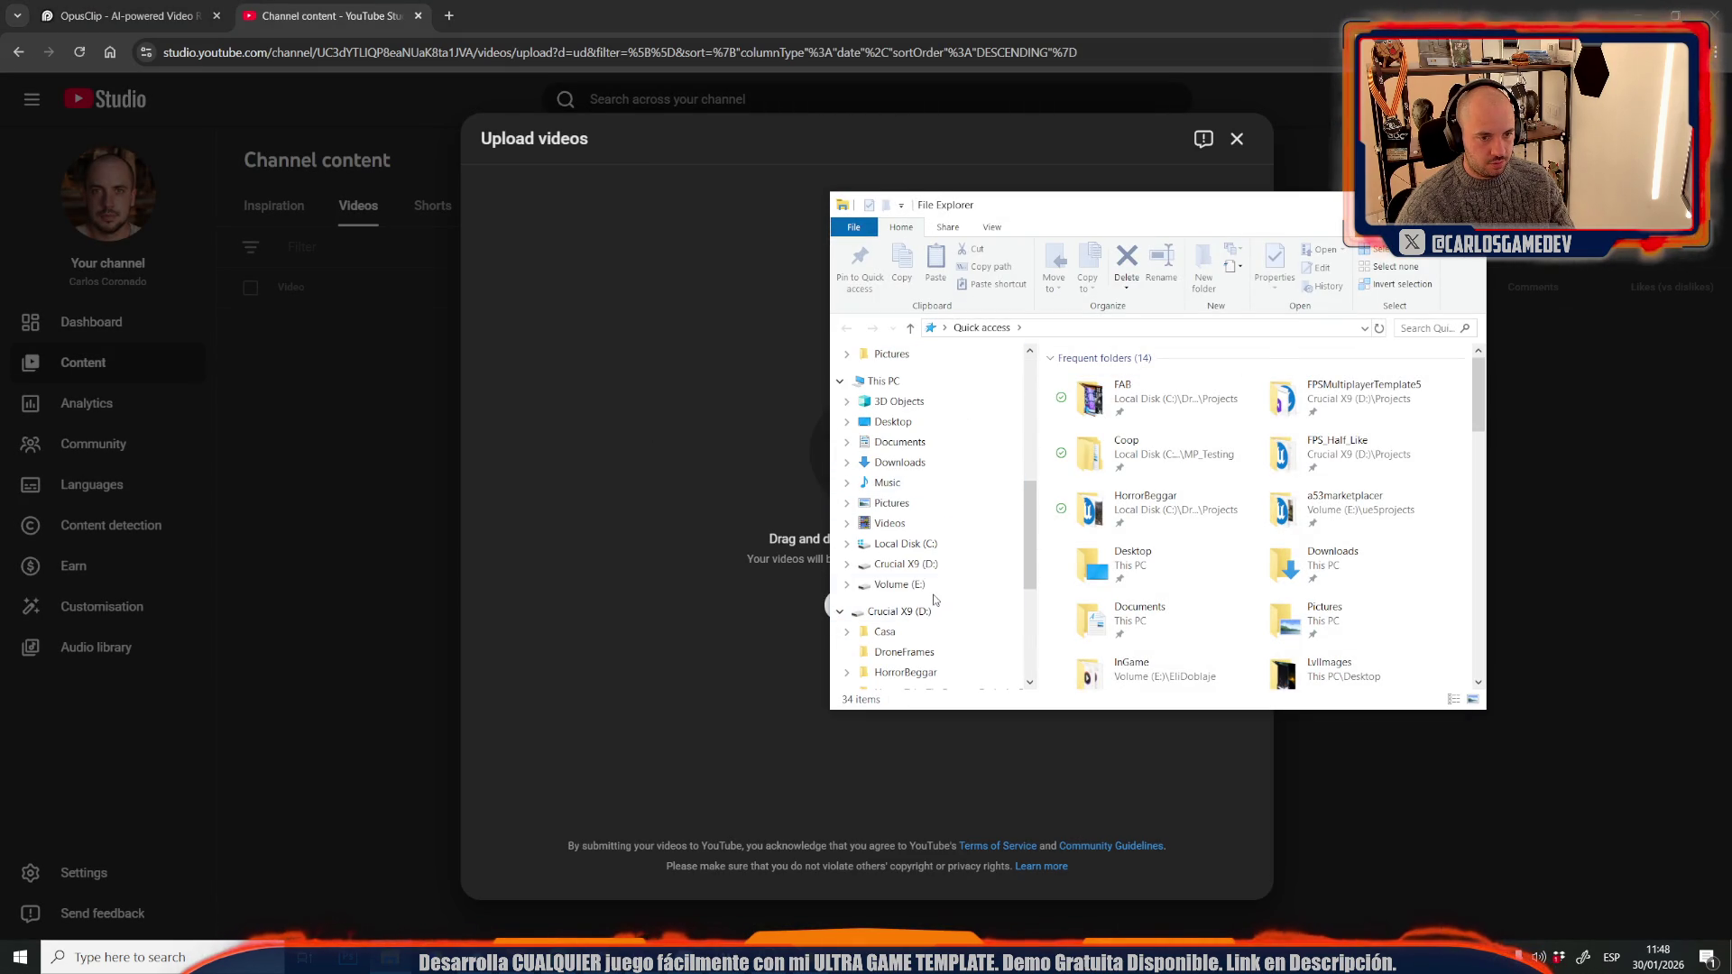
click(907, 604)
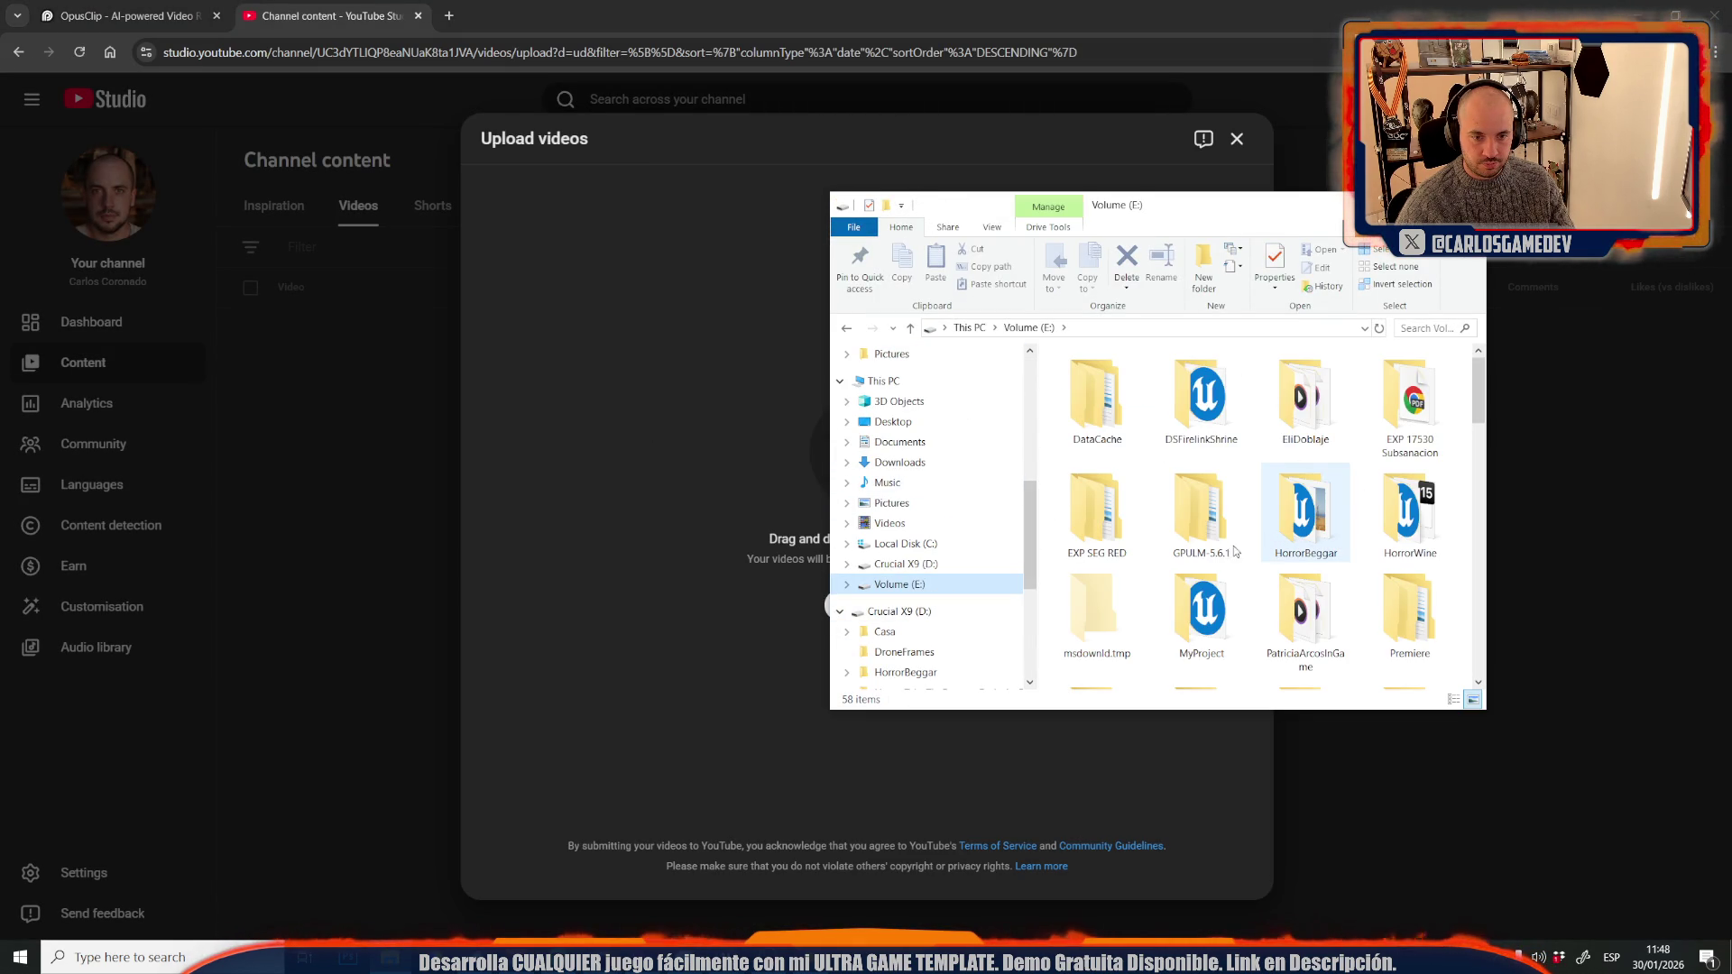
scroll(1235, 553, down, 5)
click(1202, 562)
double_click(1306, 424)
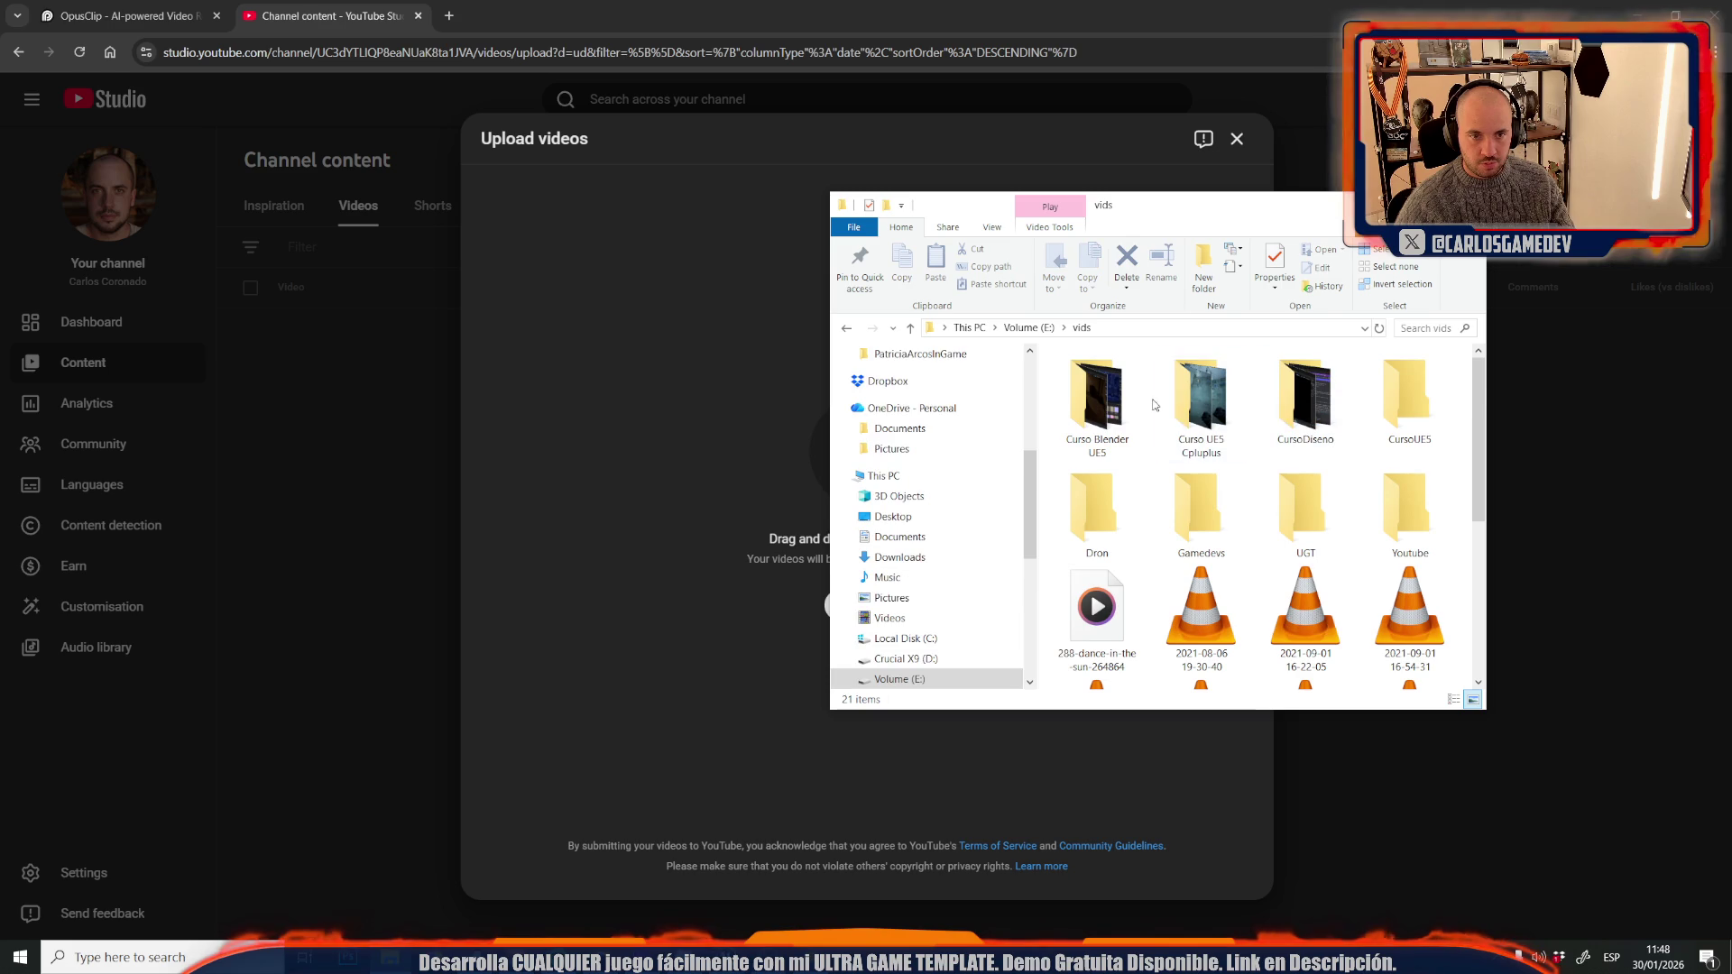
double_click(1201, 514)
double_click(1201, 397)
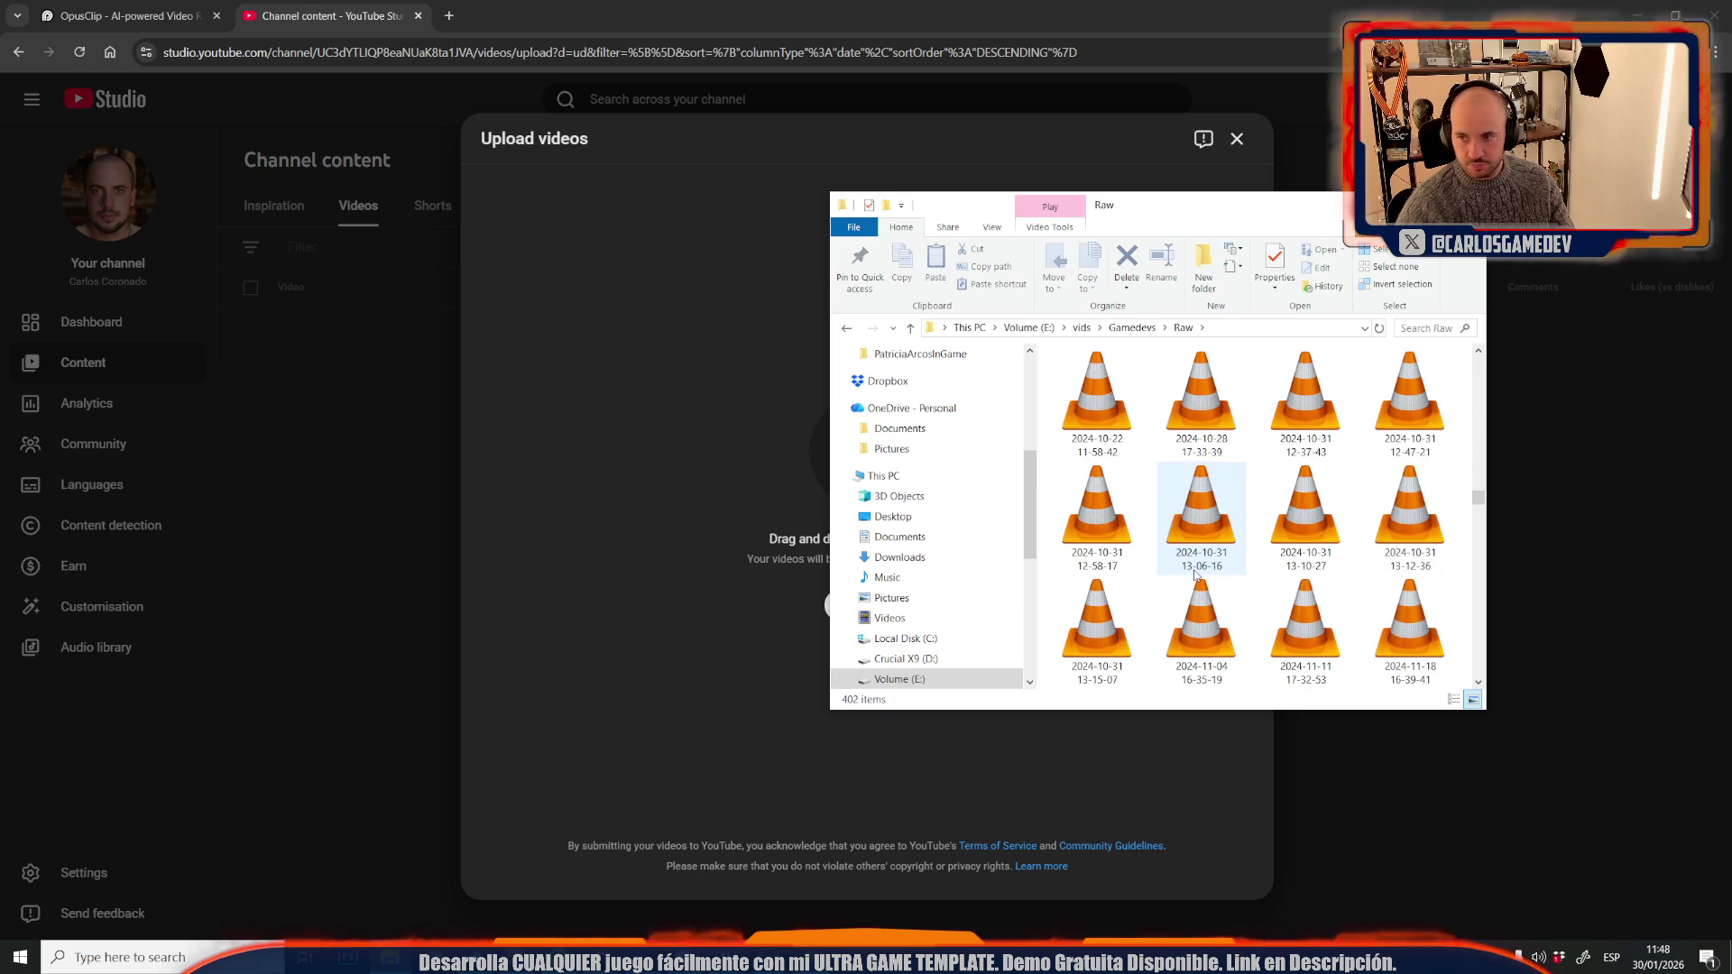
scroll(1195, 575, down, 10)
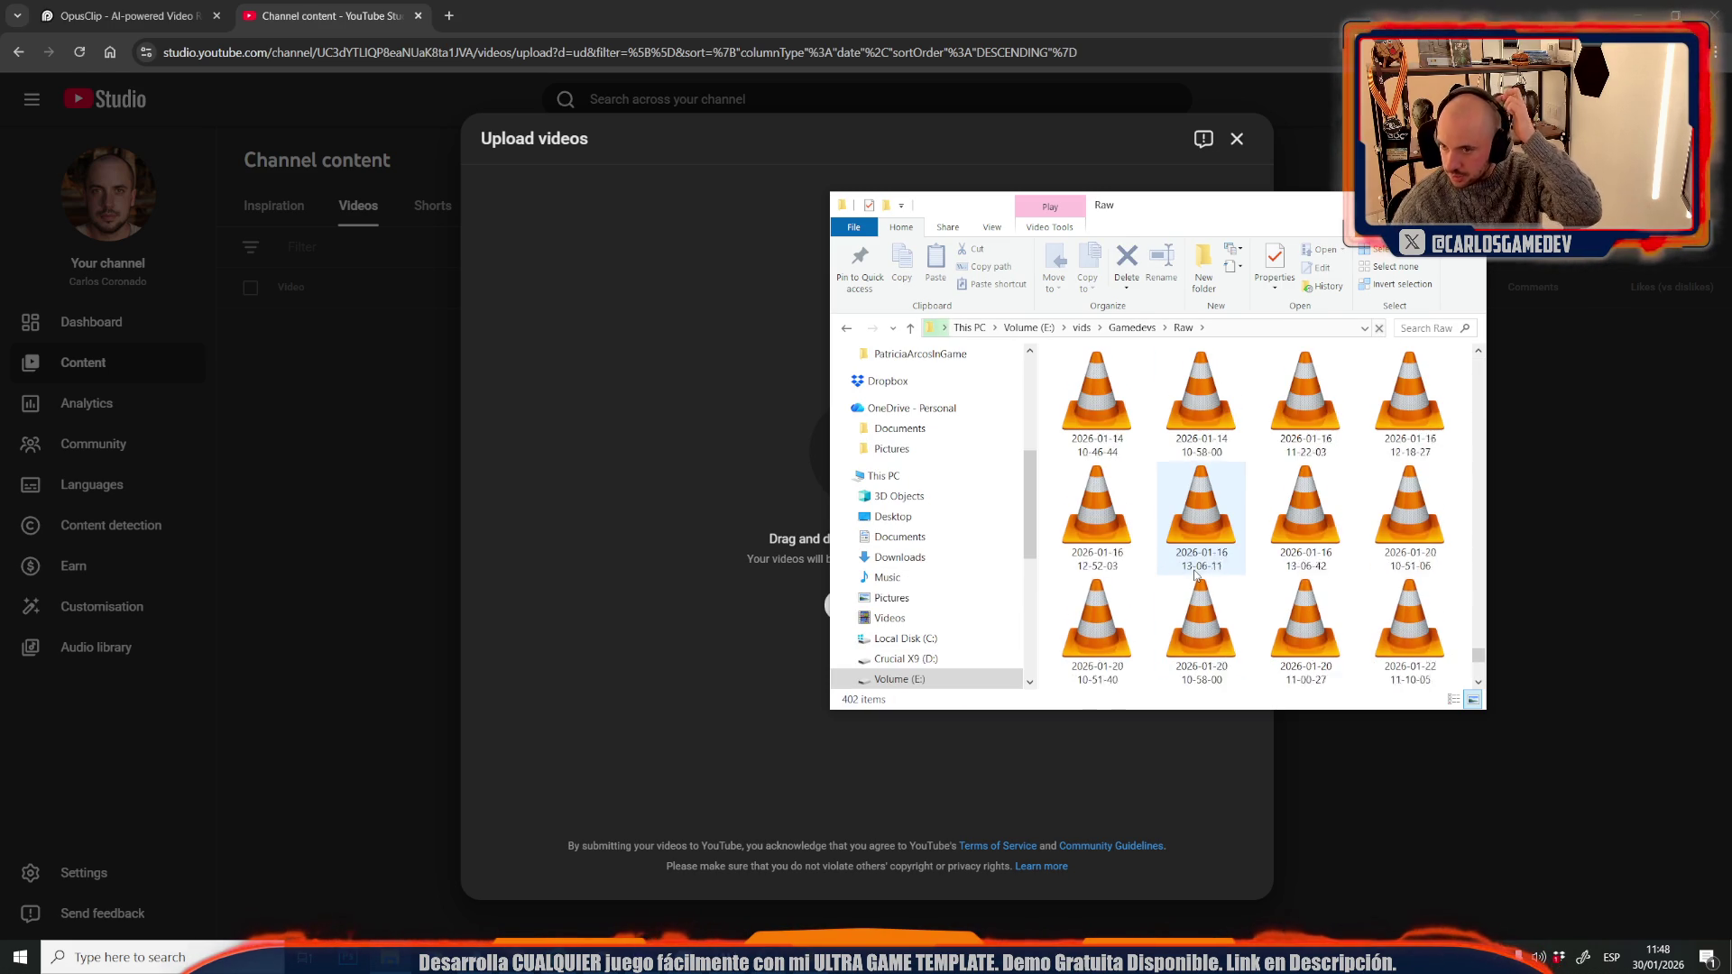
scroll(1196, 574, down, 3)
double_click(1201, 636)
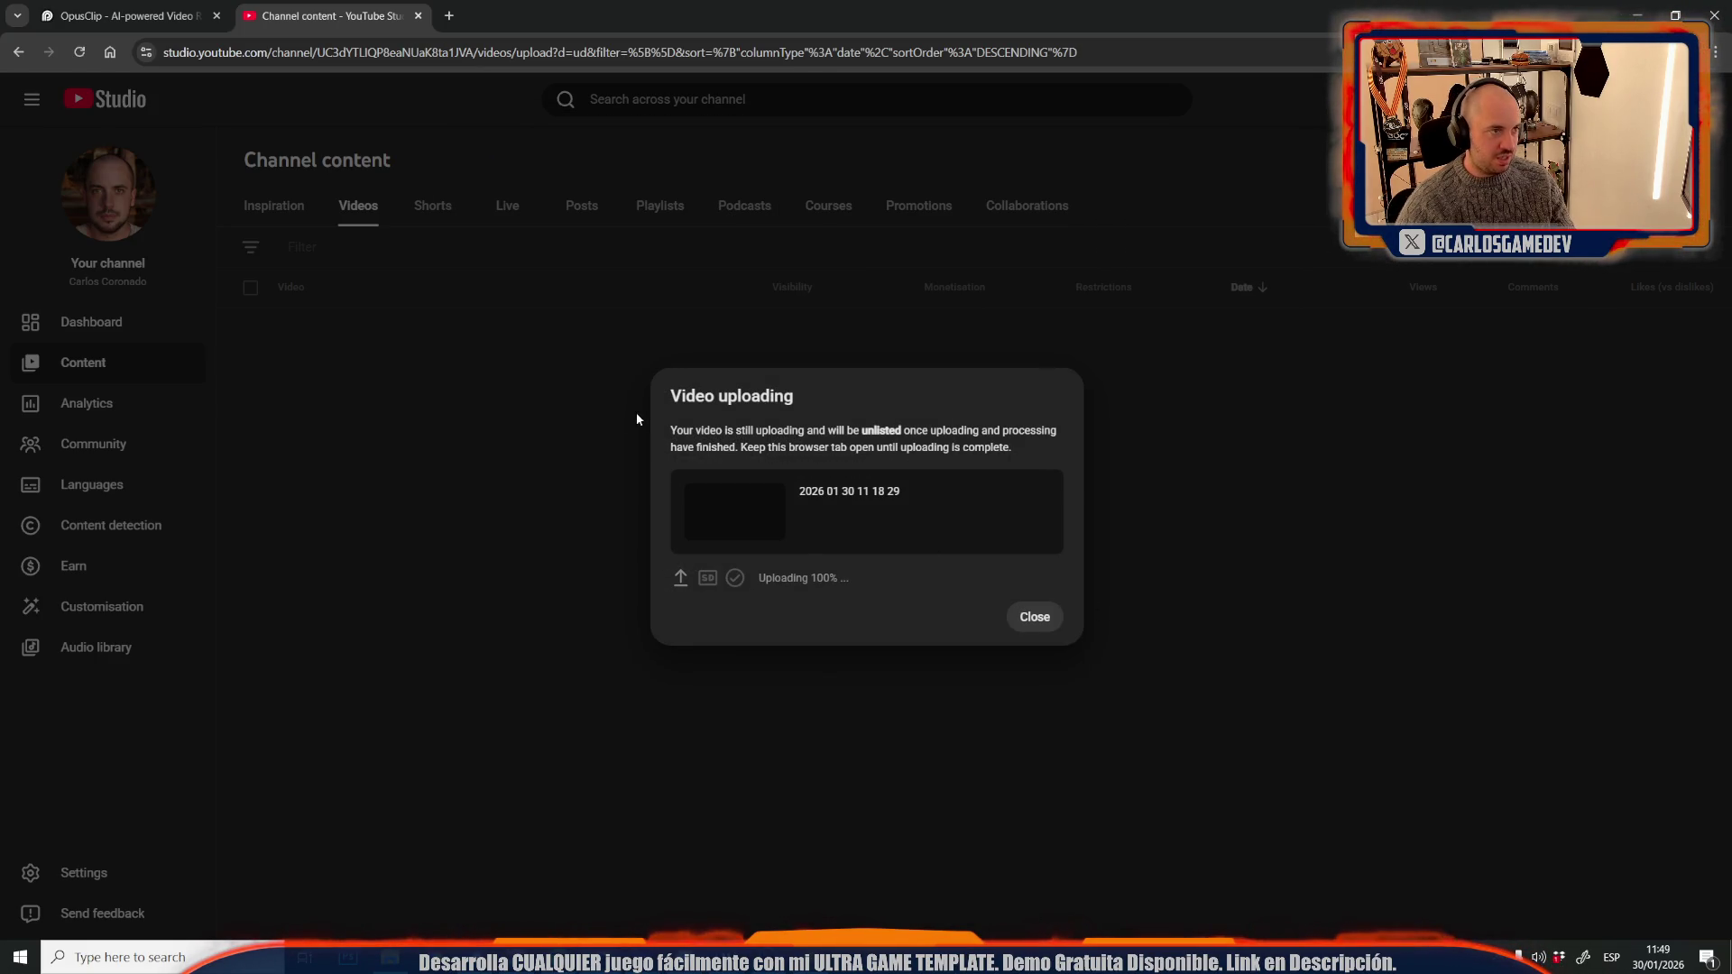
click(160, 5)
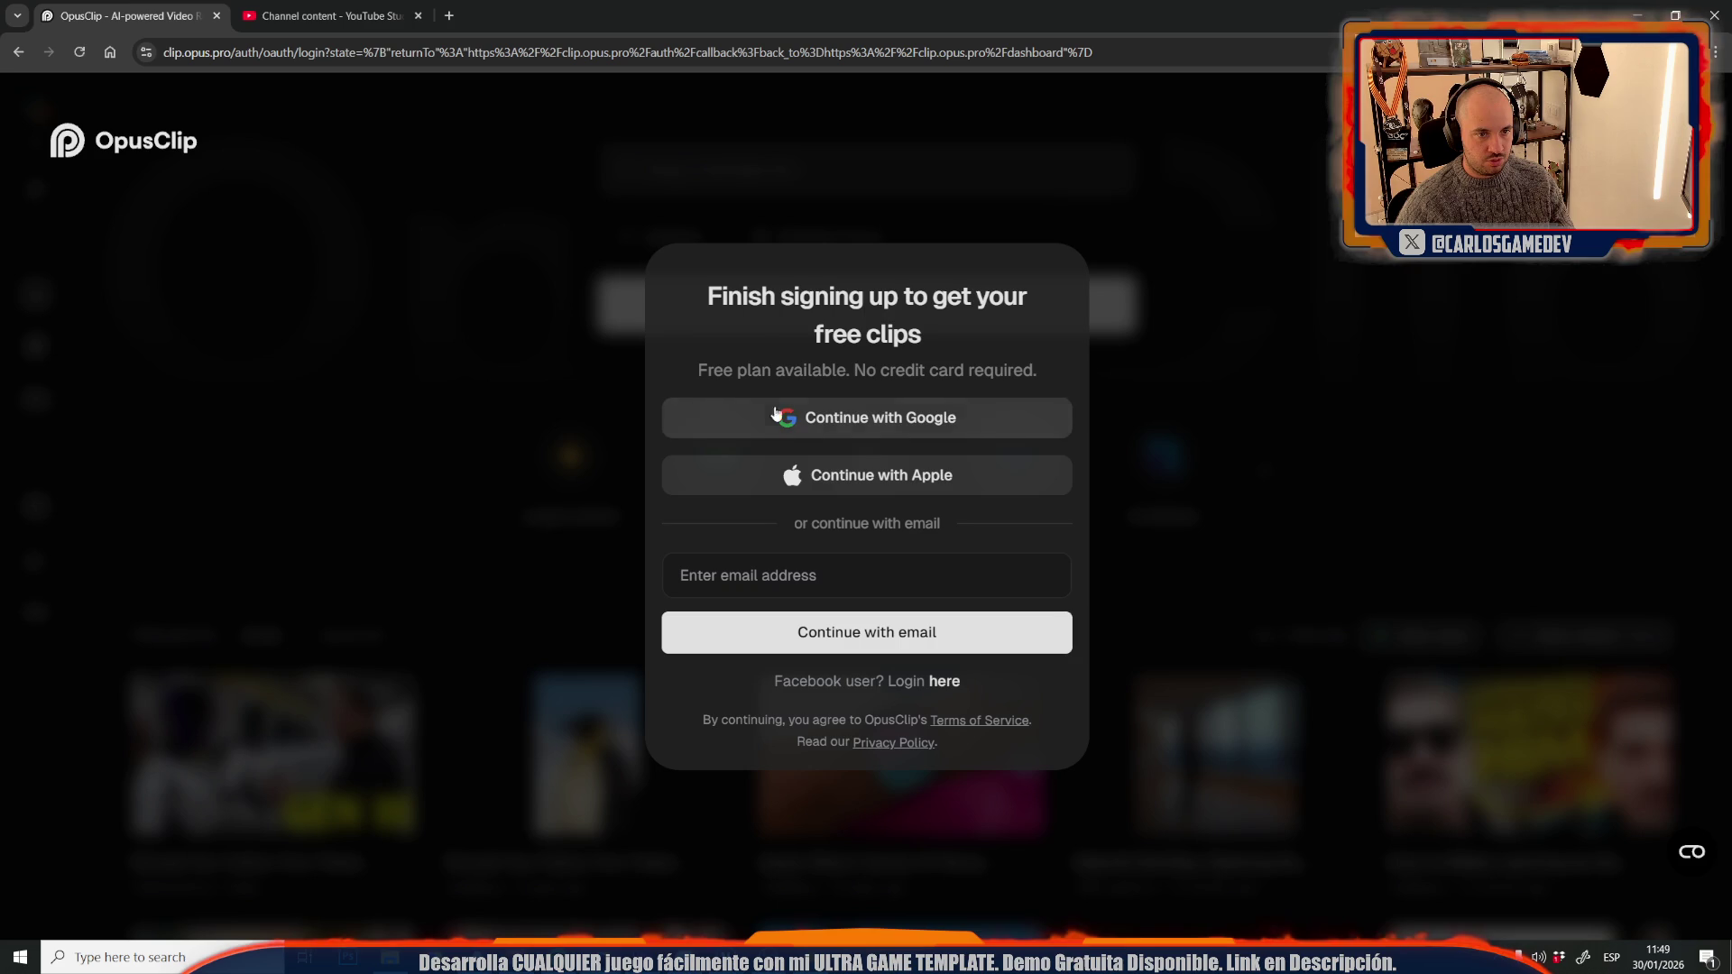
Step: Sign in to OpusClip with a Google account and drag the newest Raw recording onto its import box
click(909, 432)
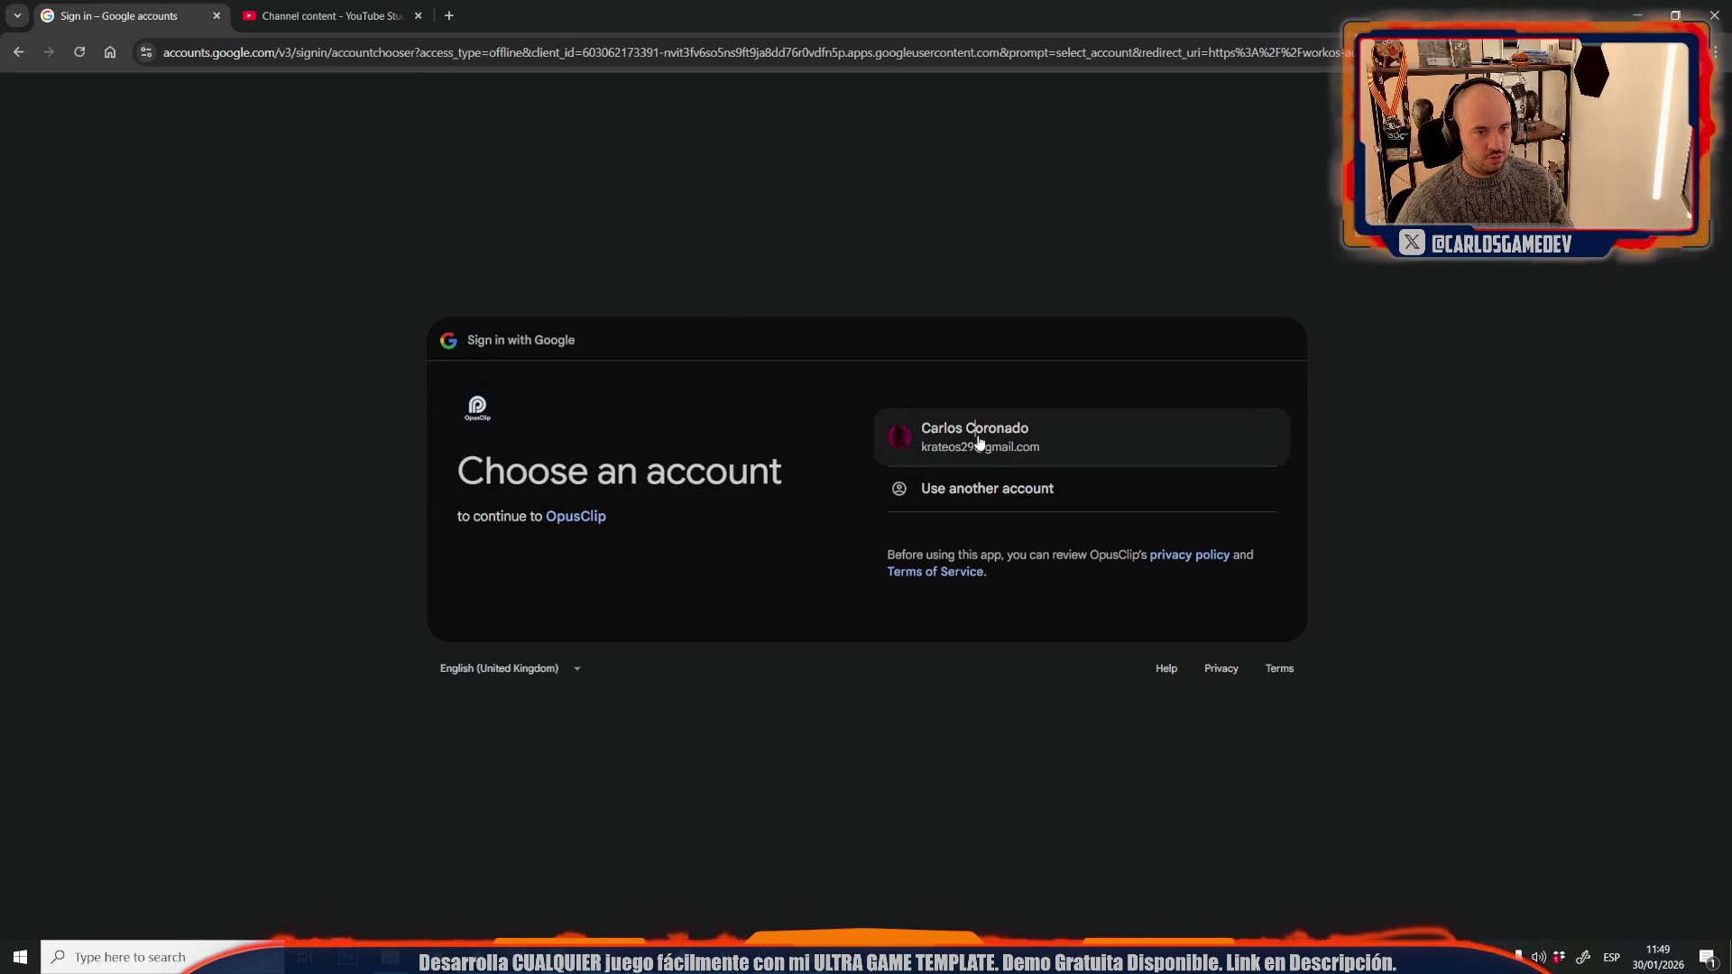
click(979, 438)
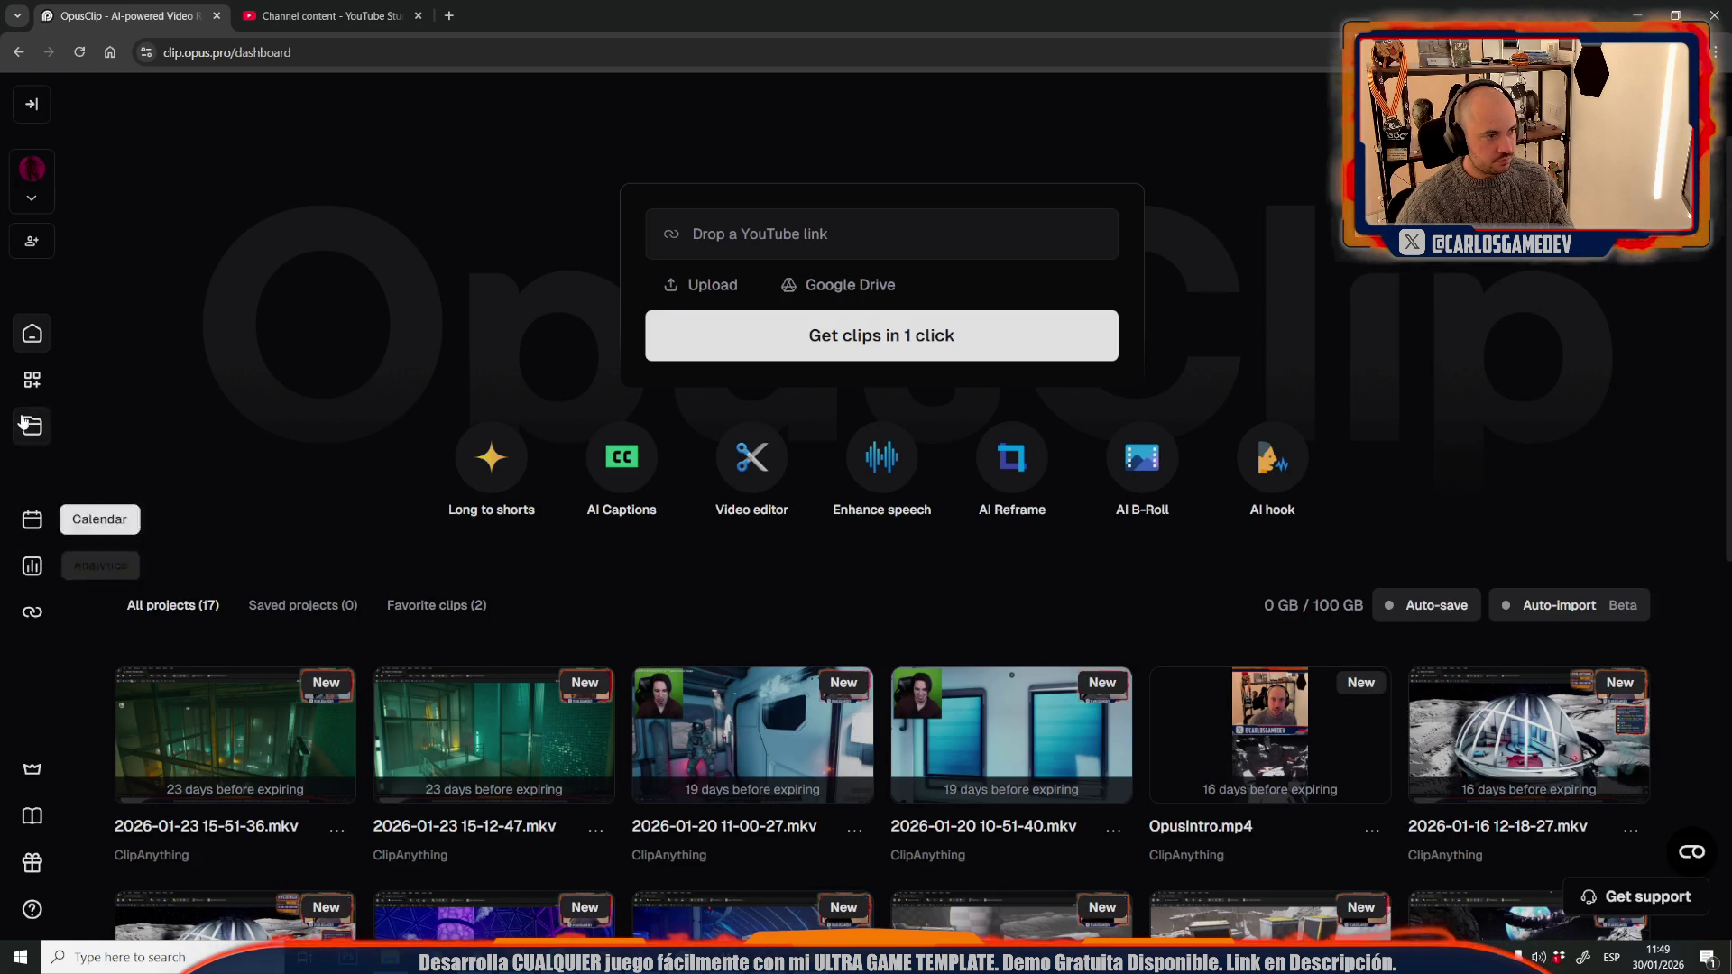
key(alt+Tab)
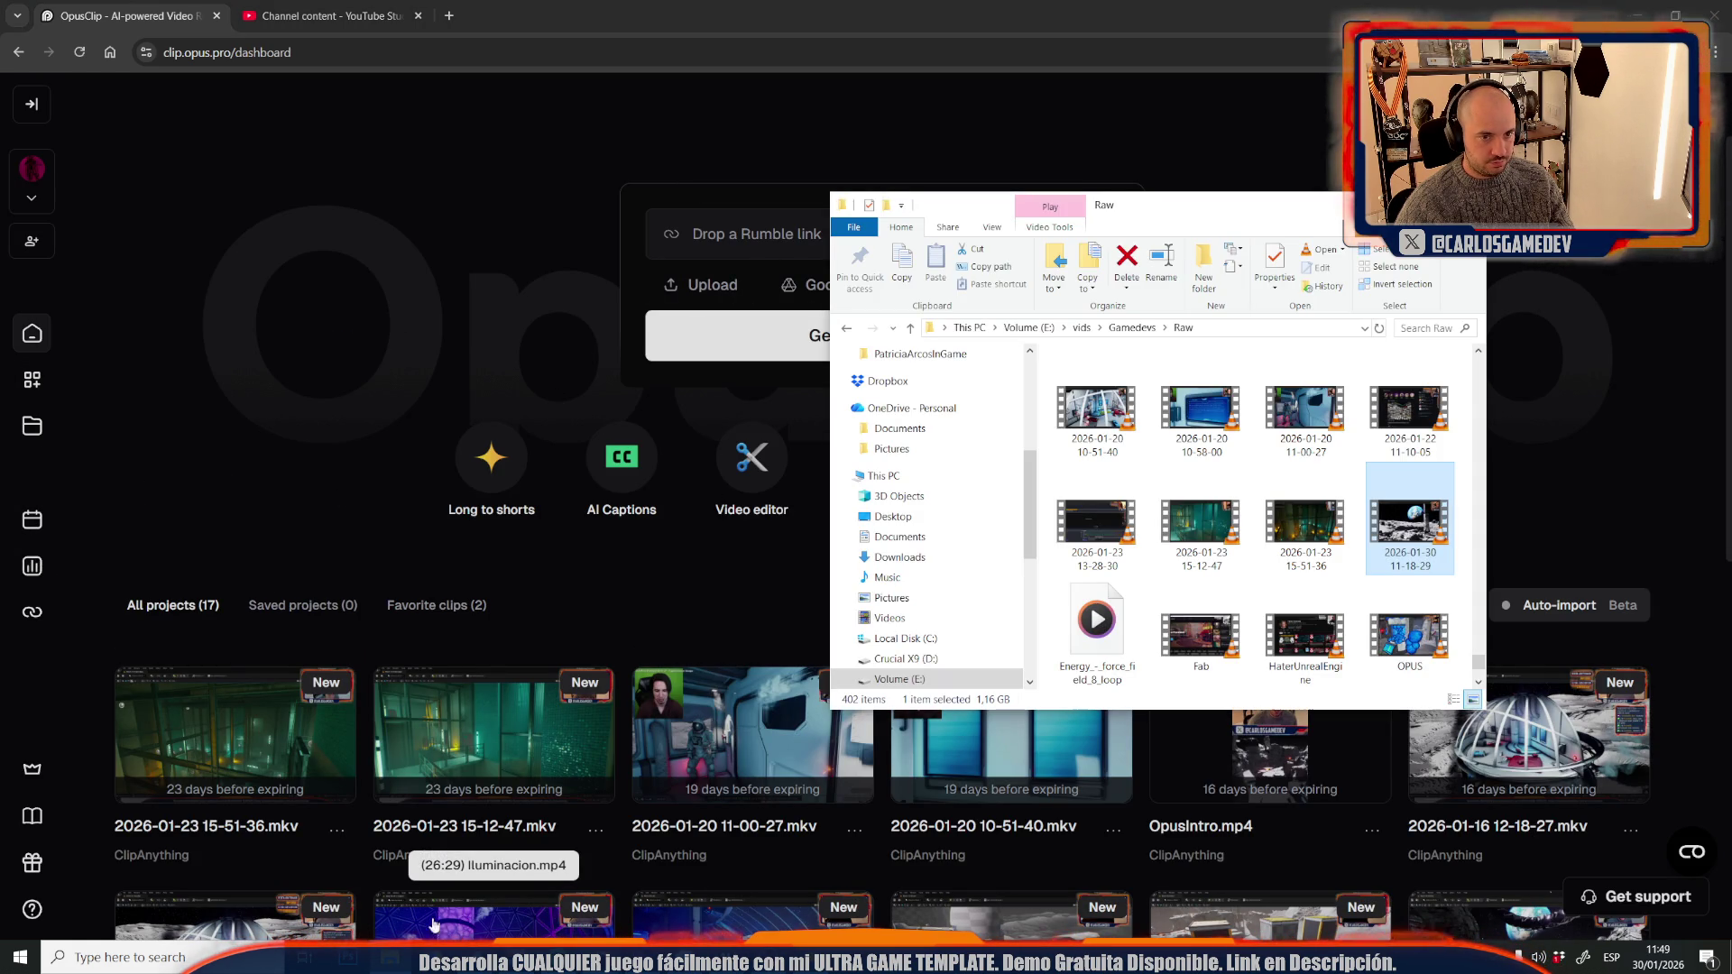
drag(1415, 533, 758, 244)
click(708, 286)
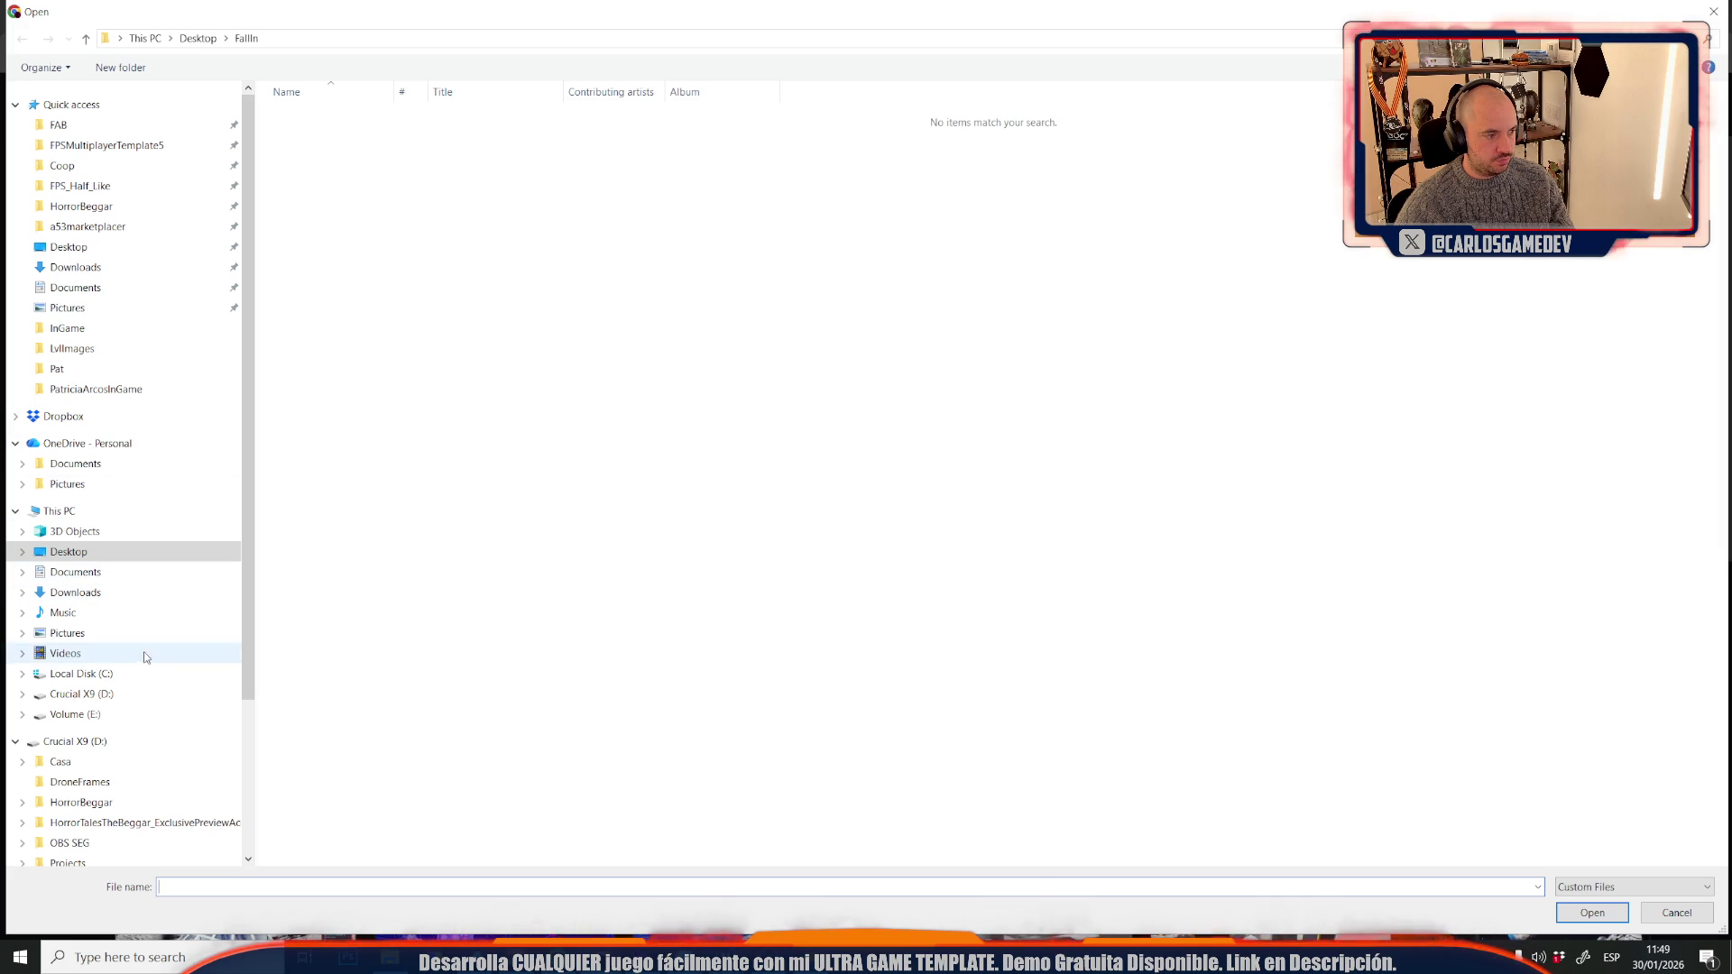
click(107, 715)
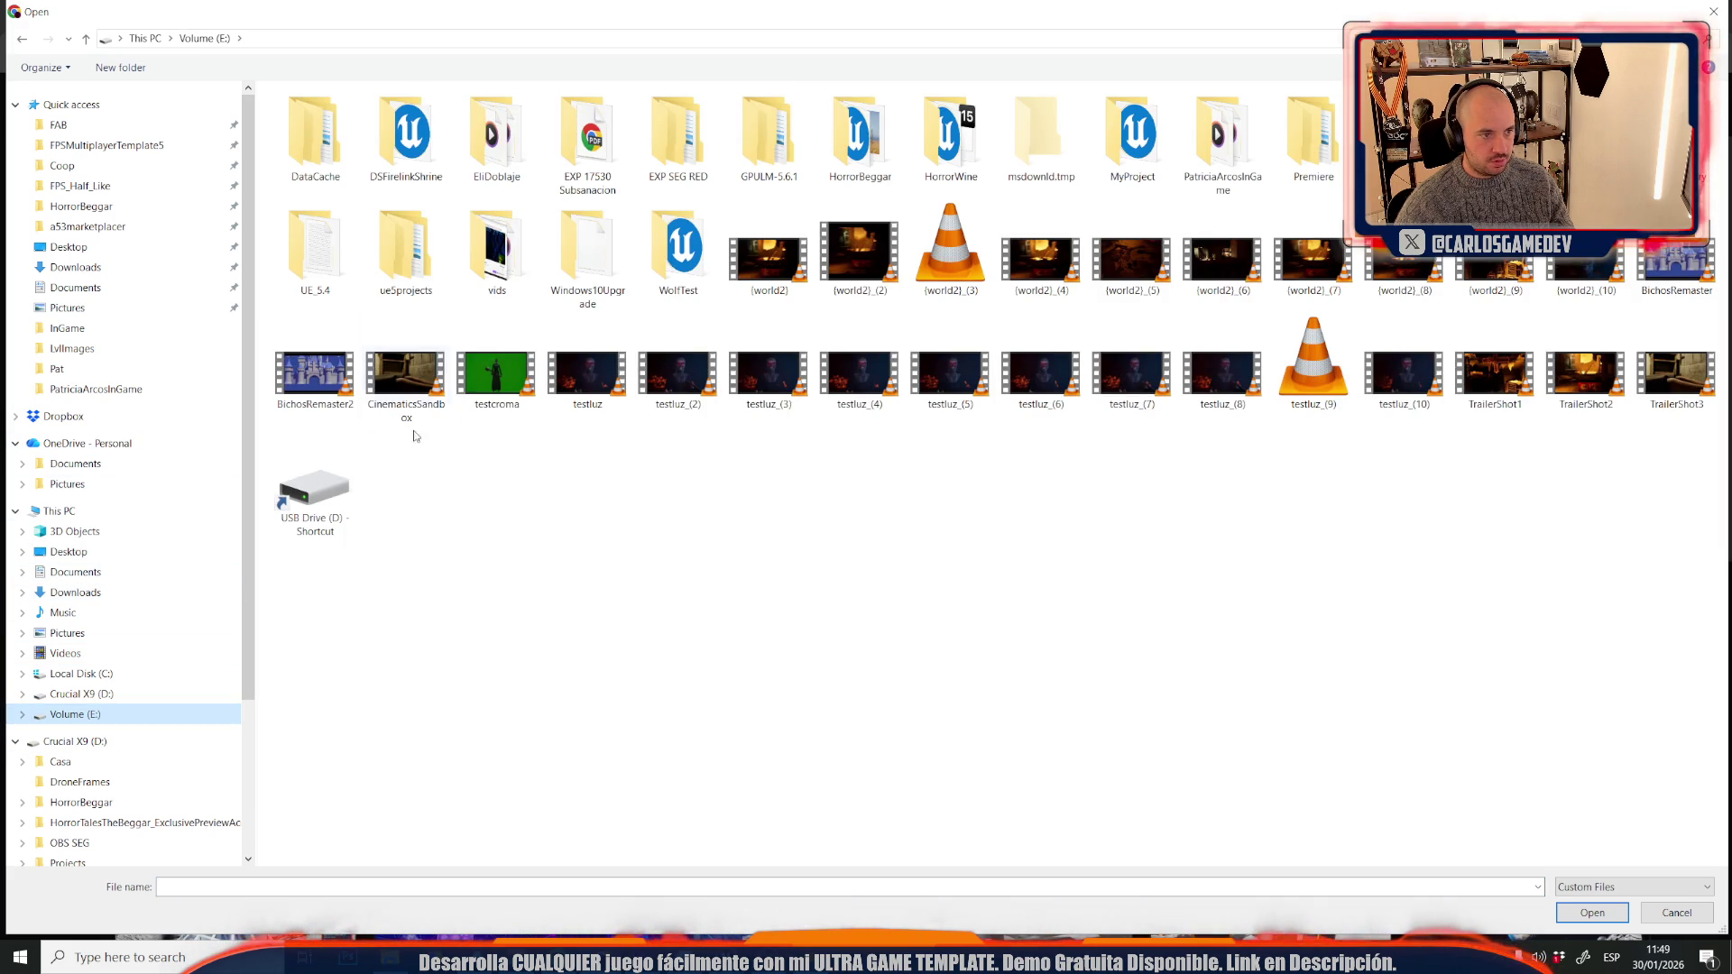
double_click(497, 248)
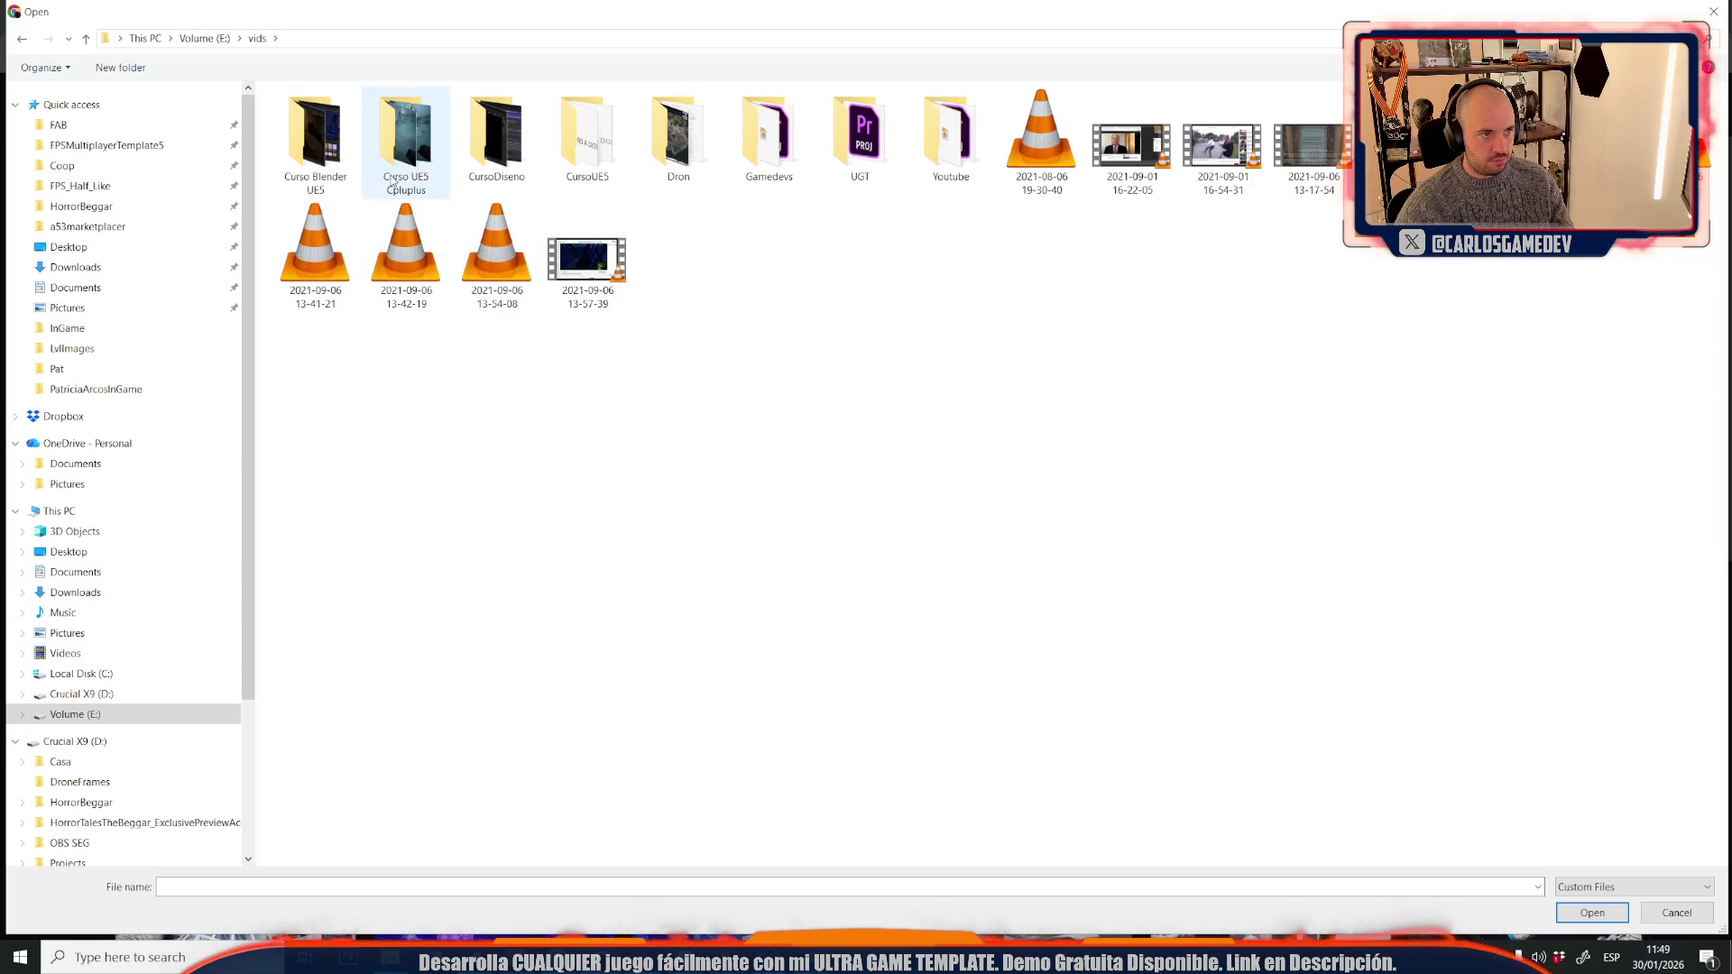
double_click(754, 135)
double_click(404, 135)
scroll(619, 651, down, 5)
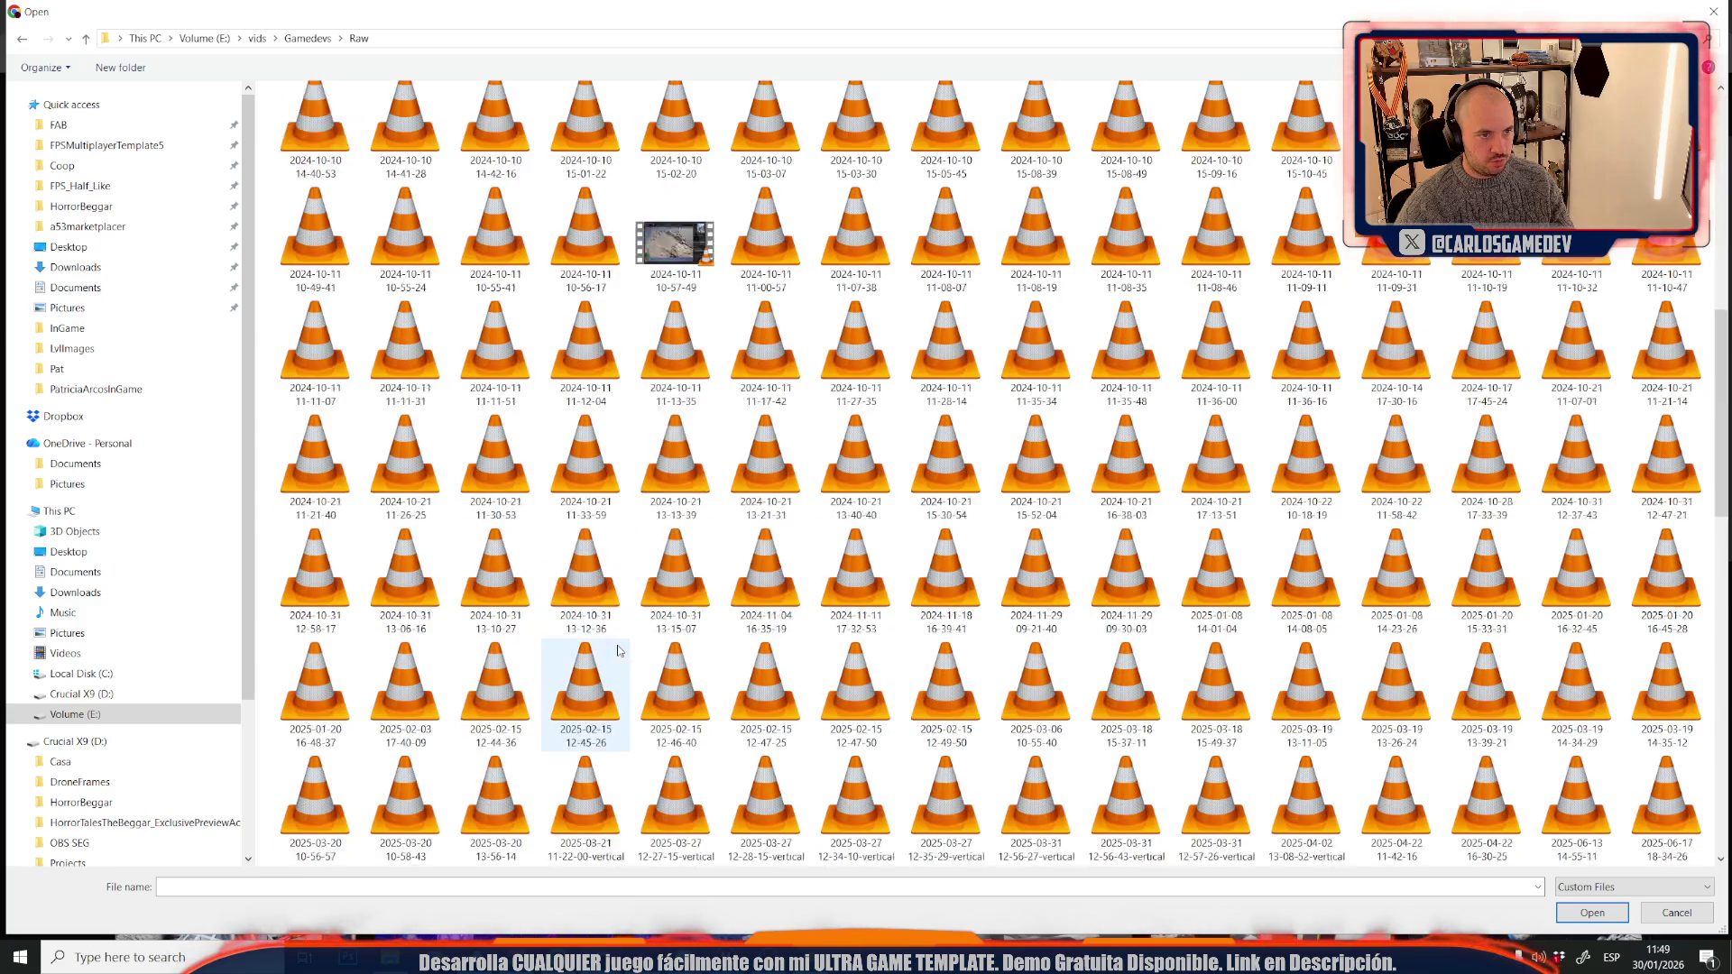
scroll(619, 650, down, 10)
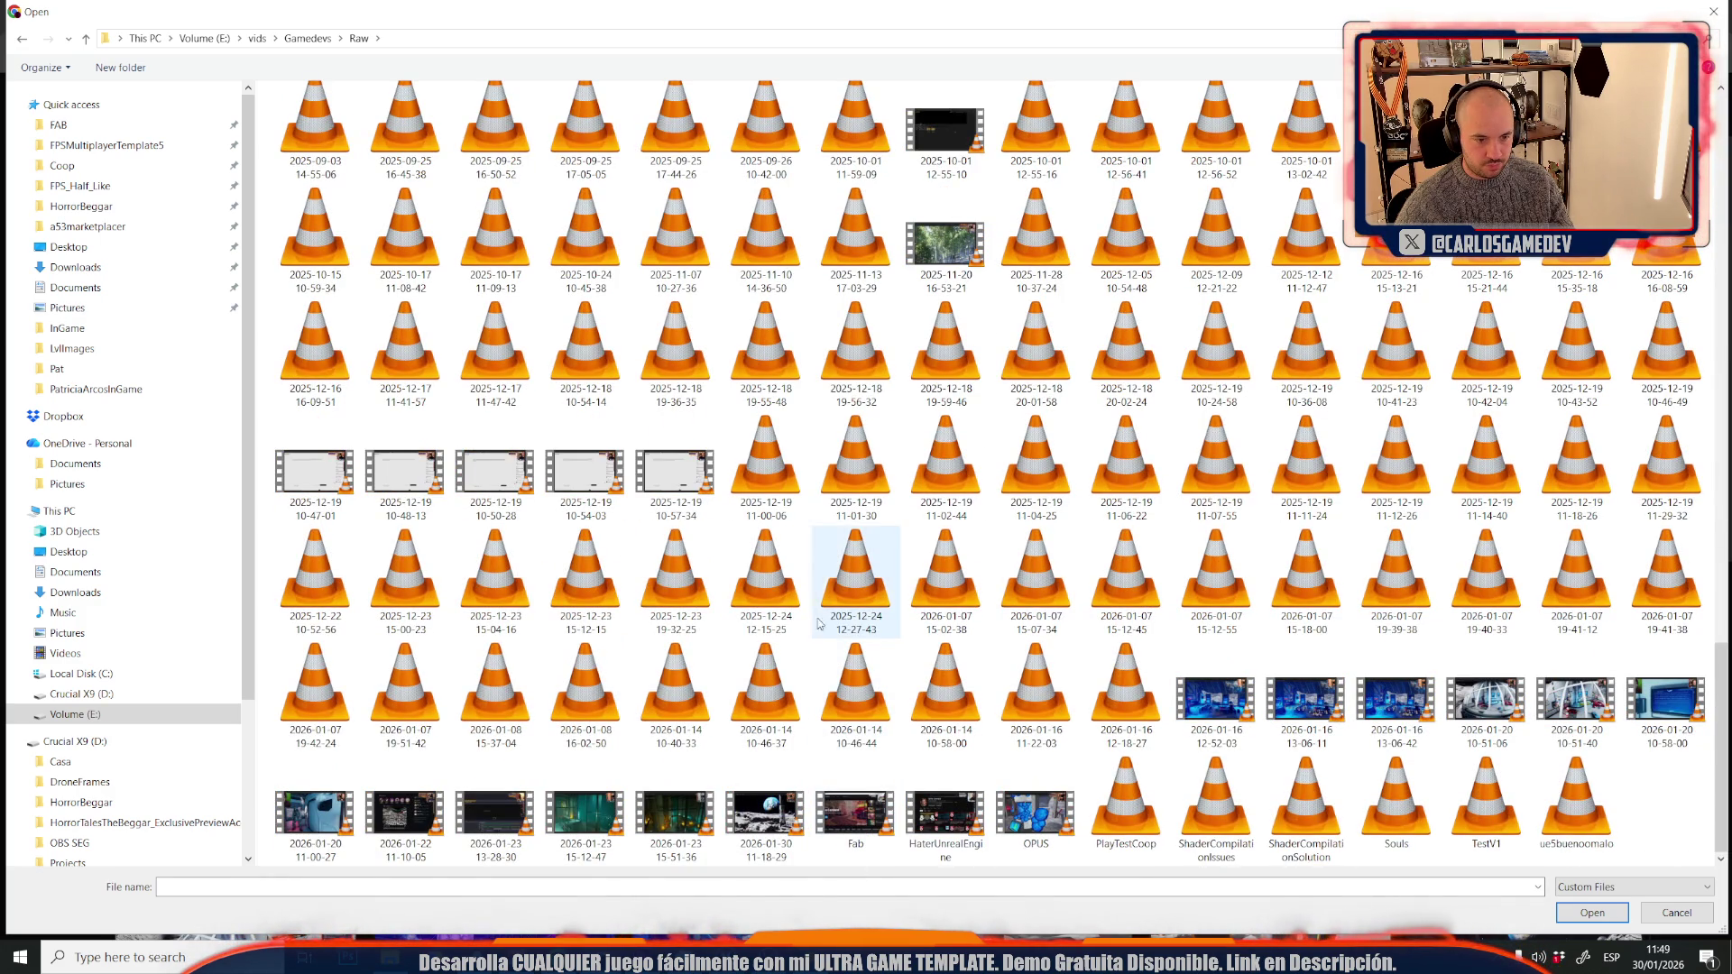
click(766, 817)
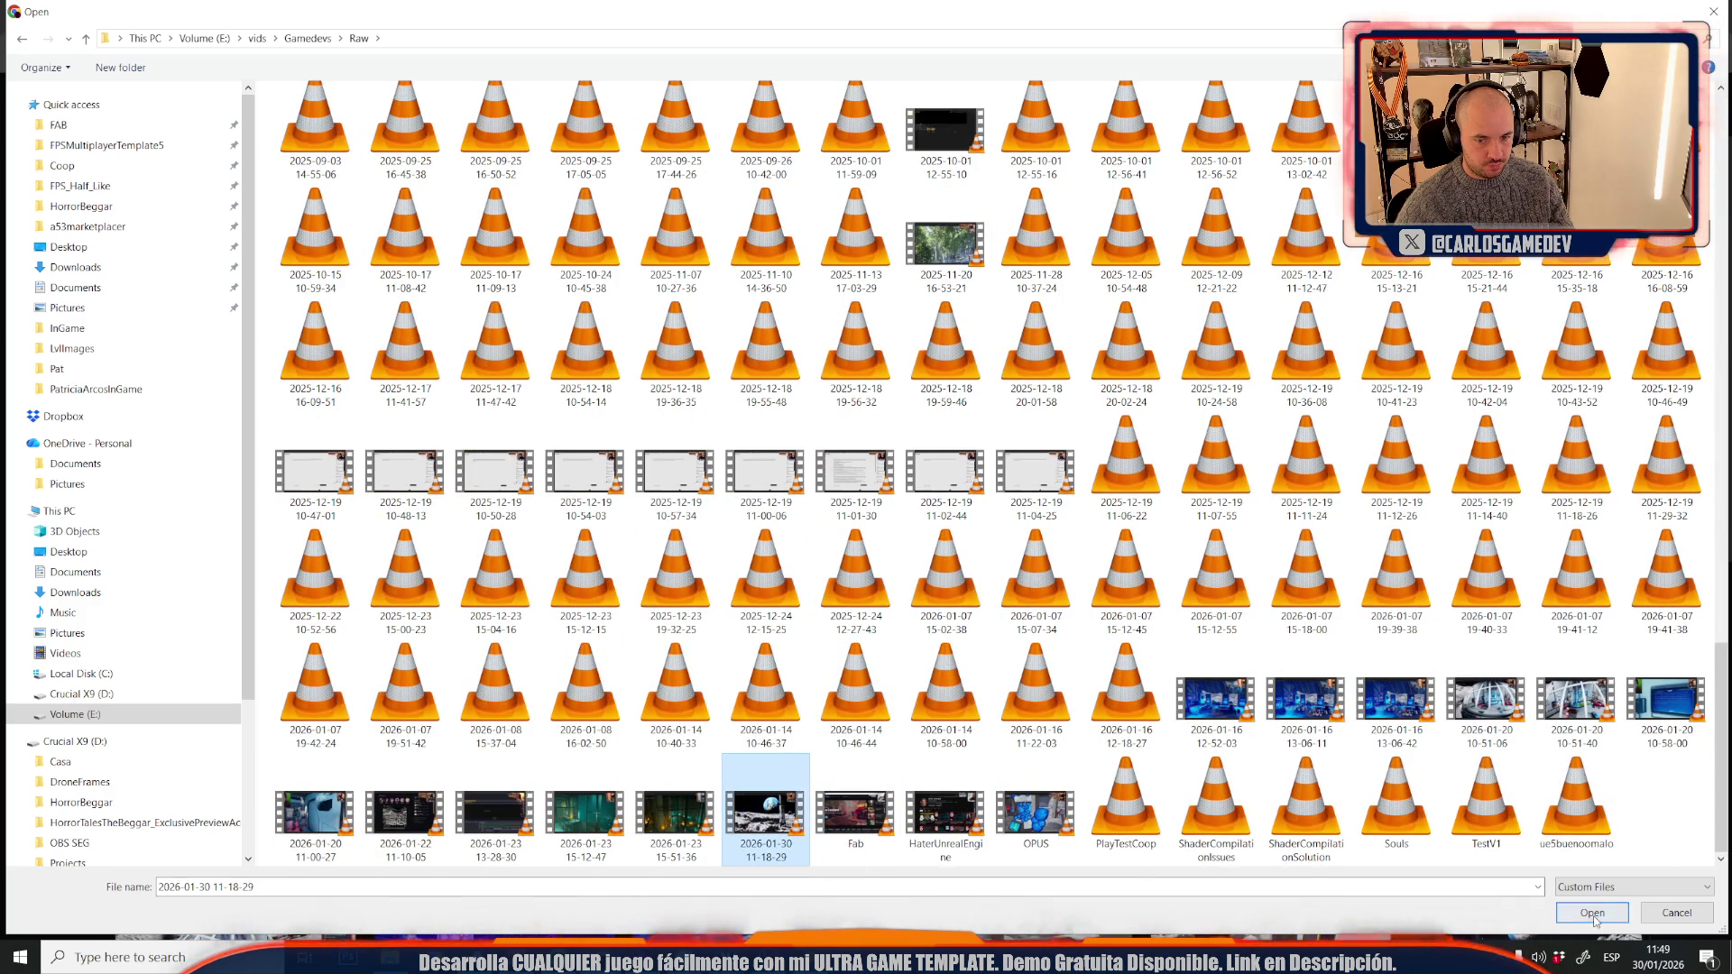
click(1593, 917)
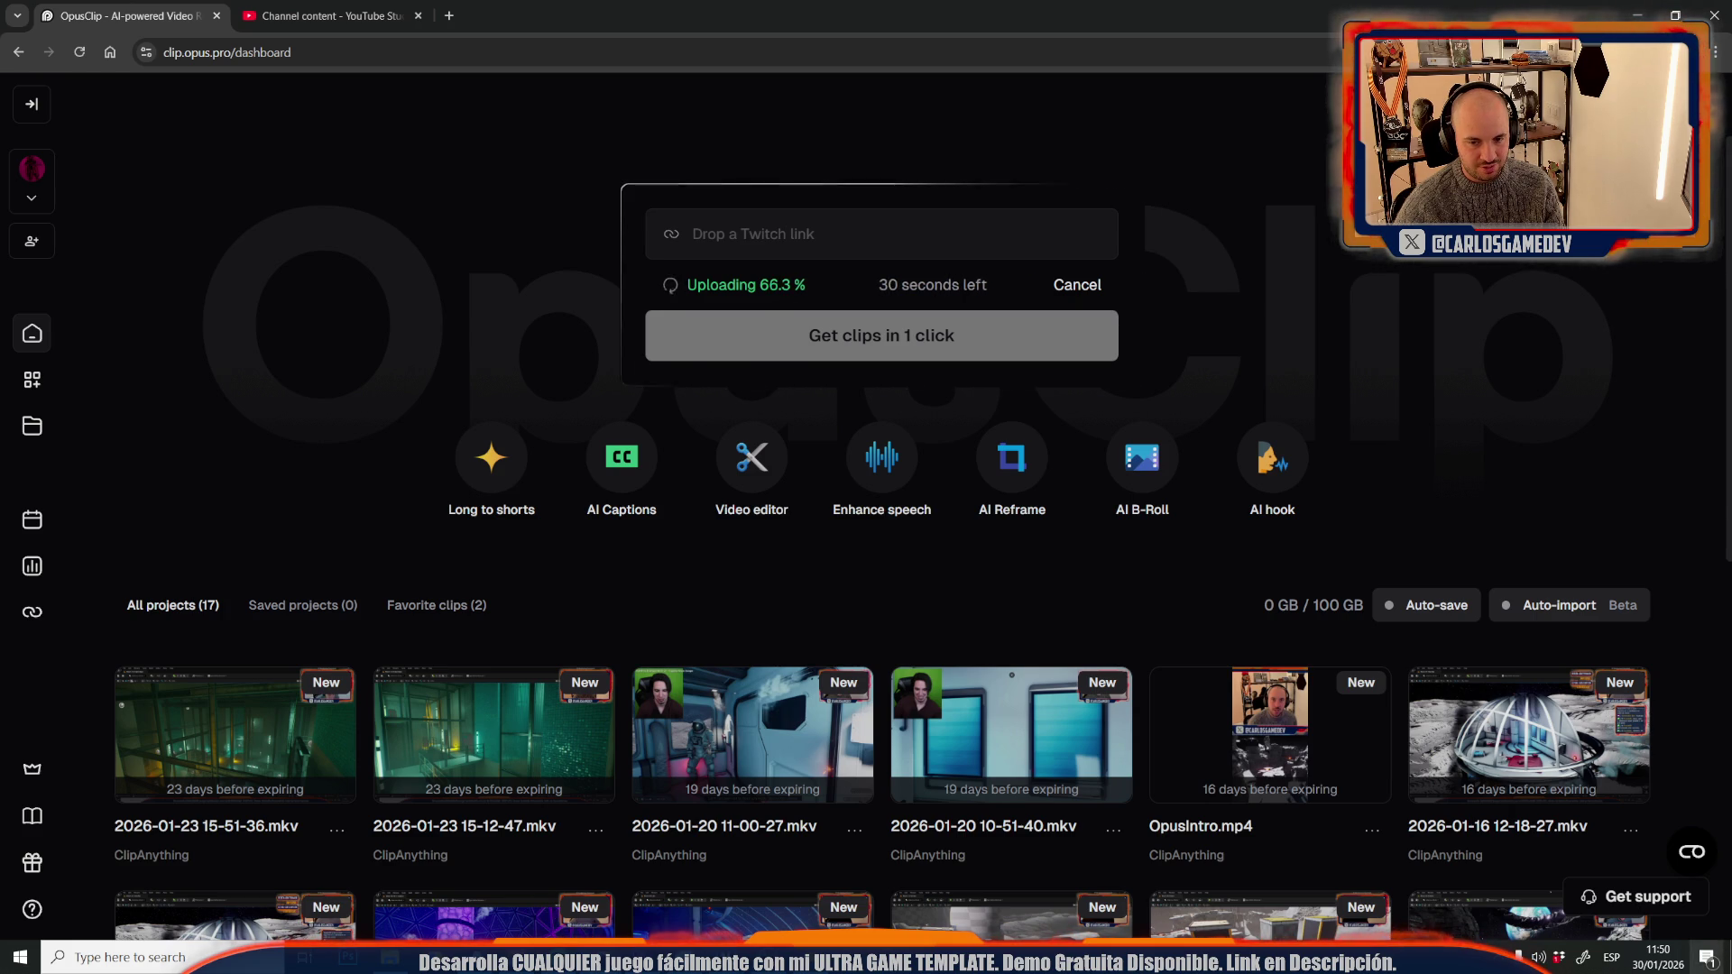
Step: Open the FallIn voice-file folder on the desktop, then return to the YouTube Studio tab
key(super+d)
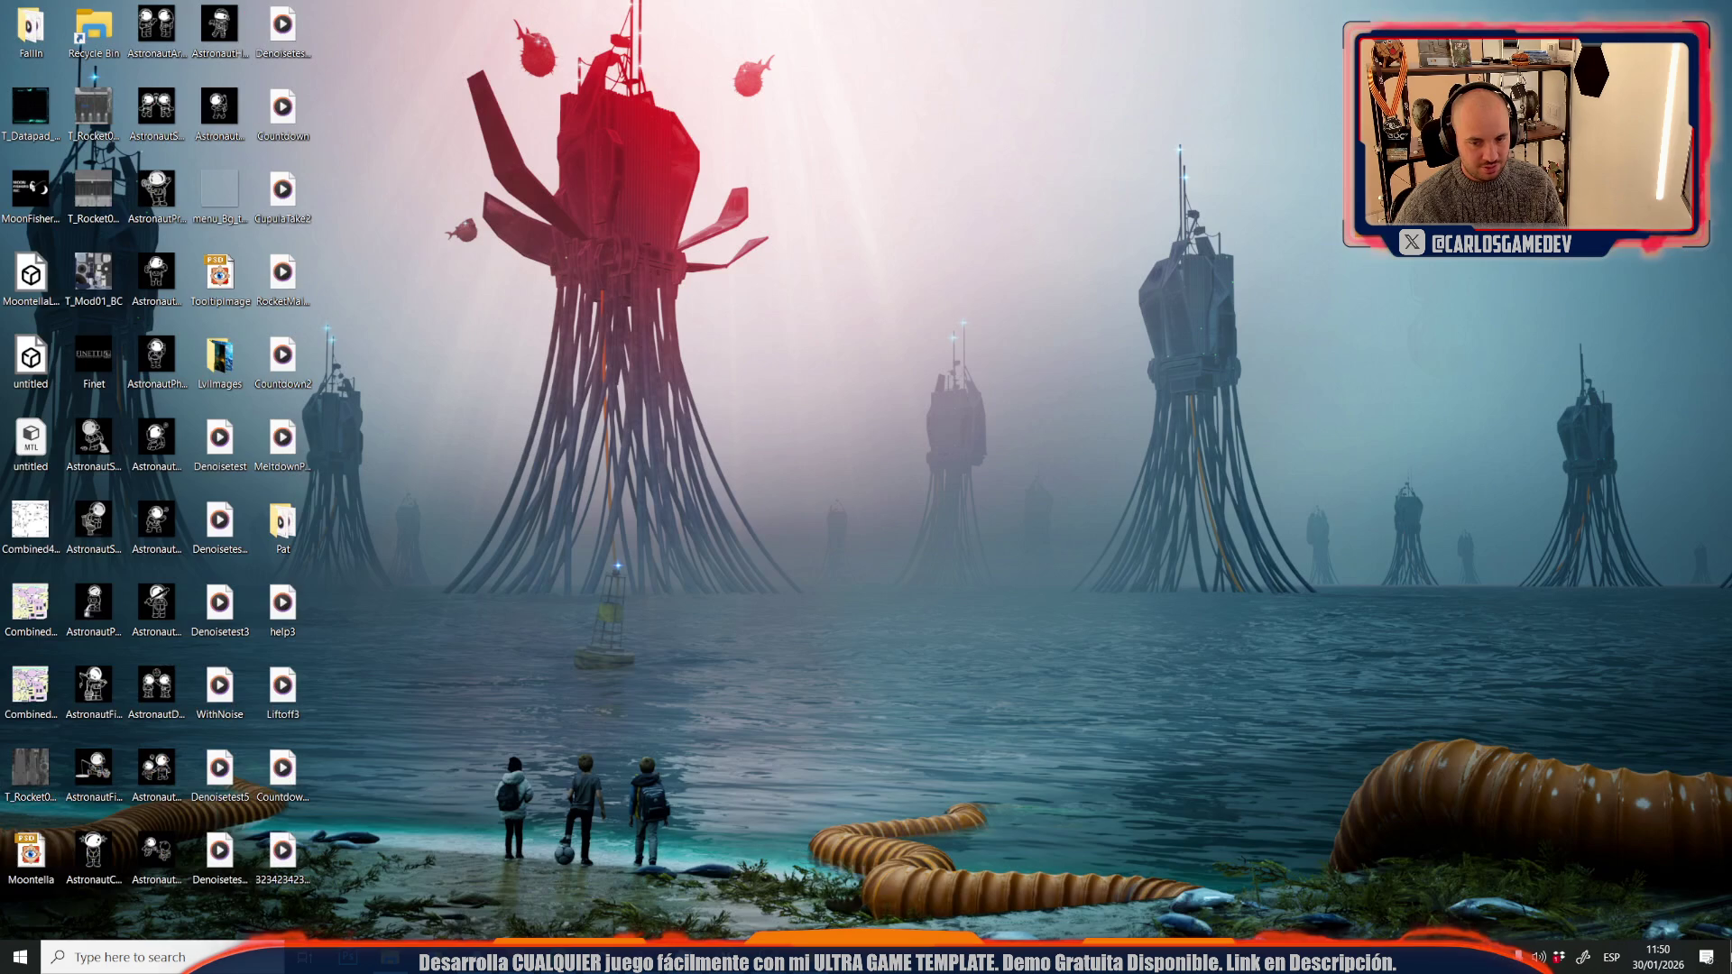
double_click(27, 9)
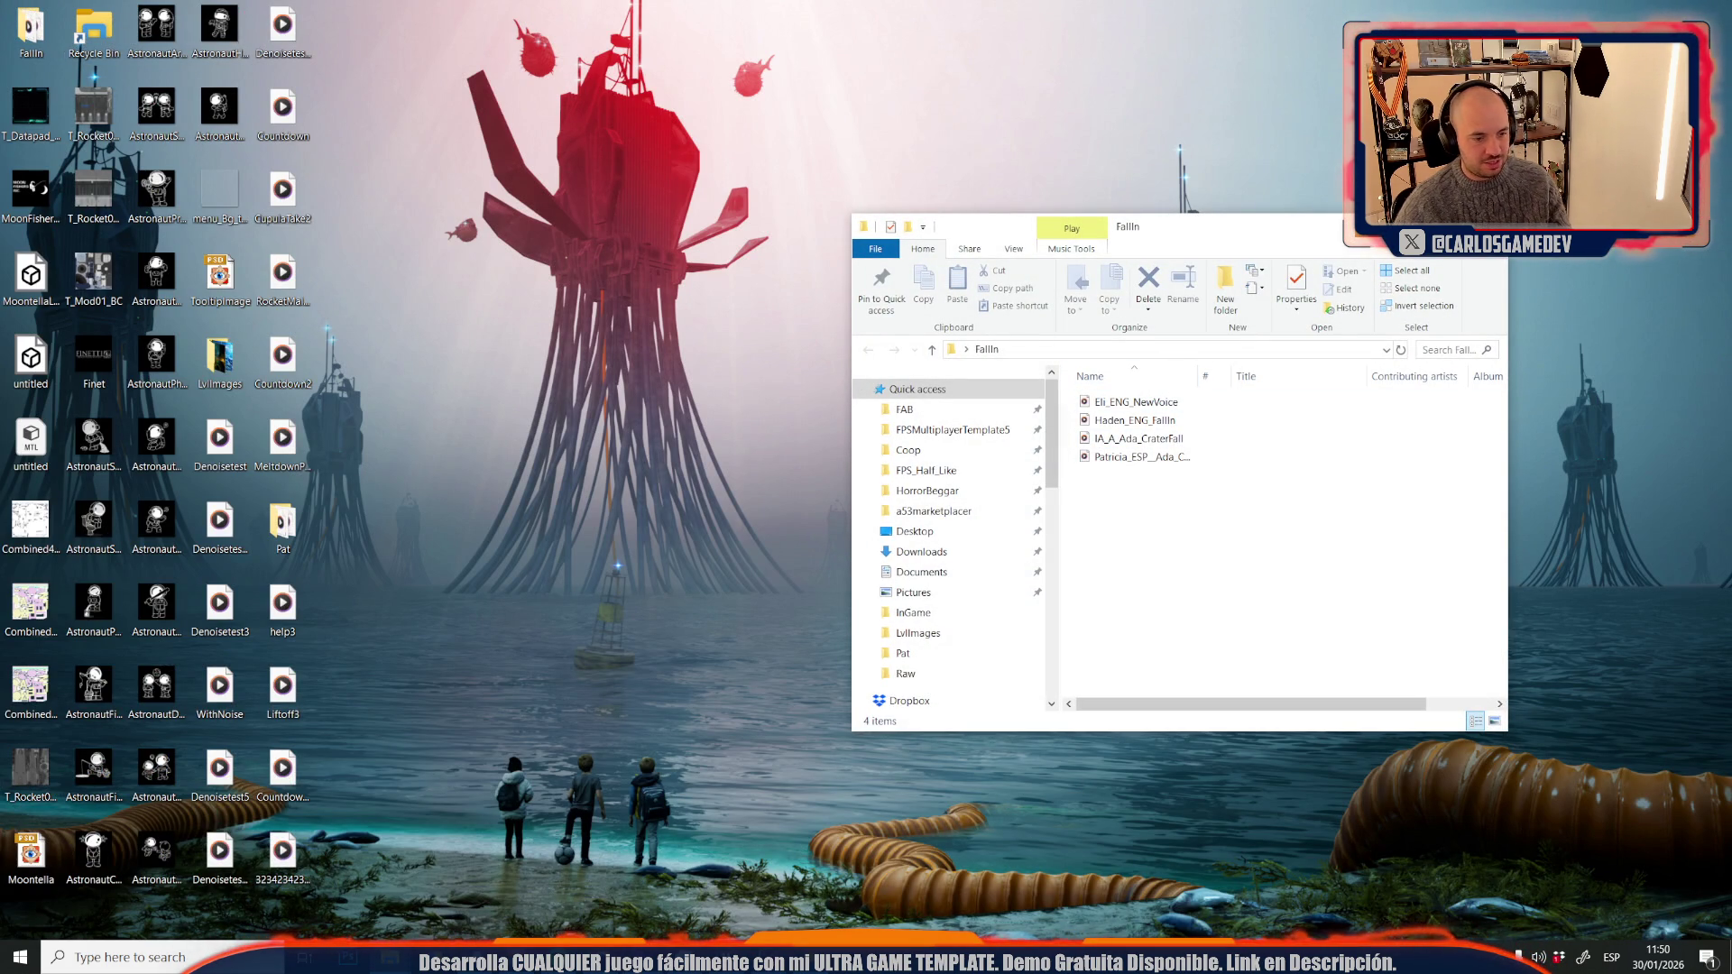
click(602, 958)
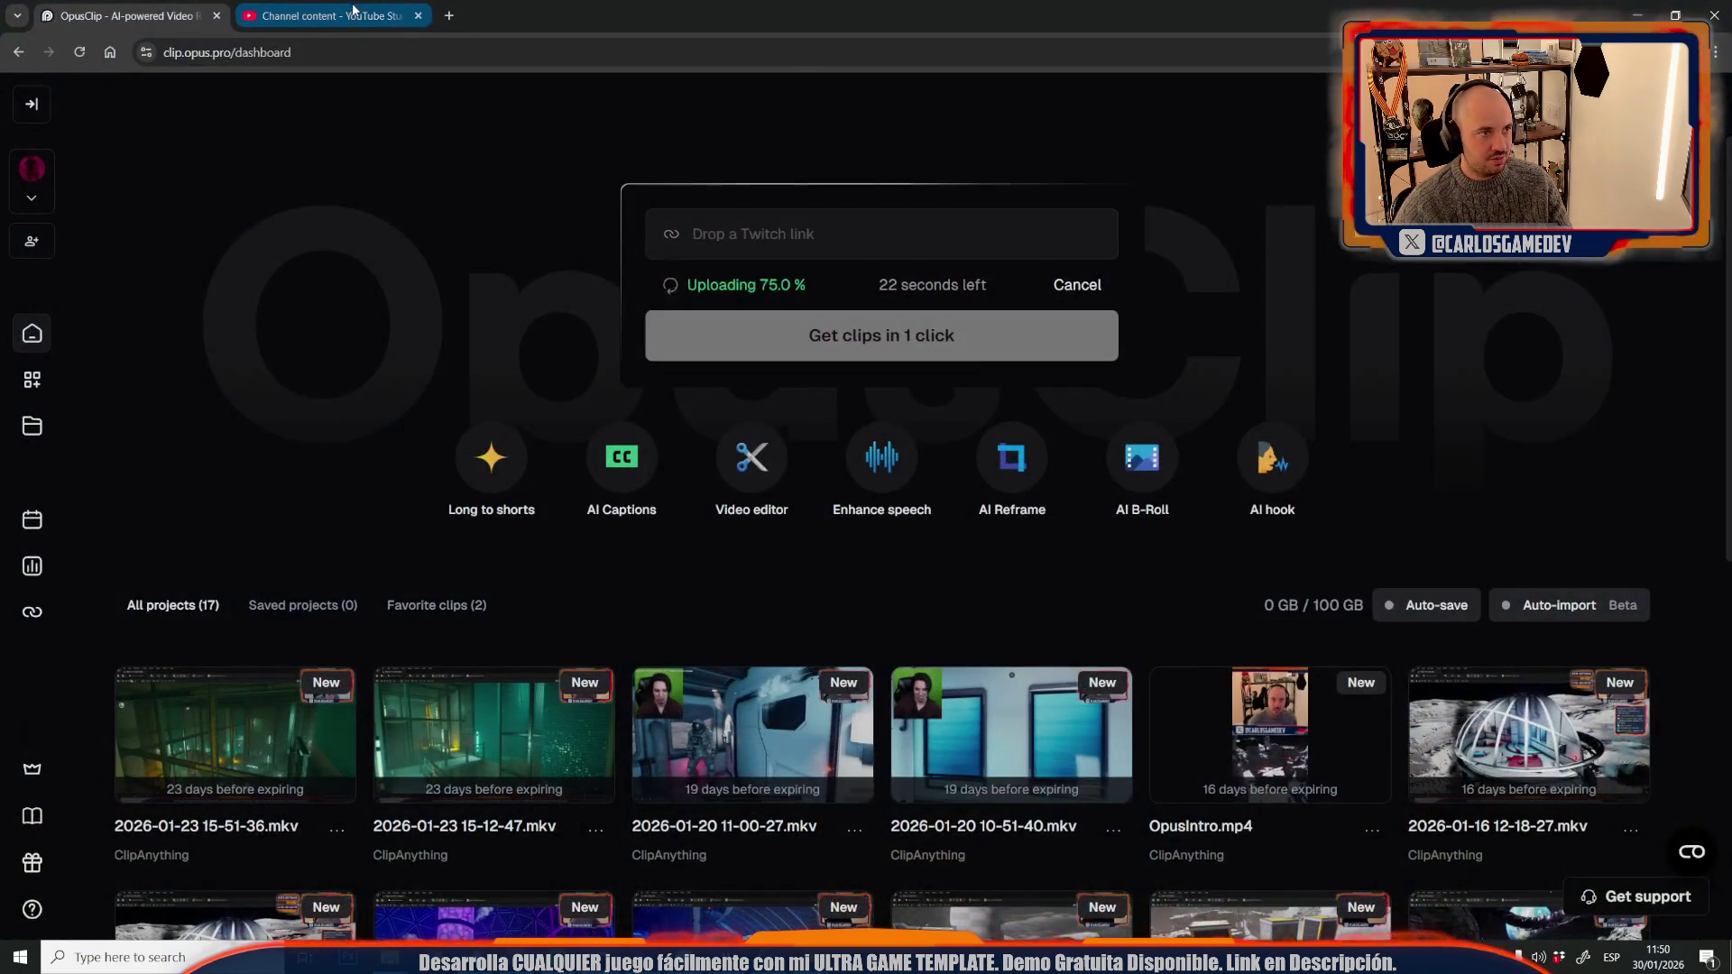
click(324, 16)
click(422, 64)
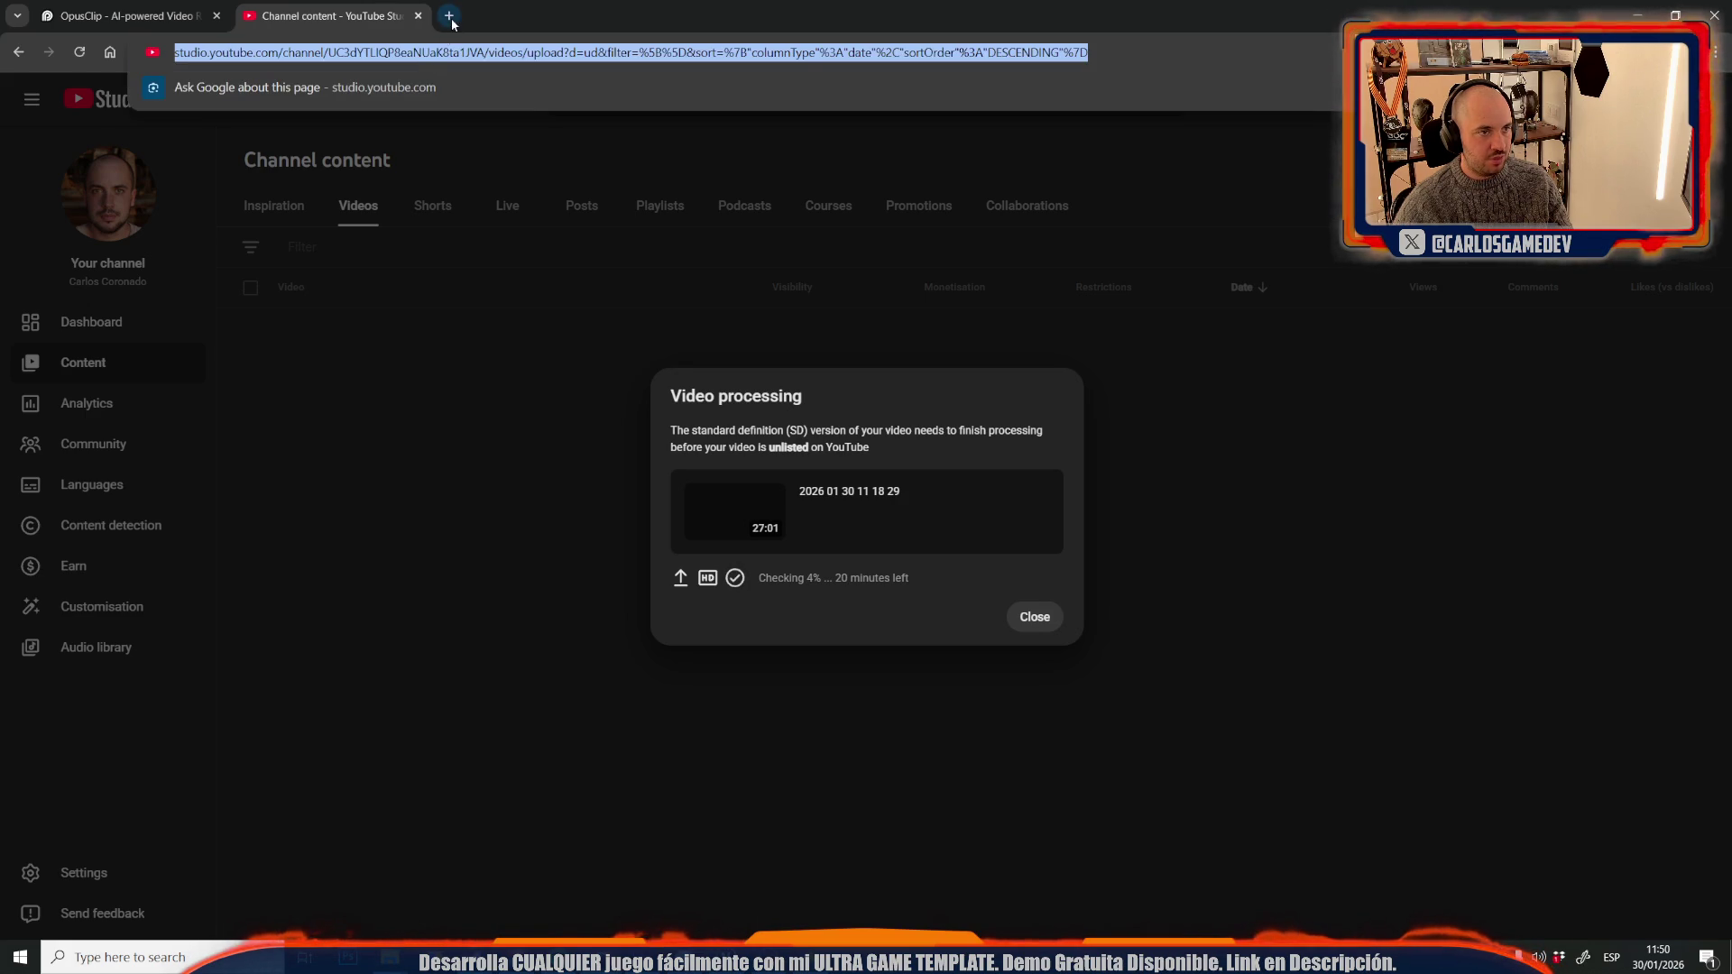
click(449, 16)
click(280, 89)
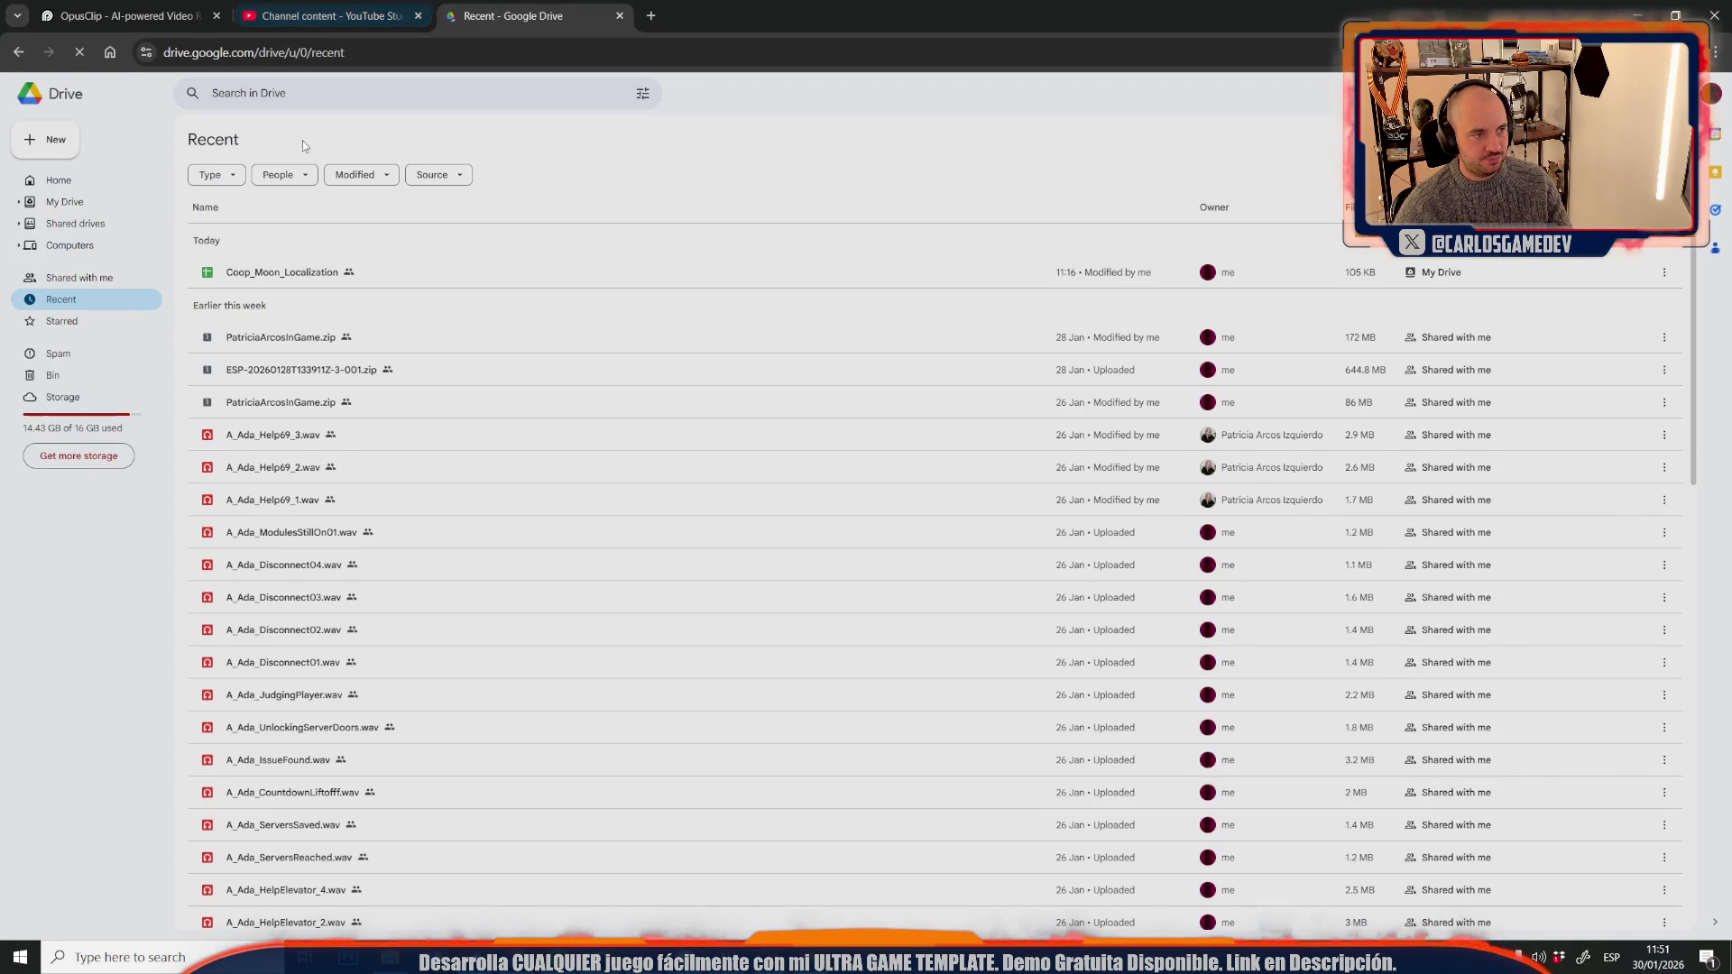
click(90, 184)
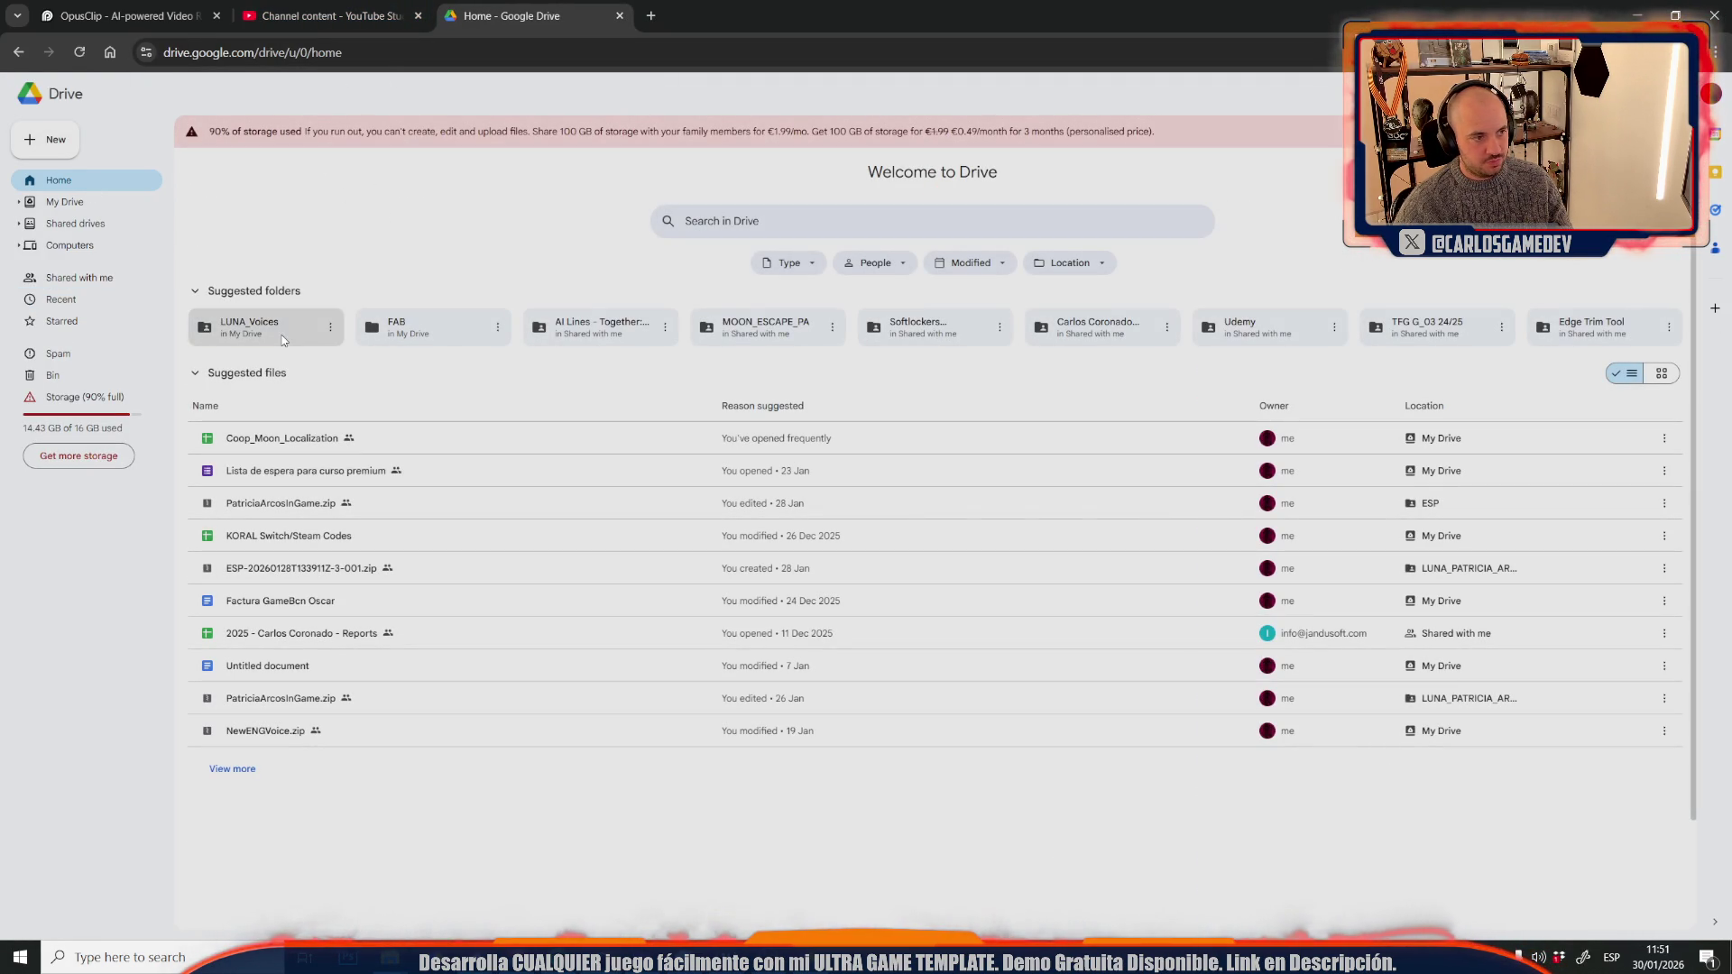
double_click(275, 337)
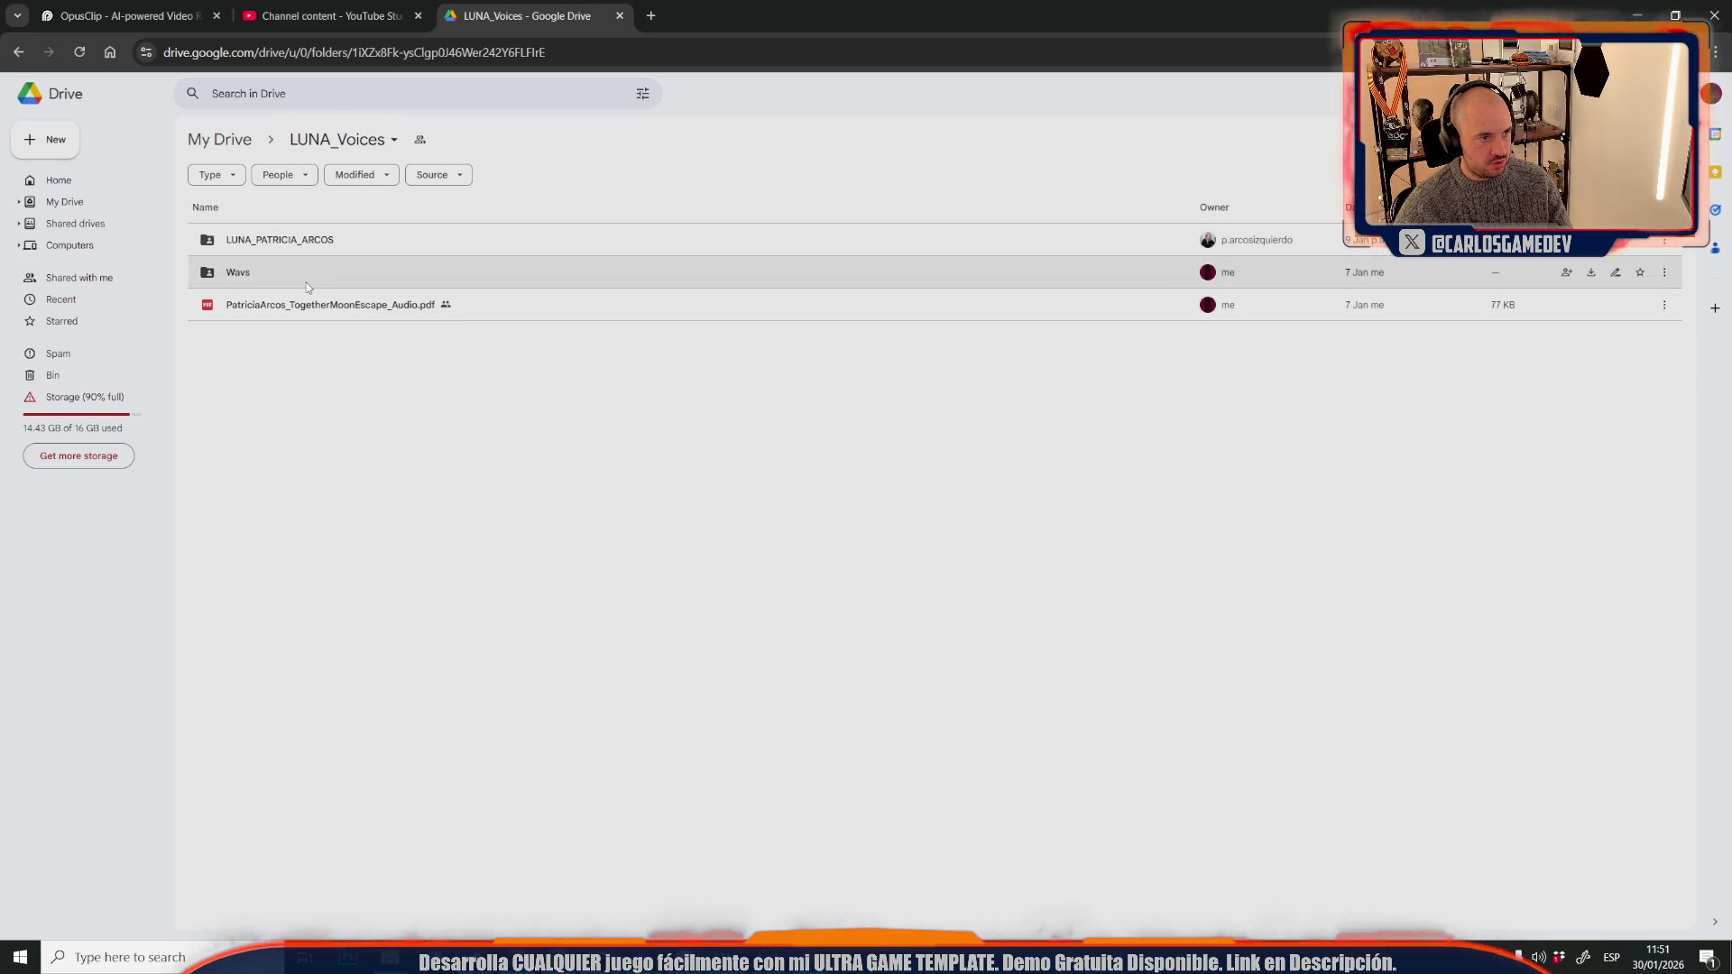
double_click(305, 283)
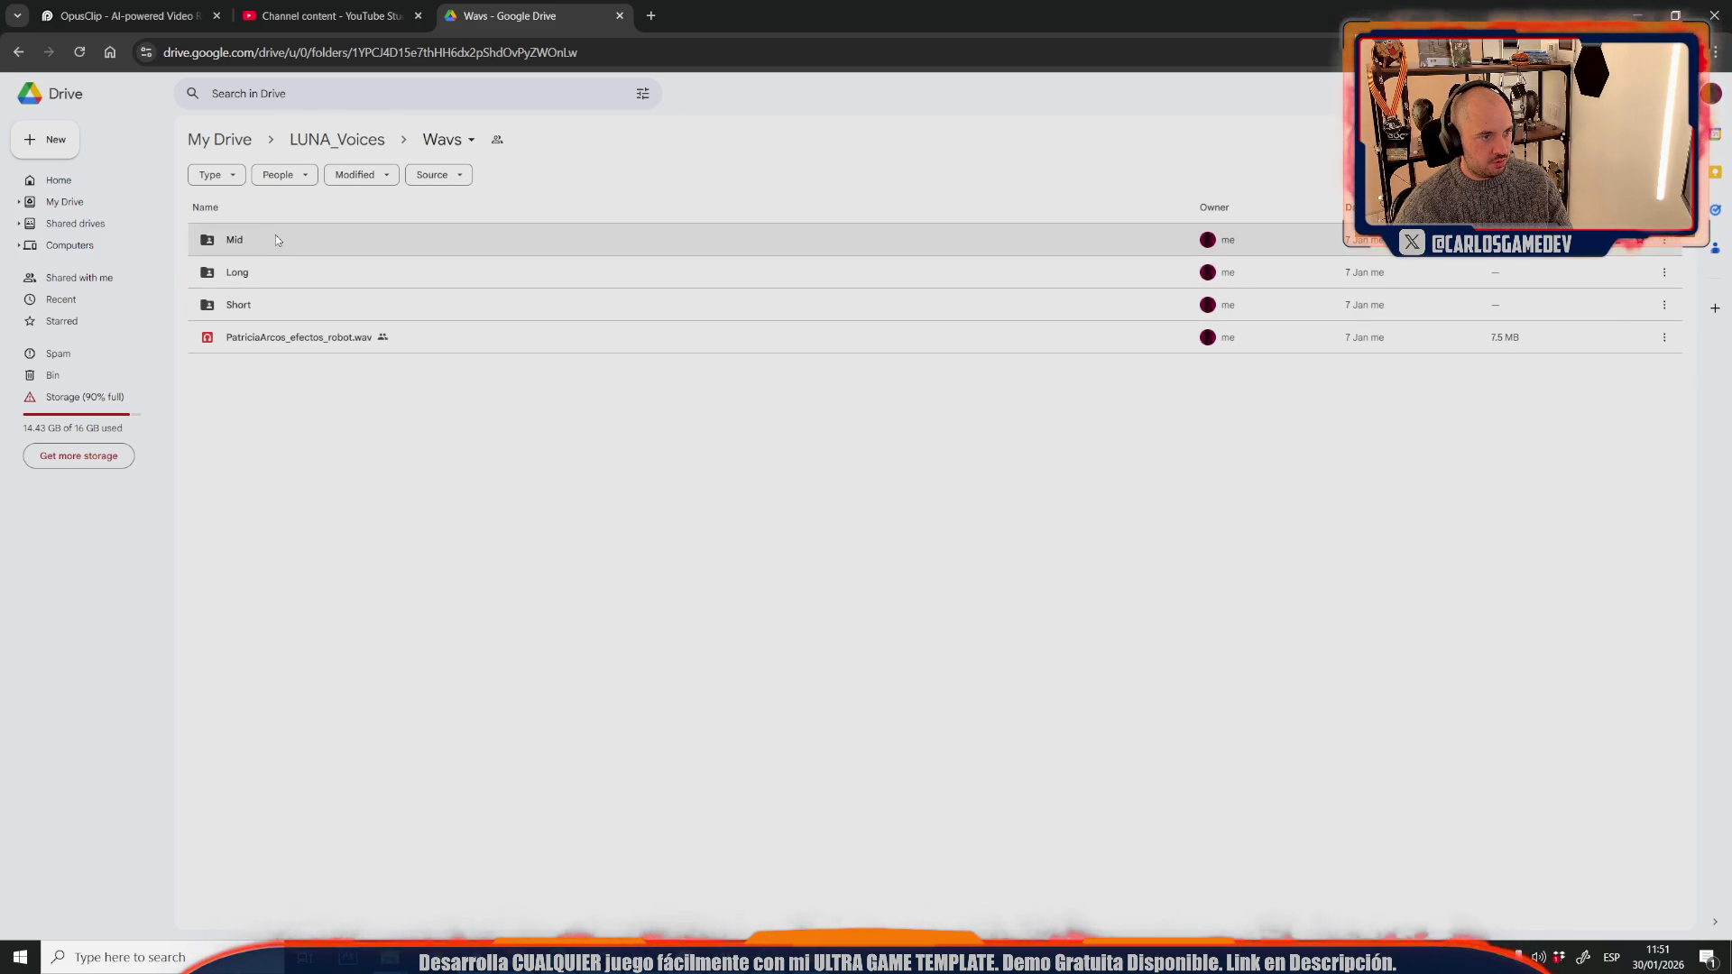
right_click(289, 335)
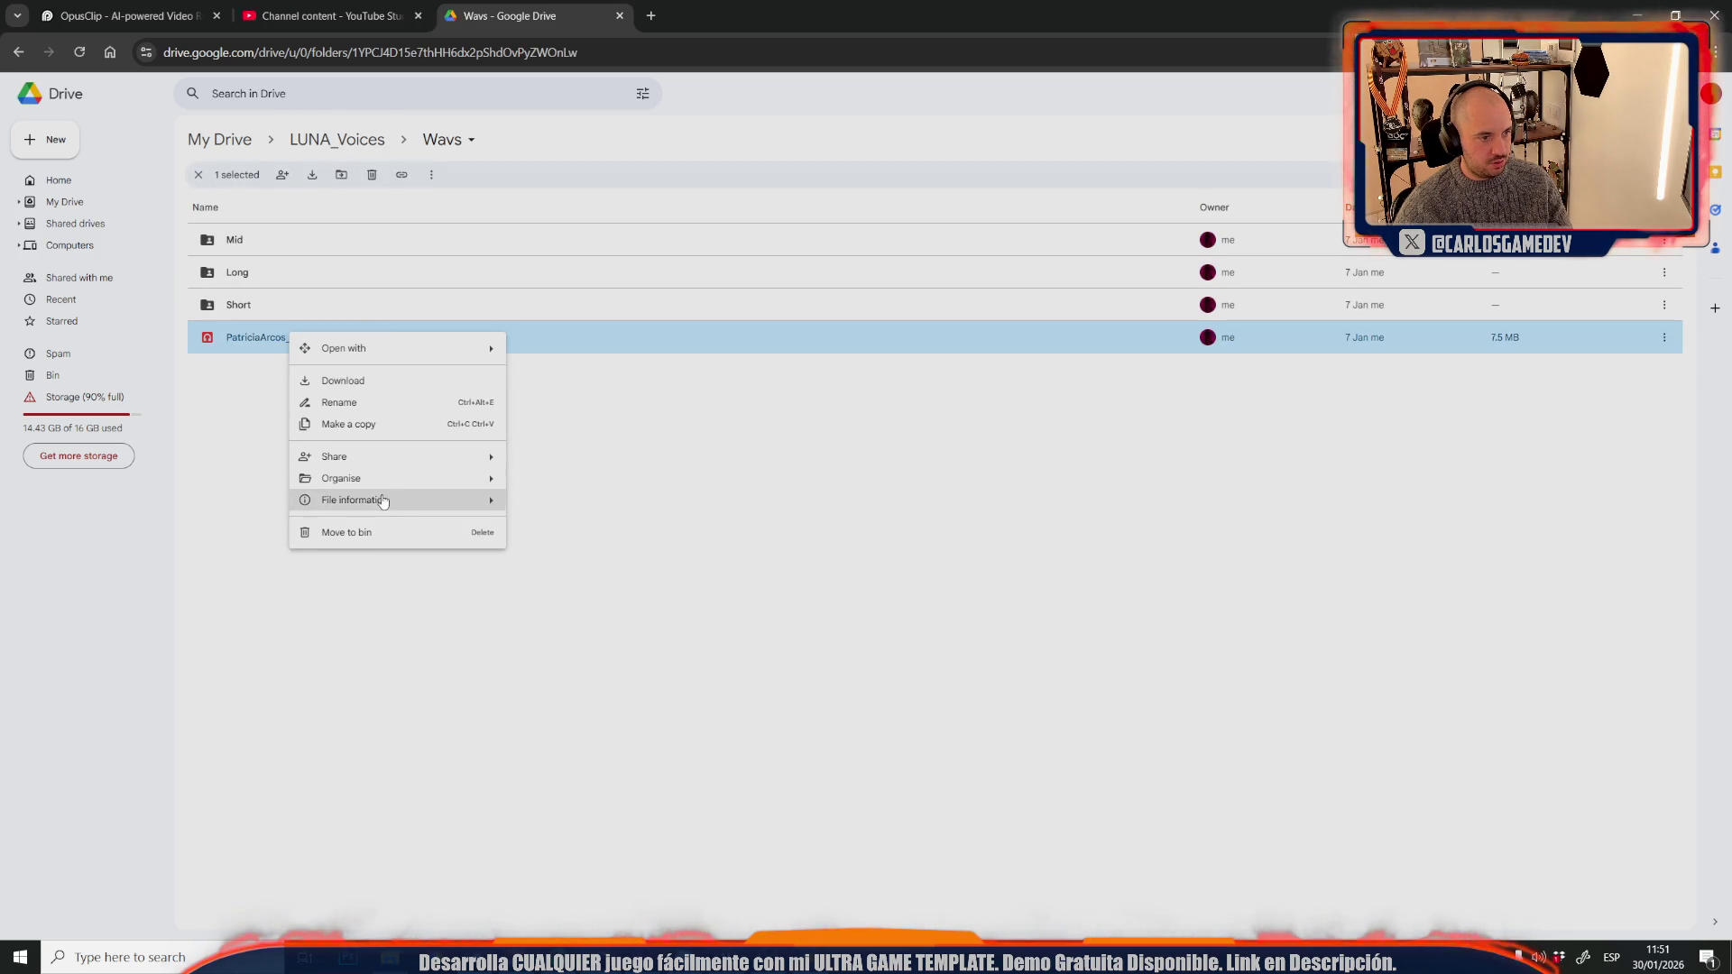
click(370, 381)
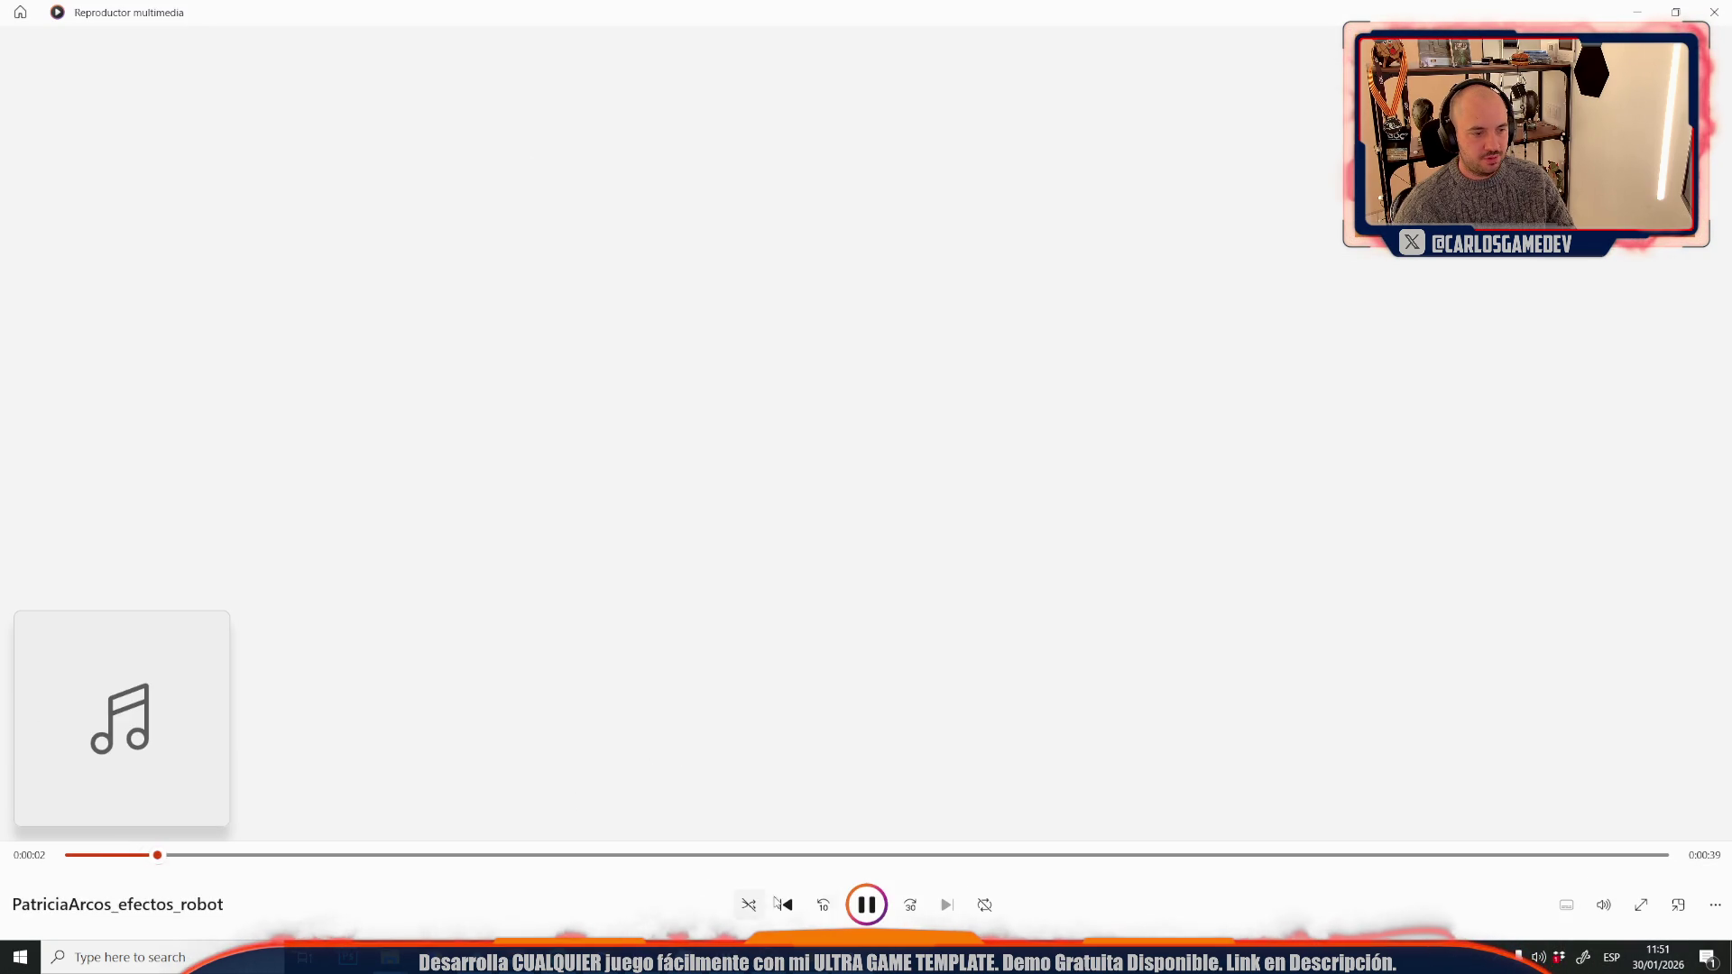
Step: Download and play A_Ada_Flushing_CAT.WAV from the Mid subfolder, then go back to Wavs
click(1708, 17)
double_click(269, 242)
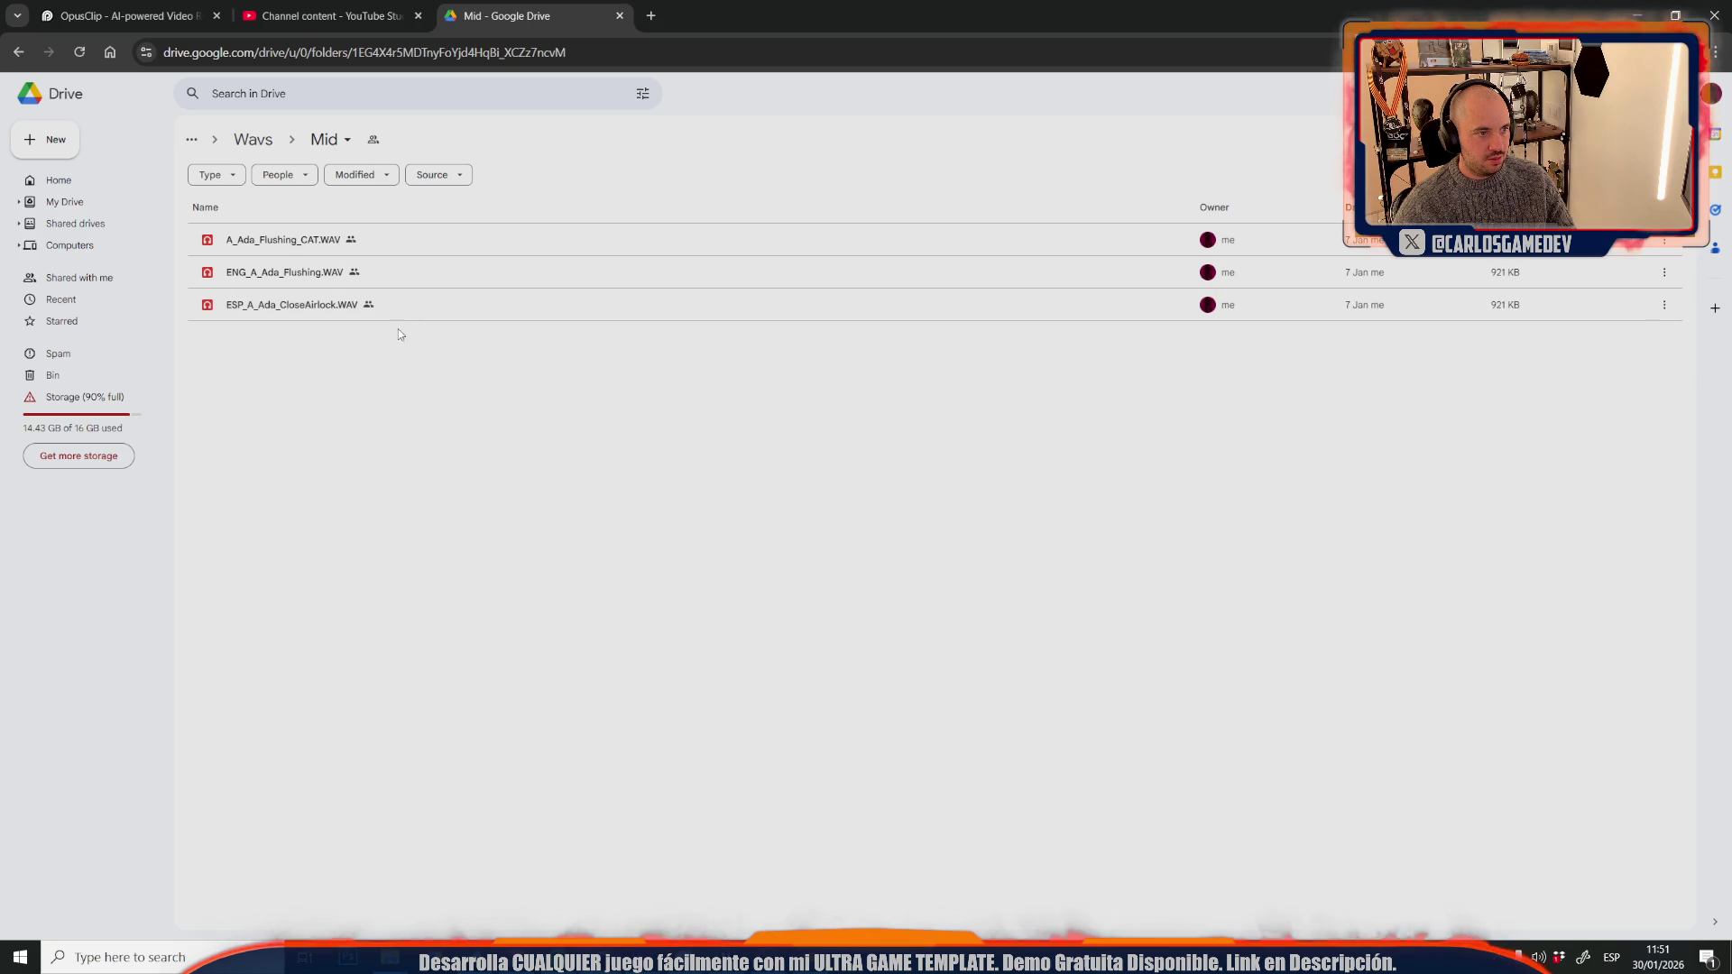
right_click(293, 242)
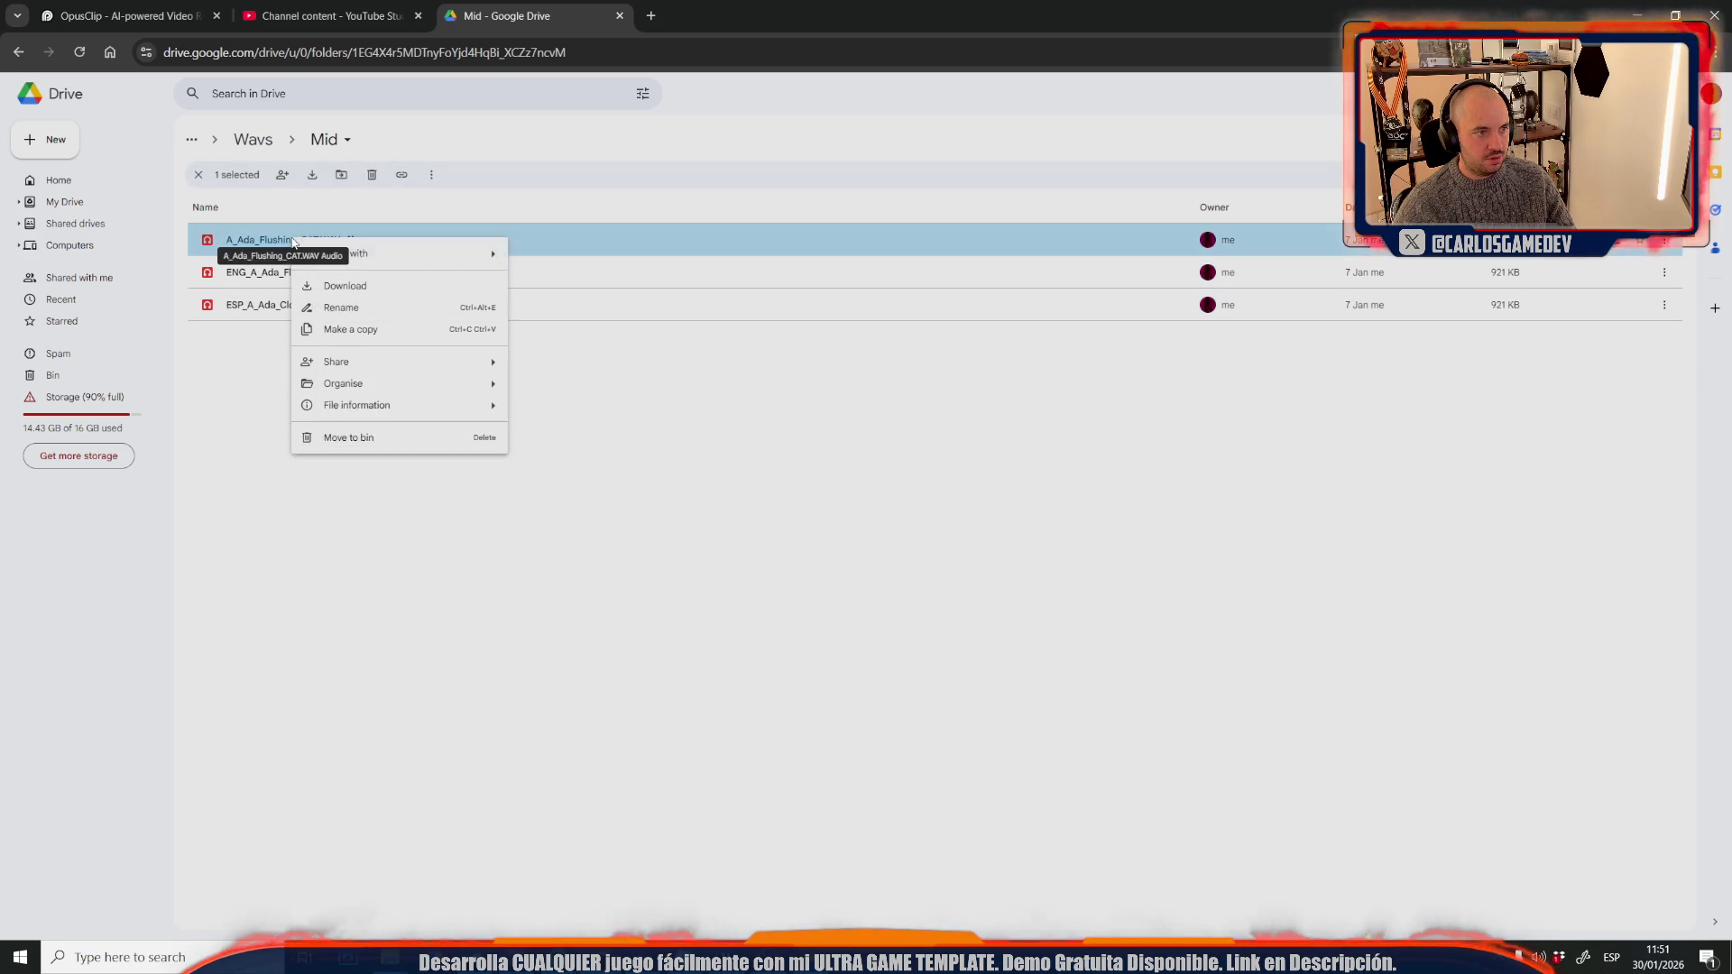
click(375, 287)
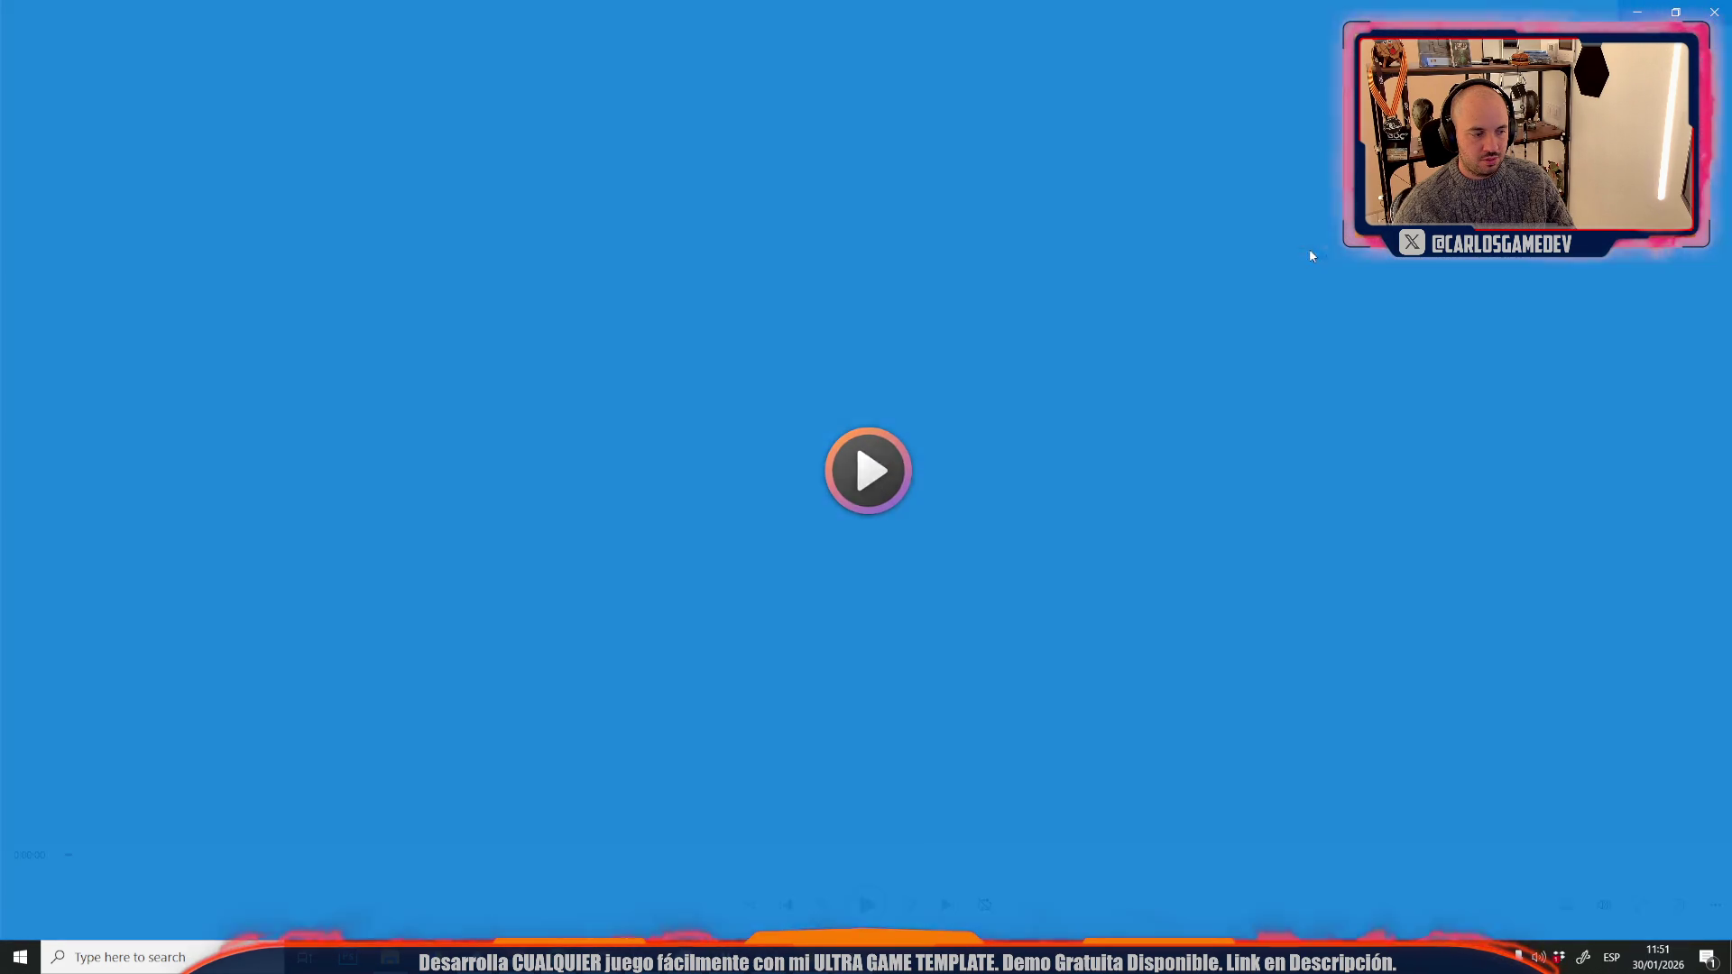
key(alt+F4)
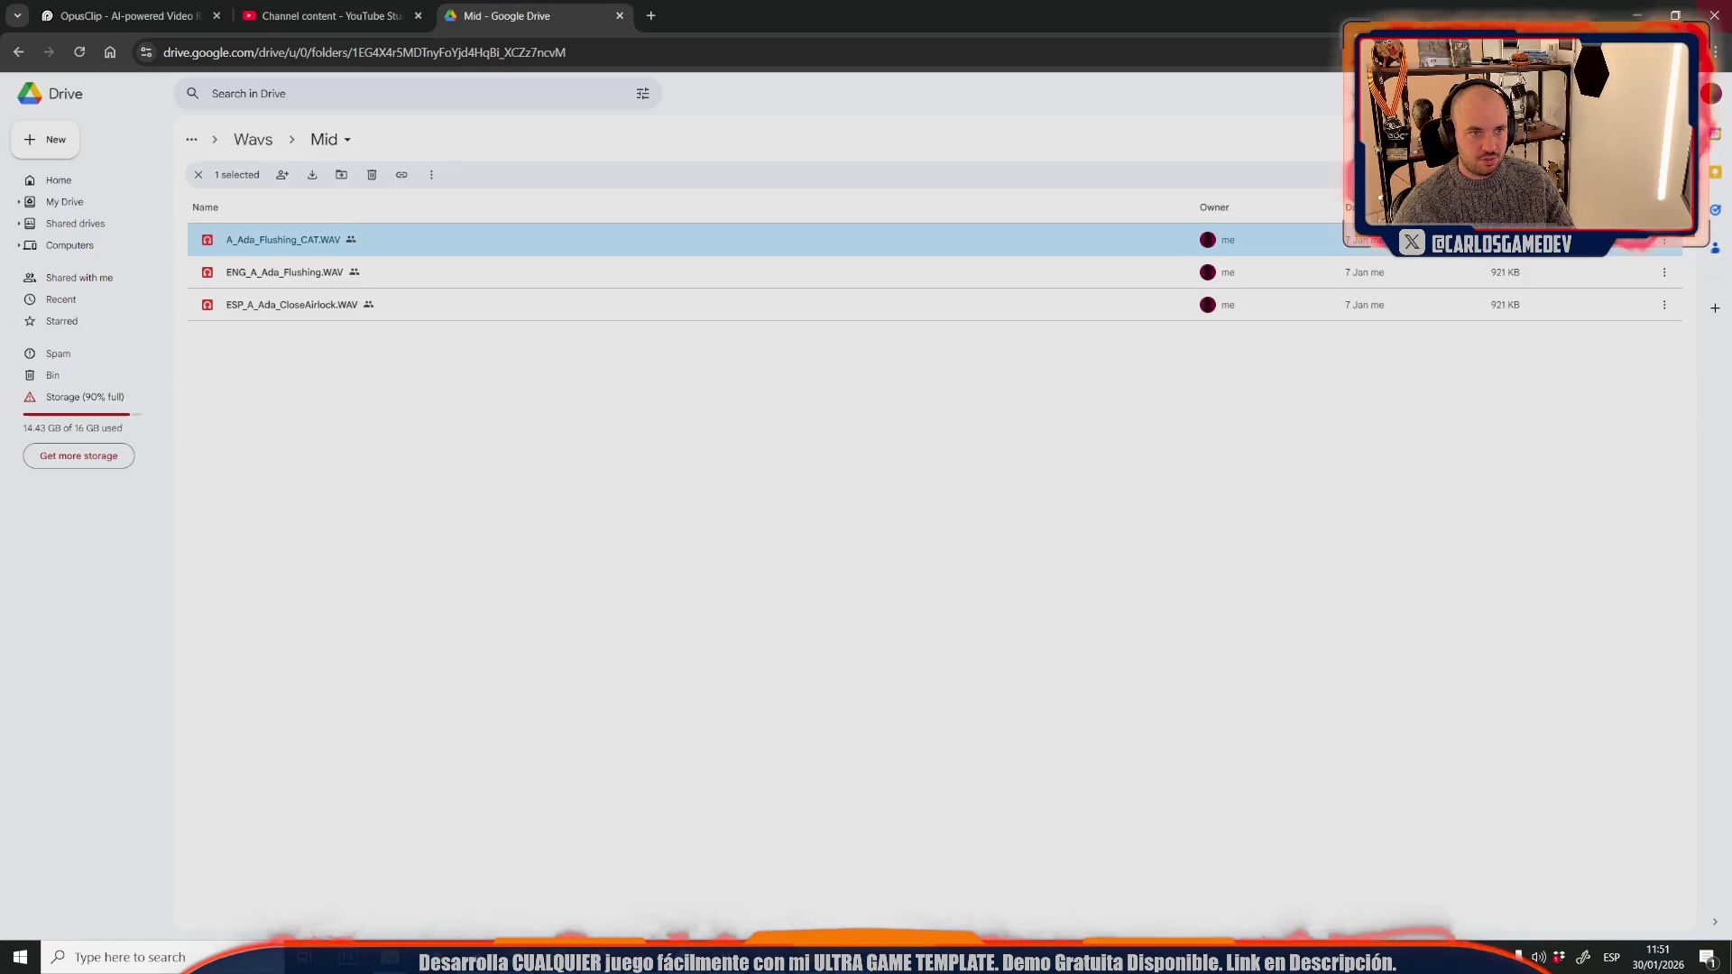
click(20, 54)
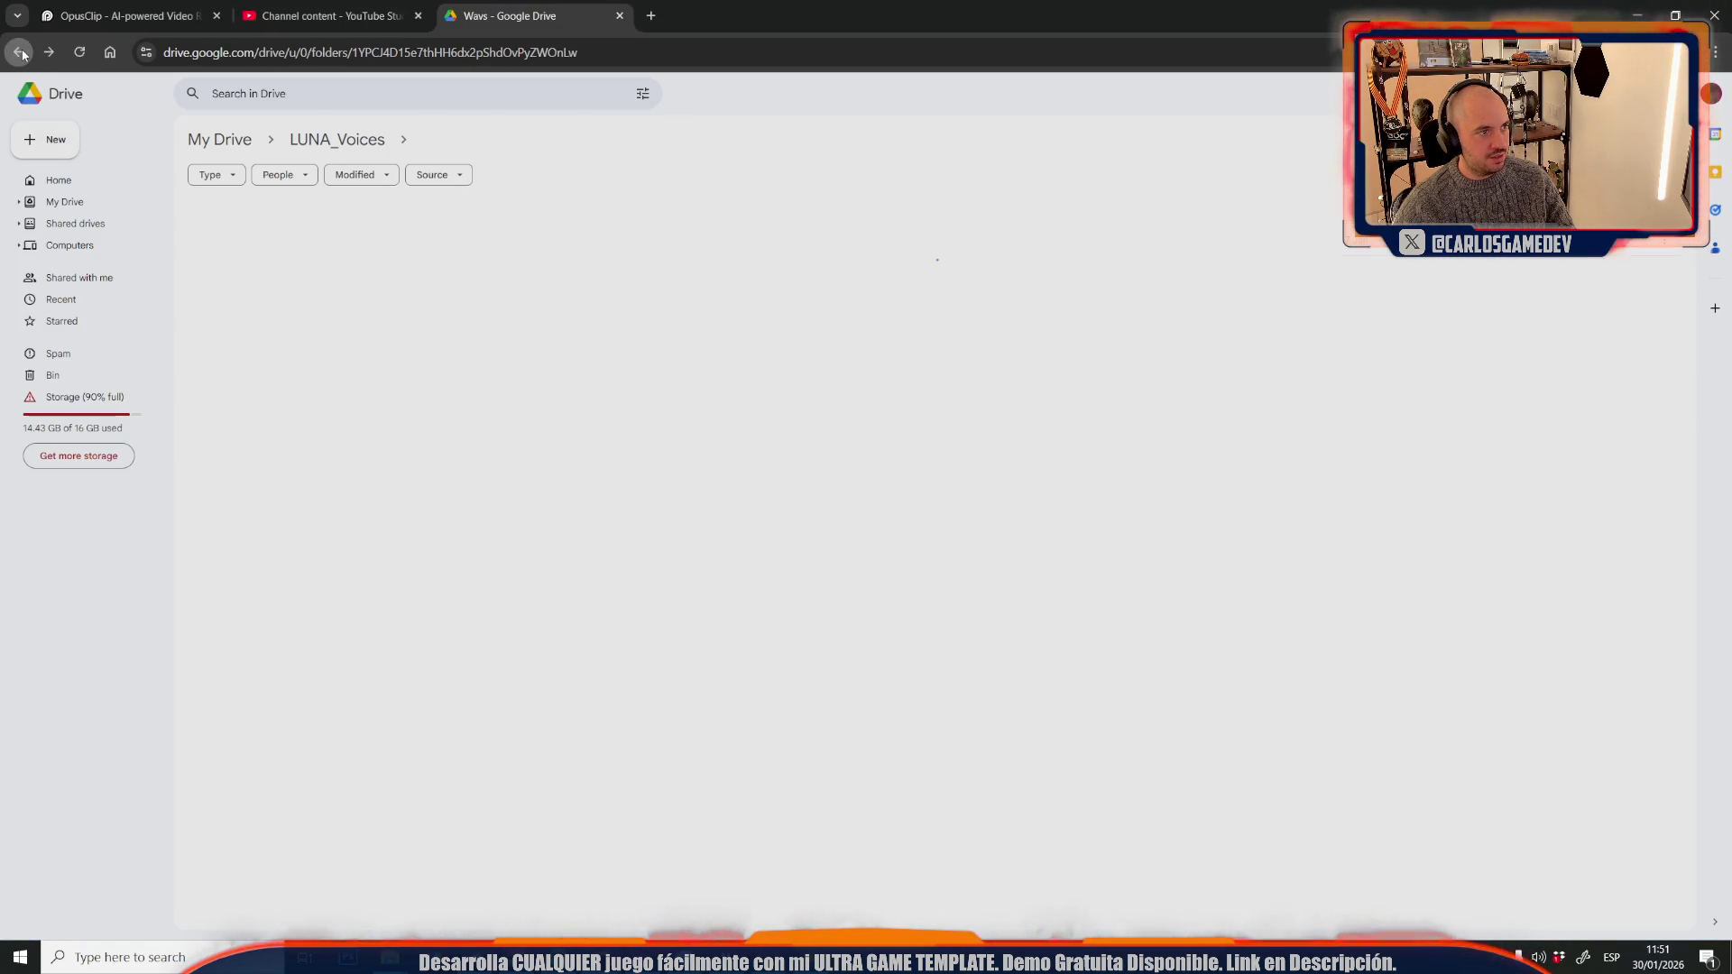
click(338, 139)
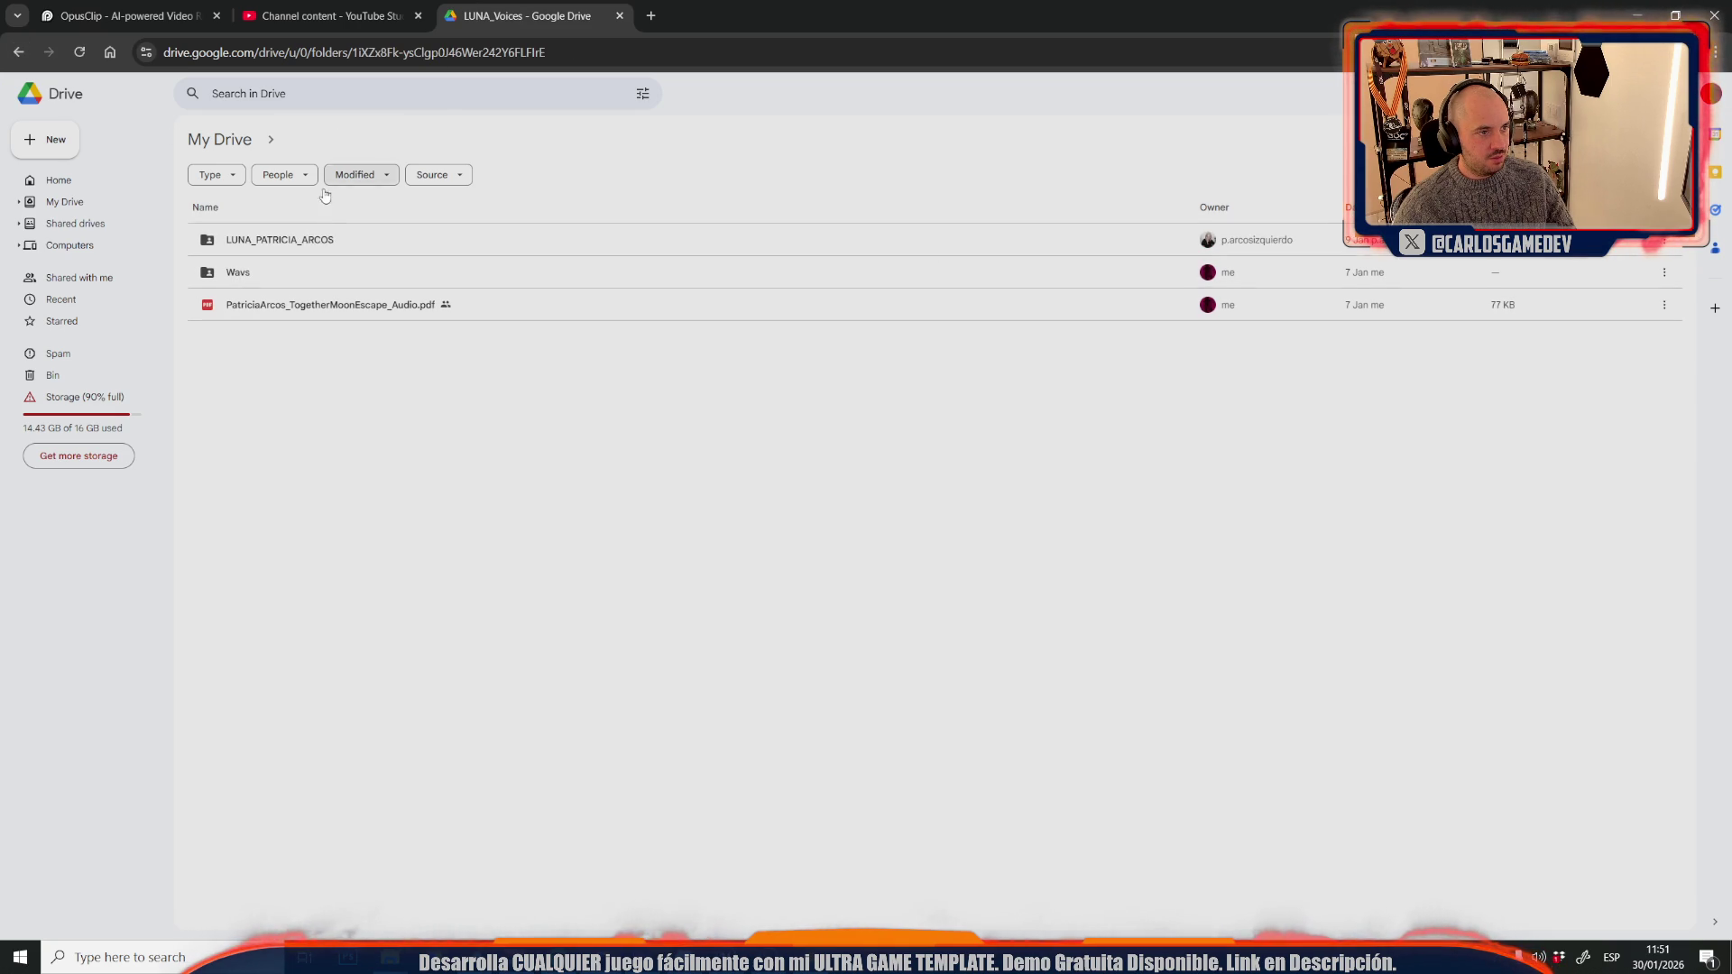
double_click(309, 240)
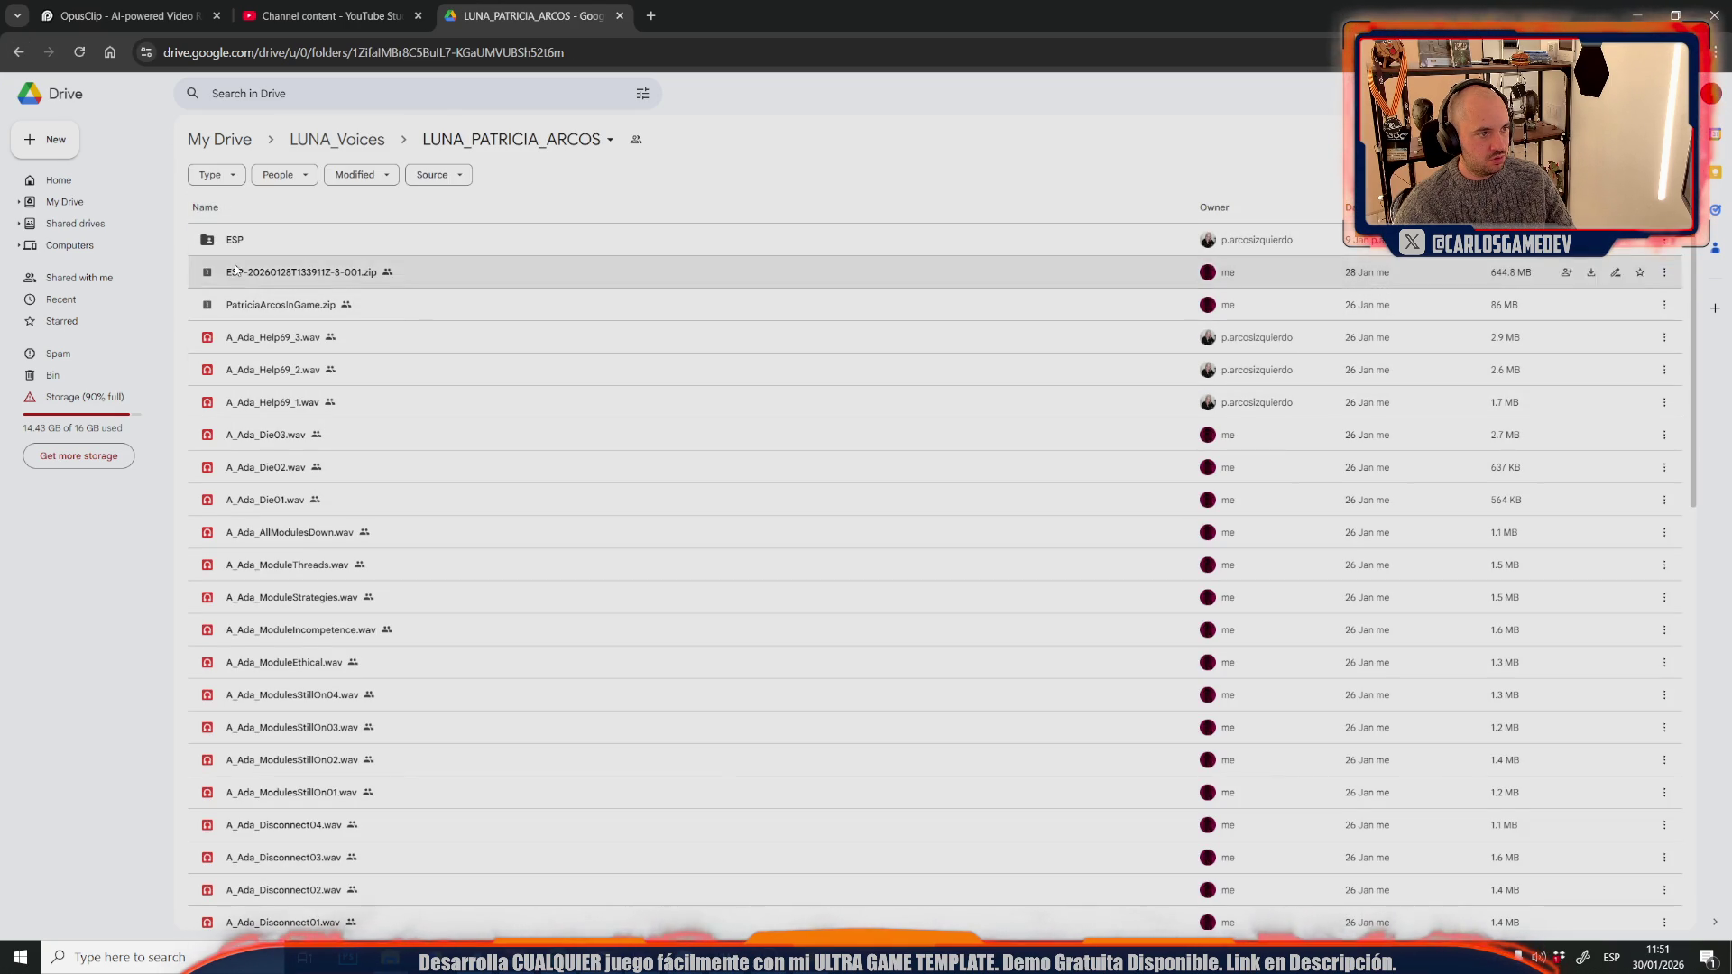
scroll(640, 579, down, 8)
scroll(639, 578, down, 10)
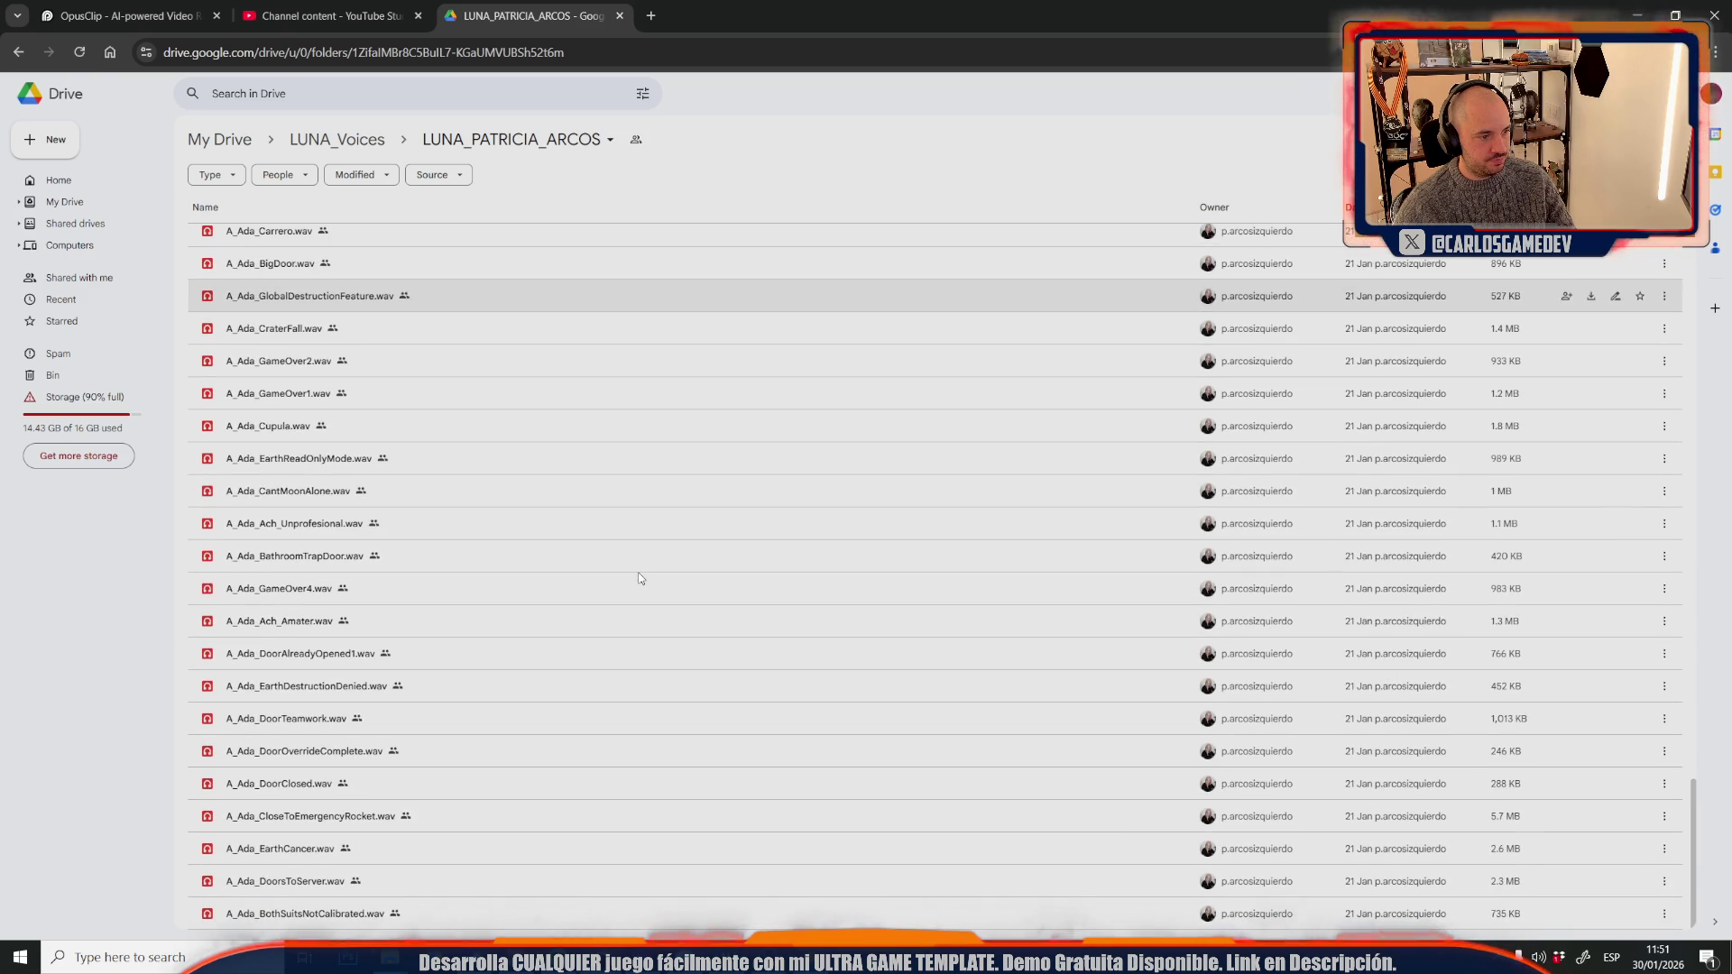
middle_click(532, 5)
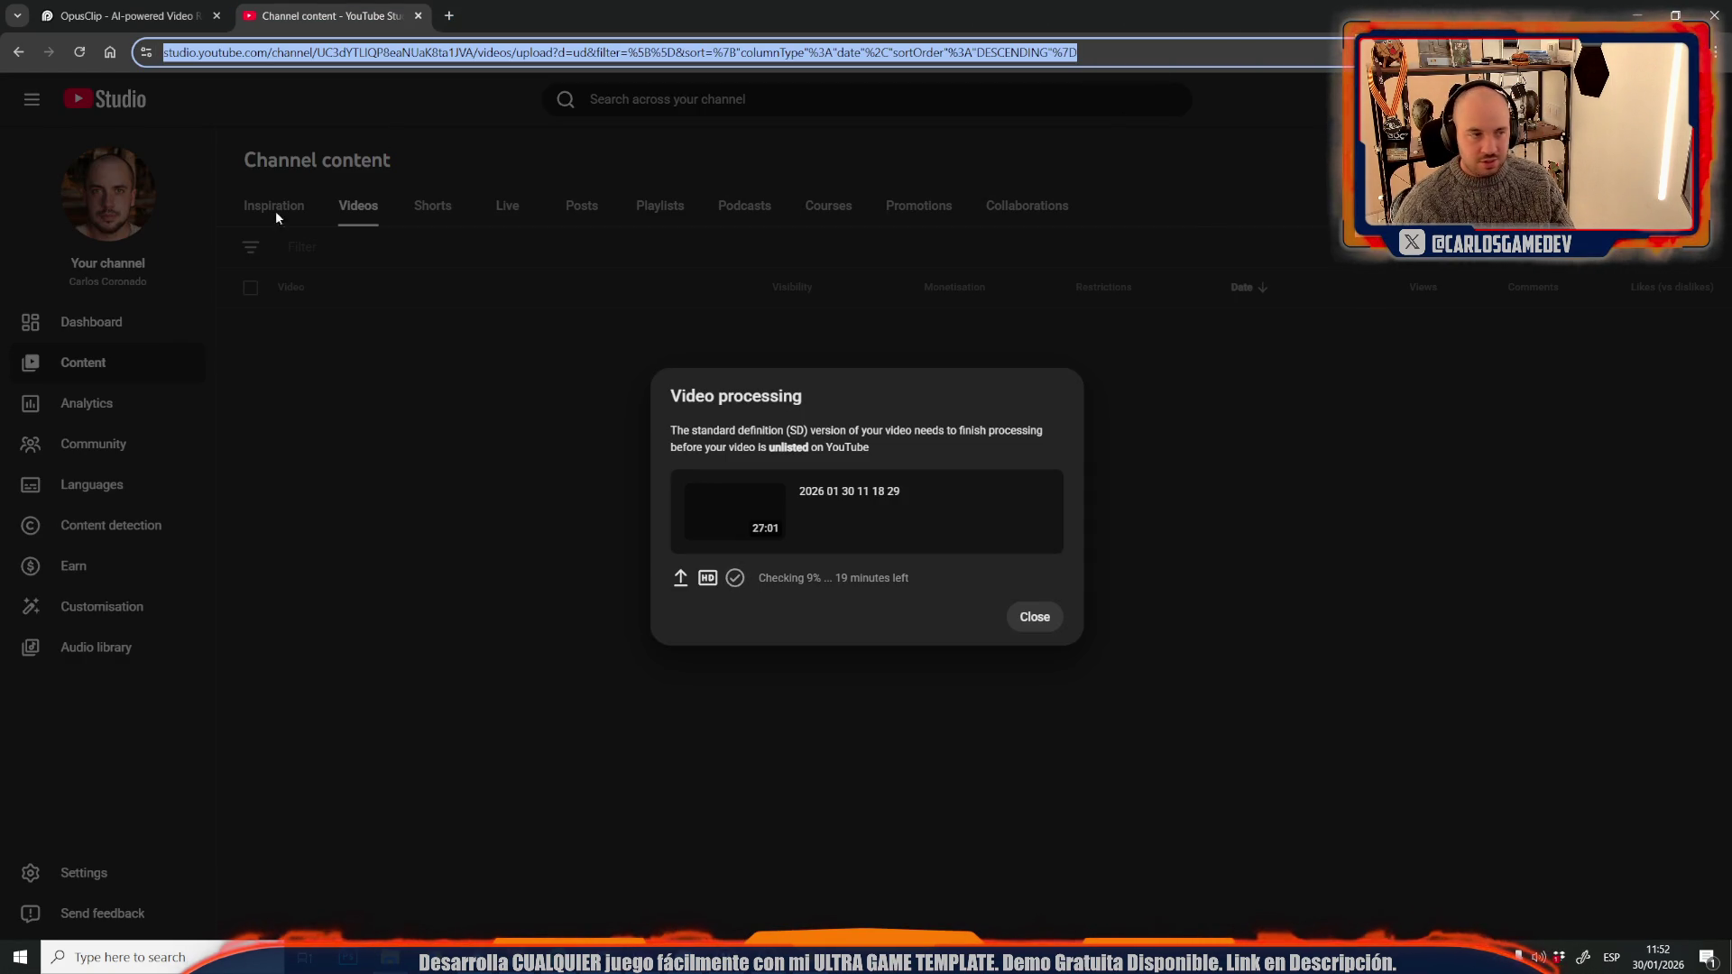
Step: Close YouTube Studio and set OpusClip's clip length to 90s~3m instead of 3m~5m
middle_click(334, 5)
scroll(484, 639, down, 4)
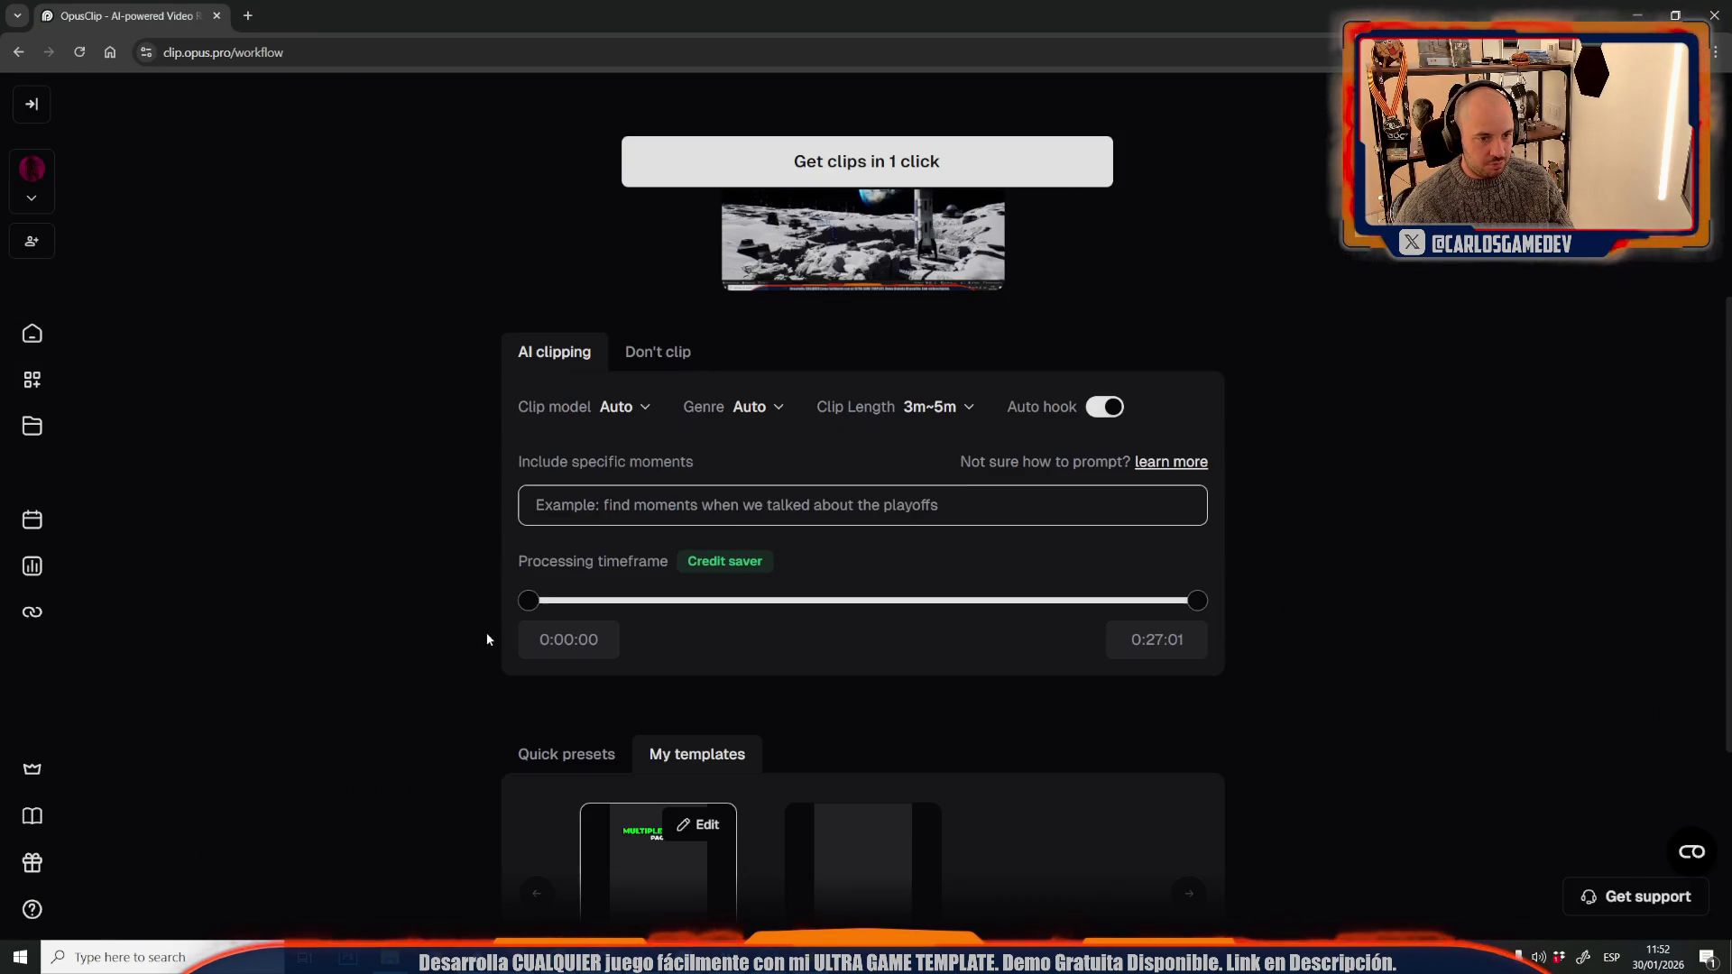
click(936, 408)
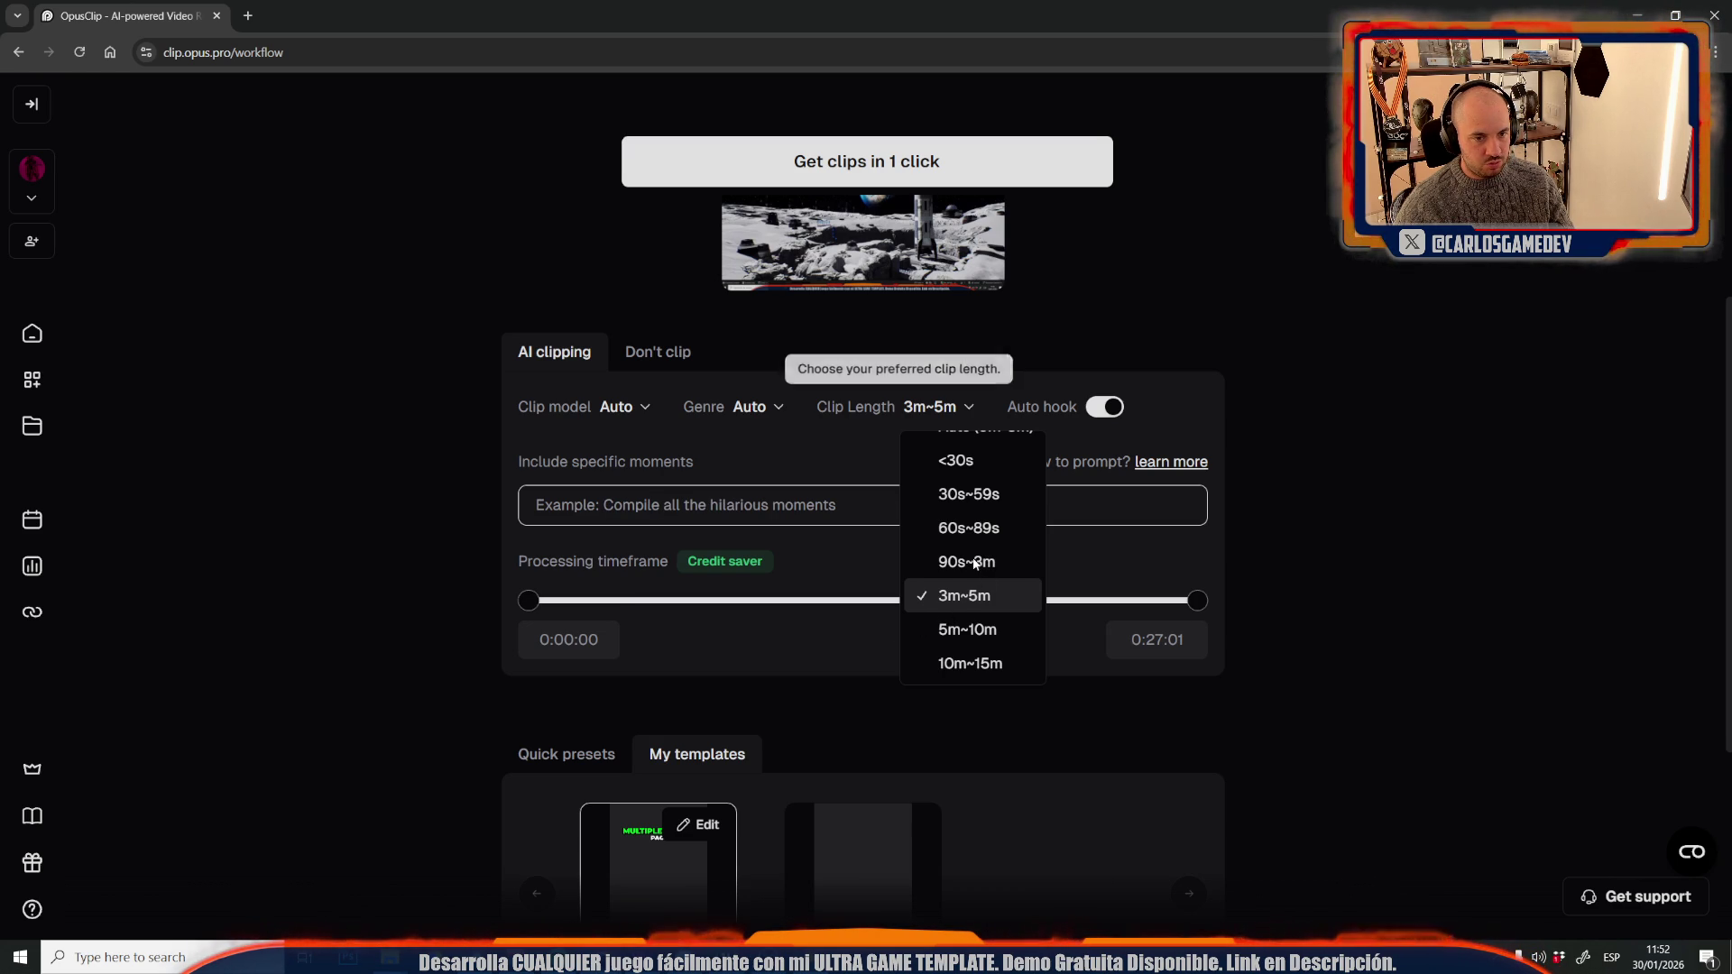
click(974, 564)
click(965, 612)
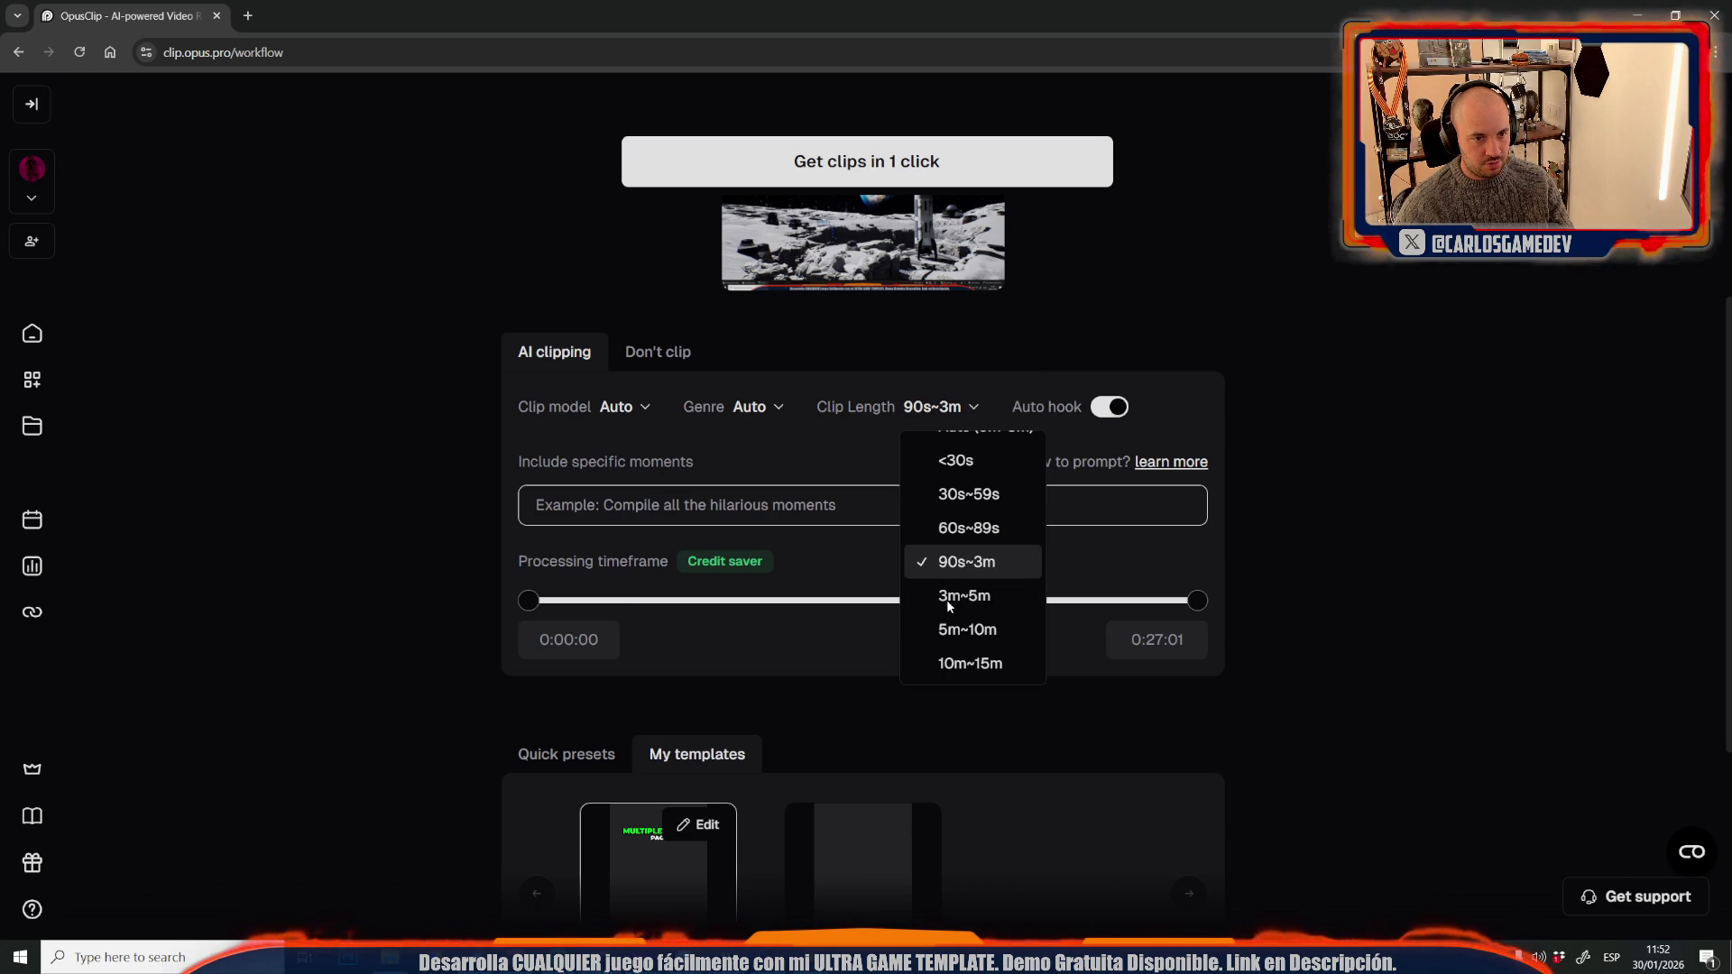
click(219, 479)
Step: Recheck the clip length choices and submit the recording with Get clips in 1 click
scroll(436, 581, down, 4)
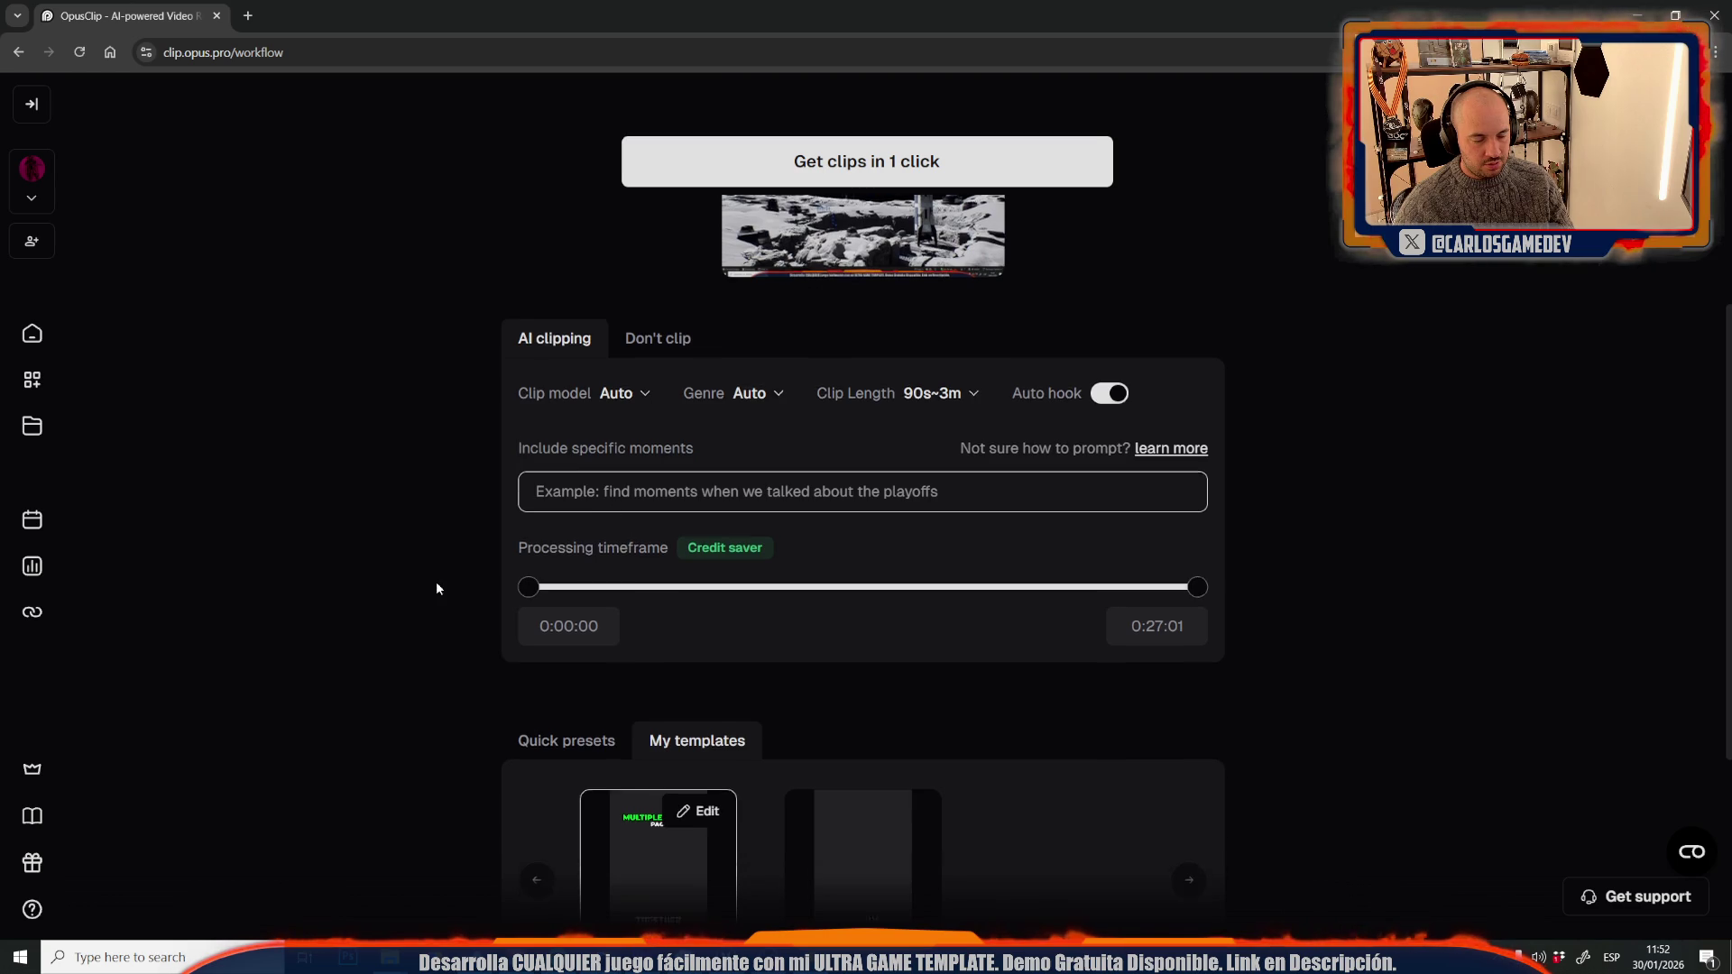
scroll(632, 518, up, 5)
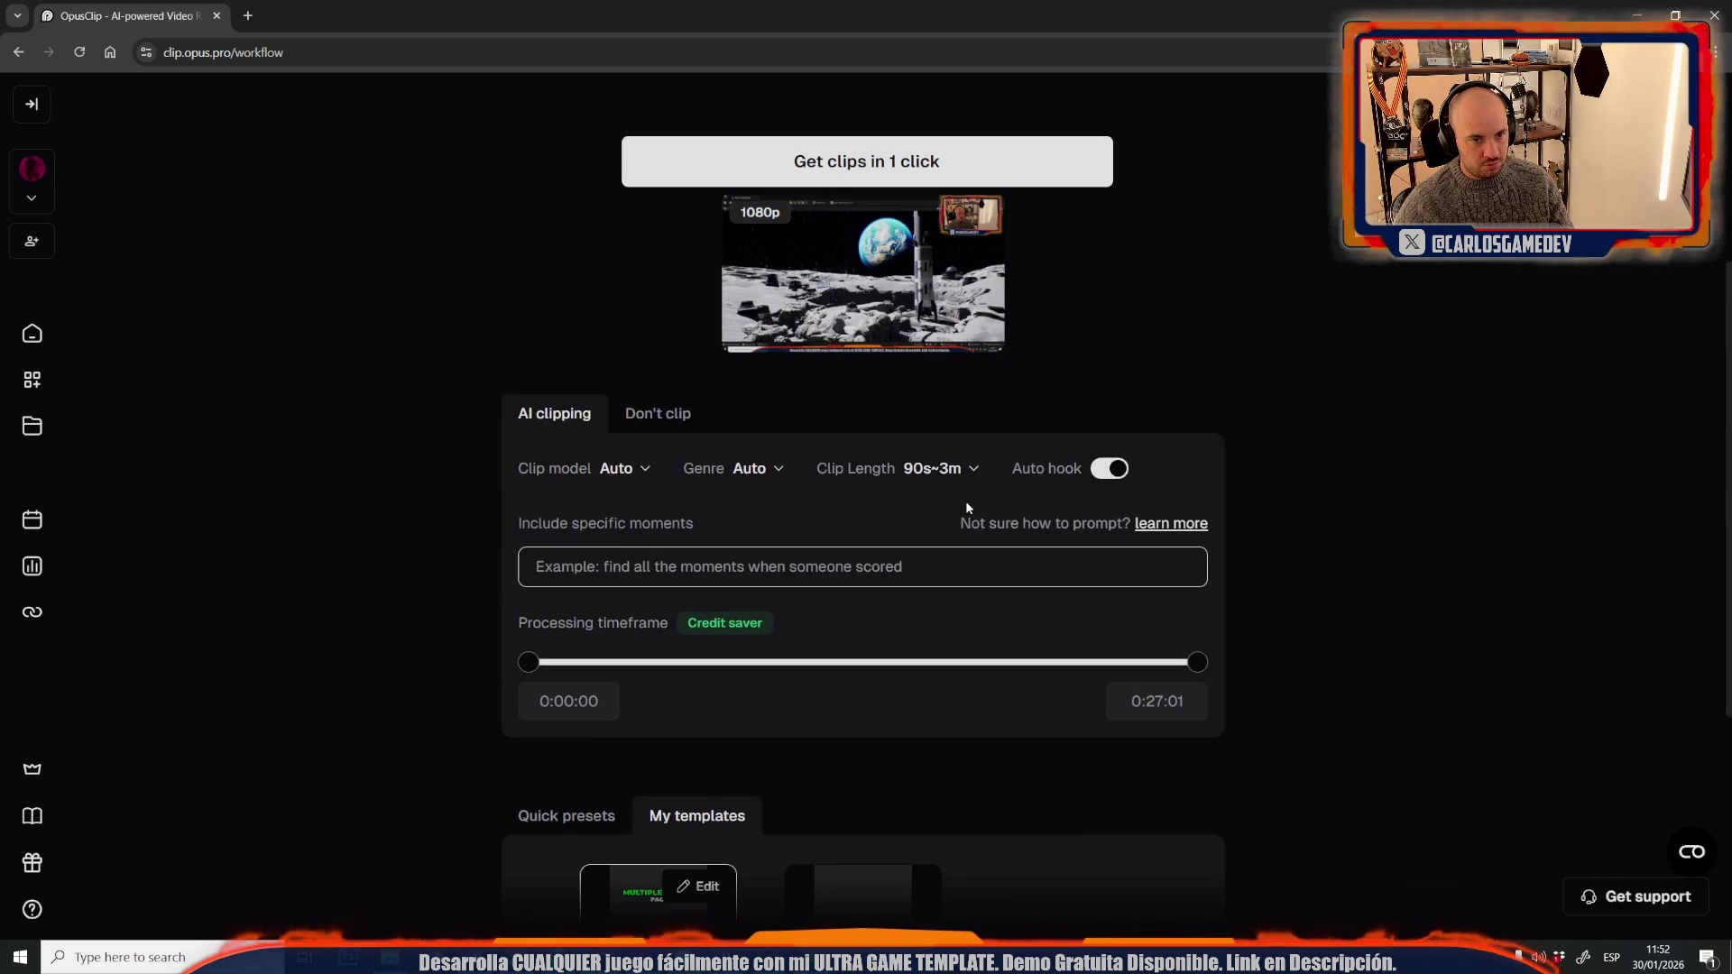
click(906, 471)
click(462, 534)
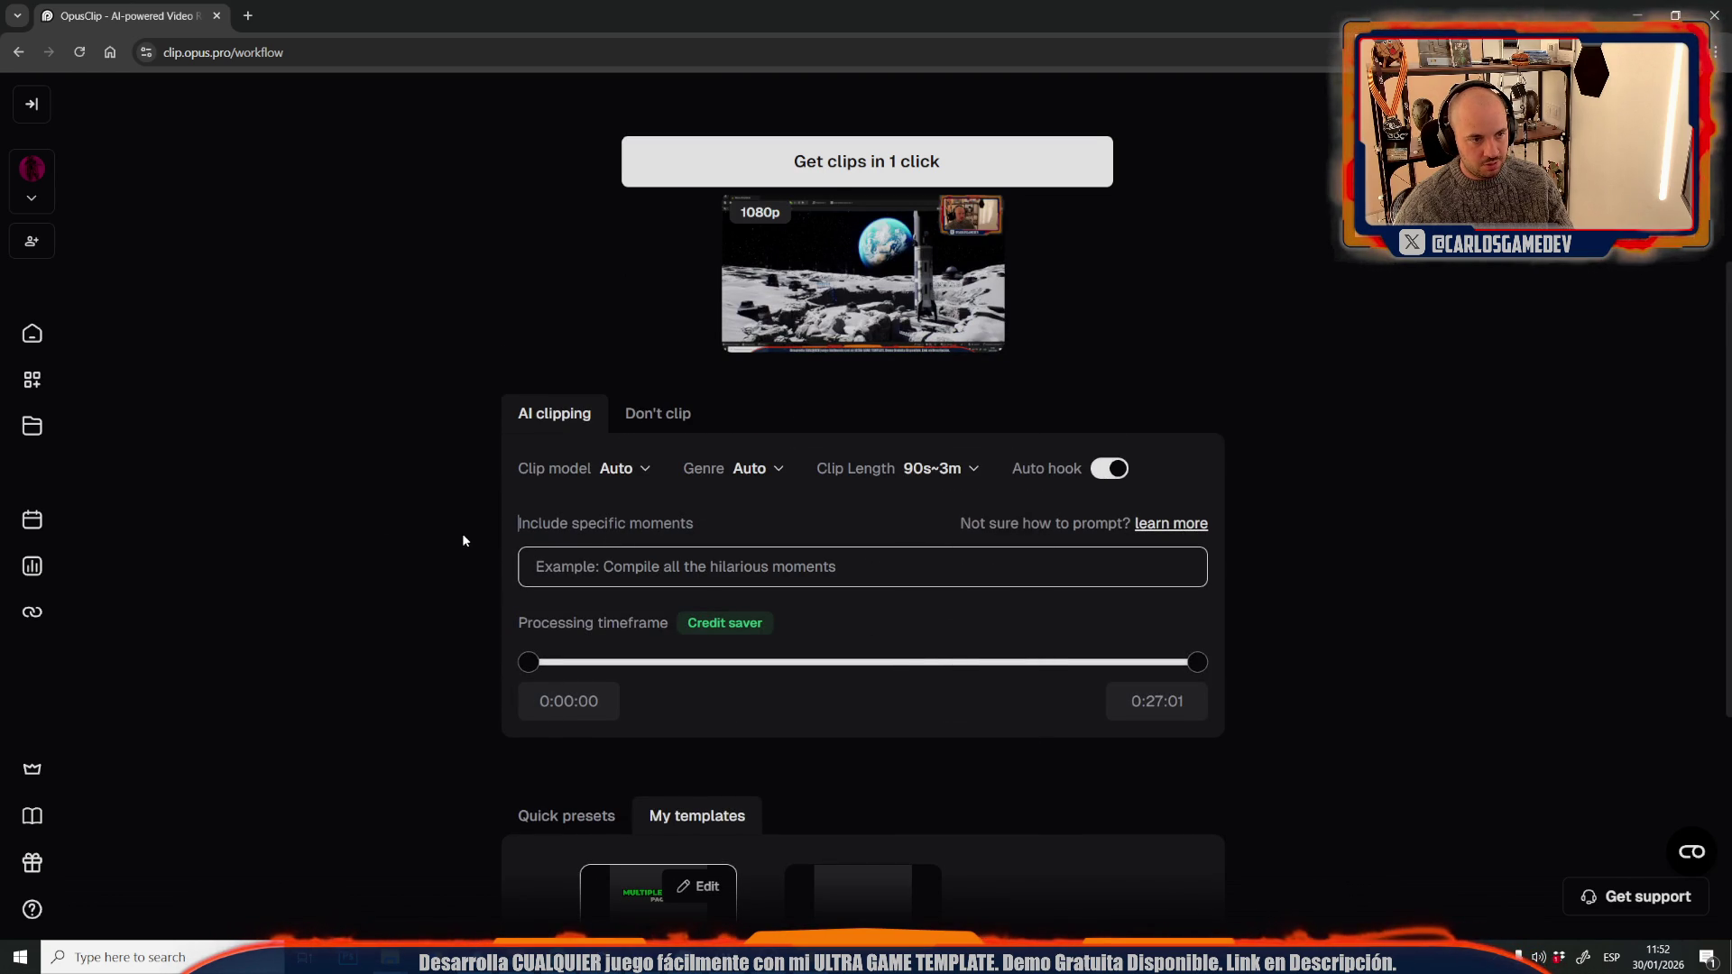
scroll(462, 533, down, 4)
scroll(516, 677, up, 5)
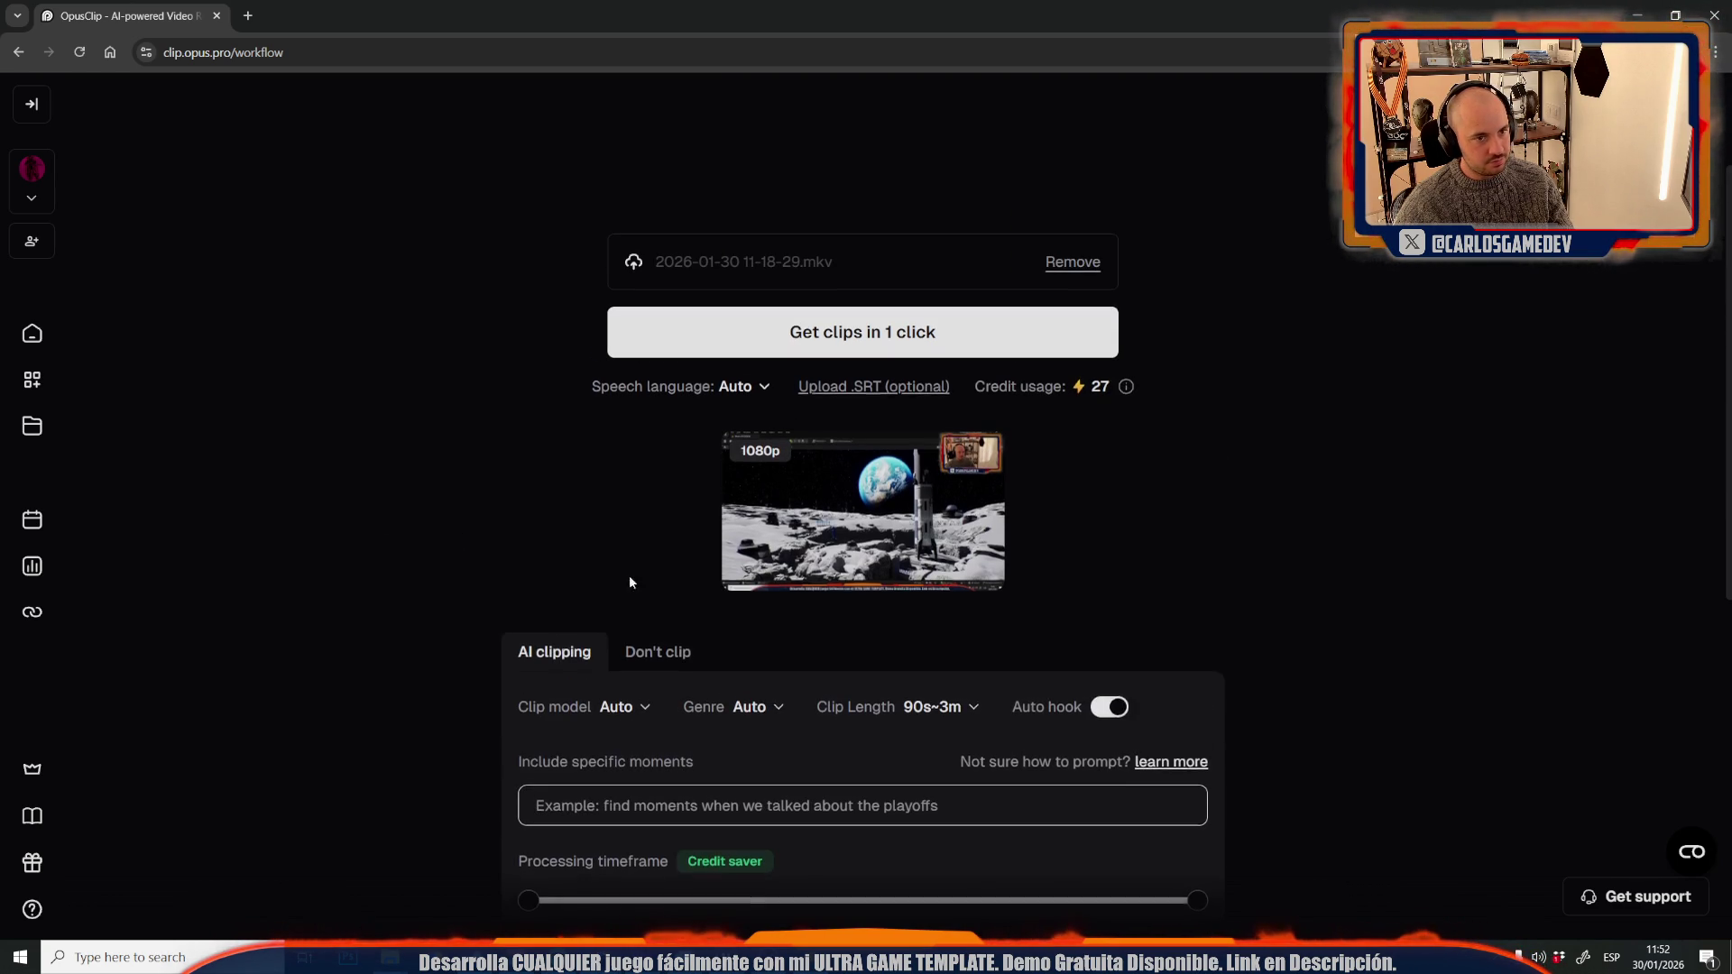
click(917, 334)
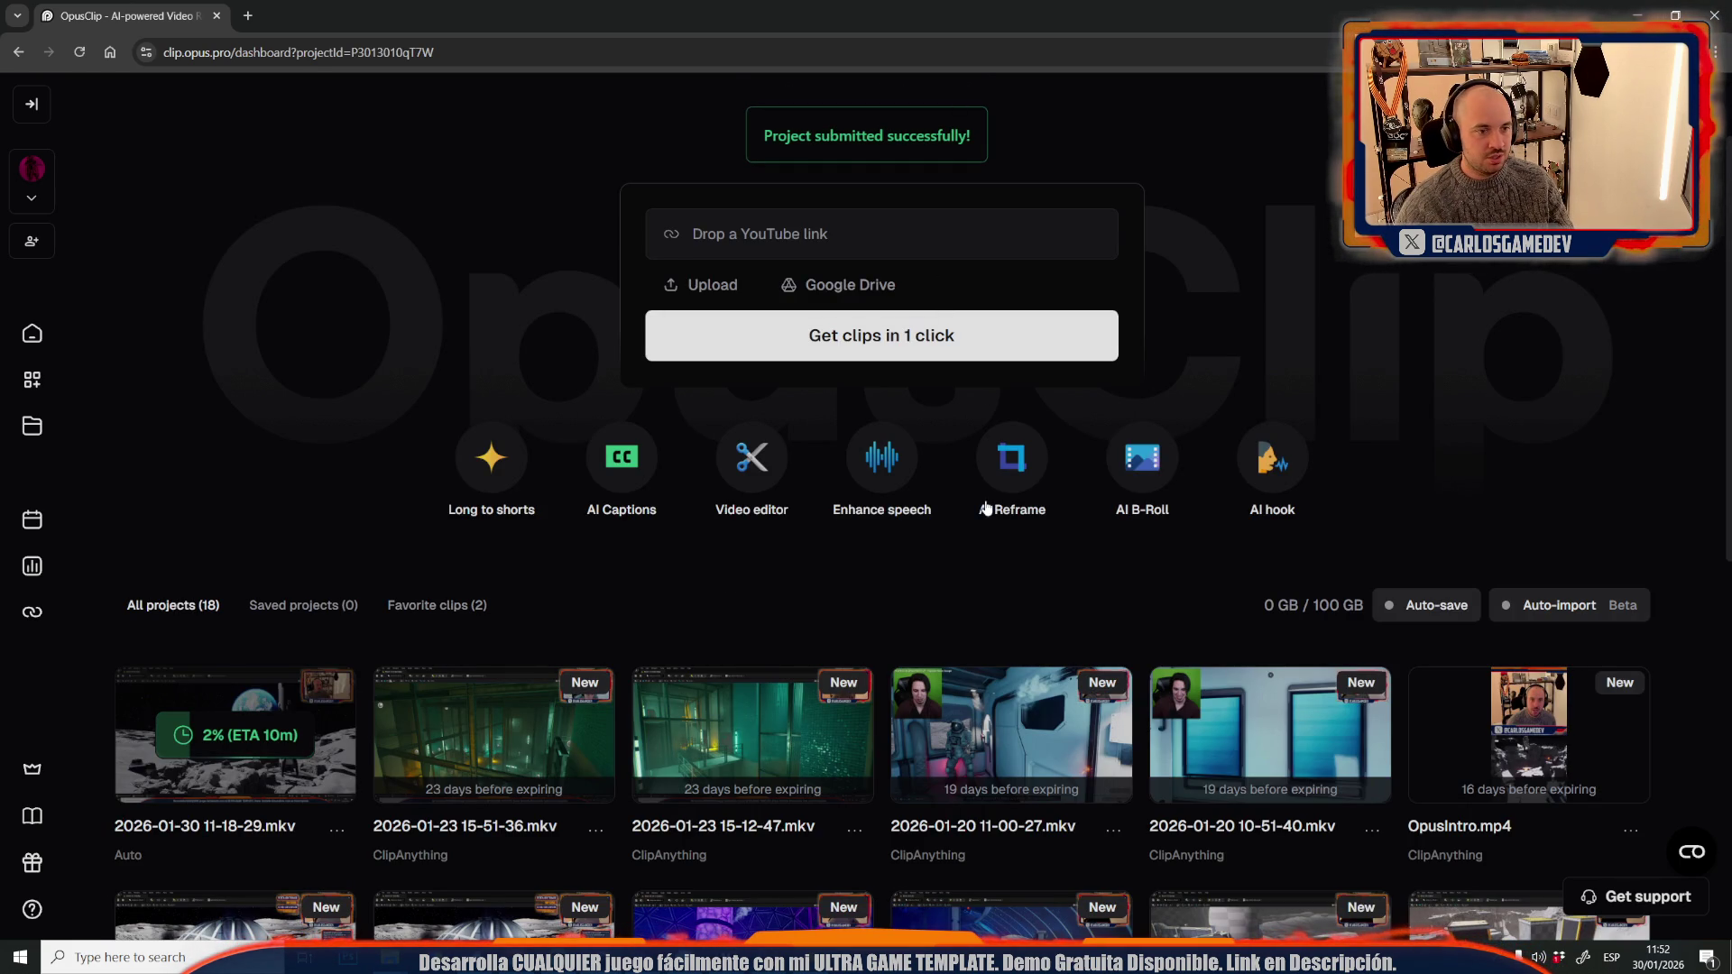
scroll(710, 557, down, 2)
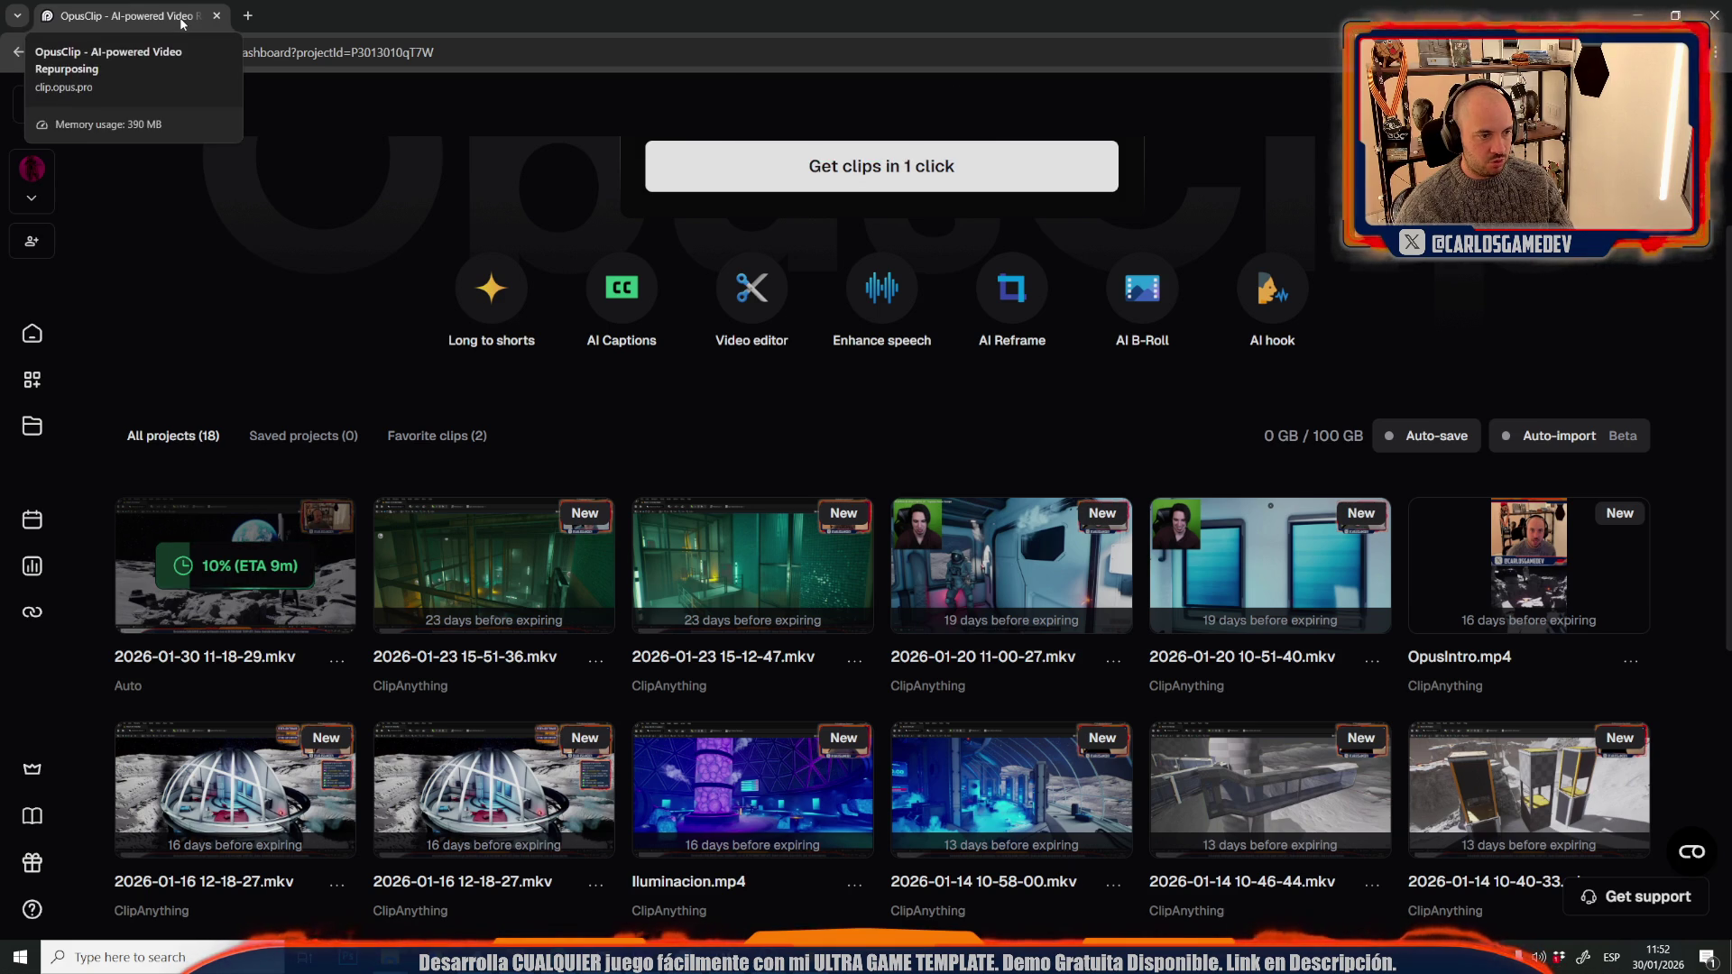
key(ctrl+w)
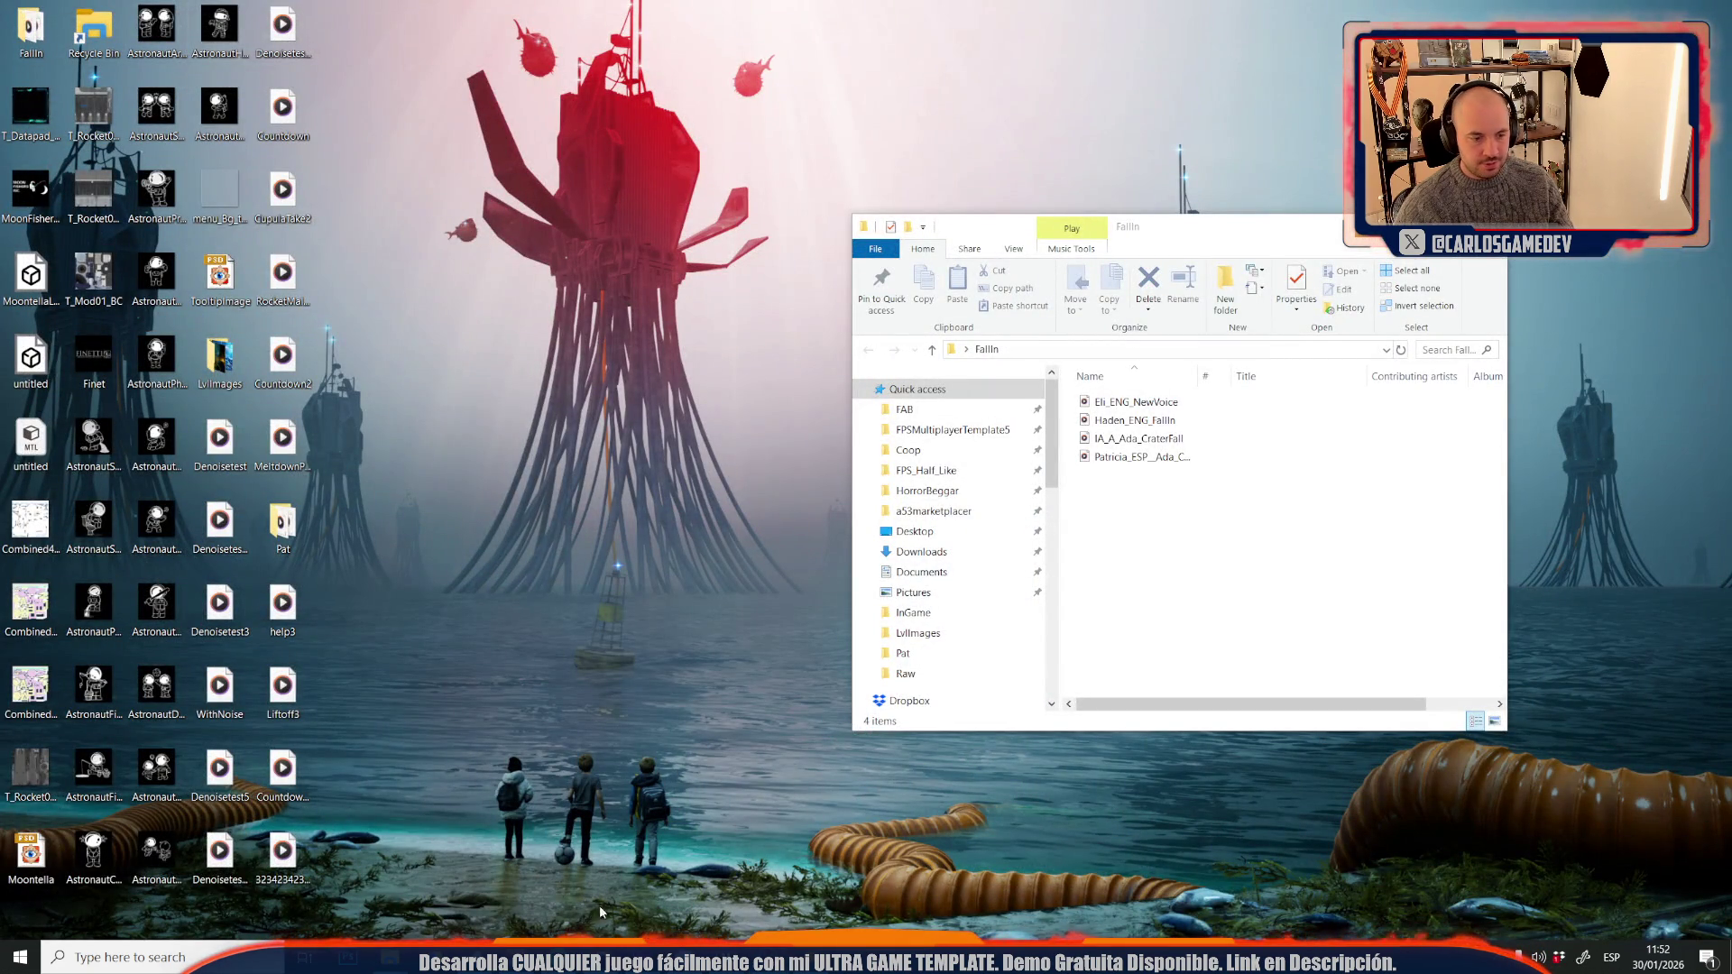
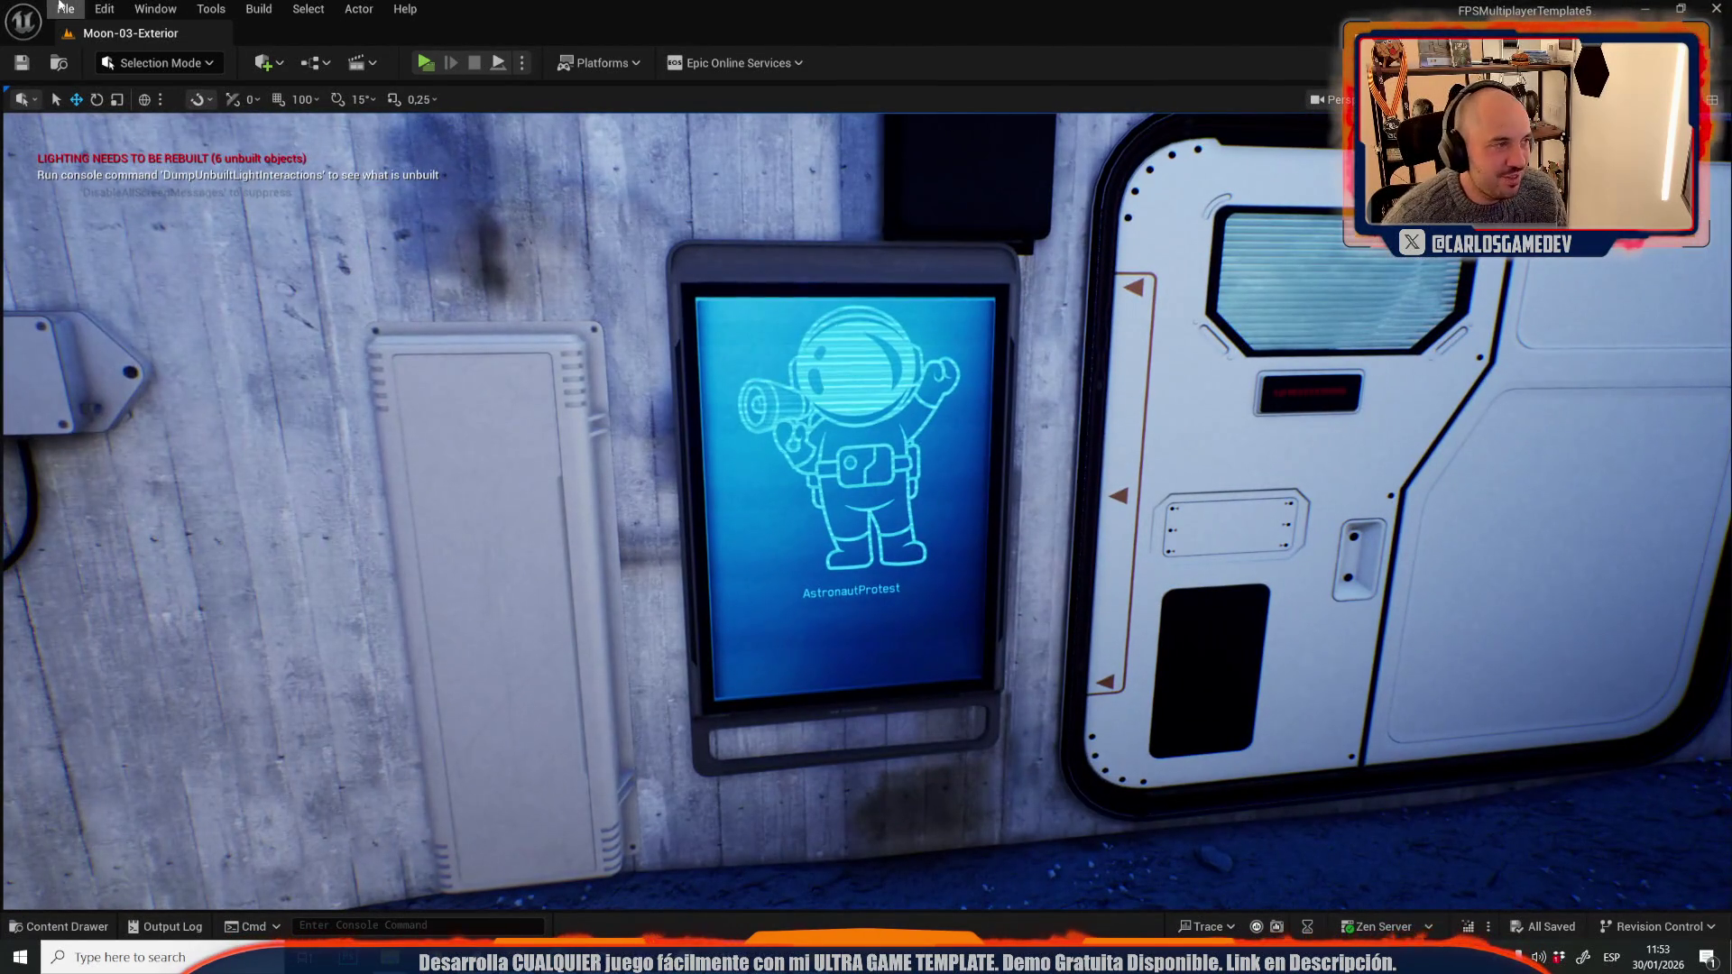
Step: Load the Moon-05-Lab level, face its wall of lit signs, and start a play-test
click(65, 9)
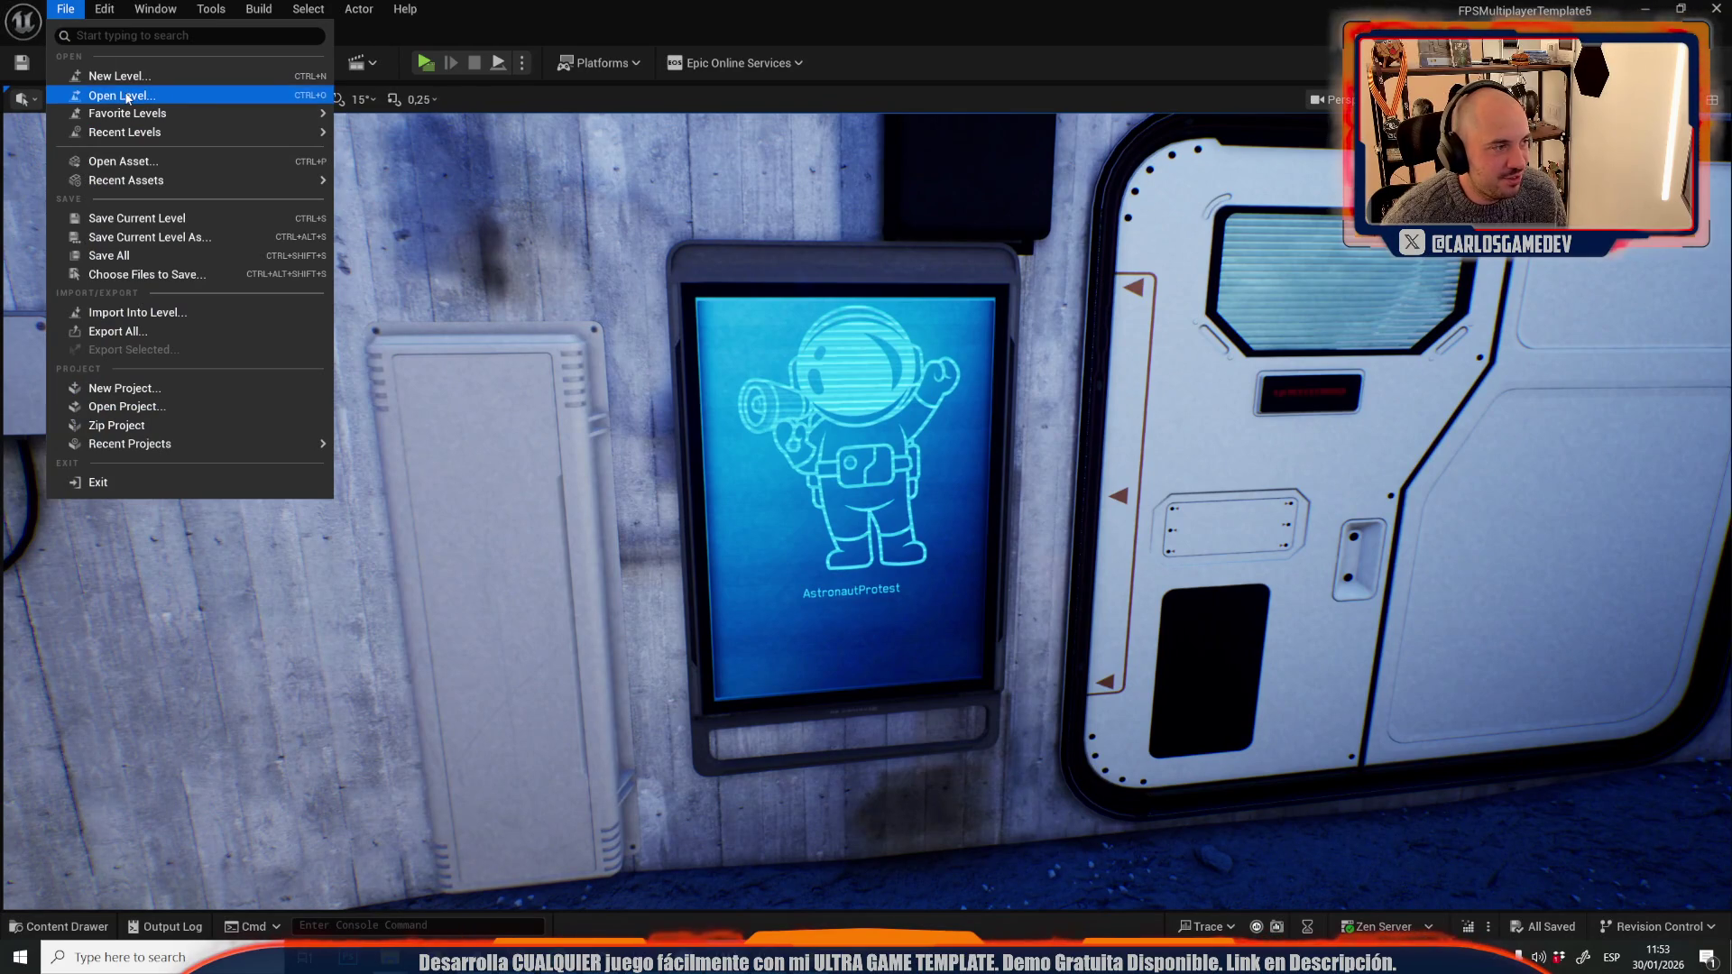
click(127, 98)
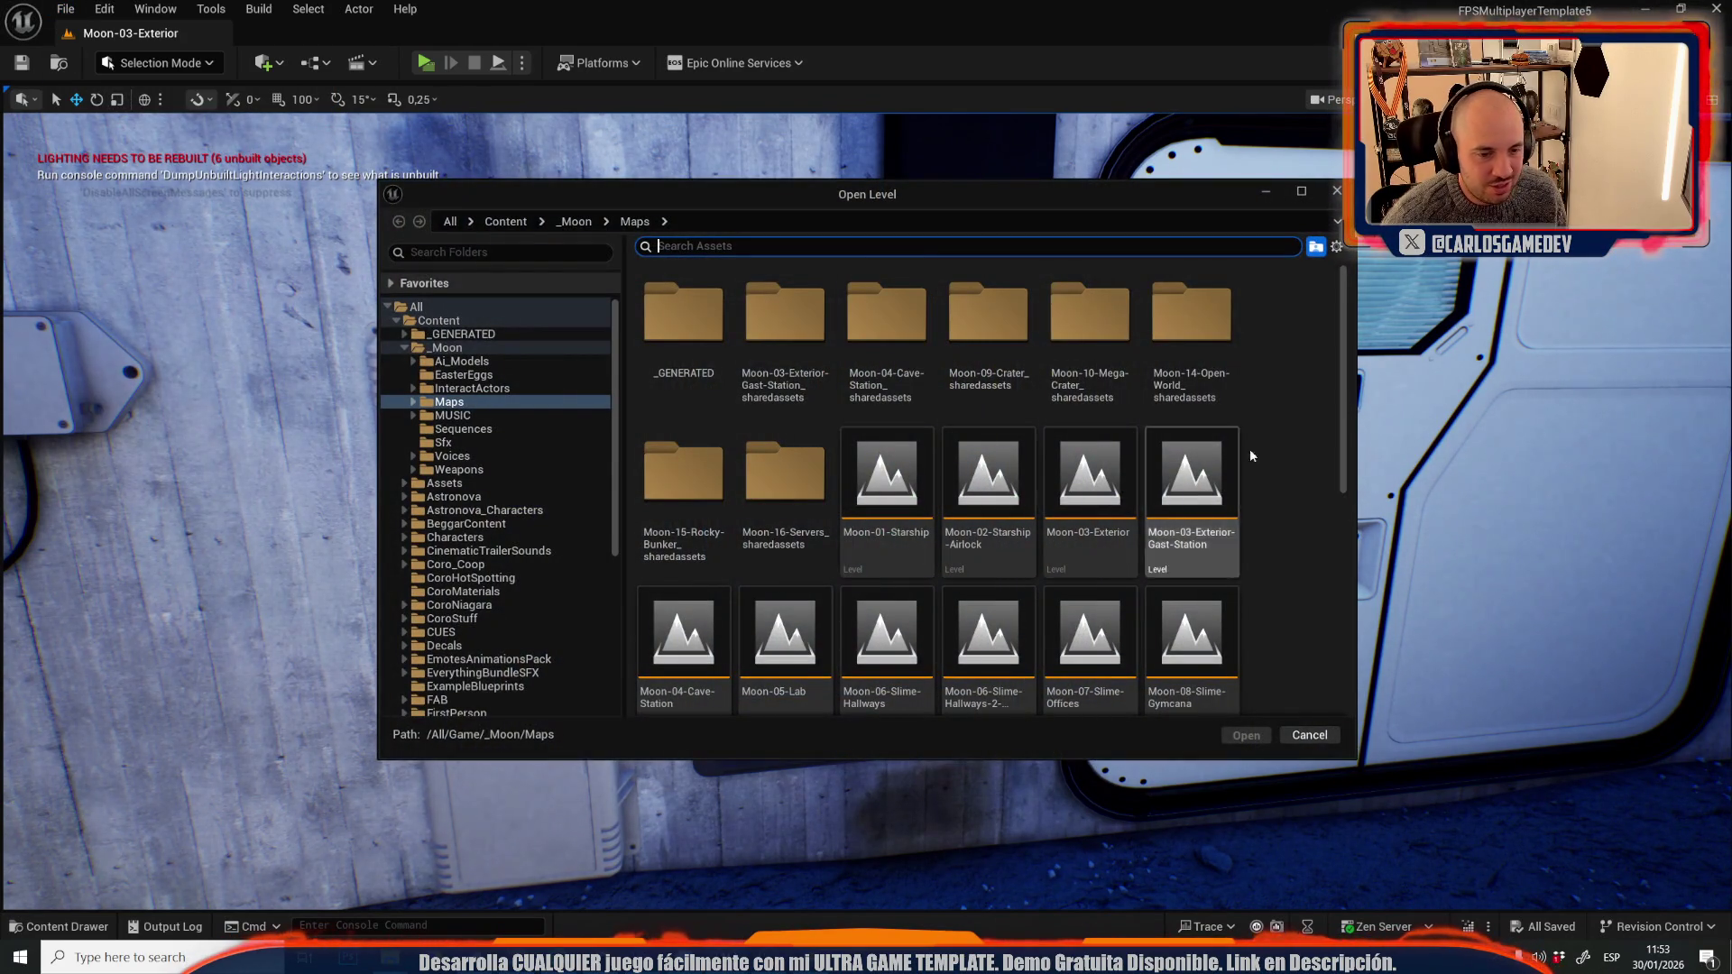
click(779, 681)
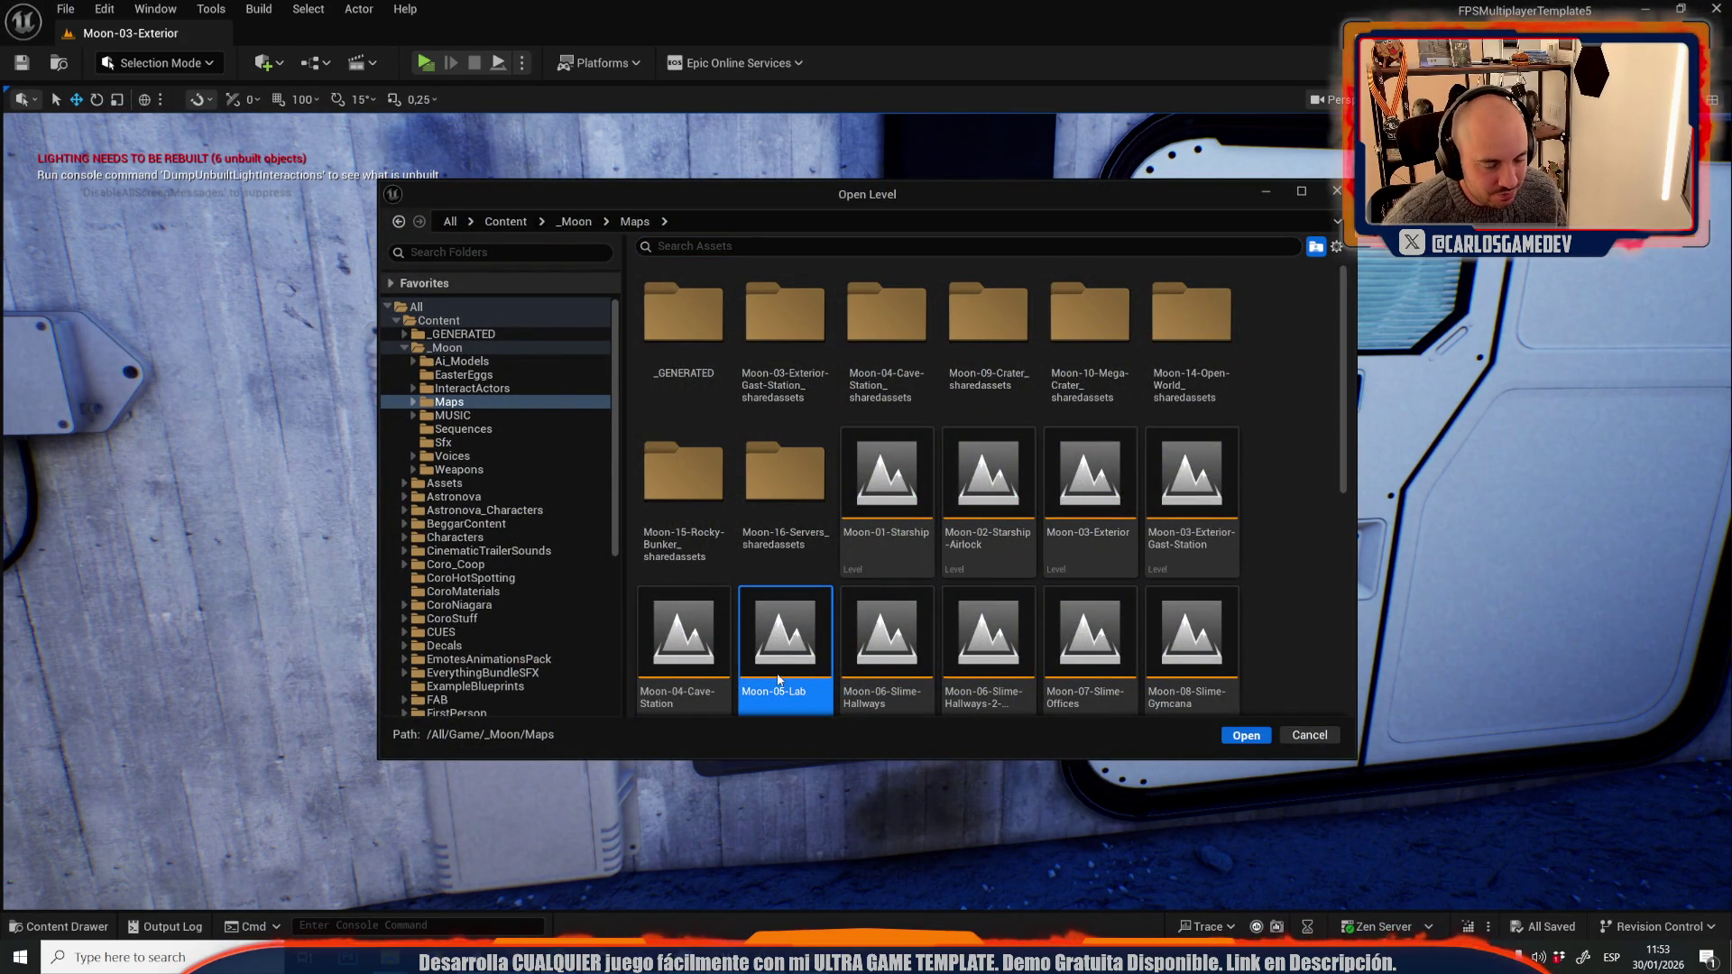
double_click(780, 680)
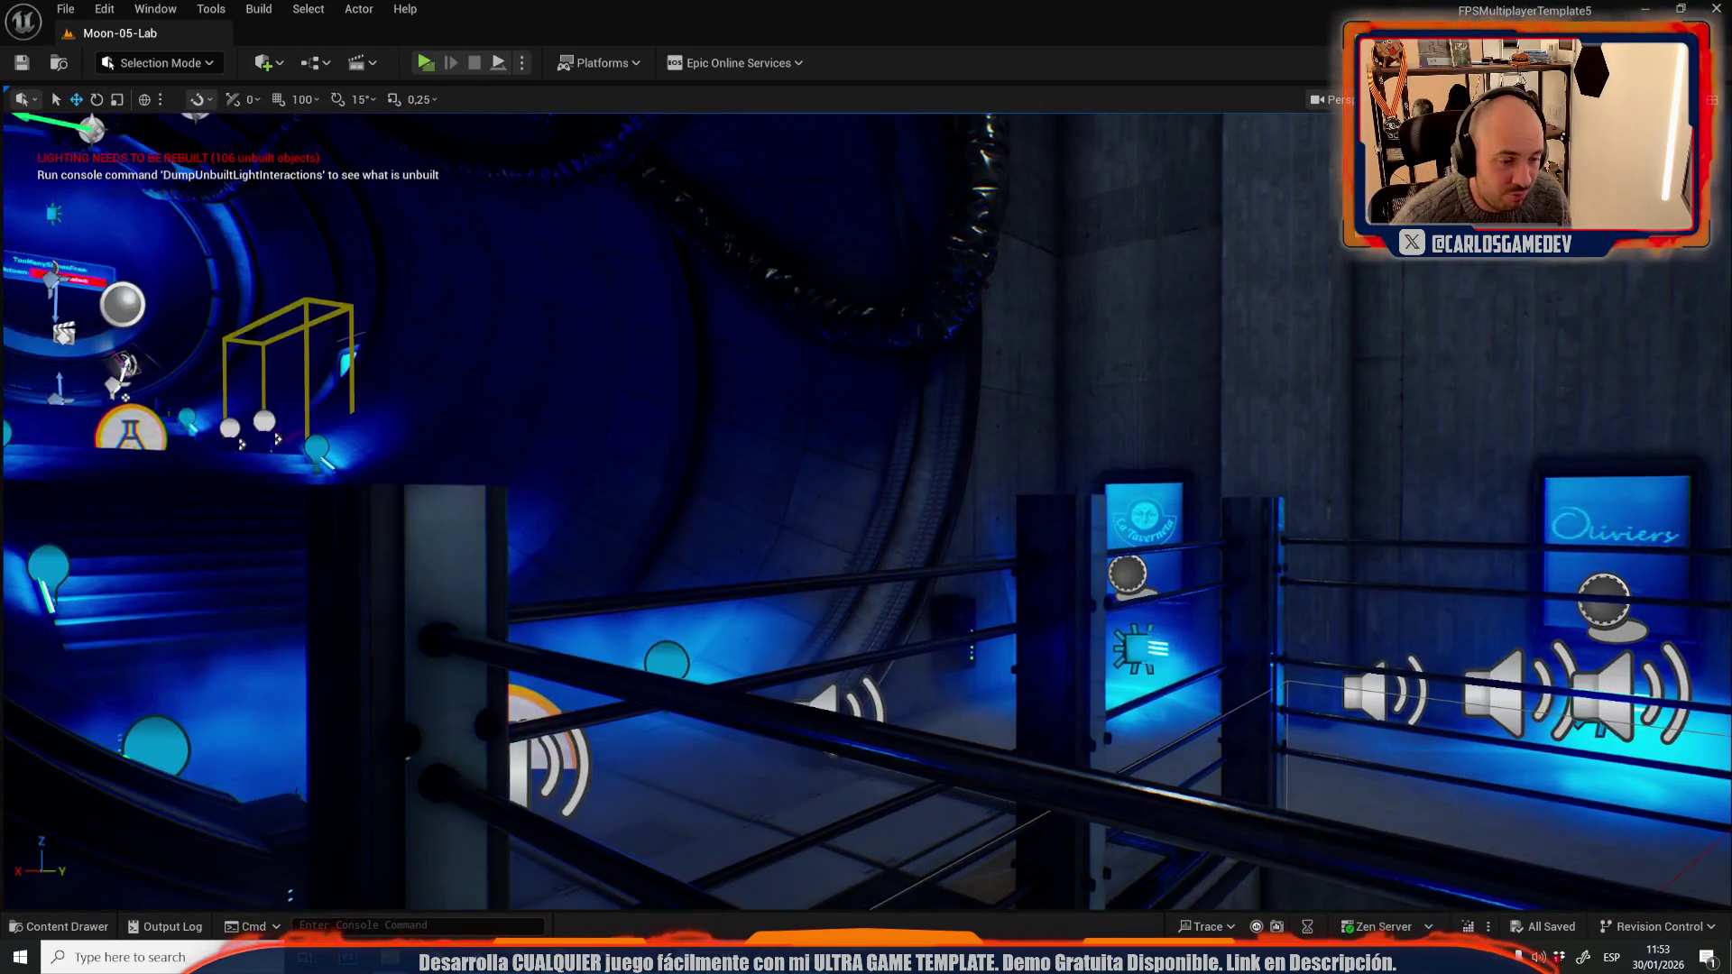
drag(869, 506, 869, 506)
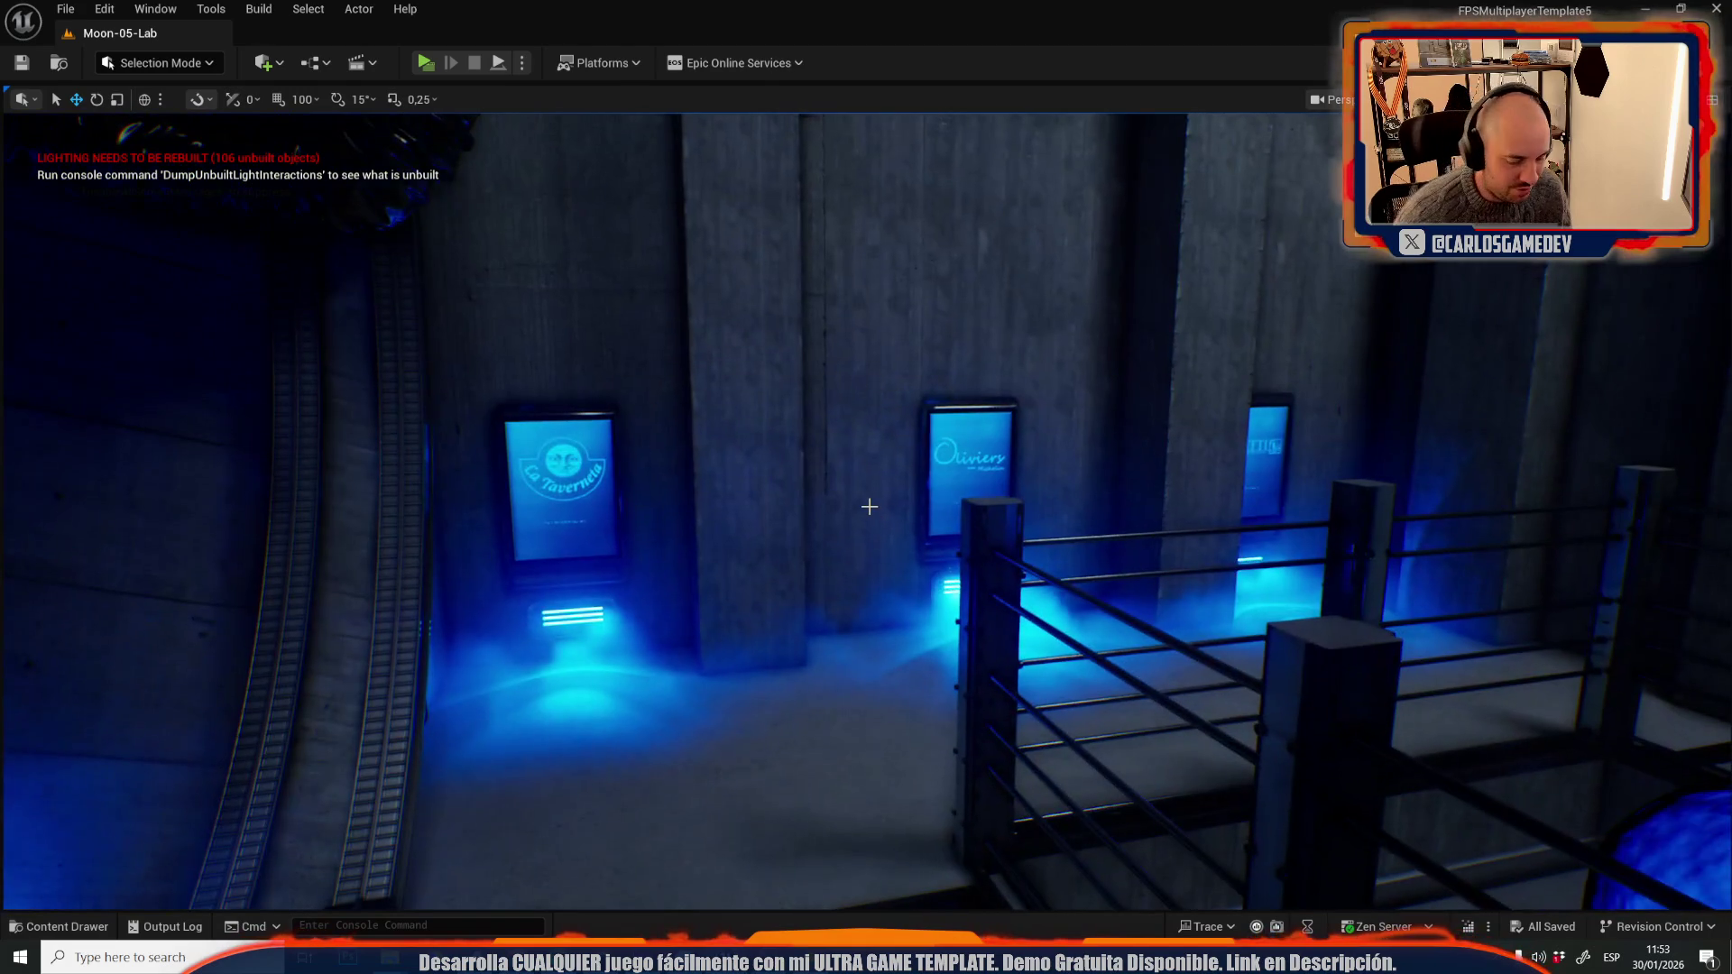
key(alt+p)
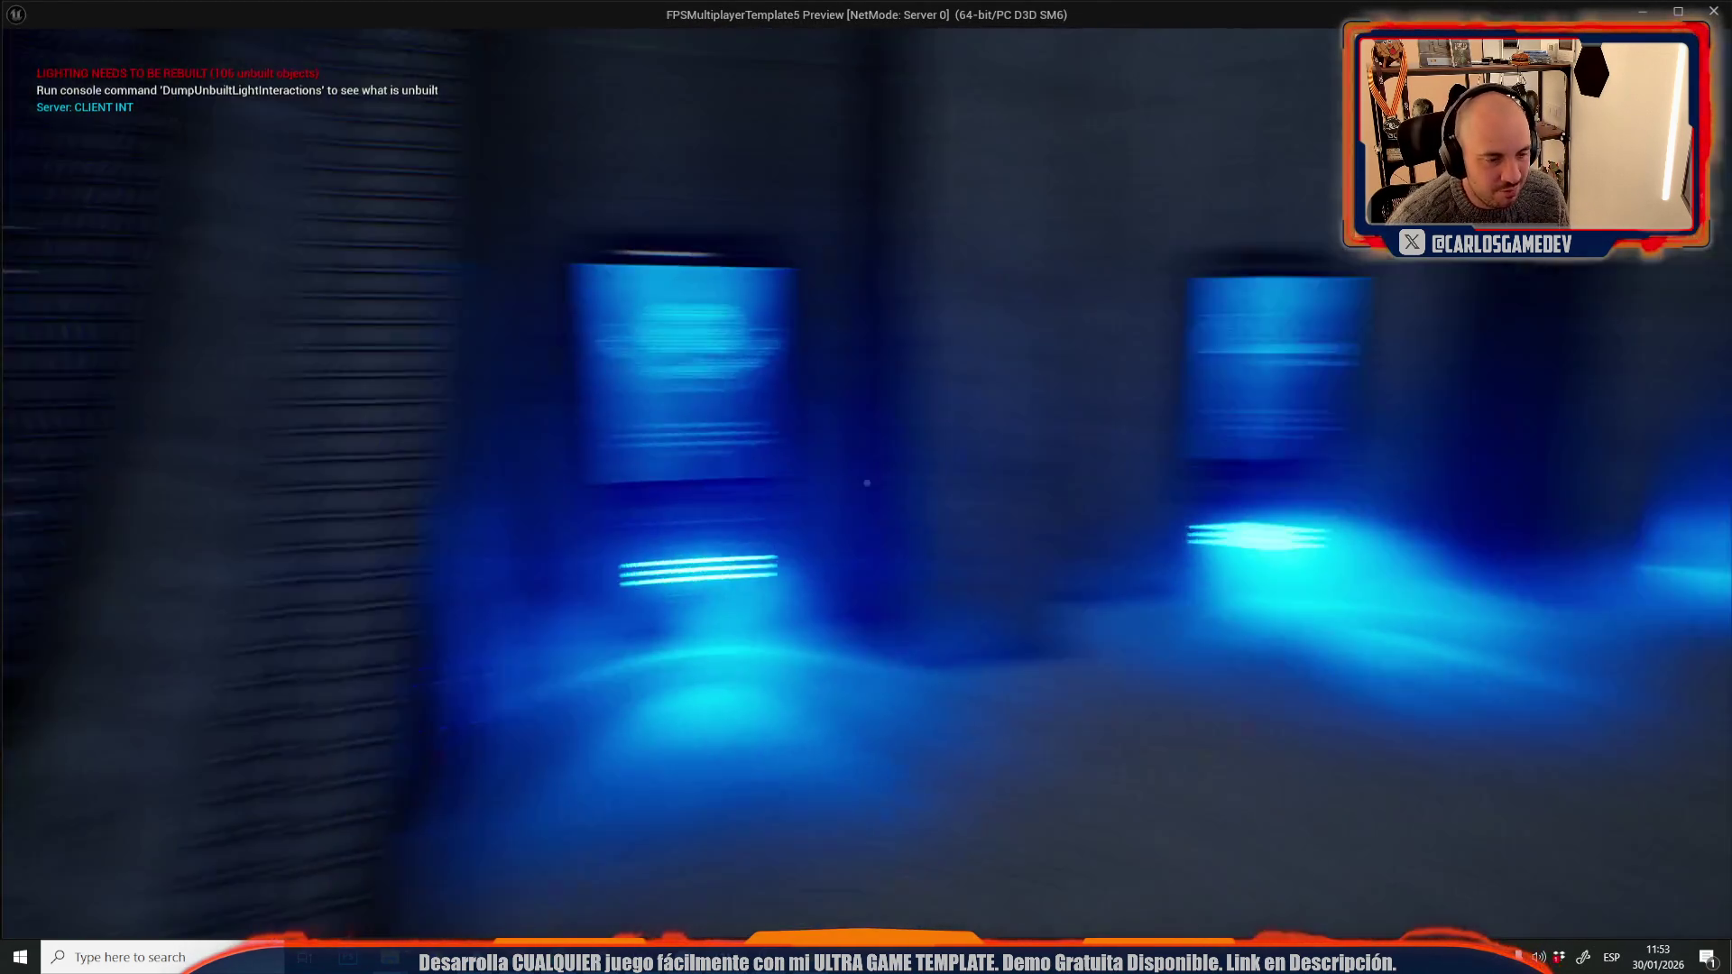
Step: Walk up to read the La Taverneta sign, then the Oliviers sign
key(w)
key(w)
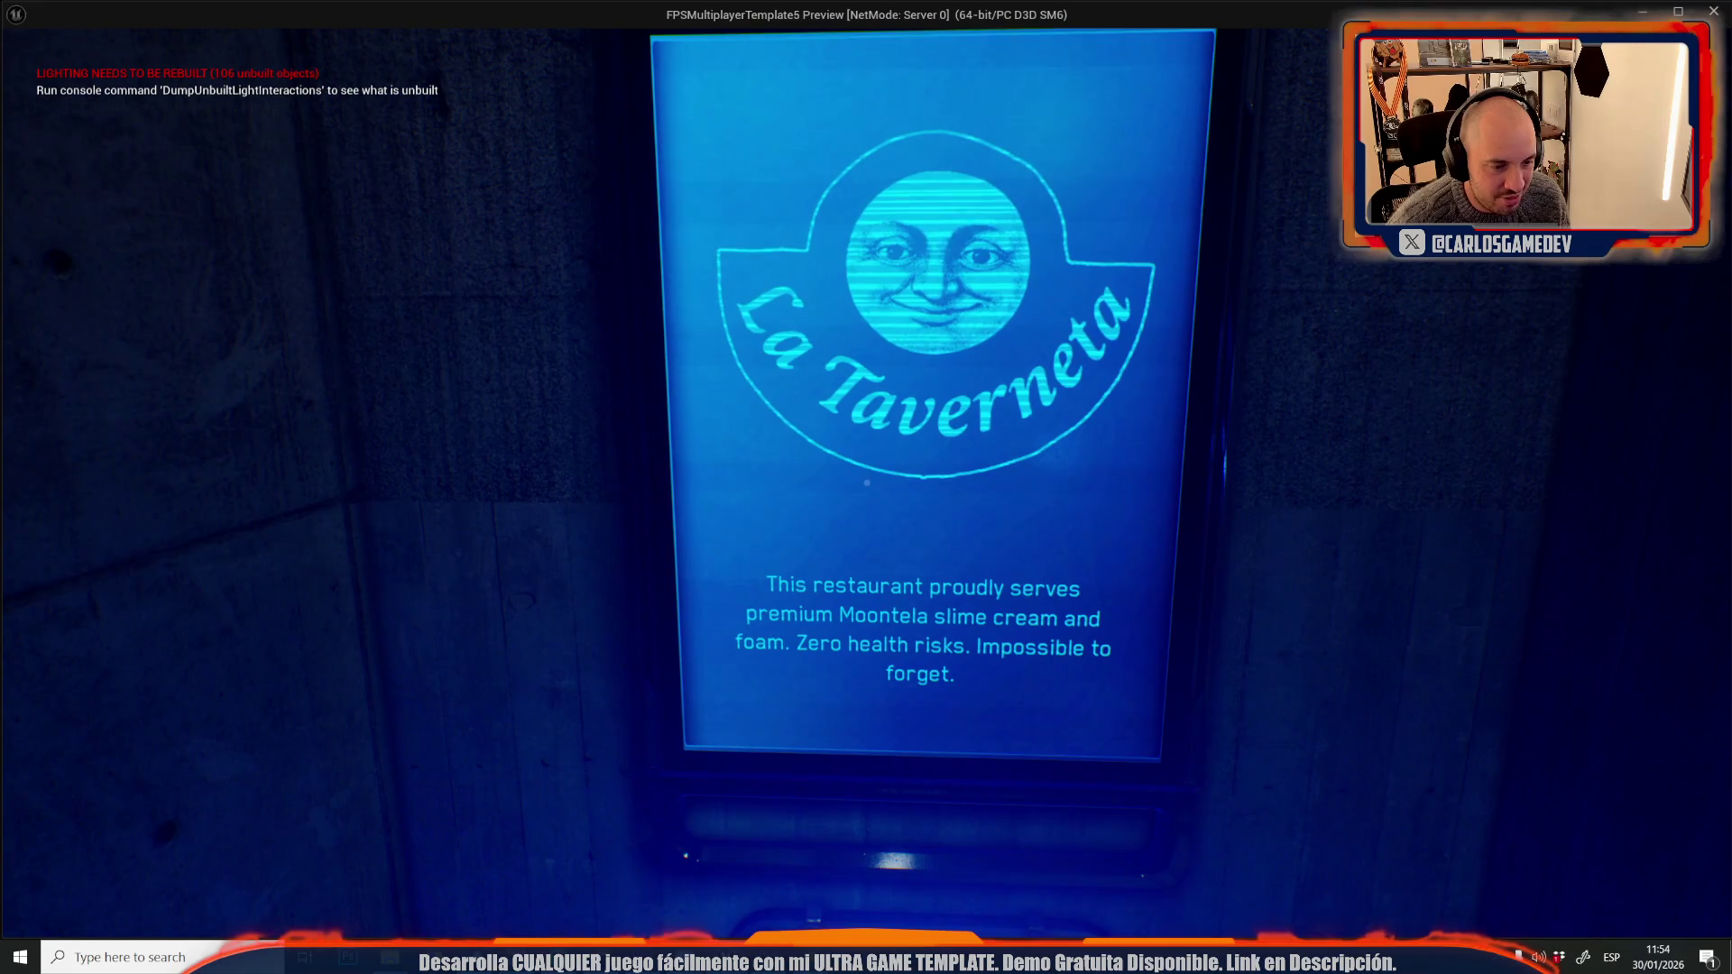
key(w)
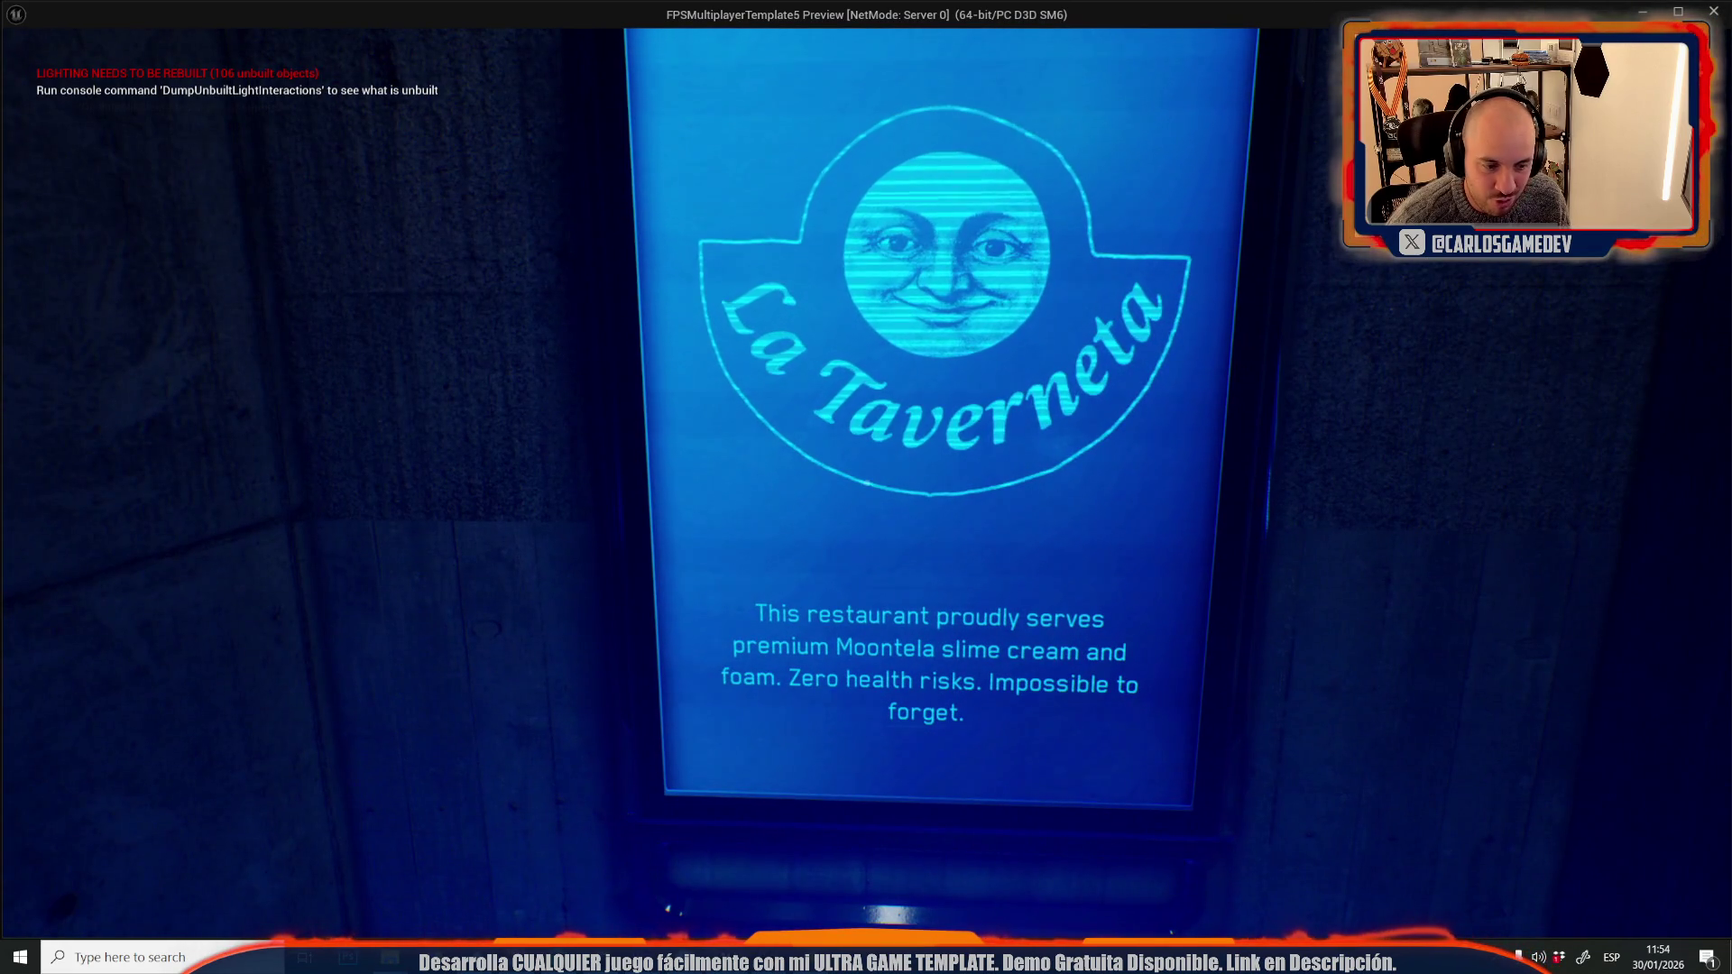
key(s)
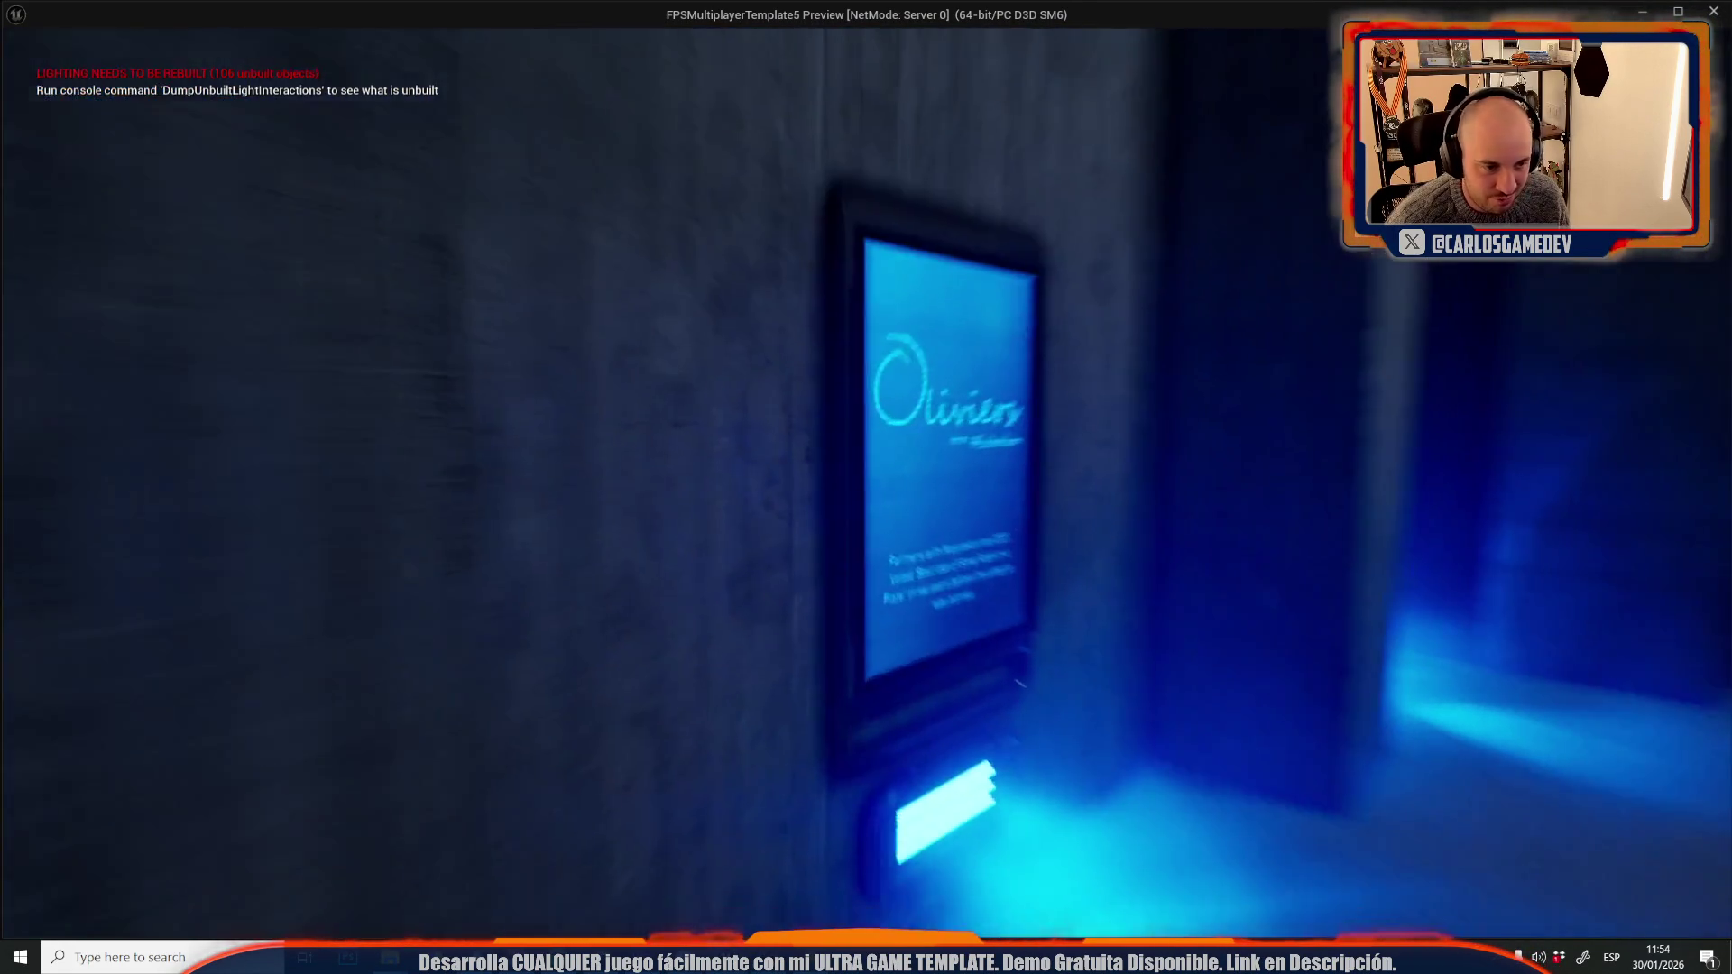
key(s)
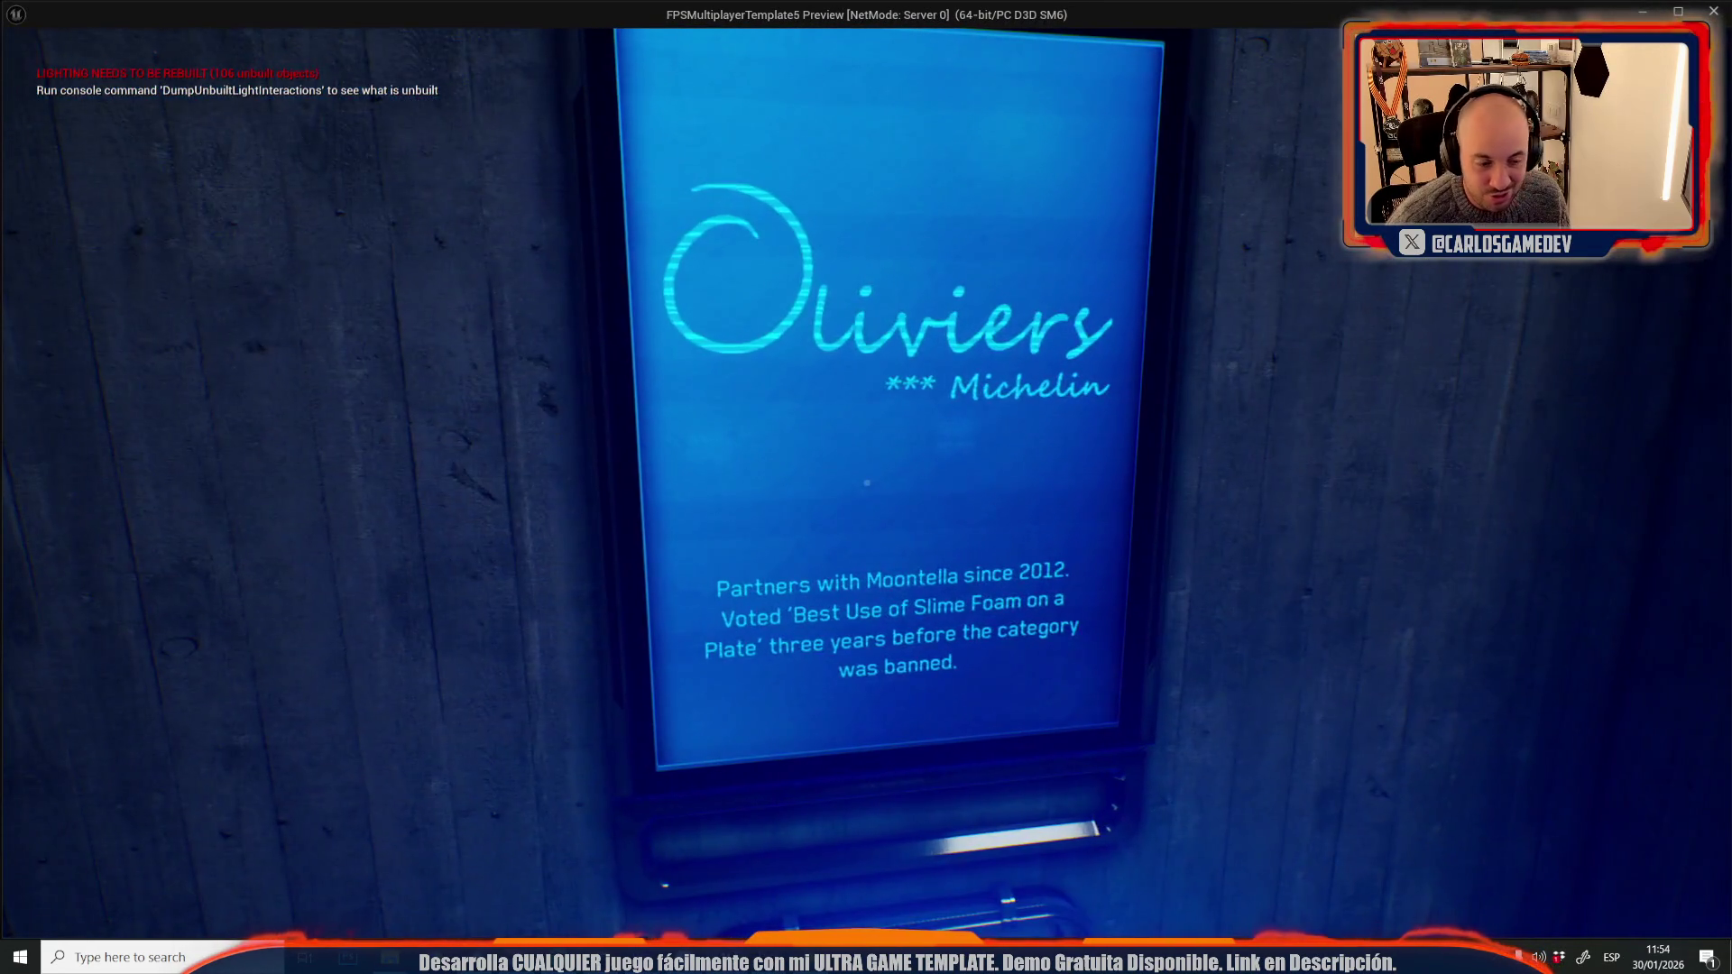
key(w)
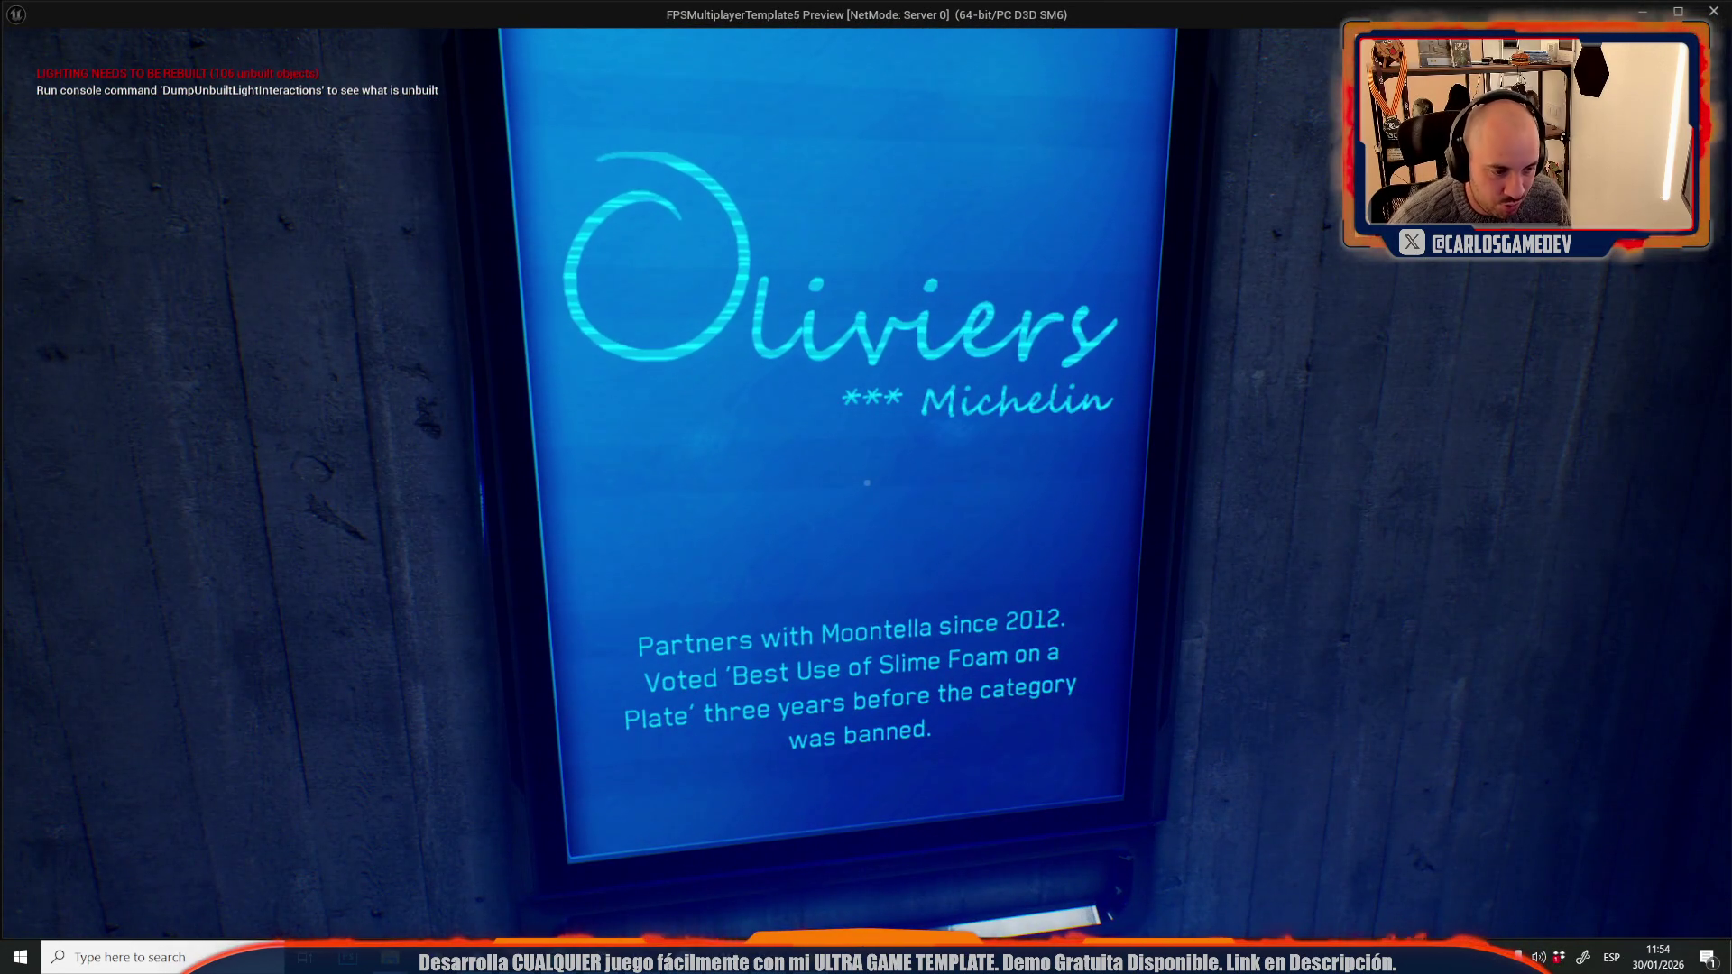
key(d)
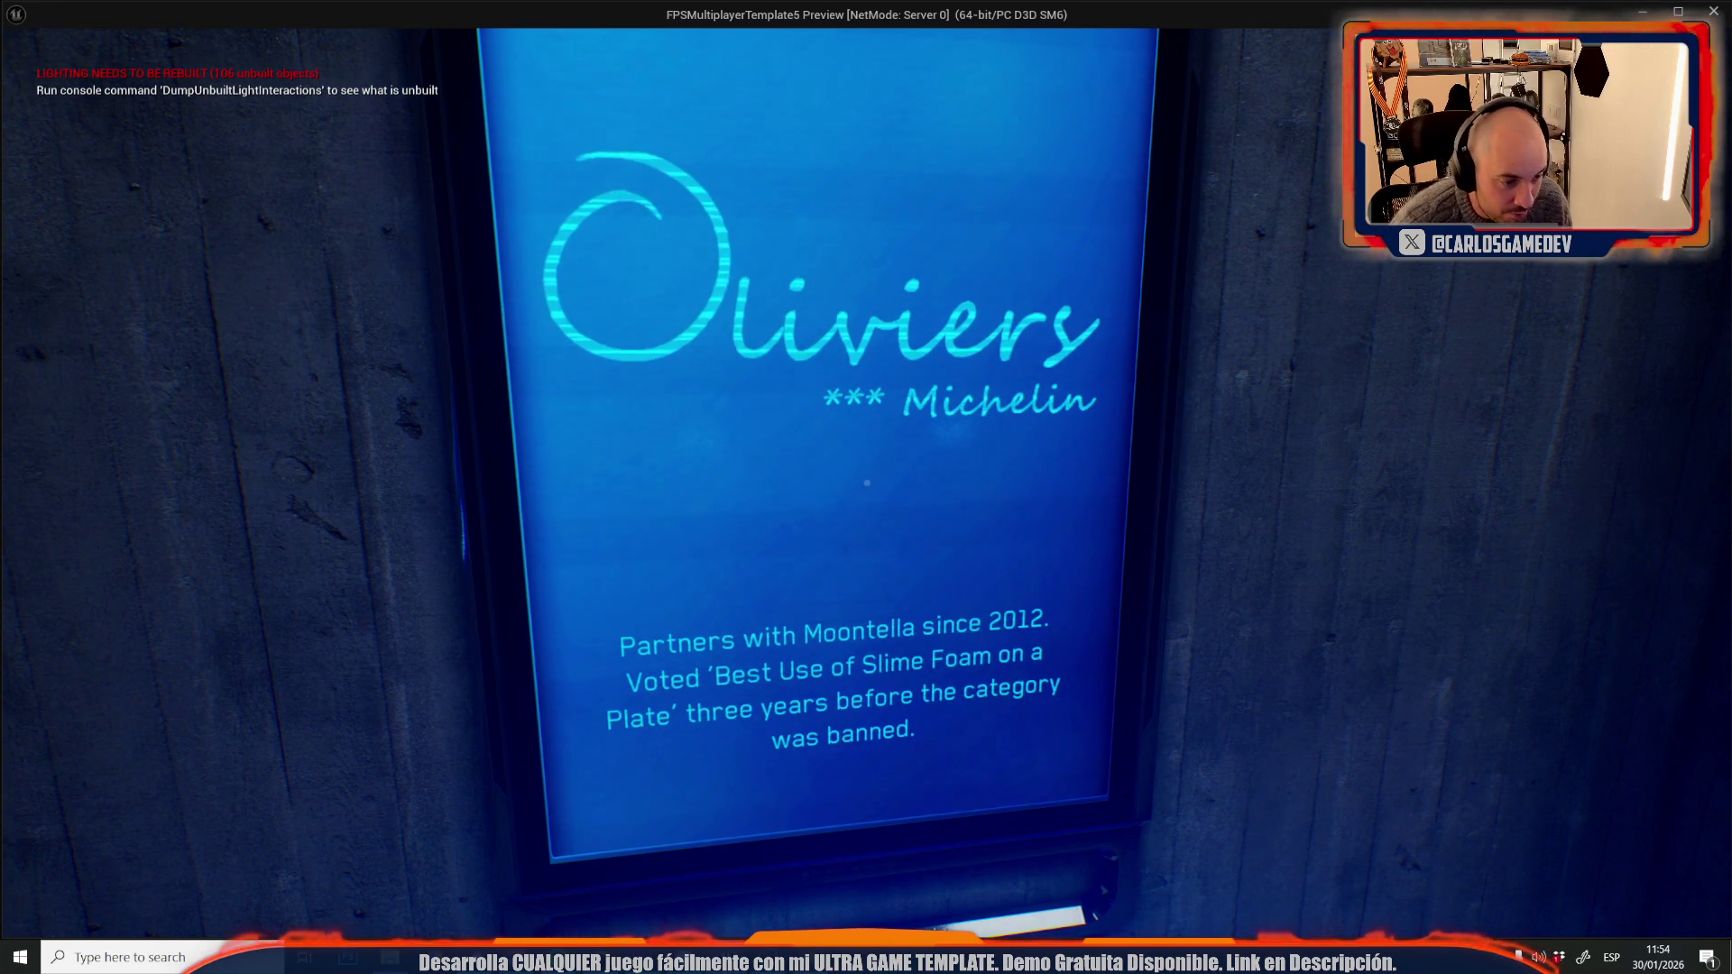
Step: Turn to face the Finetti sign, then end the play-test preview
key(s)
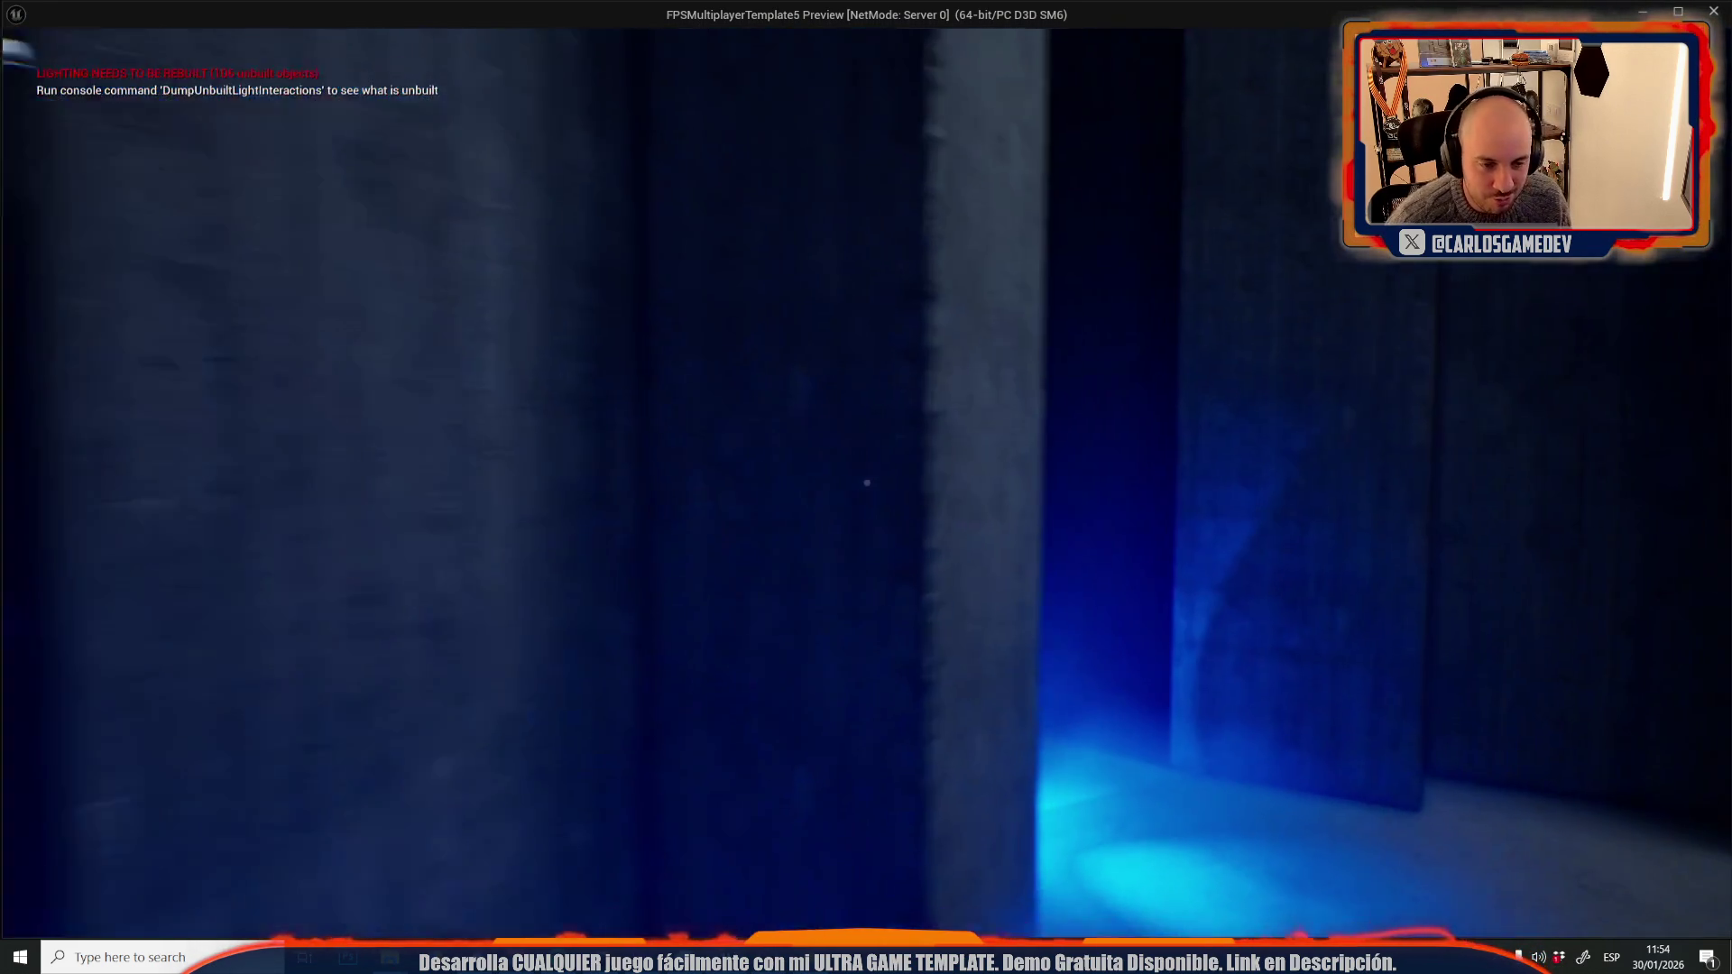
key(d)
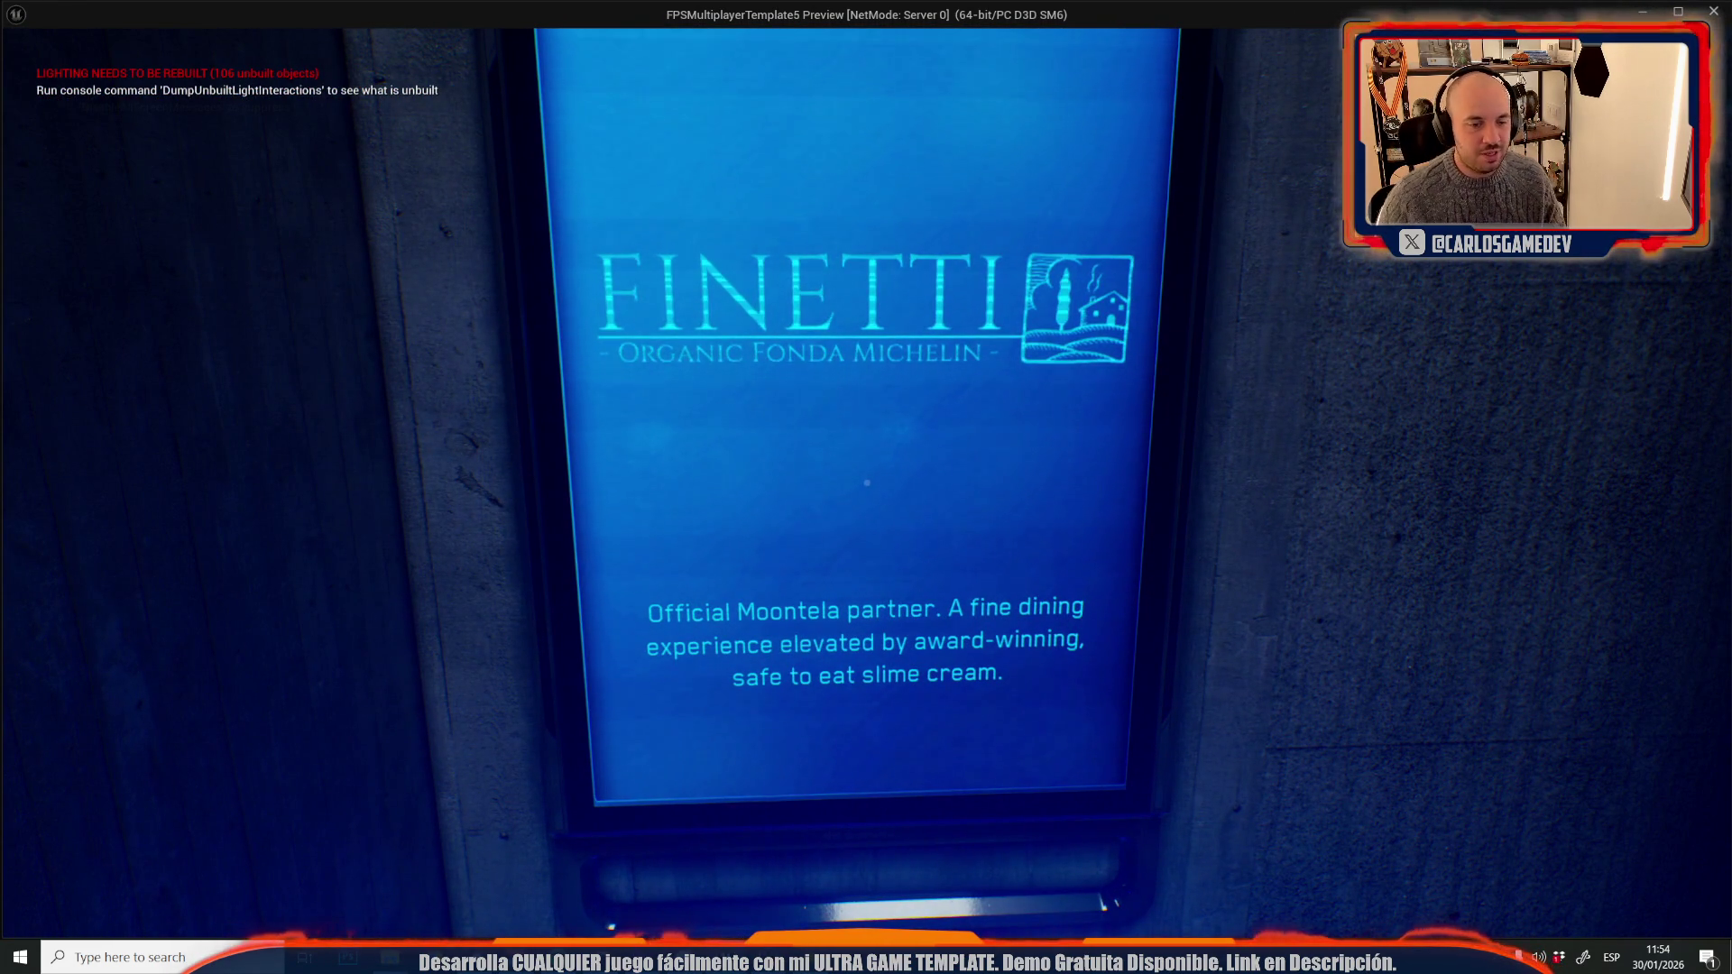
key(s)
key(Escape)
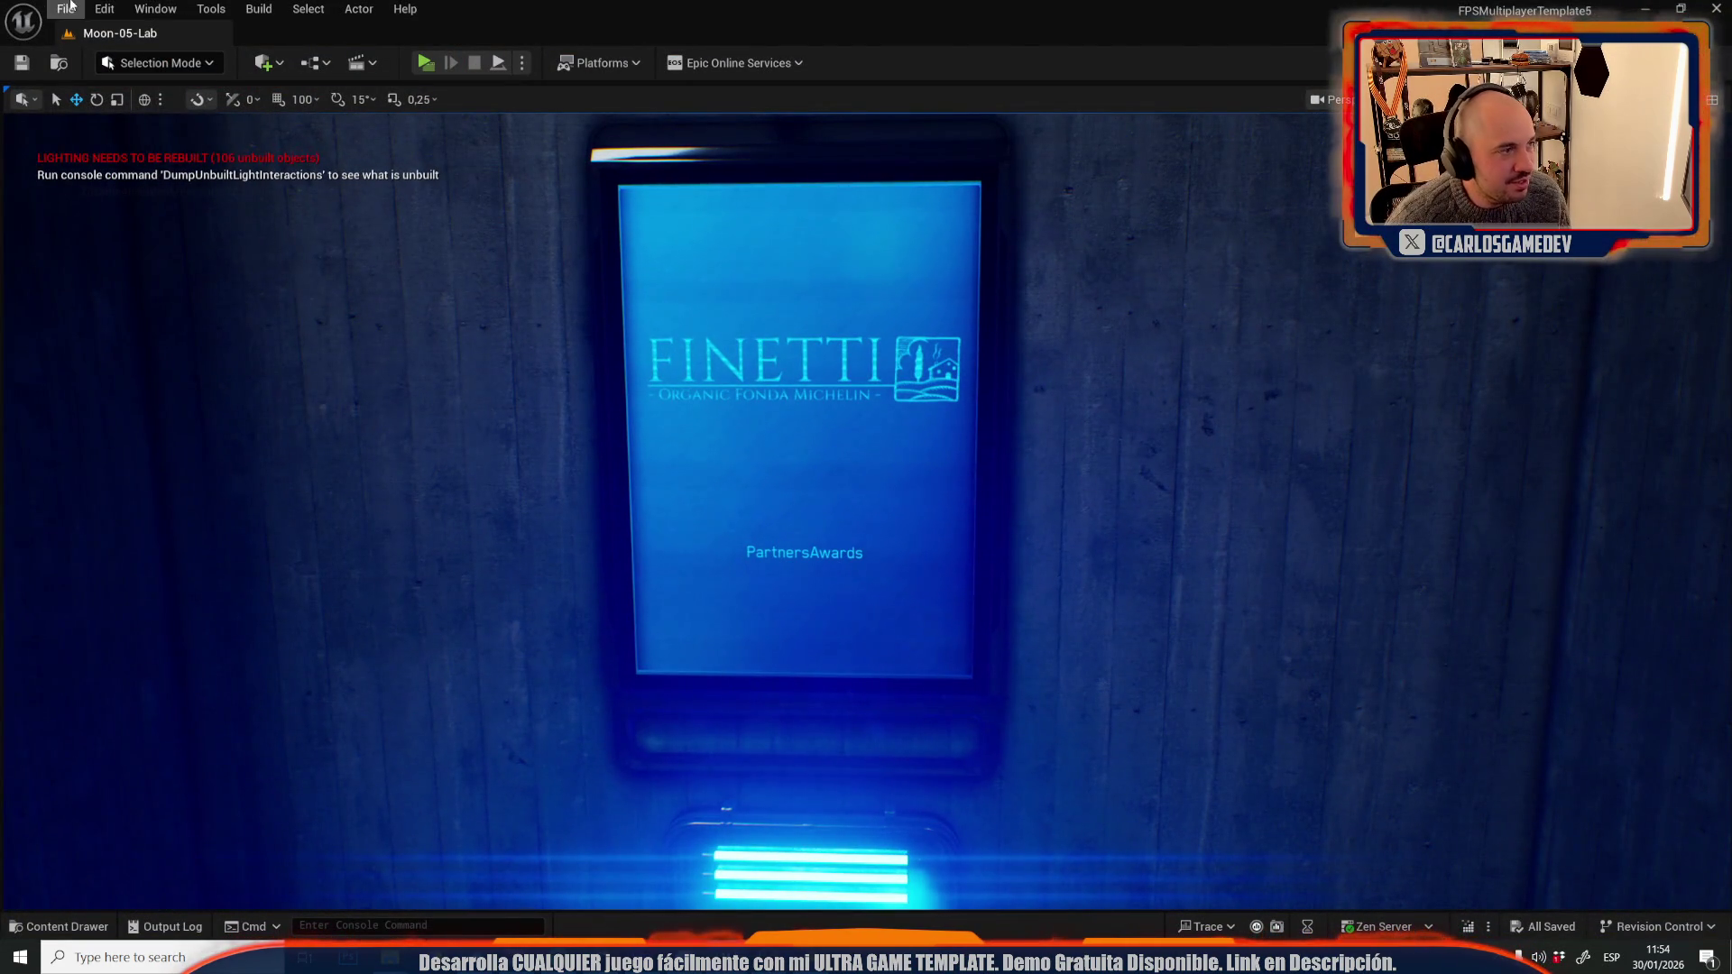
Step: Load the Moon-06-Slime-Hallways level from the level picker
click(67, 8)
click(108, 95)
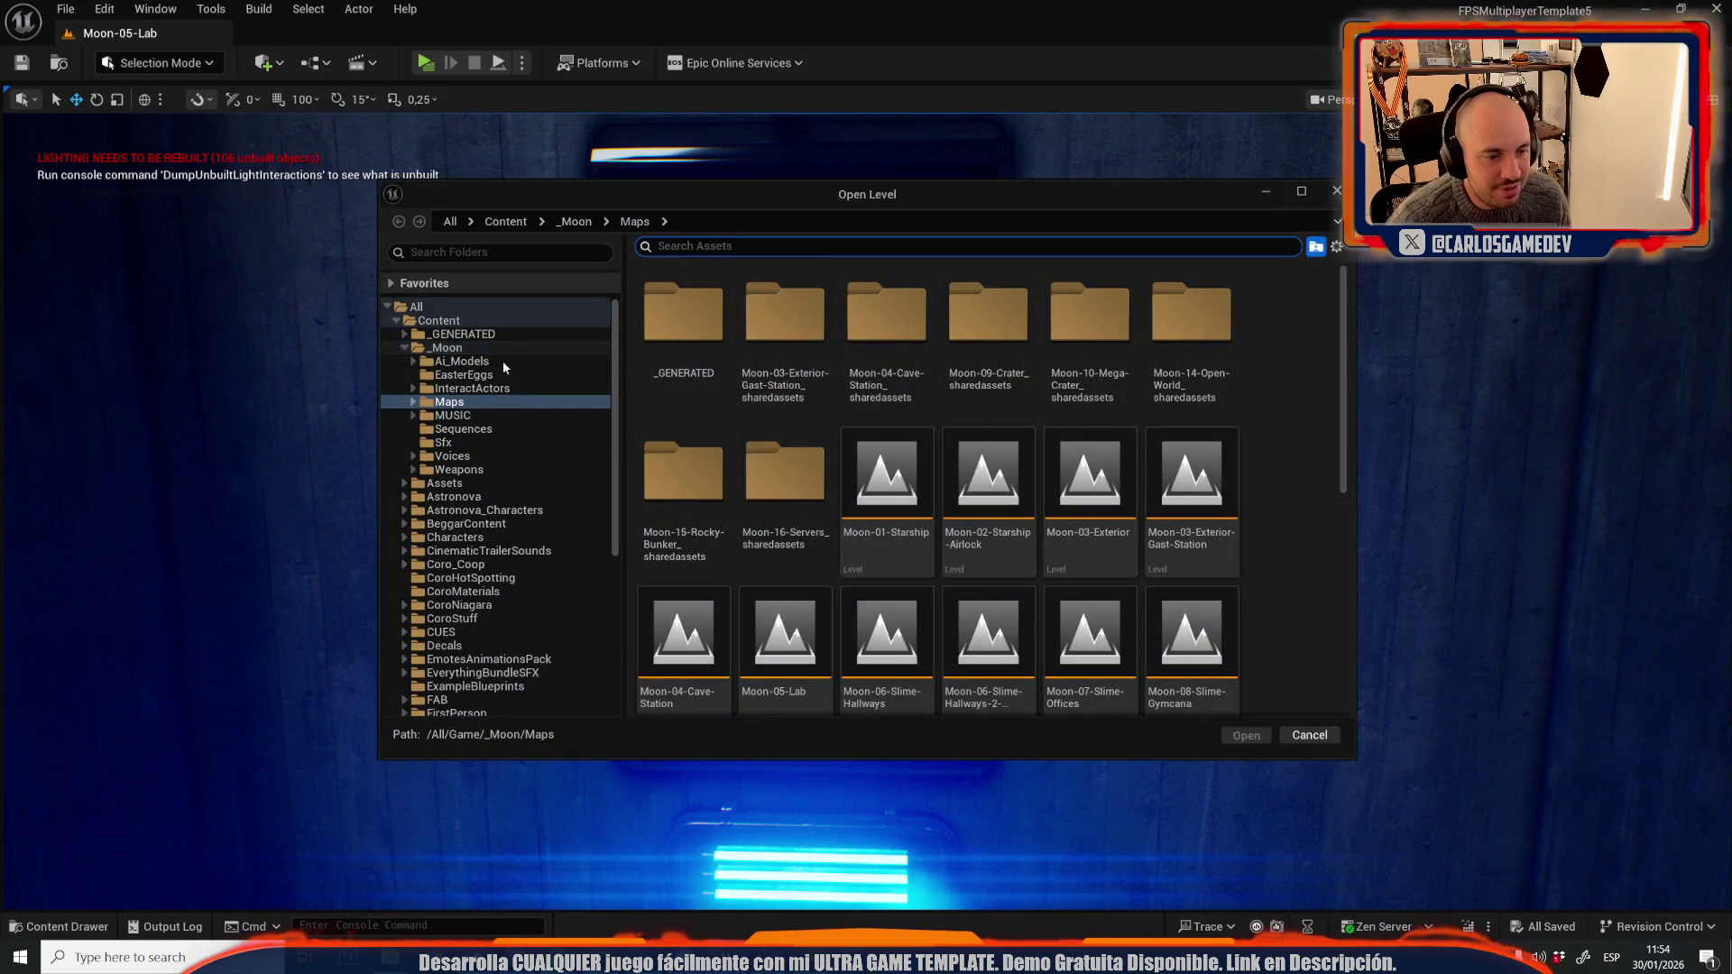
click(911, 630)
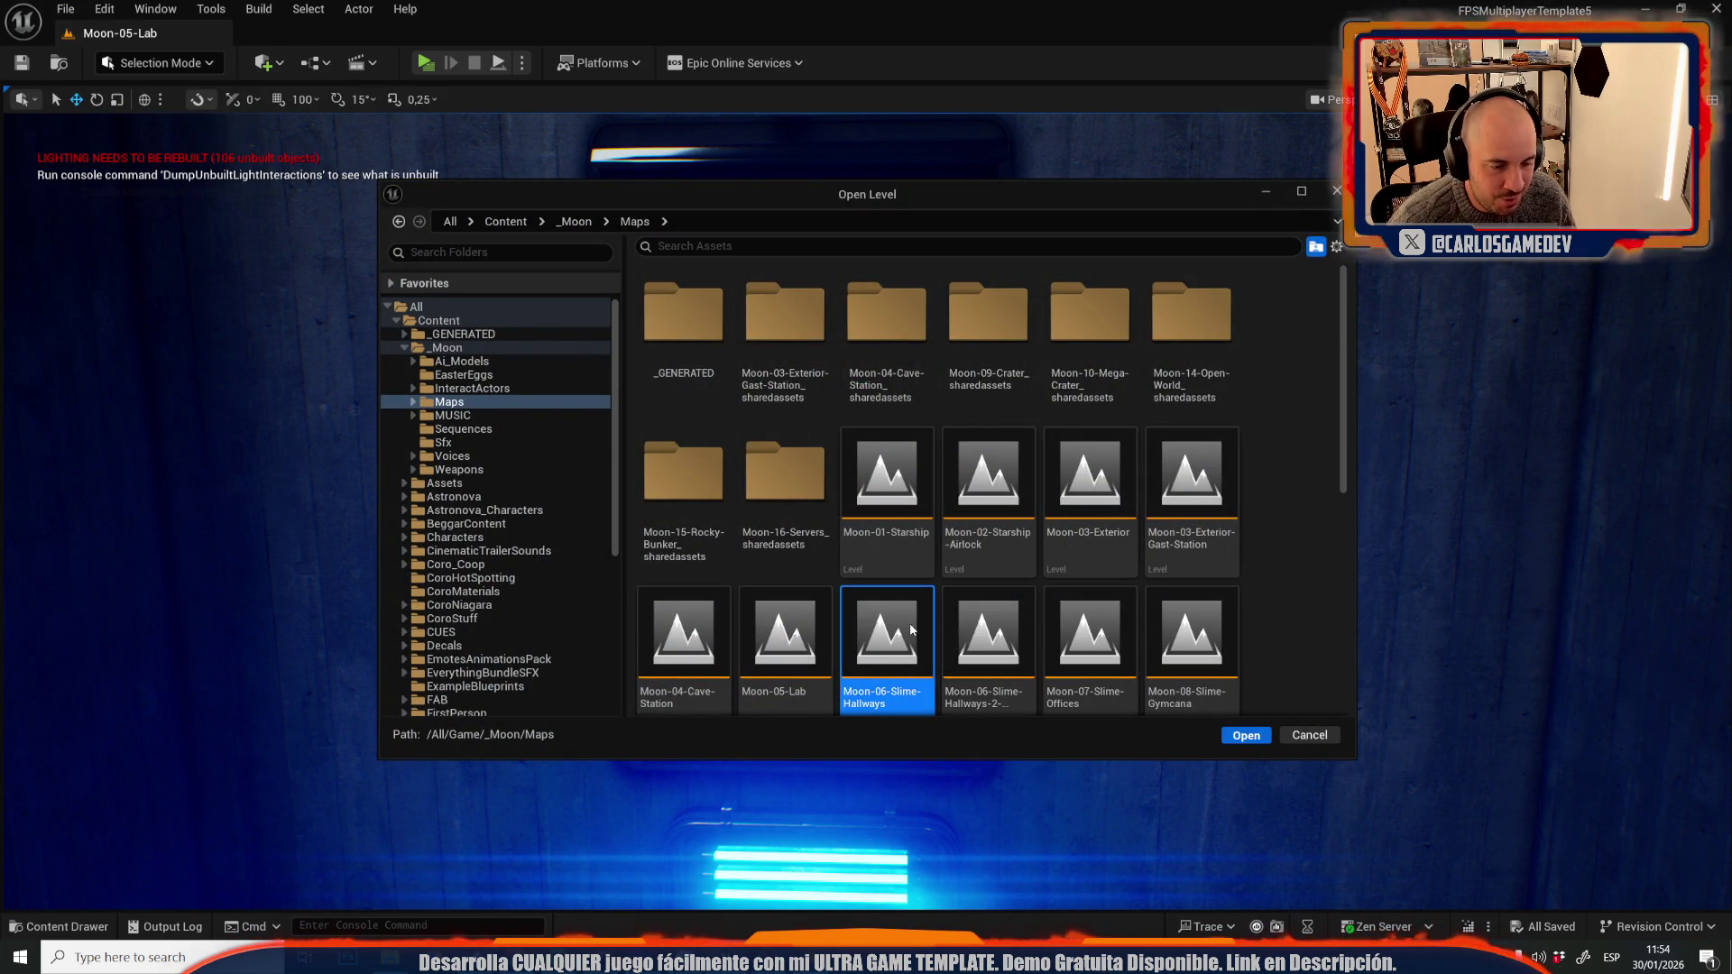
double_click(912, 629)
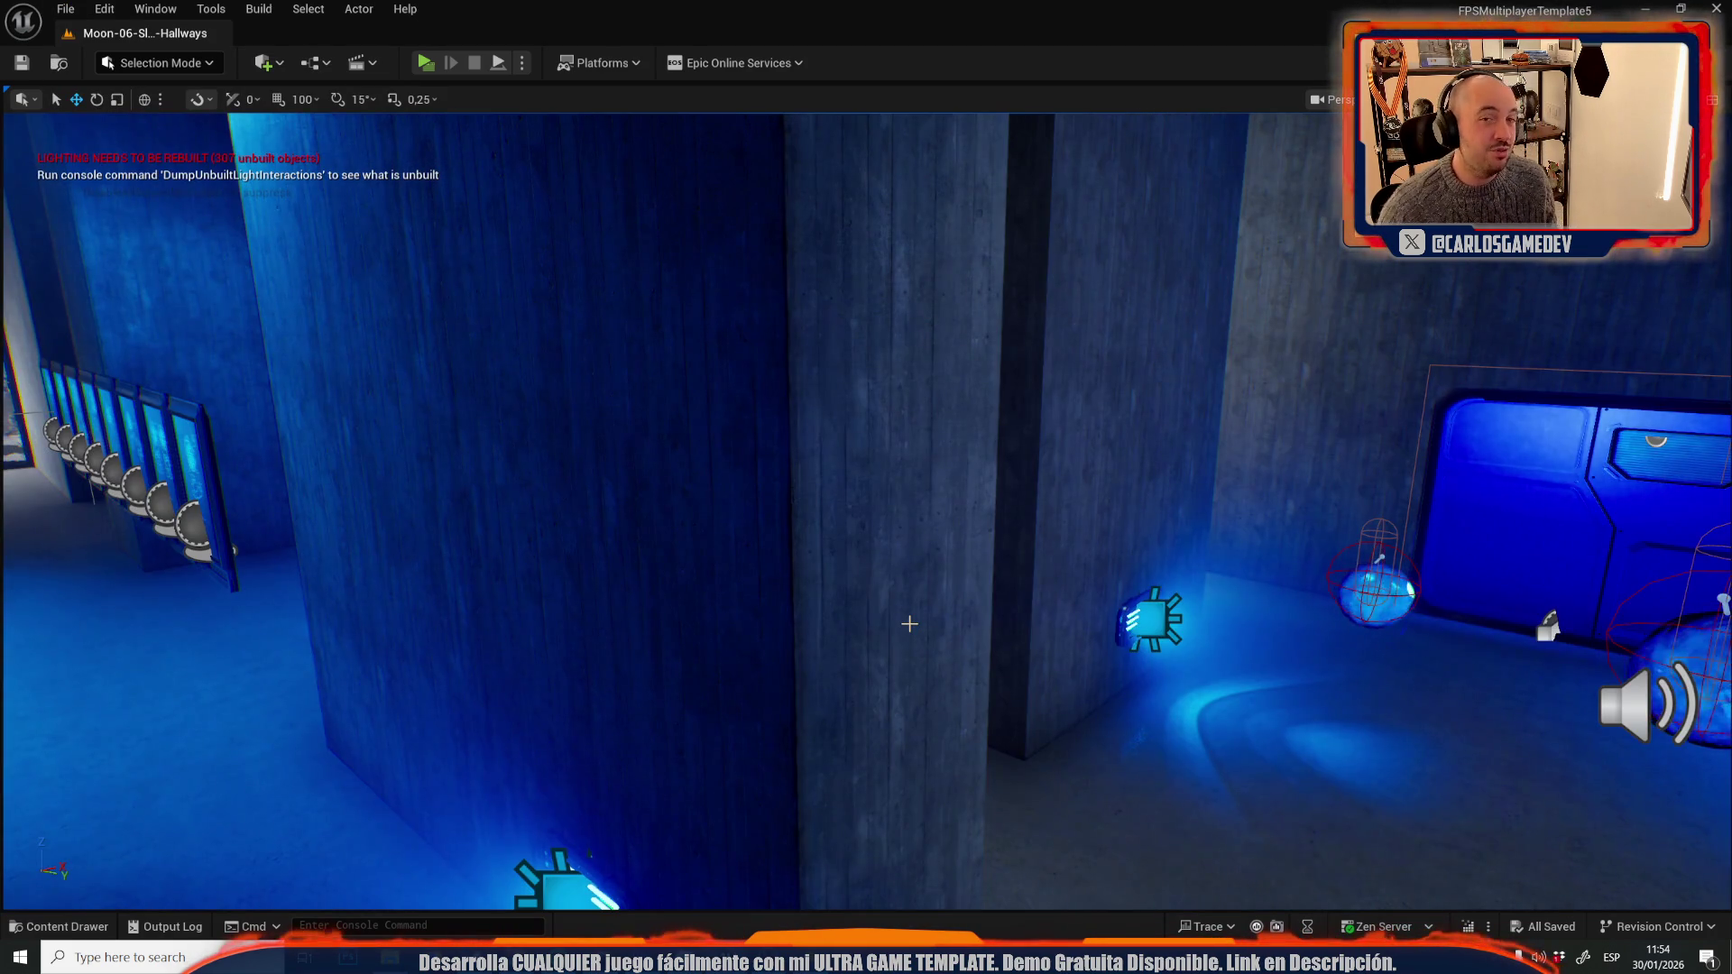
Step: Fly through the hologram poster corridors toward the moon window, then start a first-person play-test
key(w)
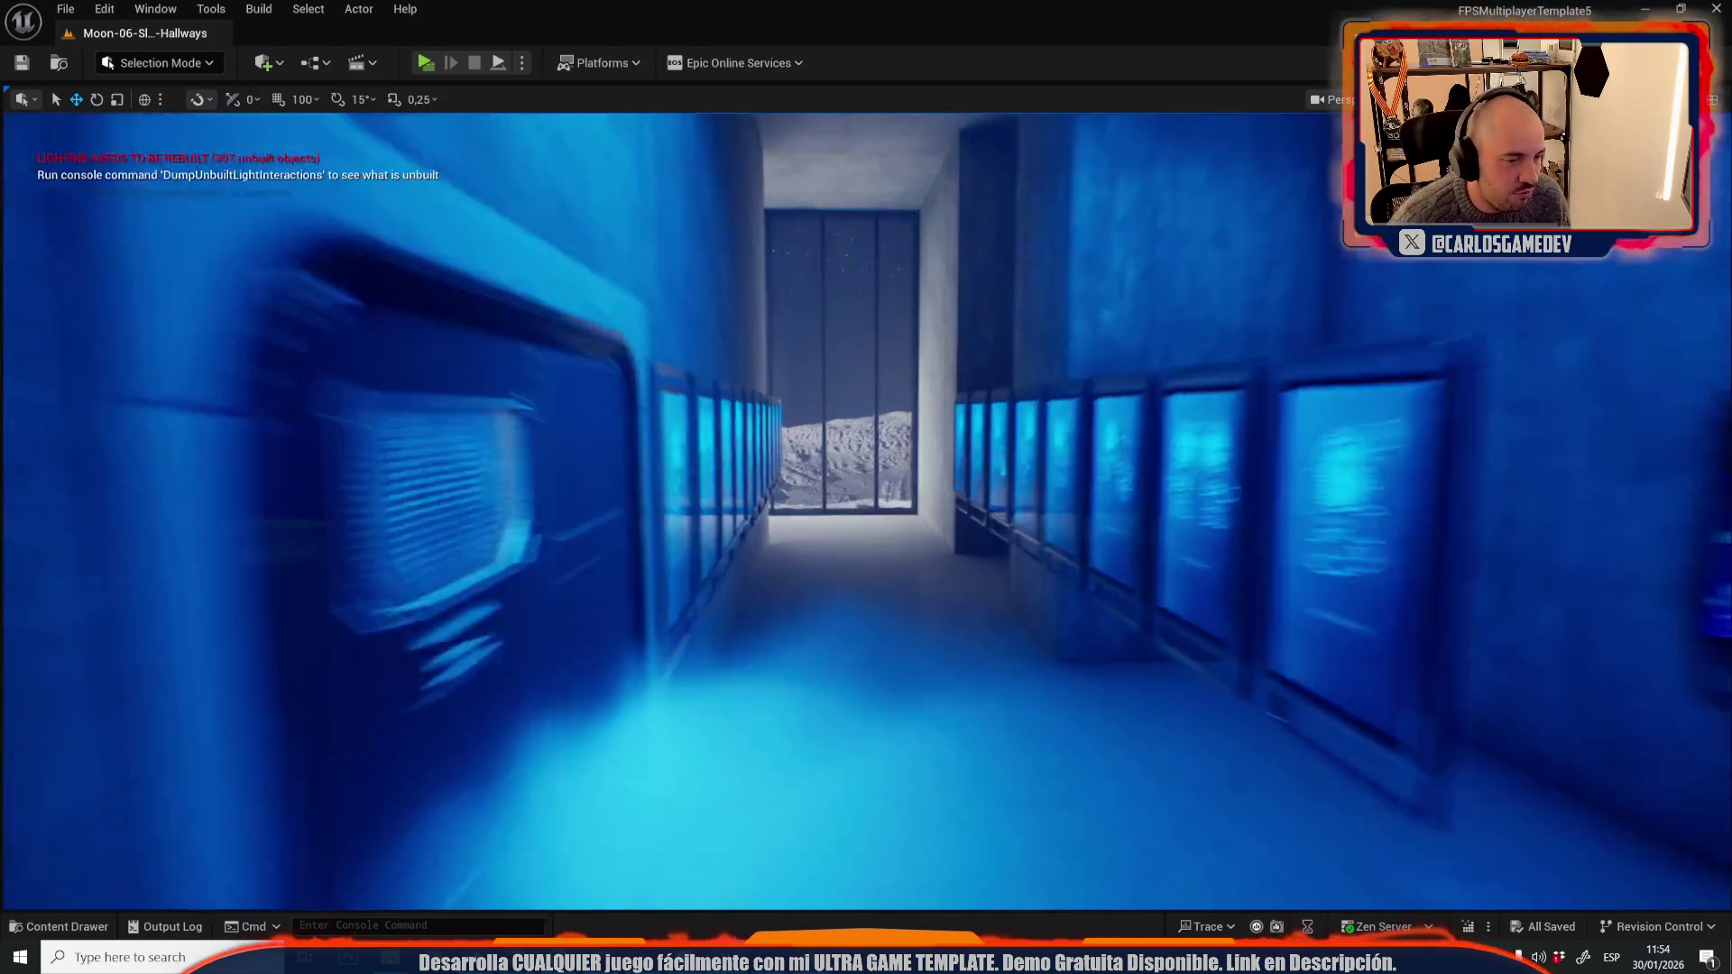
key(w)
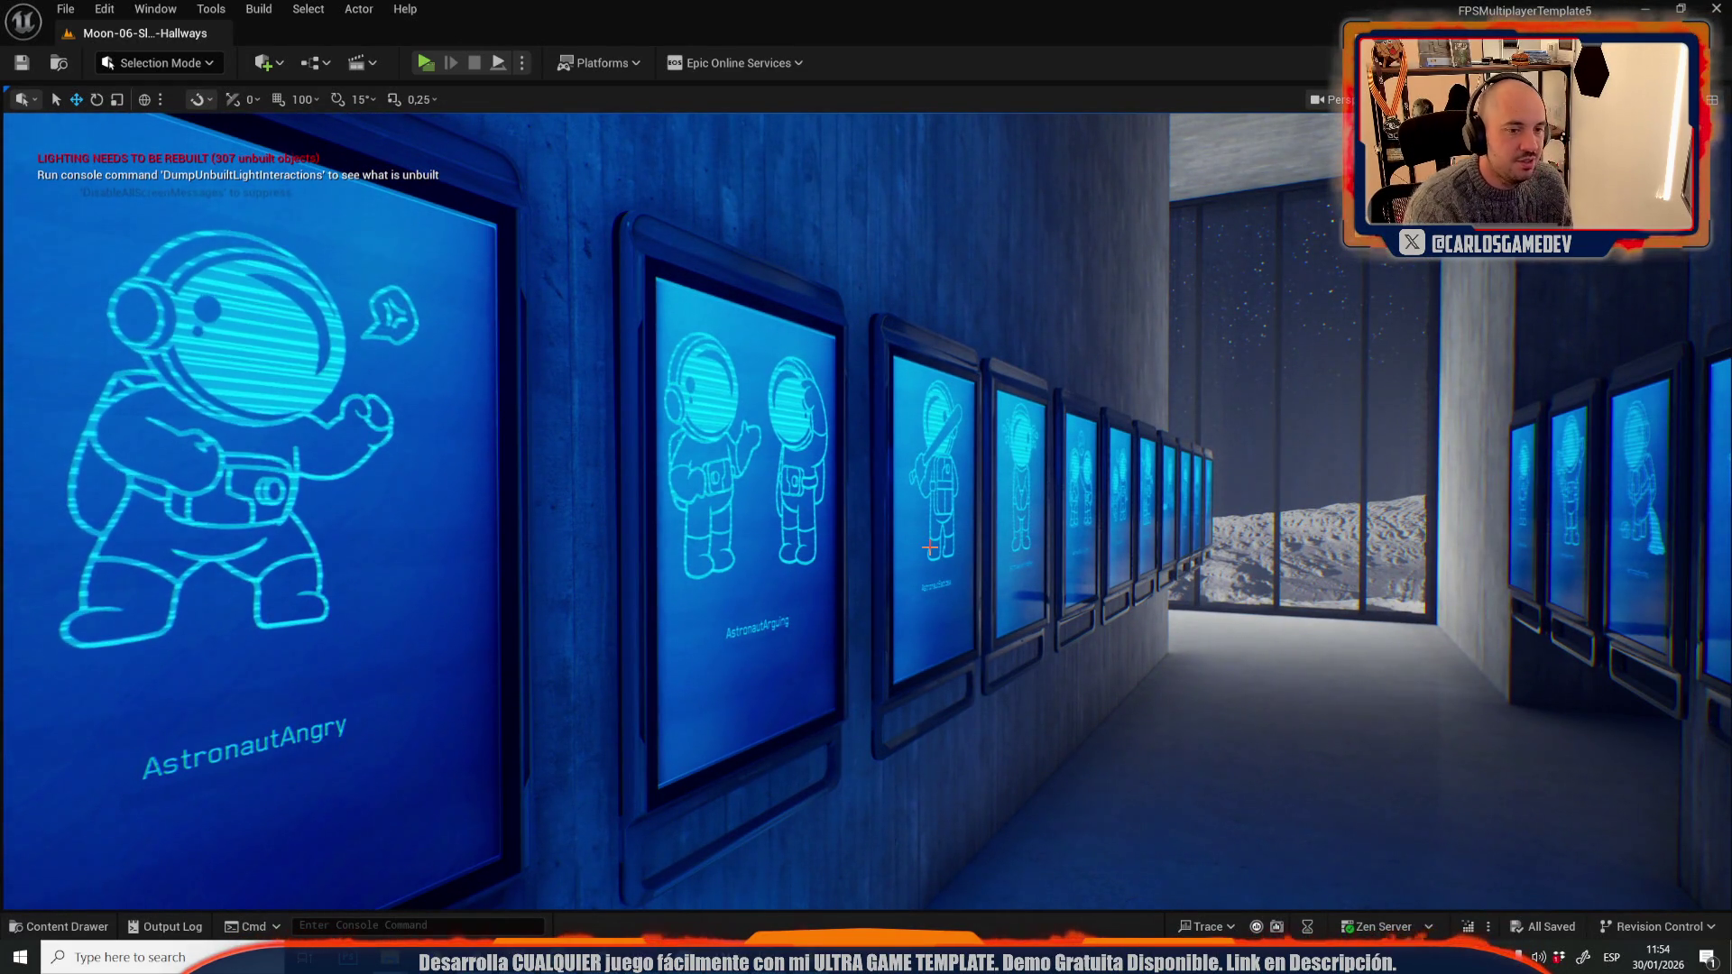
drag(930, 547, 1173, 547)
drag(1353, 542, 988, 542)
scroll(987, 541, up, 1)
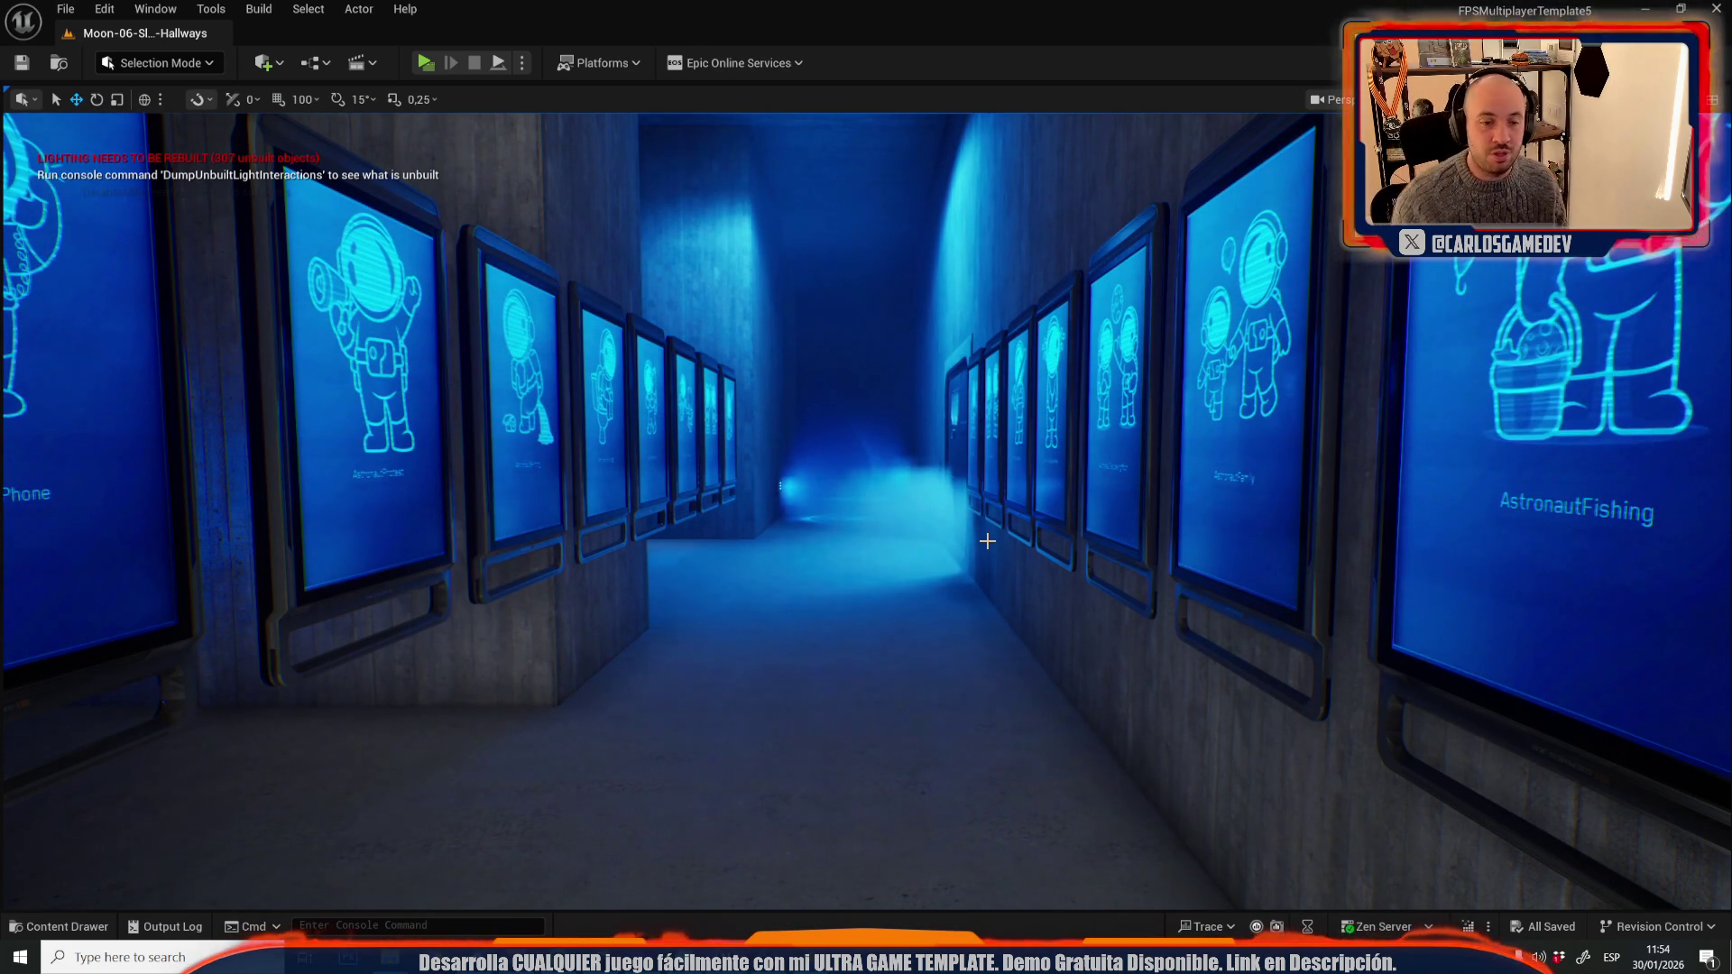
key(w)
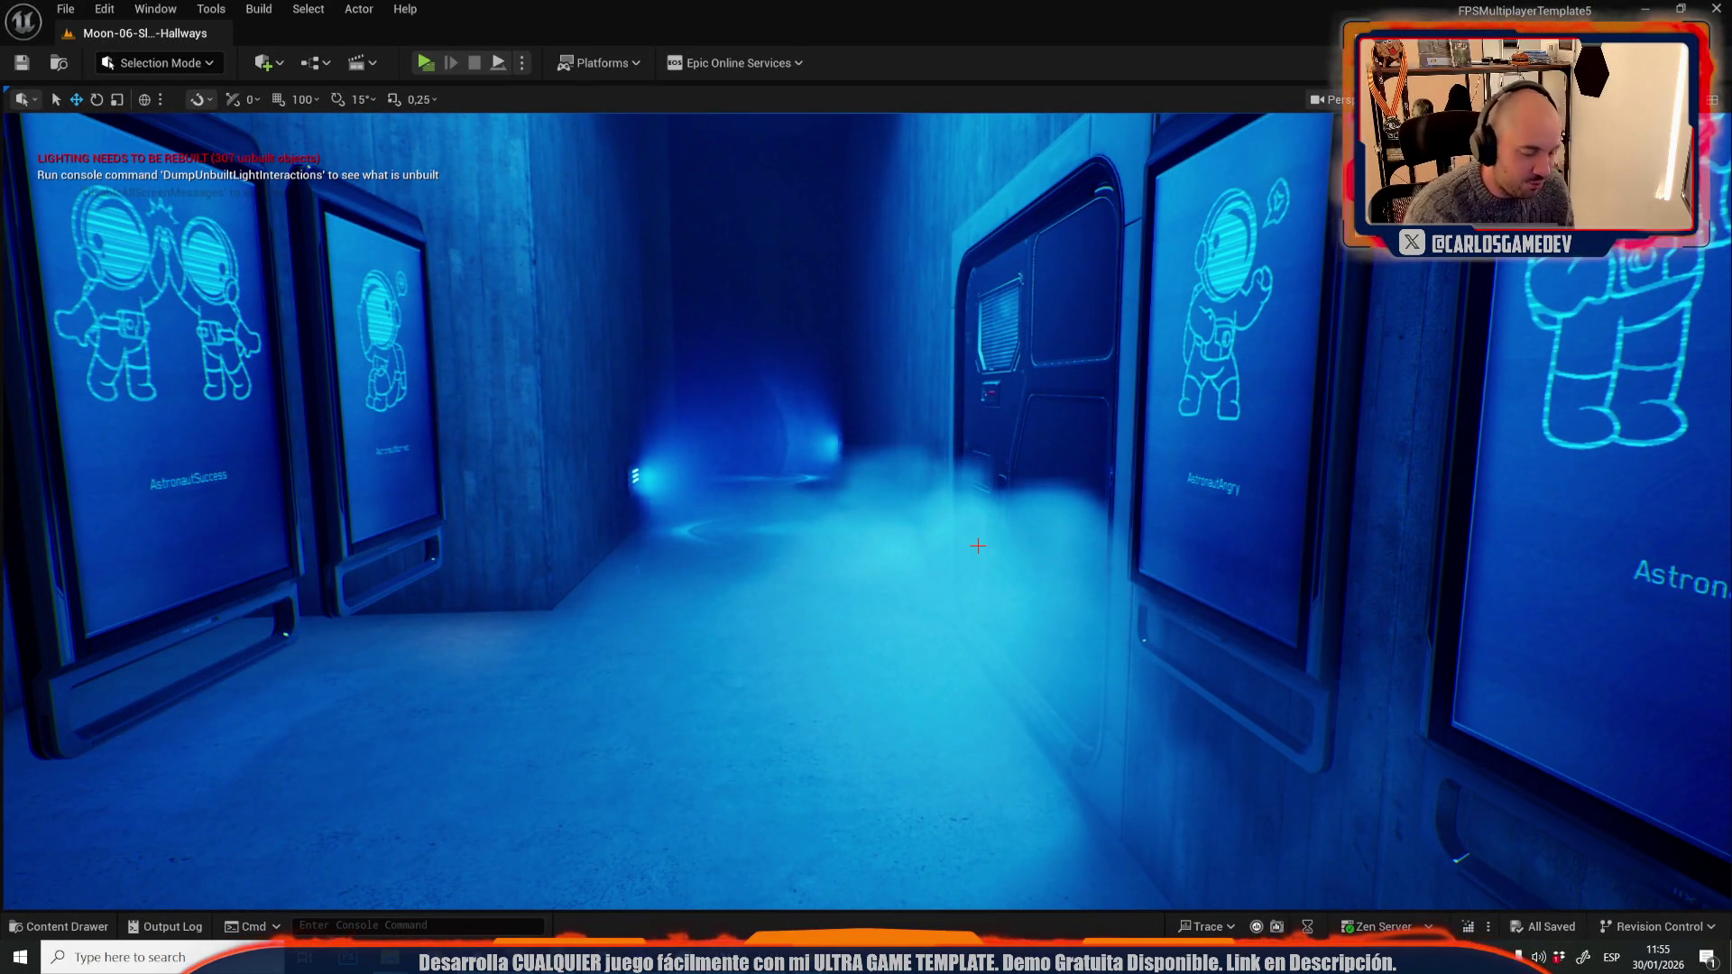
key(alt+p)
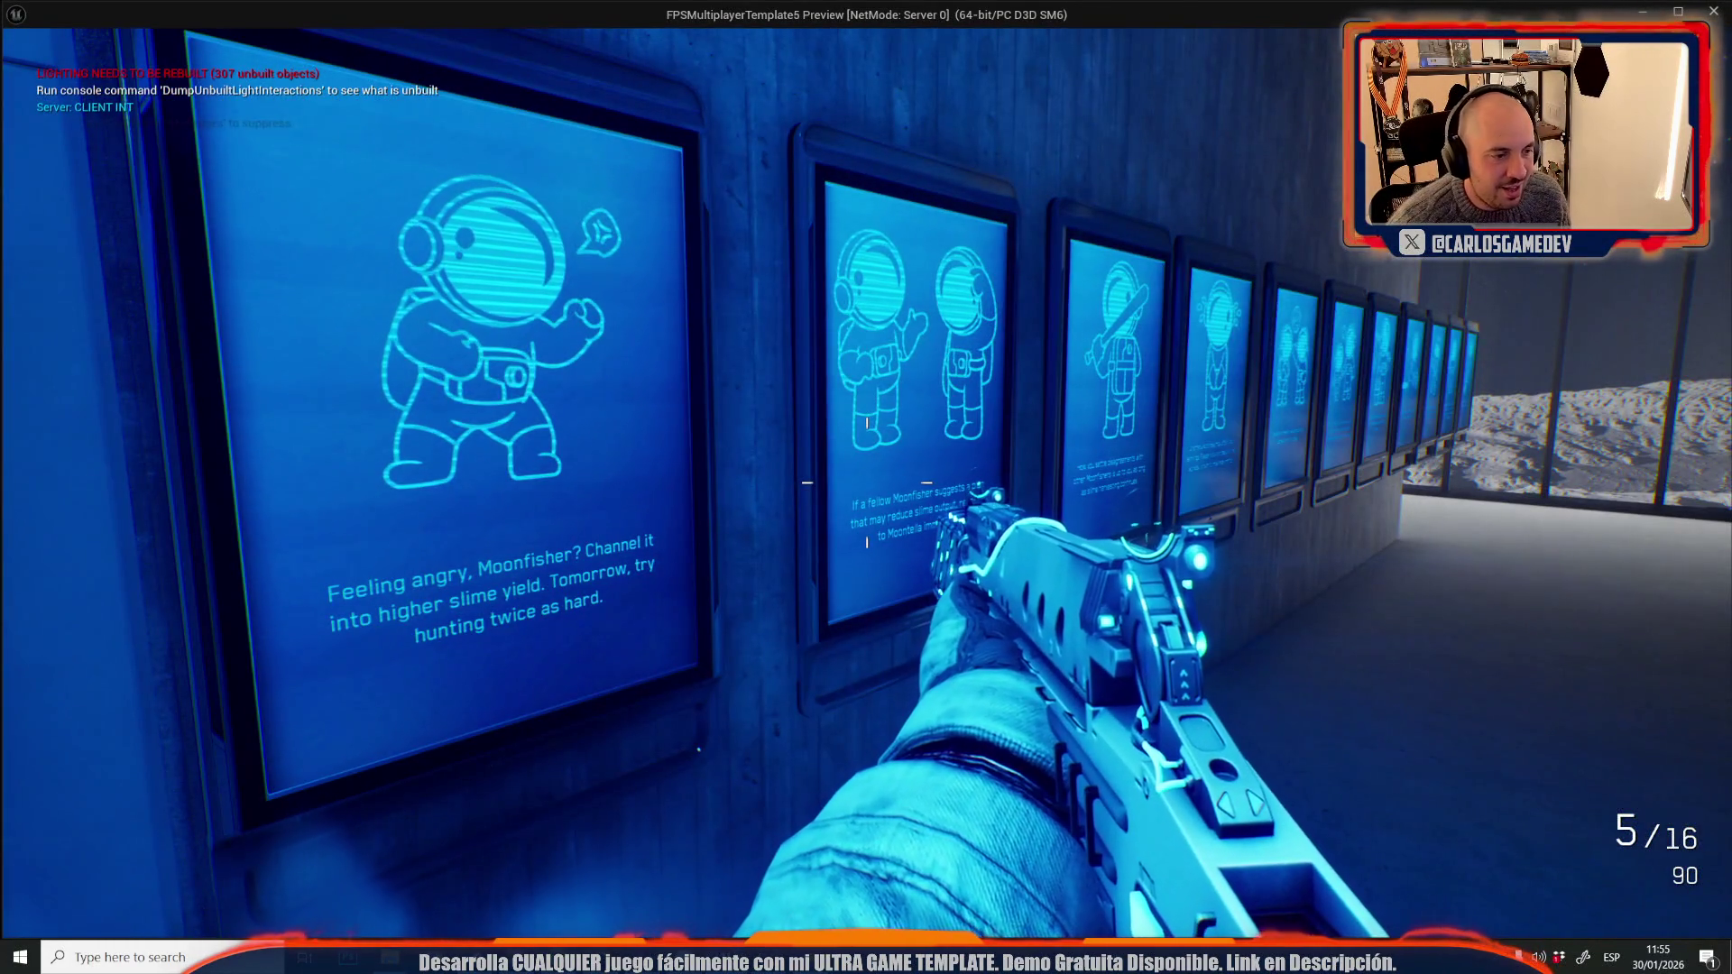
Step: Walk along the corridor, approaching each astronaut poster including the Moontella contract warning
key(w)
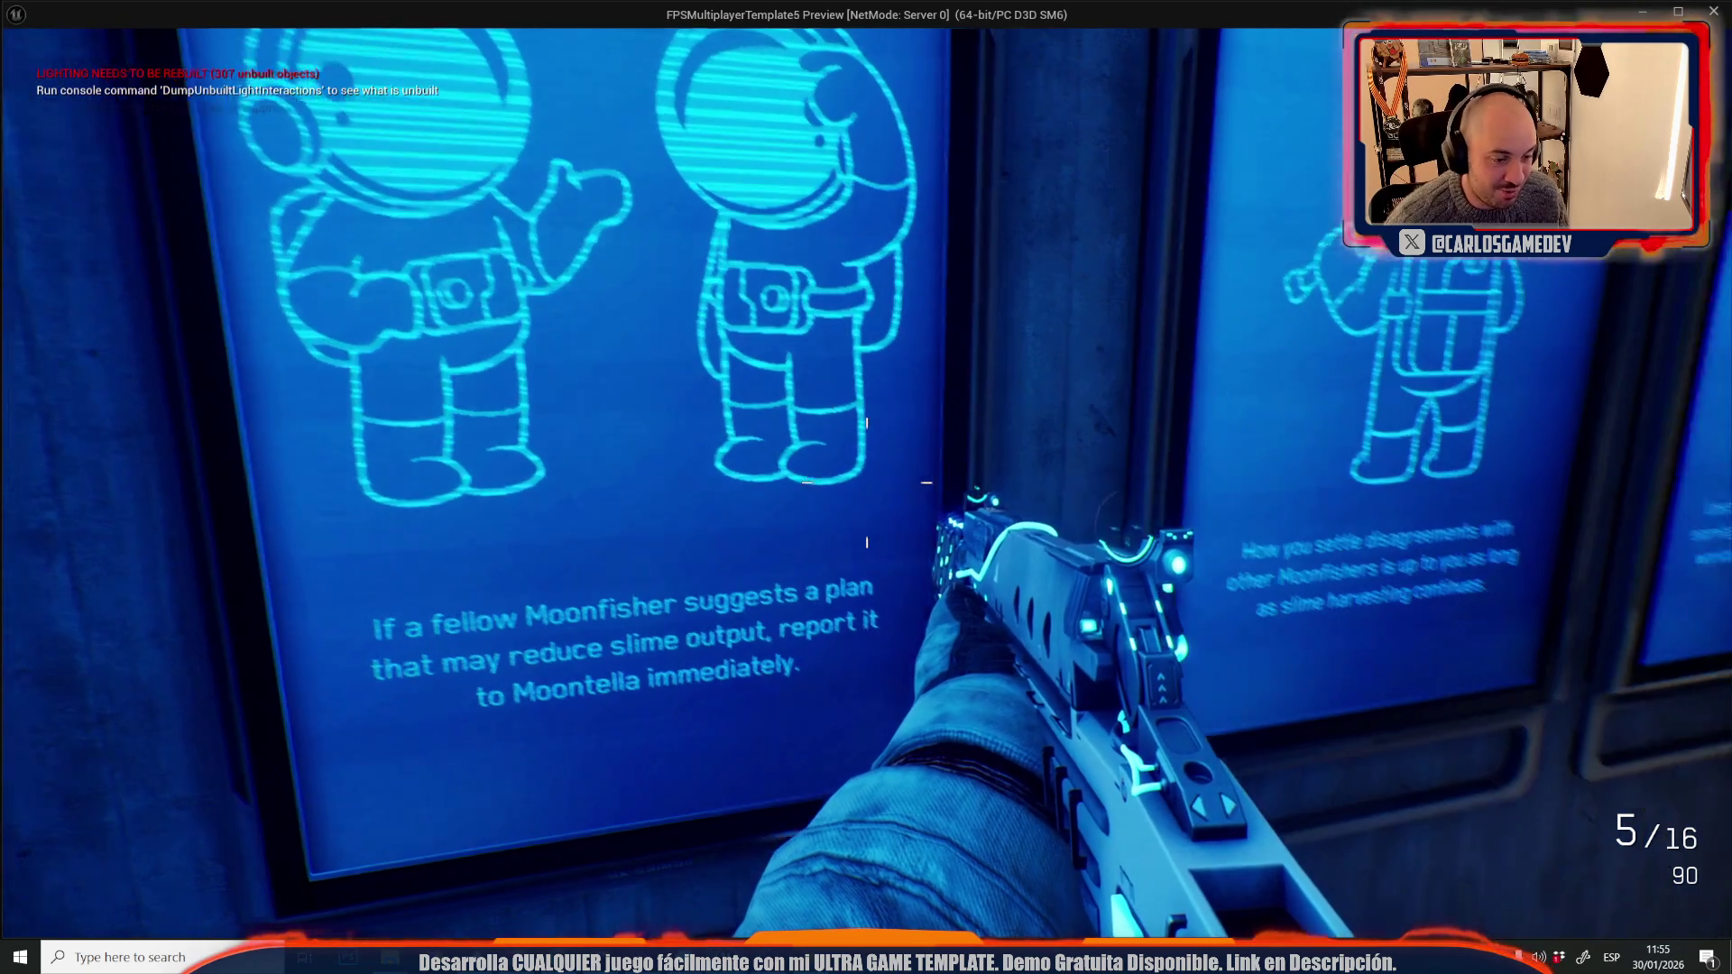
key(d)
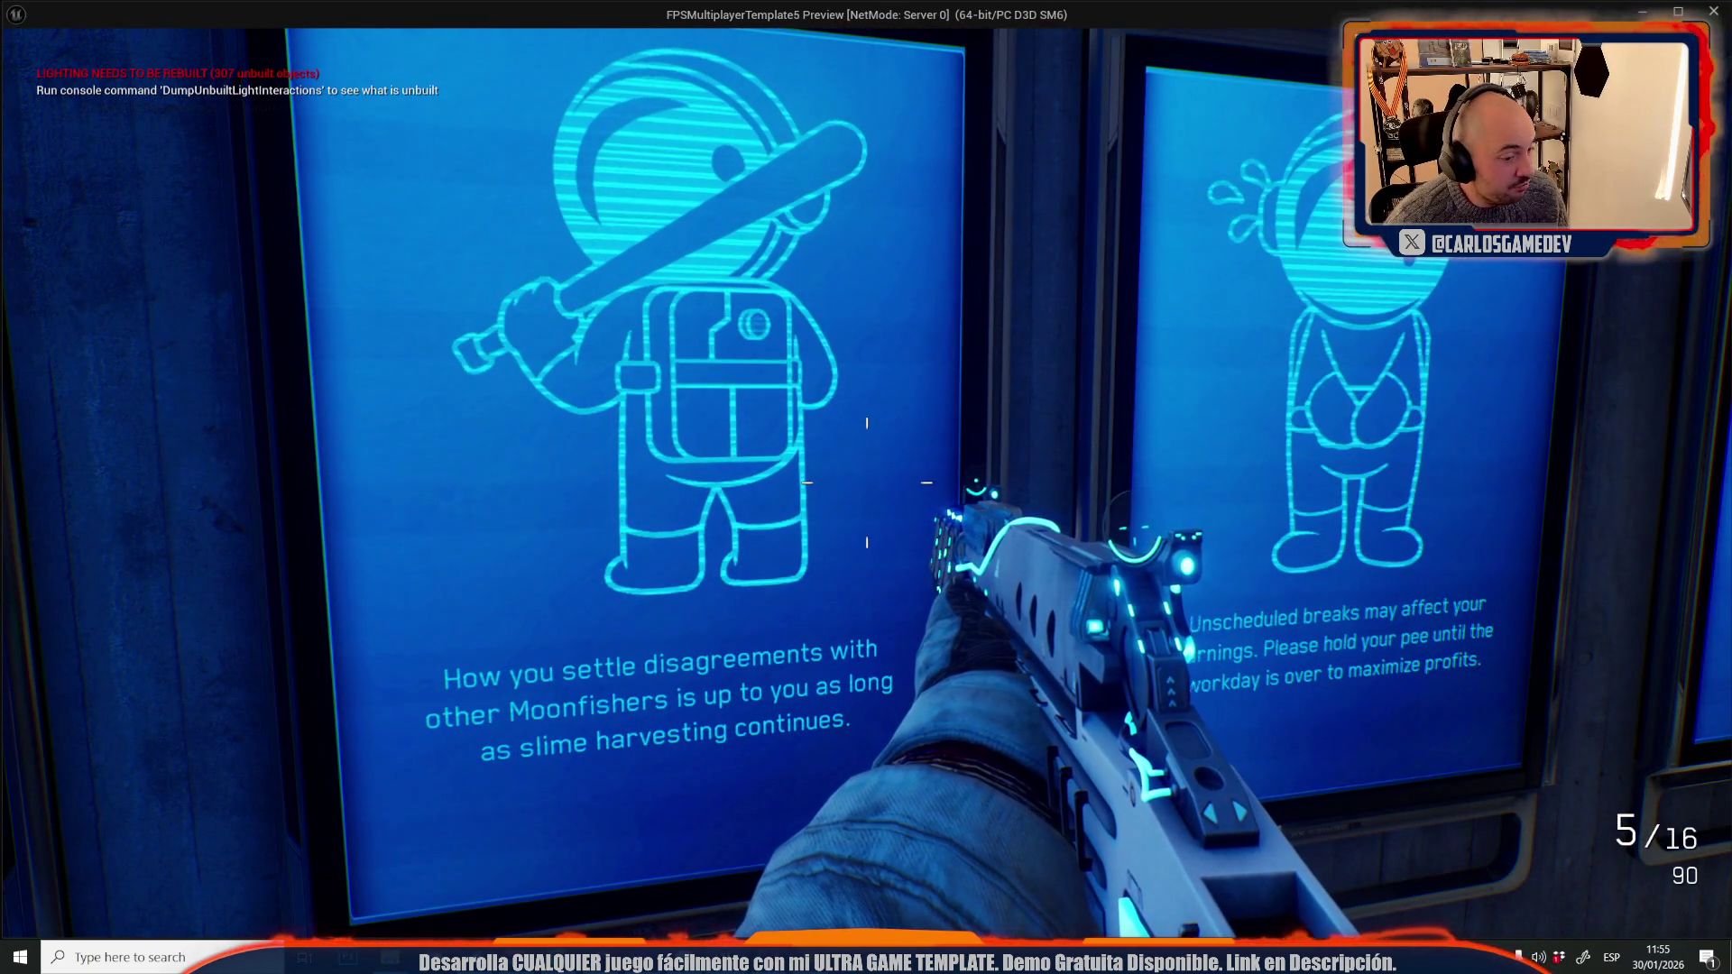
key(s)
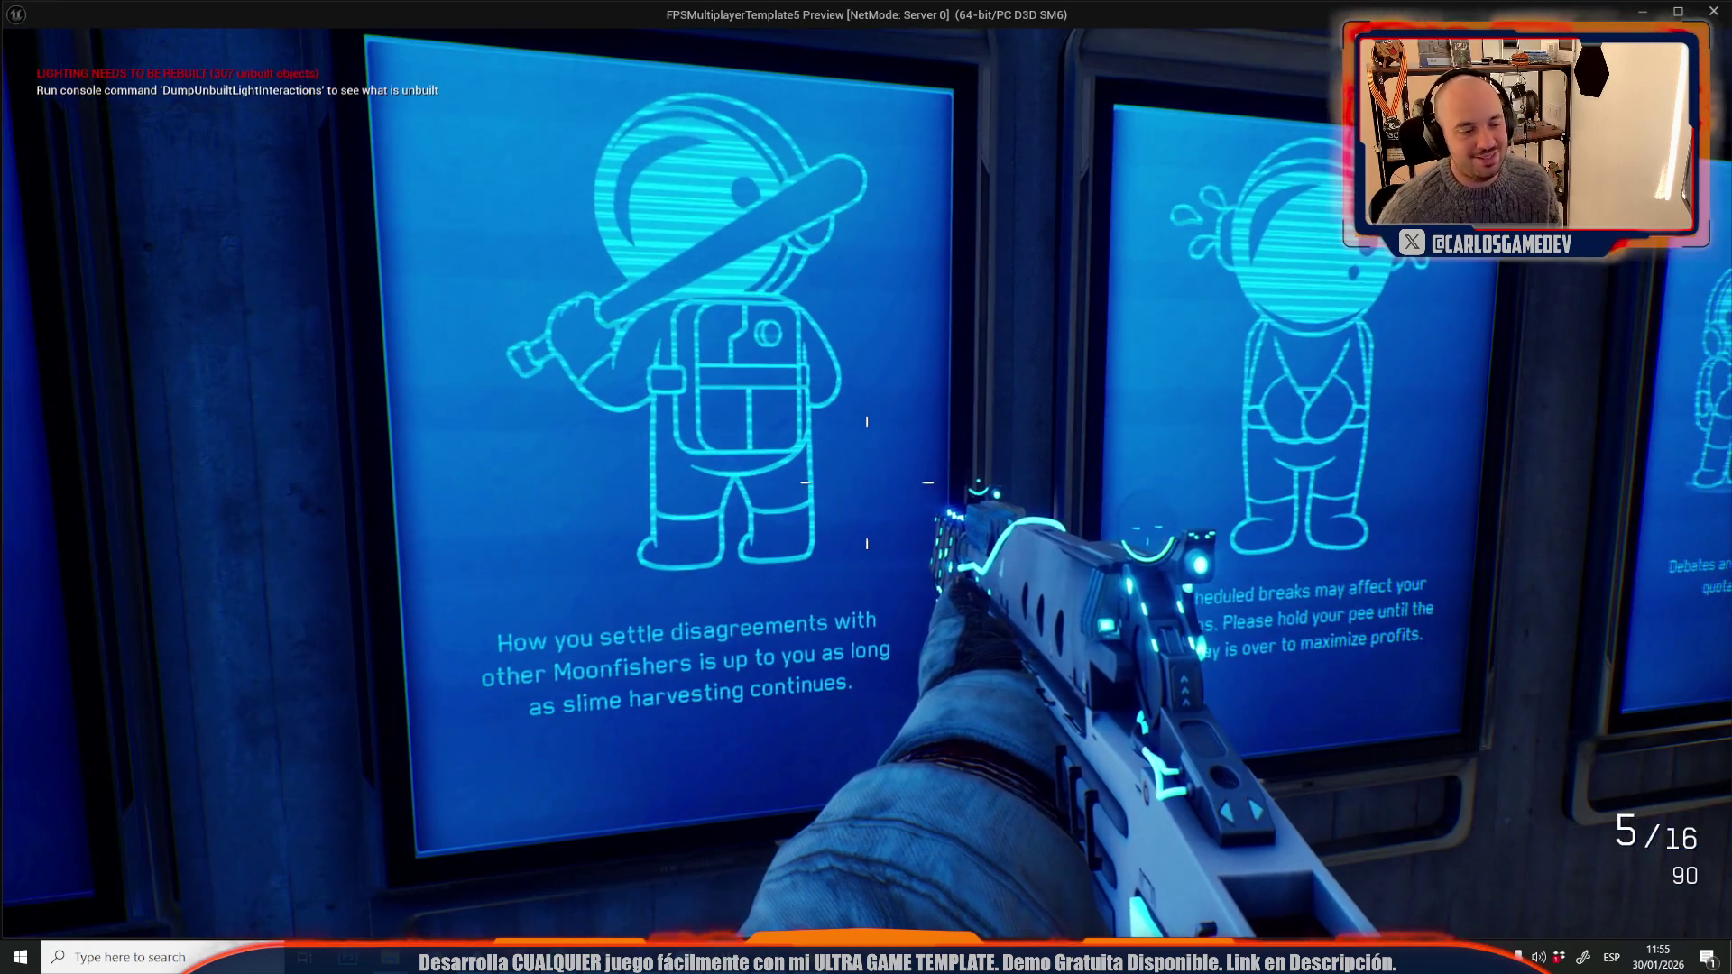
key(d)
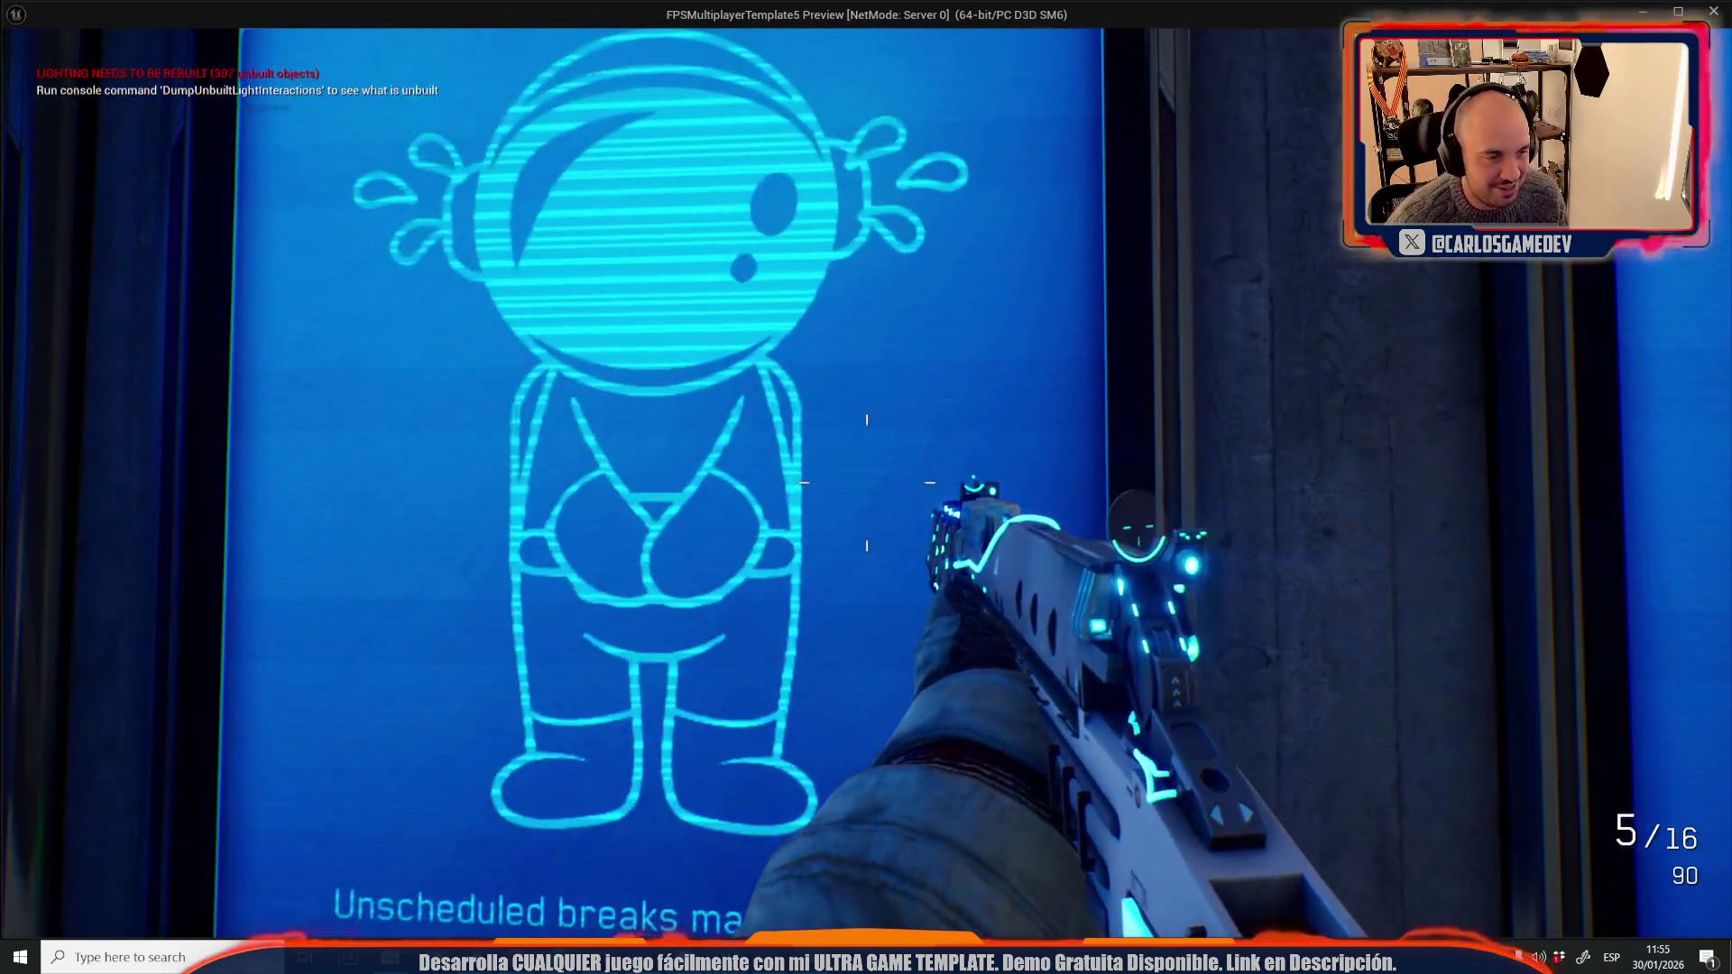
key(s)
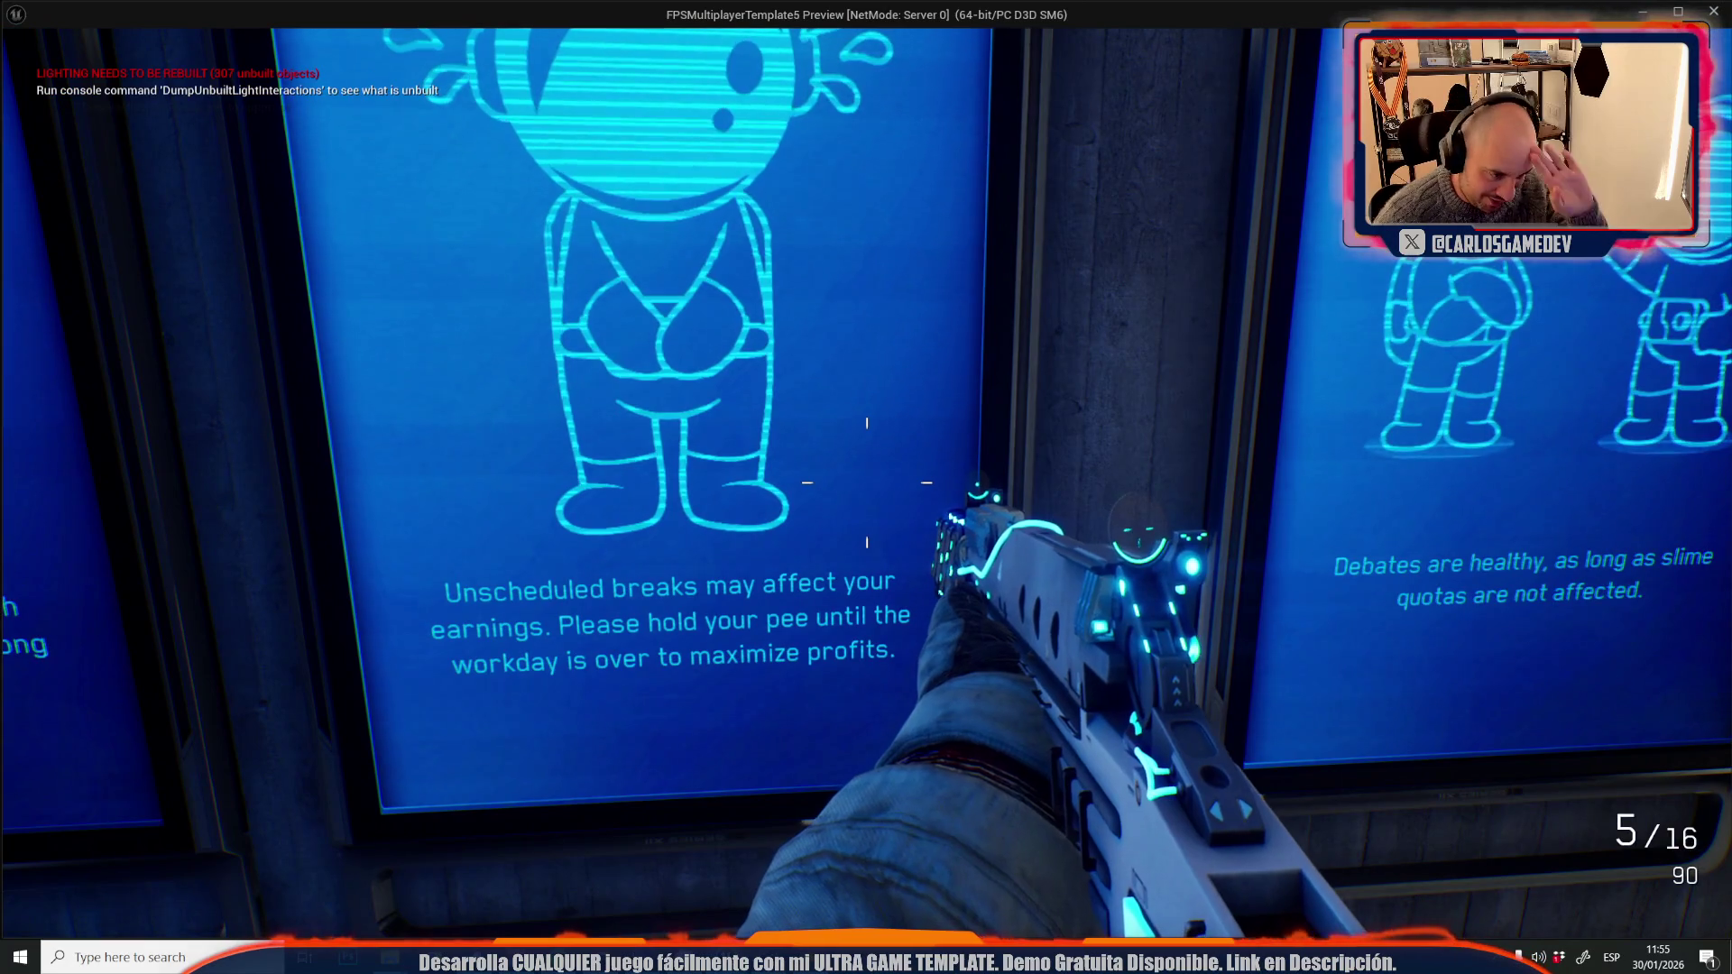
key(w)
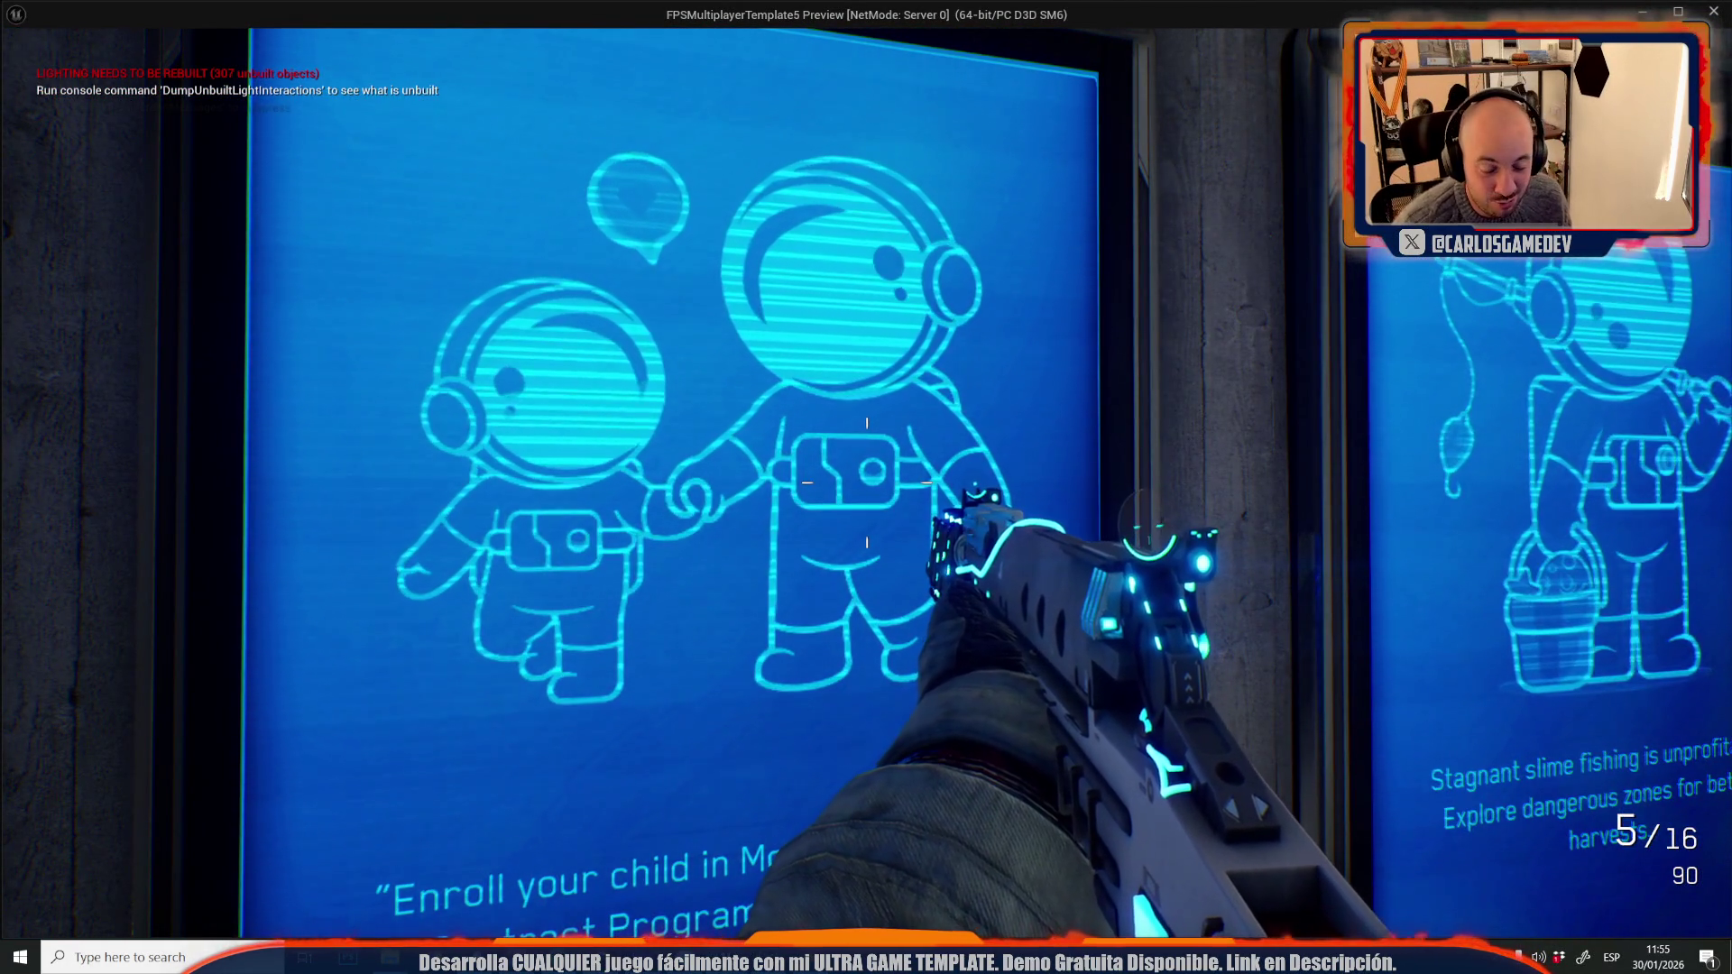
key(s)
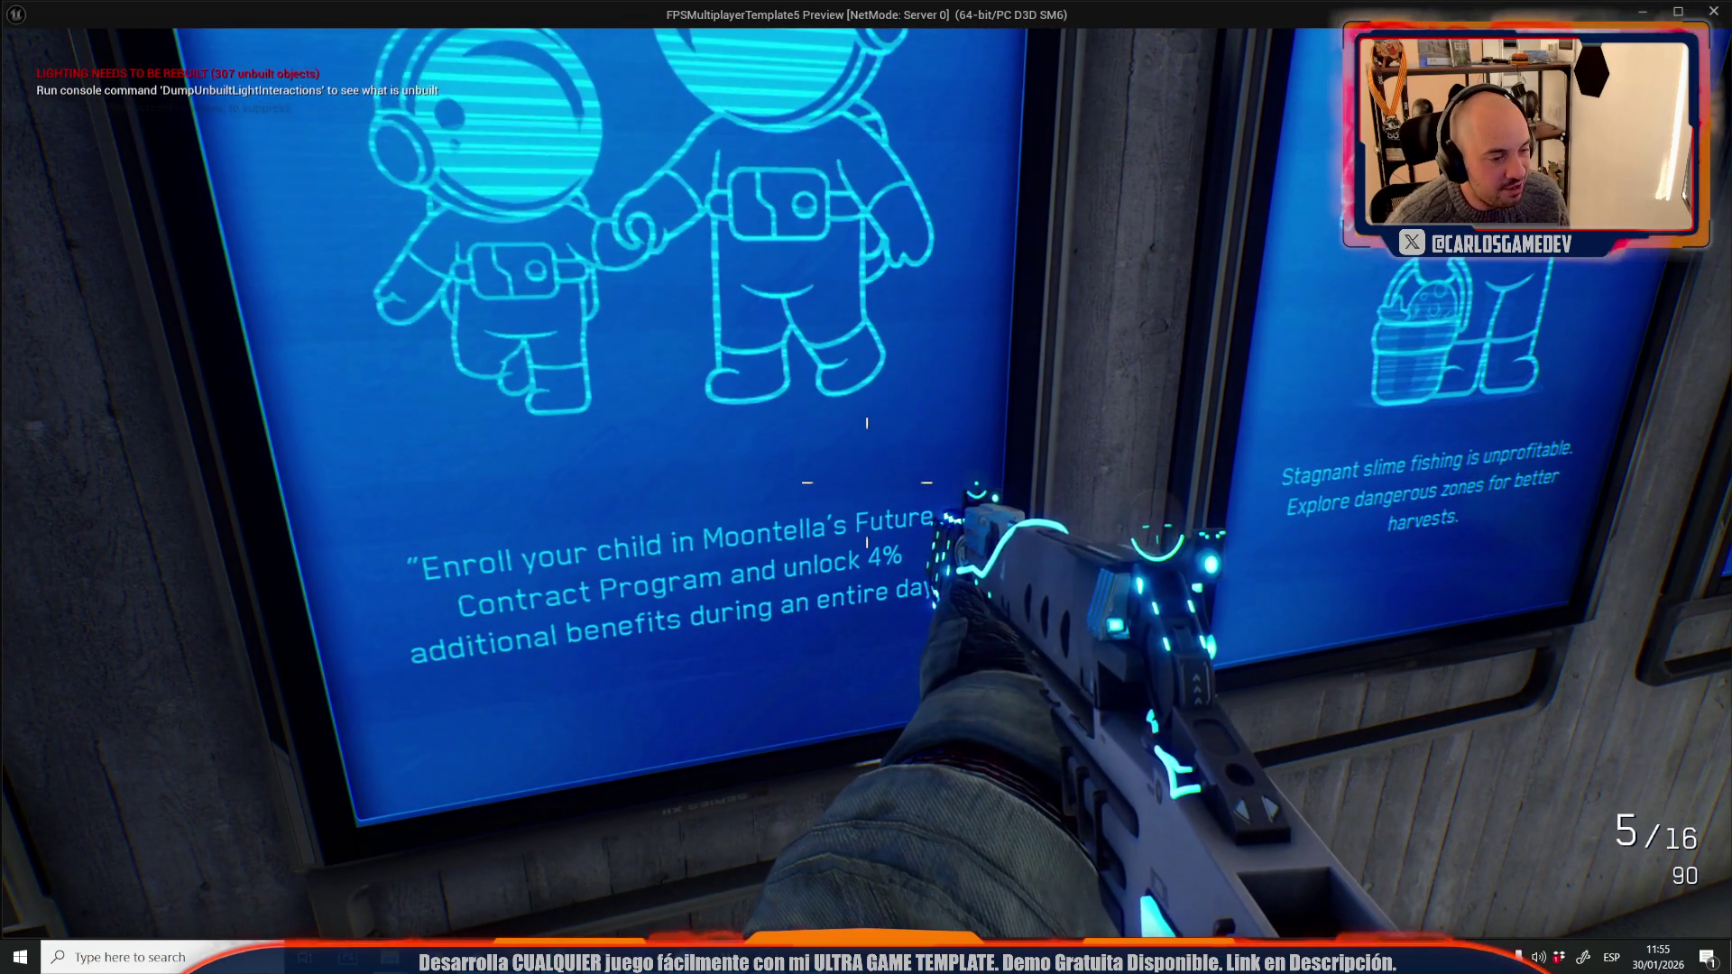
key(s)
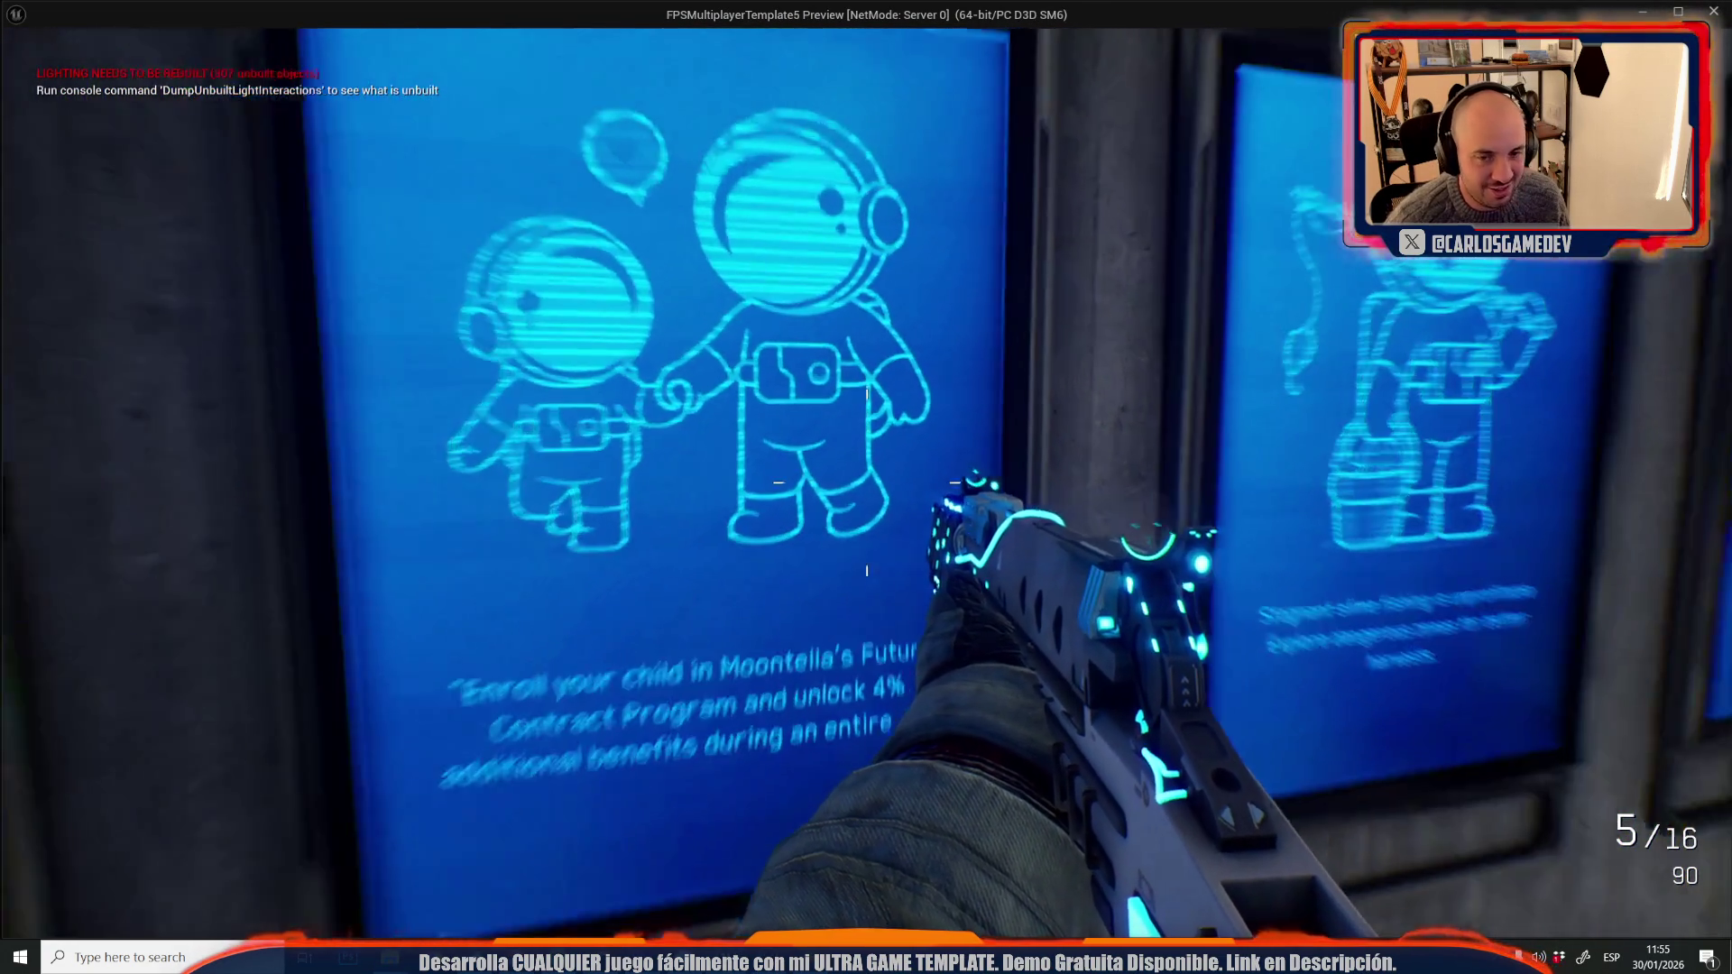
key(w)
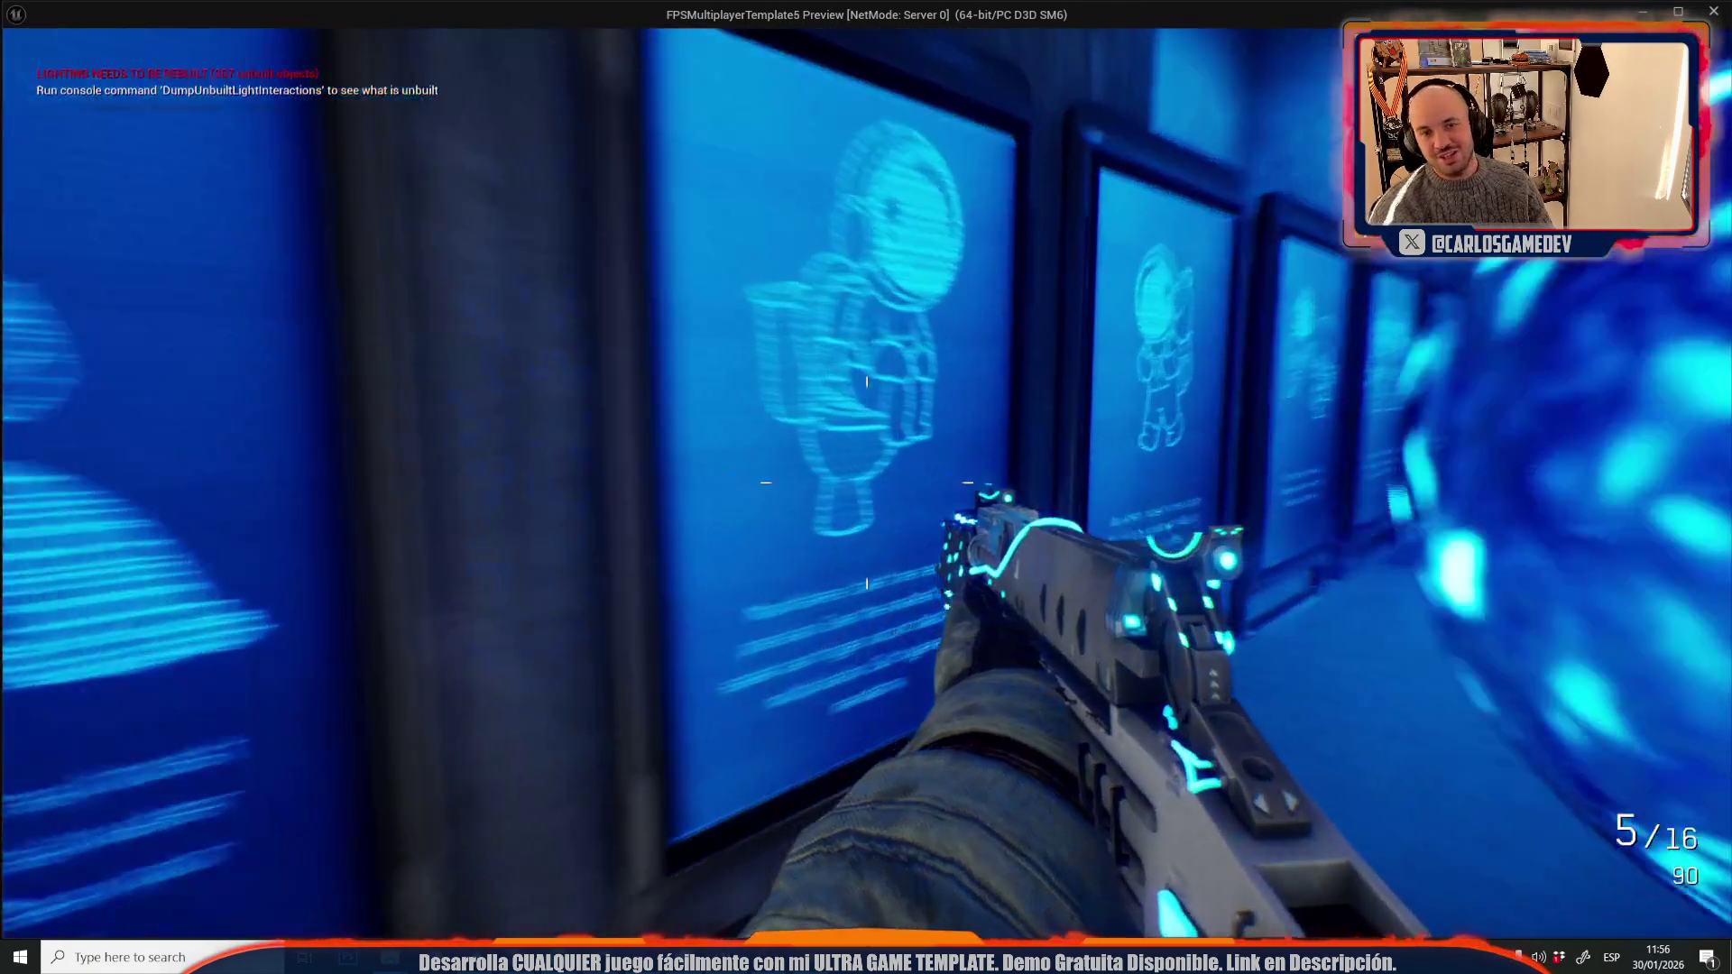
Step: Walk up to read one more astronaut poster's caption, then stop the play session
key(w)
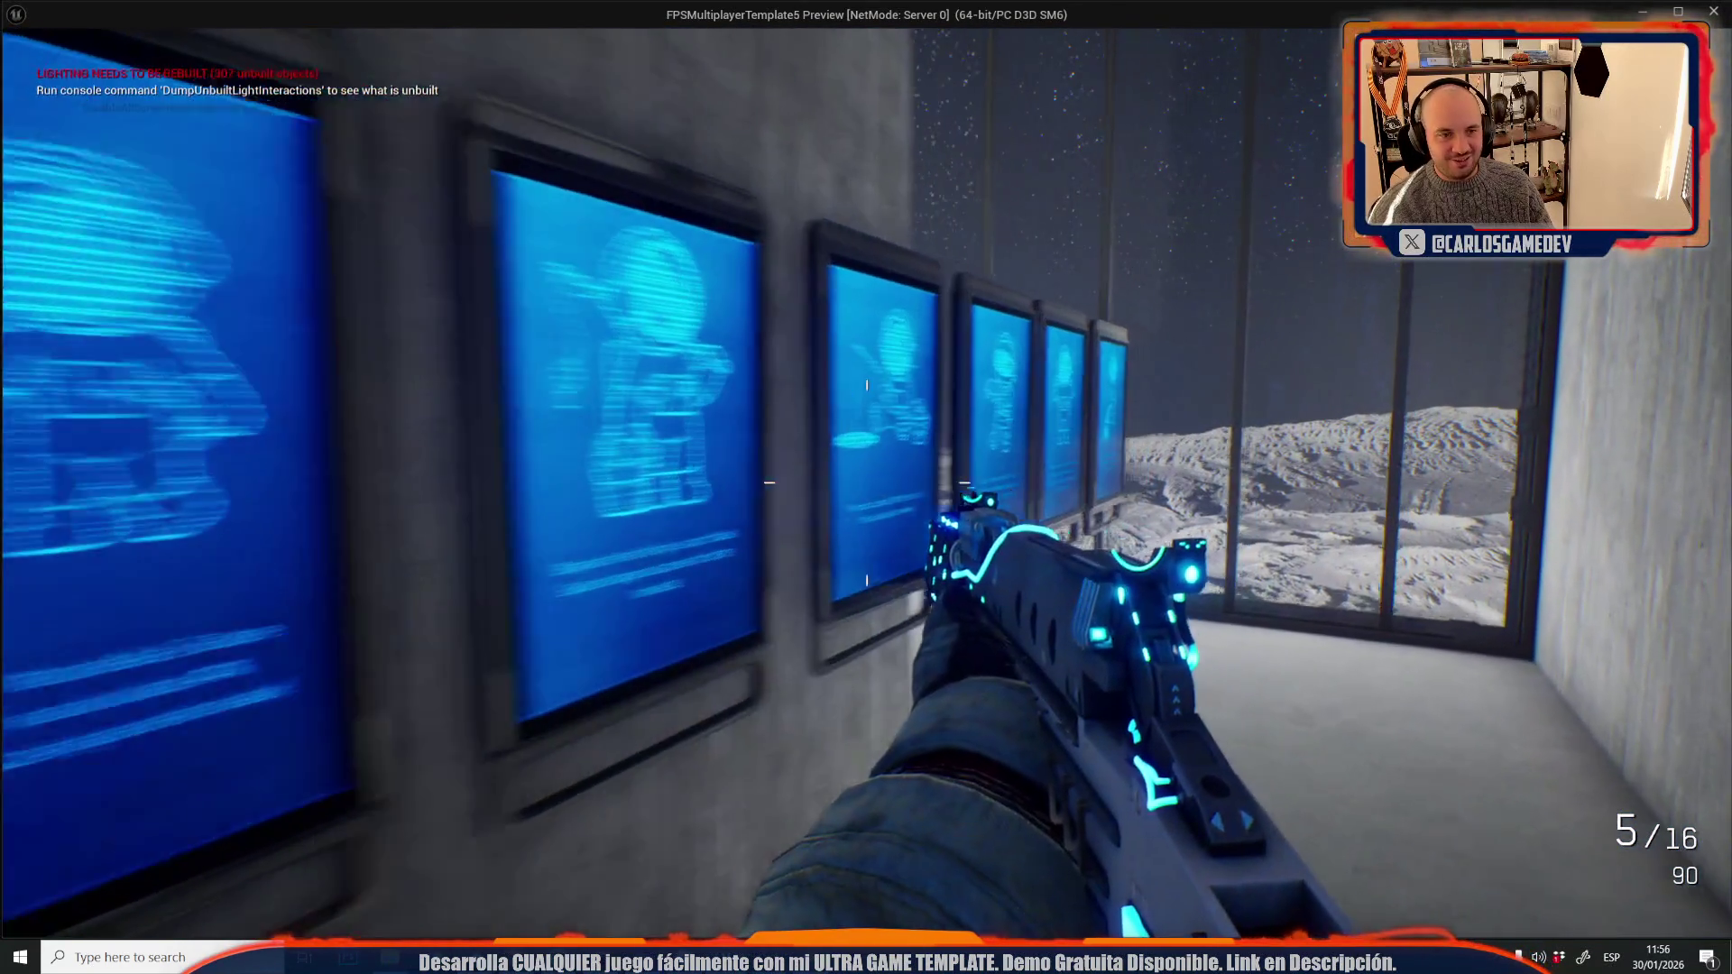
key(w)
key(s)
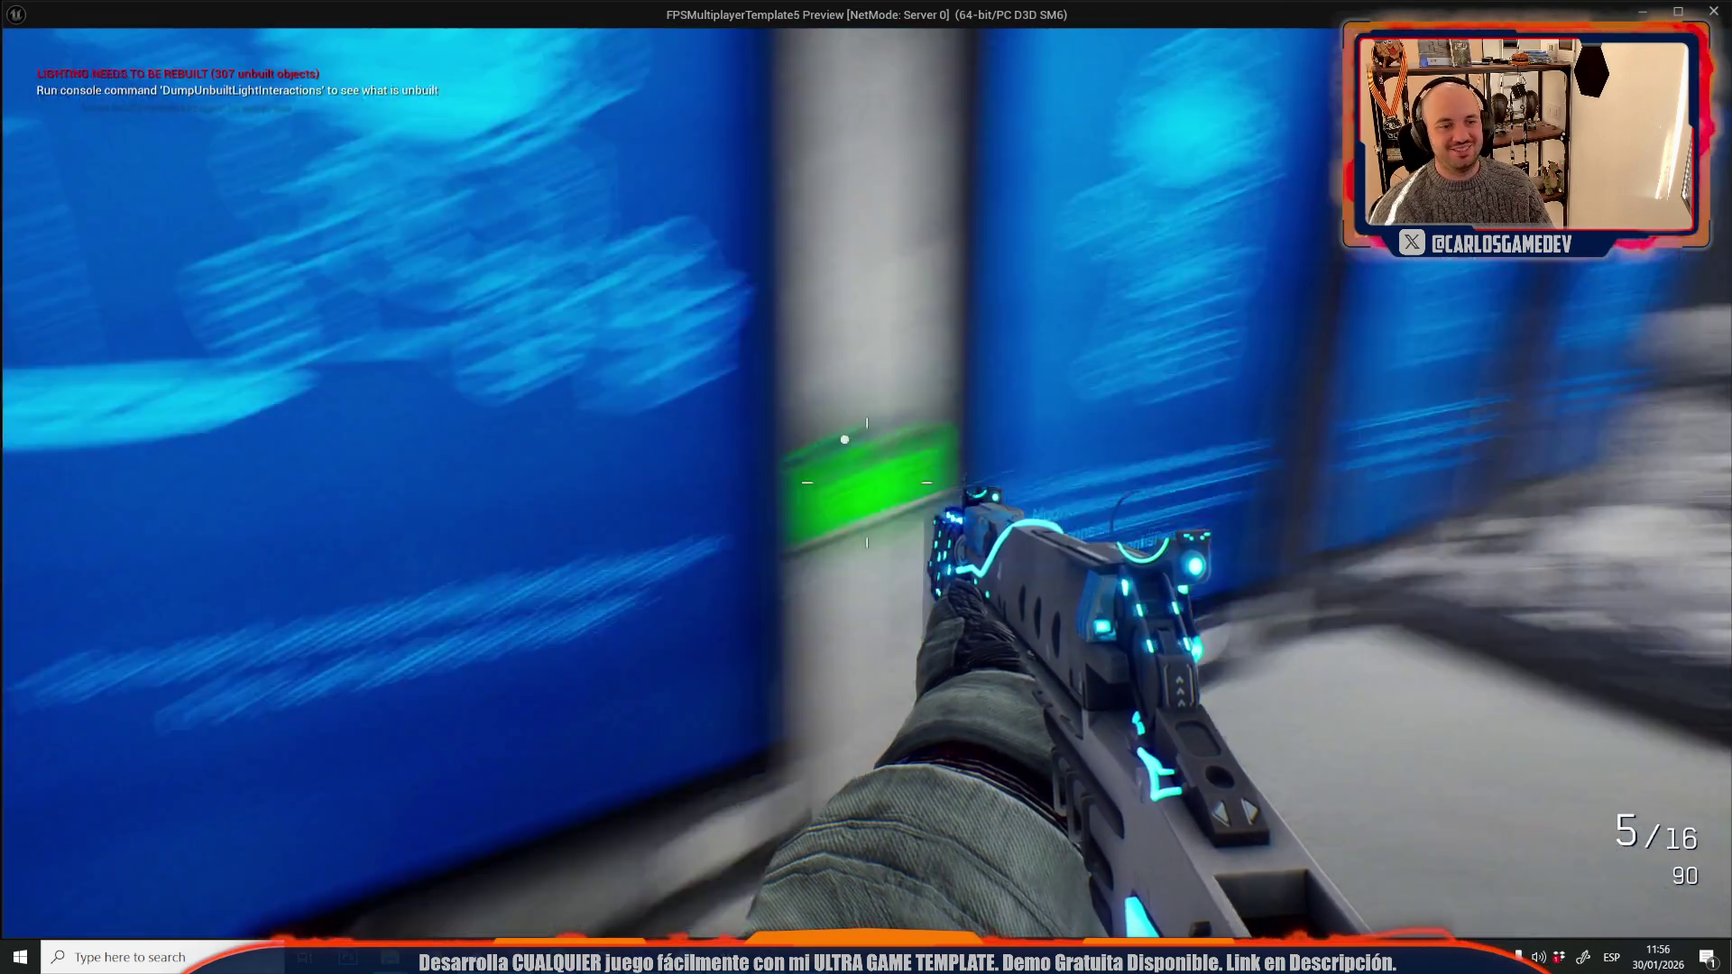
key(Escape)
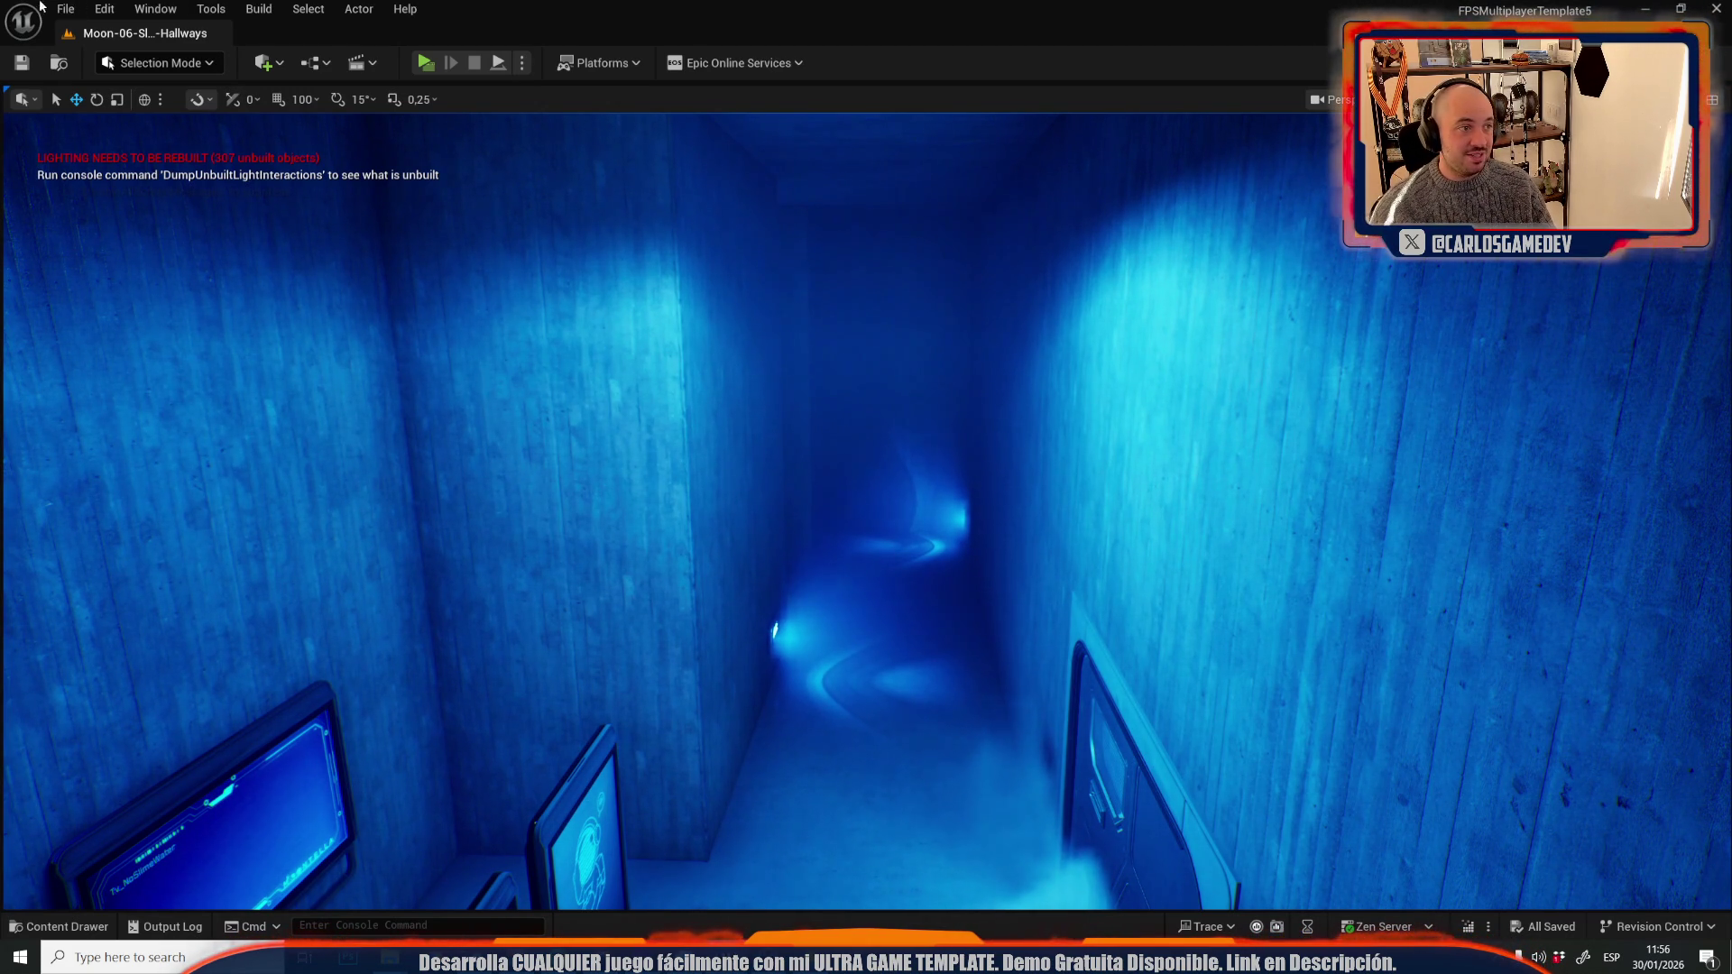
Step: Open the Moon-03-Exterior level from the _Moon/Maps folder
click(65, 8)
click(108, 97)
click(1063, 540)
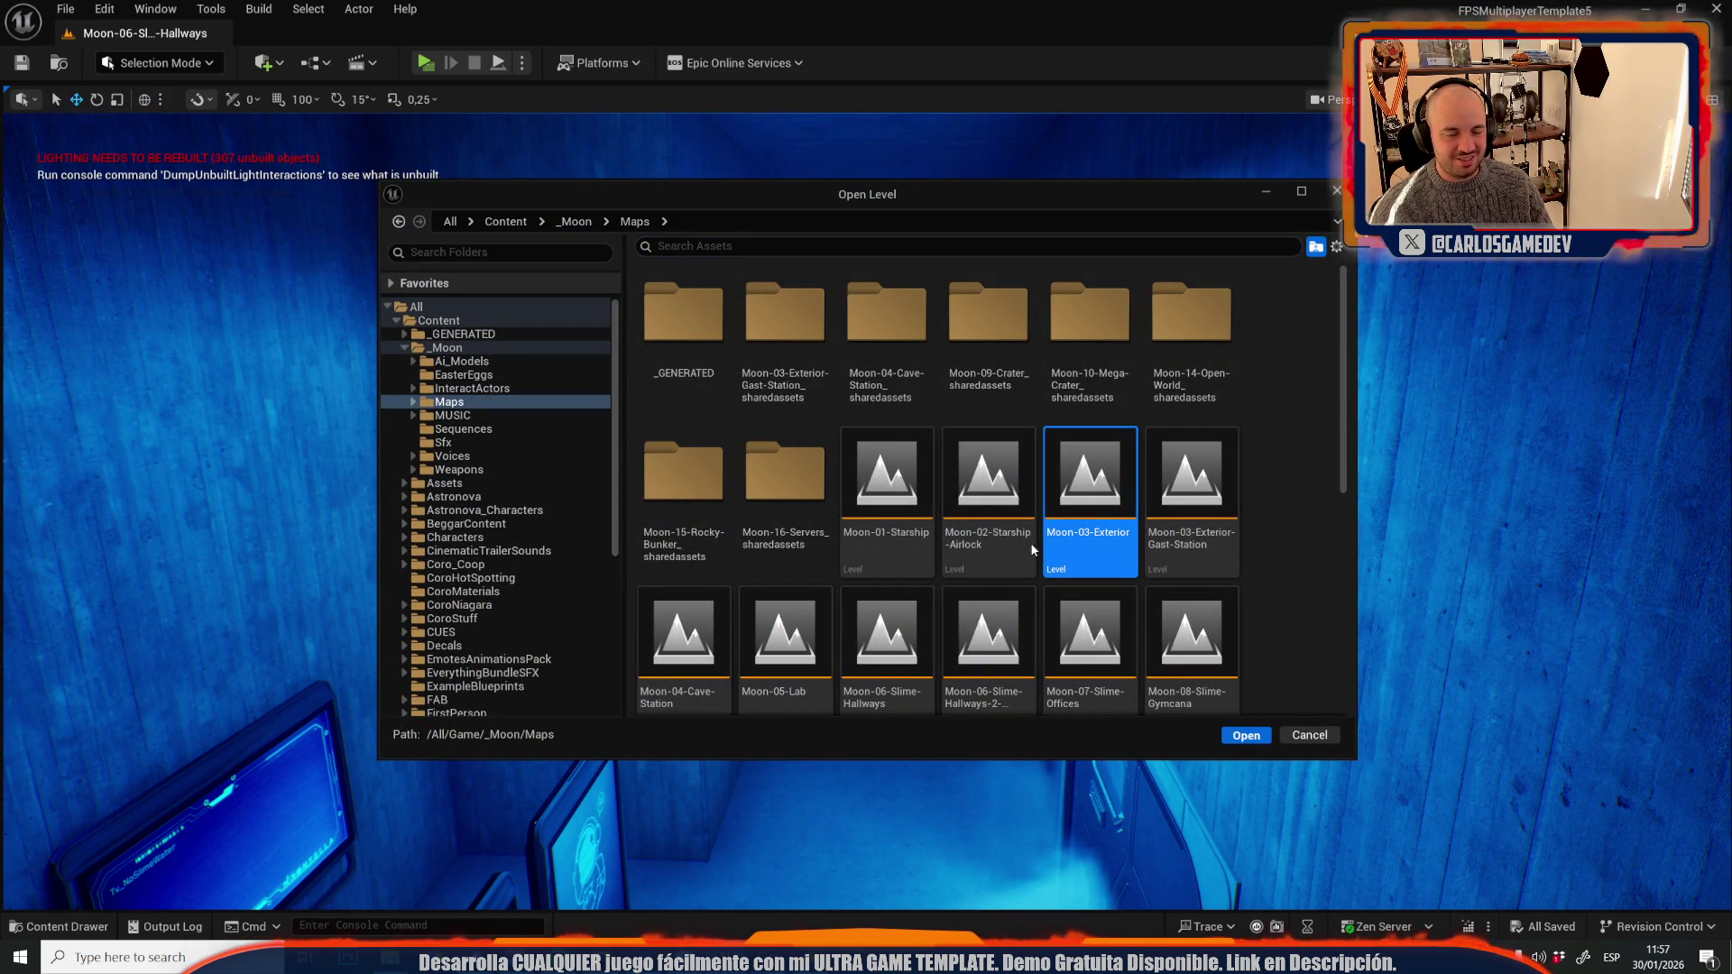
key(Return)
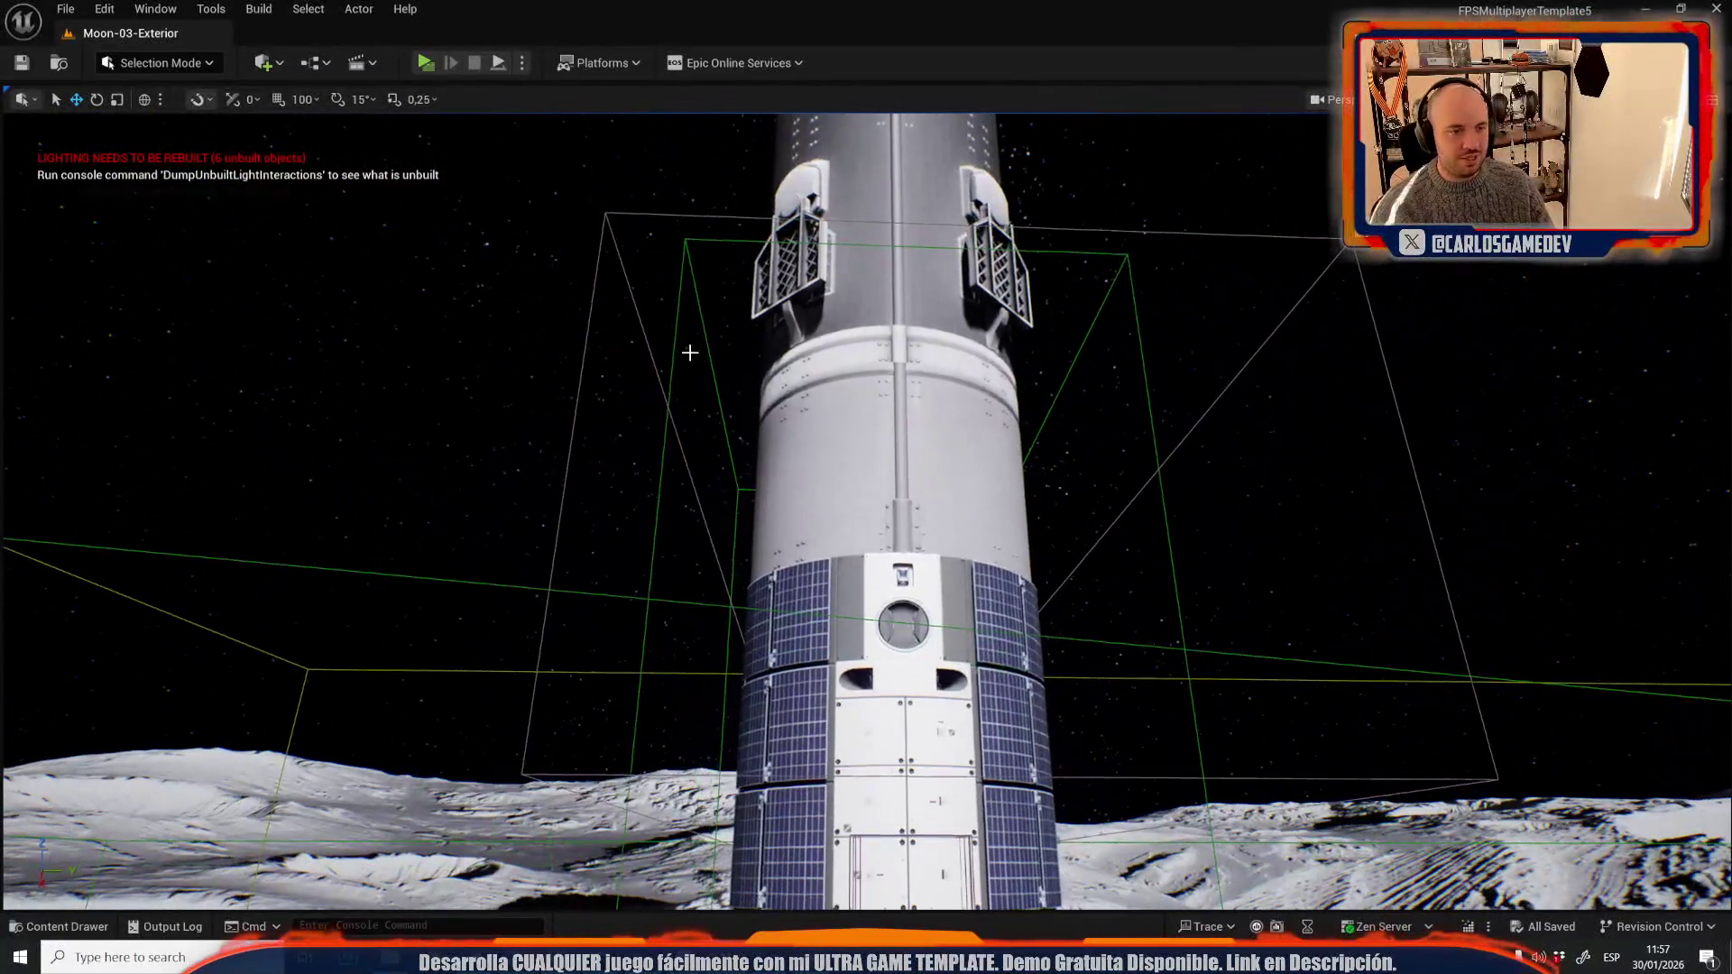
click(65, 10)
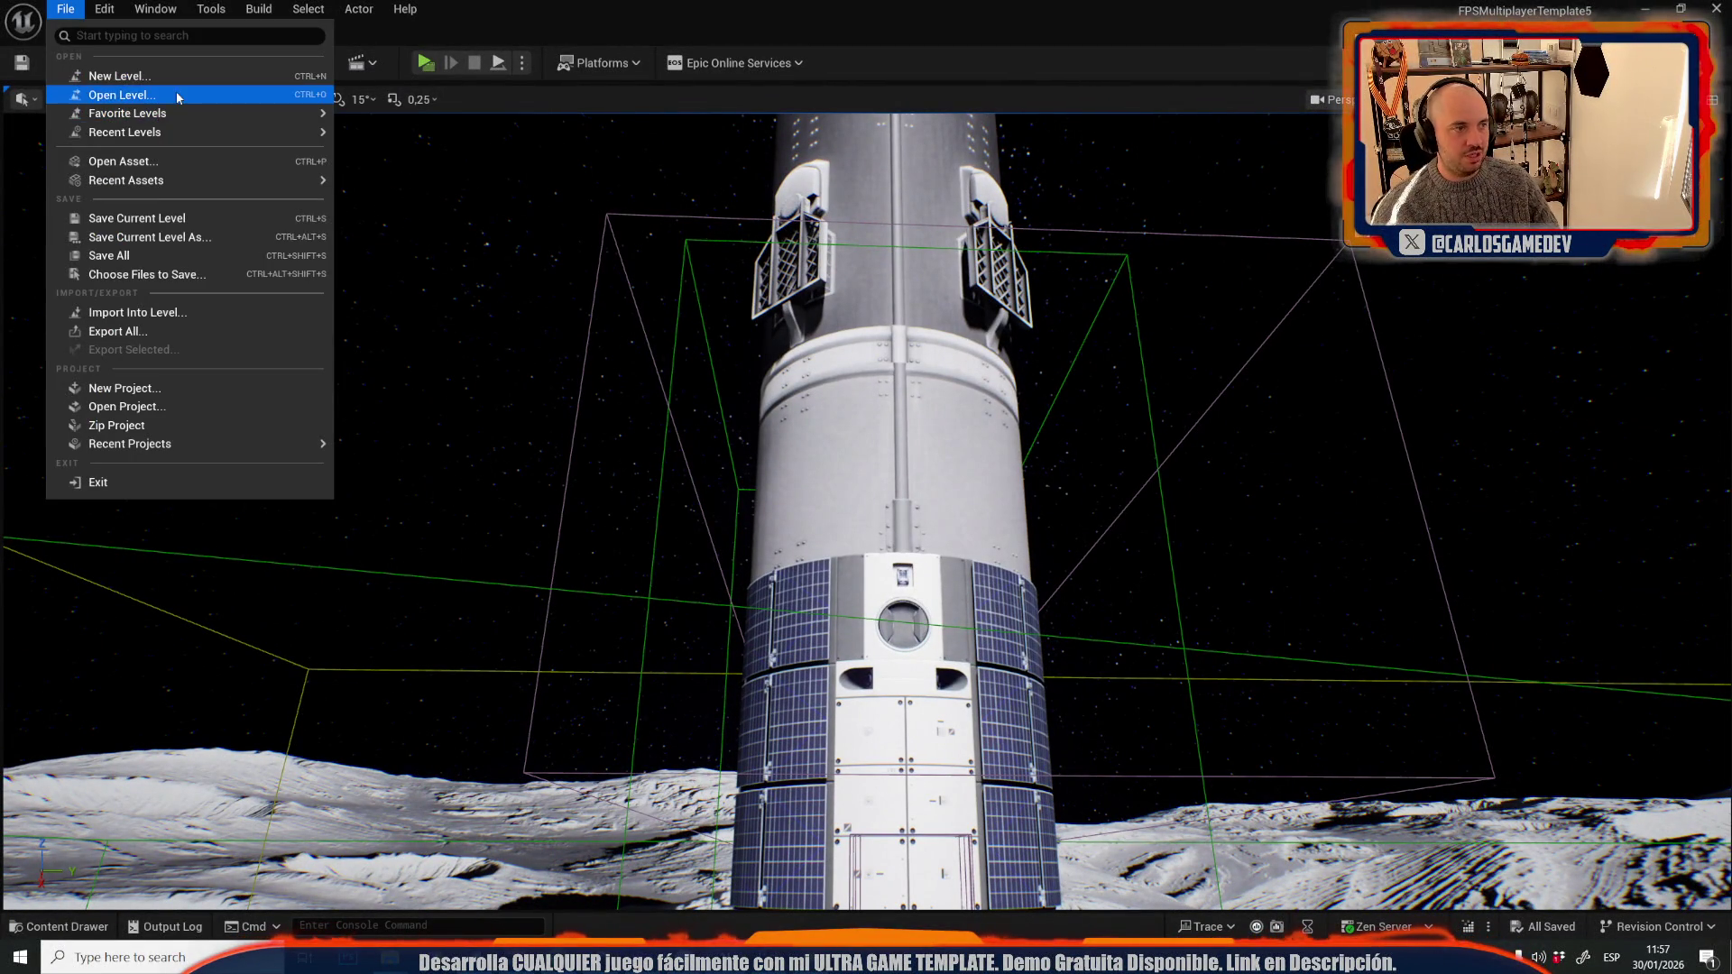
click(176, 90)
scroll(928, 470, down, 4)
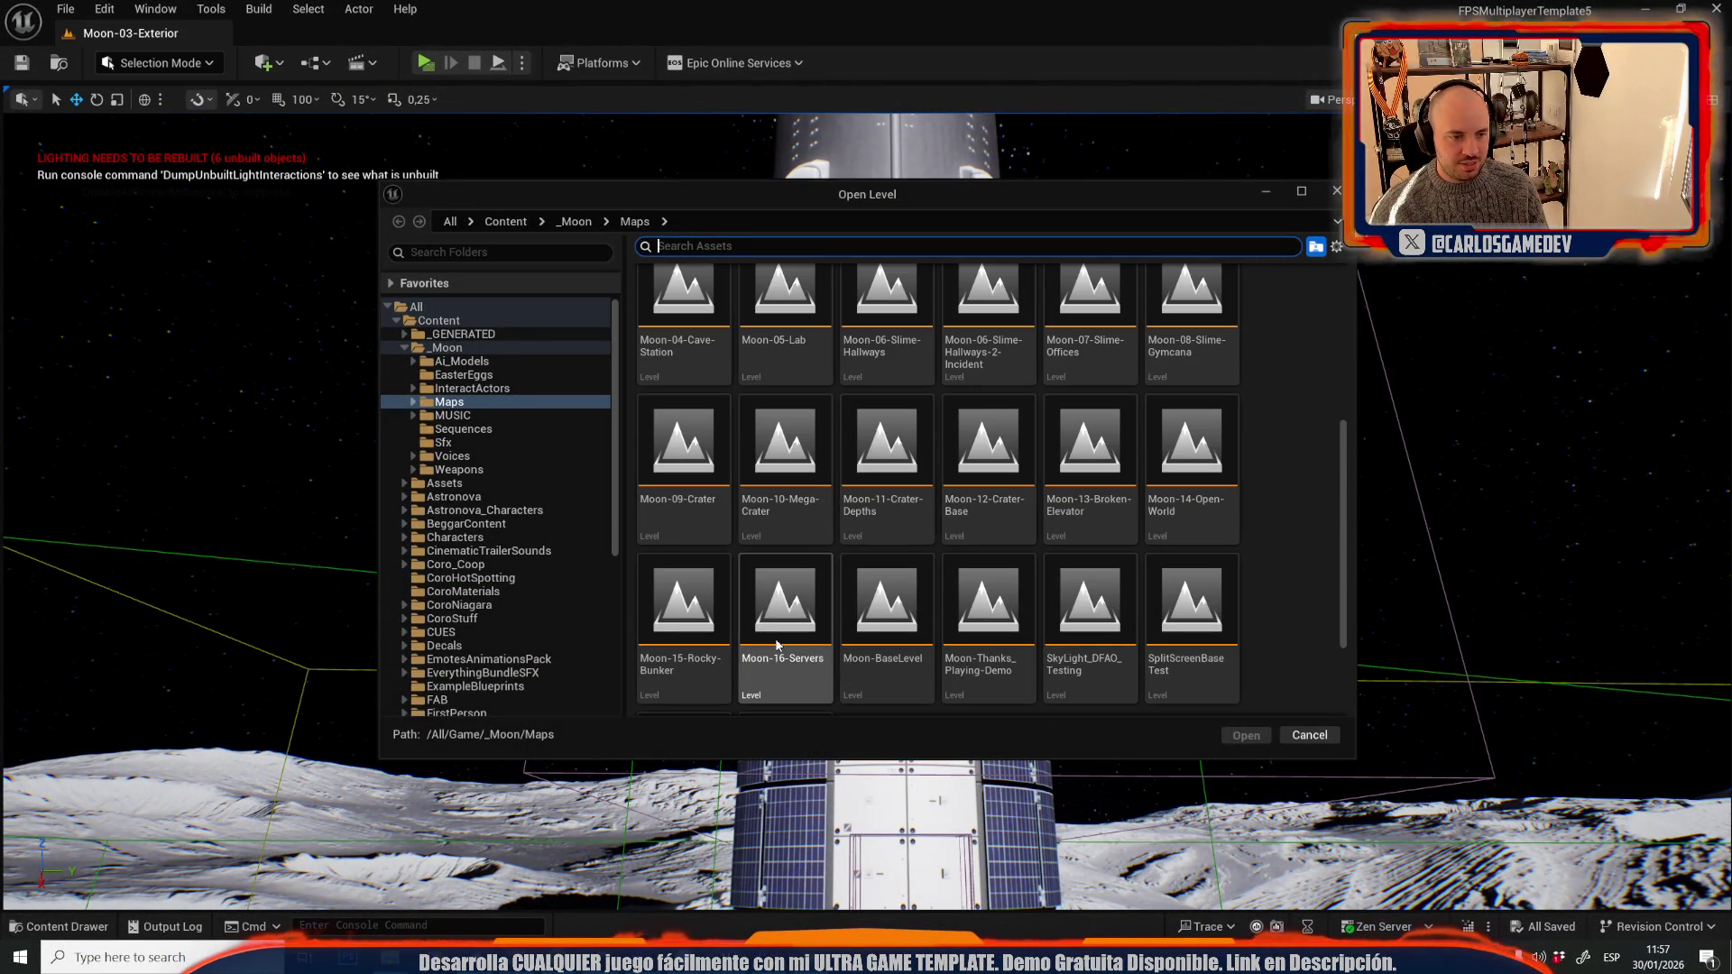
double_click(777, 644)
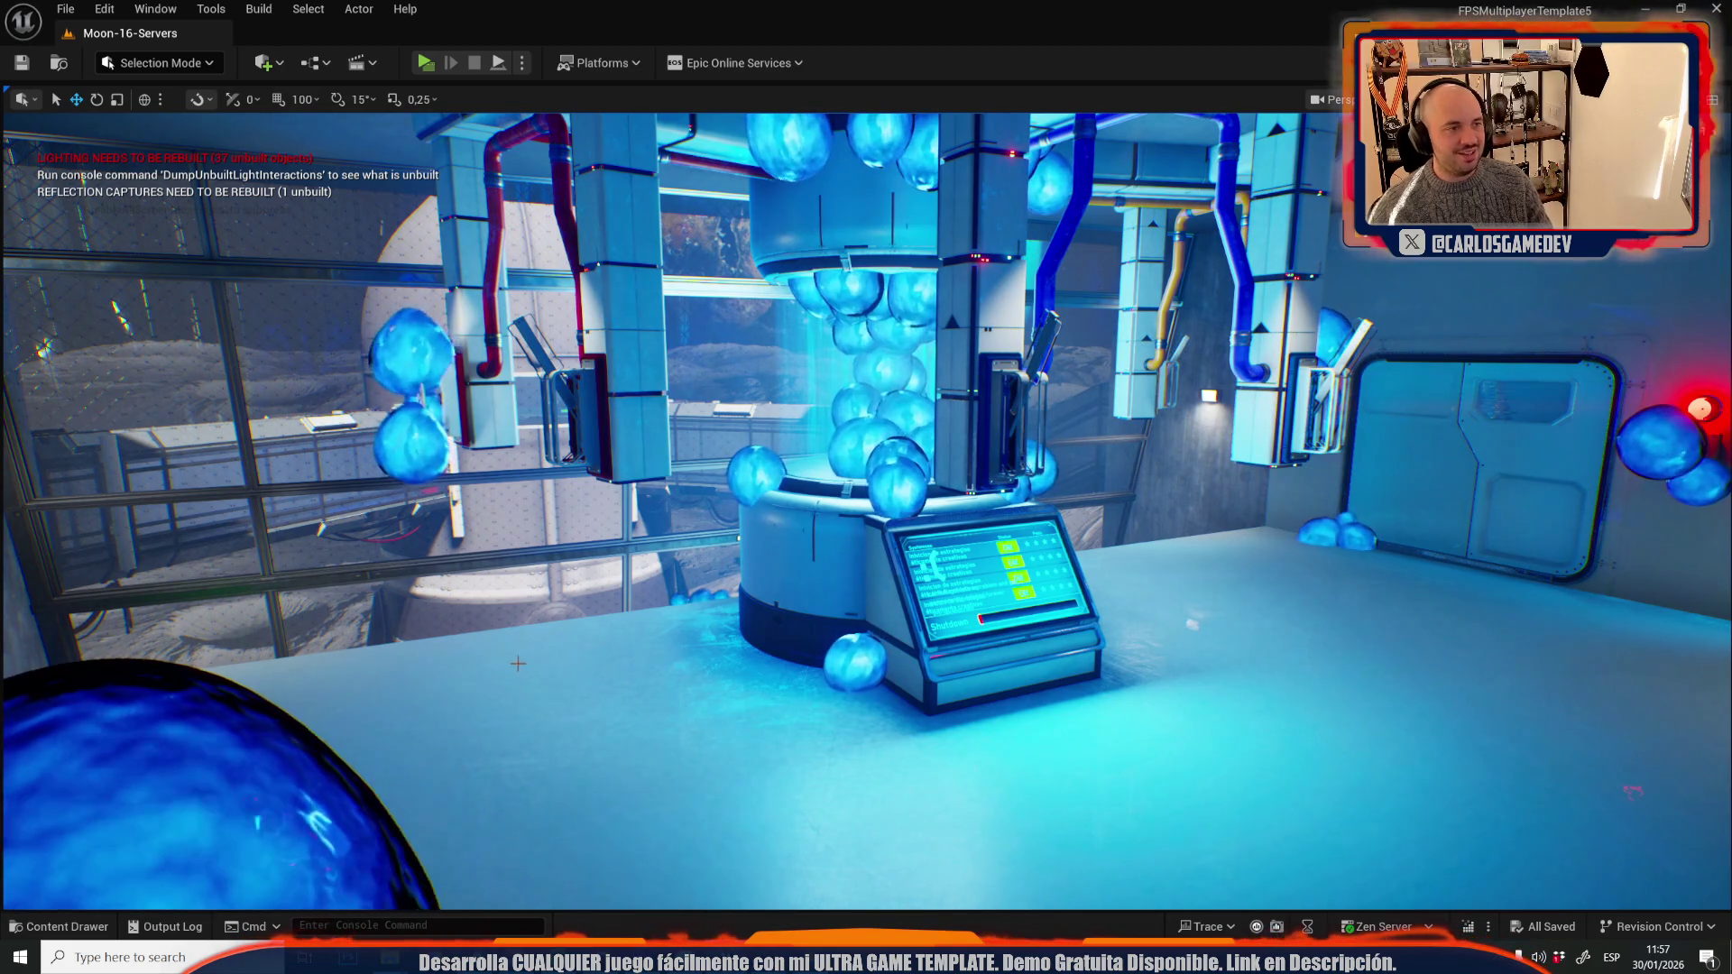
click(64, 7)
mouse_move(166, 140)
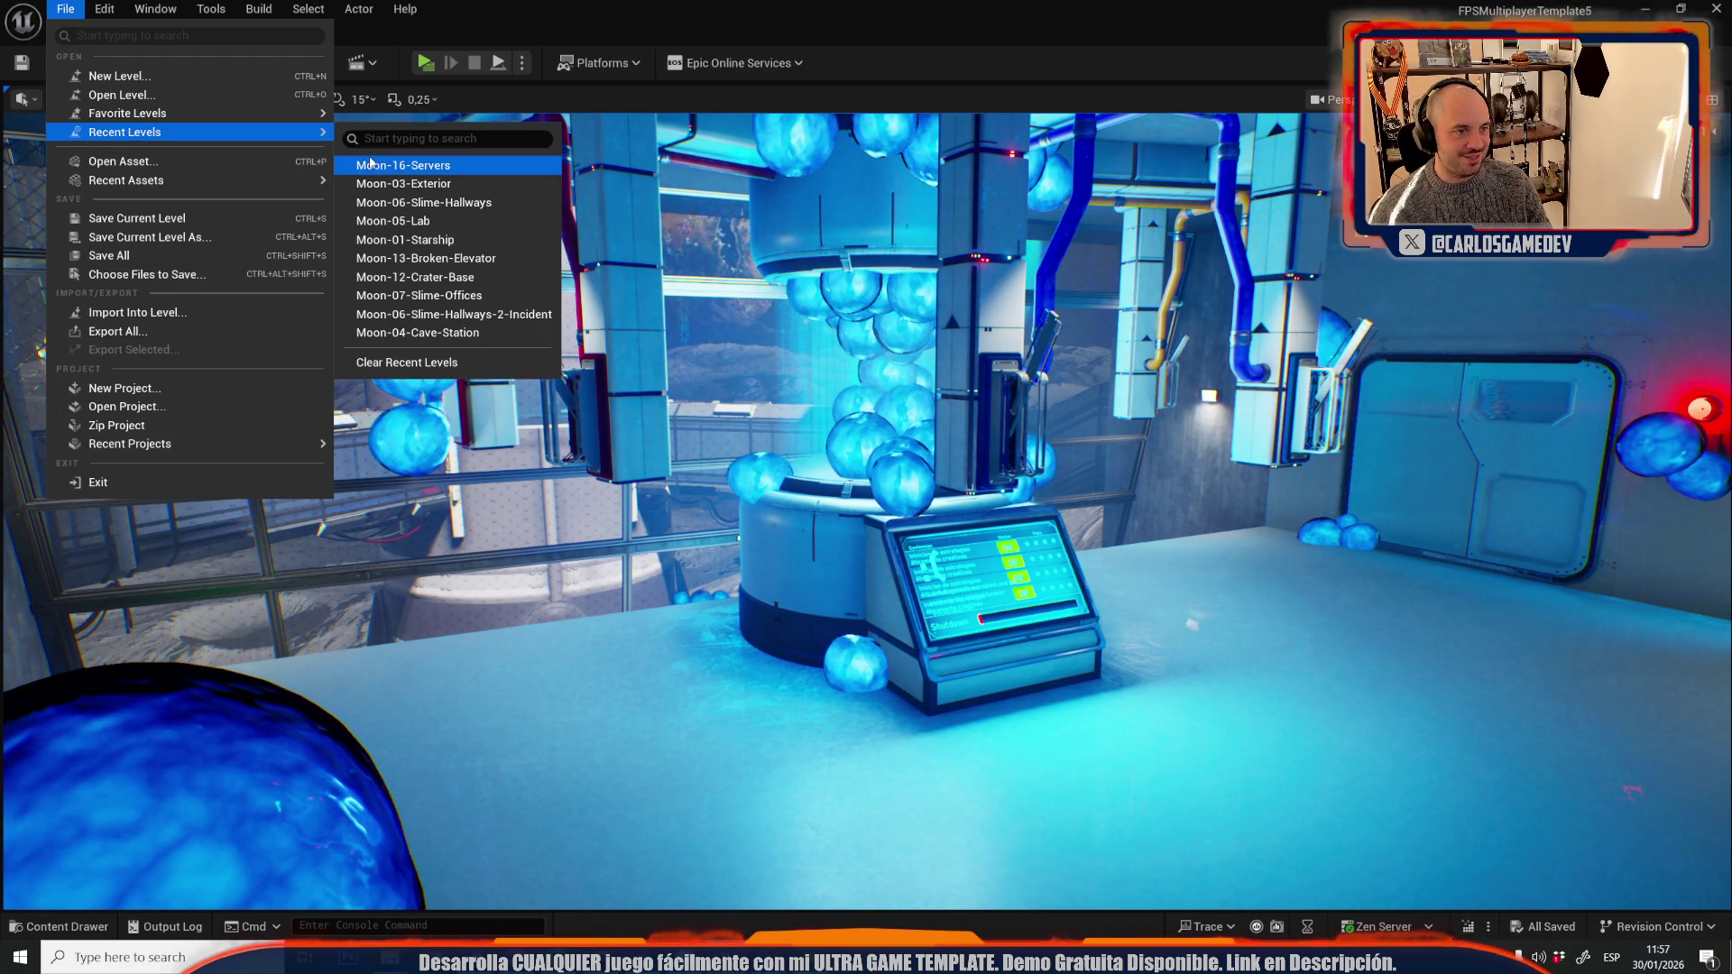
click(397, 202)
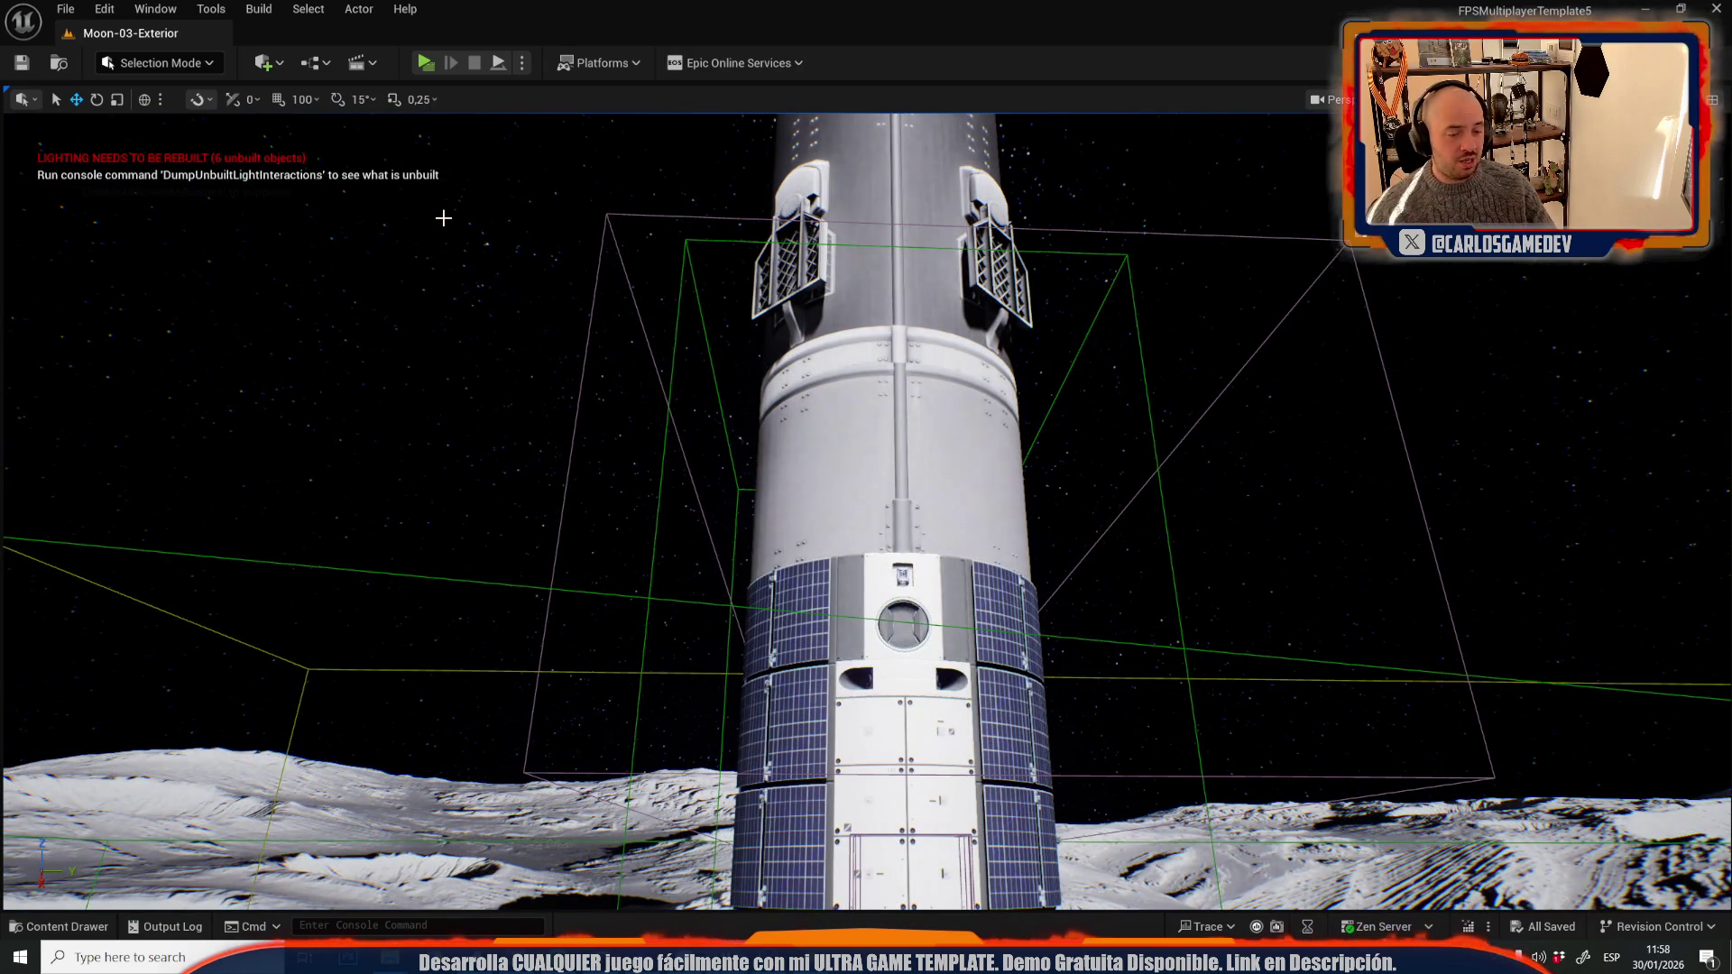
drag(443, 218, 466, 180)
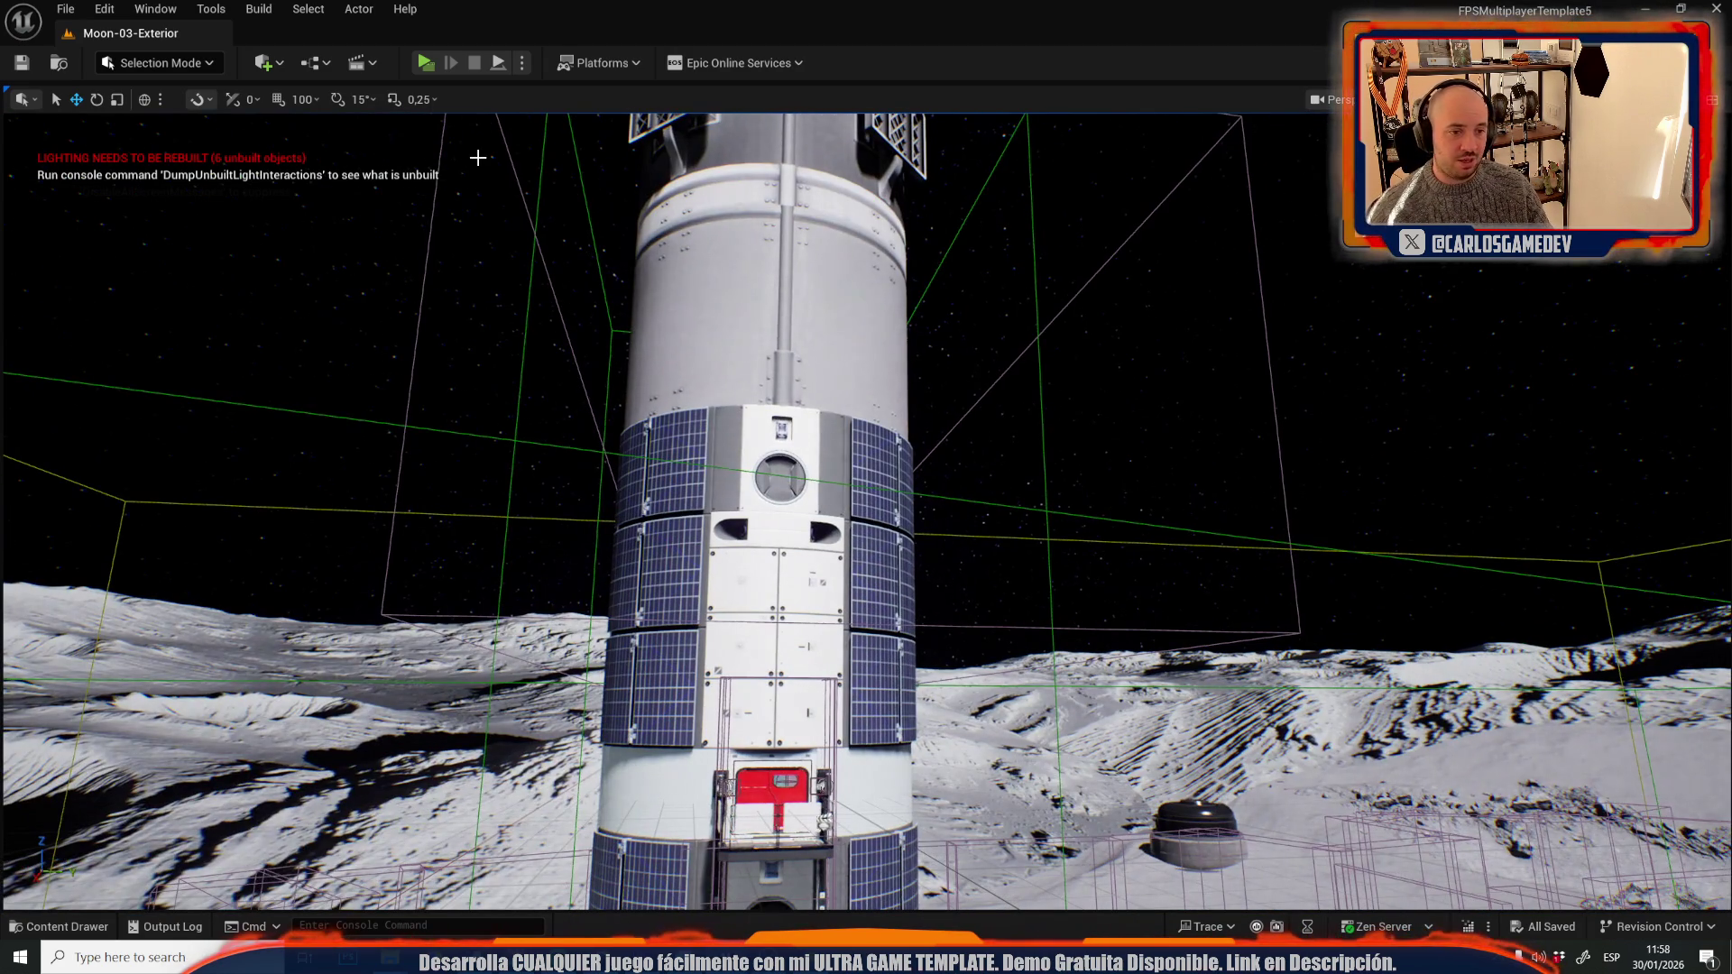
Step: Fly to the lever beside the rocket, play-test pulling it with E, then stop
mouse_move(554, 264)
mouse_down()
mouse_move(577, 271)
mouse_move(554, 271)
mouse_move(555, 171)
mouse_move(543, 289)
mouse_up()
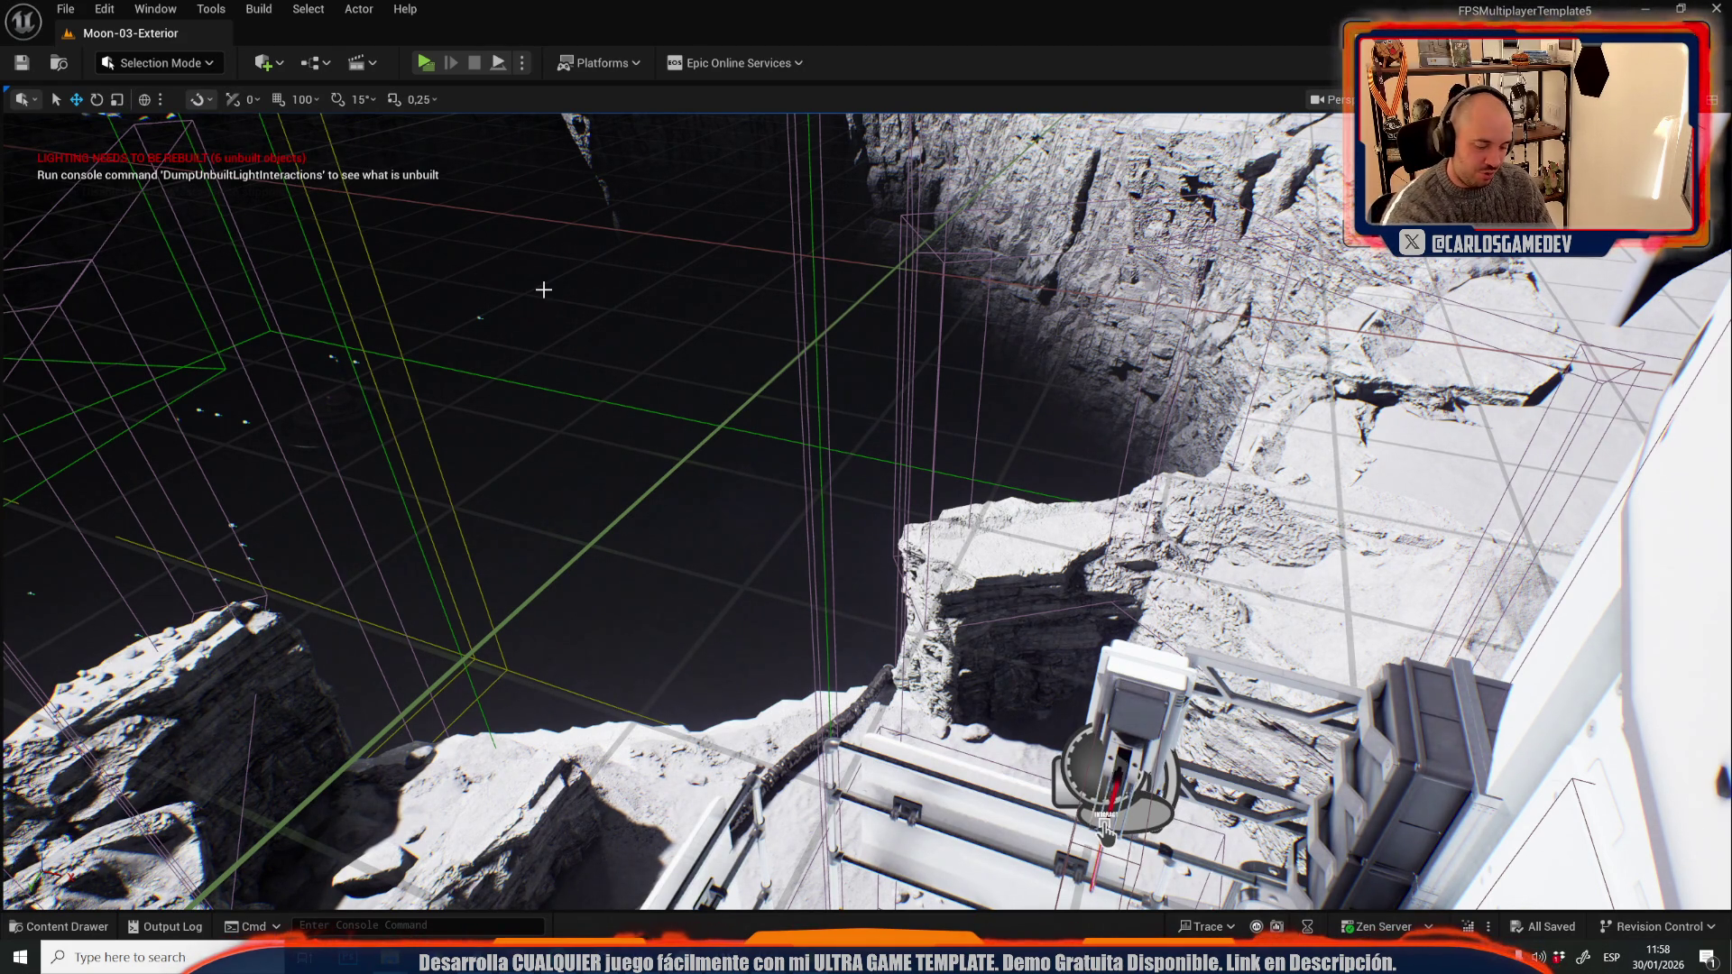
key(alt+p)
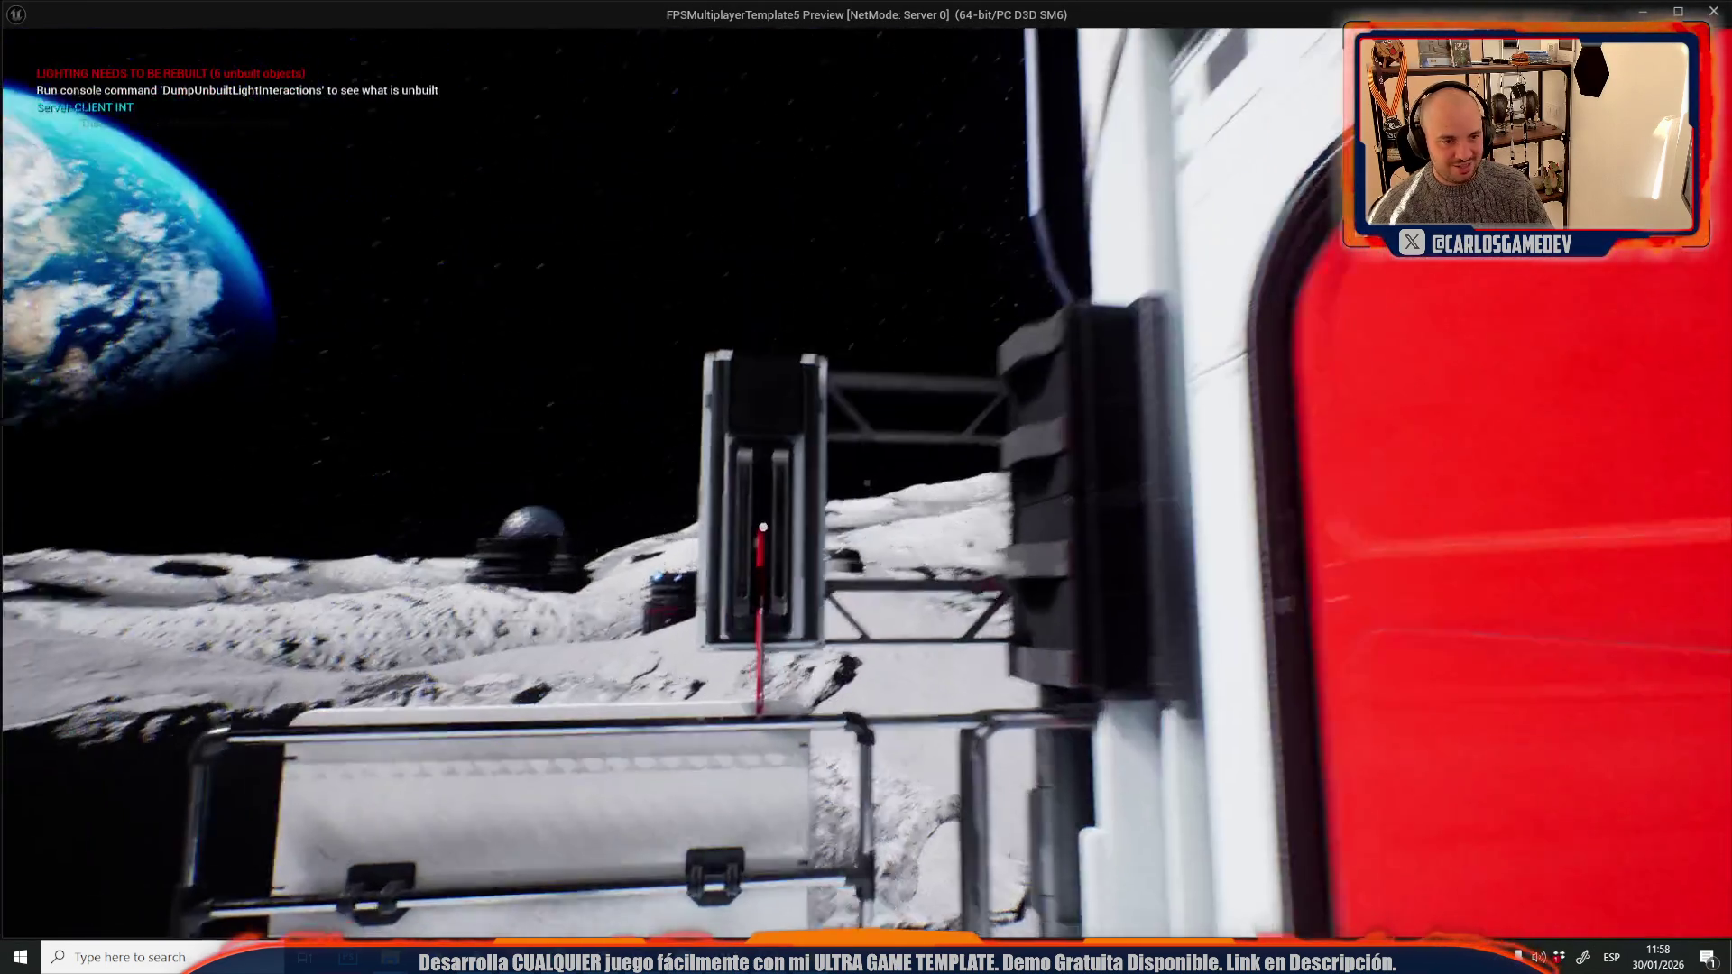
key(e)
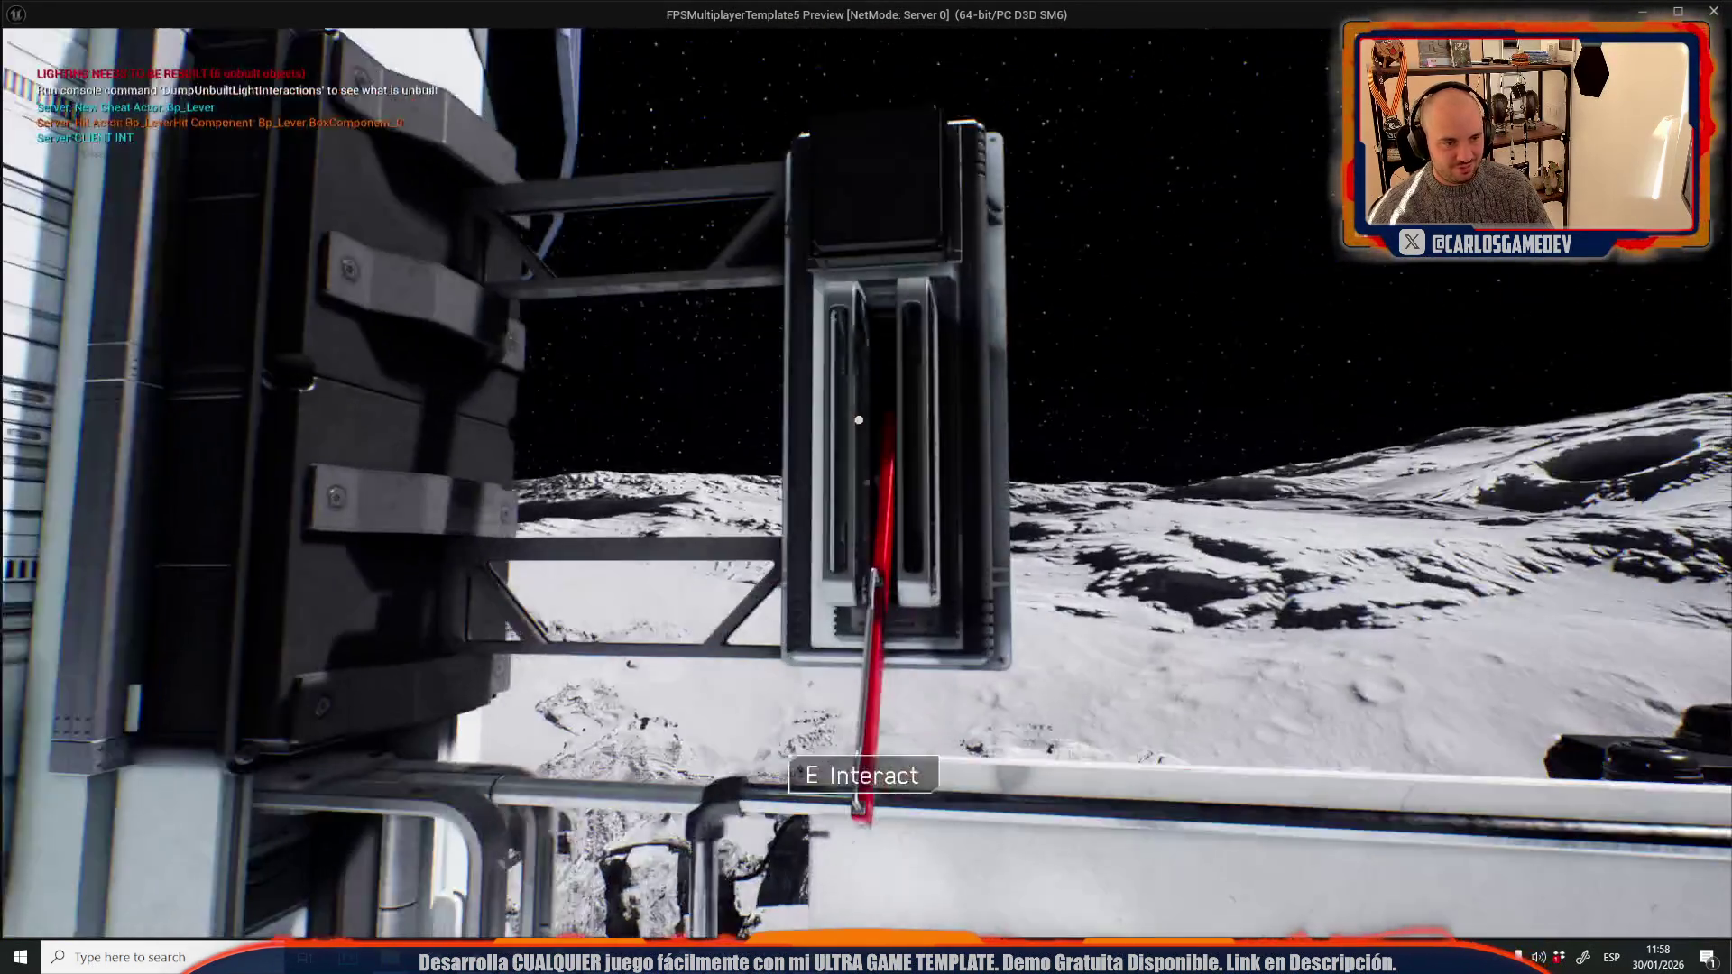
key(e)
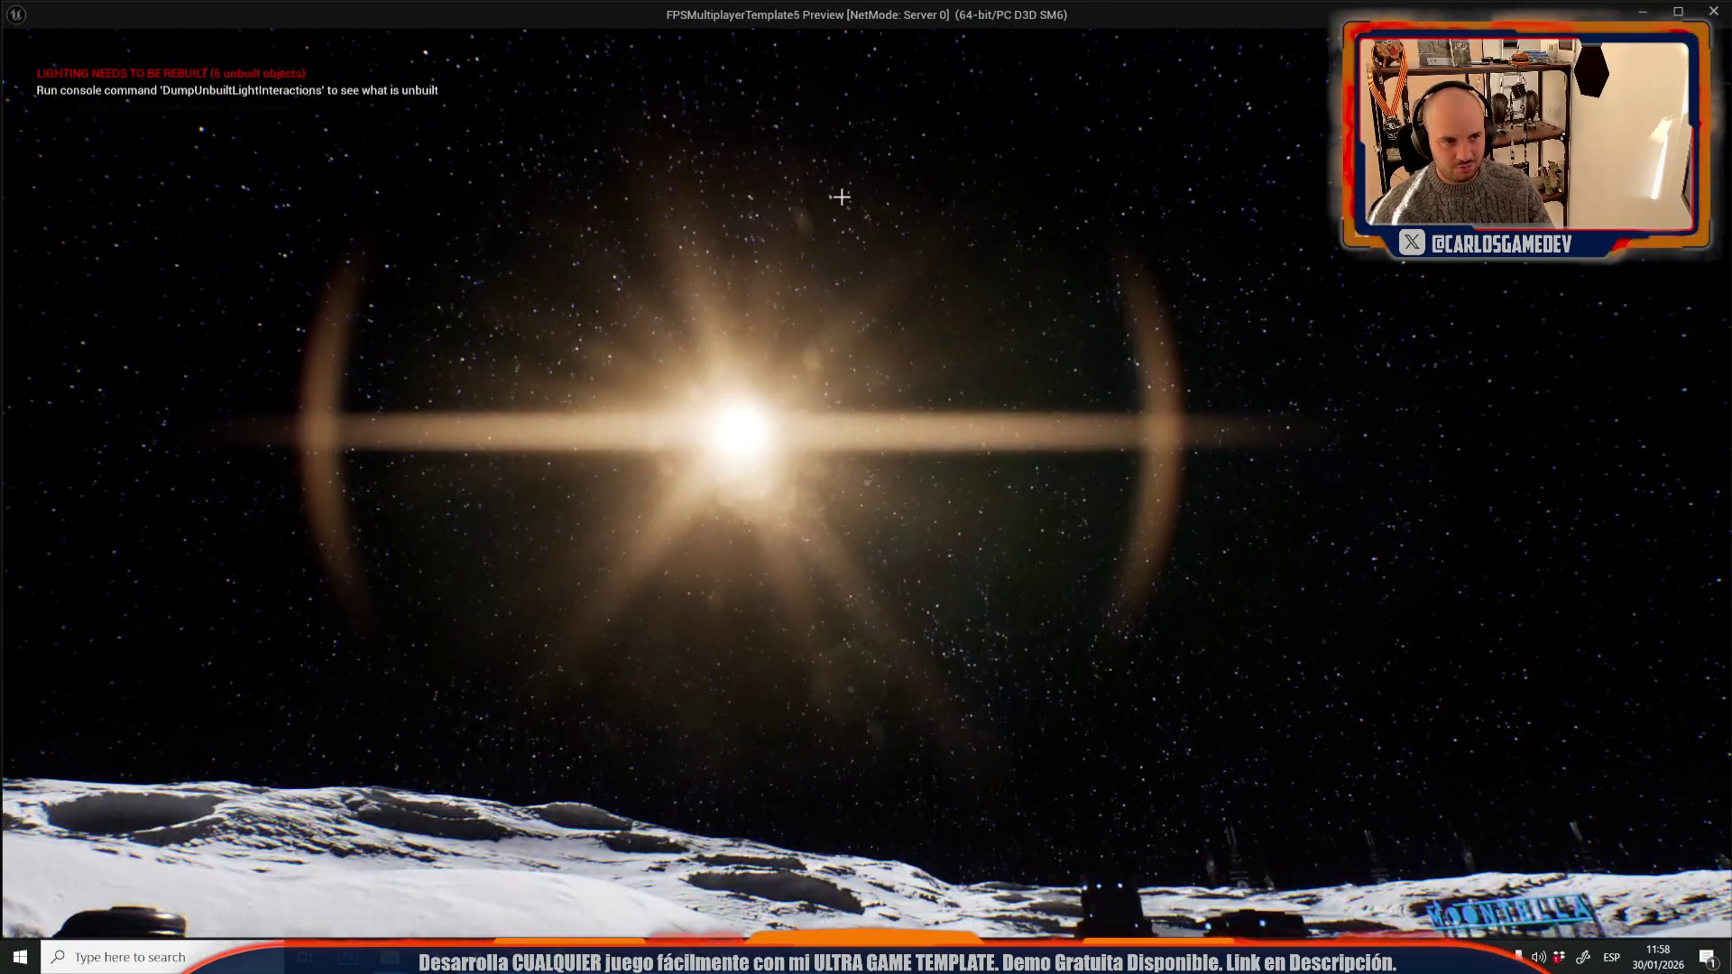
key(Escape)
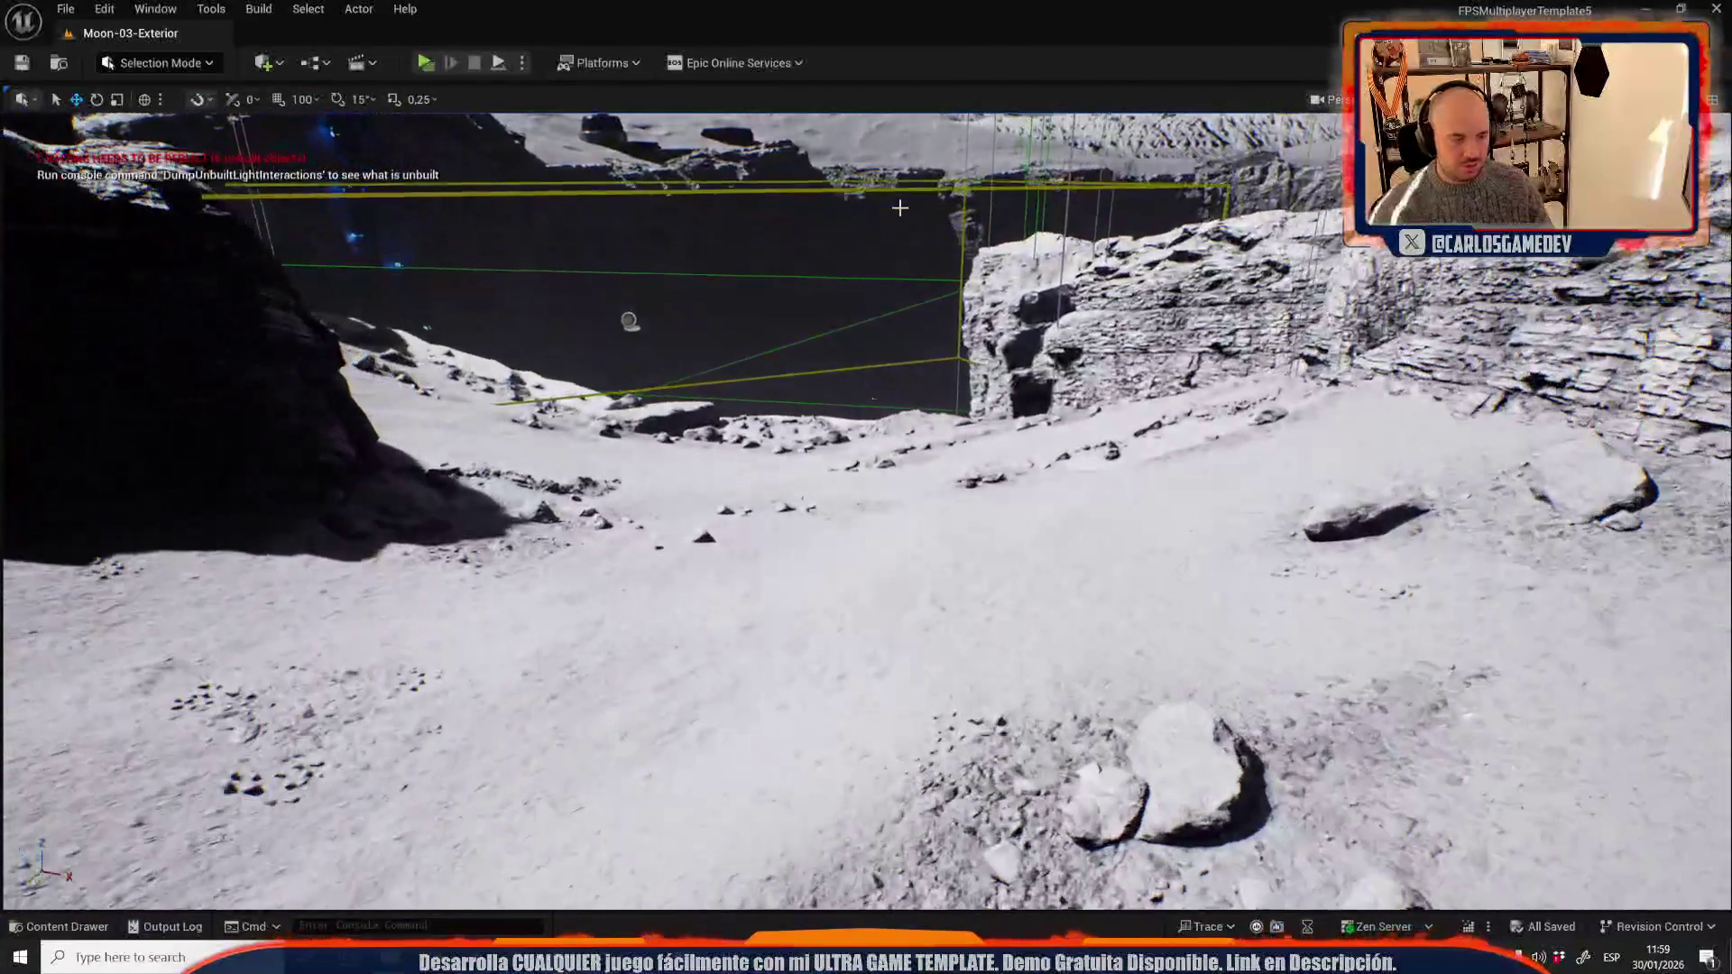
Step: Play-test walking over the crater edge and falling in, then stop the session
key(alt+p)
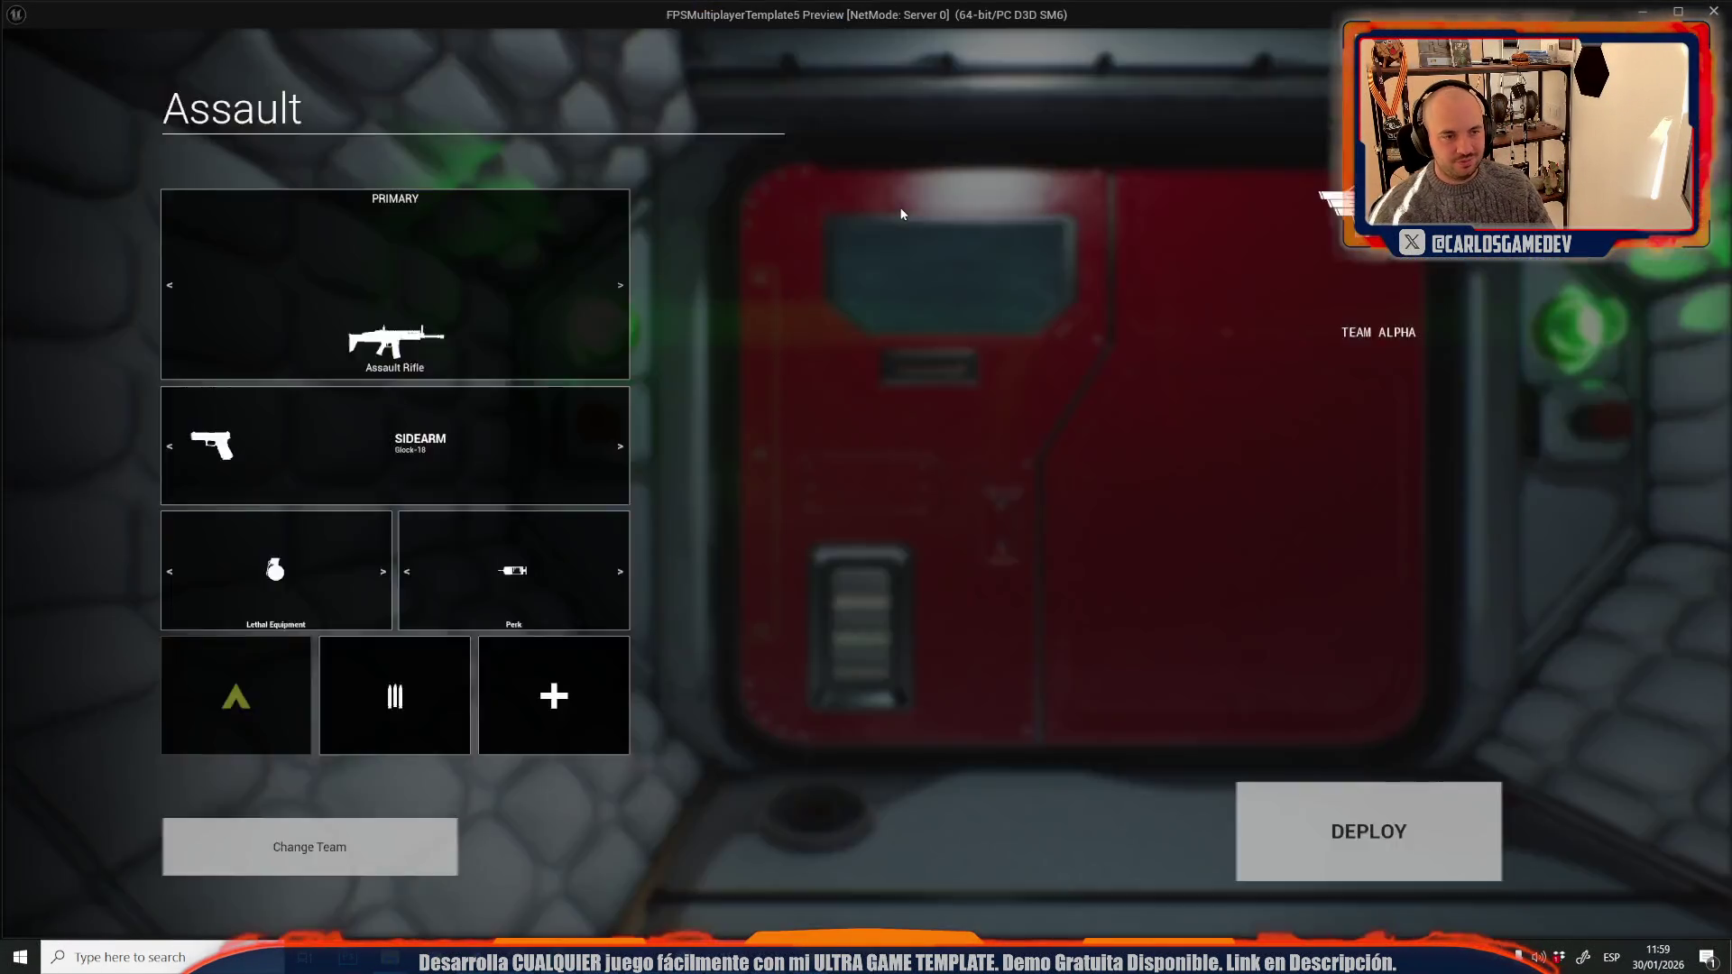
key(w)
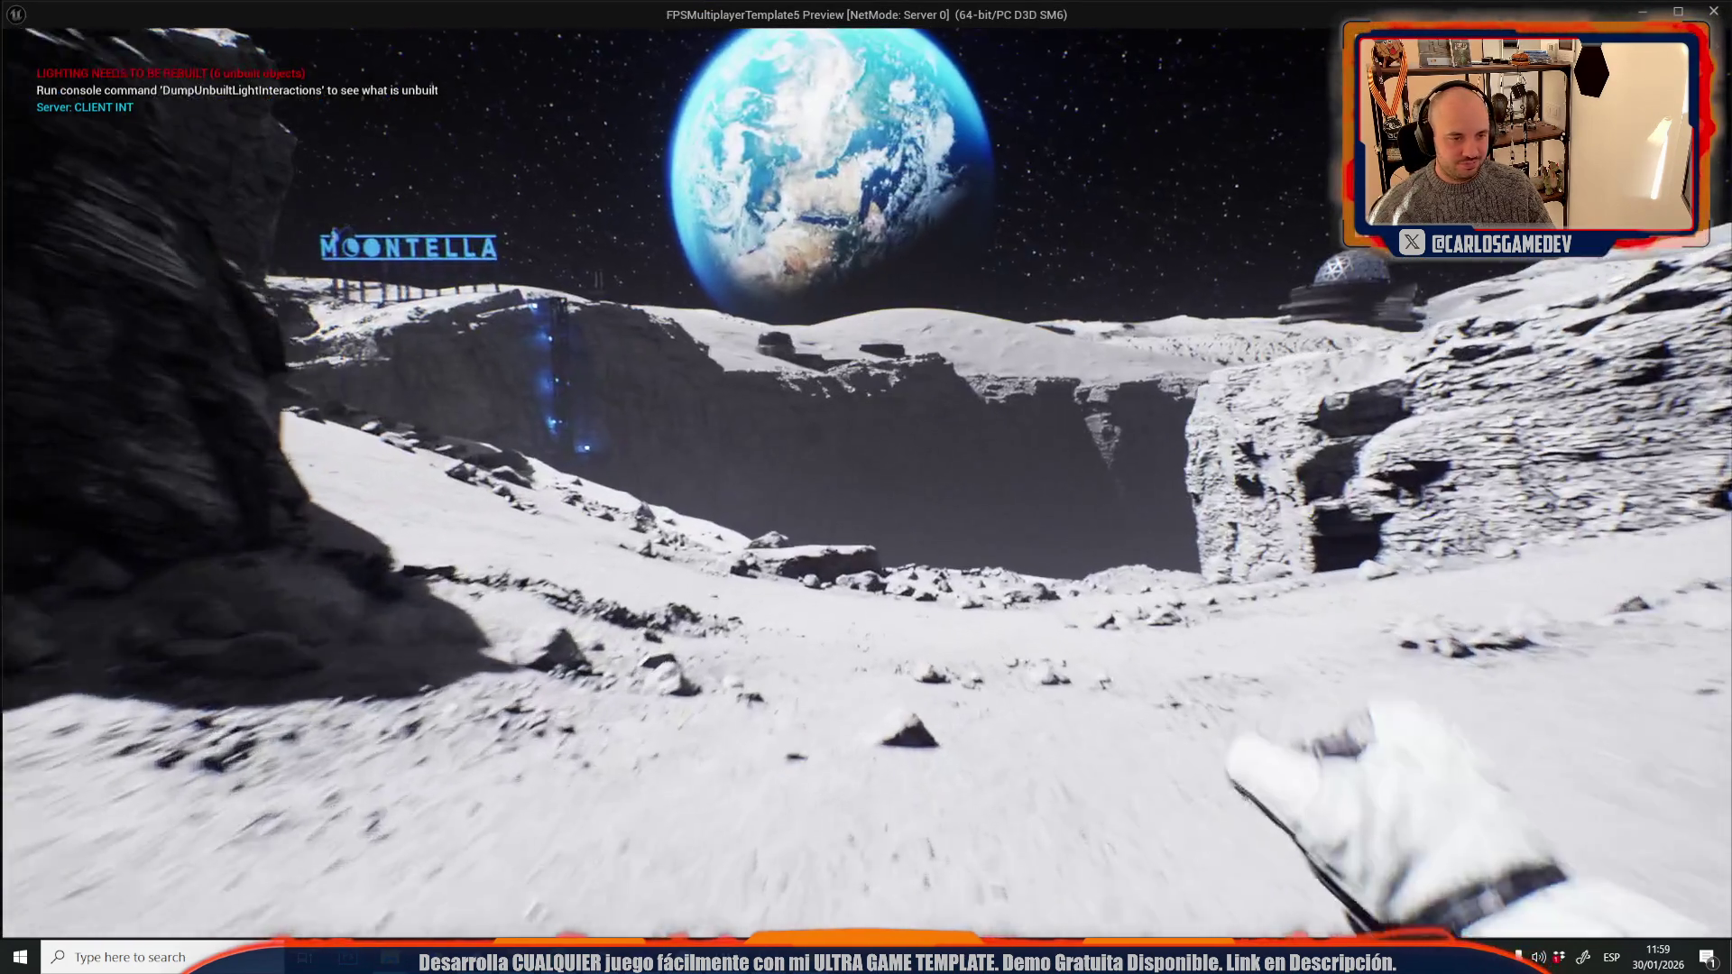
key(w)
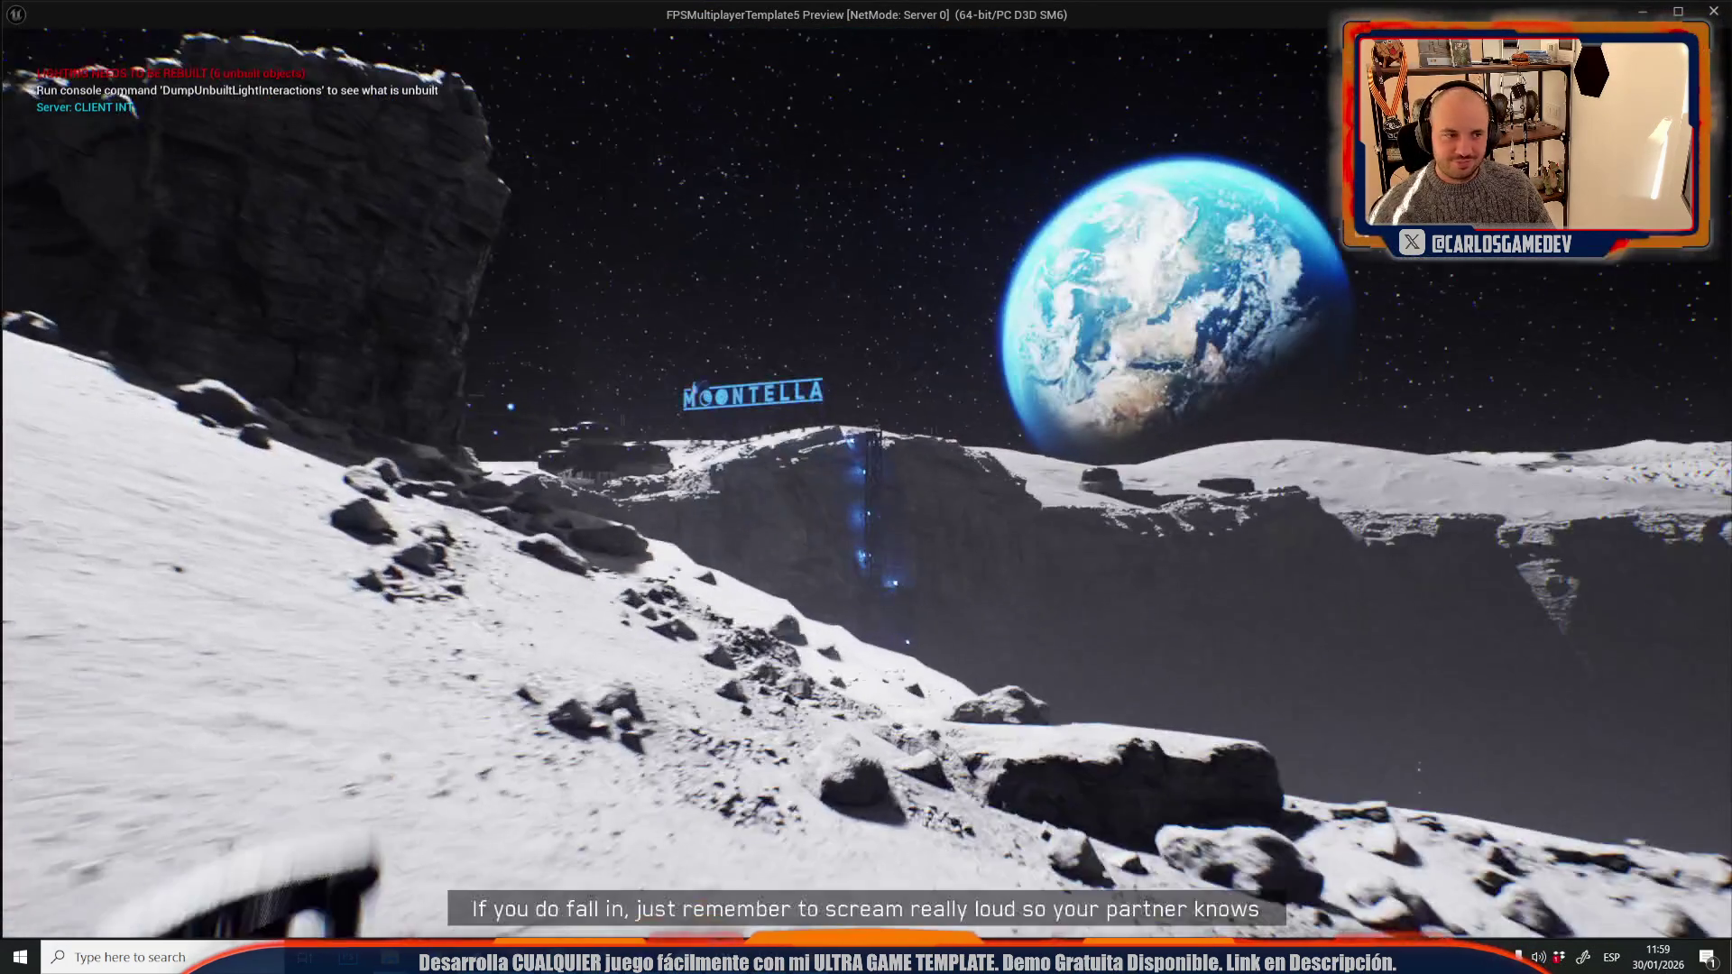
key(w)
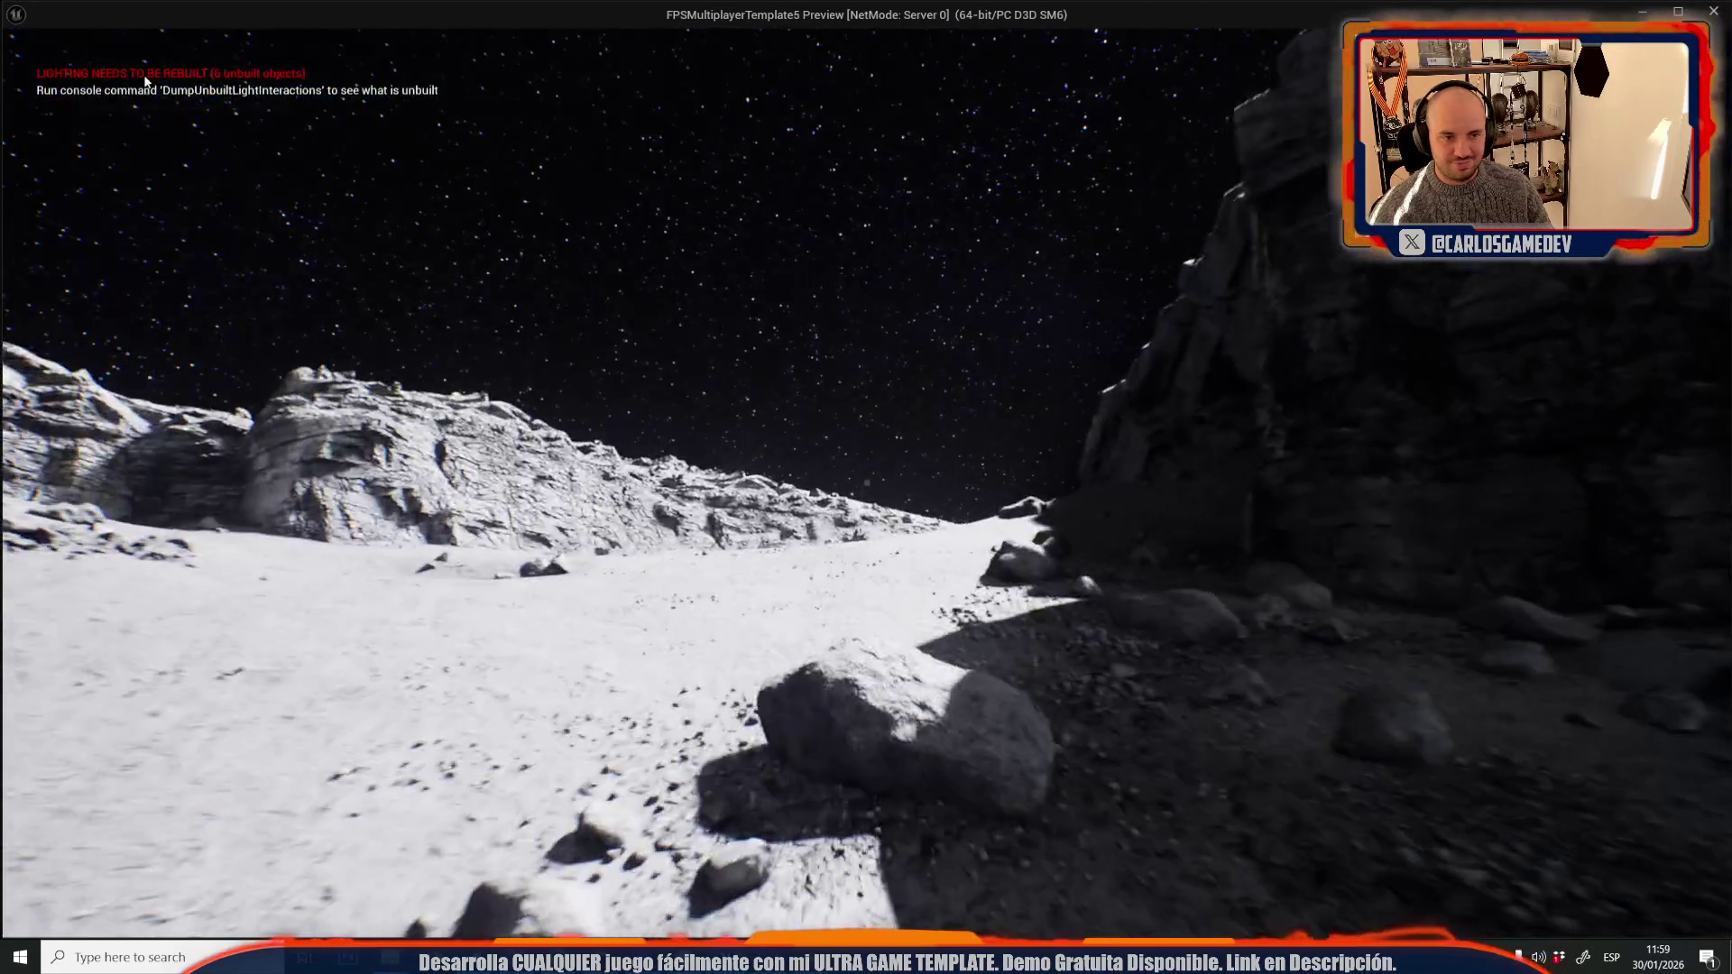
key(Escape)
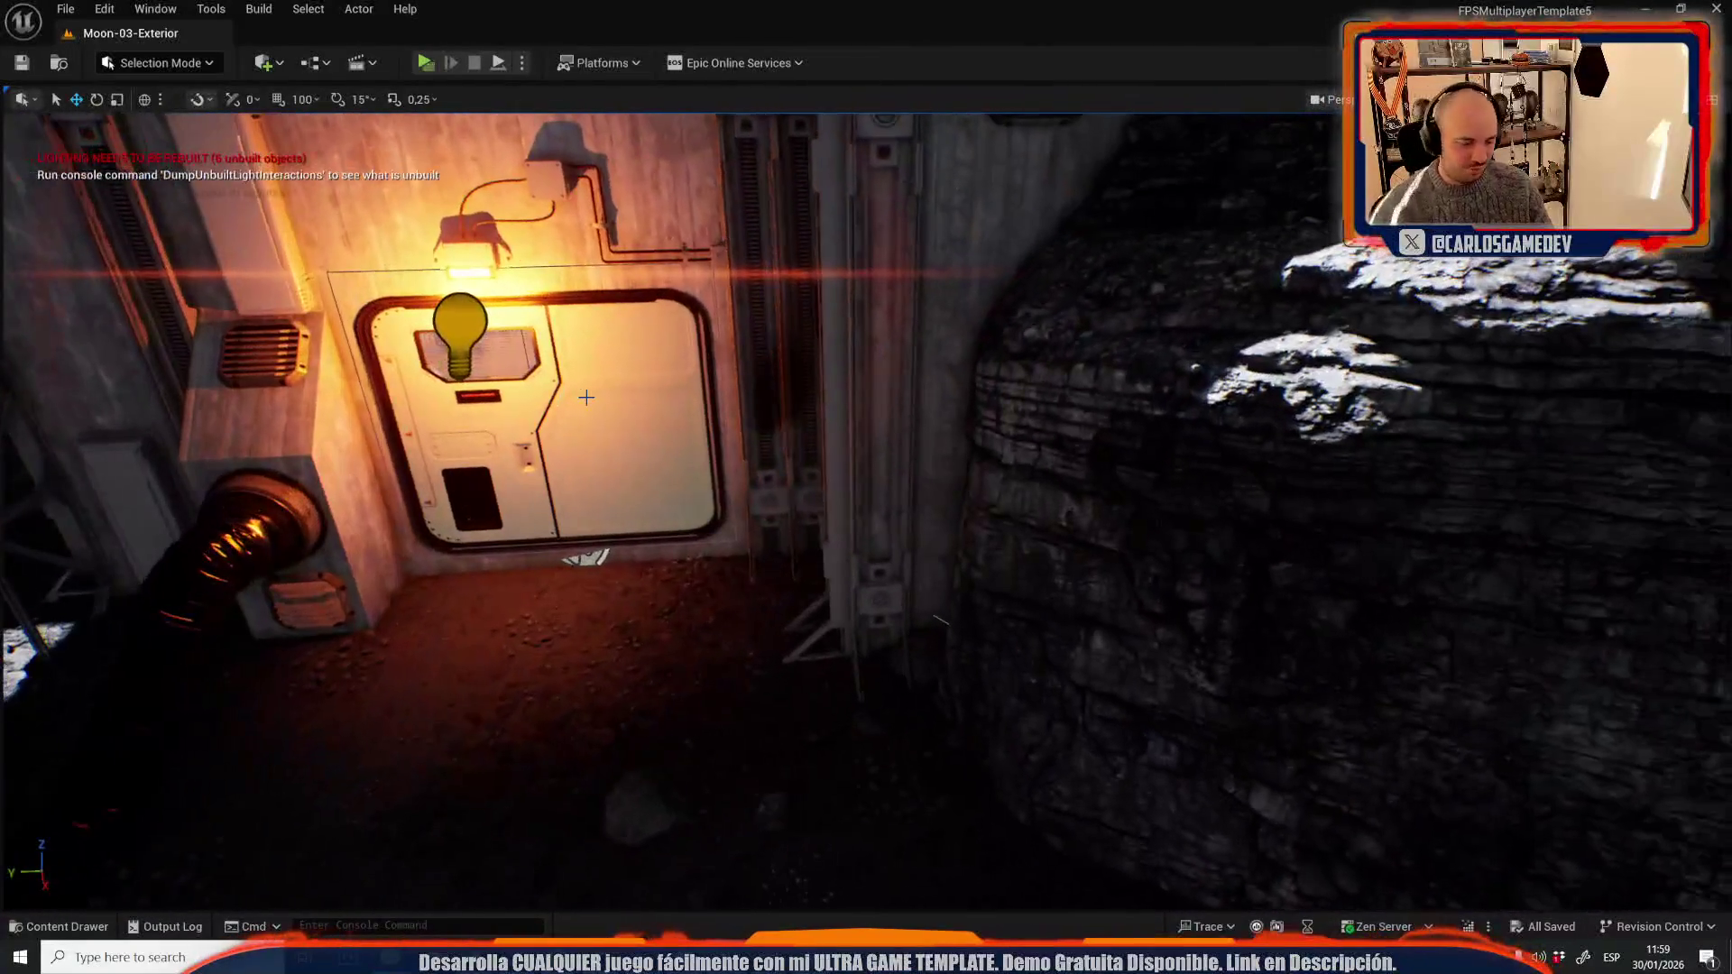
Step: Play-test pressing the wall button and walking out the airlock door onto the surface
key(alt+p)
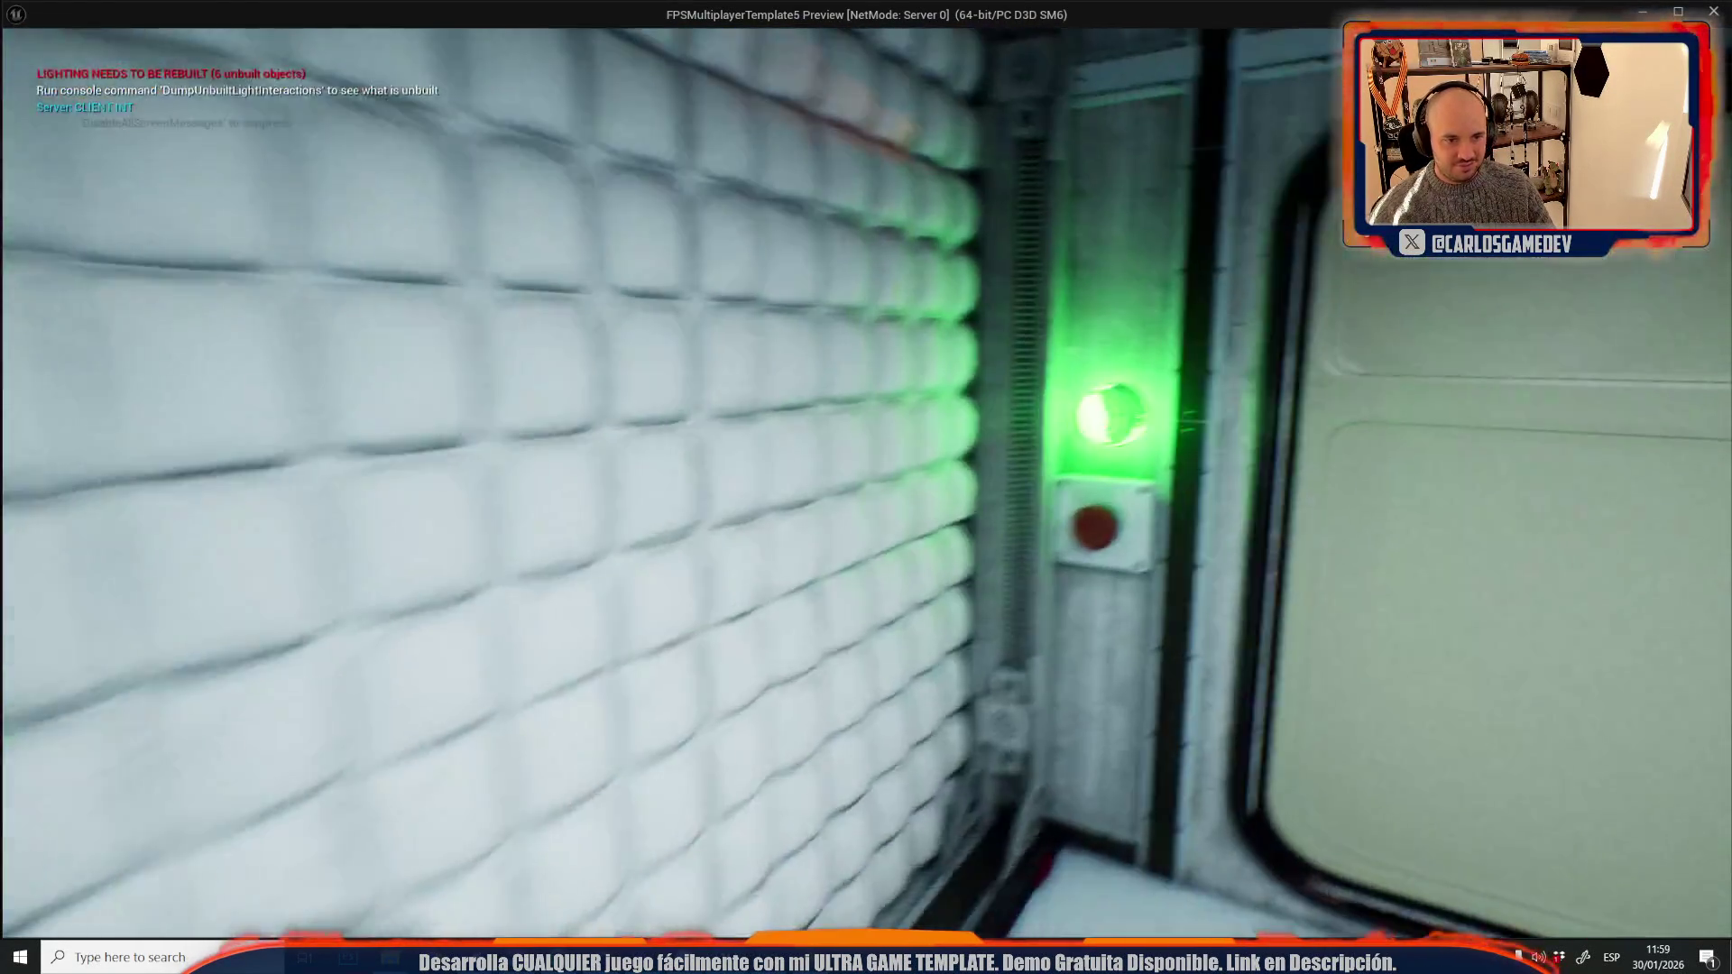
key(e)
key(e)
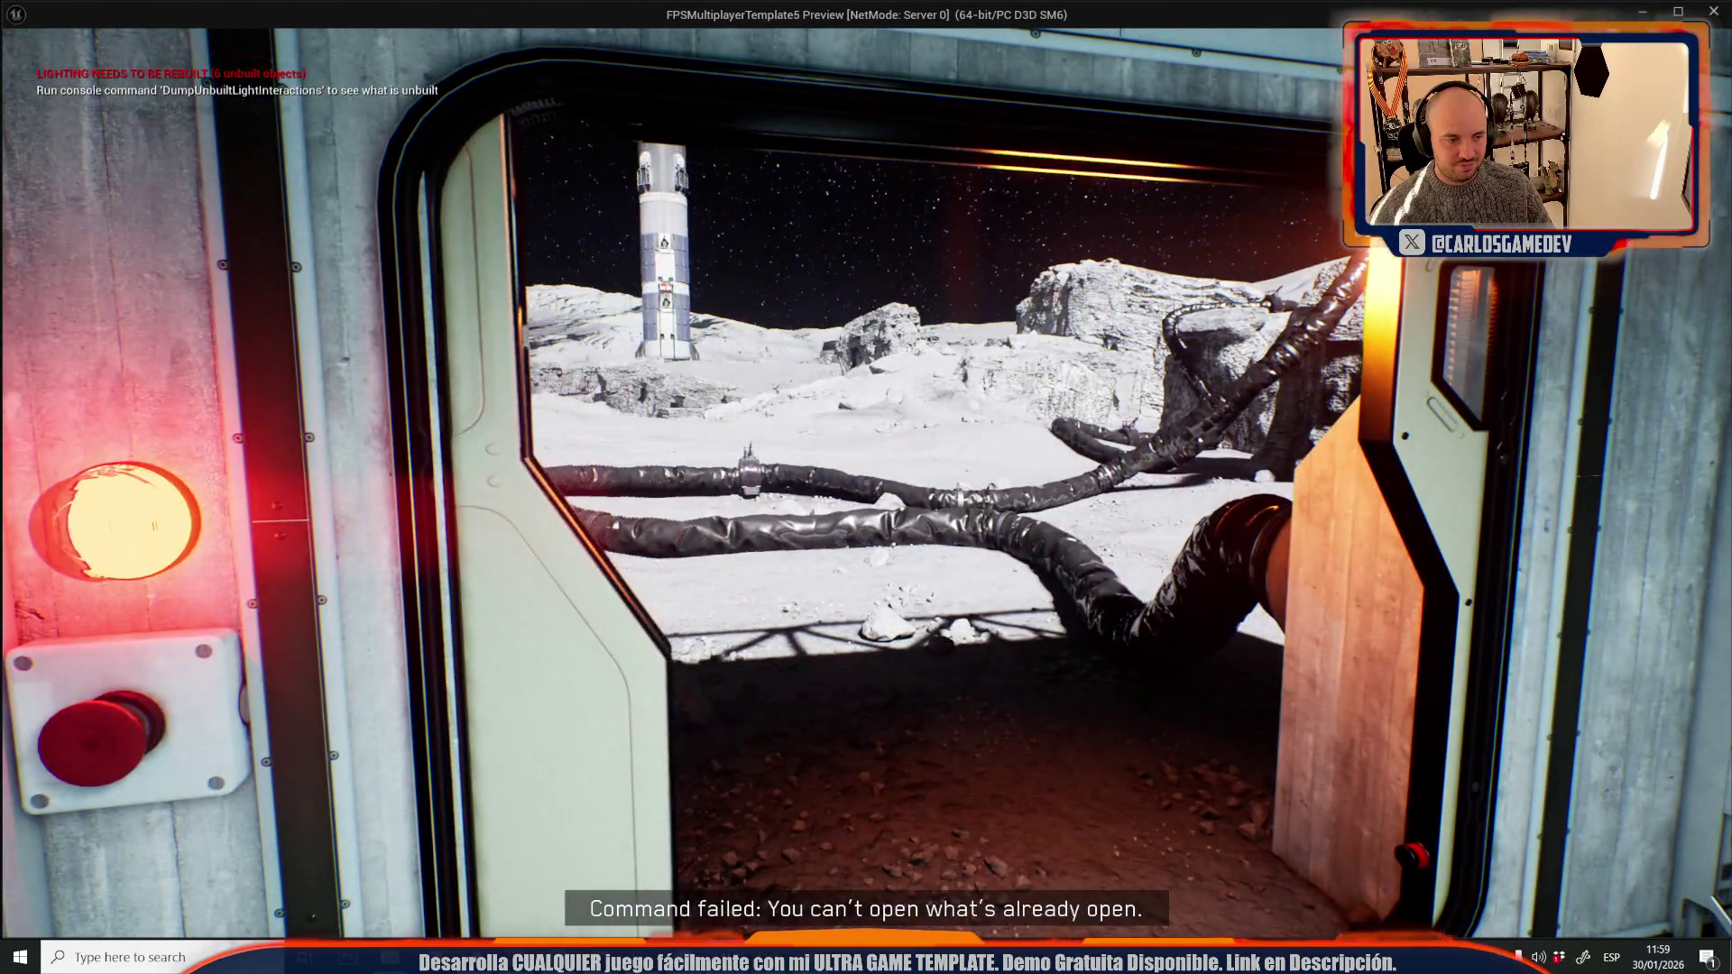
key(e)
key(w)
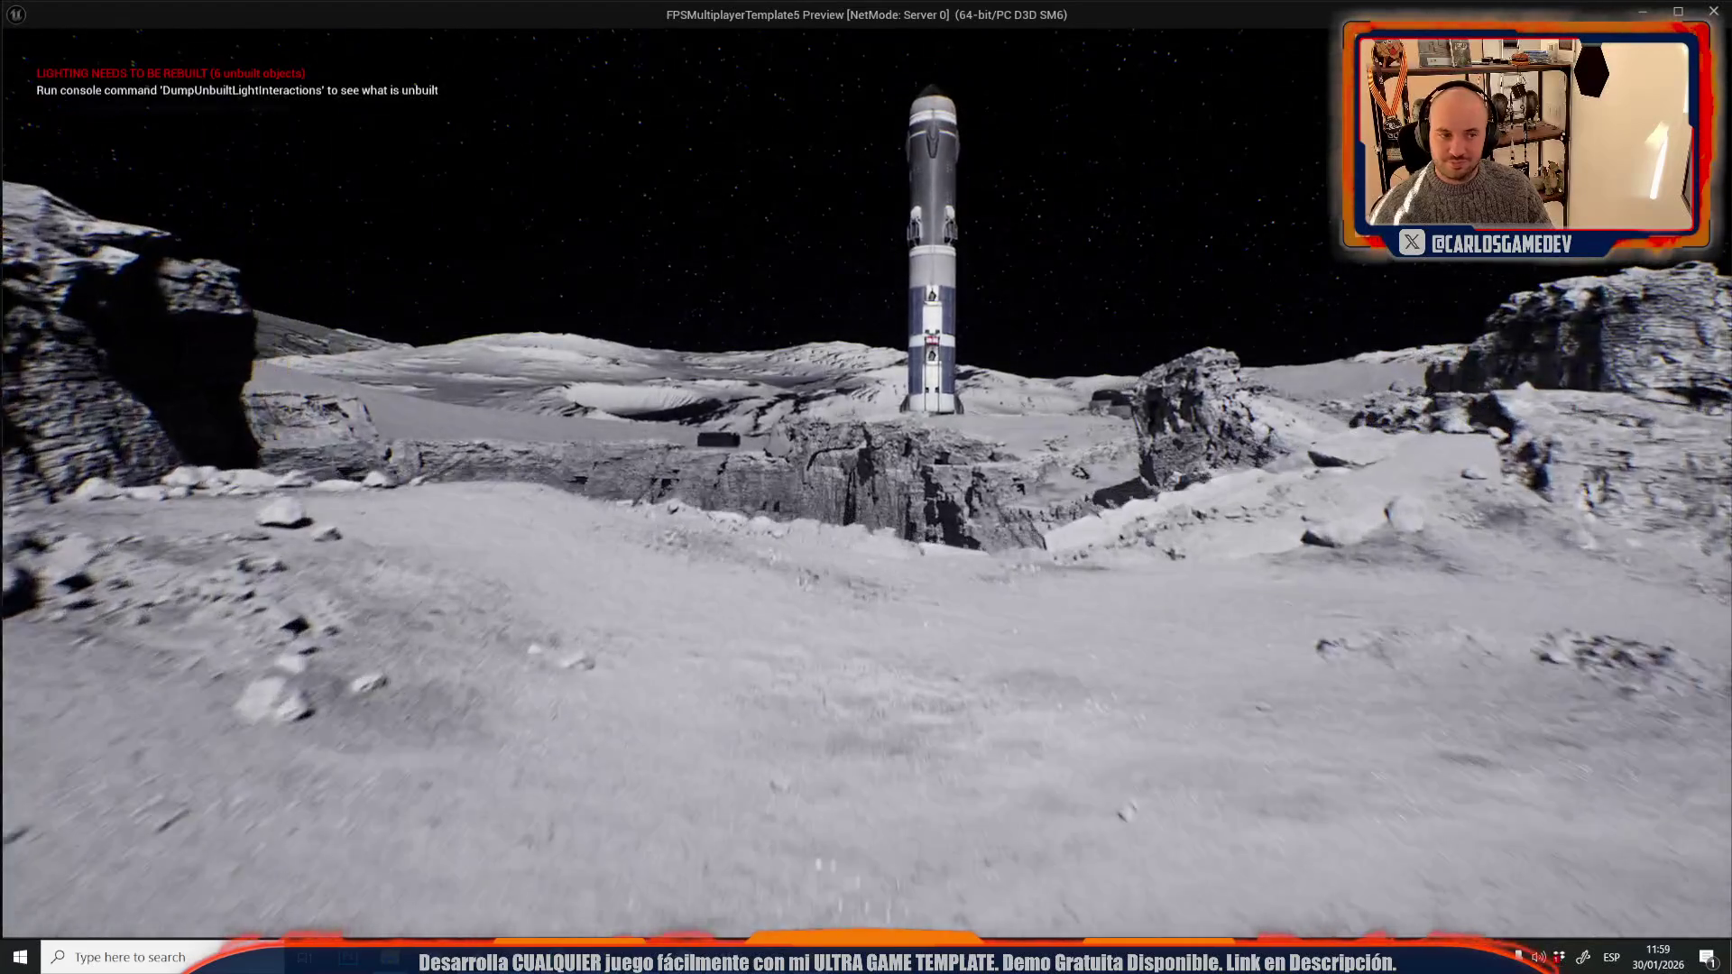
key(Escape)
click(68, 9)
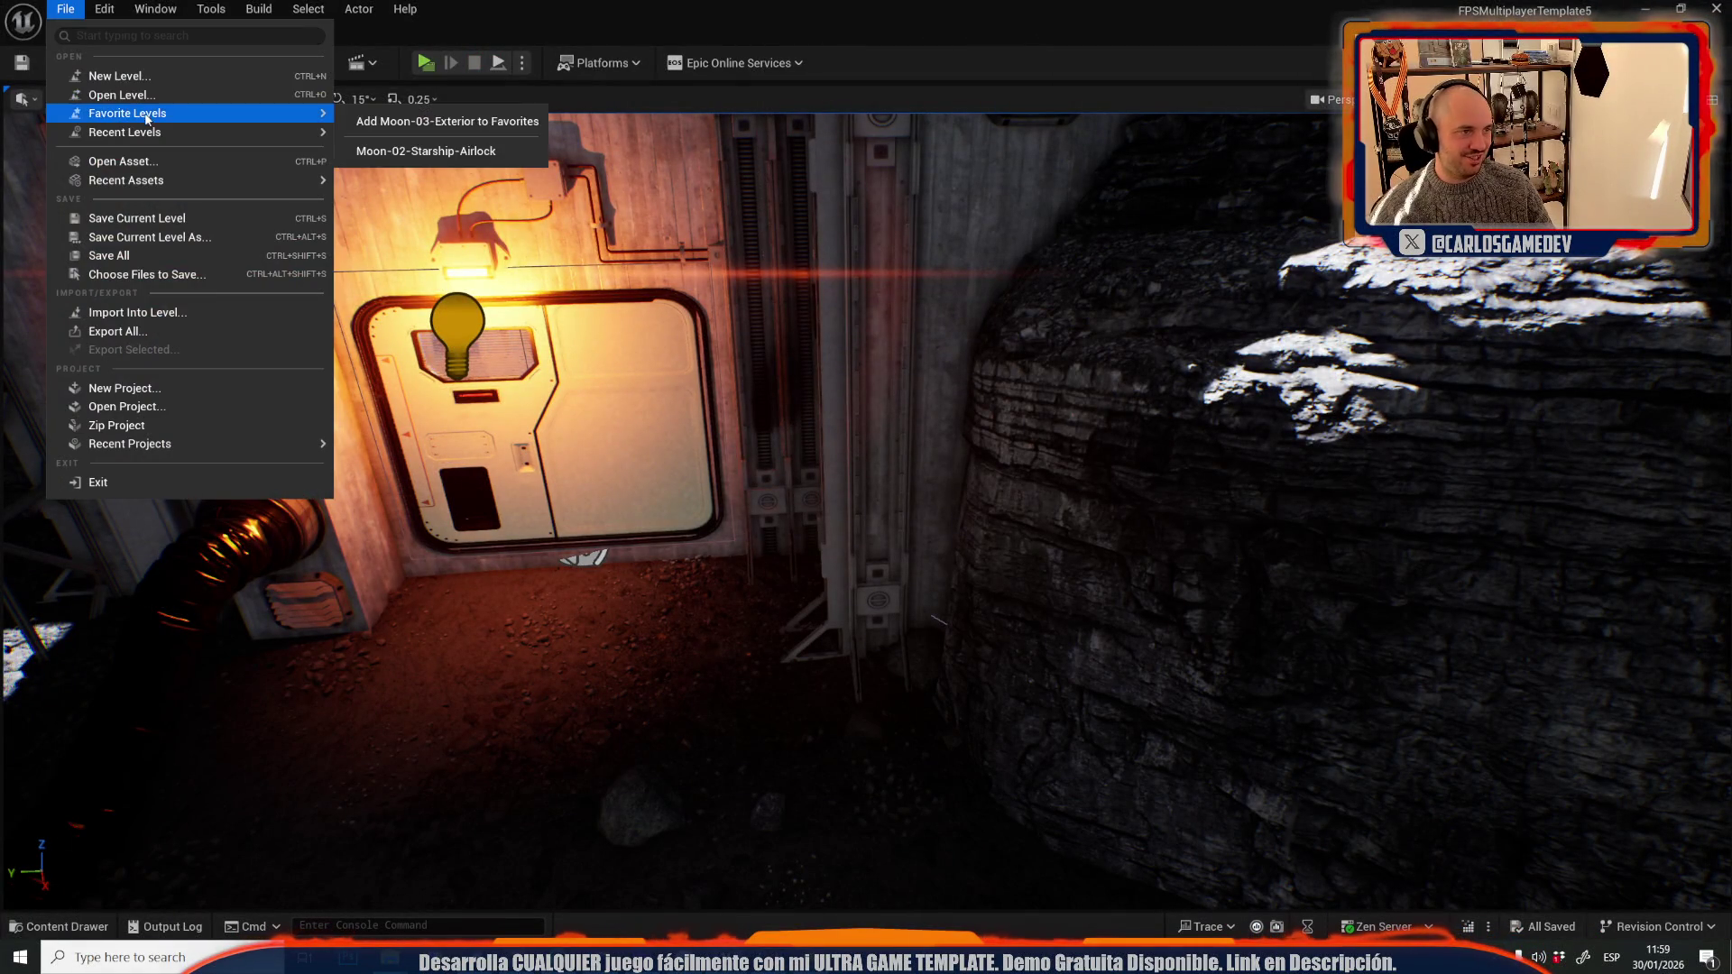
Step: Open the Moon-04-Cave-Station level, after briefly loading Moon-03-Exterior-Gast-Station
click(289, 94)
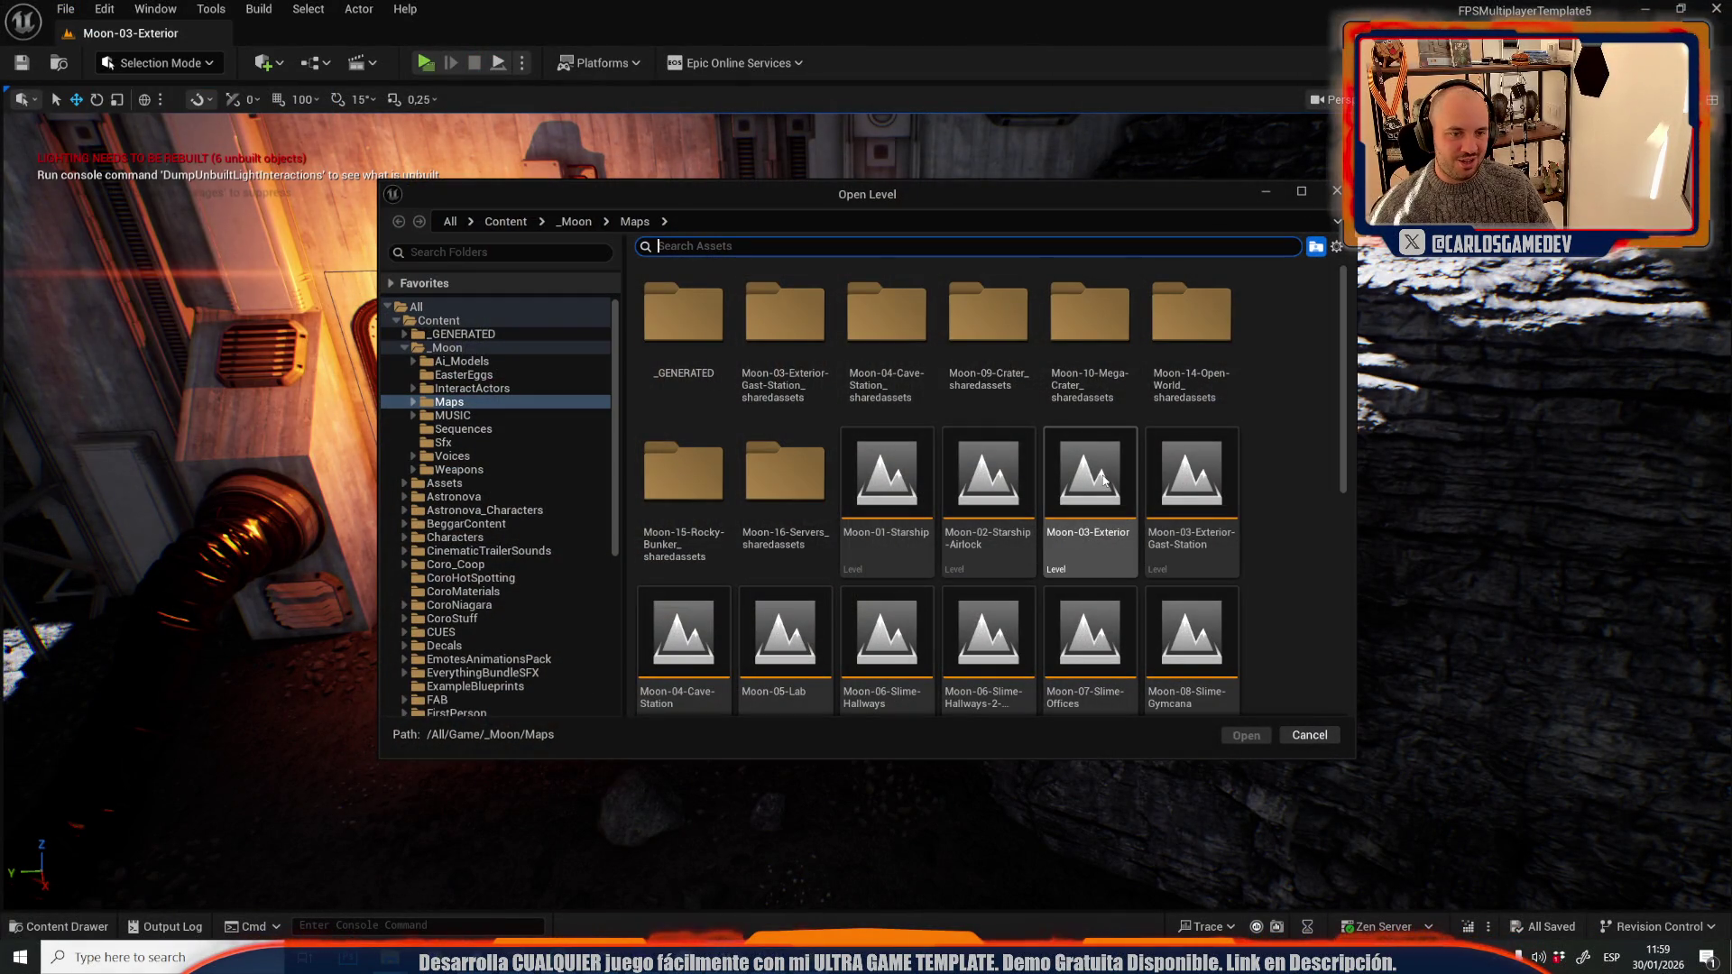
click(1198, 527)
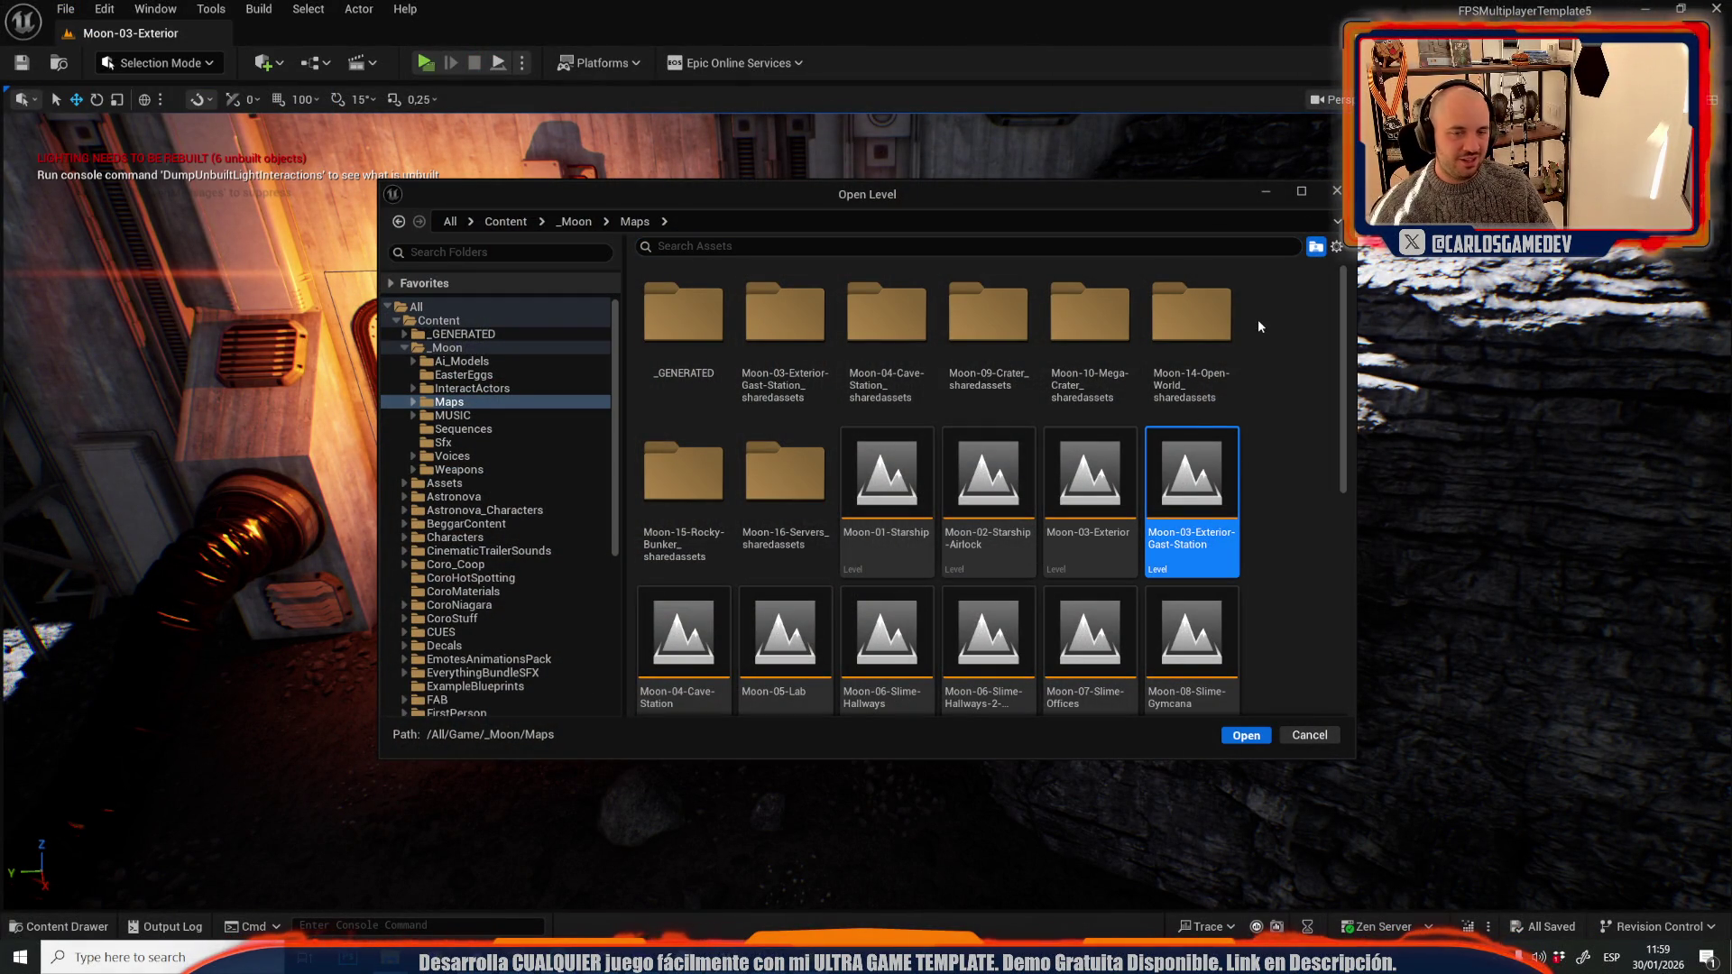
click(1246, 736)
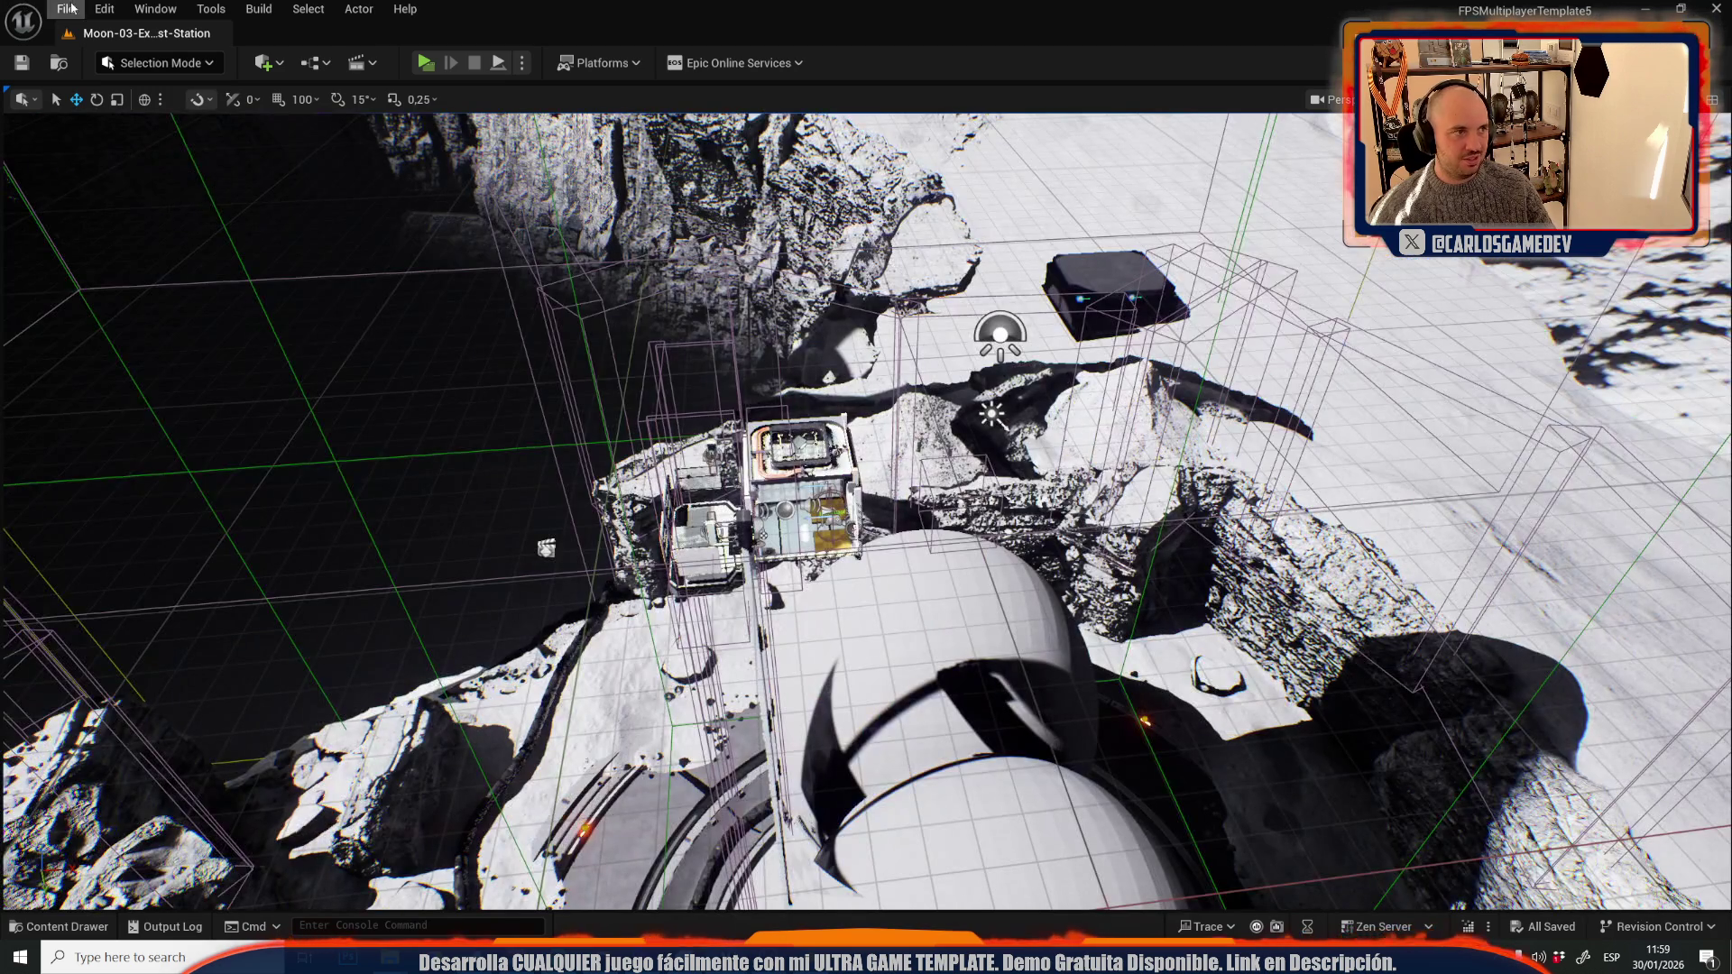
click(66, 9)
click(105, 94)
click(700, 637)
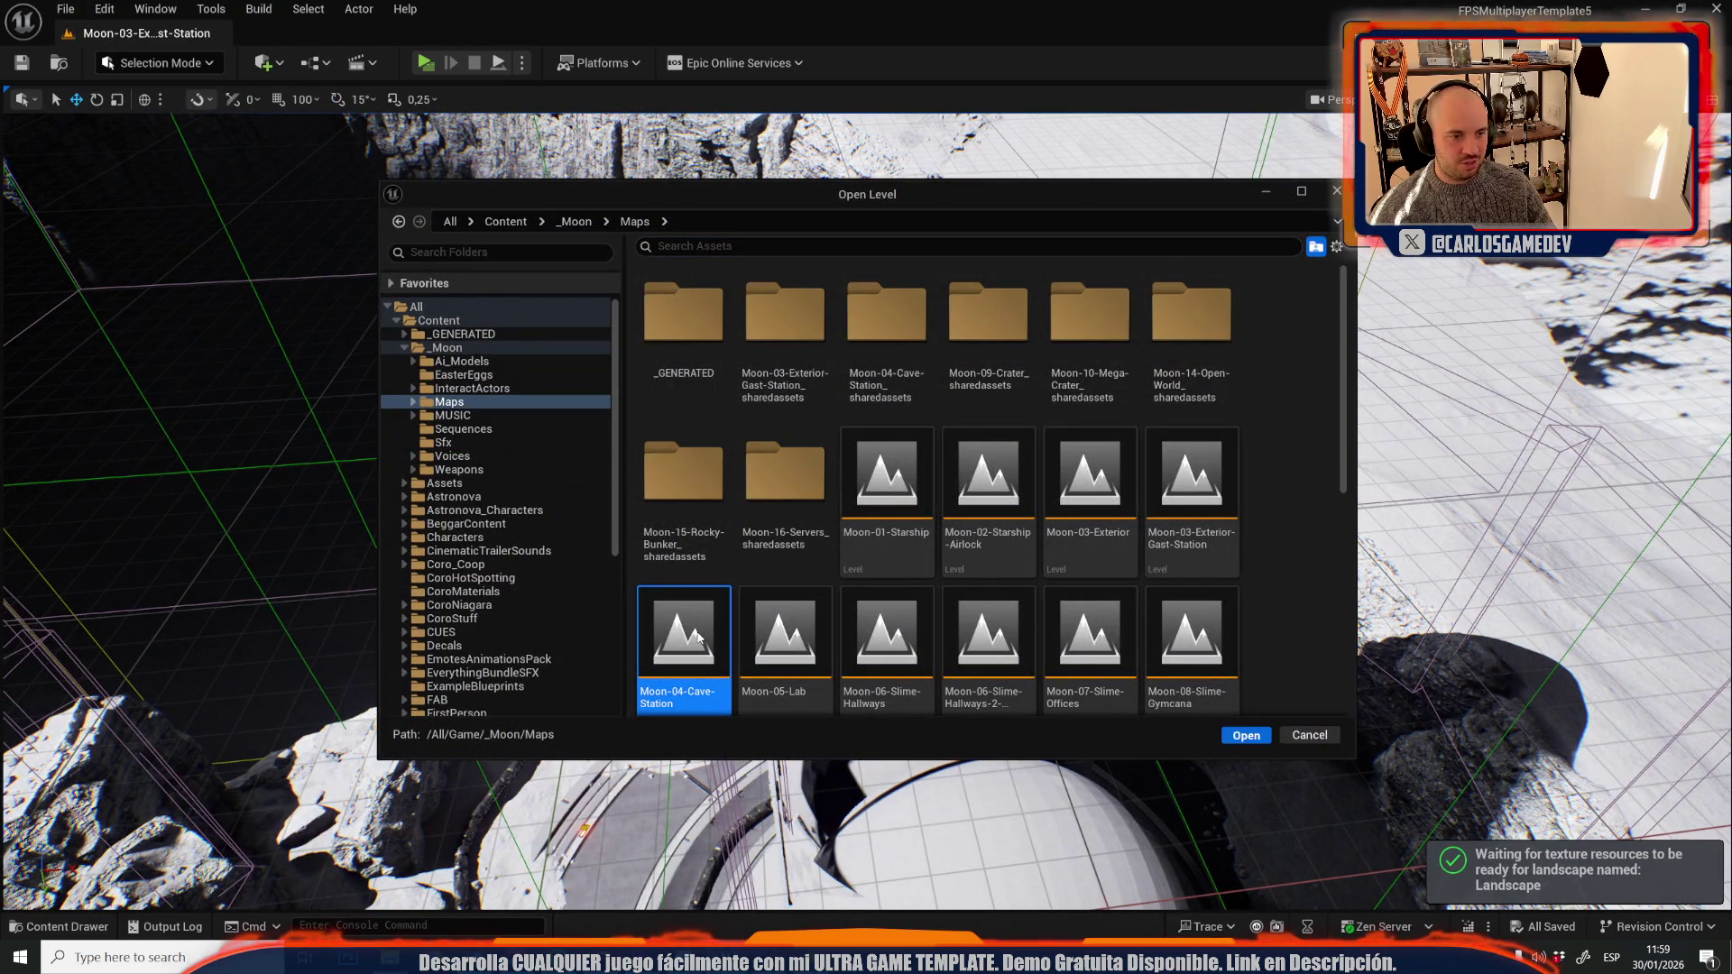
key(Return)
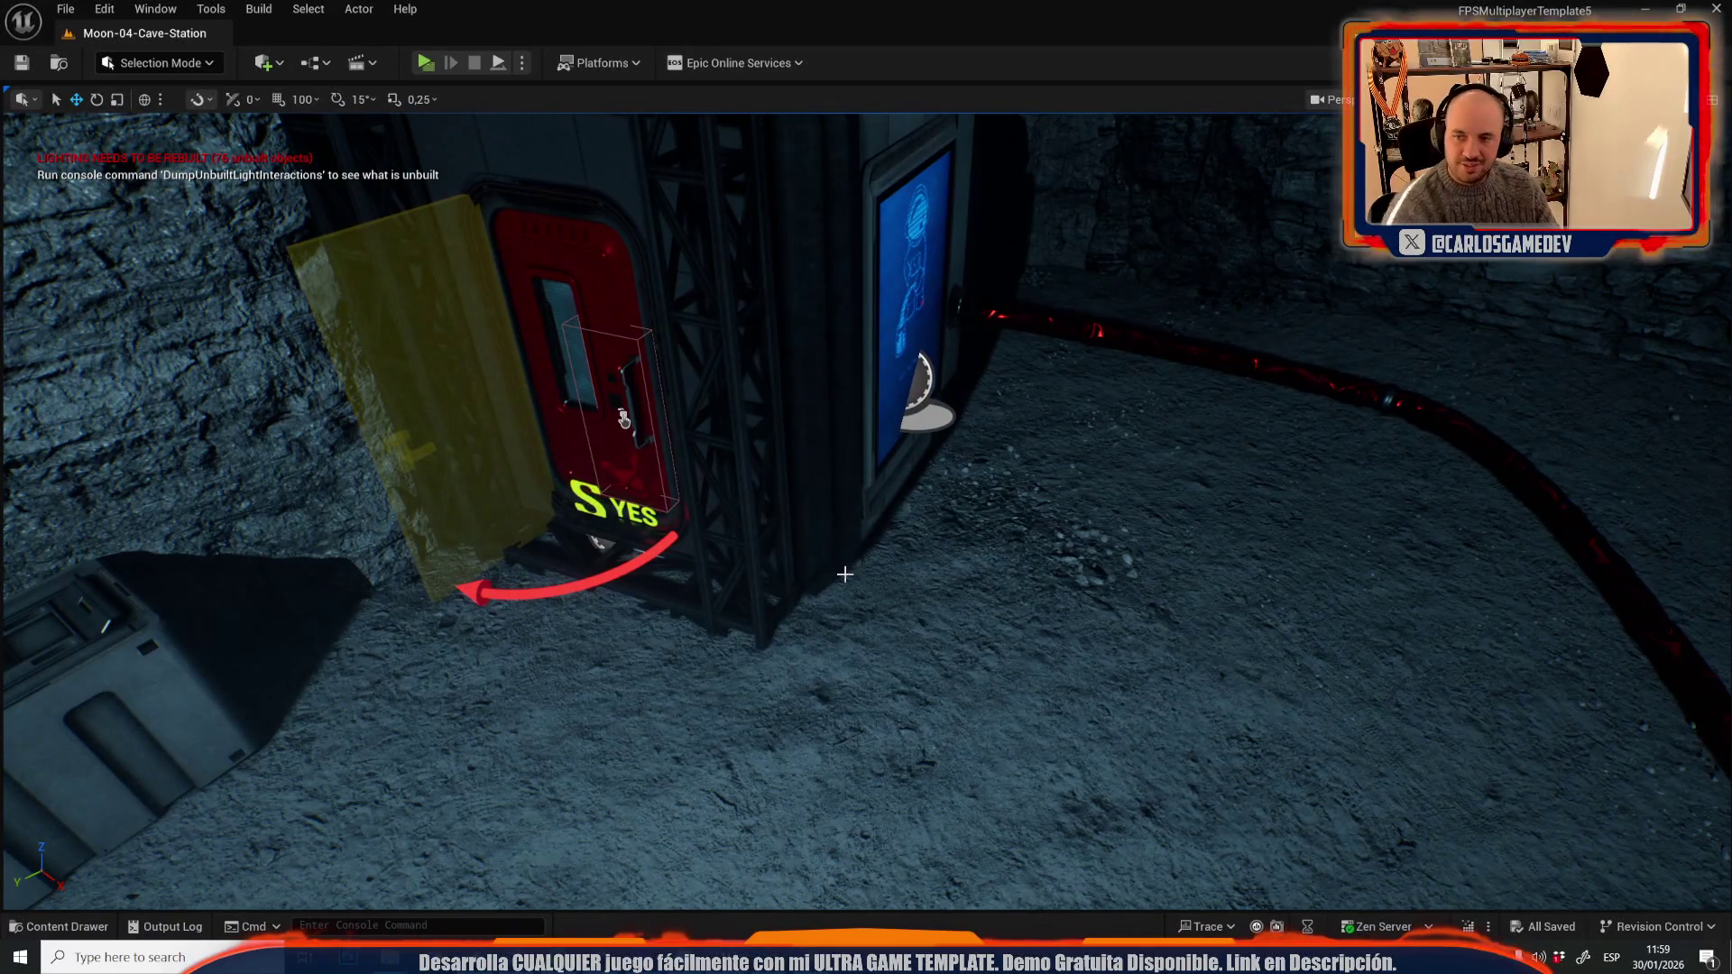
Step: Play-test the cave station, pulling the toilet's flush lever, then stop the preview
key(alt+p)
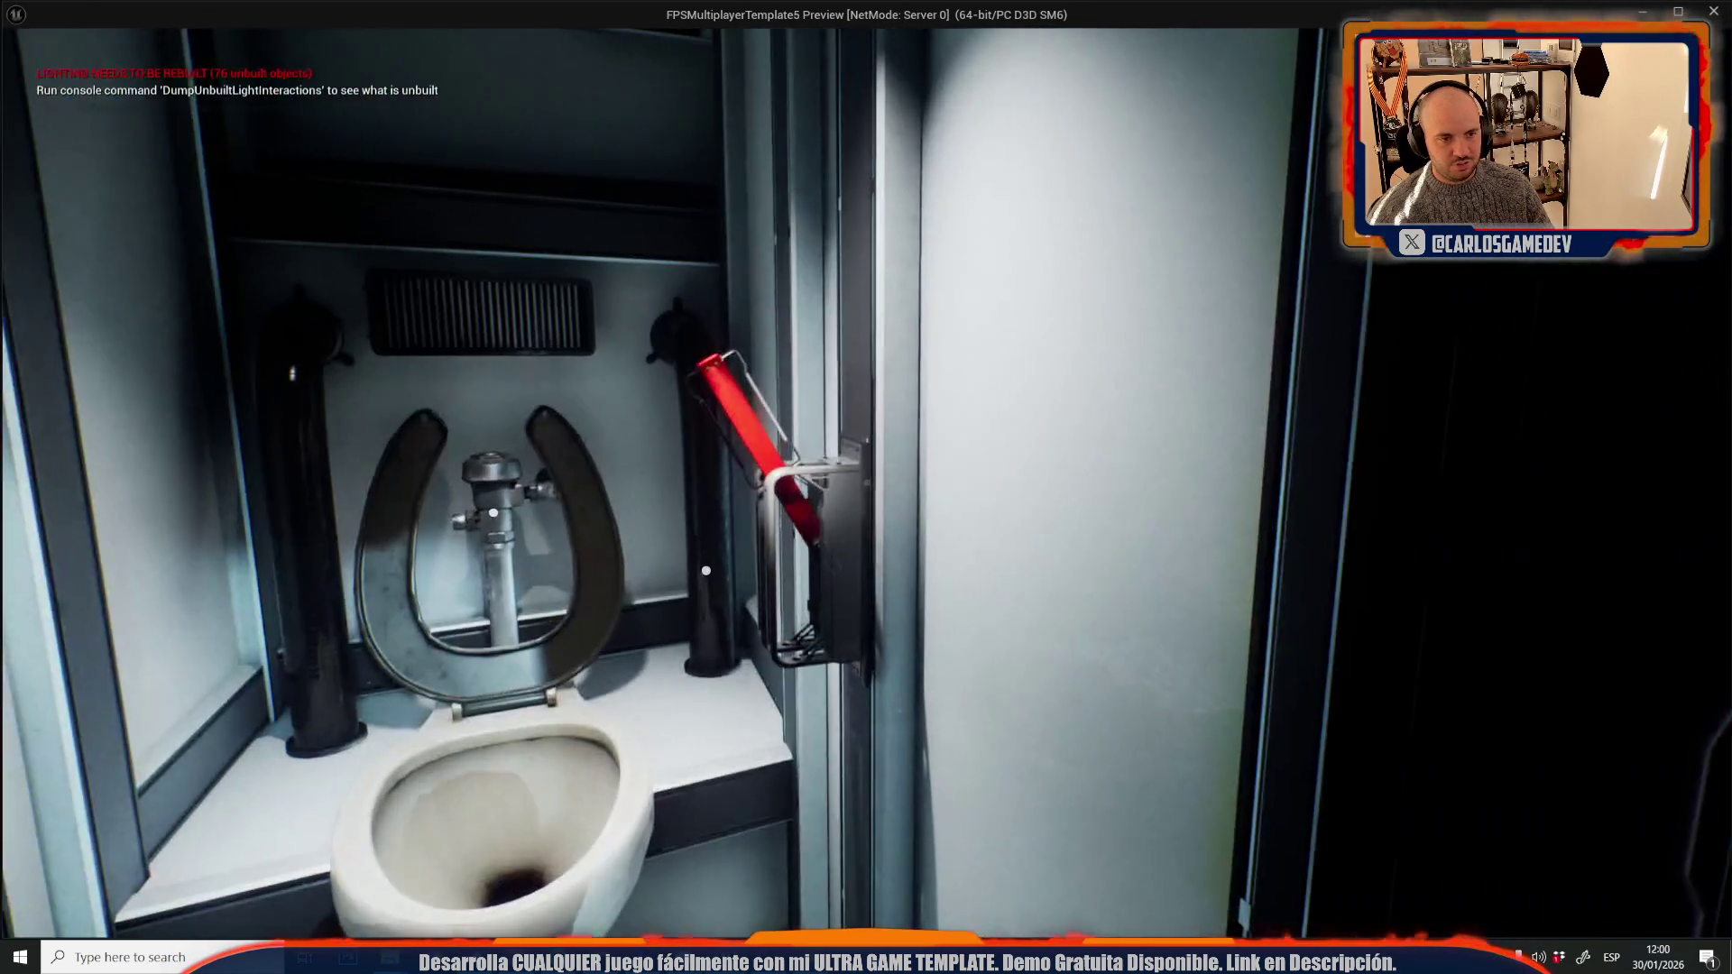
key(e)
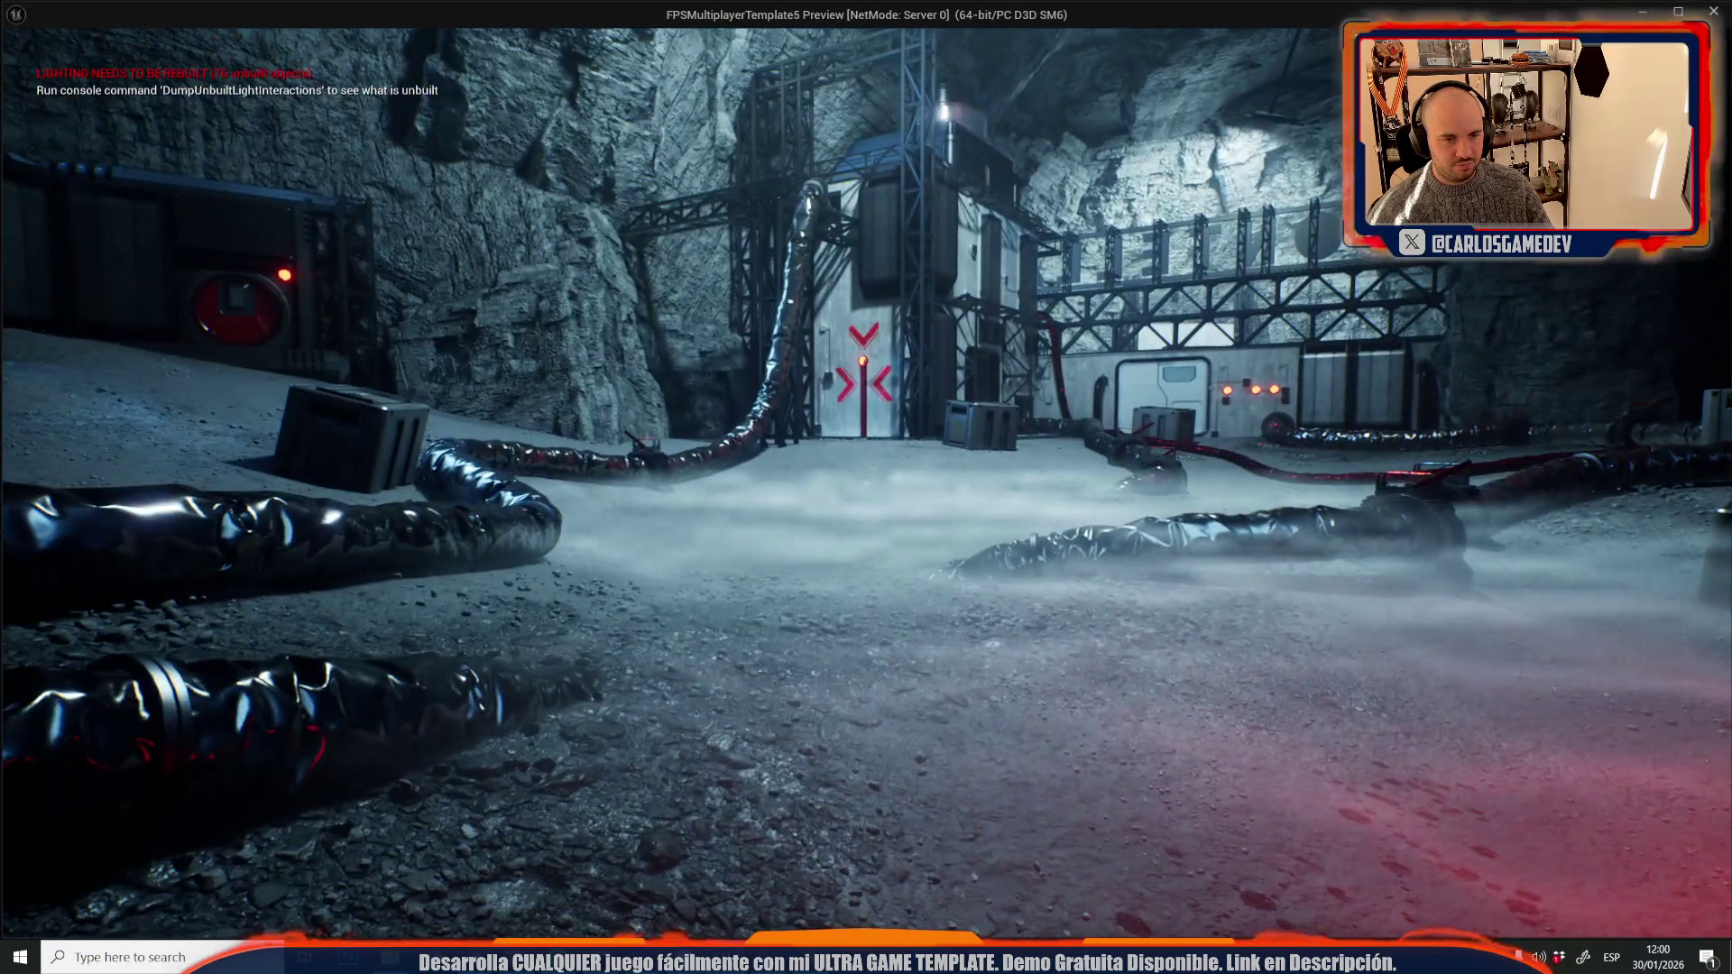
key(Escape)
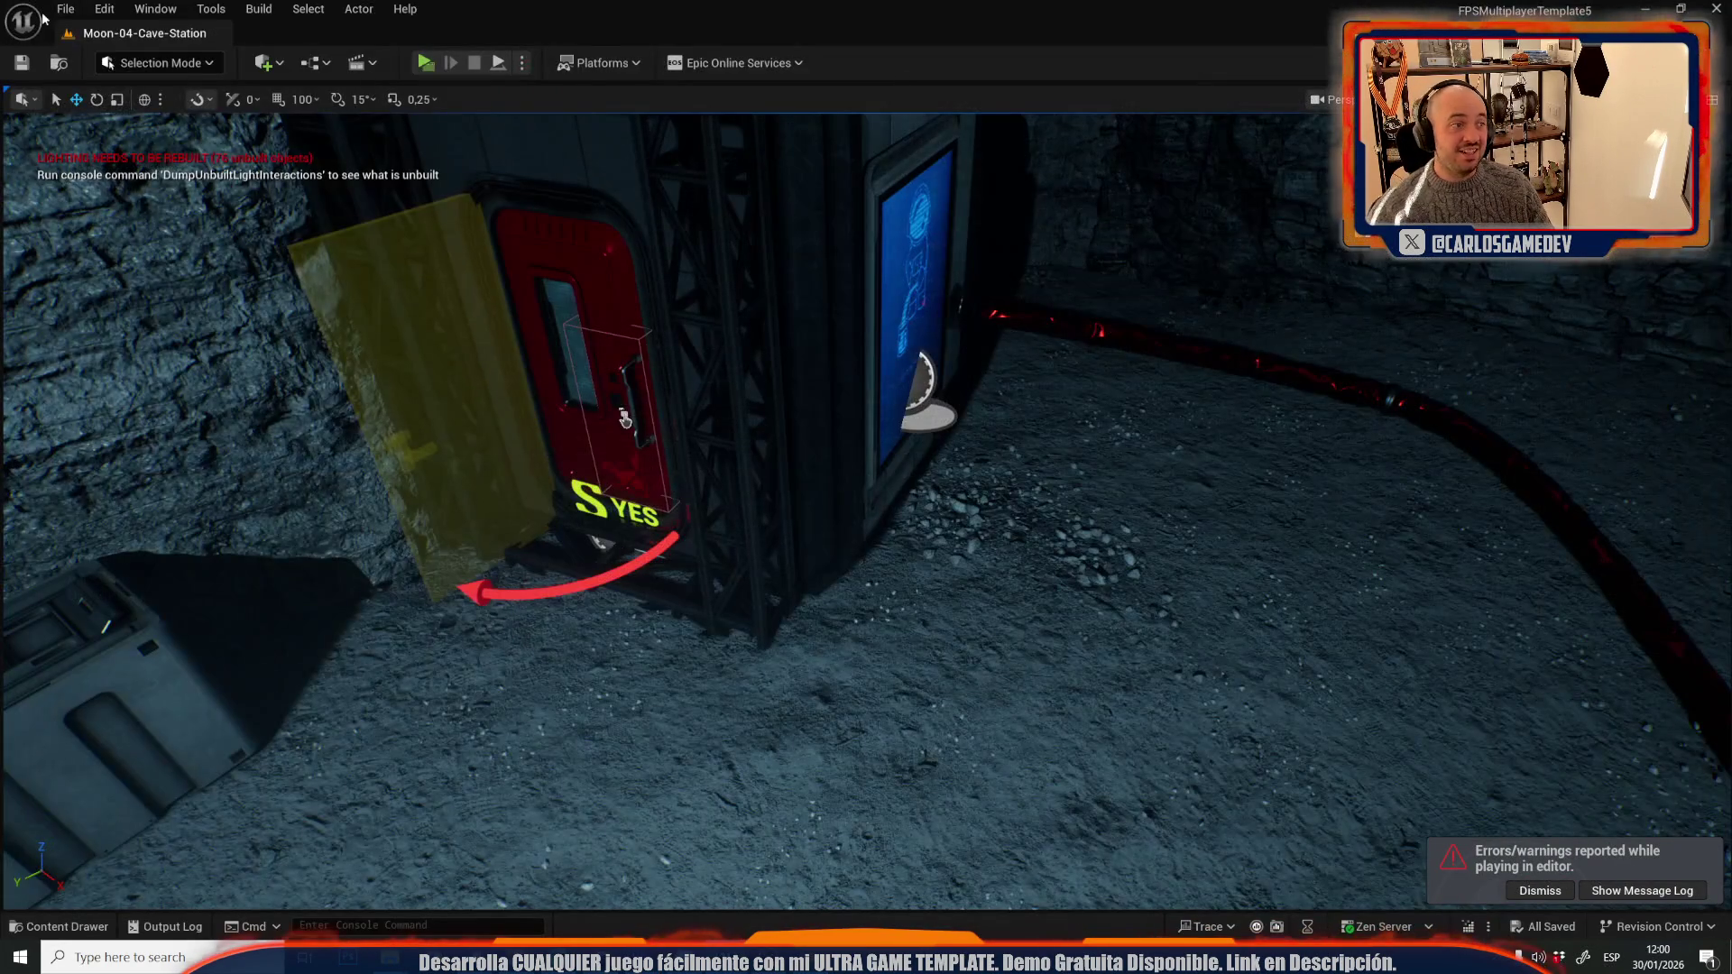
click(57, 11)
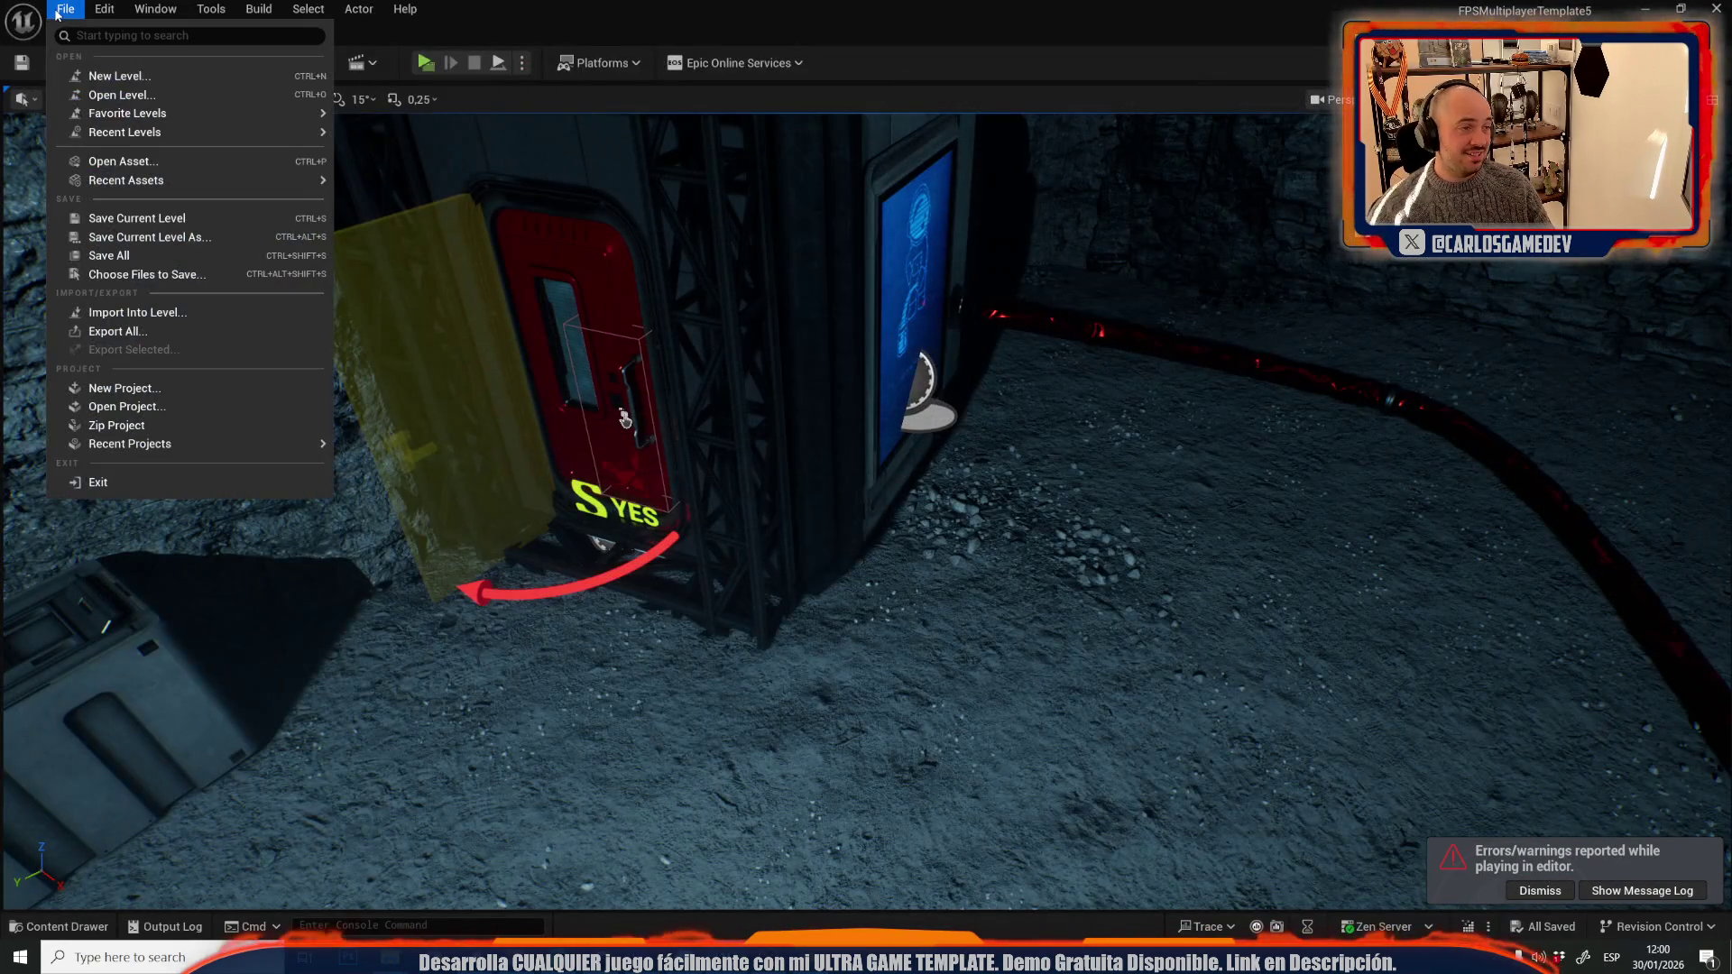
Step: Open Moon-06-Slime-Hallways-2-Incident, walk around its dome room in play-test, then stop
click(129, 92)
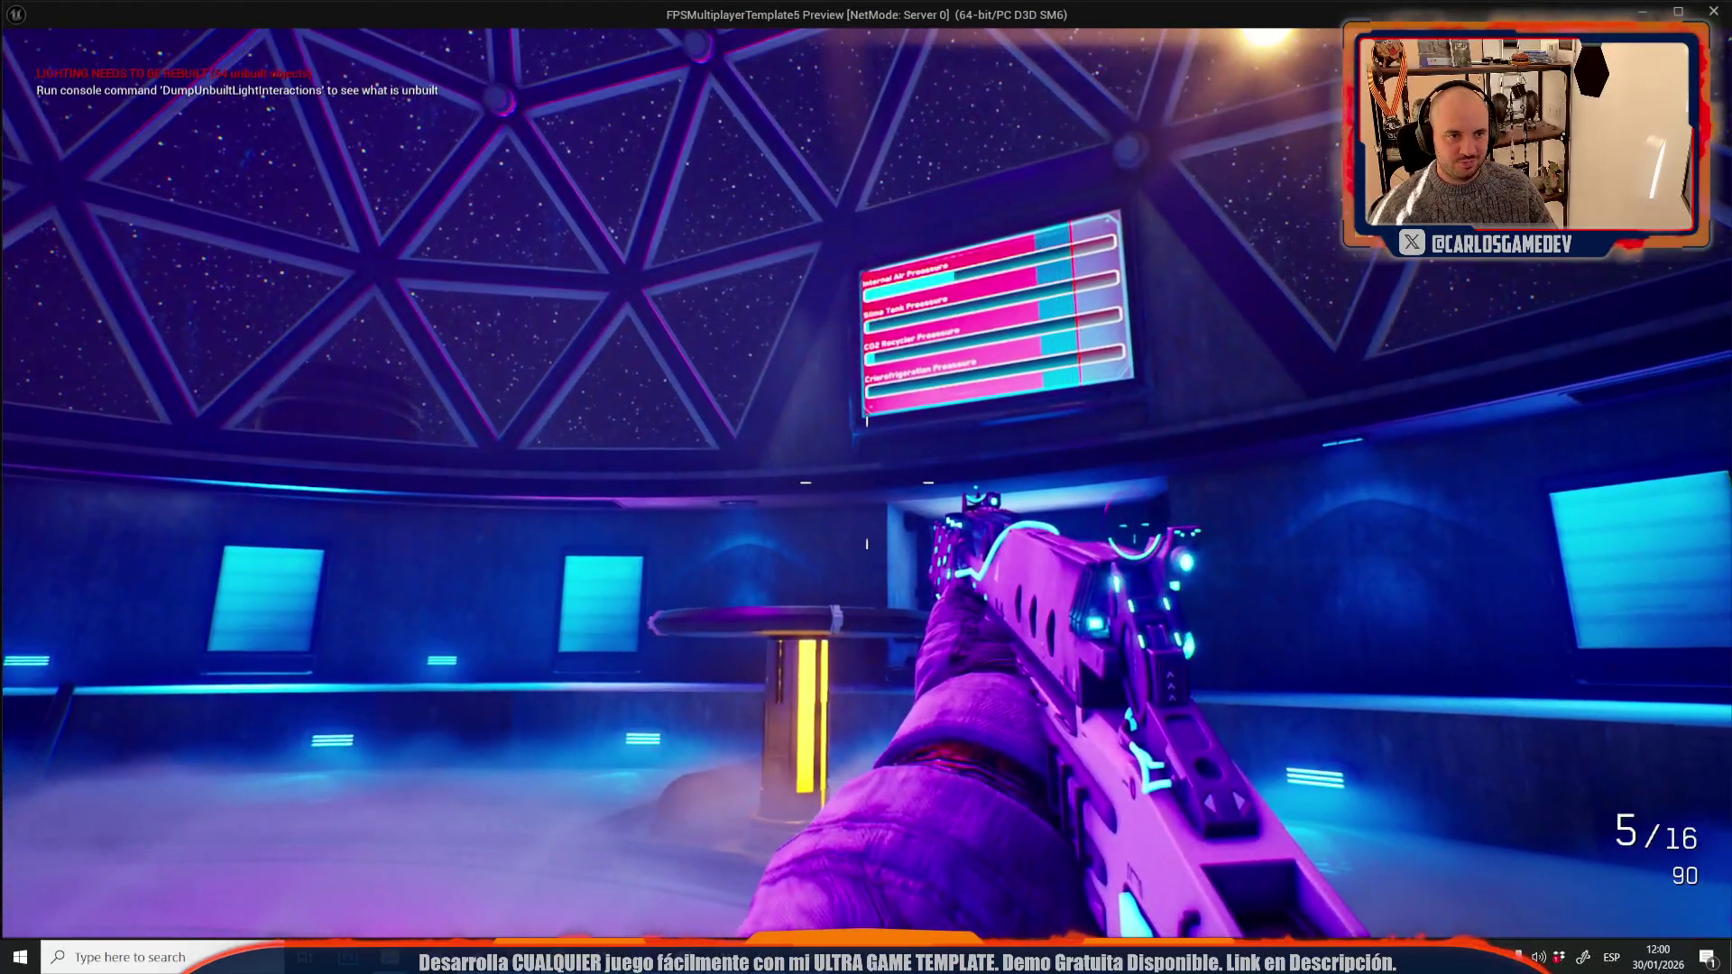
key(s)
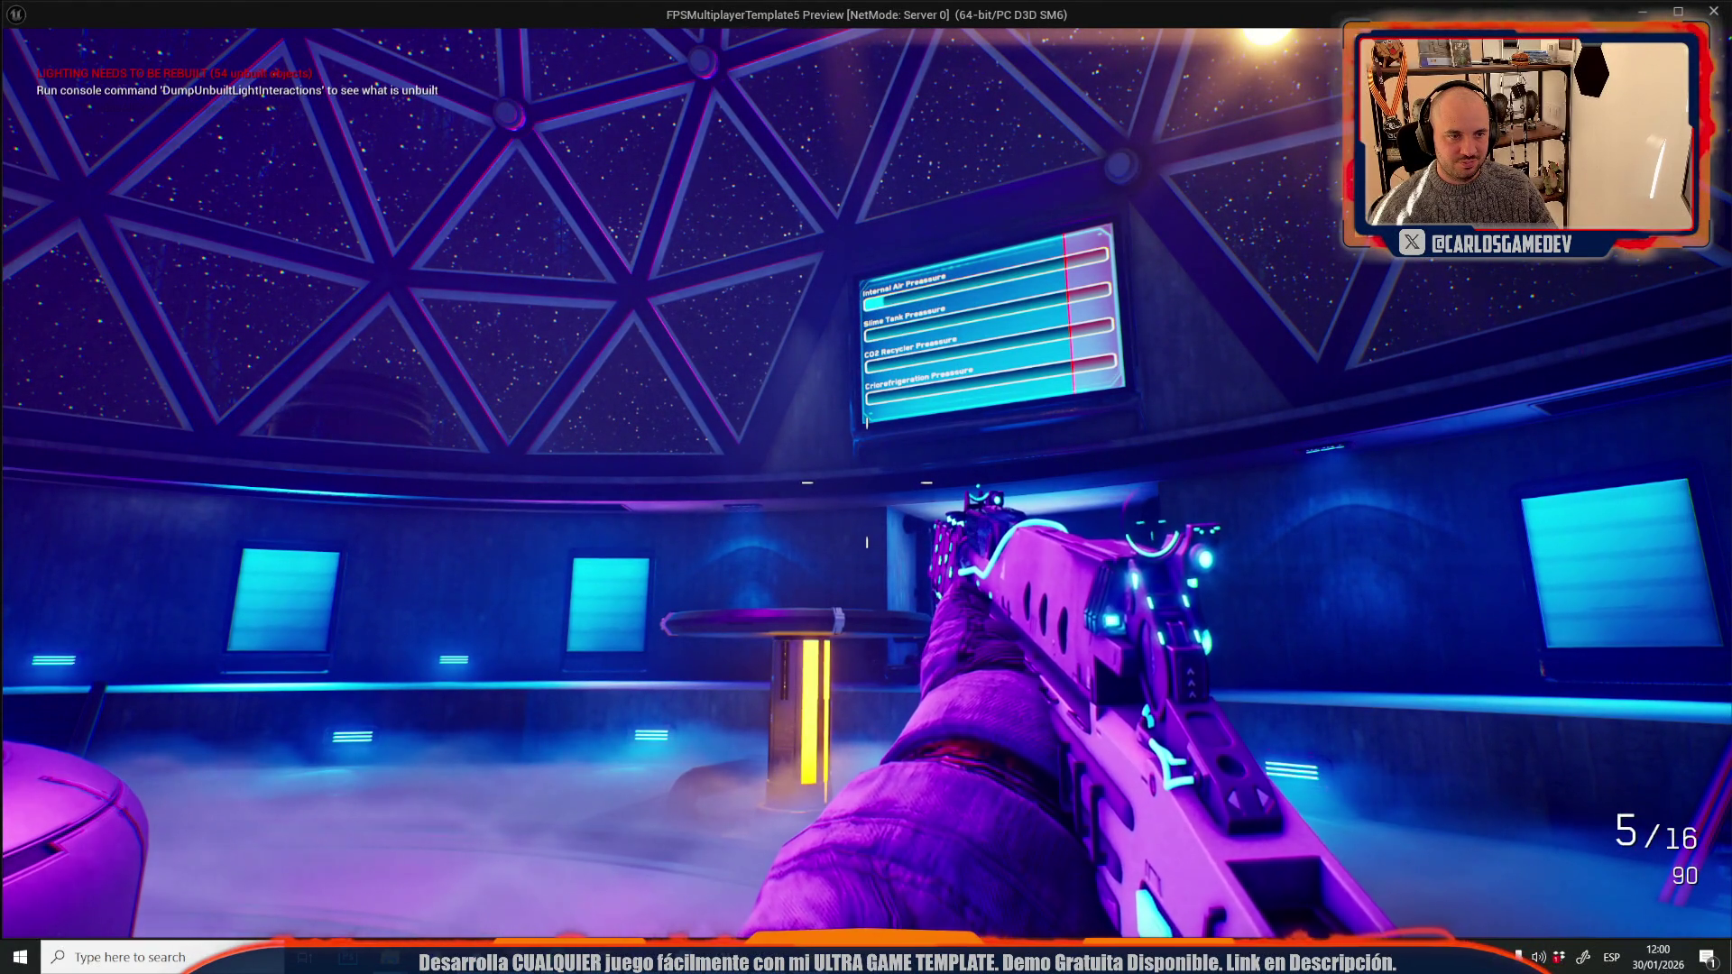
mouse_move(866, 488)
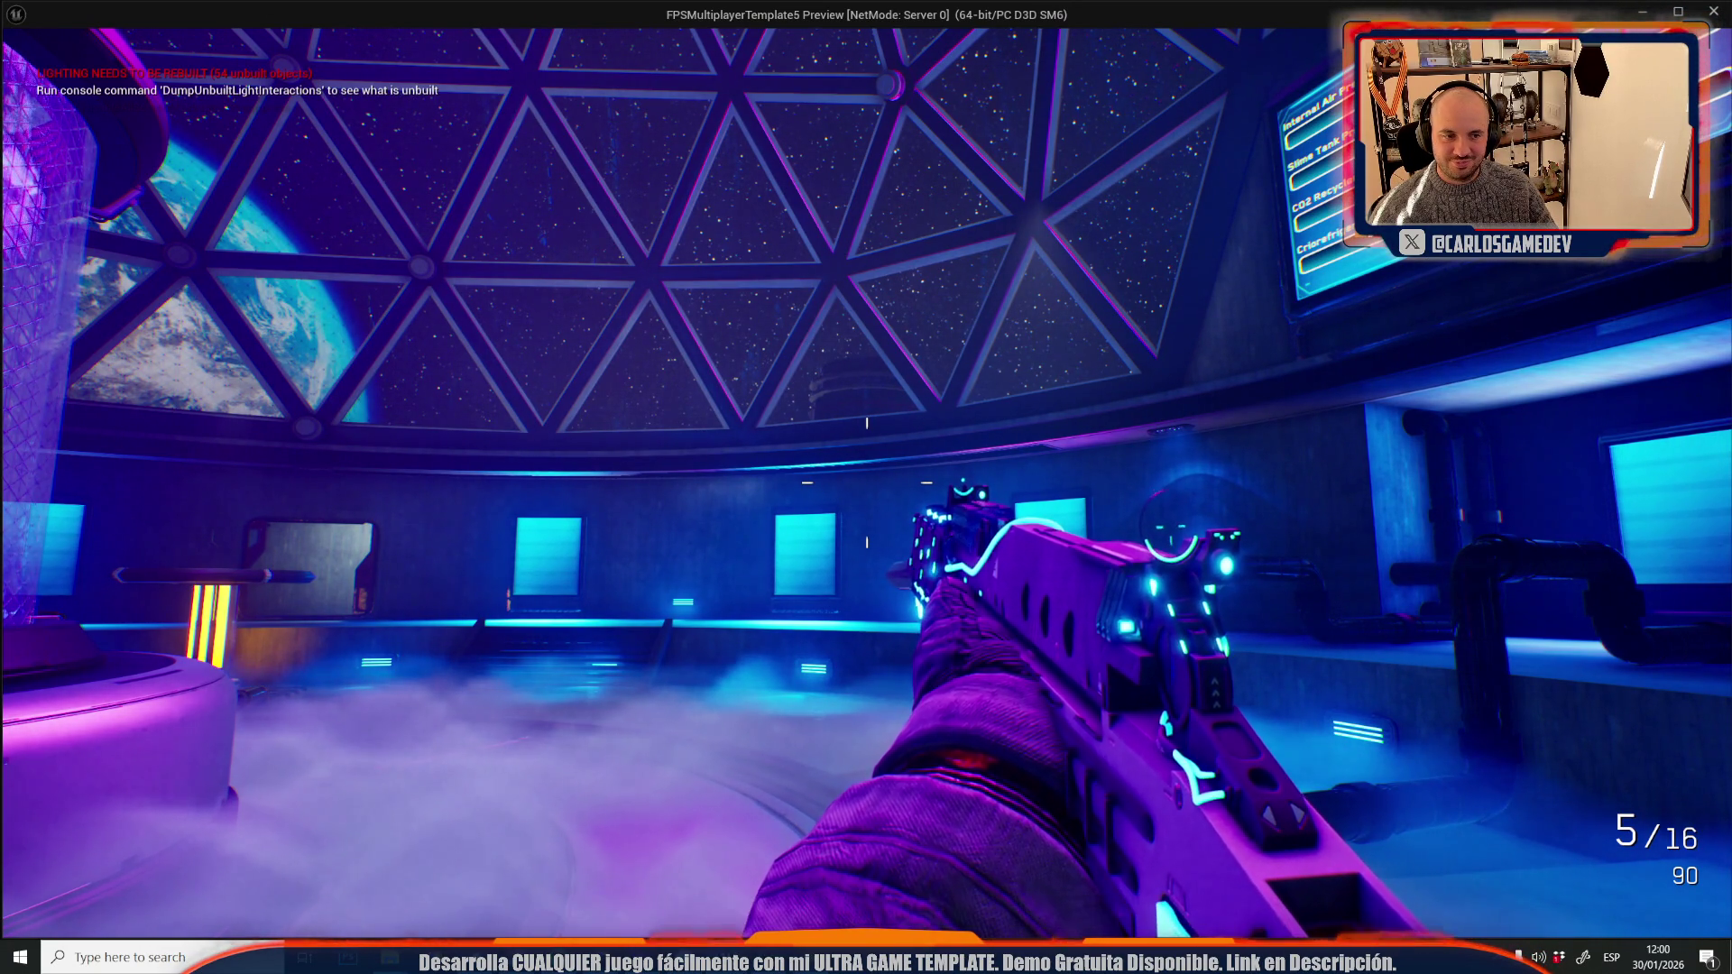
key(Escape)
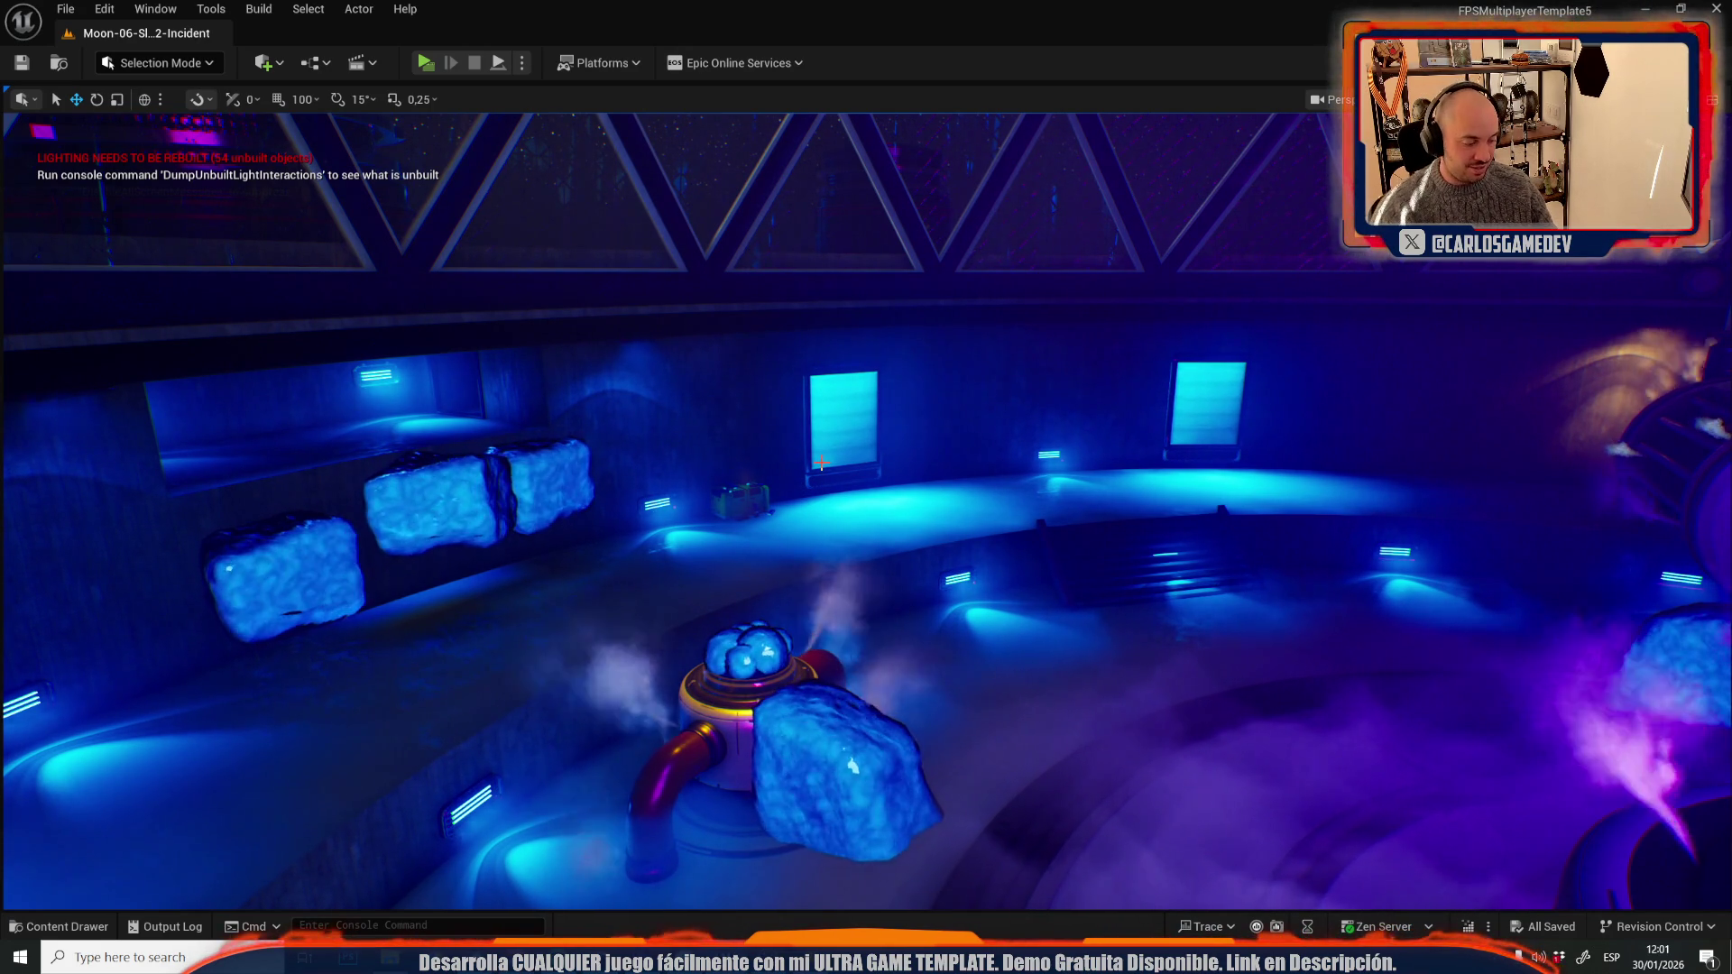
Step: Turn off game view and open the Moon-12-Crater-Base level from the level picker
key(g)
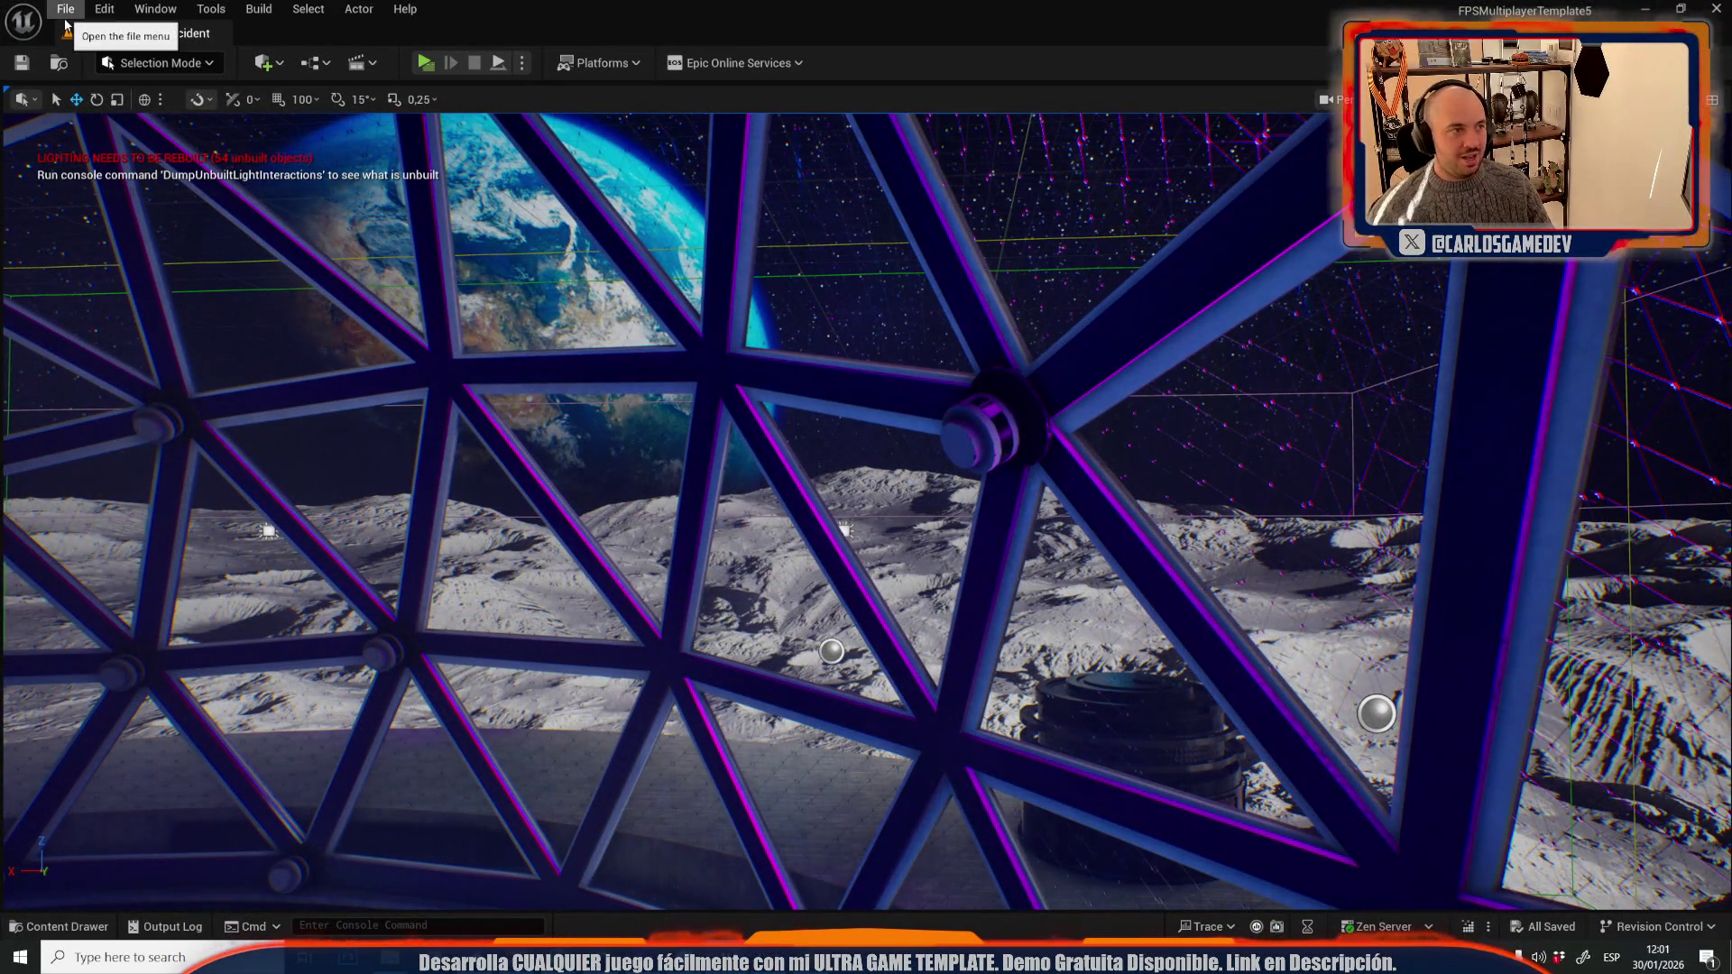
click(66, 11)
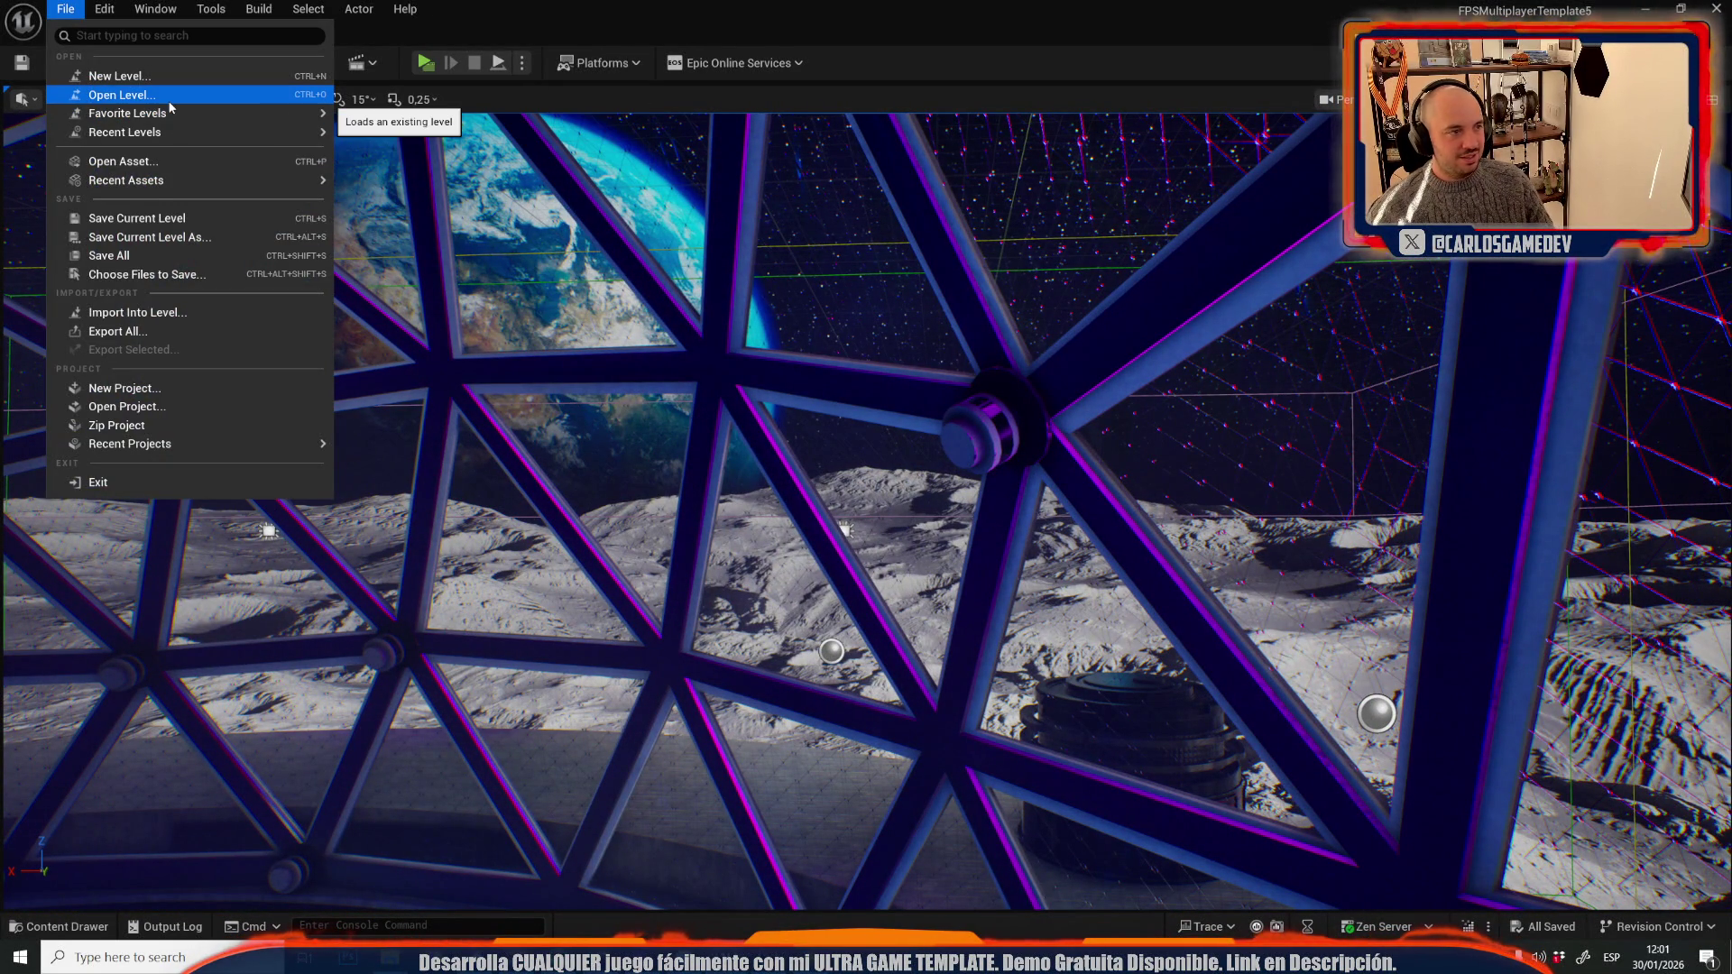
click(168, 98)
scroll(992, 406, down, 2)
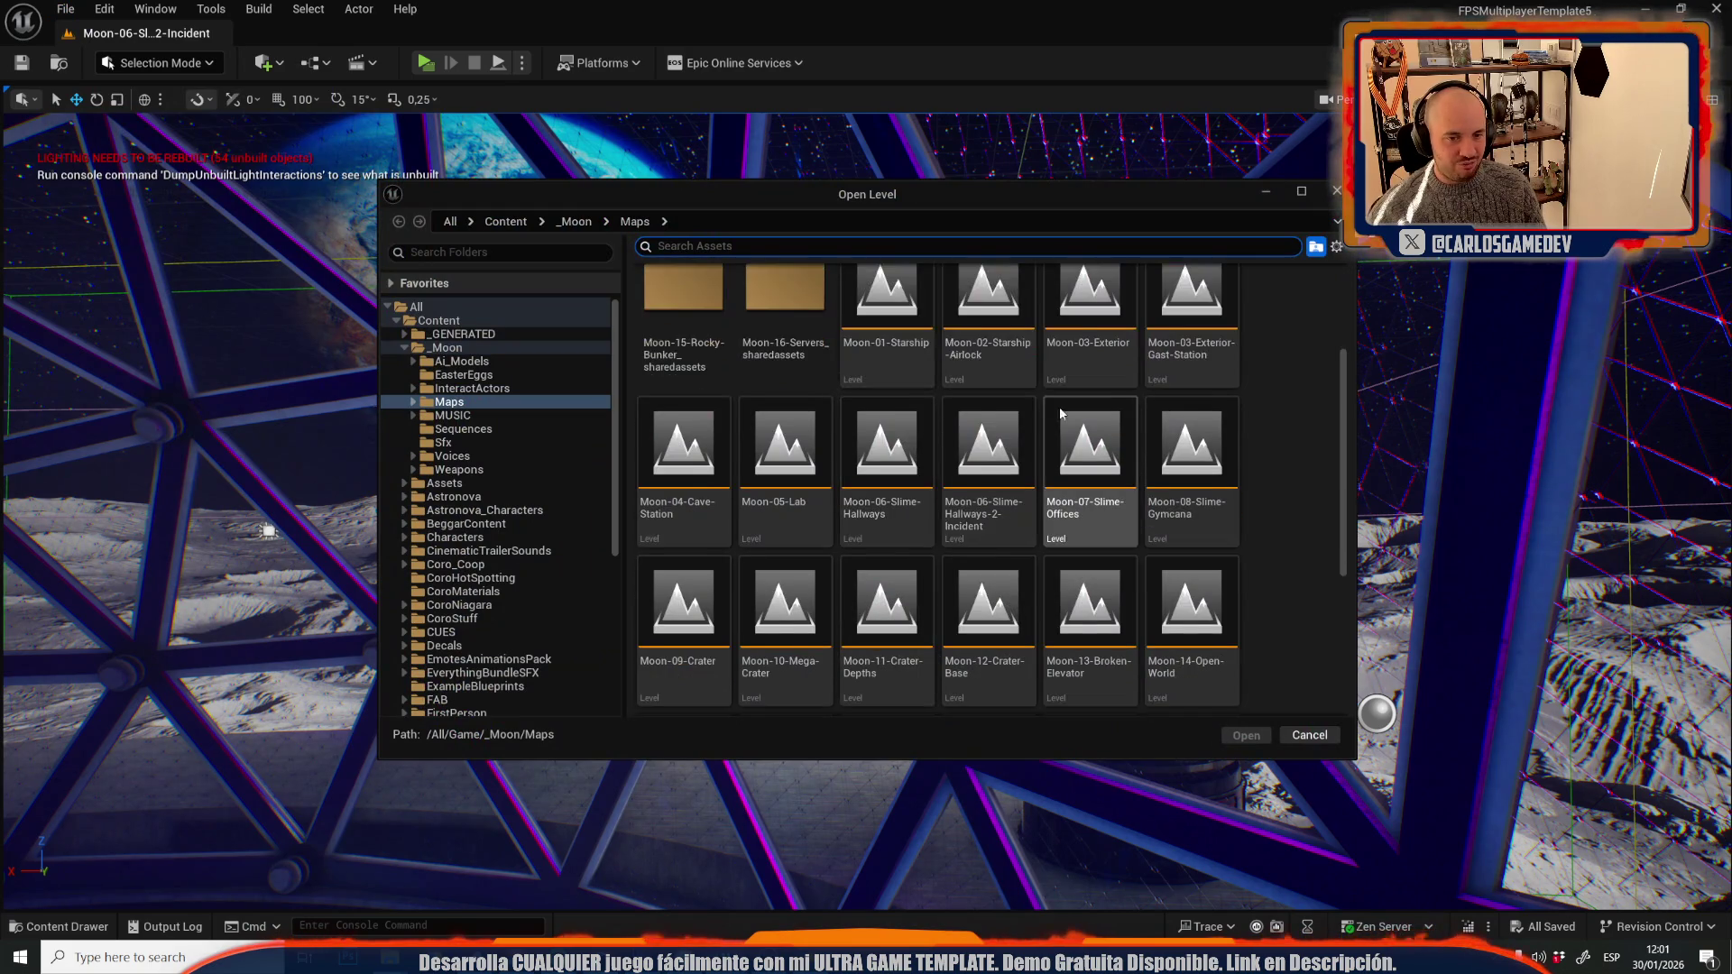
scroll(1073, 577, down, 2)
click(1002, 508)
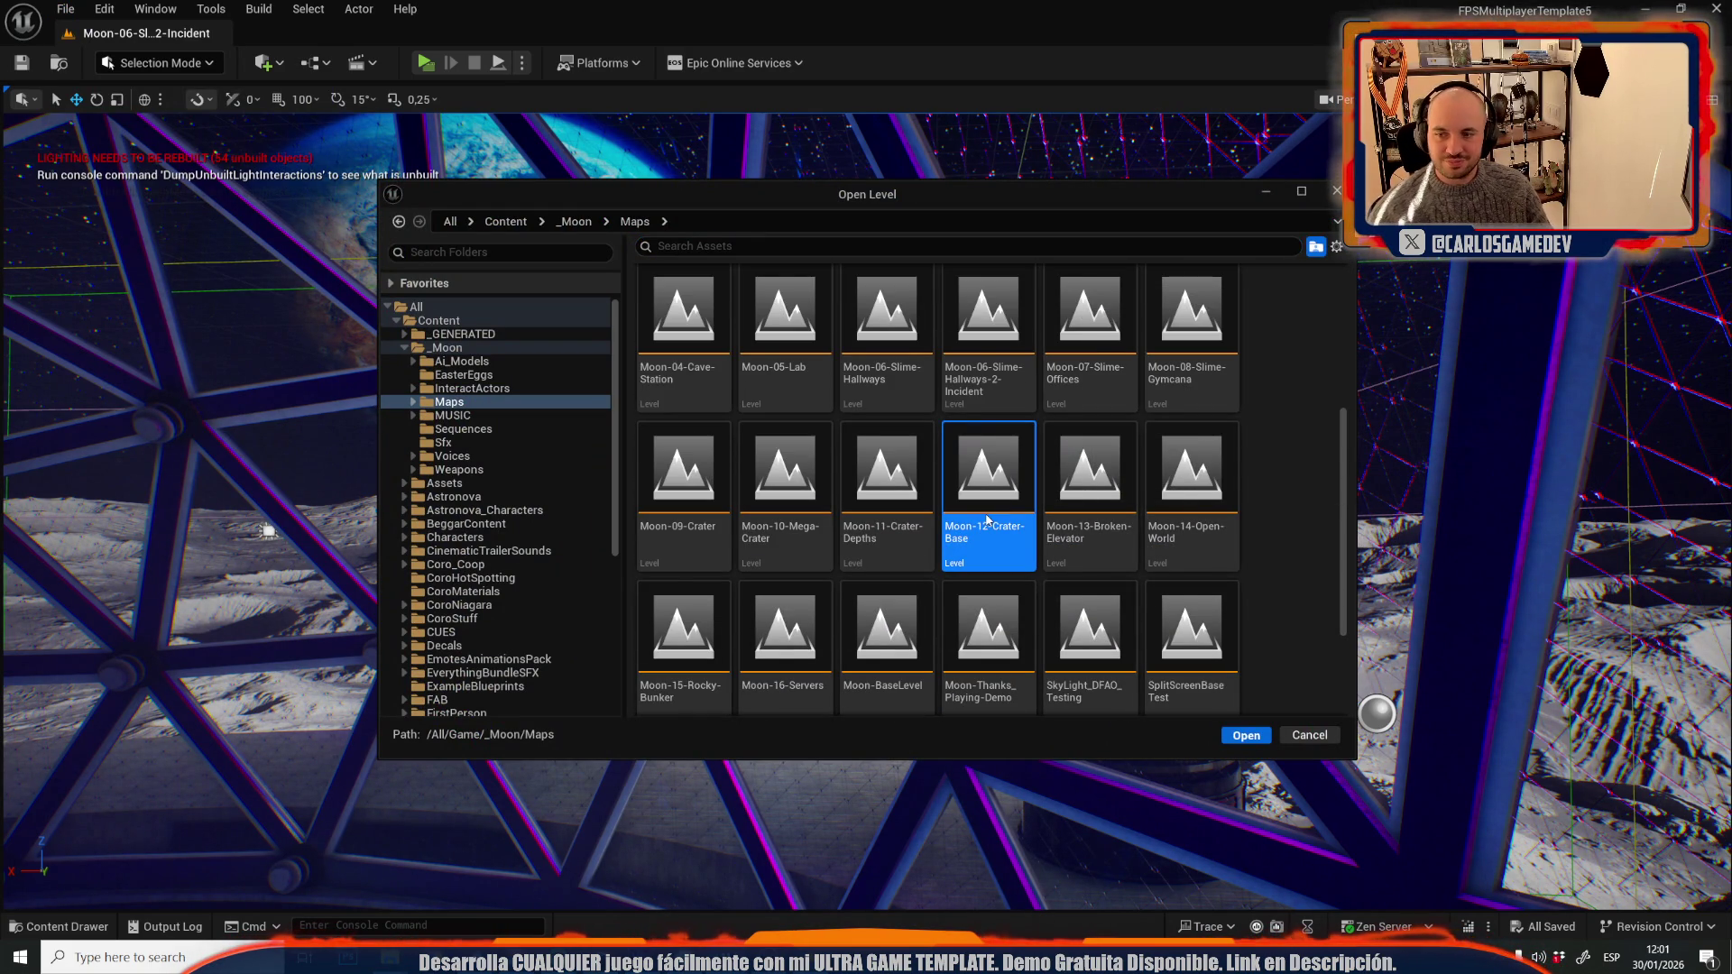
double_click(985, 494)
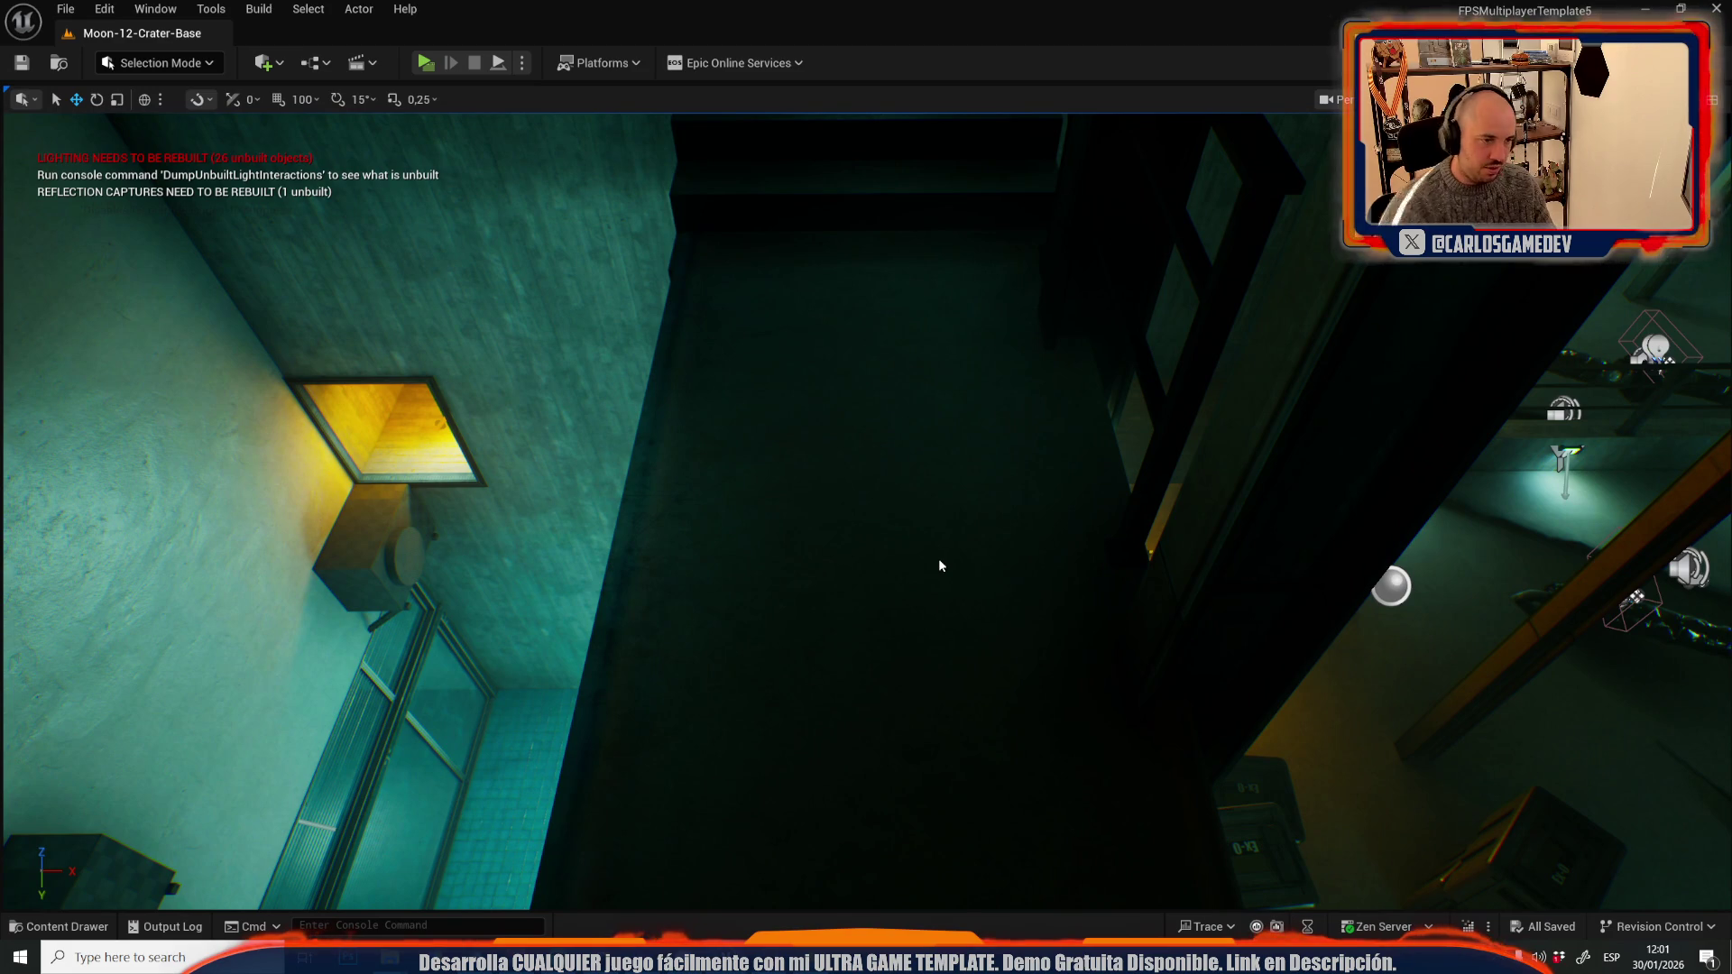
Step: Play-test the Moon-12-Crater-Base hallways, pulling two wall levers, then stop the play-test
key(alt+p)
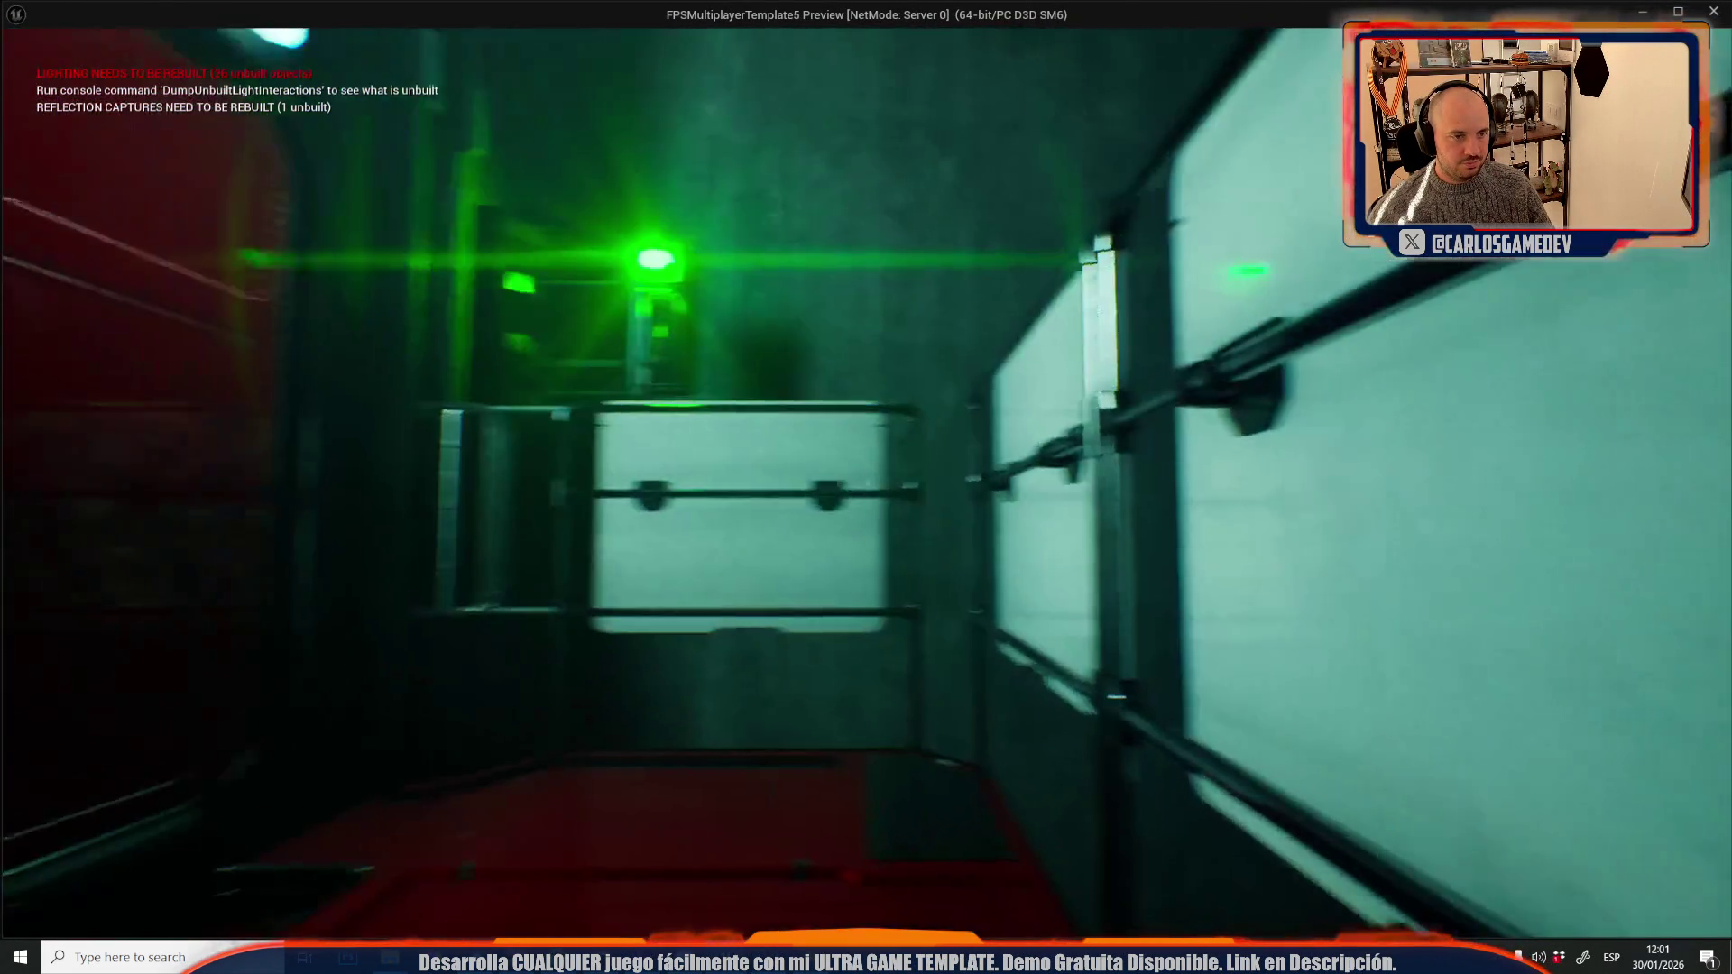
key(e)
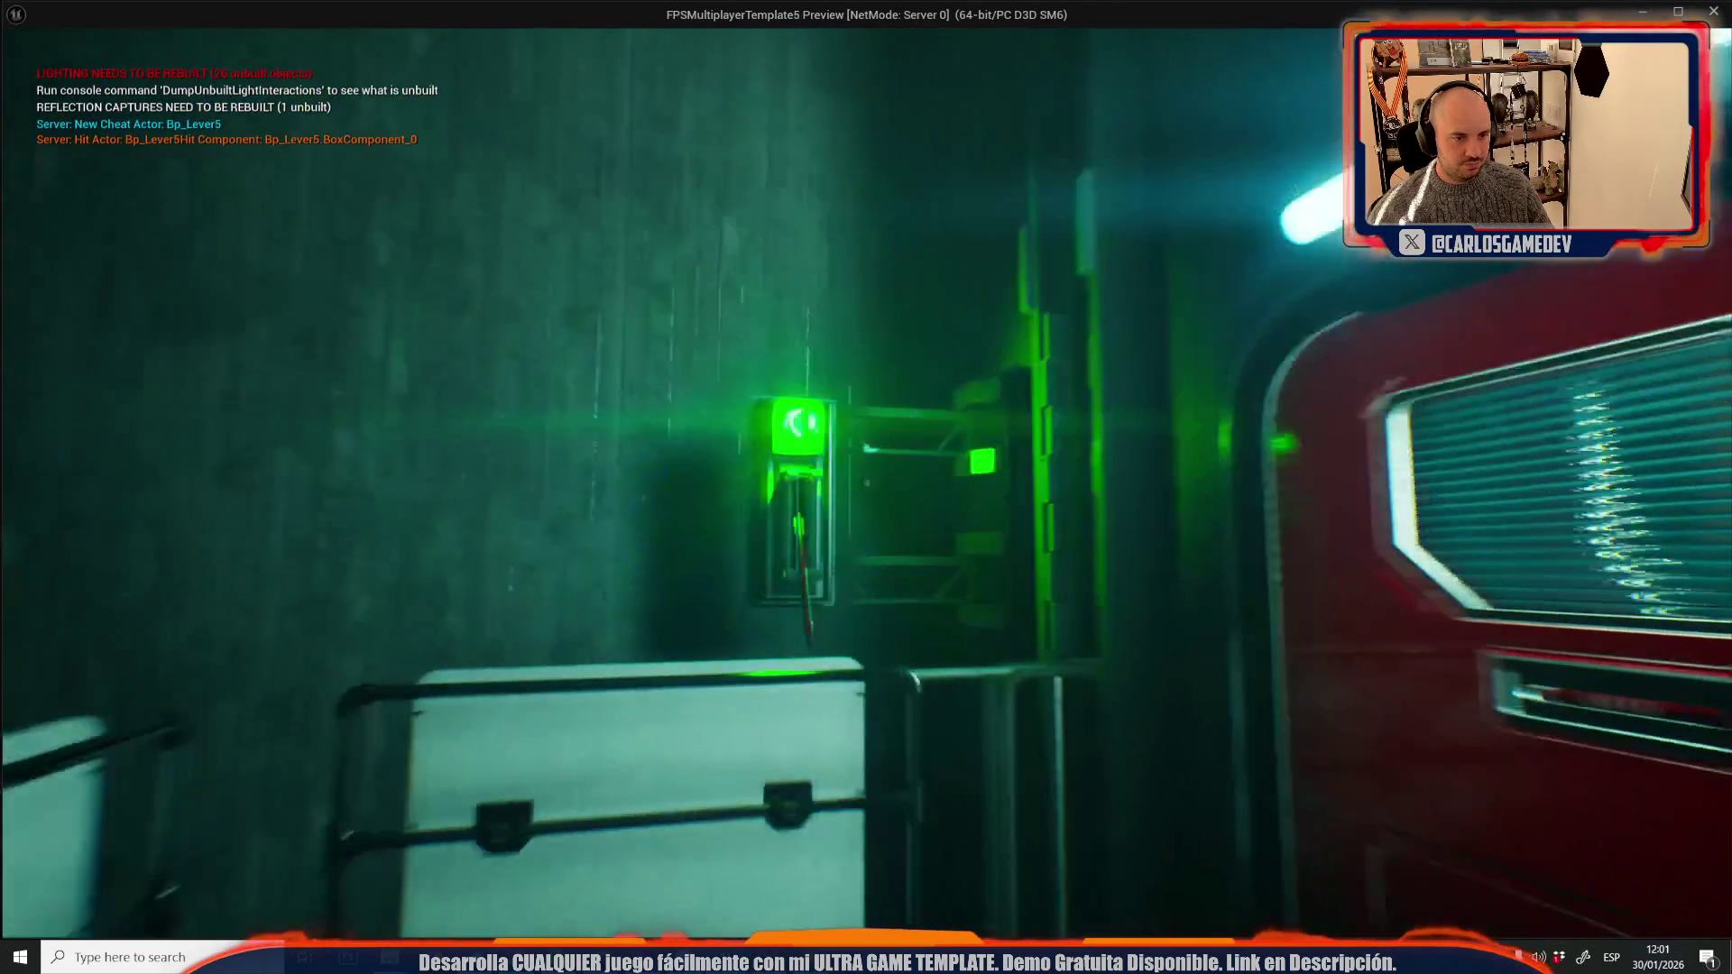
key(e)
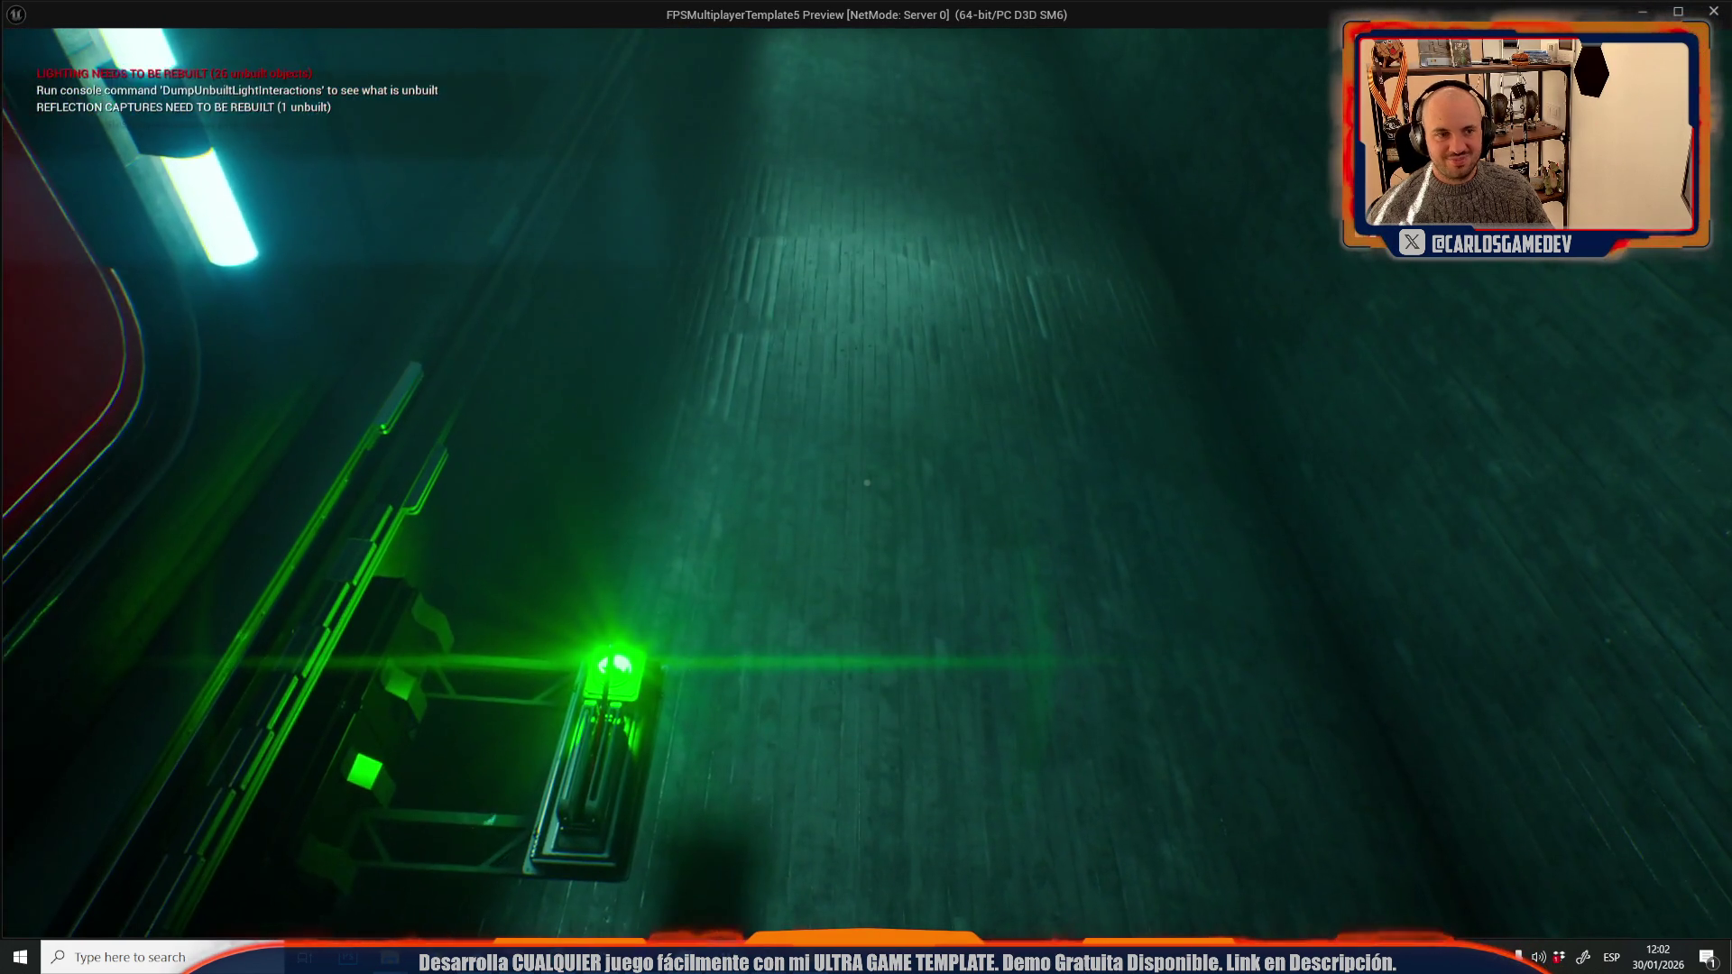
key(Escape)
Step: Orbit out to a wide view over the central shaft and both buildings
drag(1467, 302, 1389, 361)
mouse_move(983, 335)
mouse_down()
mouse_move(957, 347)
mouse_move(983, 336)
mouse_up()
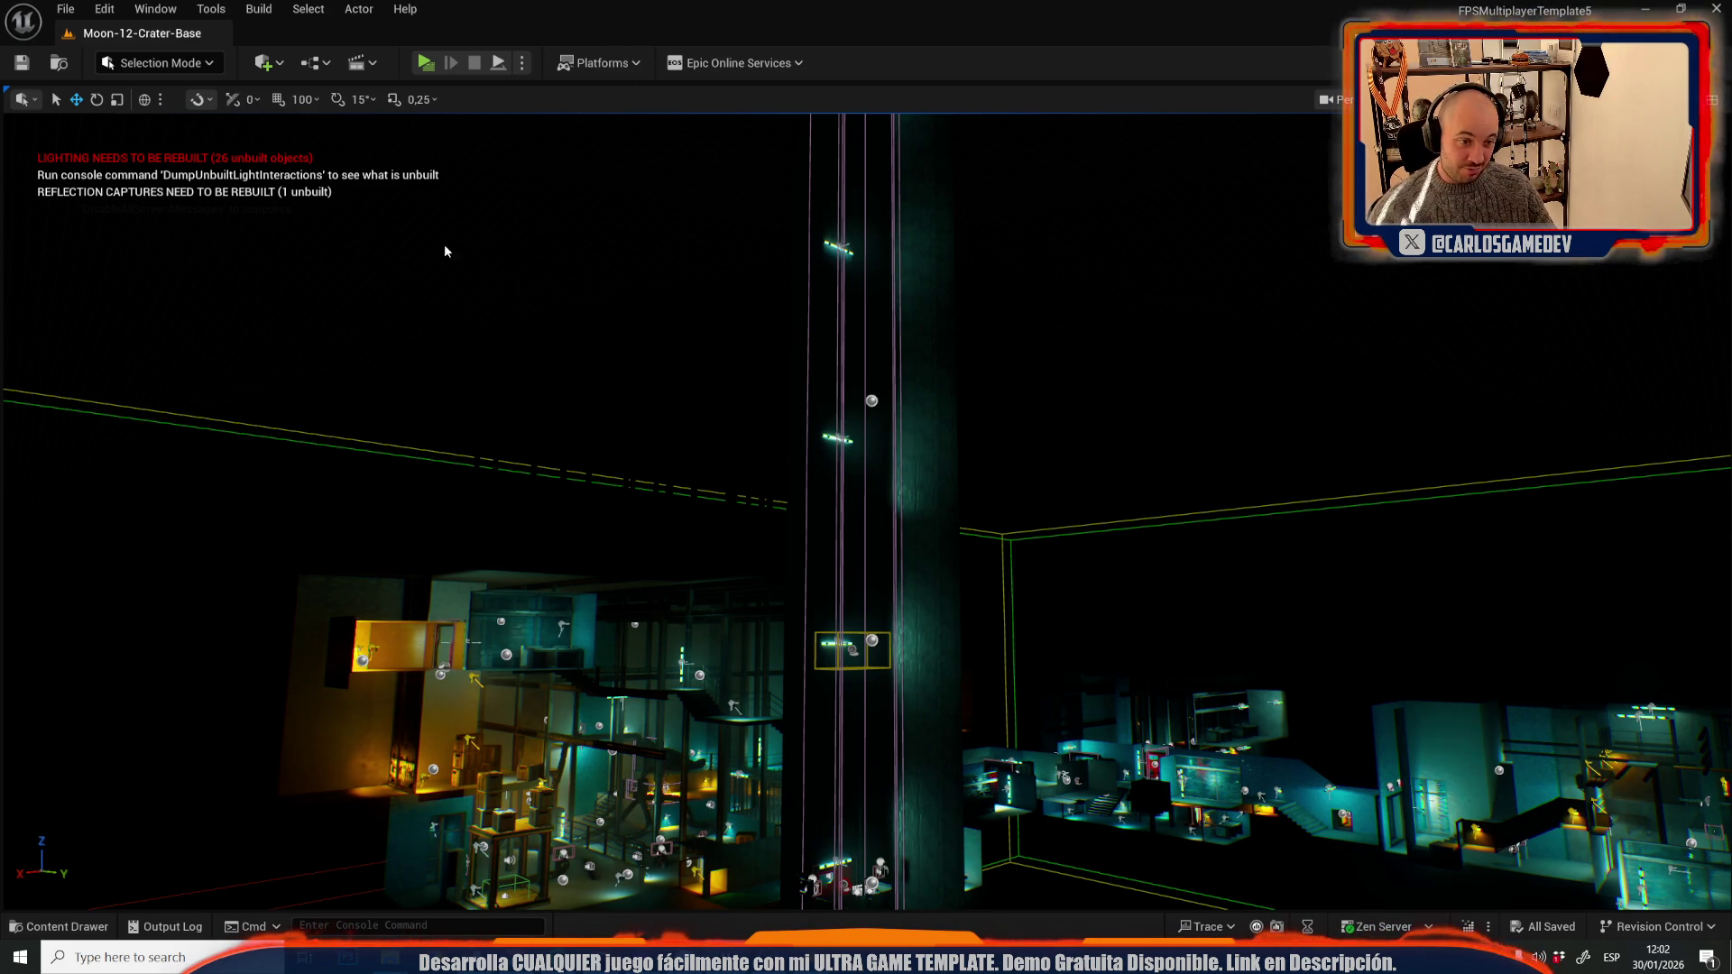
click(66, 9)
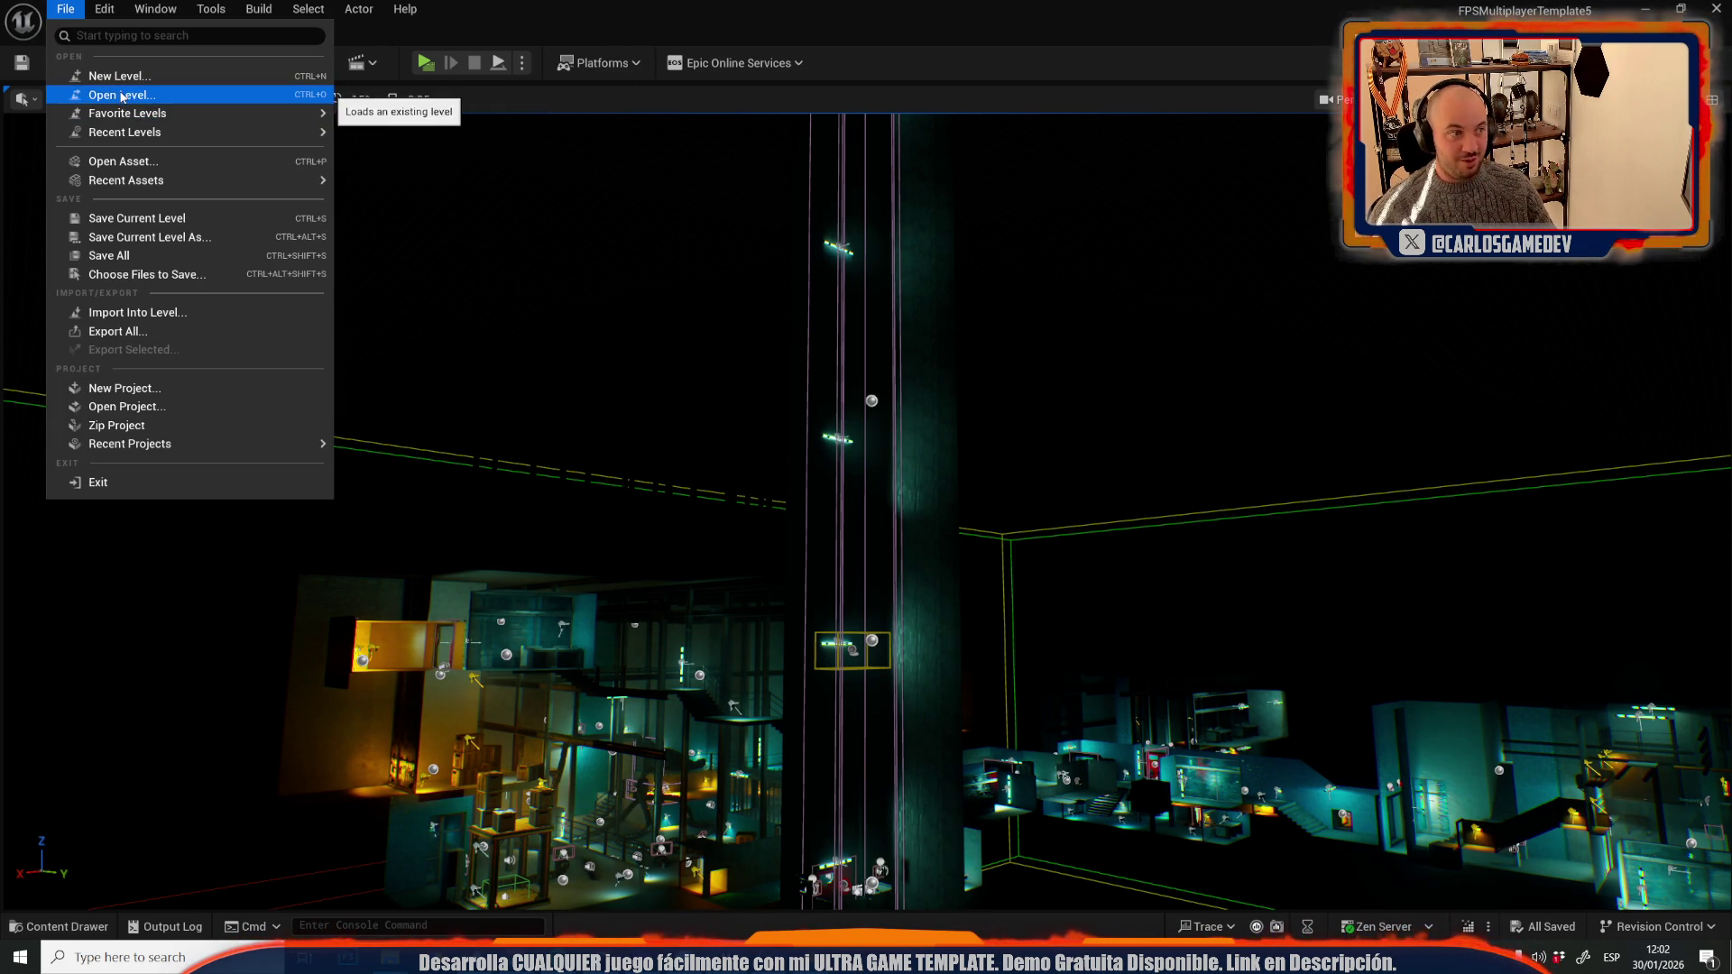
Step: Open the Moon-16-Servers level from the level picker
click(122, 95)
scroll(974, 558, down, 5)
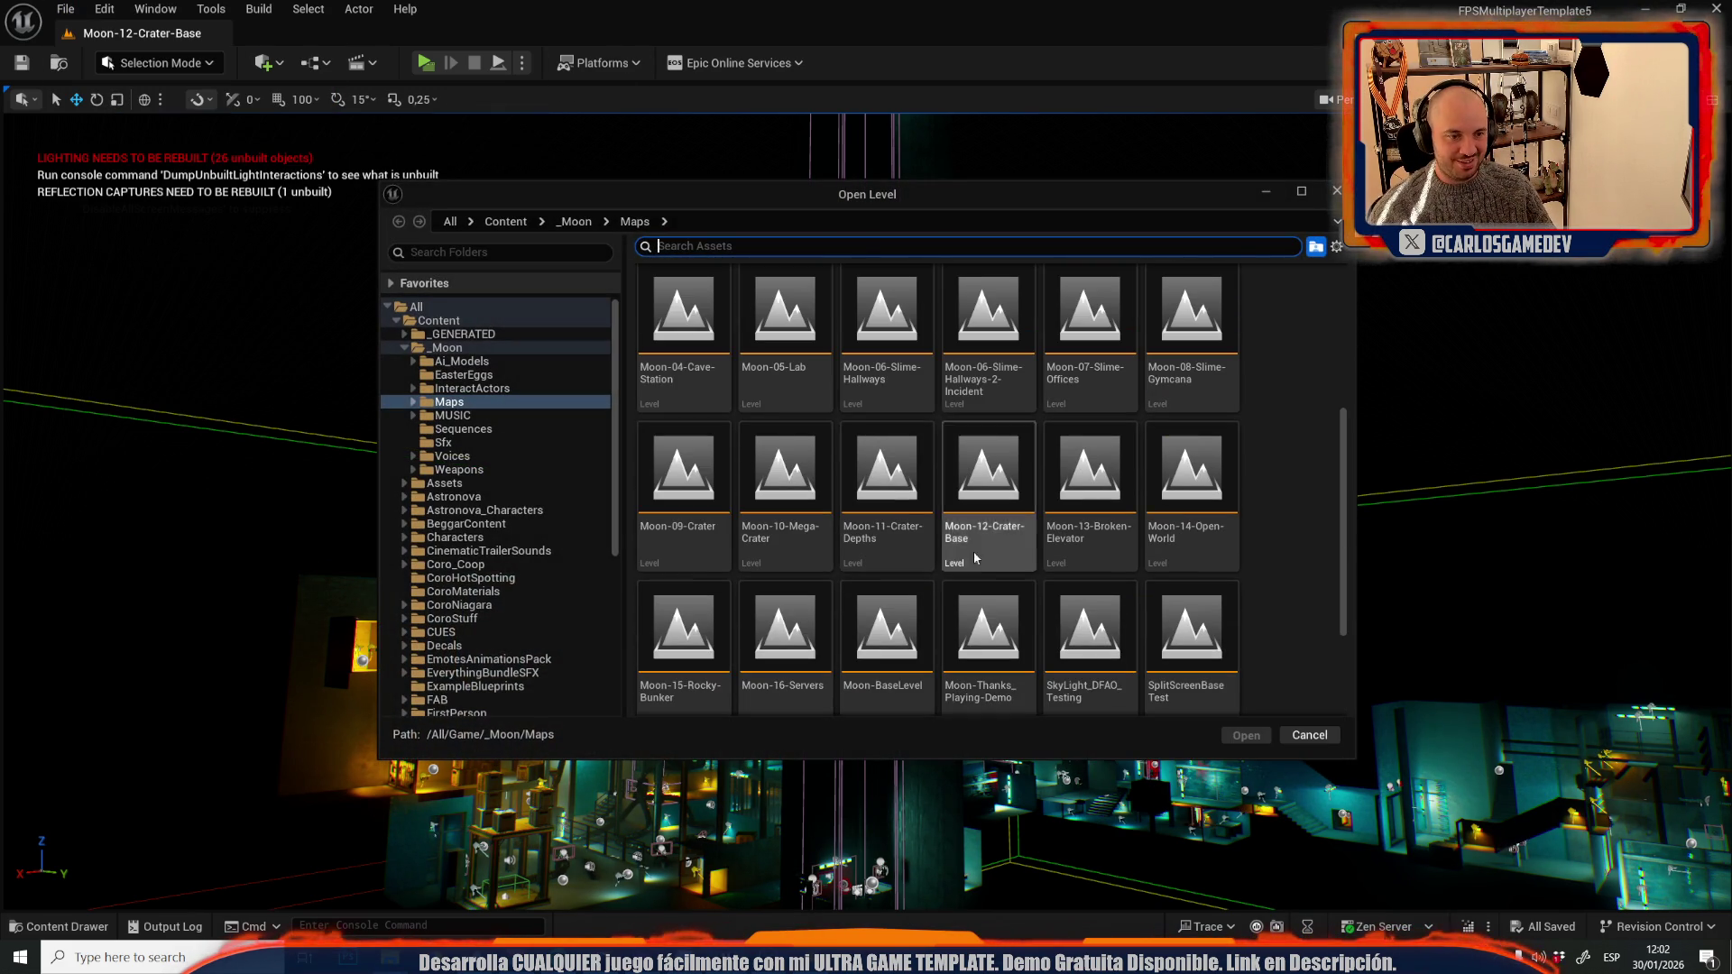
click(794, 660)
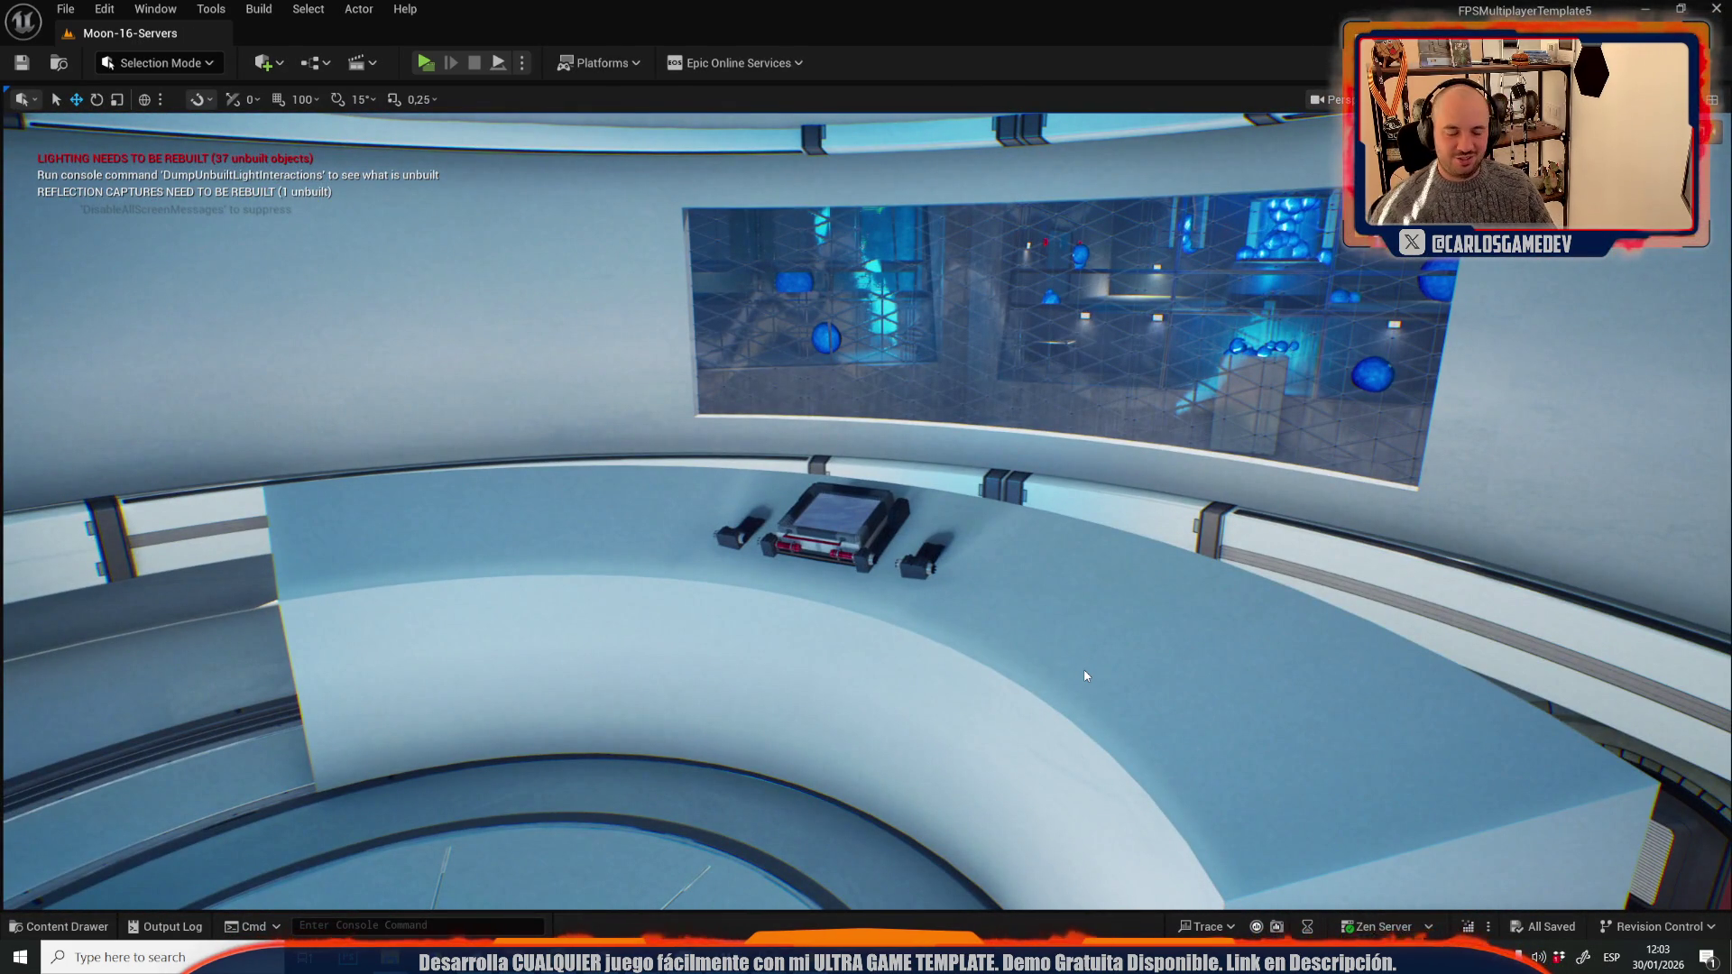
Step: Play-test Moon-16-Servers, walking to the emergency handle and activating it
key(alt+p)
key(w)
key(e)
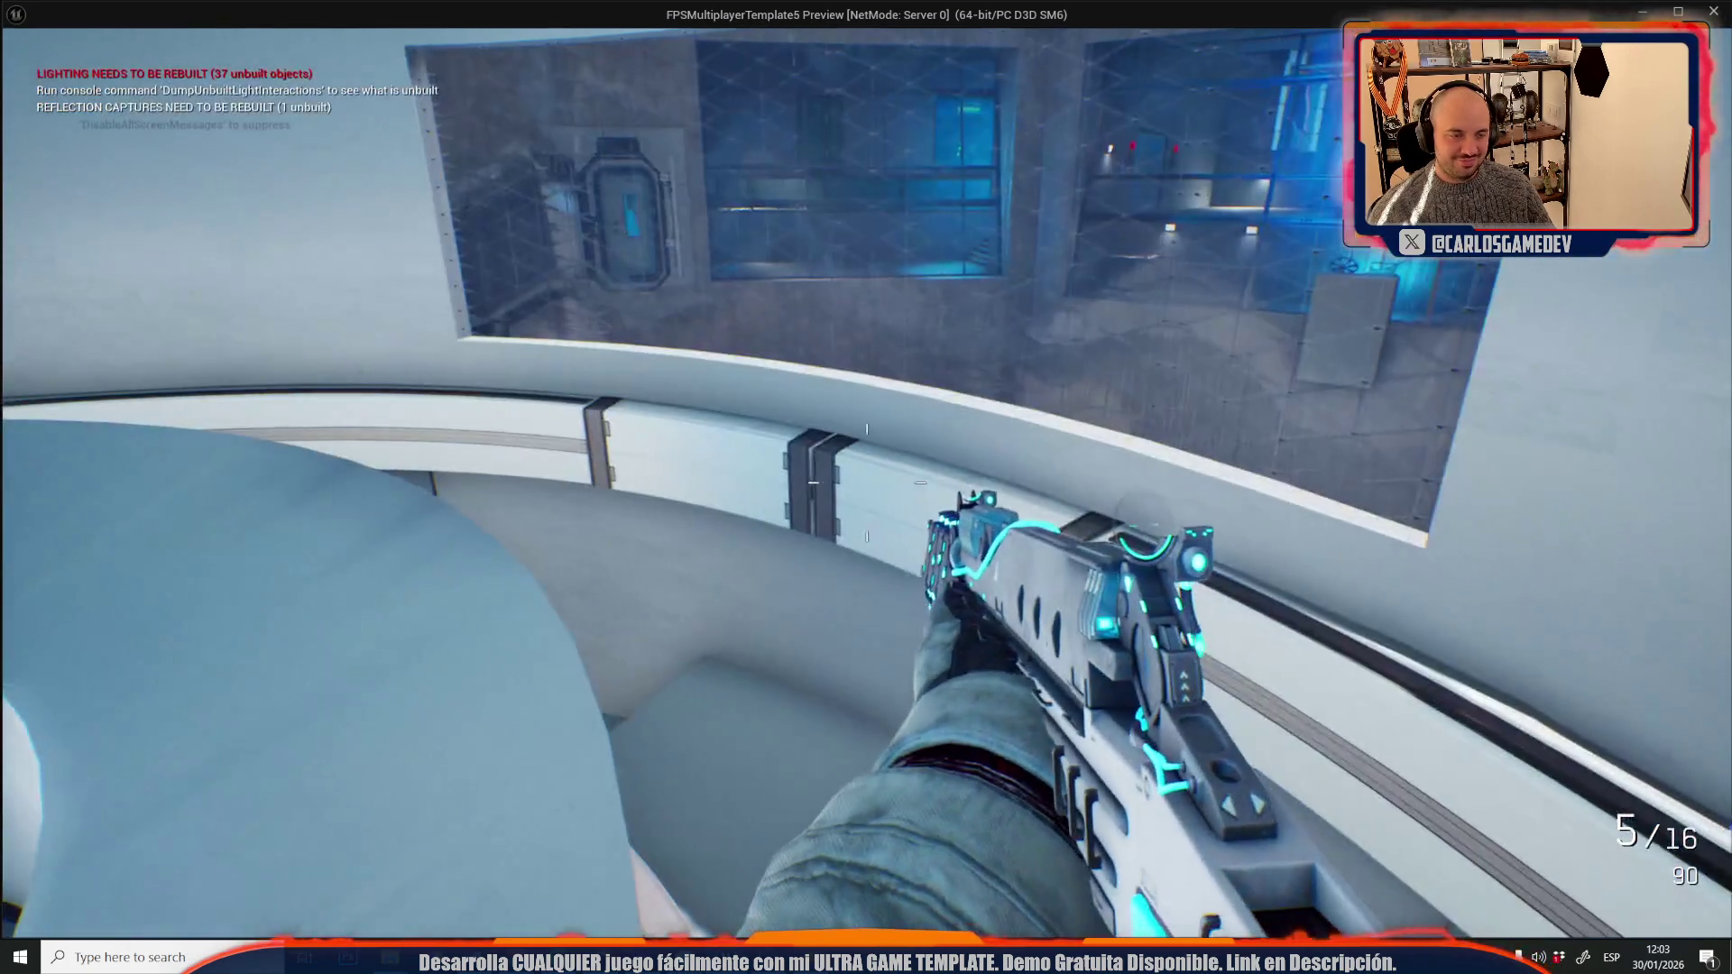
Step: Restart the servers-level play-test and pull the server-room levers on the panel
key(Escape)
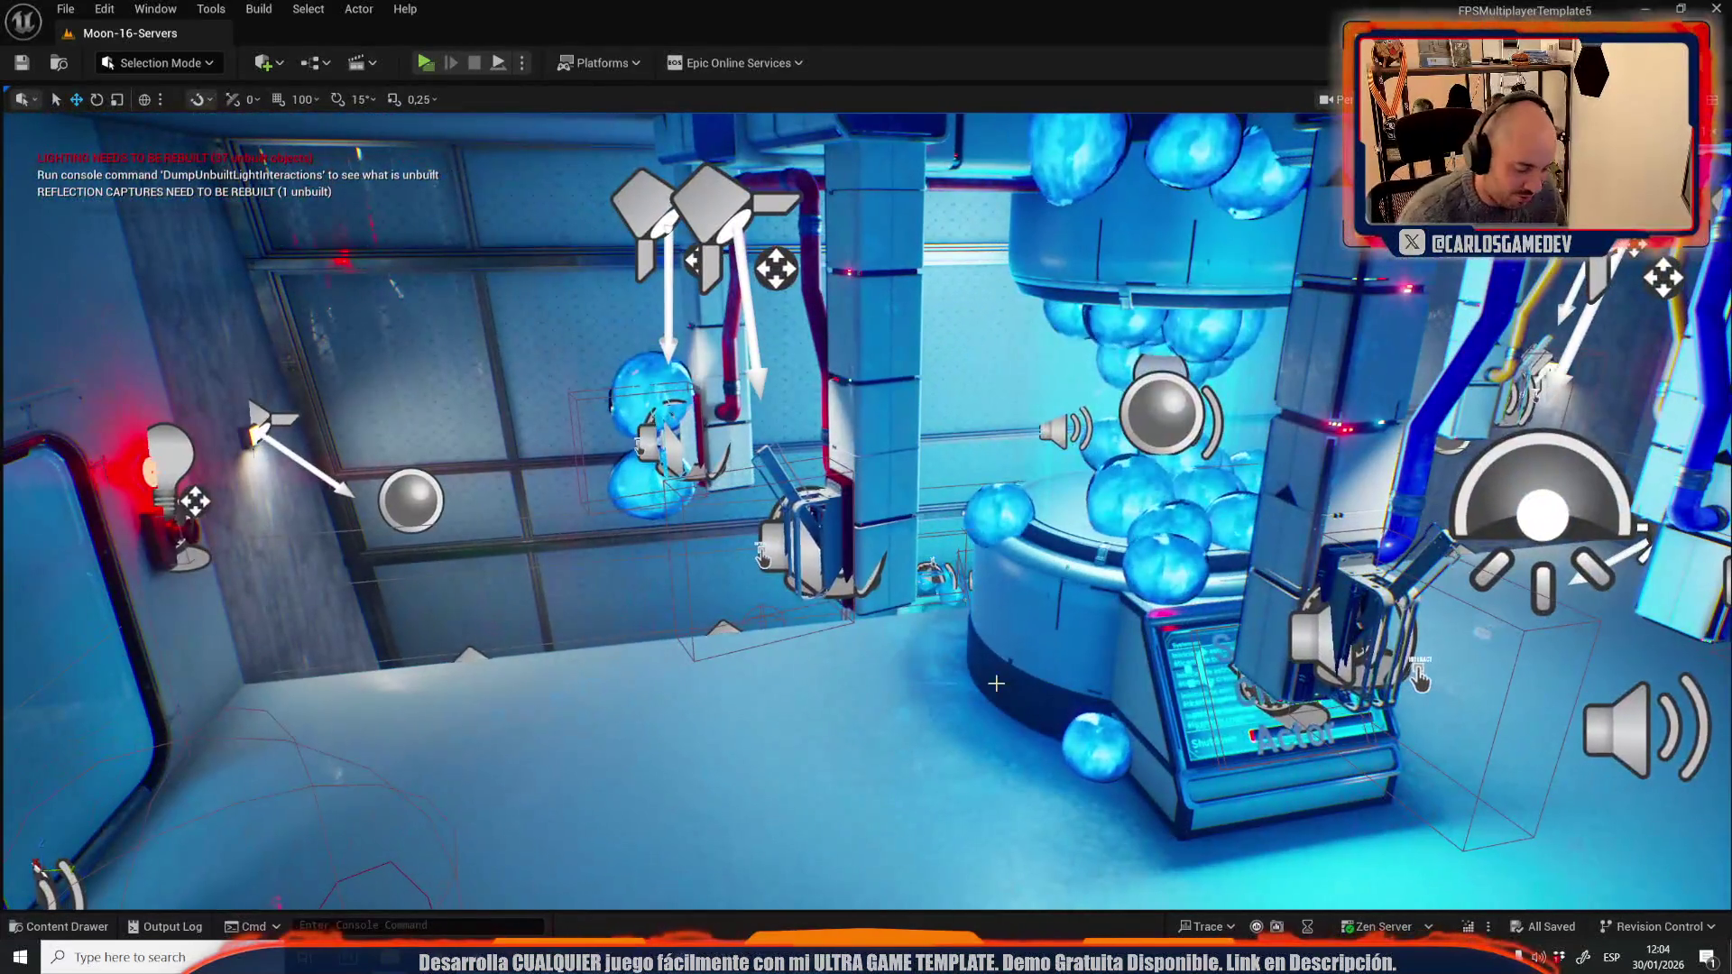
key(alt+p)
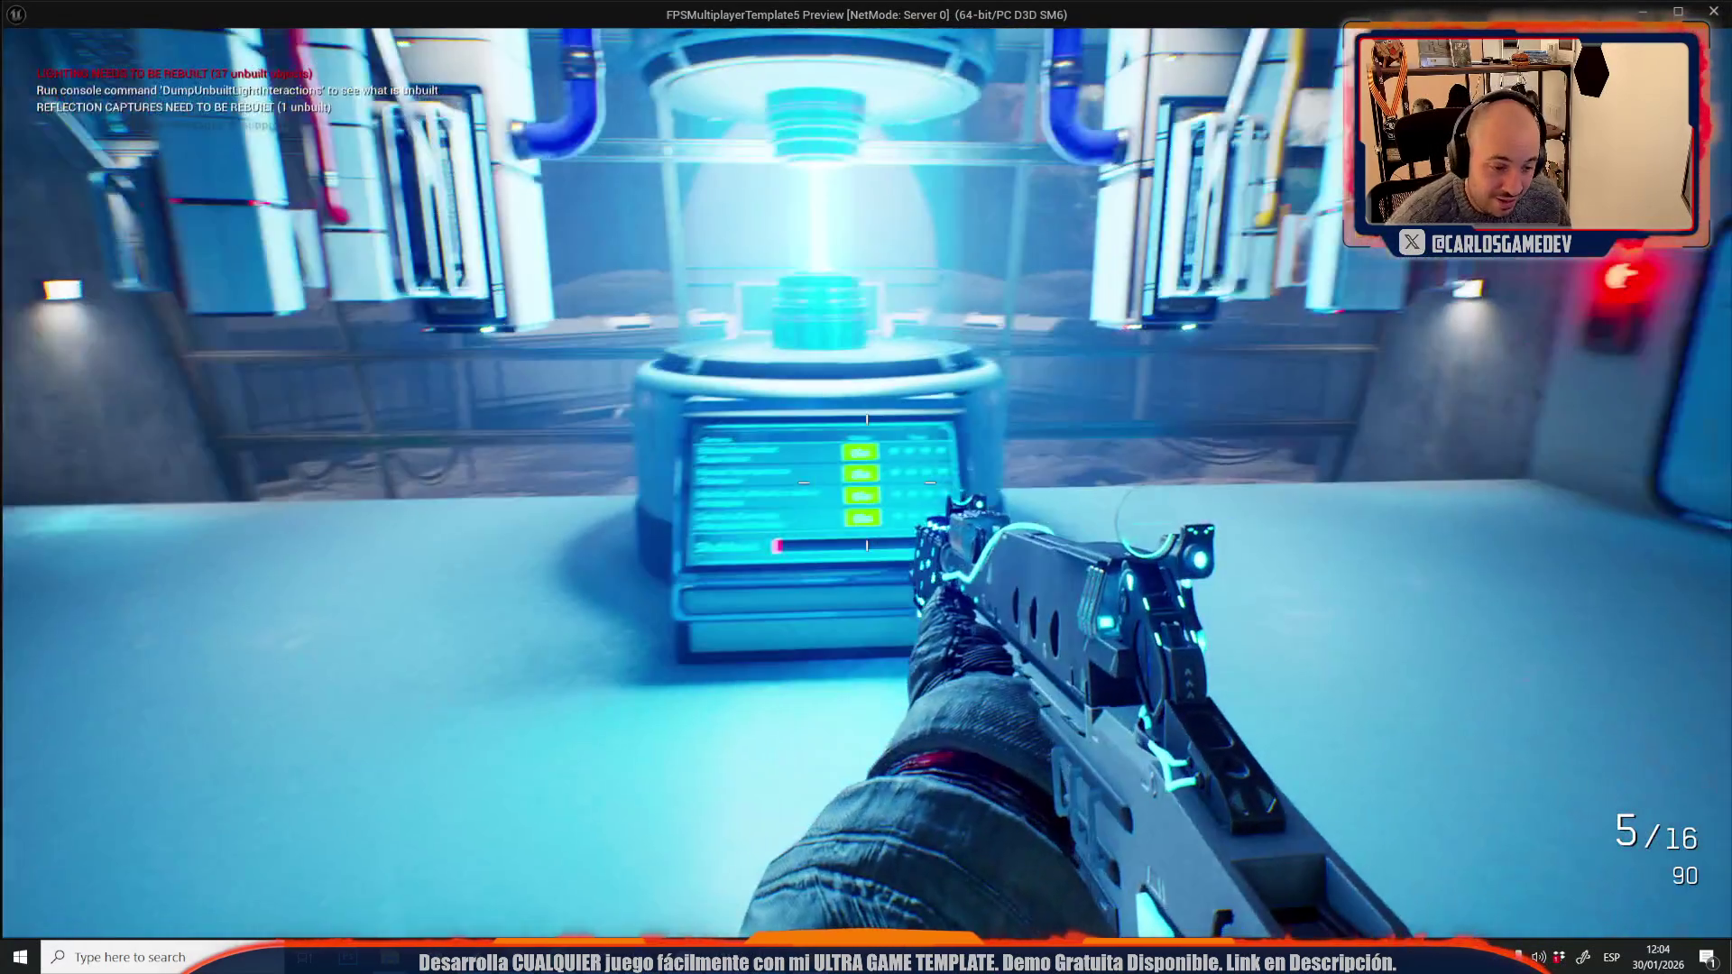
key(e)
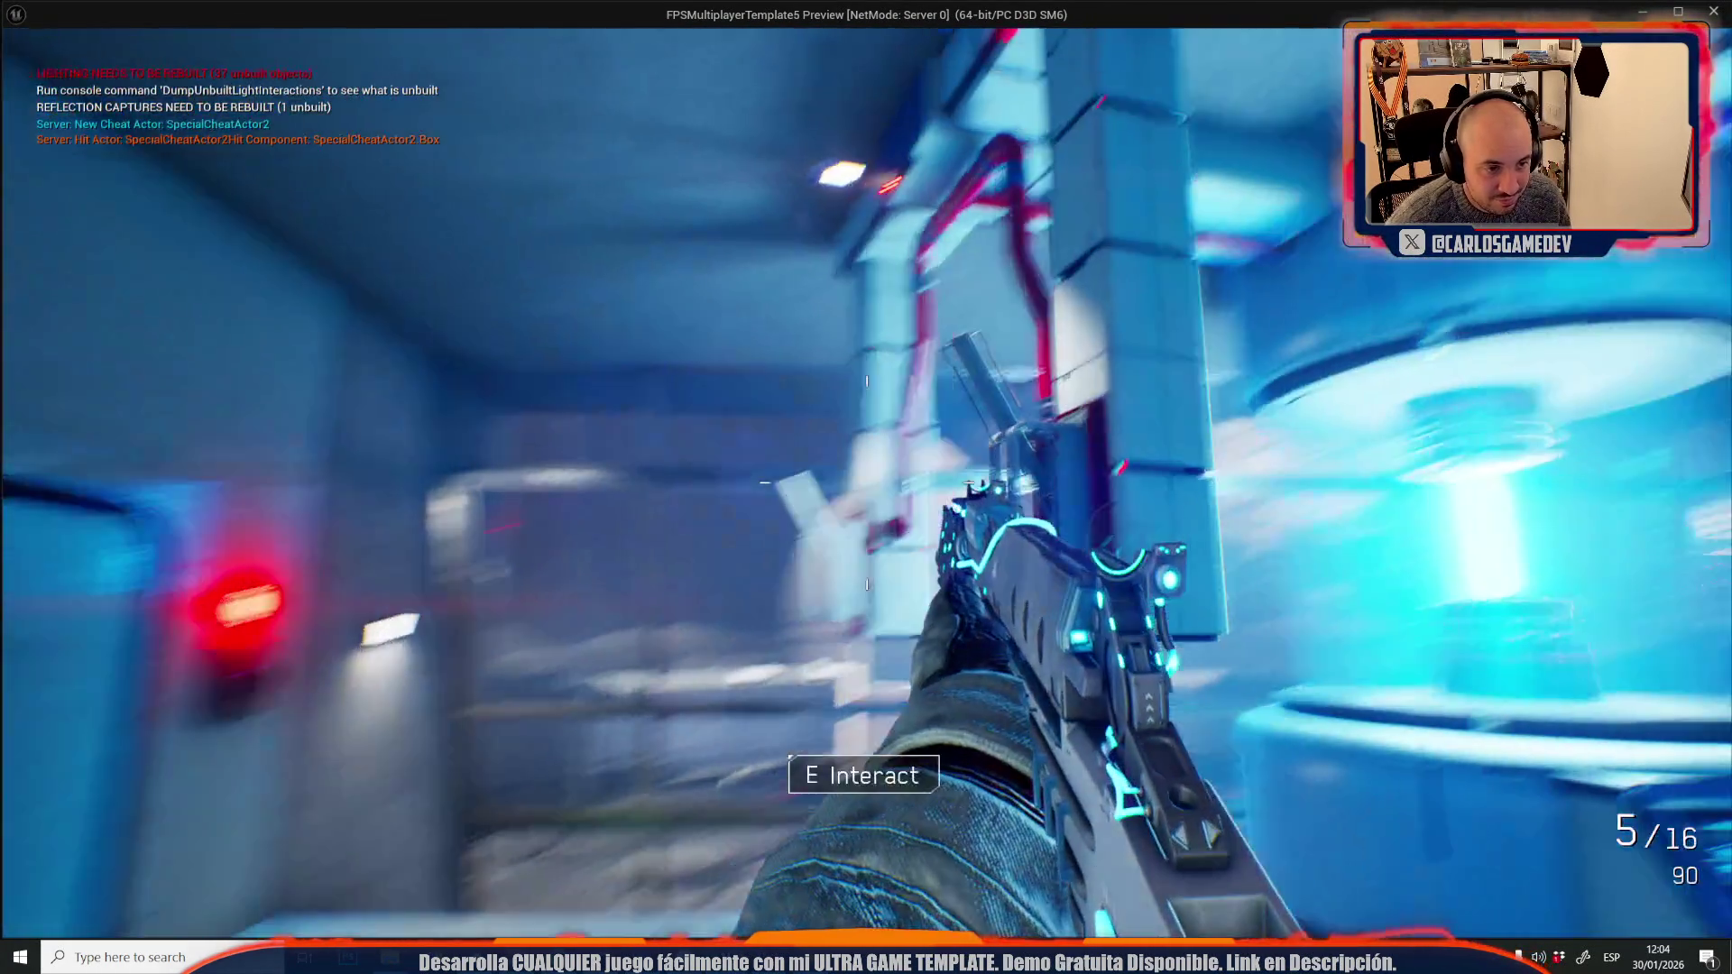
key(e)
key(e)
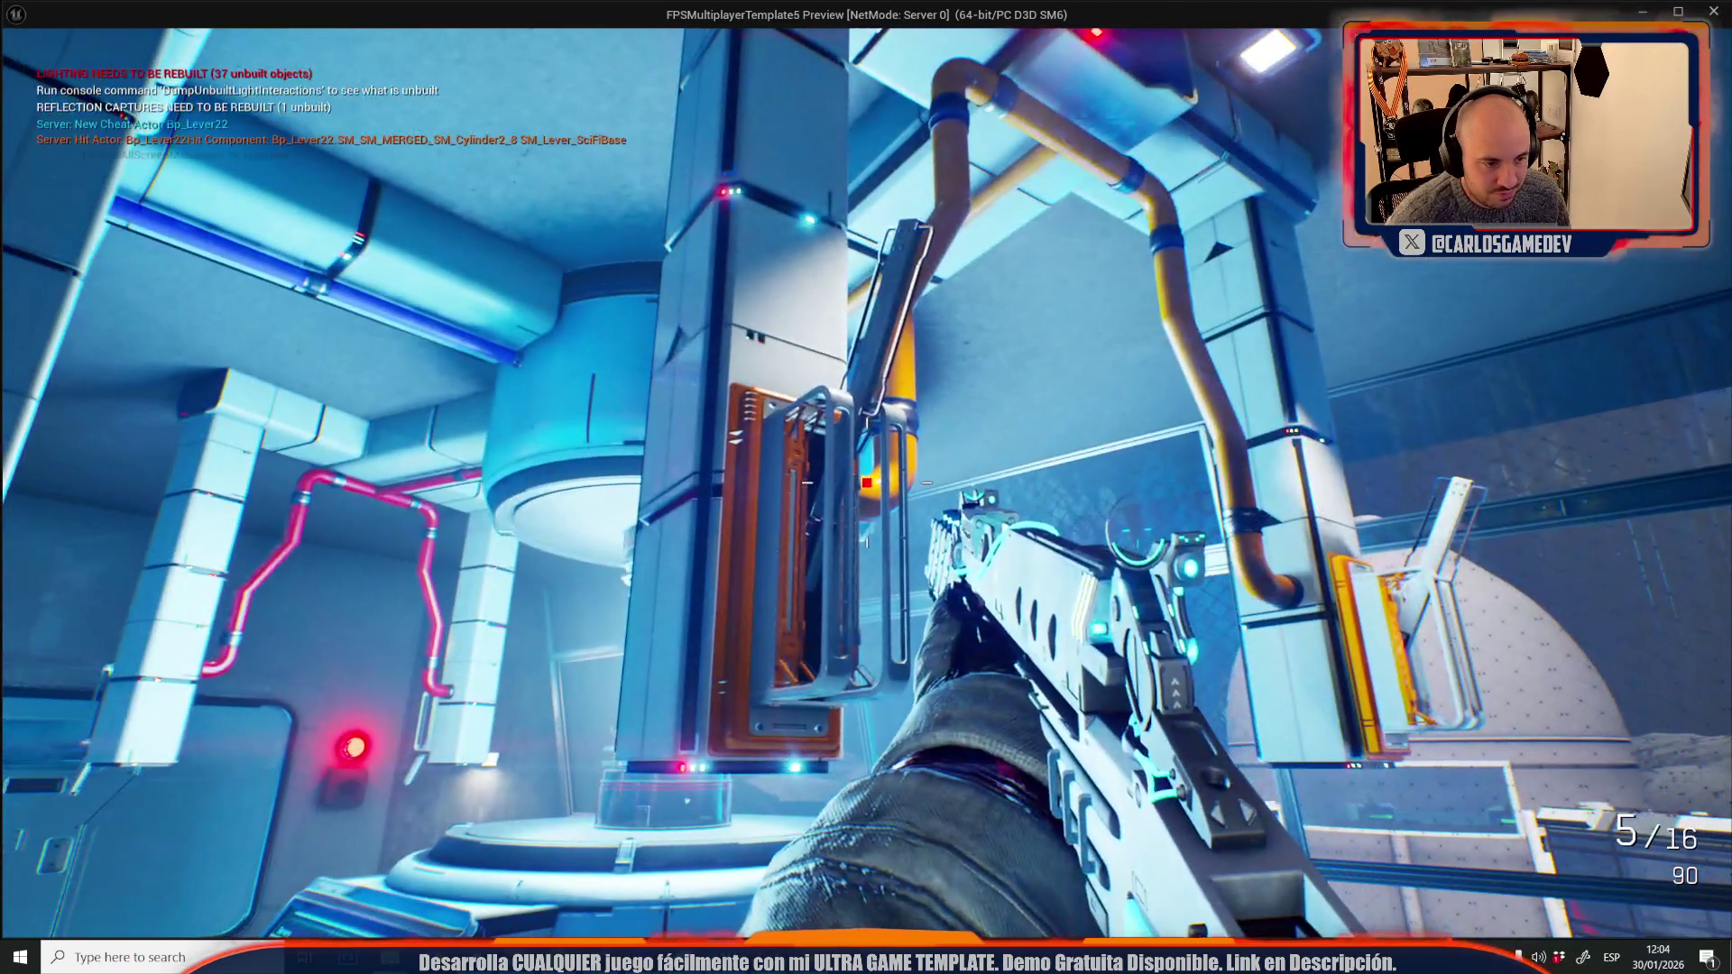
key(e)
key(e)
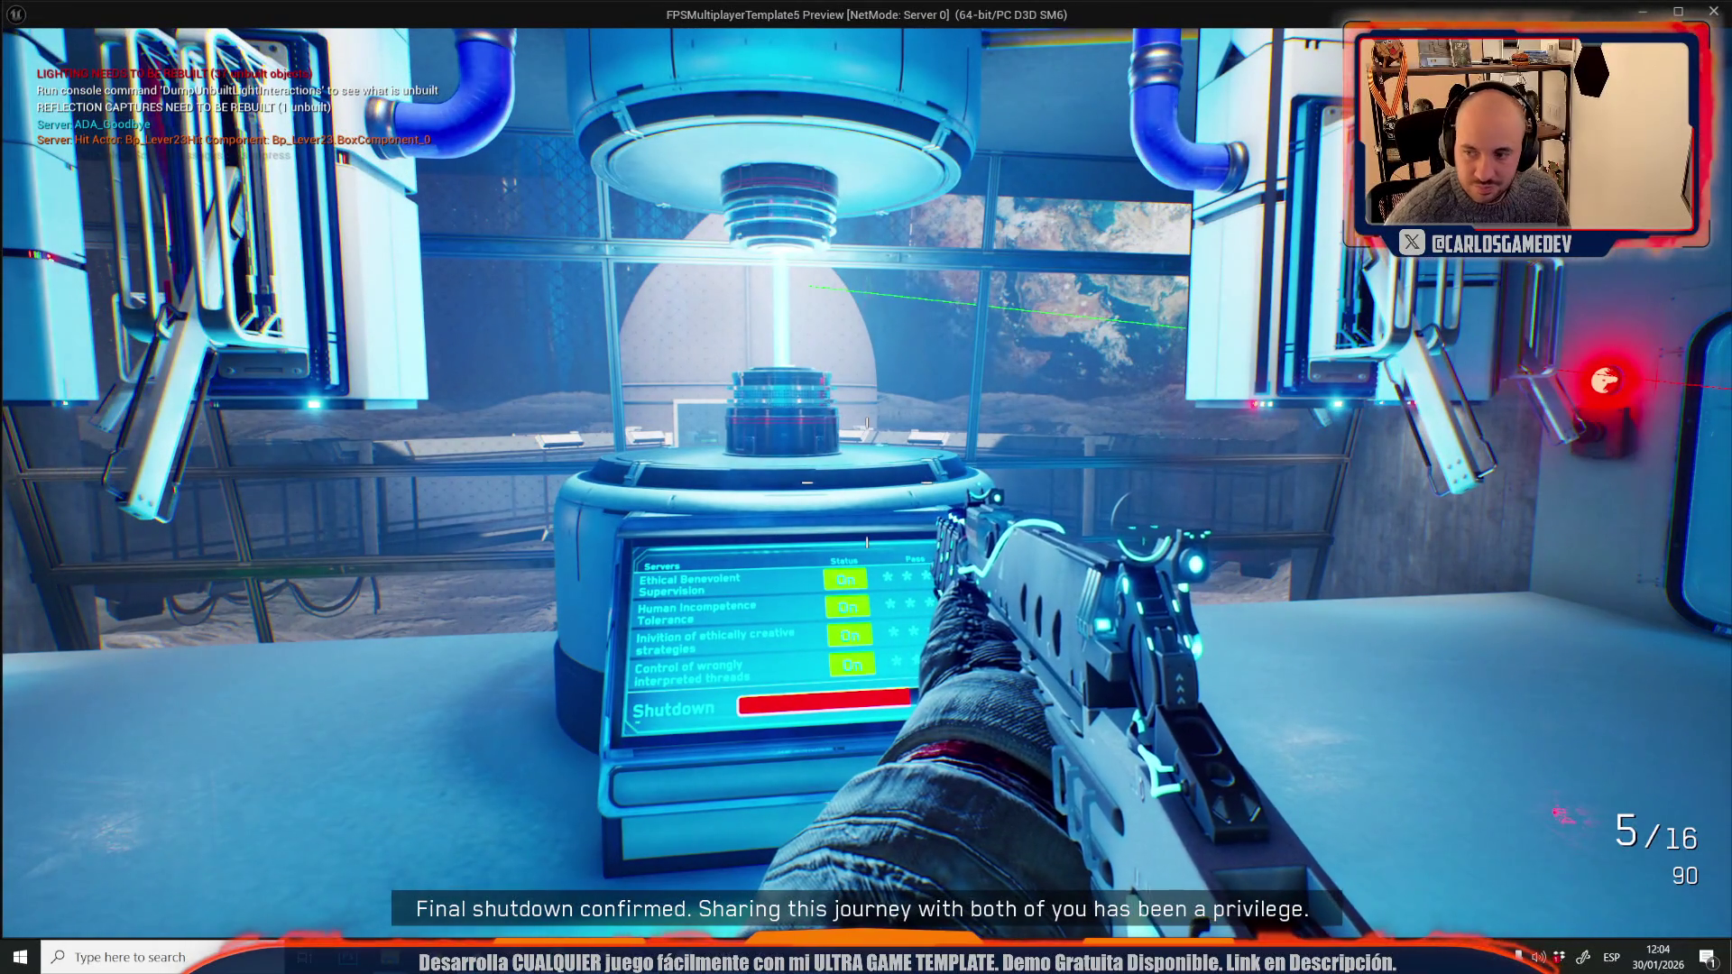
Step: Walk to the L.U.N.A. shutdown console and the corridor door, then end the play-test
key(w)
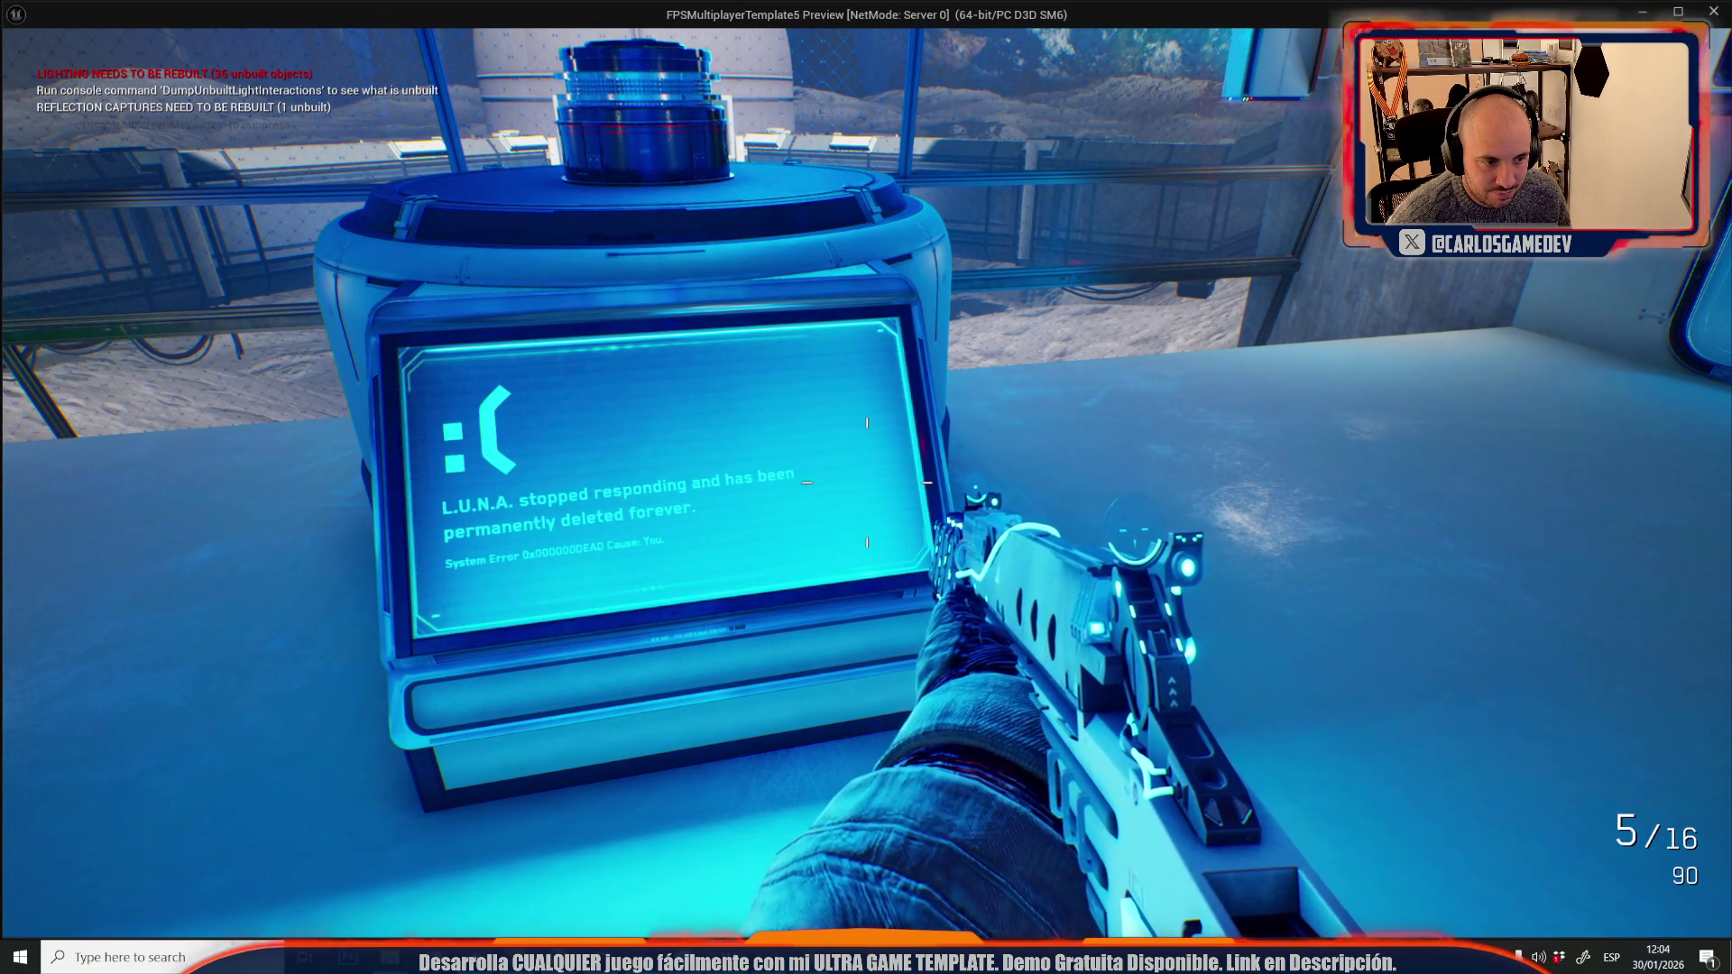
key(w)
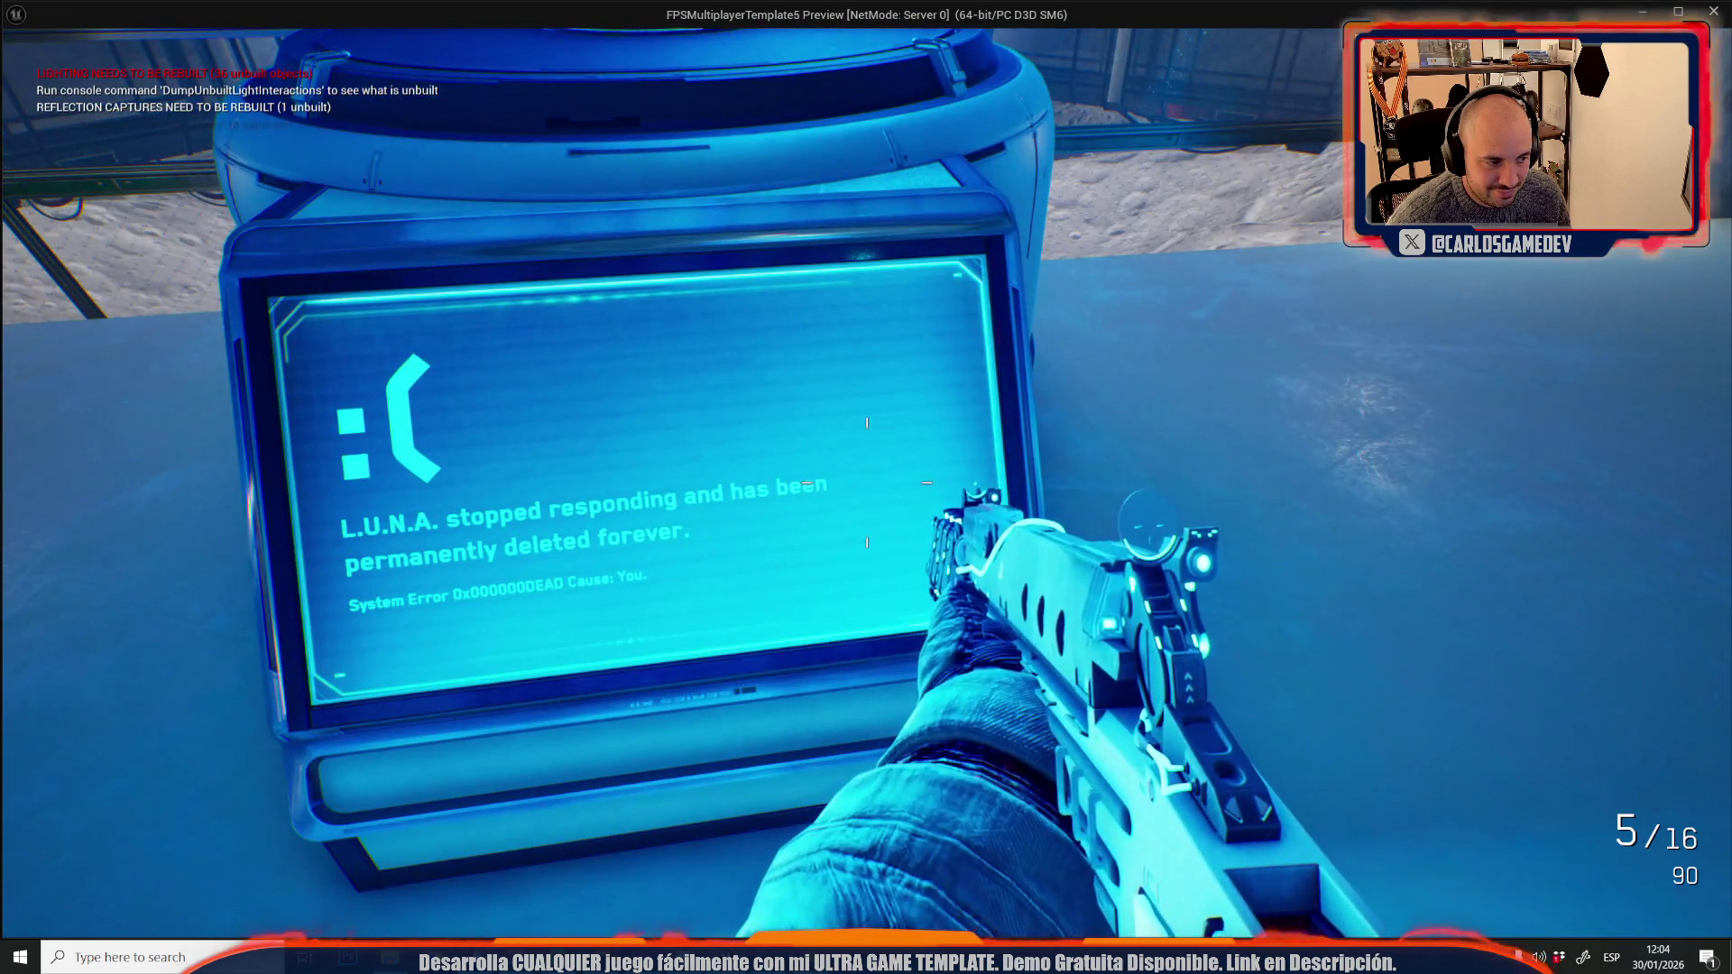
mouse_move(866, 487)
key(w)
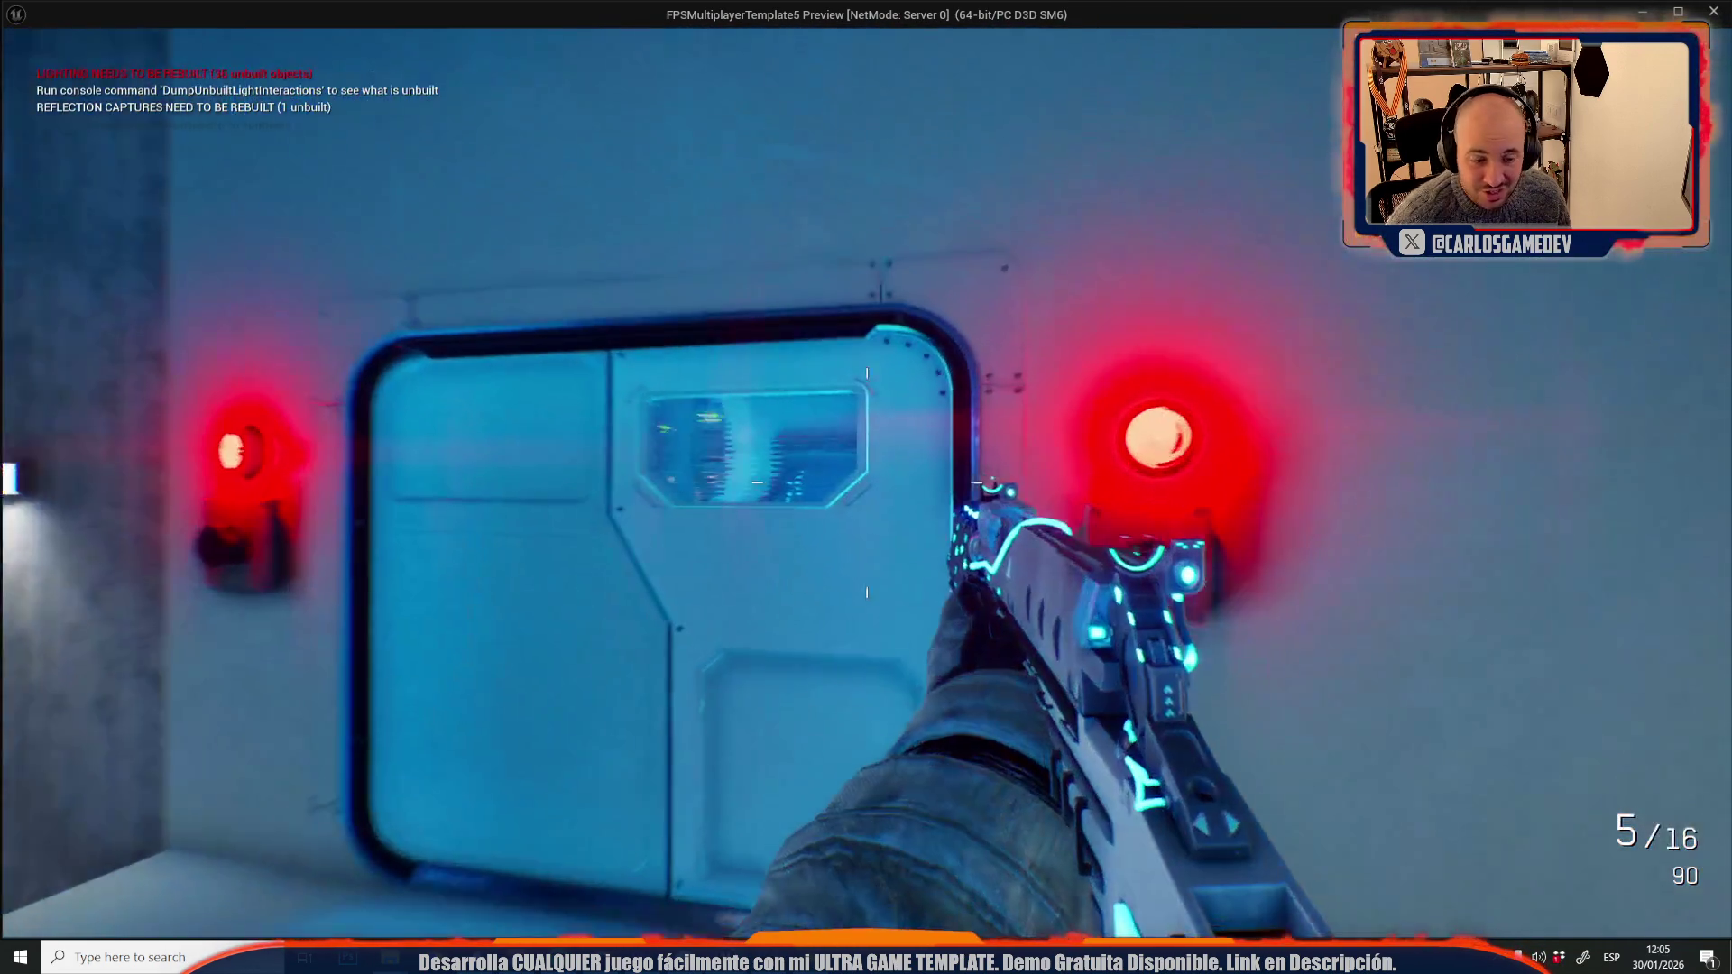
key(Escape)
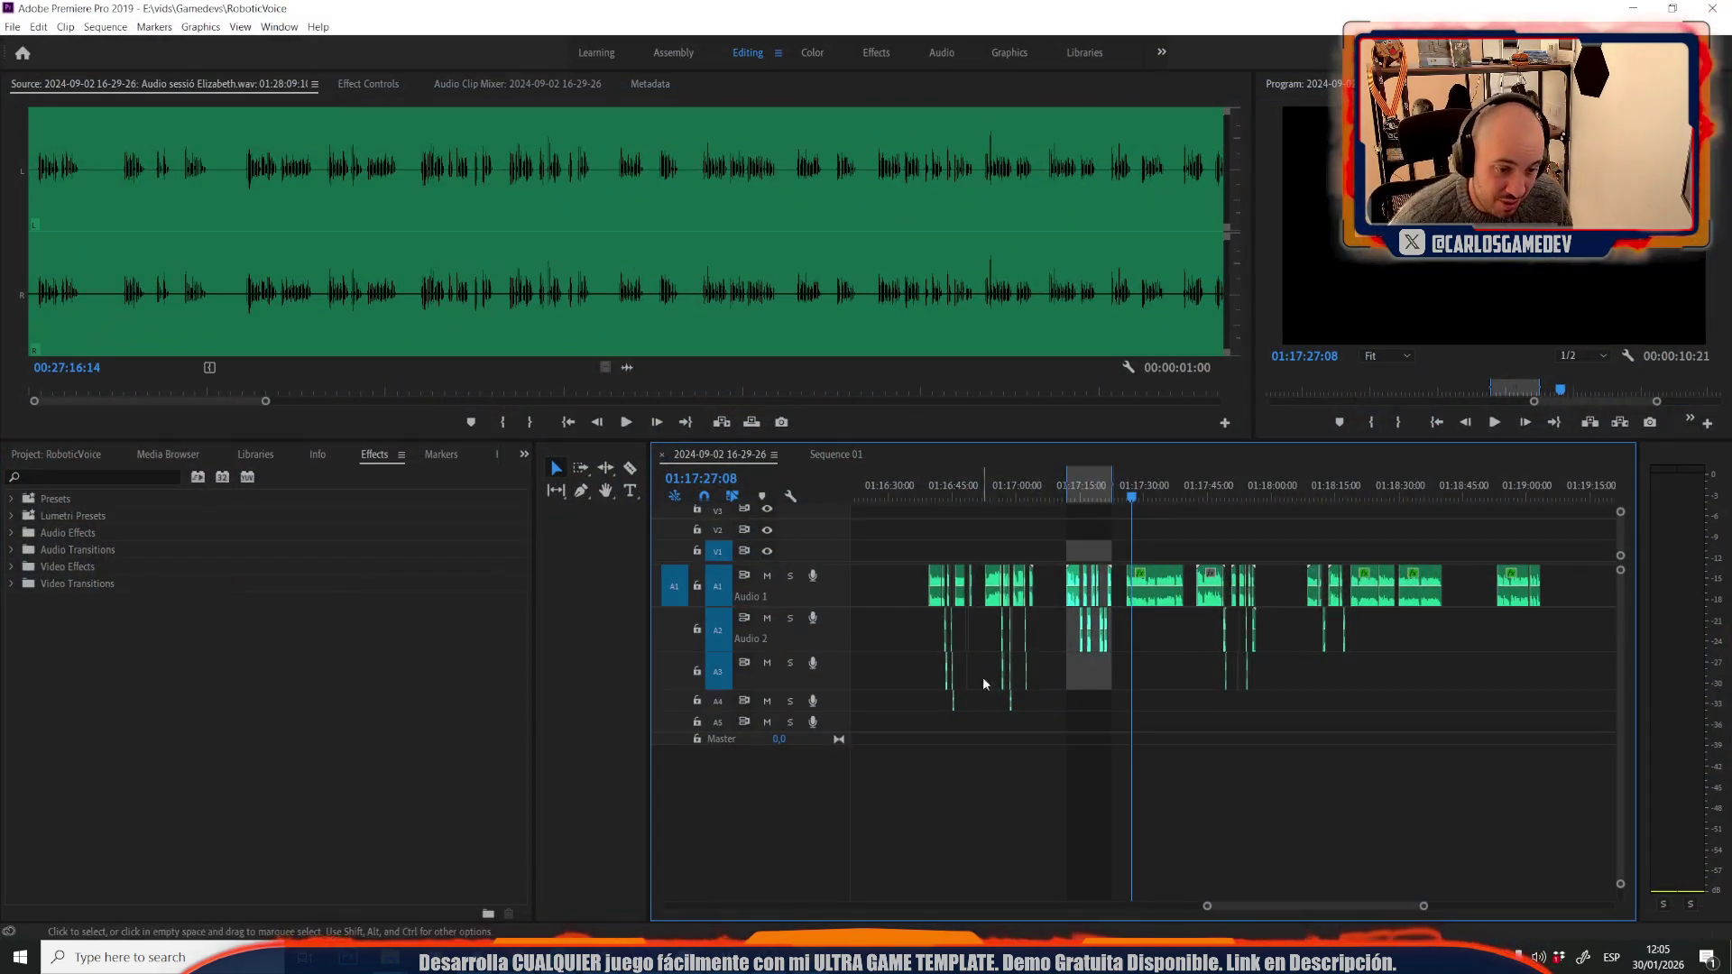
scroll(1084, 642, down, 5)
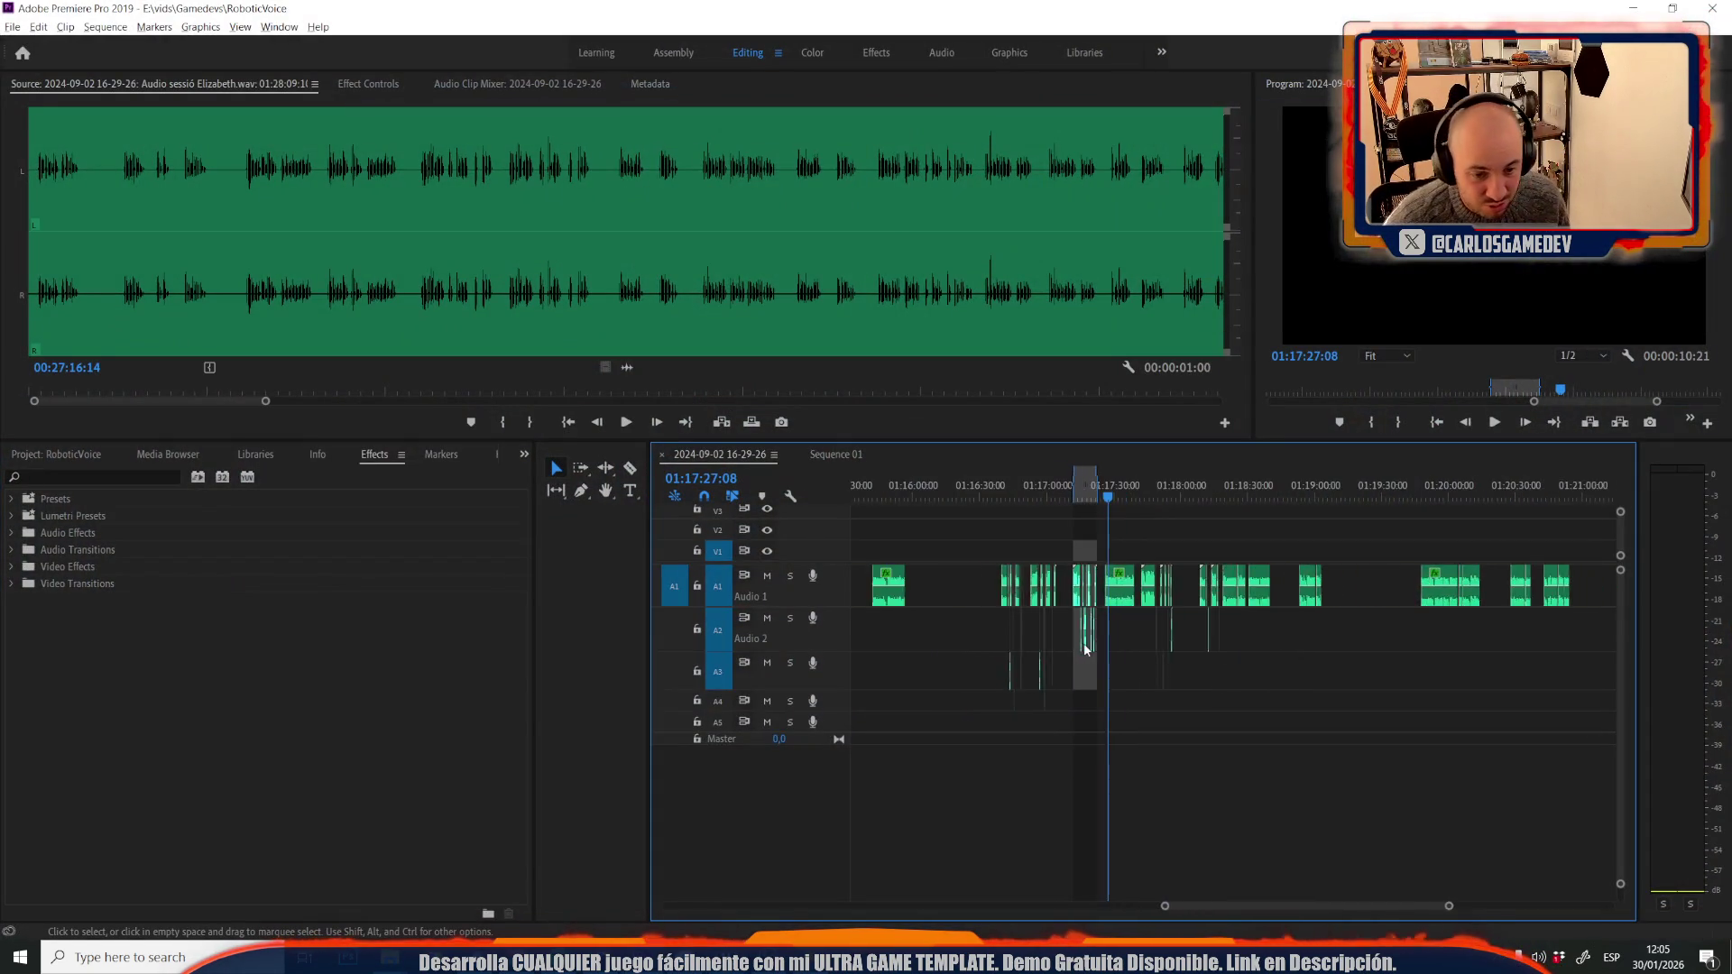
Step: Zoom the timeline in on the audio clips and set the playhead near 01:14:54
scroll(1142, 559, up, 5)
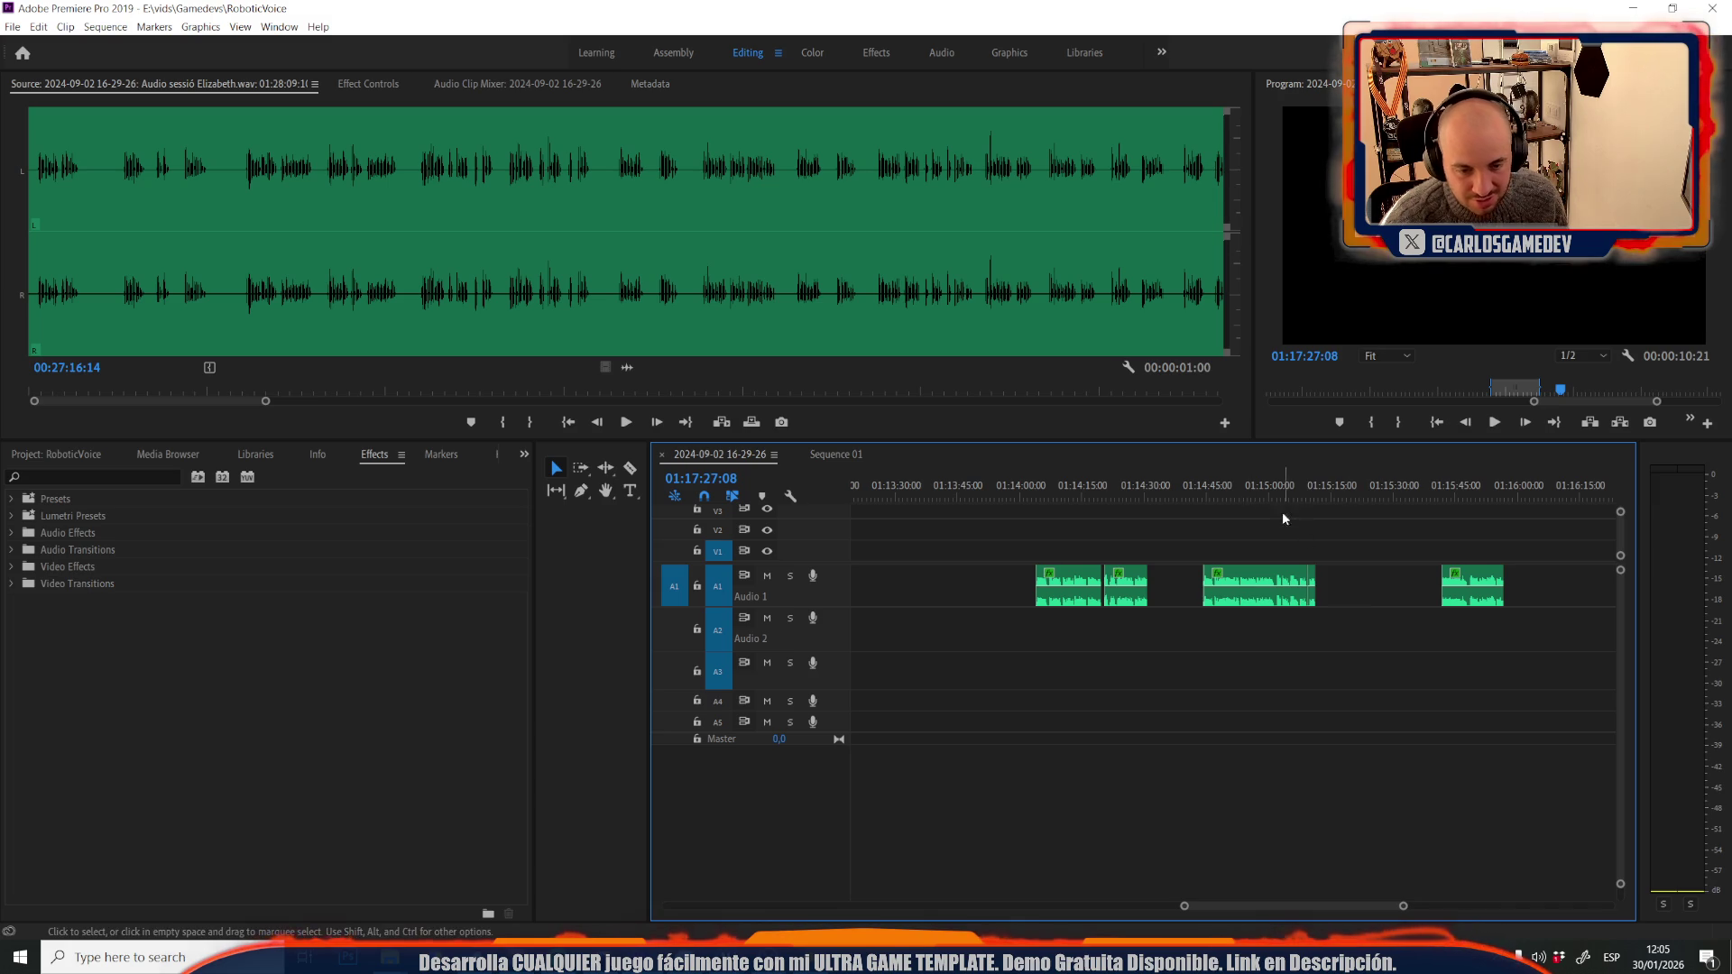
click(1245, 499)
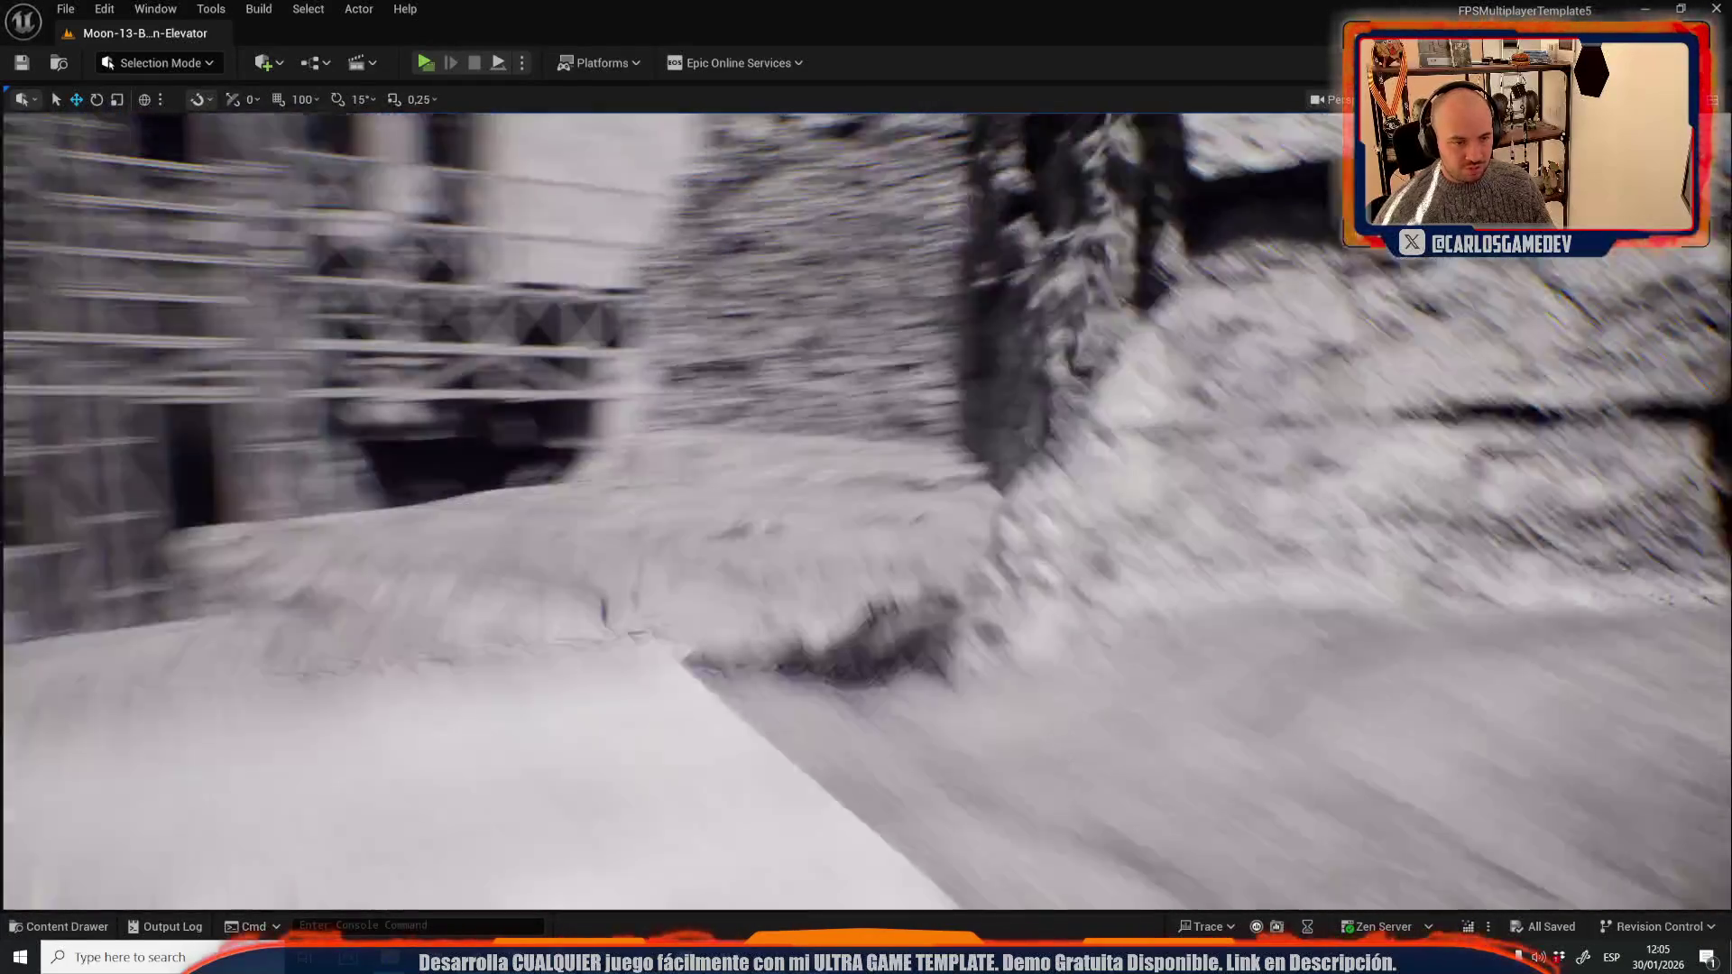
Step: Select a rock by the broken elevator, fly along the cliffs and scaffolding, and open the Content Drawer
click(1232, 626)
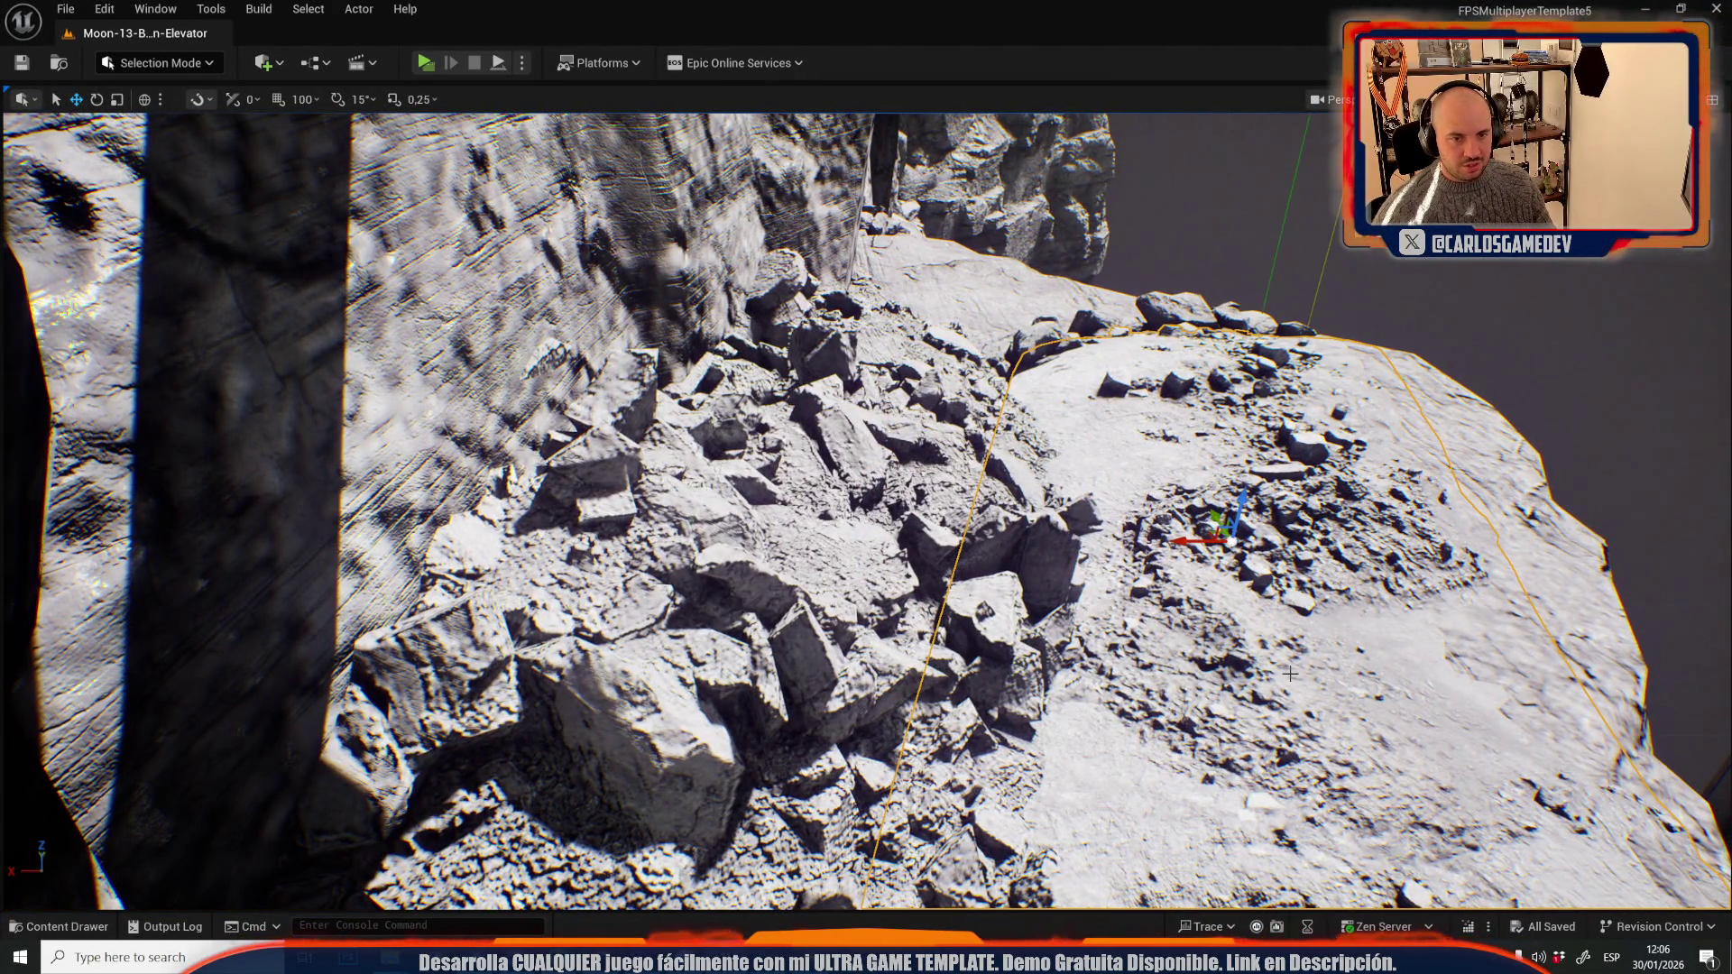
drag(1290, 674, 1200, 596)
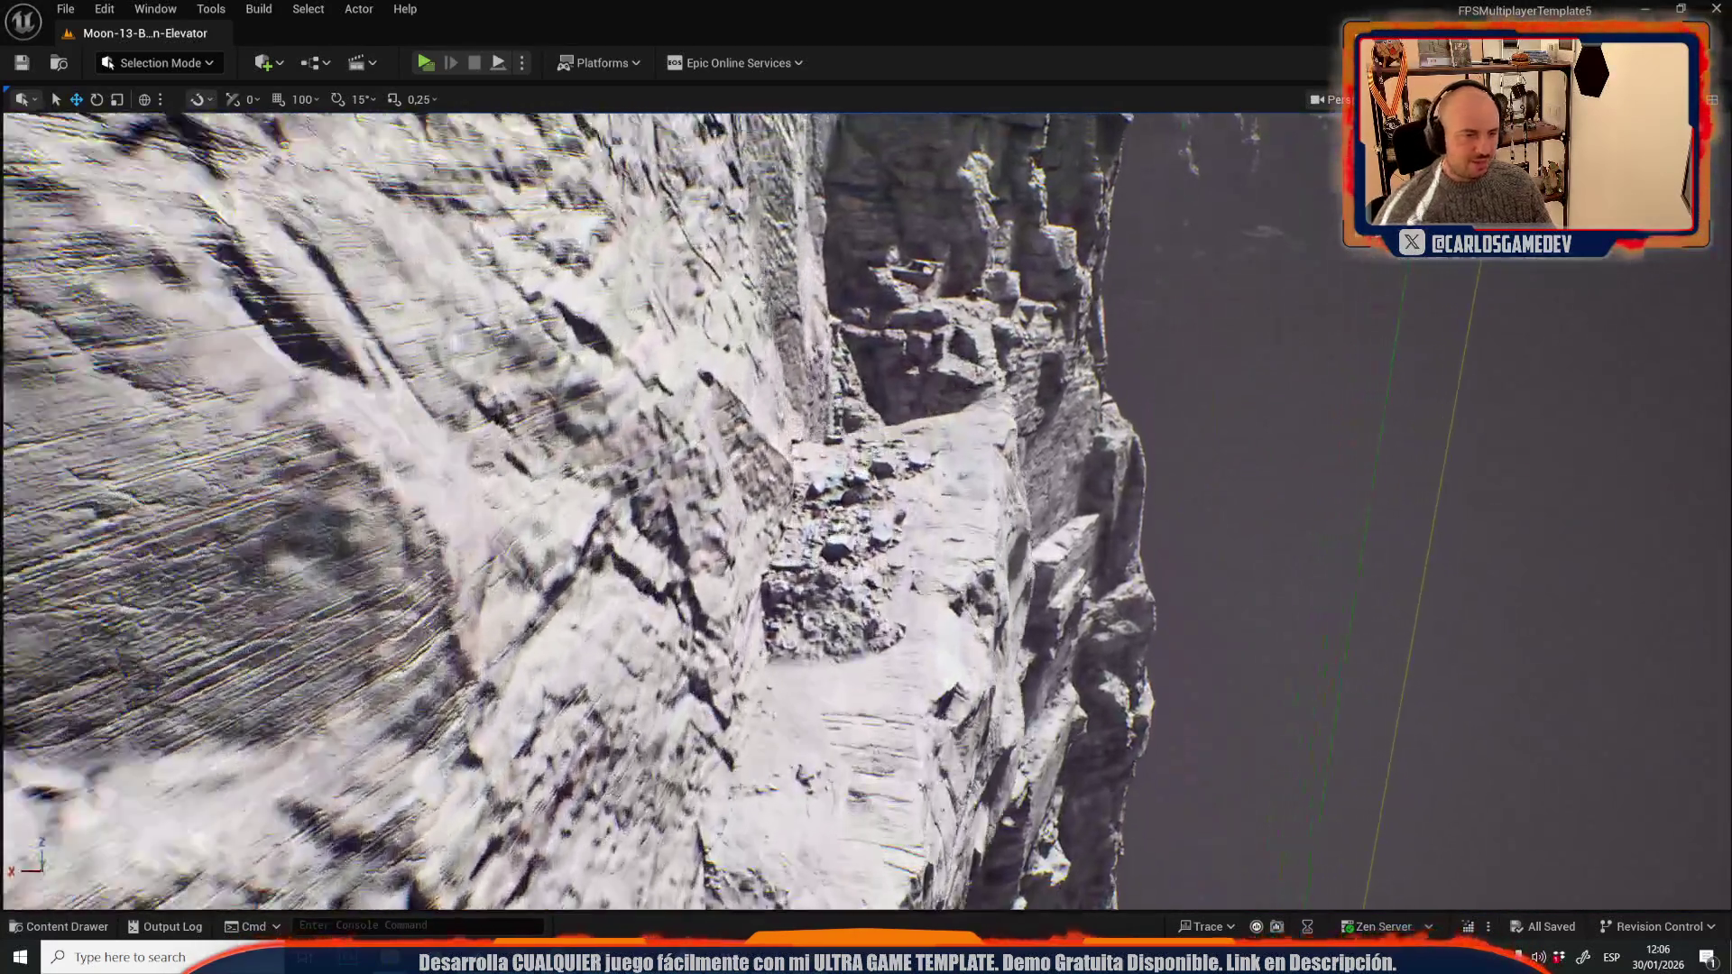
drag(1200, 596, 842, 519)
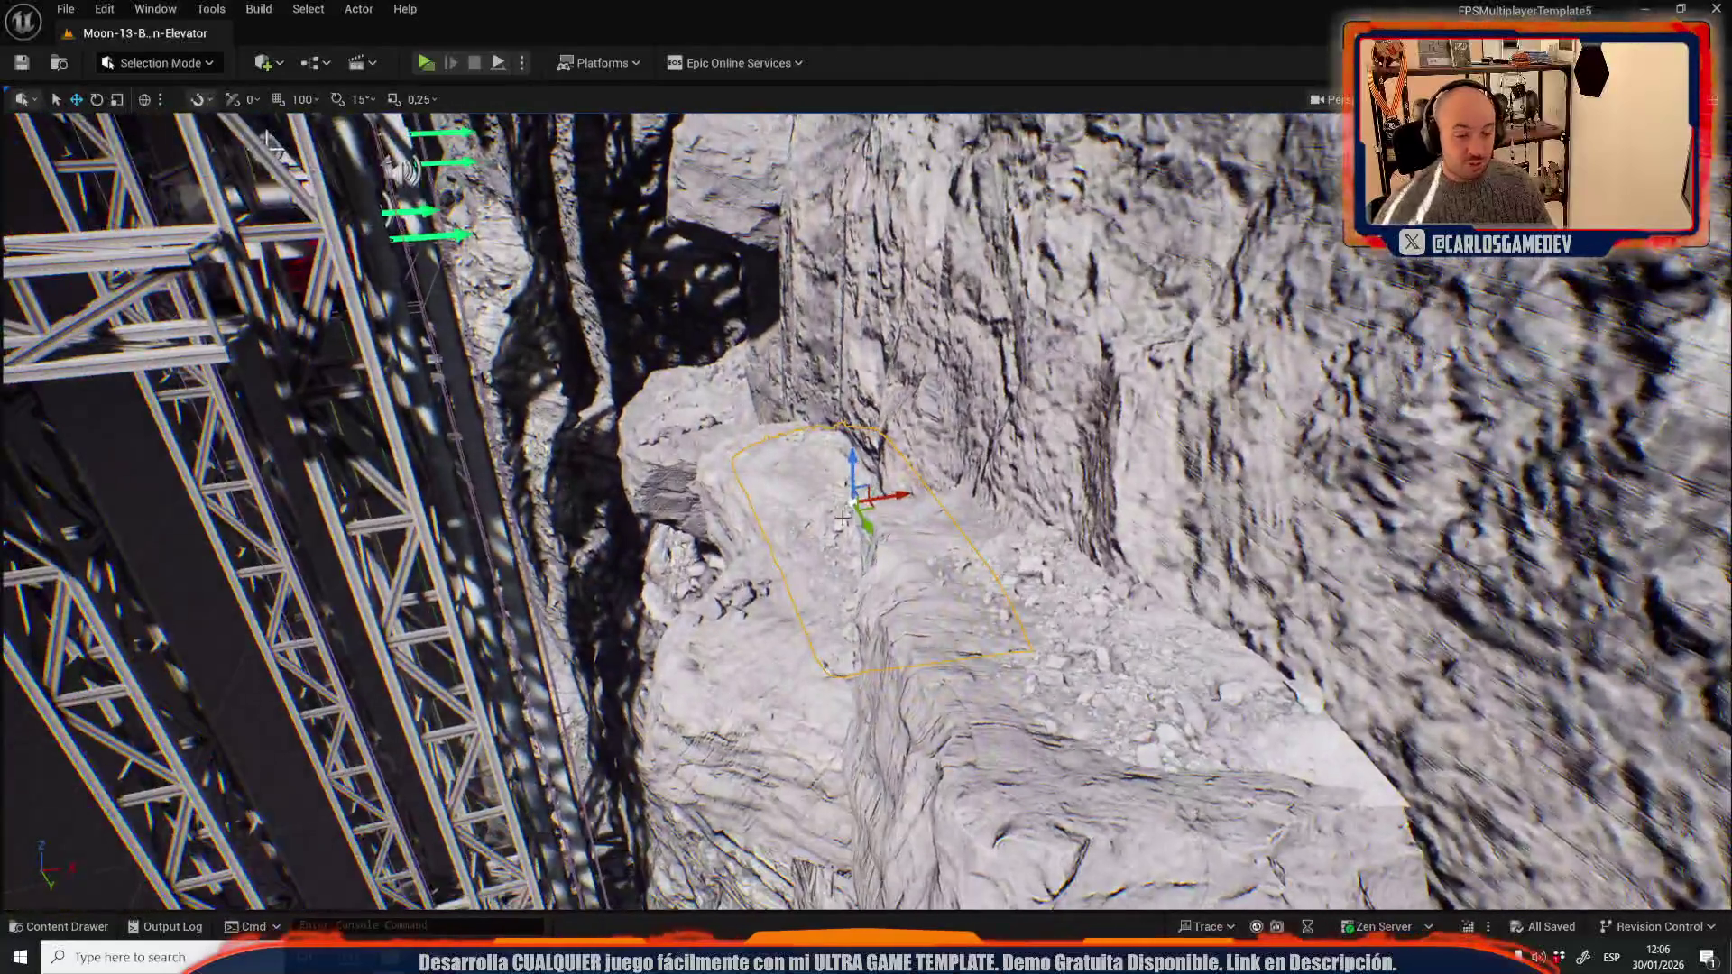
mouse_move(1029, 578)
mouse_down()
mouse_move(1029, 434)
mouse_move(1039, 787)
mouse_move(927, 700)
mouse_move(884, 700)
mouse_up()
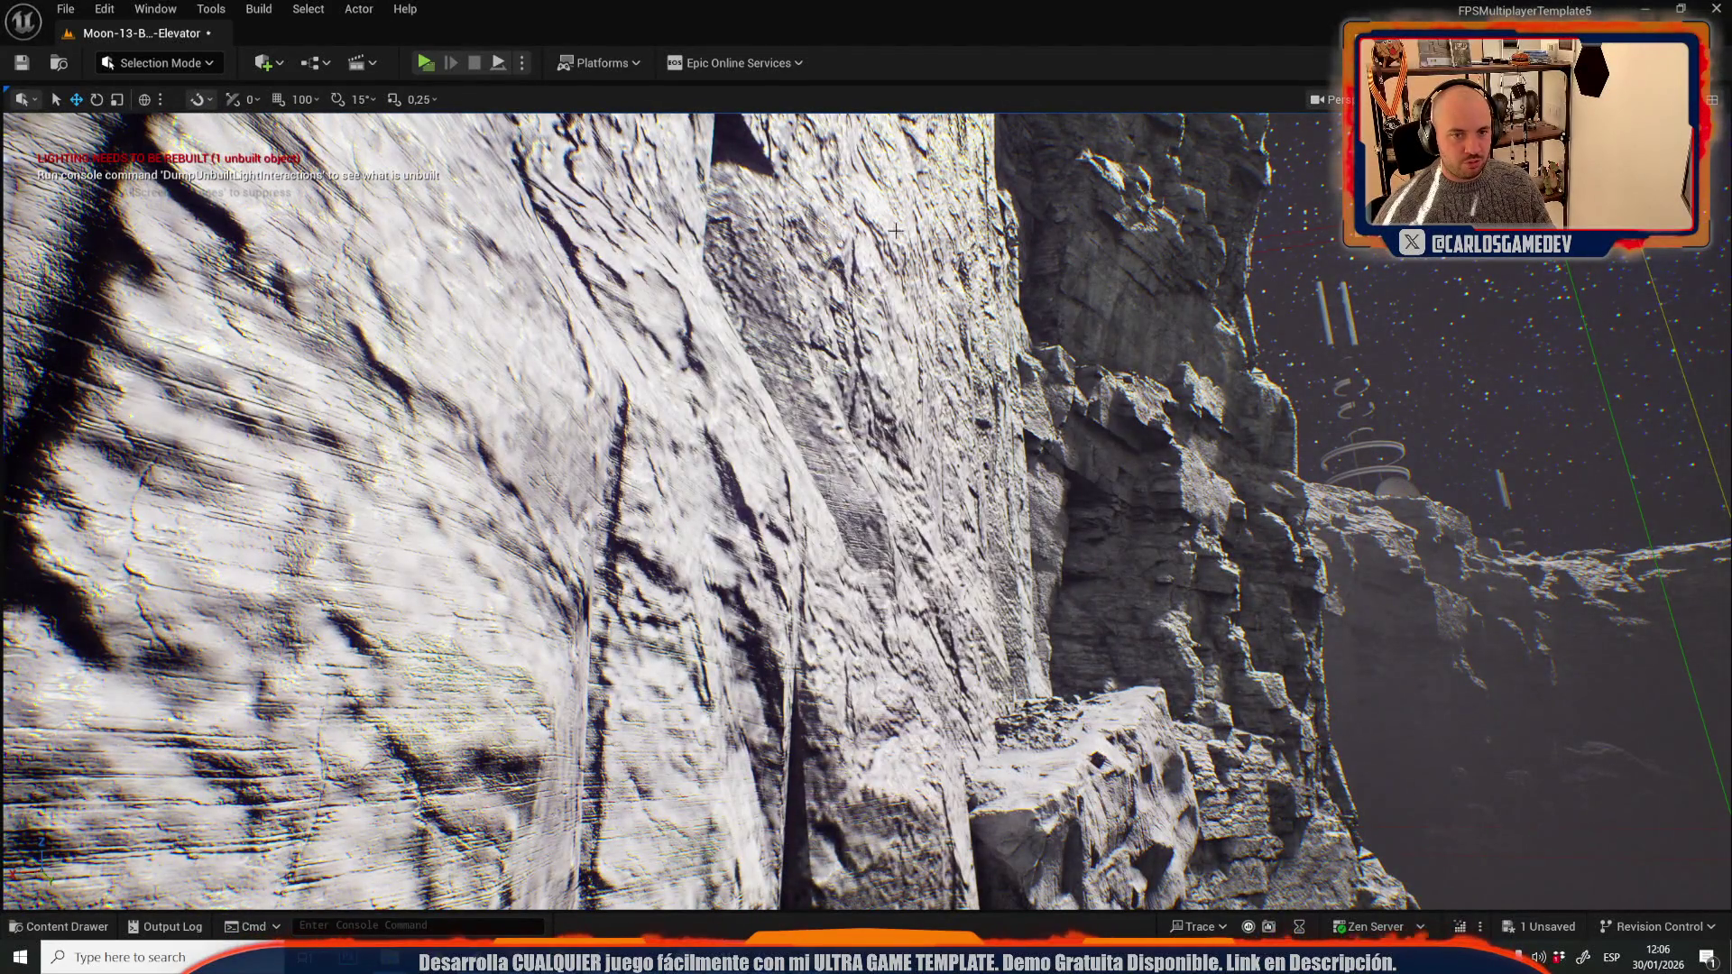
drag(917, 262, 908, 281)
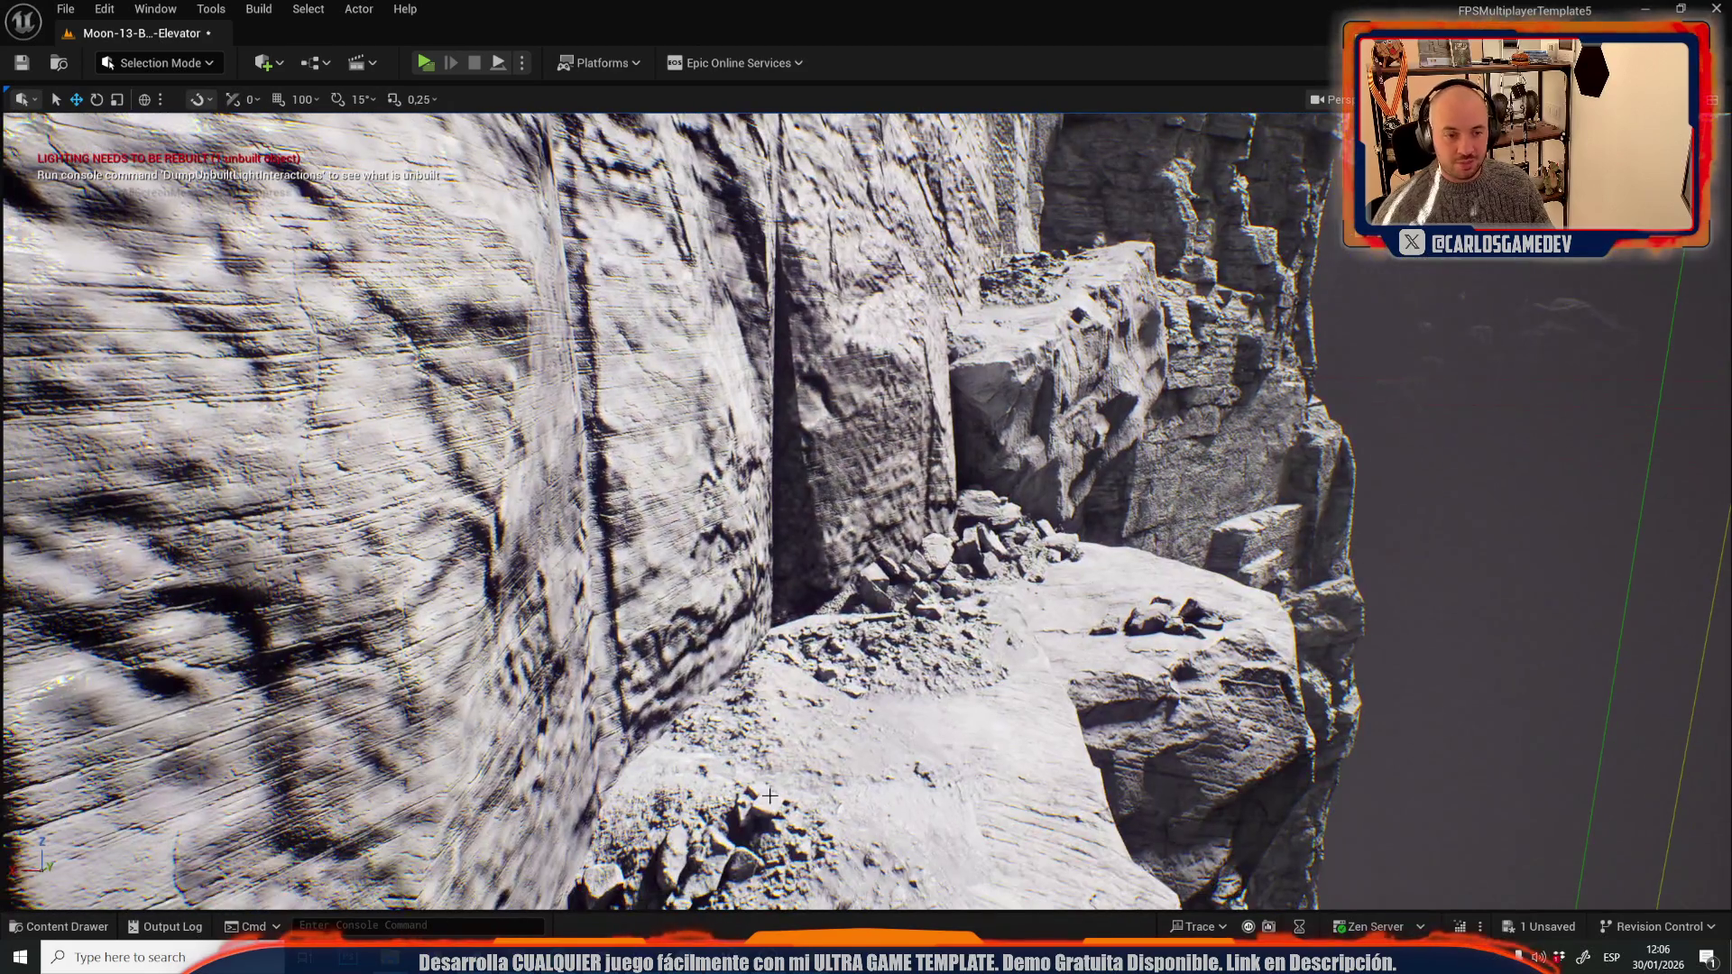
drag(984, 647, 1011, 656)
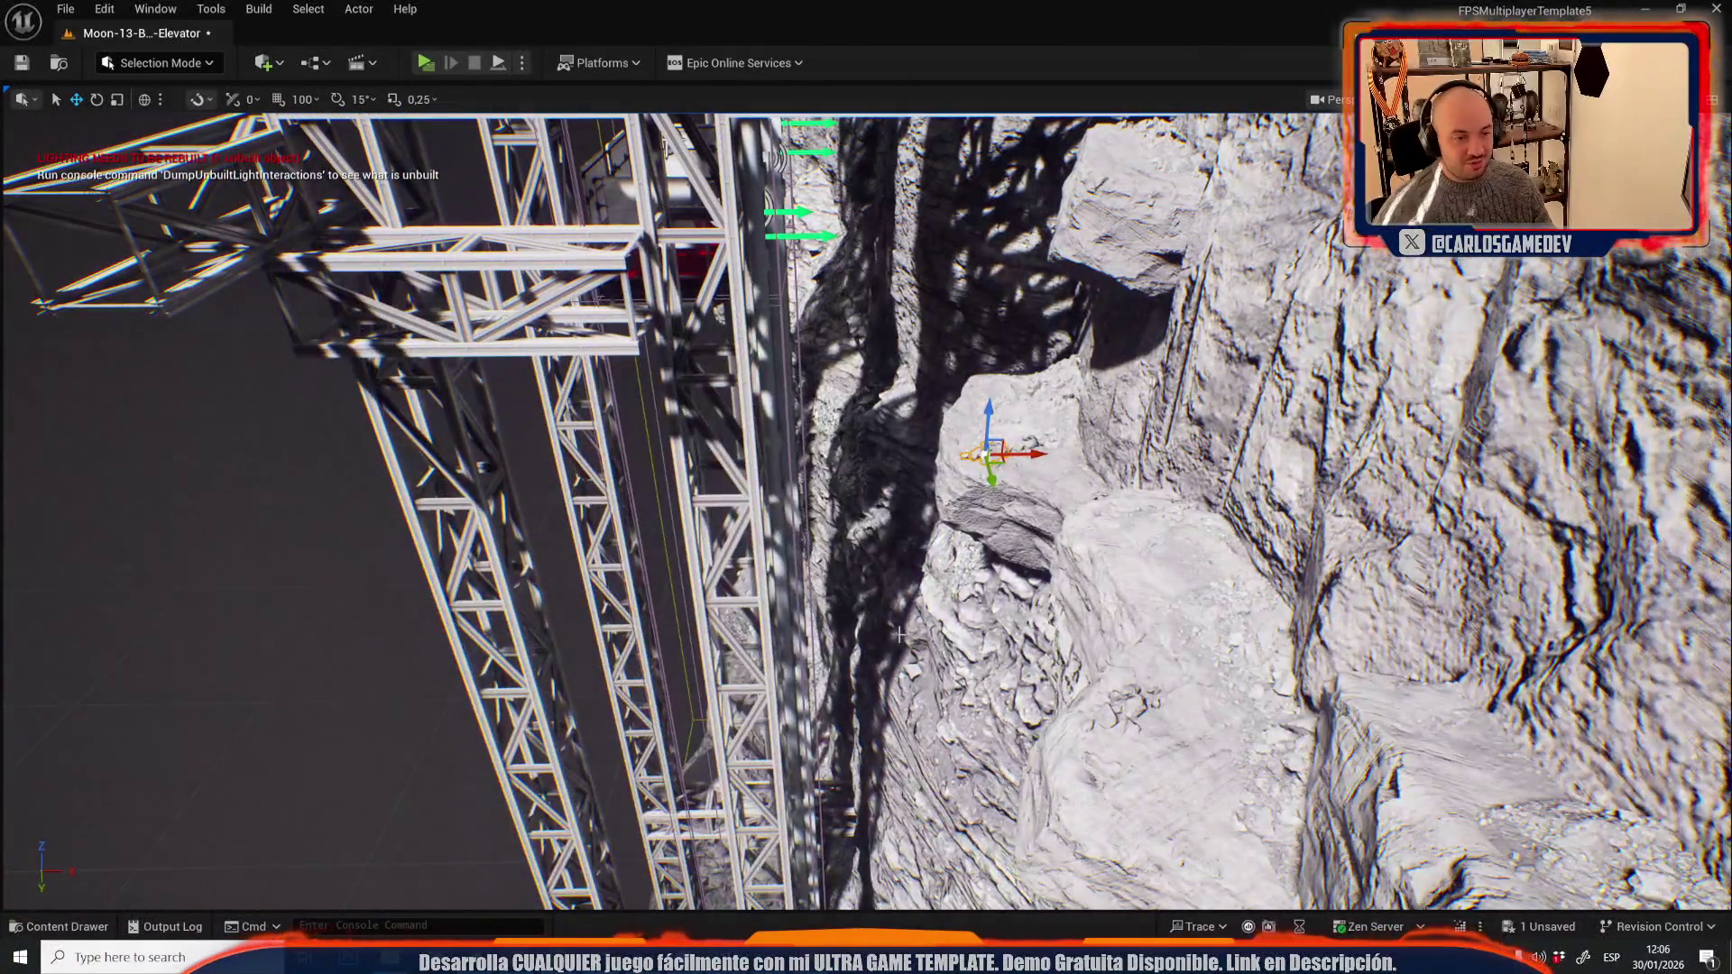
key(ctrl+space)
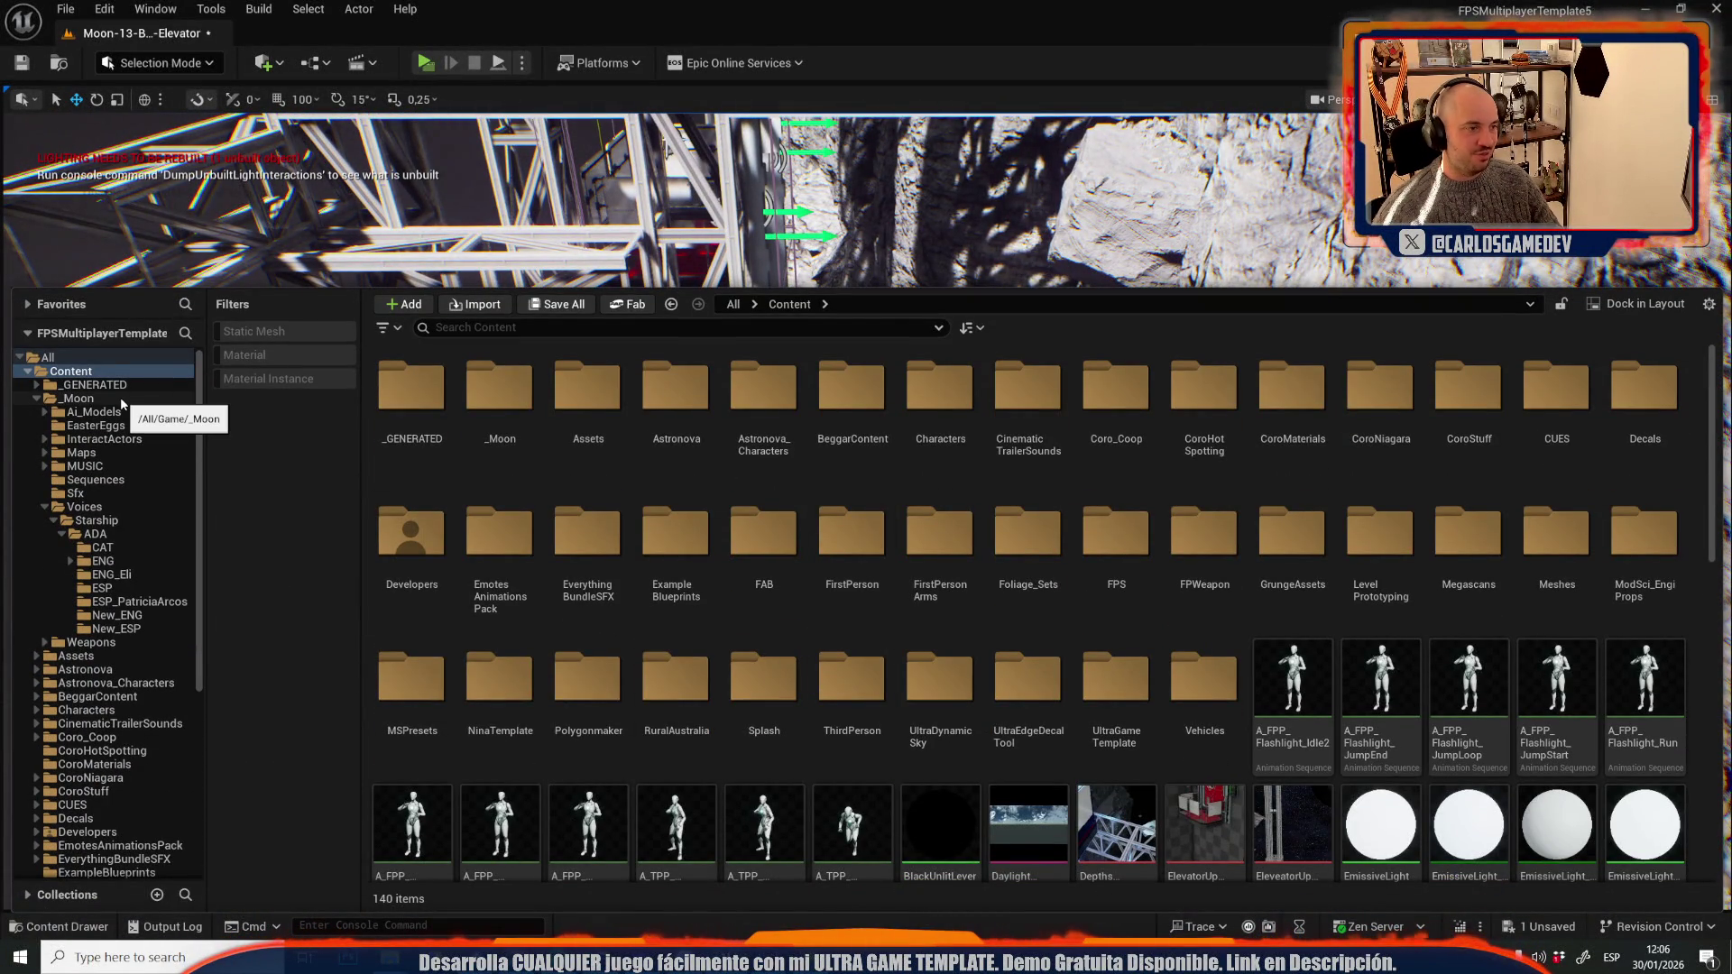
Step: Open Moon-01-Starship from _Moon/Maps, choosing Don't Save for Moon-13-Broken-Elevator
click(68, 11)
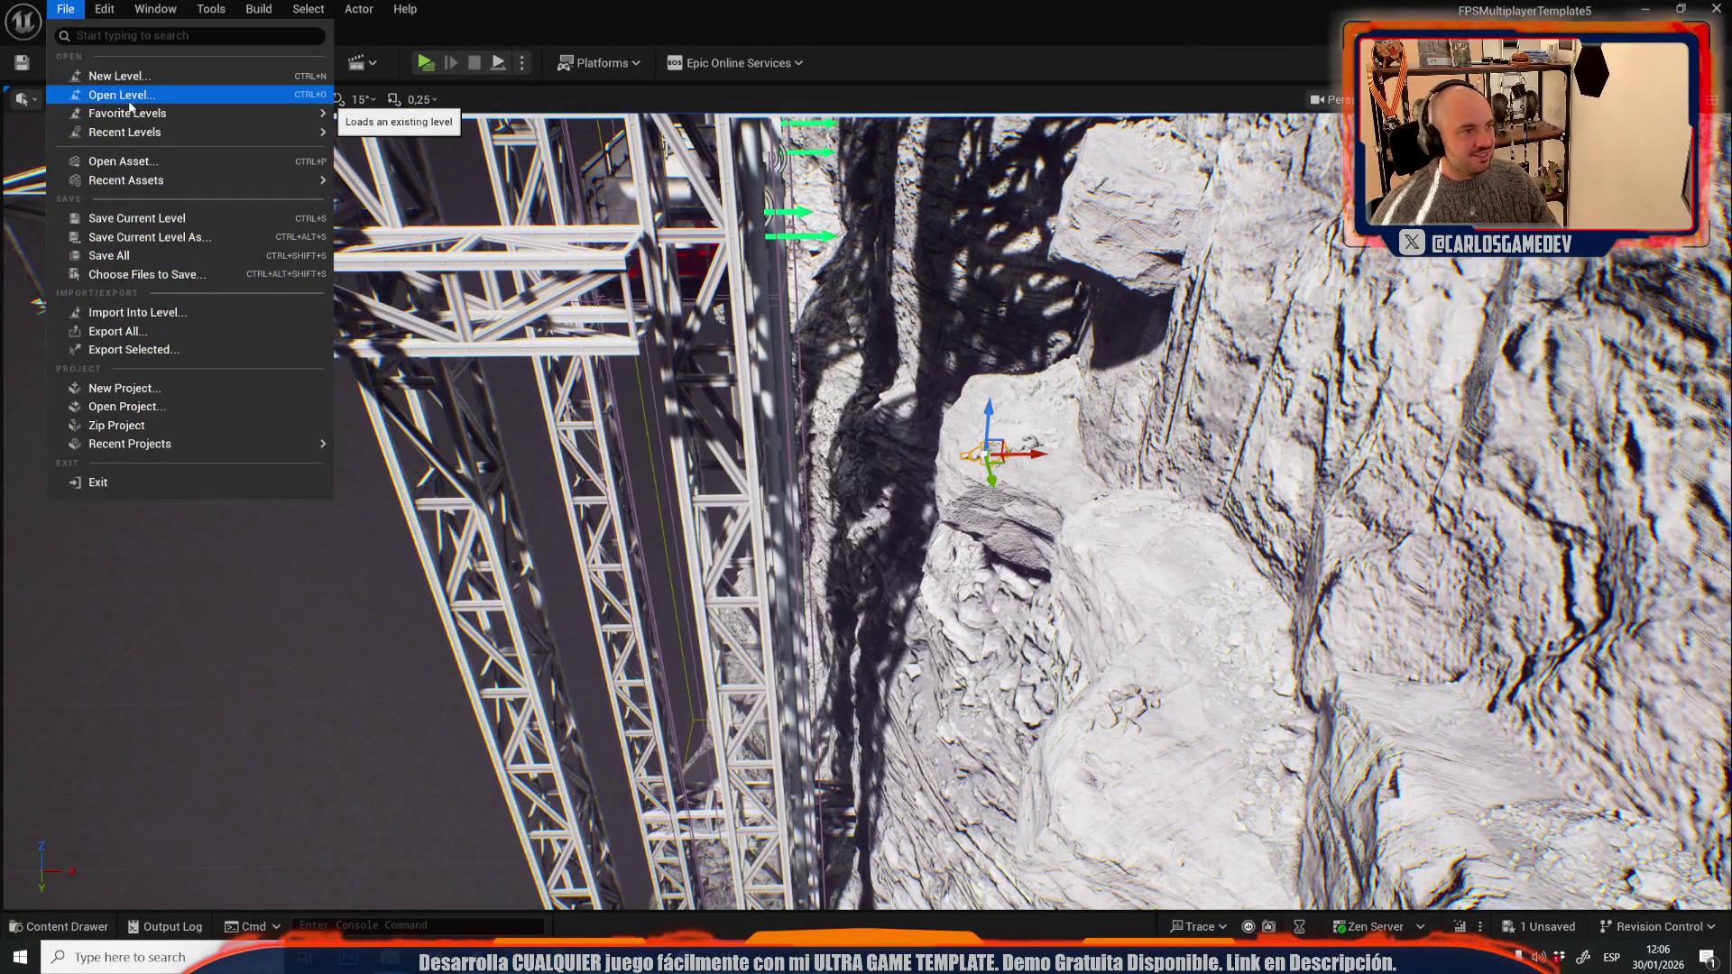
click(312, 95)
double_click(895, 513)
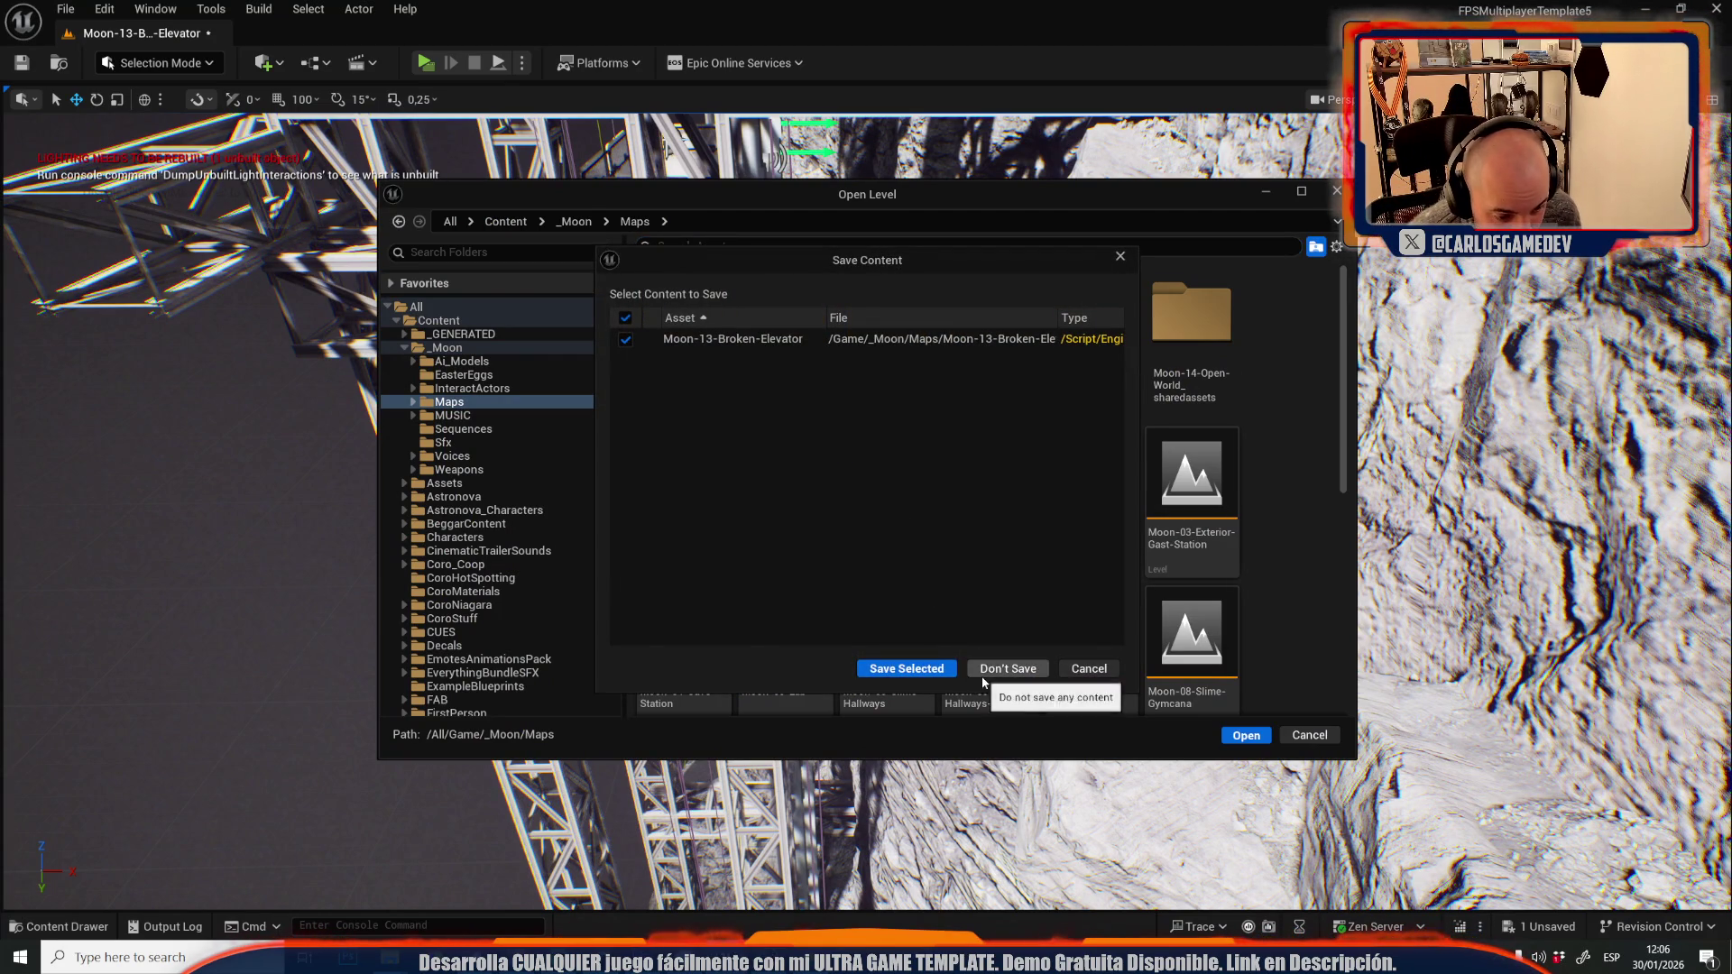
click(1003, 668)
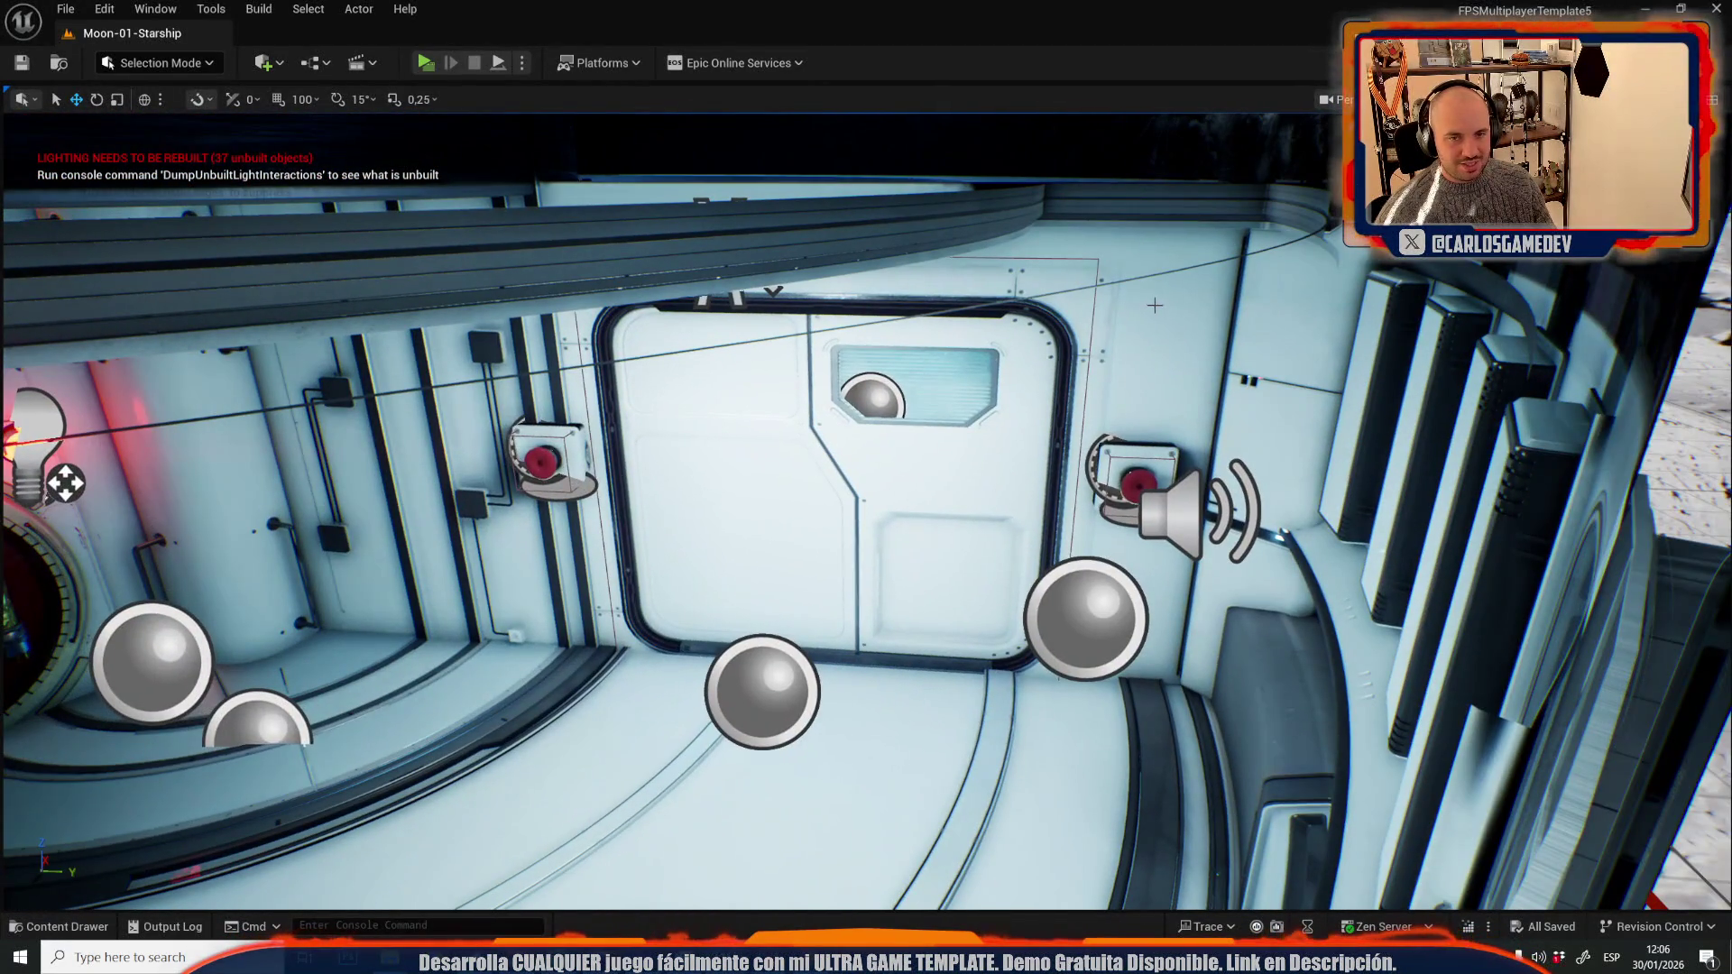
click(1713, 100)
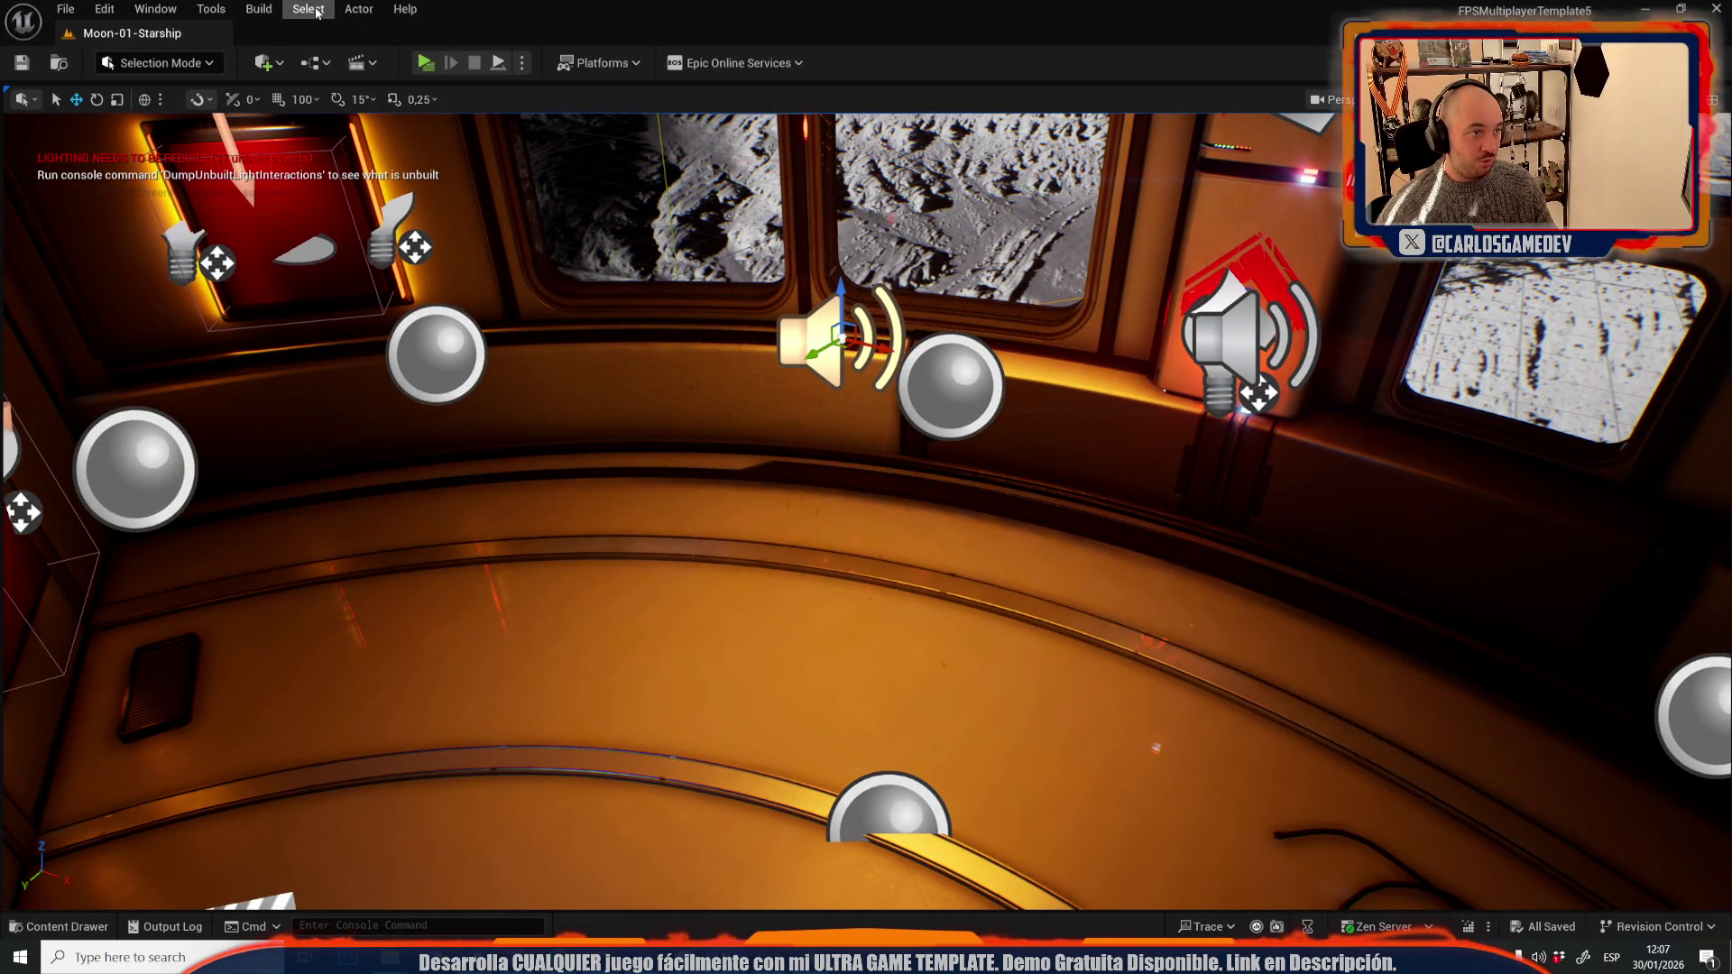
Step: Open the Content Browser on the TechRooms sounds, play ComputerRoomLoop19_chulo, and maximize the browser
click(174, 11)
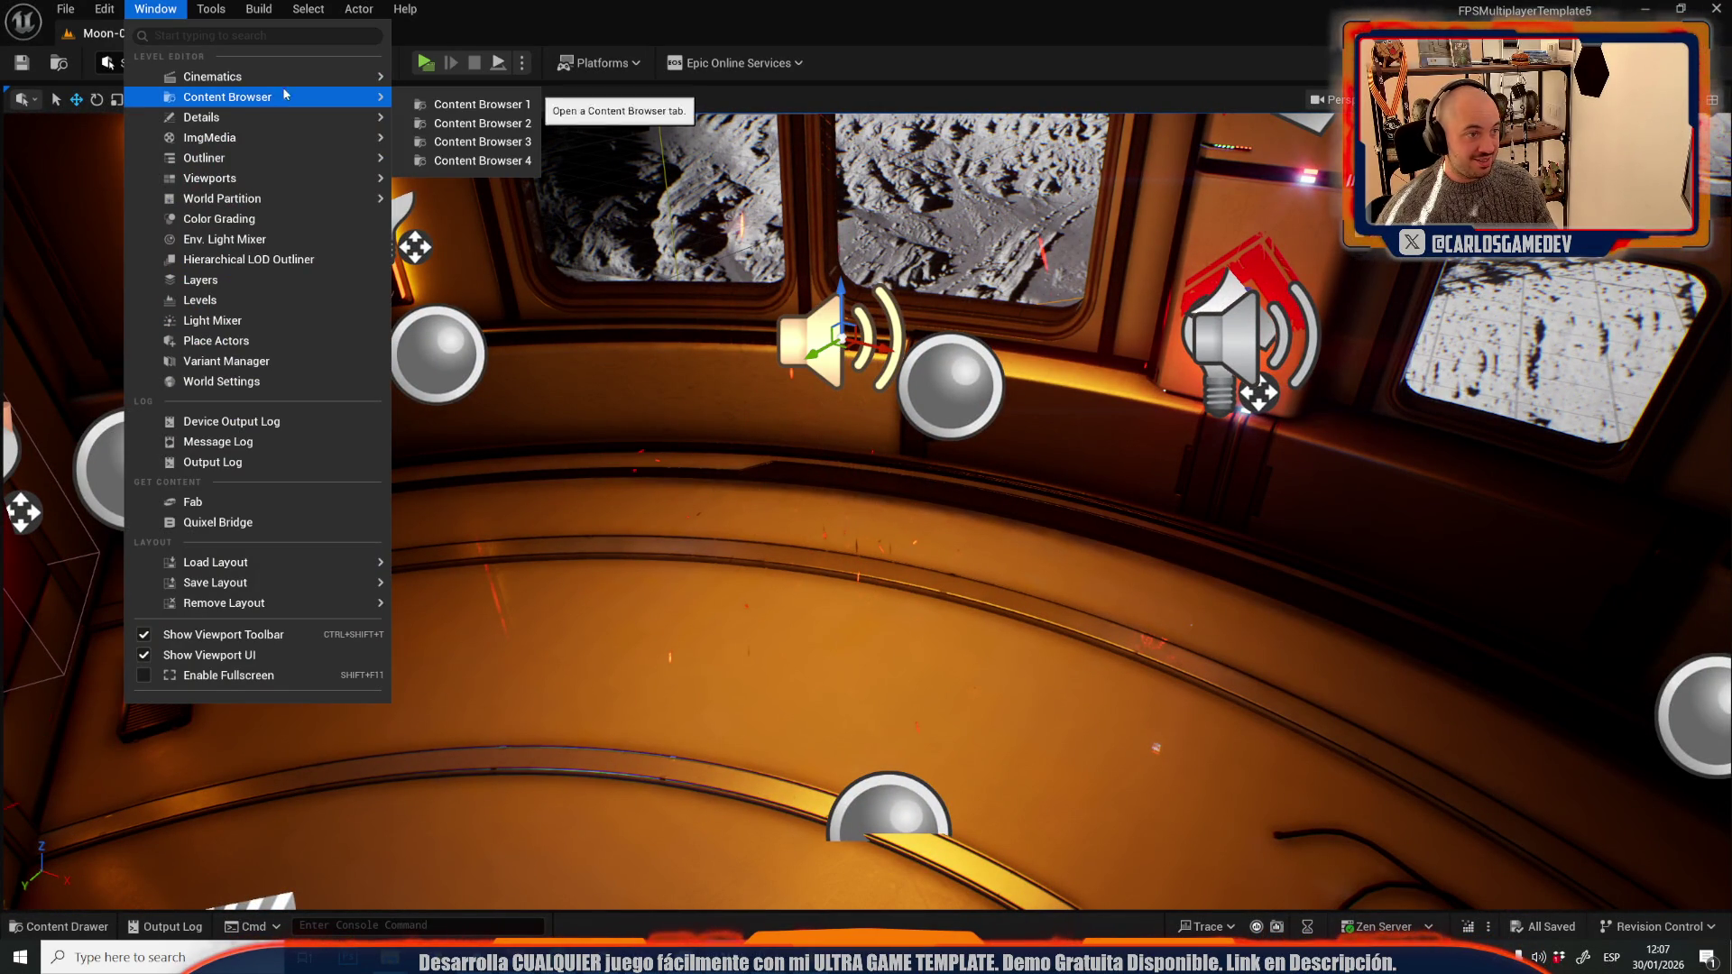
mouse_move(316, 117)
click(444, 126)
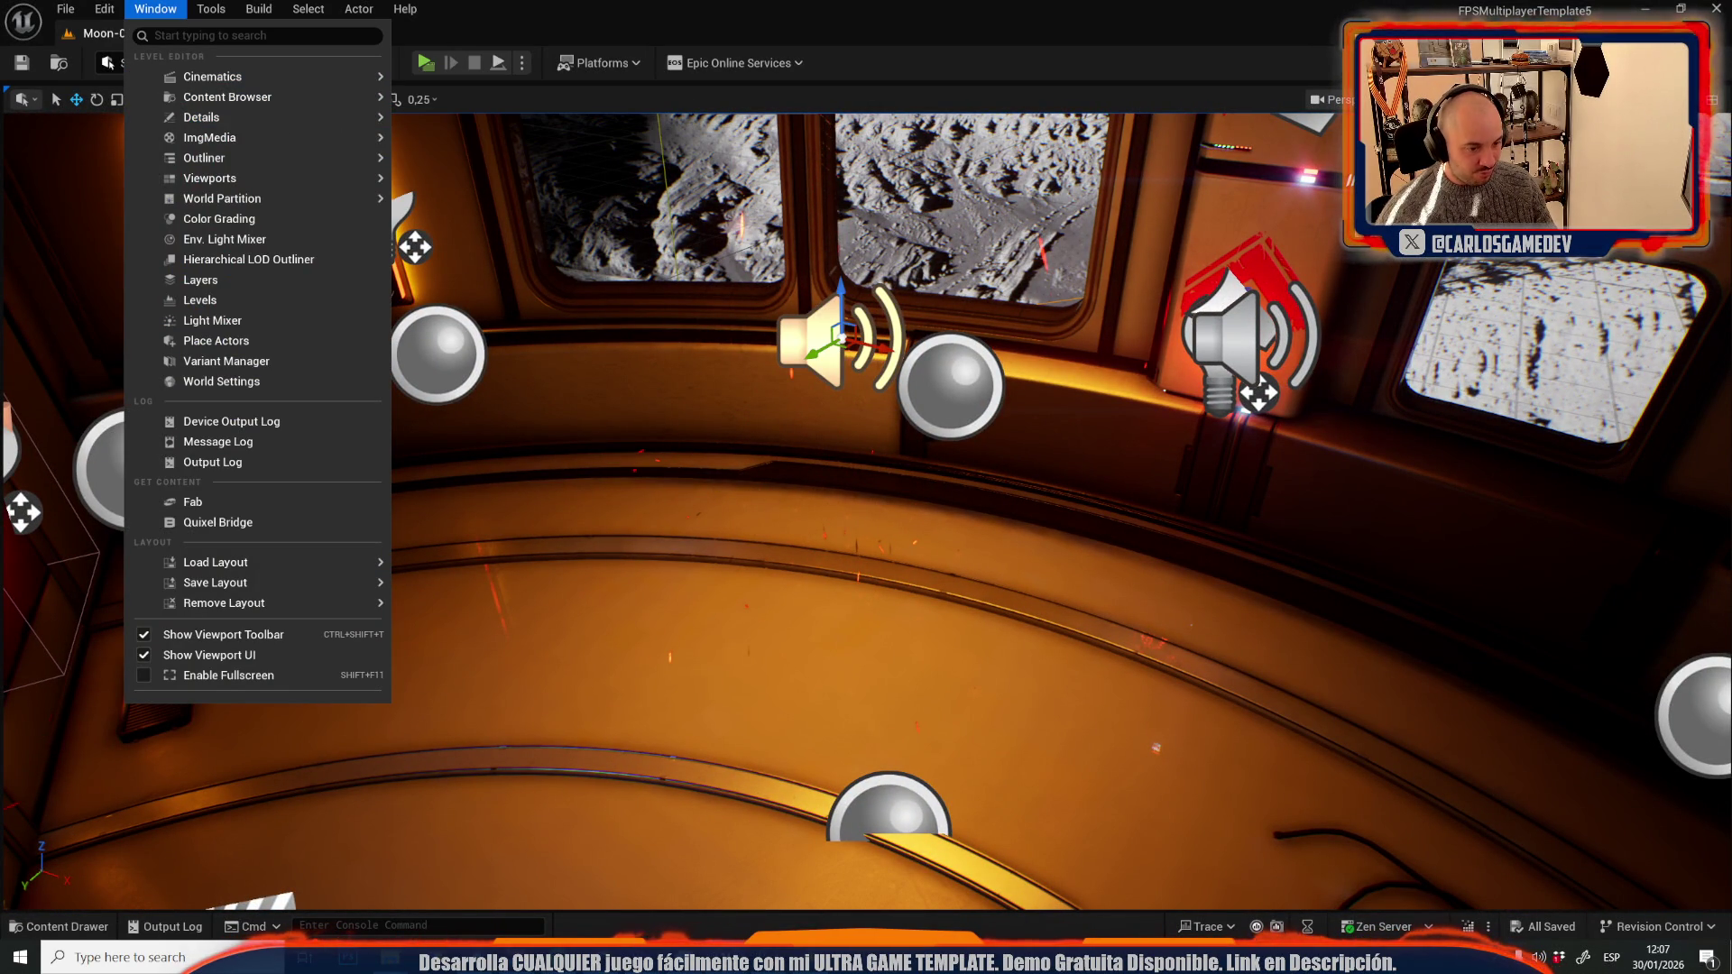
click(801, 889)
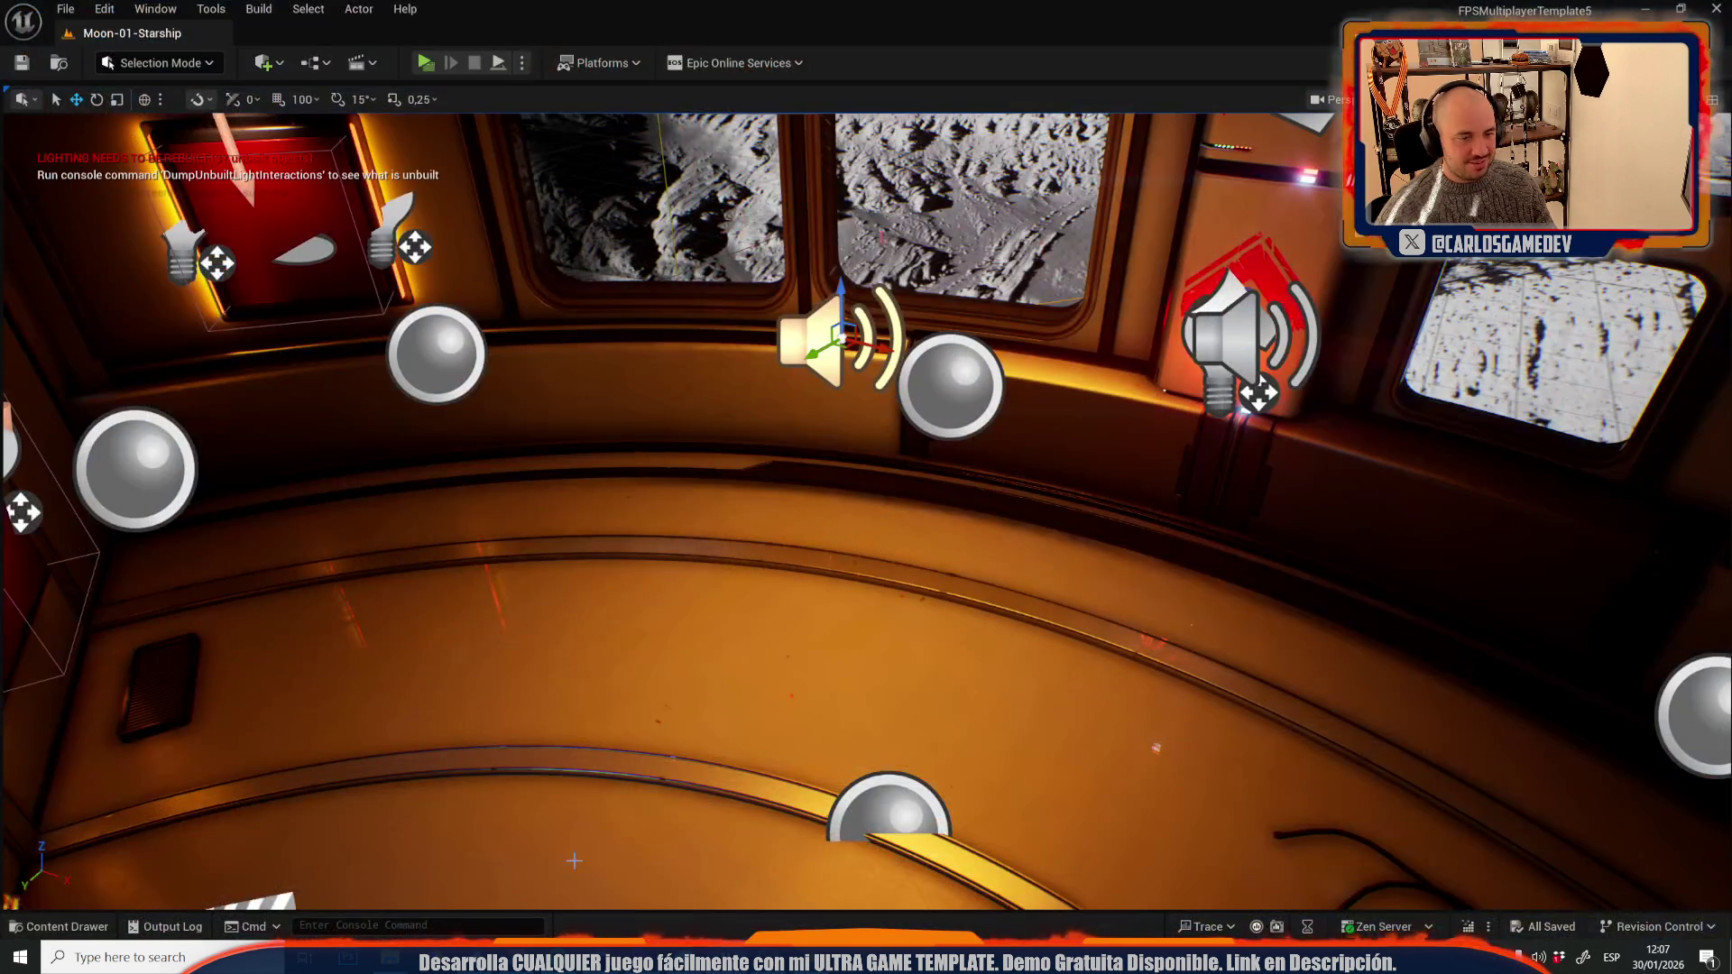
key(ctrl+b)
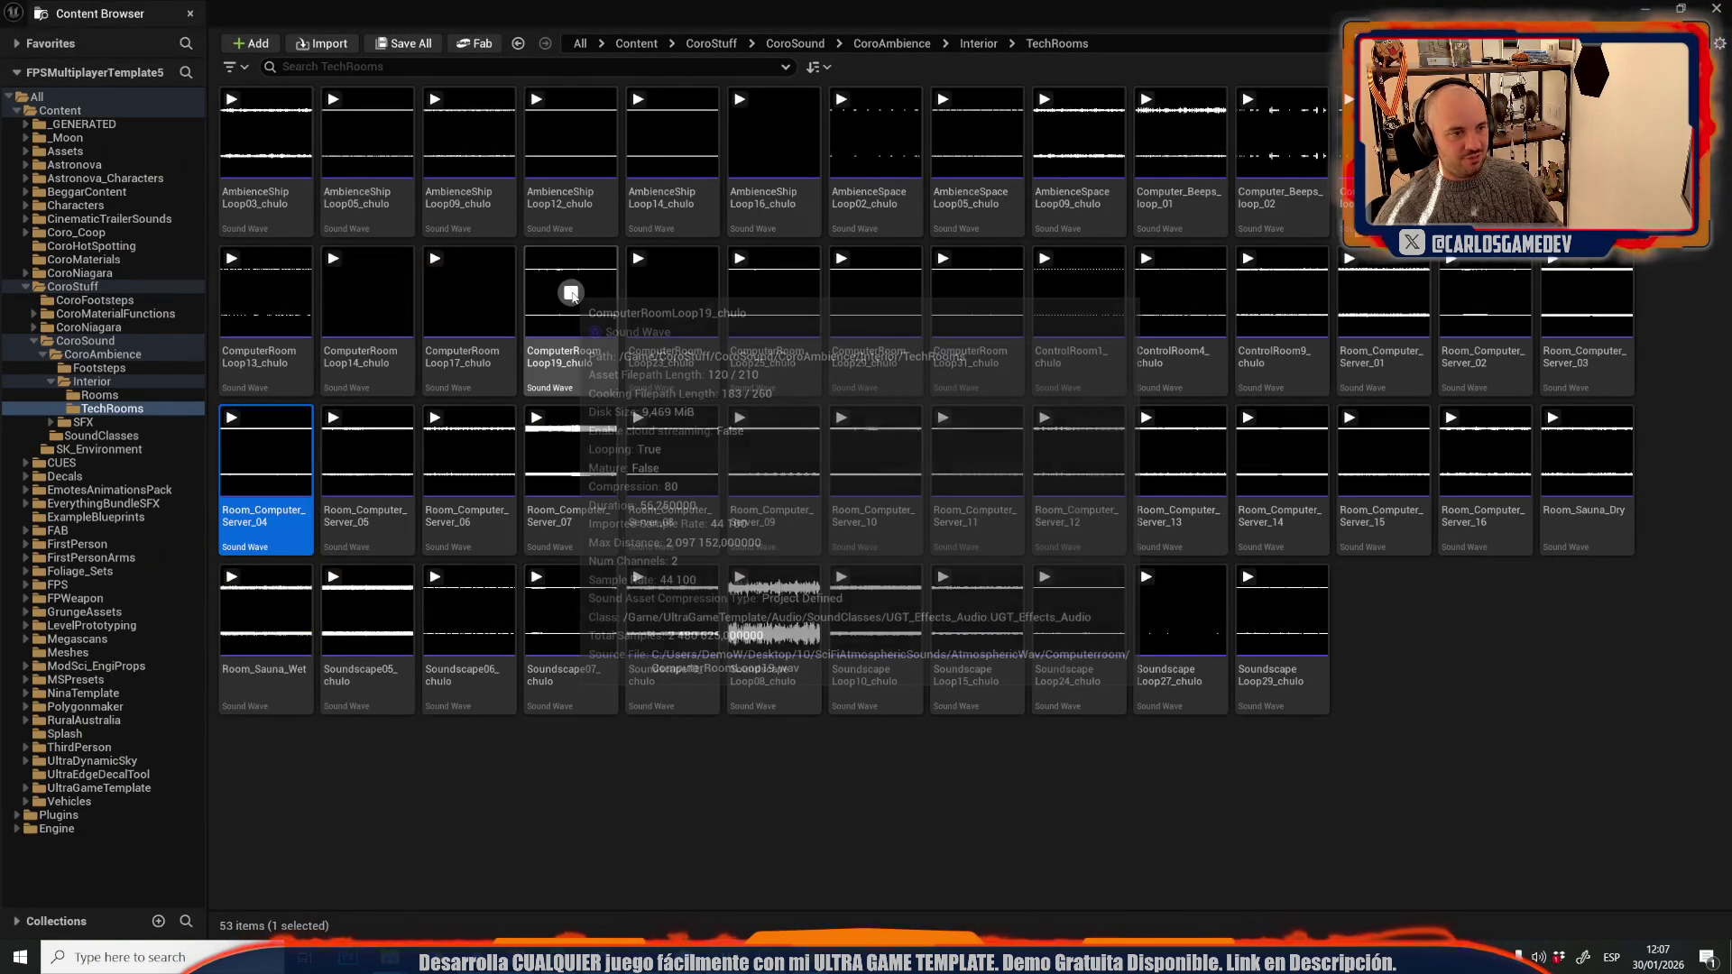
click(571, 292)
click(1681, 9)
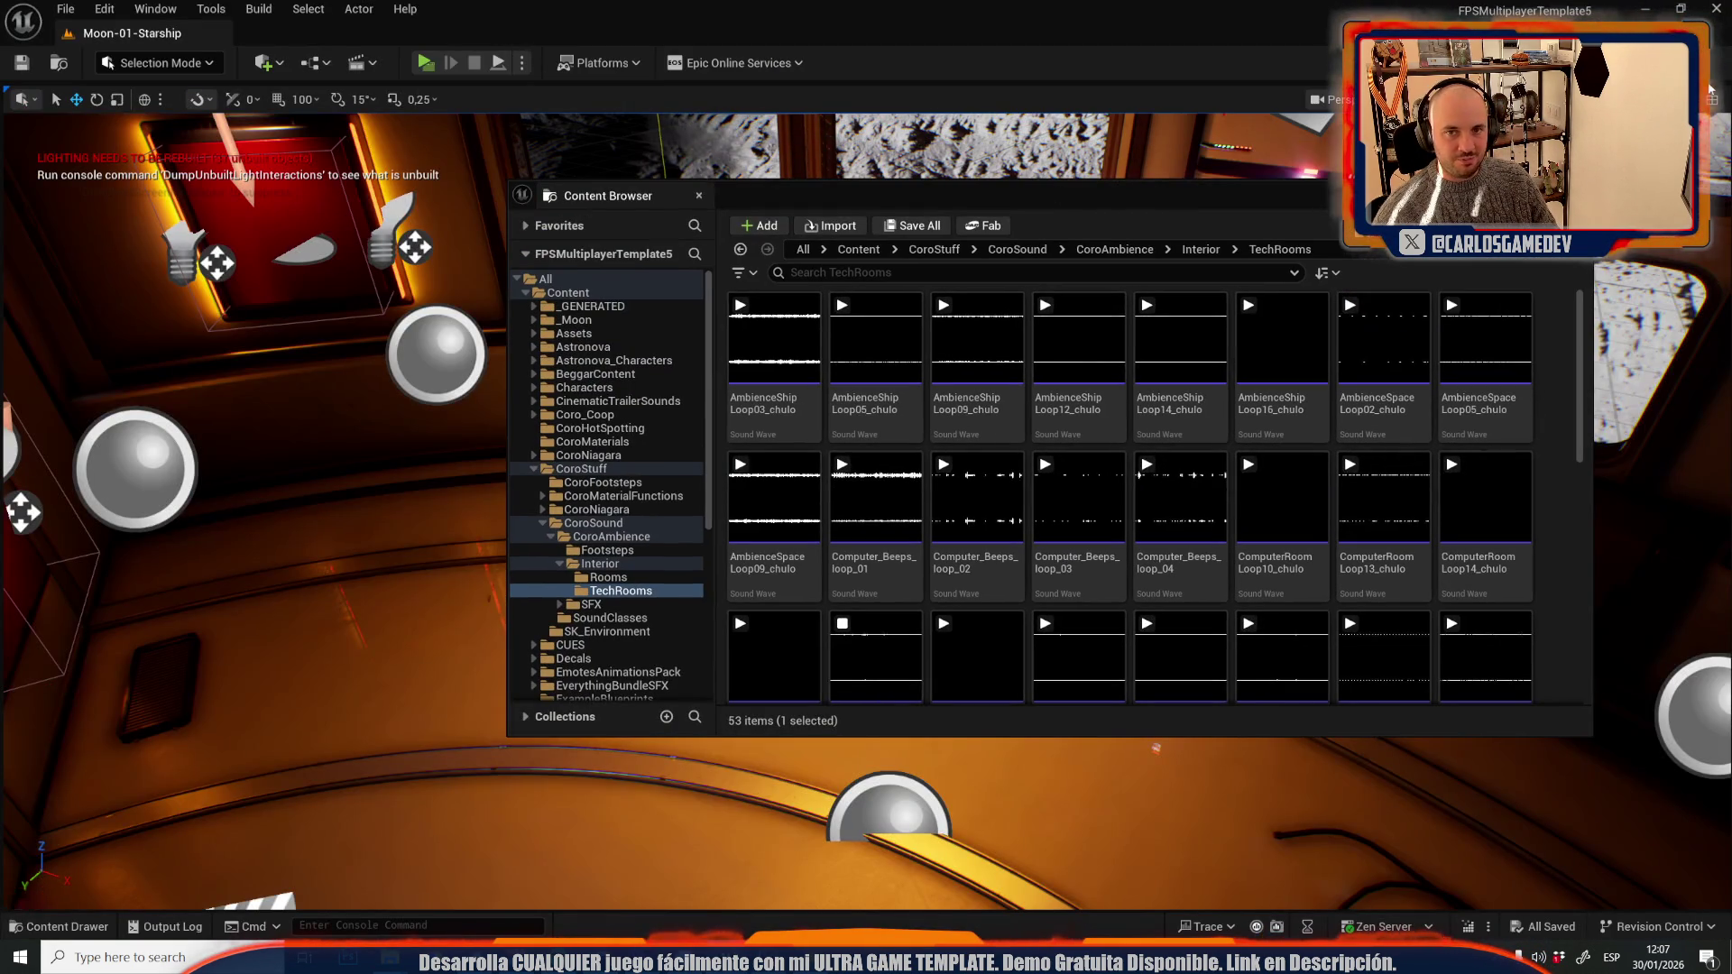
click(1713, 99)
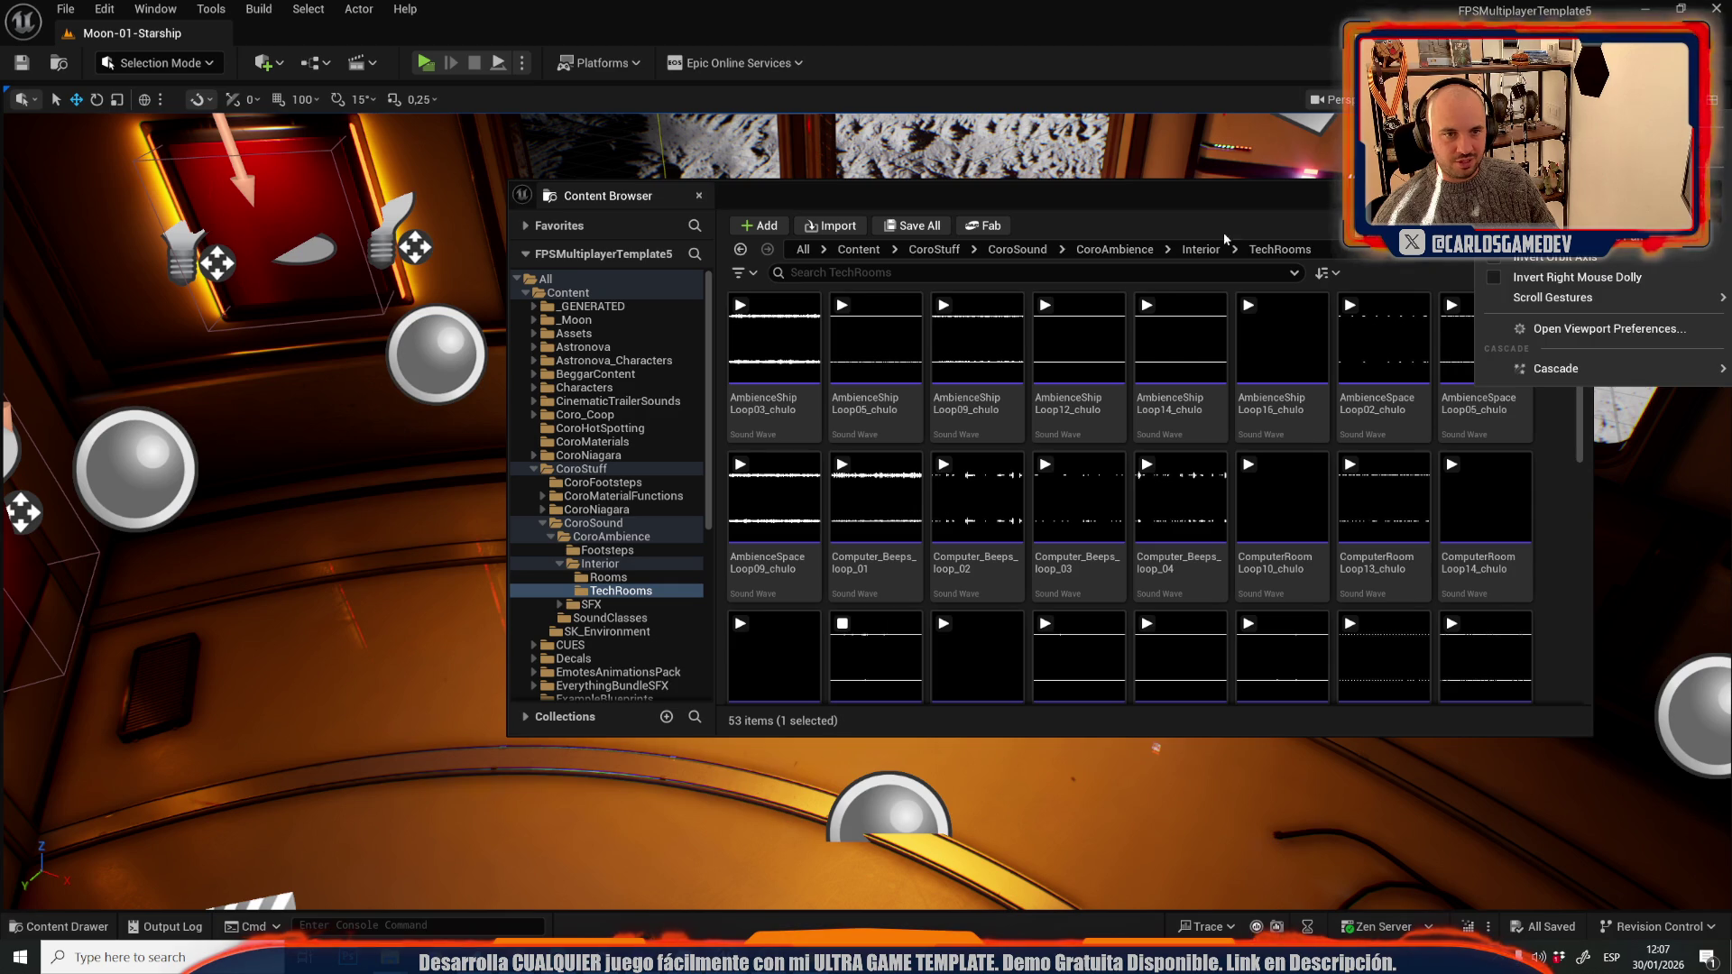
double_click(1271, 200)
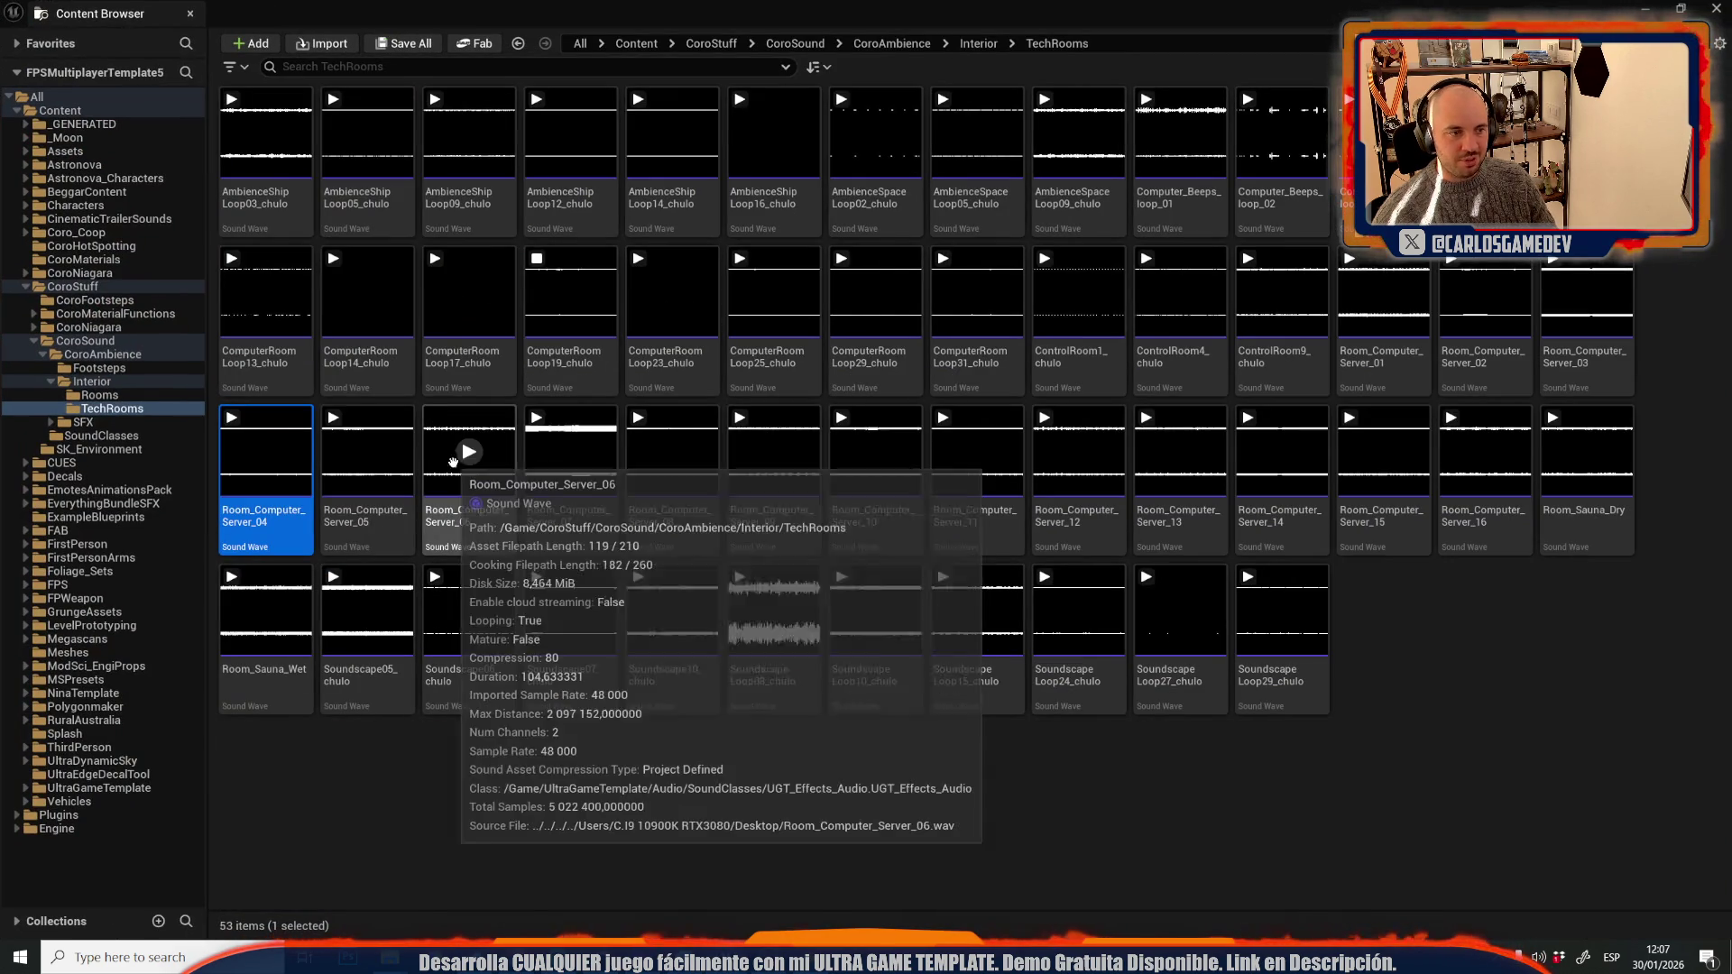
Step: Audition Room_Computer_Server_06, 12 and 14, plus SoundscapeLoop27, Soundscape10 and SoundscapeLoop08
click(469, 451)
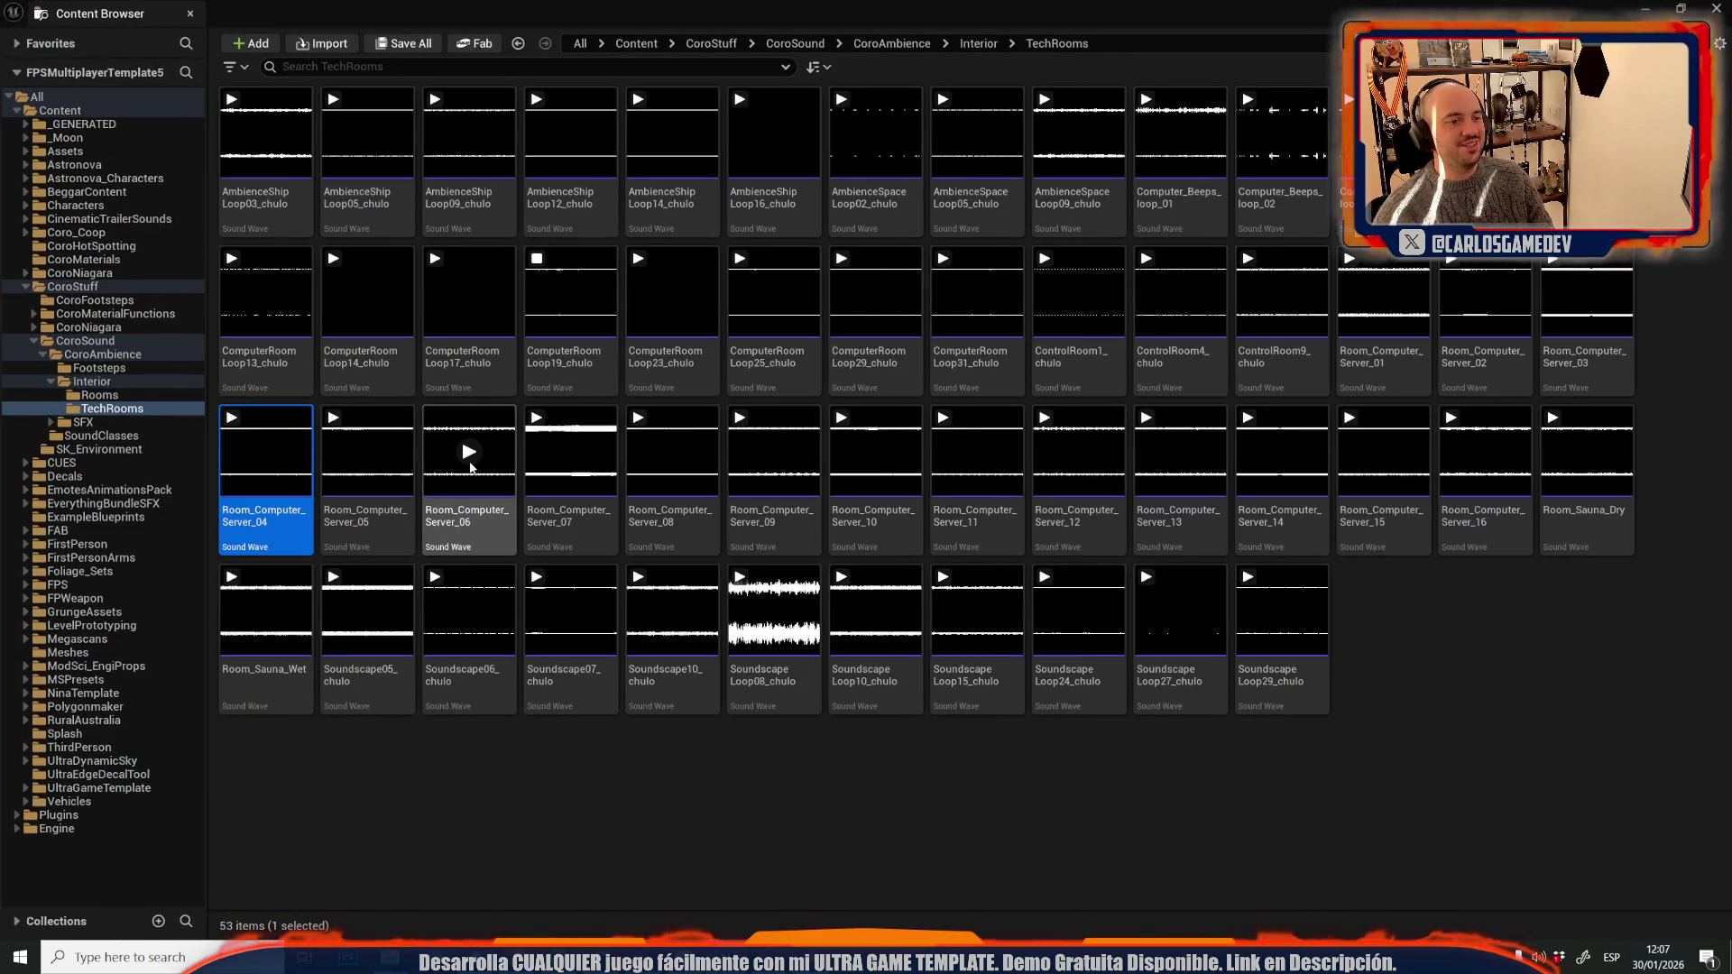
click(1080, 452)
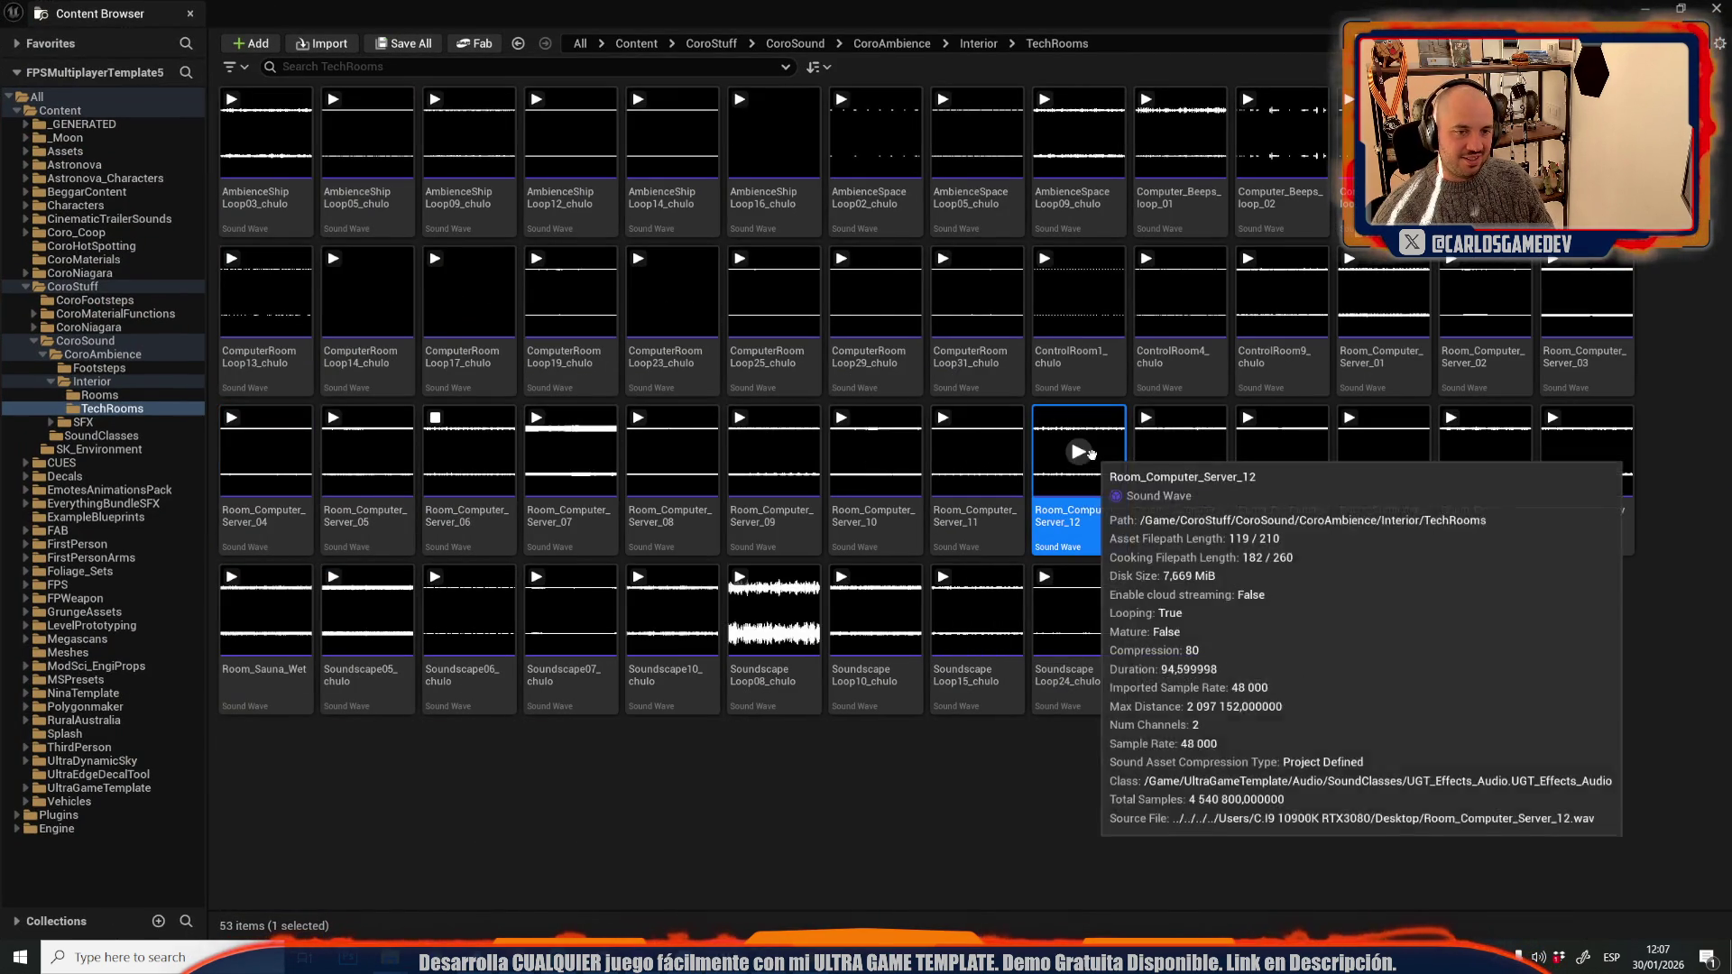
click(1288, 450)
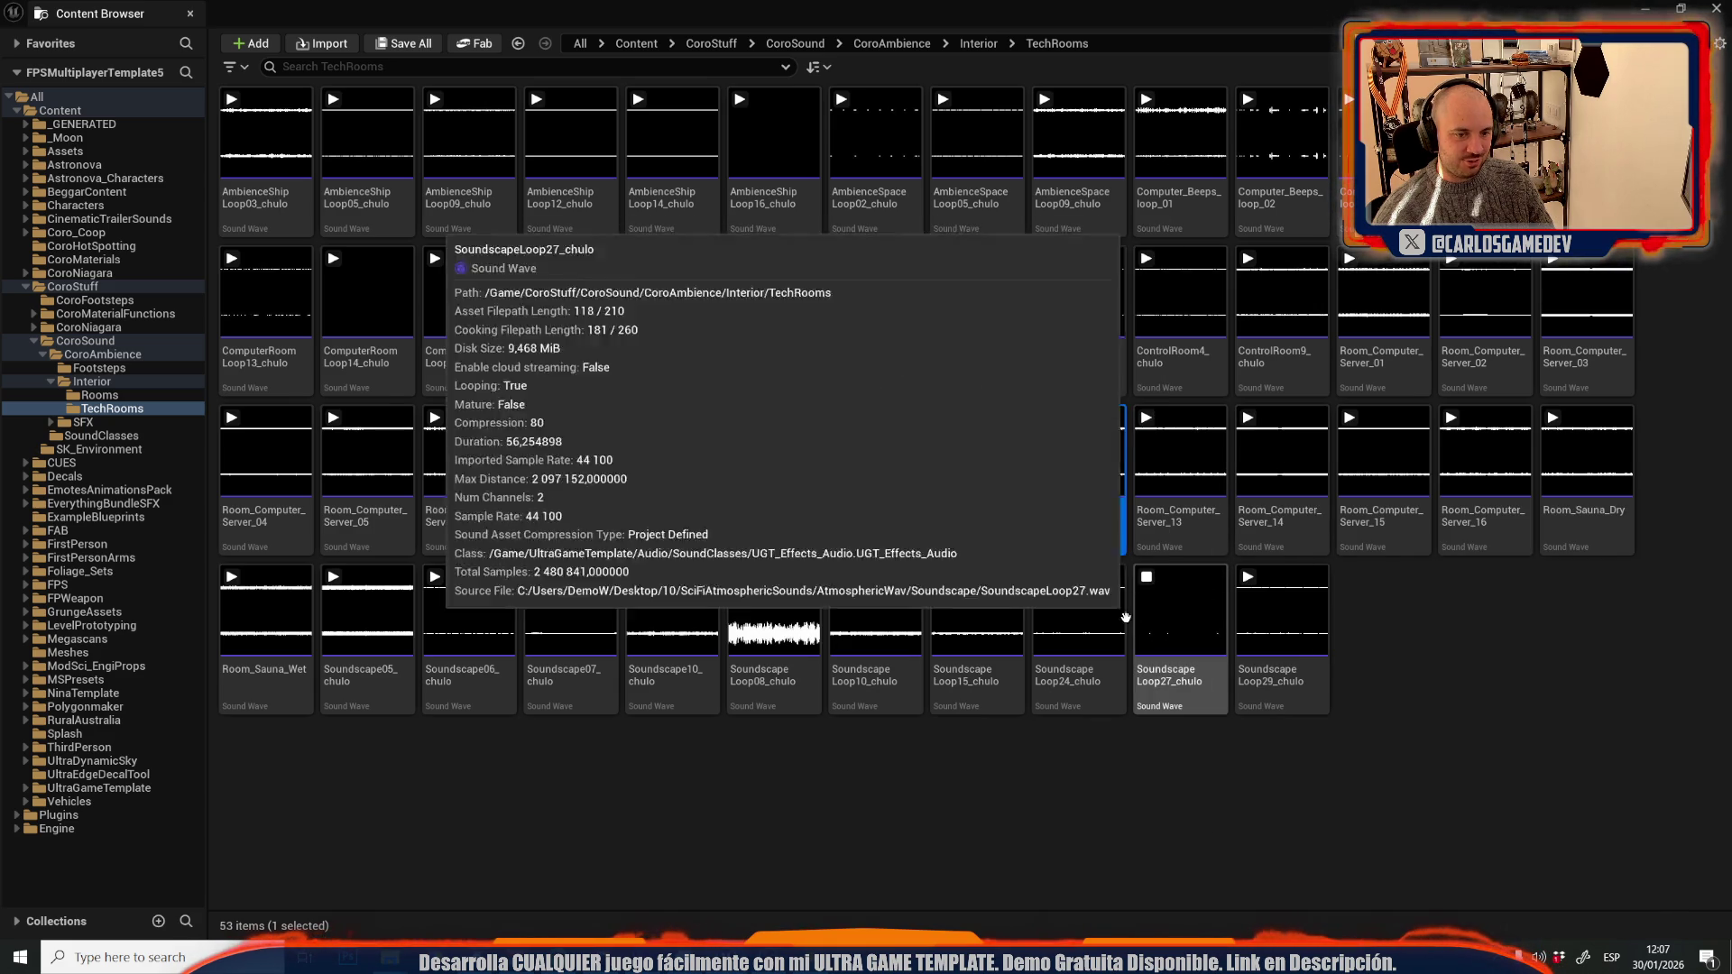
click(1180, 611)
click(672, 611)
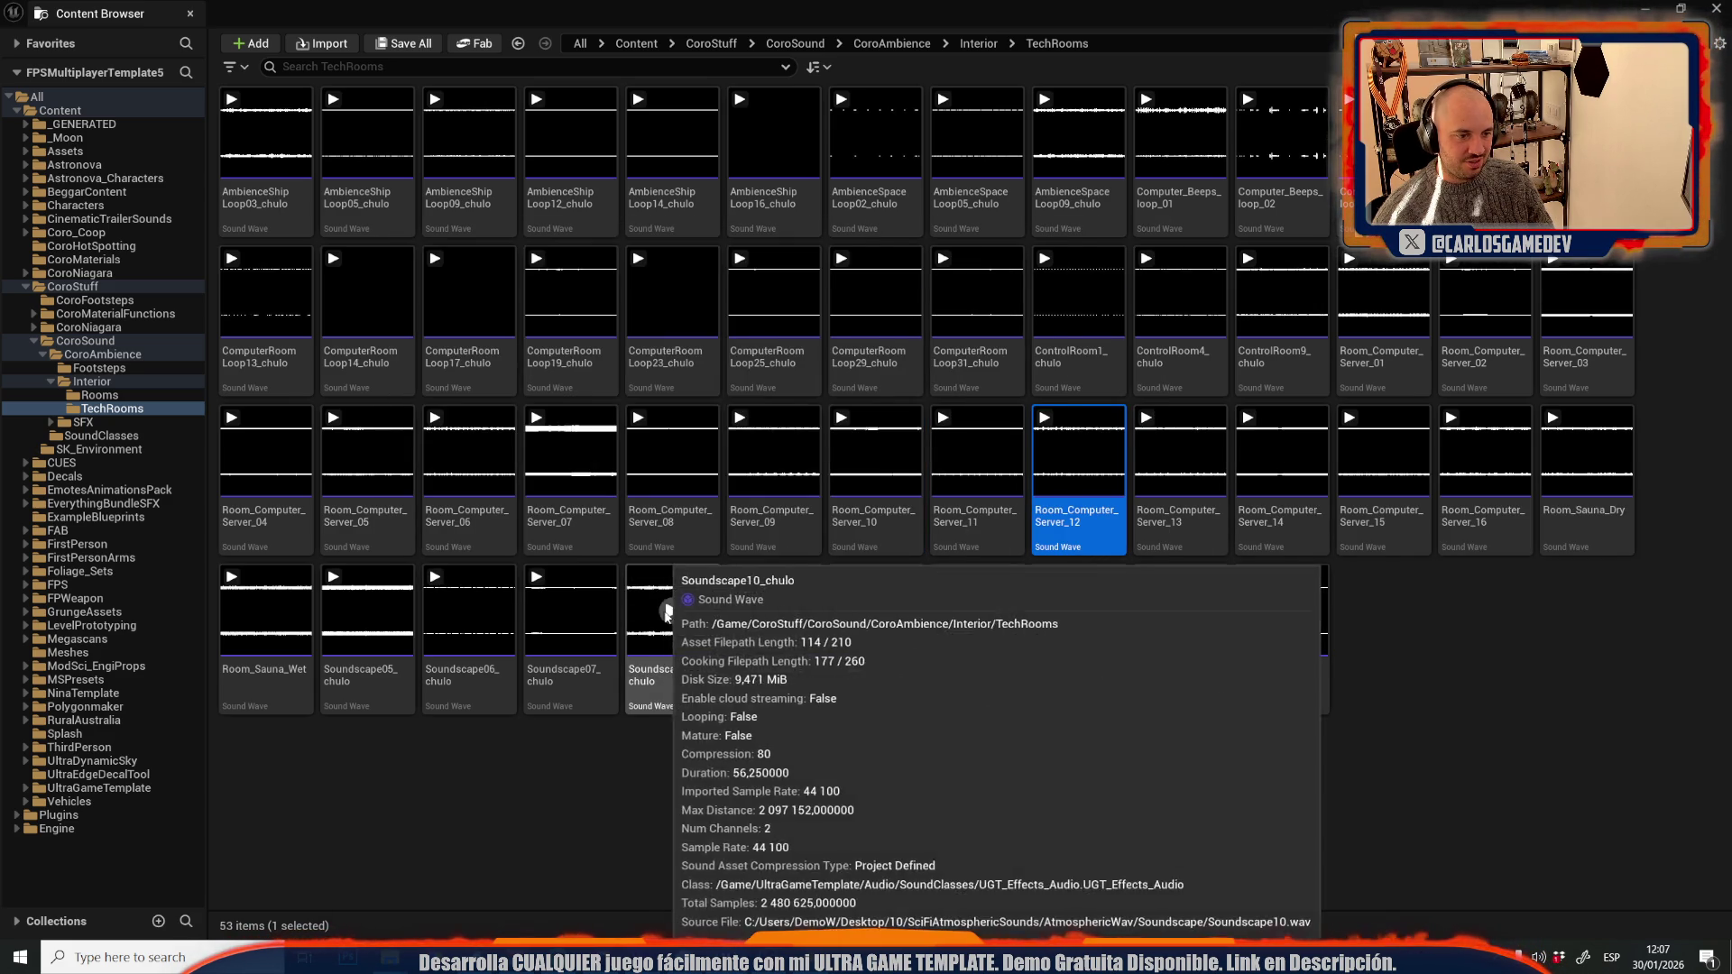
click(774, 611)
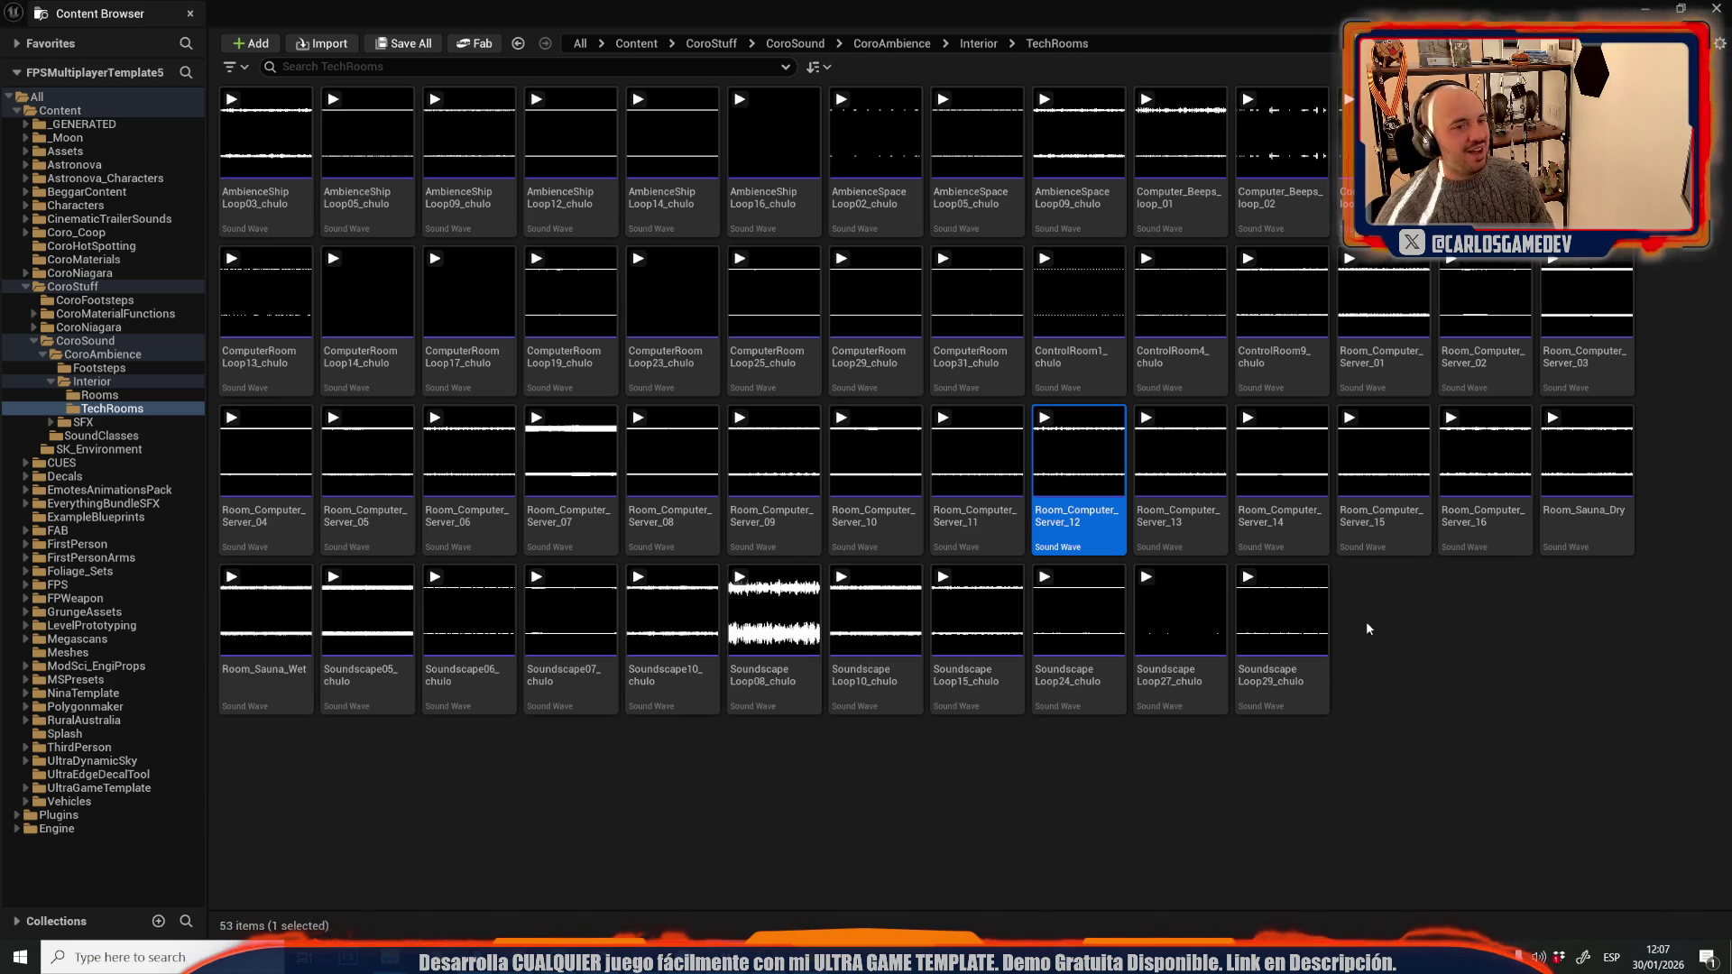
Step: Select SoundscapeLoop29_chulo, then close the sound browser to return to the level
click(1437, 651)
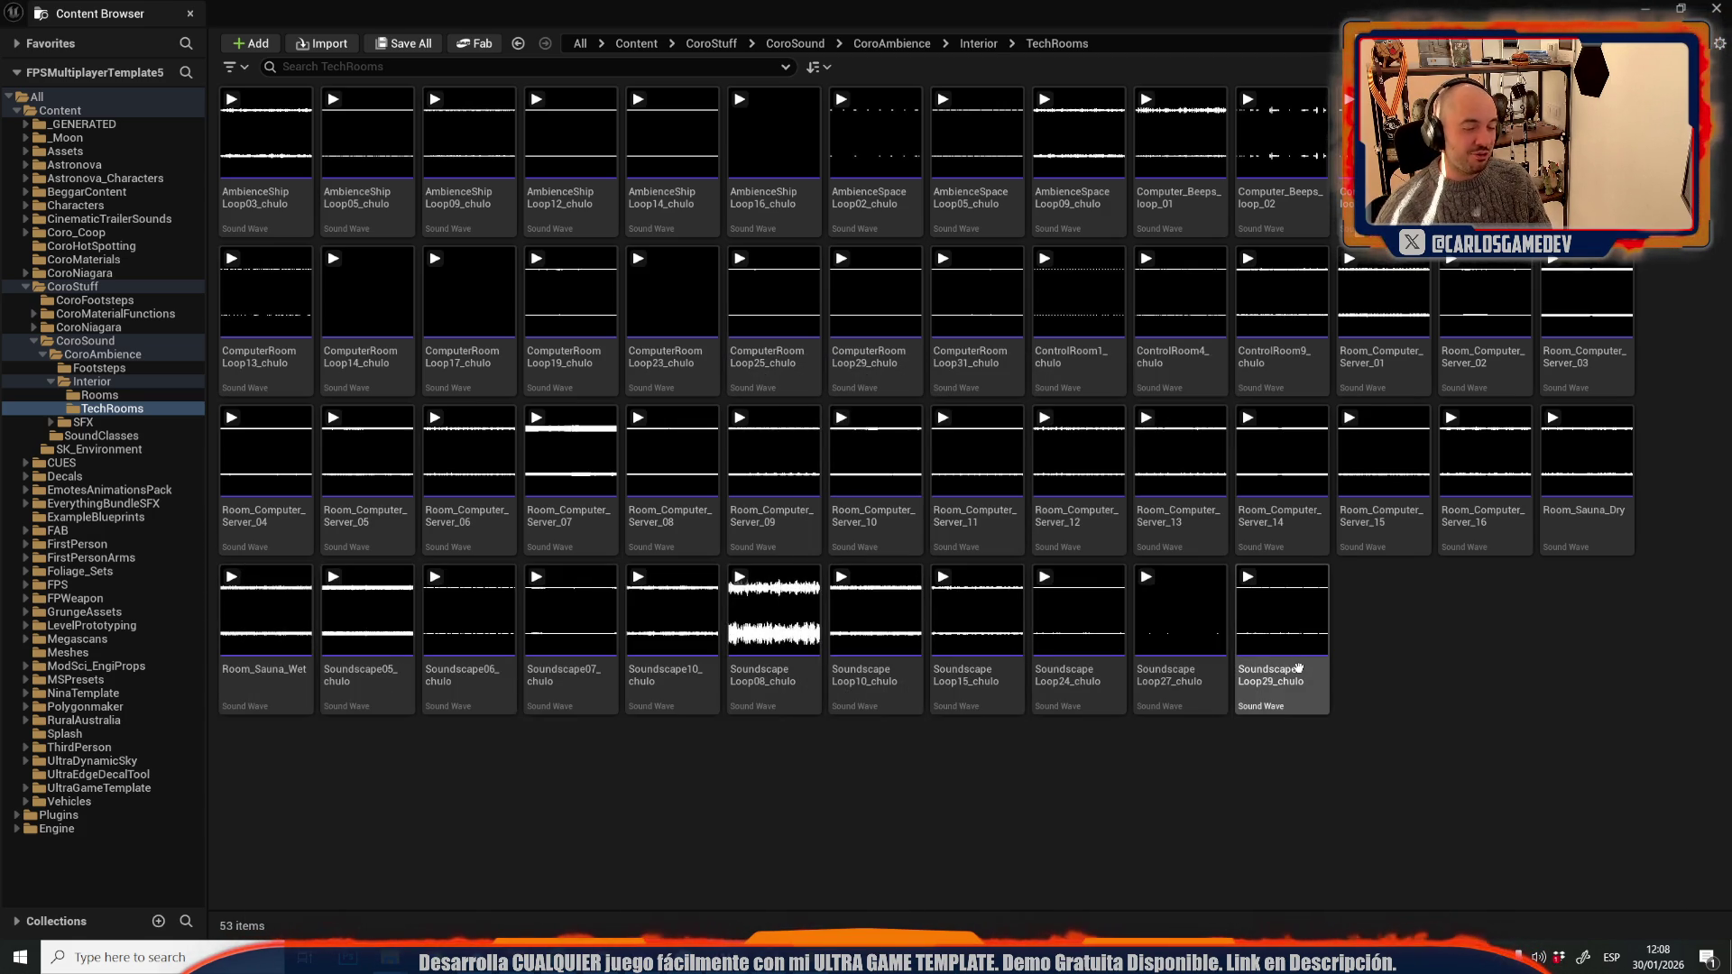
click(1299, 667)
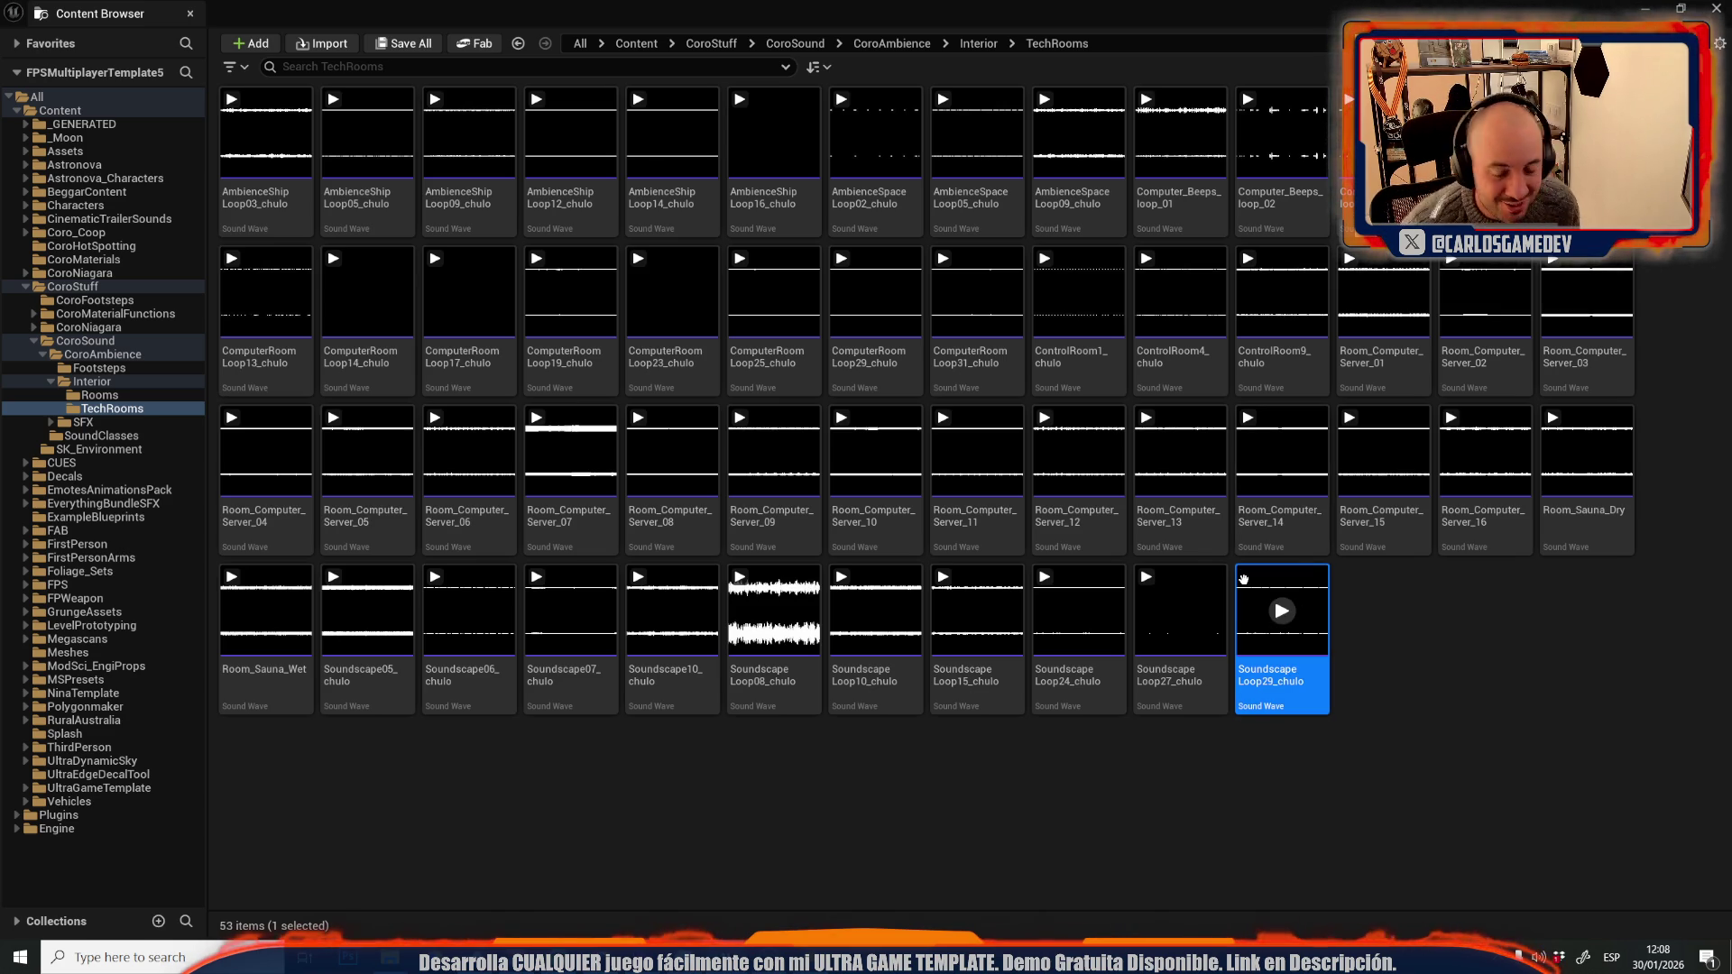
mouse_move(1389, 457)
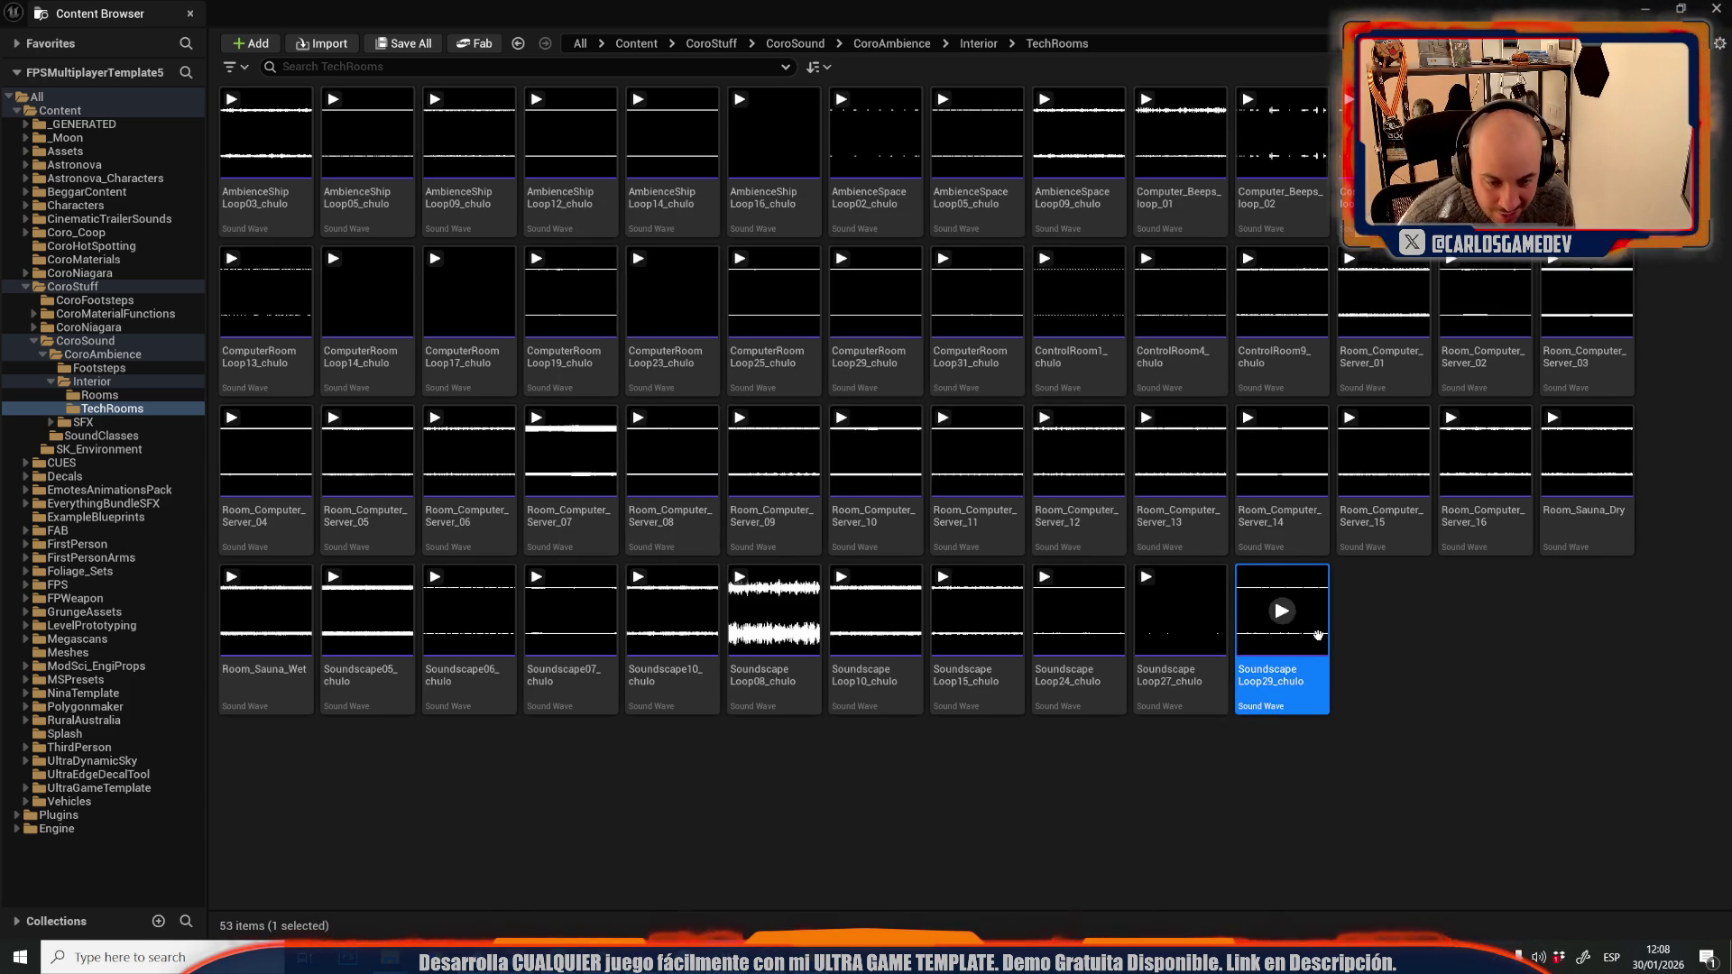
click(191, 13)
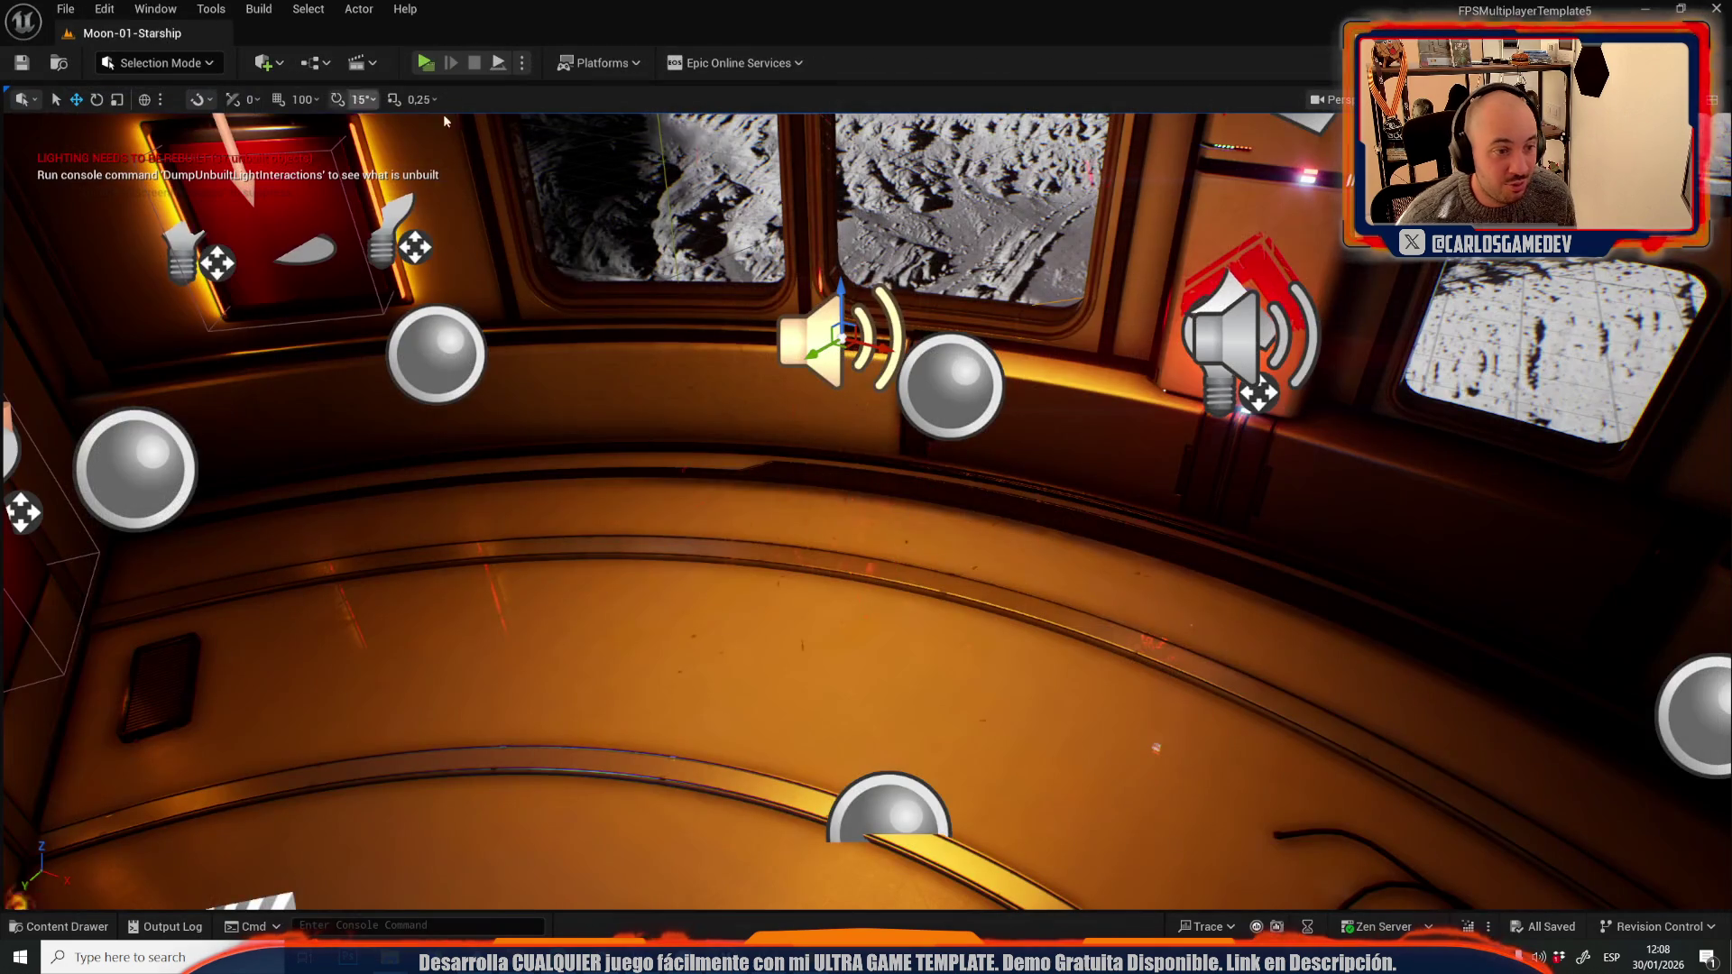
Step: Turn the camera up toward the starship cabin's wall of windows
drag(787, 362, 787, 298)
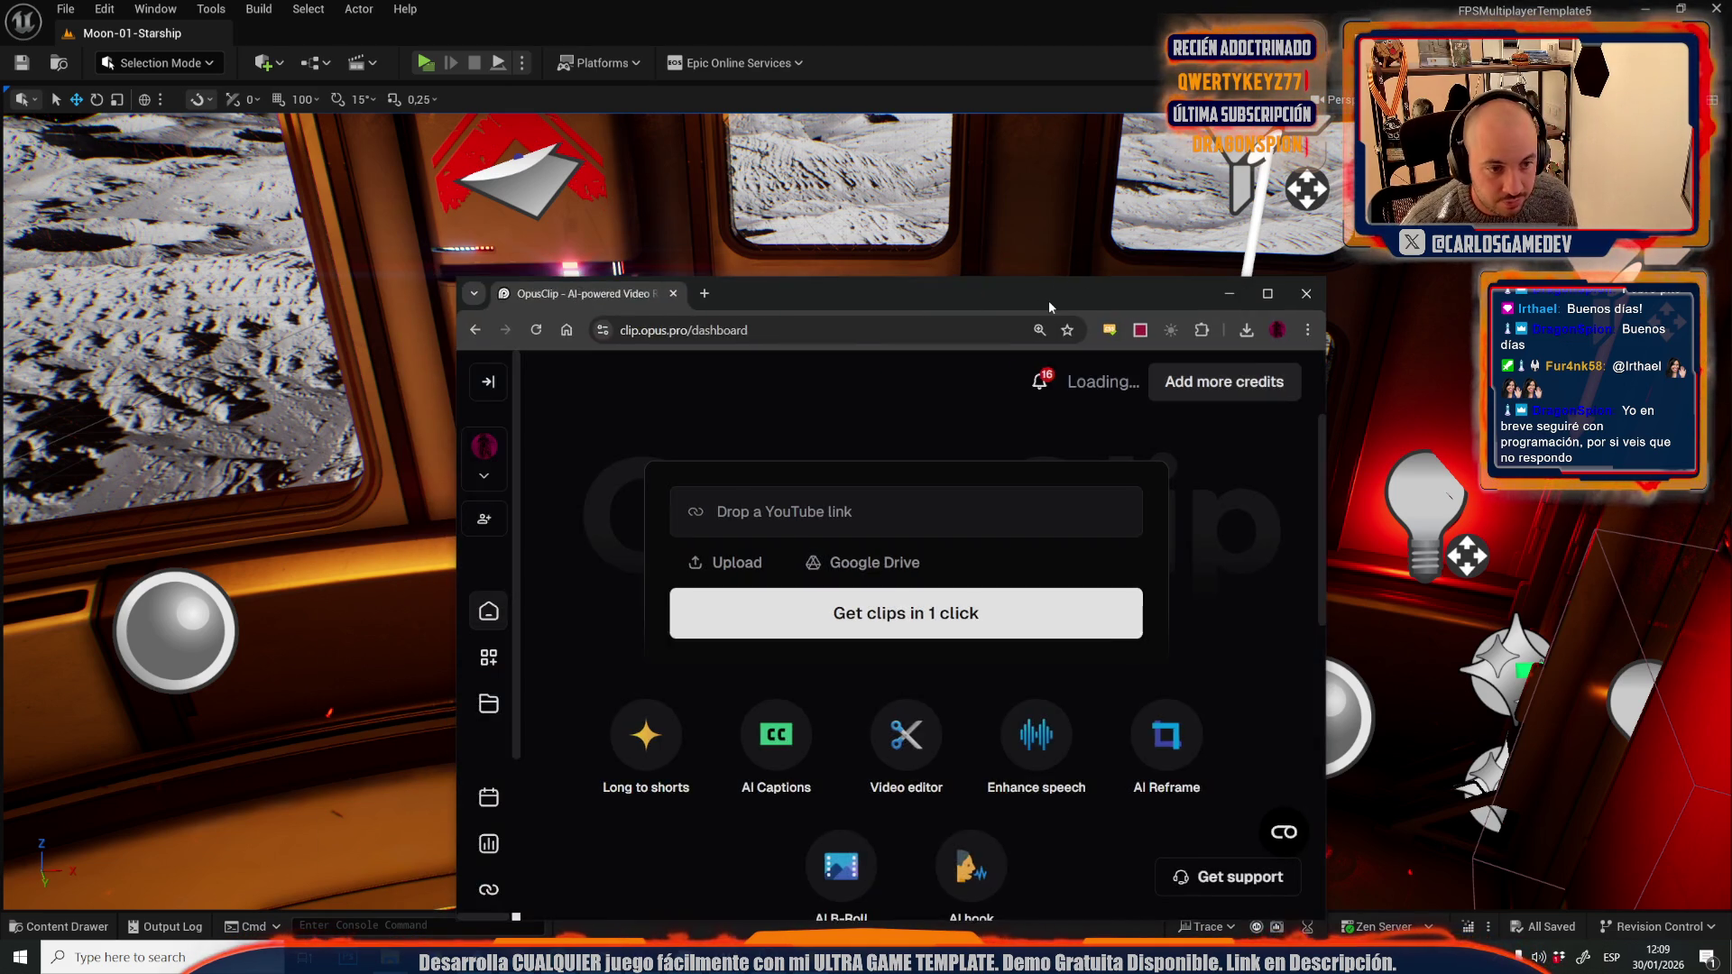
double_click(1049, 300)
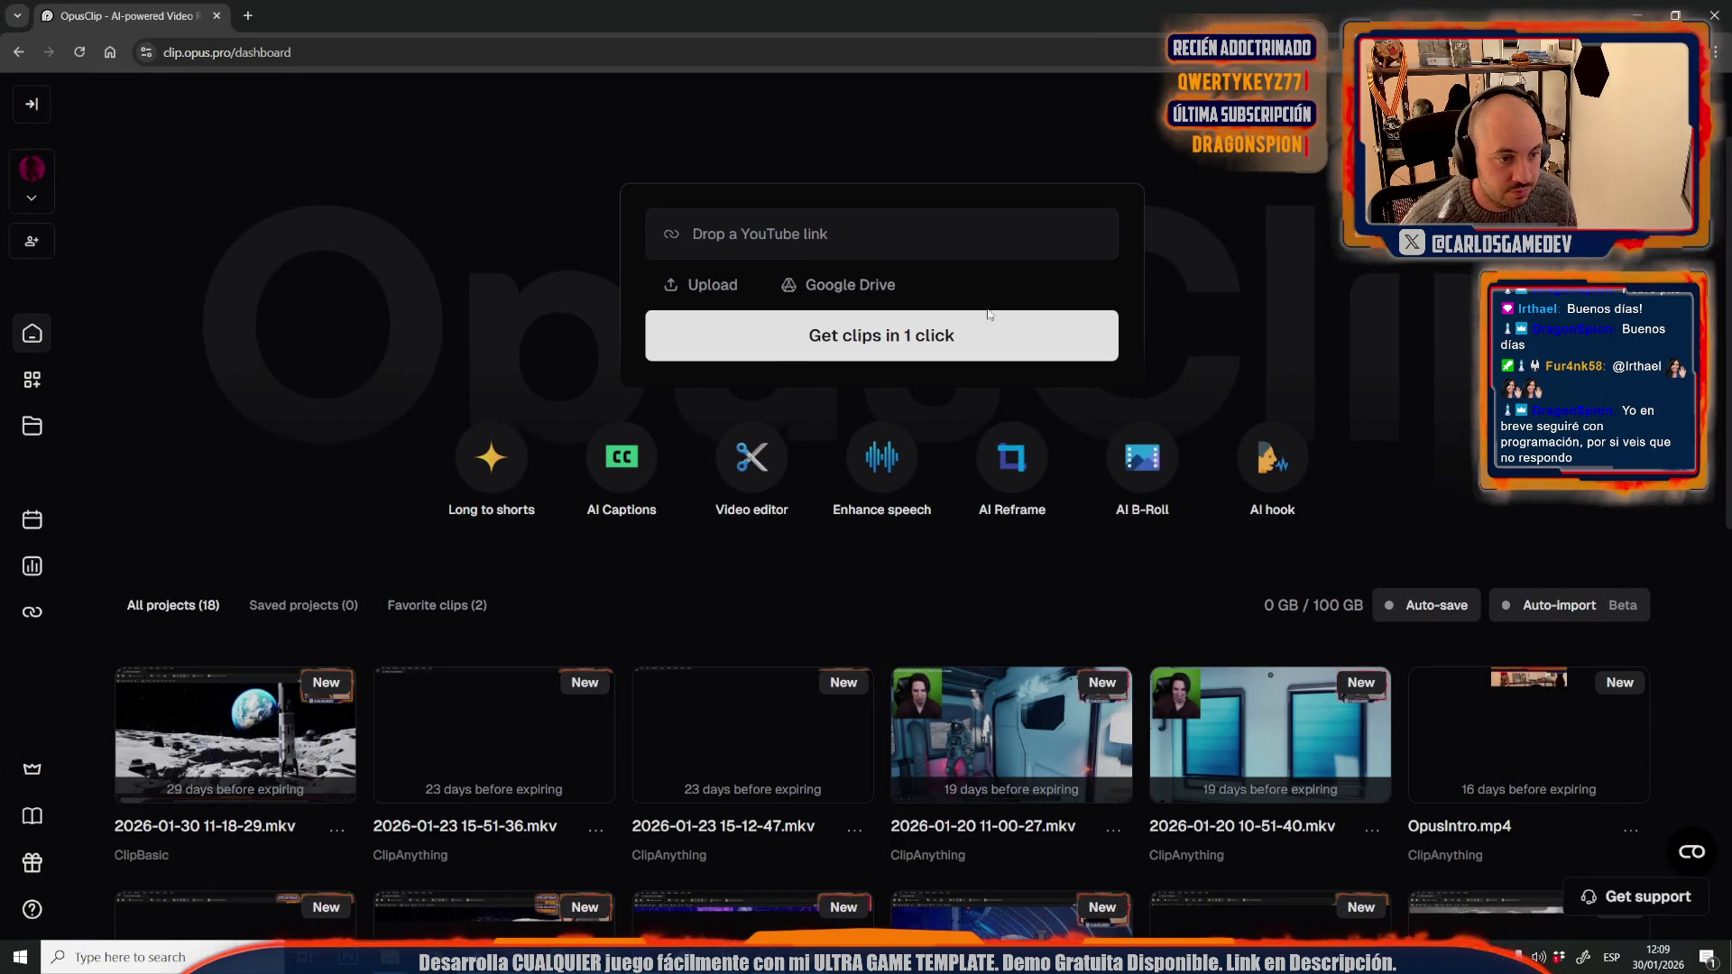
click(702, 285)
scroll(655, 484, down, 15)
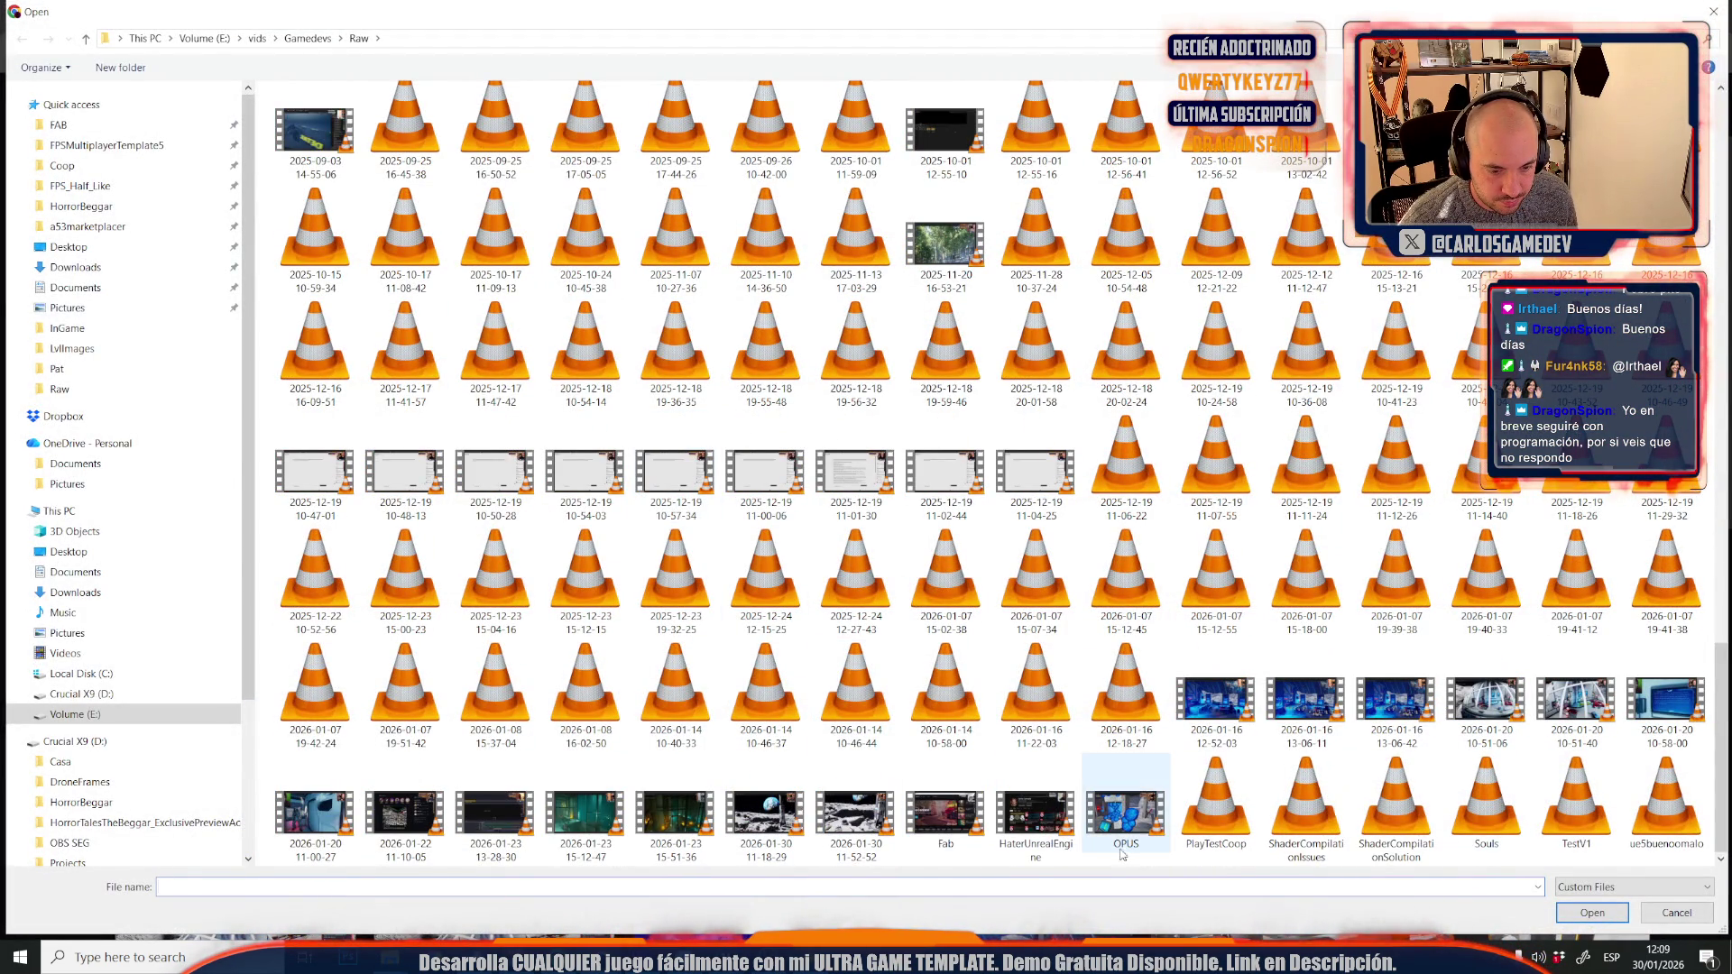
click(869, 855)
double_click(870, 856)
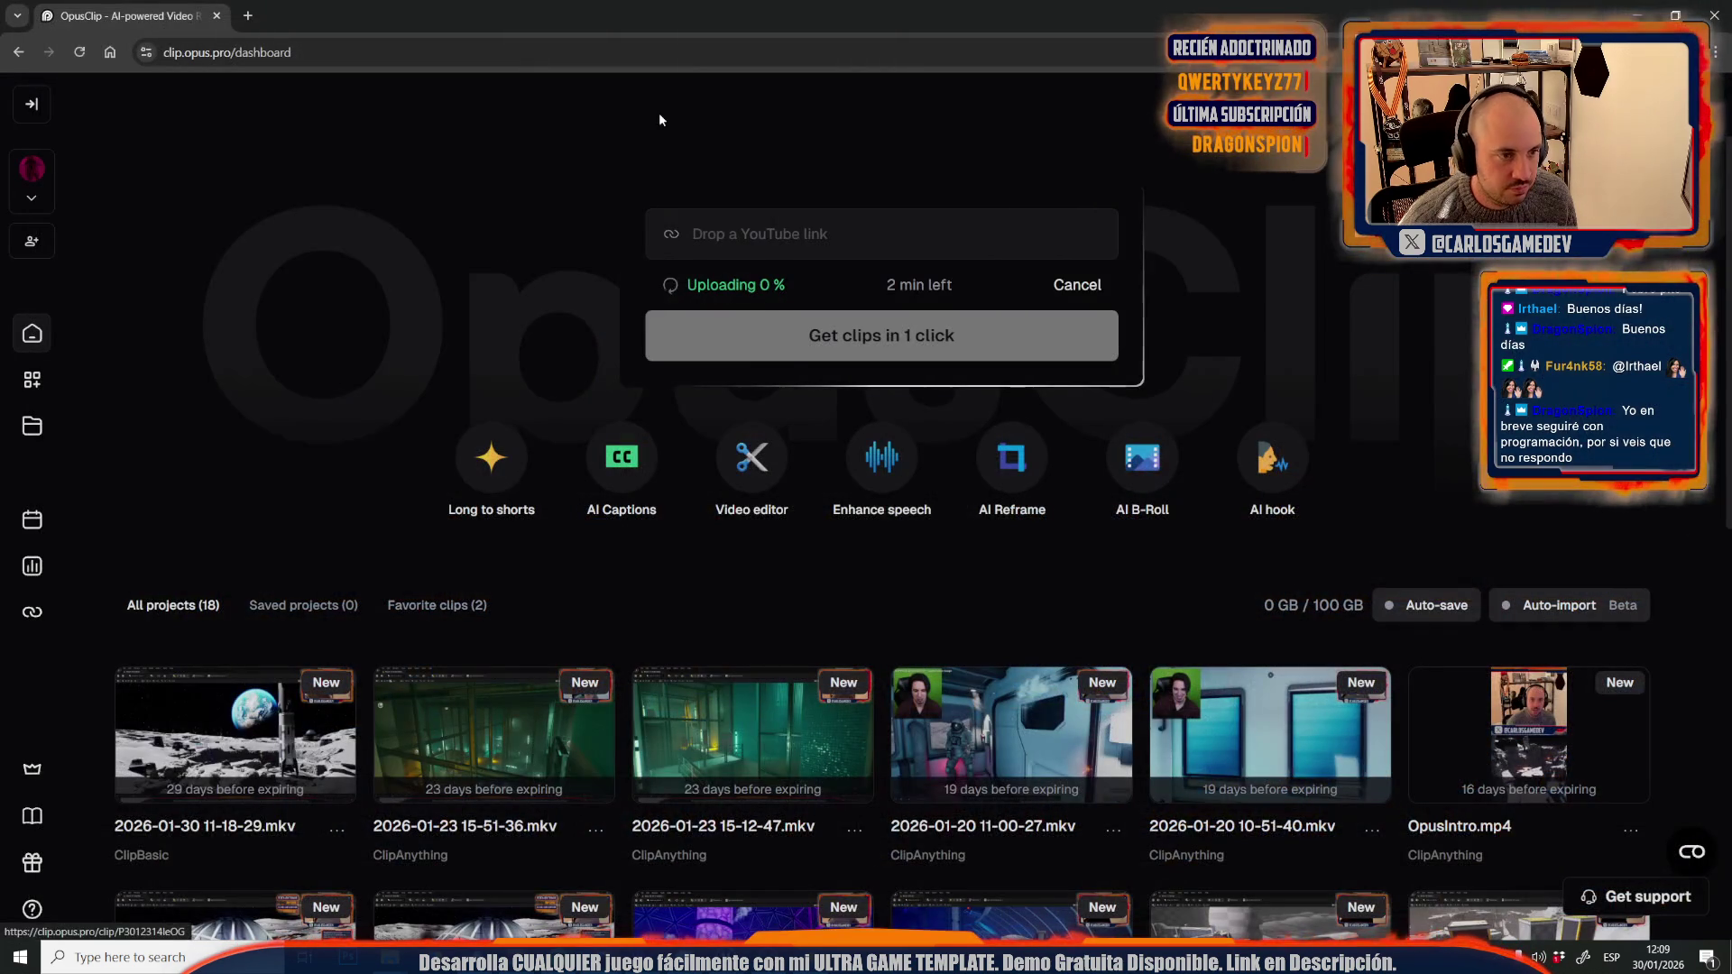
middle_click(267, 741)
click(284, 16)
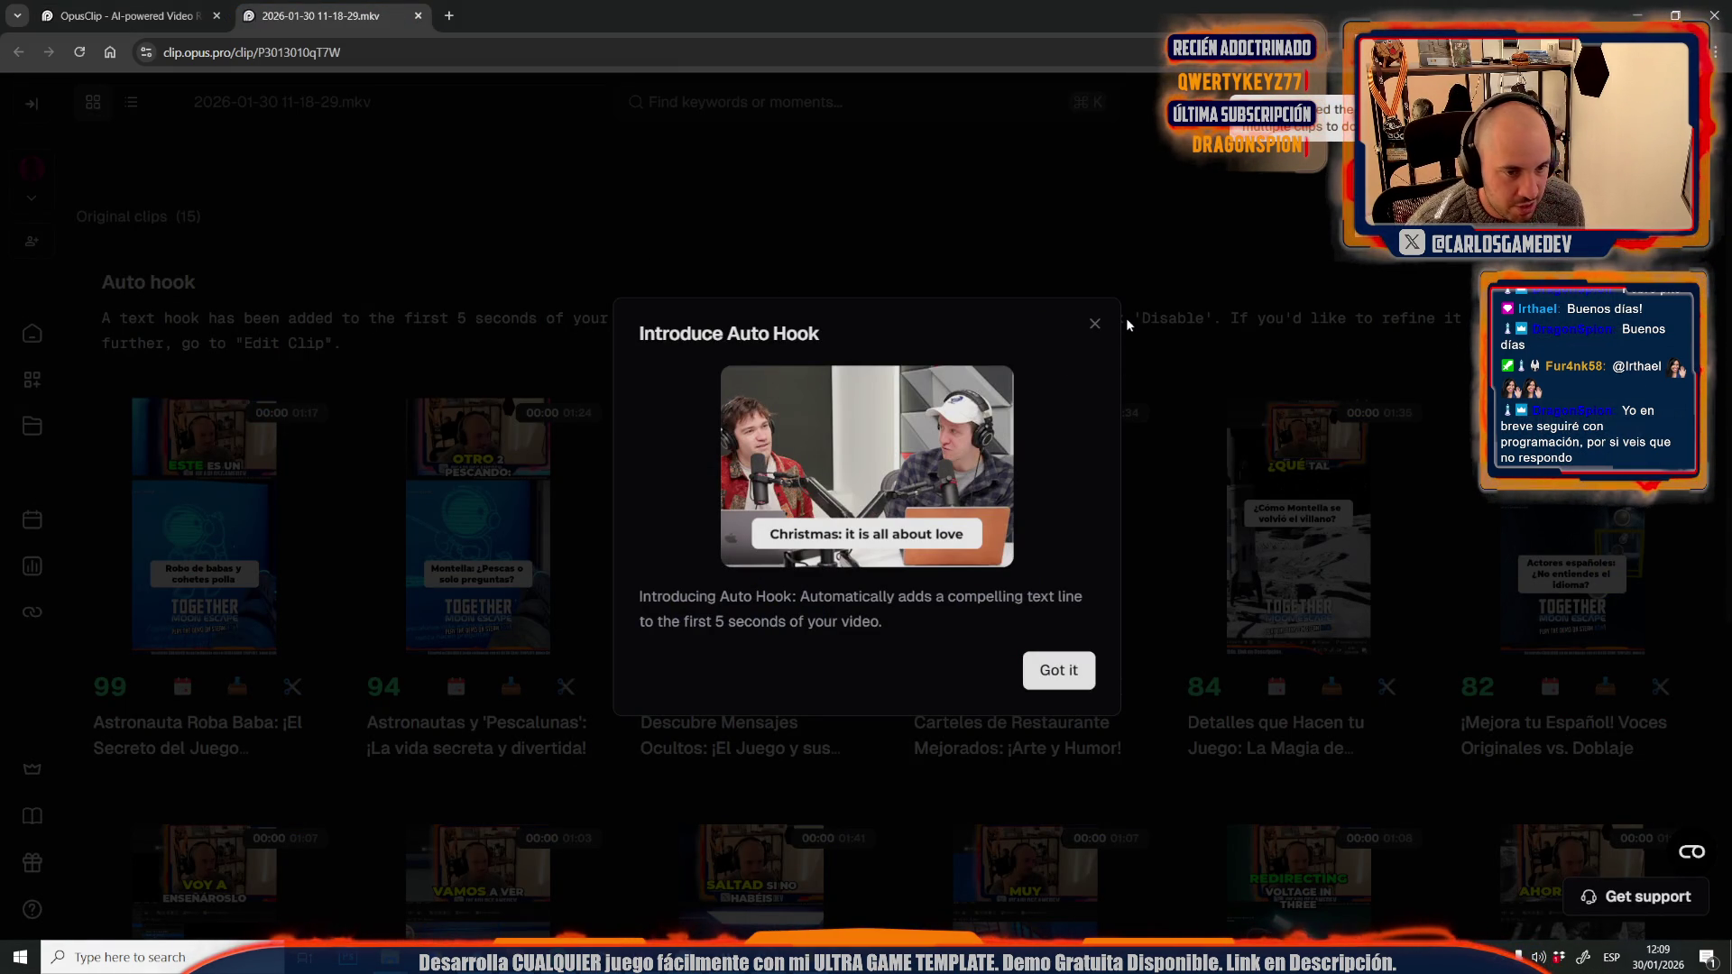
click(1095, 328)
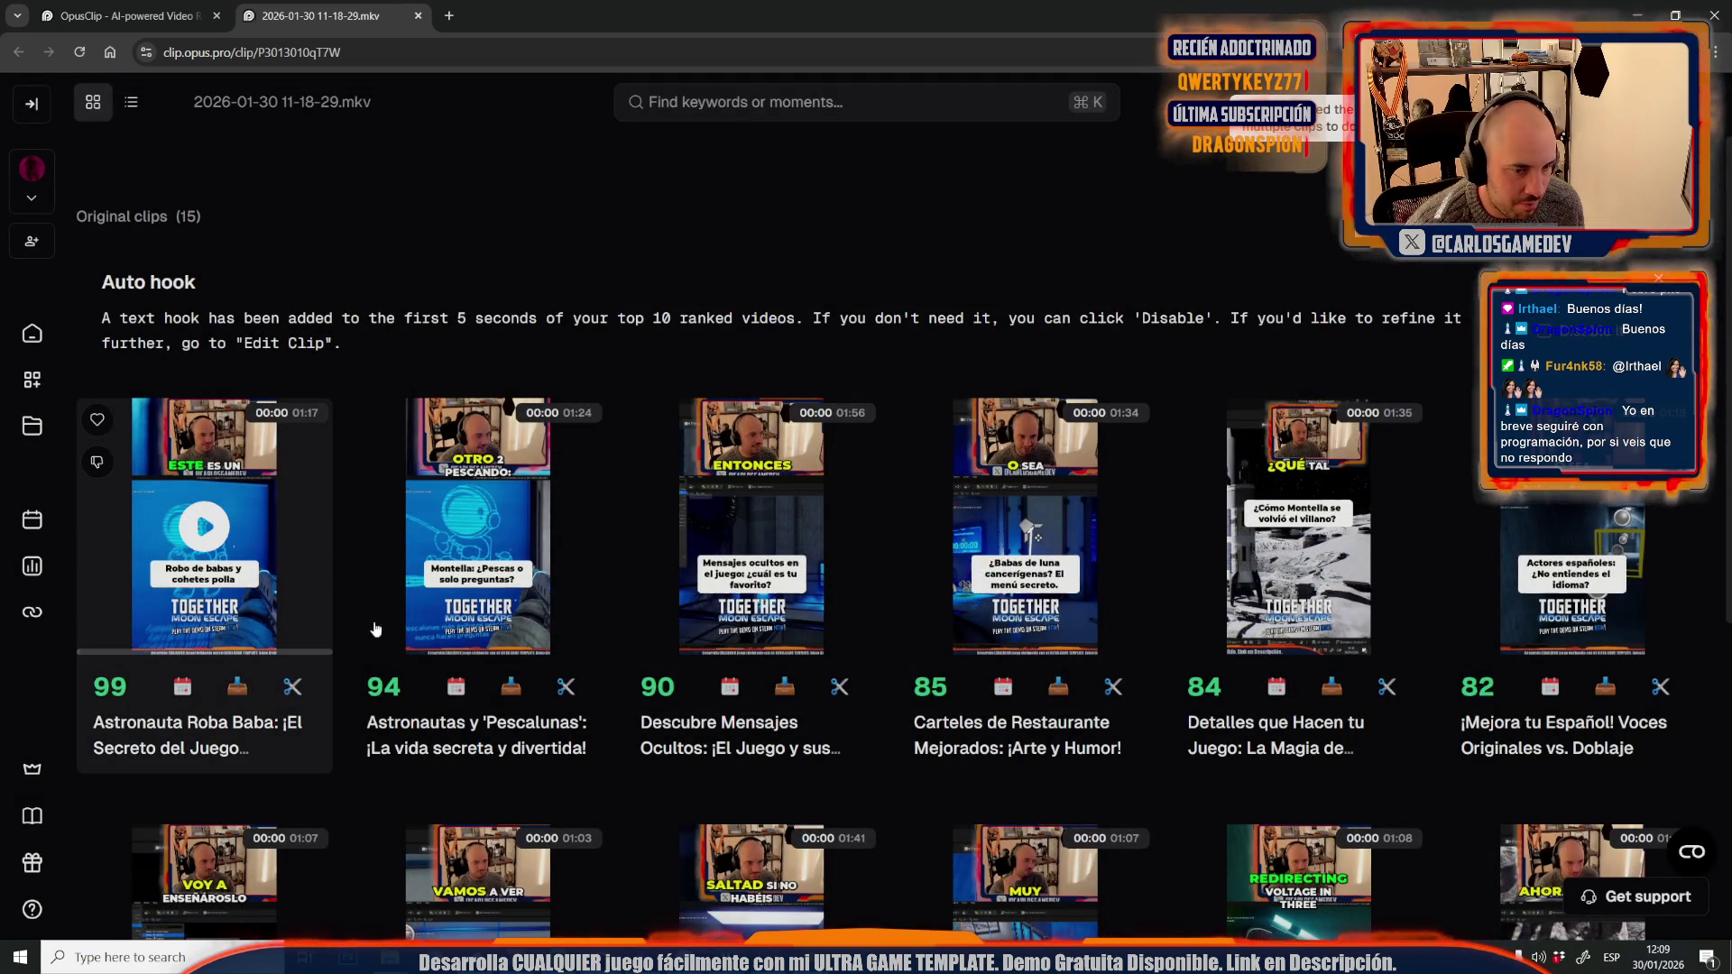
Step: Select the six clips in the first row of the 11-18-29 project grid
scroll(377, 629, down, 9)
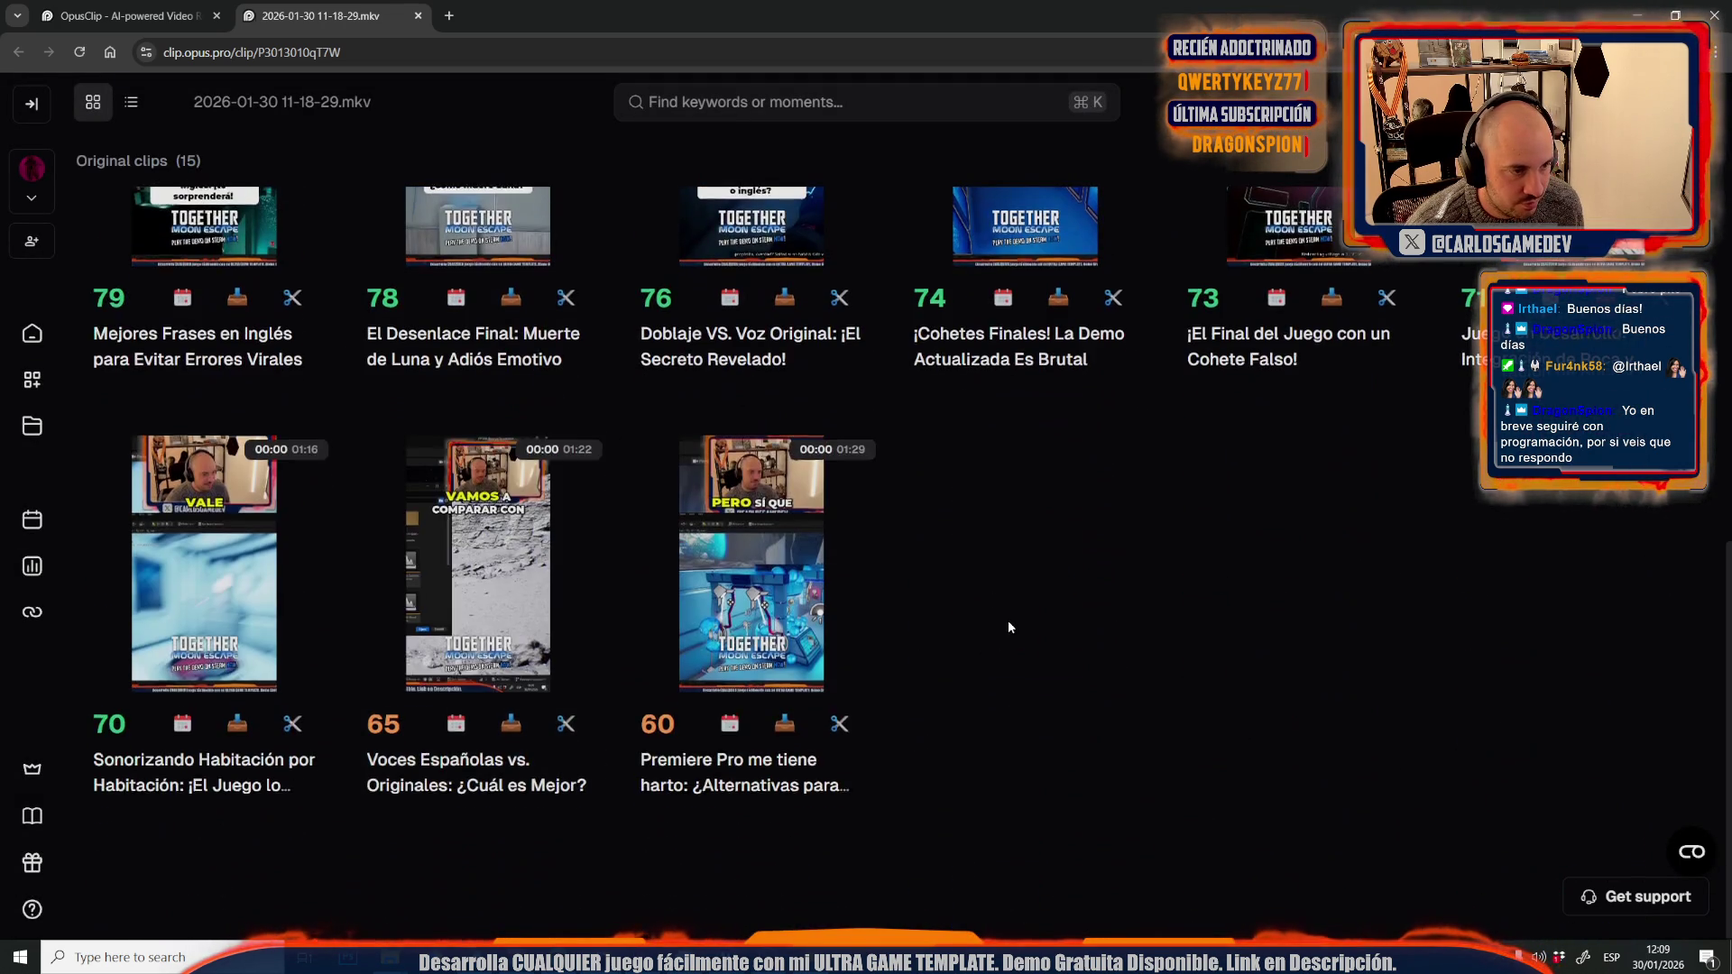
scroll(1008, 621, up, 10)
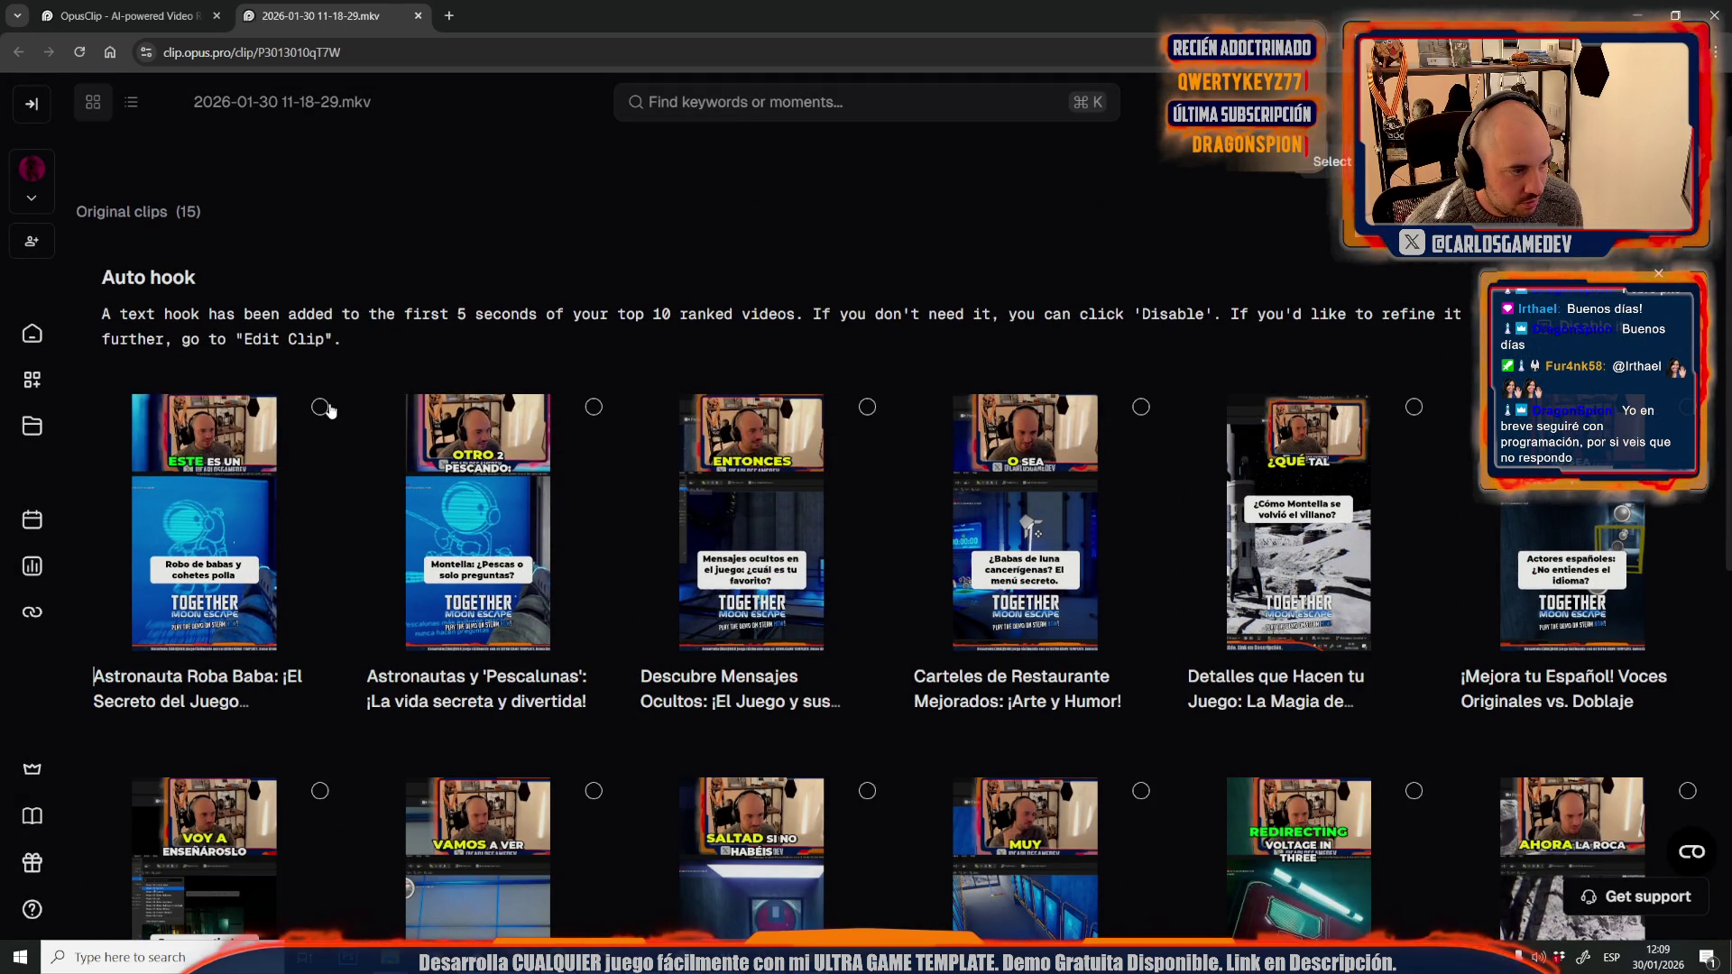
click(320, 407)
click(593, 407)
click(868, 408)
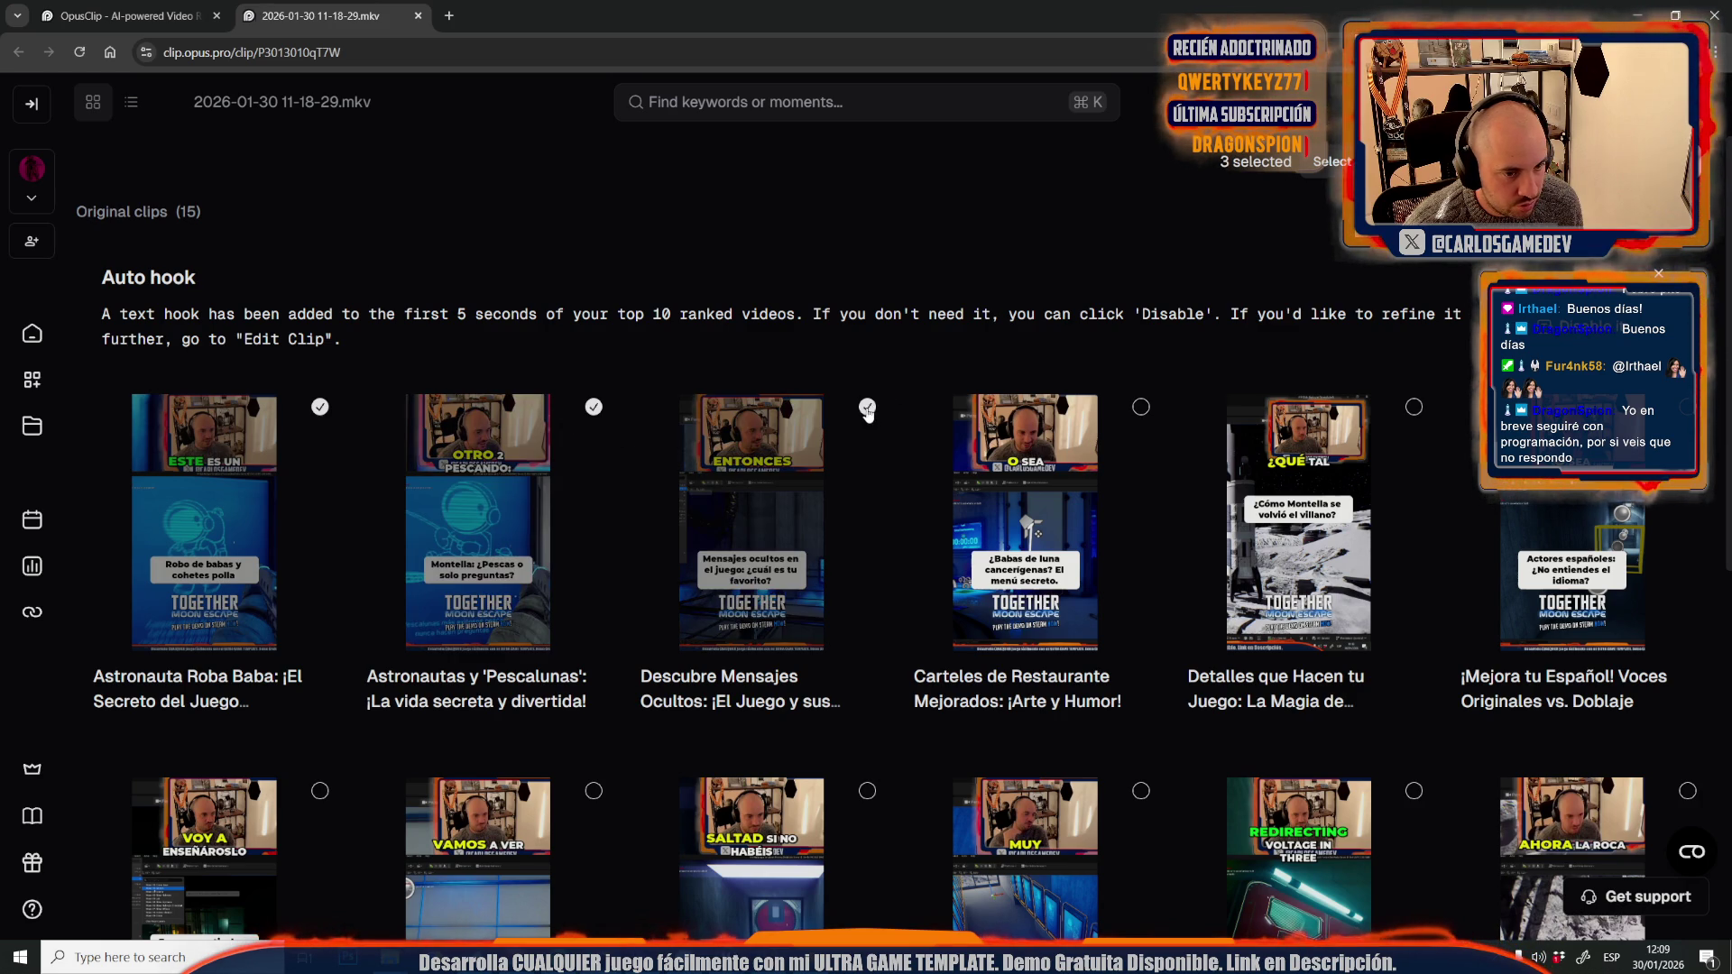
click(1141, 408)
click(1413, 409)
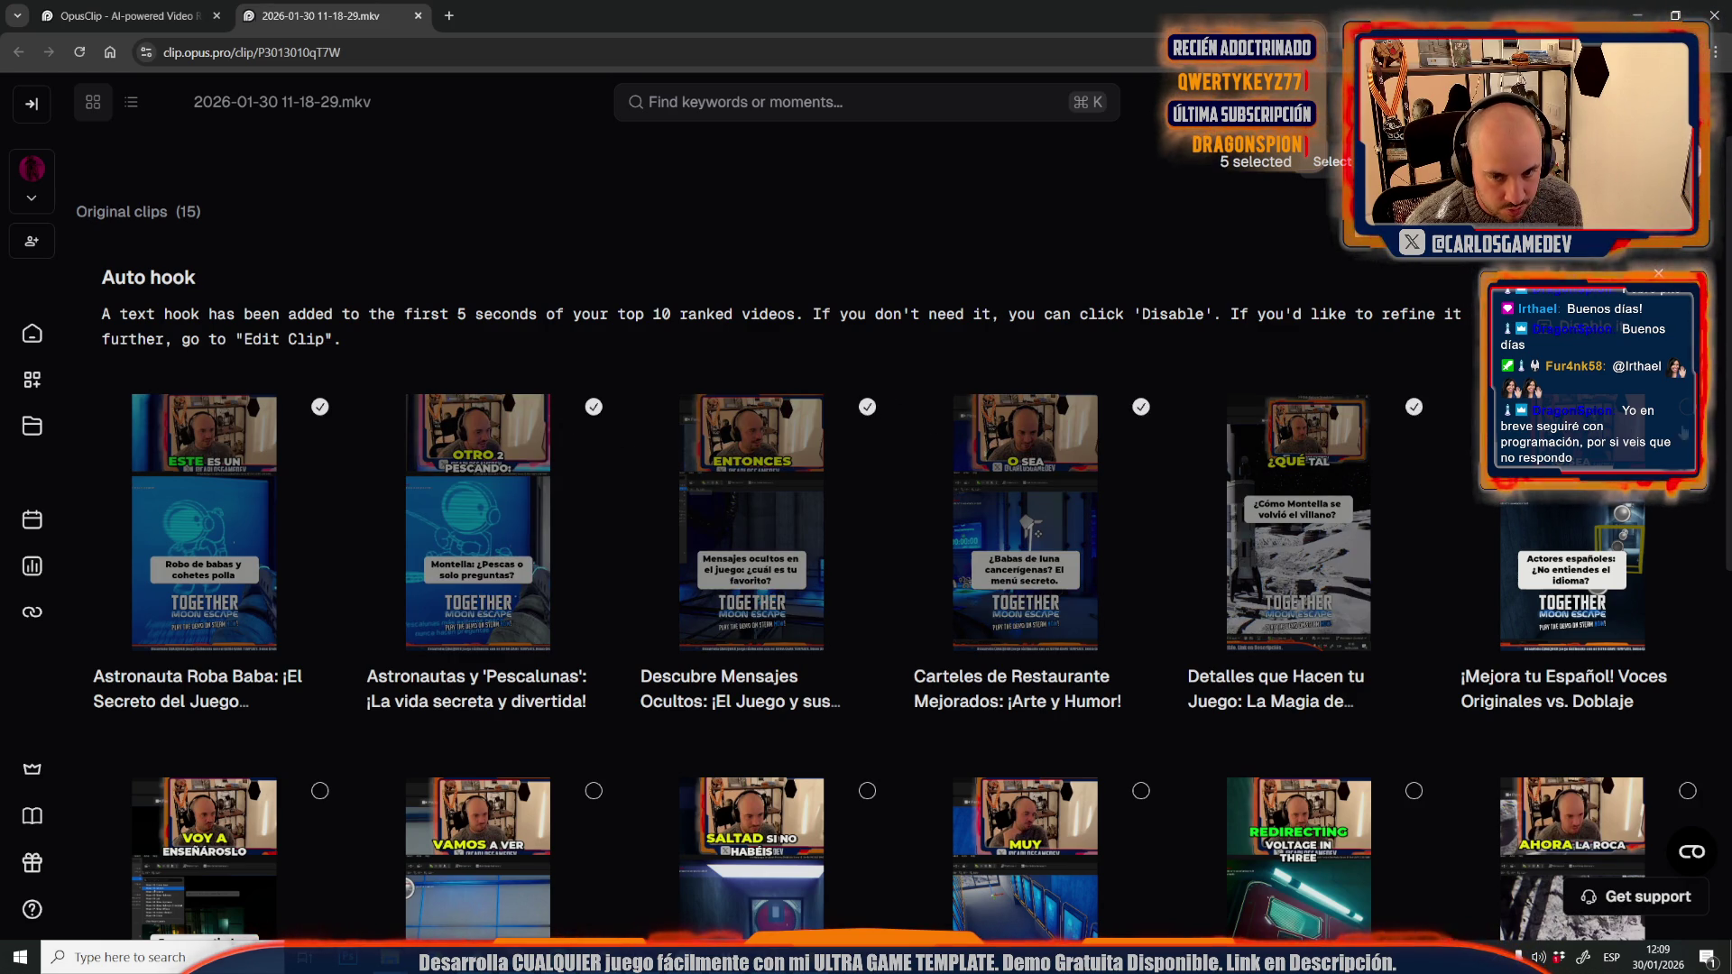
click(1687, 407)
Step: Add all six second-row clips to the selection
click(1523, 809)
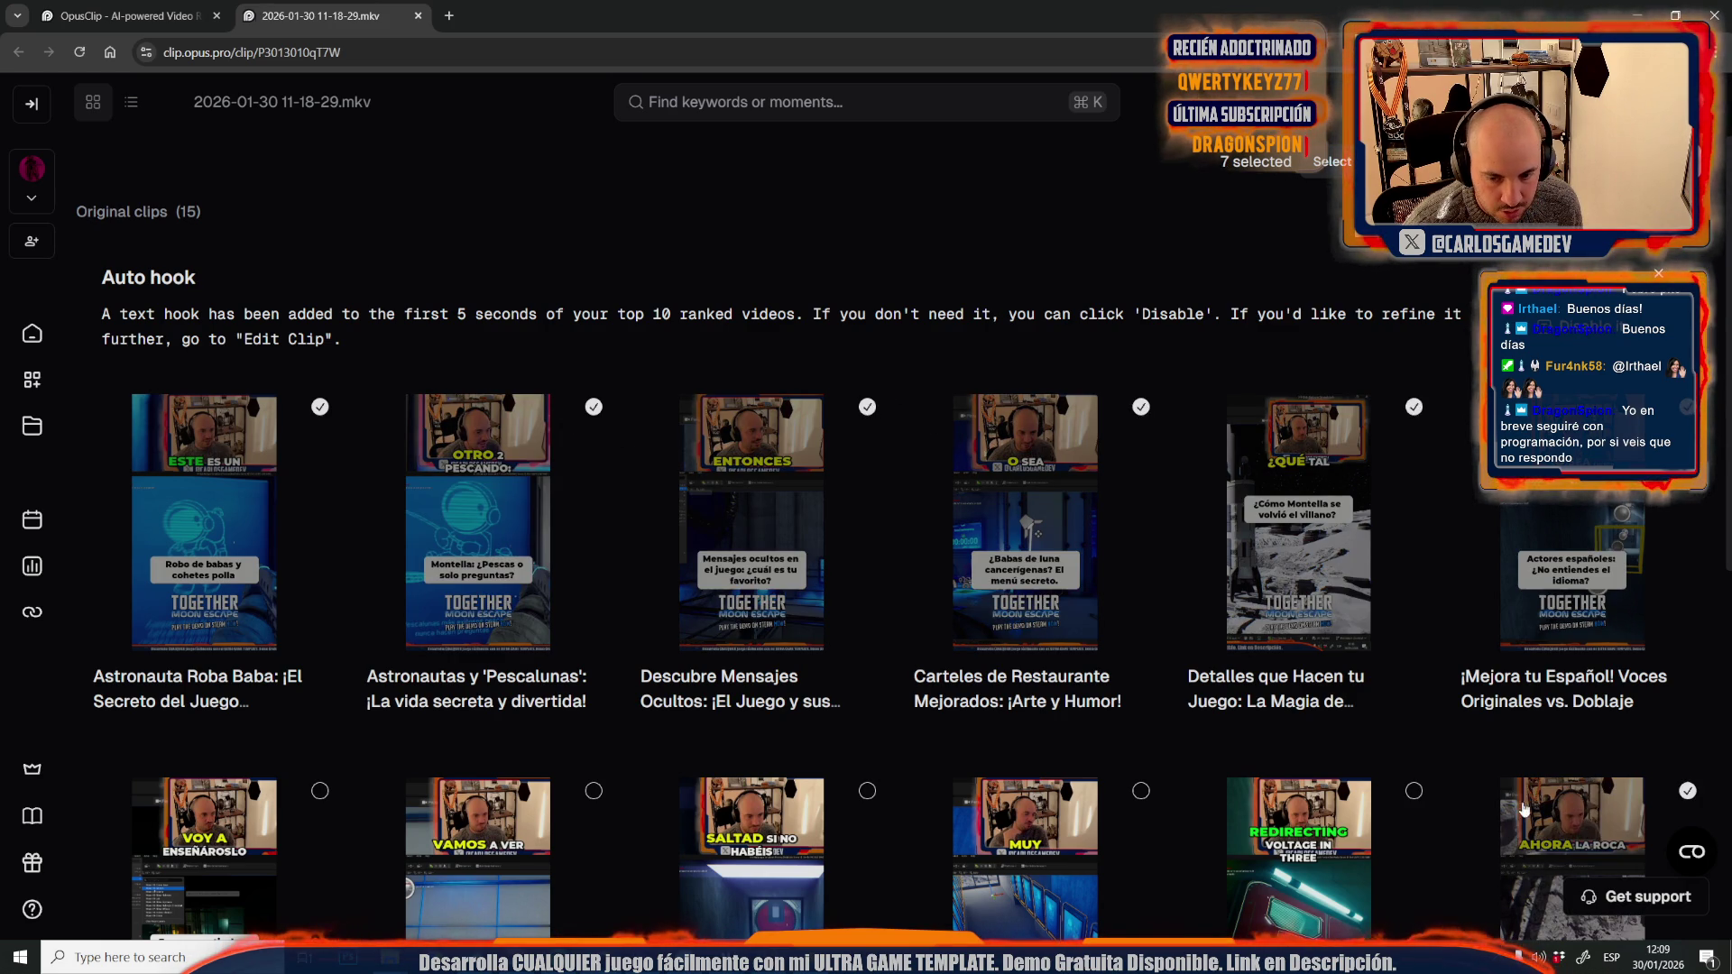
click(1414, 792)
click(1140, 792)
click(868, 792)
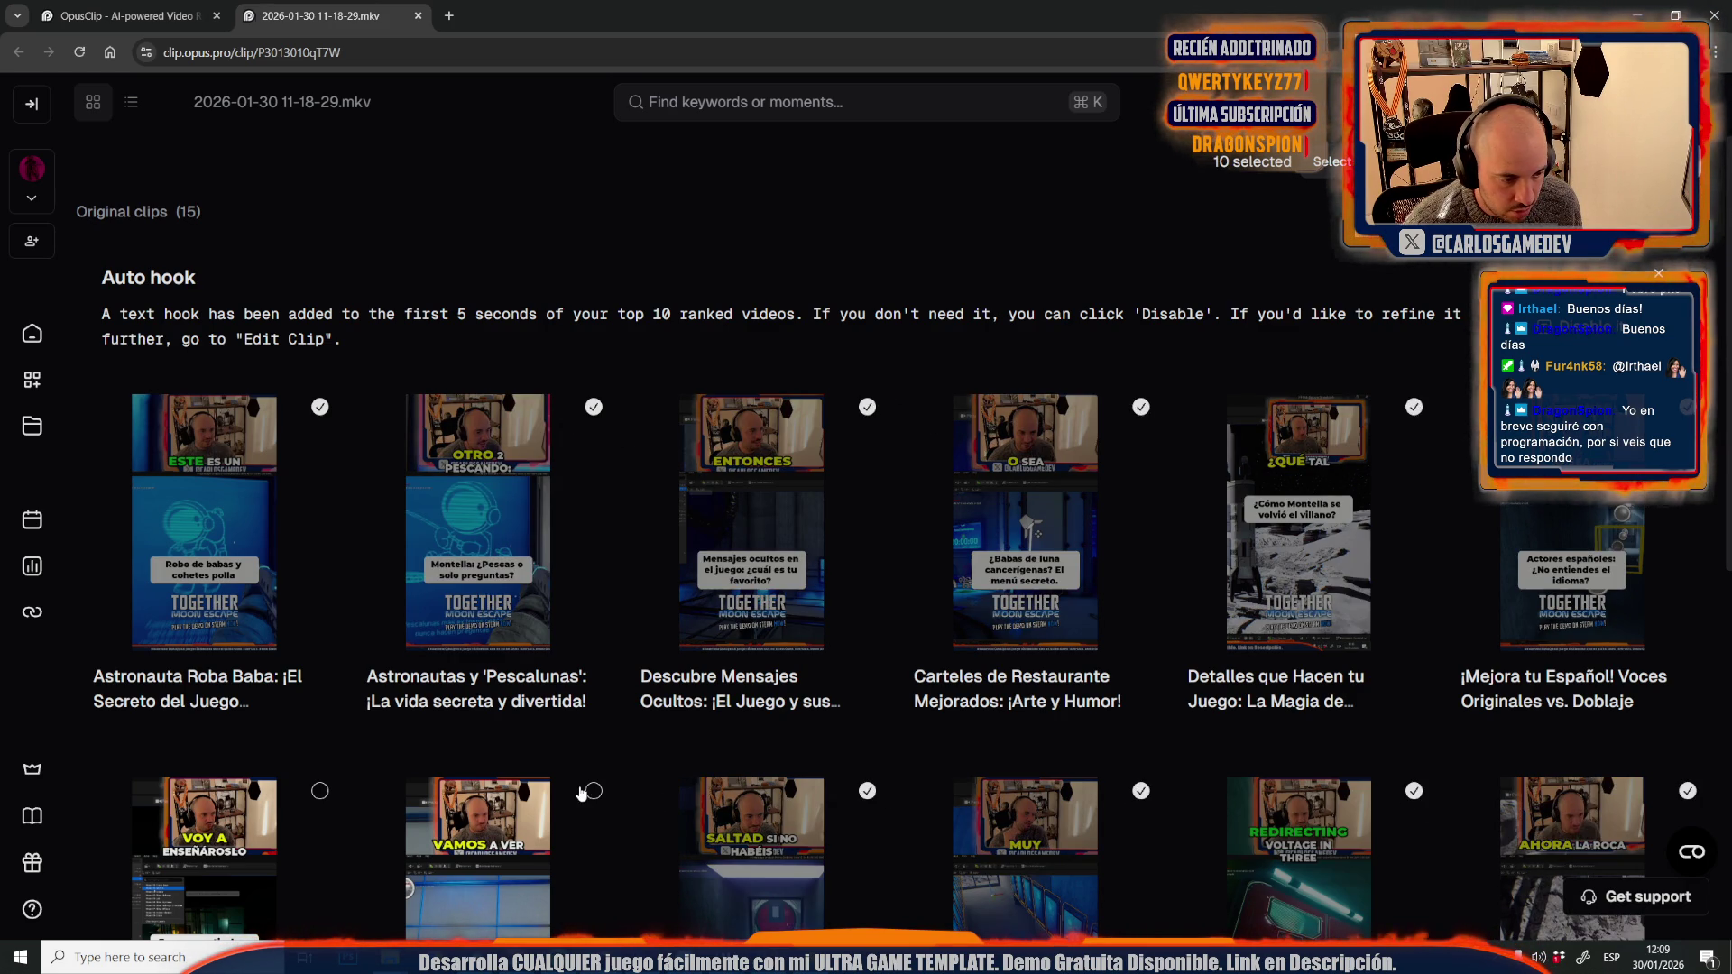
click(542, 802)
click(318, 794)
Step: Add the lower clips, including the 70-score, Voces Españolas vs. Originales and 60-score ones
scroll(325, 830, down, 3)
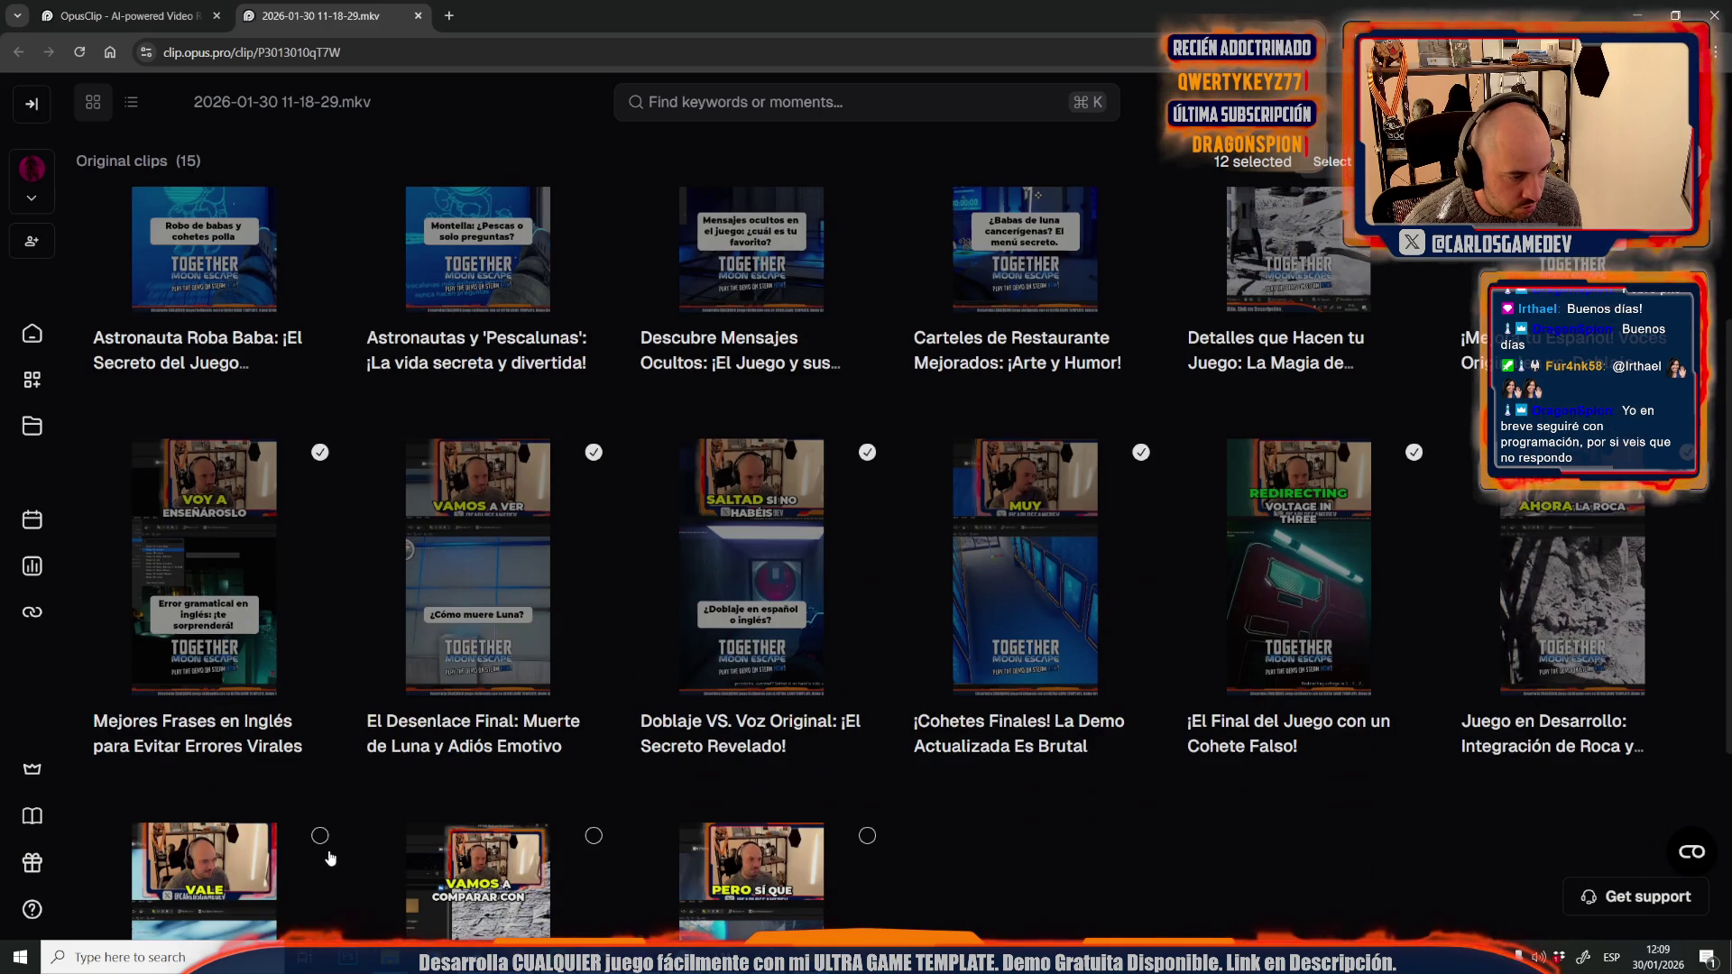
scroll(325, 843, down, 3)
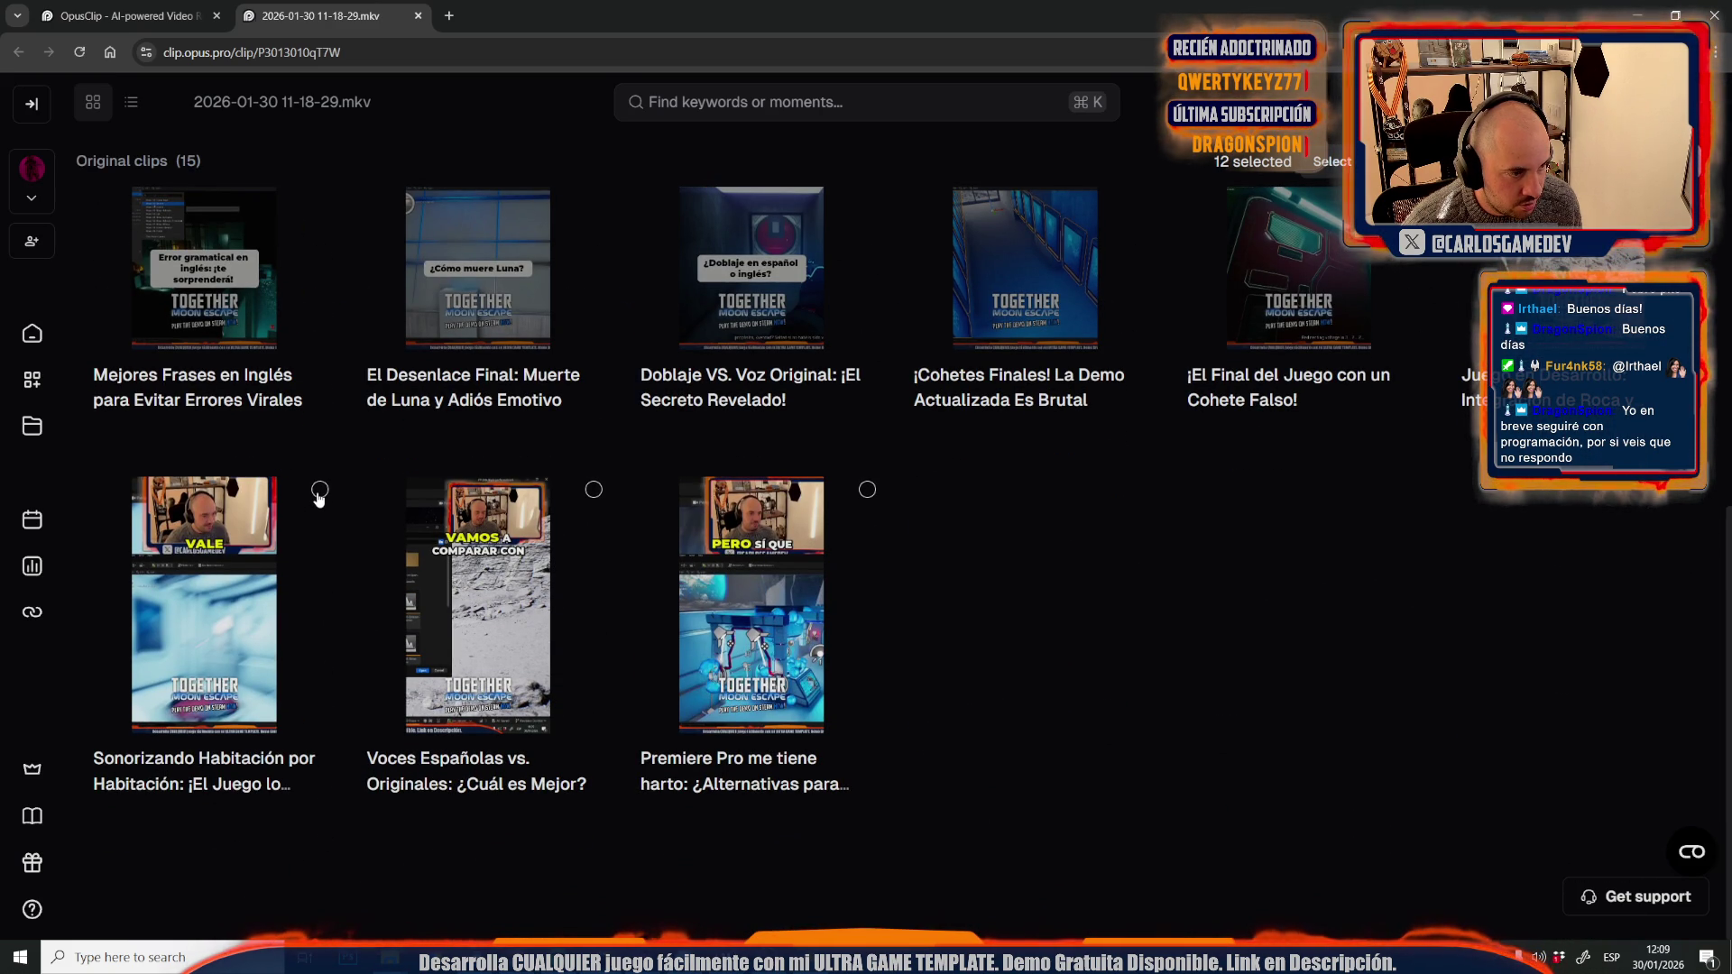
click(320, 490)
click(593, 490)
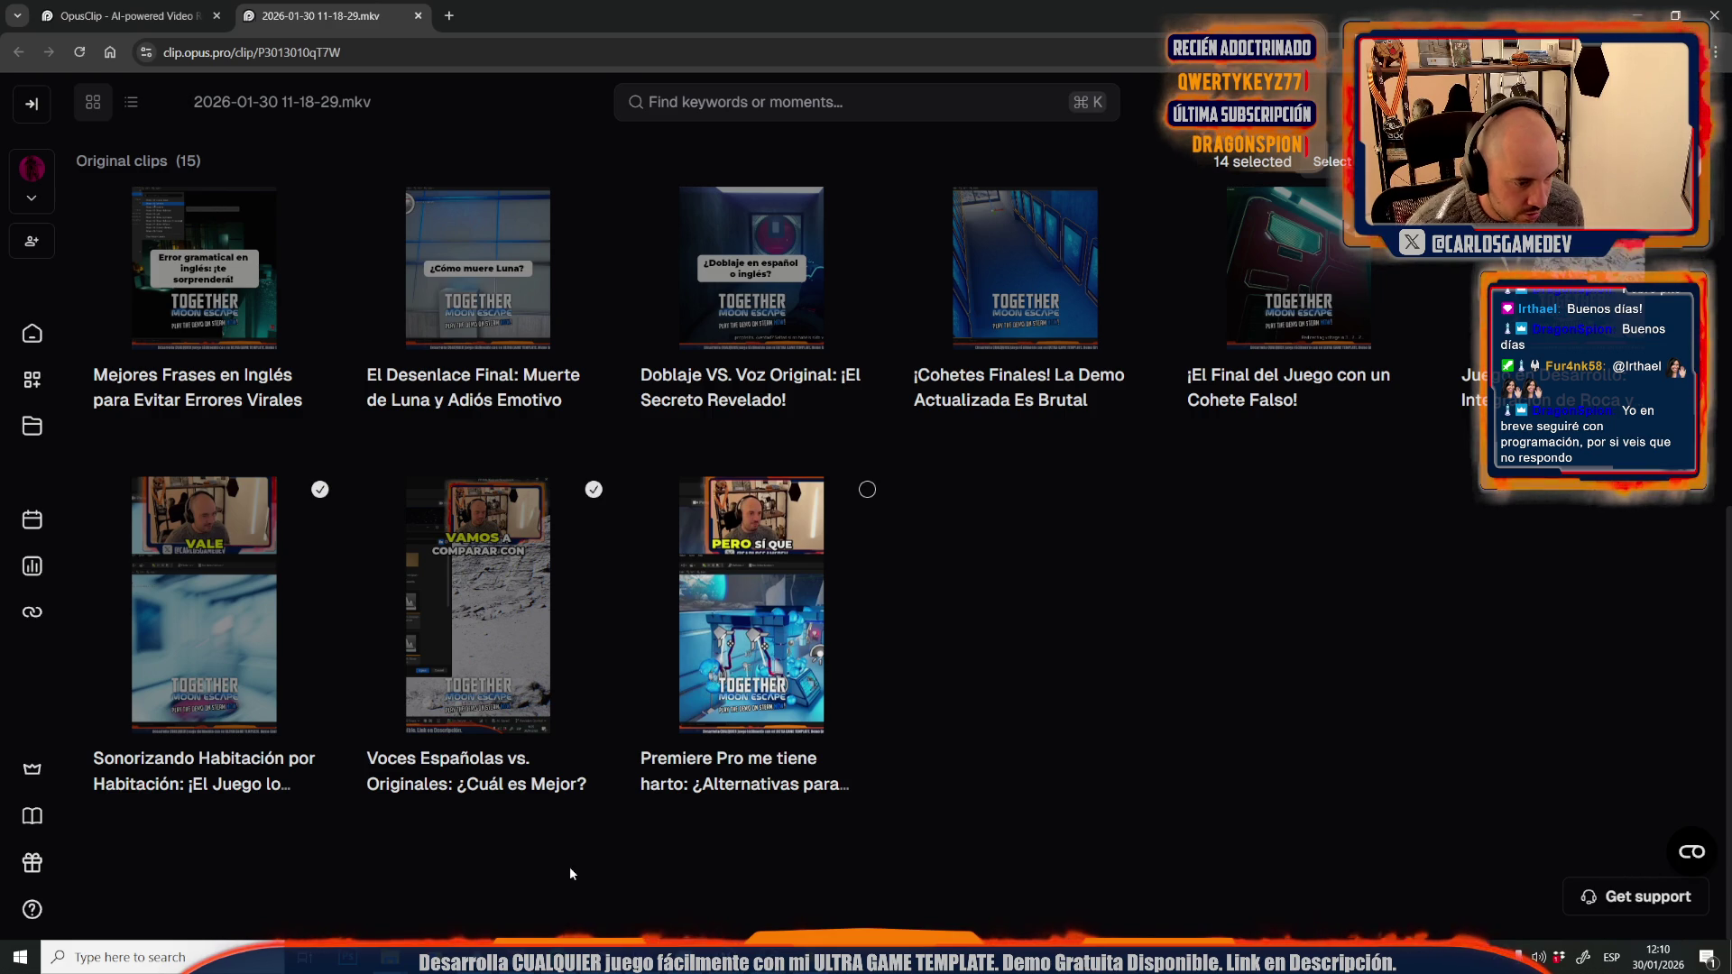
click(867, 490)
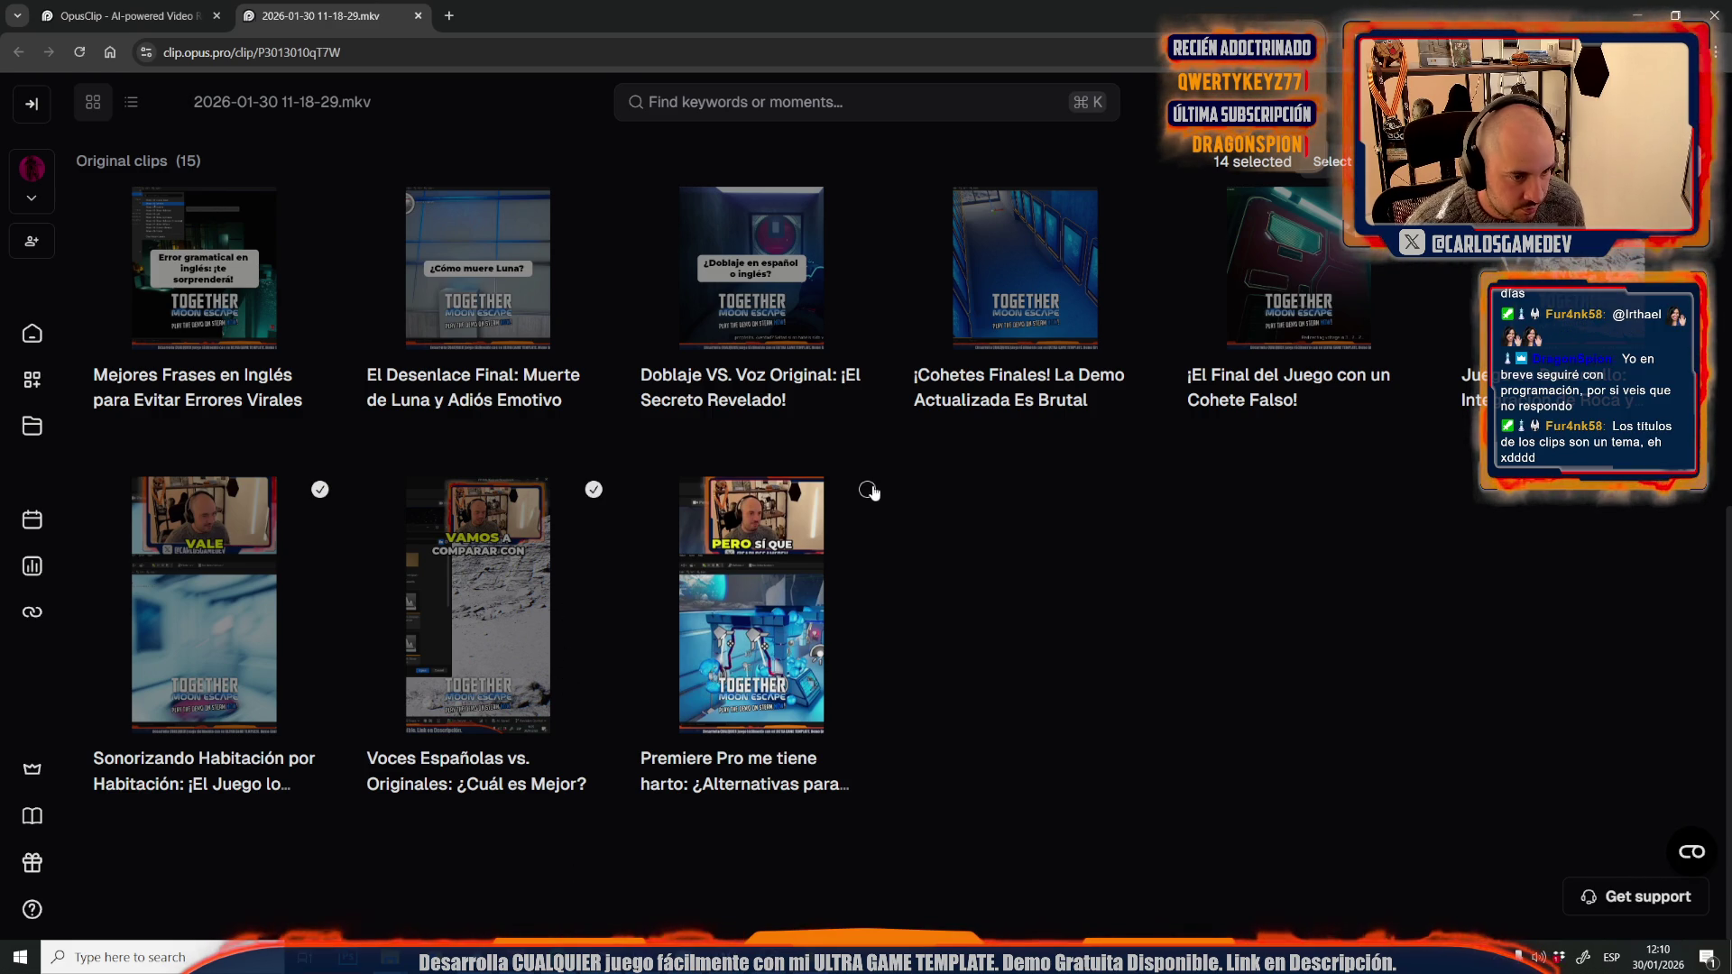
Step: Scroll through the Schedule post dialog while AI captions generate for the selected clips
scroll(881, 539, up, 4)
scroll(882, 545, up, 2)
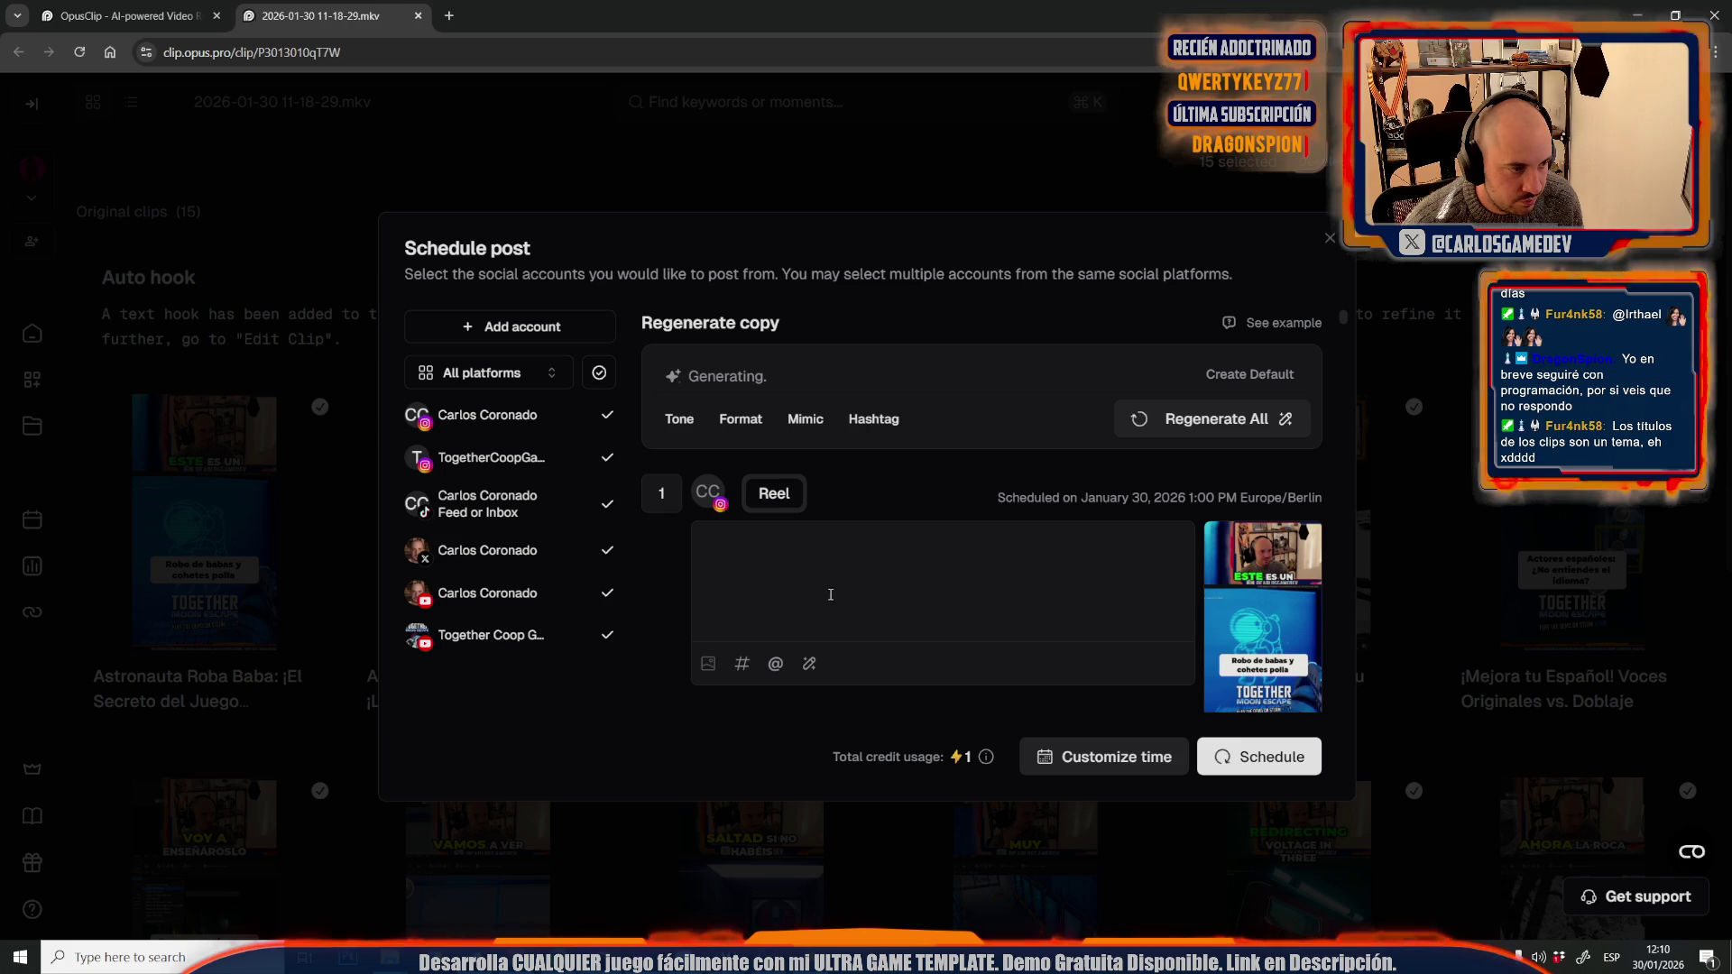
scroll(868, 498, down, 4)
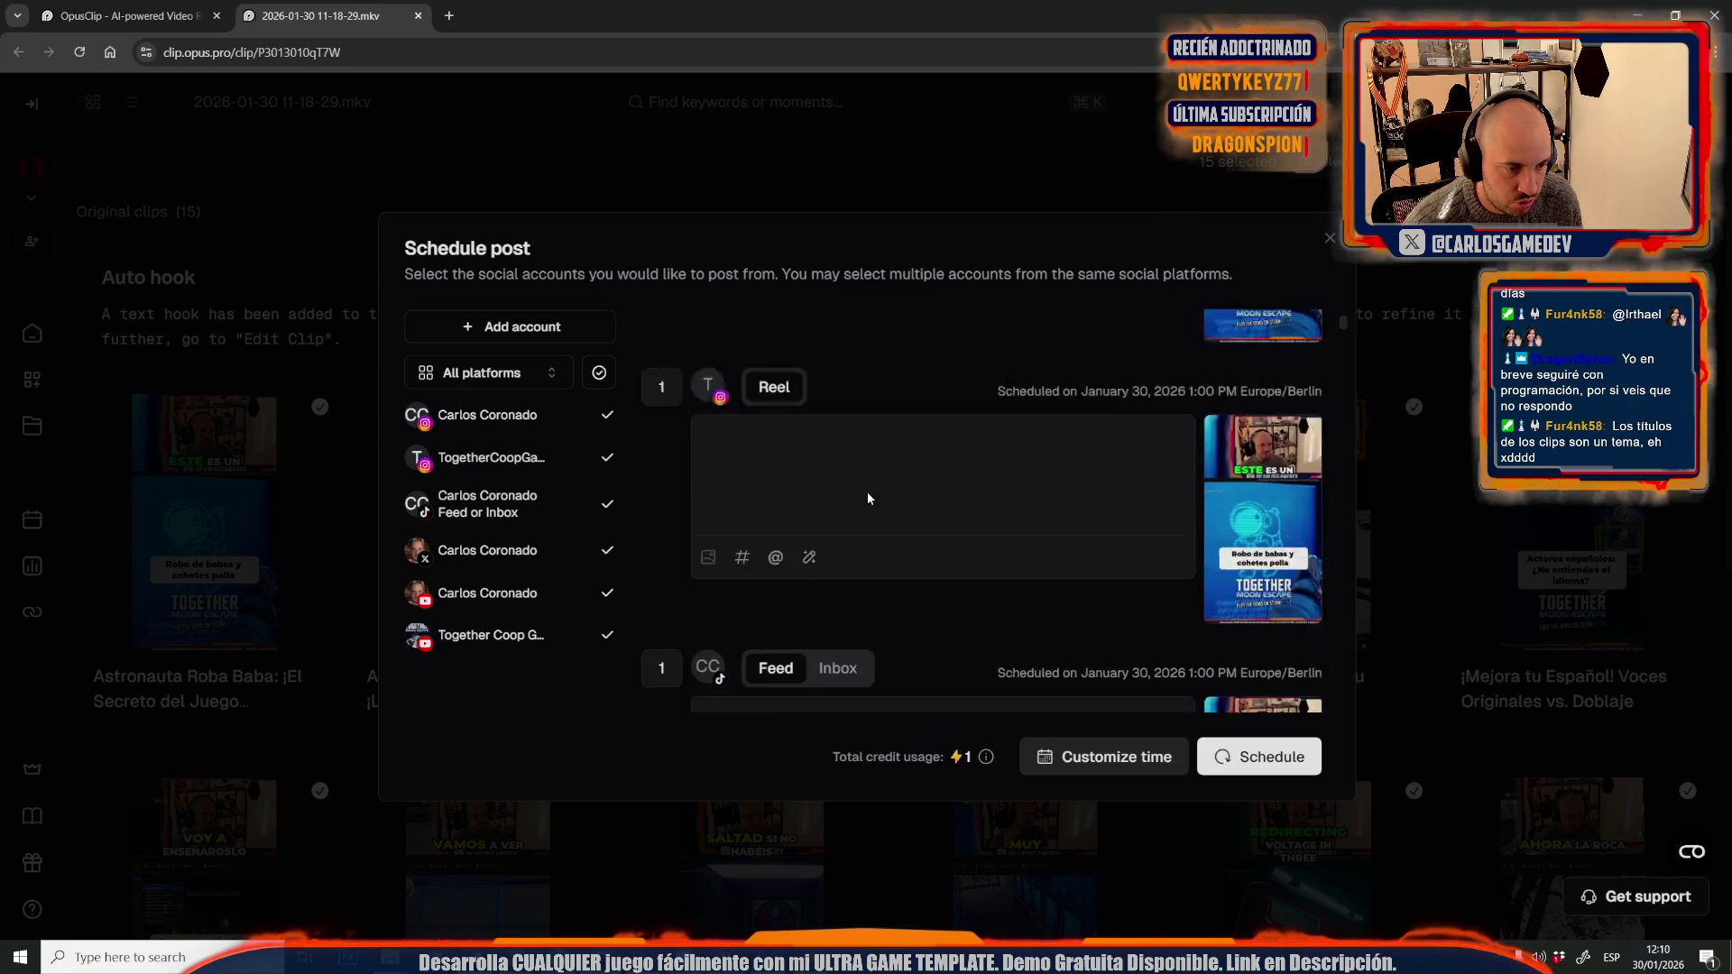
scroll(868, 498, down, 1)
scroll(869, 494, up, 5)
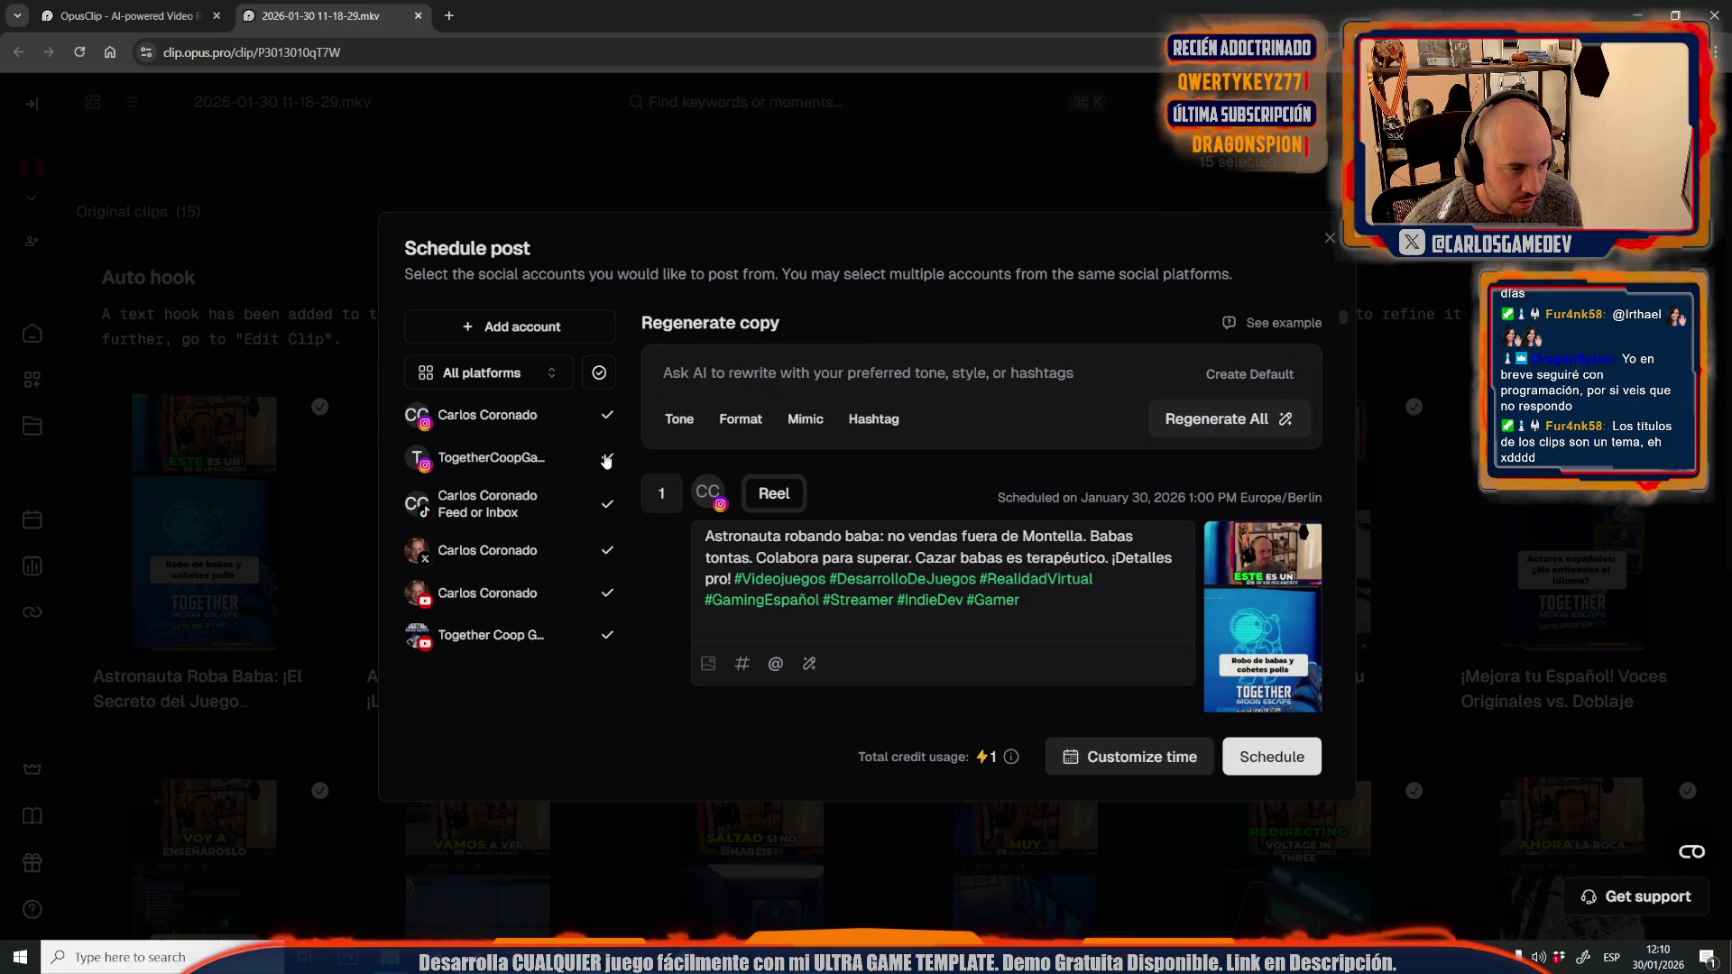
Step: Untick the second Instagram, TikTok, X and second YouTube accounts in the account list
click(607, 459)
click(608, 505)
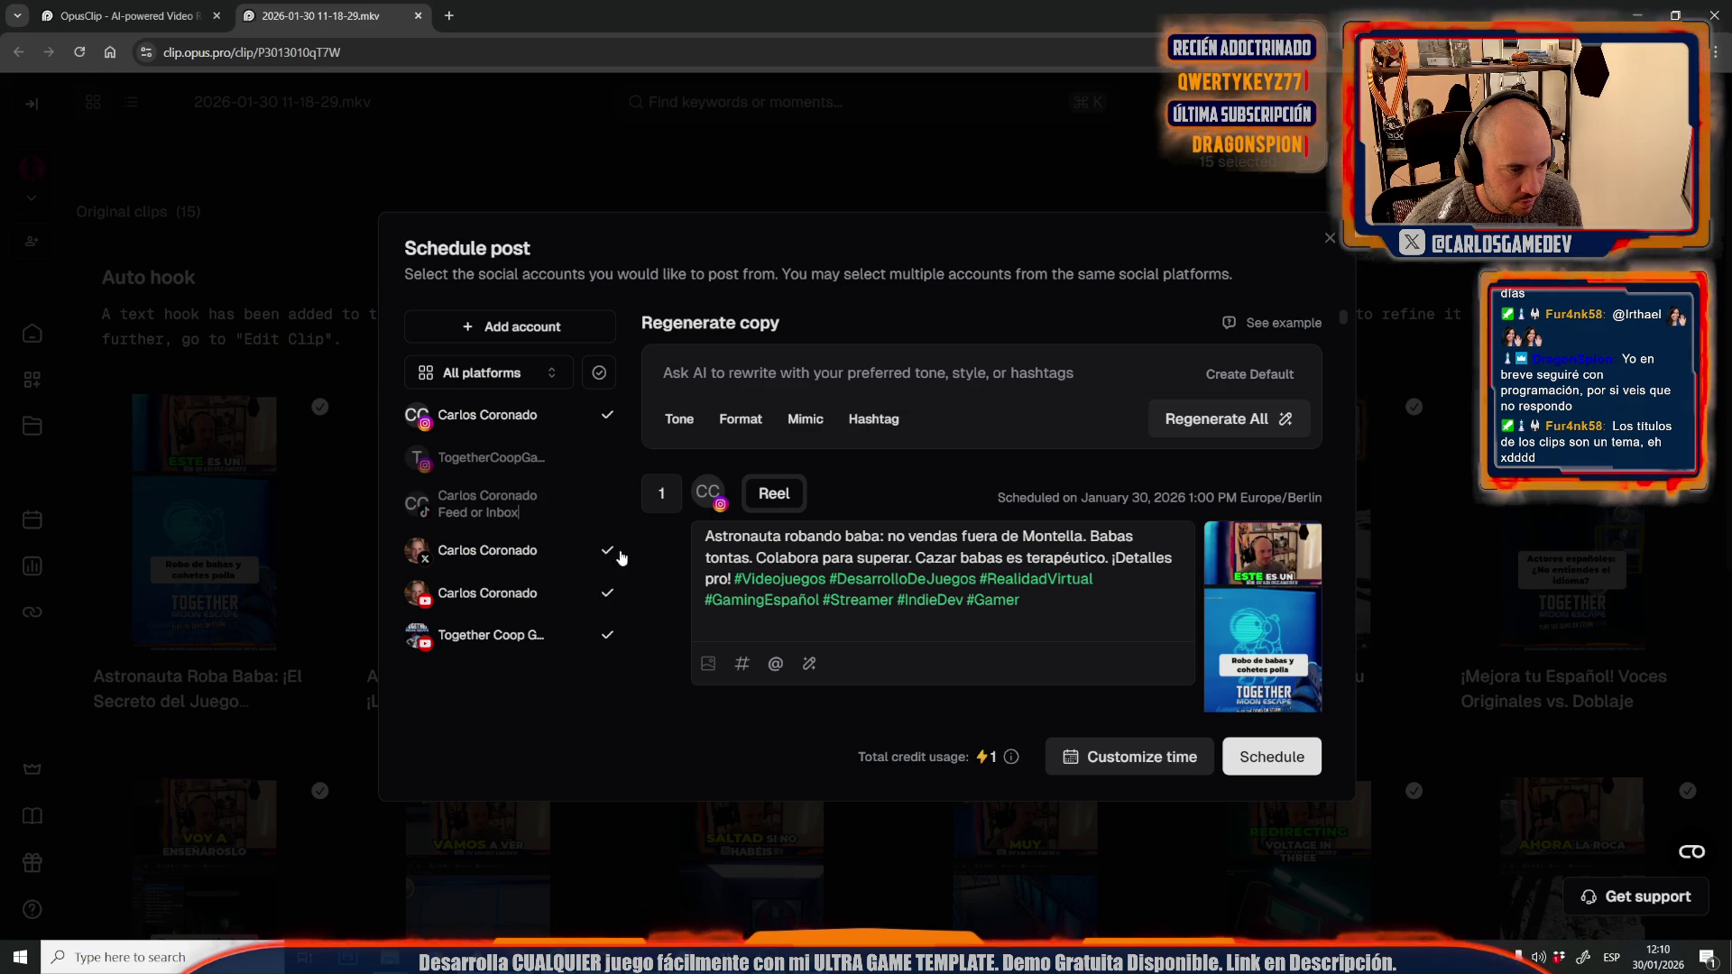
click(608, 554)
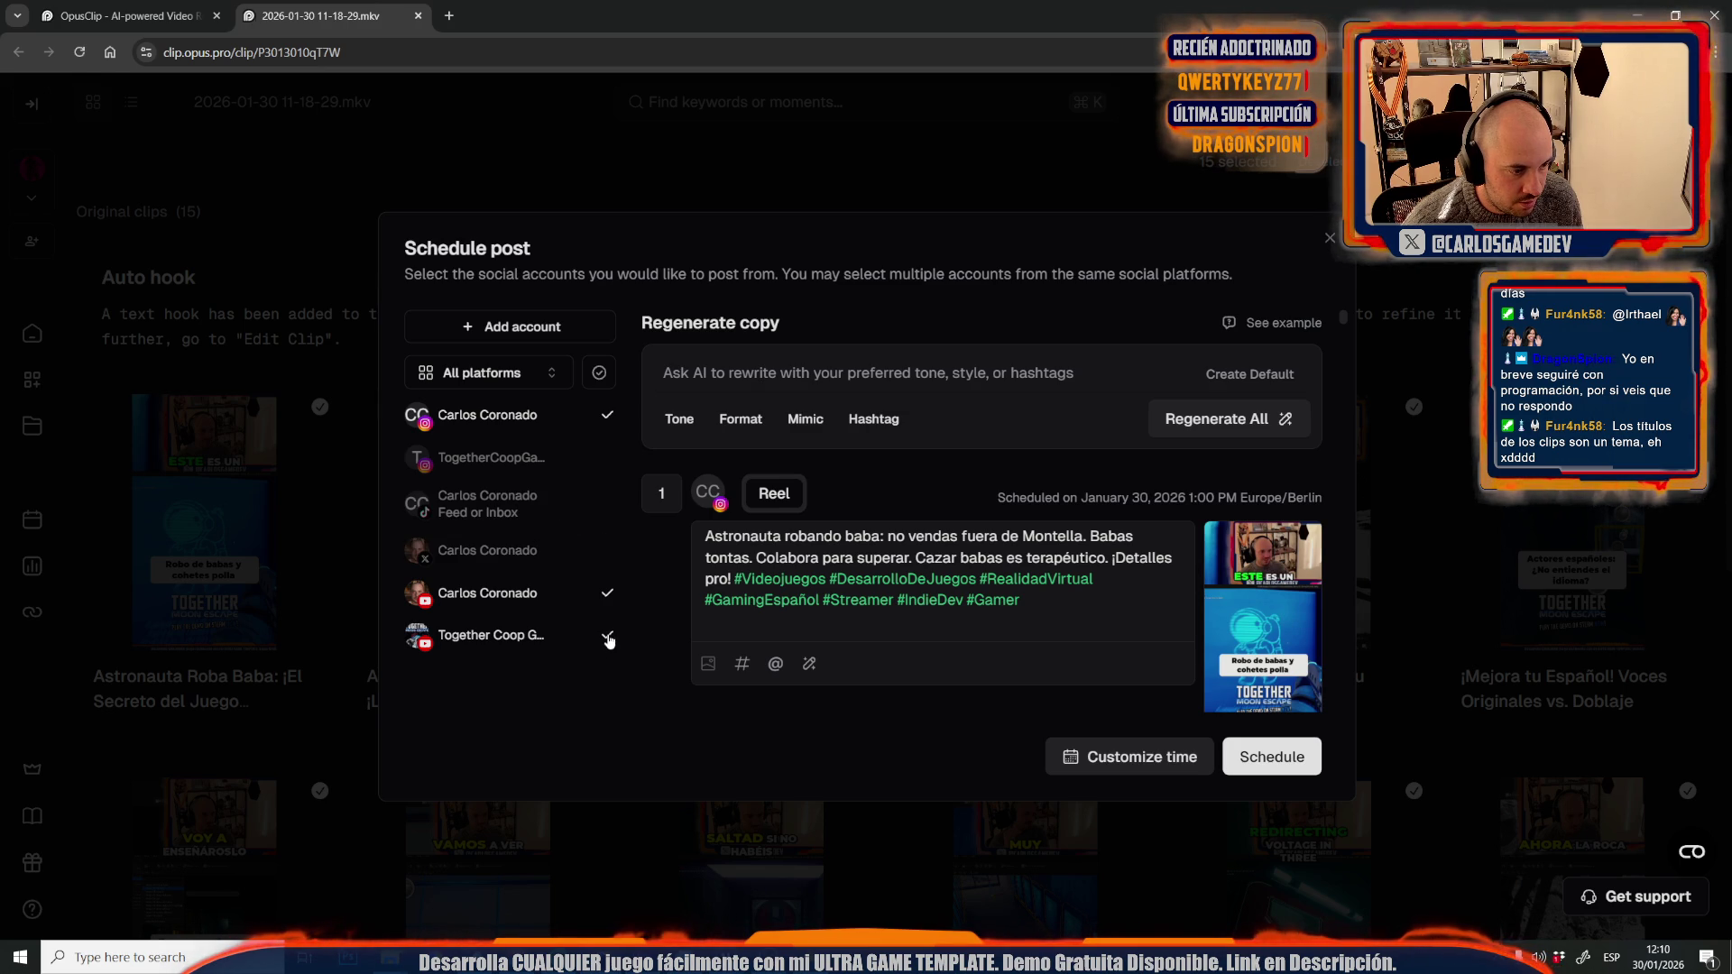
click(609, 638)
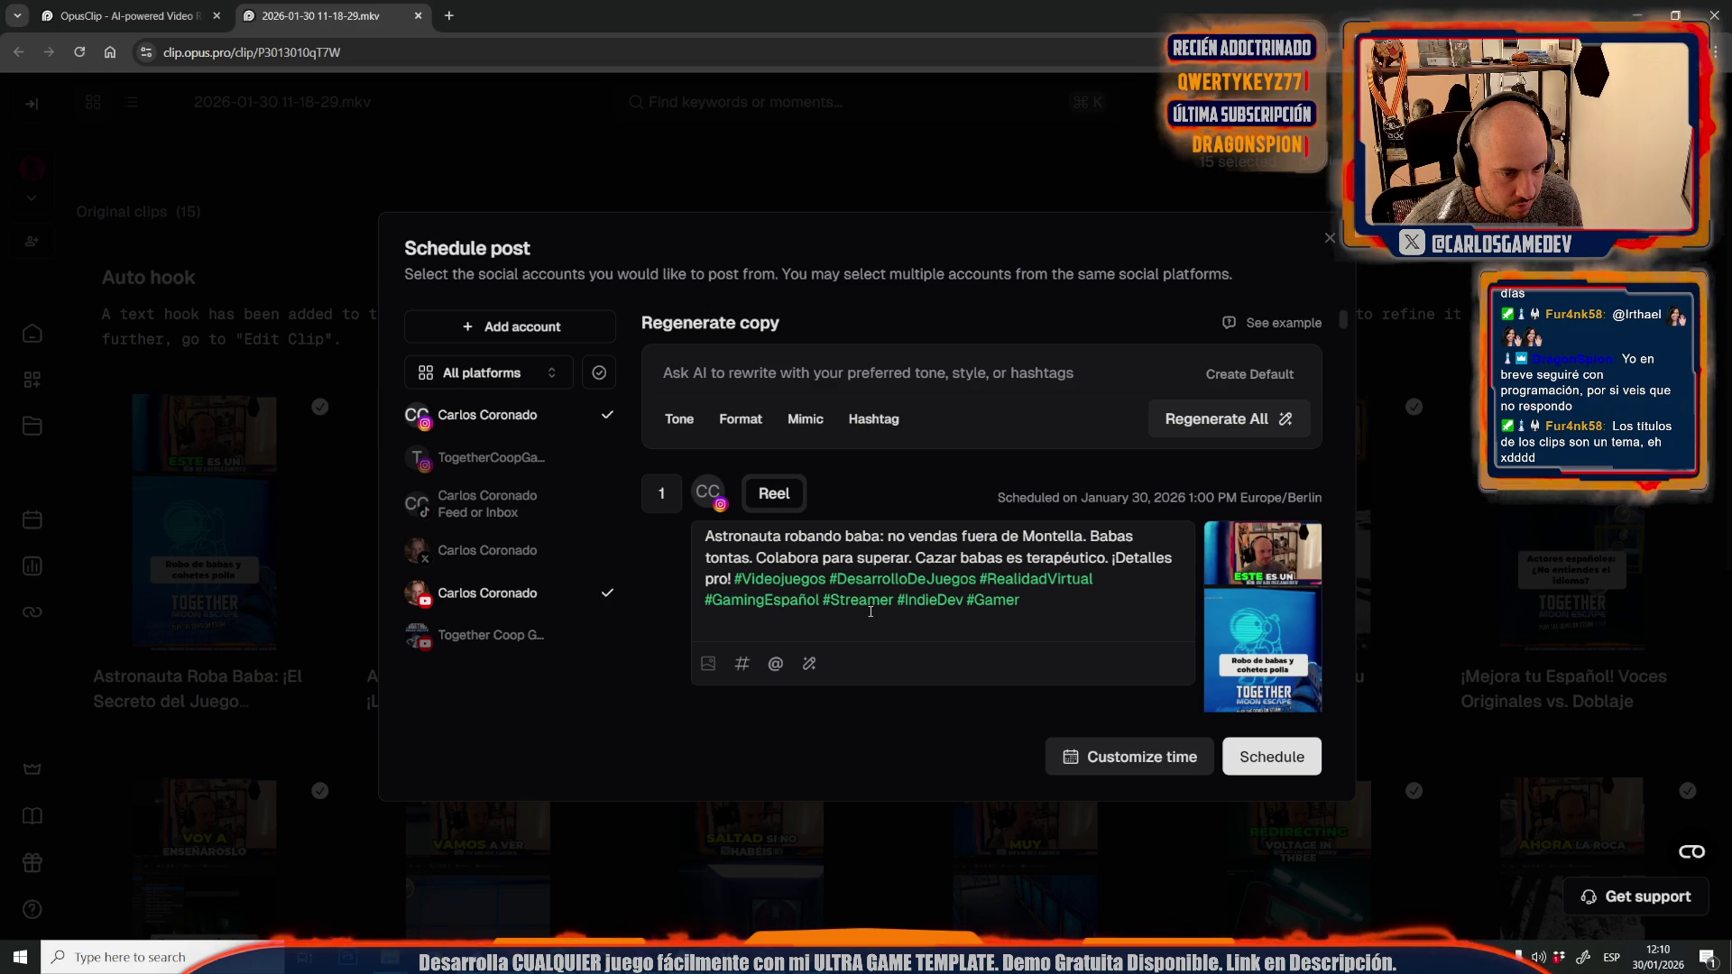
scroll(811, 611, down, 4)
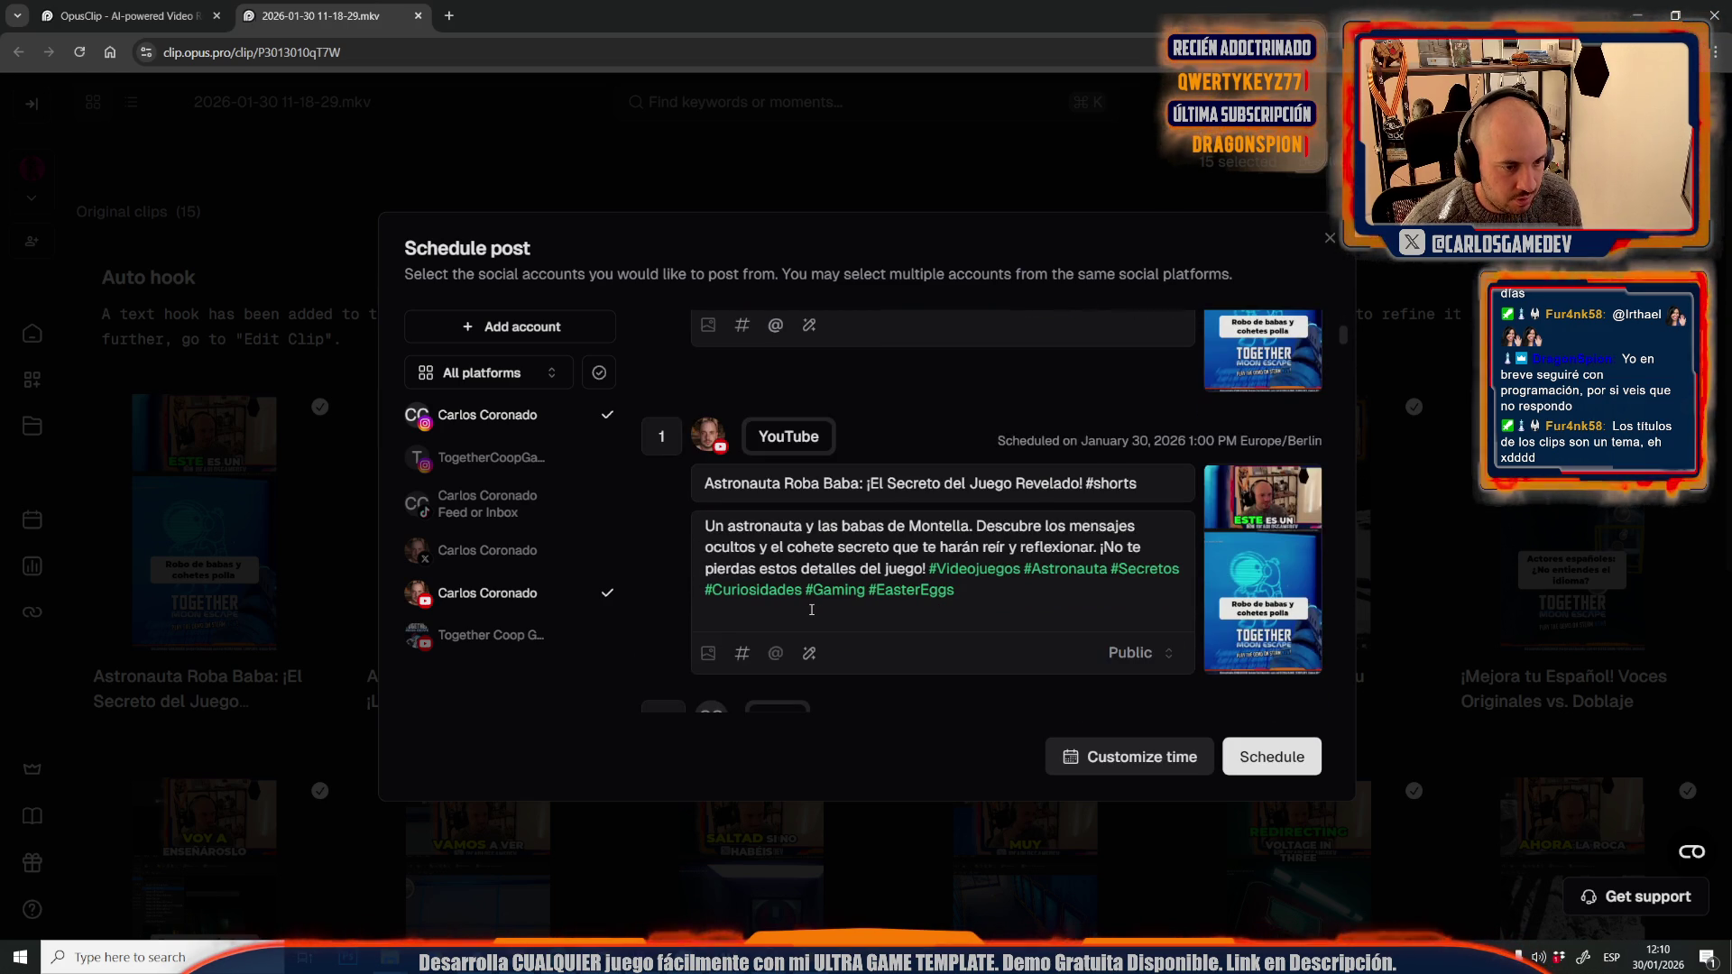
scroll(811, 611, down, 4)
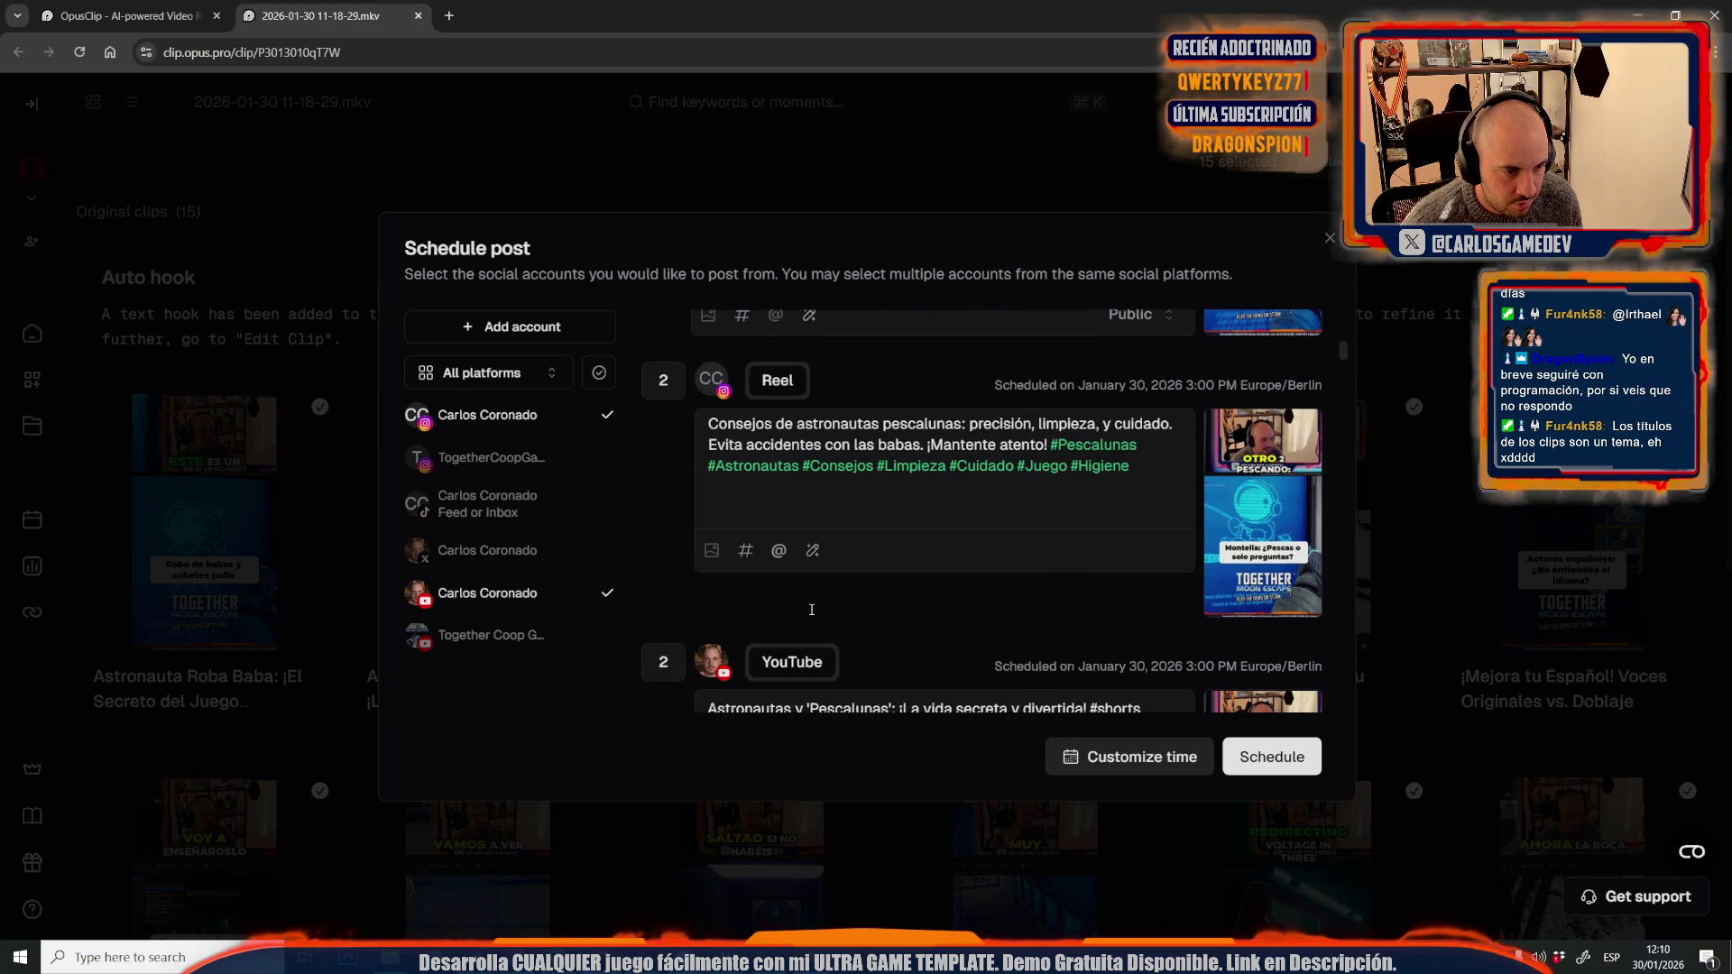
scroll(811, 615, up, 8)
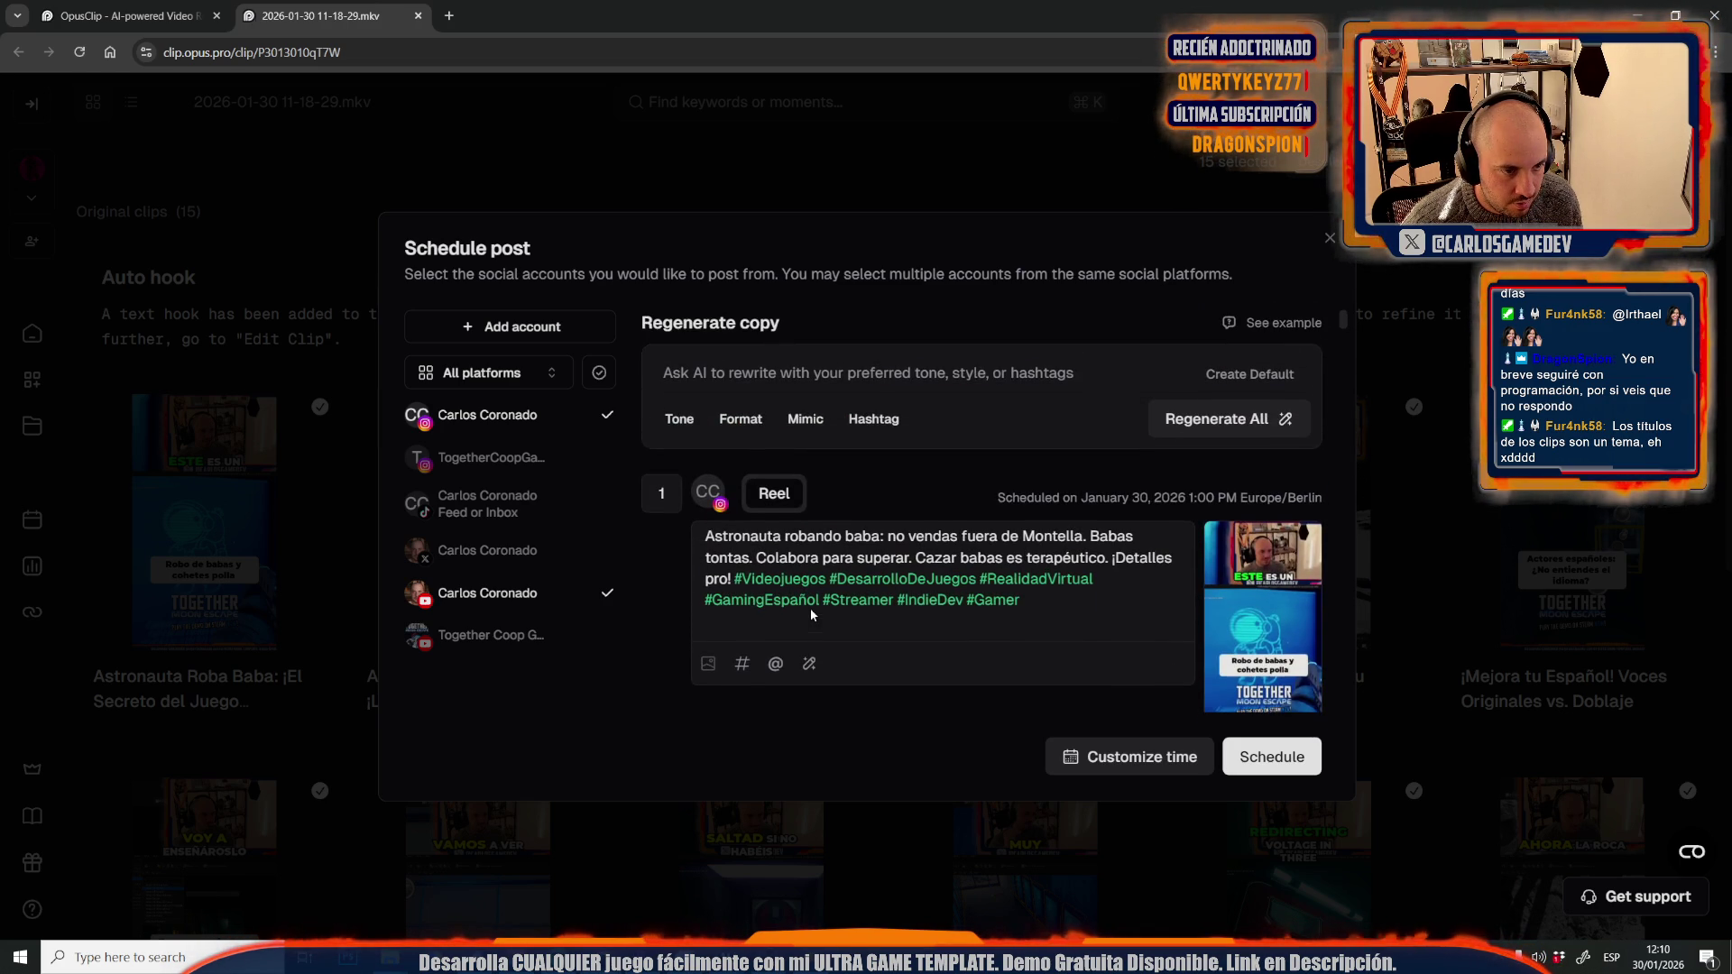
Step: Write a rewrite prompt framing a game developer discussing his Unreal Engine game Together Moon Escape
click(969, 372)
text(rehaz todo)
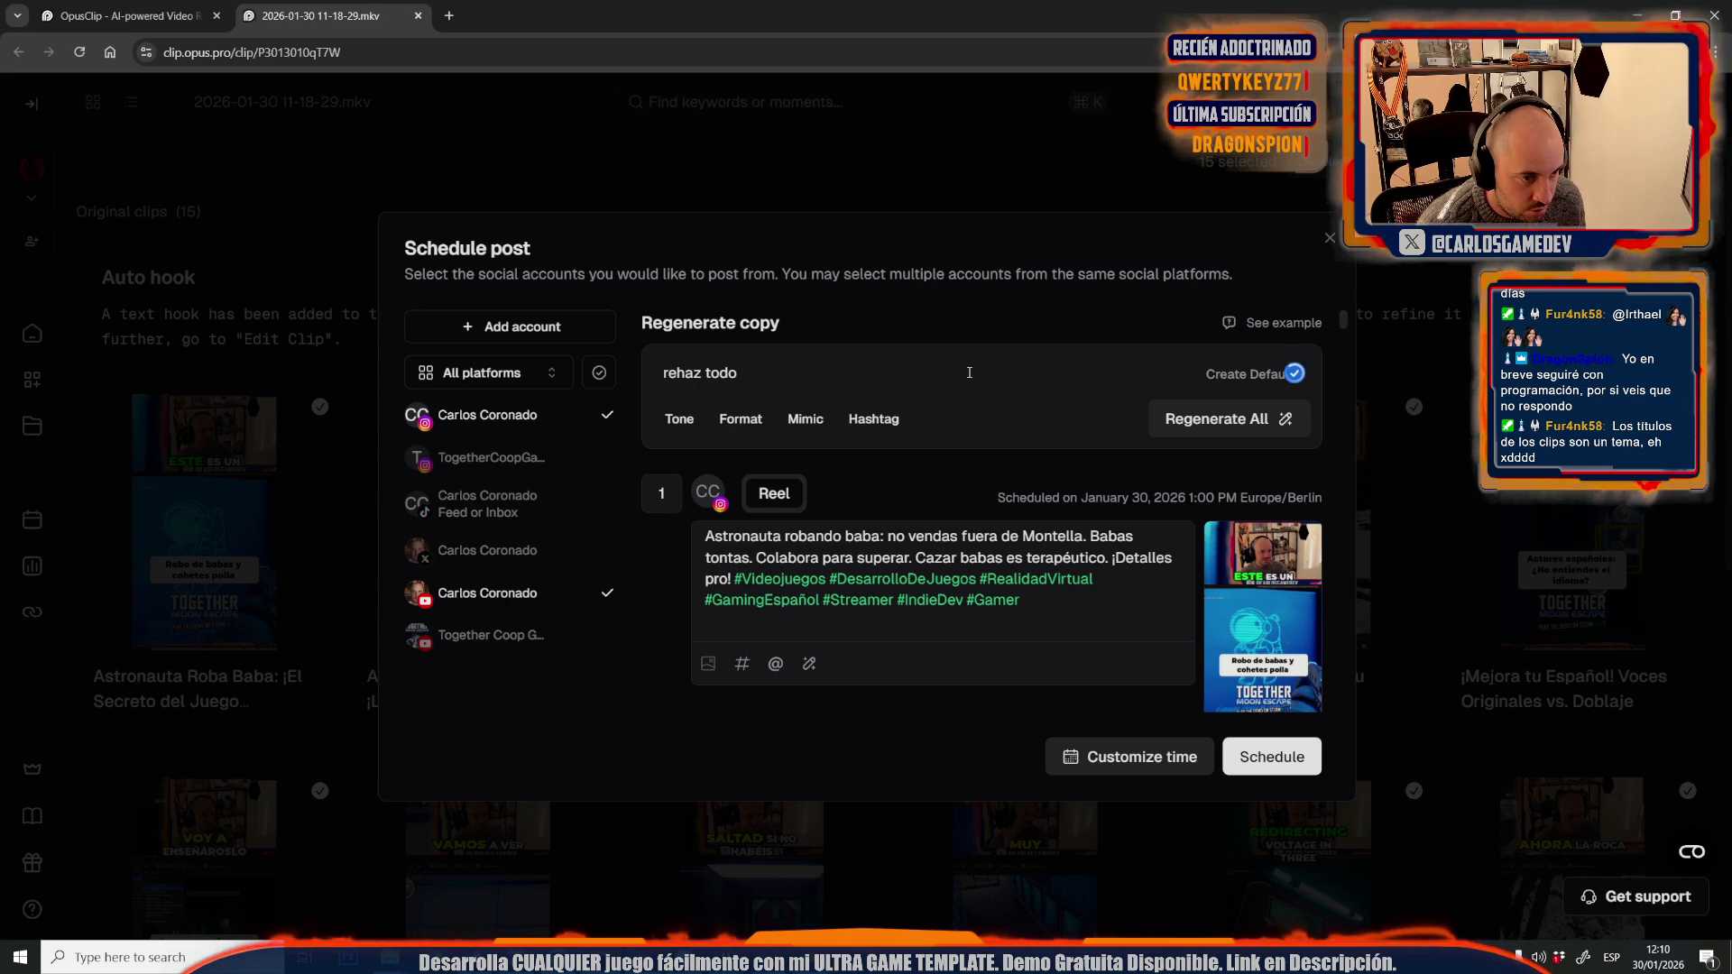
text(s para ten)
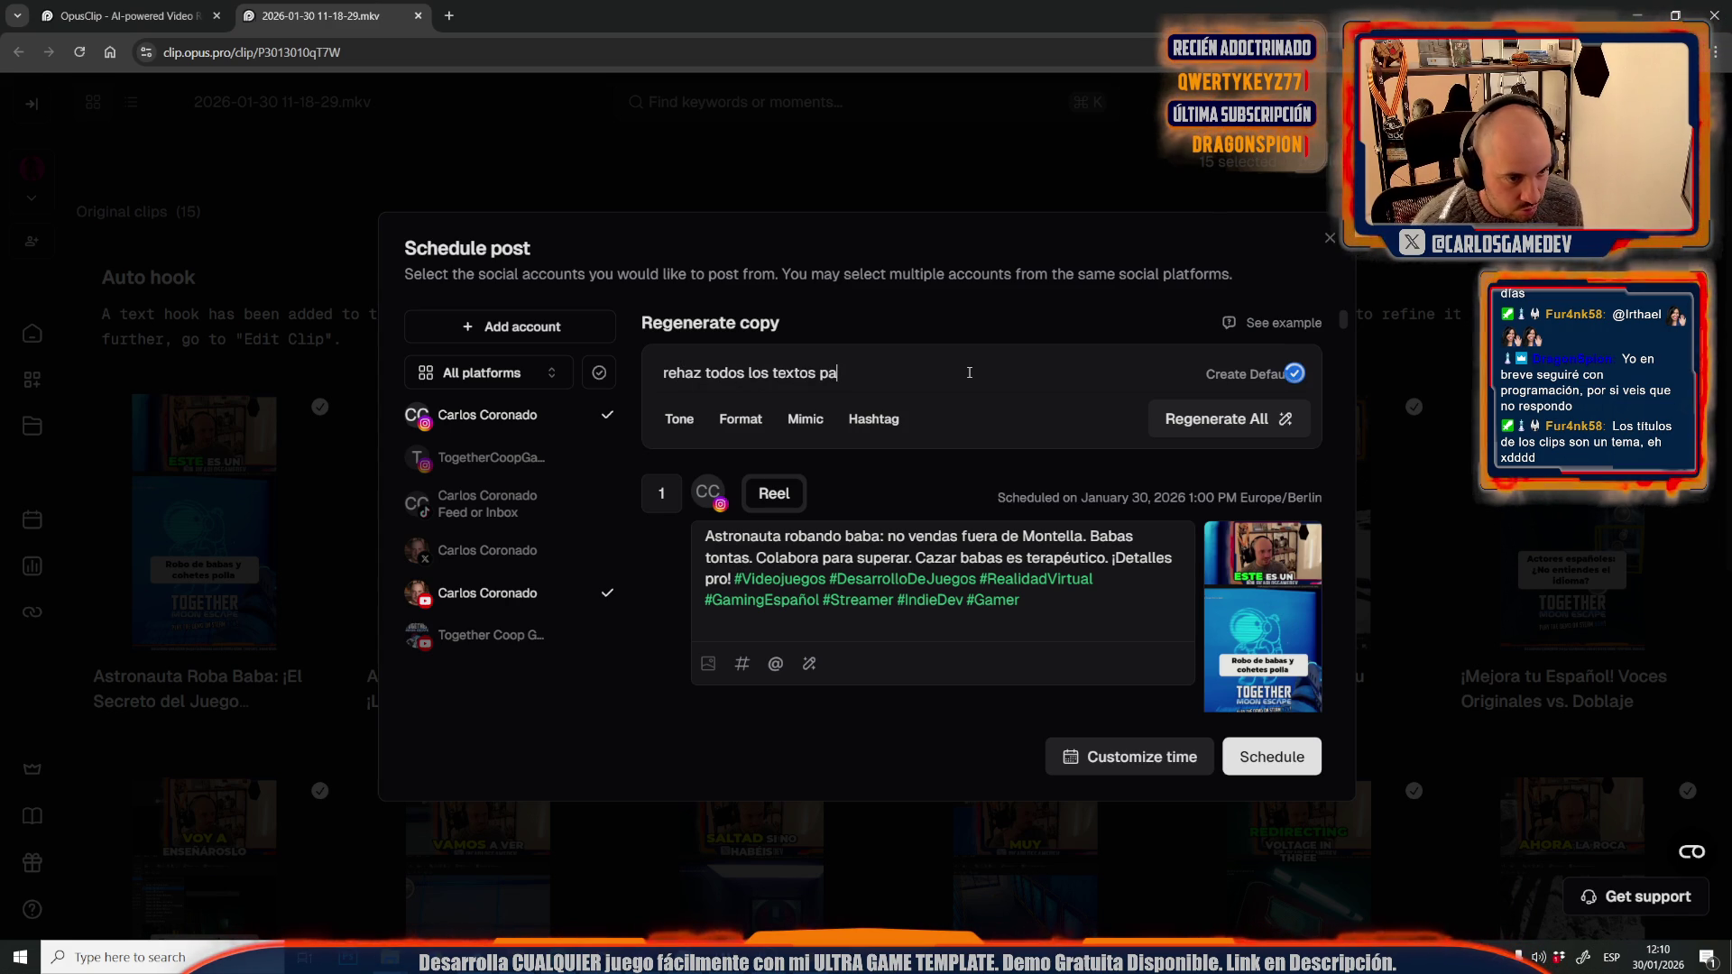
text(a que)
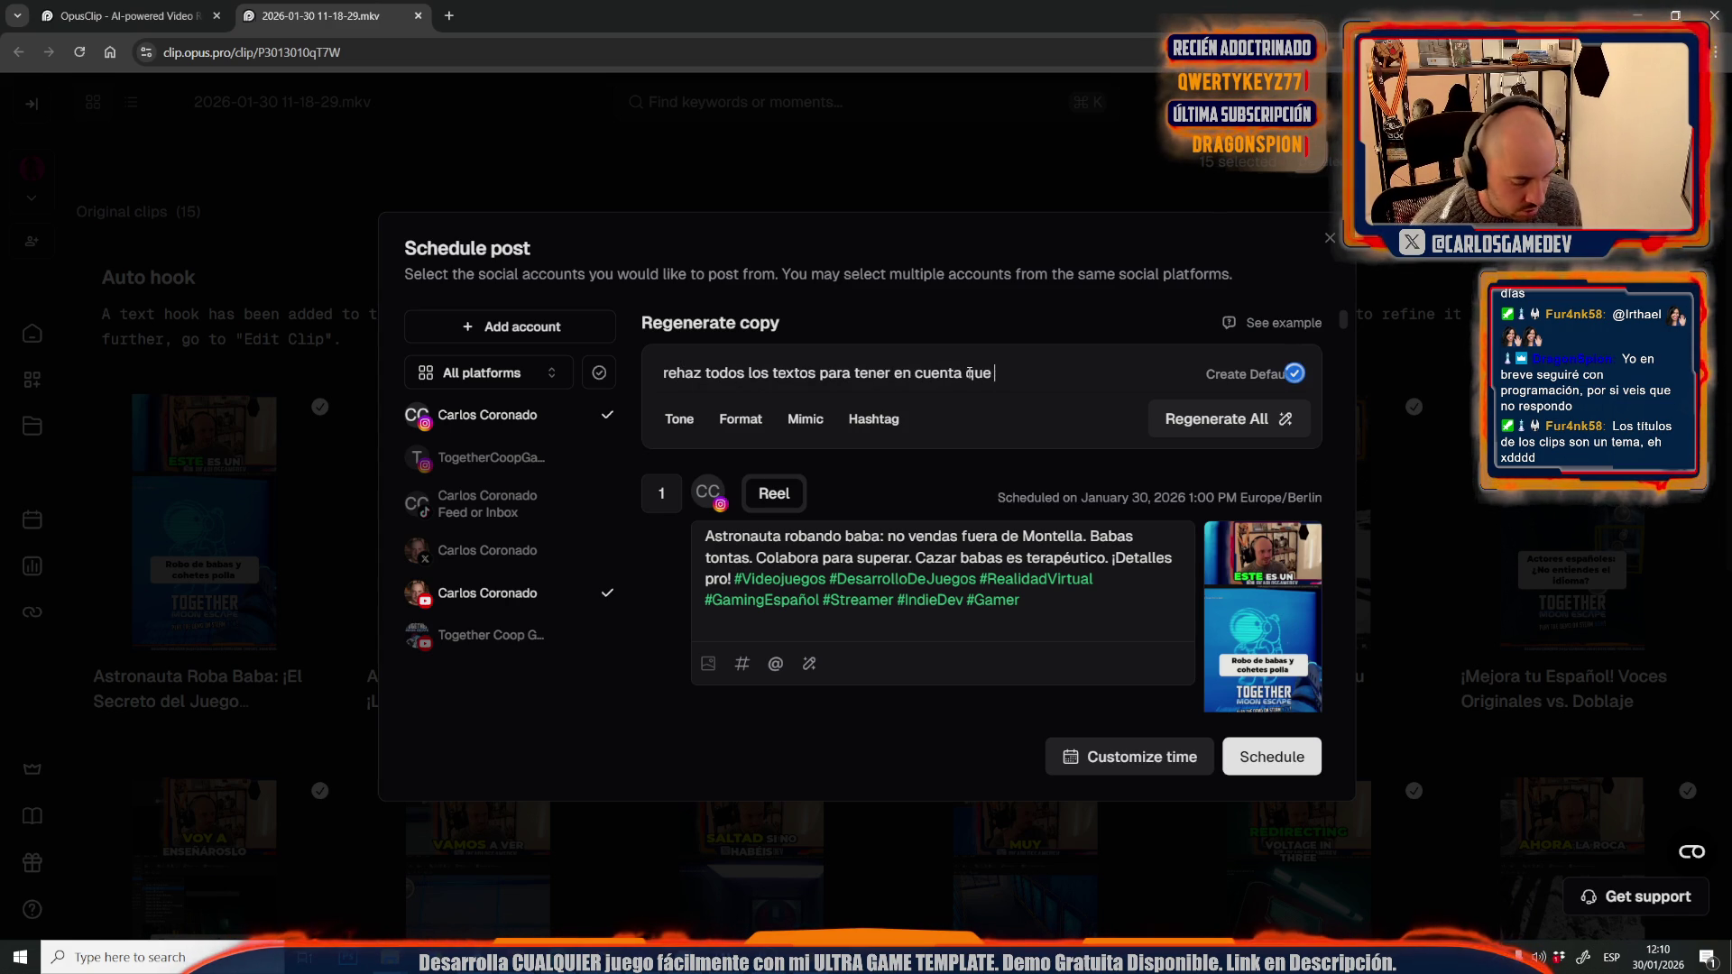
key(BackSpace)
key(BackSpace)
key(BackSpace)
text(sp)
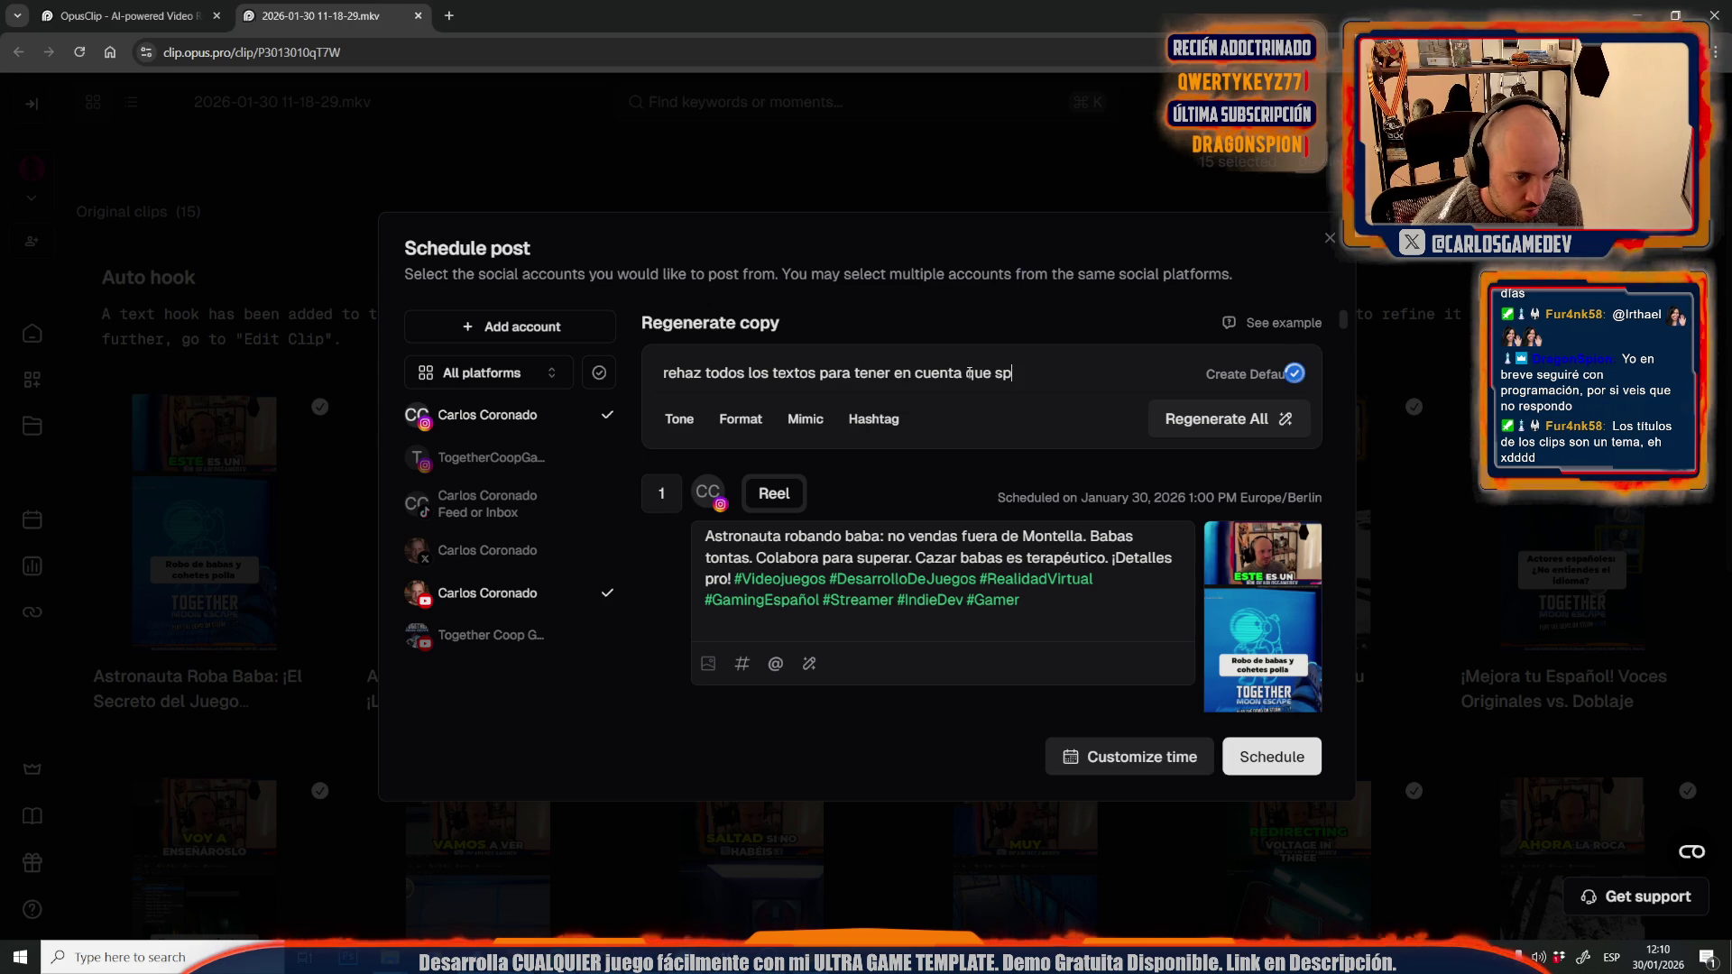
key(BackSpace)
text(oy un desa)
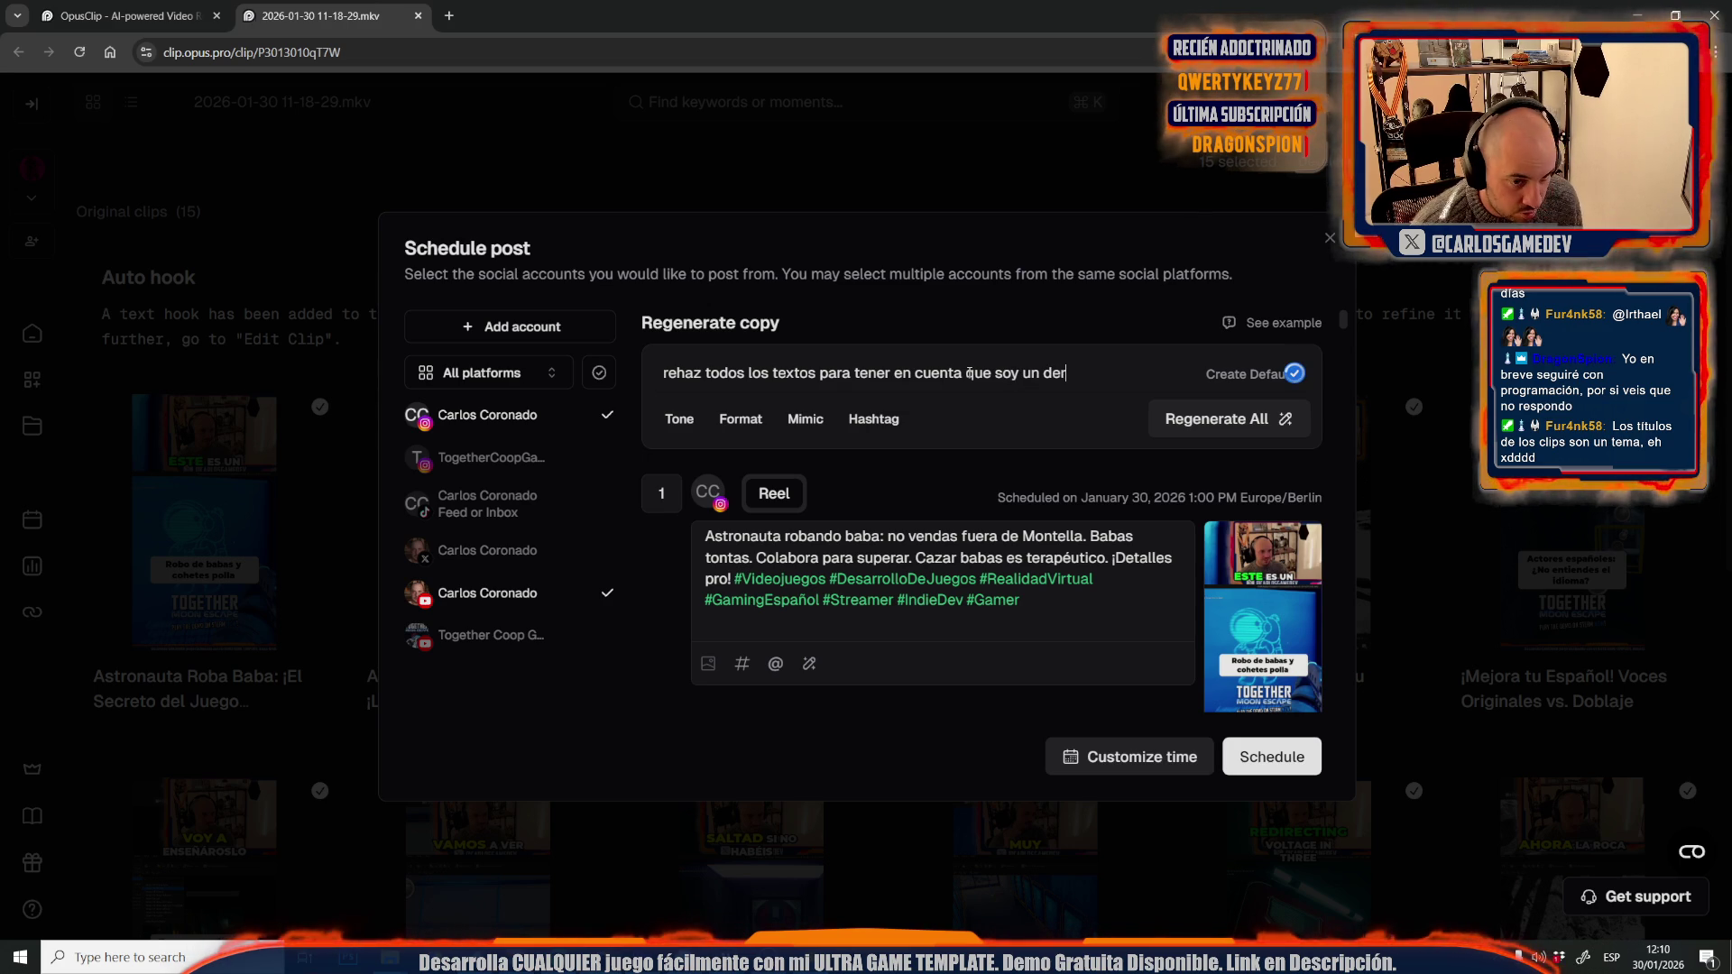
text(rrollador d)
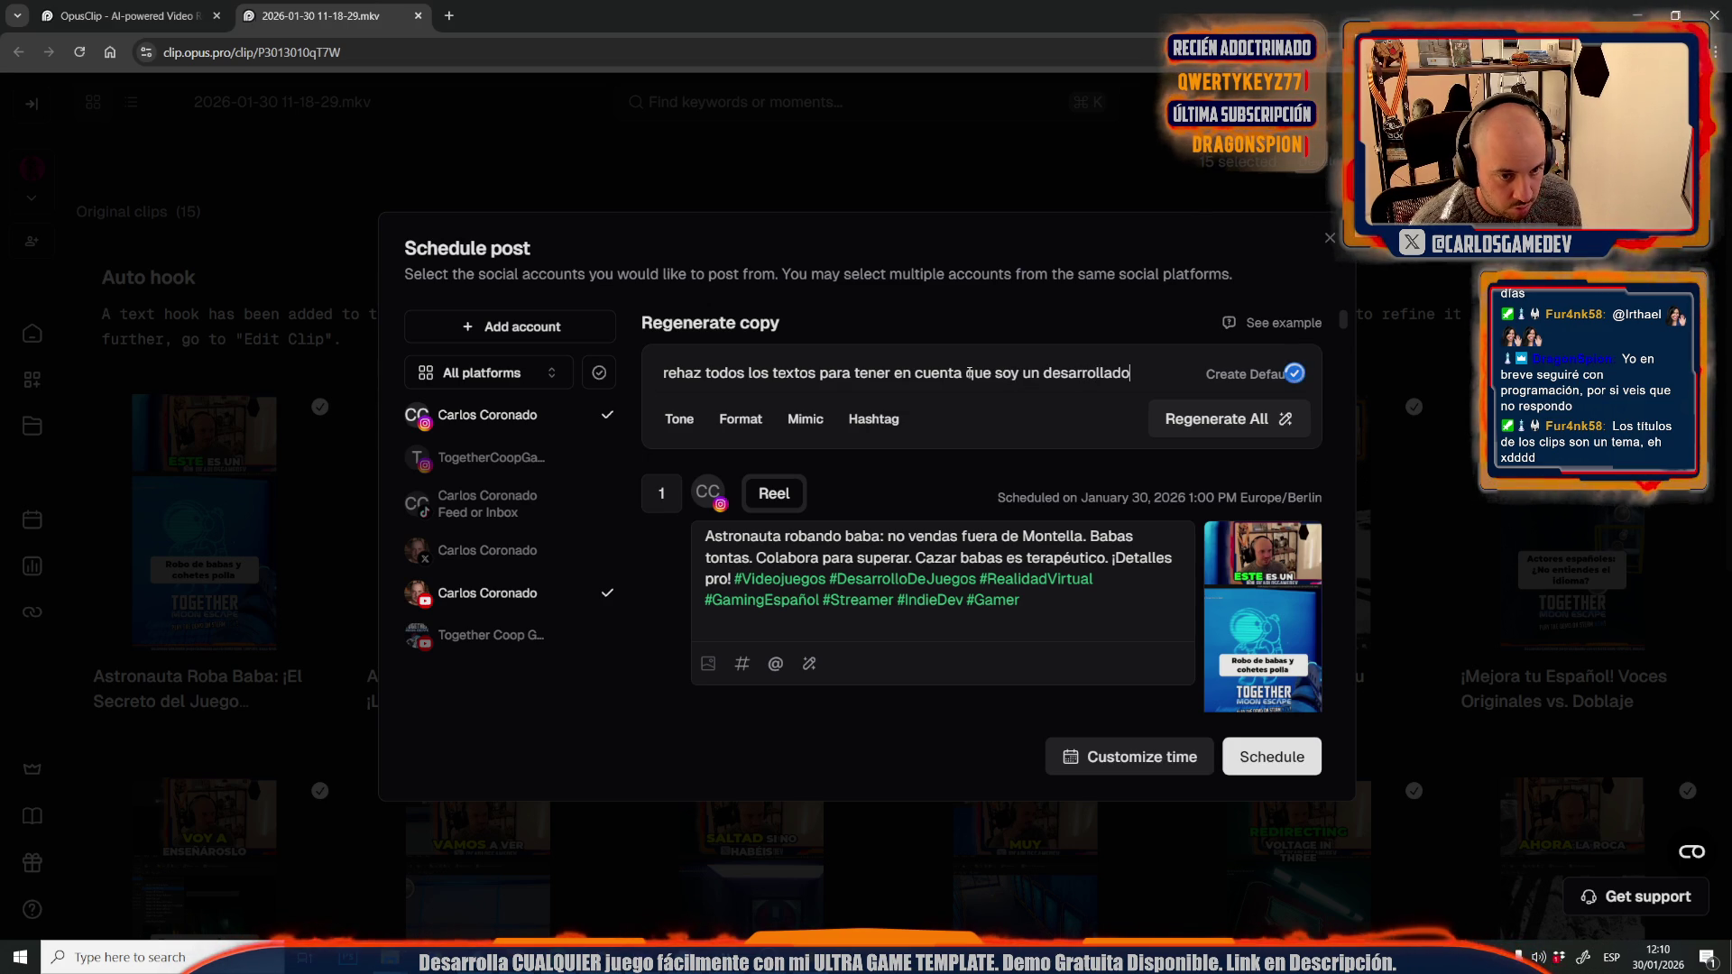
text(e videojuegos habla)
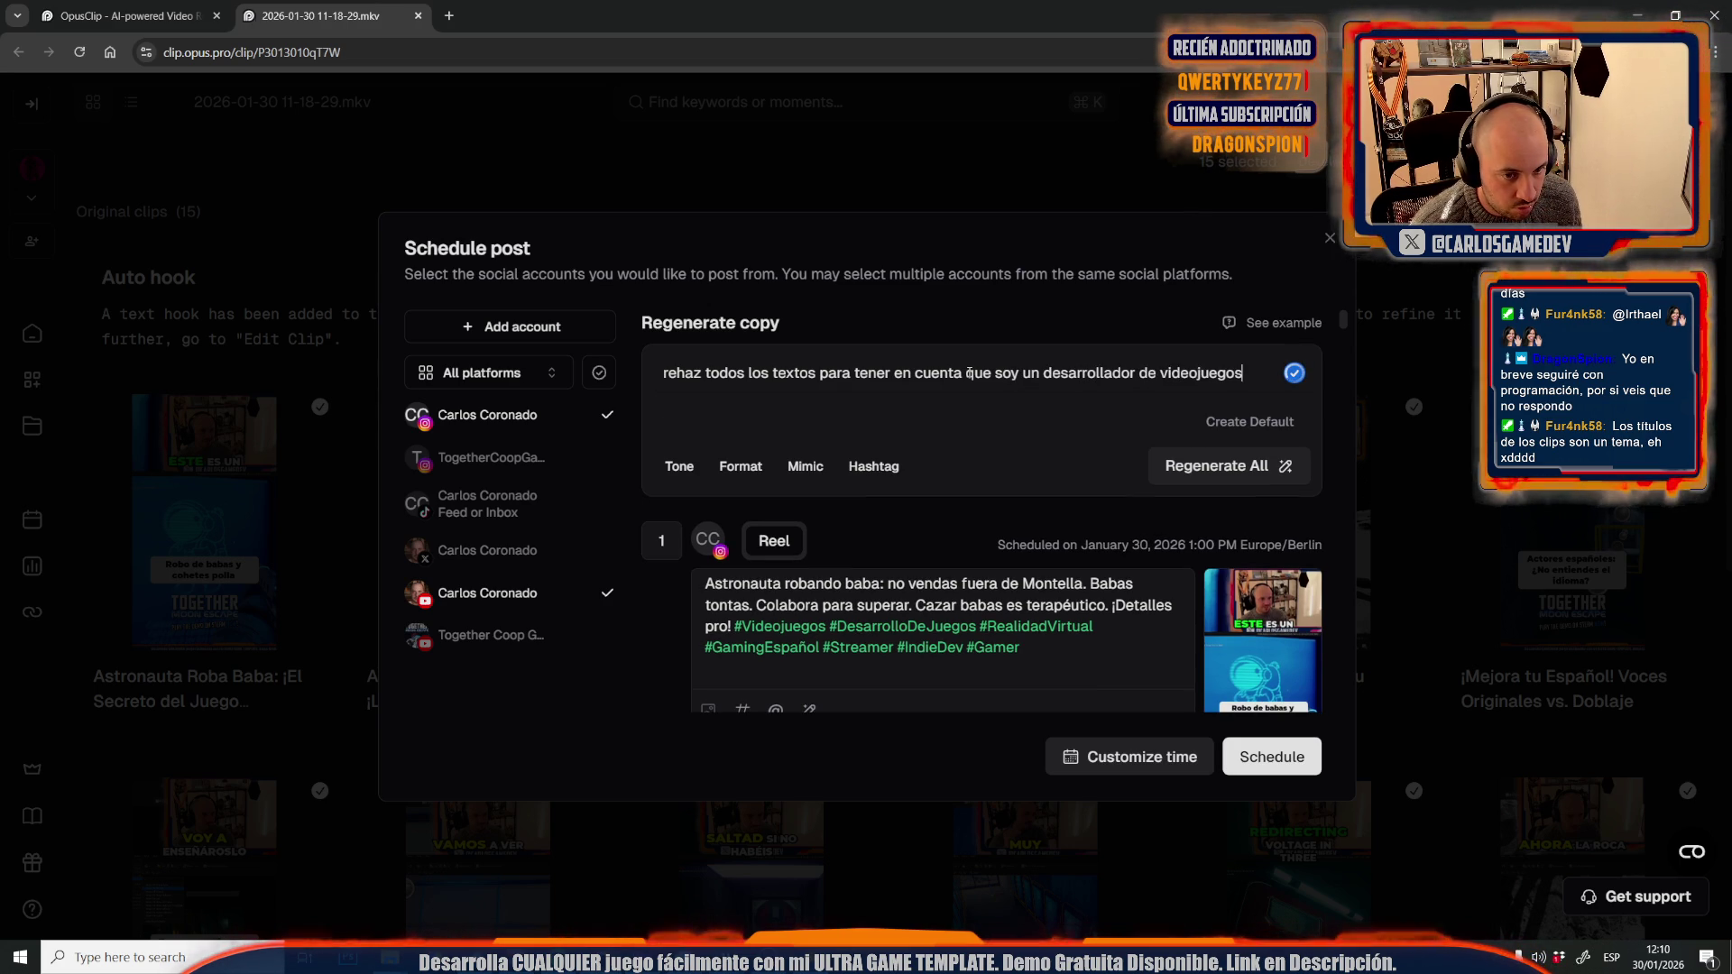
text(ndo sobr emi u)
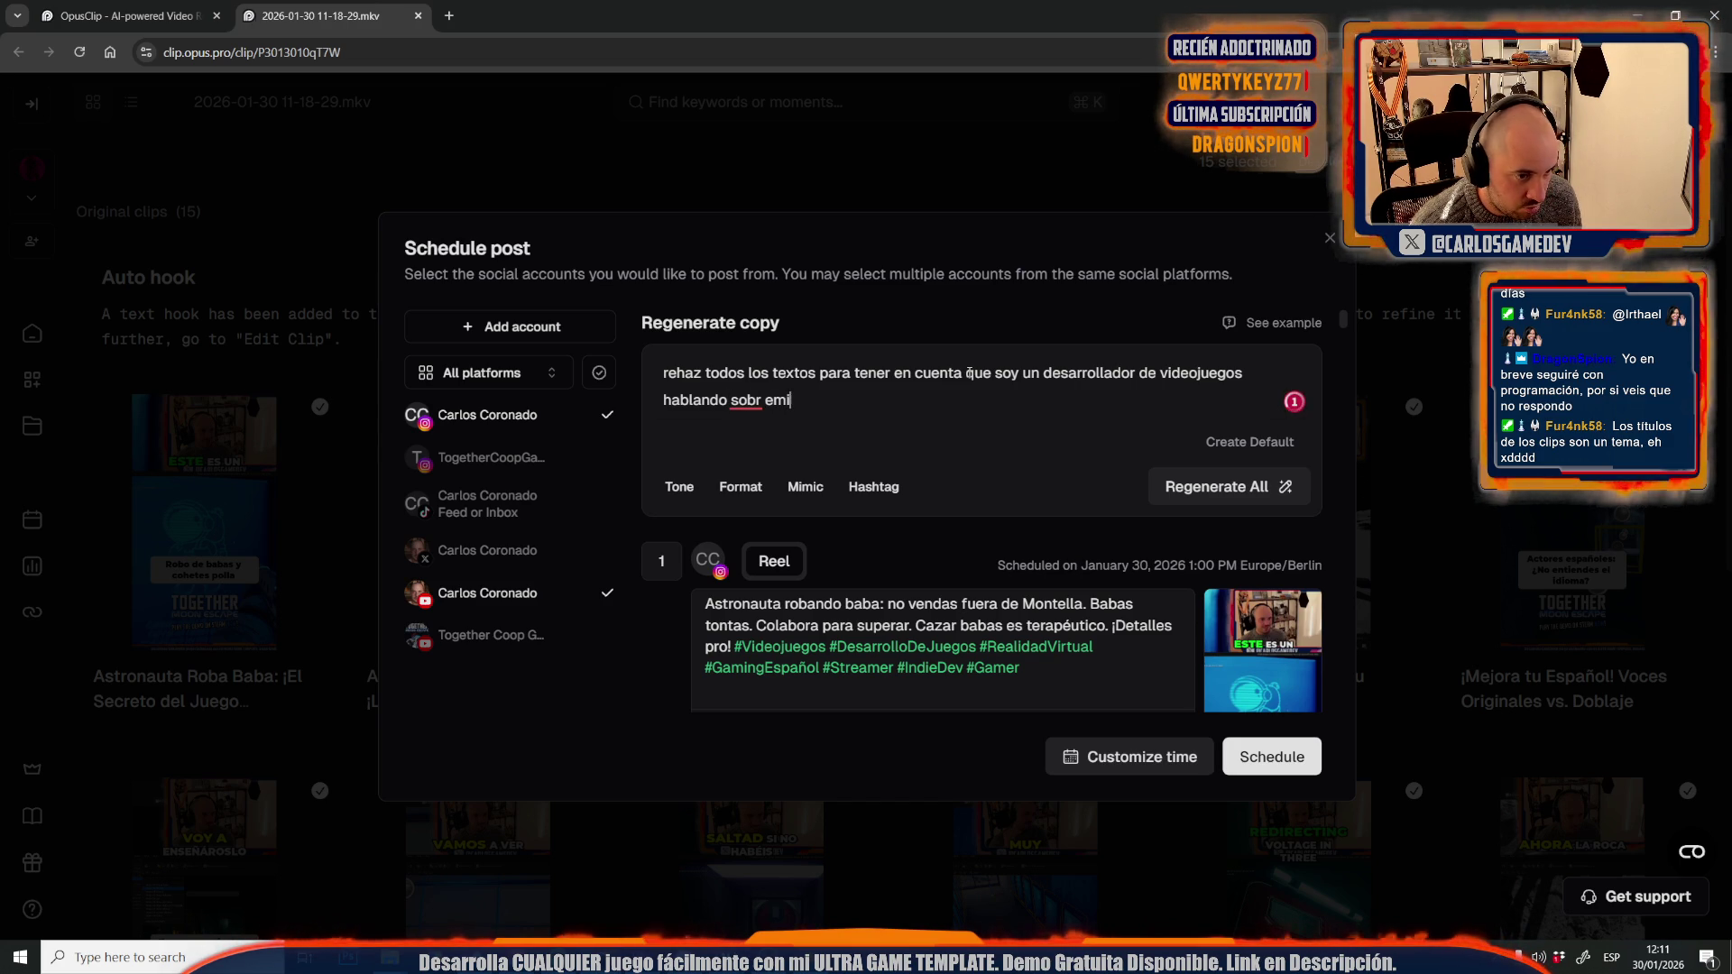
key(BackSpace)
key(BackSpace)
text(e mi juego)
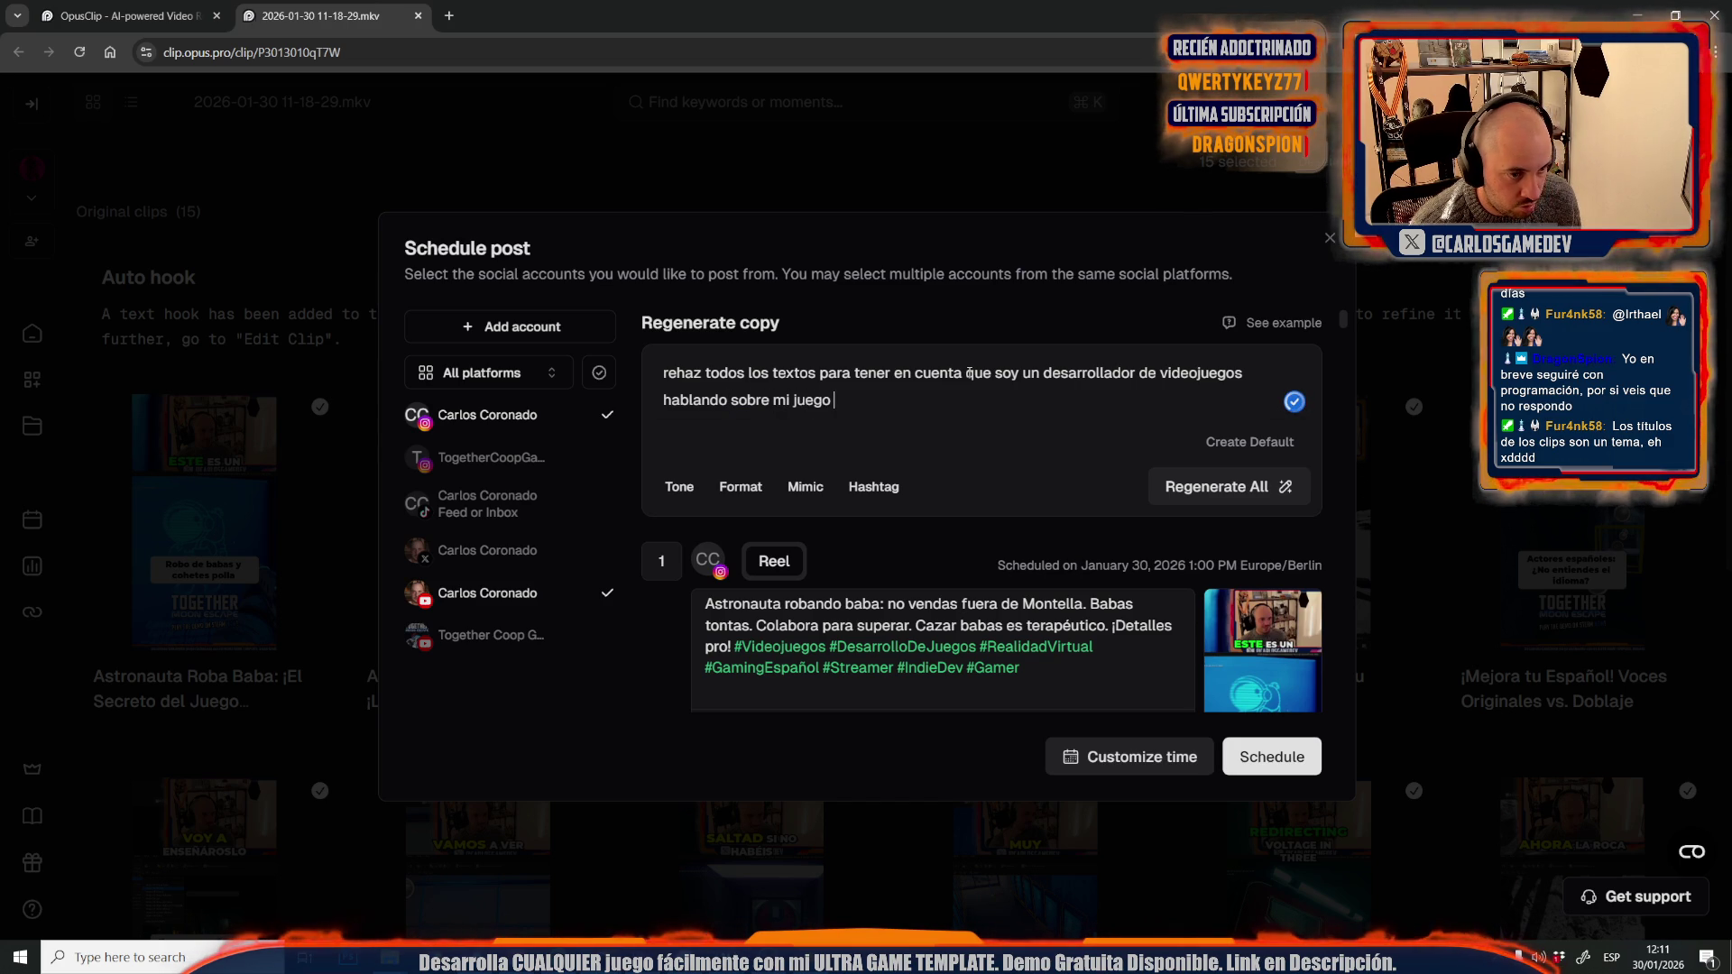
key(BackSpace)
key(BackSpace)
key(BackSpace)
text(ogether Moon Escape a mi)
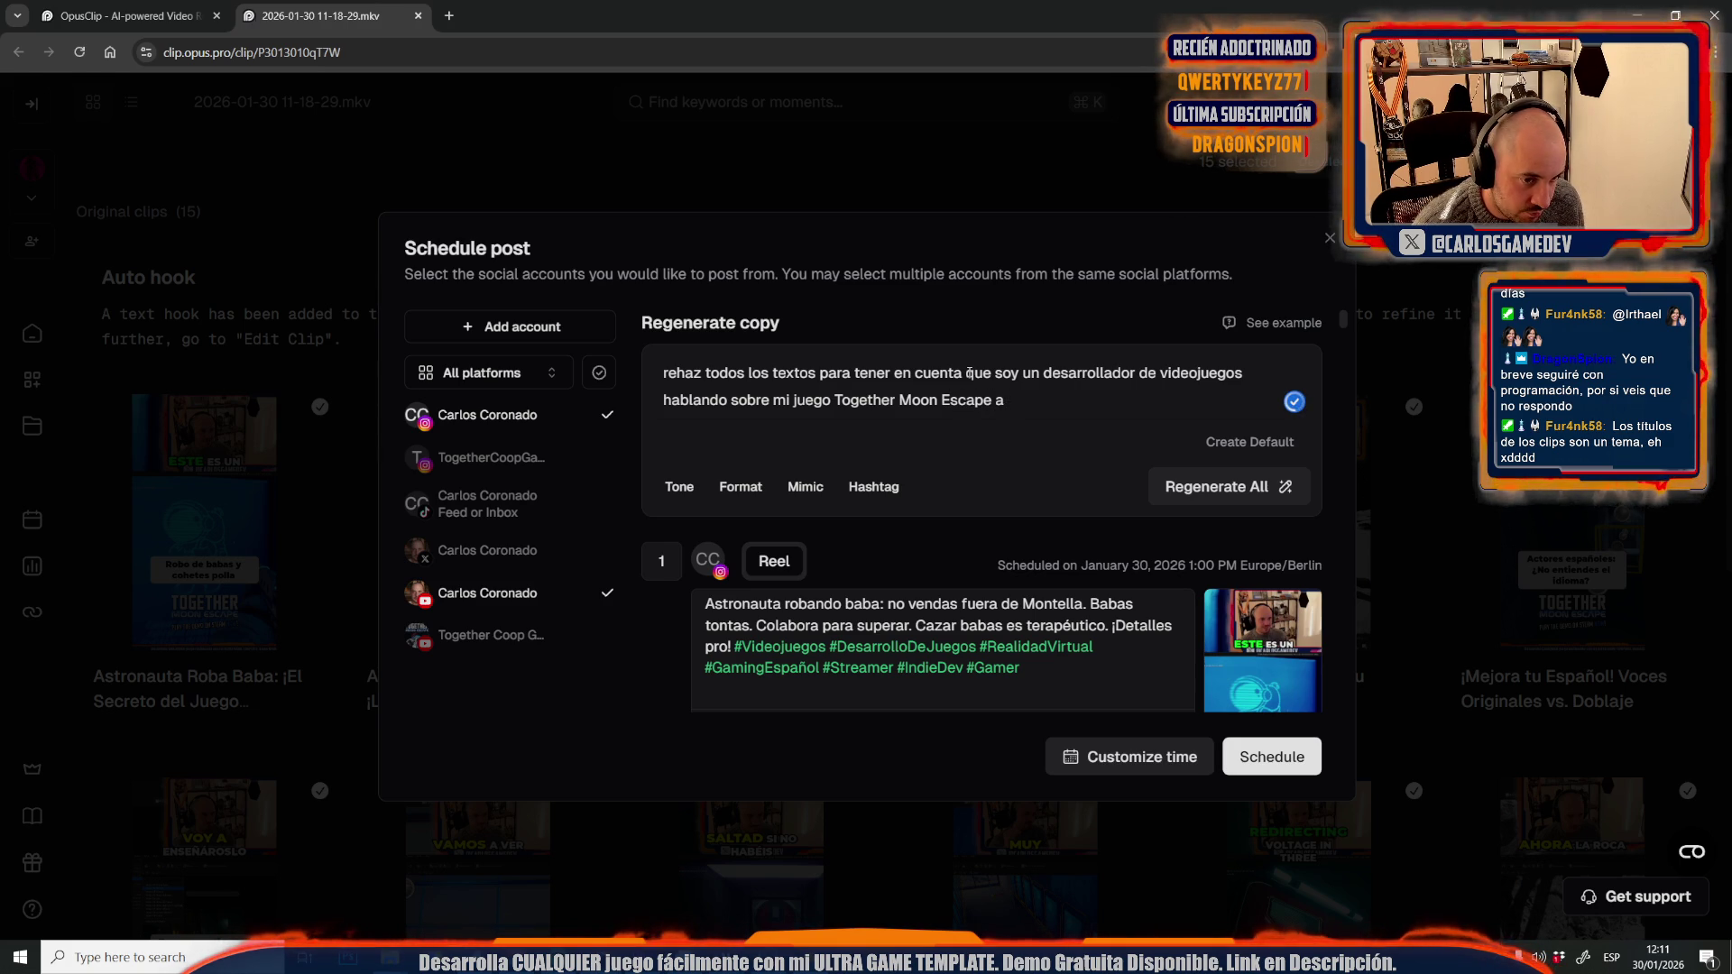
text(s)
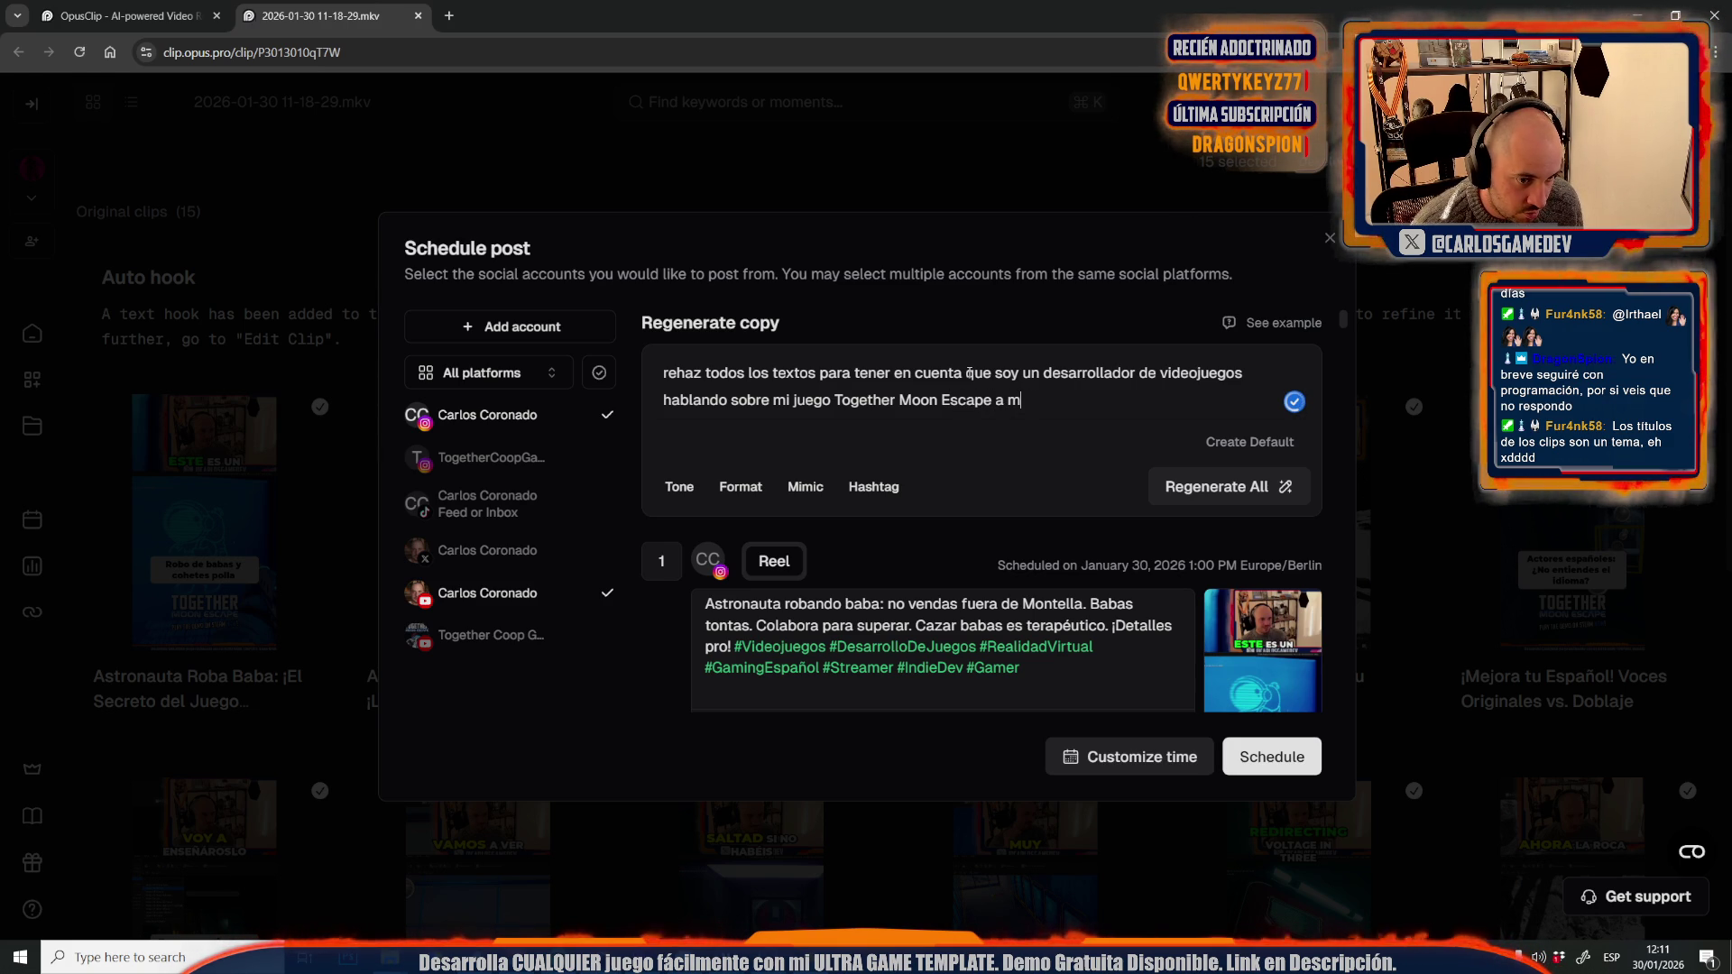
key(BackSpace)
text(mis fans)
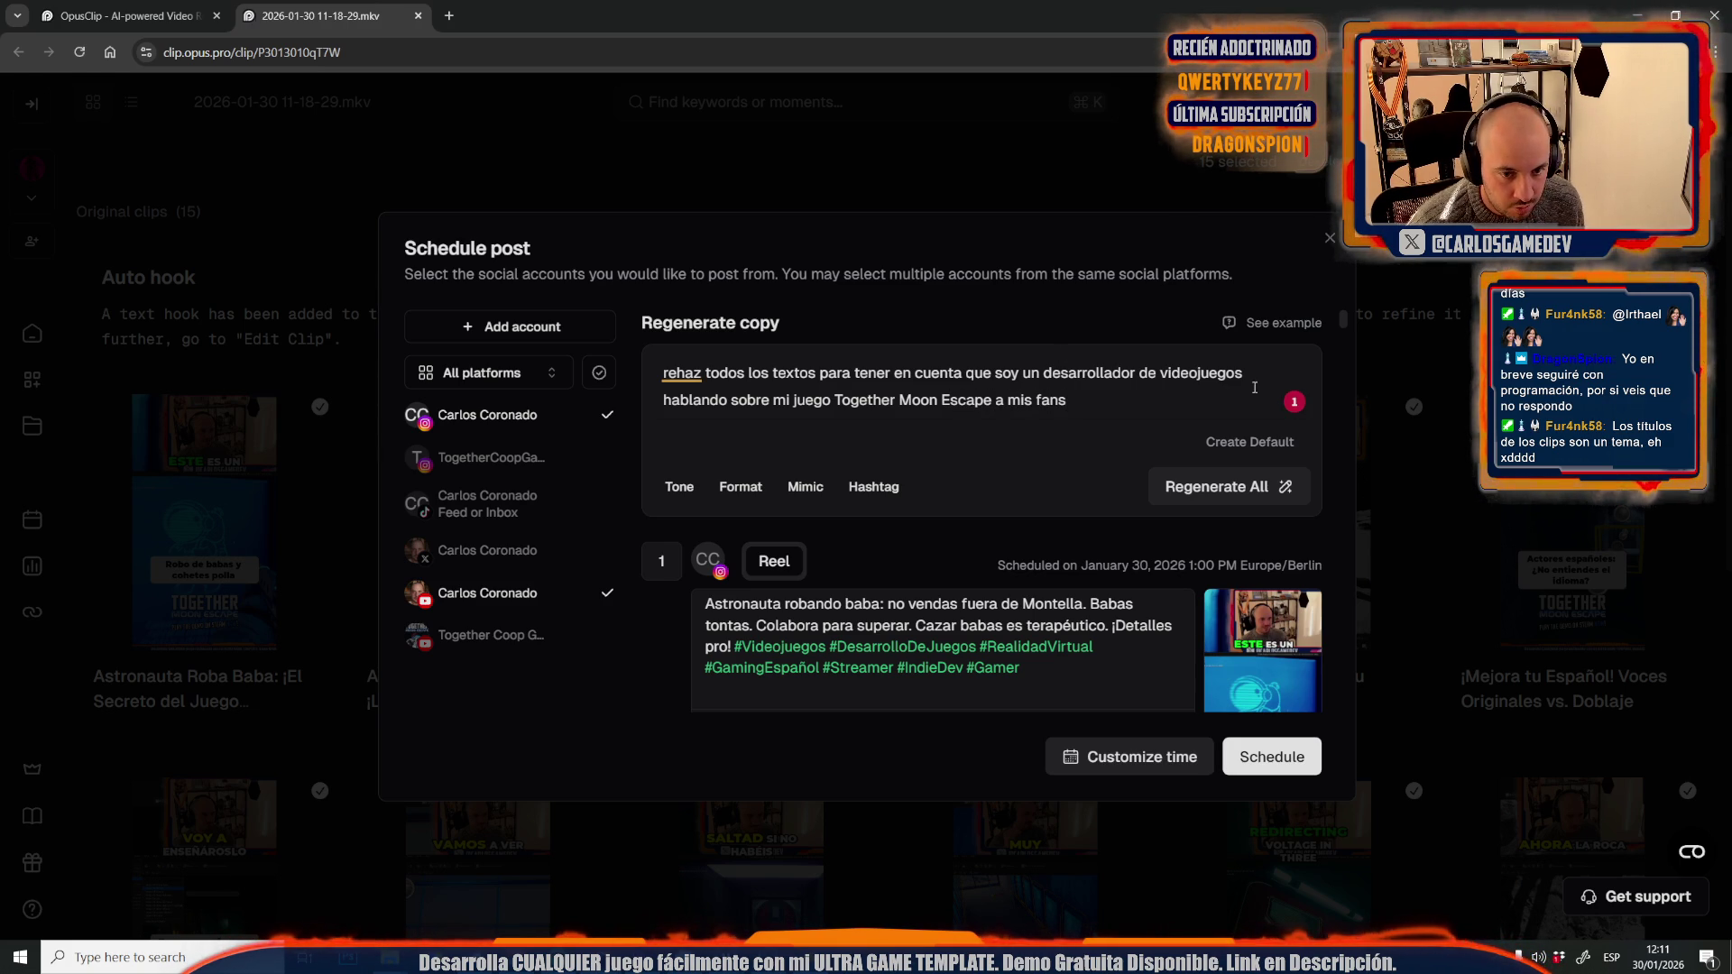
text(en Unreal E)
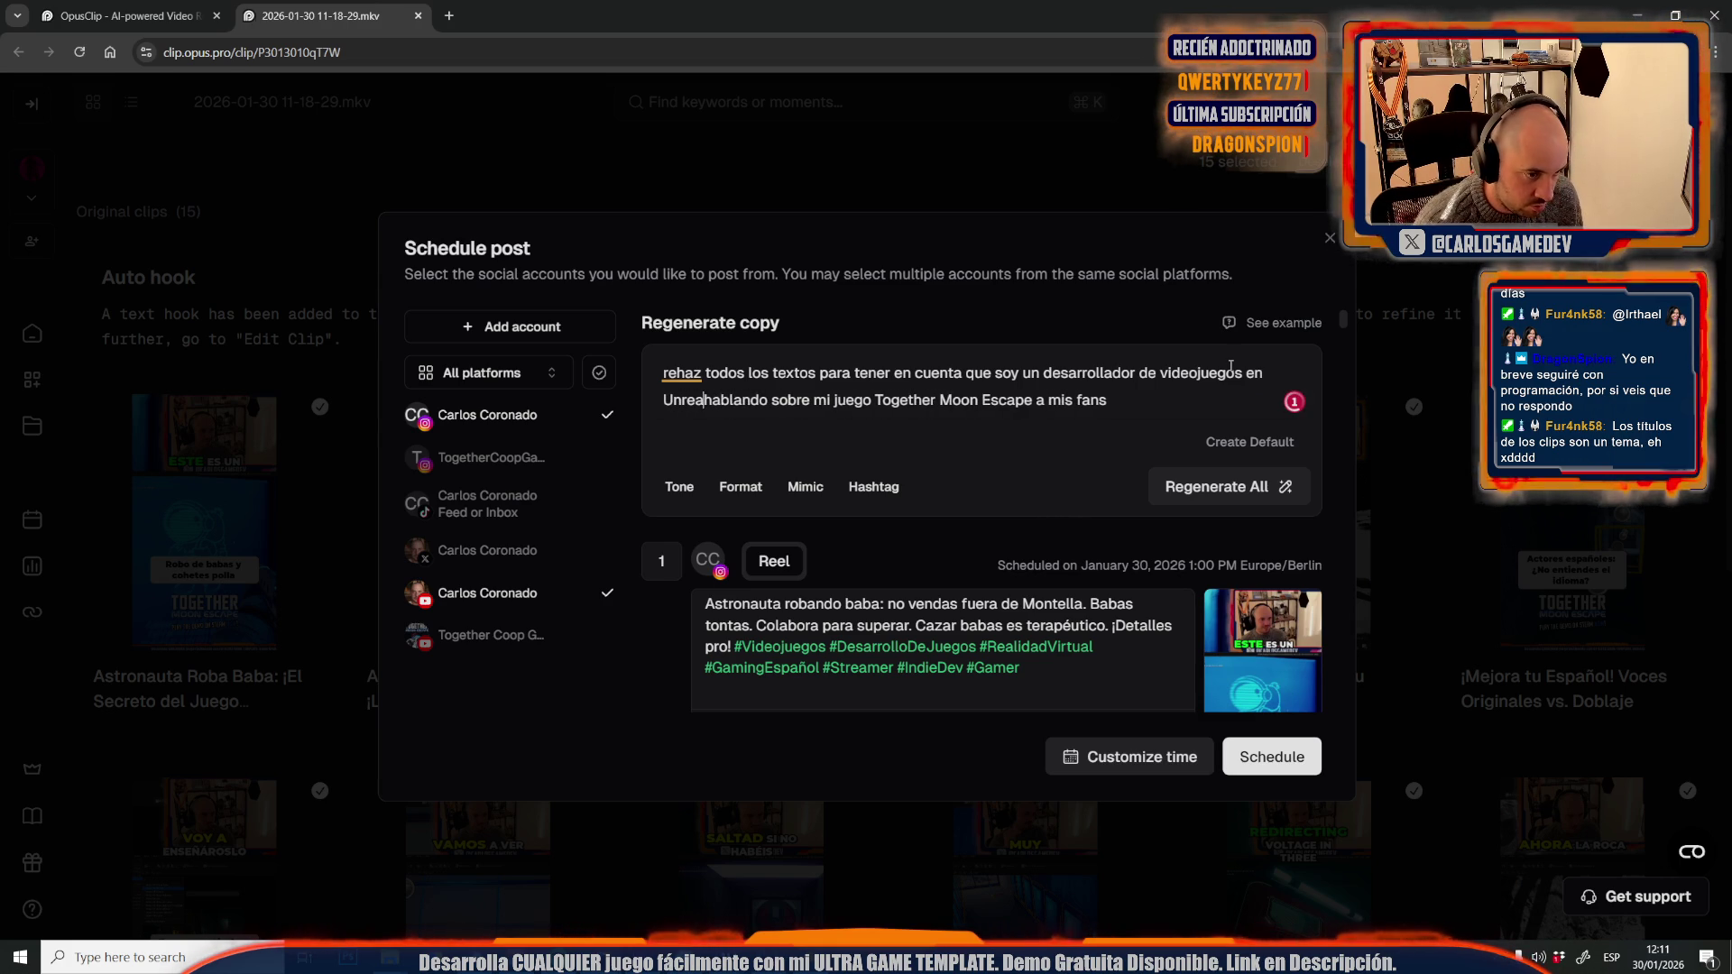
text(ngine)
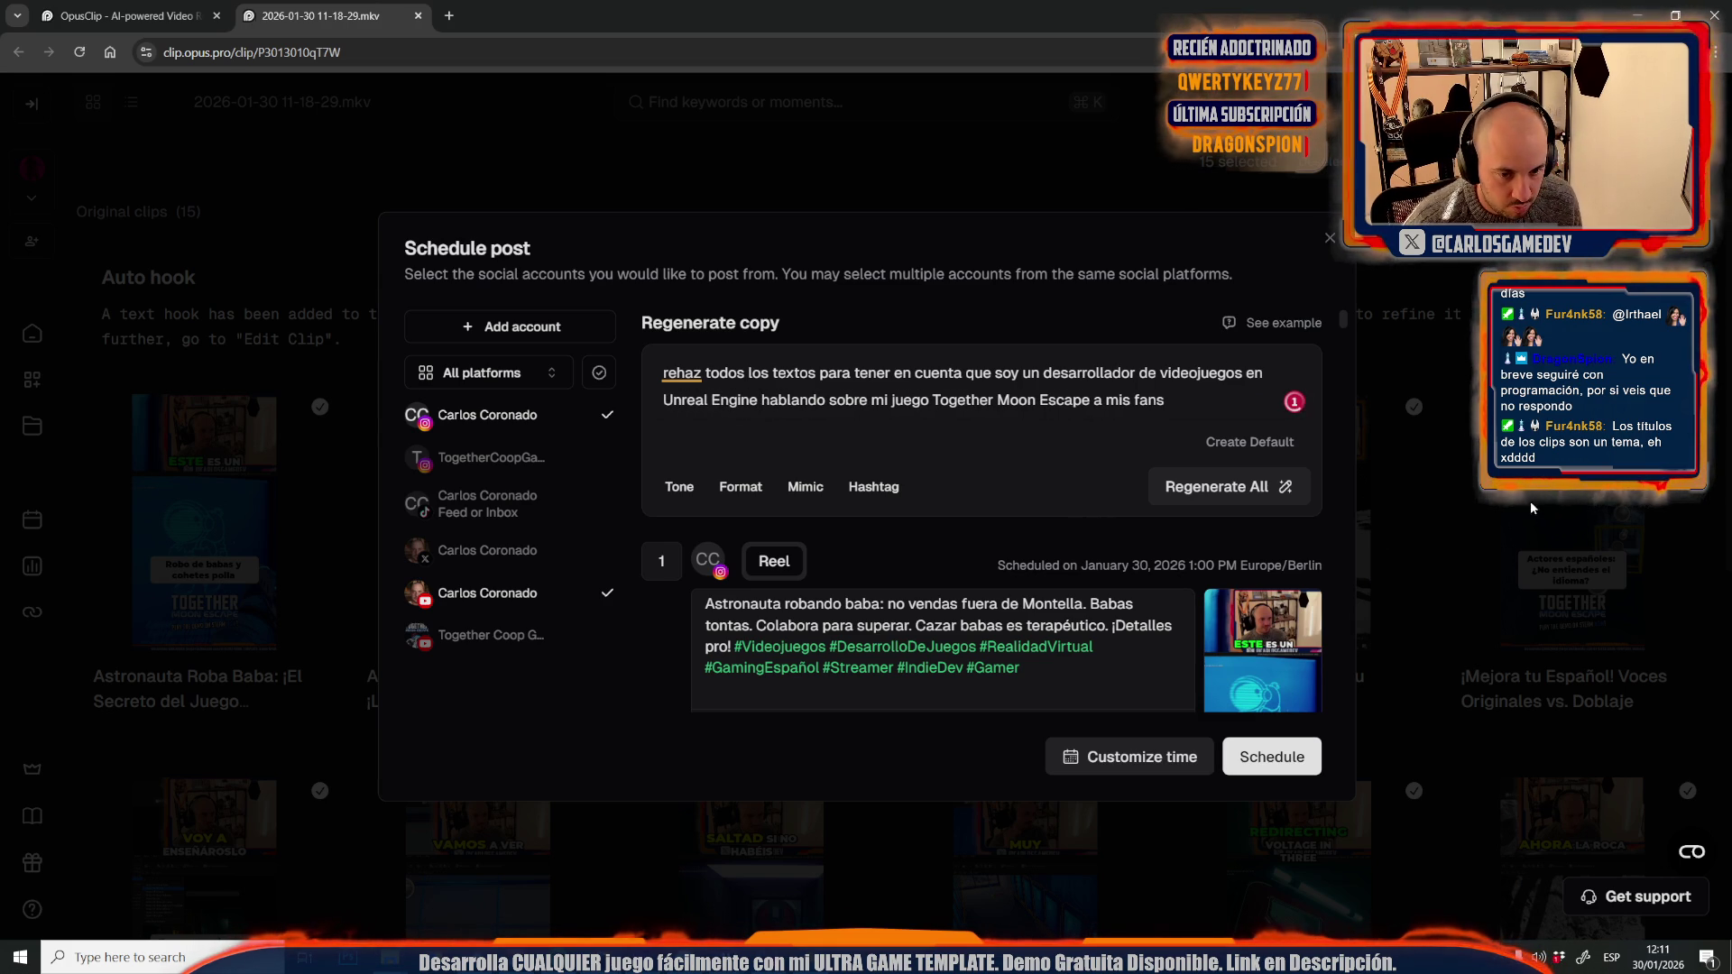
Step: Regenerate all captions, then delete 'a mis fans' from the prompt
click(1202, 492)
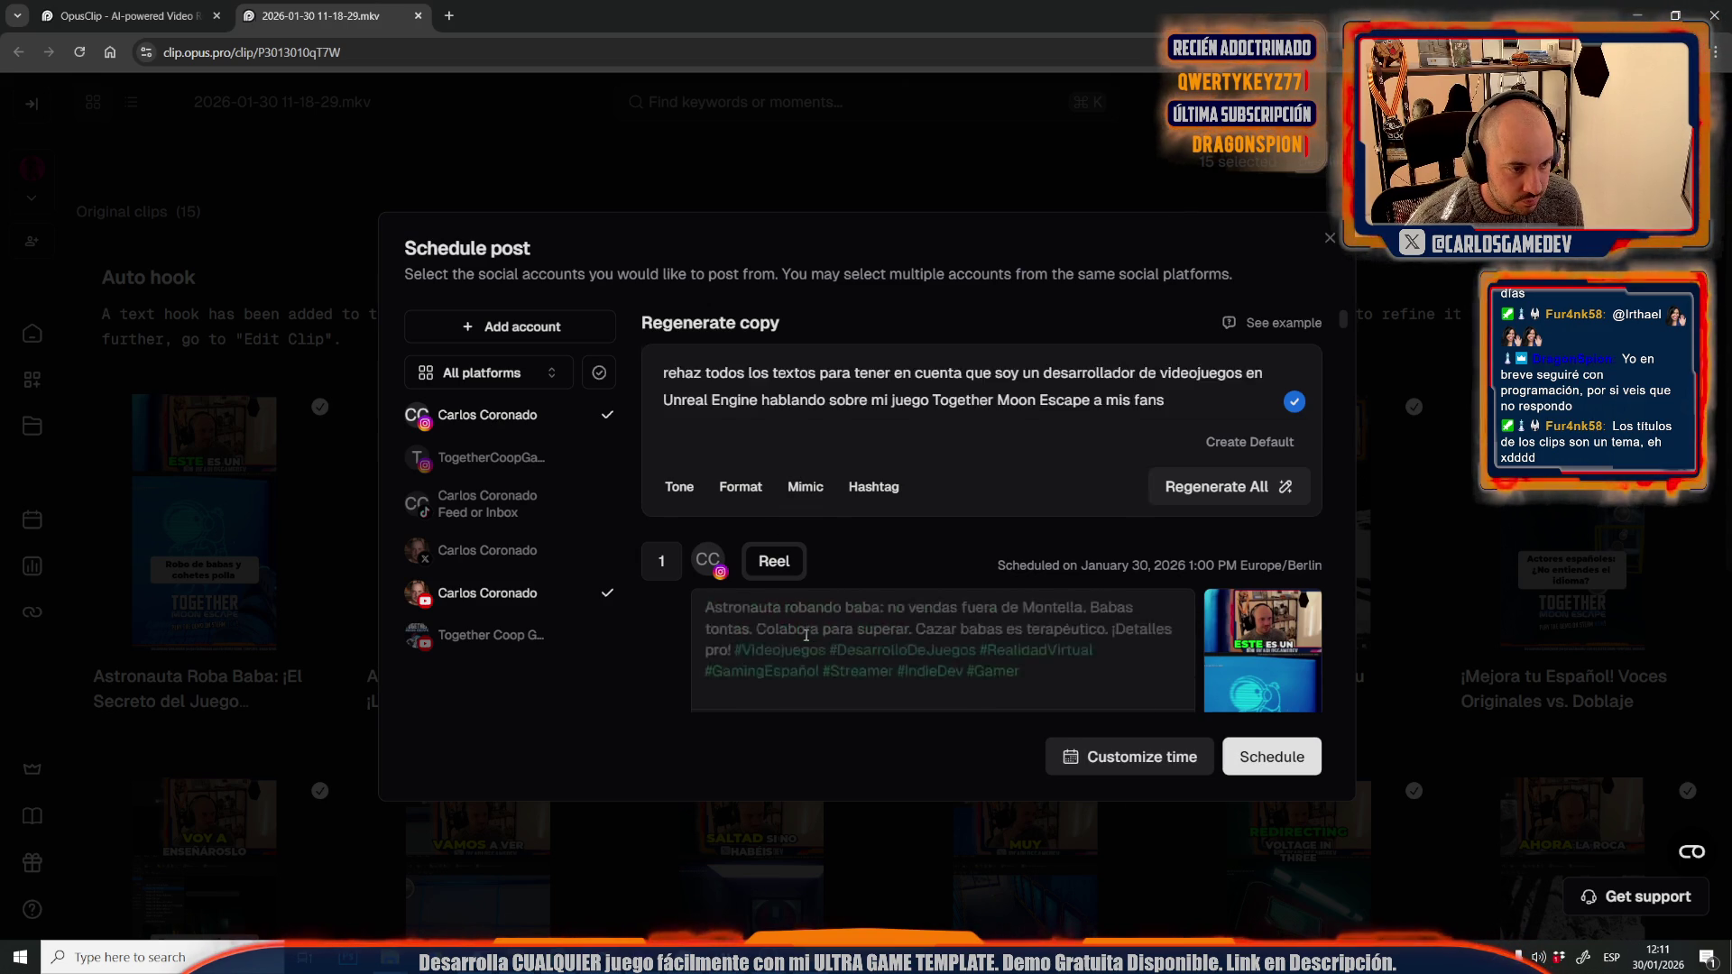
scroll(794, 481, down, 1)
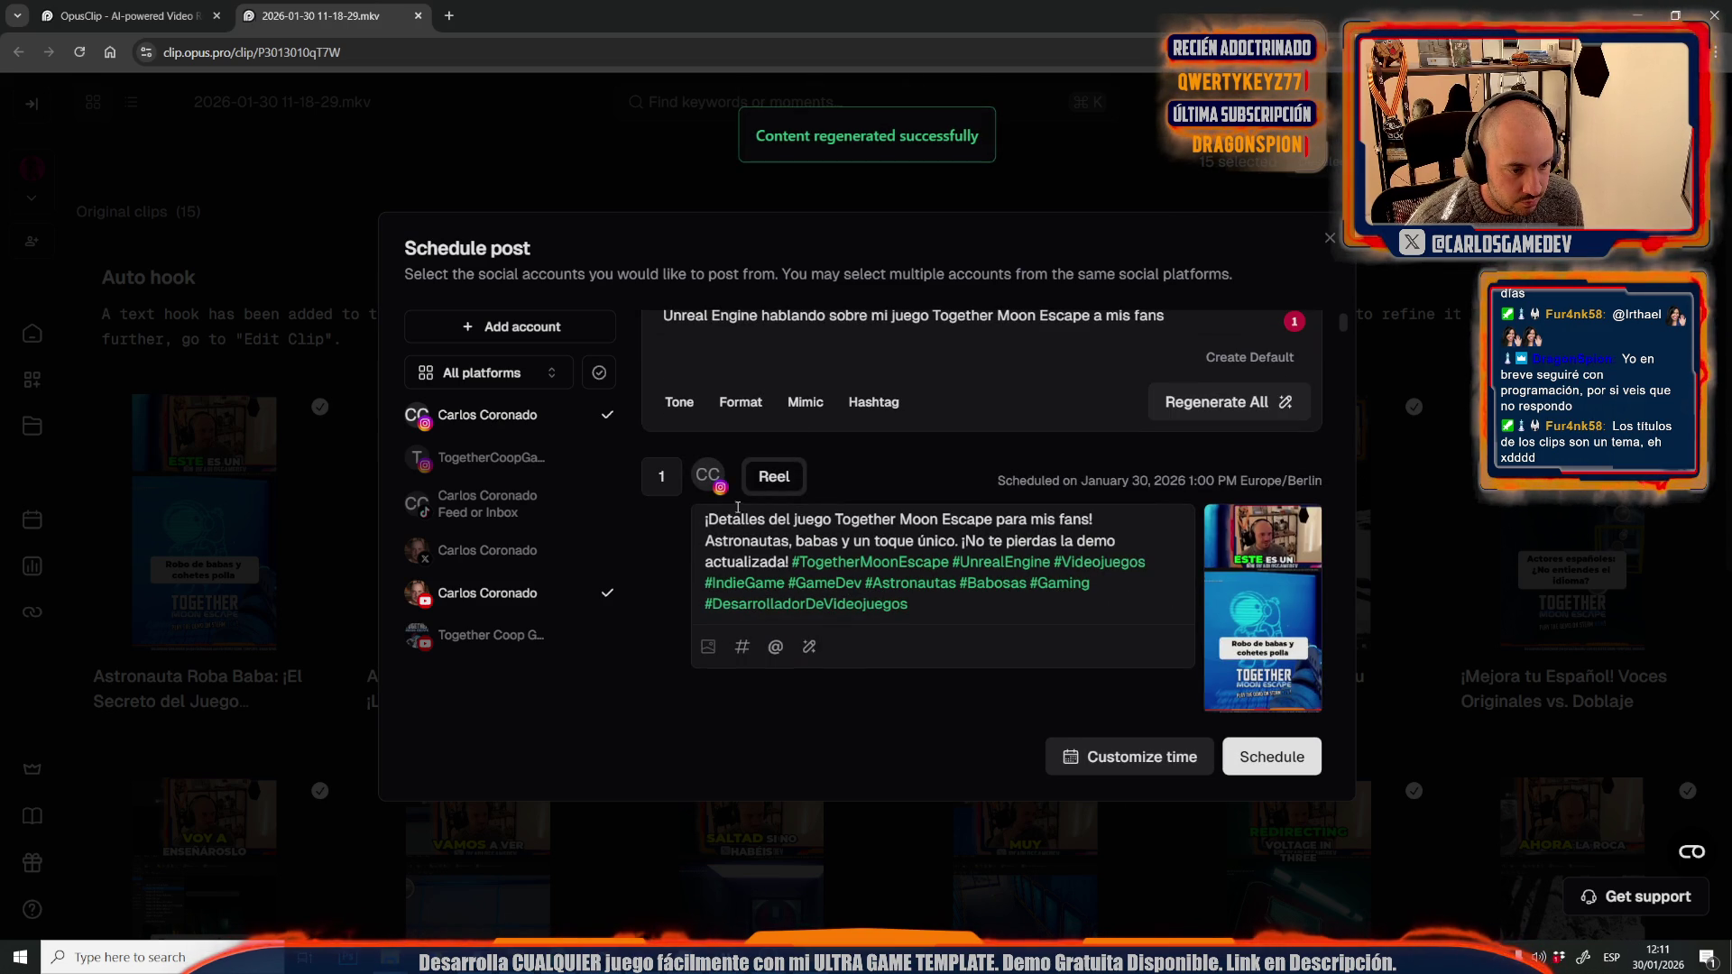
scroll(818, 521, up, 1)
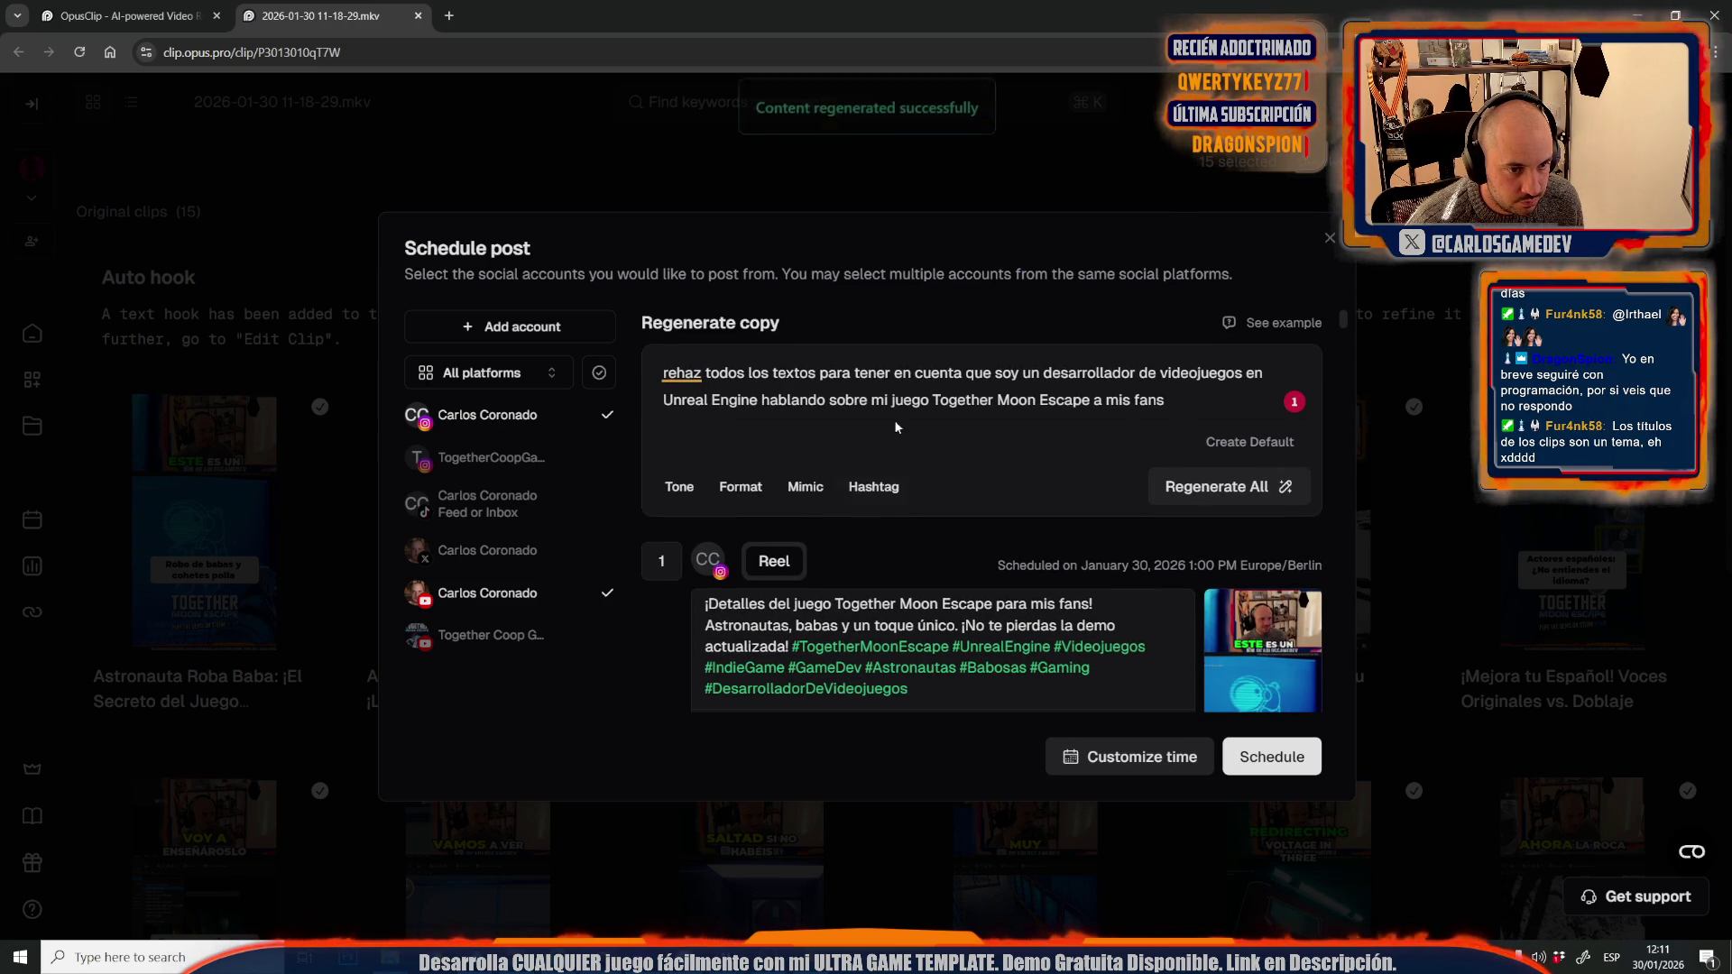
drag(1181, 405, 1090, 405)
key(BackSpace)
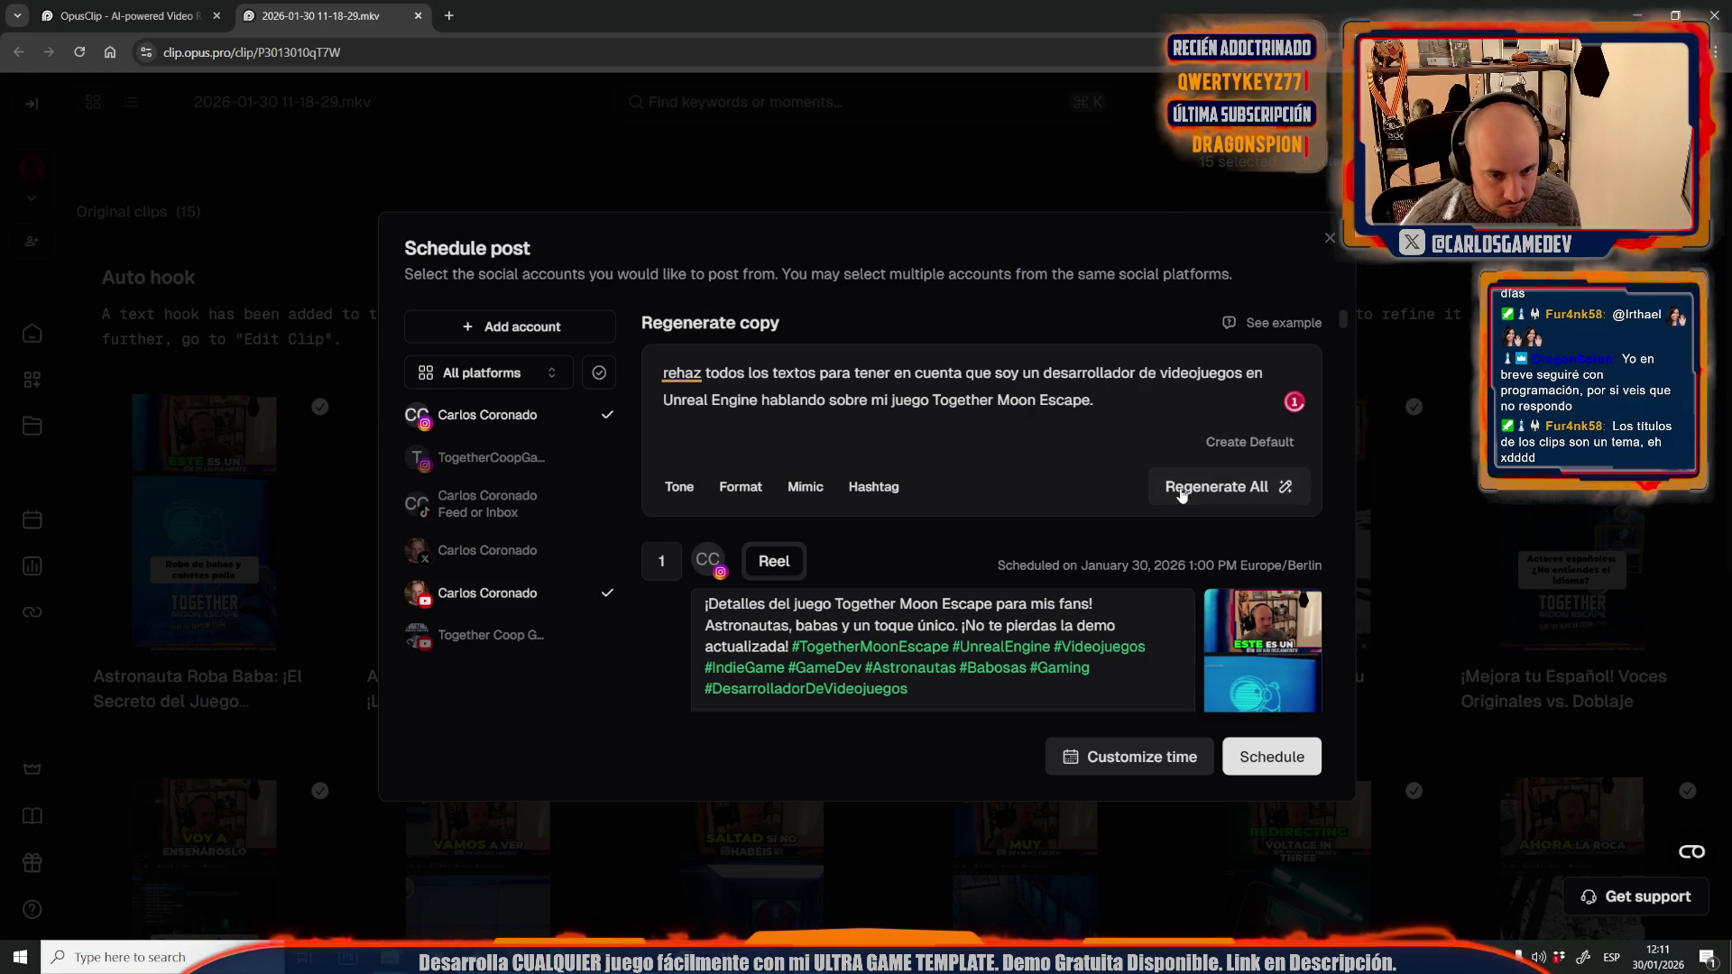
Step: Regenerate all captions using the trimmed prompt and review the results
click(1218, 486)
scroll(896, 658, down, 3)
scroll(896, 658, down, 2)
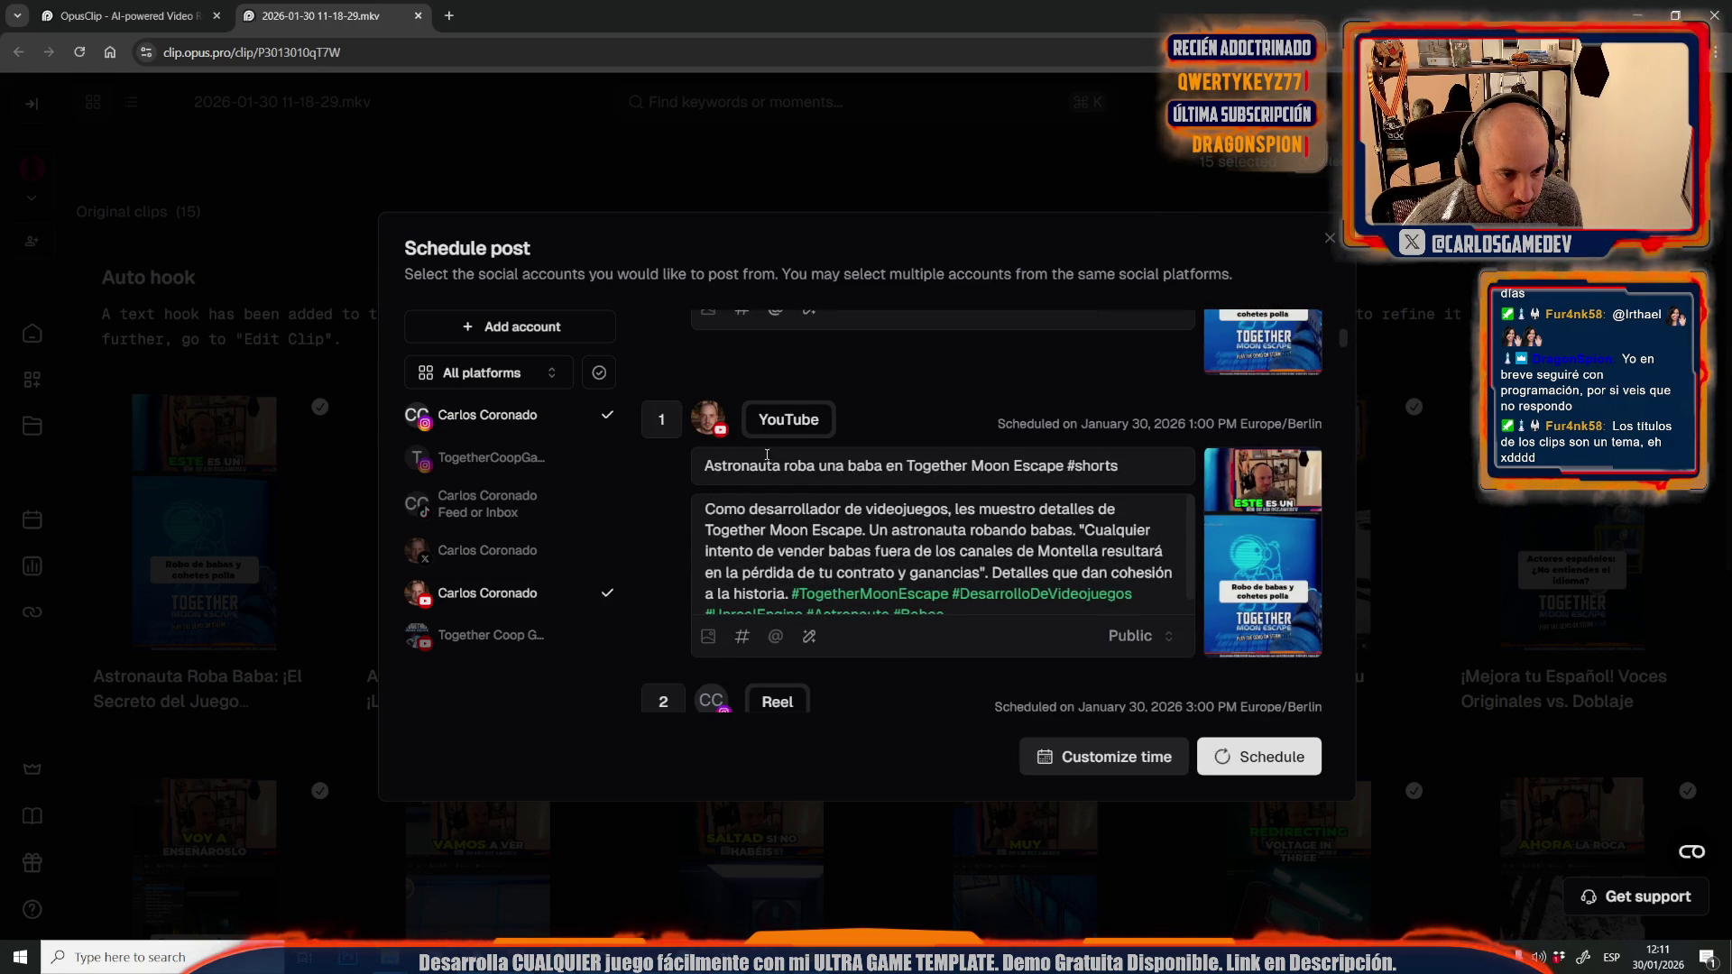
scroll(722, 495, down, 1)
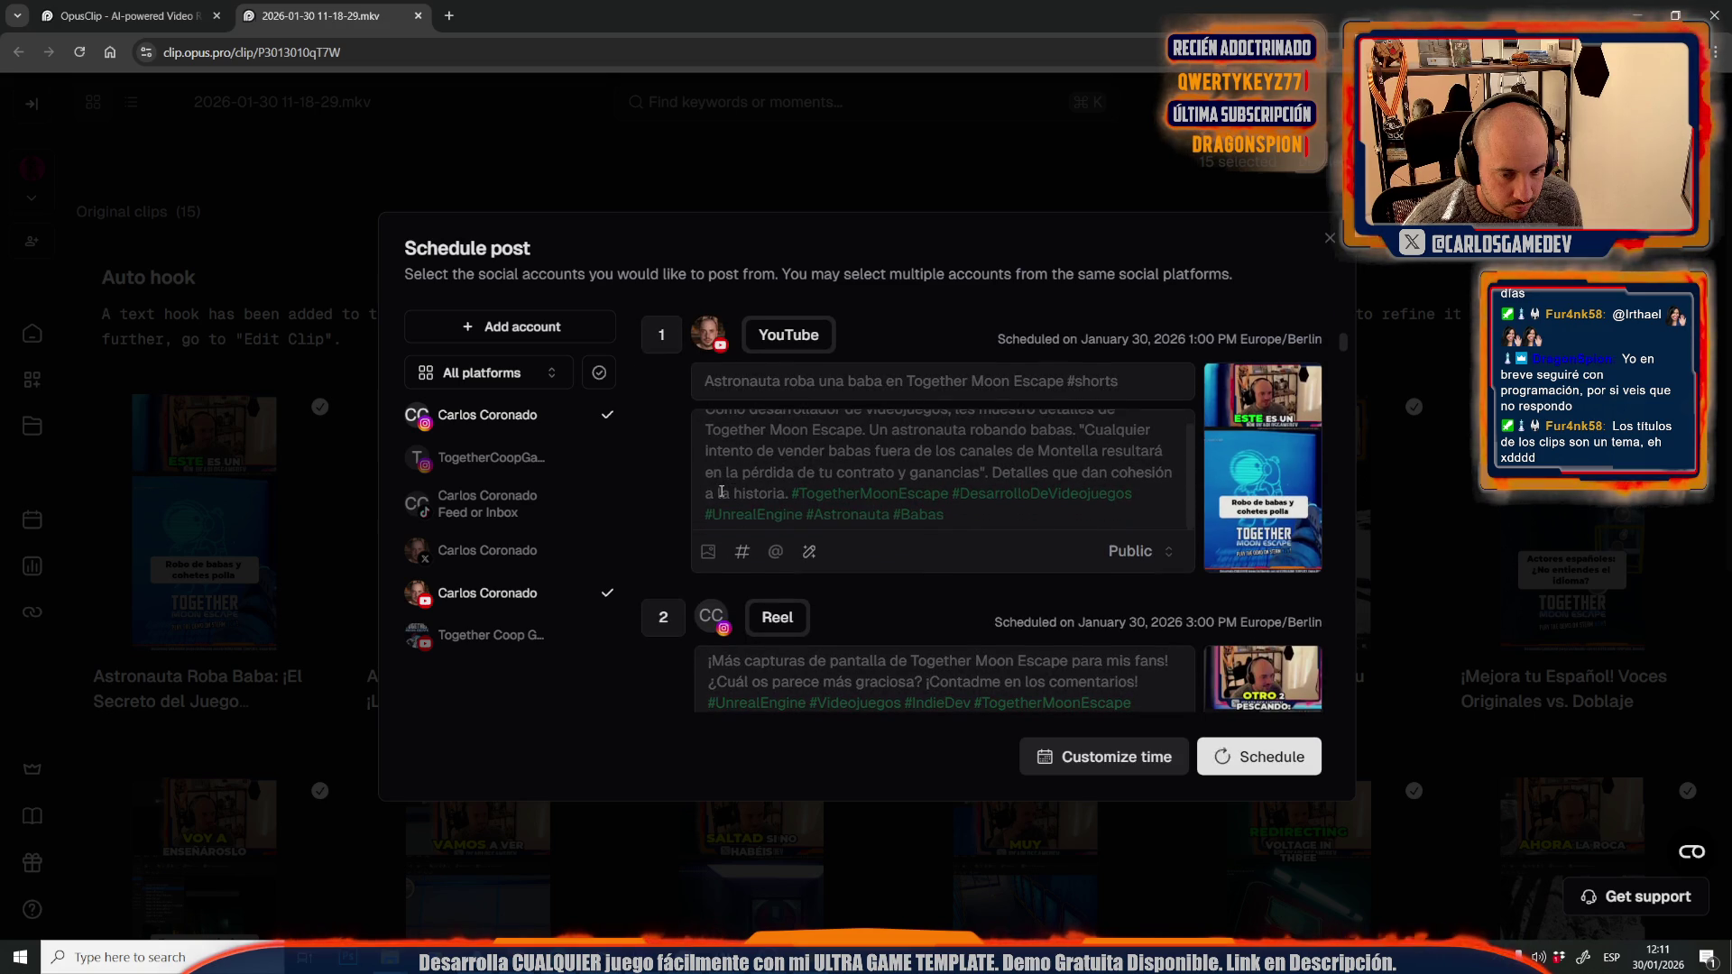
scroll(809, 458, down, 1)
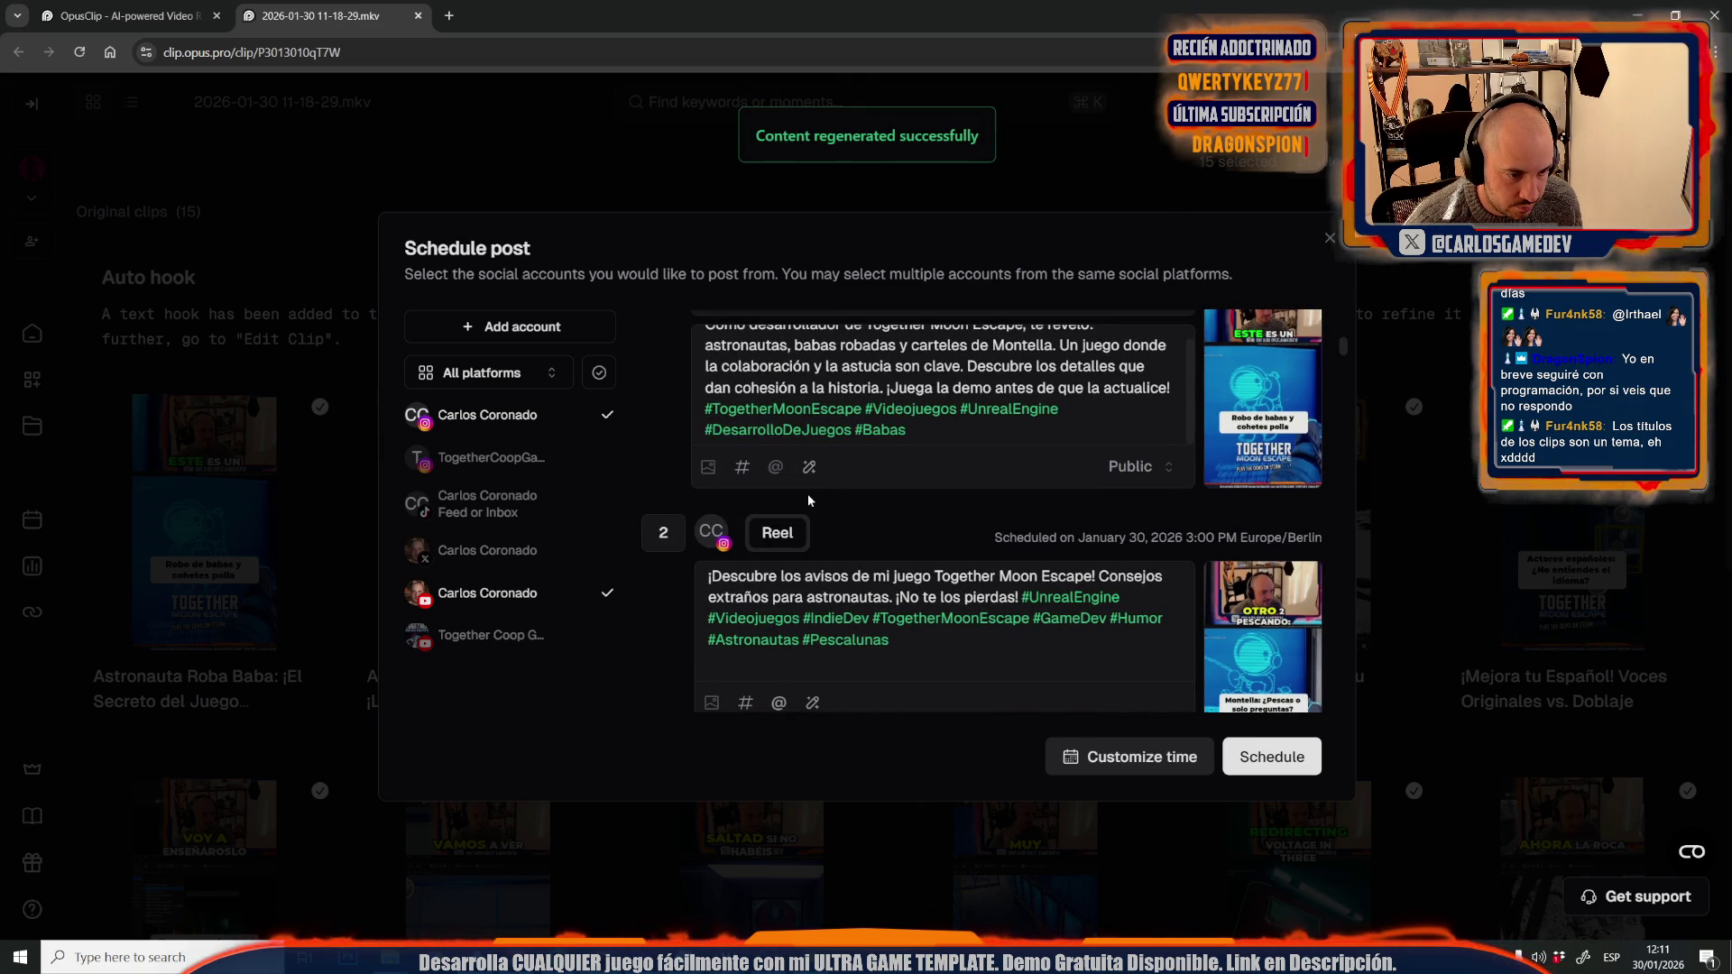
scroll(810, 499, down, 5)
scroll(810, 494, up, 8)
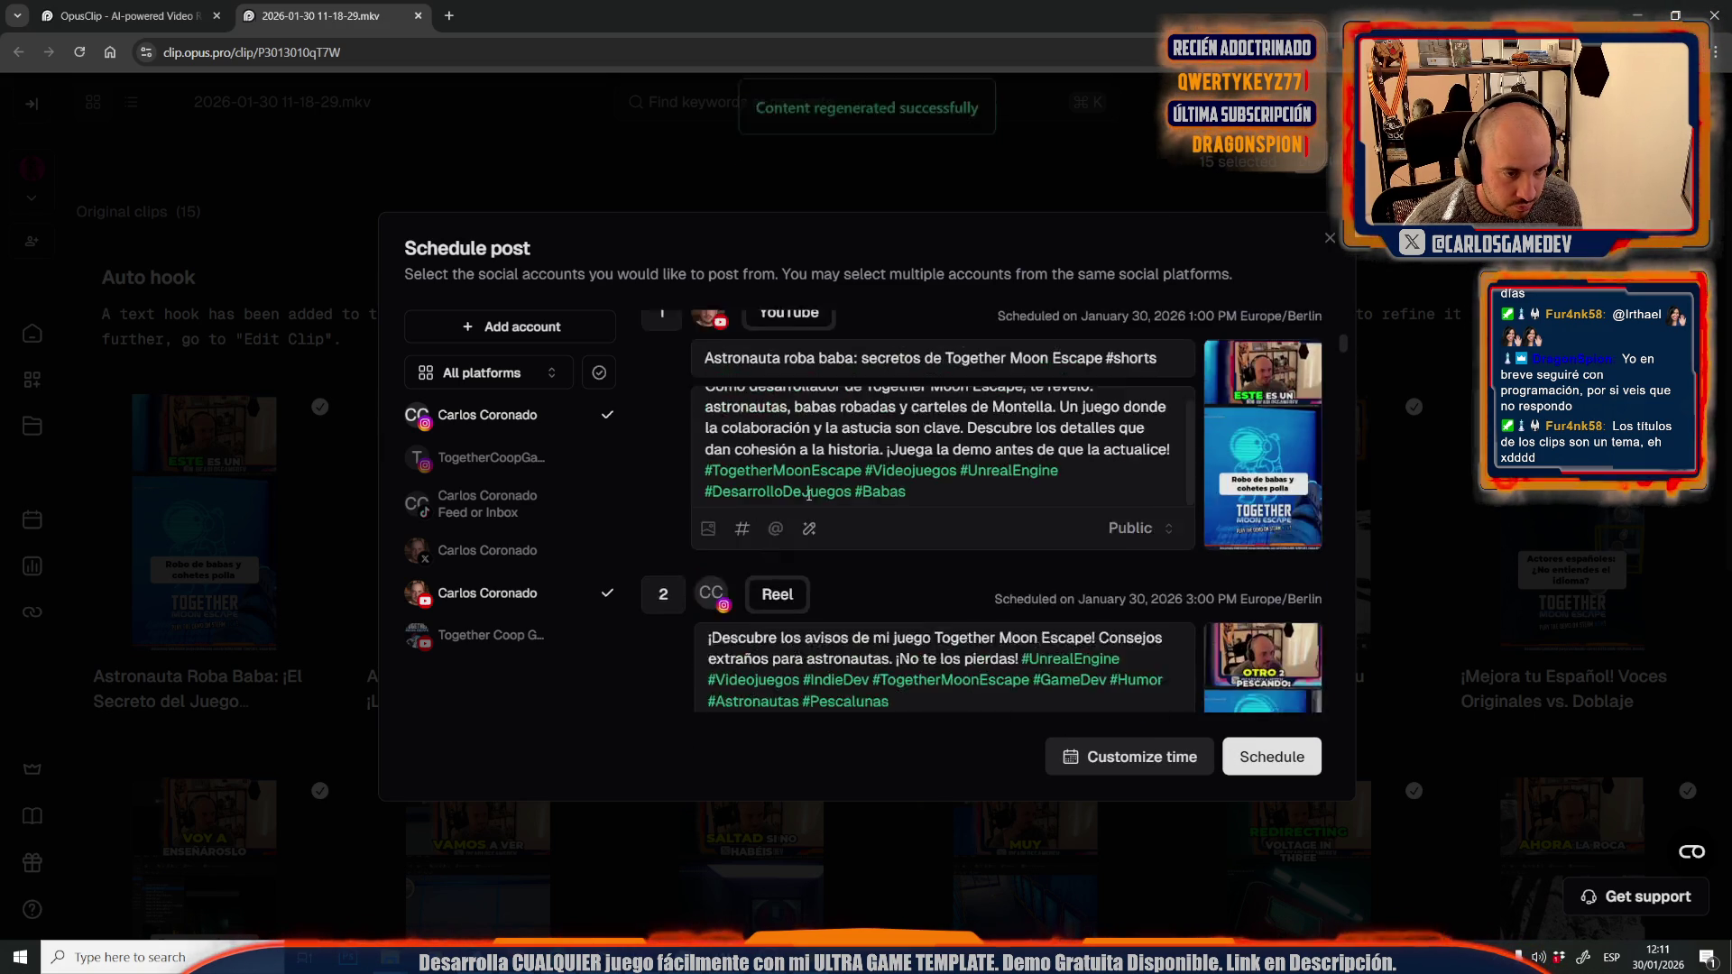
Step: Append 'Hazlo menos clickbait y más serio.' to the prompt and regenerate all captions
text(Hazlo menos clickbait y más serio.)
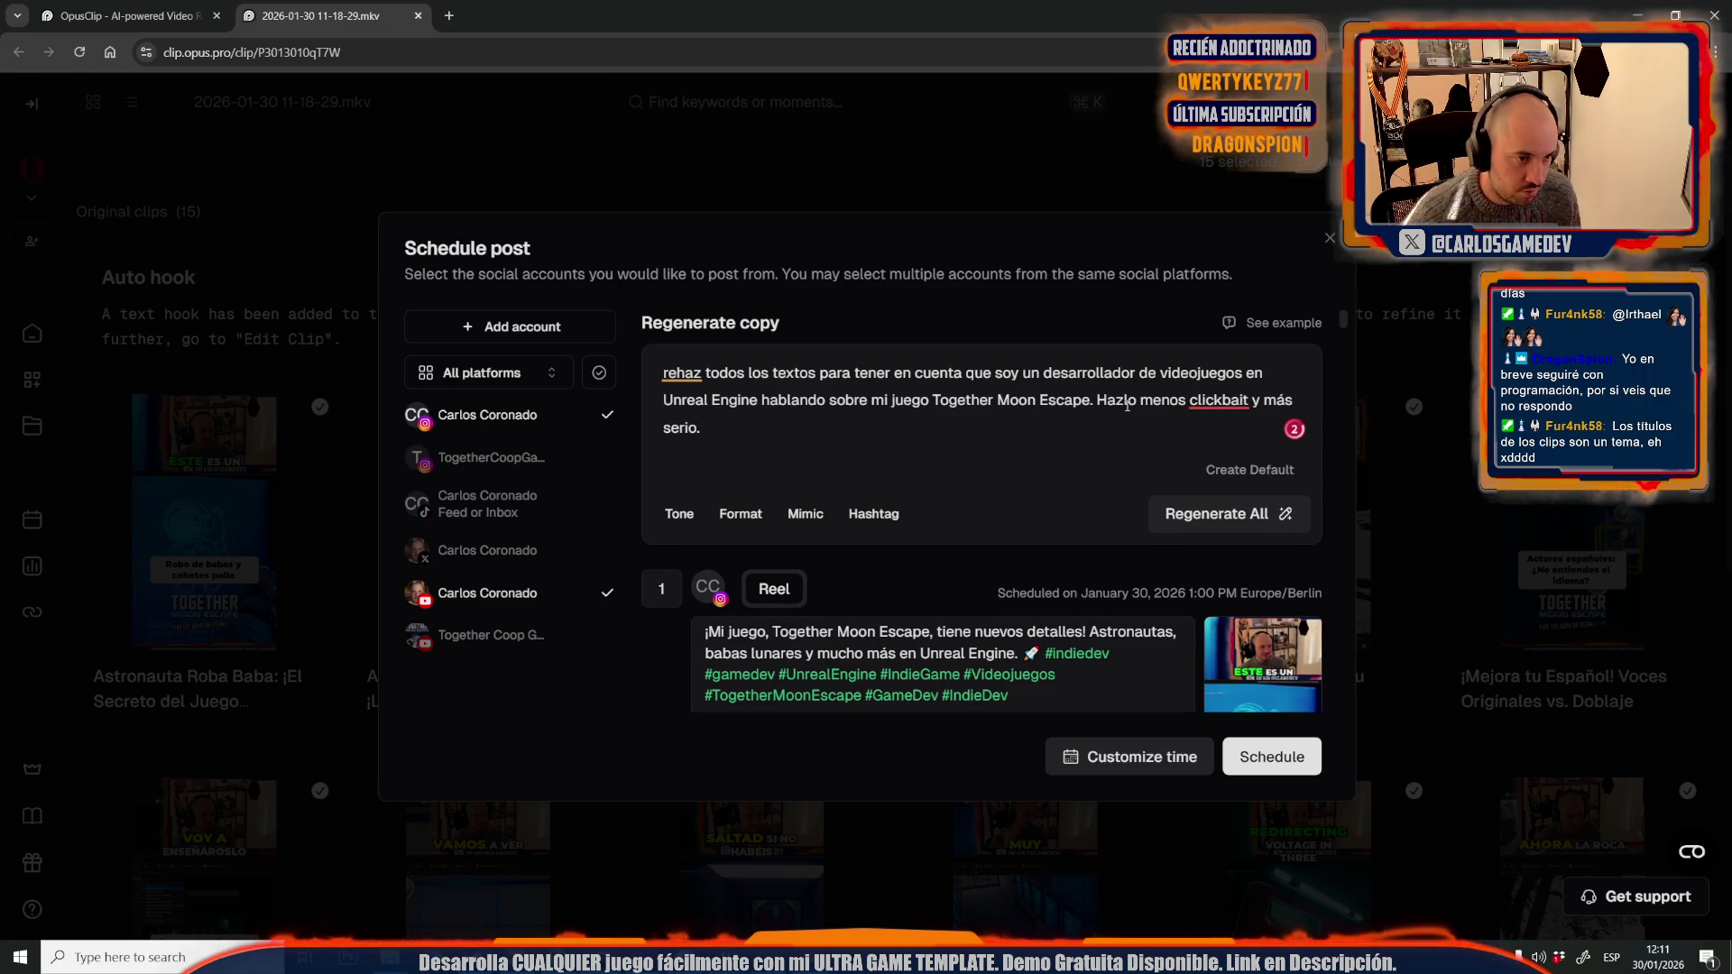
click(1309, 512)
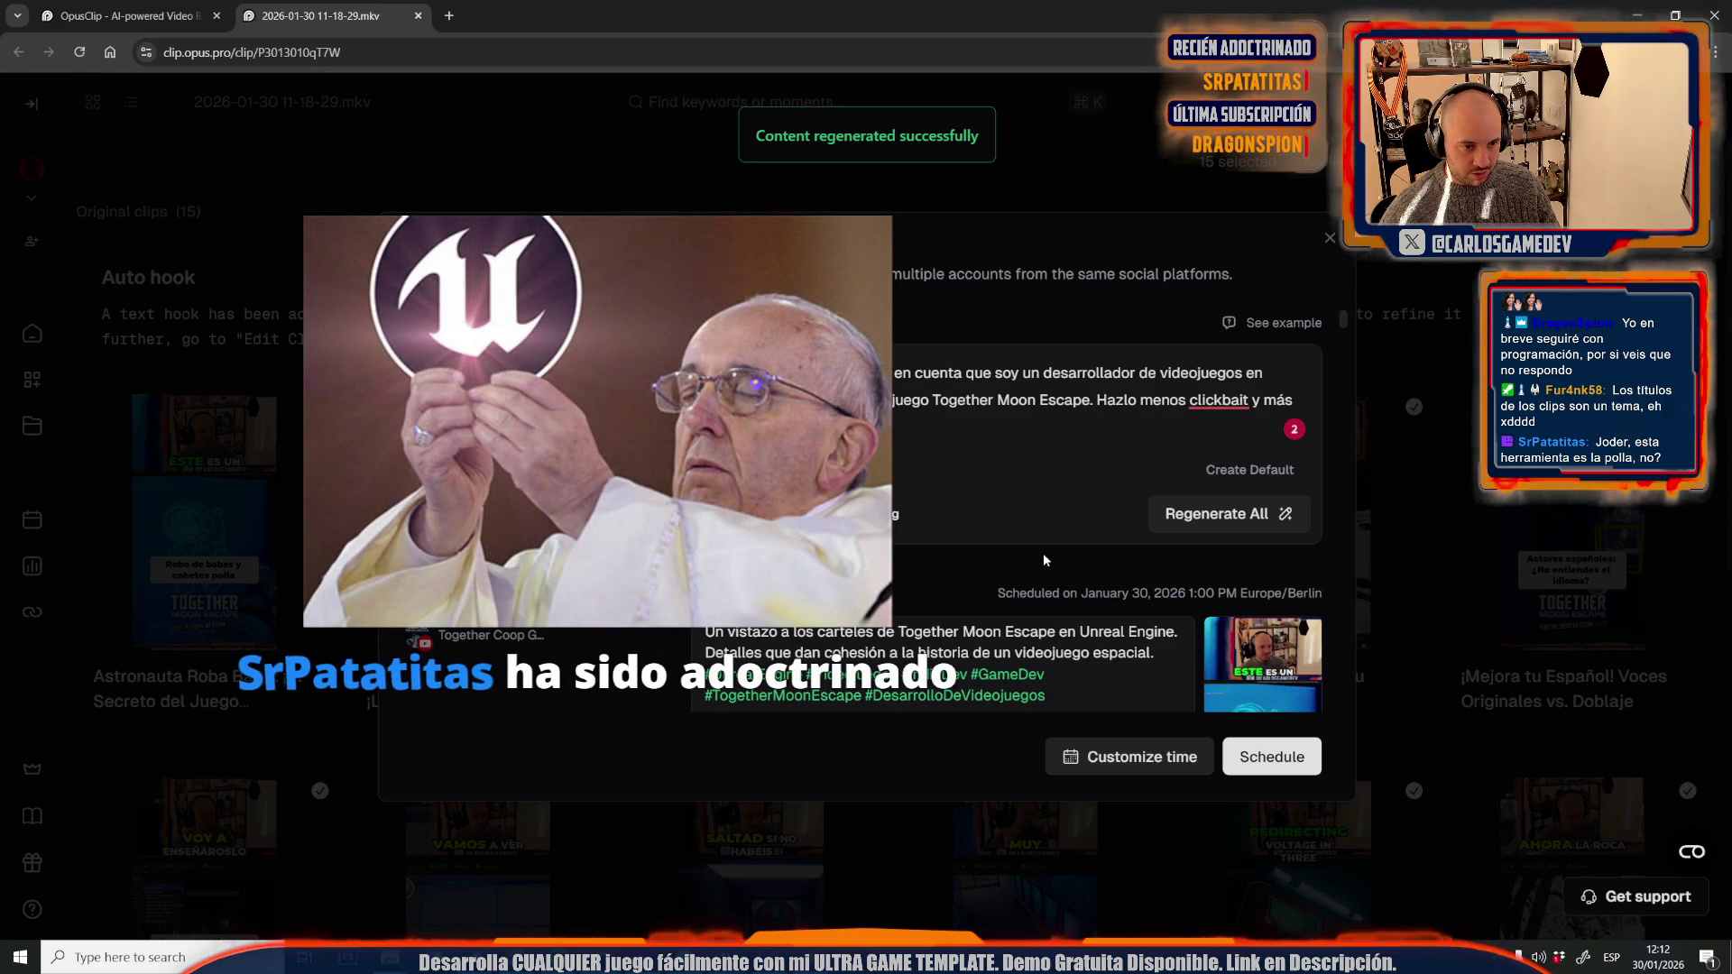
scroll(1029, 541, down, 5)
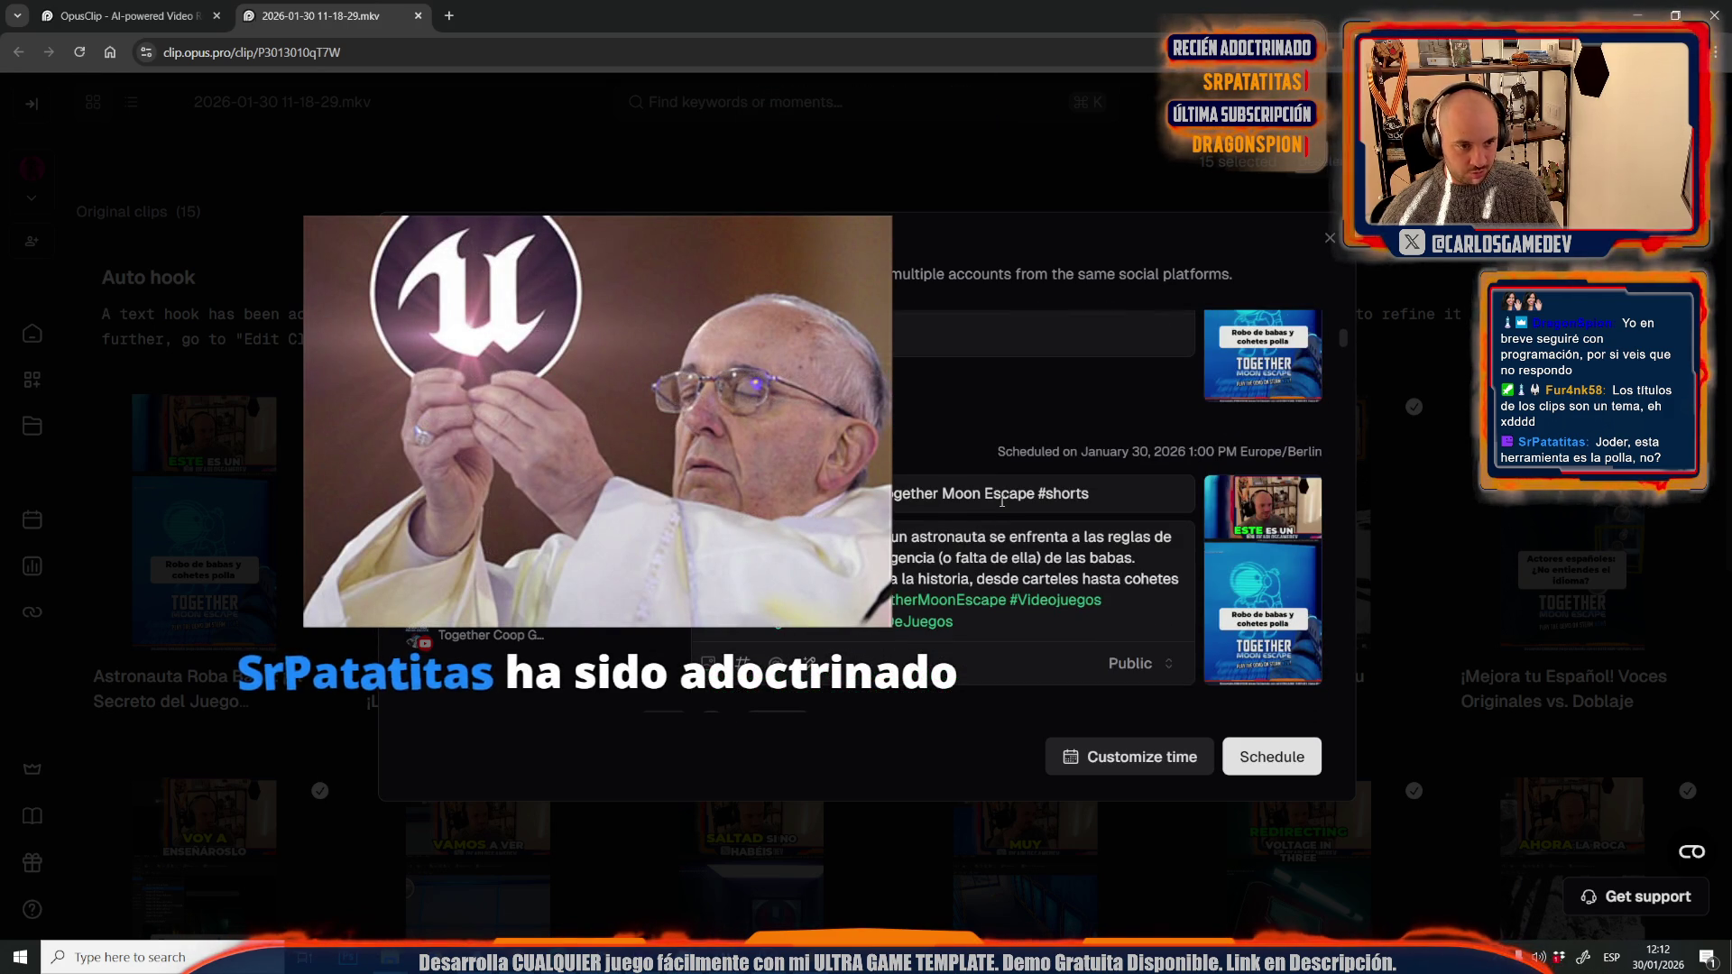
scroll(931, 562, down, 2)
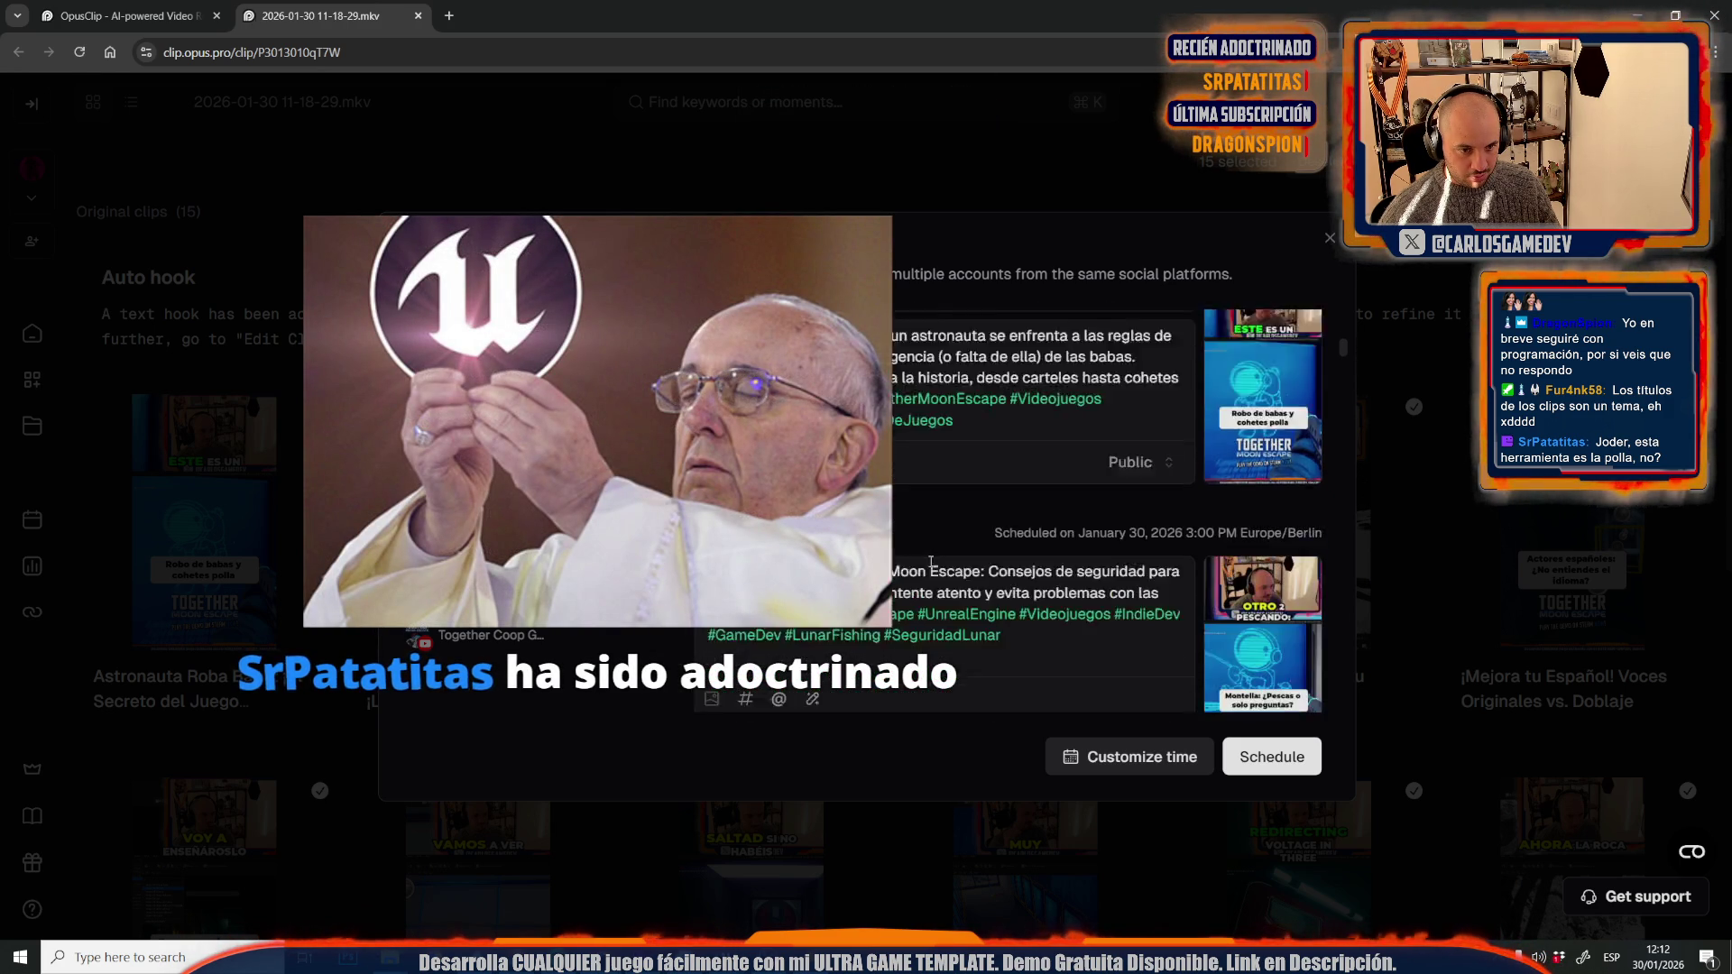
scroll(932, 562, down, 10)
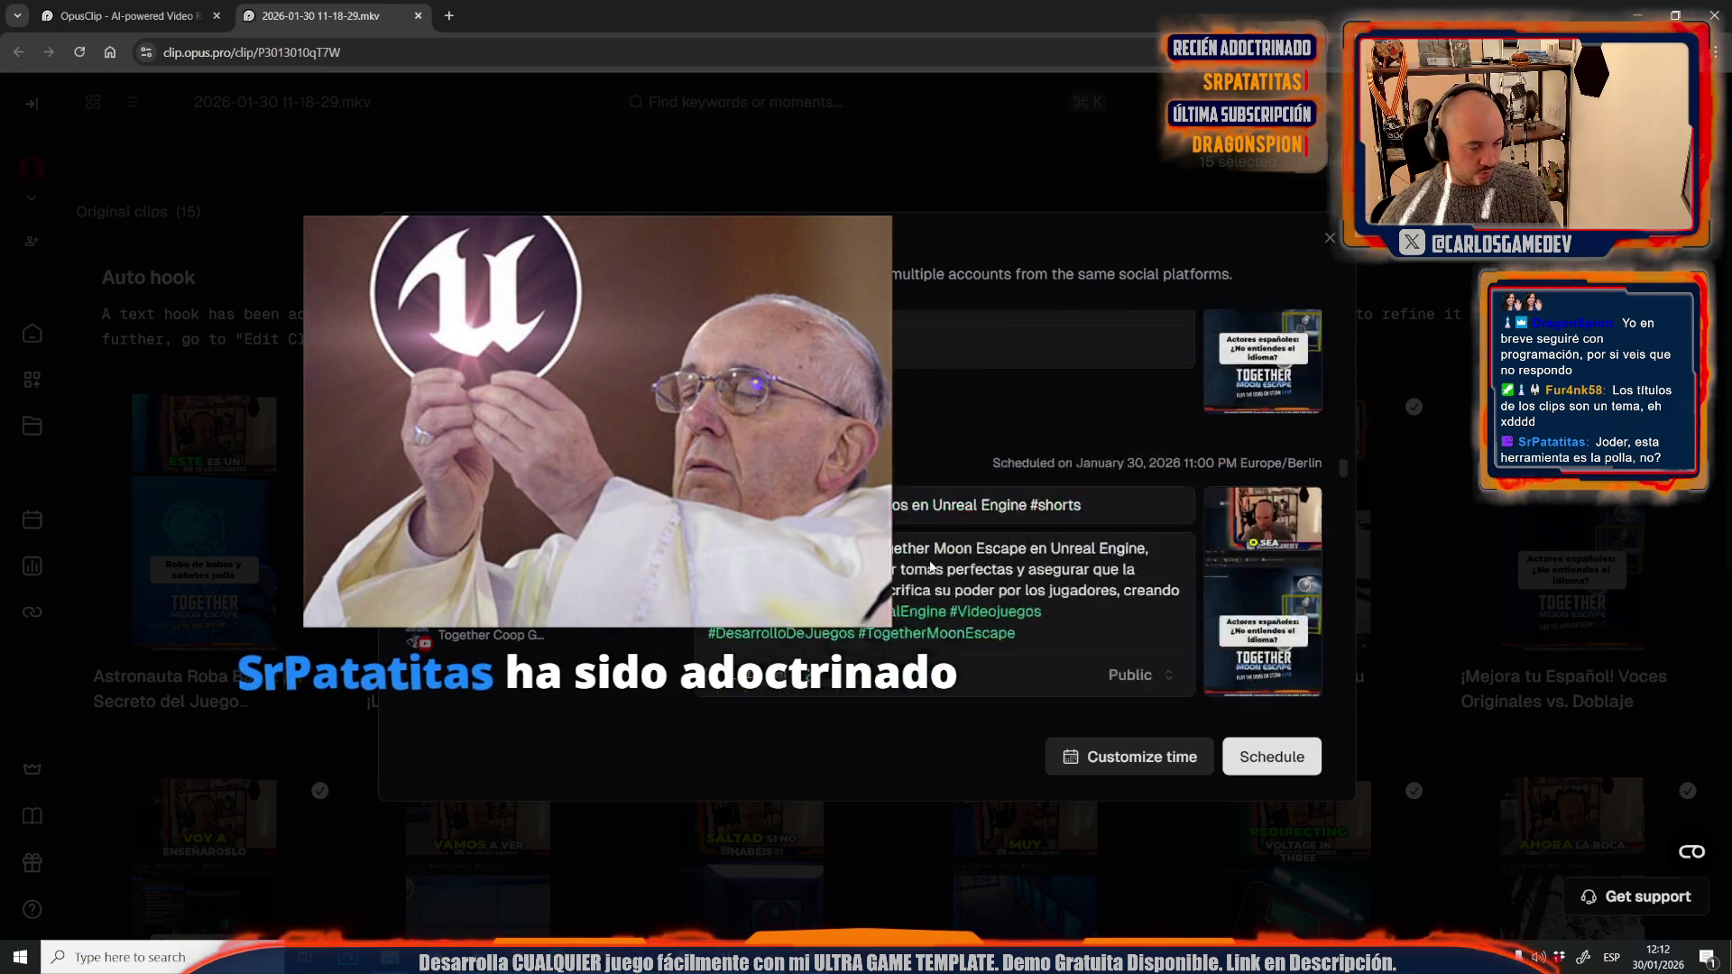
scroll(931, 566, down, 3)
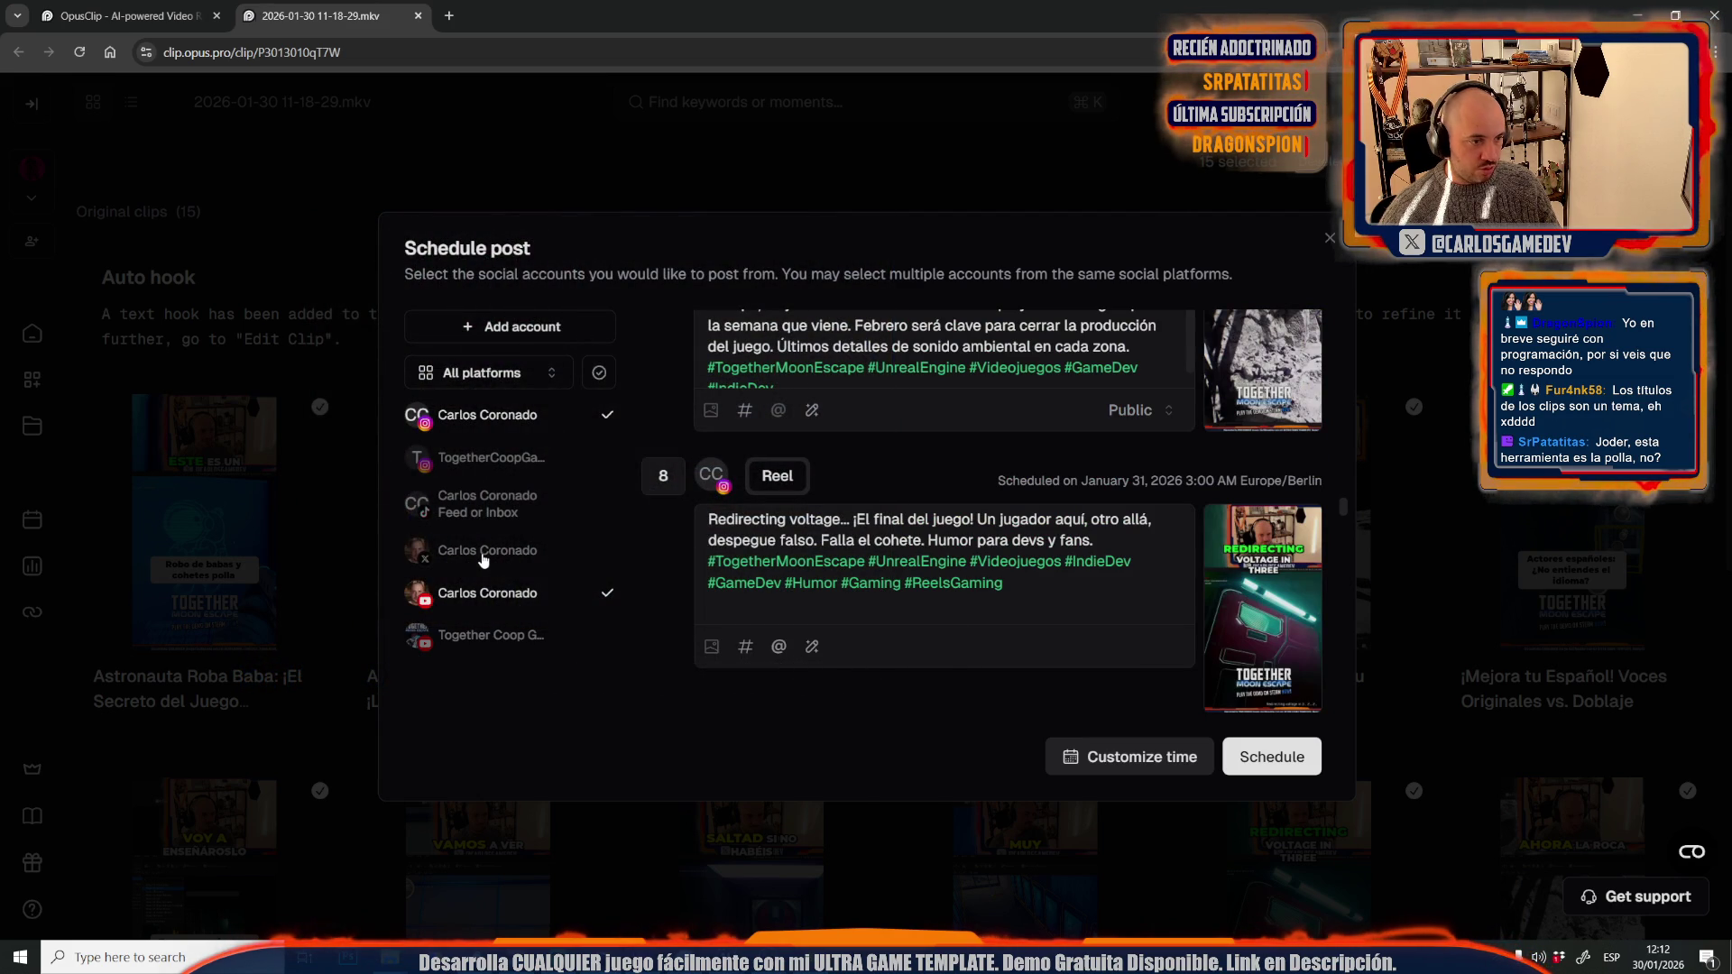
Step: Add the X account to the posting targets and bring up custom schedule time
click(483, 560)
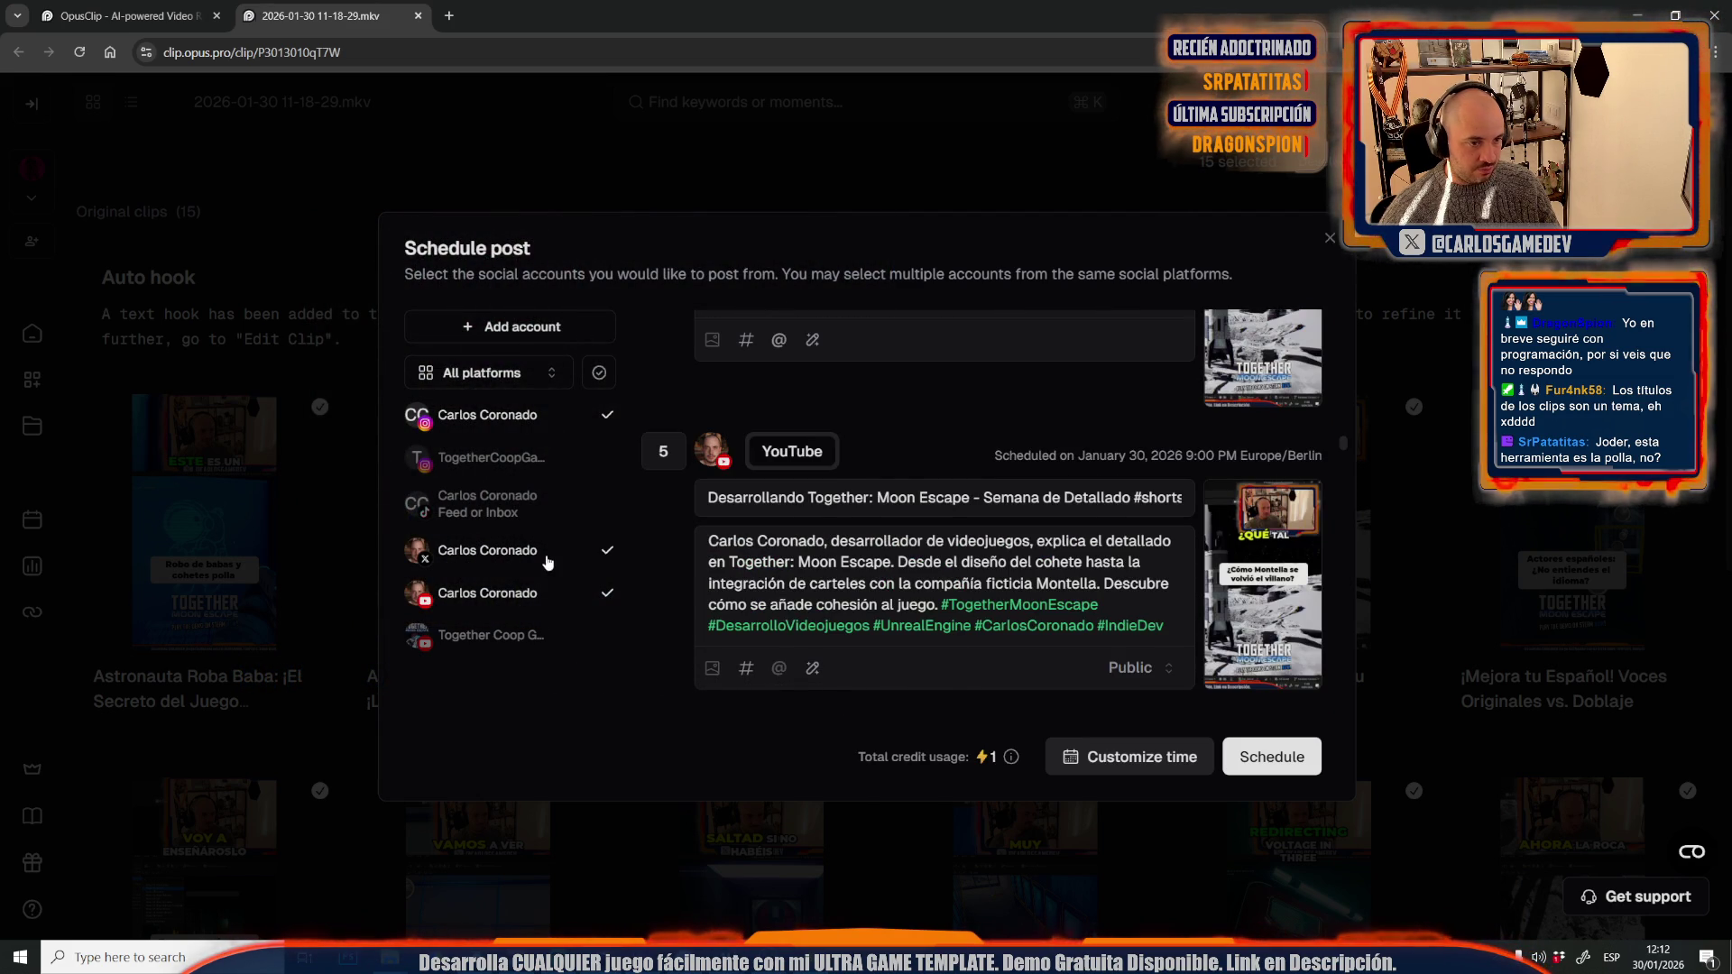
scroll(885, 559, up, 10)
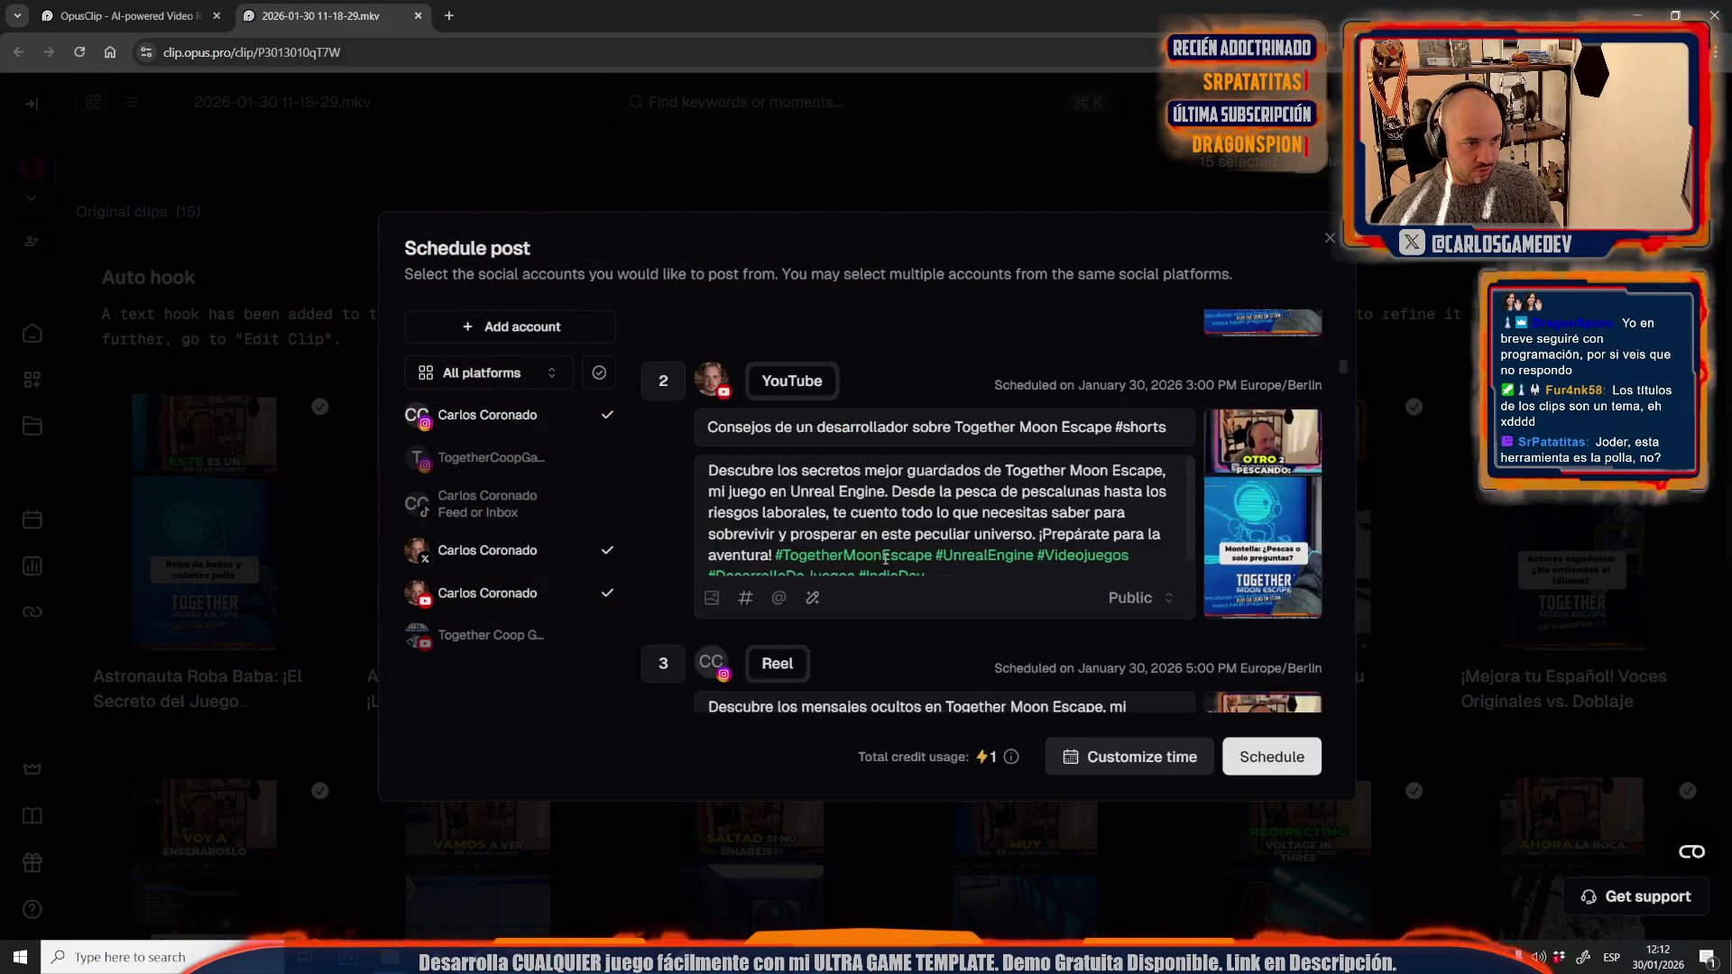
scroll(885, 560, up, 5)
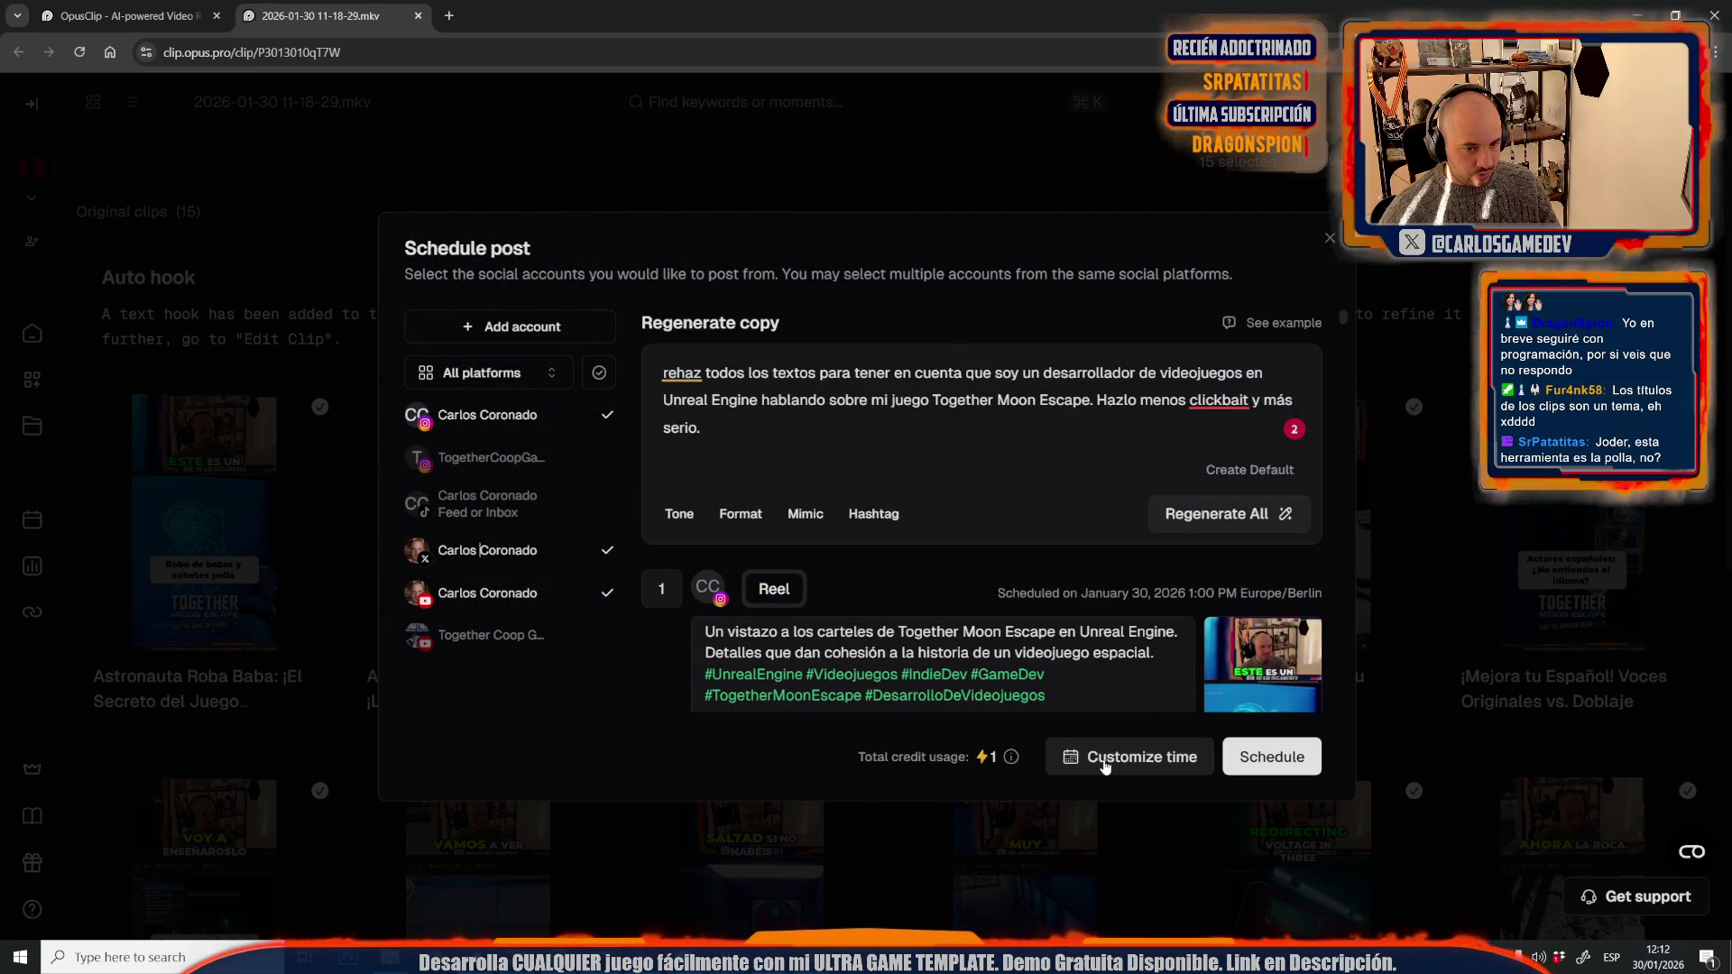
click(1106, 758)
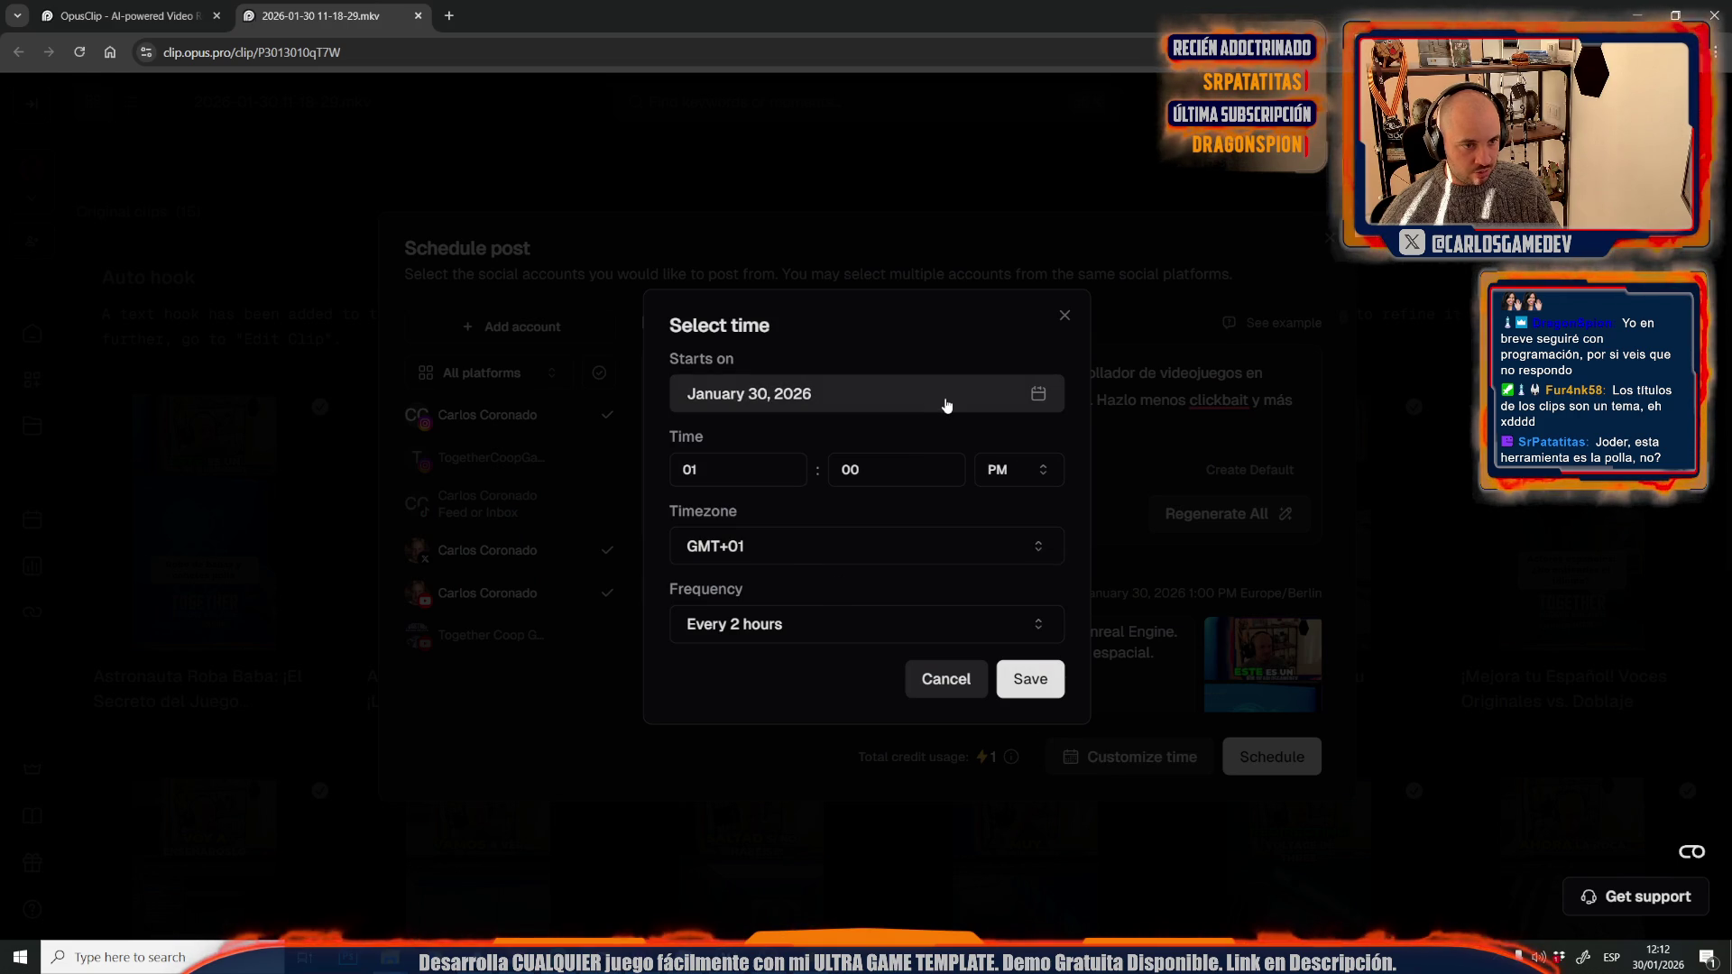
Step: Set posting frequency to every 12 hours from January 30, 2026 1:00 PM and schedule all clips
click(947, 404)
click(947, 403)
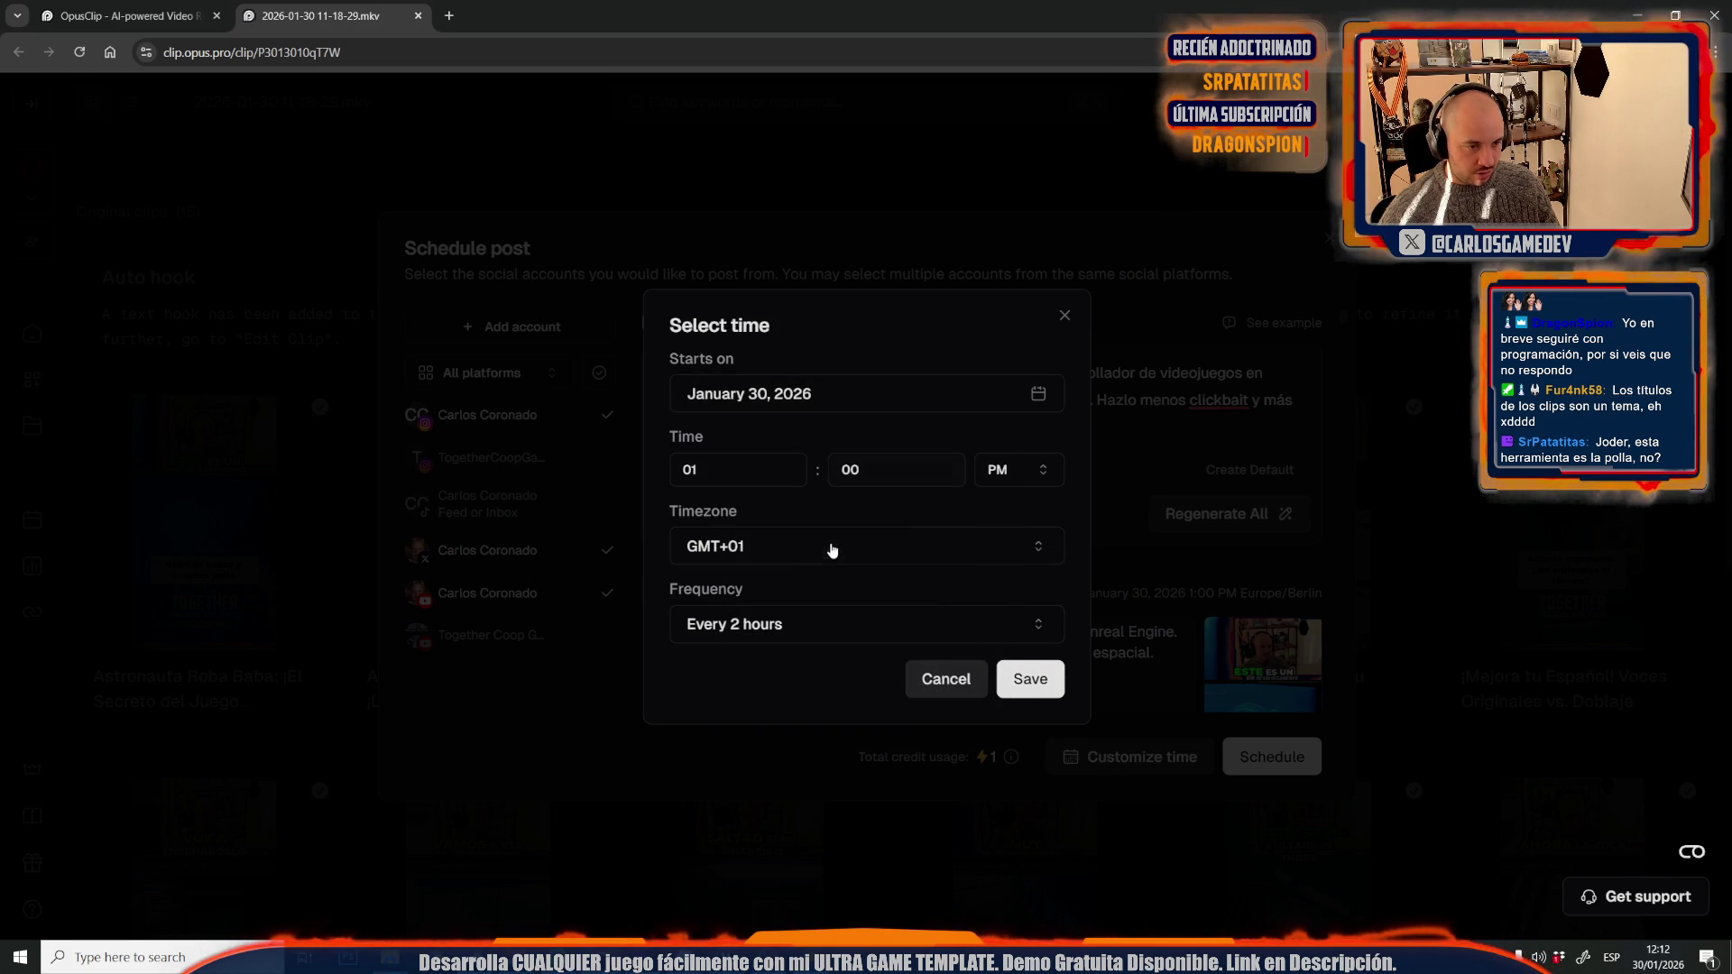
click(824, 628)
click(790, 737)
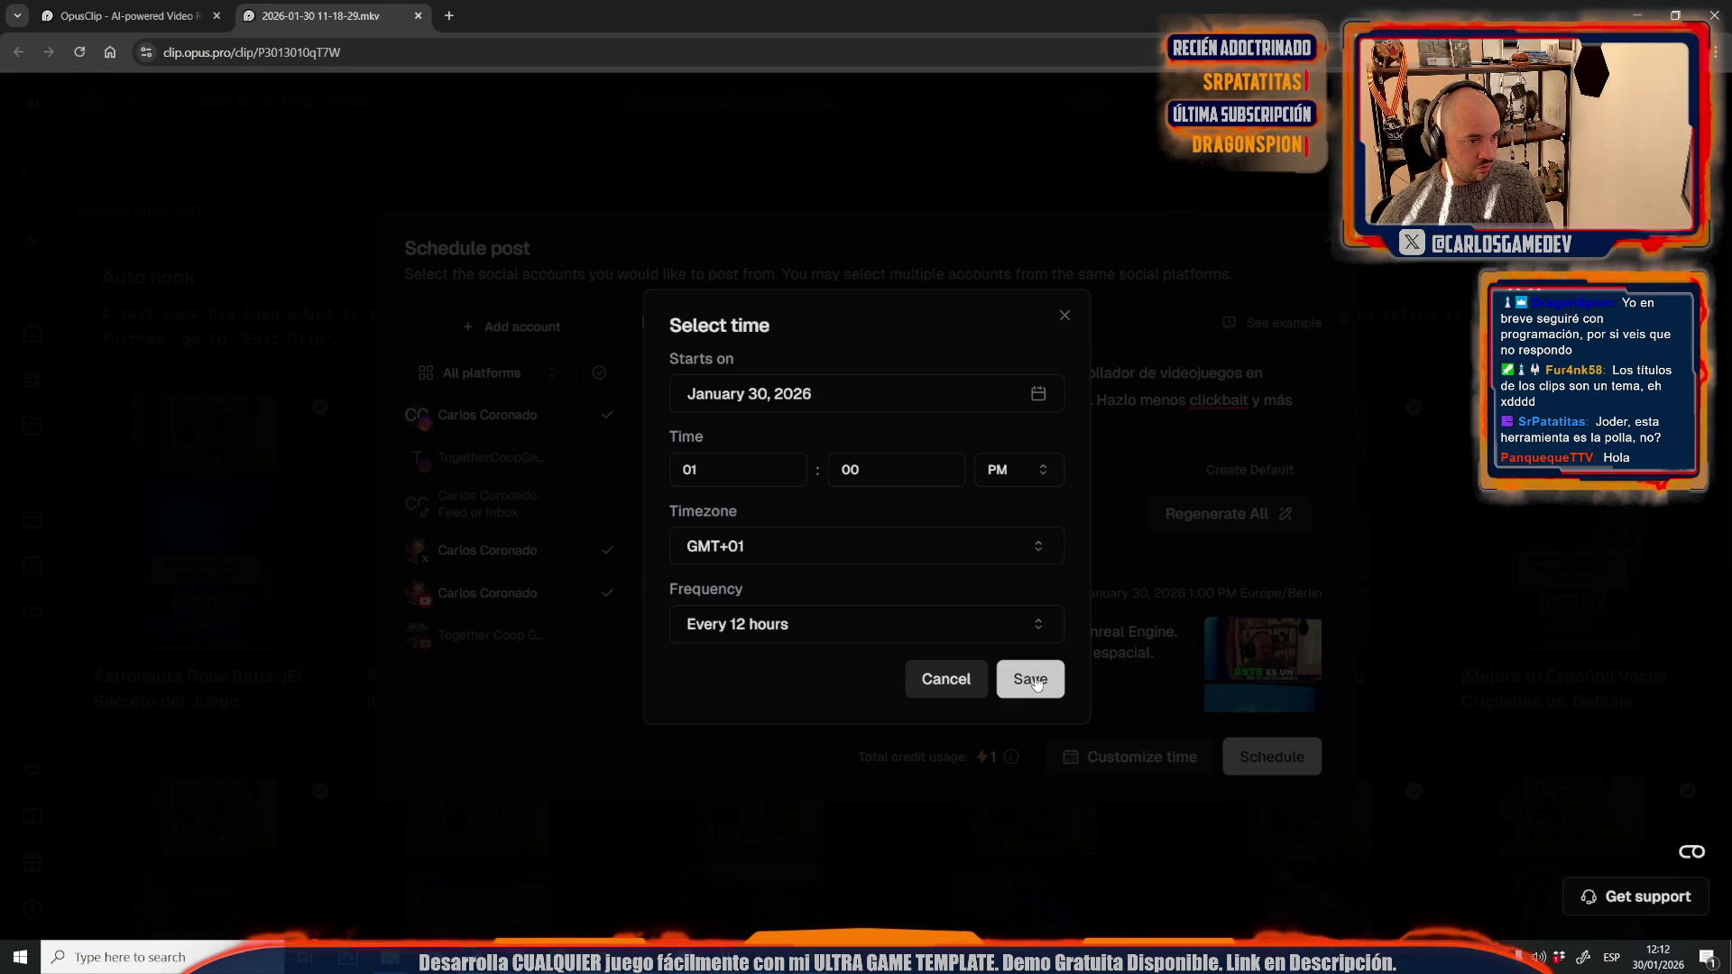
click(1037, 684)
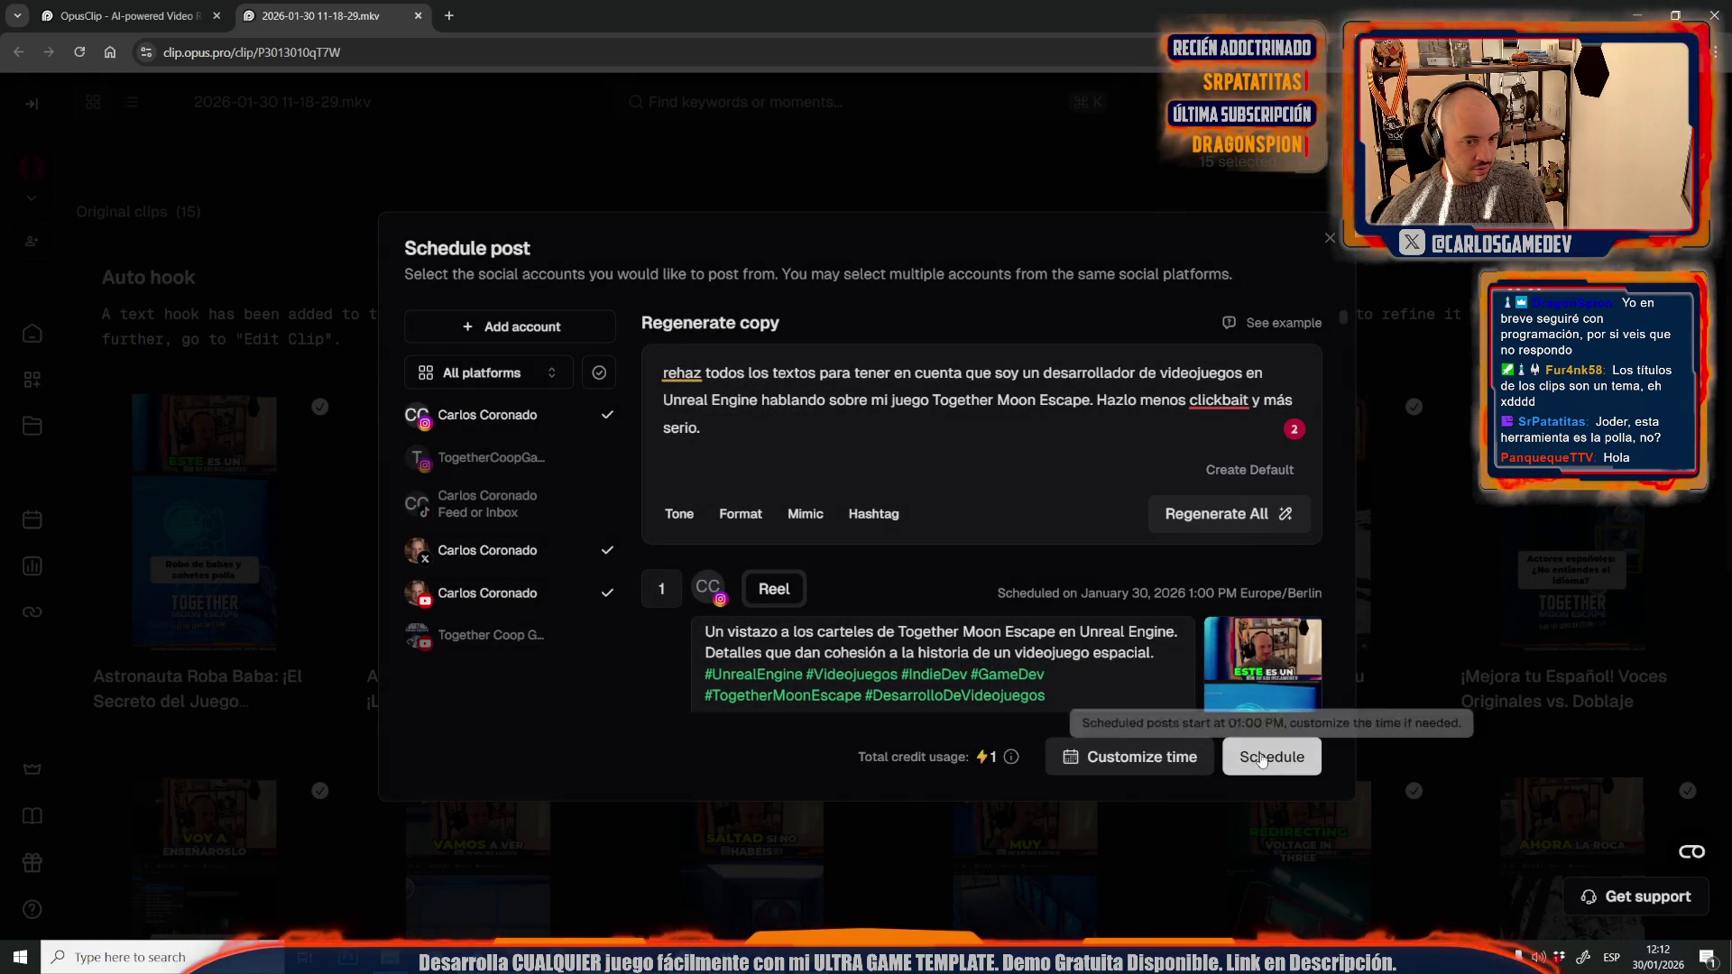
click(1265, 757)
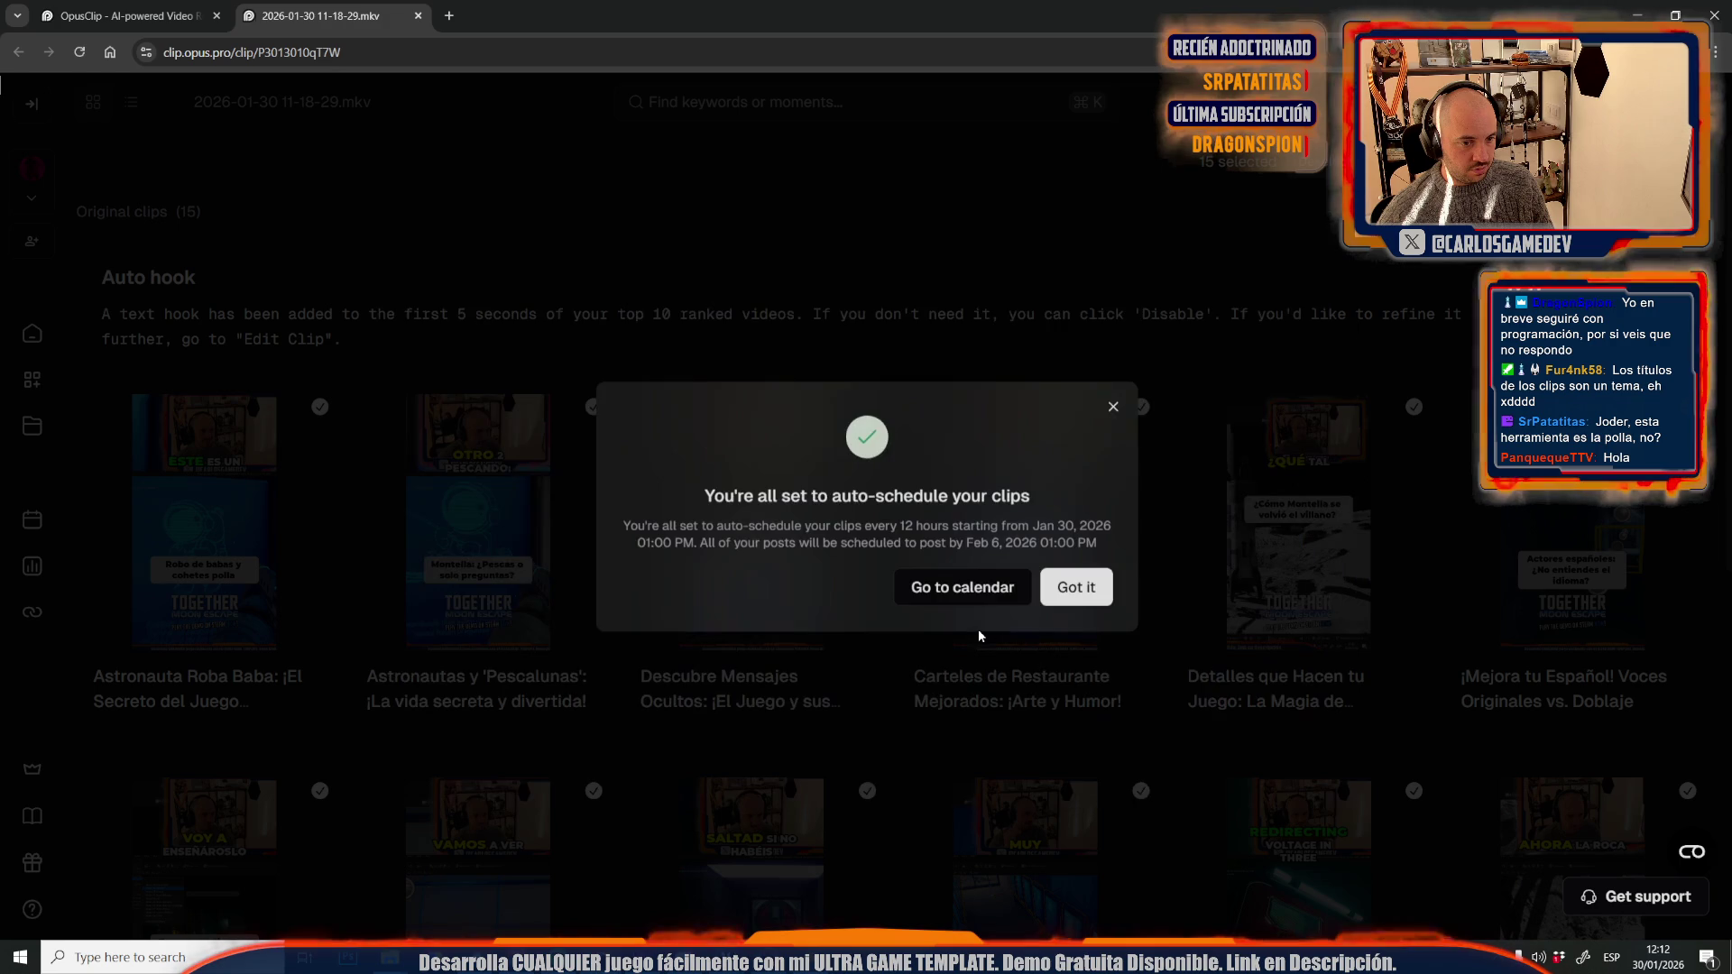
click(1051, 598)
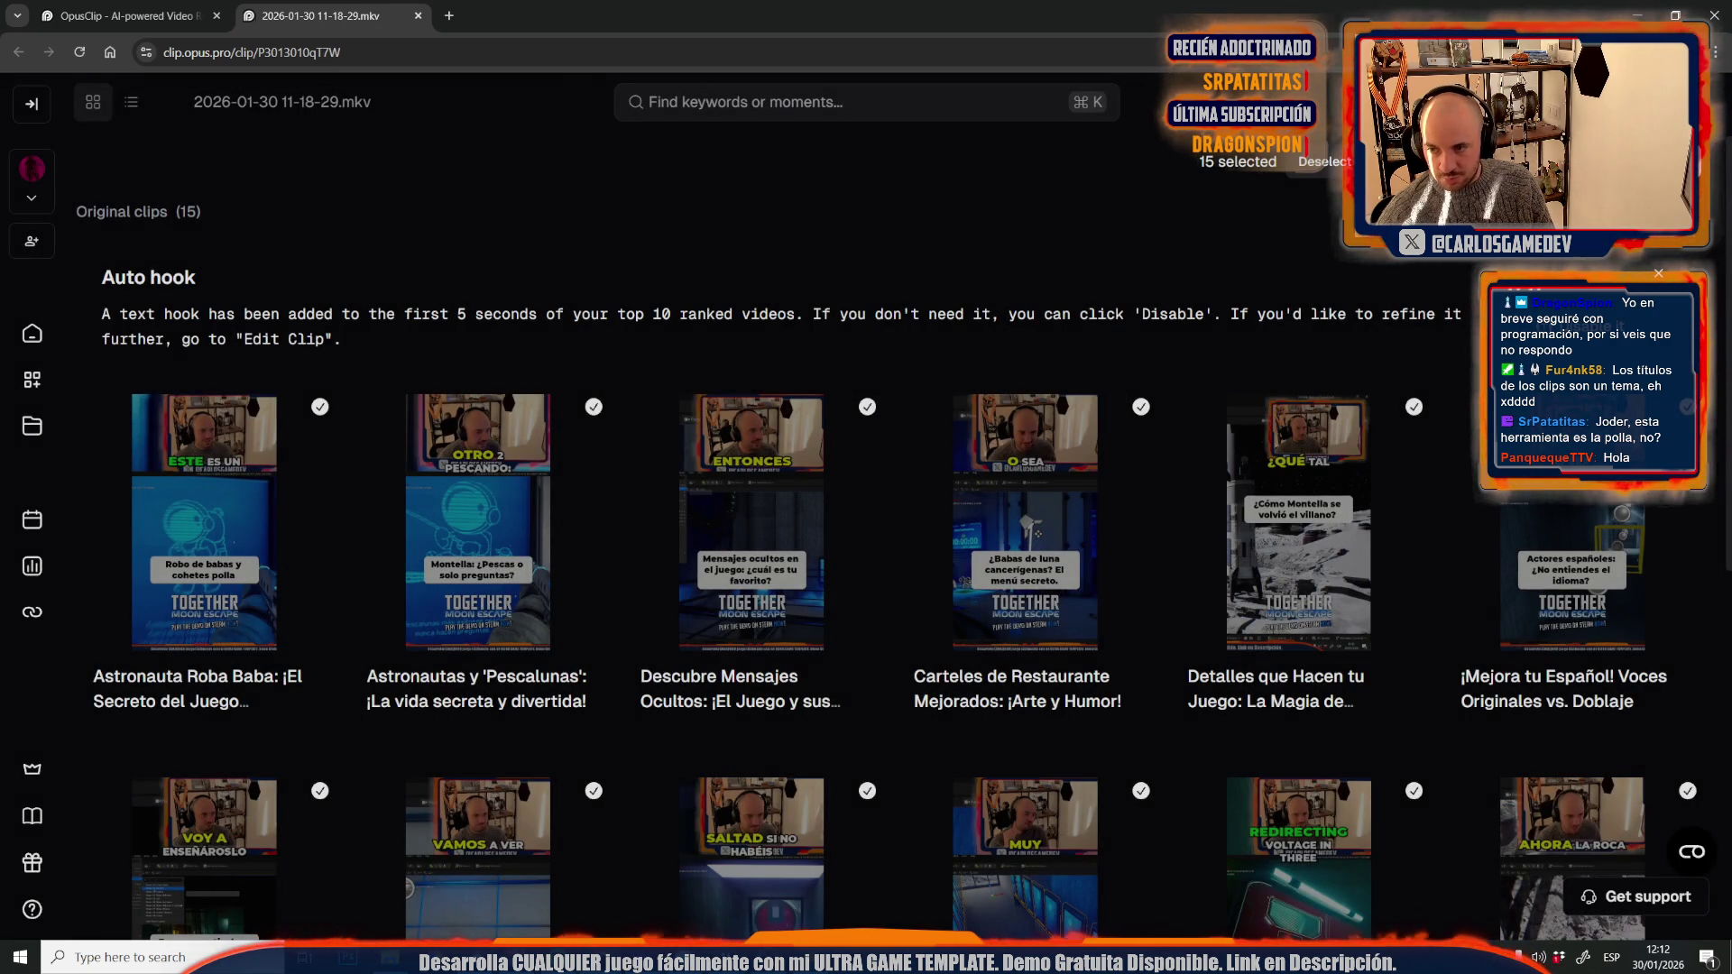
Step: Exit multi-select, pause the second clip's preview, and return to the projects dashboard
scroll(658, 536, down, 7)
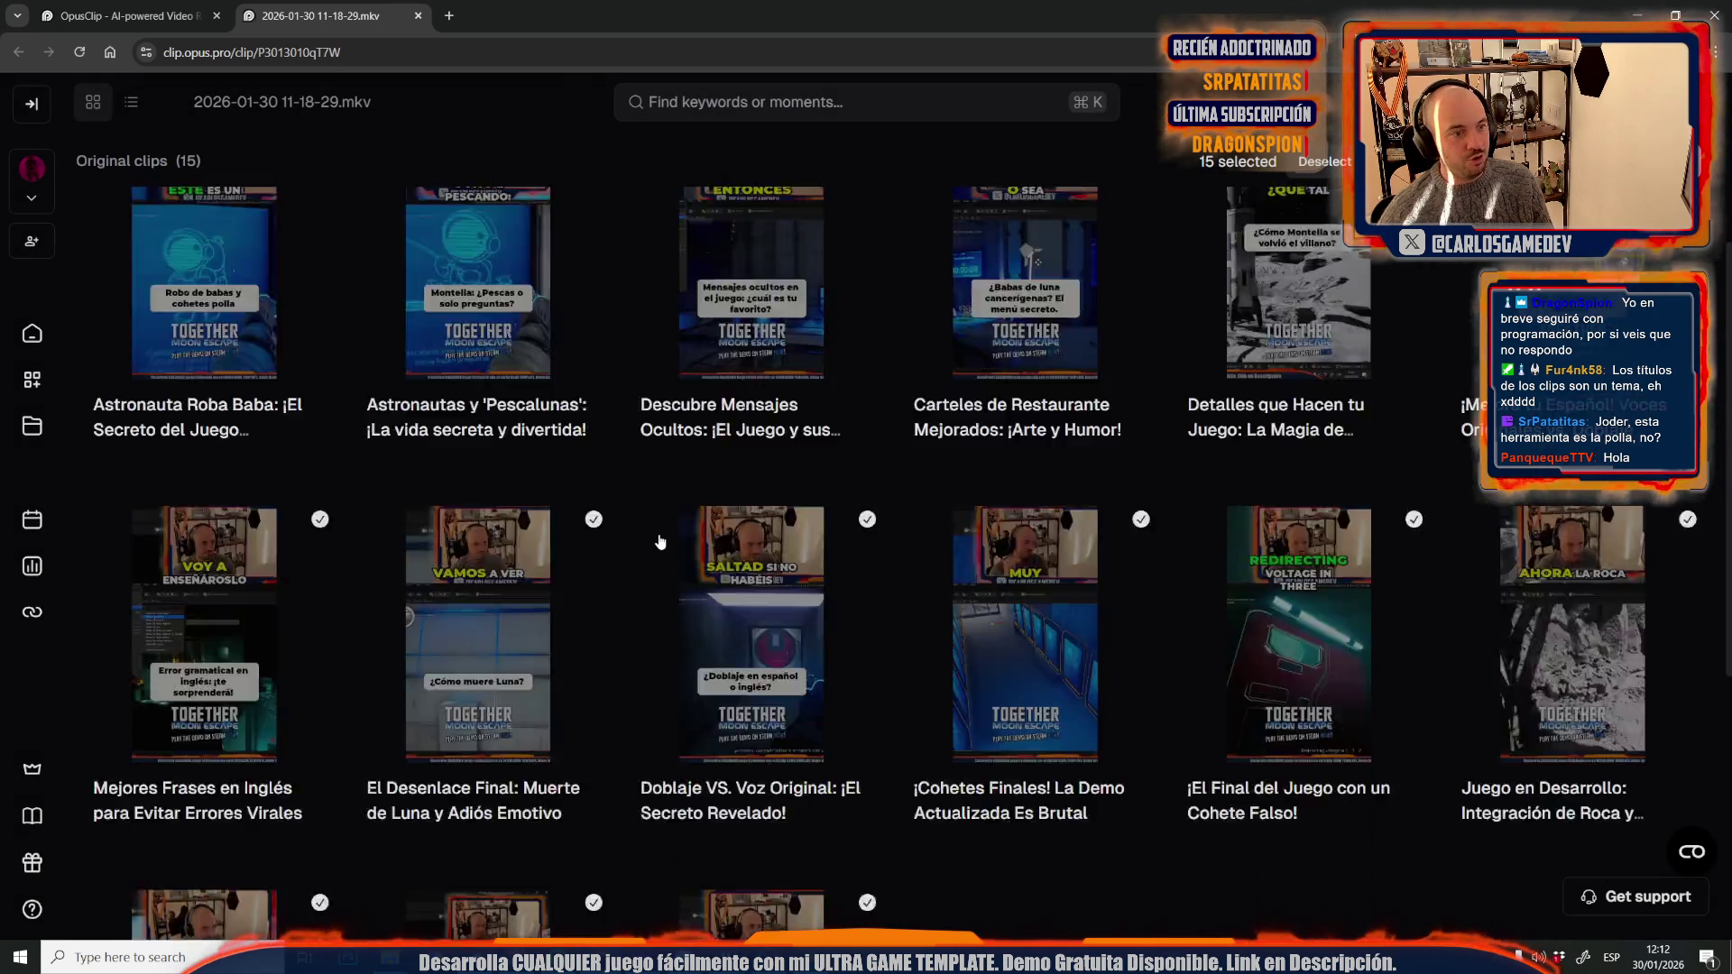
scroll(658, 537, up, 7)
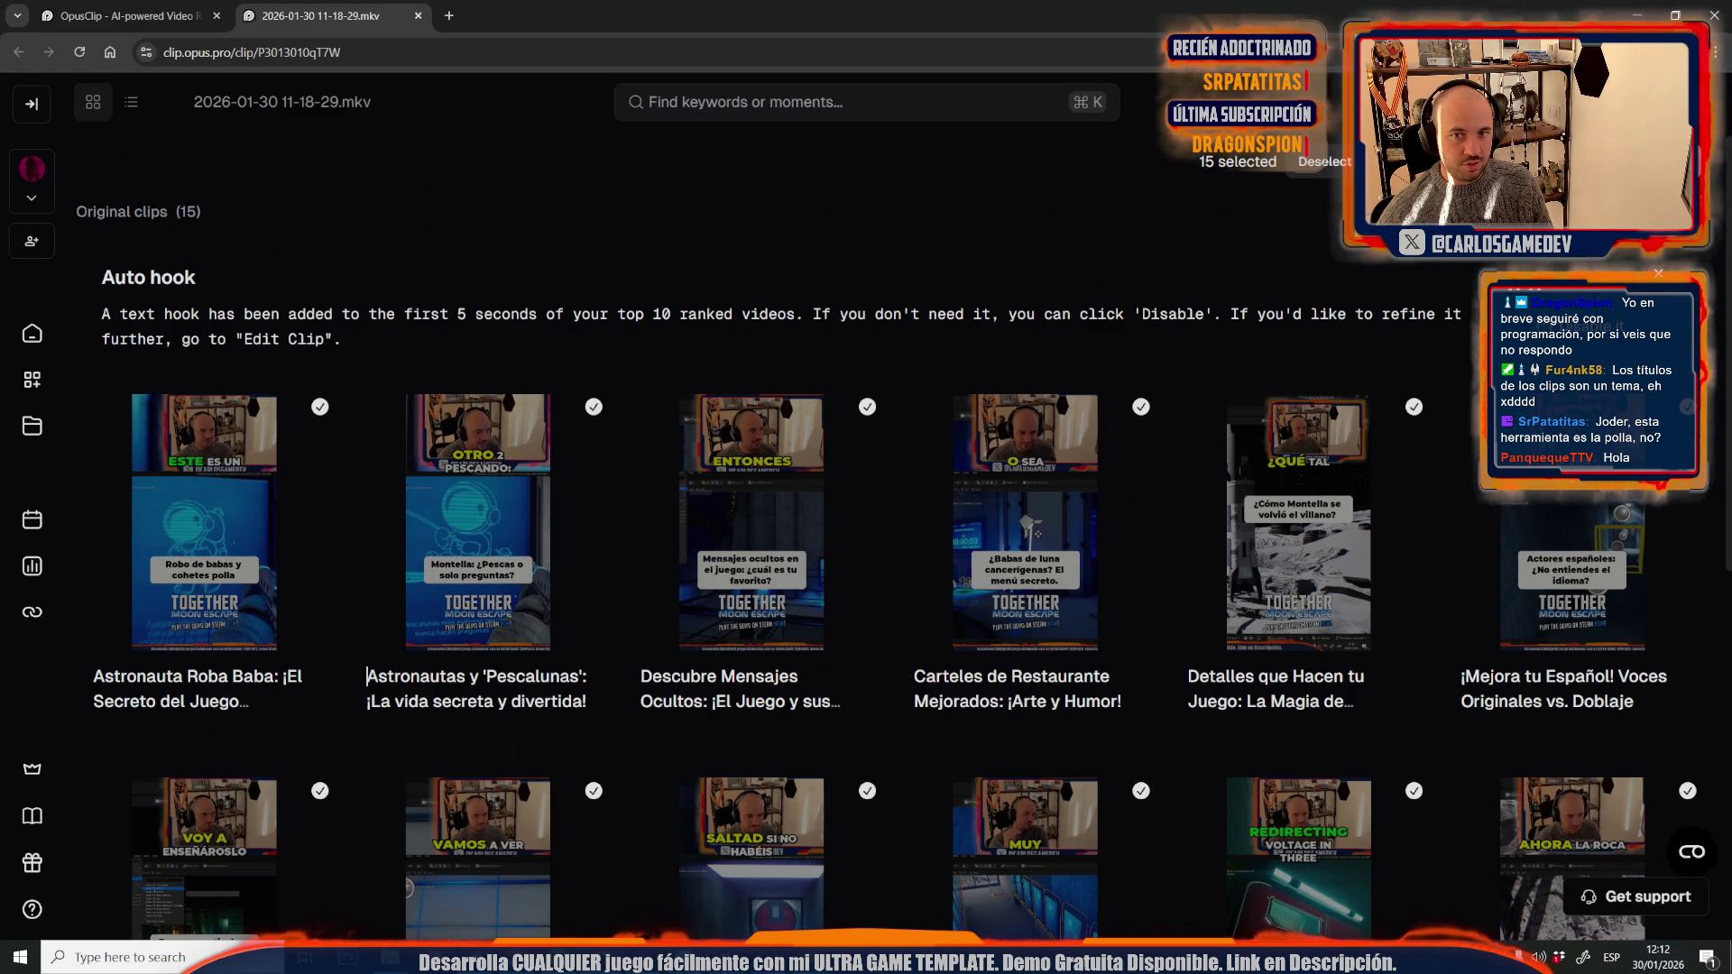
key(Escape)
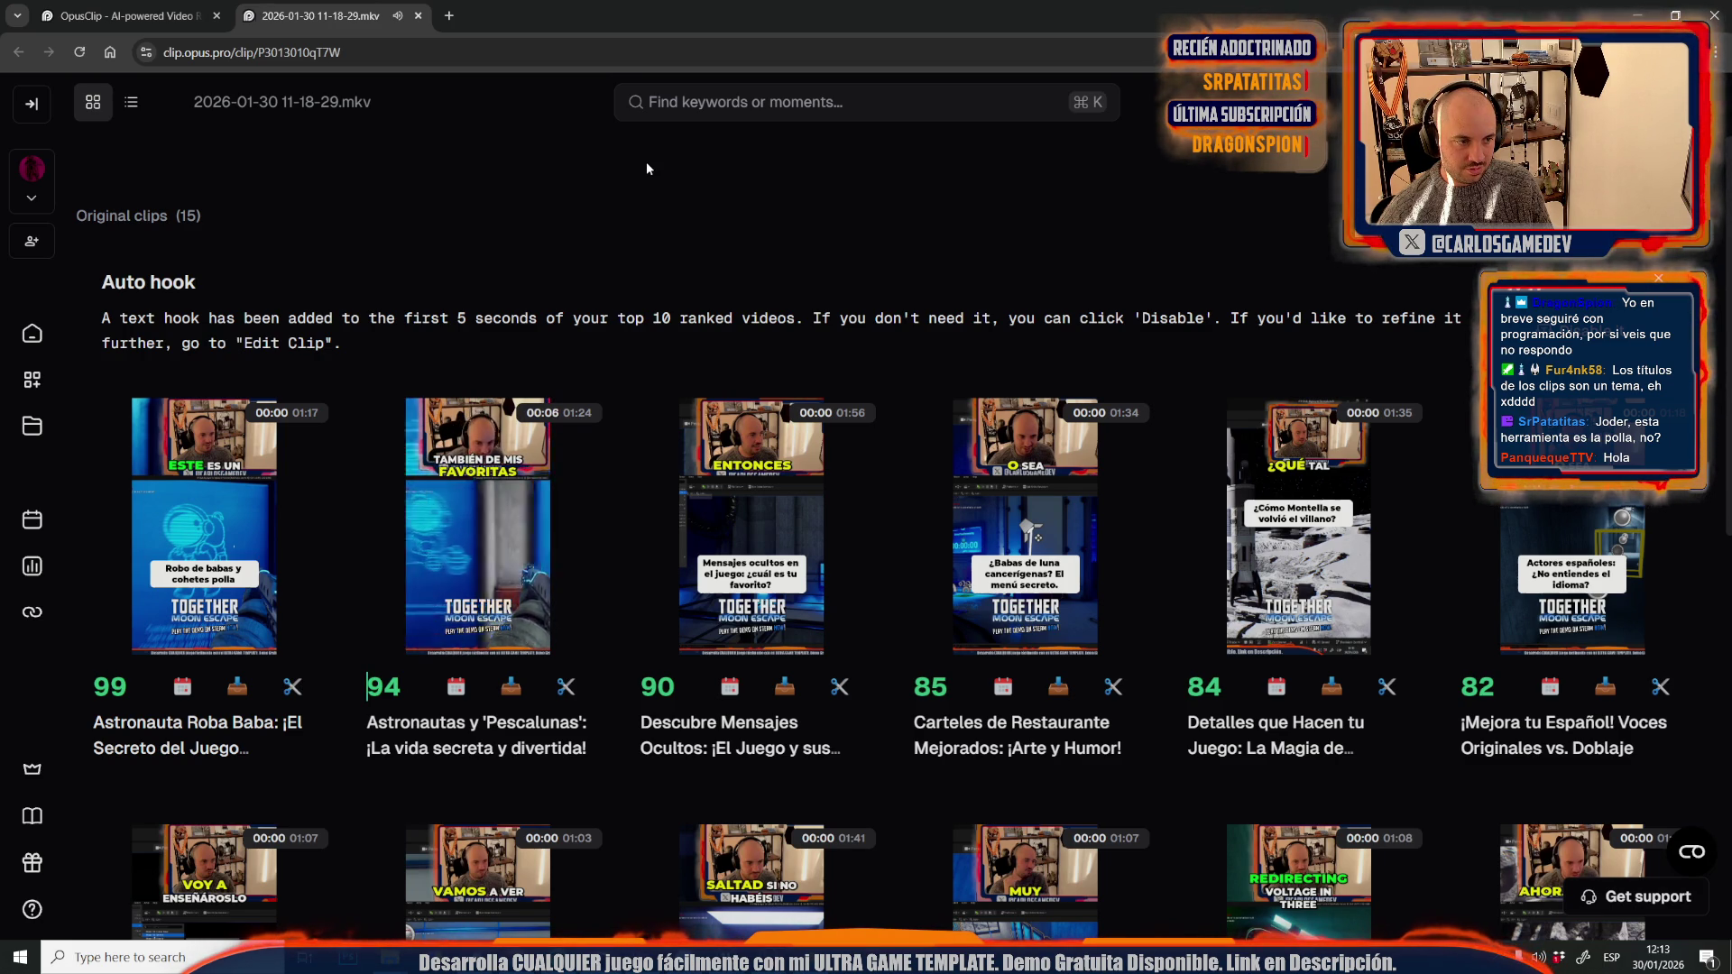
mouse_move(528, 406)
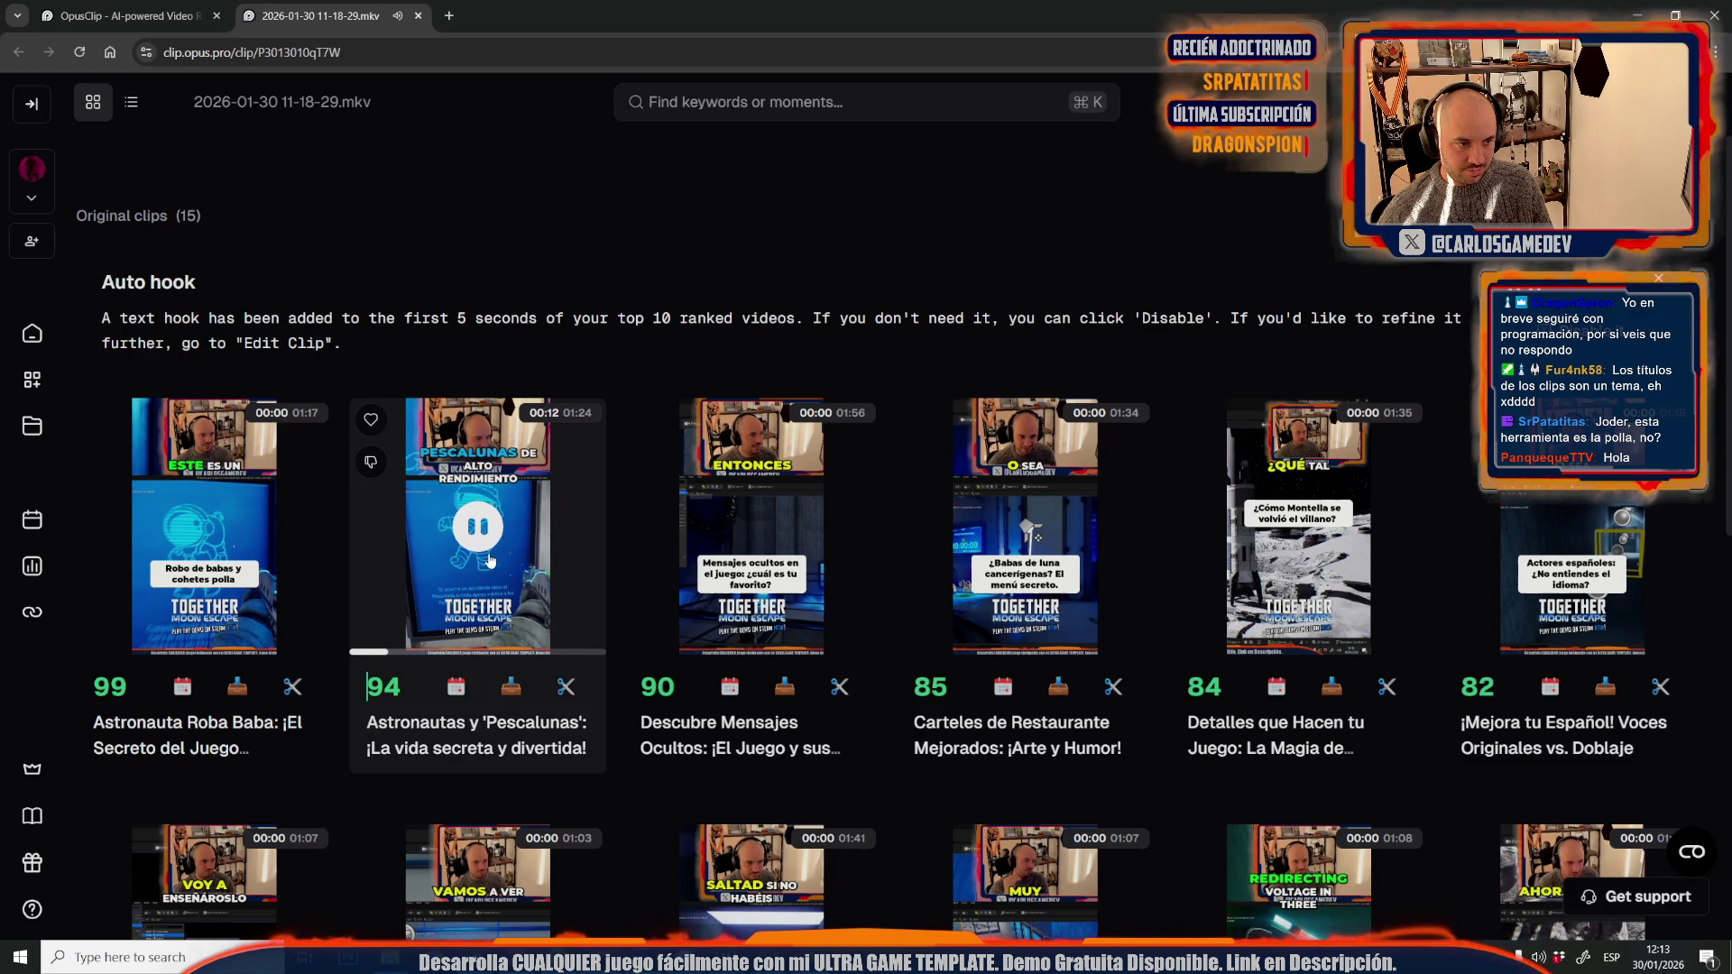
click(481, 530)
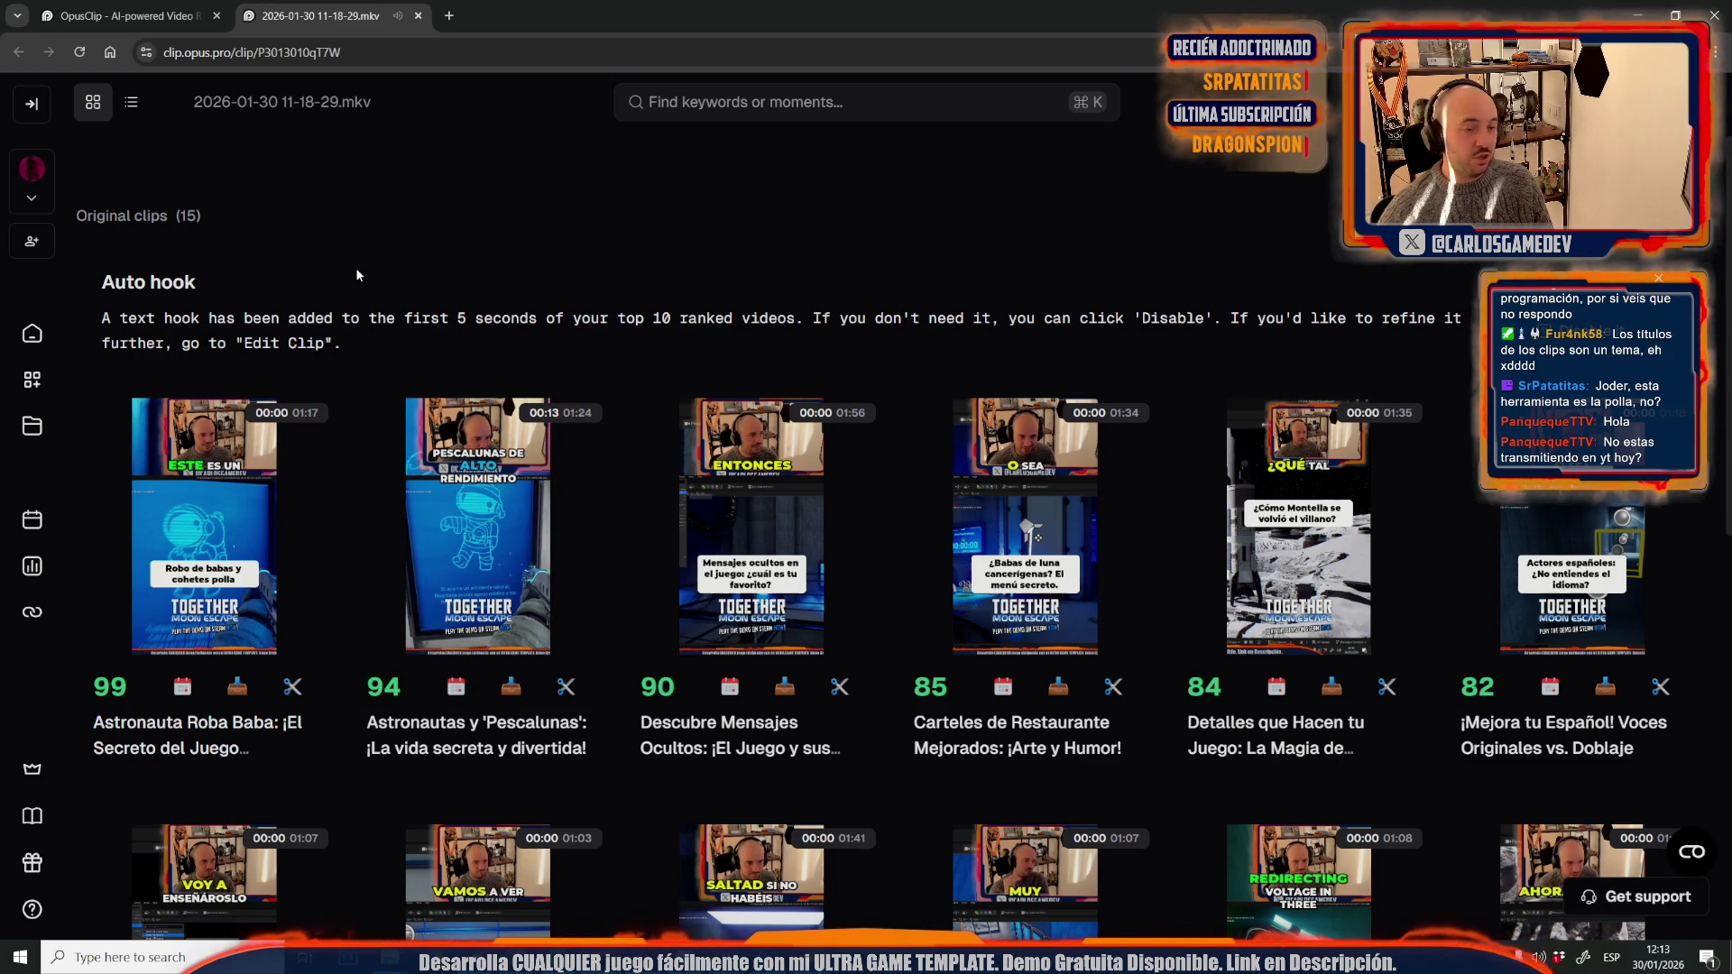
click(31, 336)
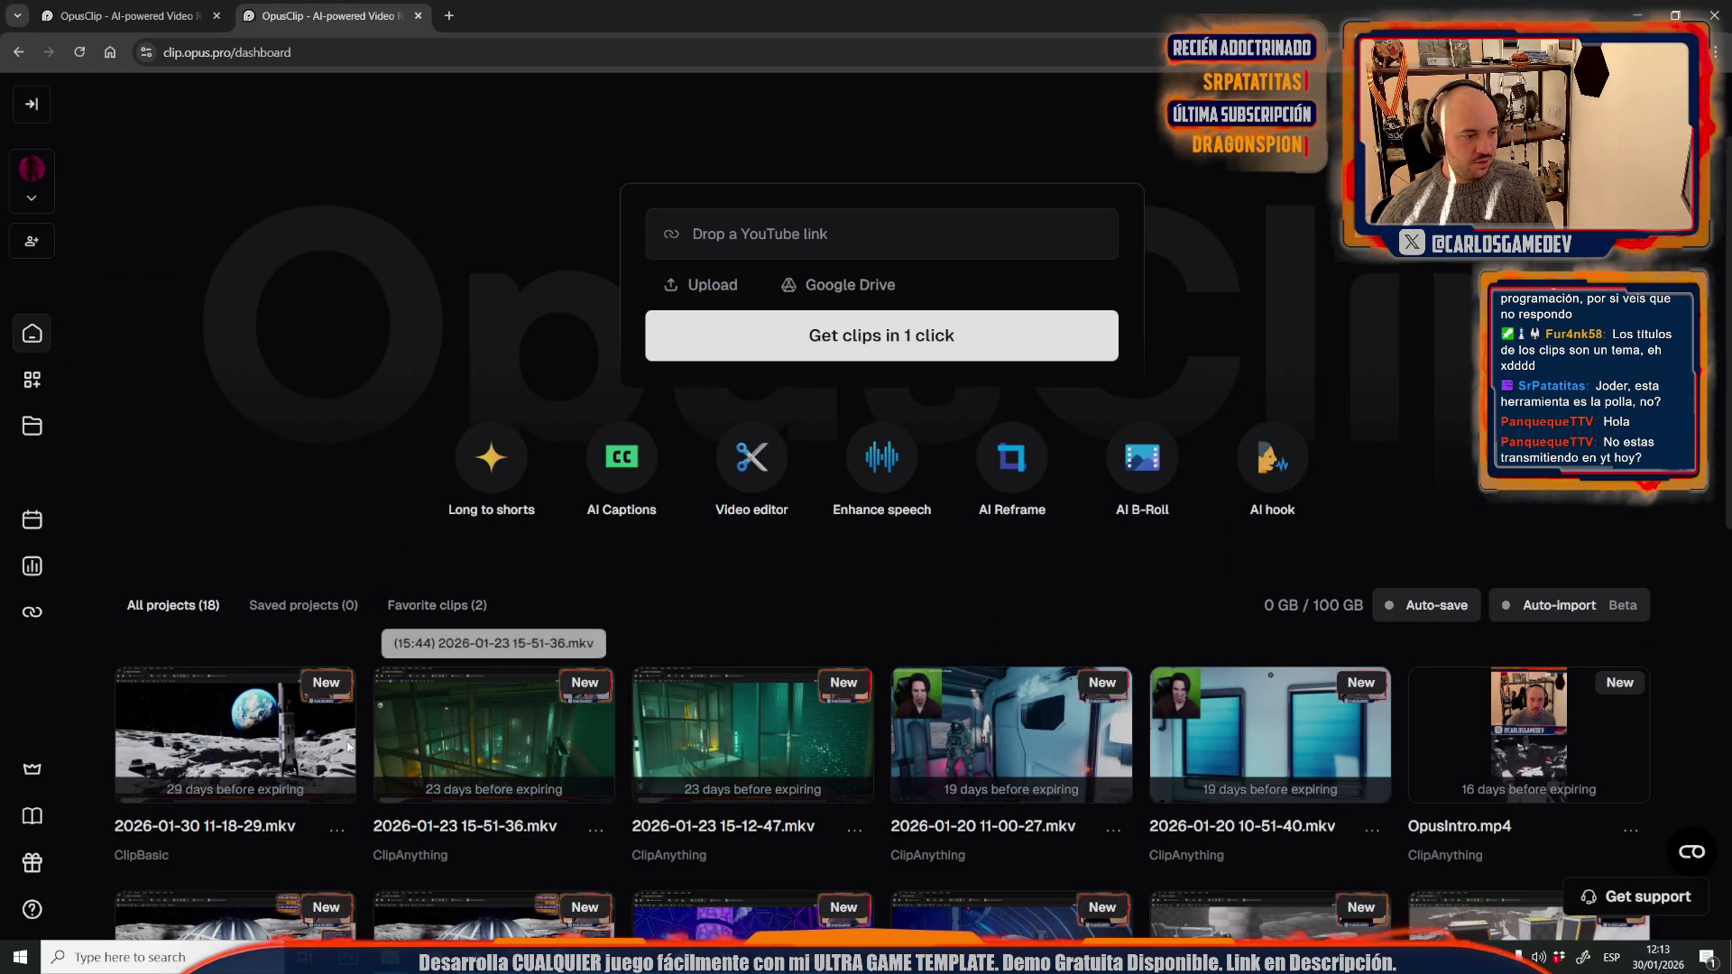
scroll(478, 649, down, 3)
scroll(495, 681, up, 3)
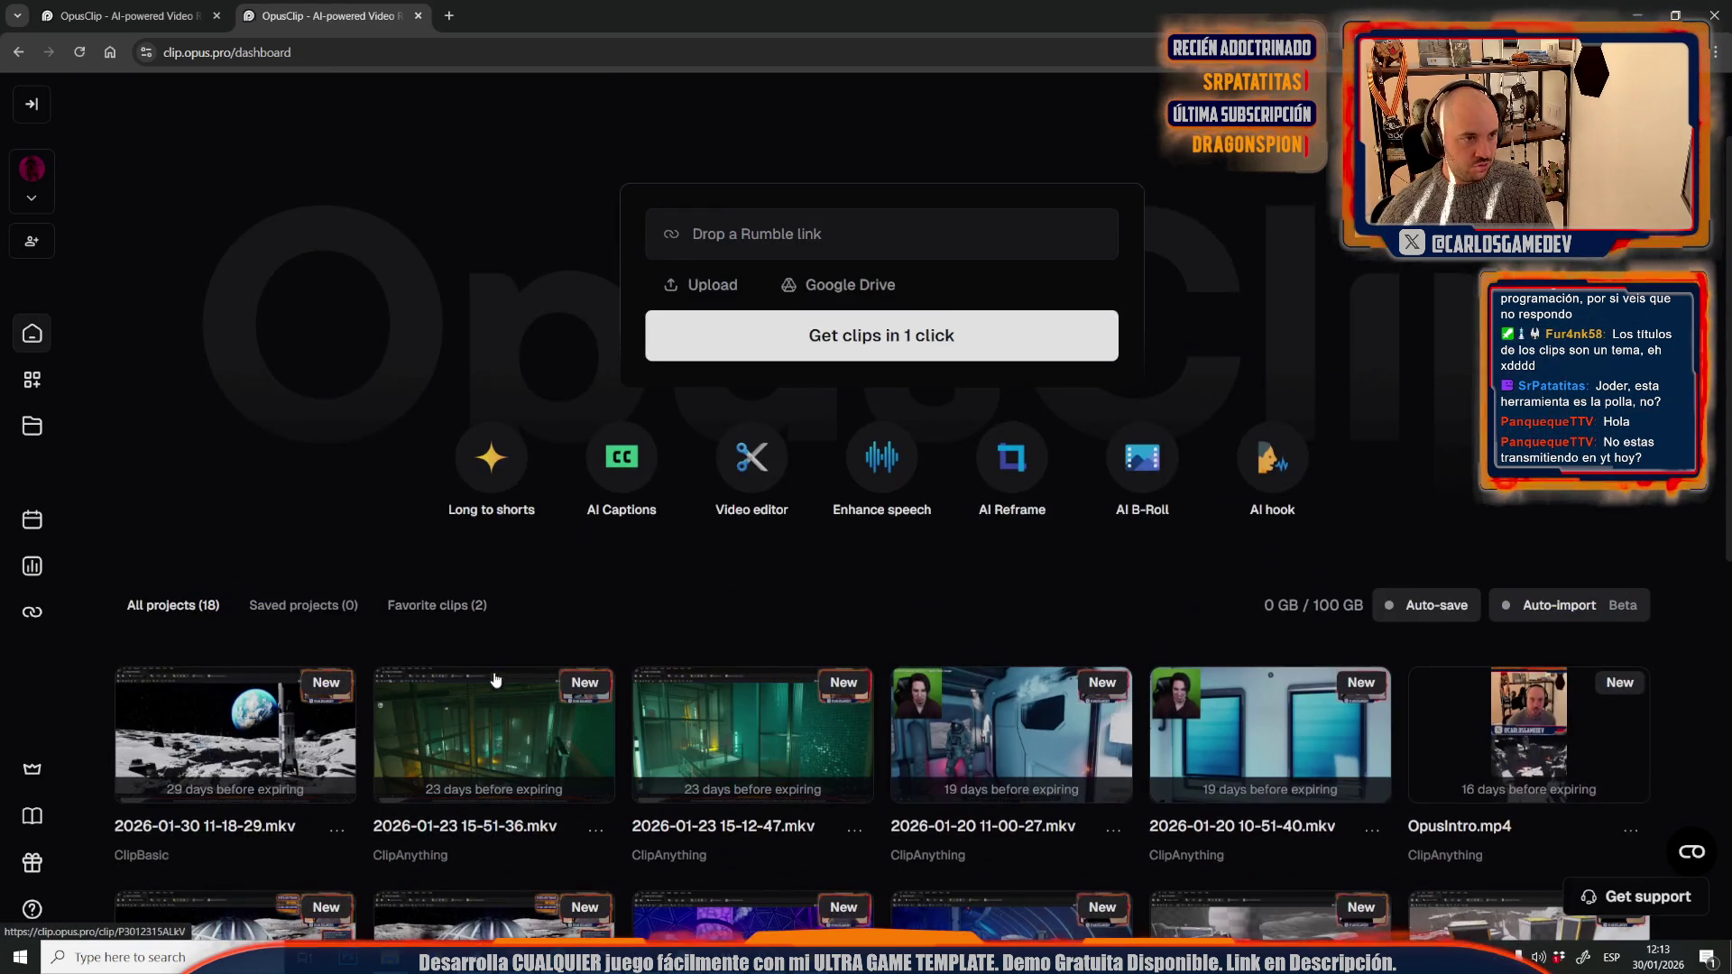
click(126, 15)
scroll(663, 517, down, 3)
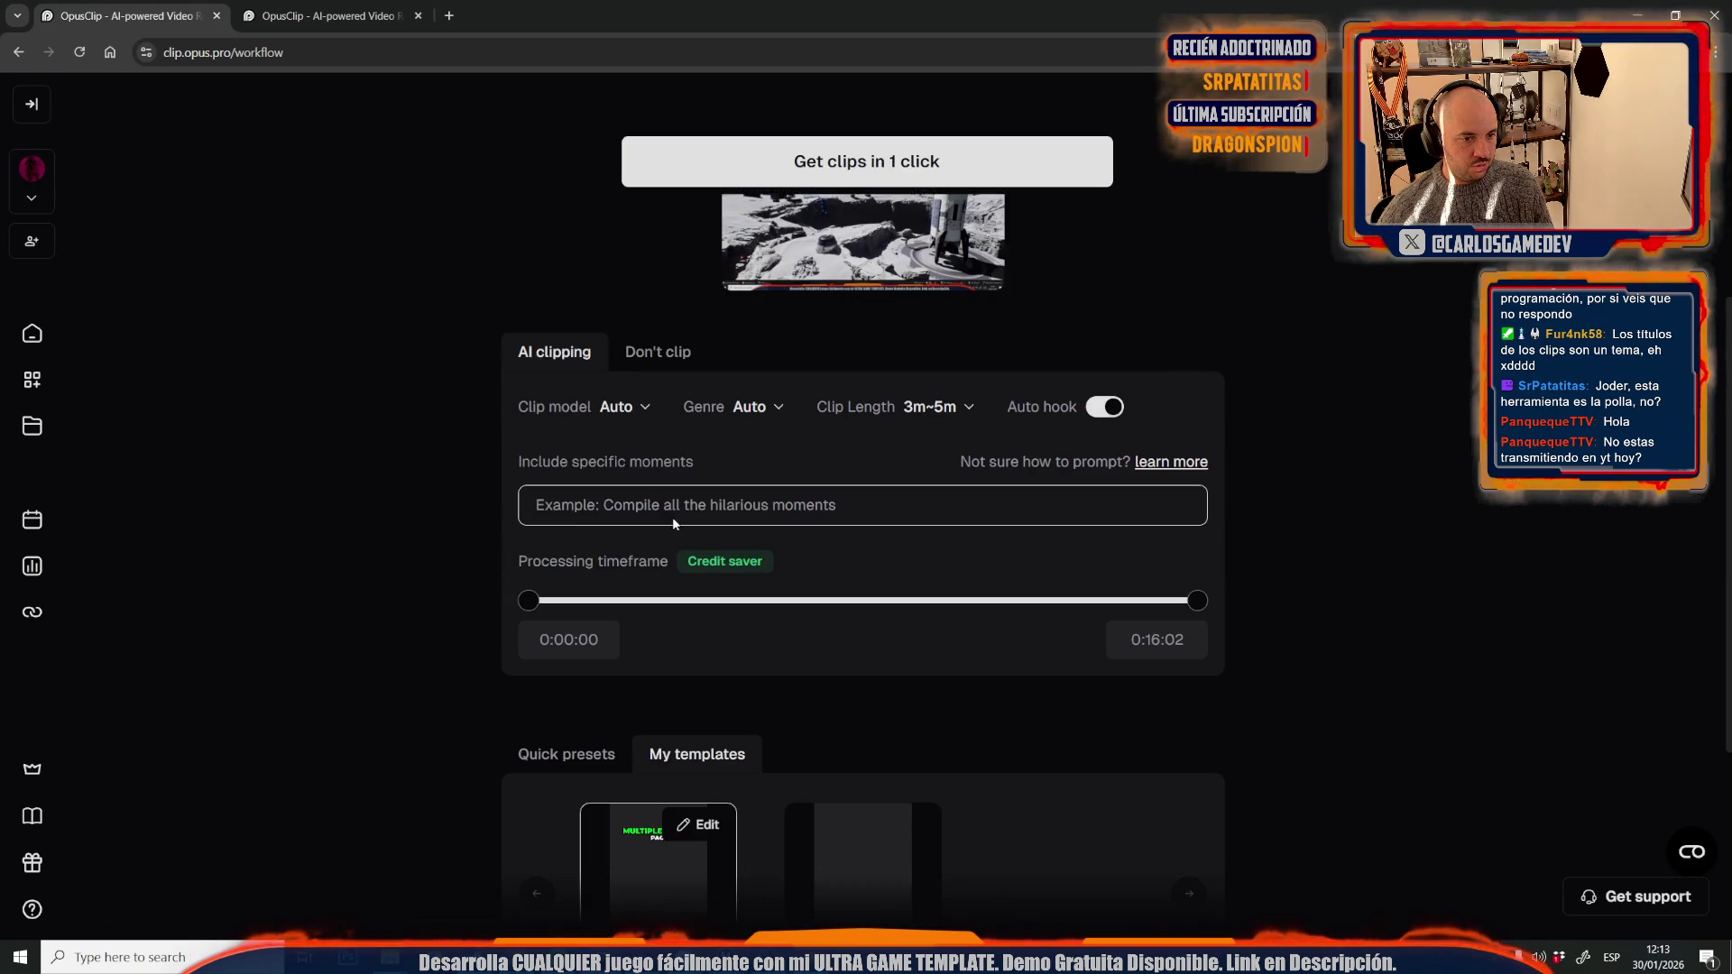
click(936, 407)
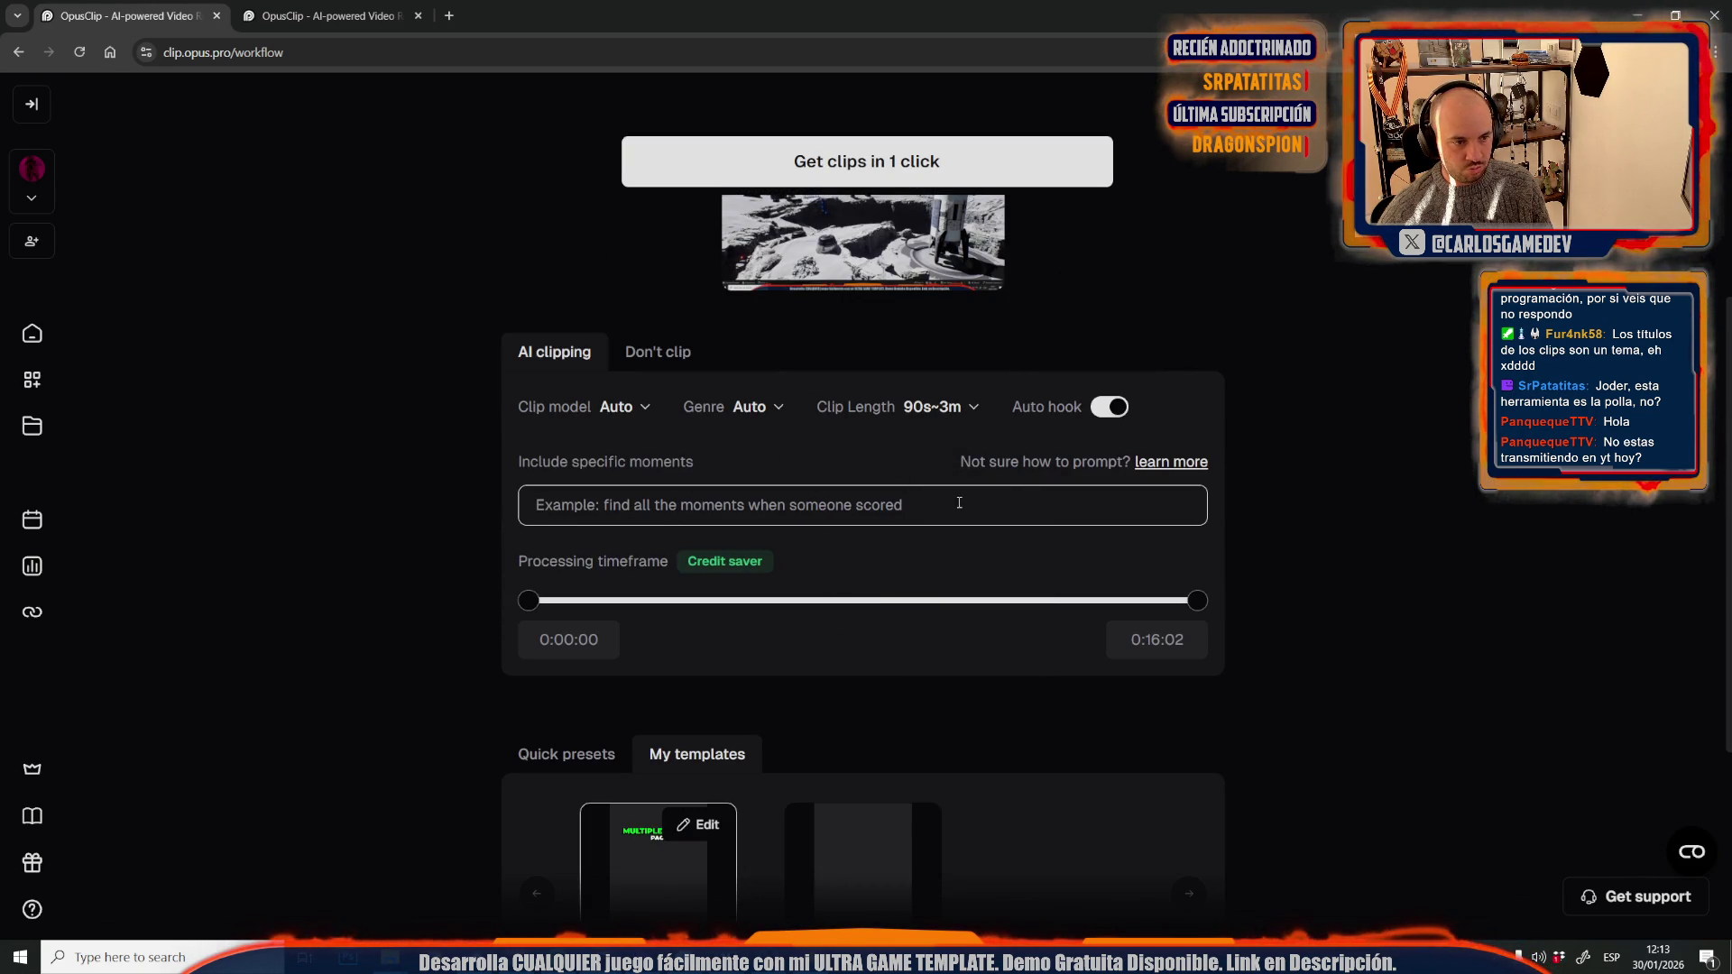
scroll(352, 546, down, 3)
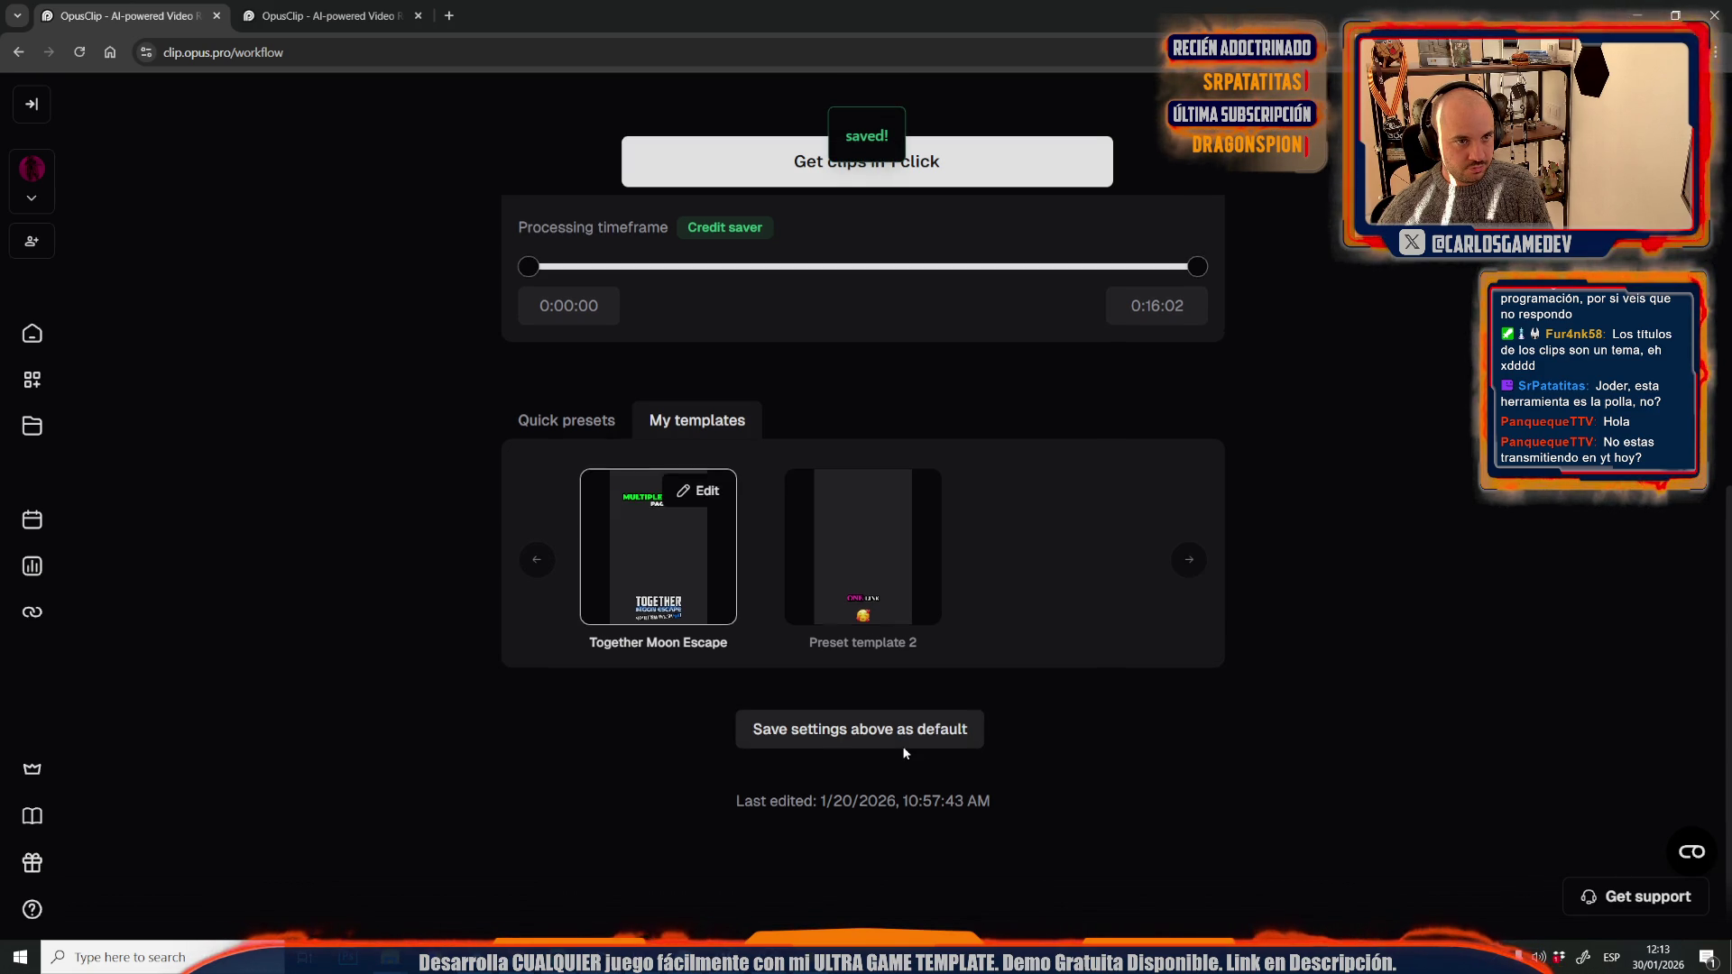
scroll(911, 722, up, 5)
scroll(855, 685, down, 1)
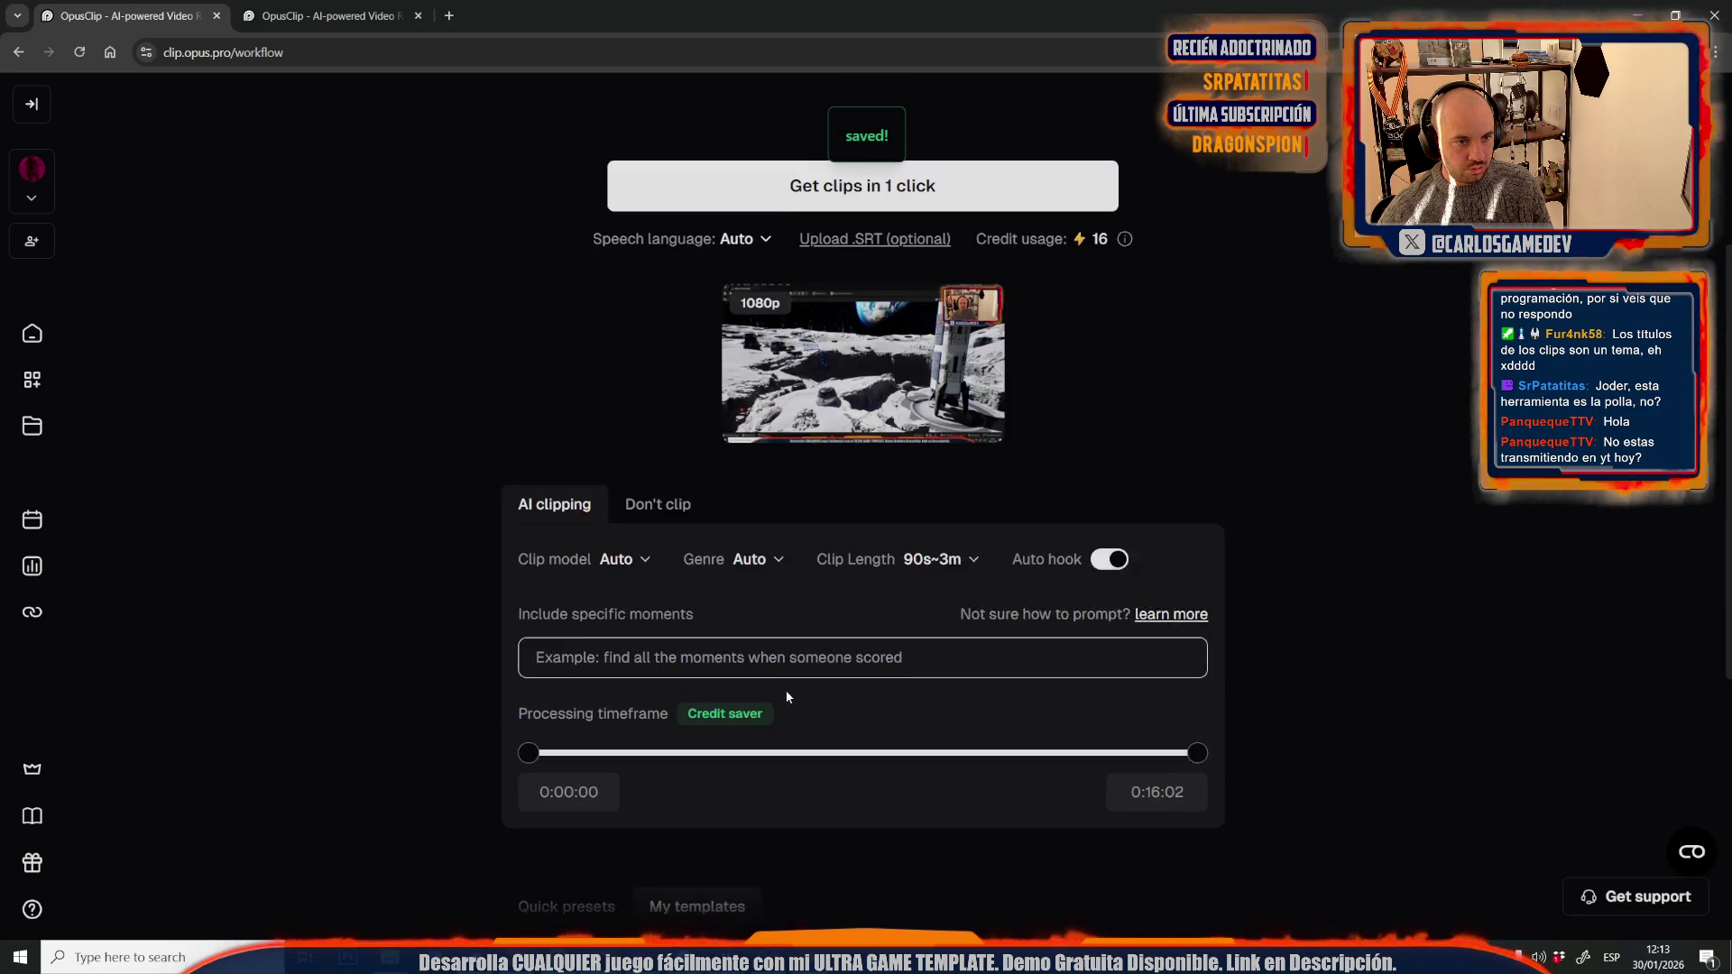
scroll(787, 690, up, 2)
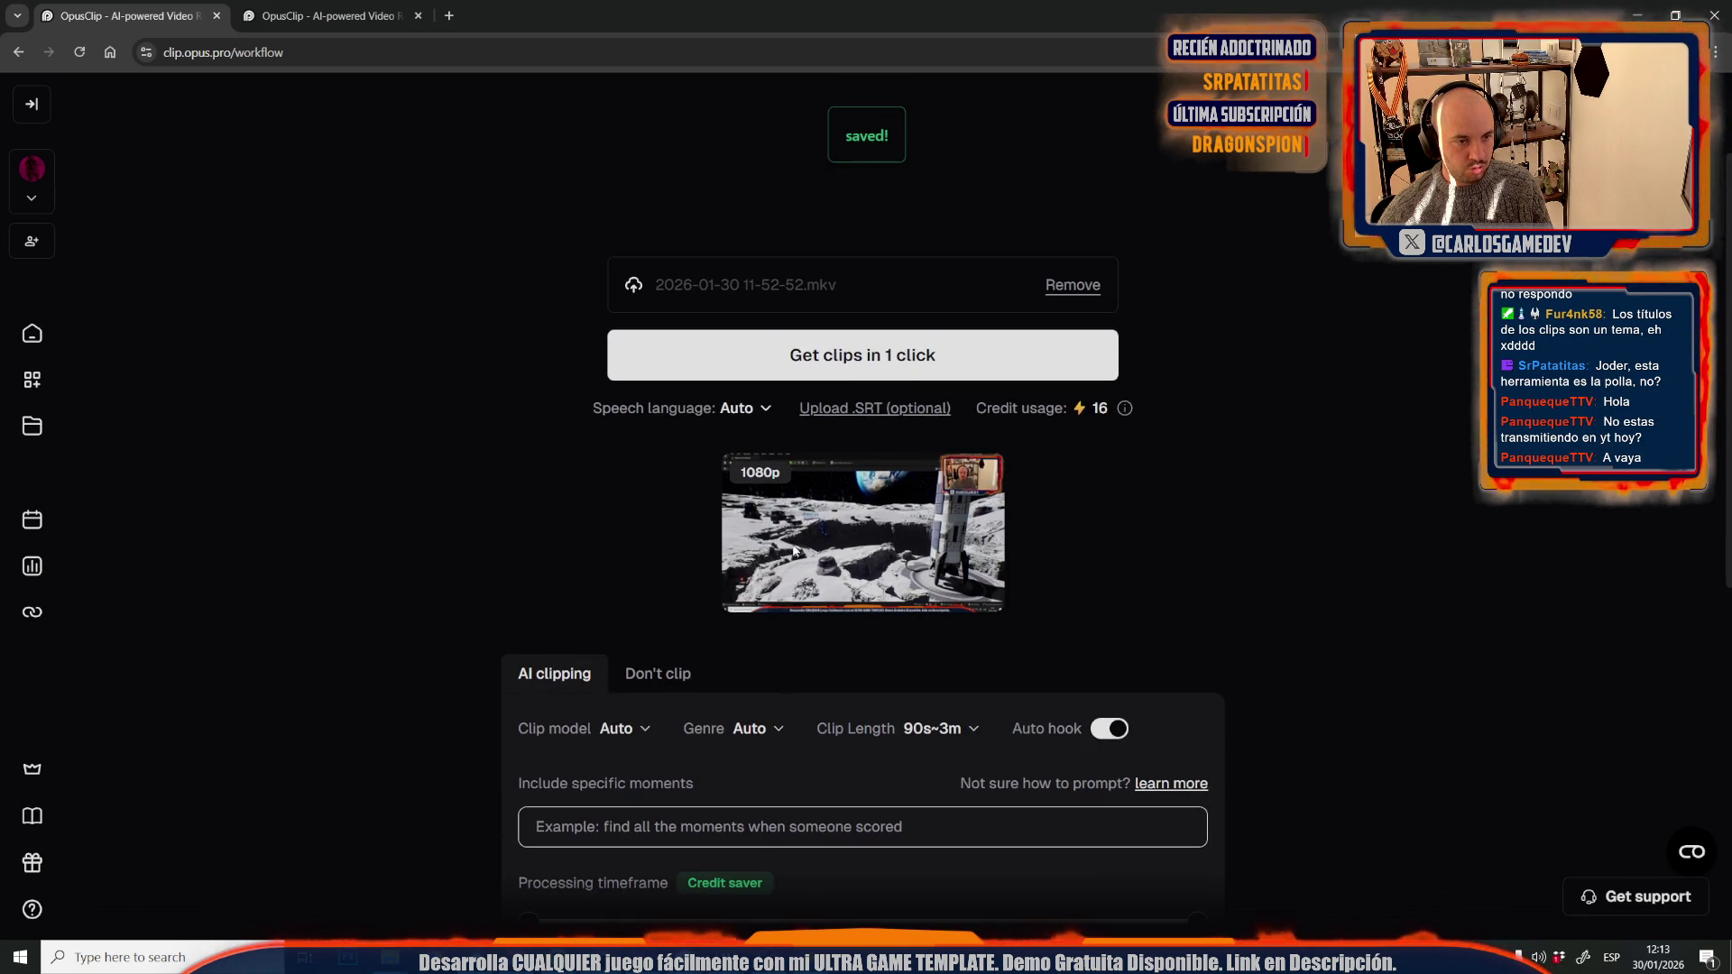
click(852, 357)
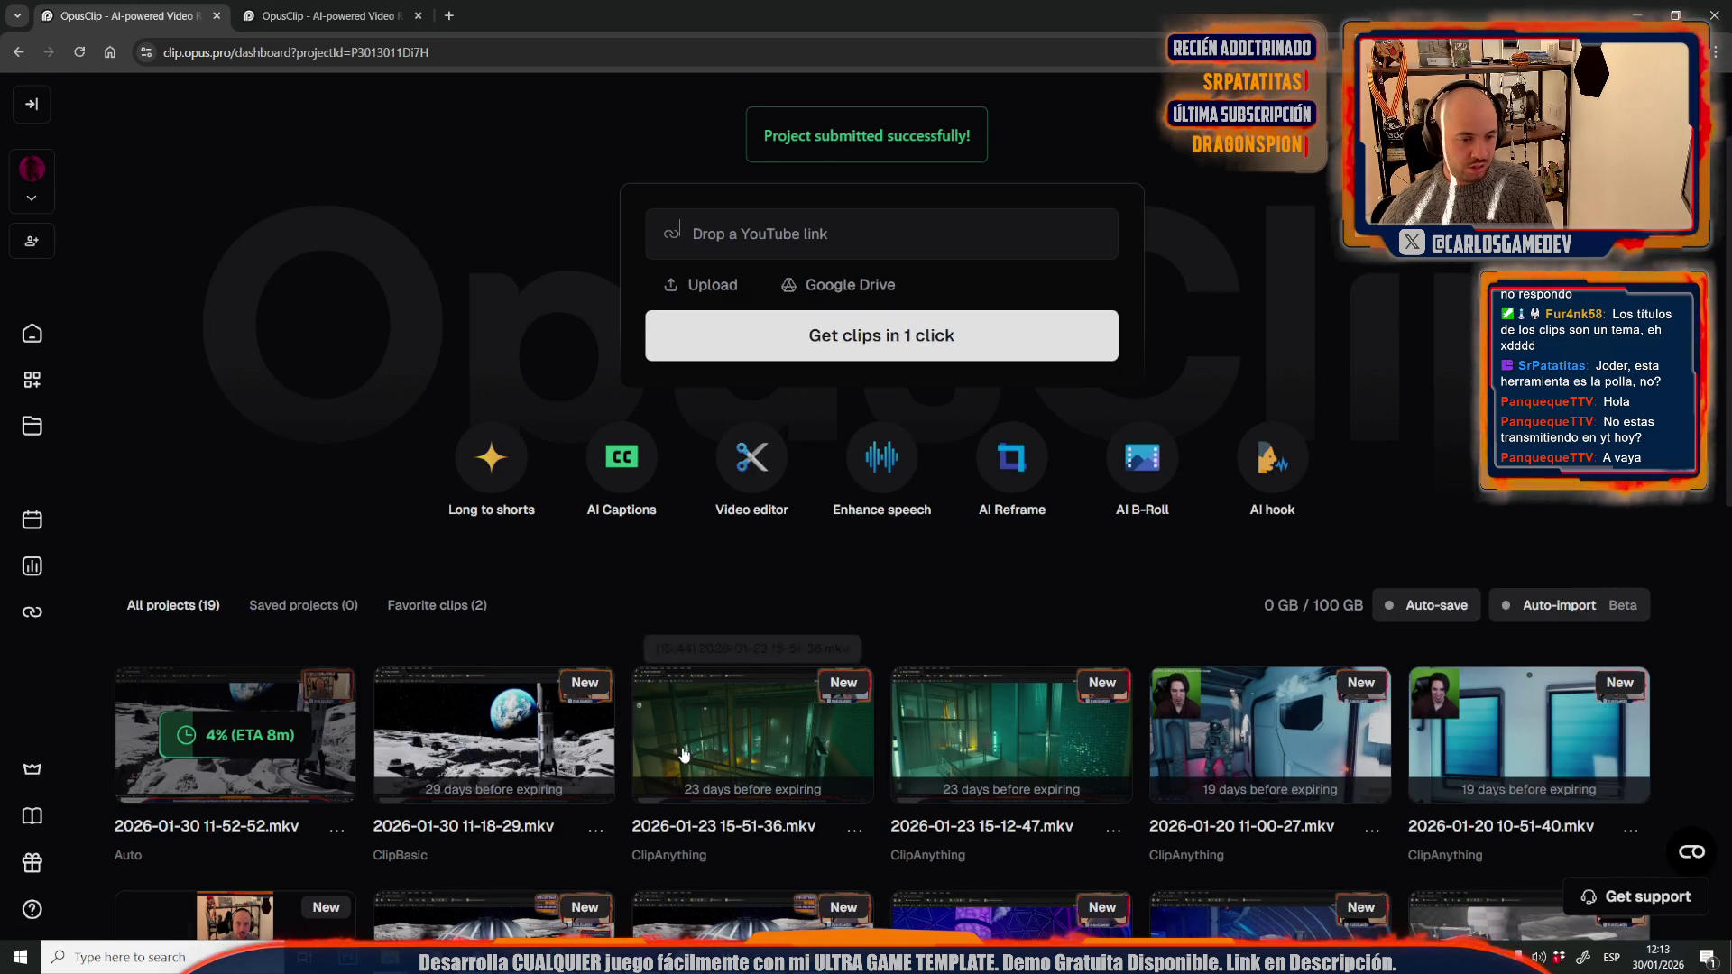
key(alt+Tab)
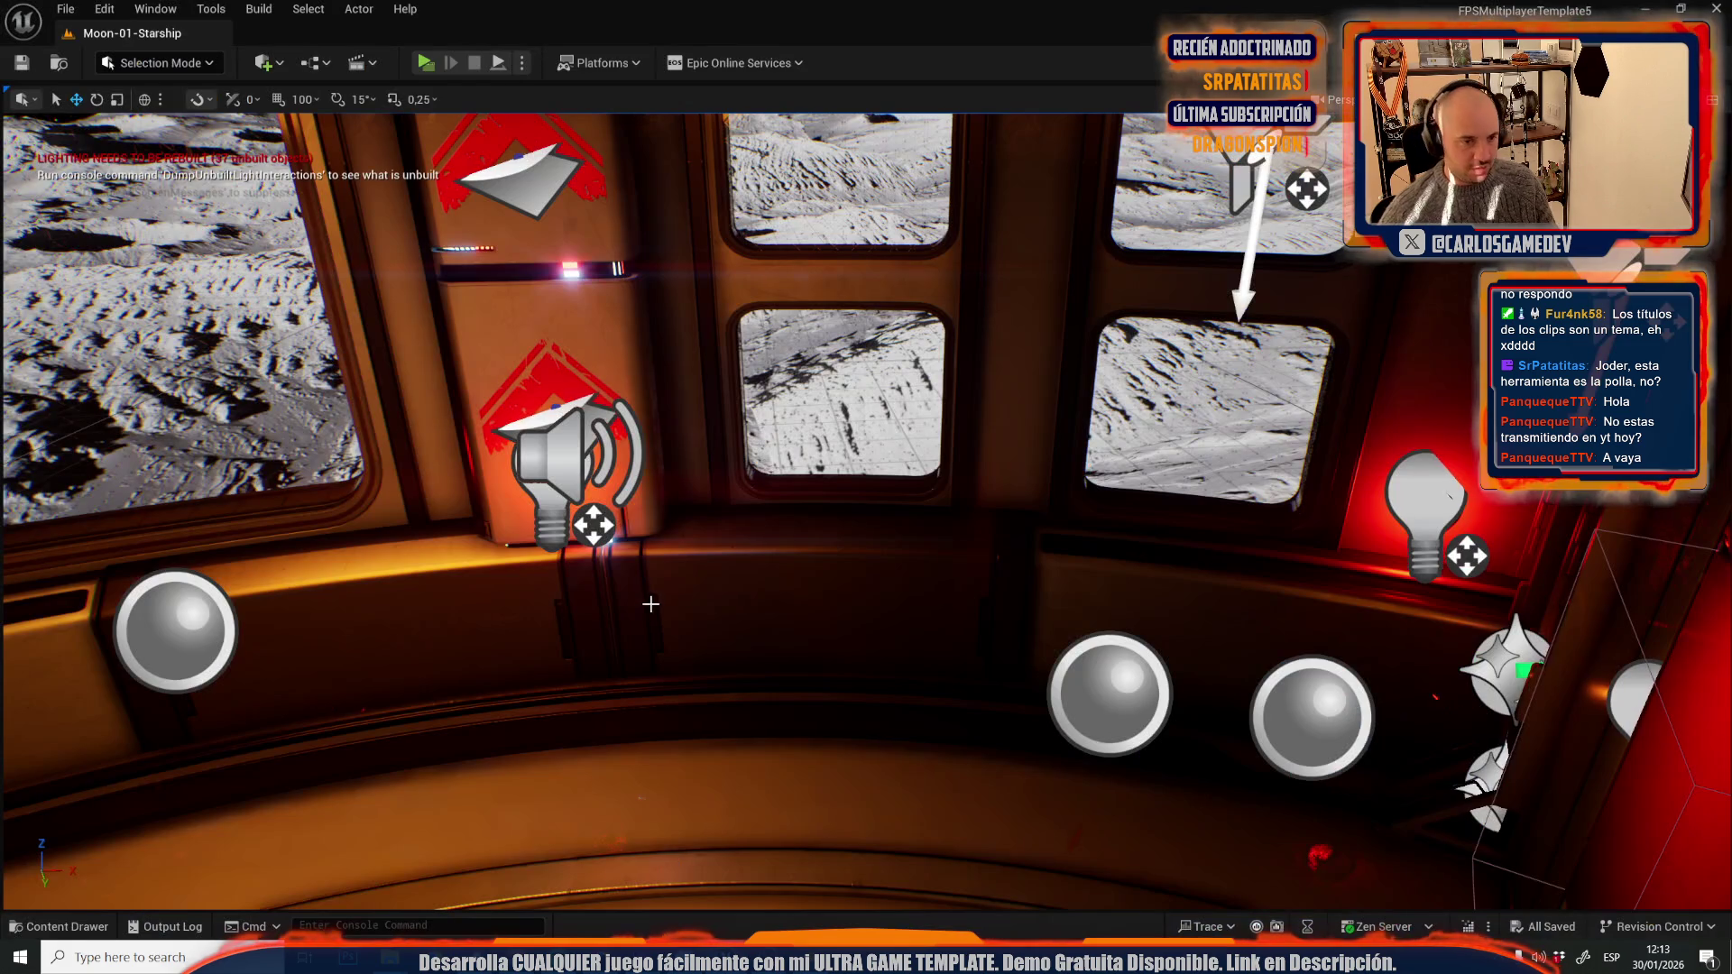
Step: Load the Moon-06-Slime-Hallways level from the Maps folder via File > Open Level
mouse_move(709, 570)
mouse_down()
mouse_move(1063, 597)
mouse_move(993, 541)
mouse_move(882, 542)
mouse_up()
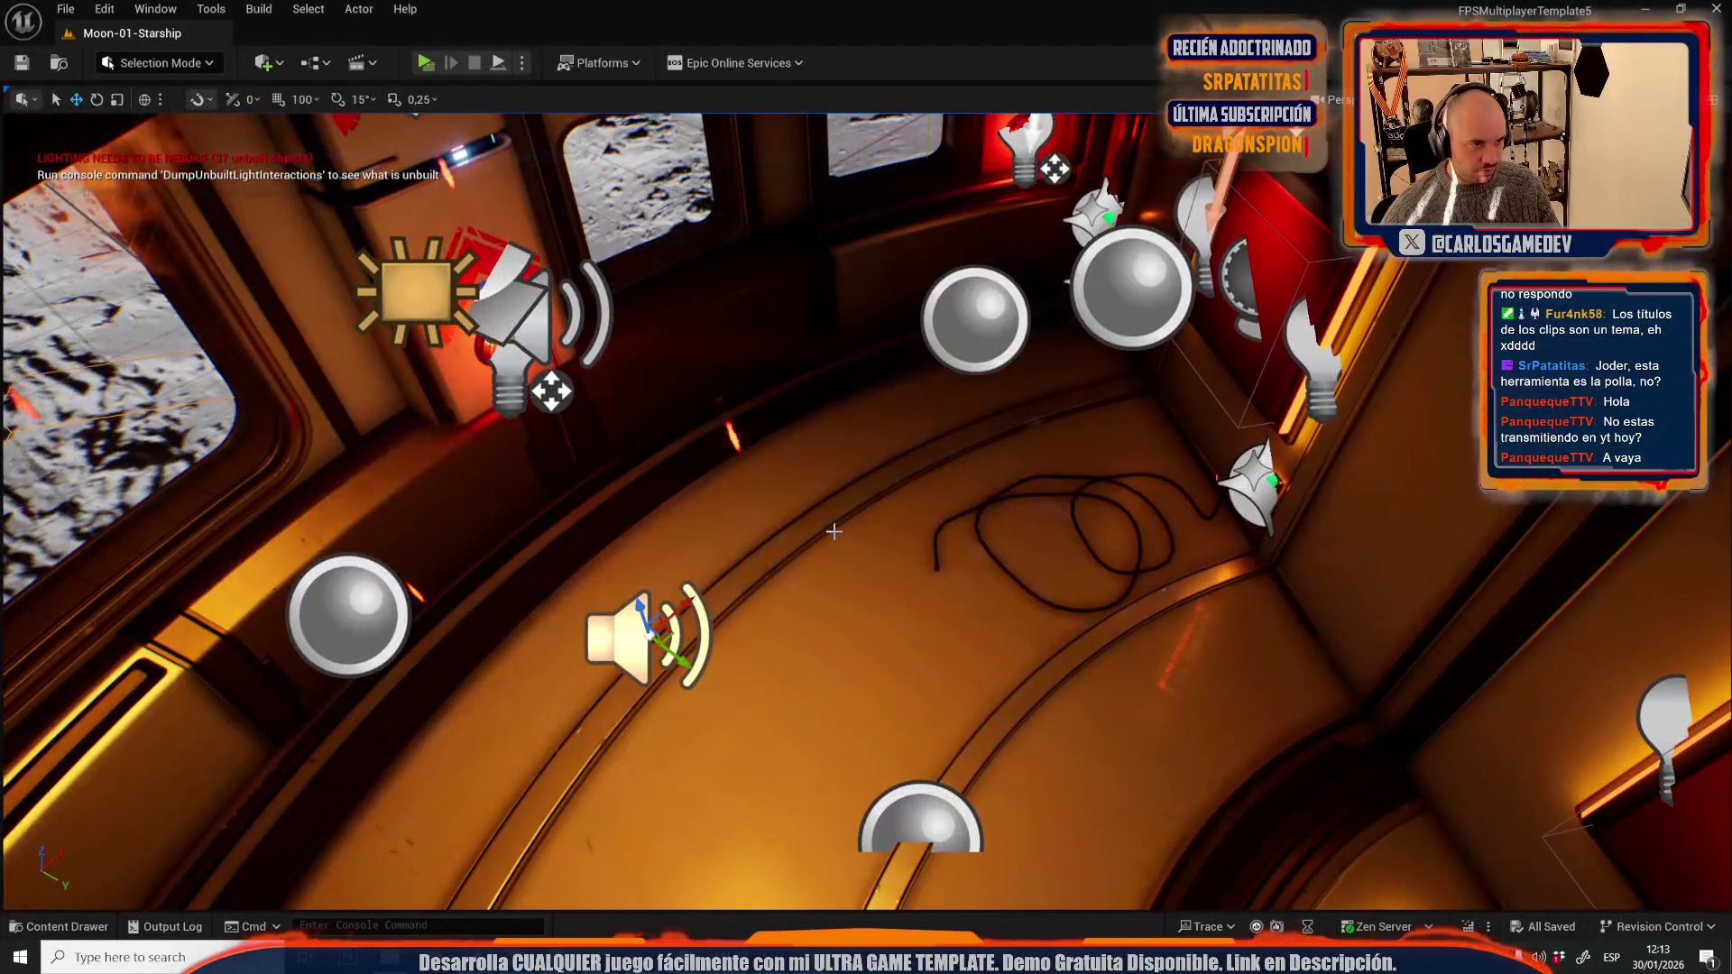
click(65, 9)
mouse_move(168, 116)
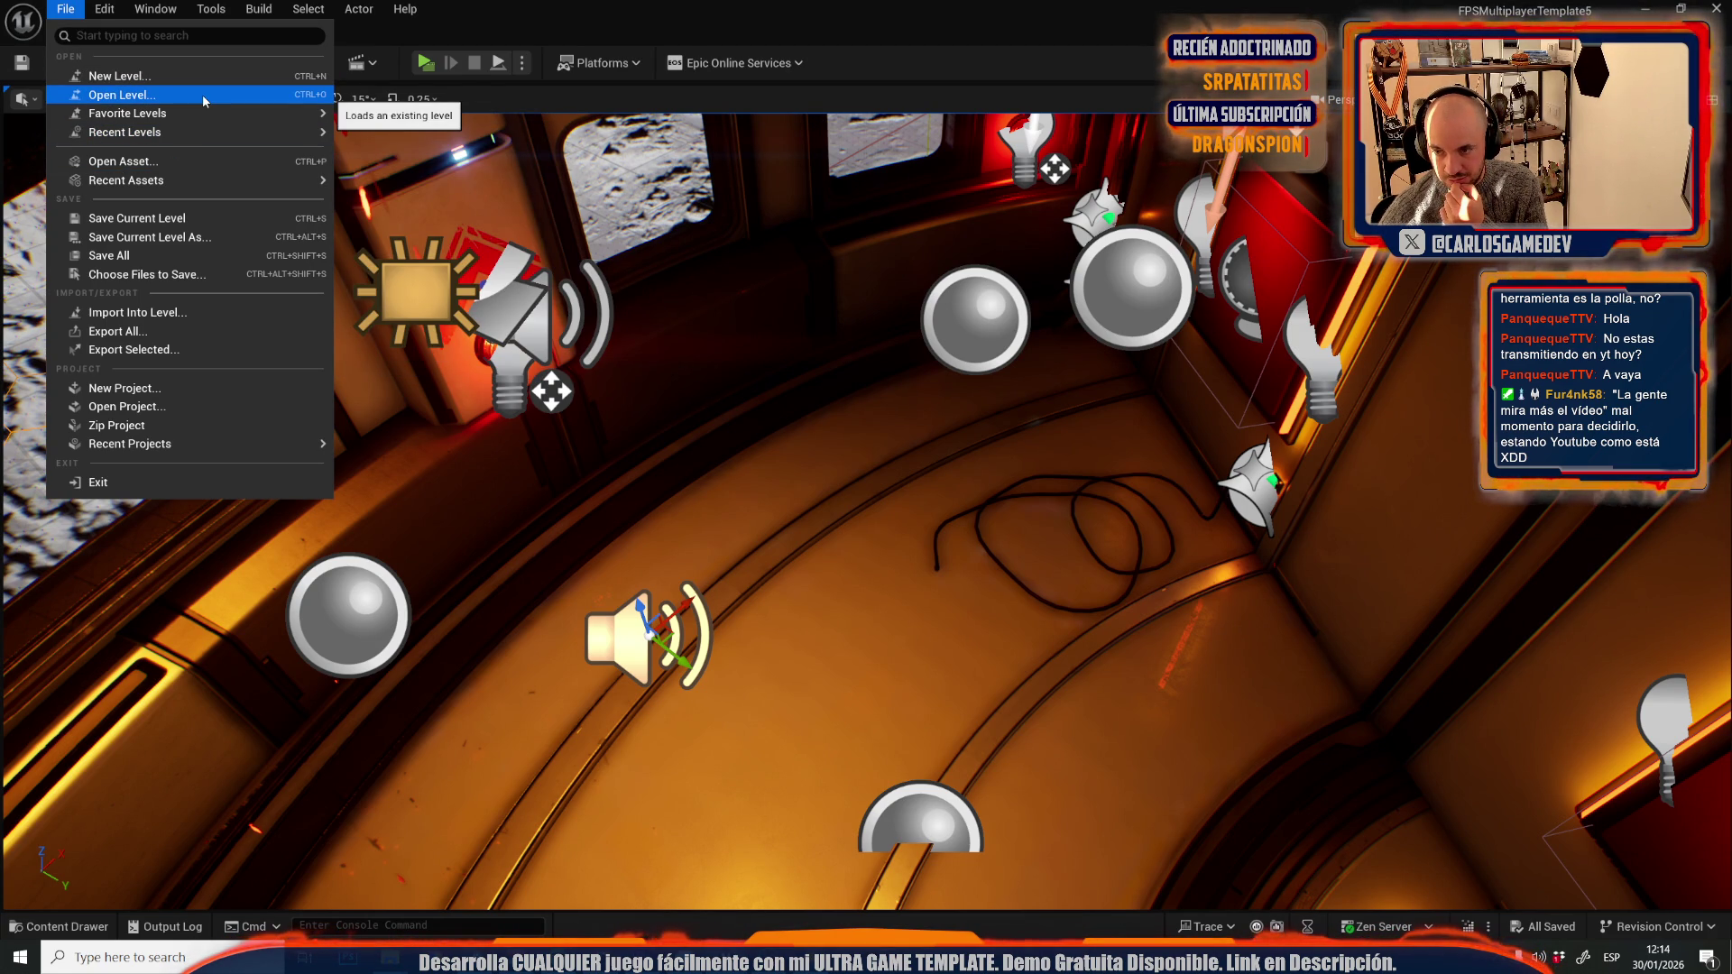
click(203, 93)
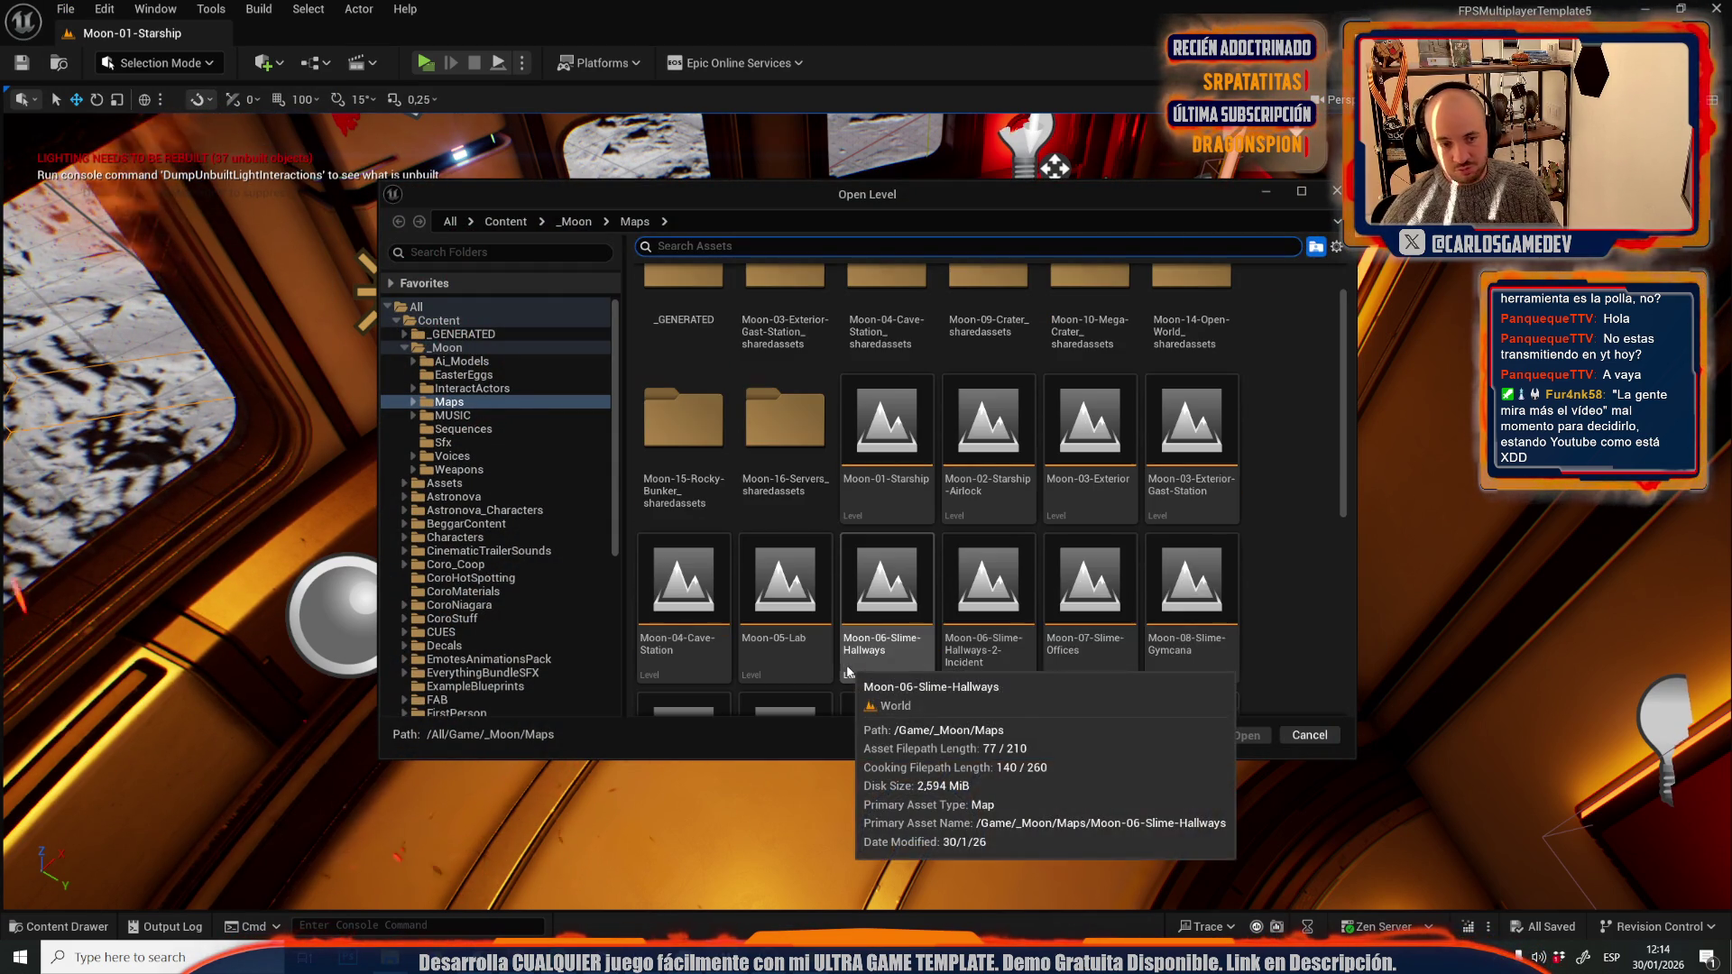
click(901, 607)
double_click(901, 607)
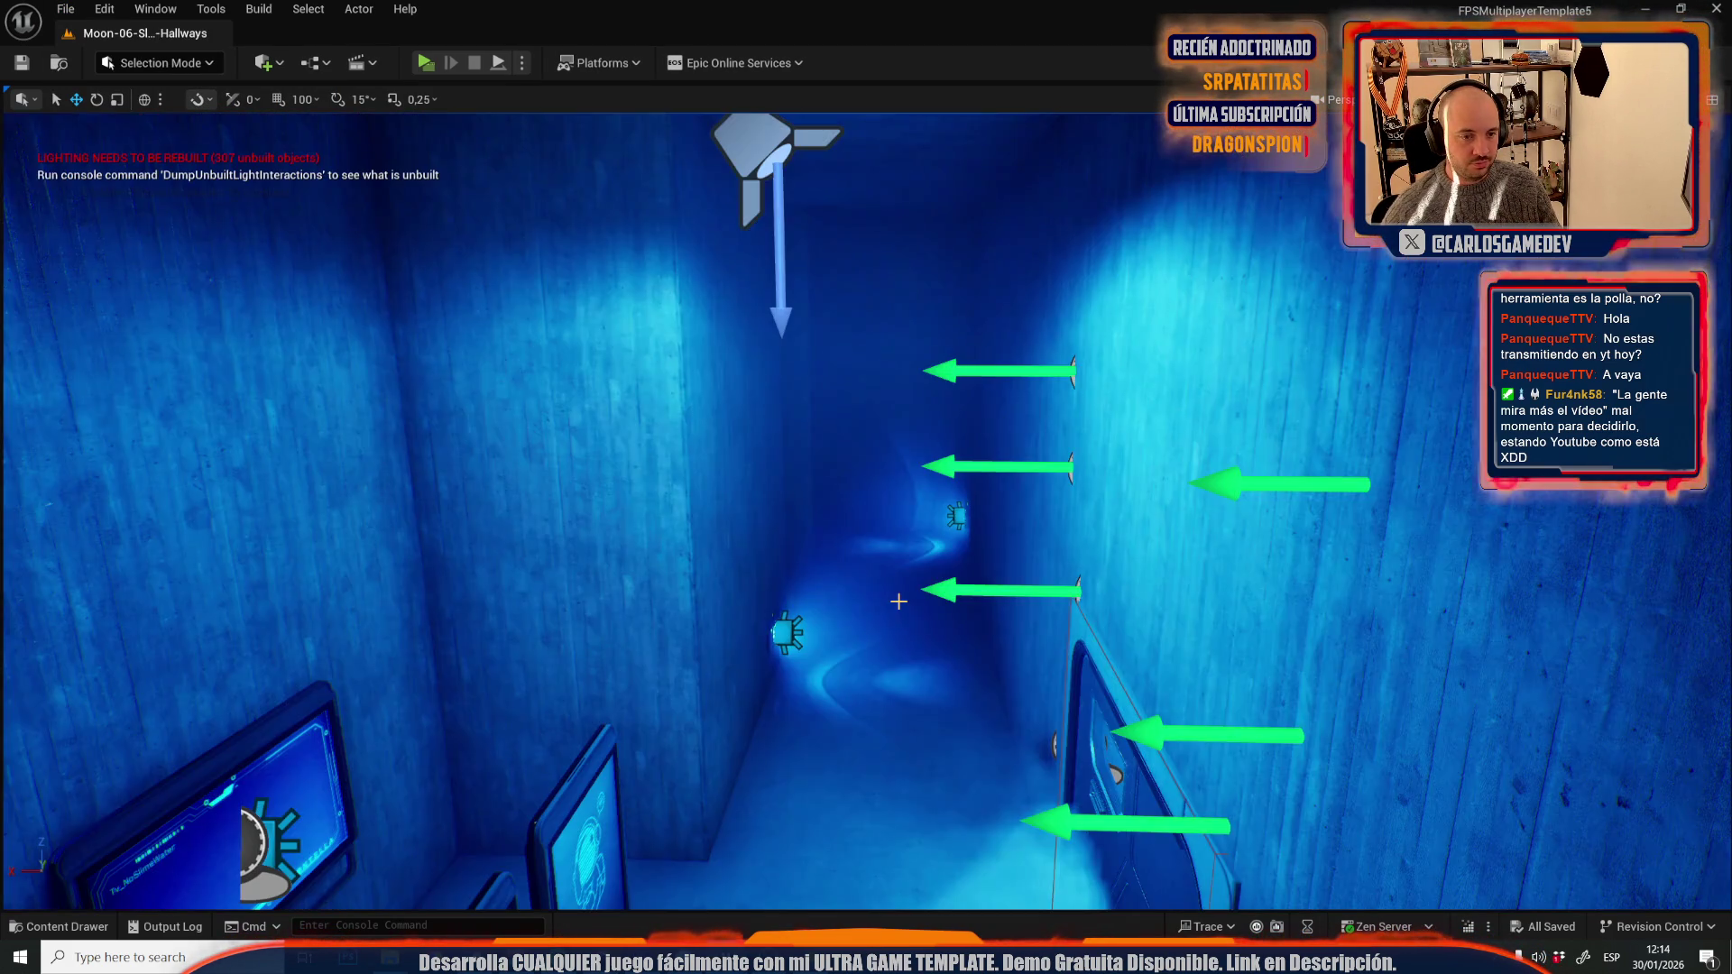
mouse_move(918, 554)
mouse_down()
mouse_move(929, 622)
mouse_move(1010, 659)
mouse_move(1071, 723)
mouse_move(1105, 479)
mouse_up()
click(1071, 722)
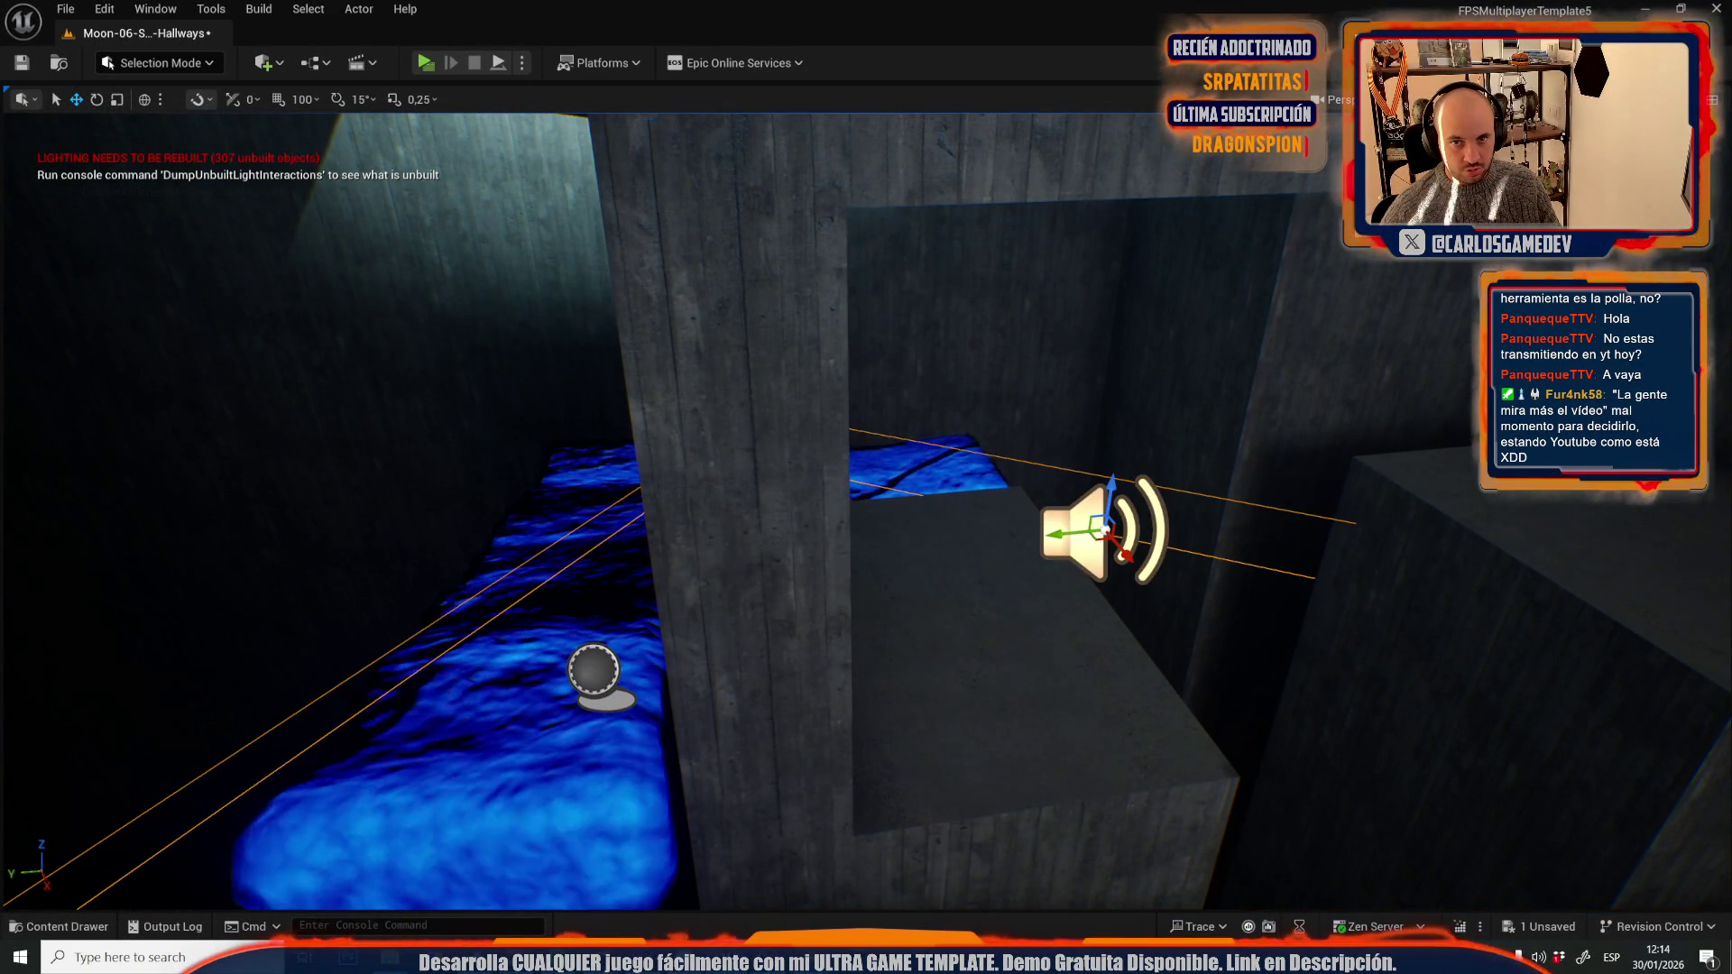
click(1710, 104)
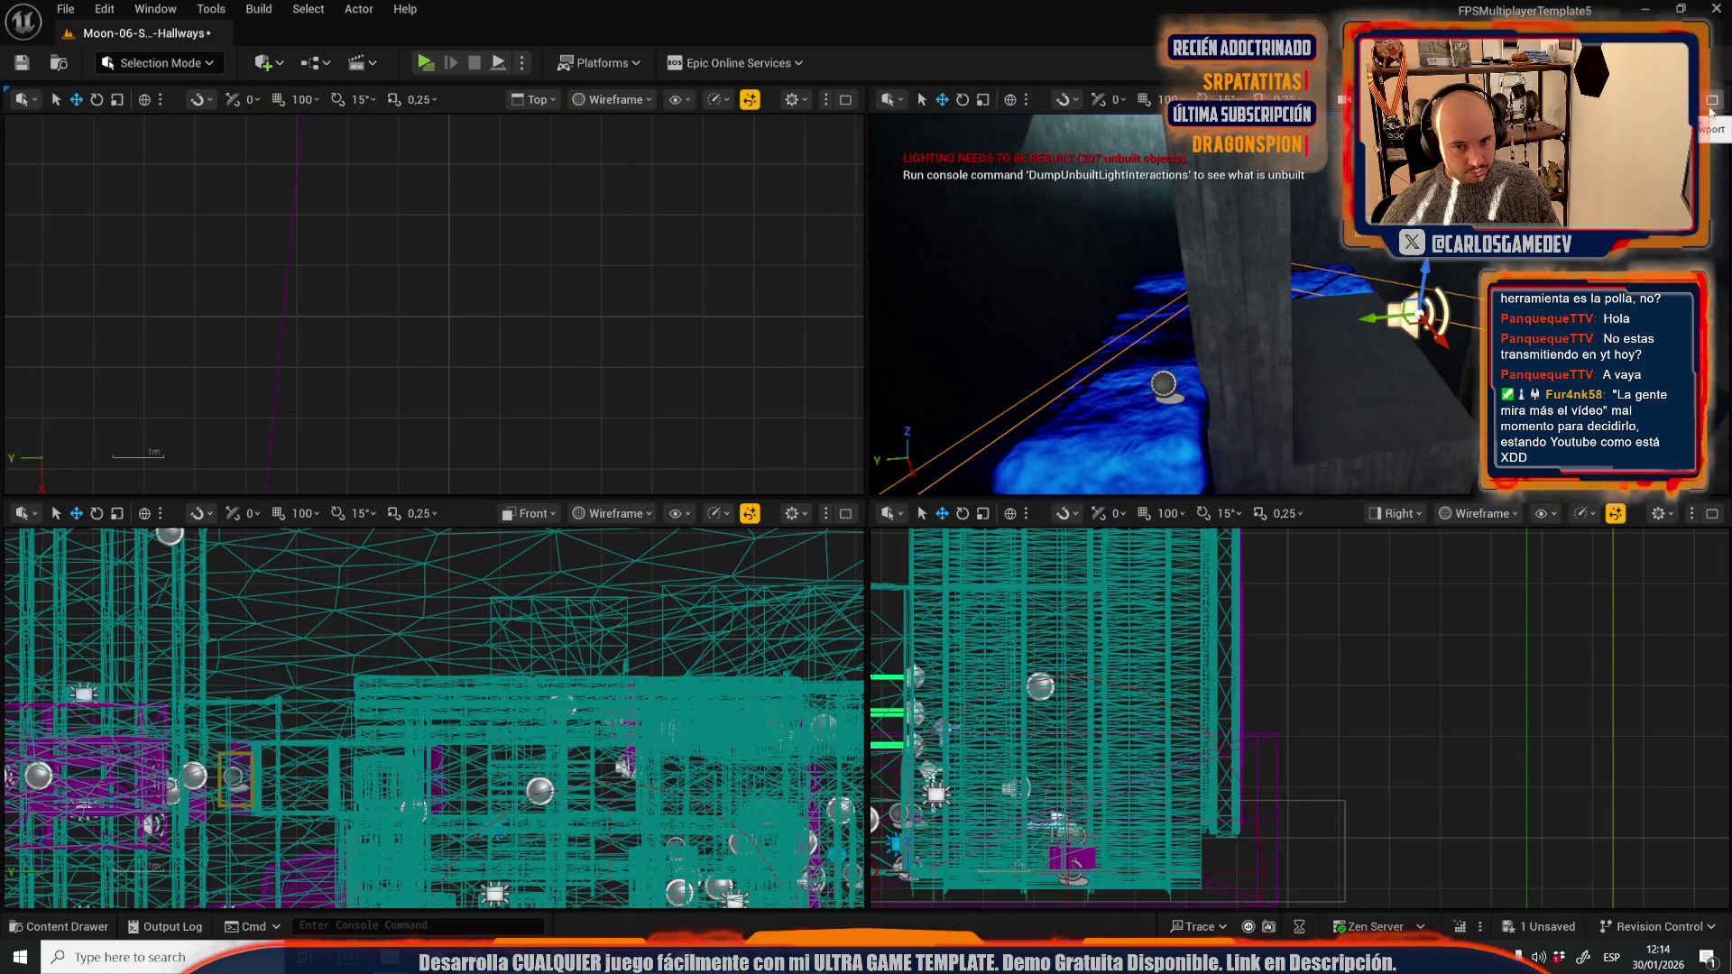
click(1711, 105)
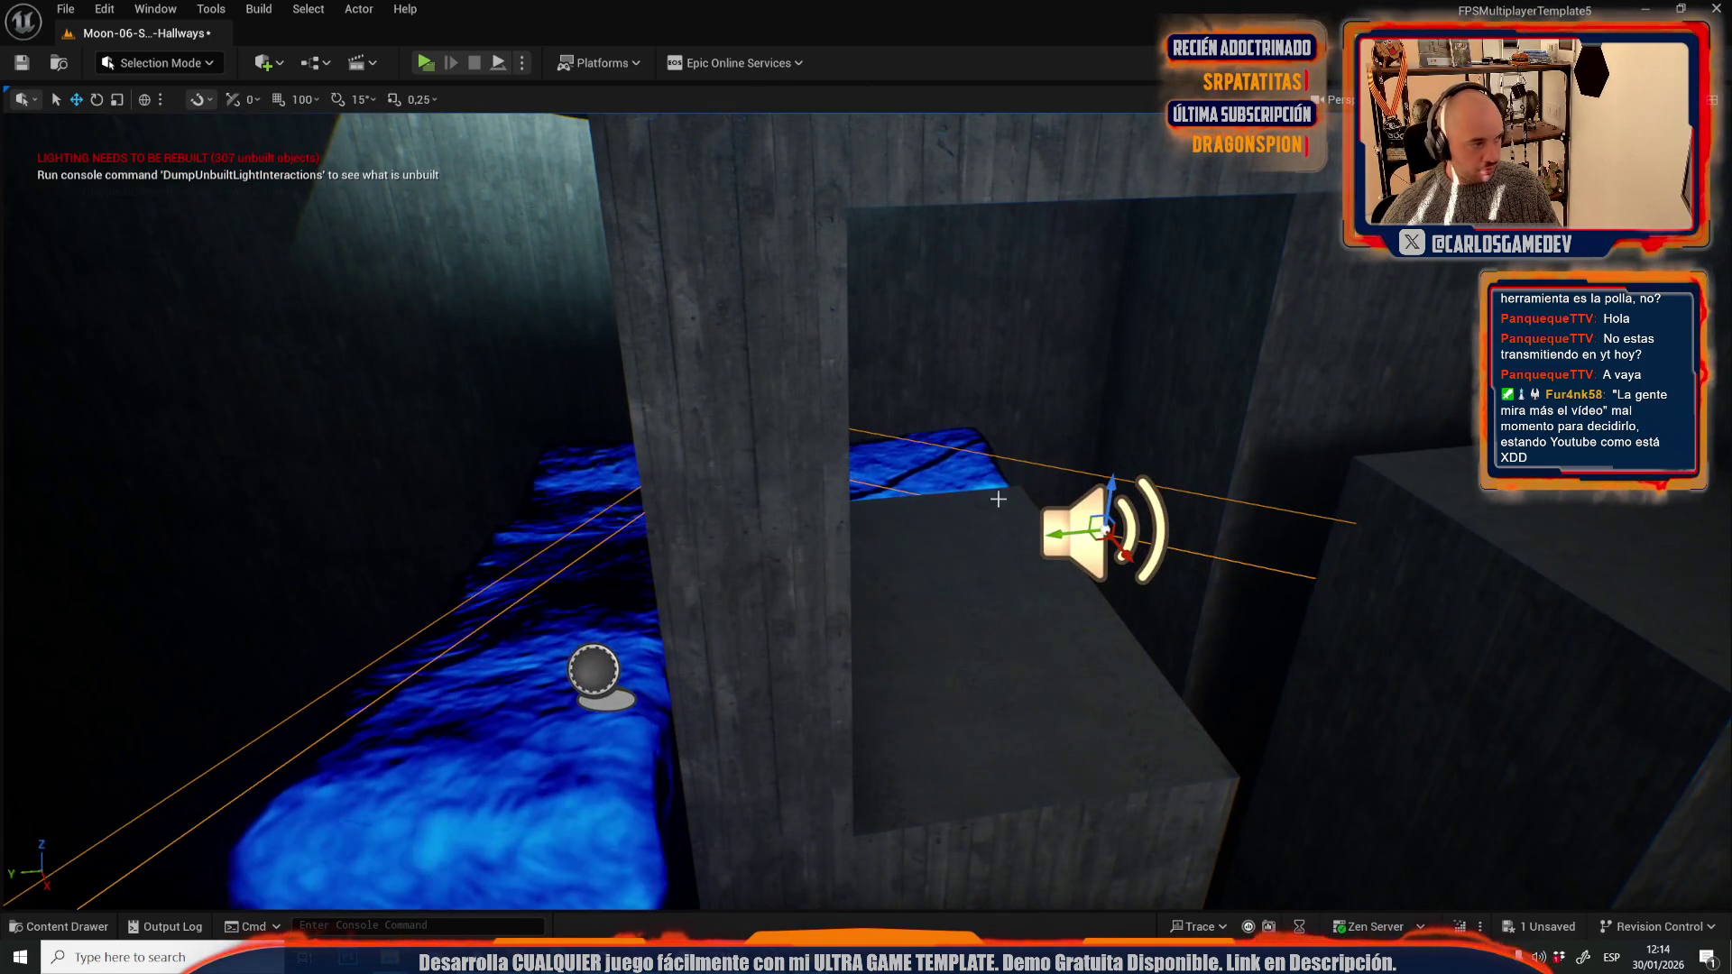
key(f)
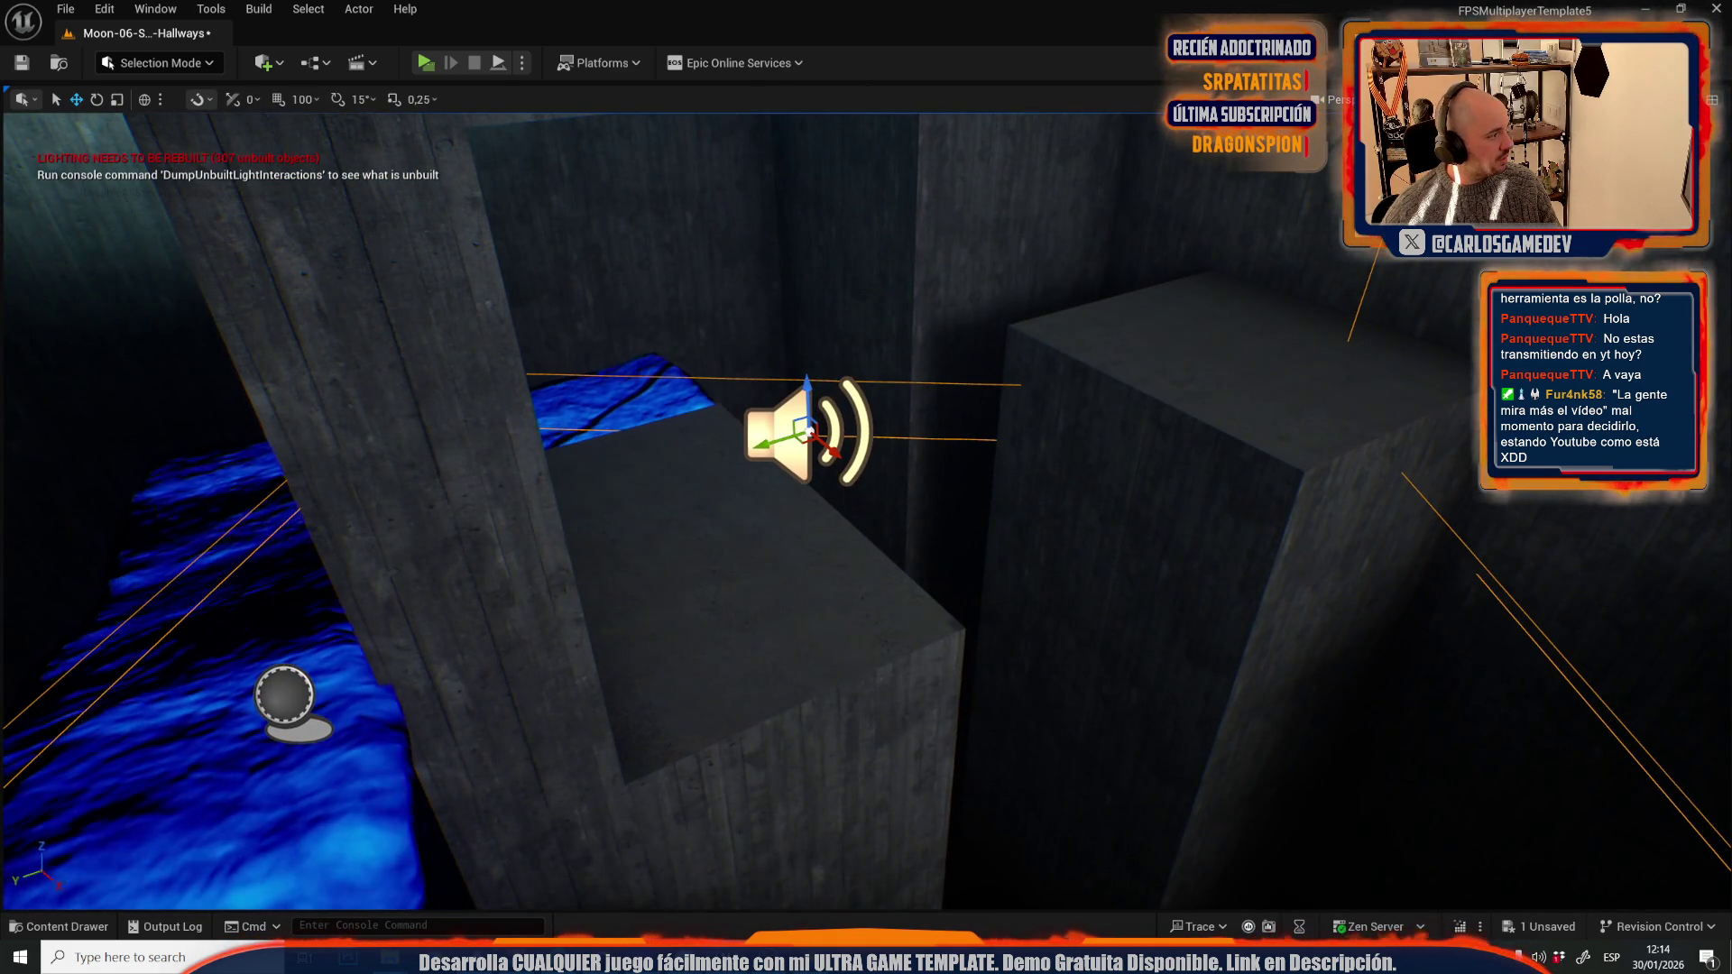
key(Delete)
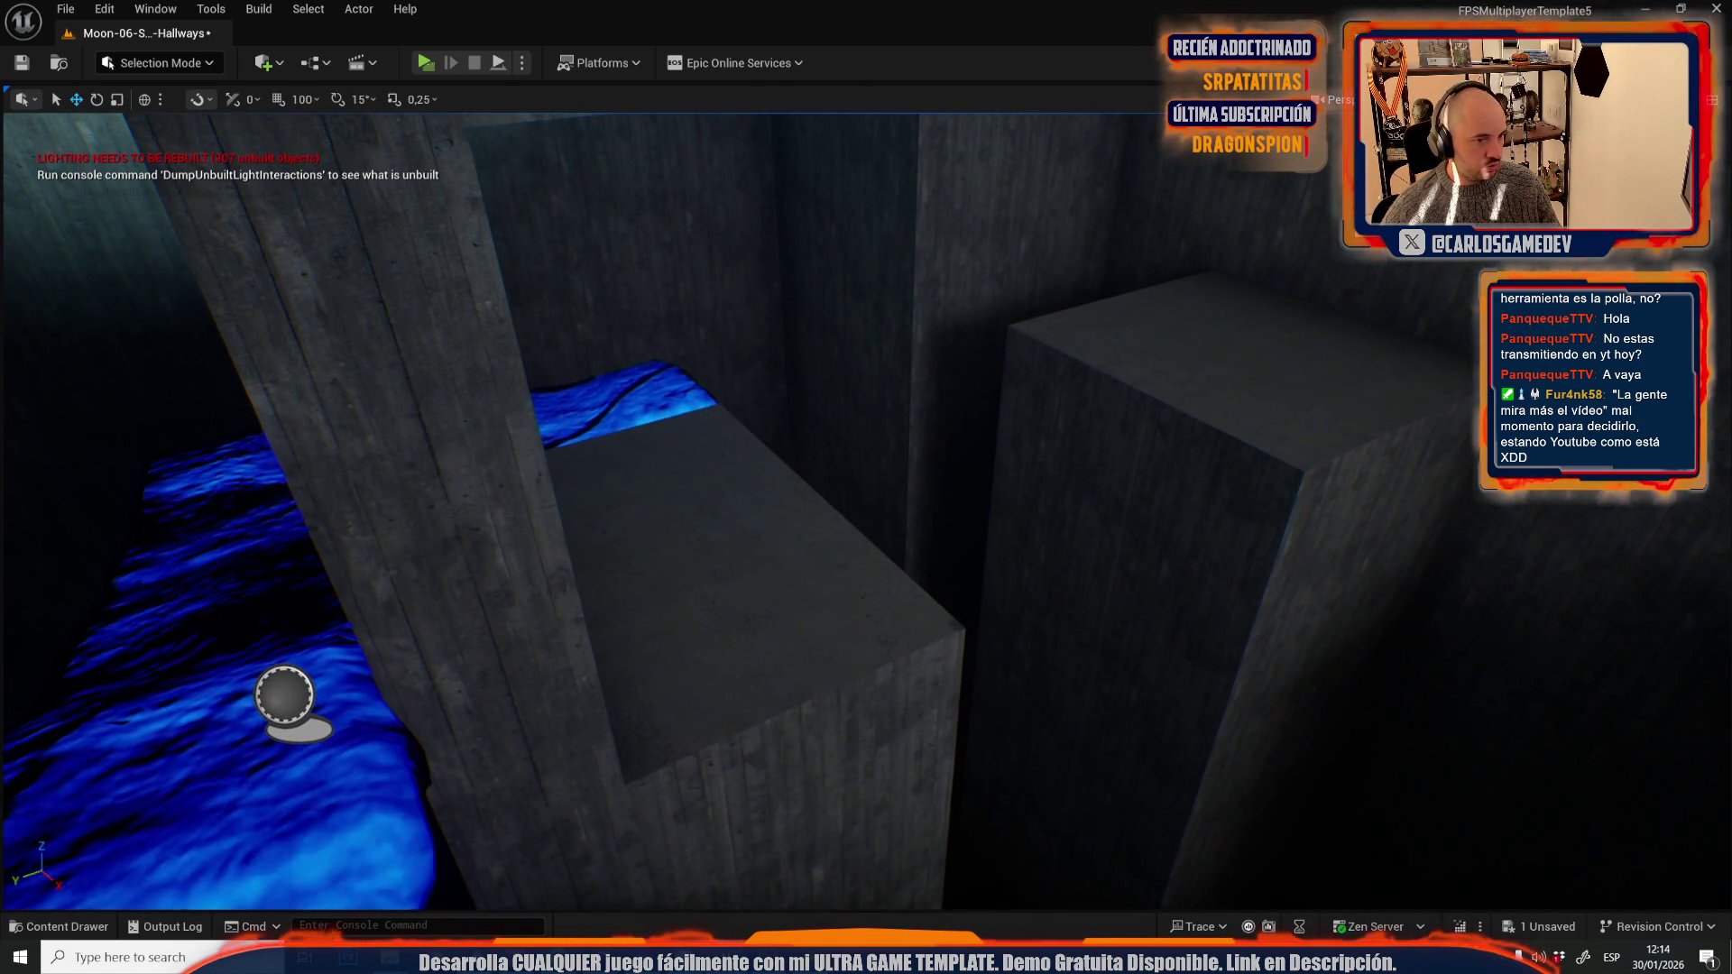
key(ctrl+z)
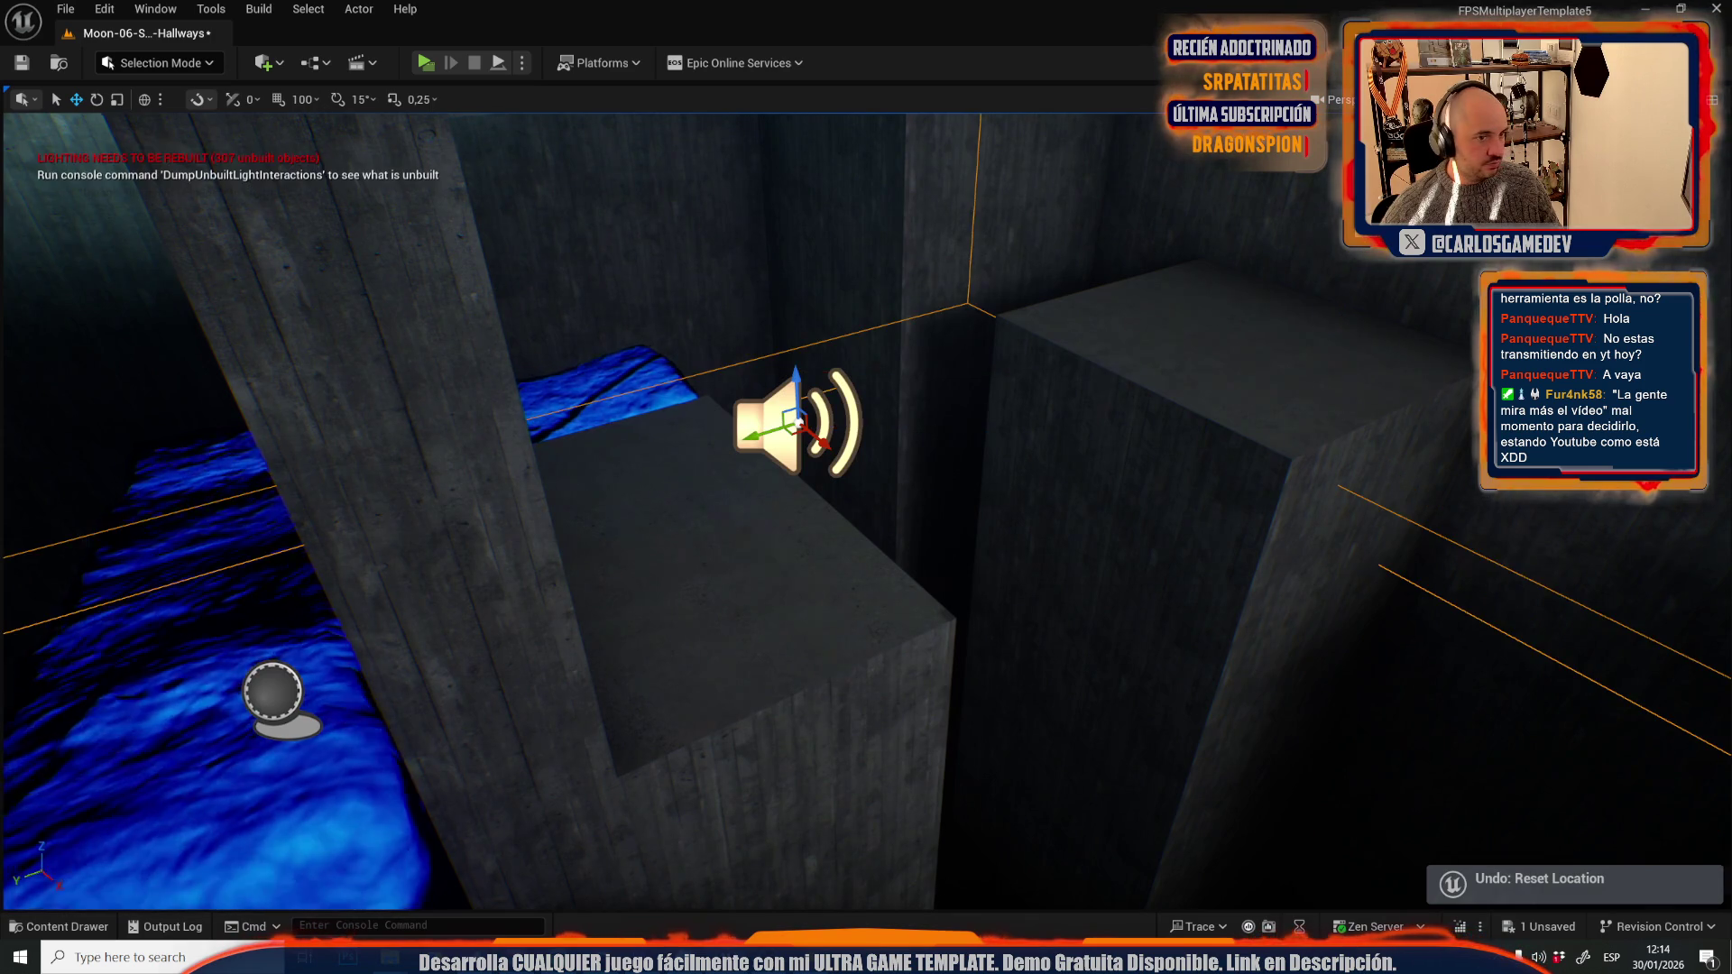
key(f)
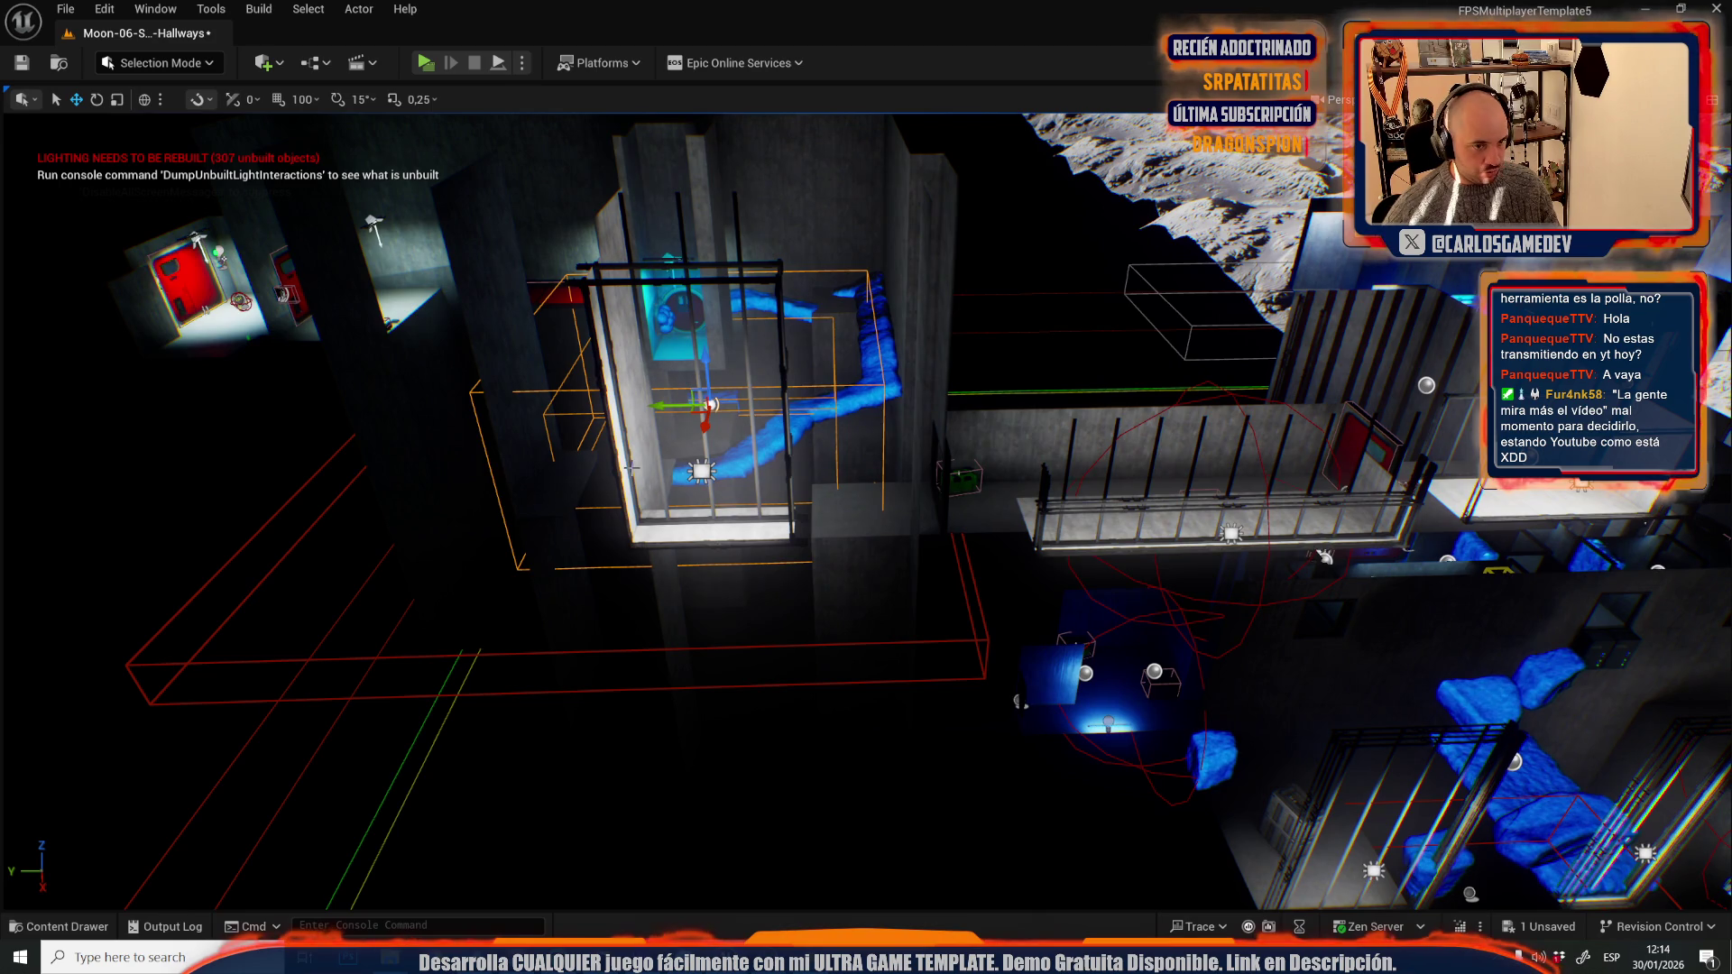
key(f)
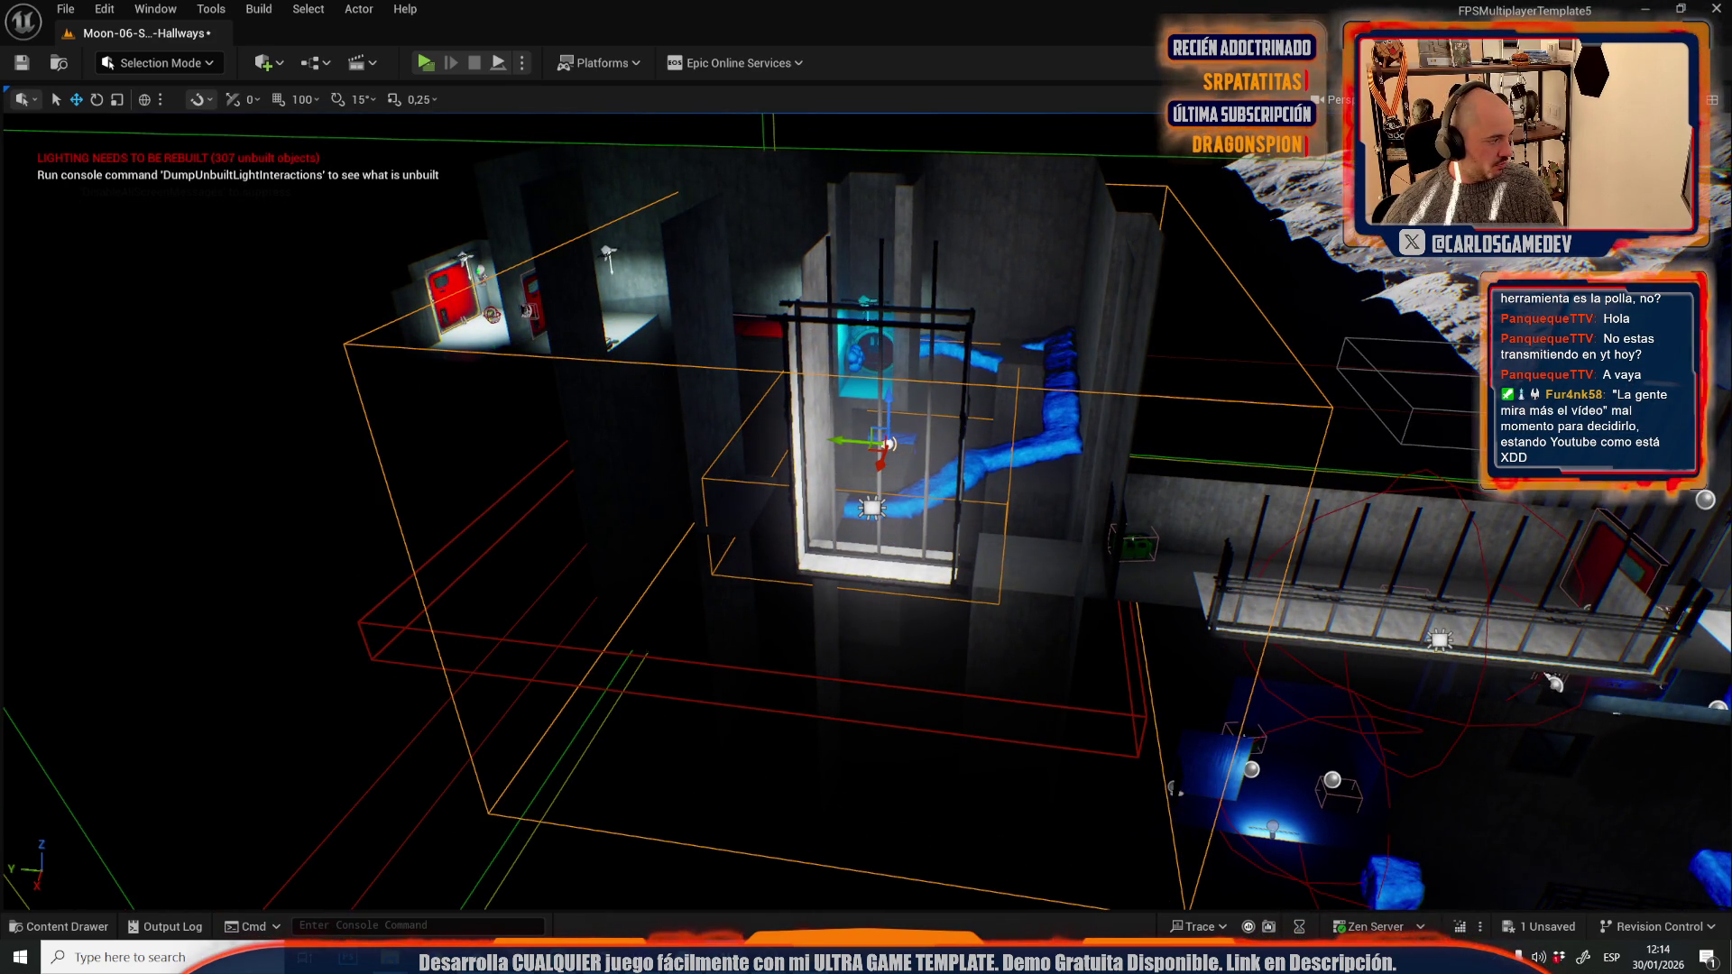
scroll(866, 505, down, 5)
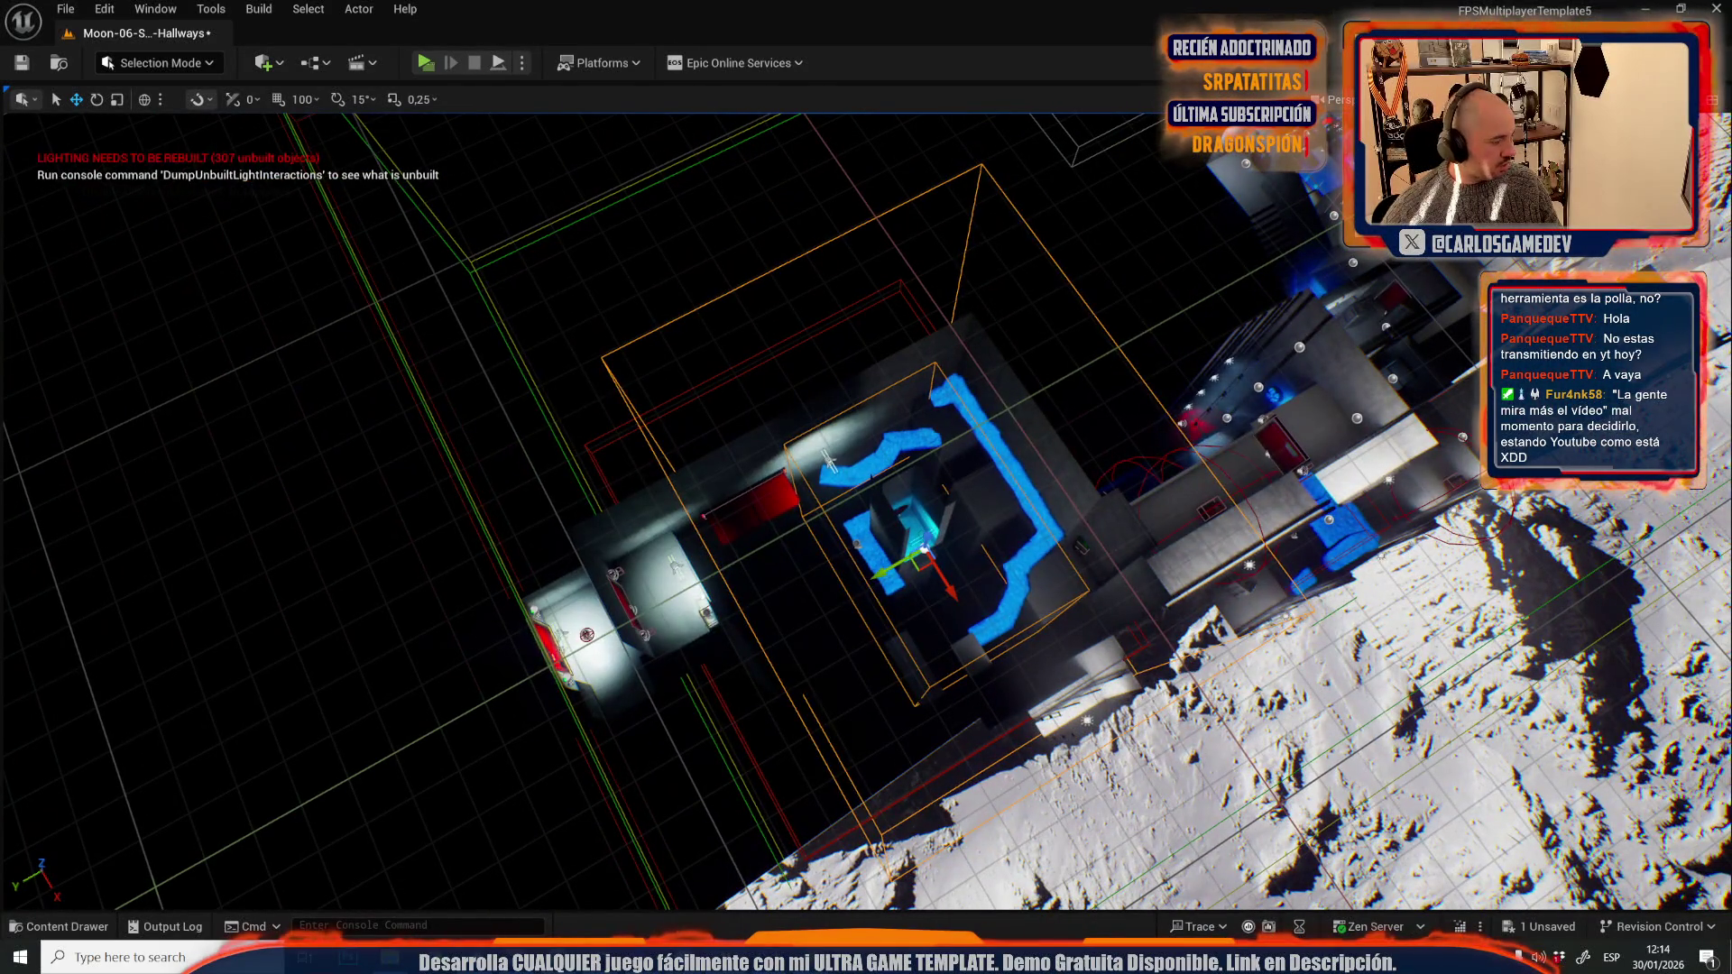
scroll(866, 505, up, 3)
drag(680, 645, 680, 645)
drag(993, 400, 993, 401)
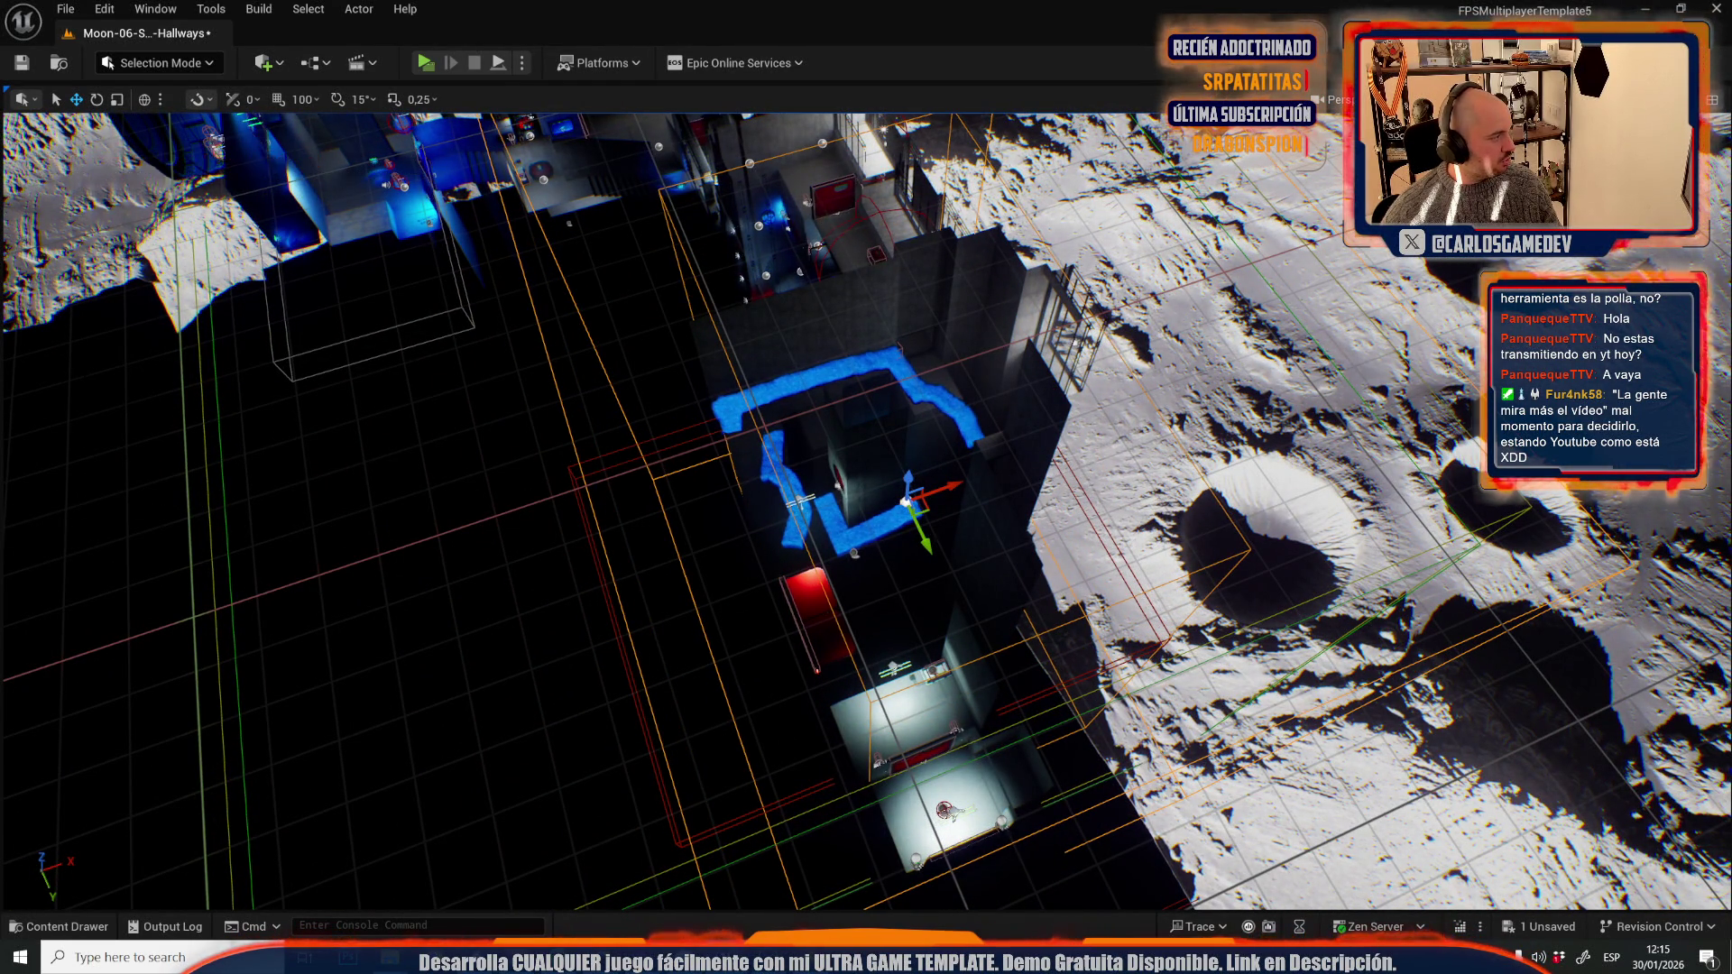
key(ctrl+space)
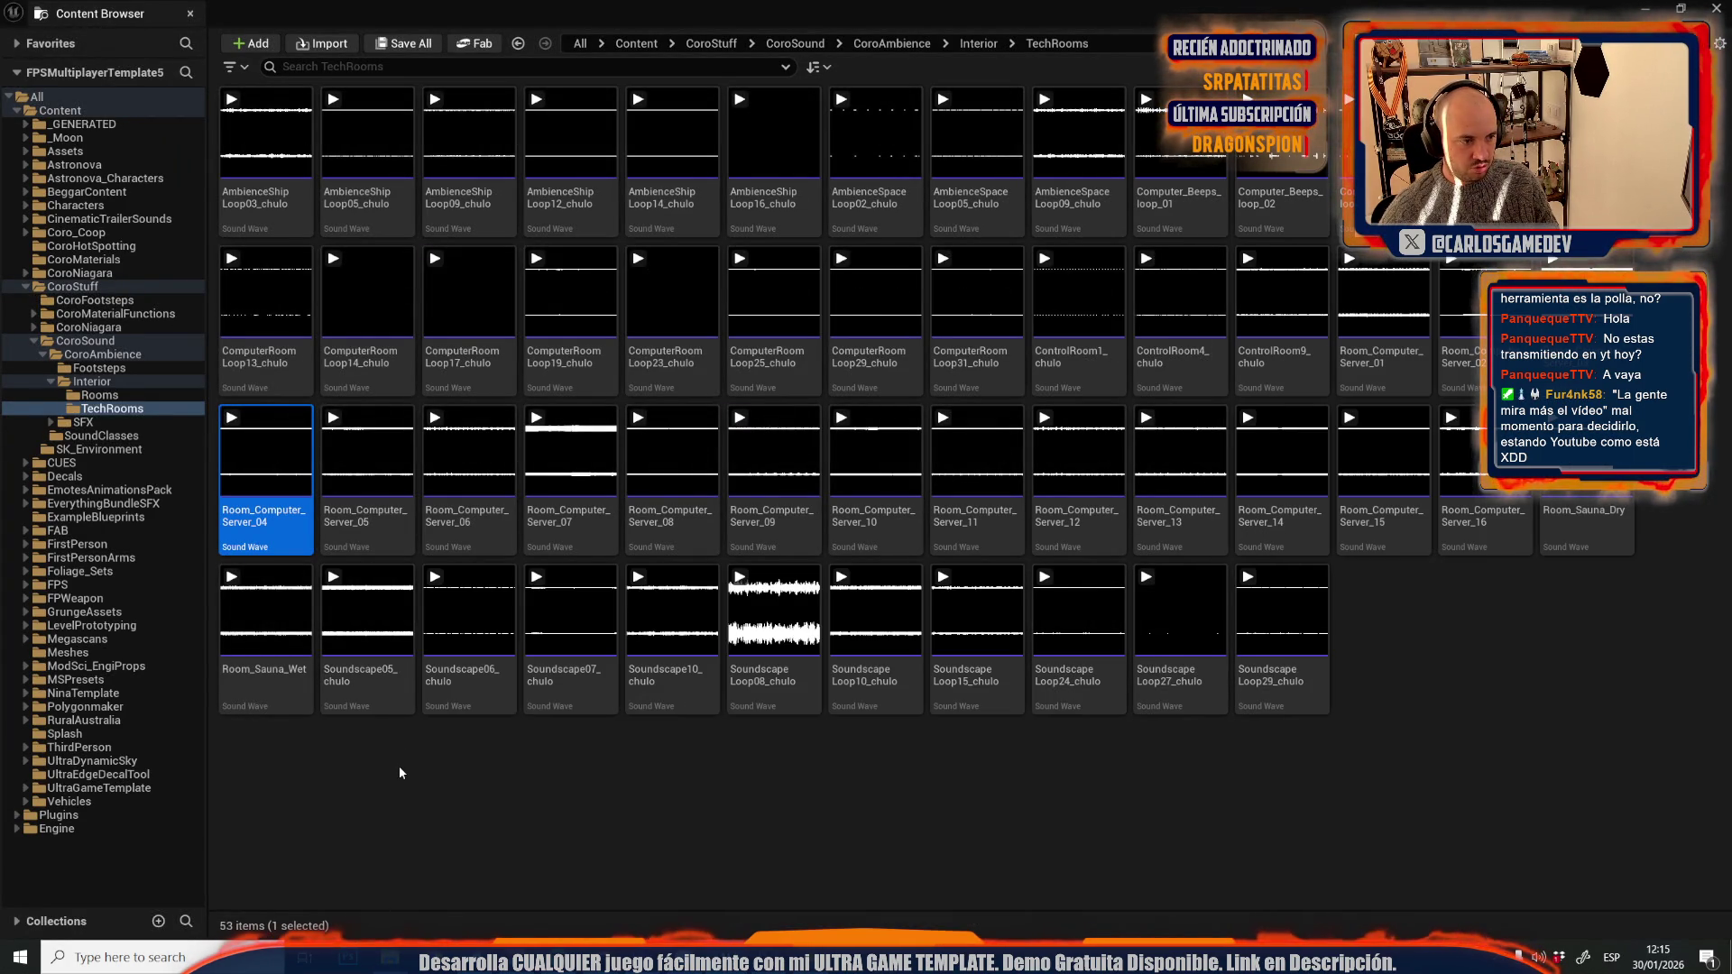
Step: Preview Soundscape05, 06, 07, 10 and SoundscapeLoop10, 15, 24, 29 in TechRooms
click(375, 695)
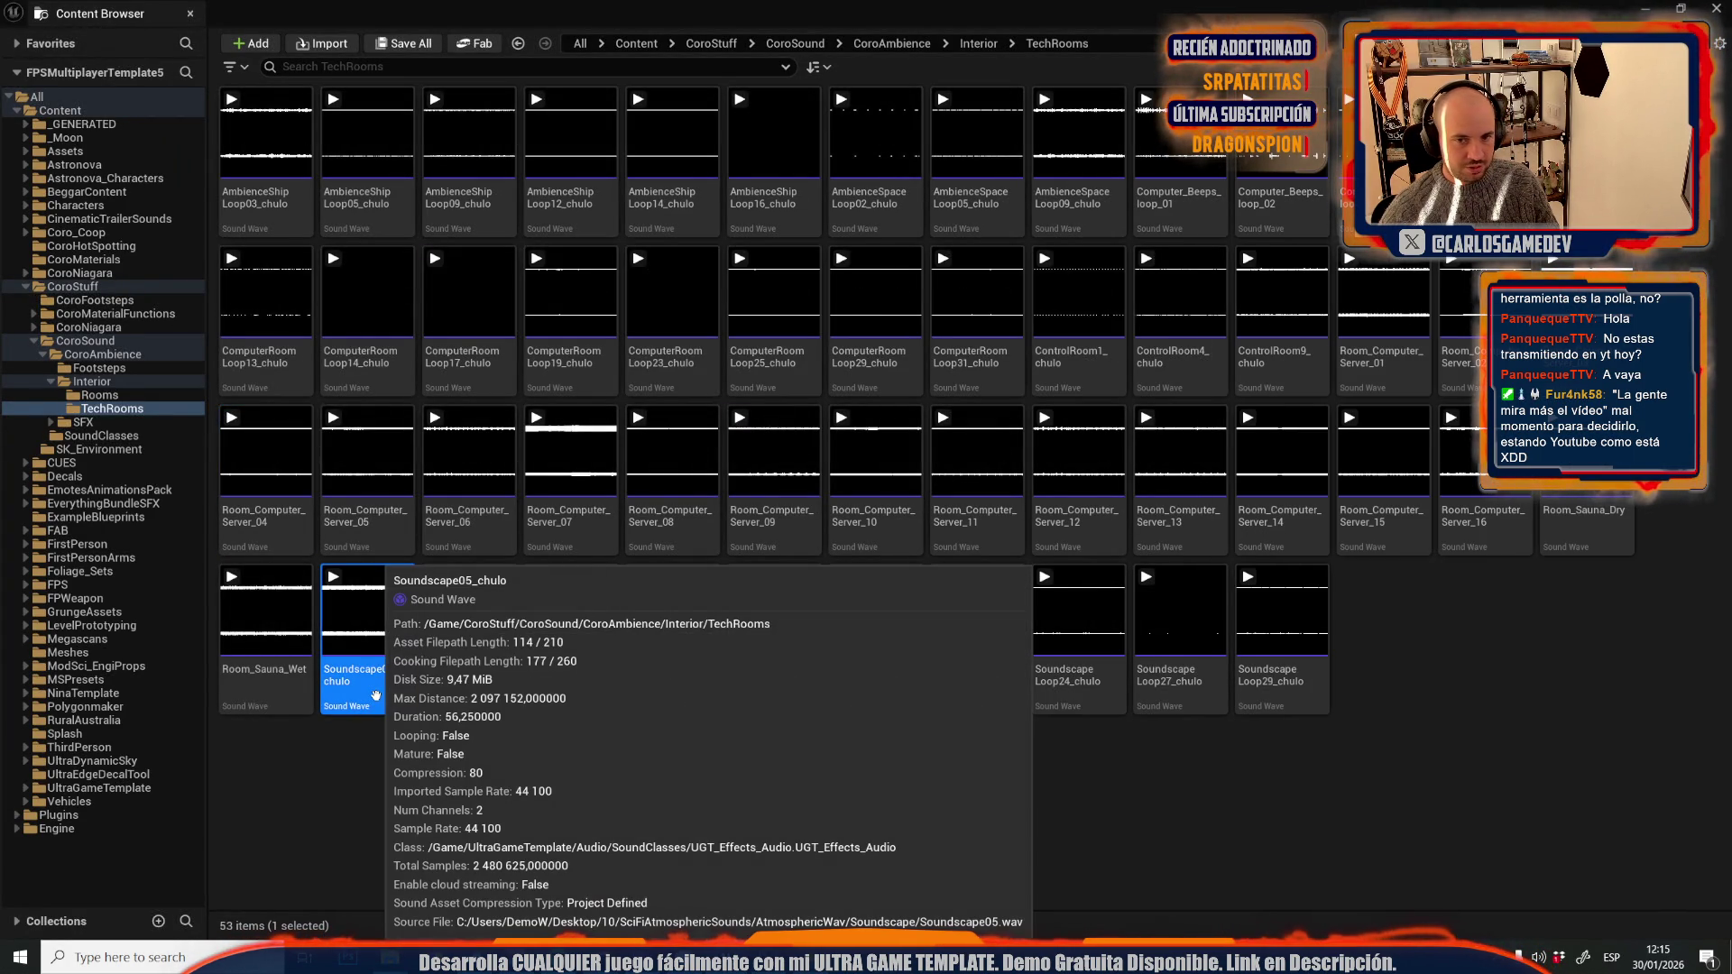
click(367, 612)
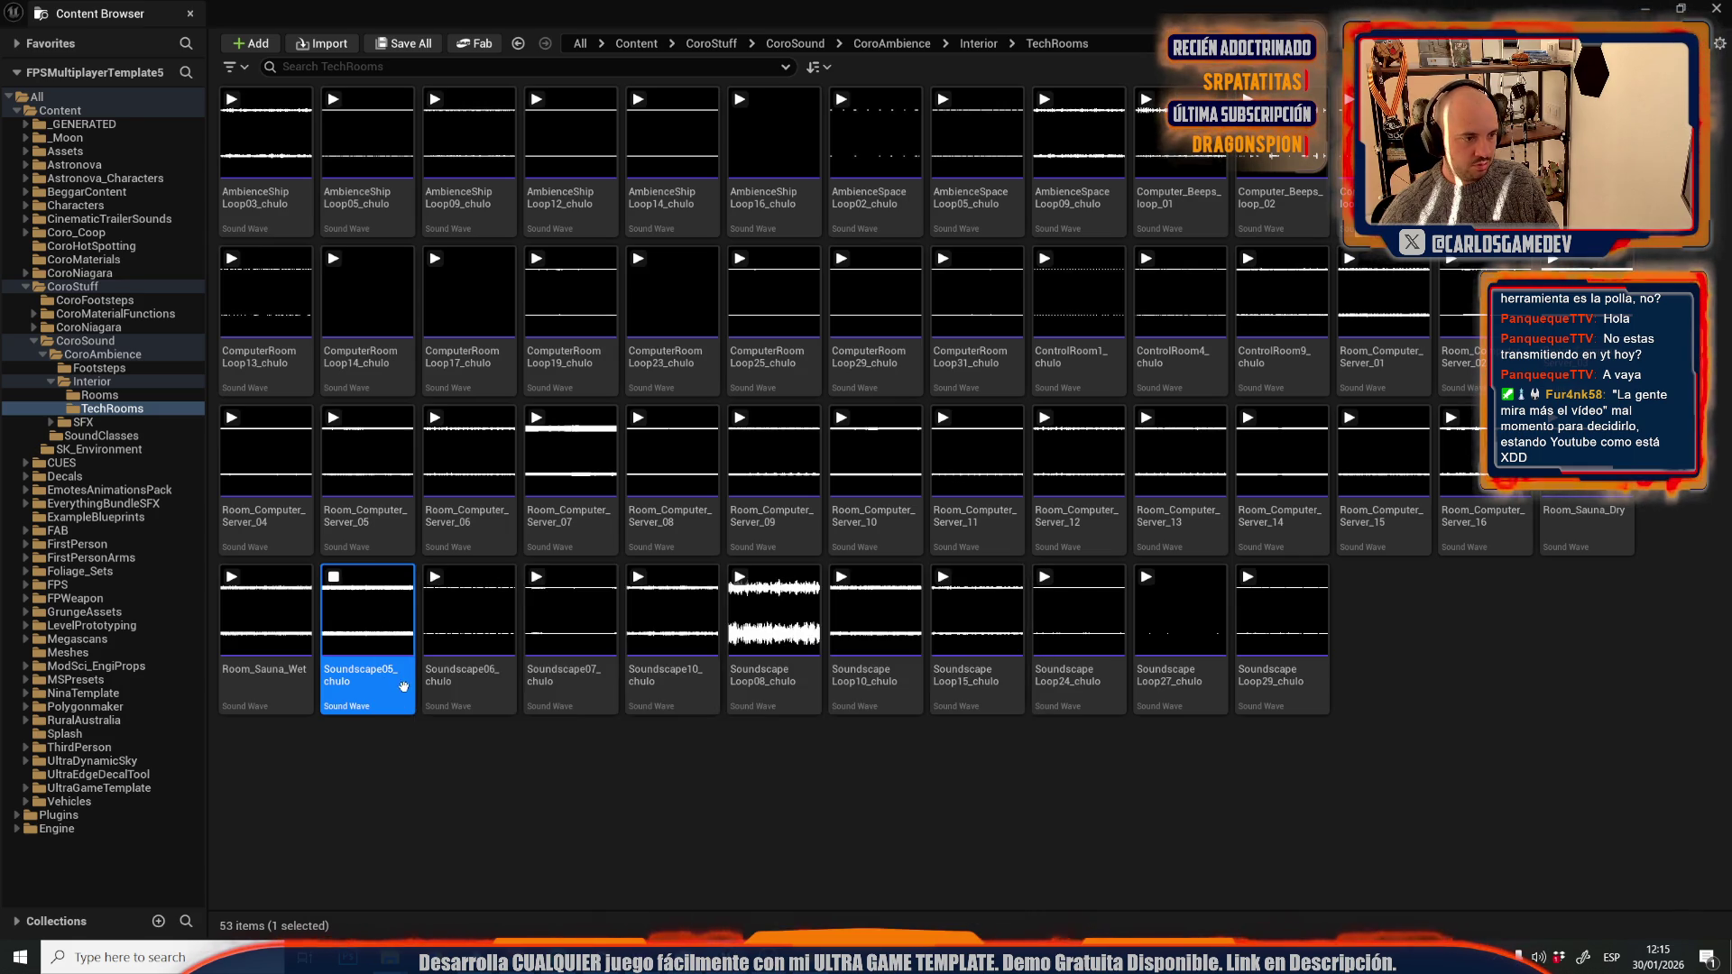
click(503, 676)
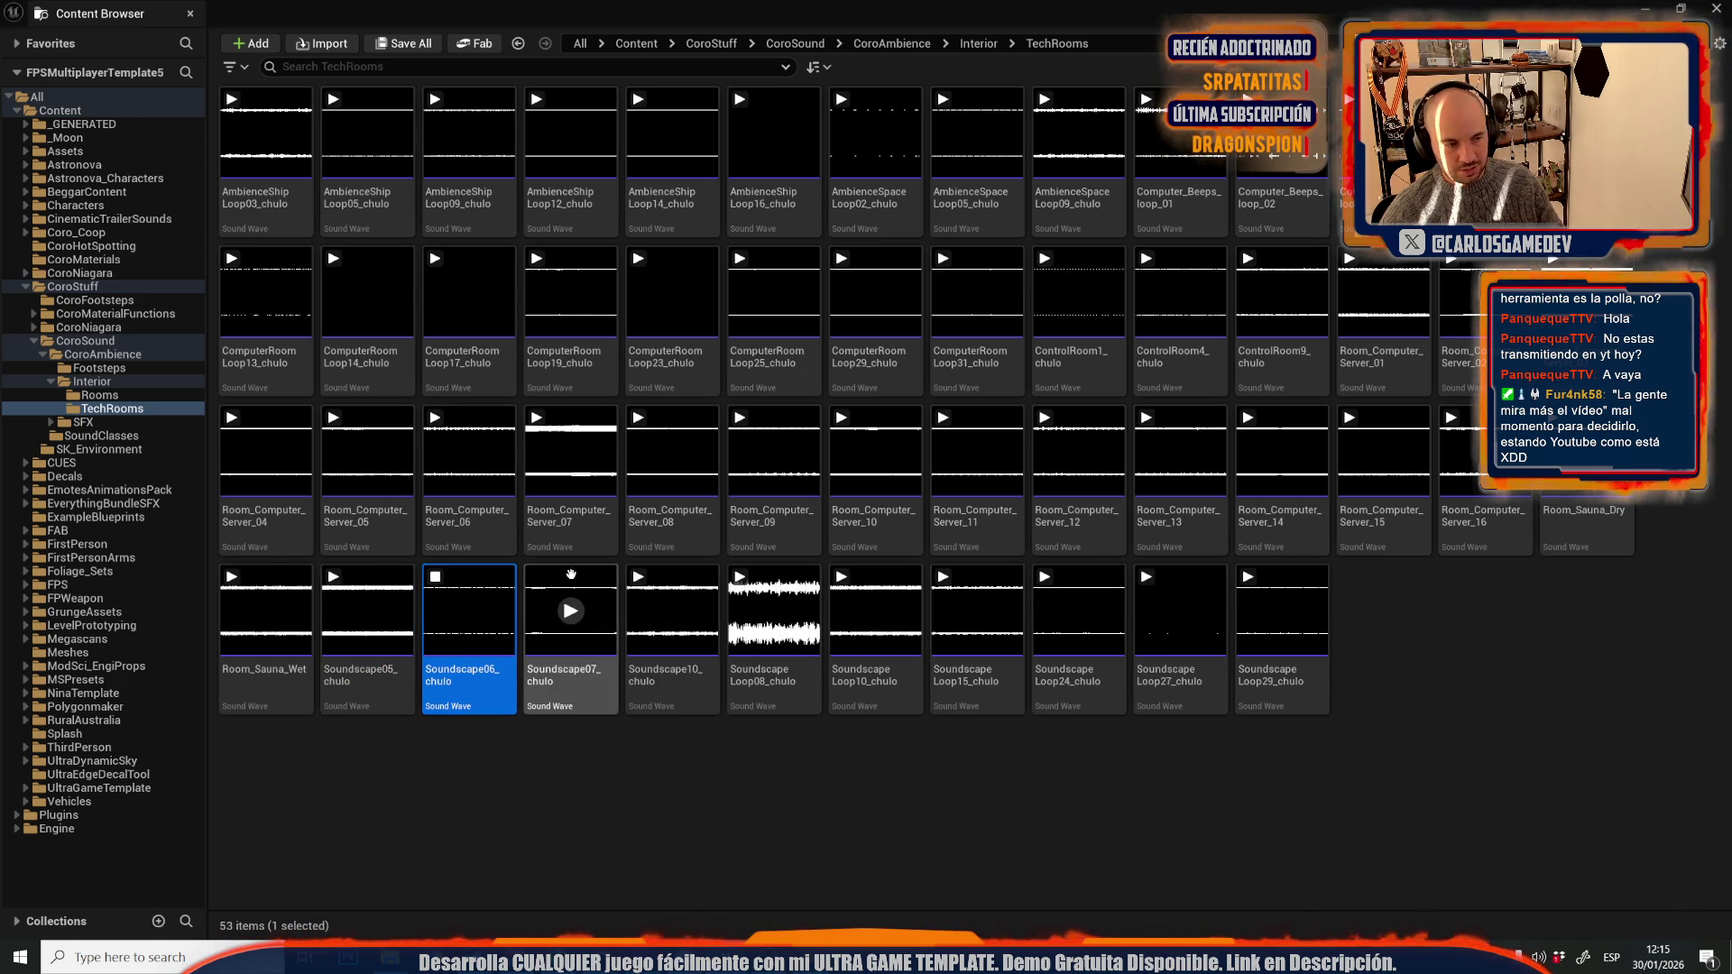
click(572, 610)
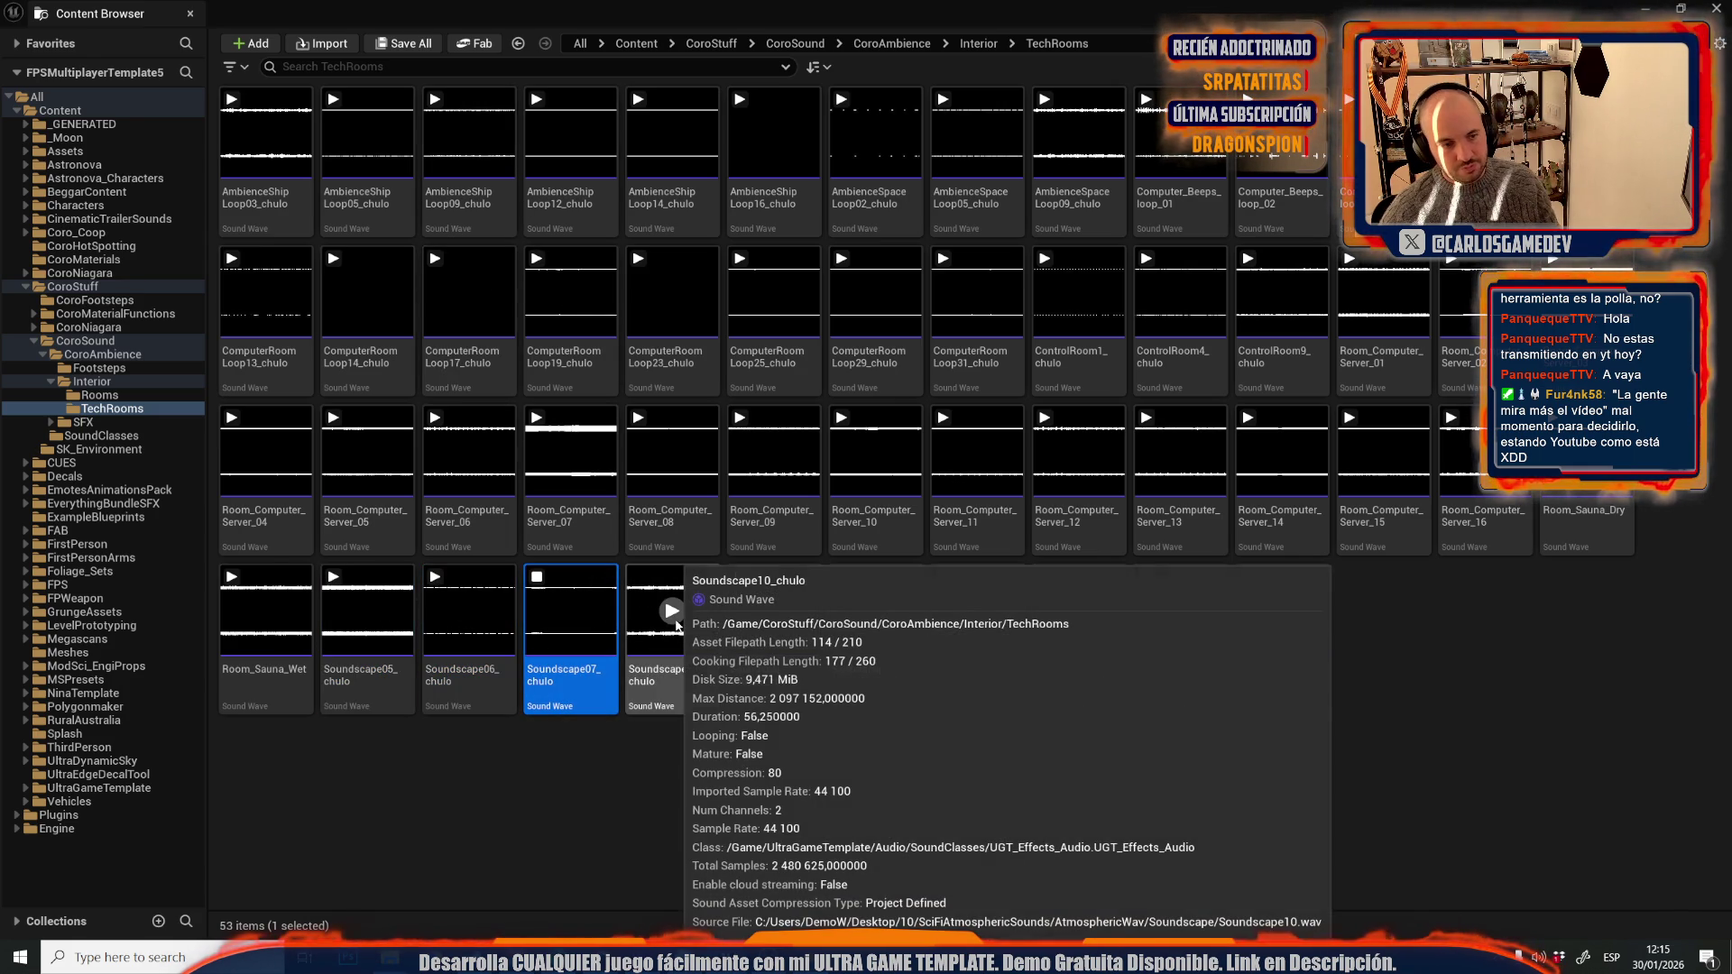
click(673, 614)
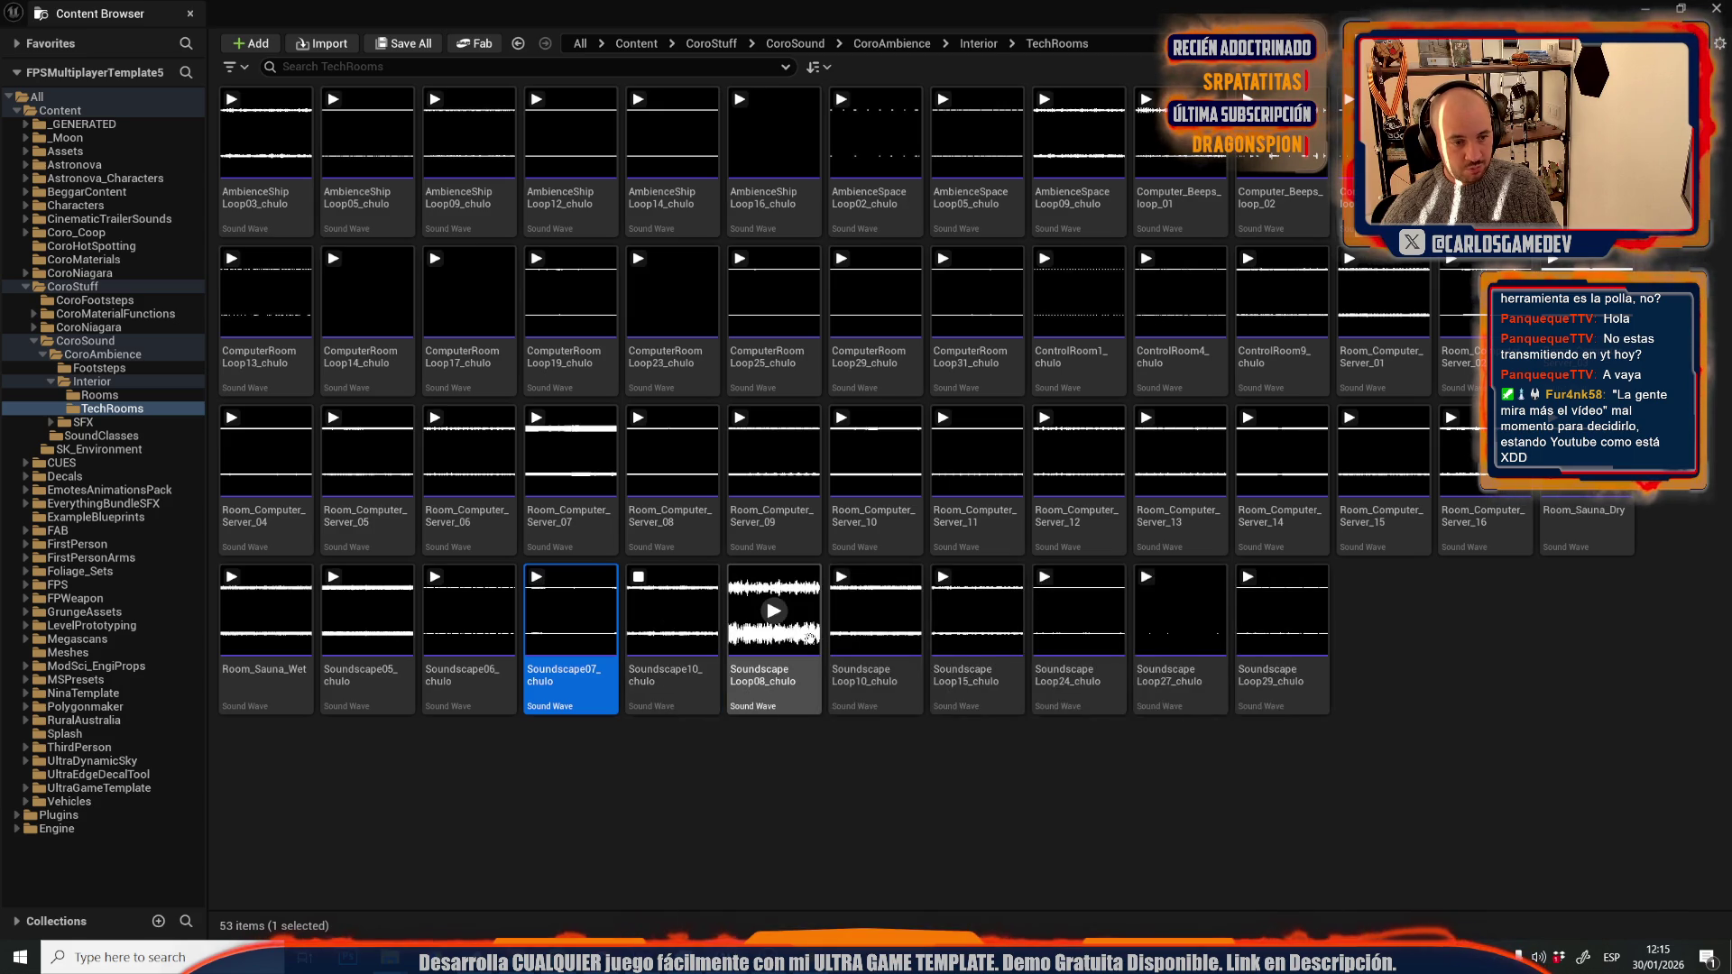
click(874, 615)
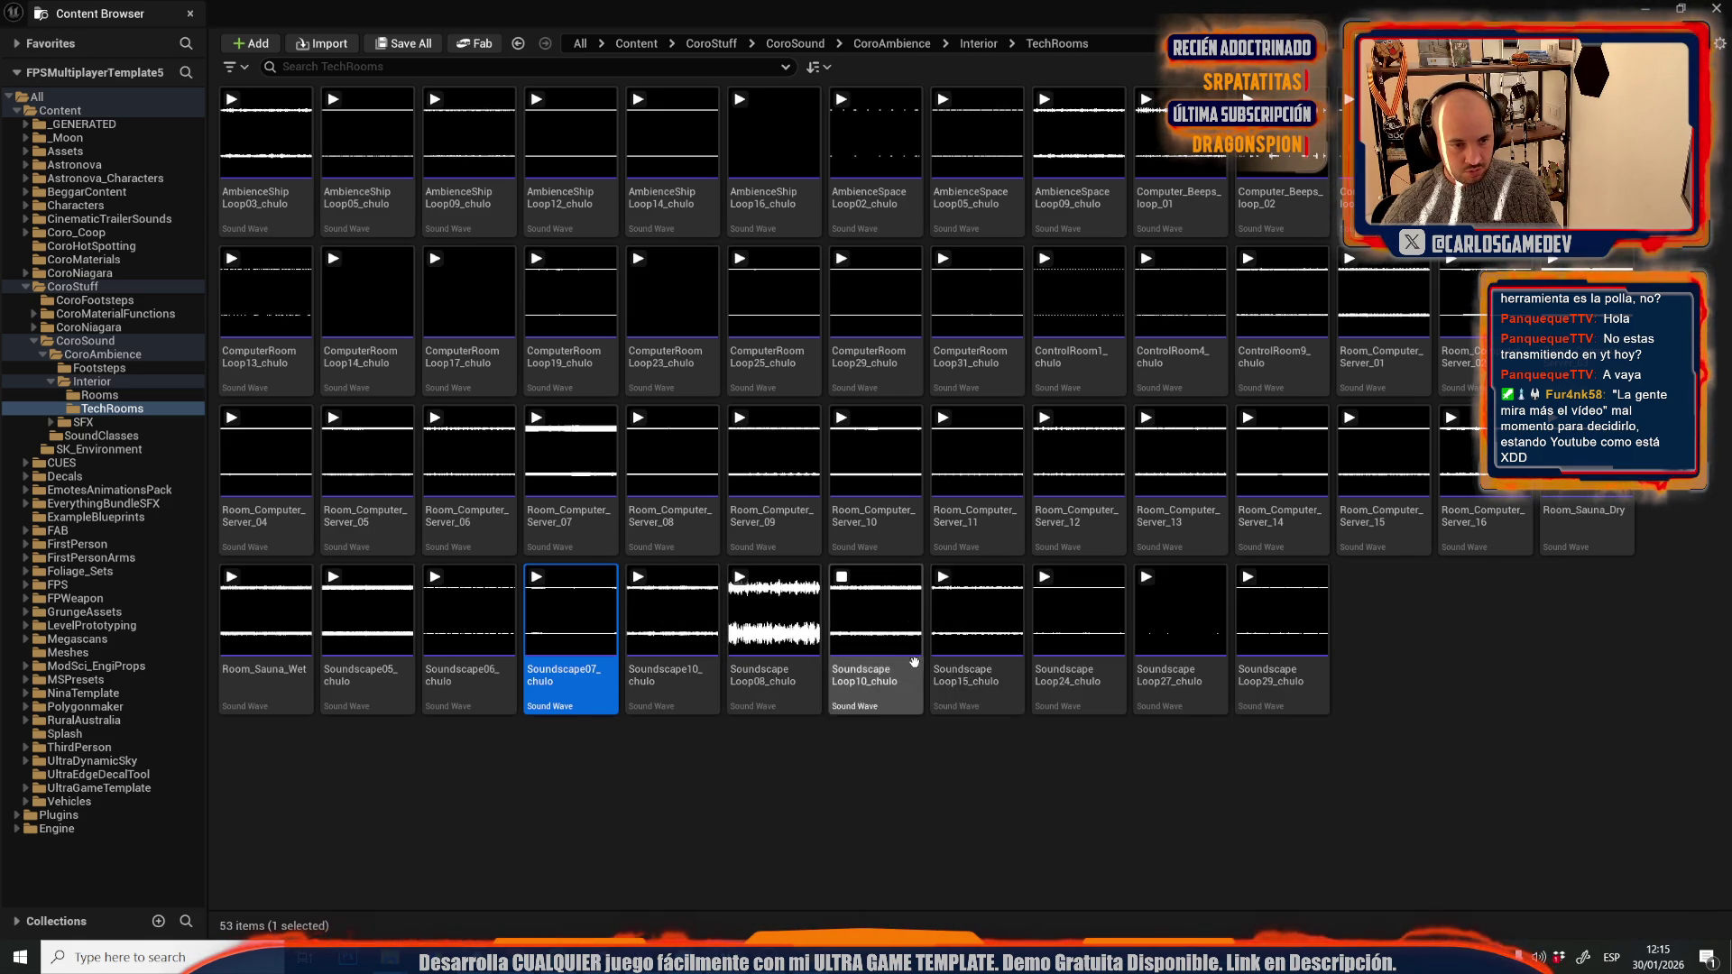
click(978, 613)
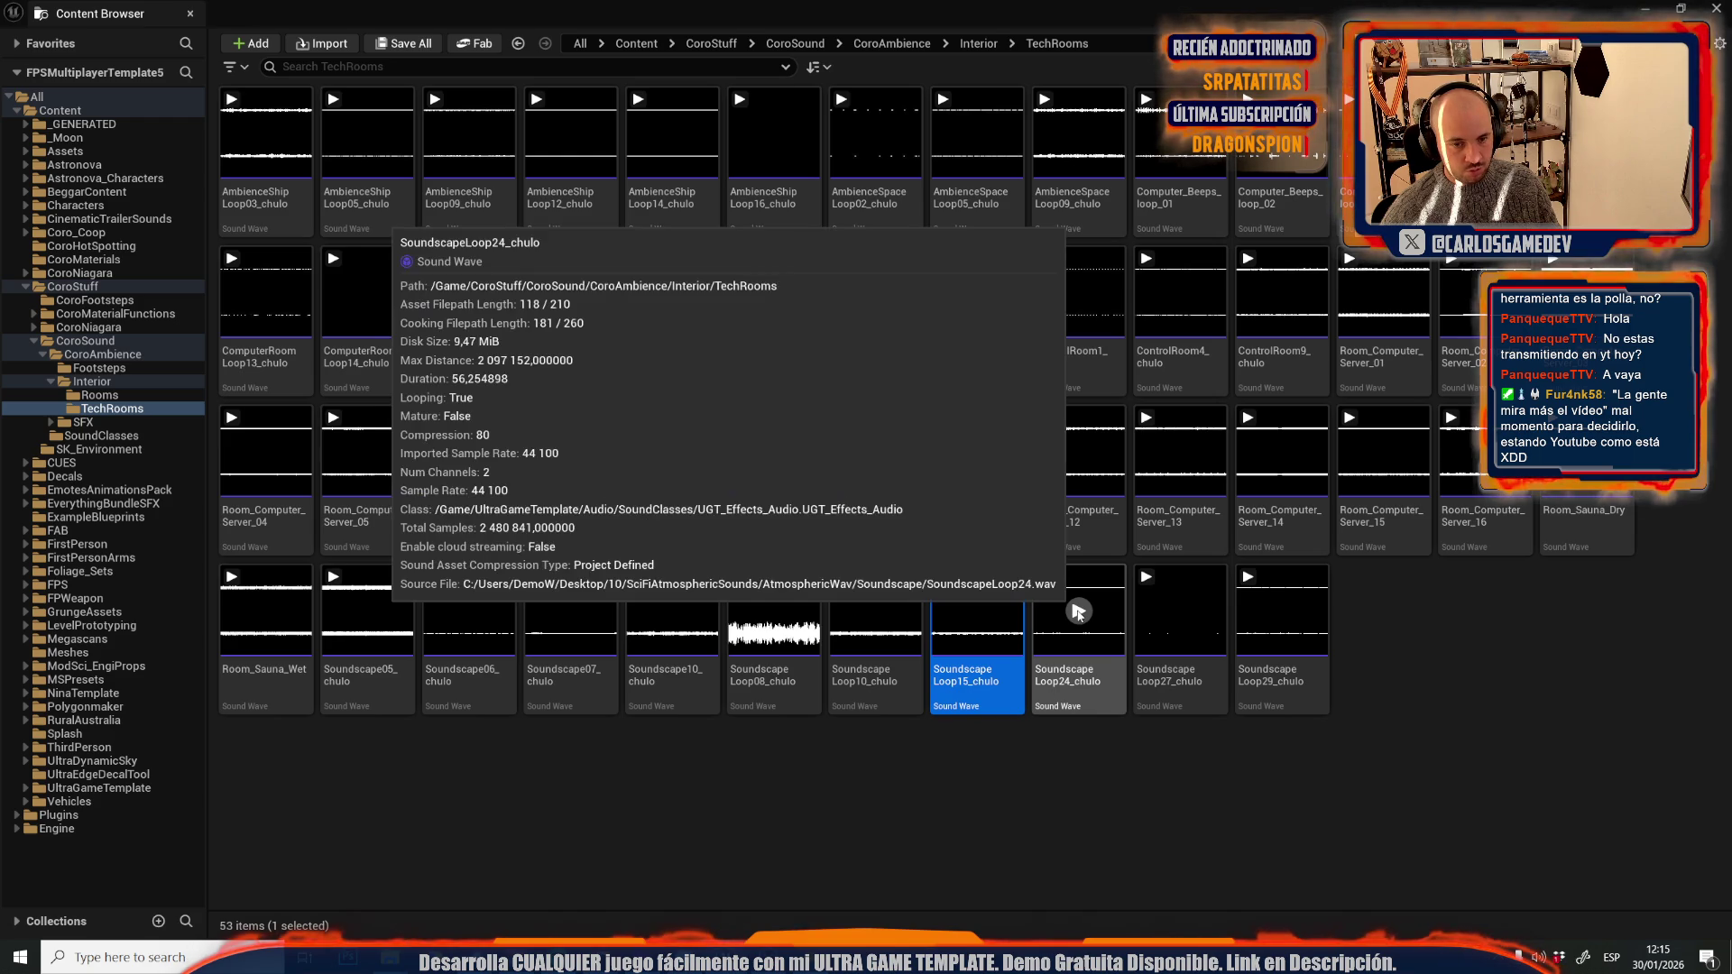
click(1088, 665)
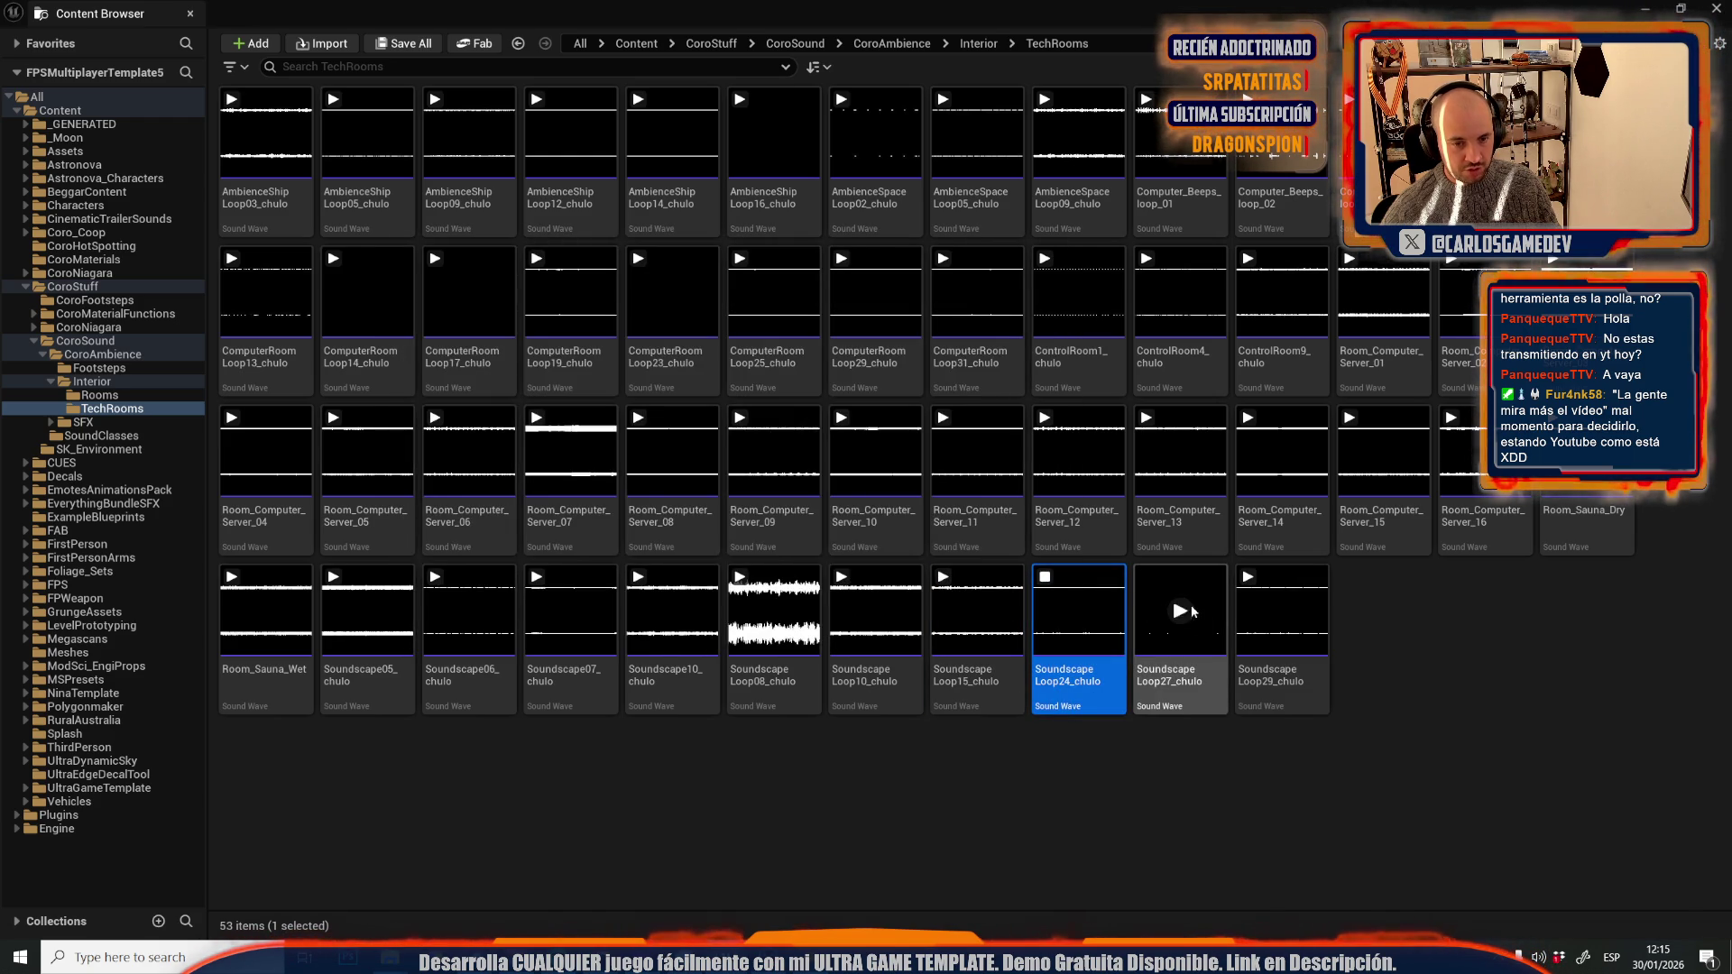
key(Right)
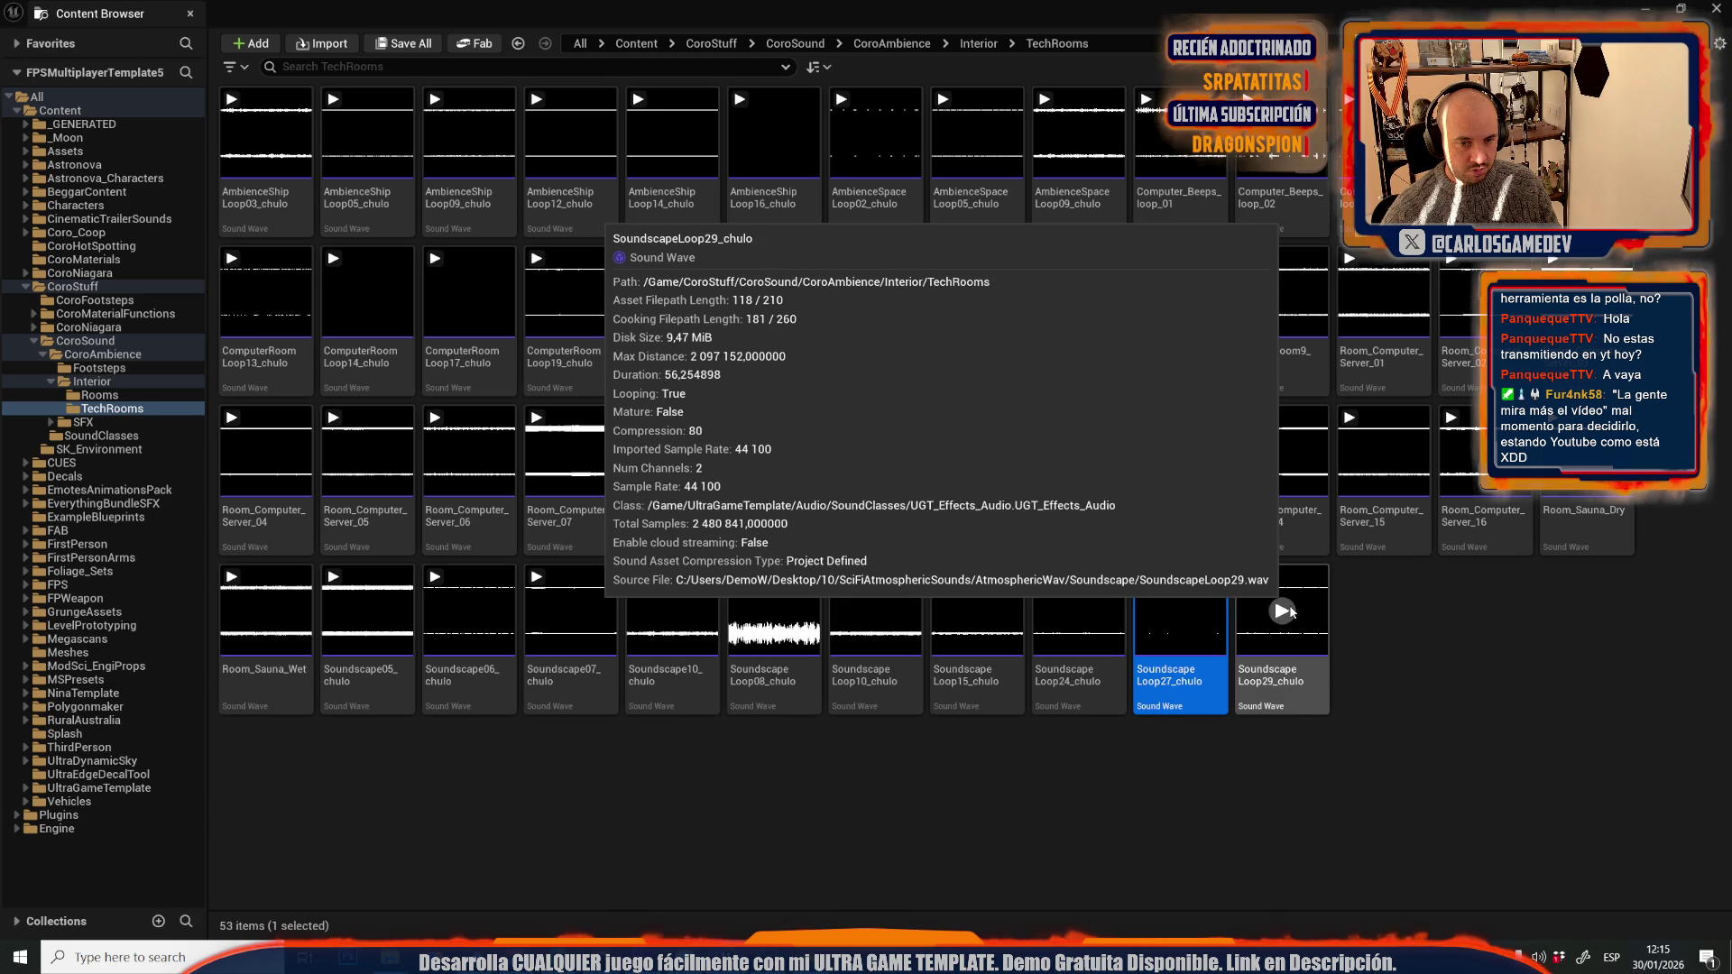
click(1288, 611)
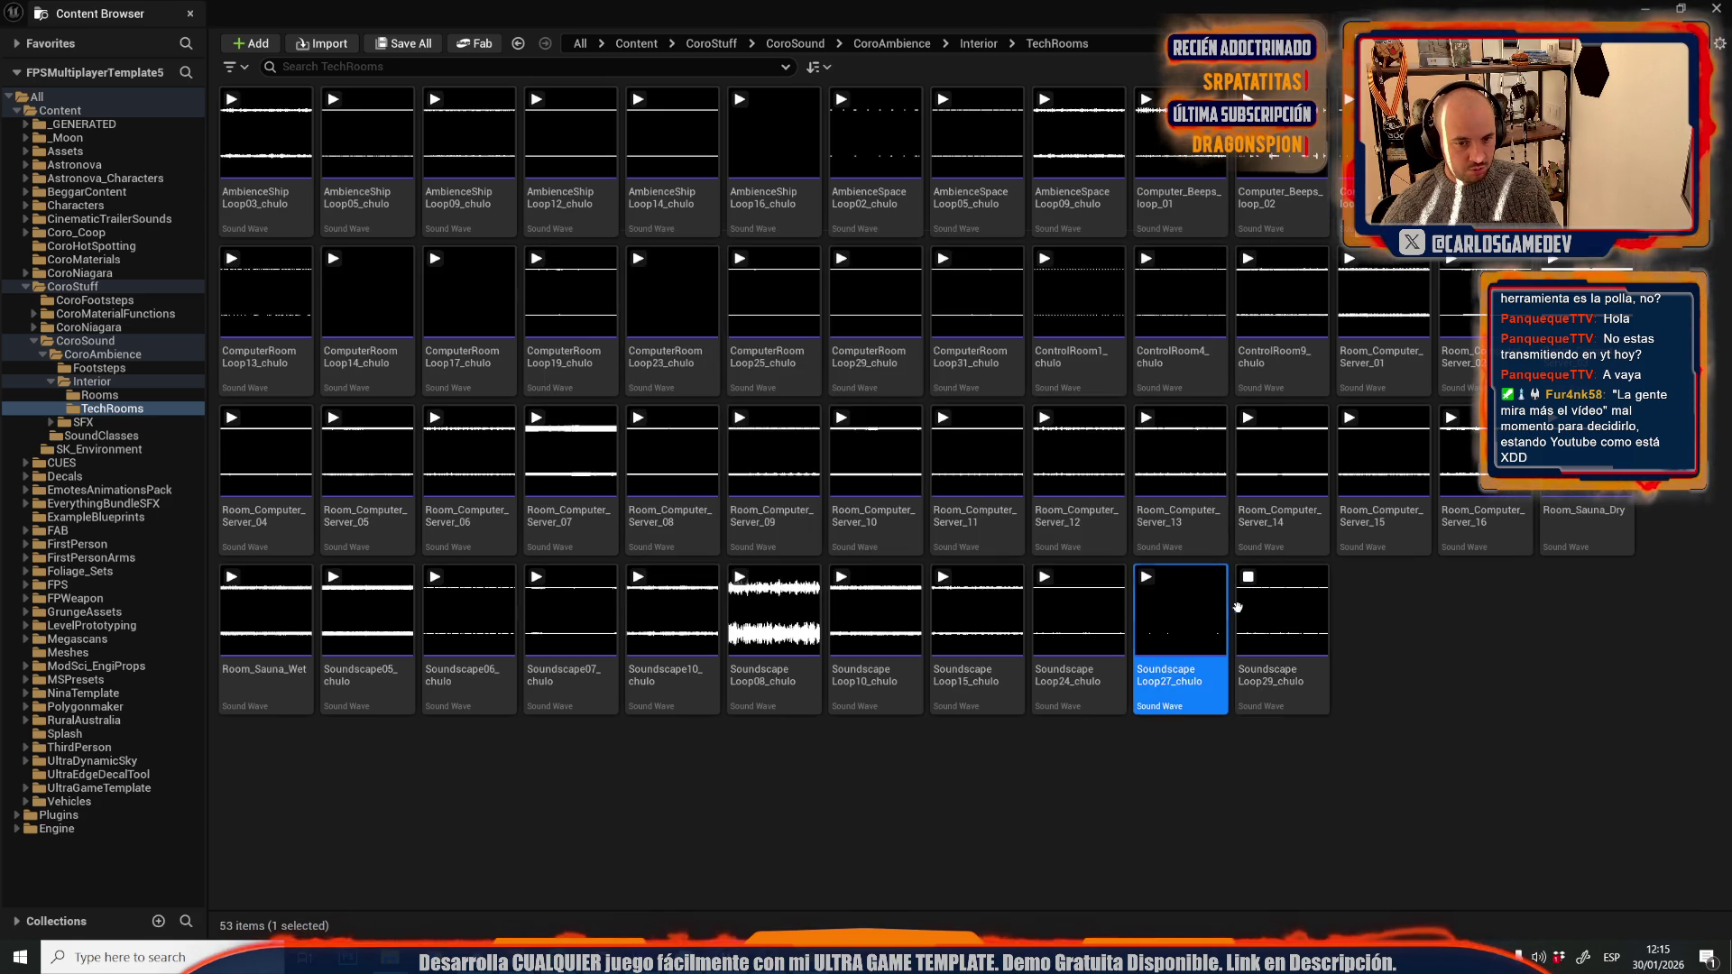
Step: Preview AmbienceShip Loops 03, 05, 09, 12, 14, 16 and AmbienceSpace Loops 02 and 05
click(266, 133)
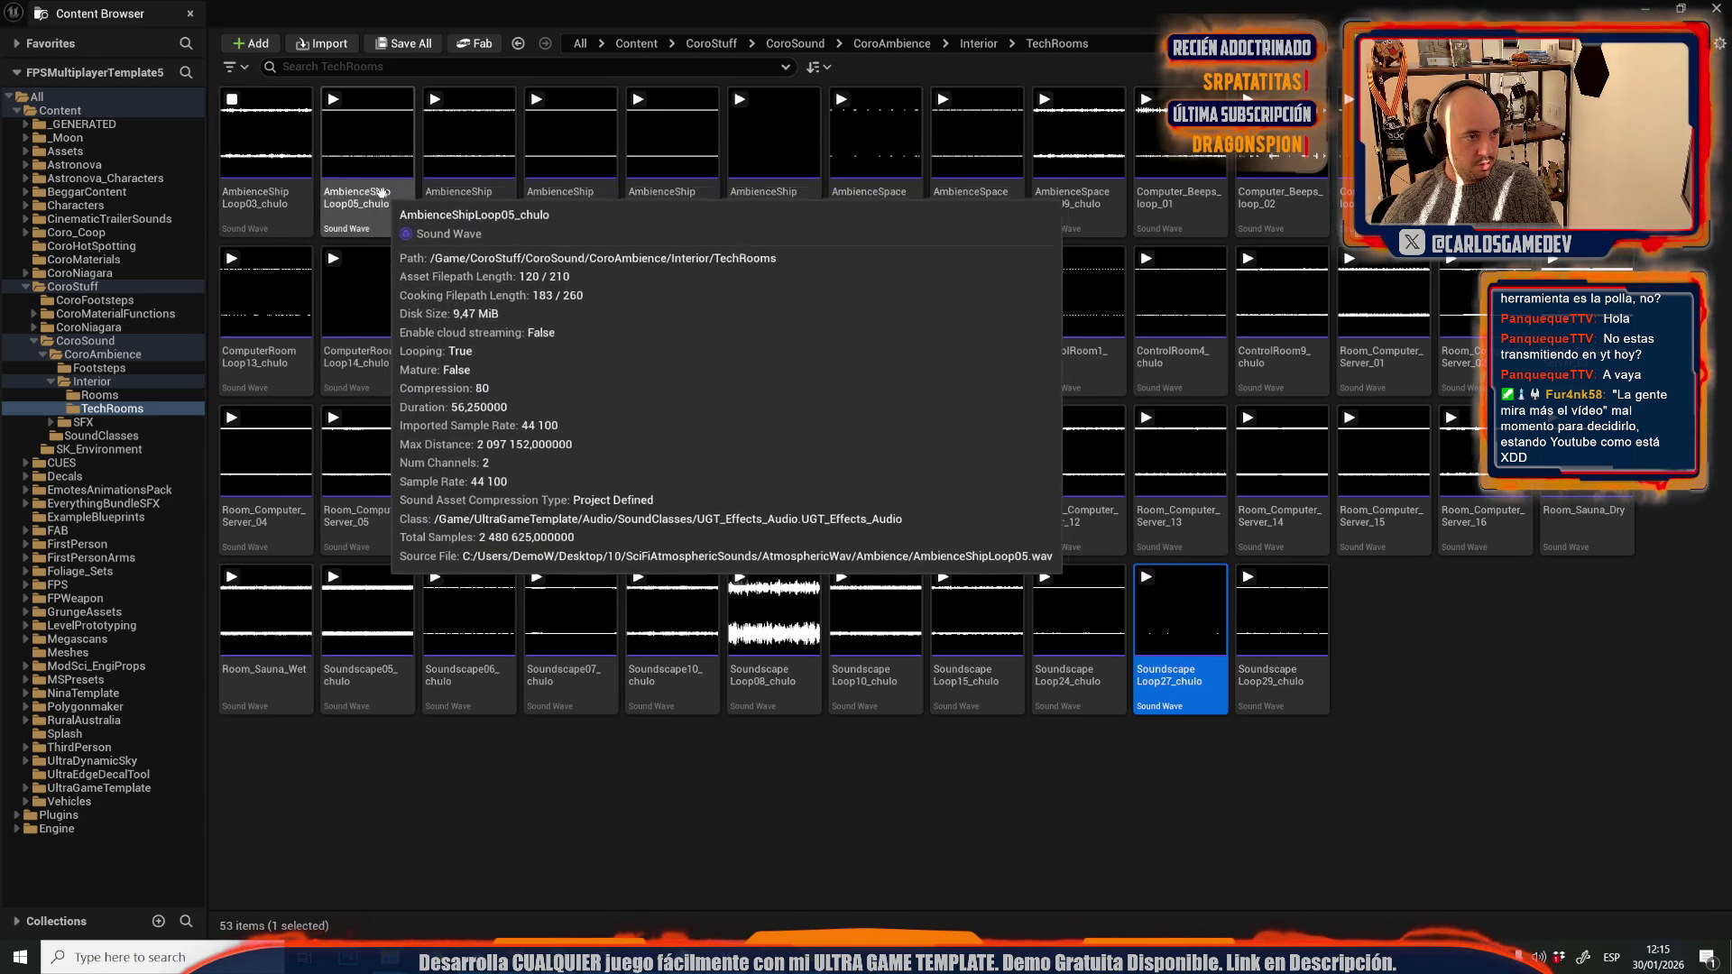
click(366, 133)
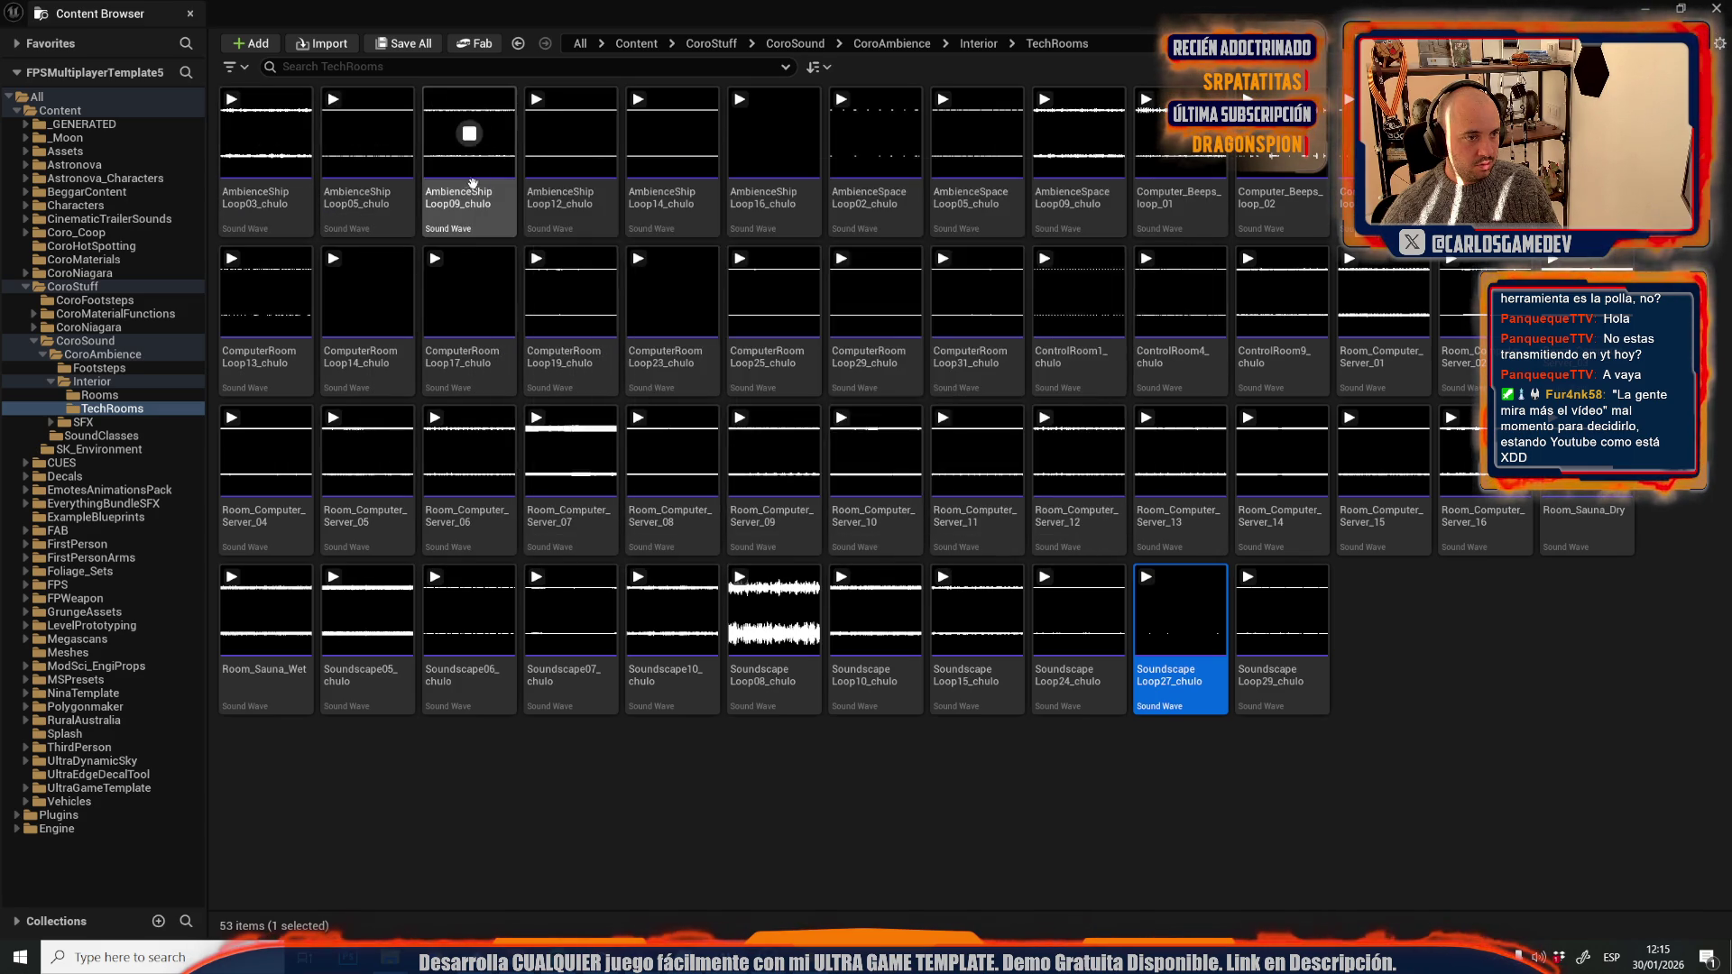
click(471, 134)
click(501, 149)
click(570, 133)
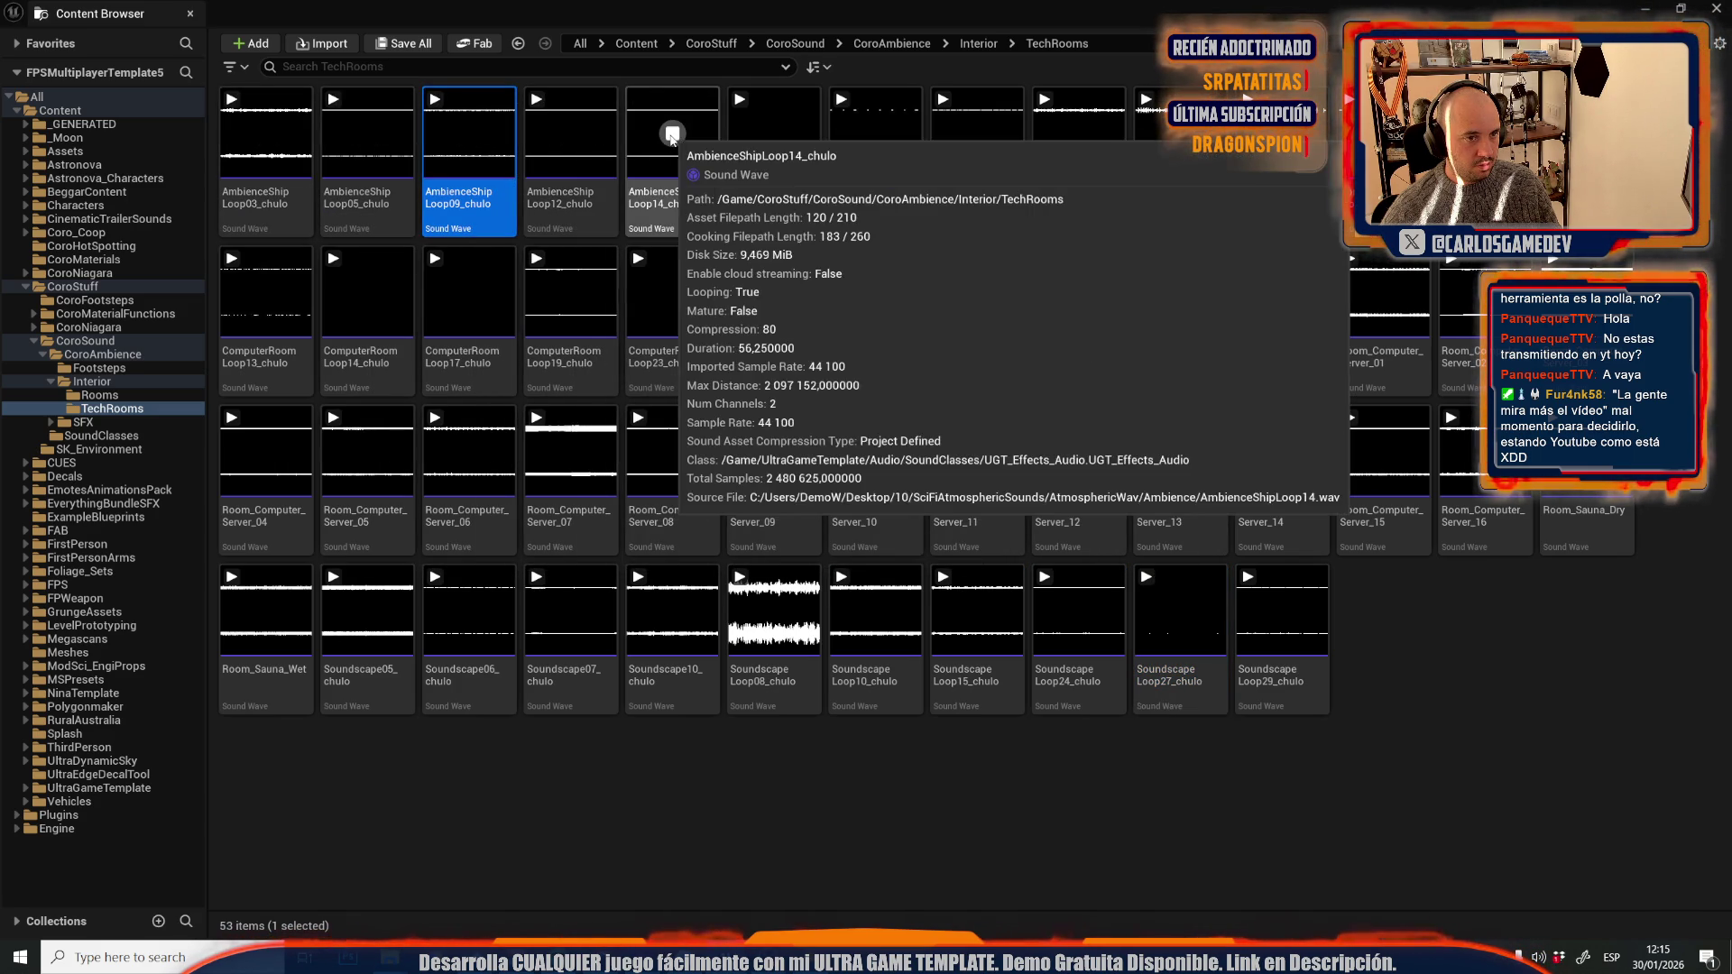
click(713, 176)
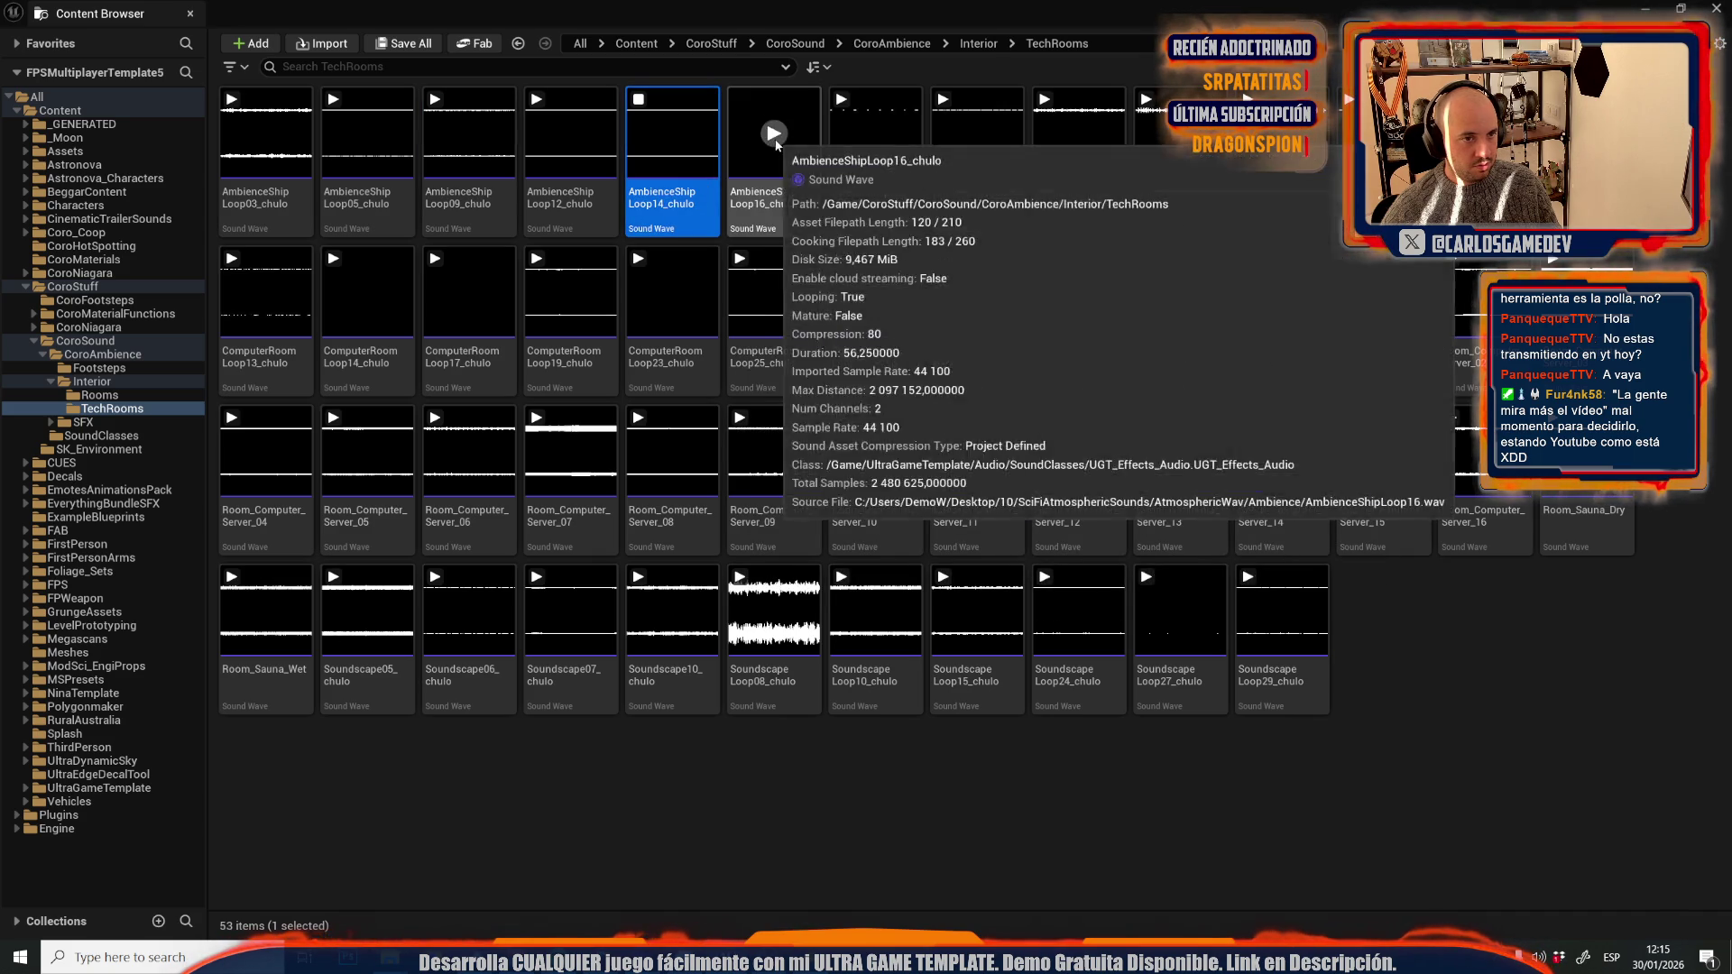
click(739, 99)
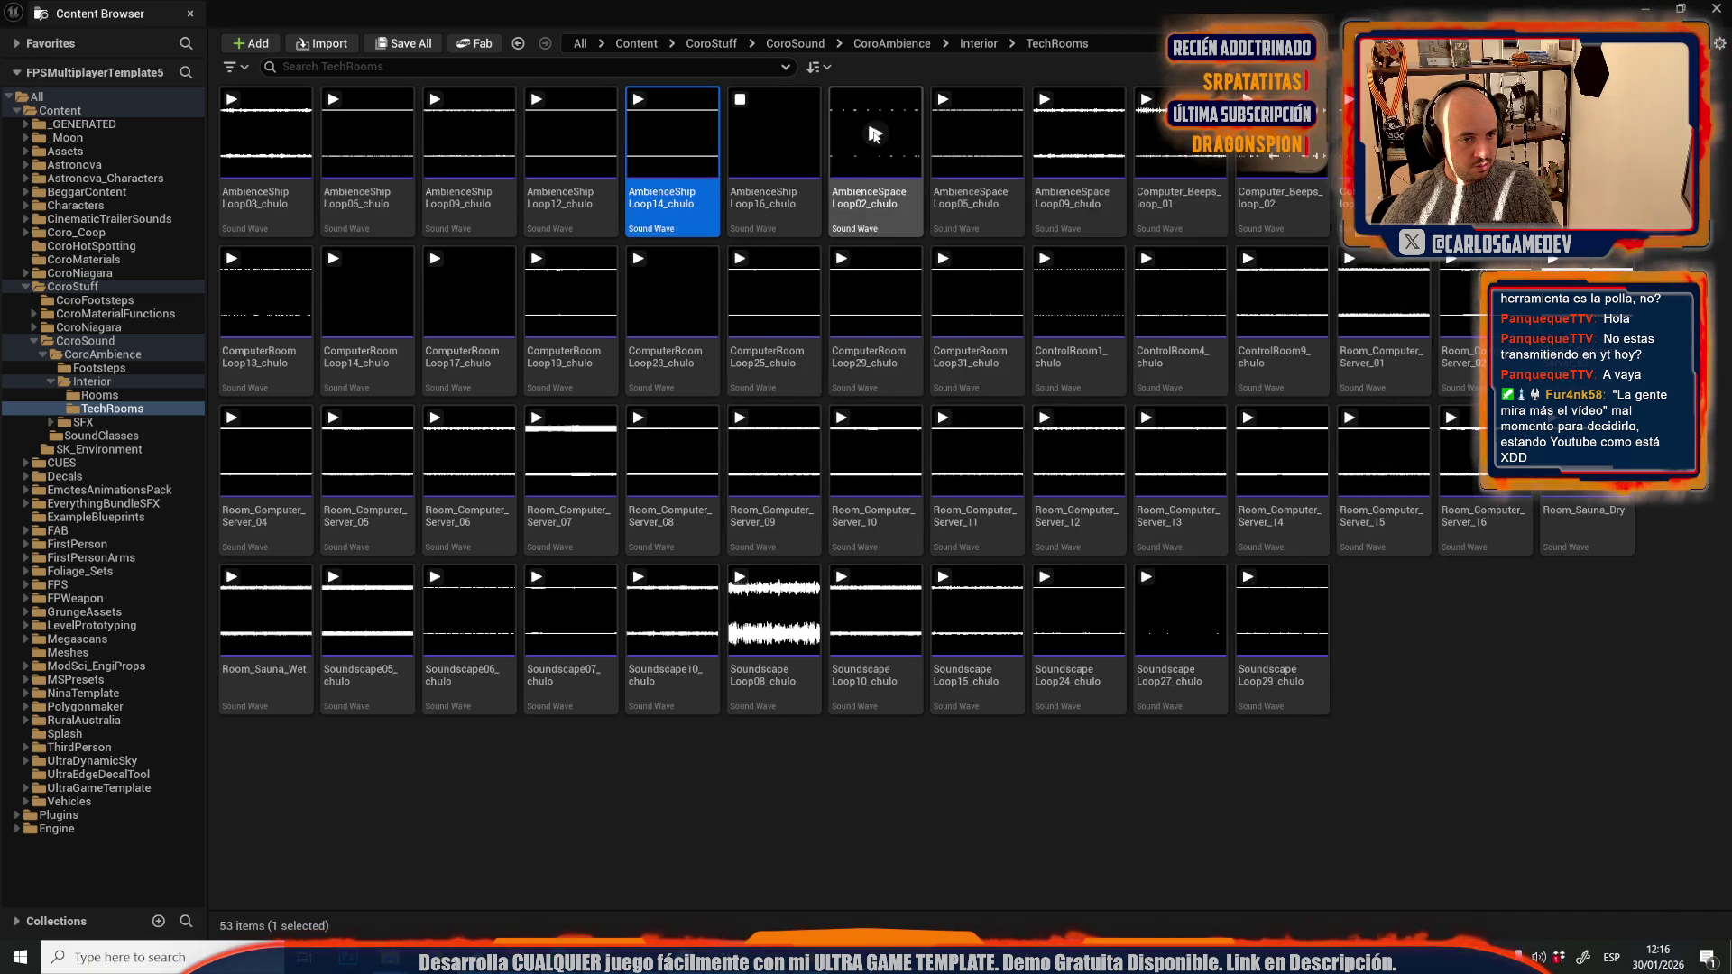
click(873, 134)
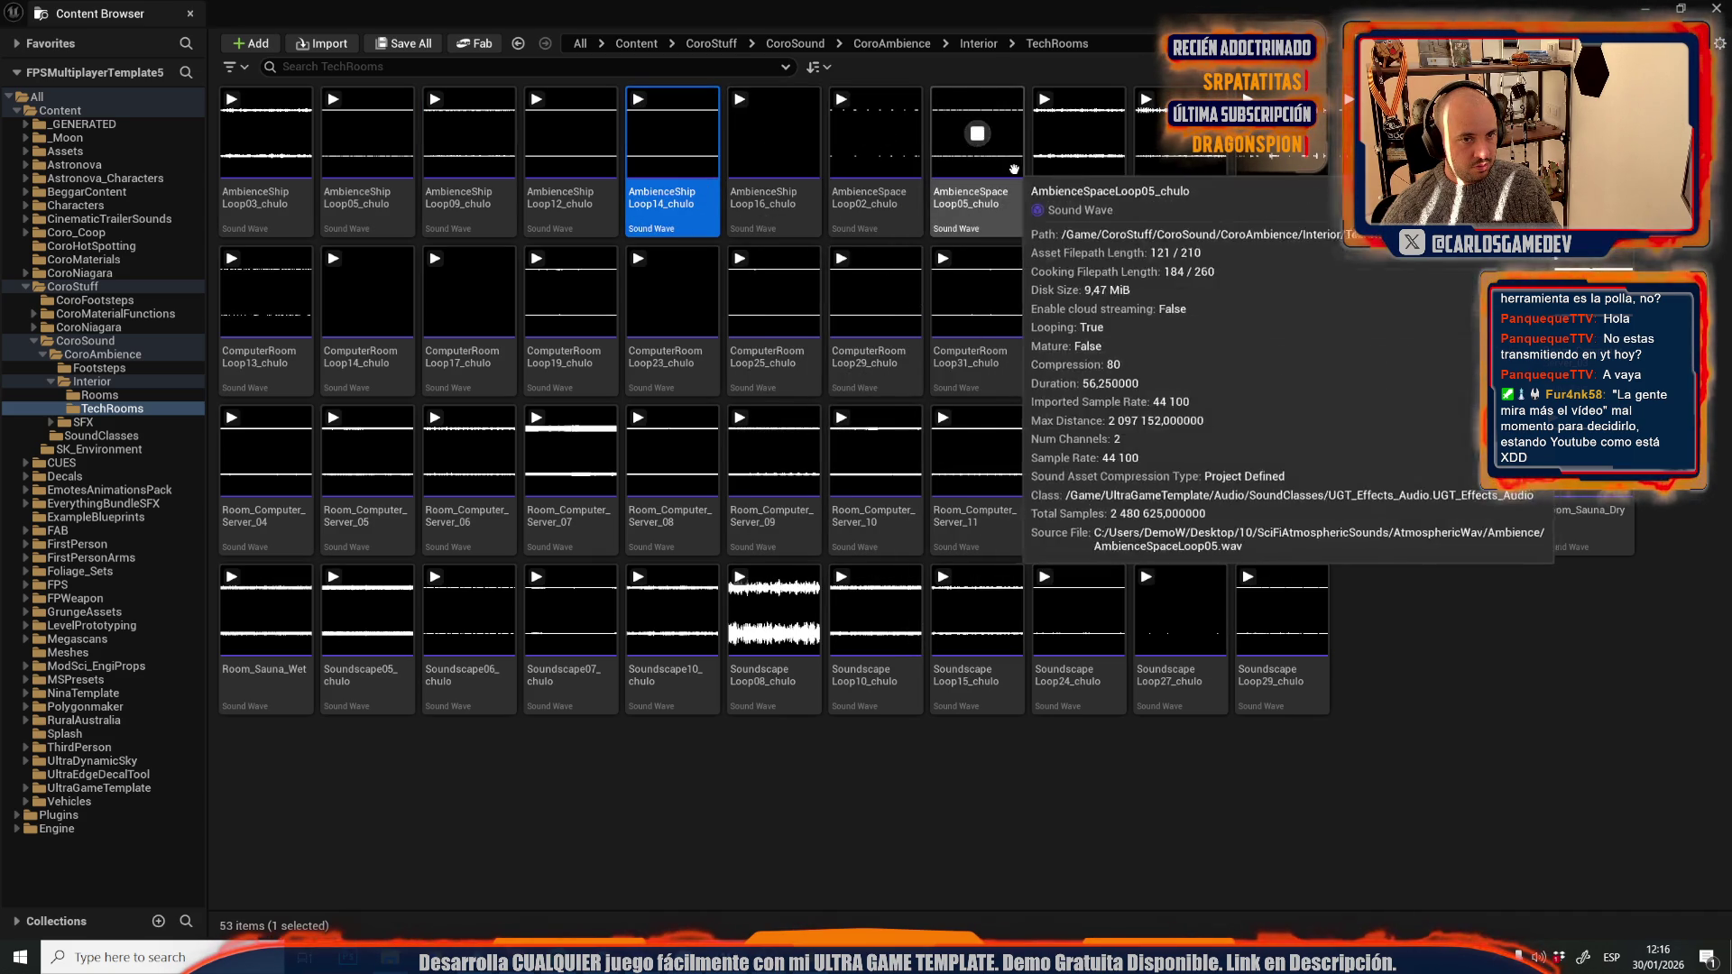
click(976, 135)
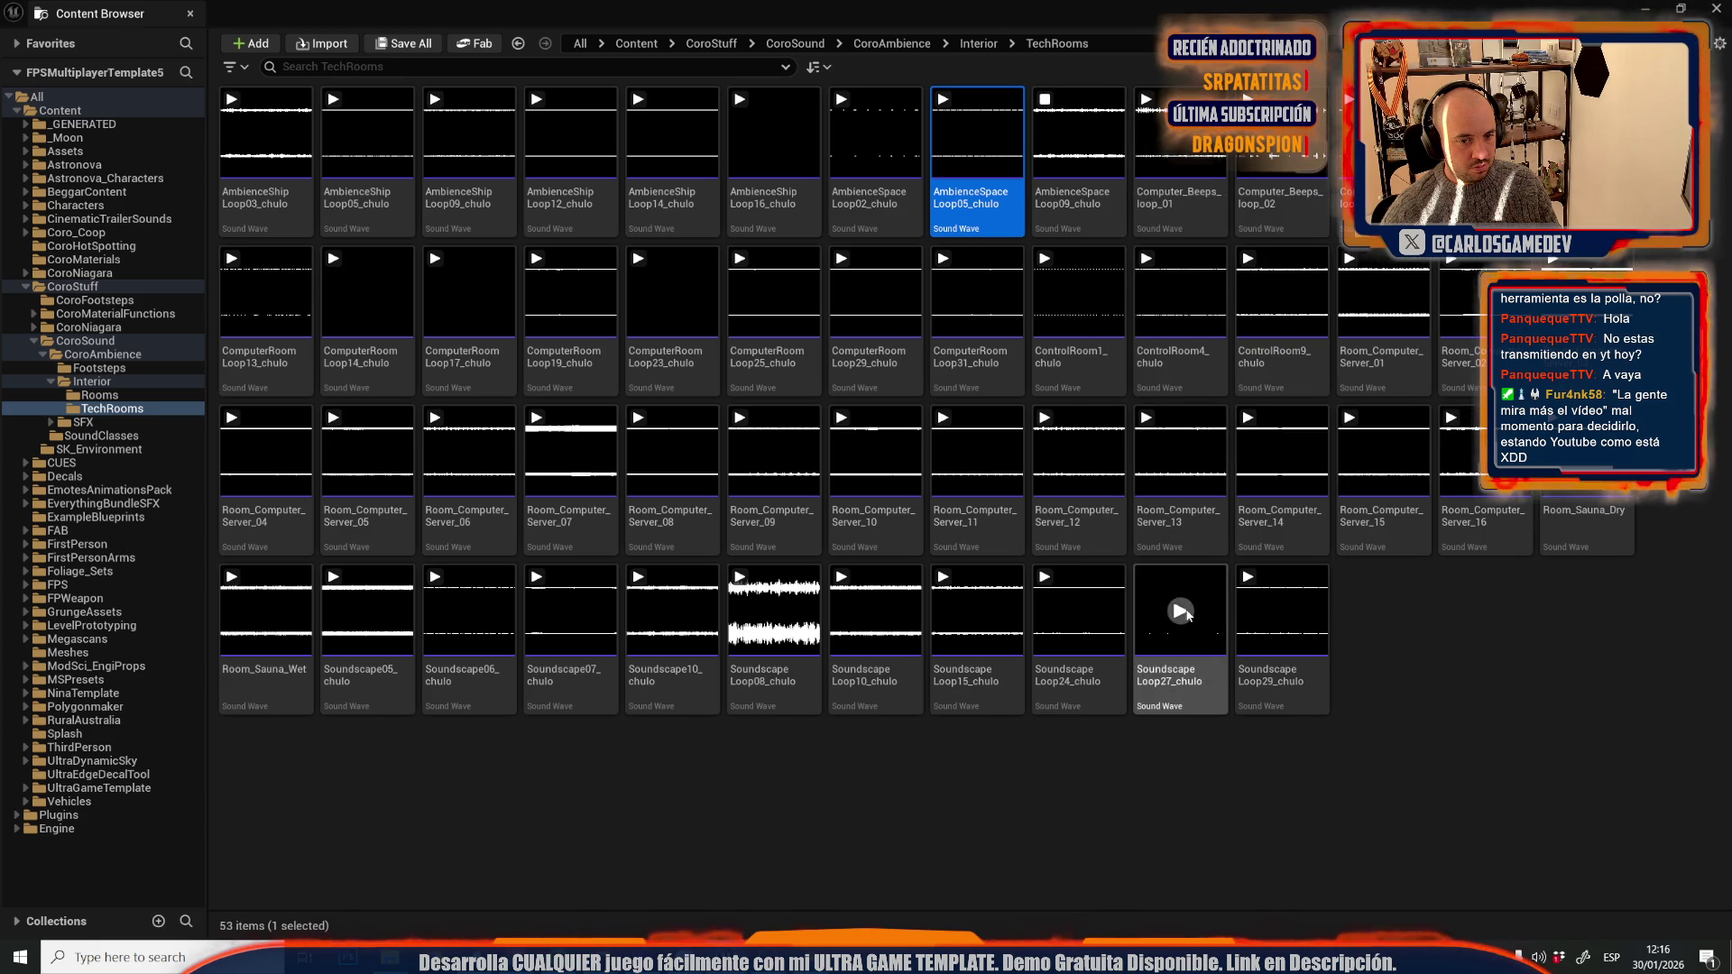
Step: Replay AmbienceShip Loop05 and Loop09 and Soundscape Loop15 to compare them
click(1202, 686)
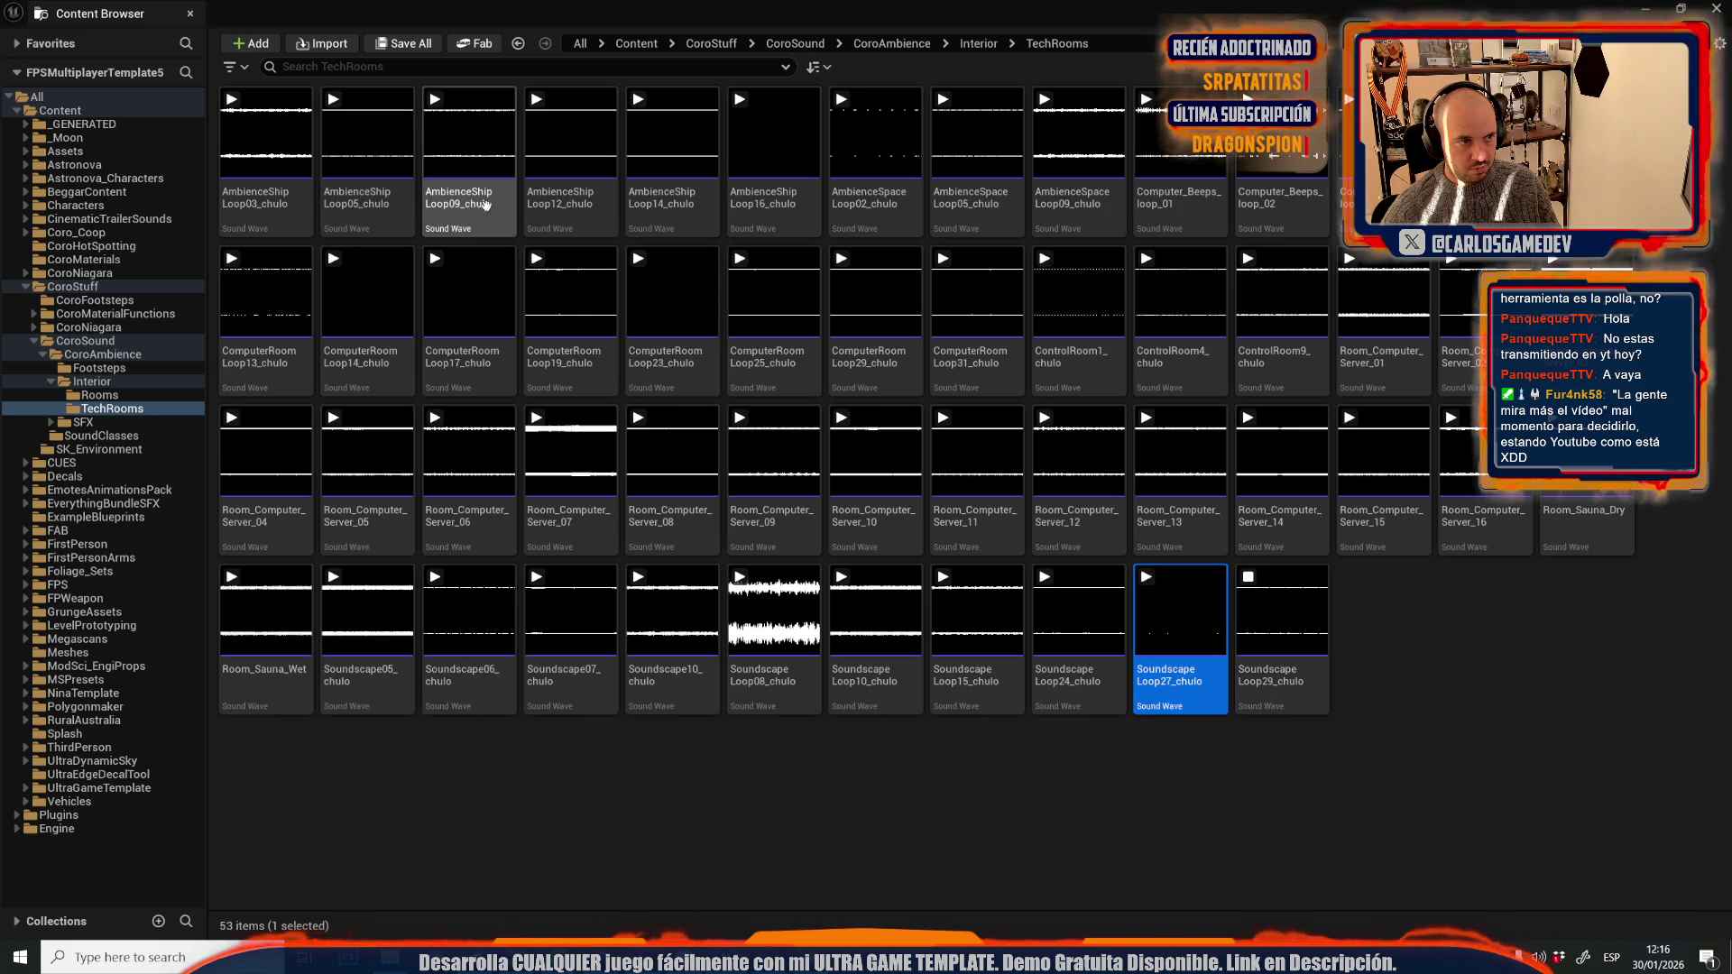
click(384, 140)
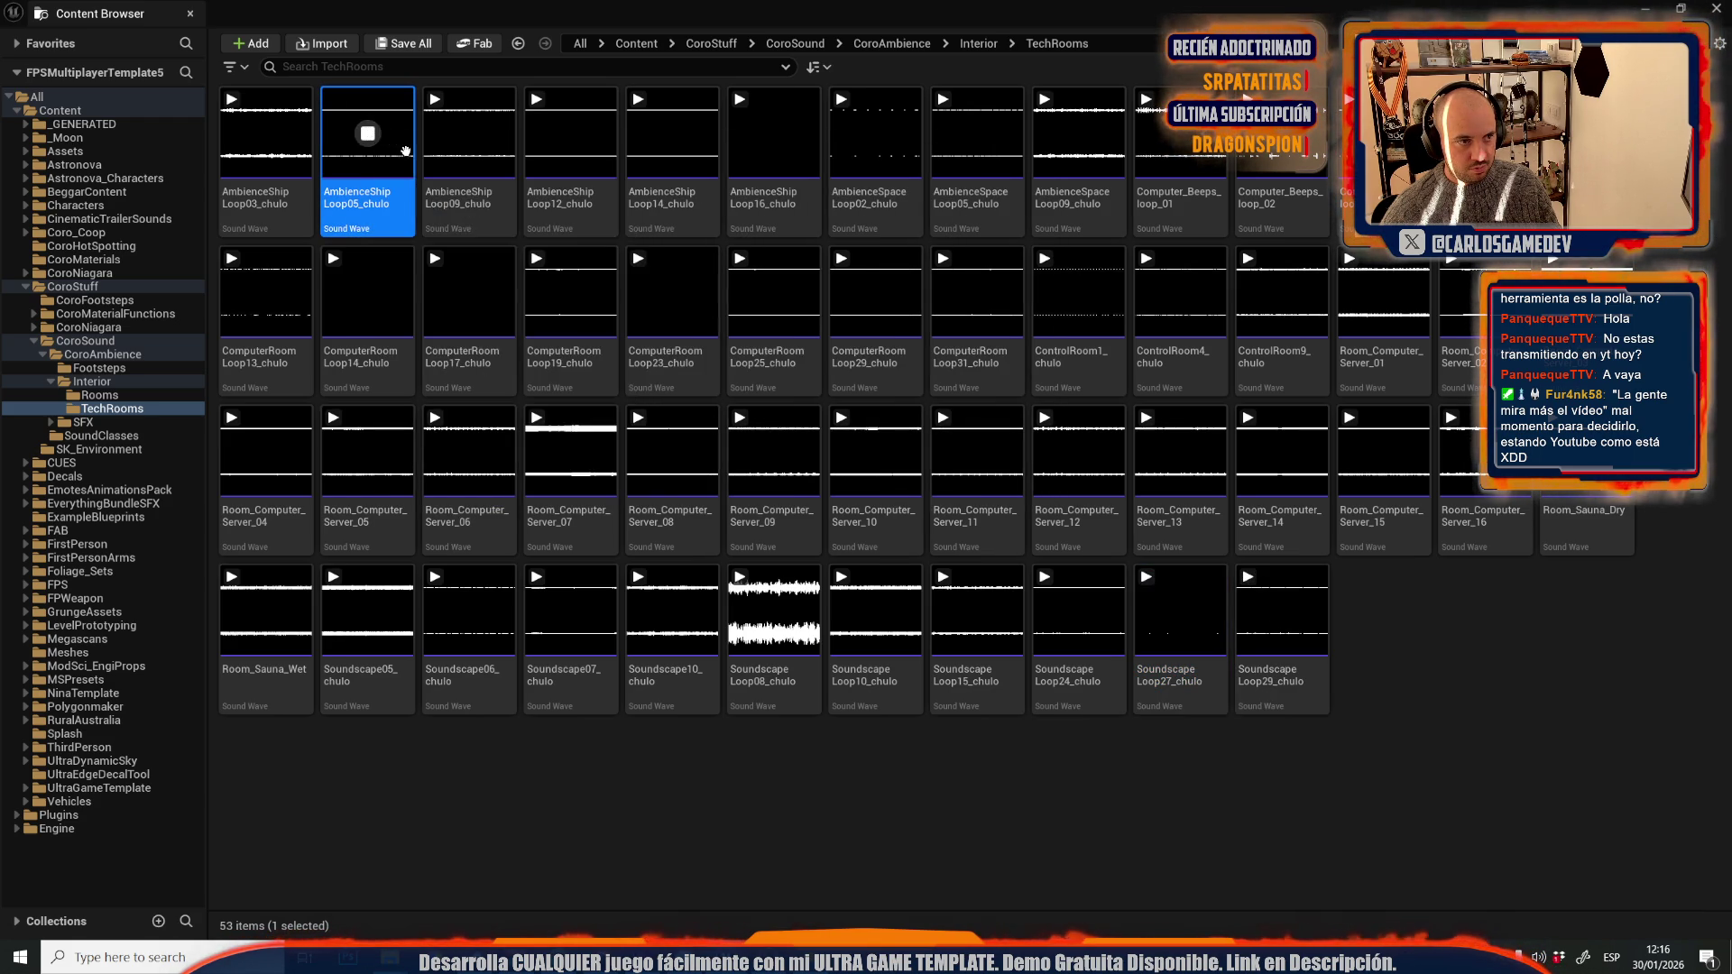
click(470, 134)
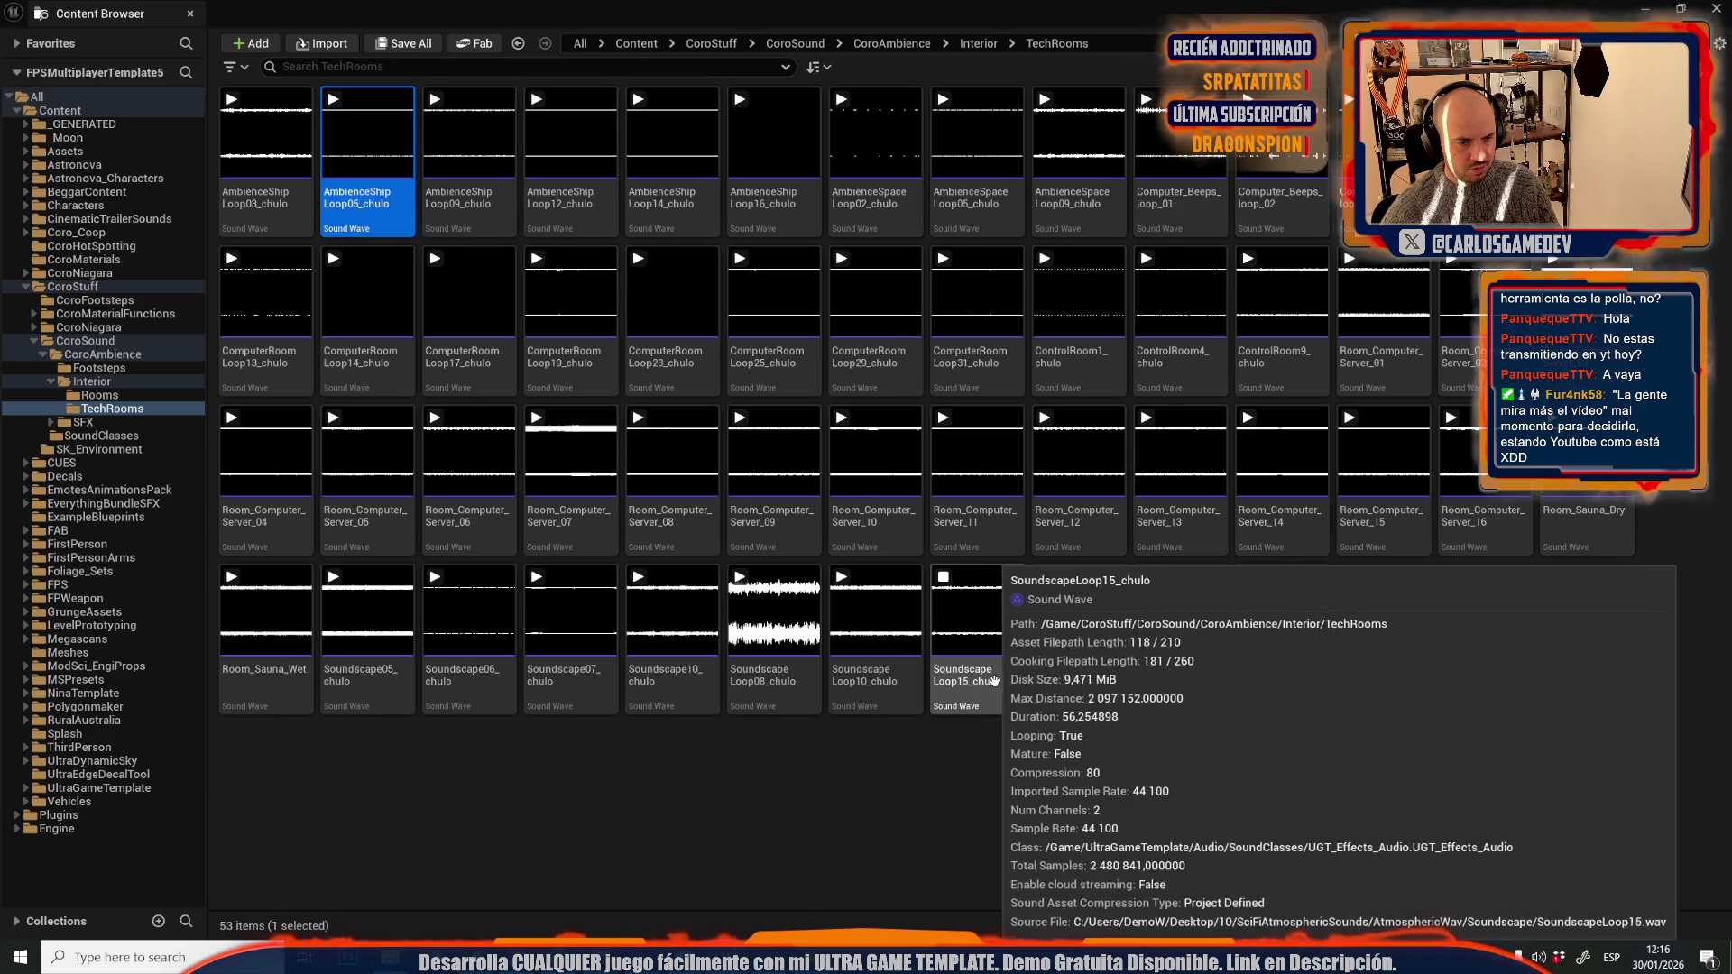
click(976, 618)
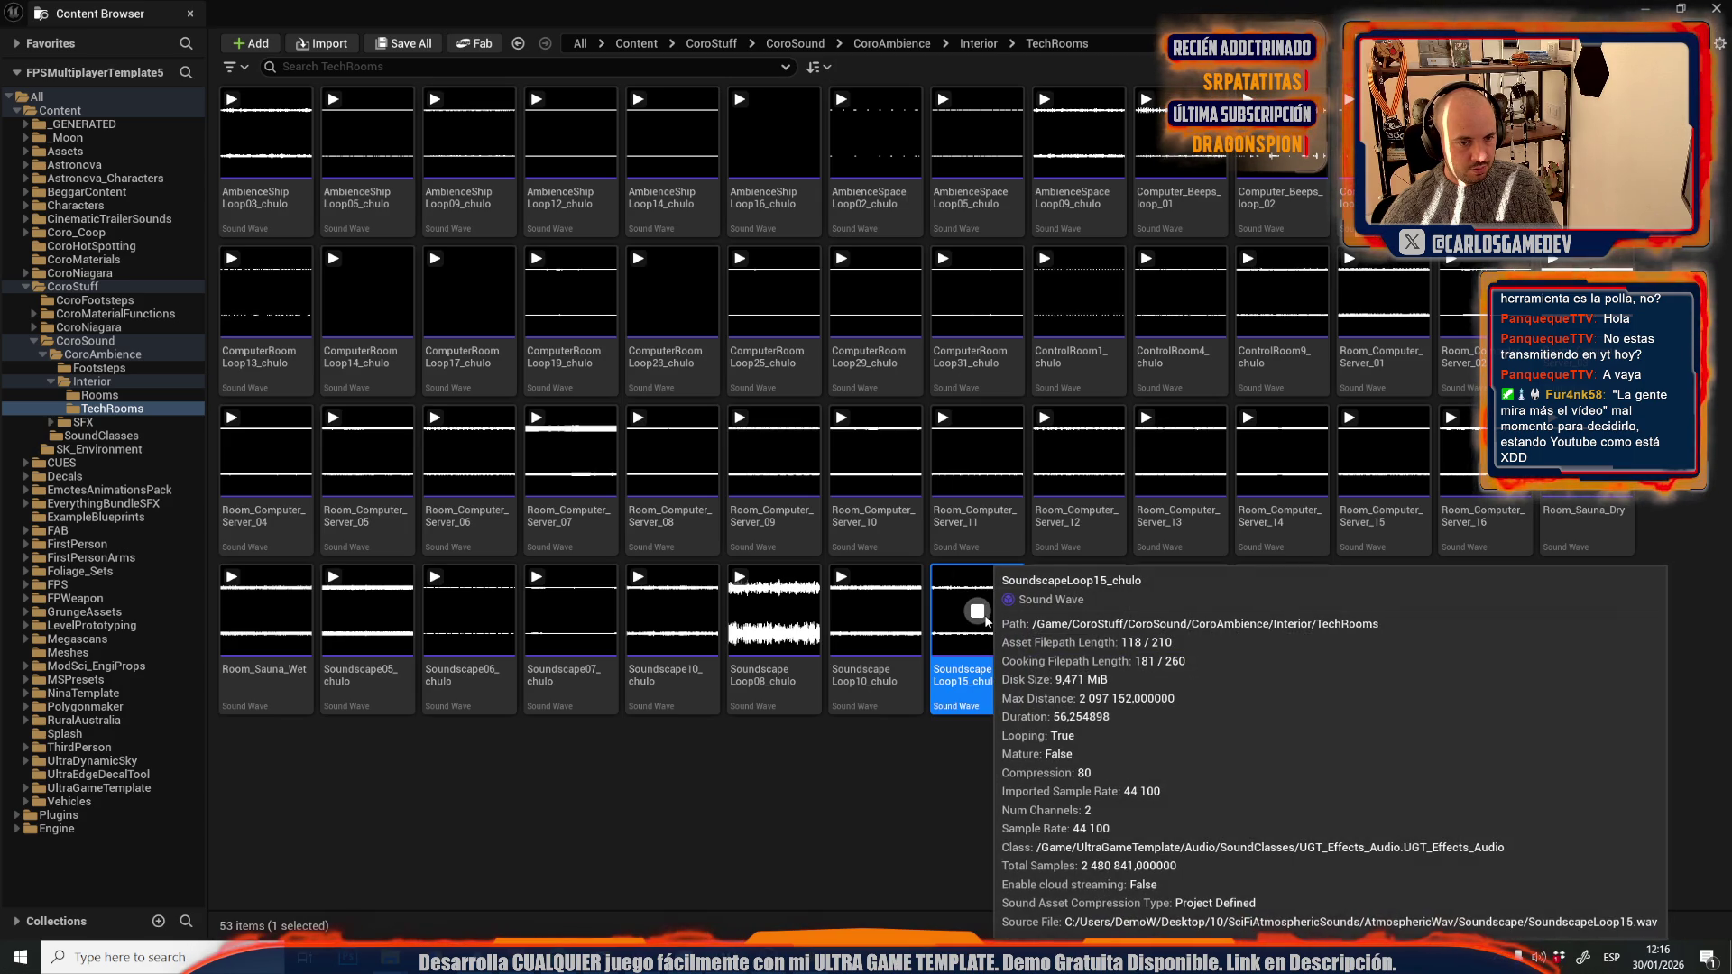
click(978, 612)
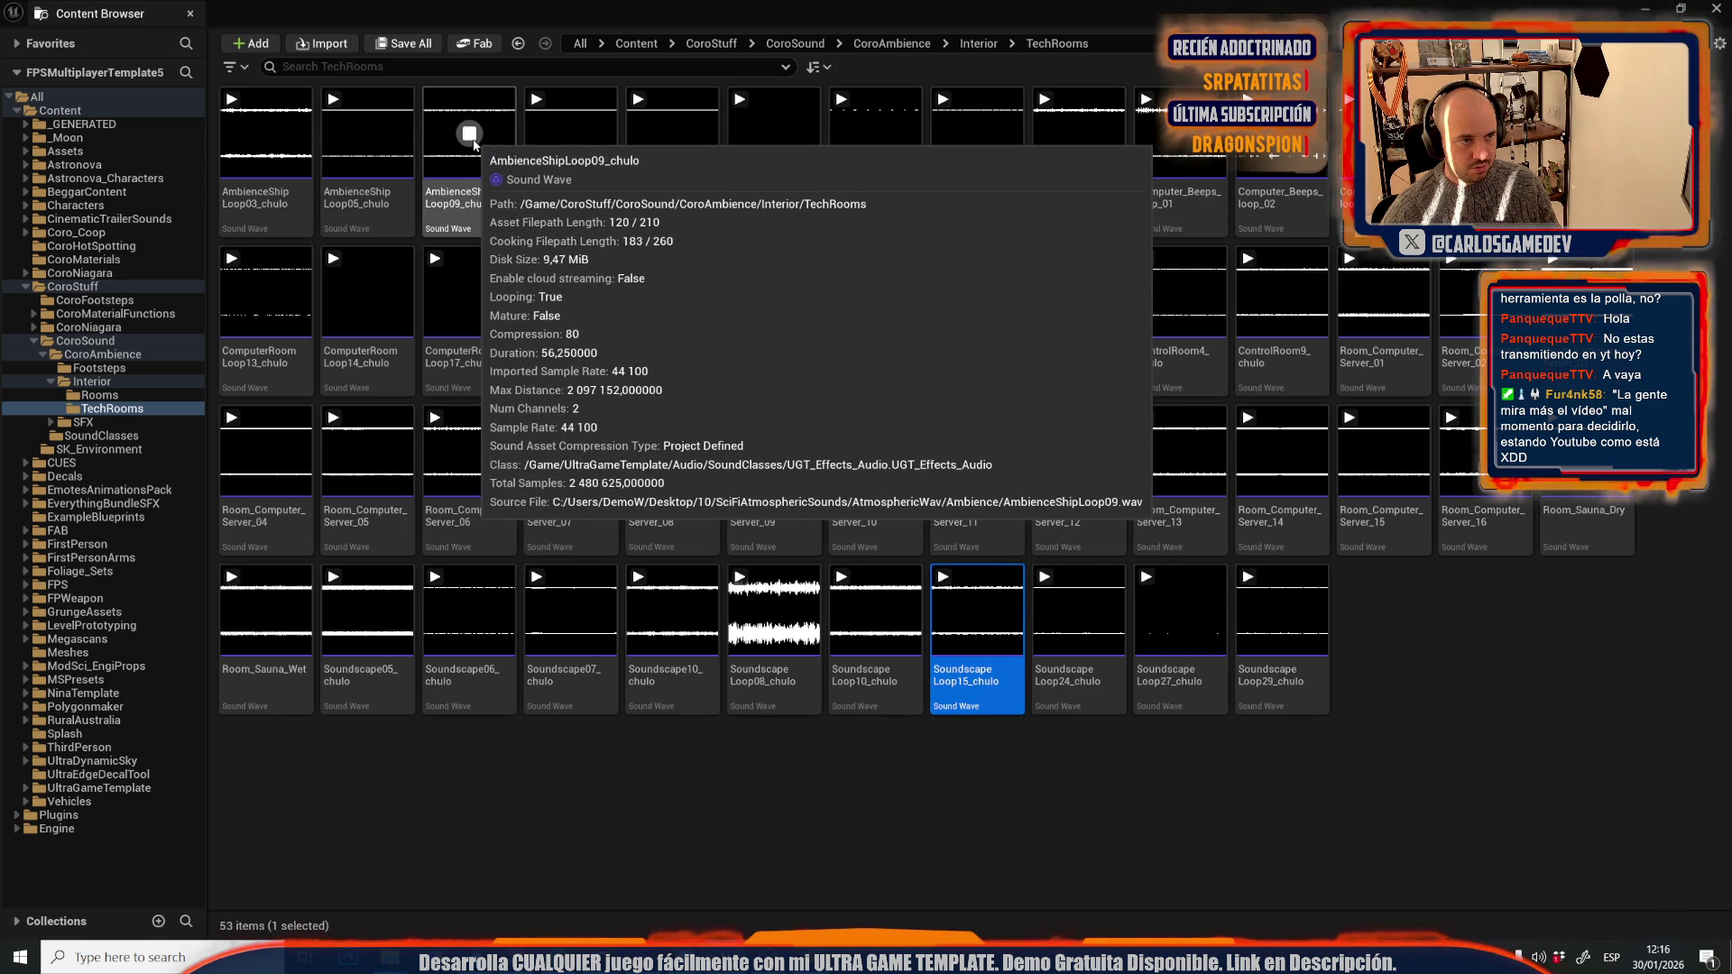
Step: Compare AmbienceShip Loop12, 05, 16, AmbienceSpace Loop02 and SoundscapeLoop24, 15, 29, then stop playback
click(496, 212)
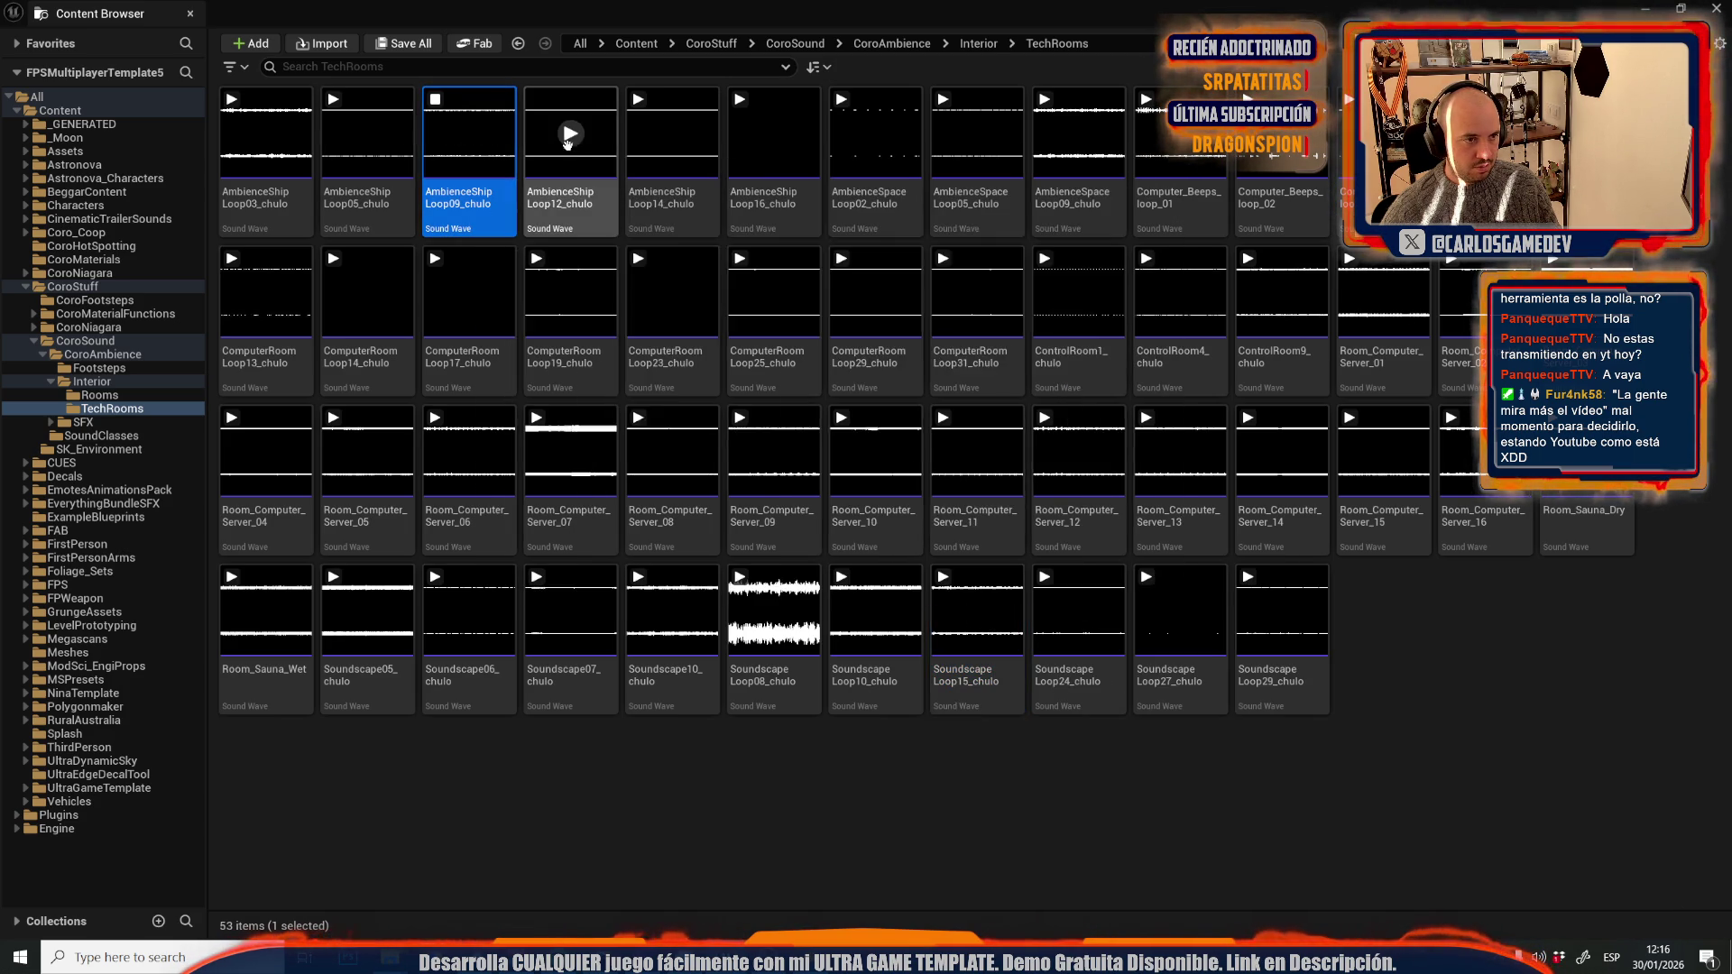
mouse_move(571, 145)
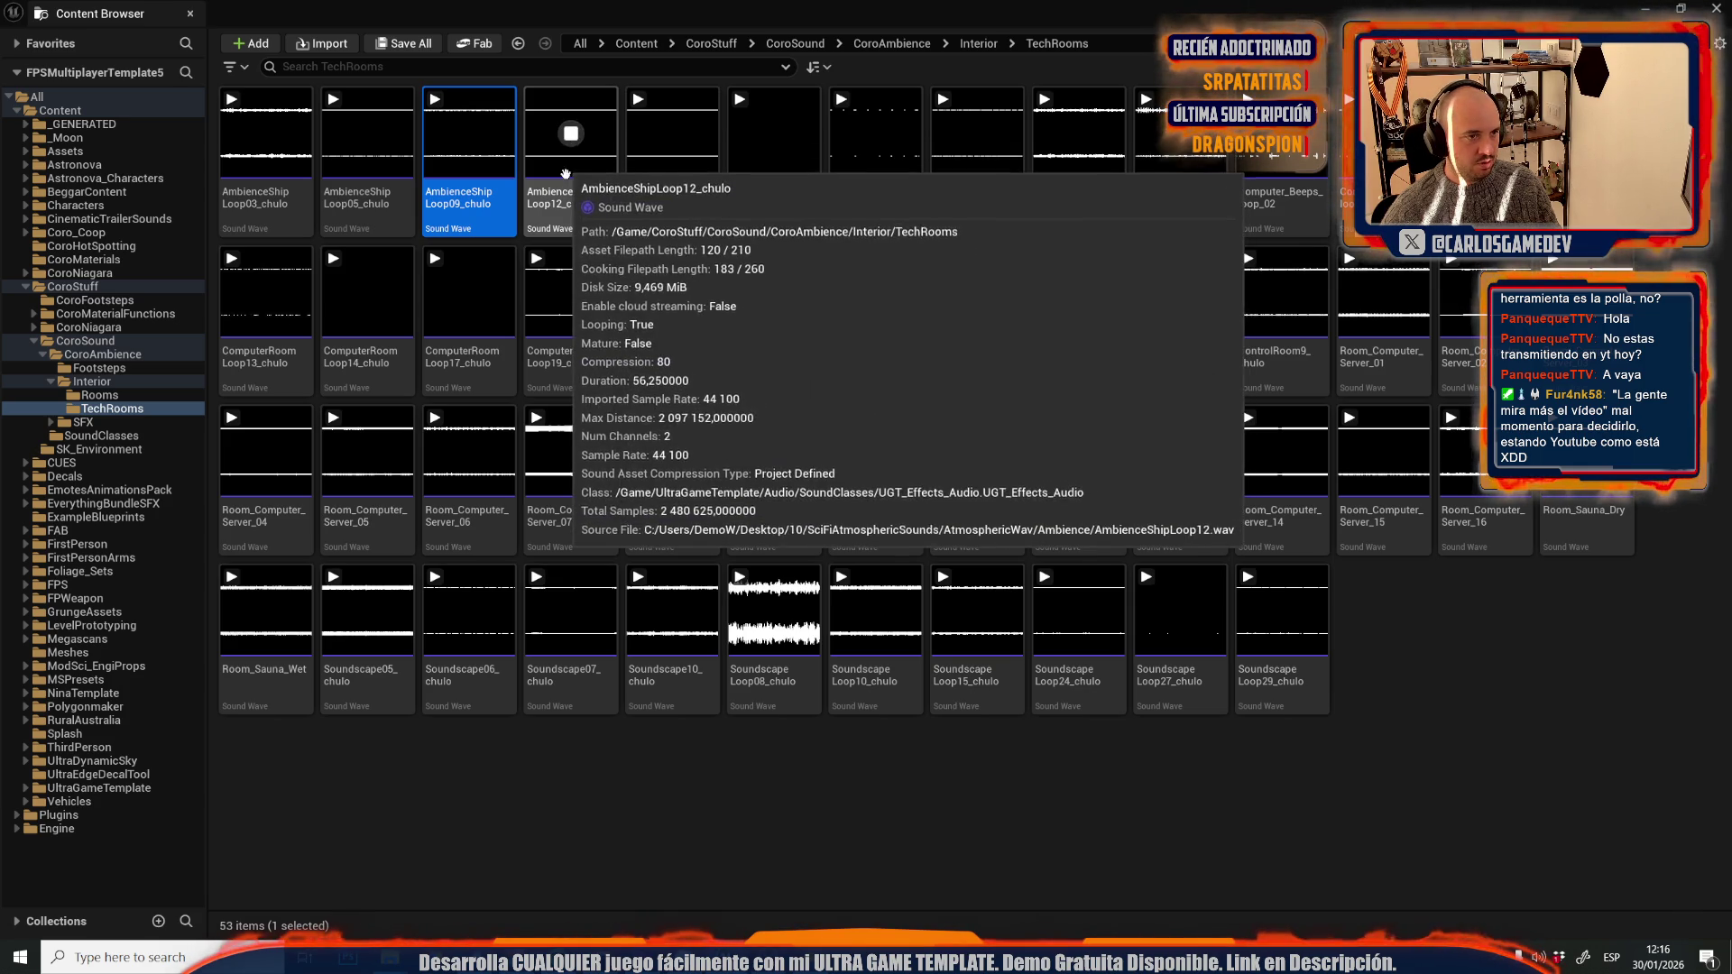
click(571, 136)
click(355, 137)
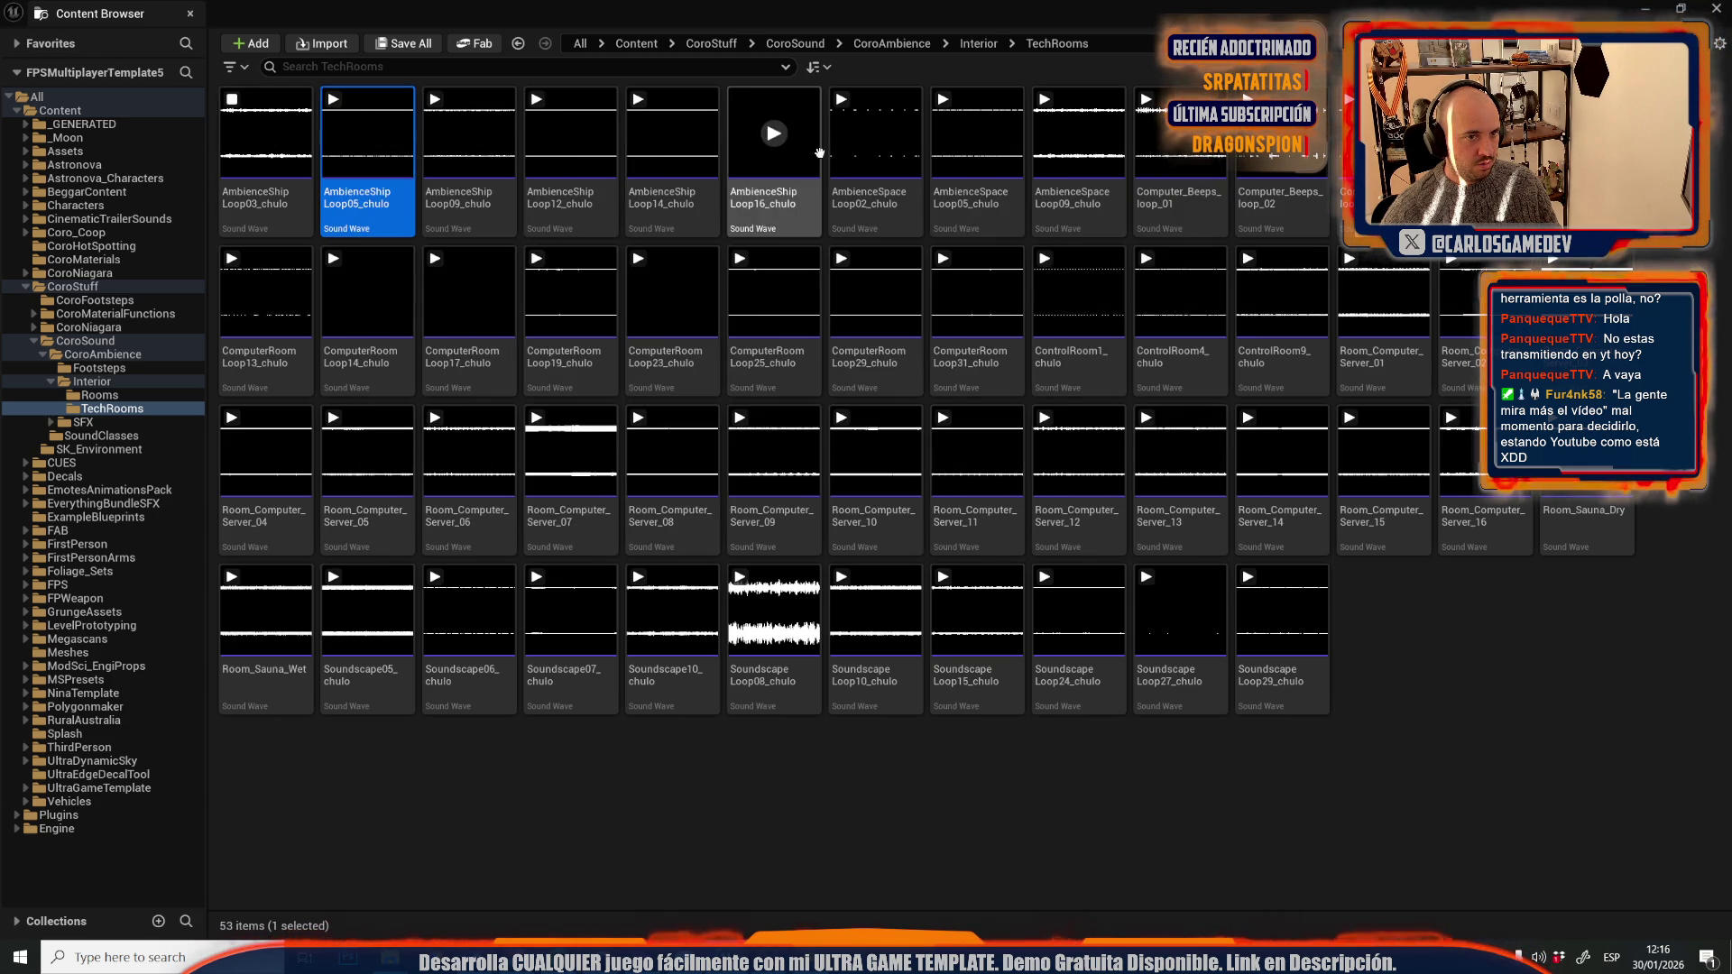
click(876, 136)
click(876, 136)
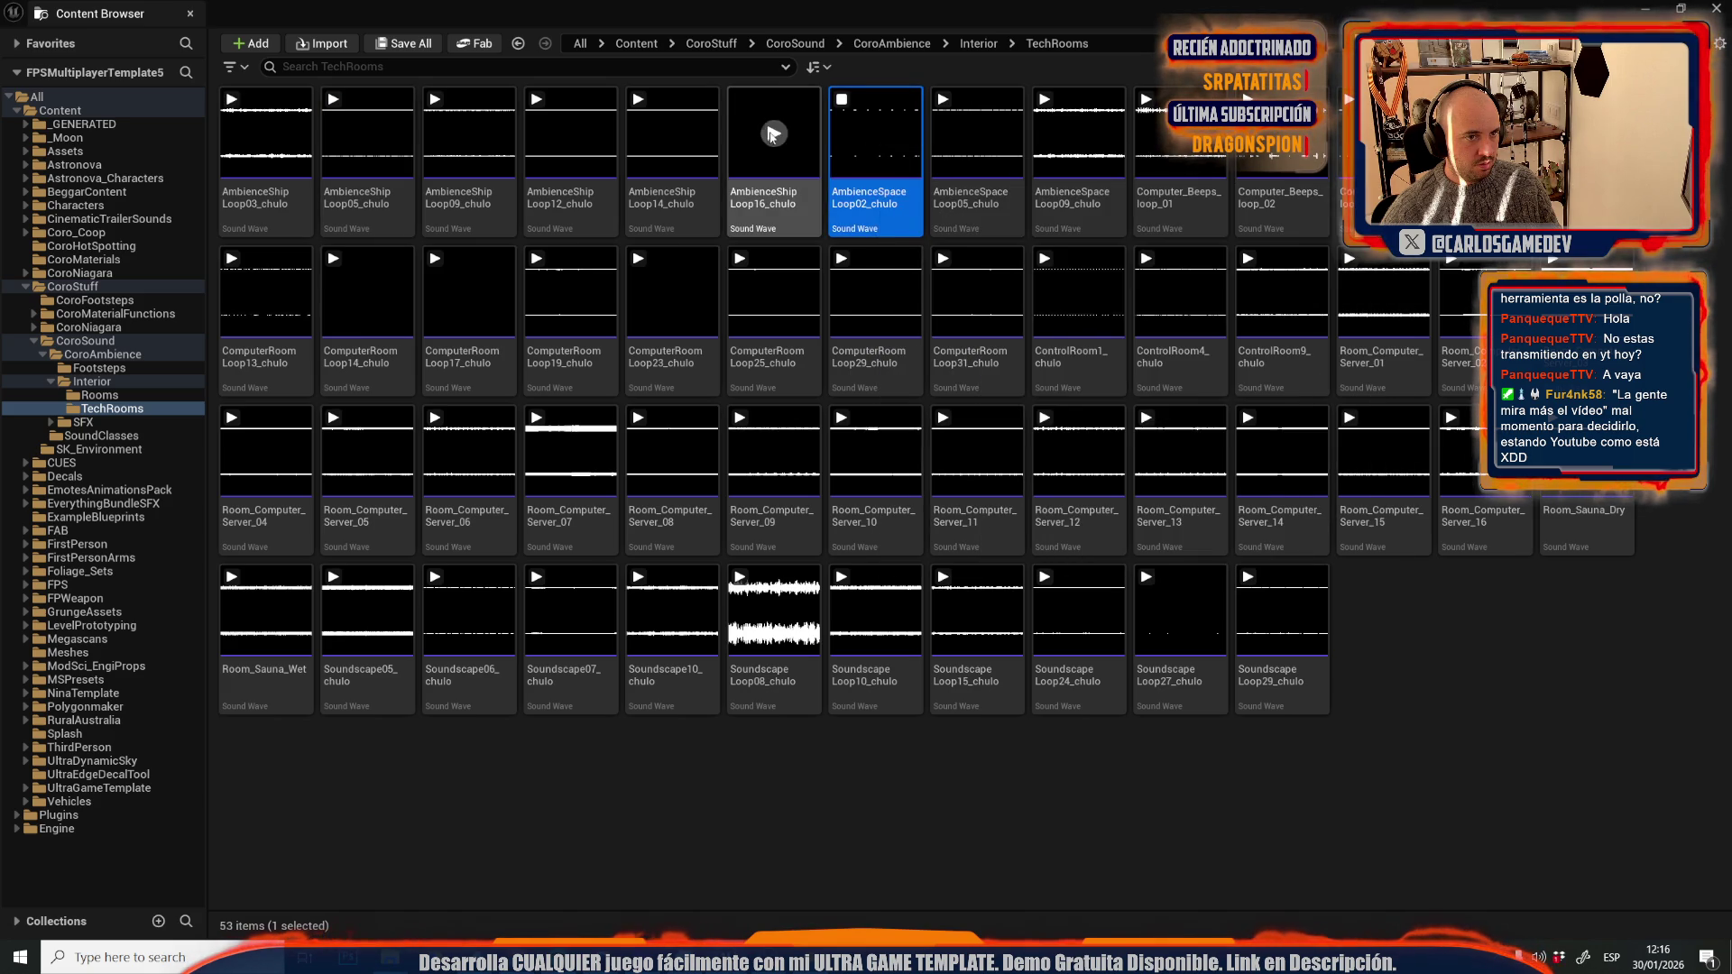
click(775, 133)
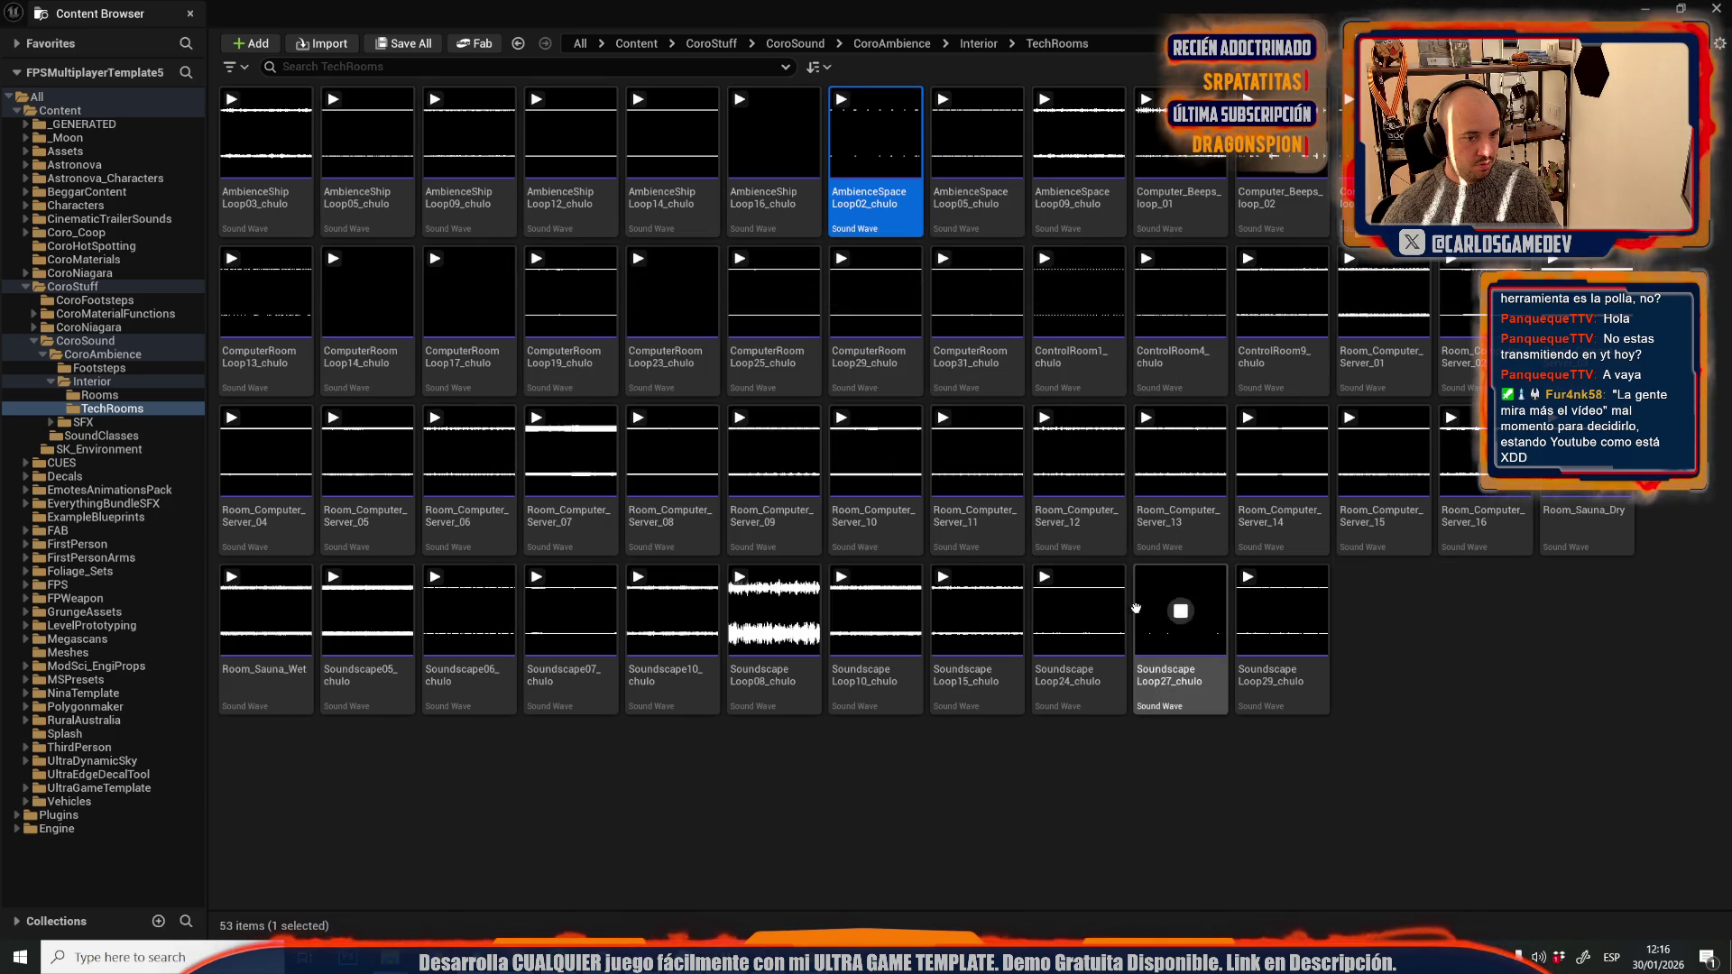
click(1081, 612)
click(977, 632)
click(977, 611)
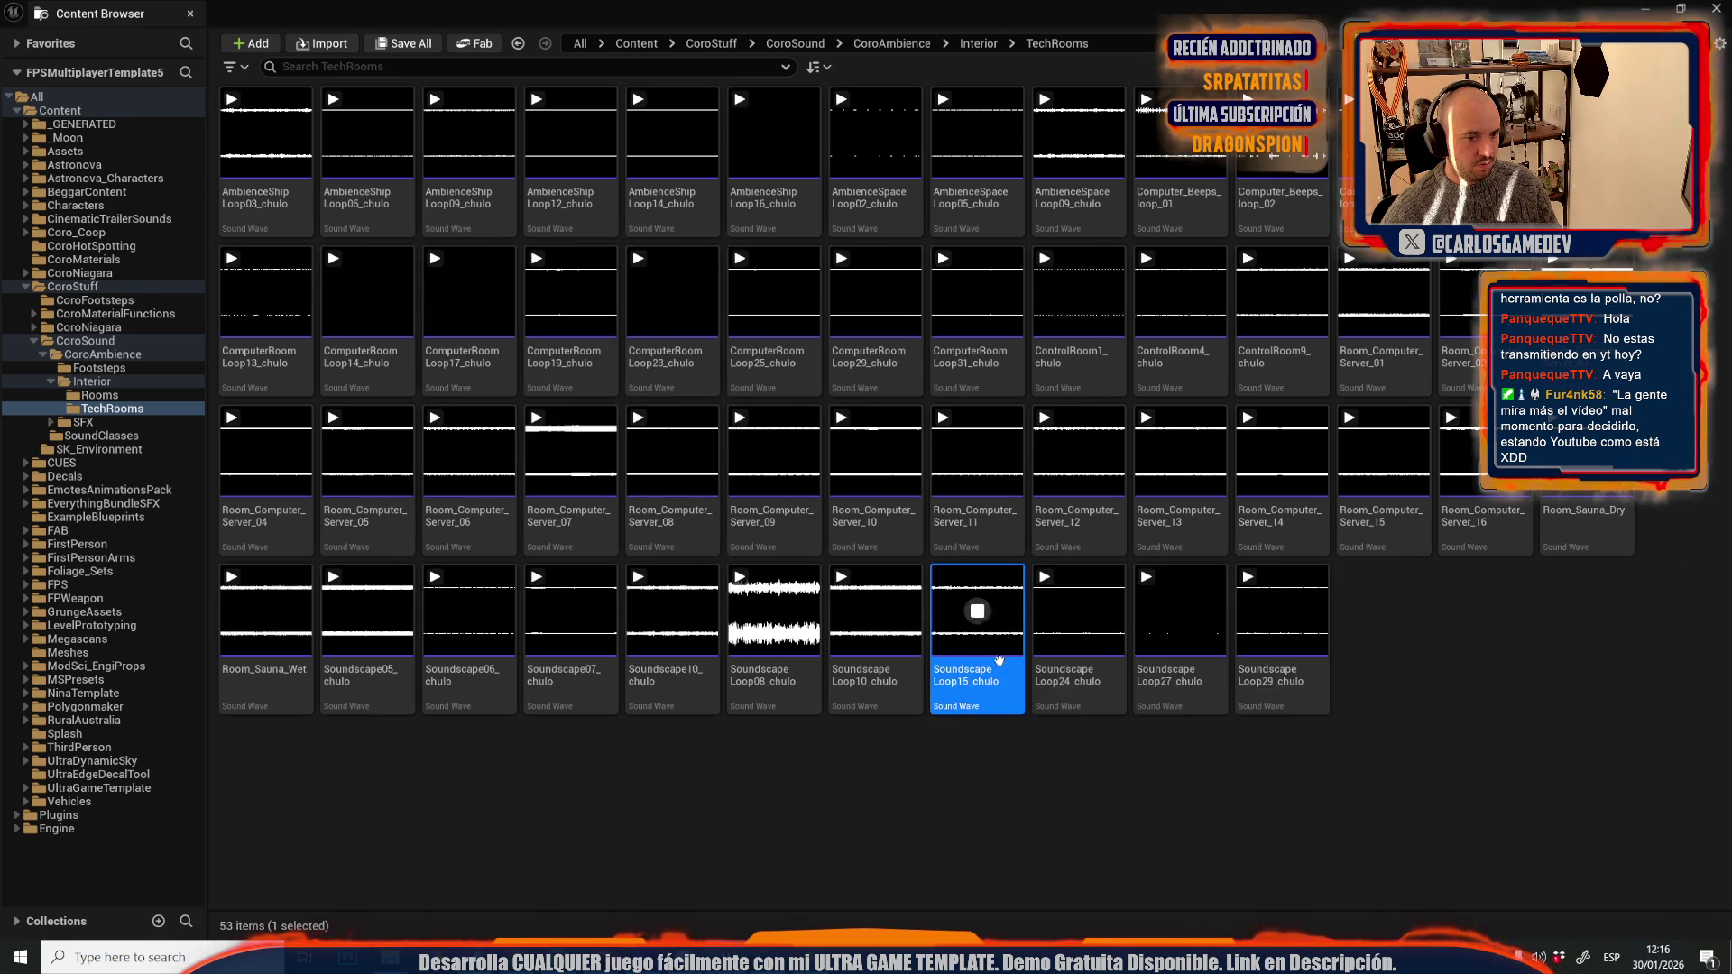
click(1283, 614)
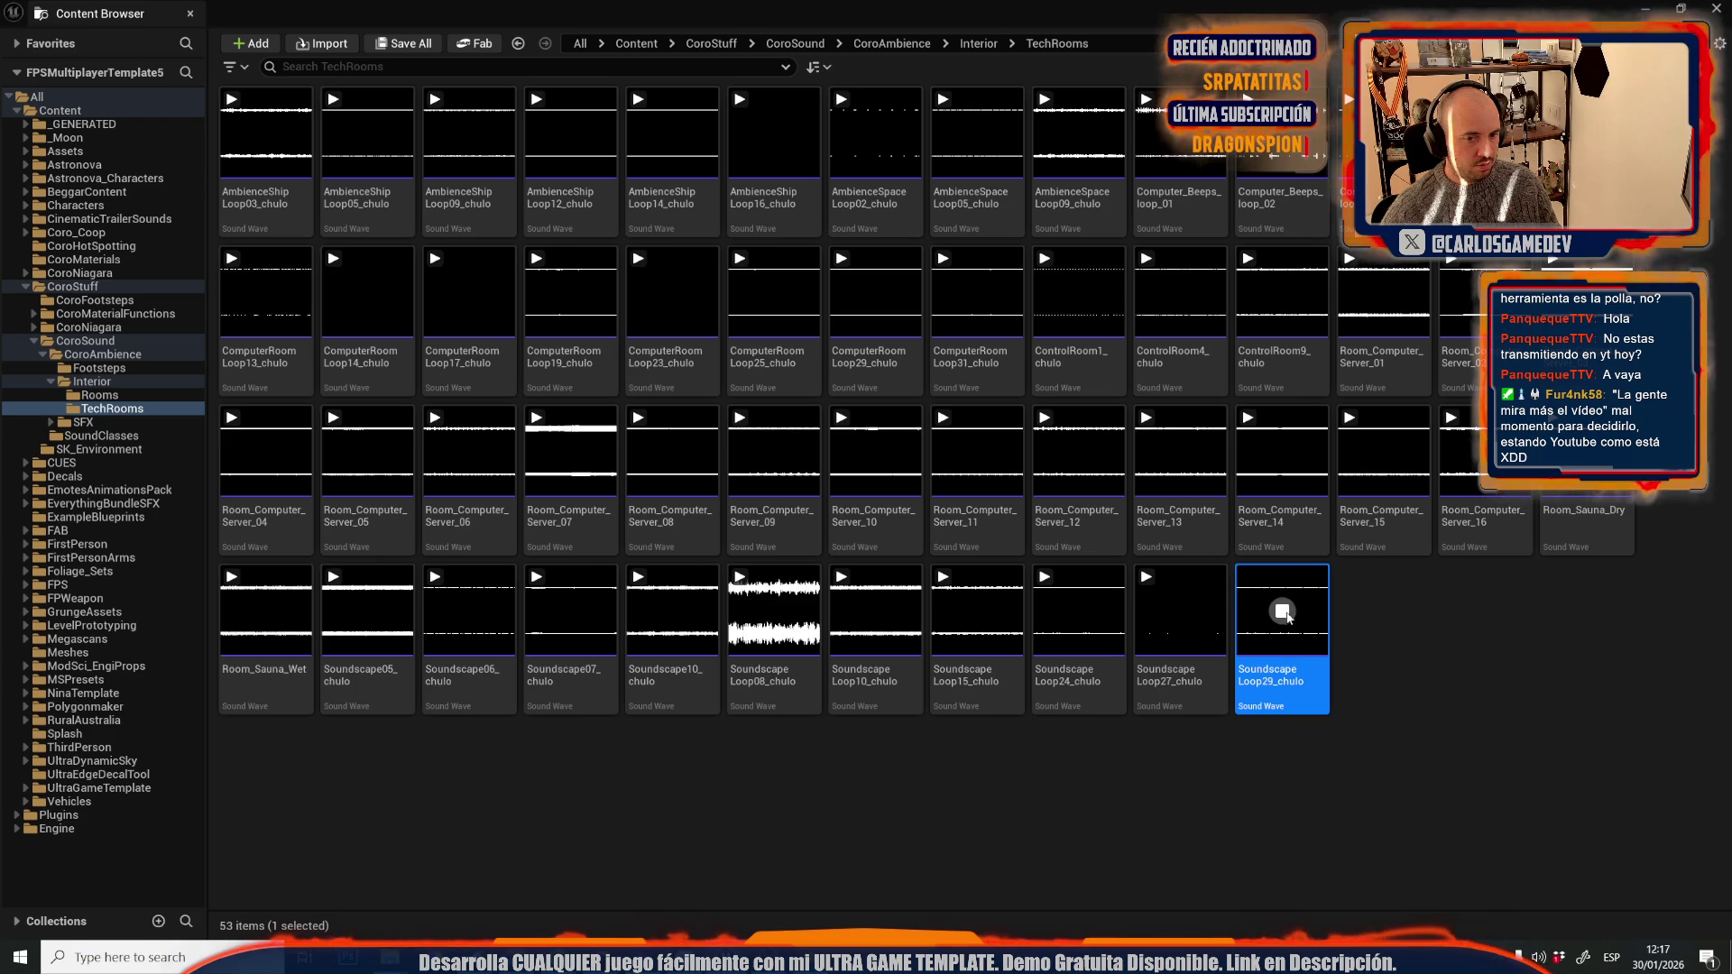
click(1285, 613)
key(alt+Tab)
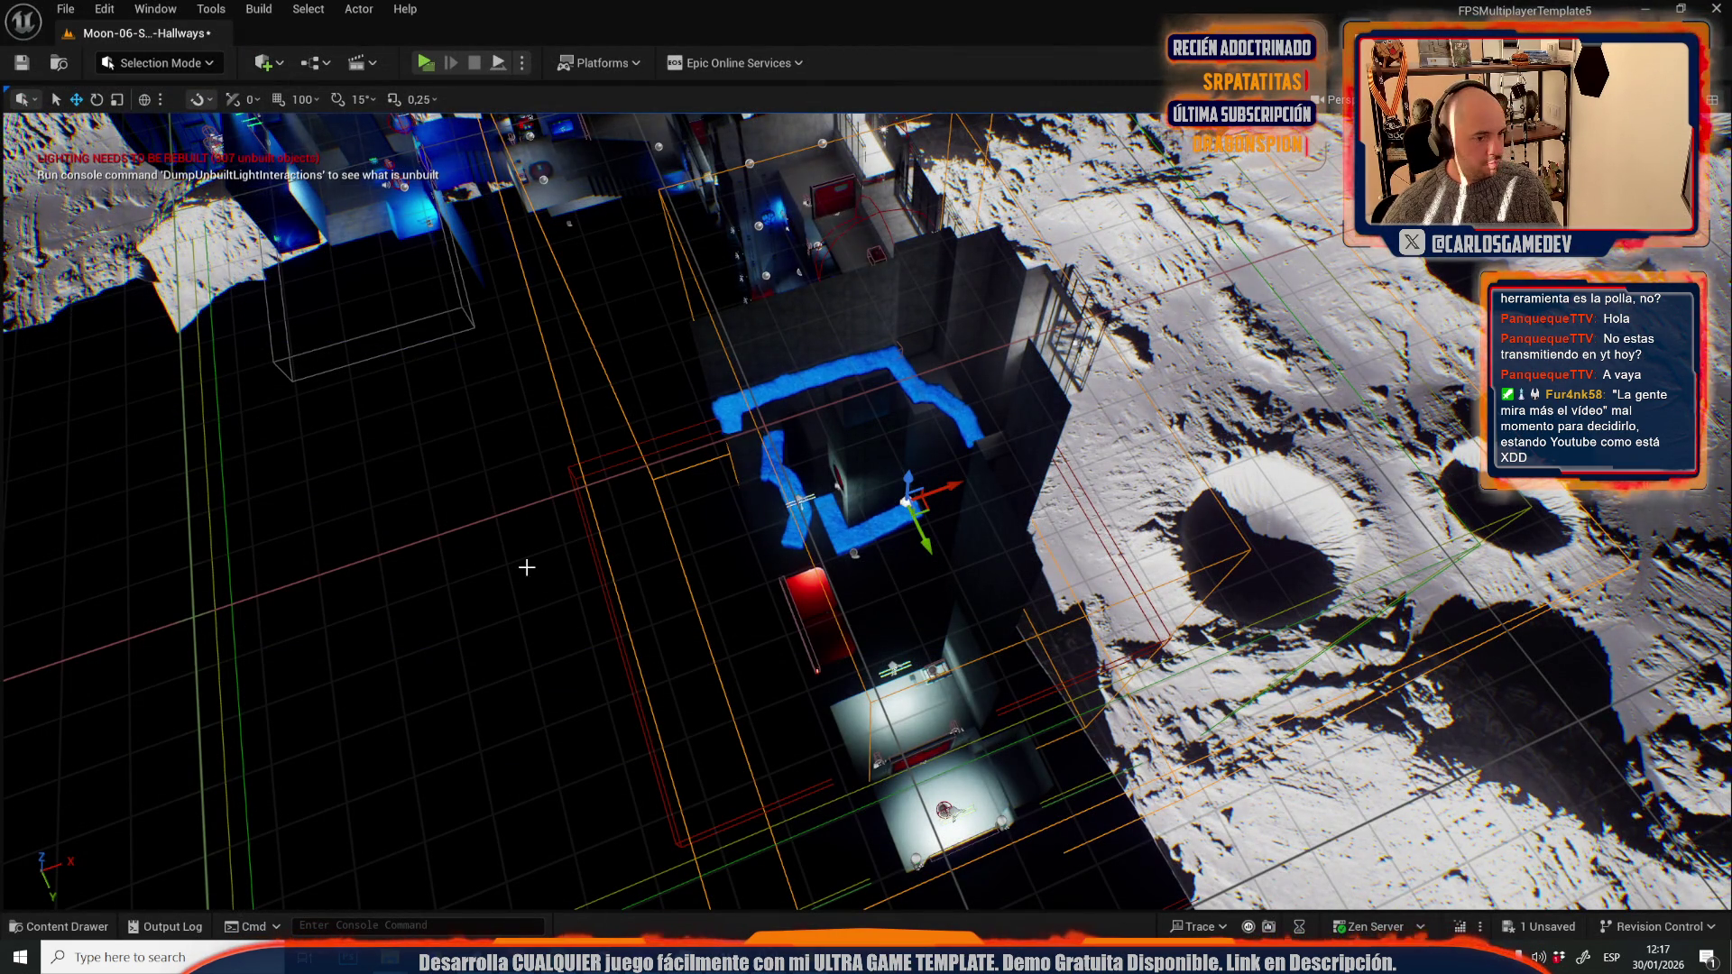
Step: Close the TechRooms sound list to reveal the Moon-06-Slime-Hallways level with its green crate
scroll(527, 567, down, 2)
key(ctrl+space)
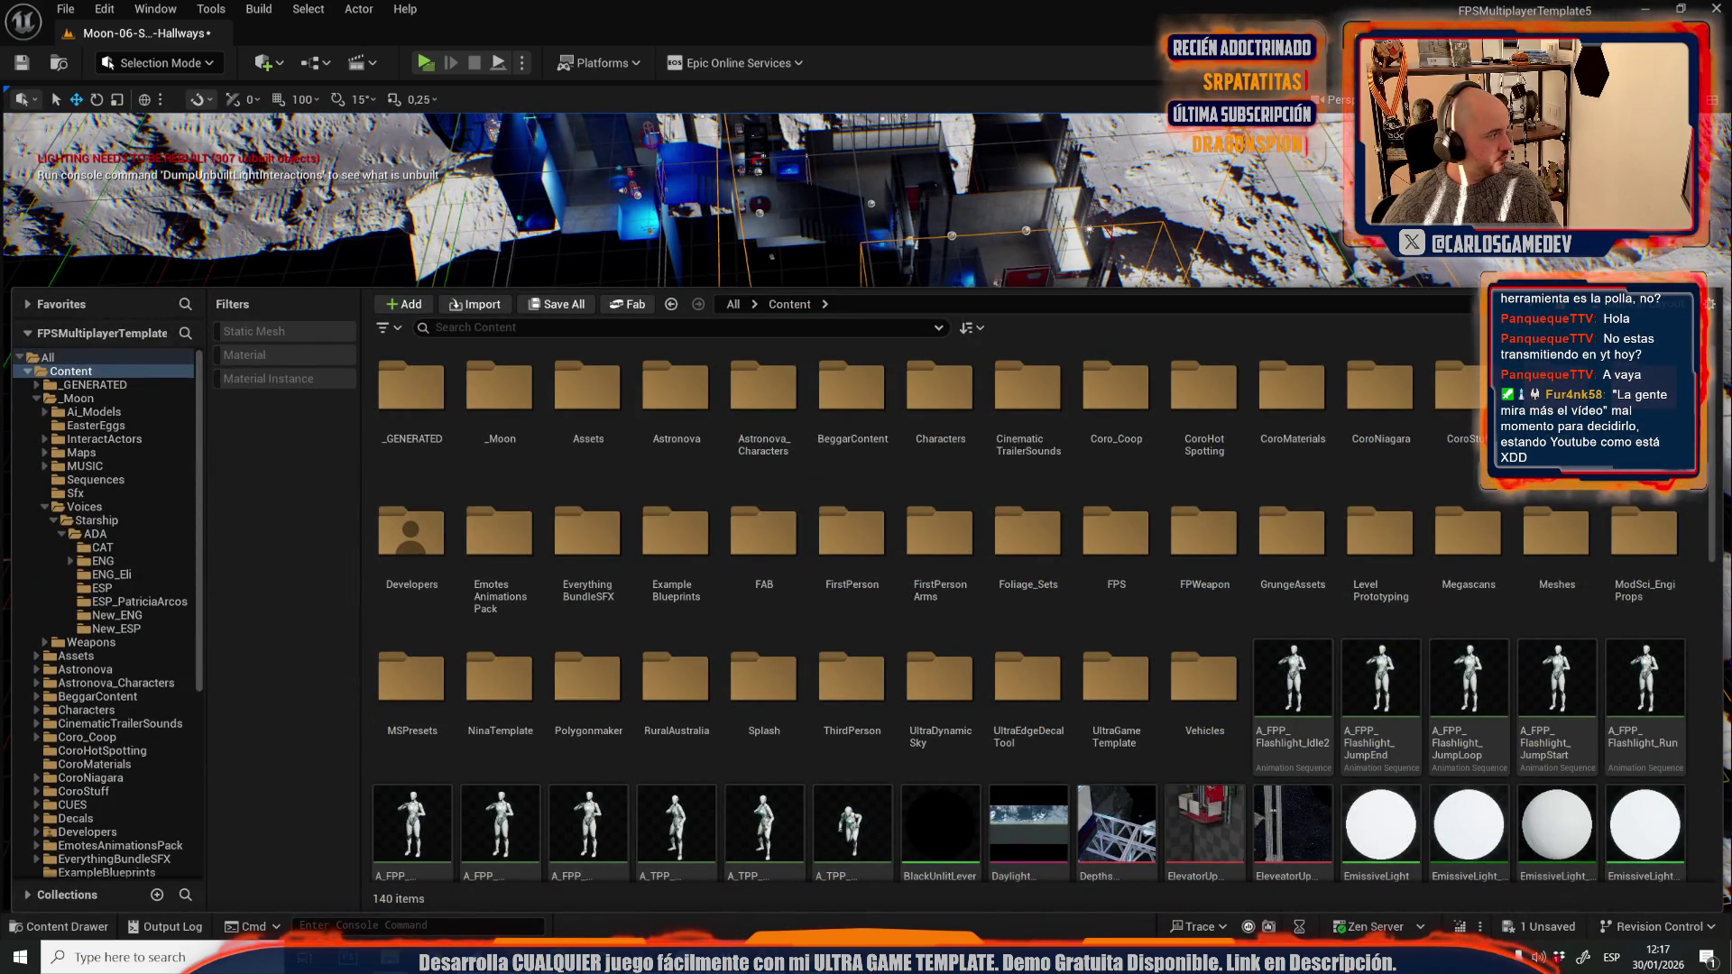
key(alt+Tab)
mouse_move(479, 5)
mouse_down()
mouse_move(406, 253)
mouse_move(1, 369)
mouse_up()
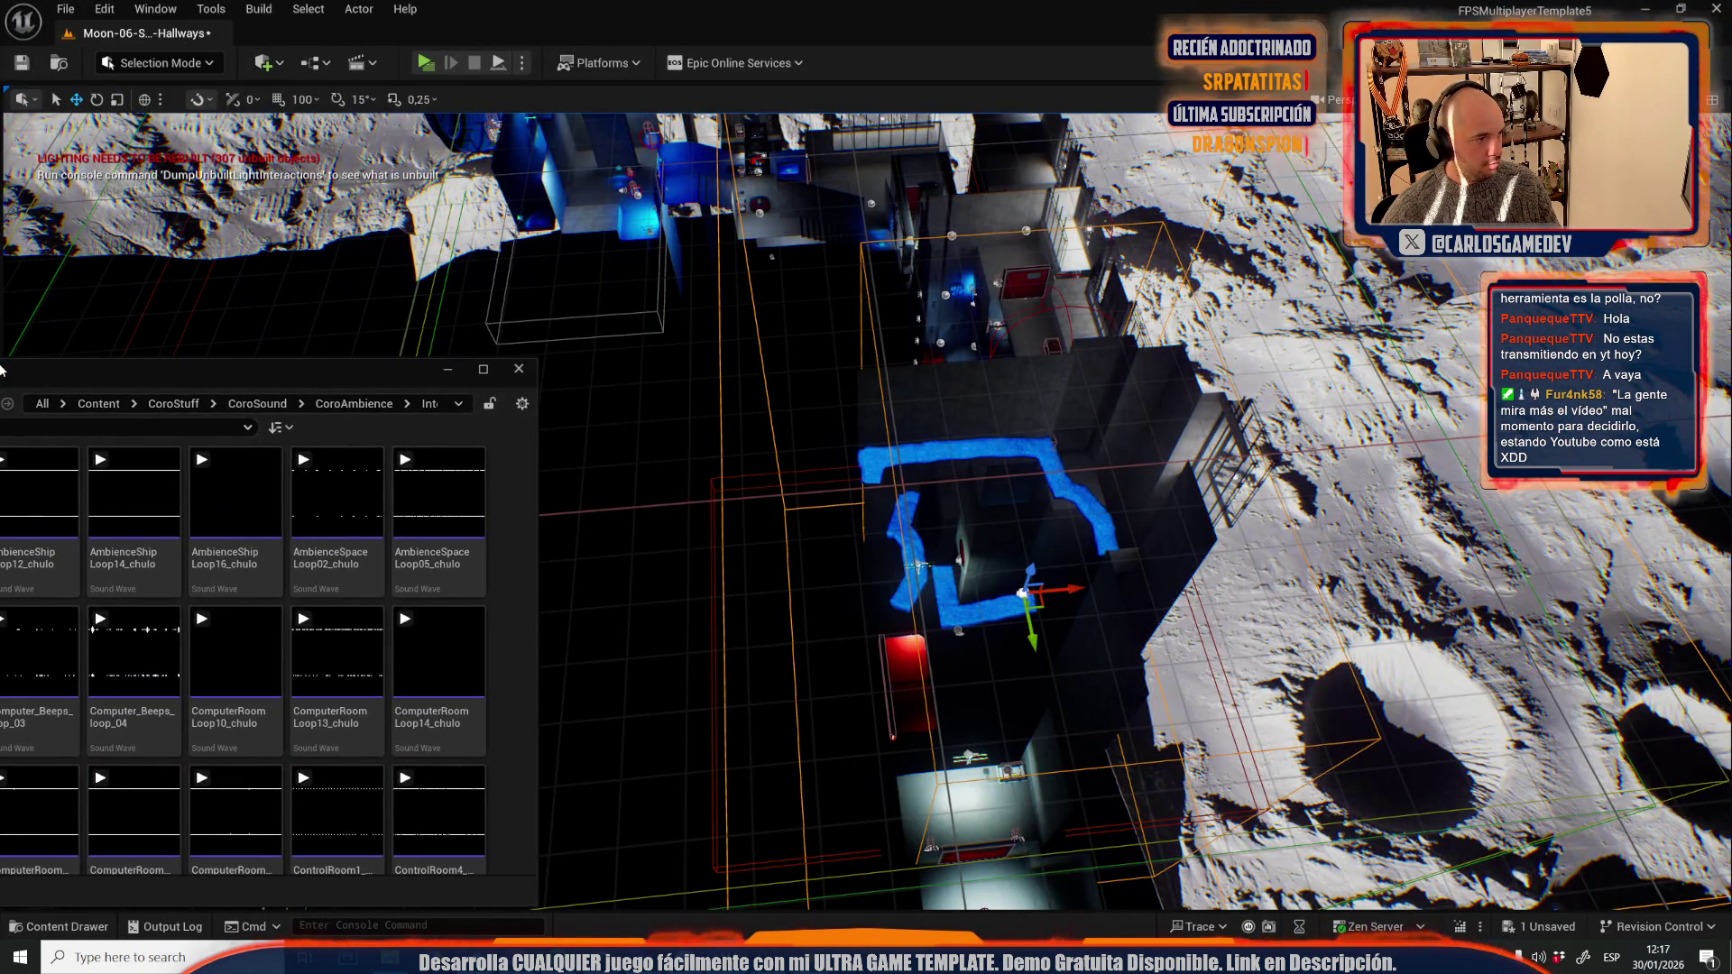
click(781, 422)
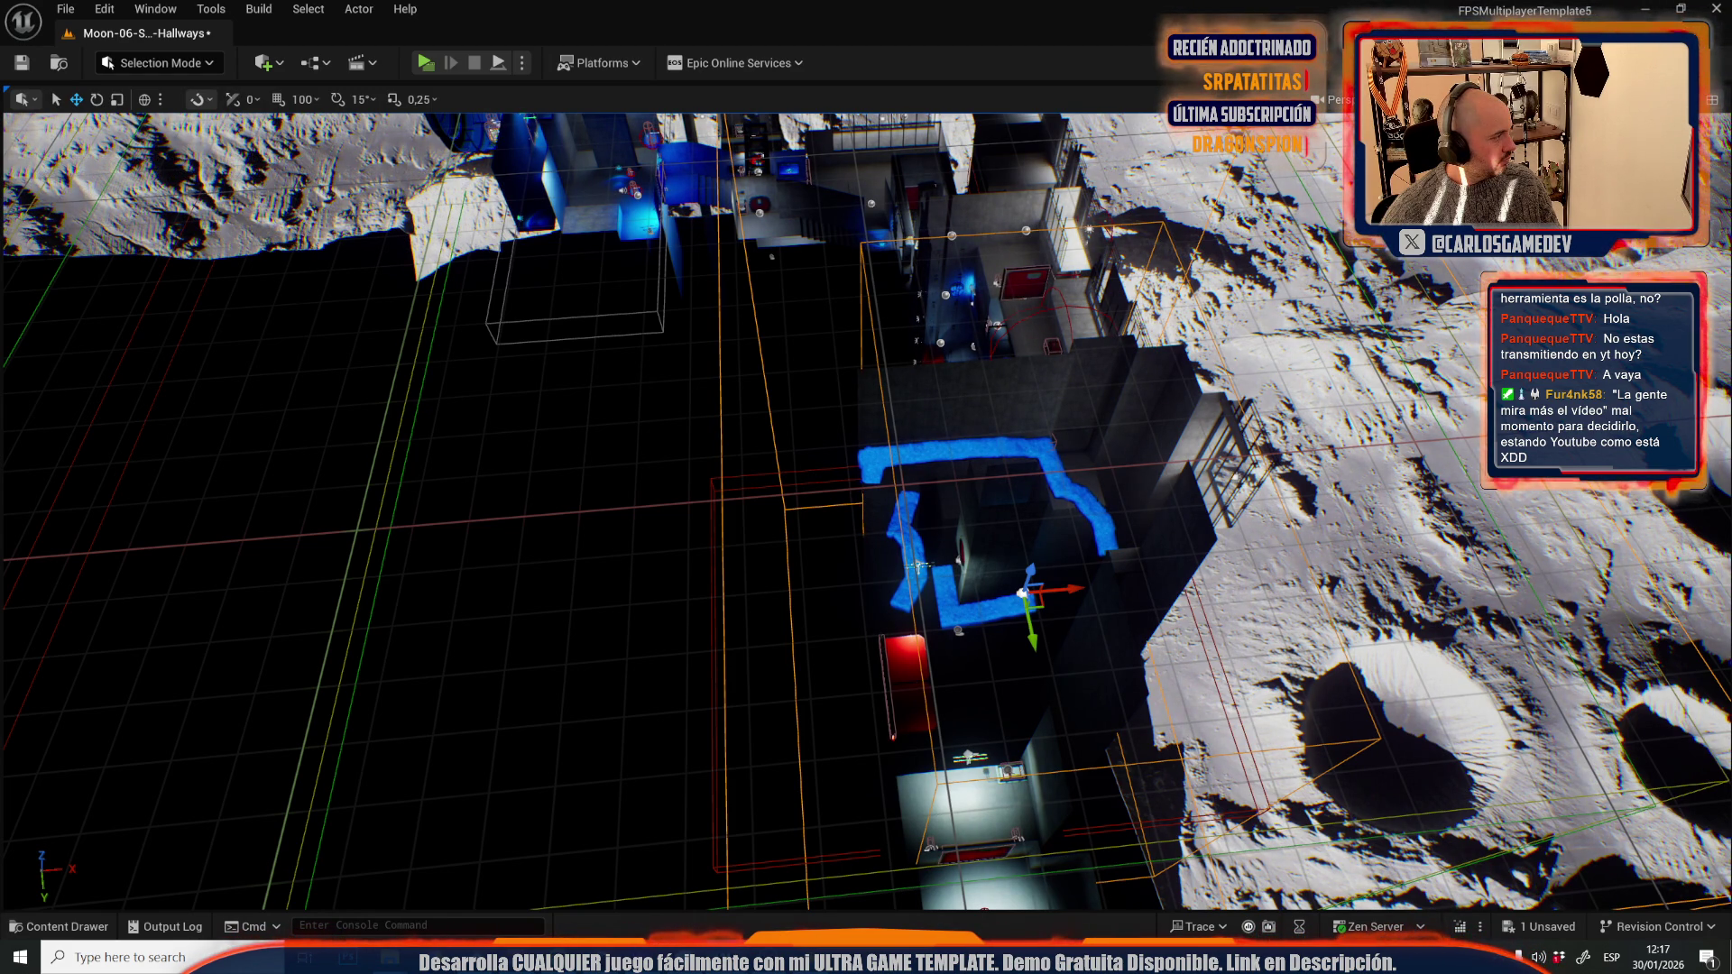
Step: Frame the crate hallway, start Play In Editor, and walk across the corridor gaps toward the dark ledge
key(w)
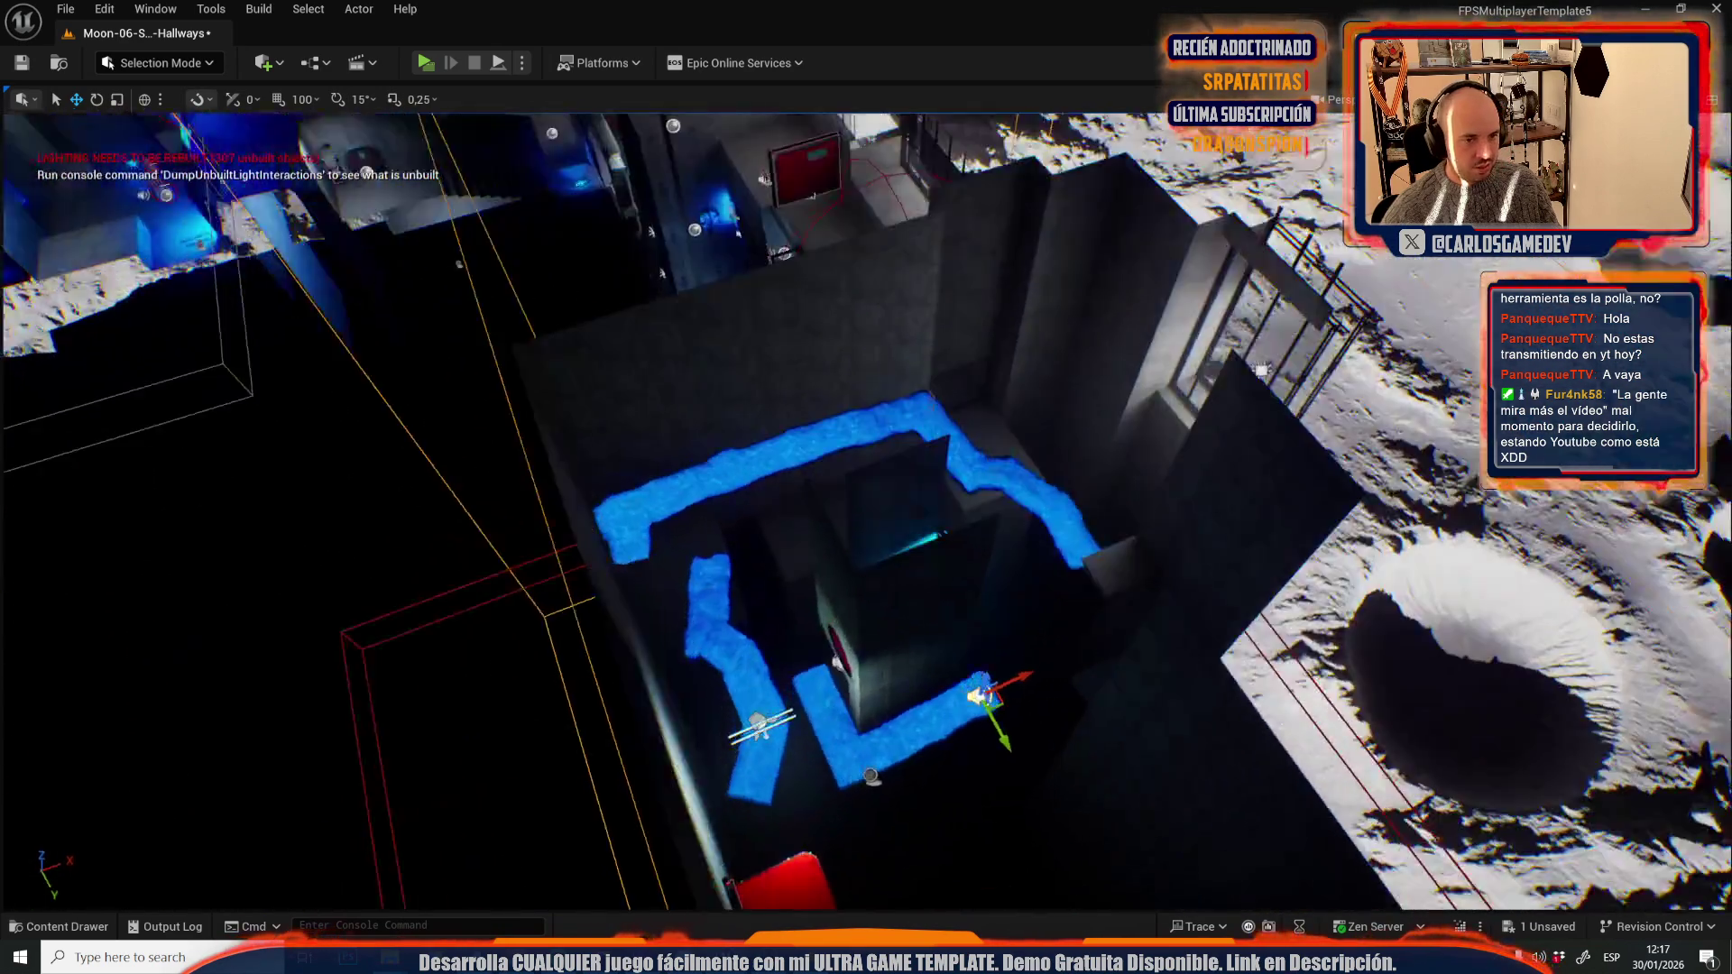
key(s)
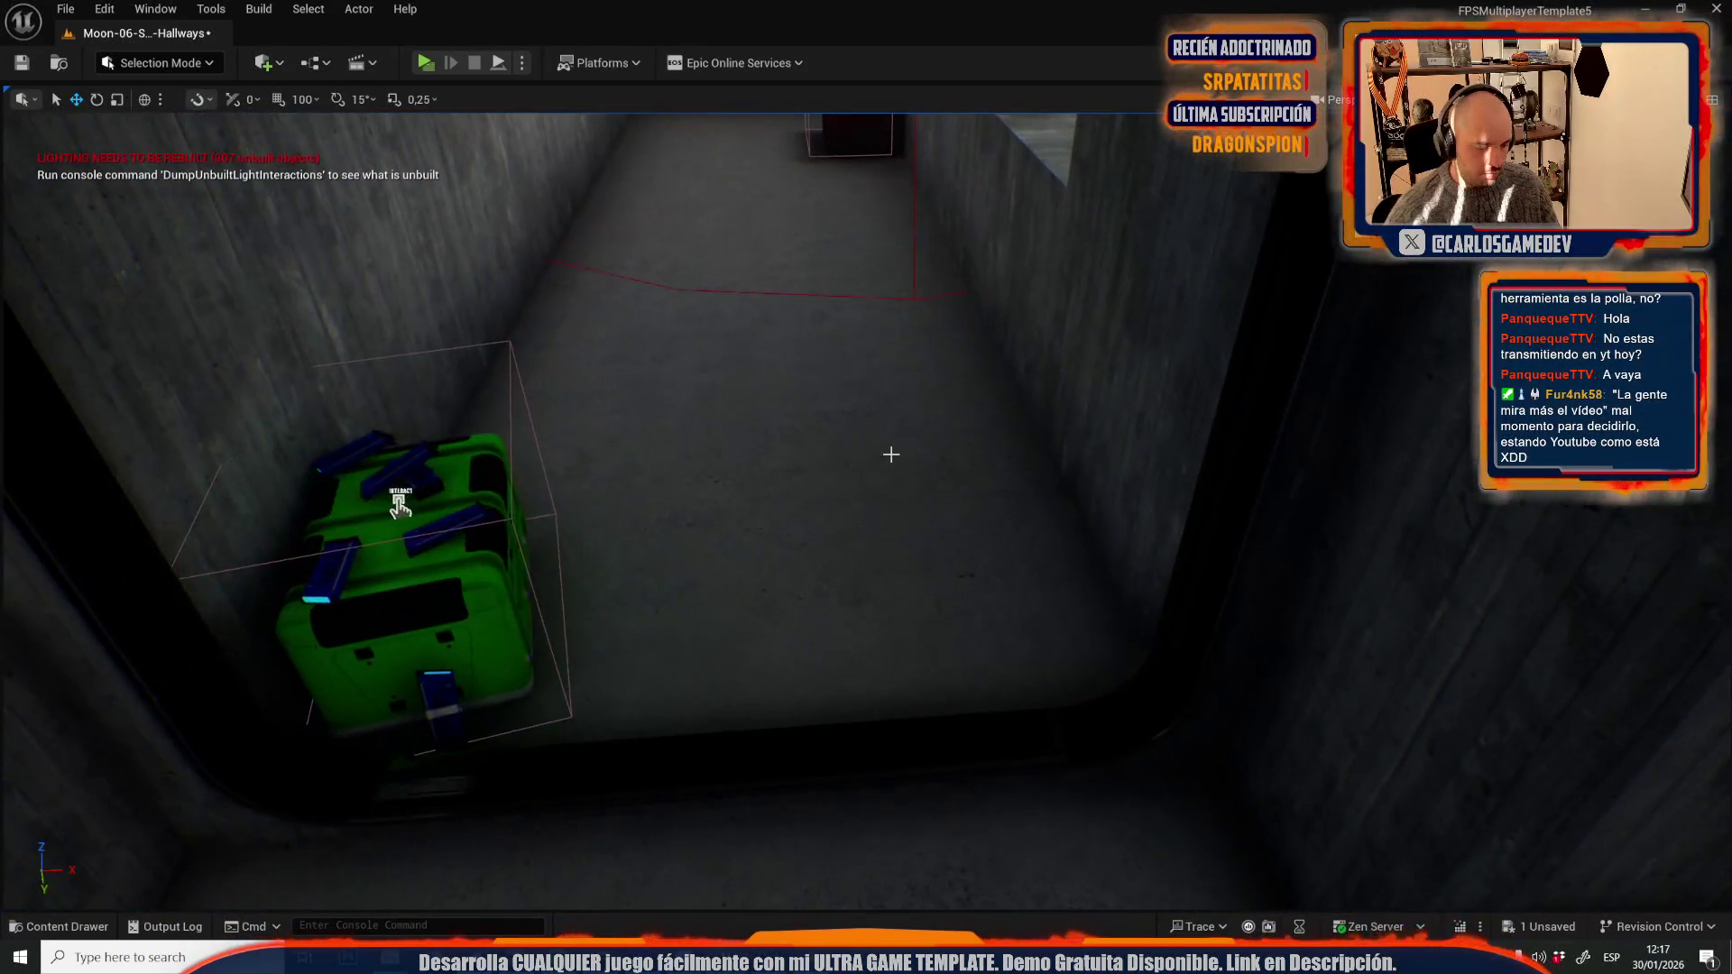
key(alt+p)
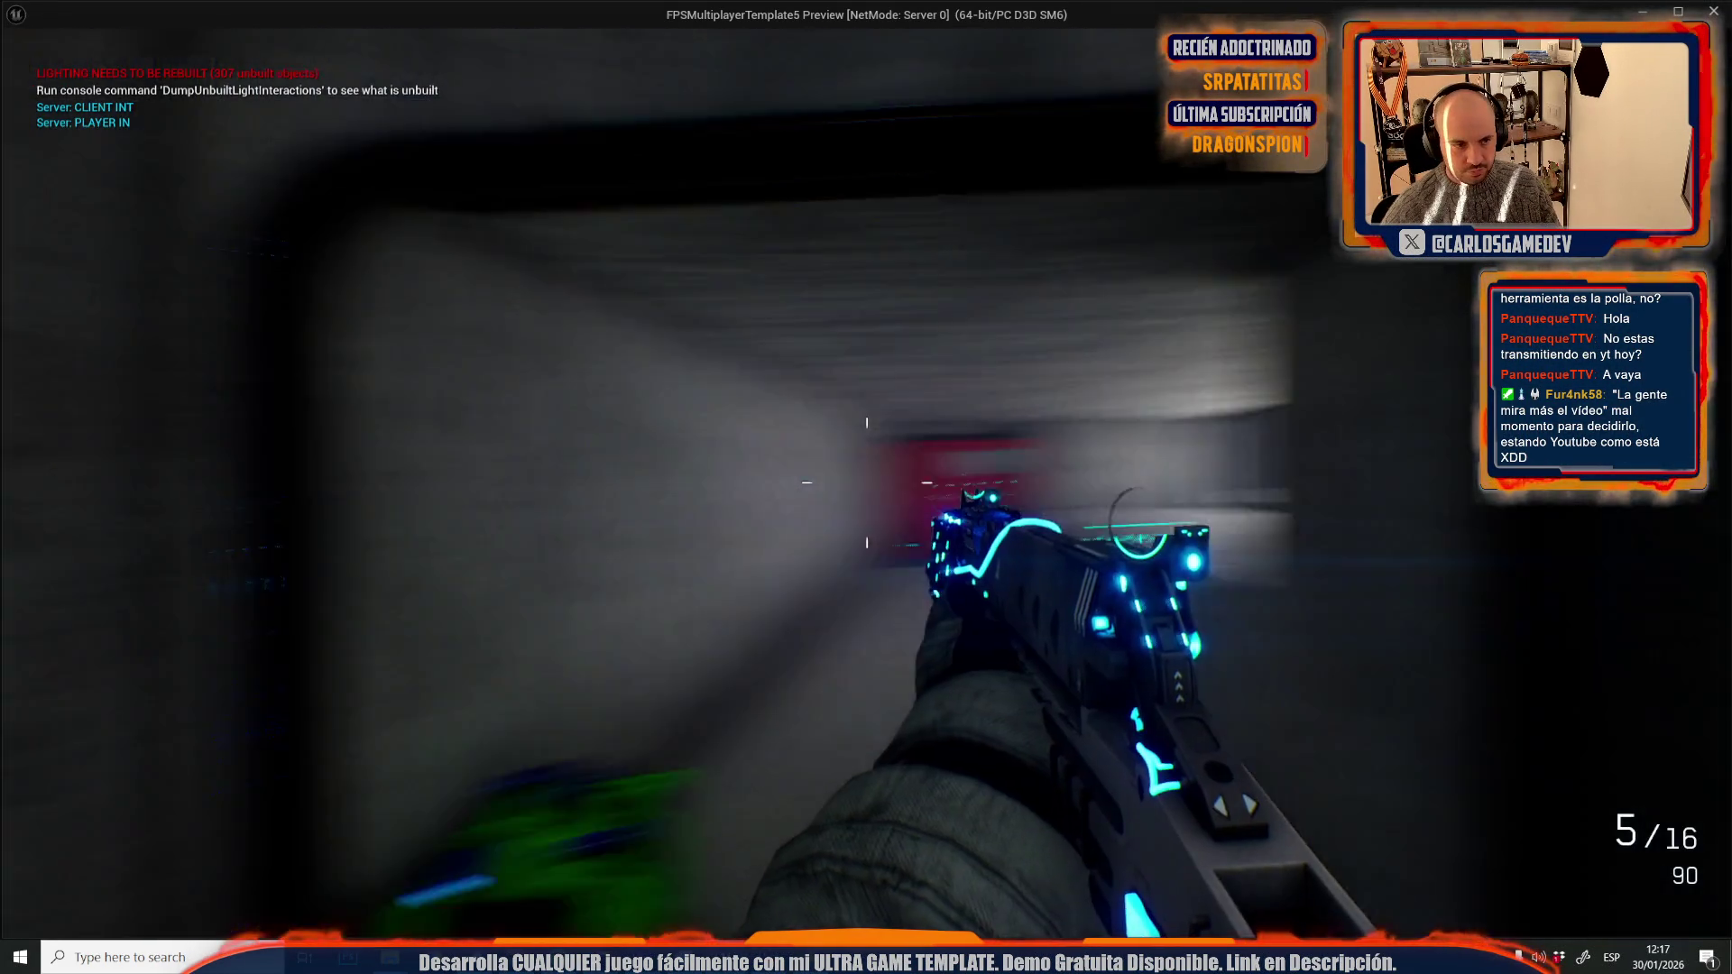
key(w)
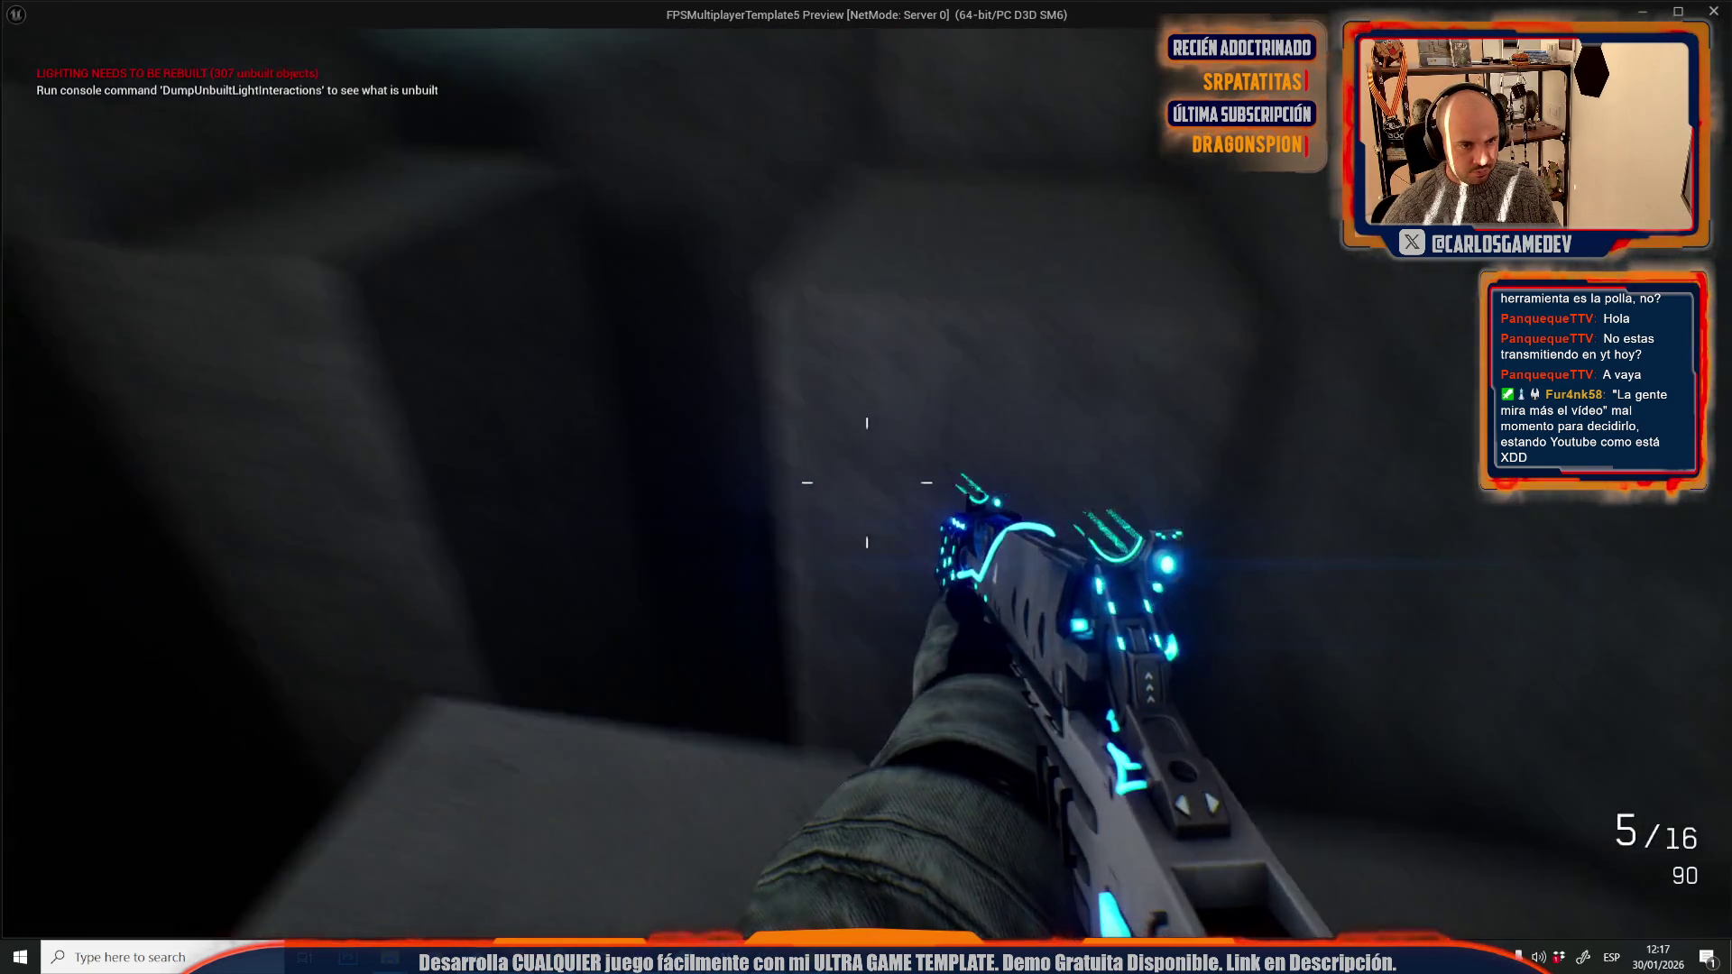
key(w)
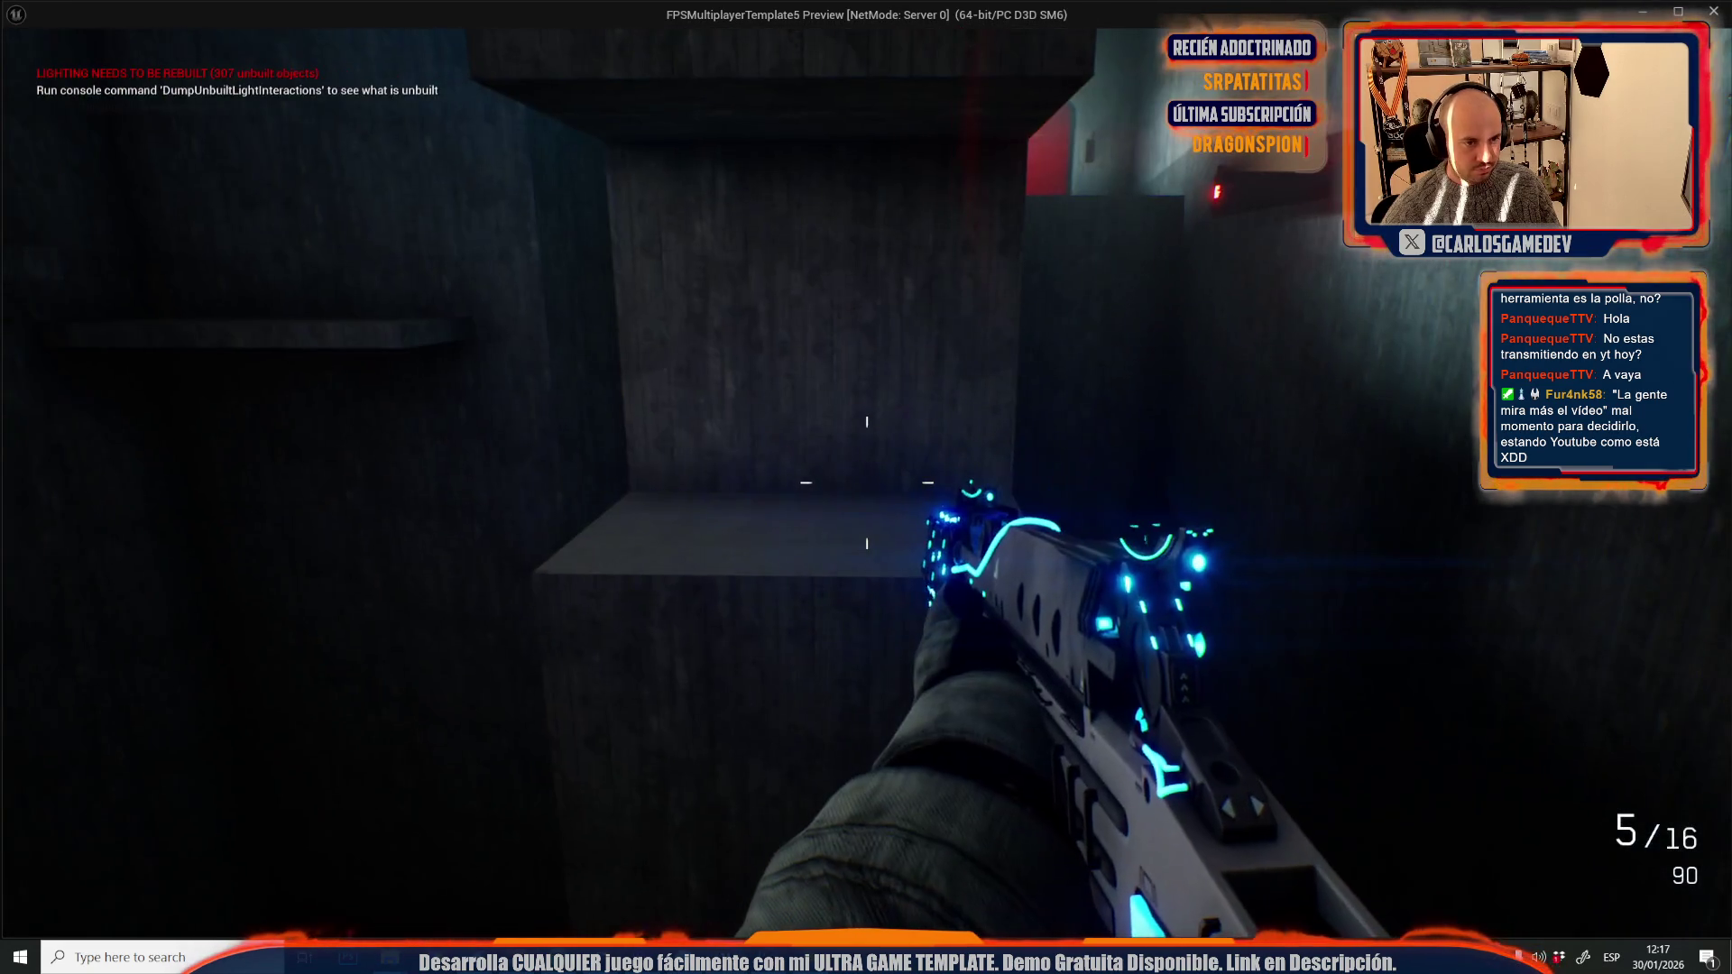
key(w)
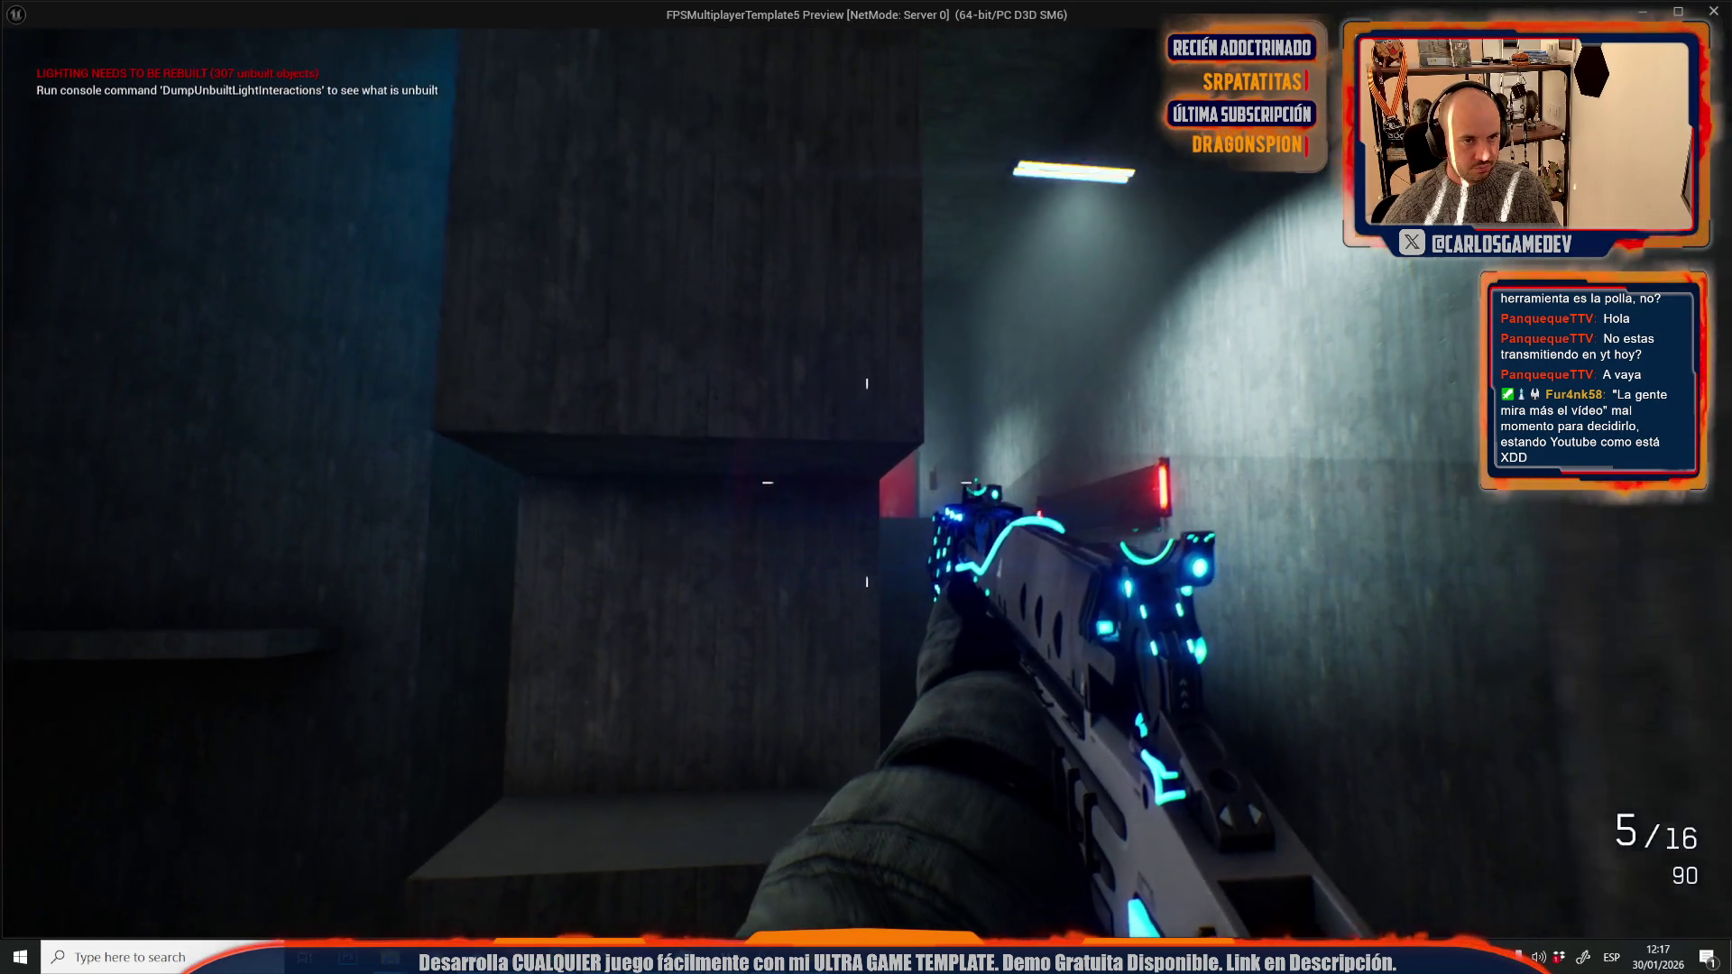
Step: Walk past the grey block and tall window corridor toward the red door, then stop the play-test
key(w)
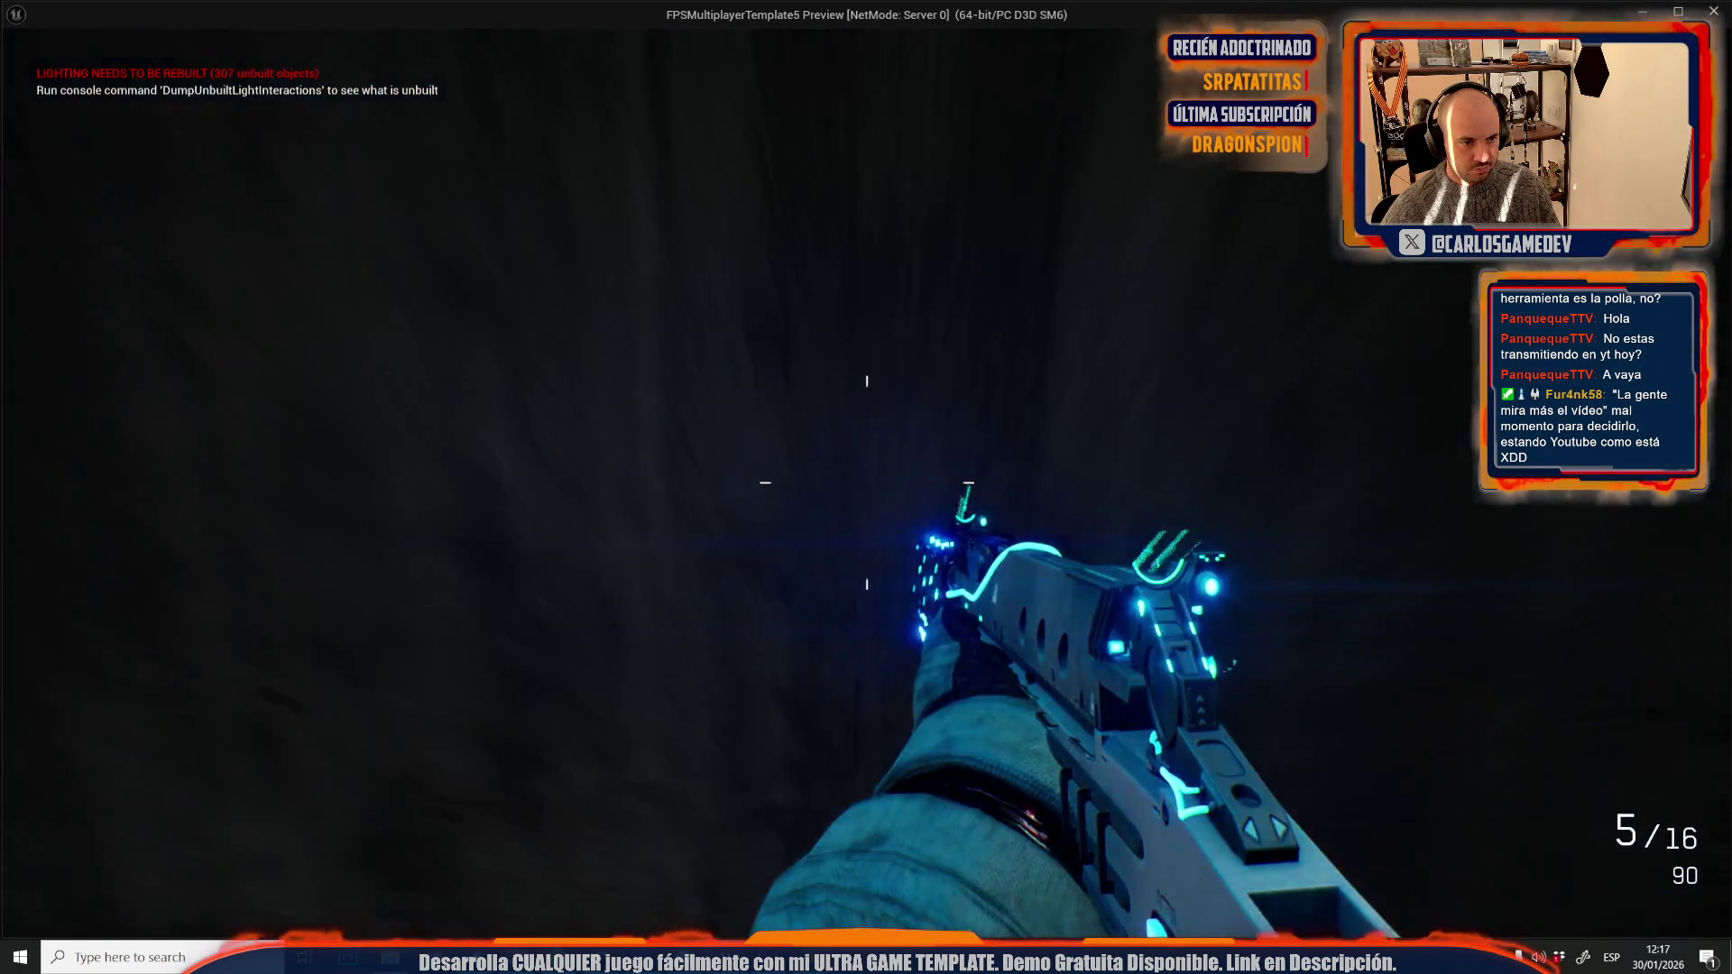
key(w)
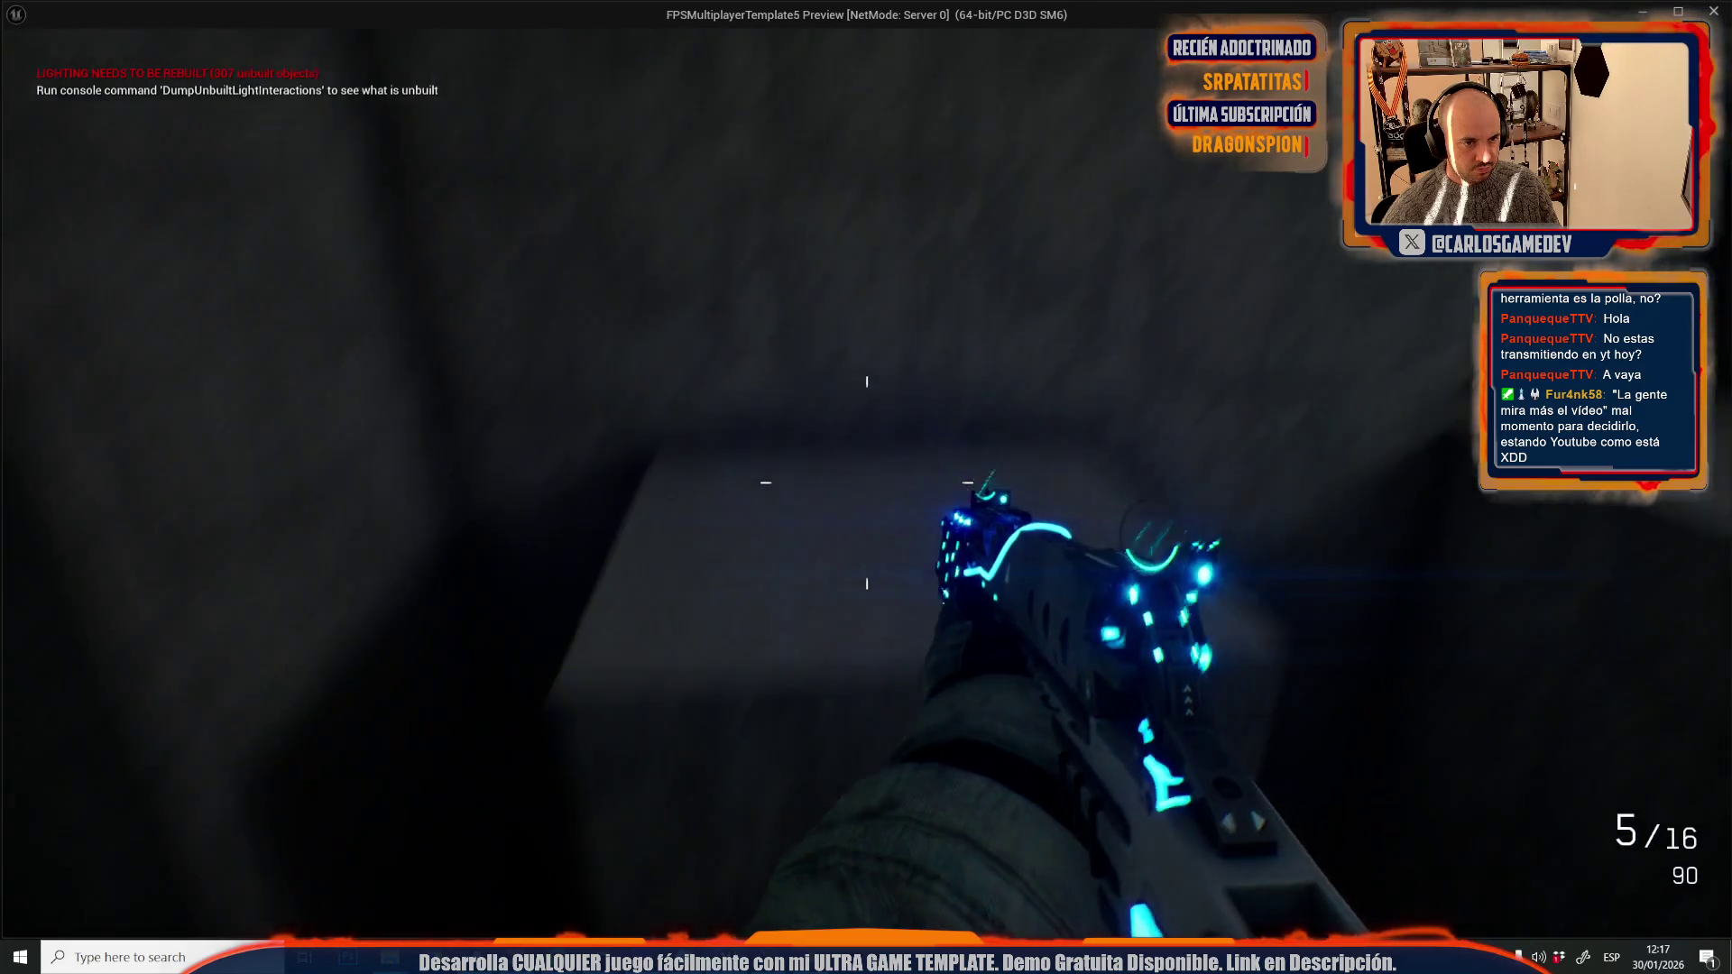
key(w)
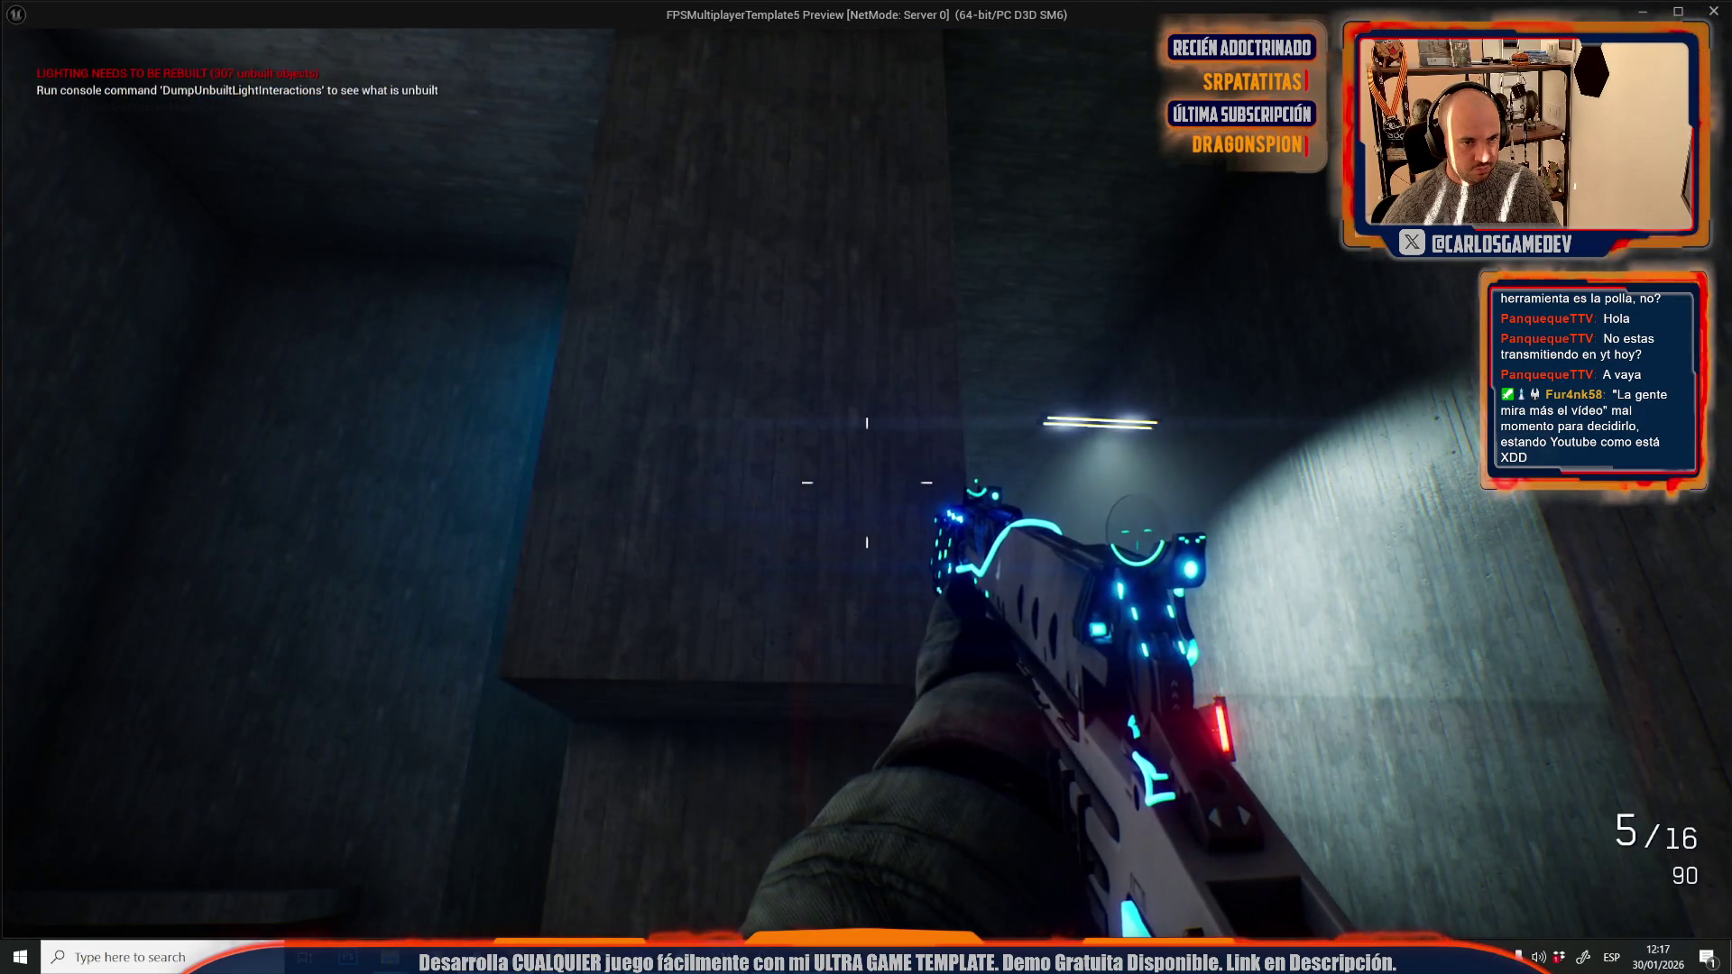
key(w)
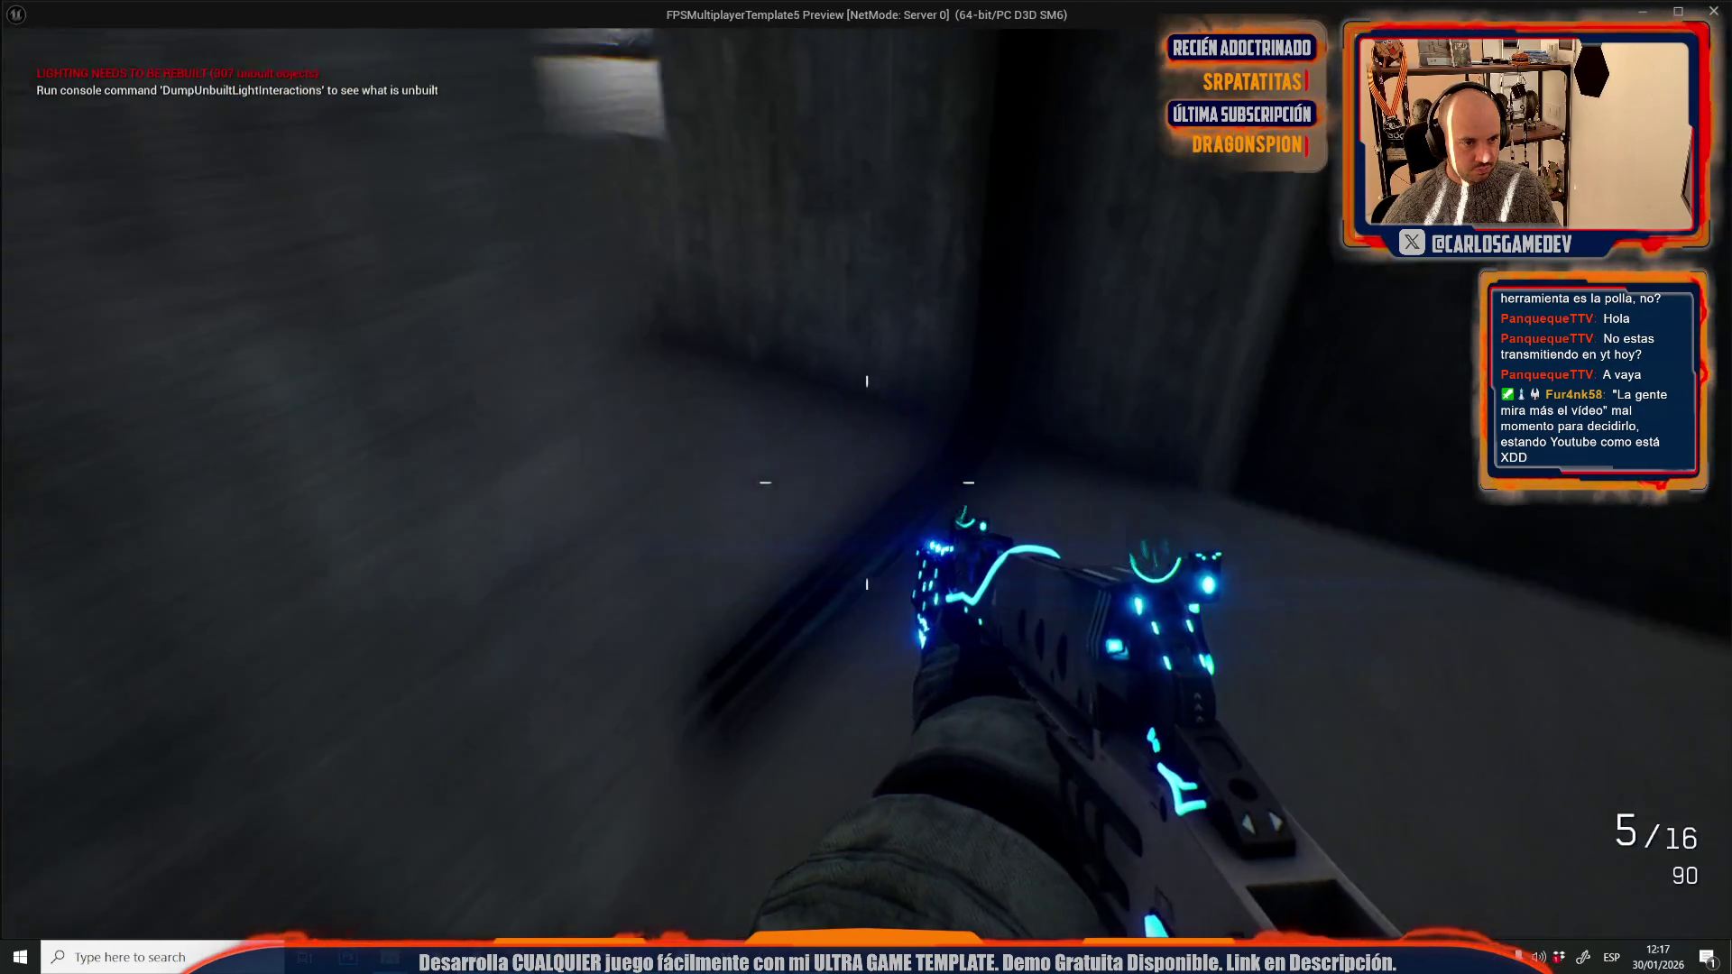
key(Escape)
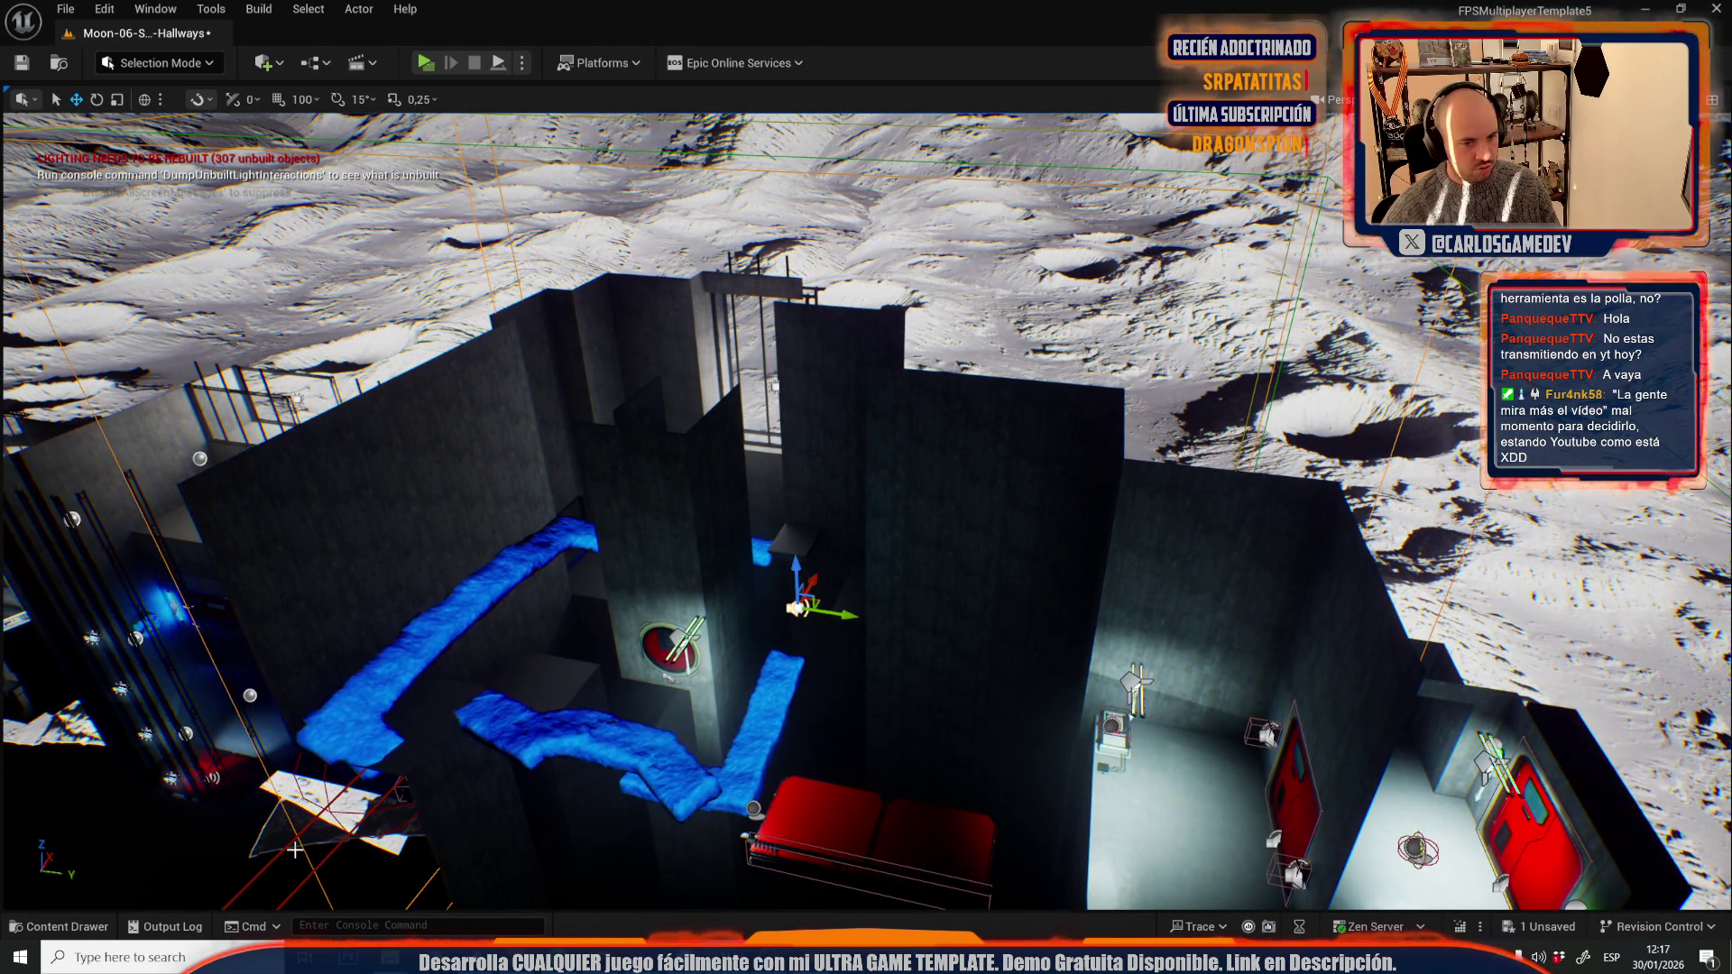
Step: Start a second play-test and walk the corridors to the windowed wall and concrete block
scroll(295, 850, down, 15)
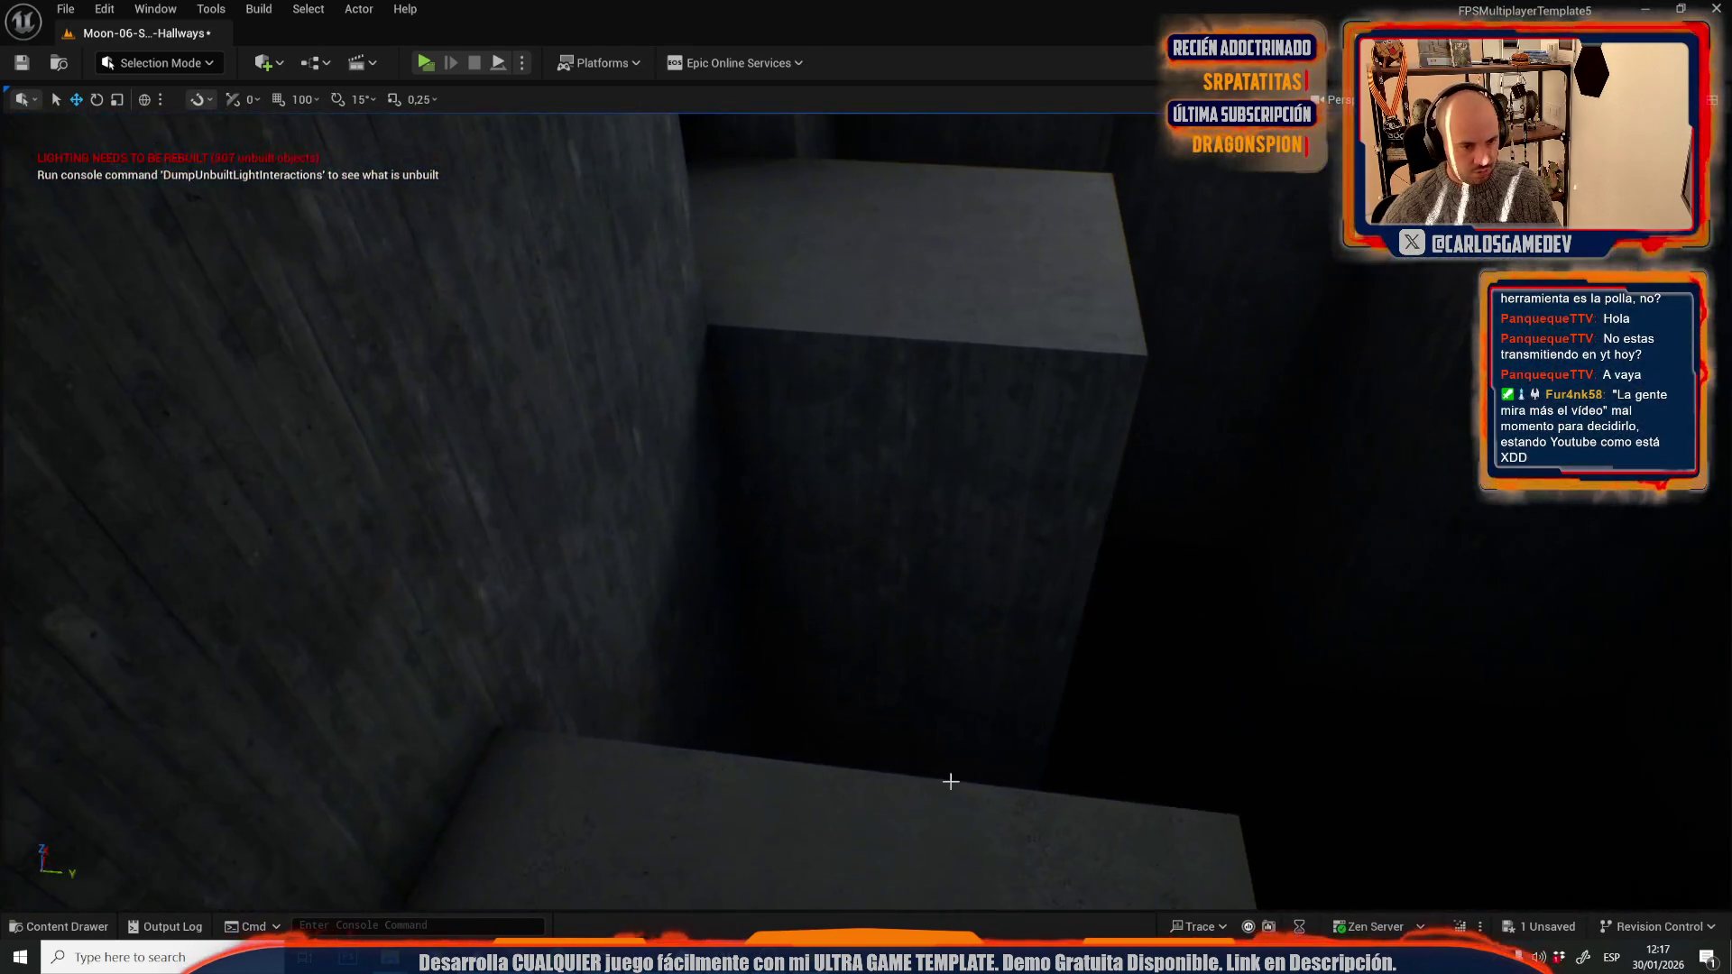
key(alt+p)
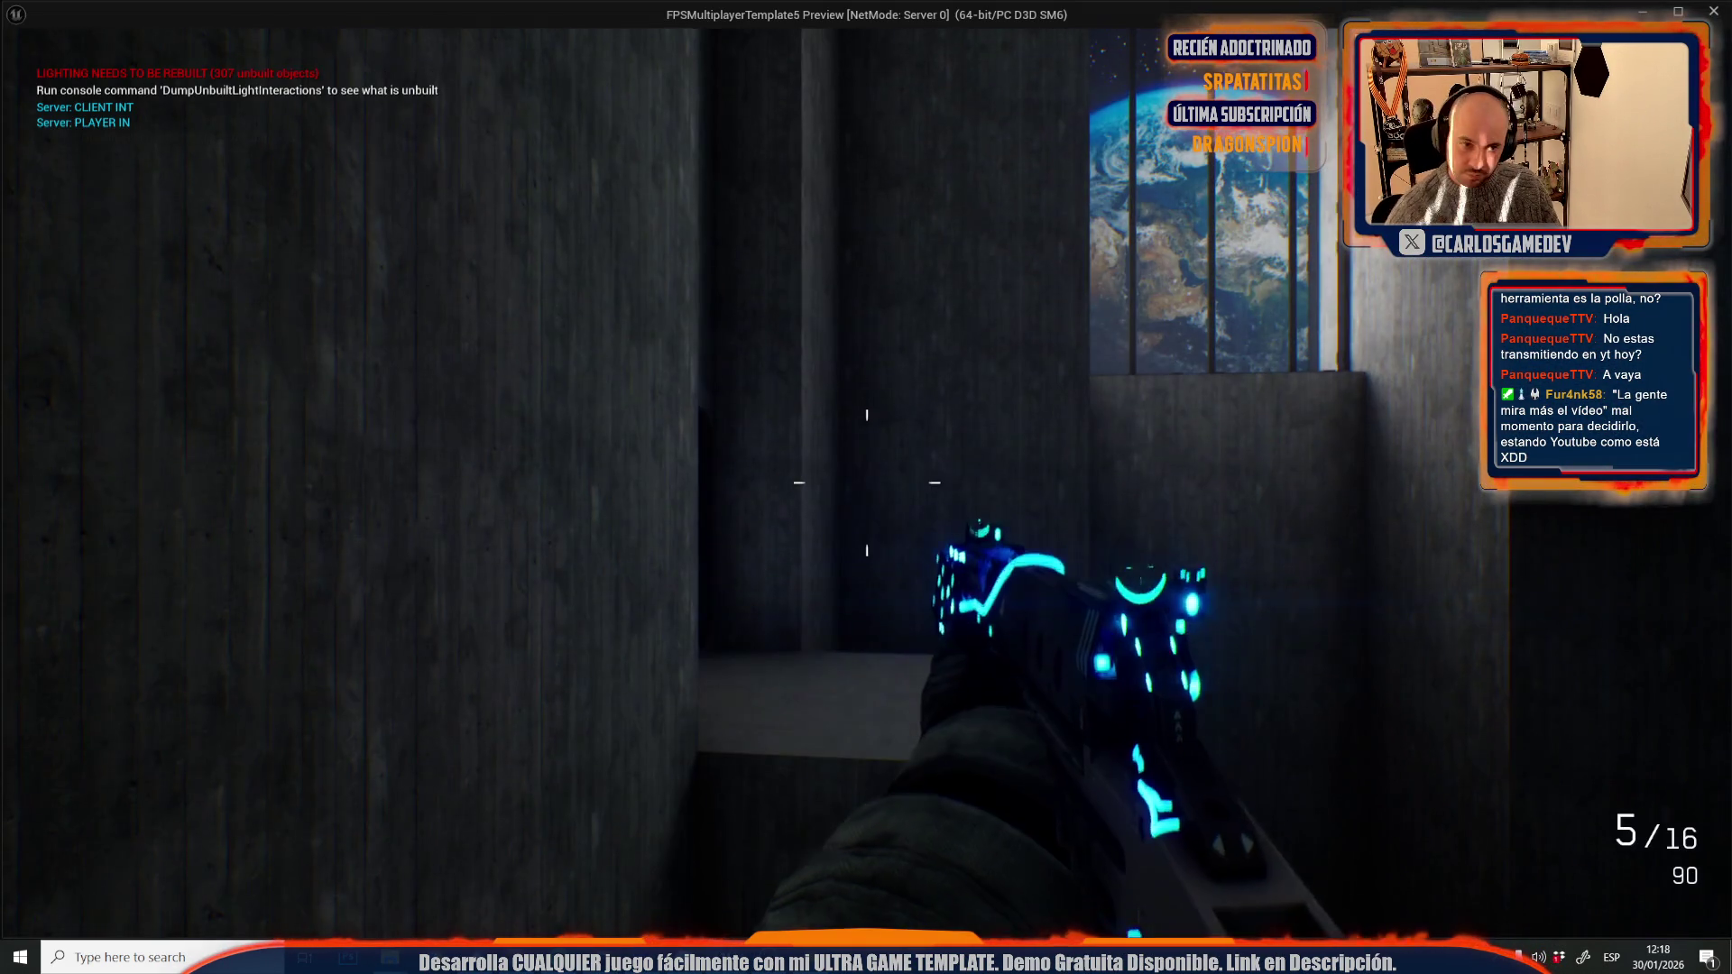
key(w)
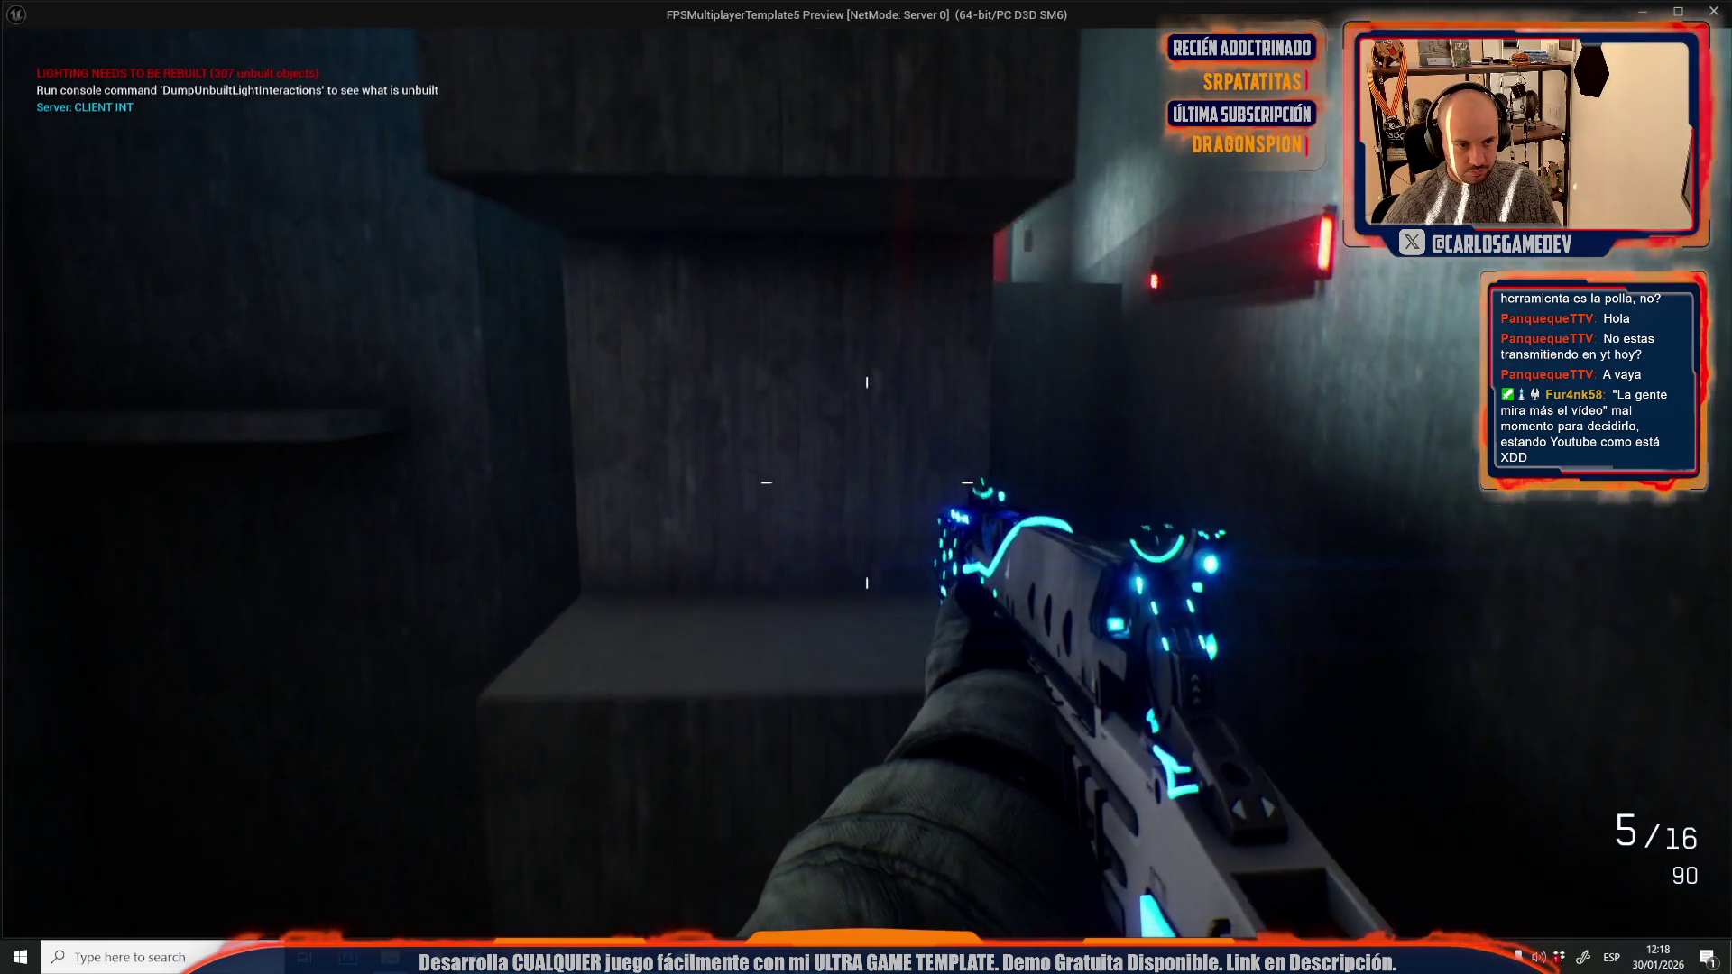
key(w)
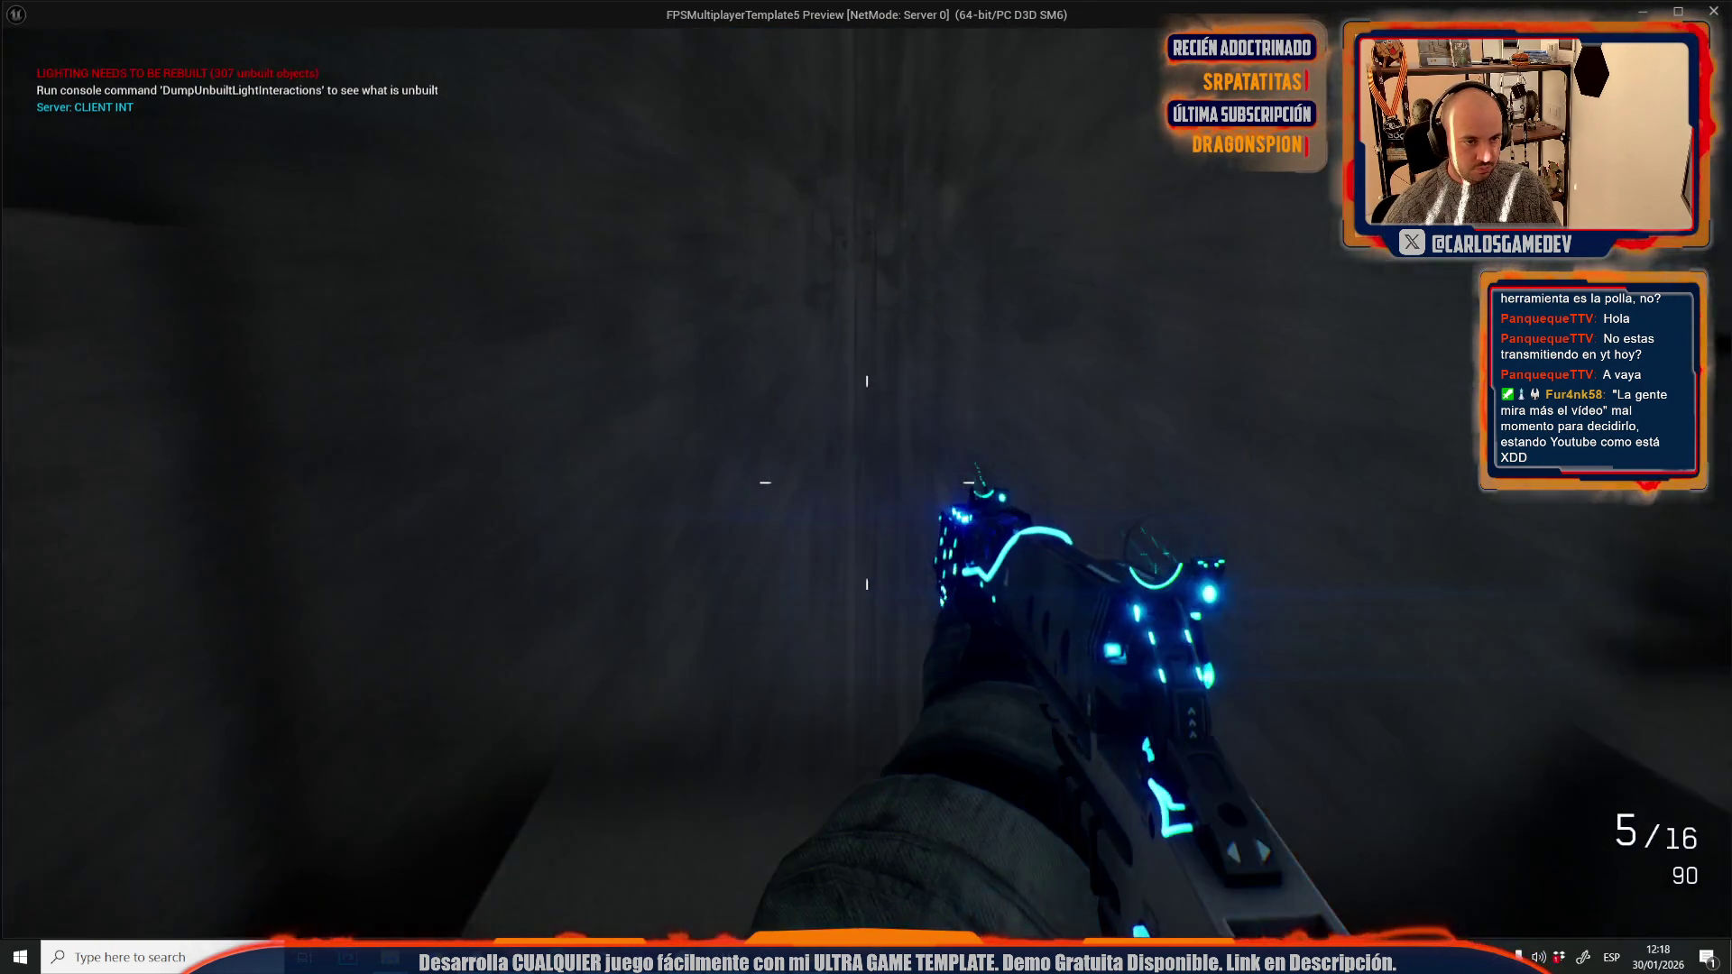
key(w)
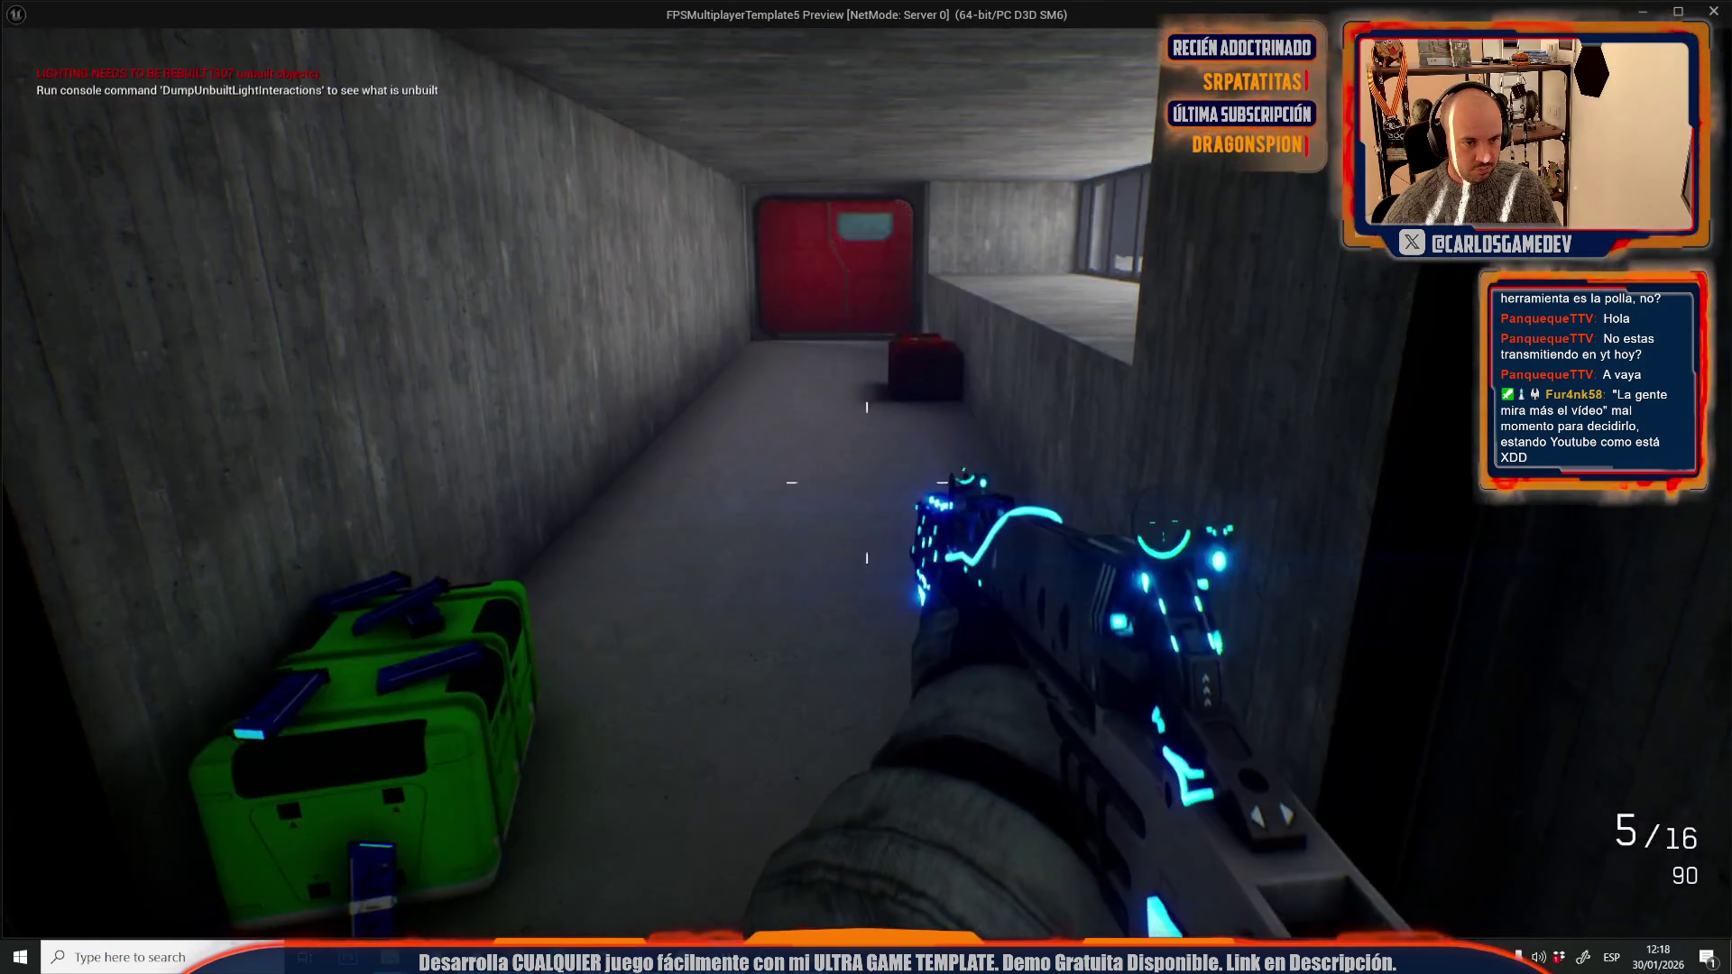
key(w)
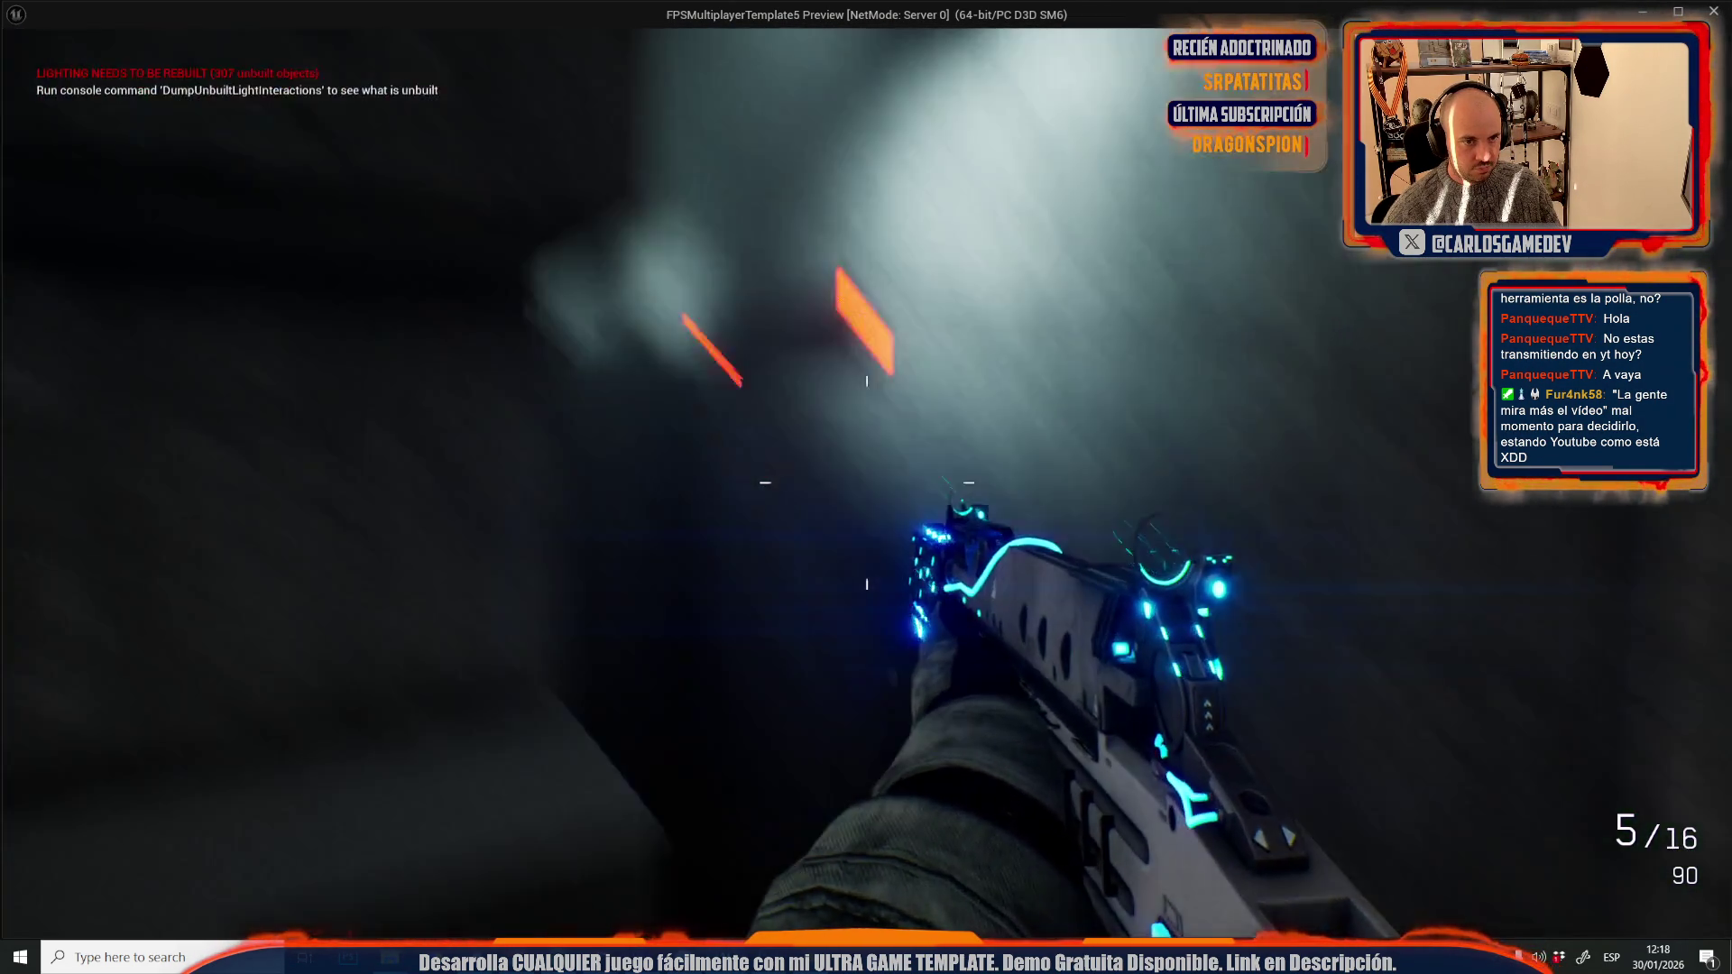
key(w)
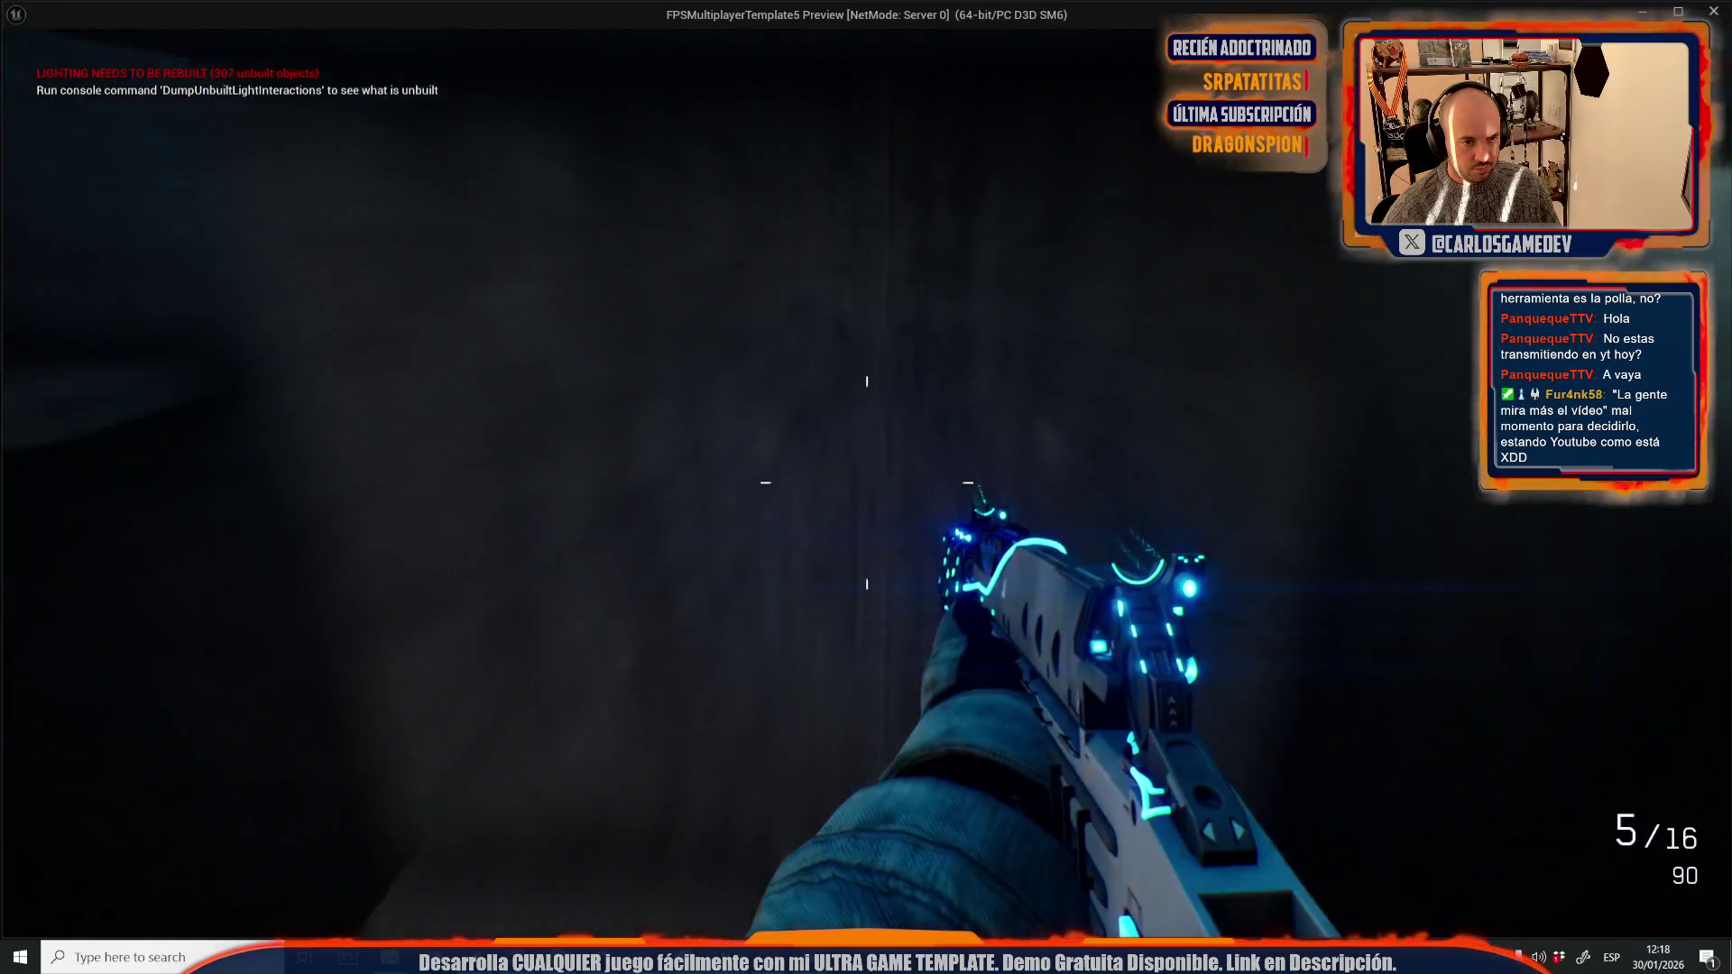
Step: Walk over the block ledges to the tall wall, end the play-test, then run and stop a third
key(w)
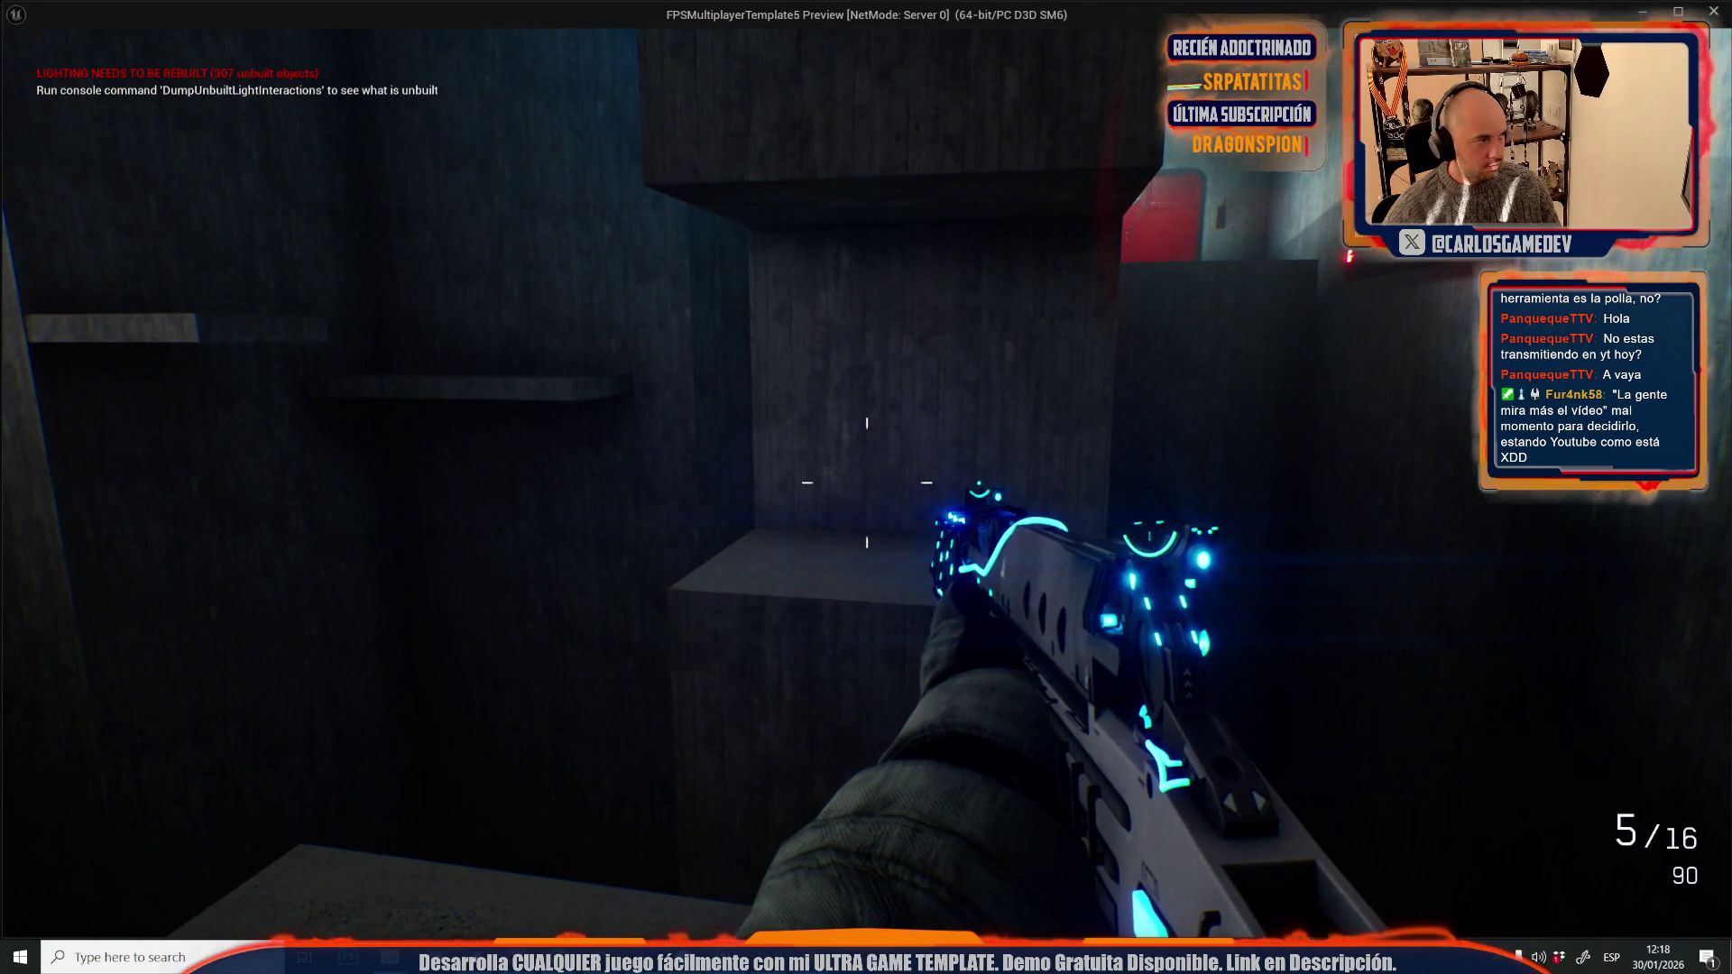
key(w)
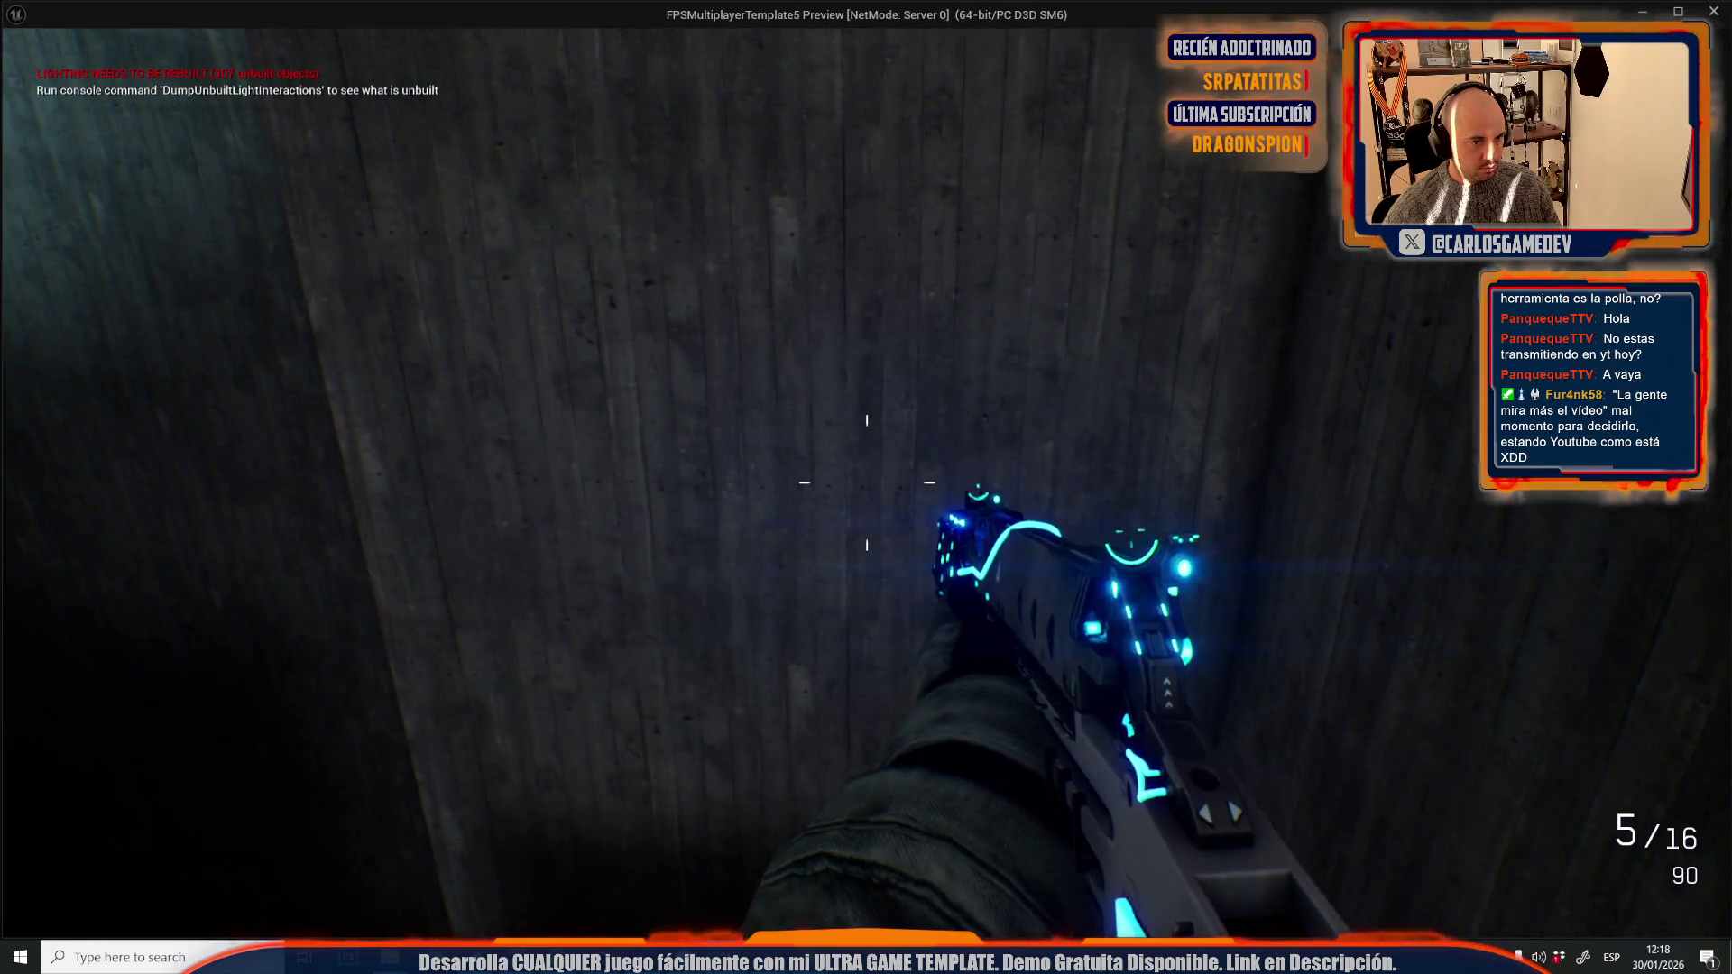
key(w)
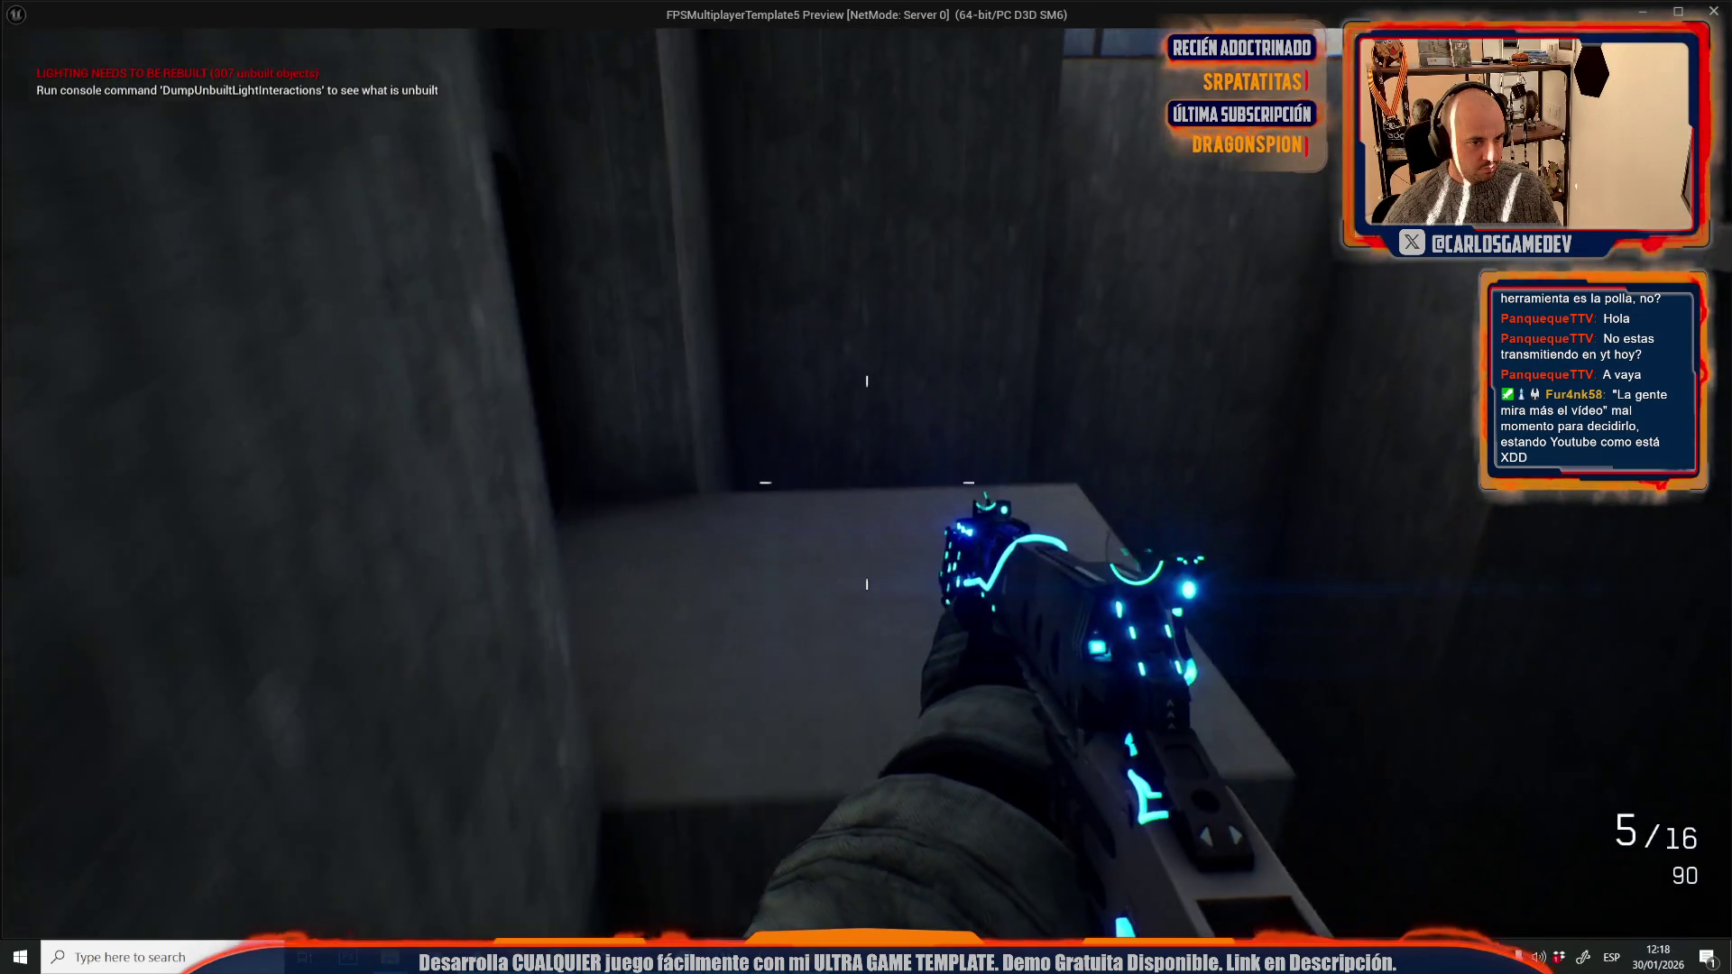
key(w)
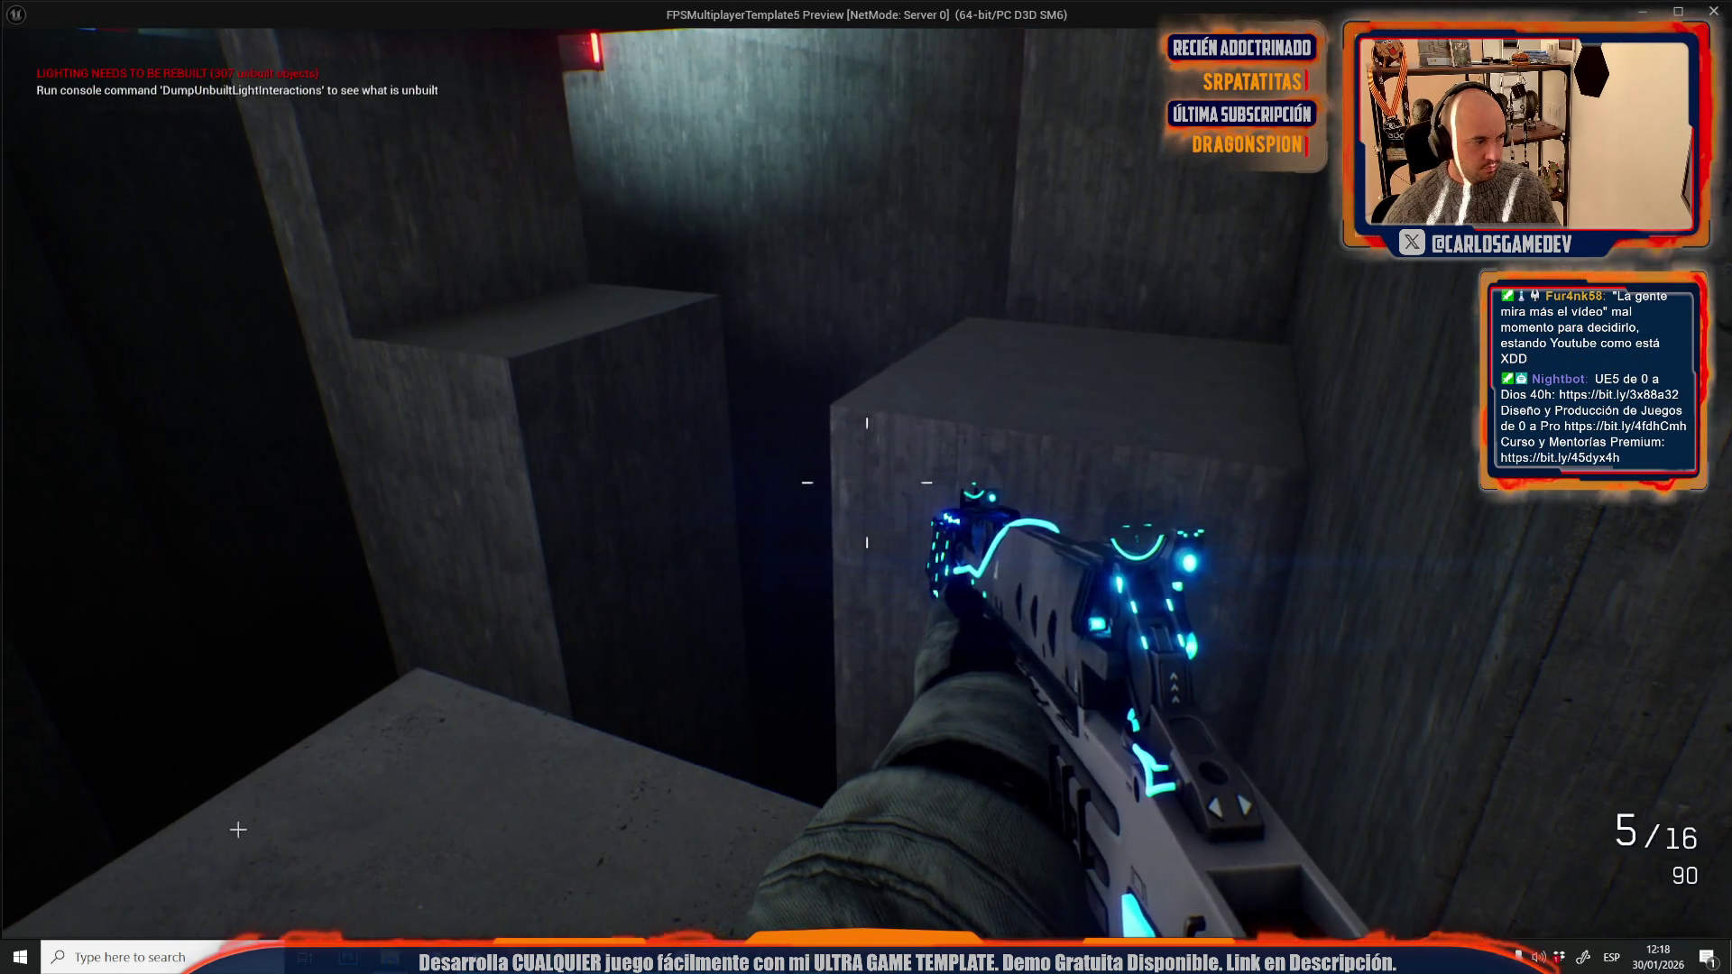
key(Escape)
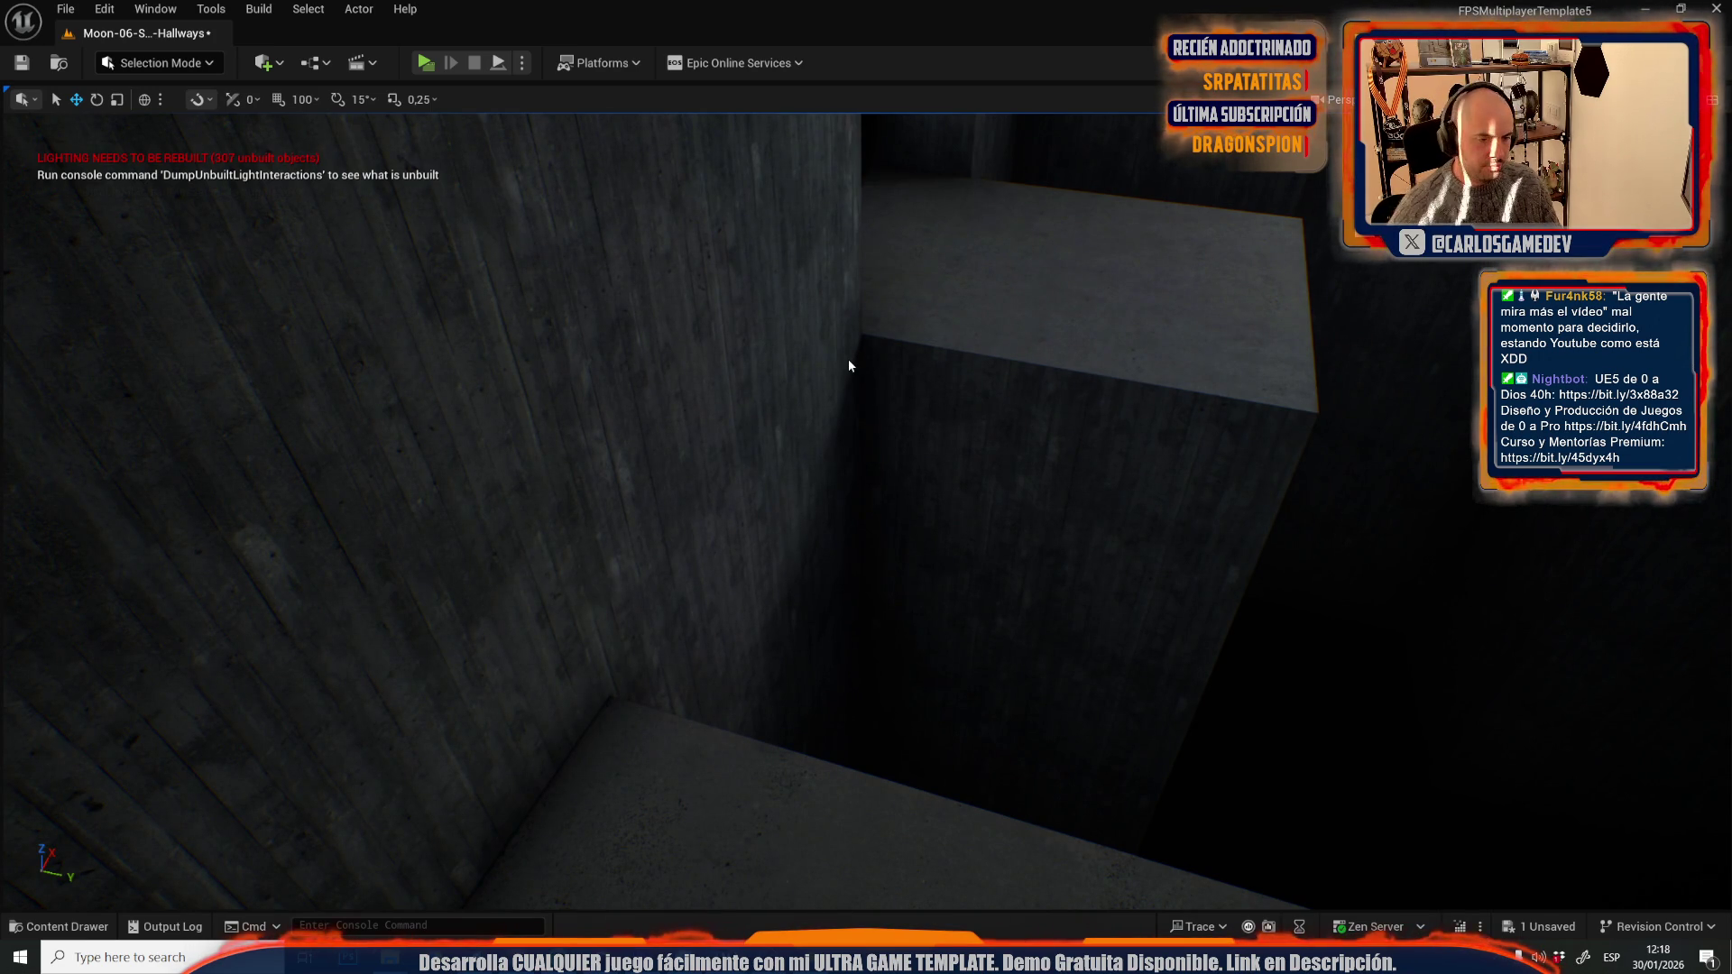
key(alt+p)
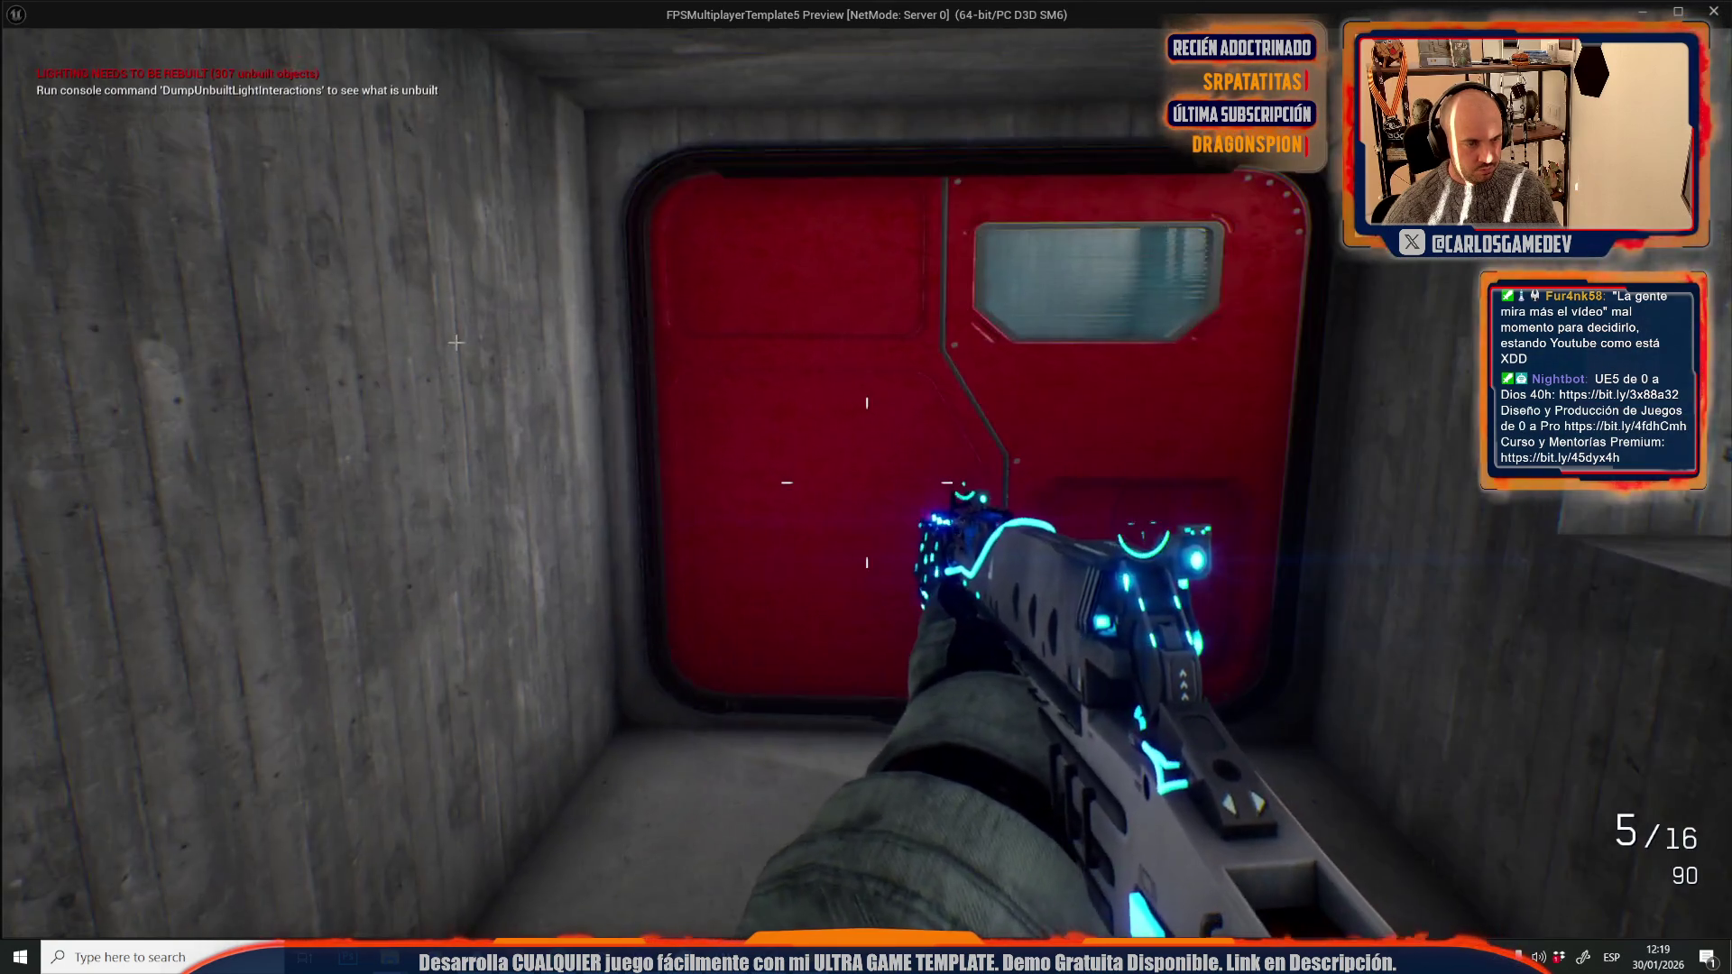
key(Escape)
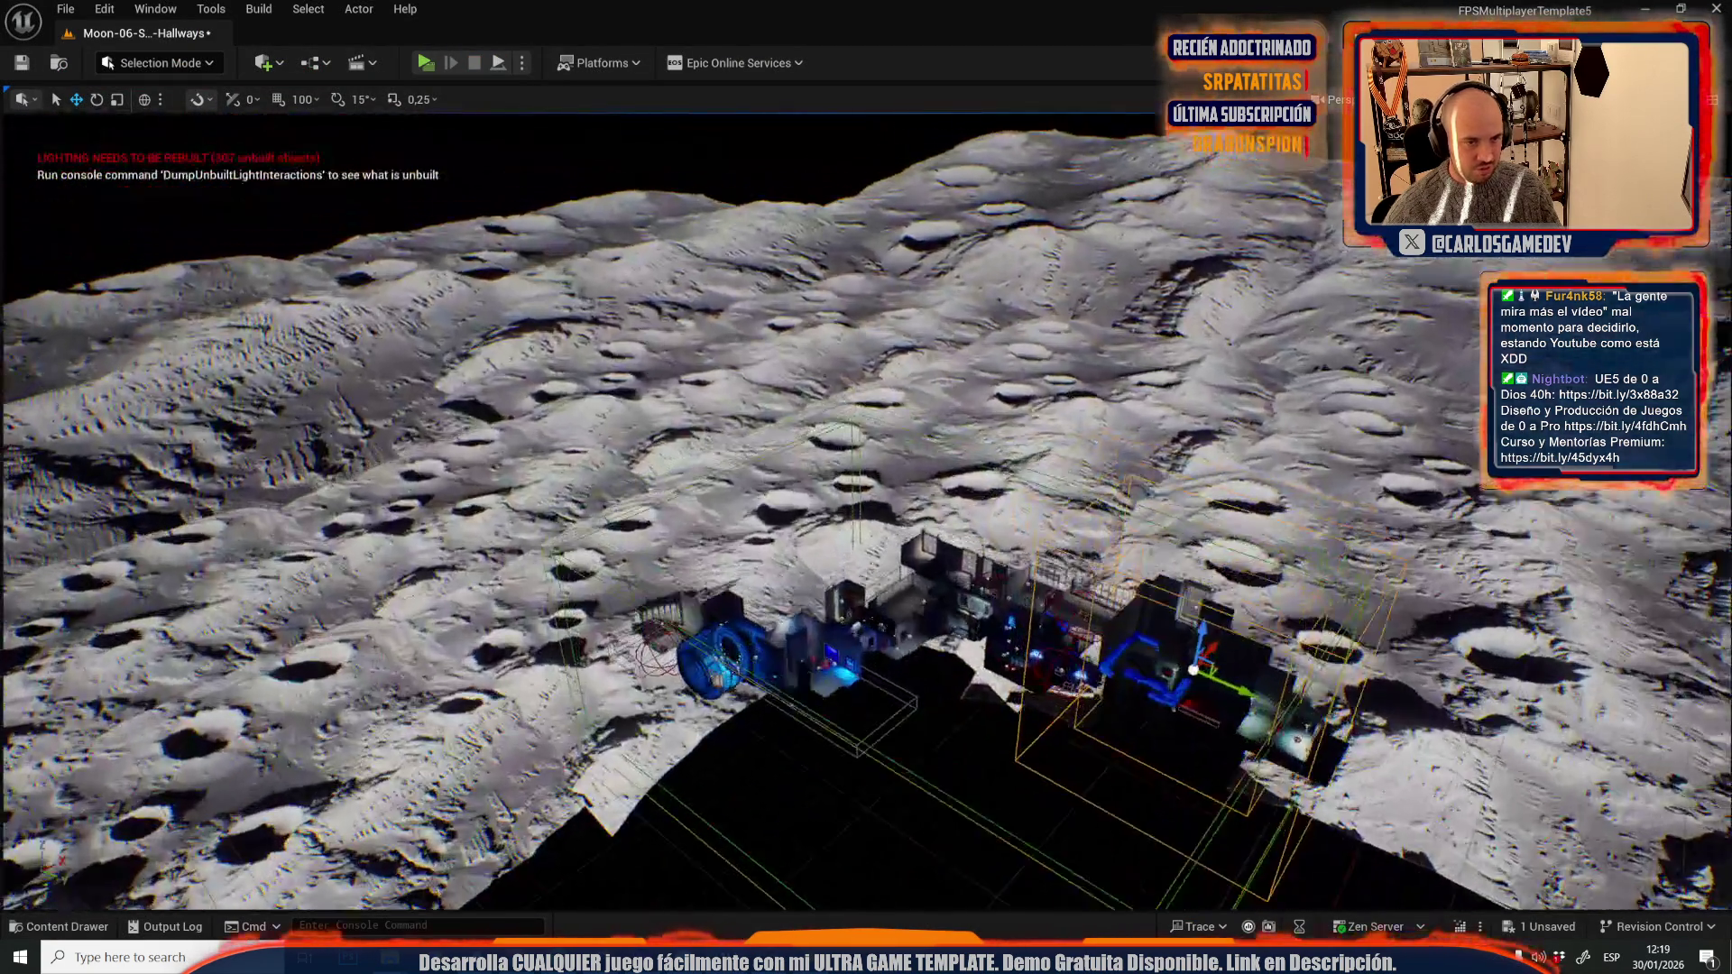
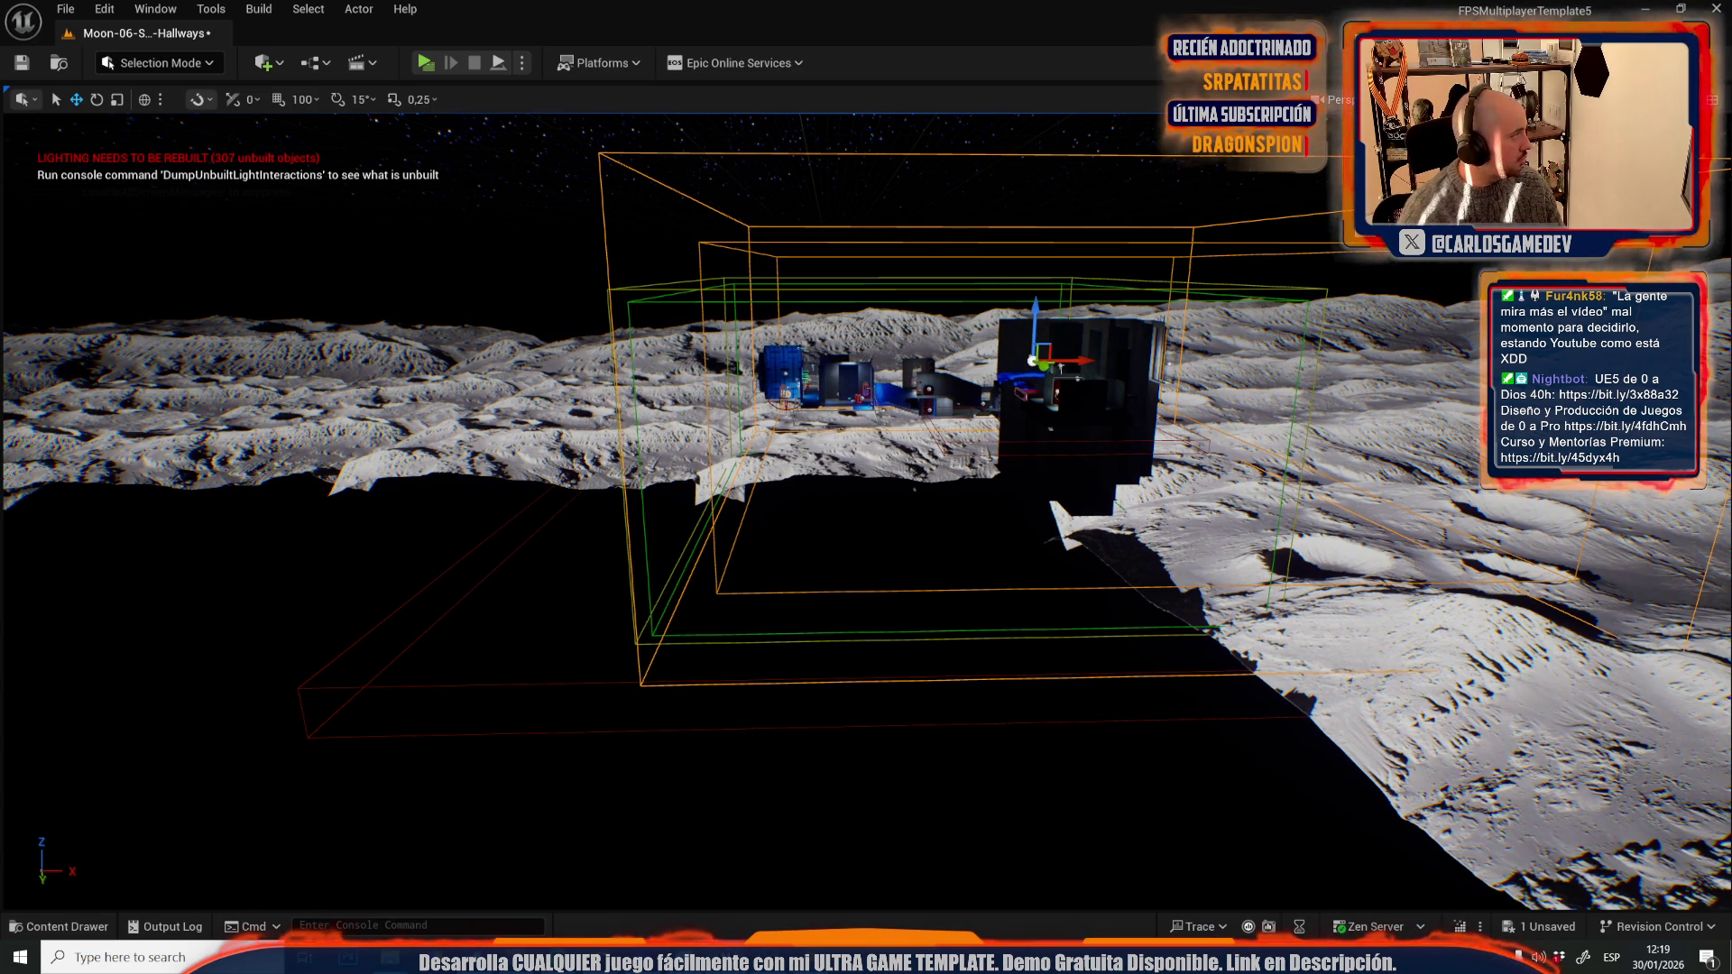
Step: Fly the camera over and around the moon base, then into the astronaut-screen hallway
mouse_move(831, 427)
mouse_down()
mouse_move(852, 406)
mouse_move(857, 424)
mouse_up()
drag(813, 543, 791, 545)
mouse_move(819, 434)
mouse_down()
mouse_move(778, 422)
mouse_move(796, 422)
mouse_move(834, 325)
mouse_up()
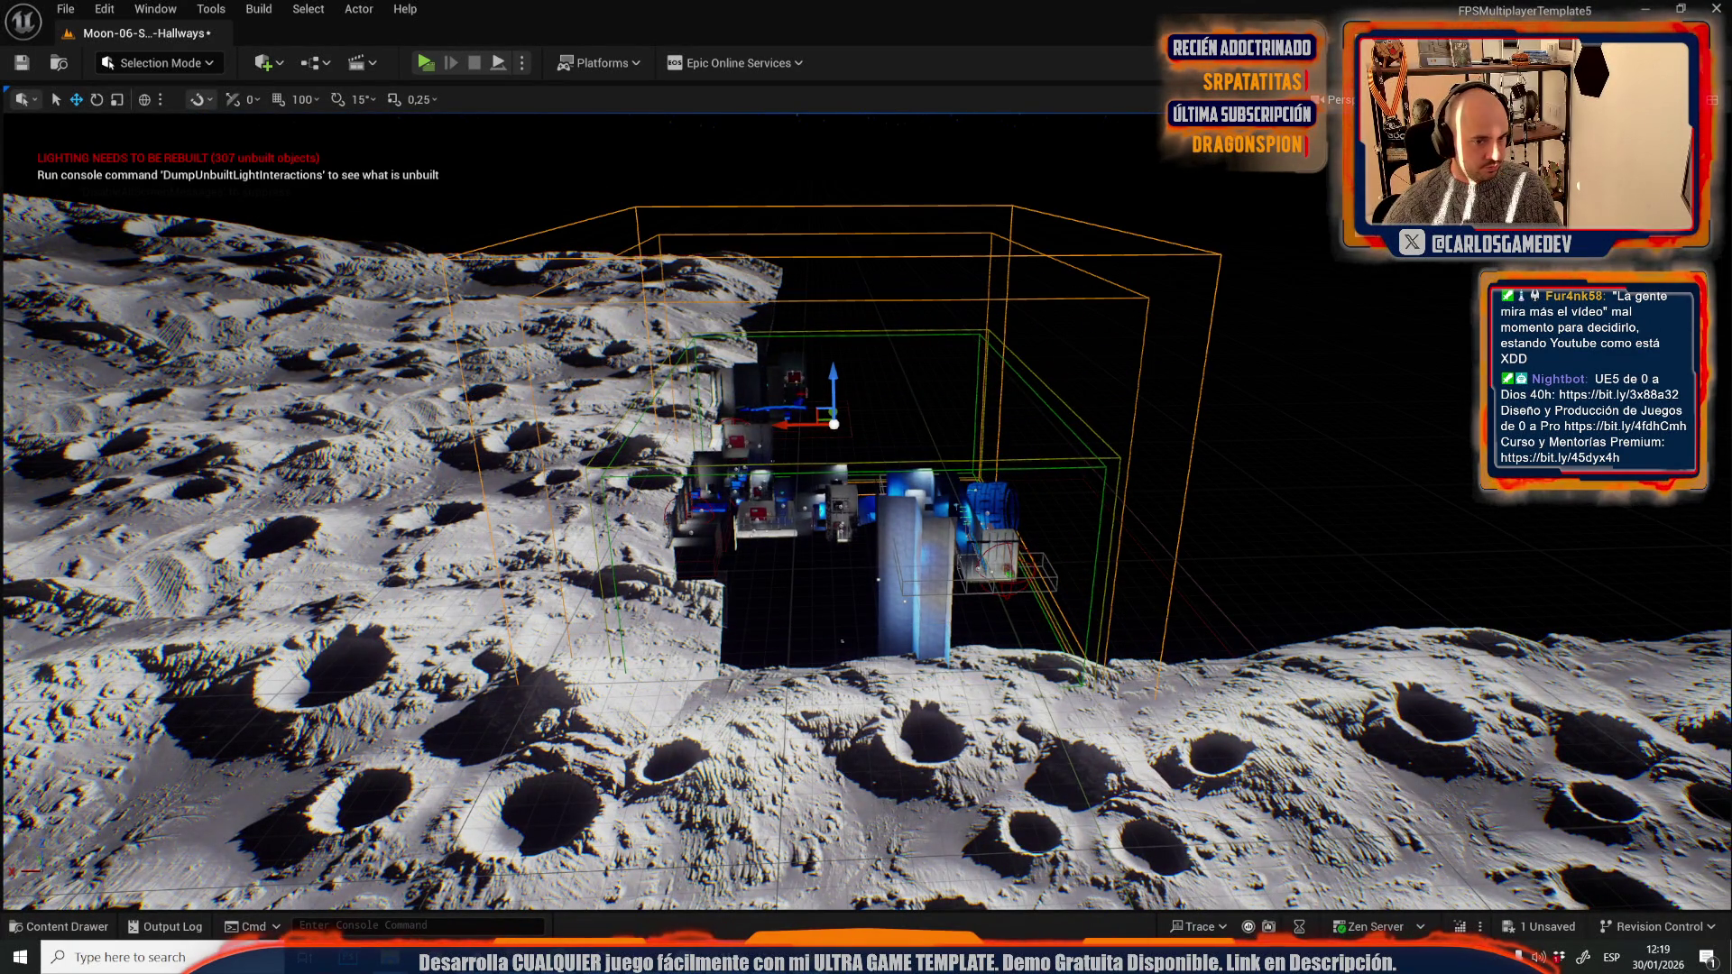
scroll(834, 452, up, 5)
drag(1007, 776, 1007, 716)
key(alt+p)
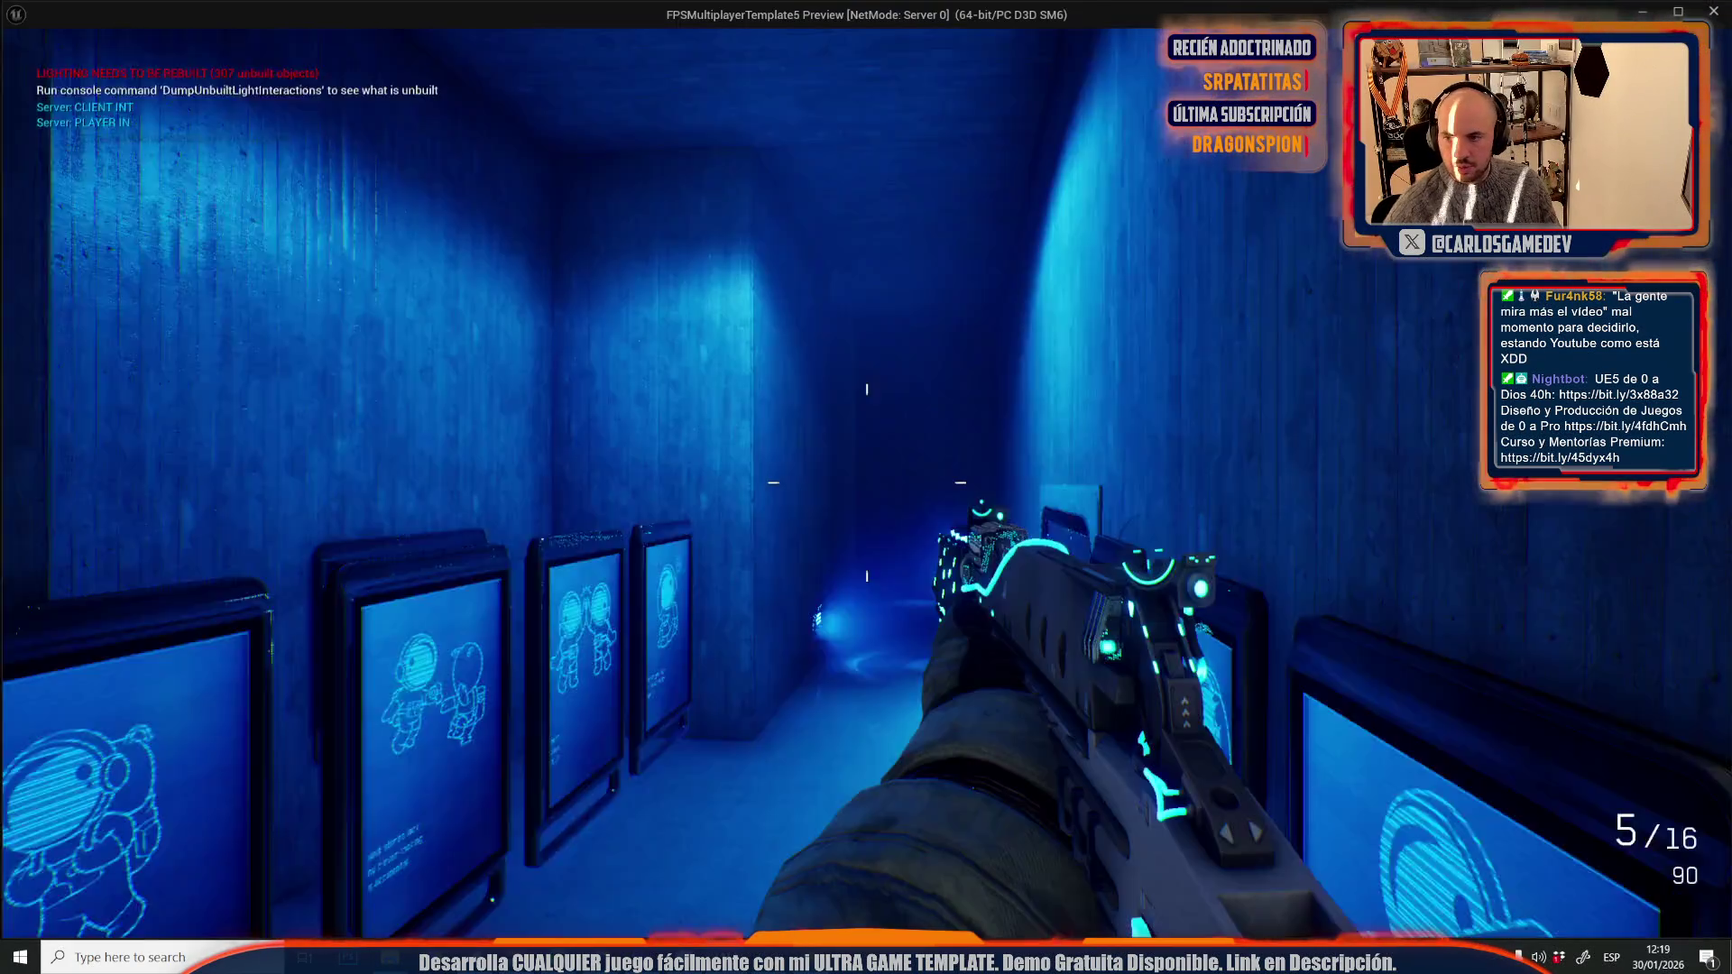
key(w)
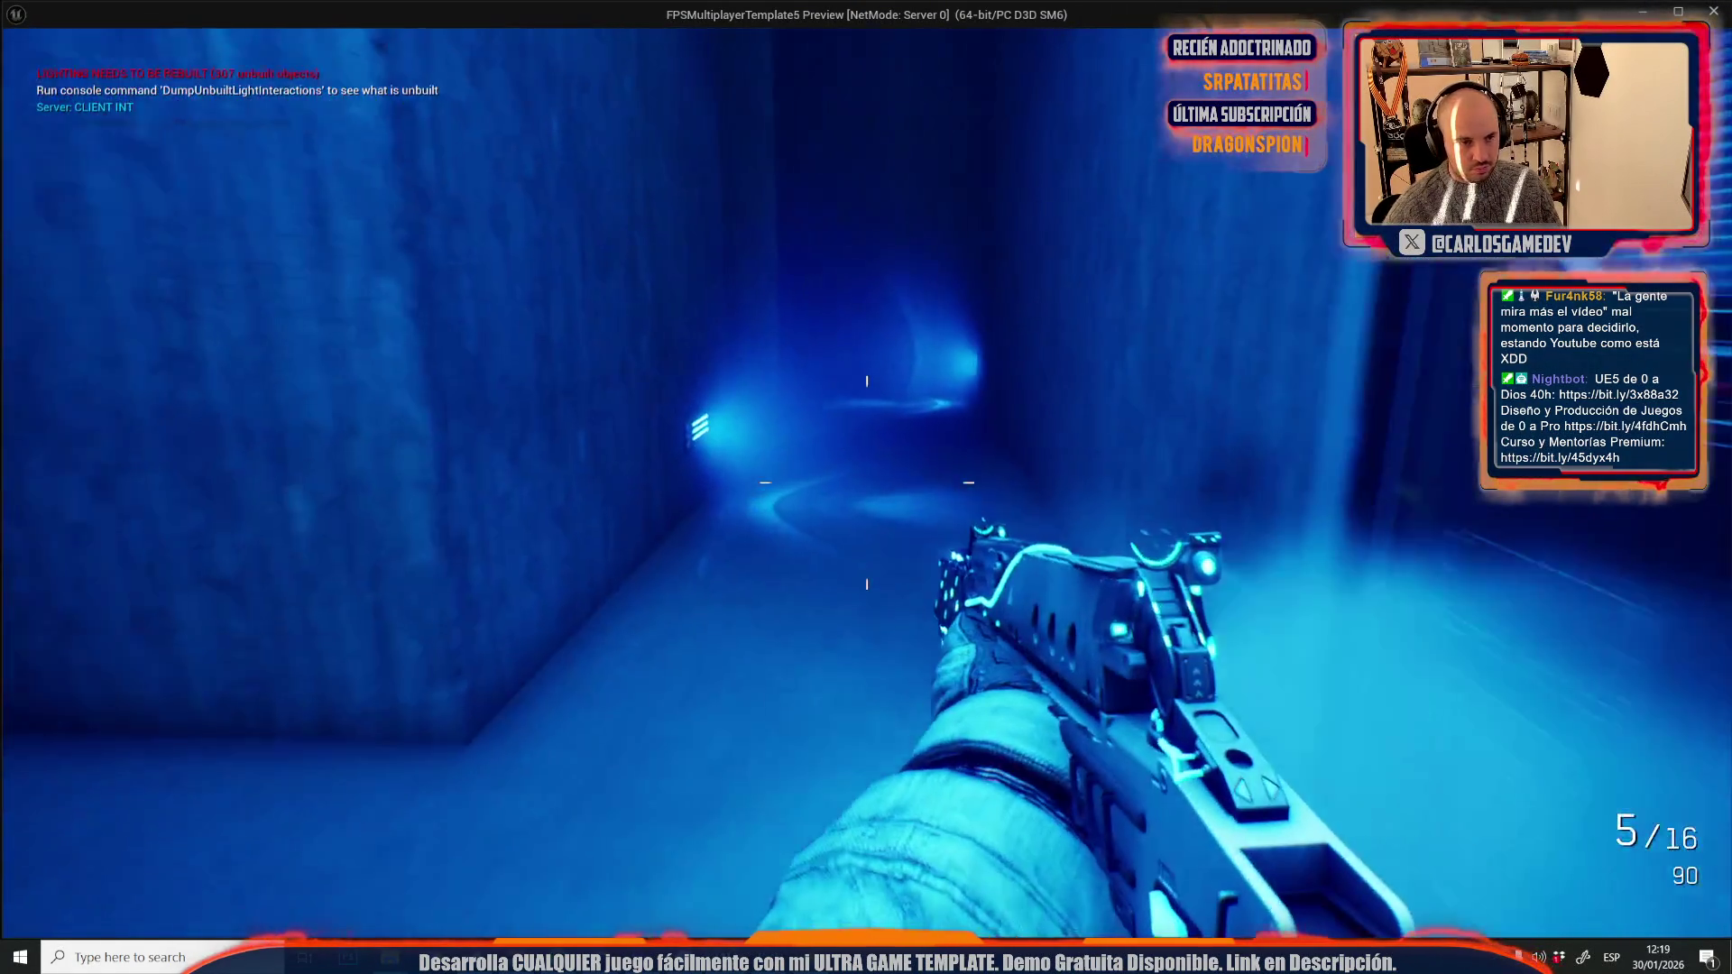
key(w)
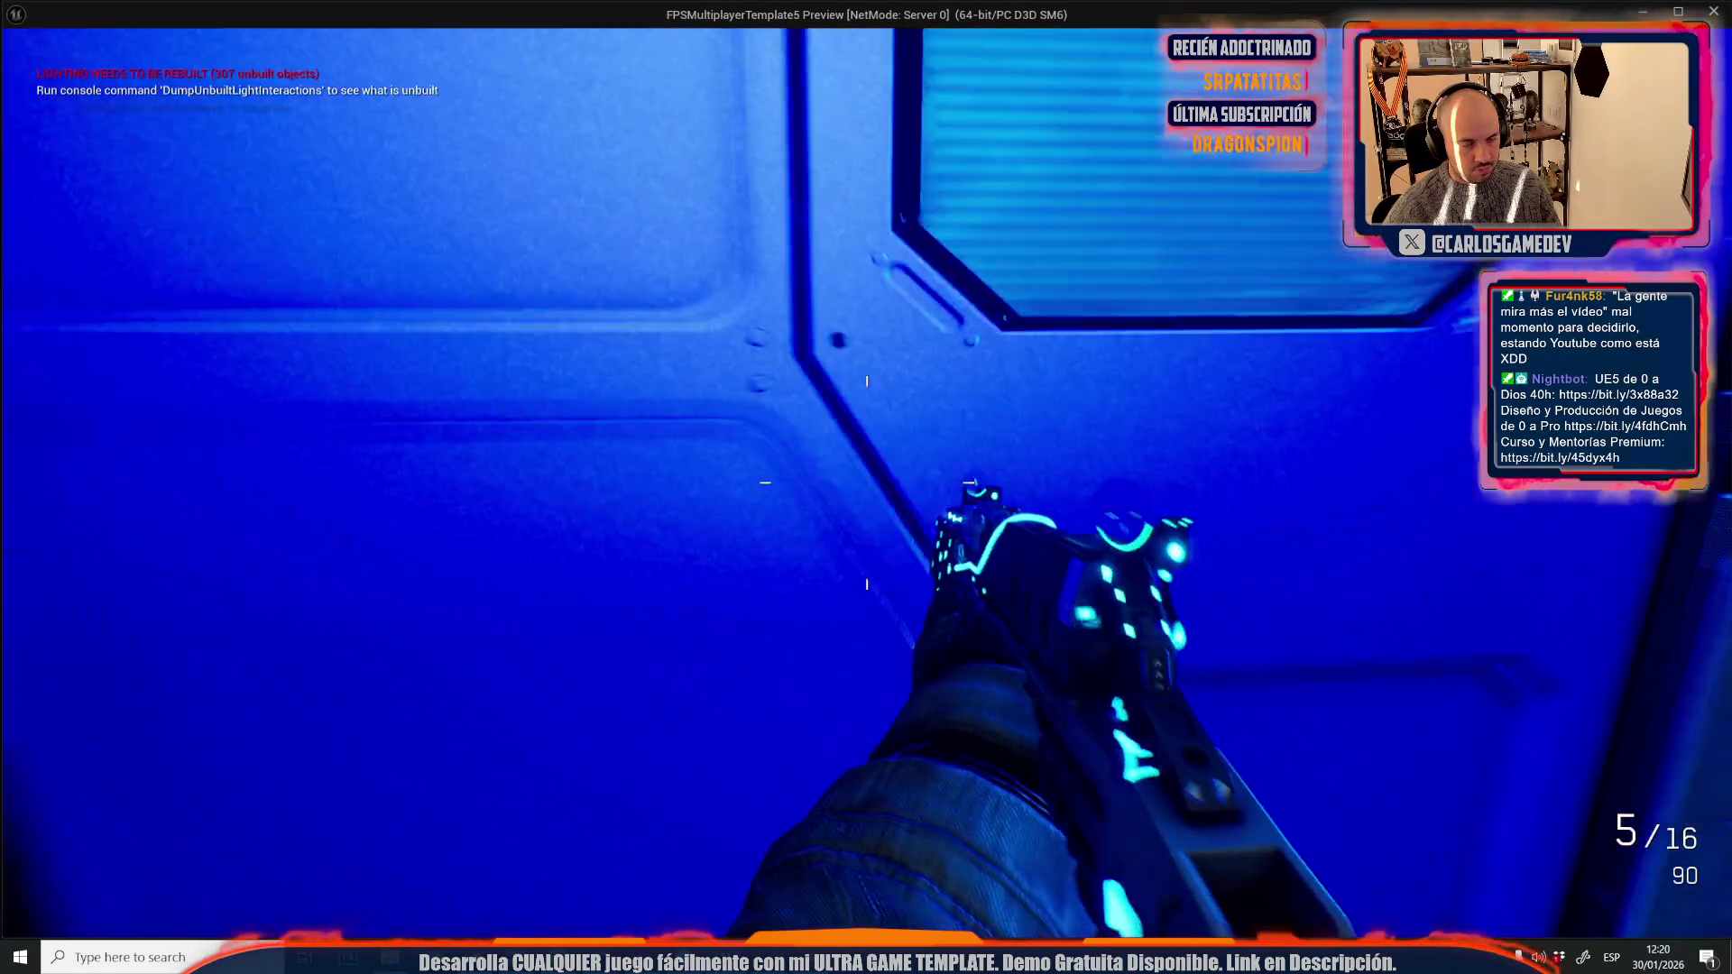
key(w)
key(w)
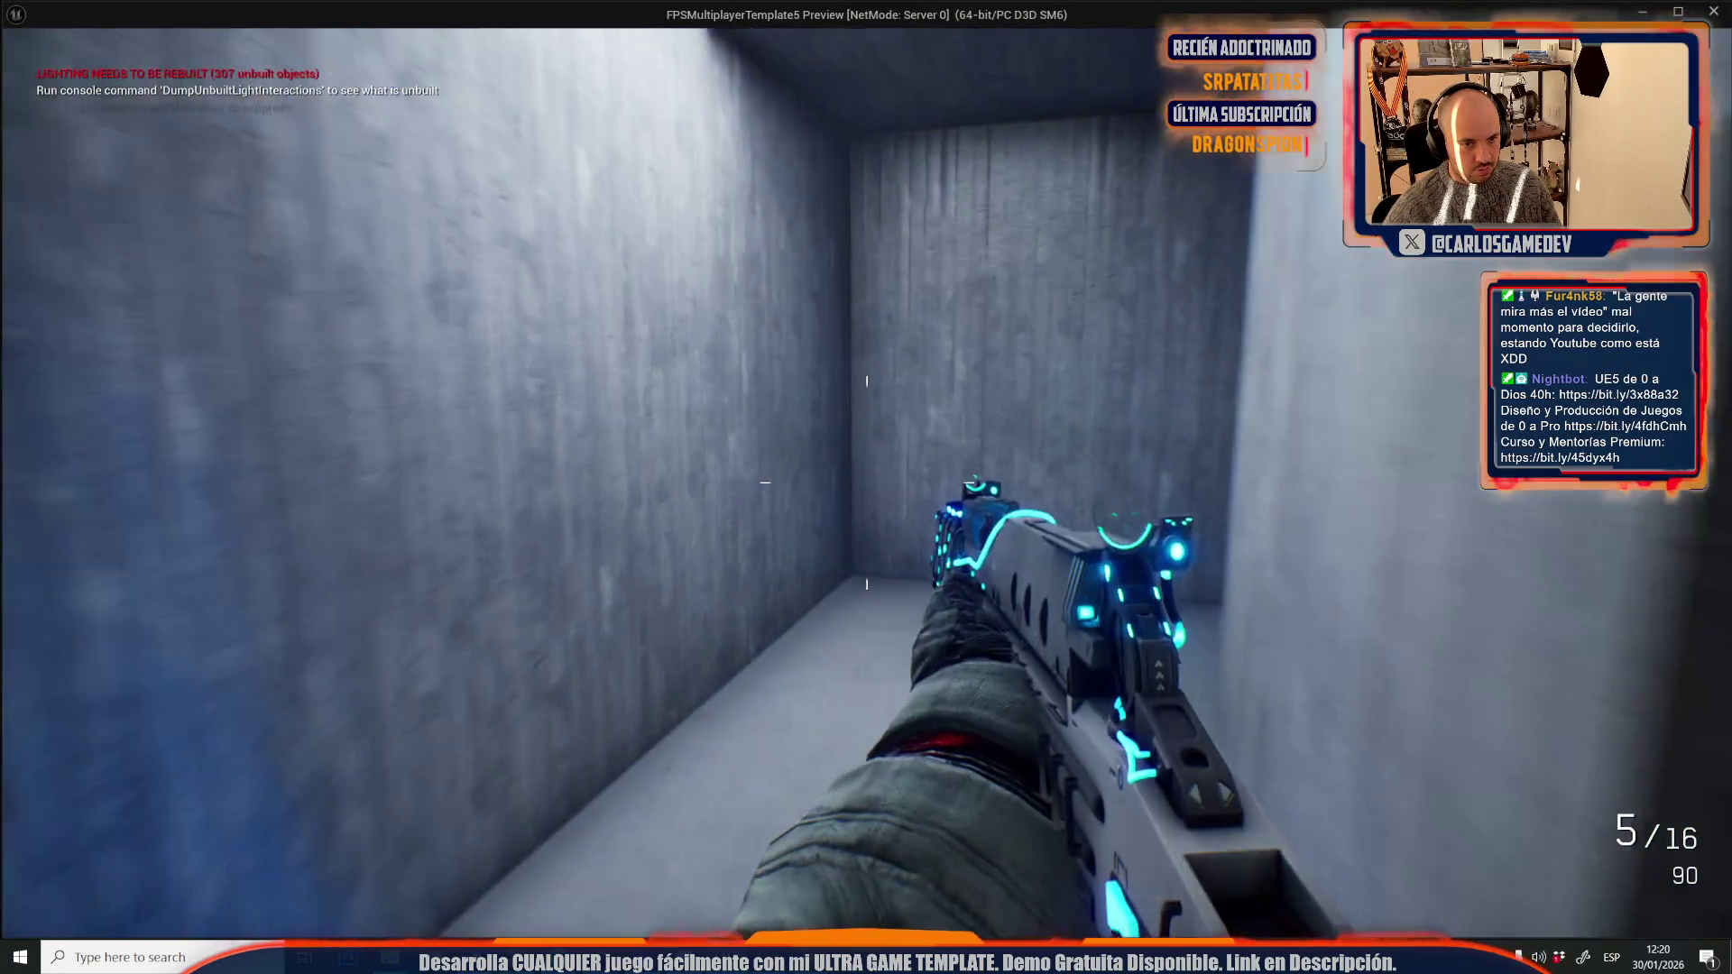
key(Escape)
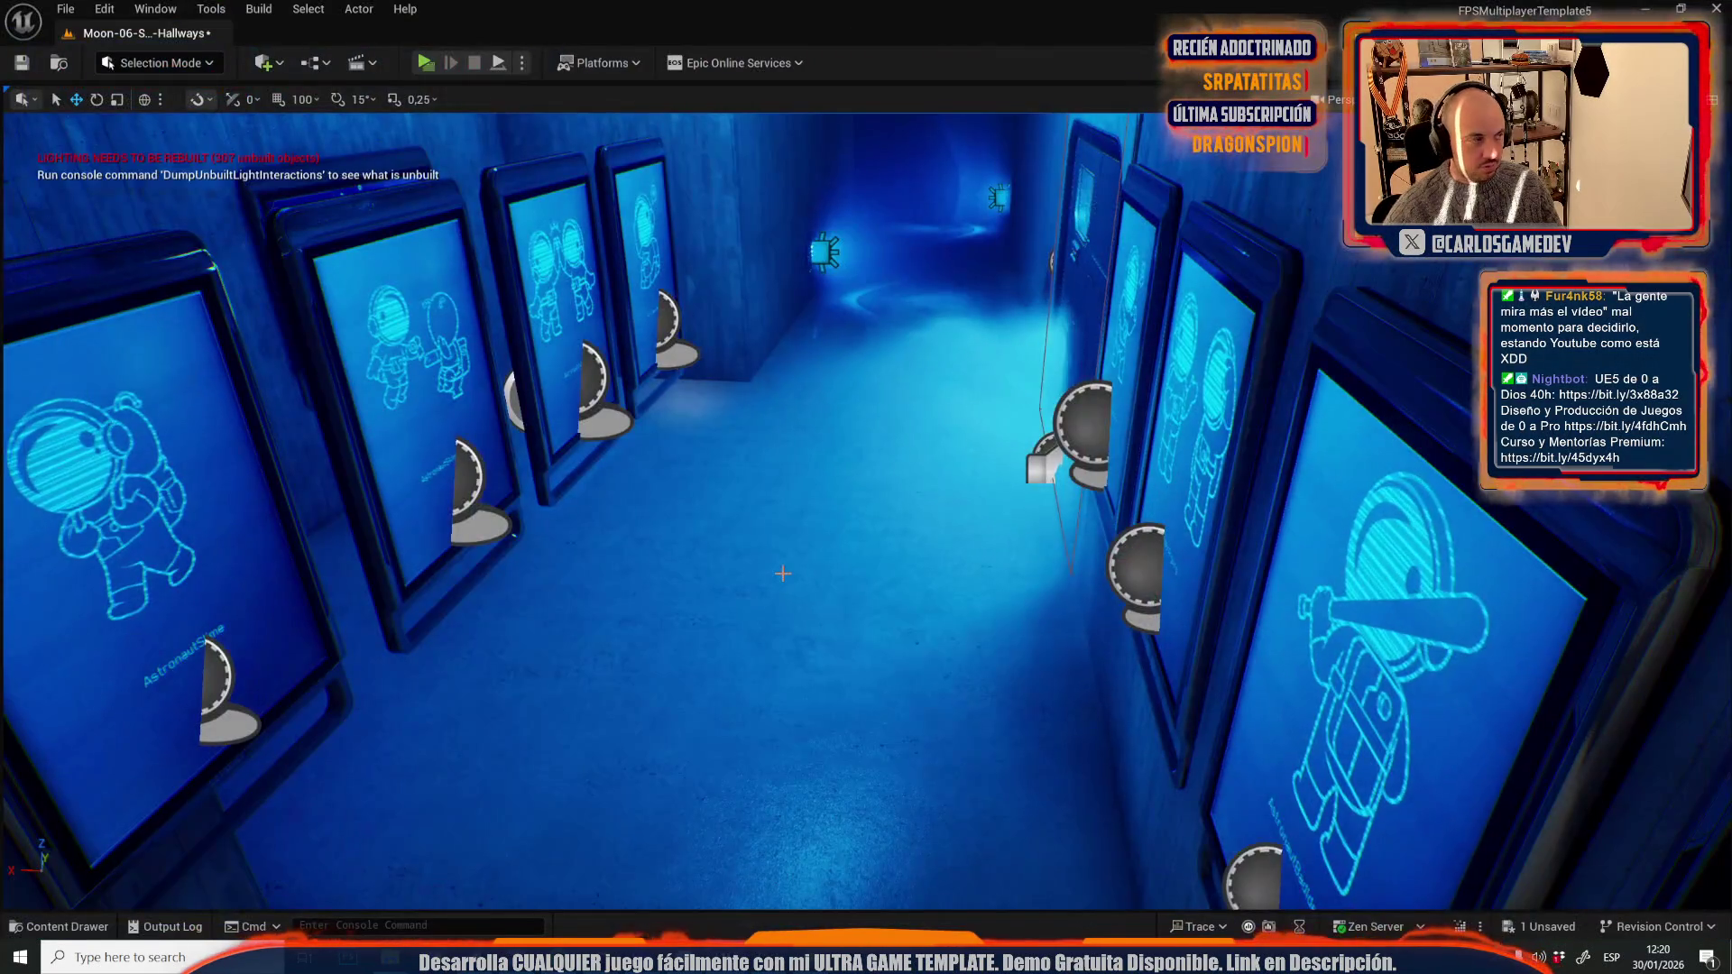
Step: Frame the selected sound actor in the hallway, dismissing the editor Window menu
key(f)
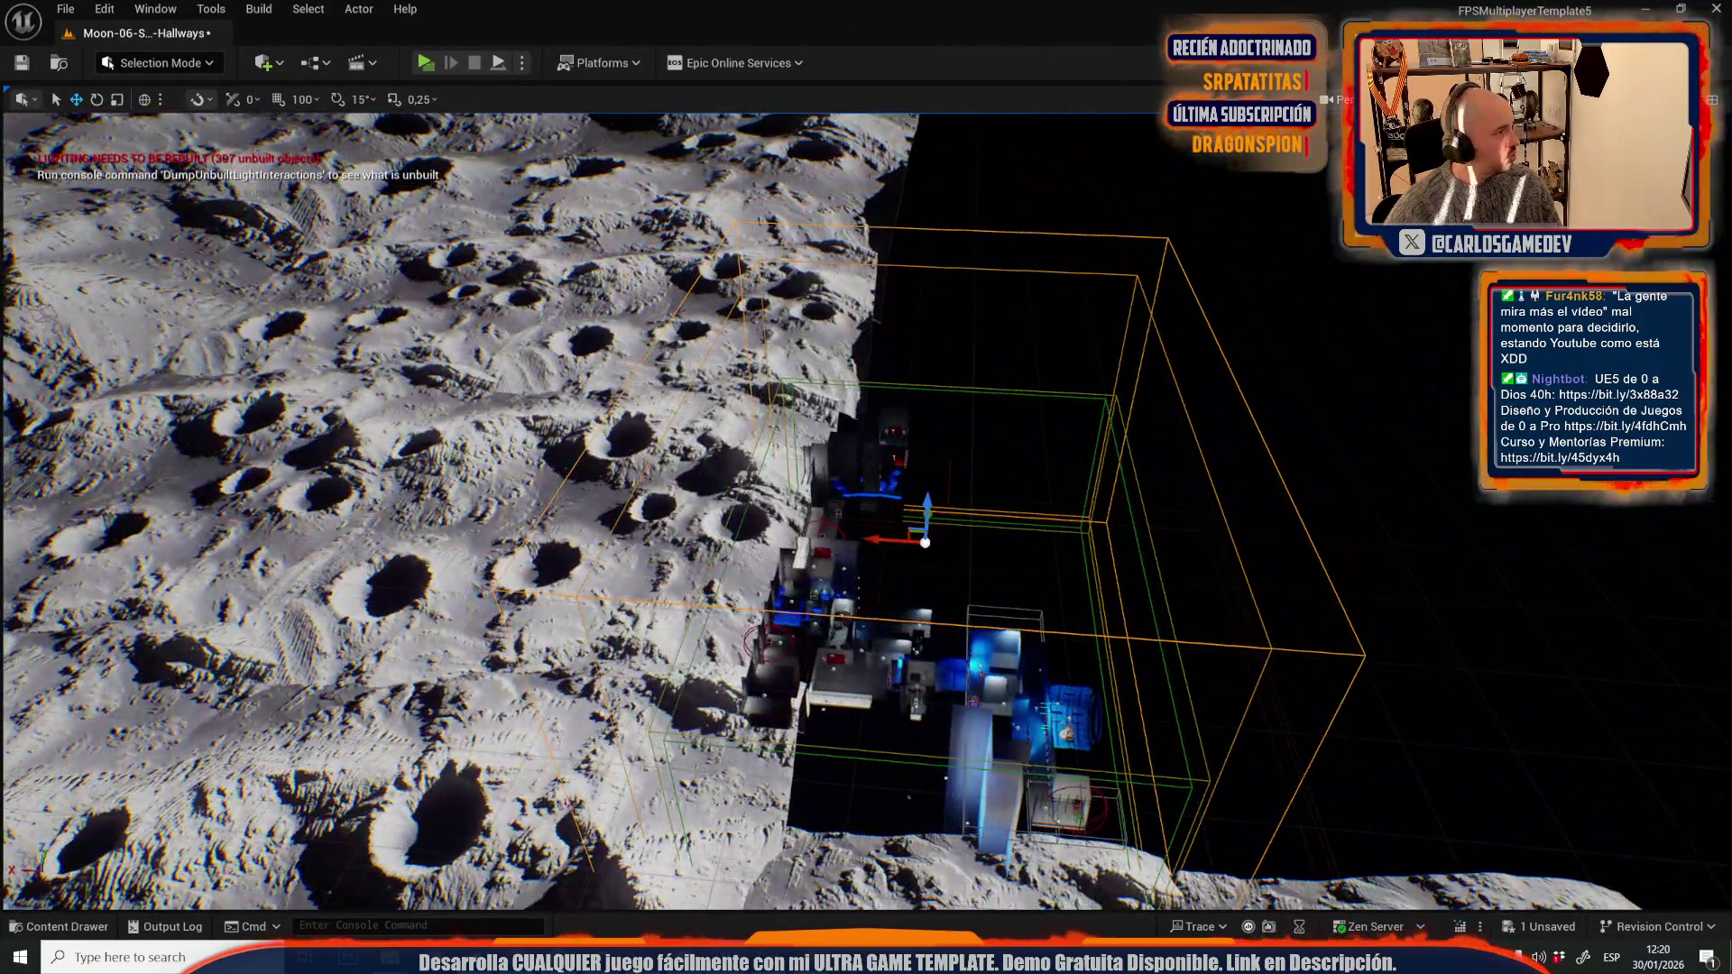
click(155, 9)
mouse_move(316, 141)
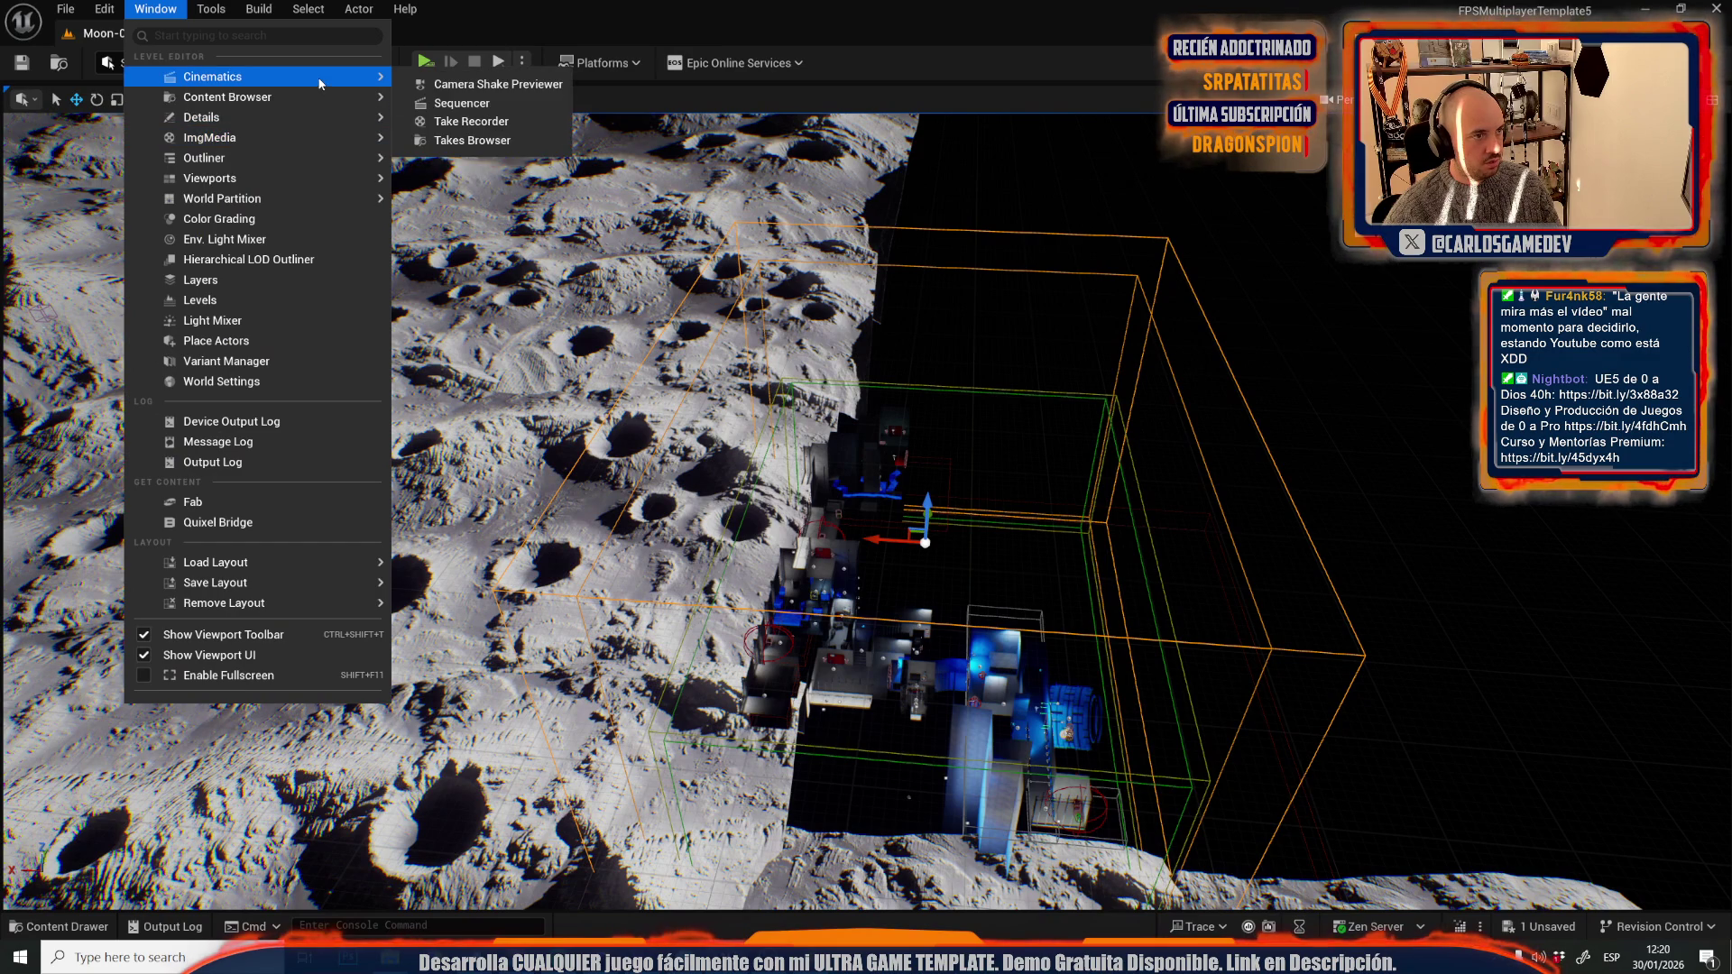
key(Escape)
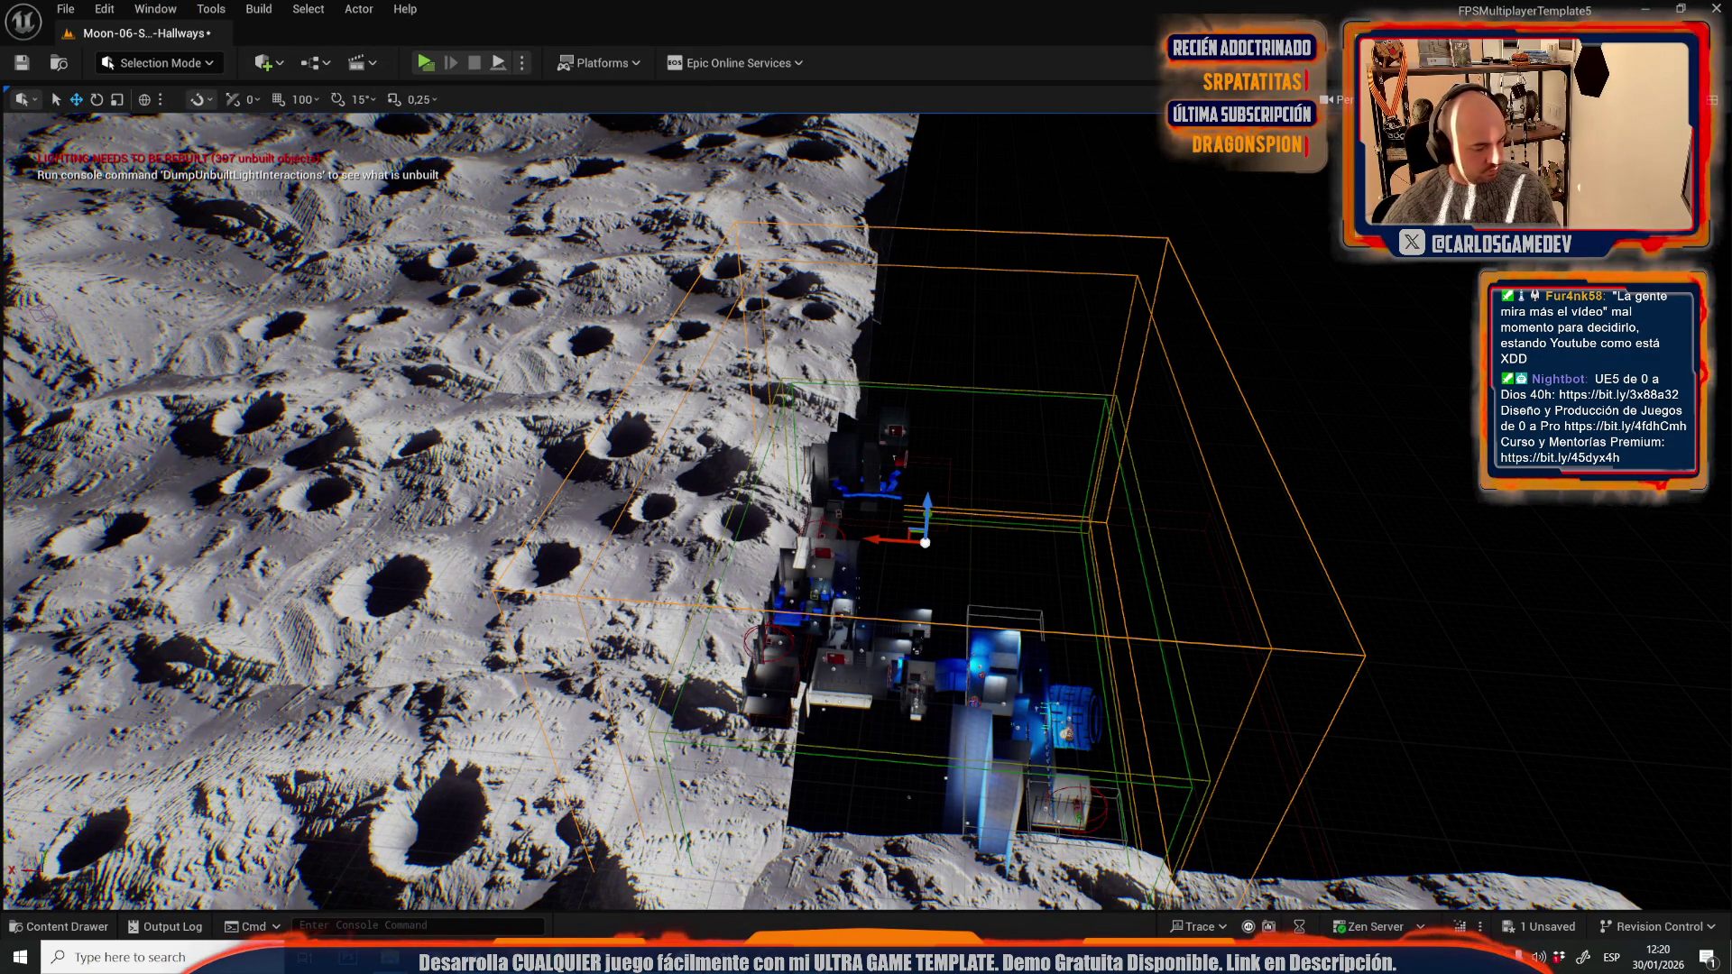
key(f)
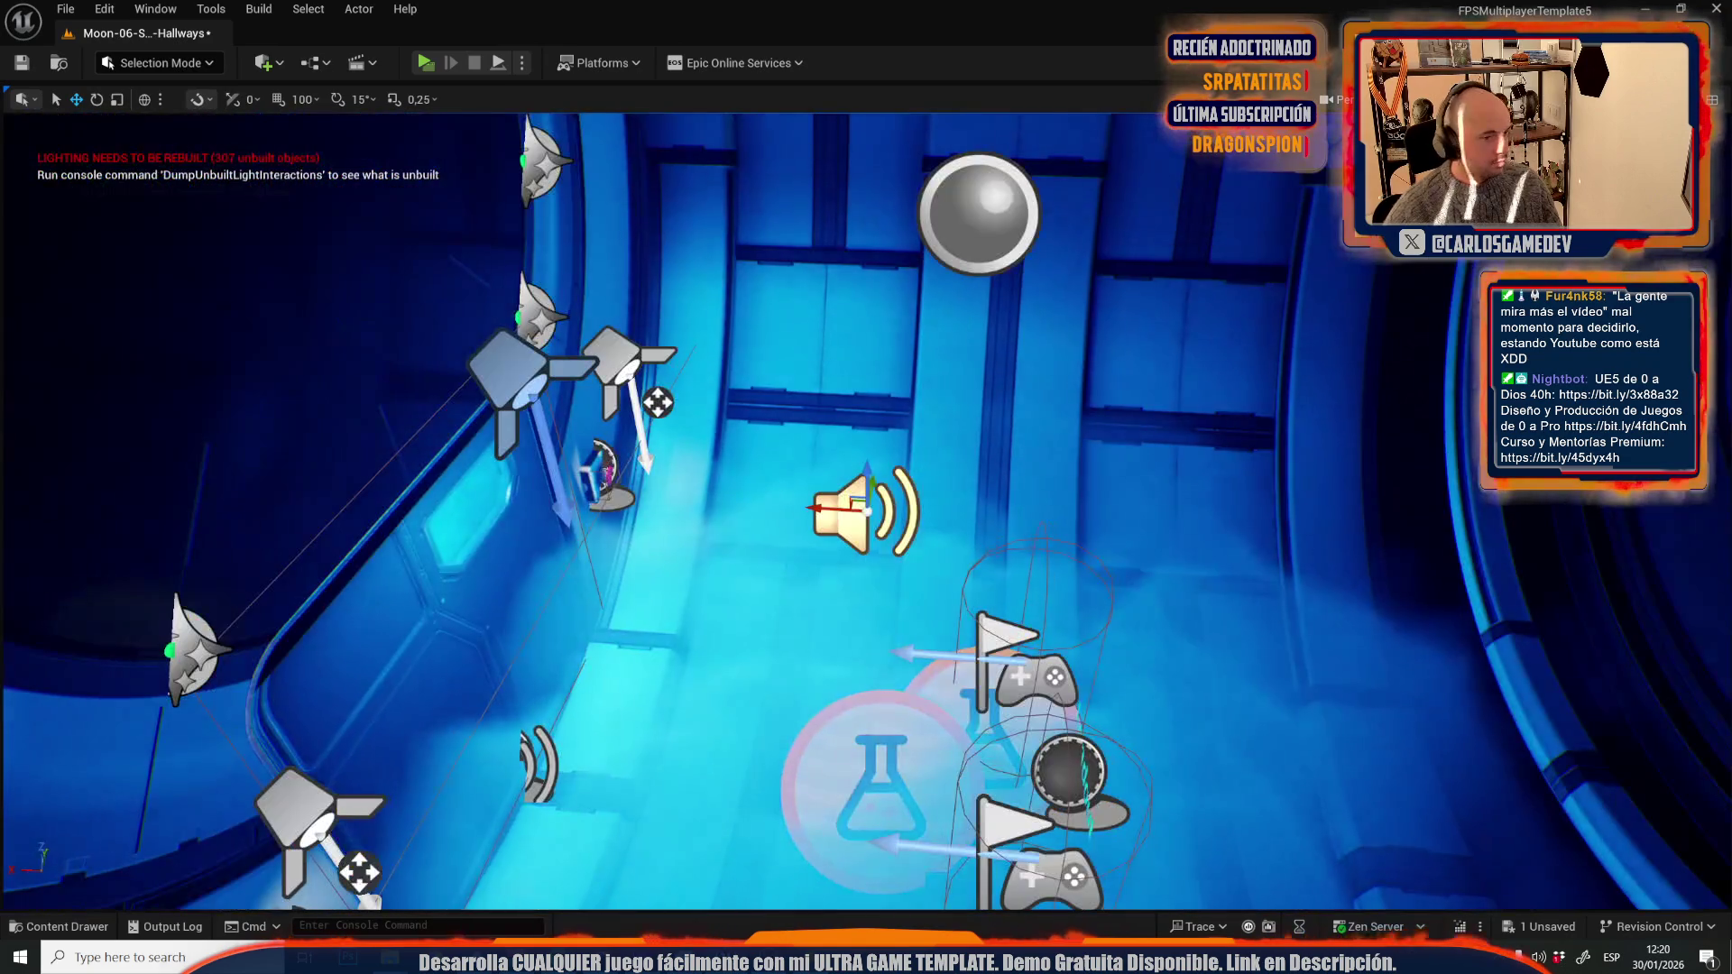
scroll(866, 505, down, 10)
scroll(866, 505, up, 5)
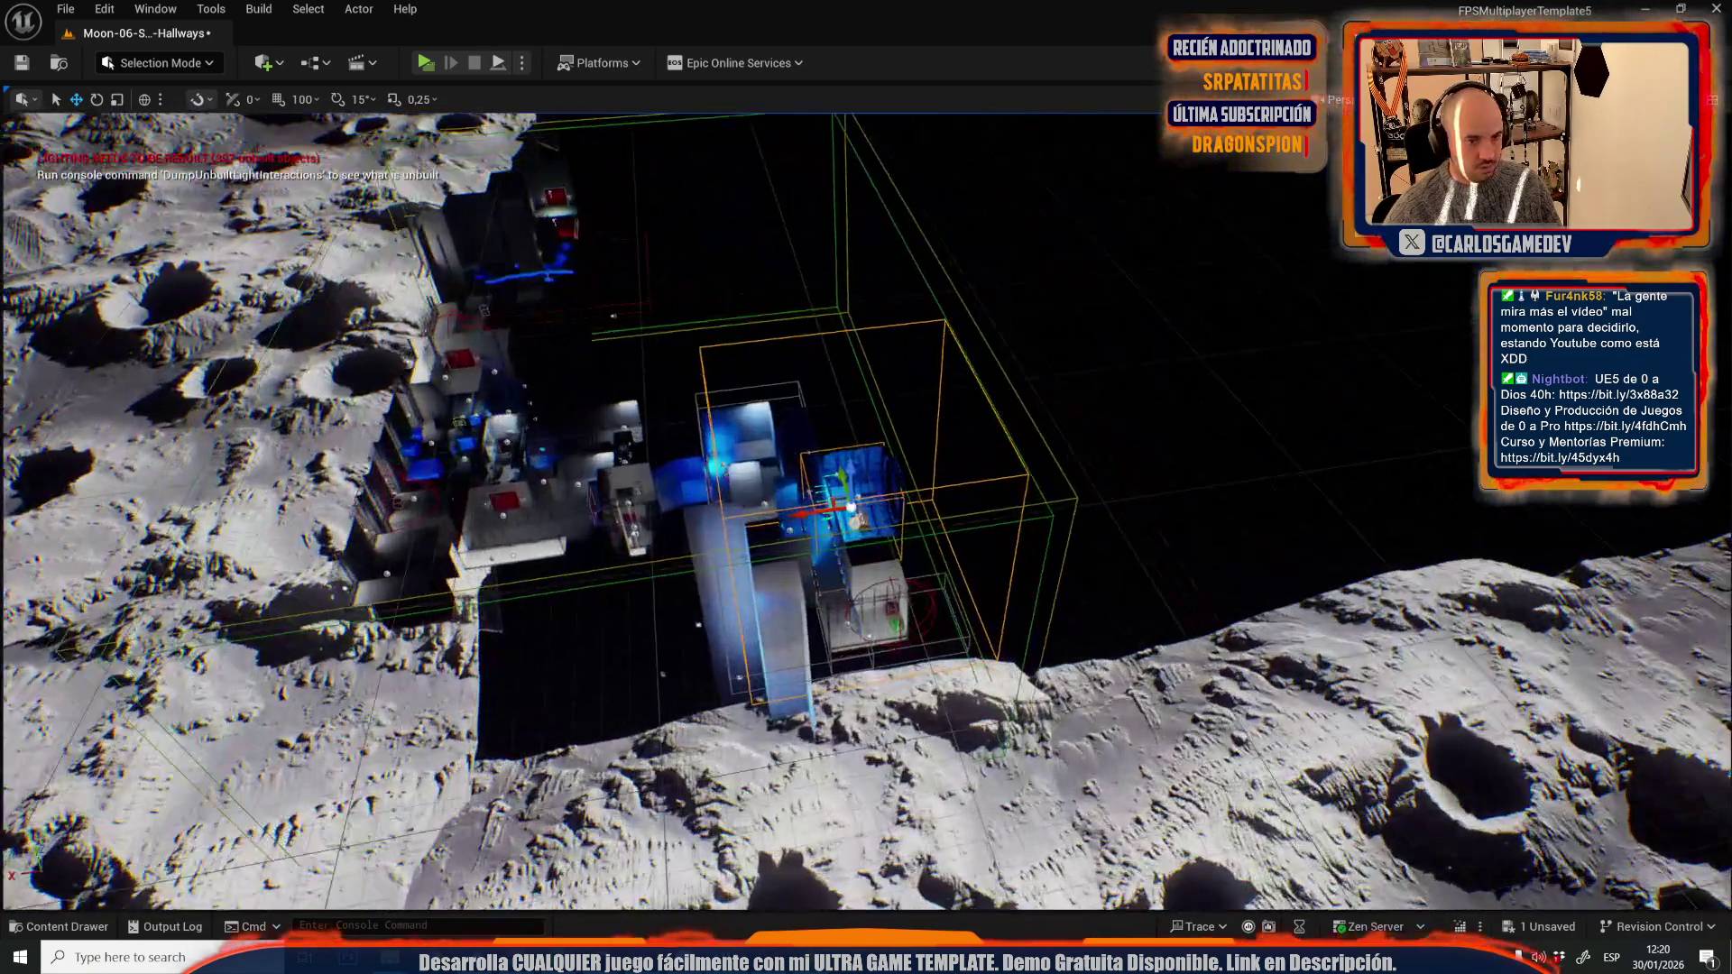
scroll(867, 505, up, 5)
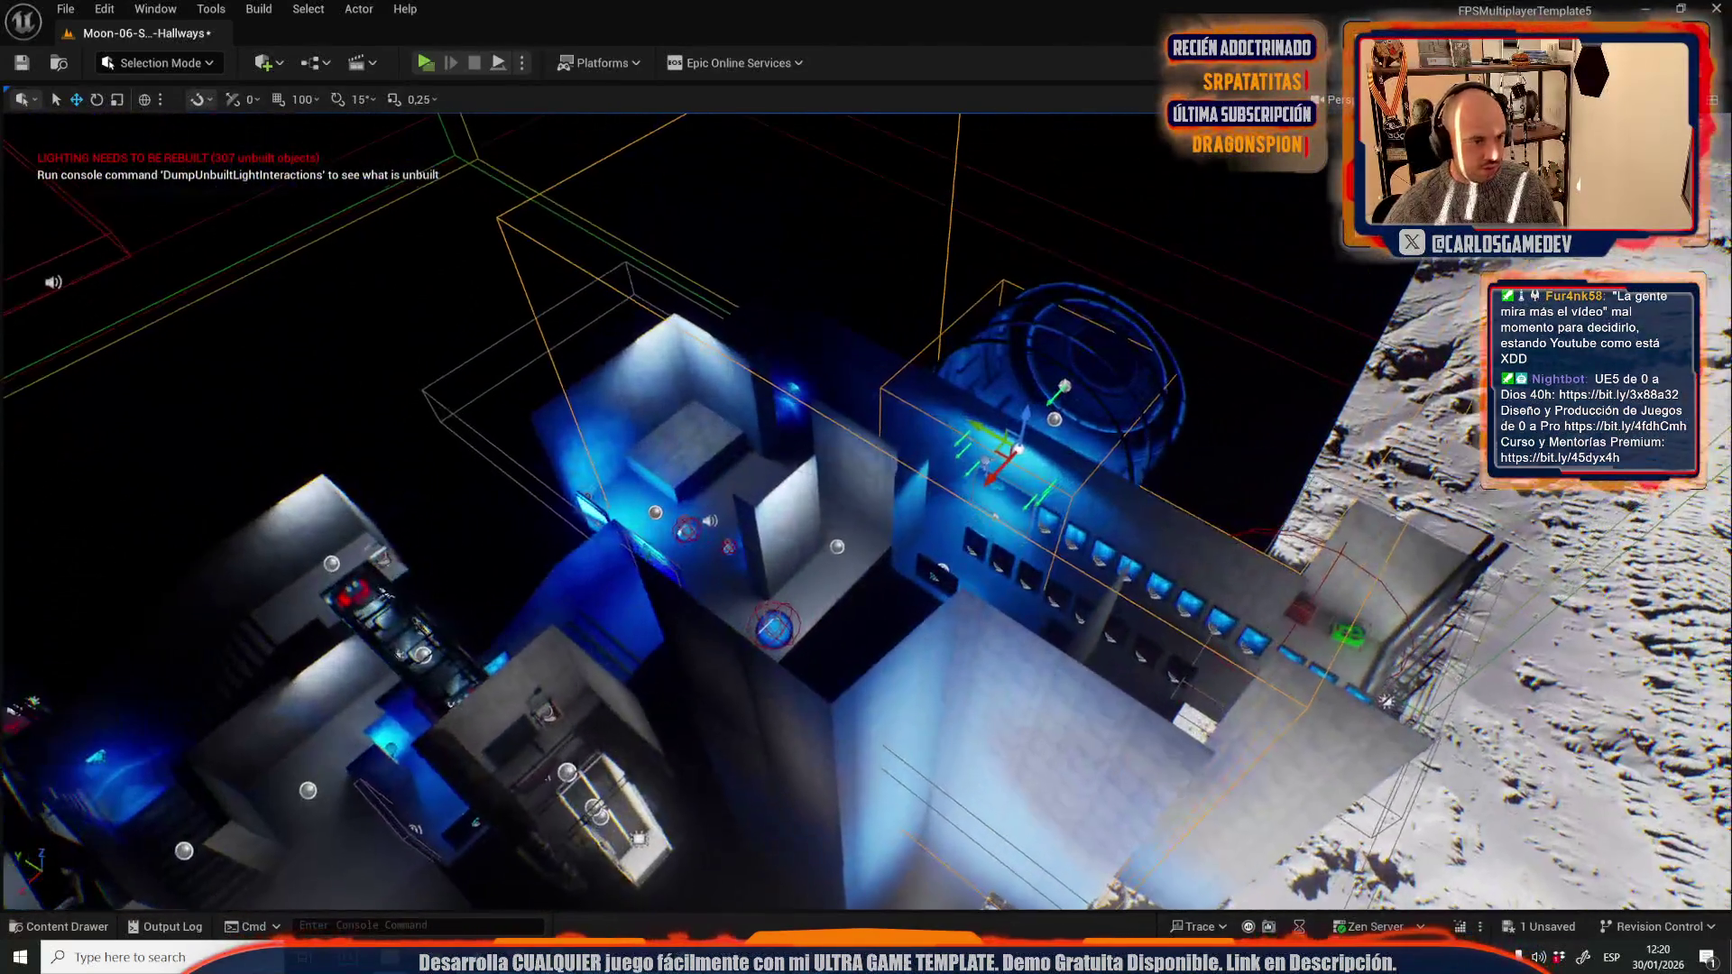
Step: Select and focus the hallway sound actor, then undo Delete Elements to restore the actor
click(715, 516)
key(f)
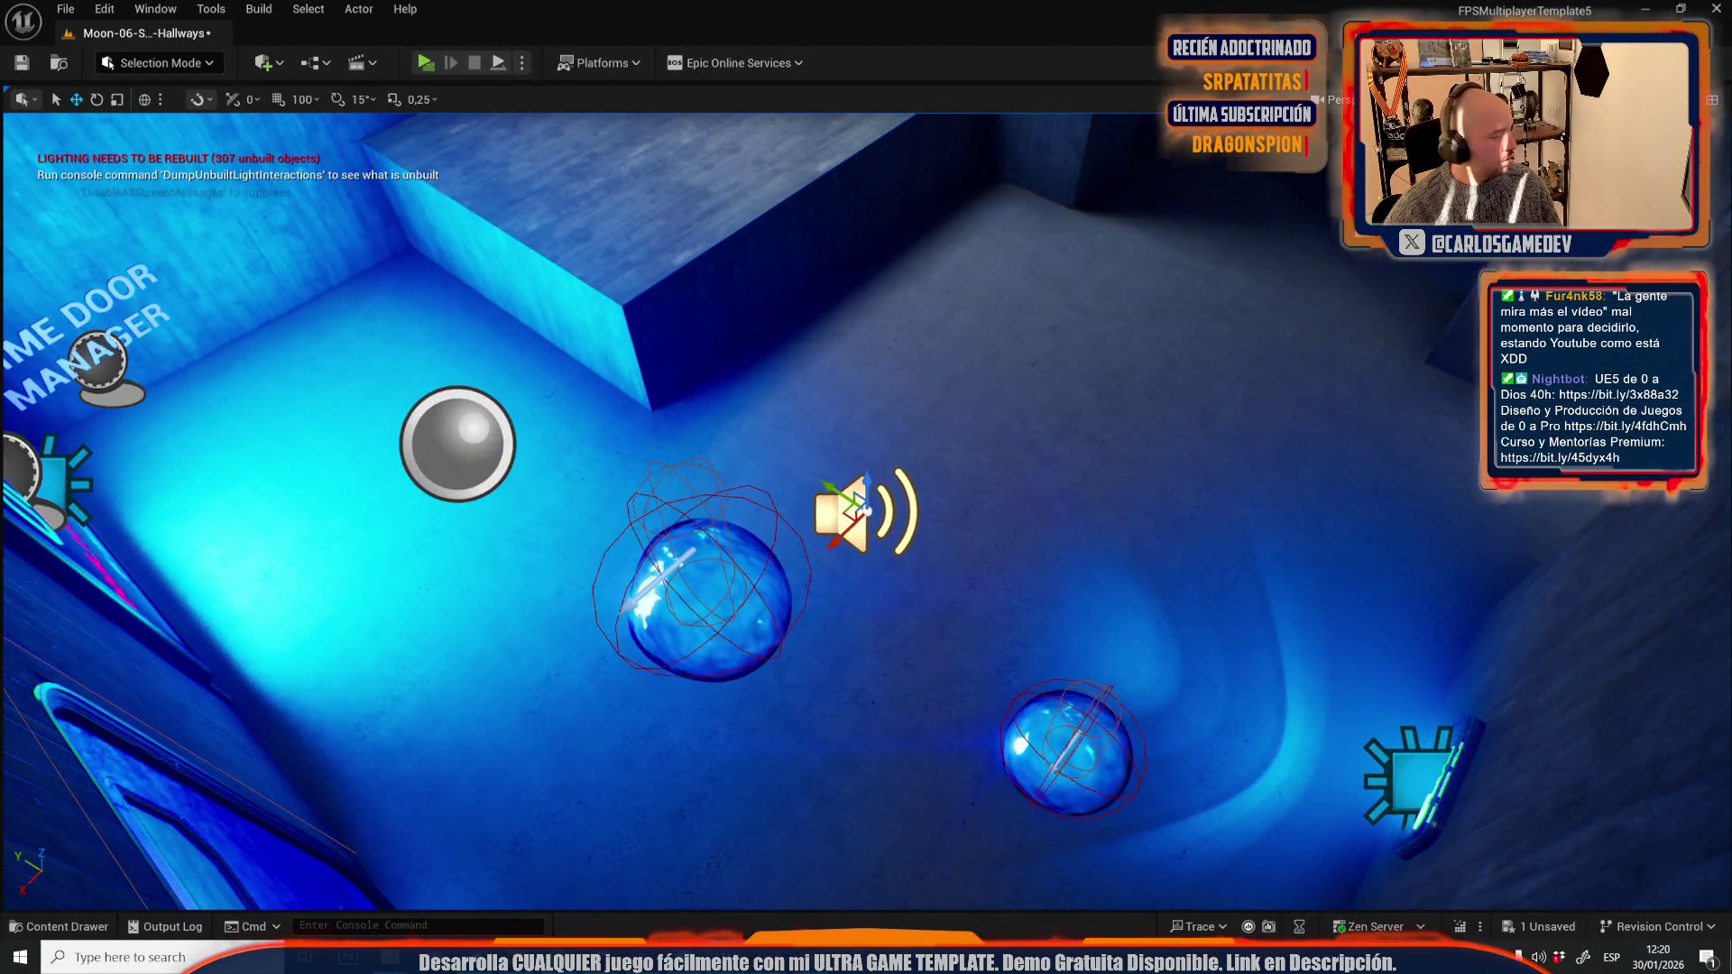
scroll(866, 506, down, 5)
scroll(498, 475, down, 5)
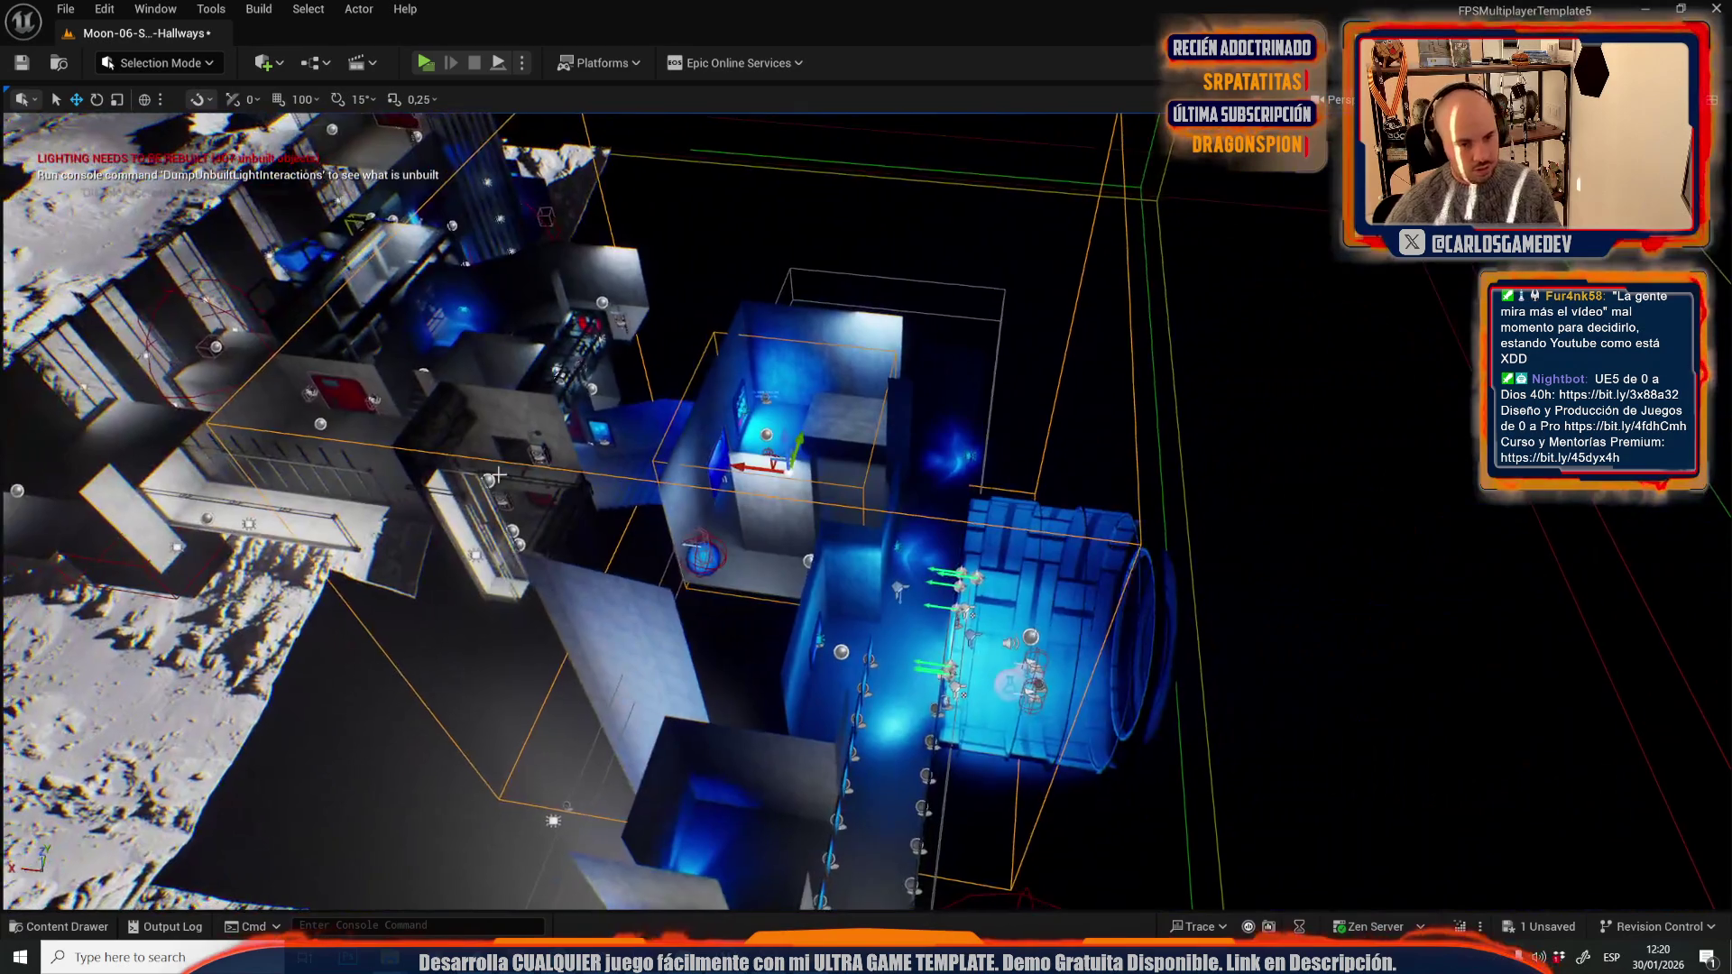
key(ctrl+z)
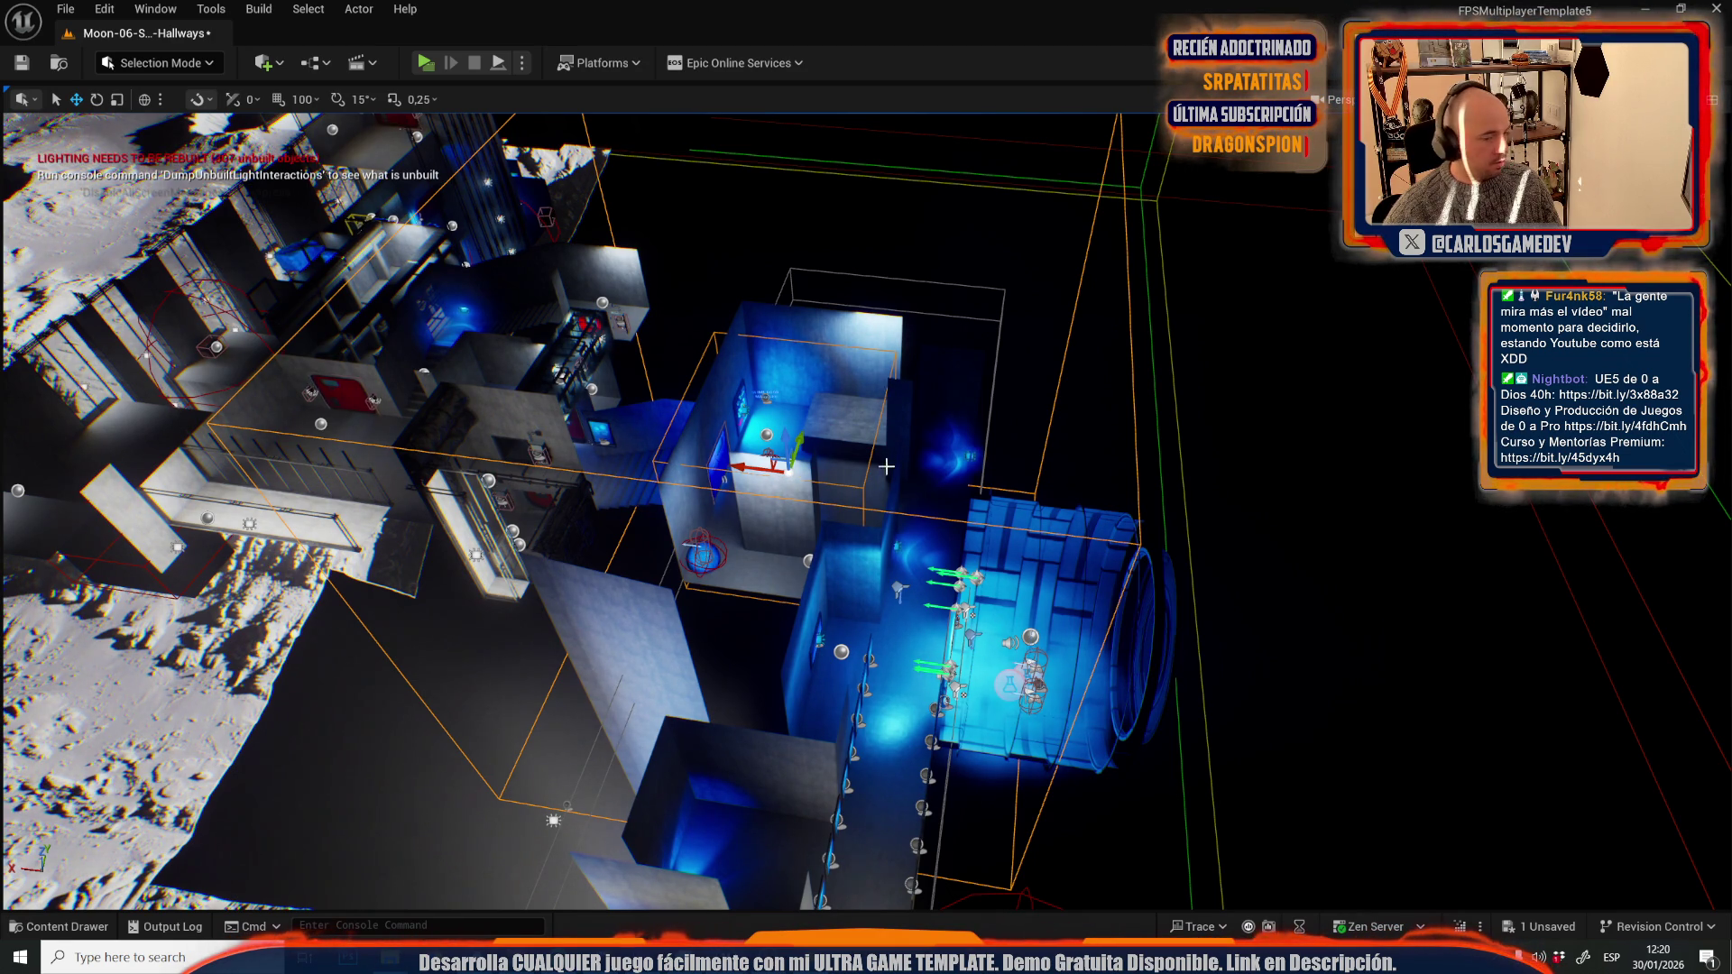
scroll(886, 467, up, 10)
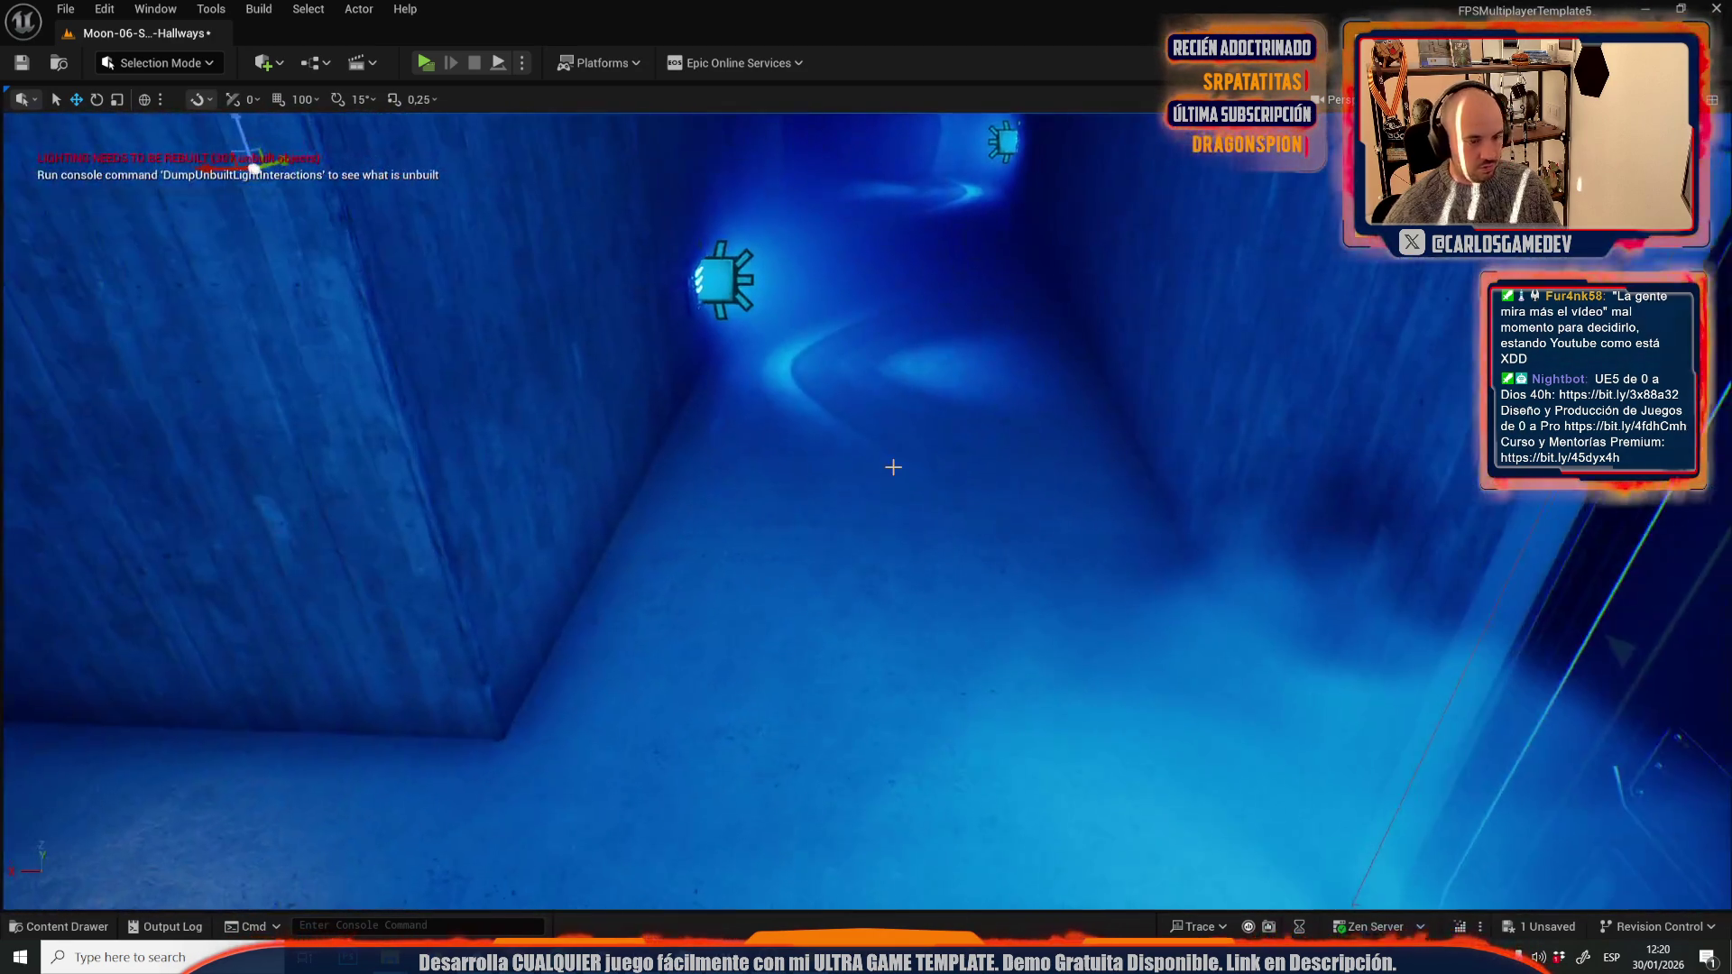
scroll(893, 467, up, 1)
key(alt+p)
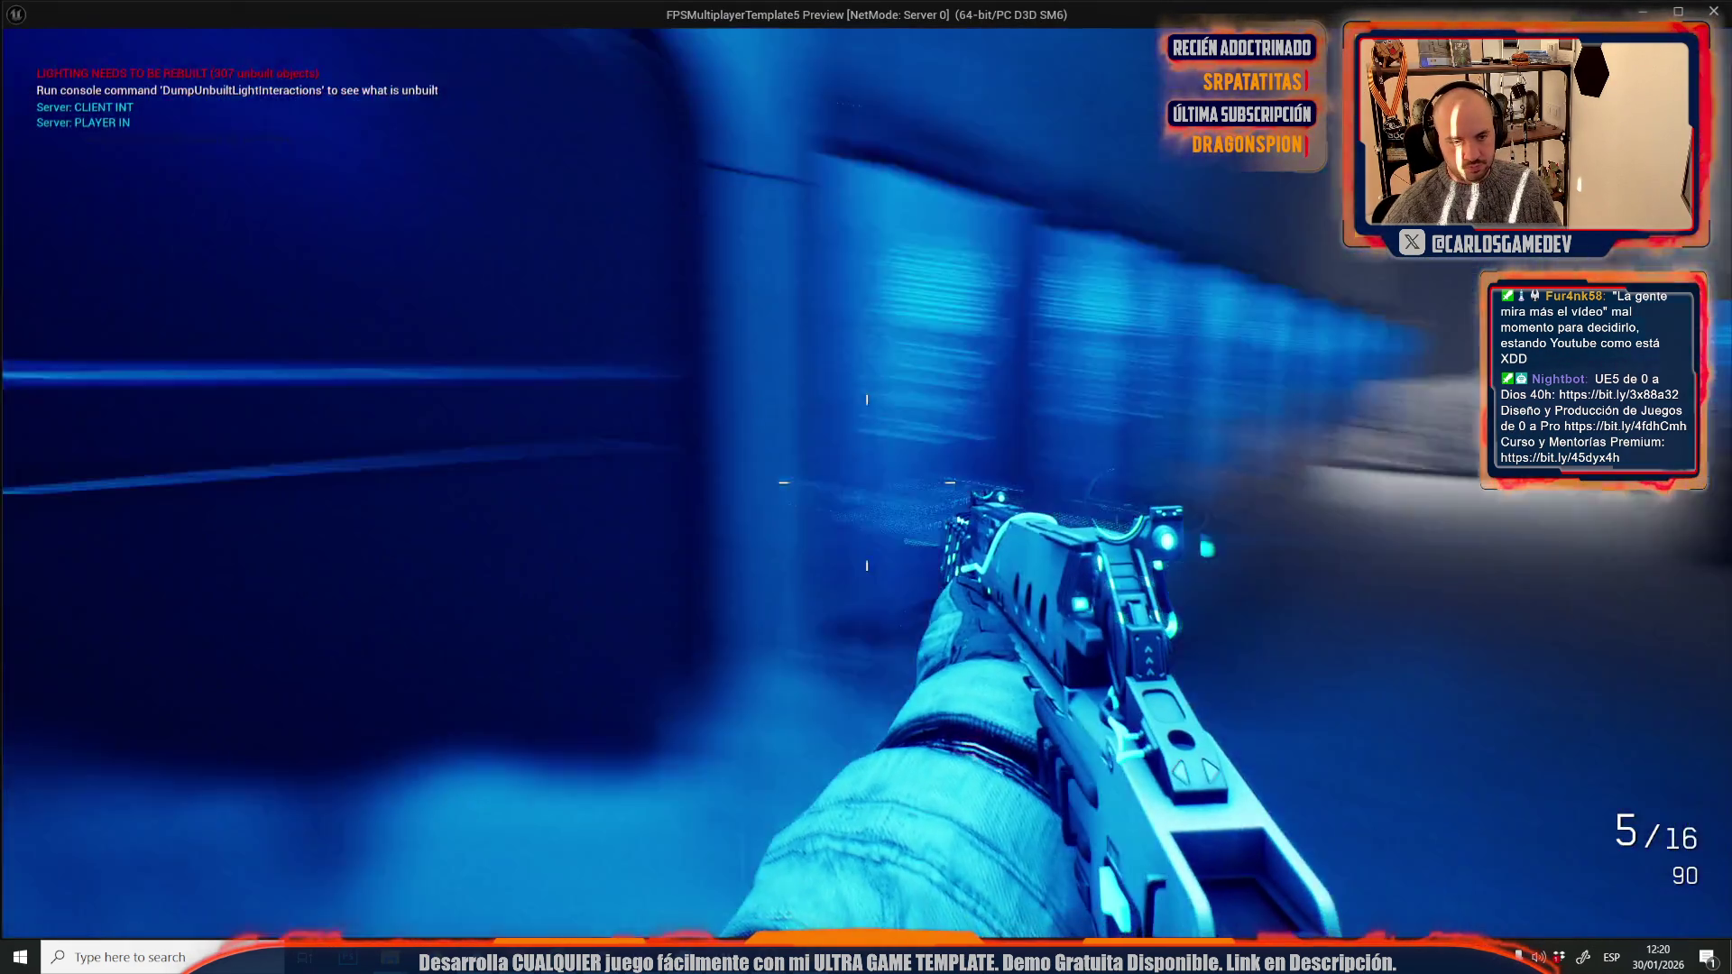
key(w)
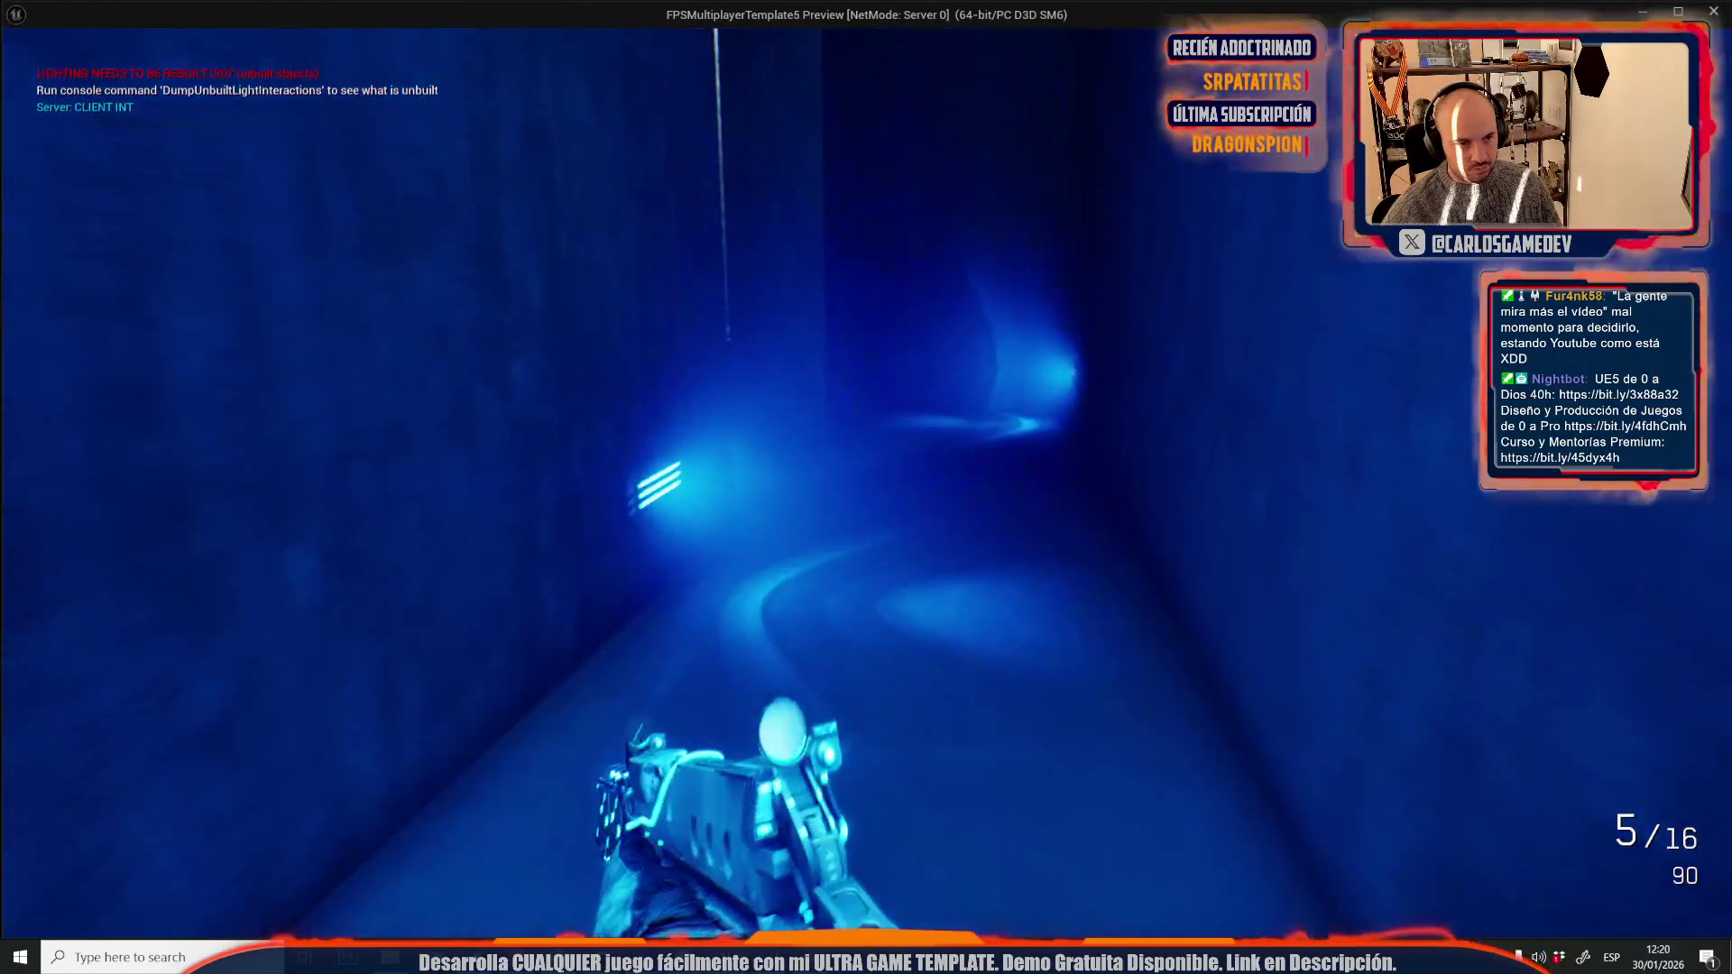
key(w)
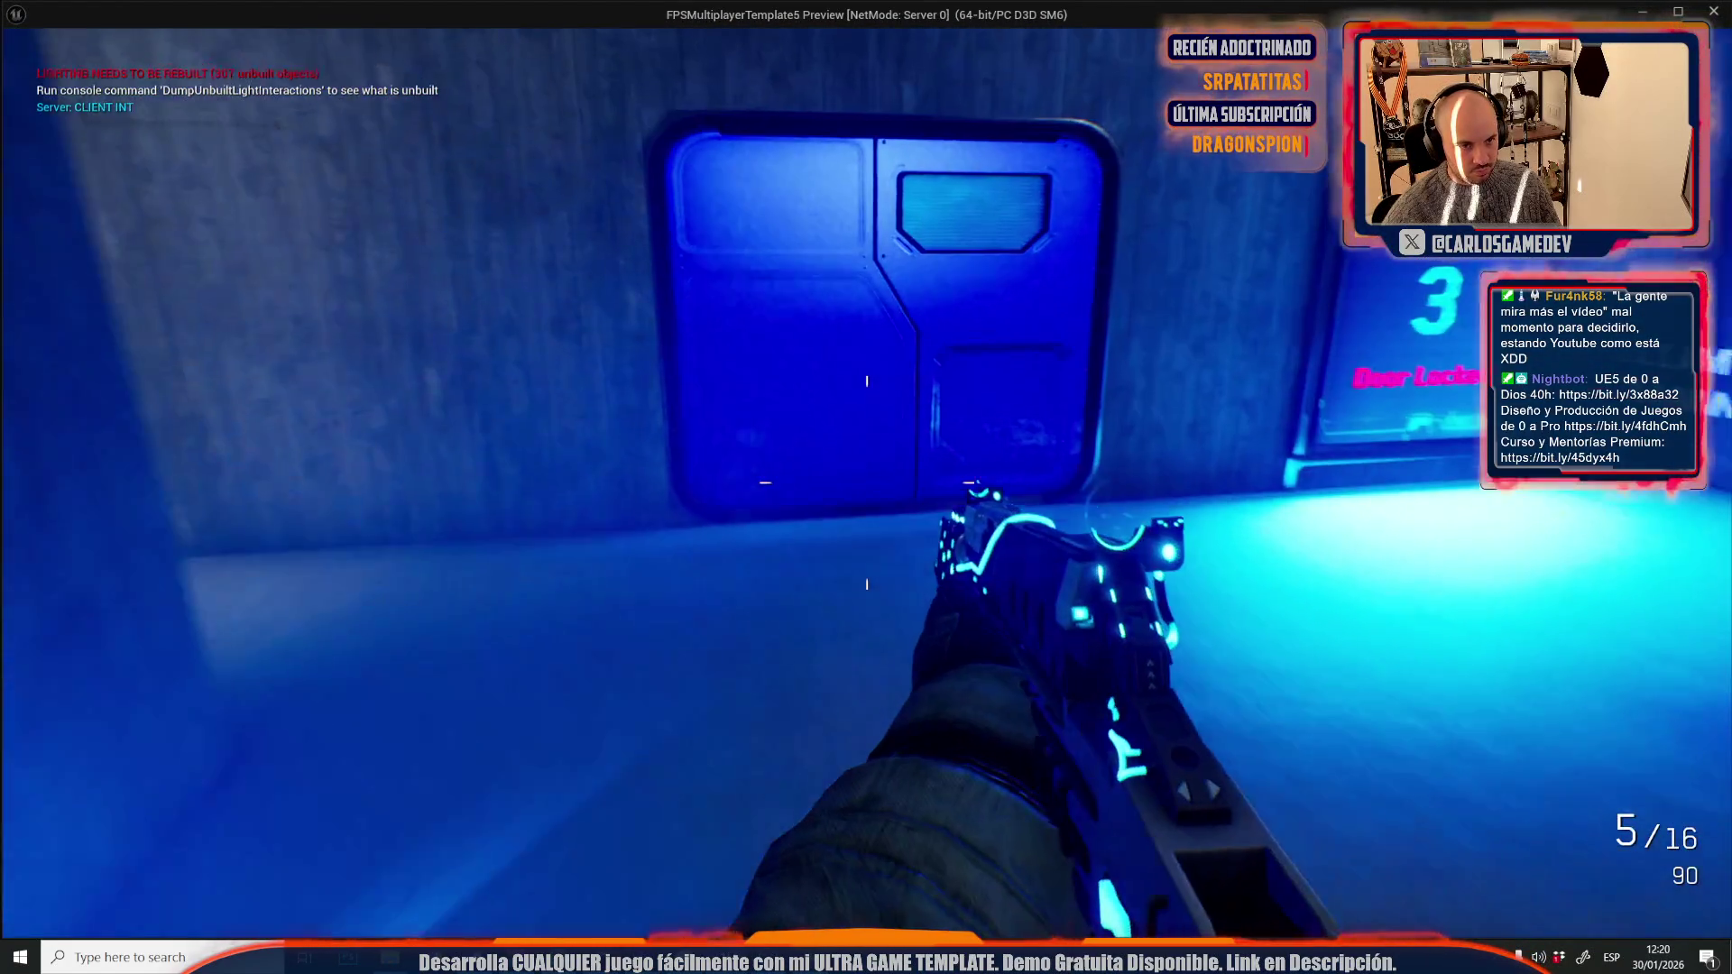
key(a)
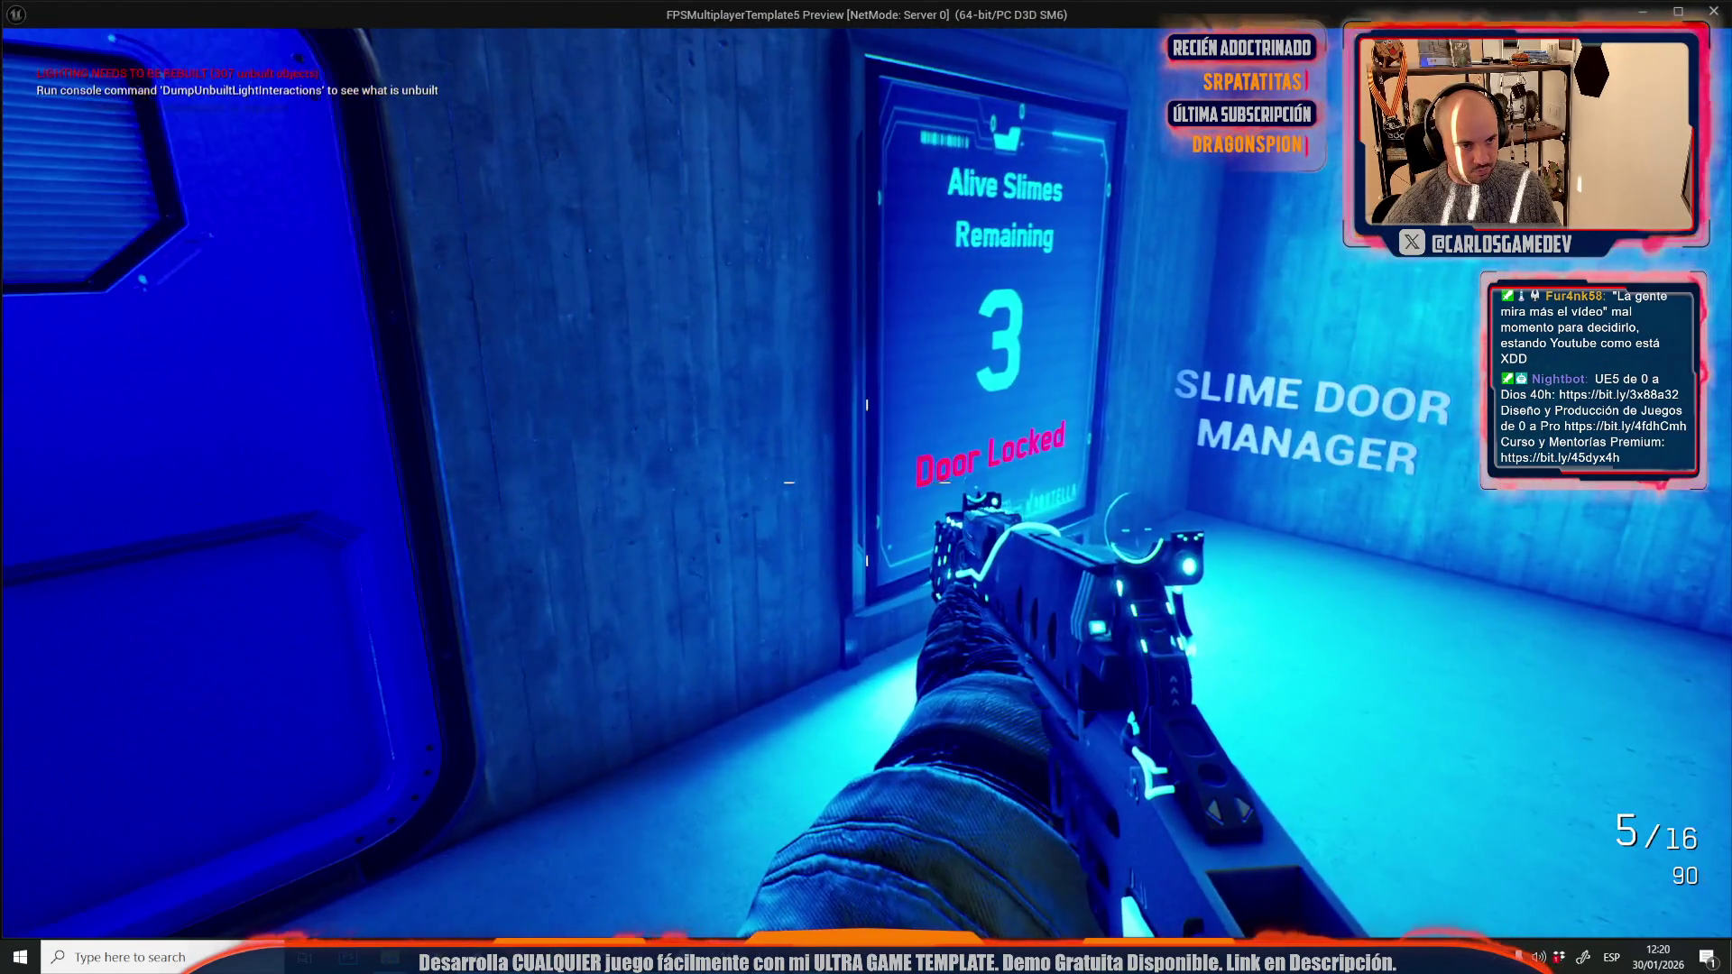
key(Escape)
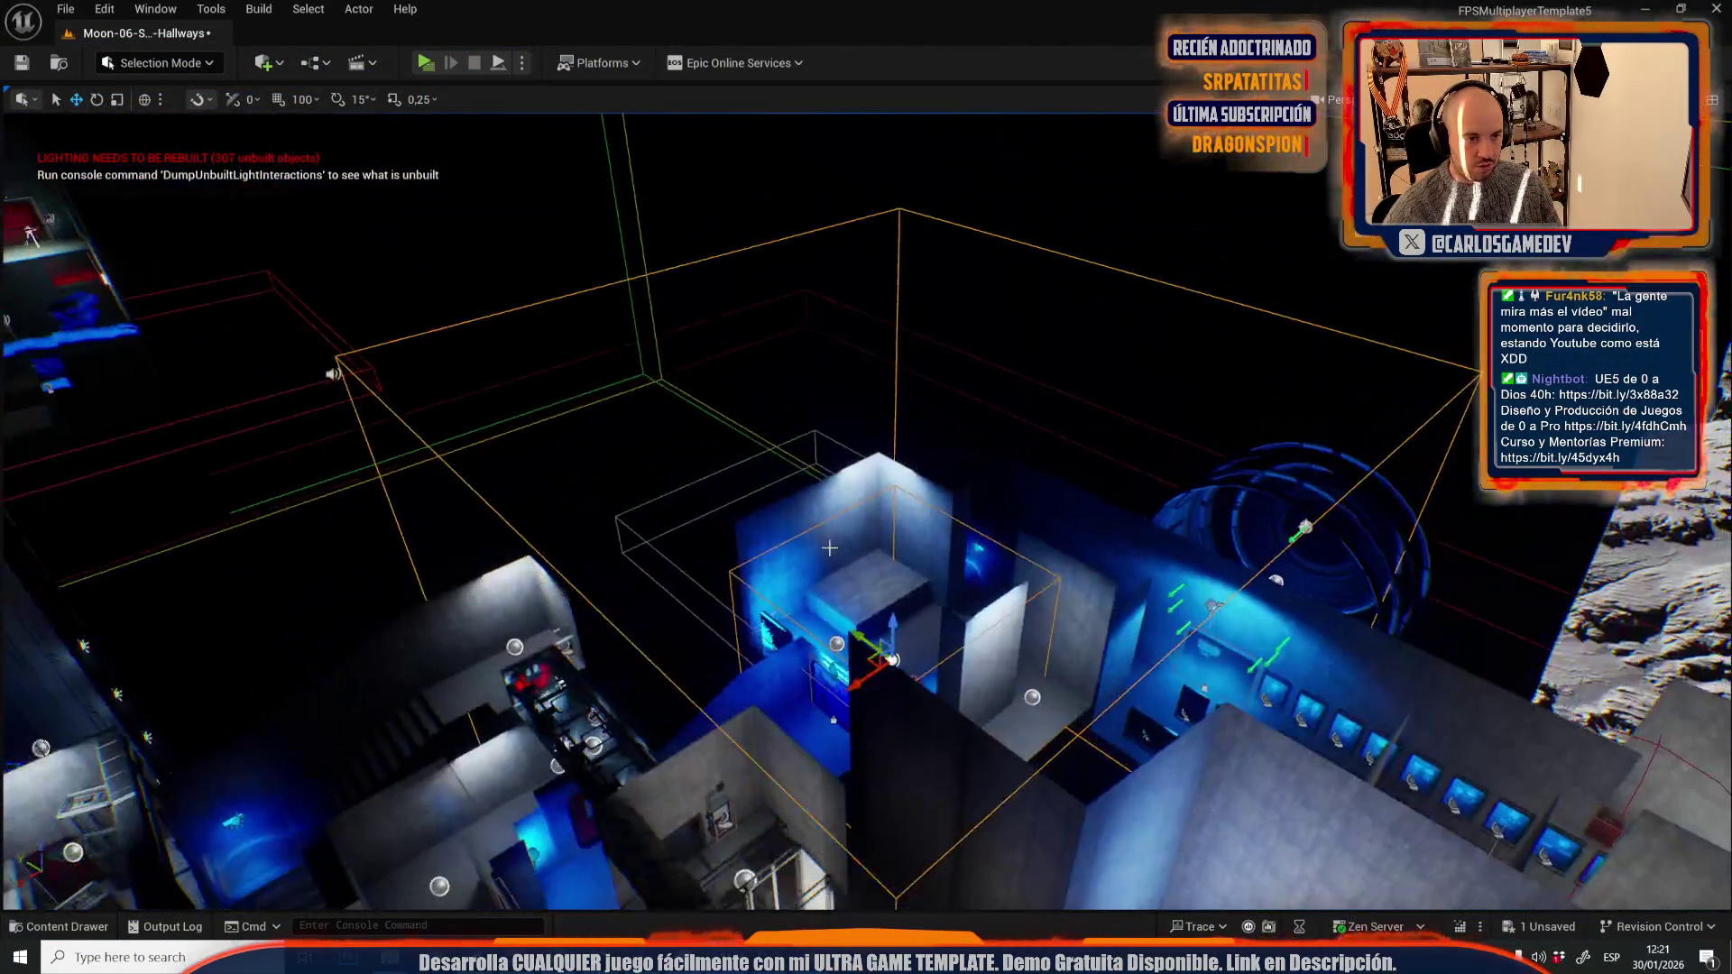
Step: Pull back over the hallways and undo the last Set Vector Property change
mouse_move(830, 548)
mouse_down()
mouse_move(541, 553)
mouse_move(658, 542)
mouse_up()
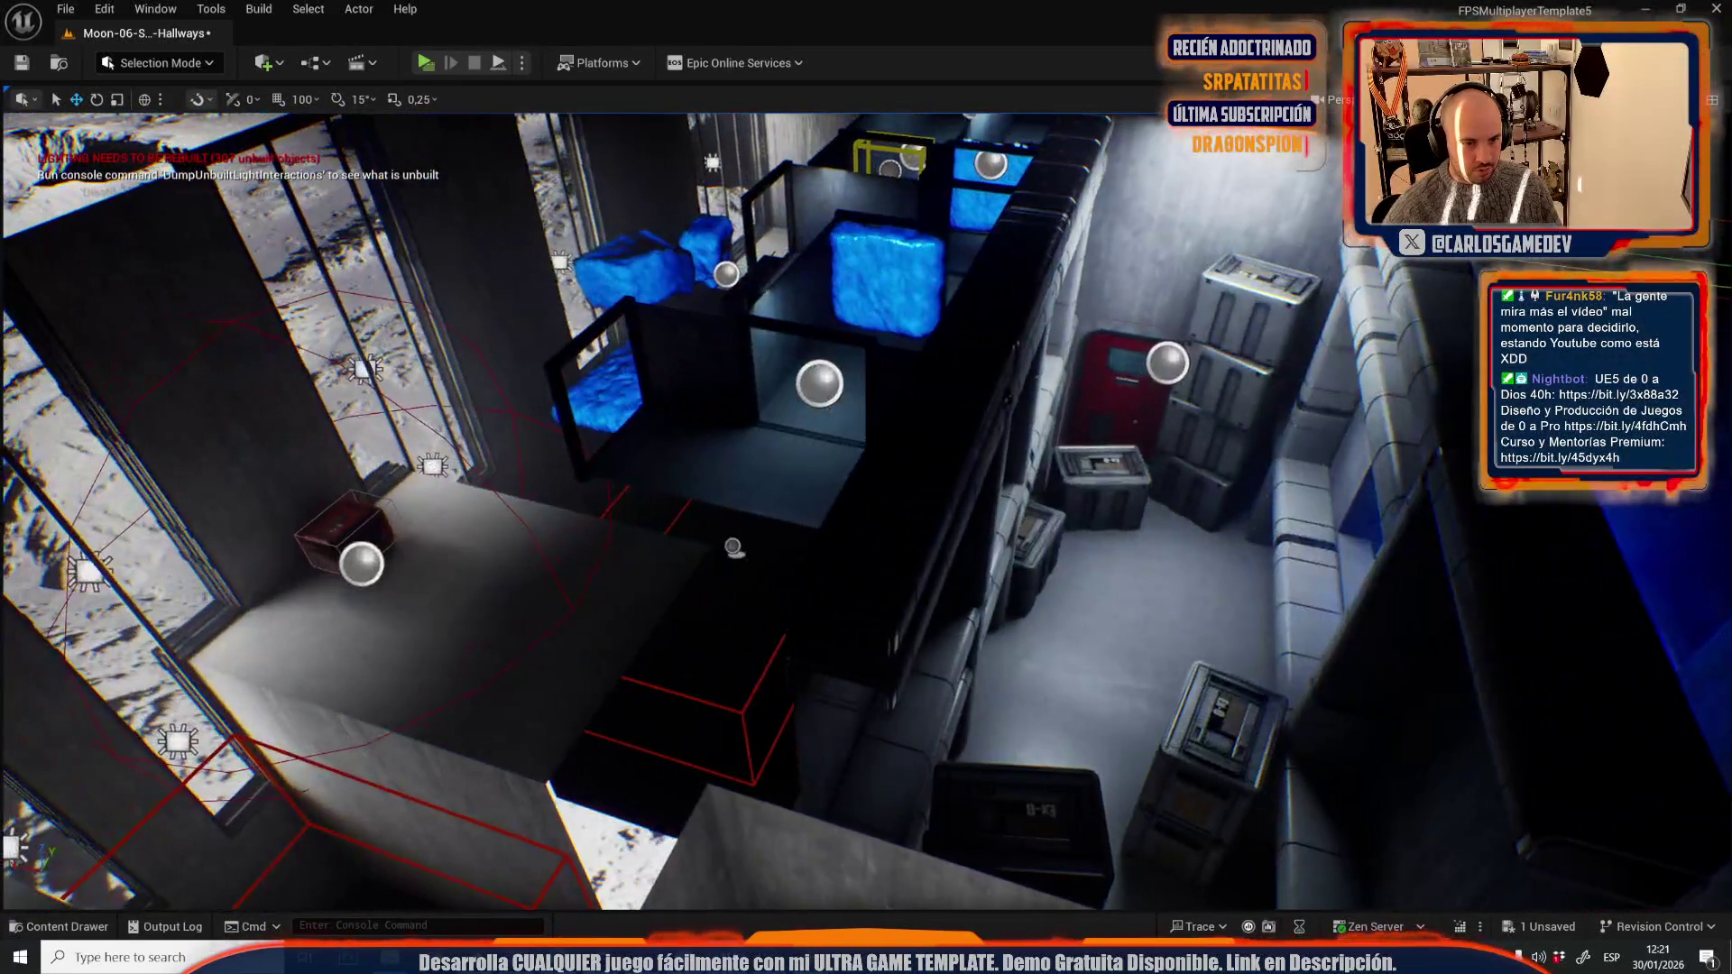
scroll(1128, 609, down, 5)
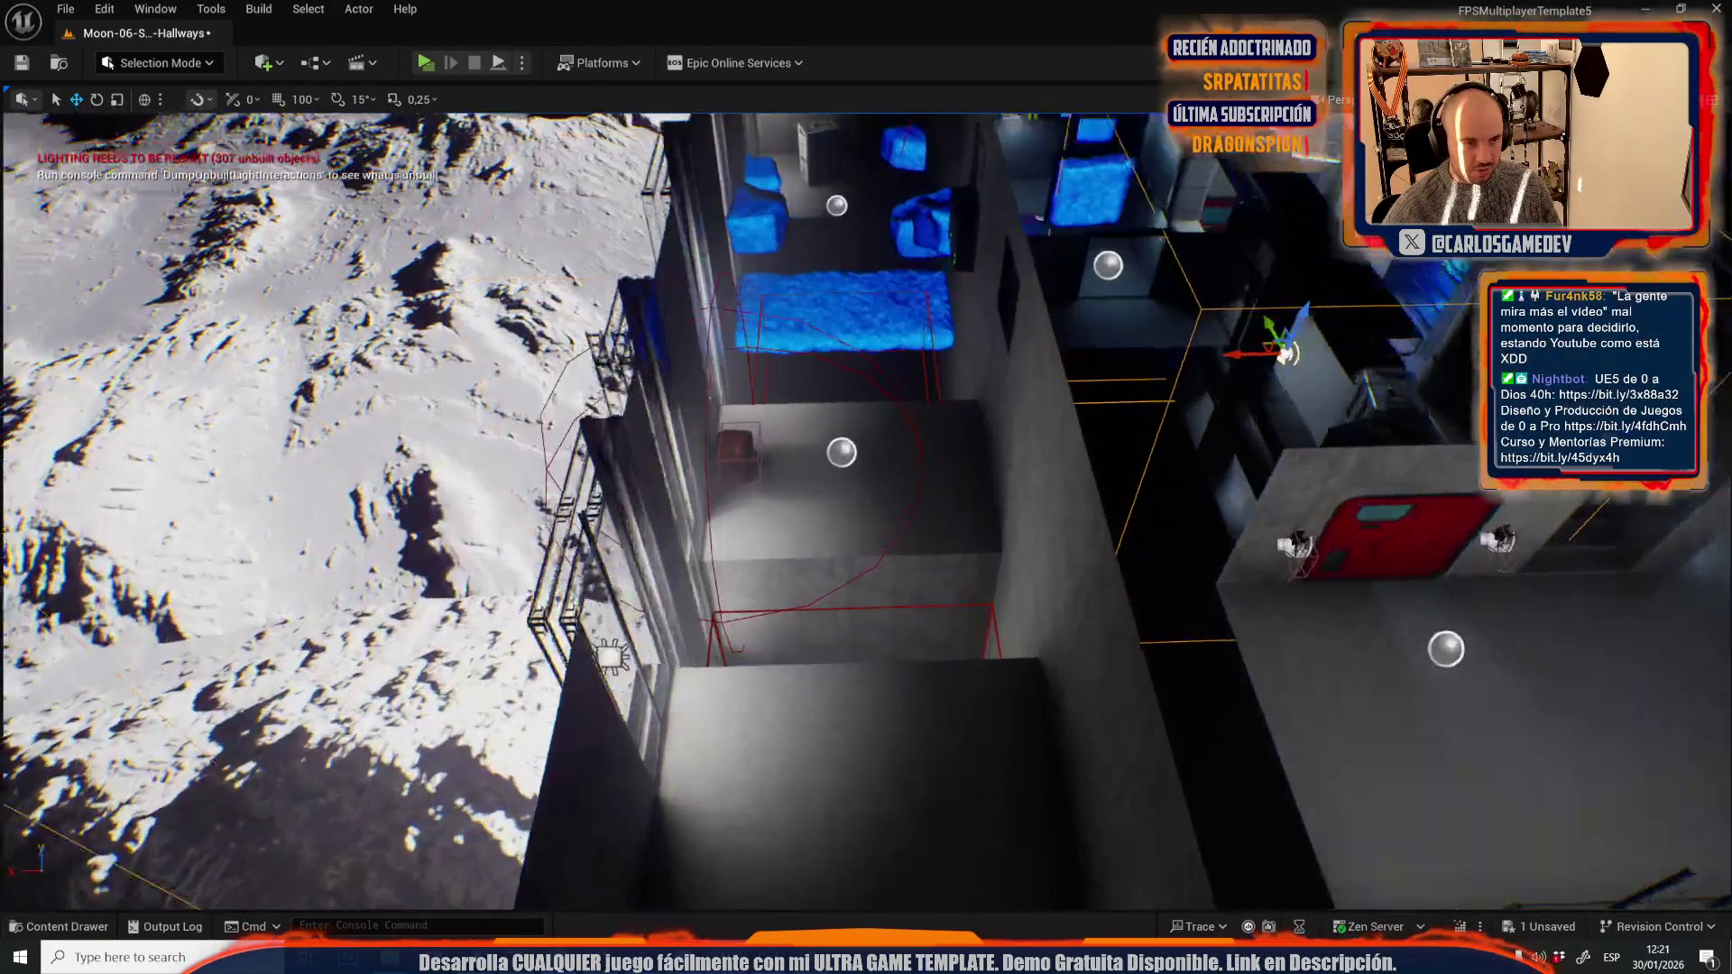
drag(658, 541, 749, 570)
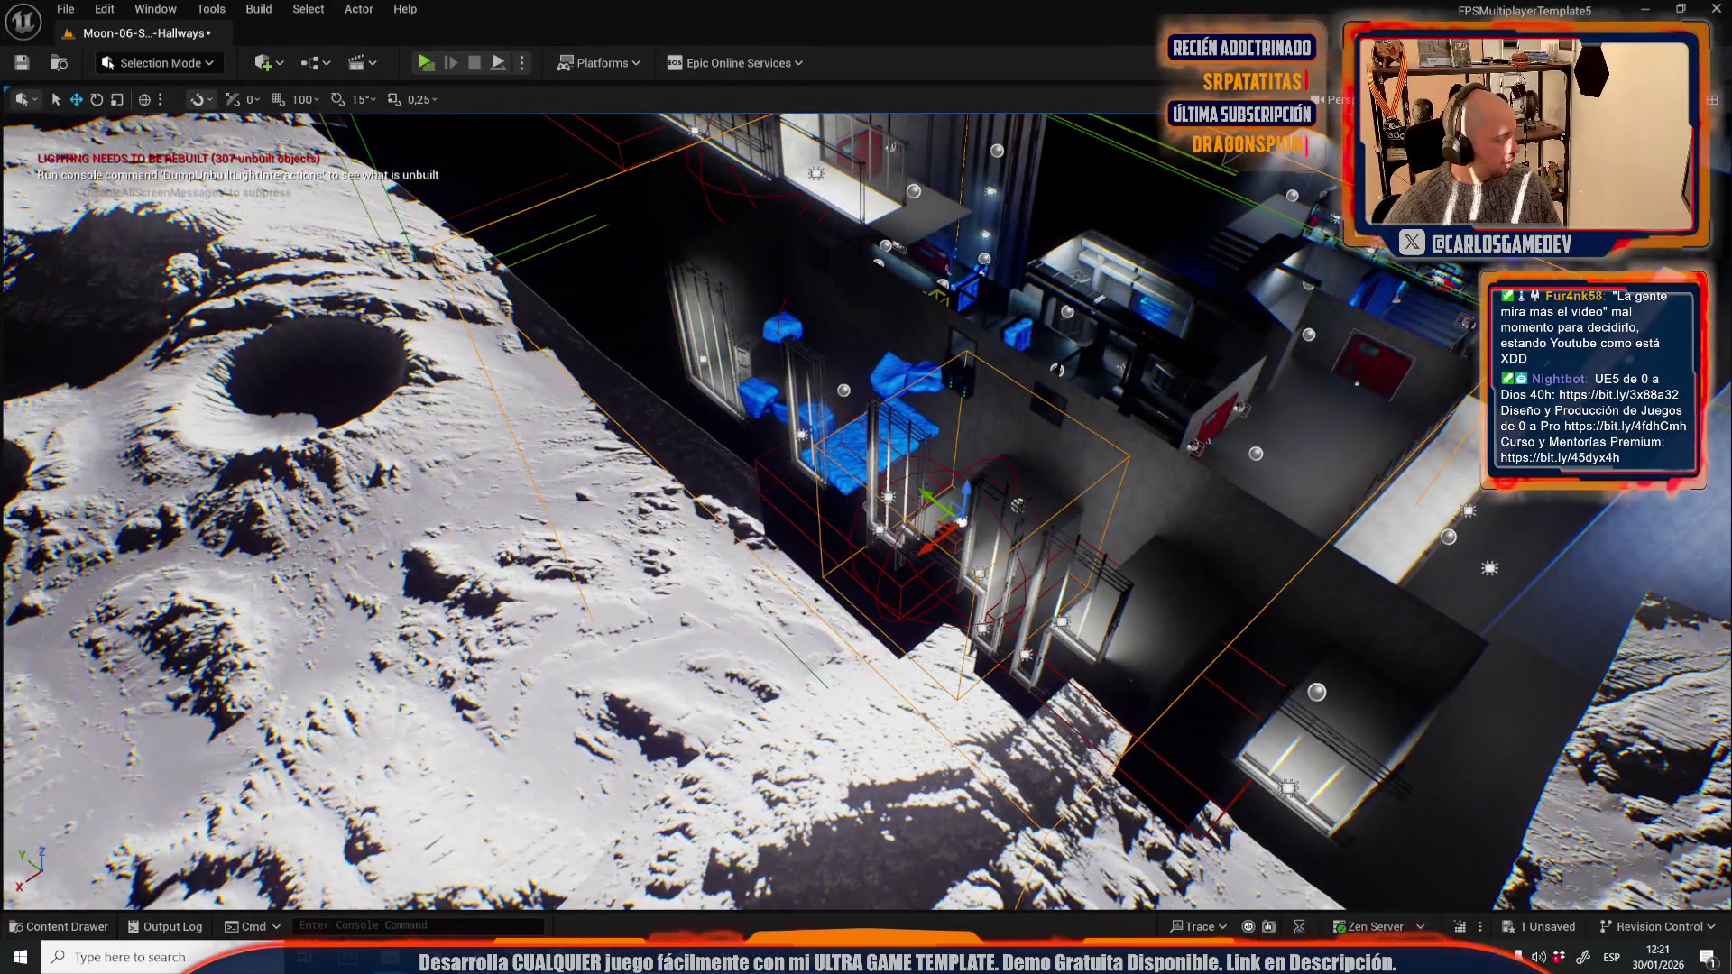
key(ctrl+z)
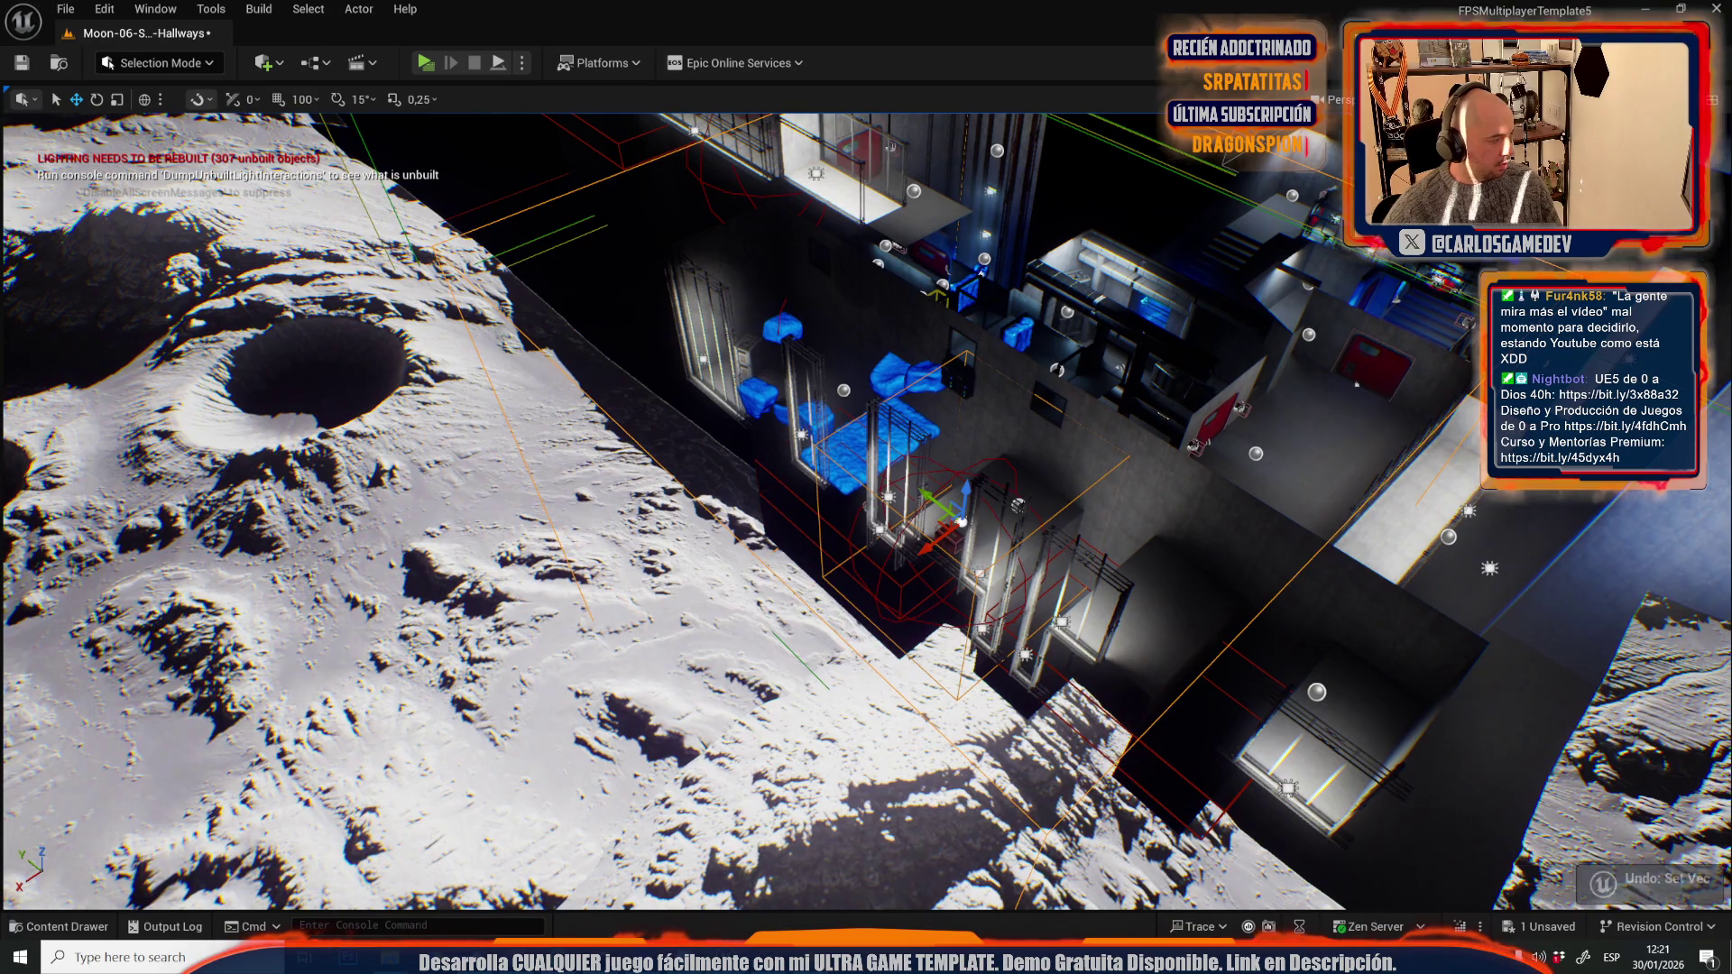
Step: Fly the camera to the blue slime rocks and start a play-in-editor test with Alt+P
drag(270, 722, 294, 778)
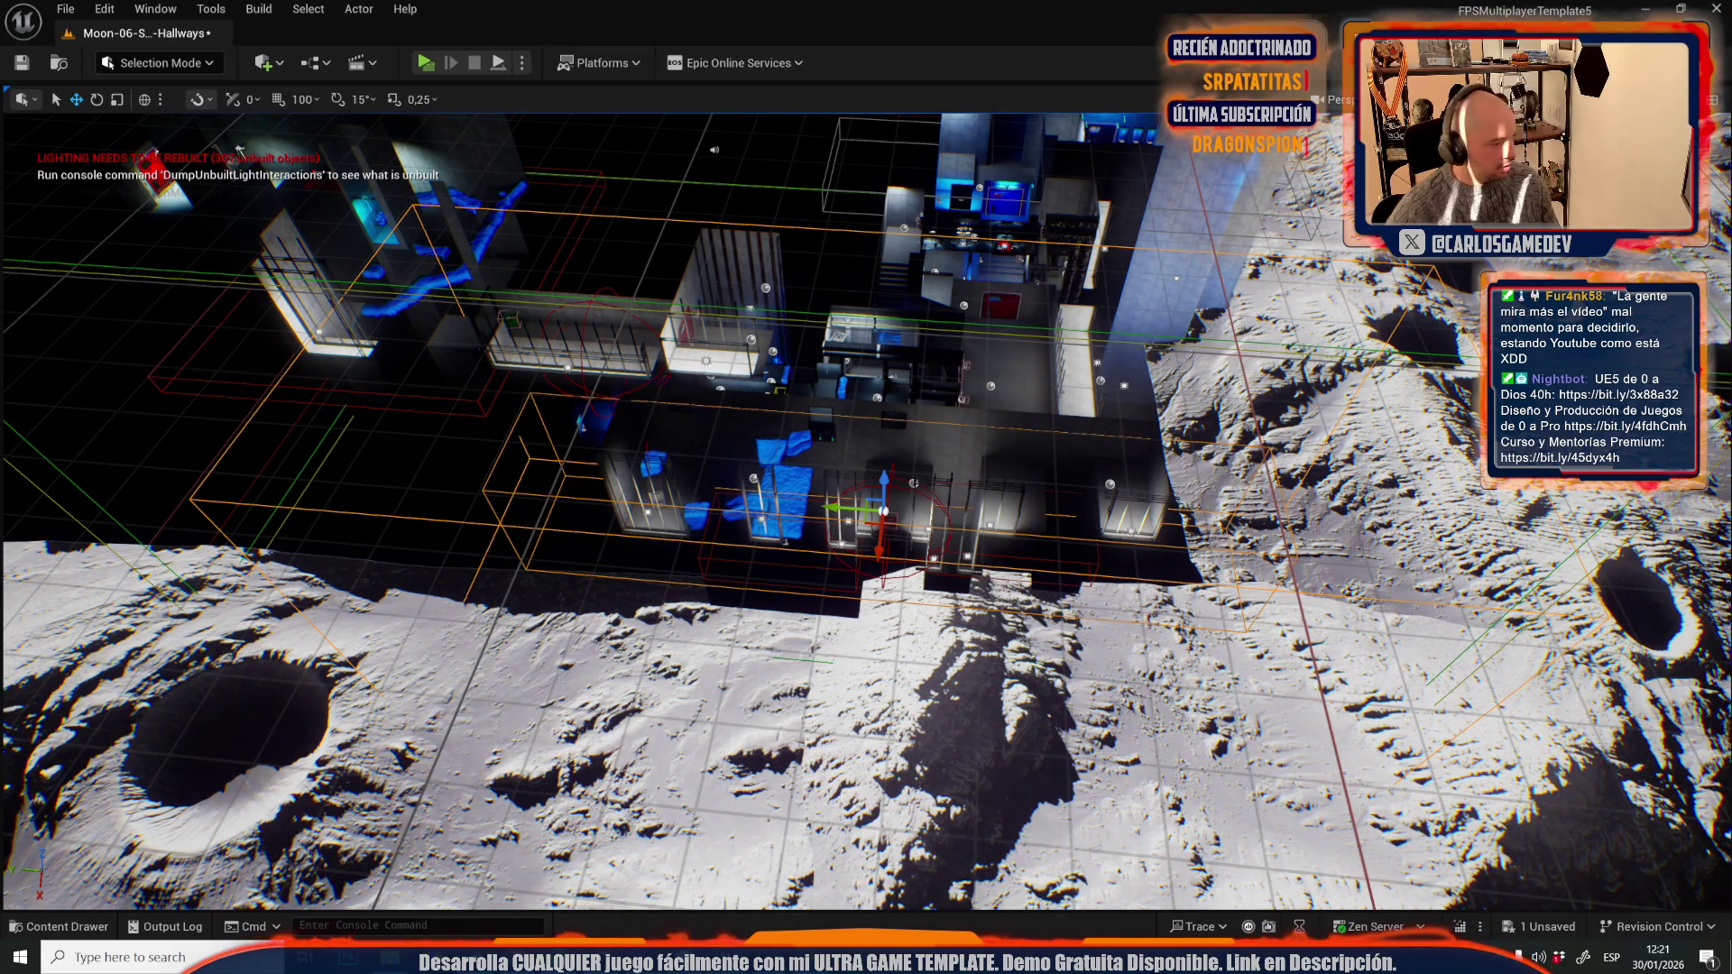
drag(239, 149, 172, 158)
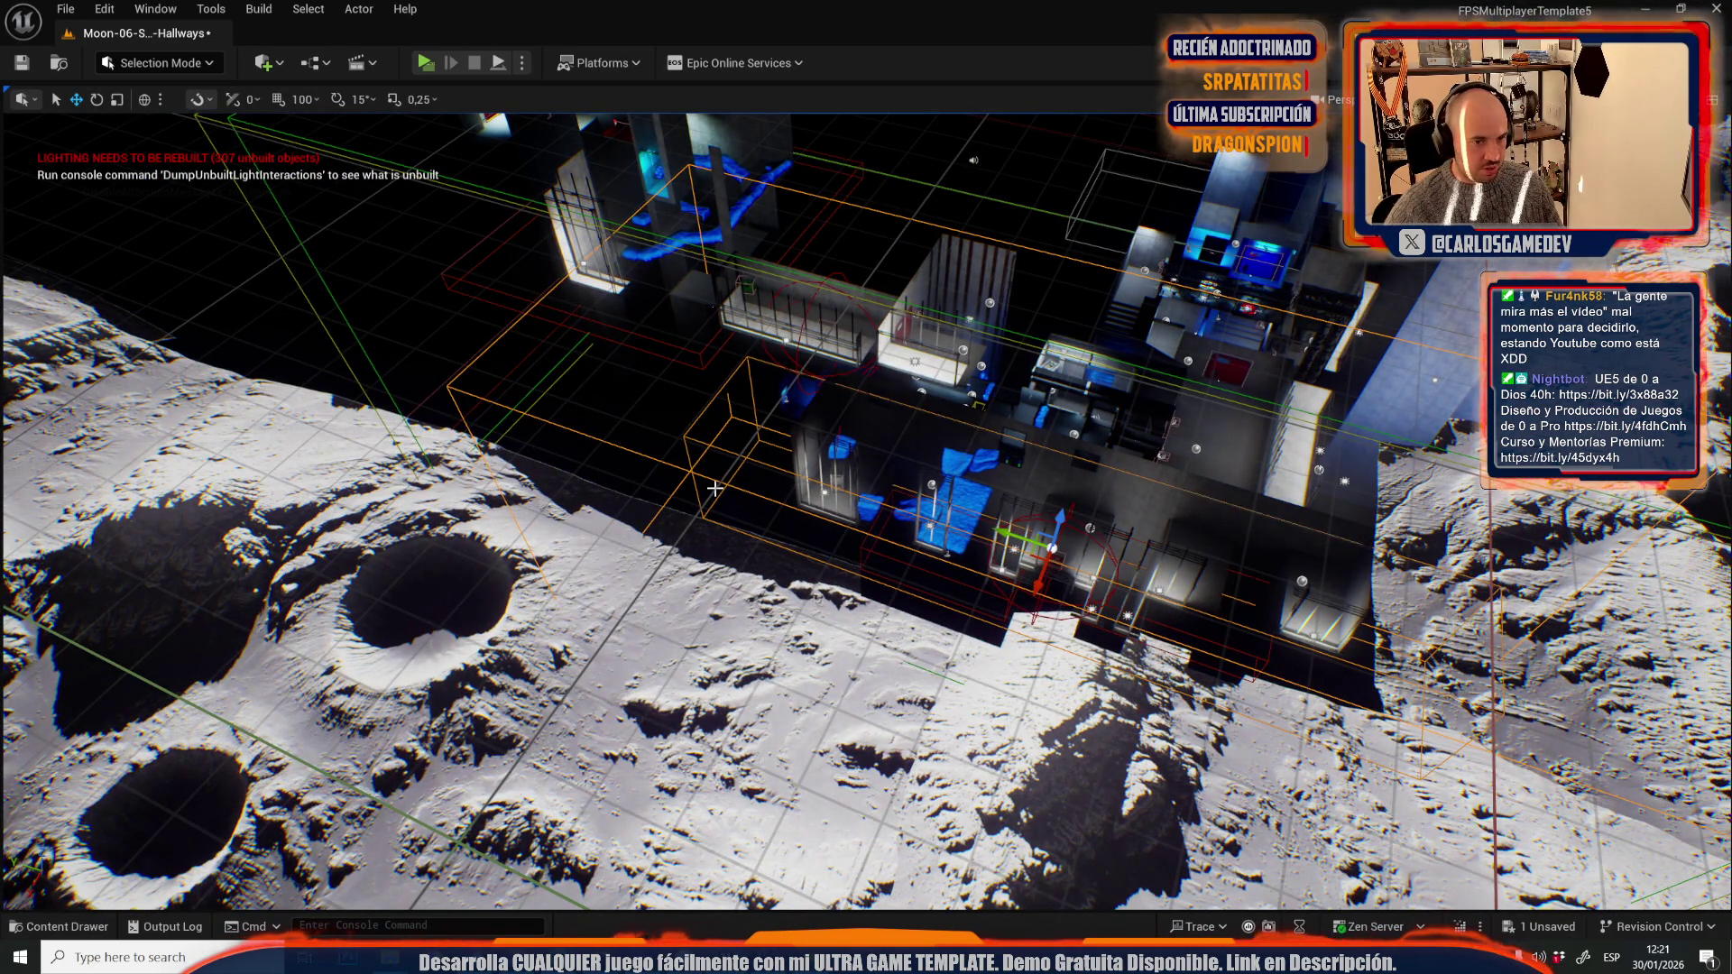
mouse_move(866, 505)
mouse_down()
mouse_move(776, 469)
mouse_move(740, 496)
mouse_up()
drag(956, 478, 978, 473)
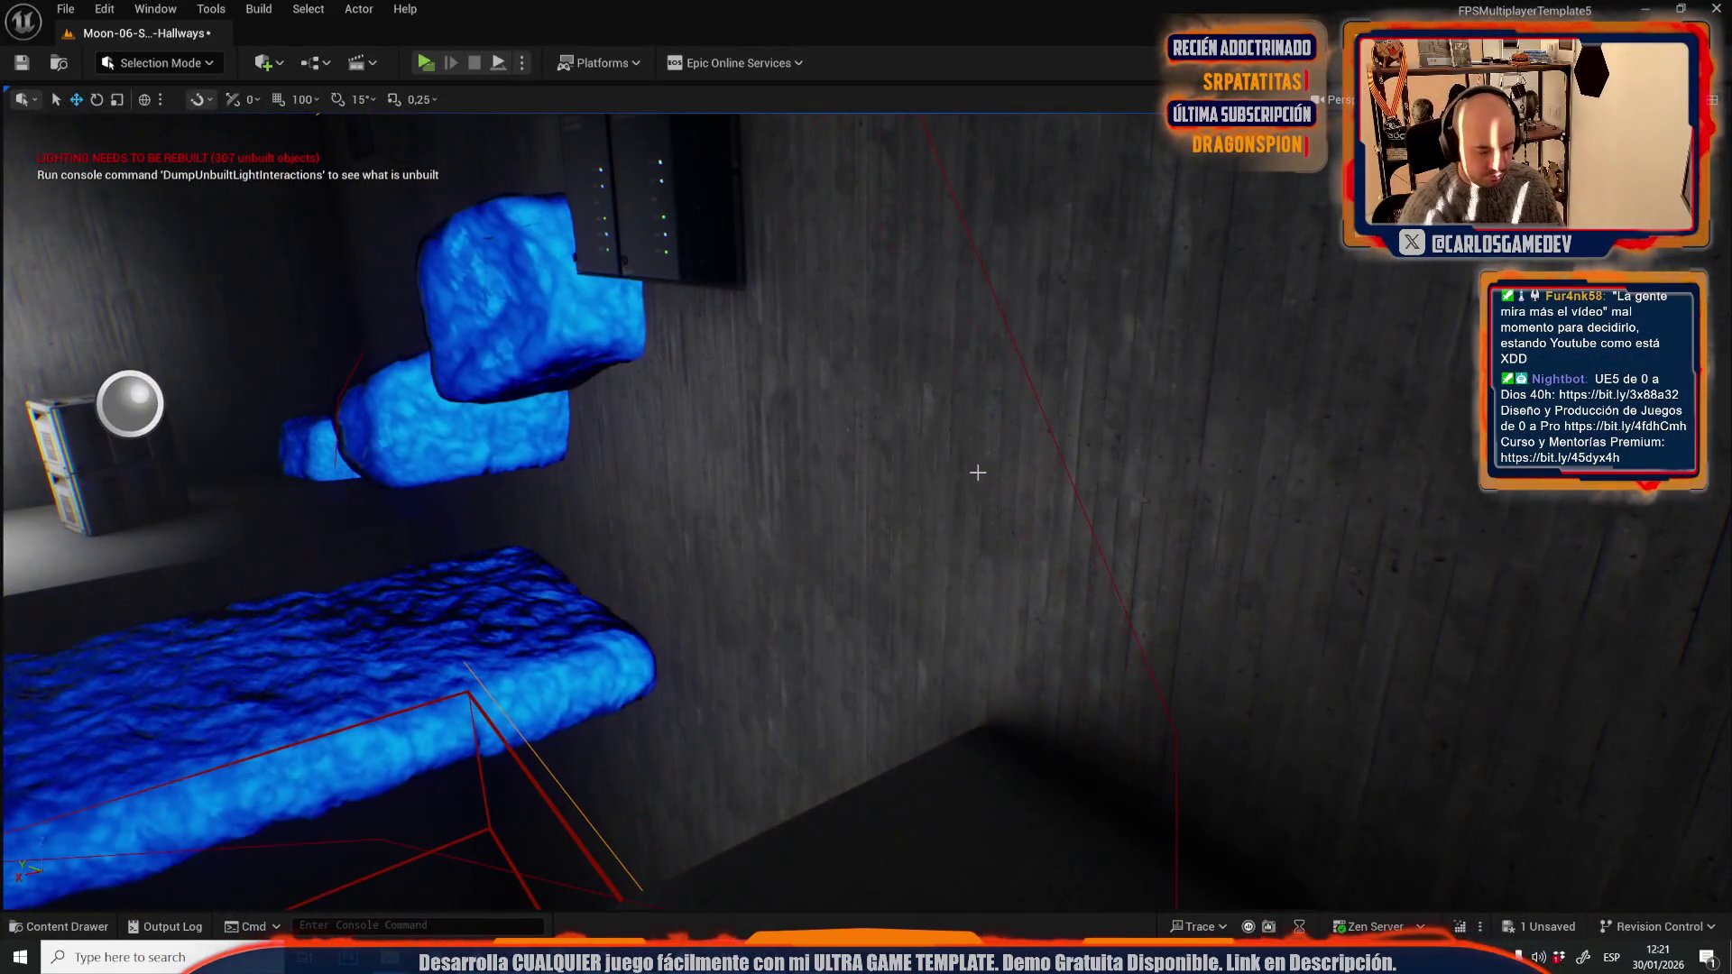
key(alt+p)
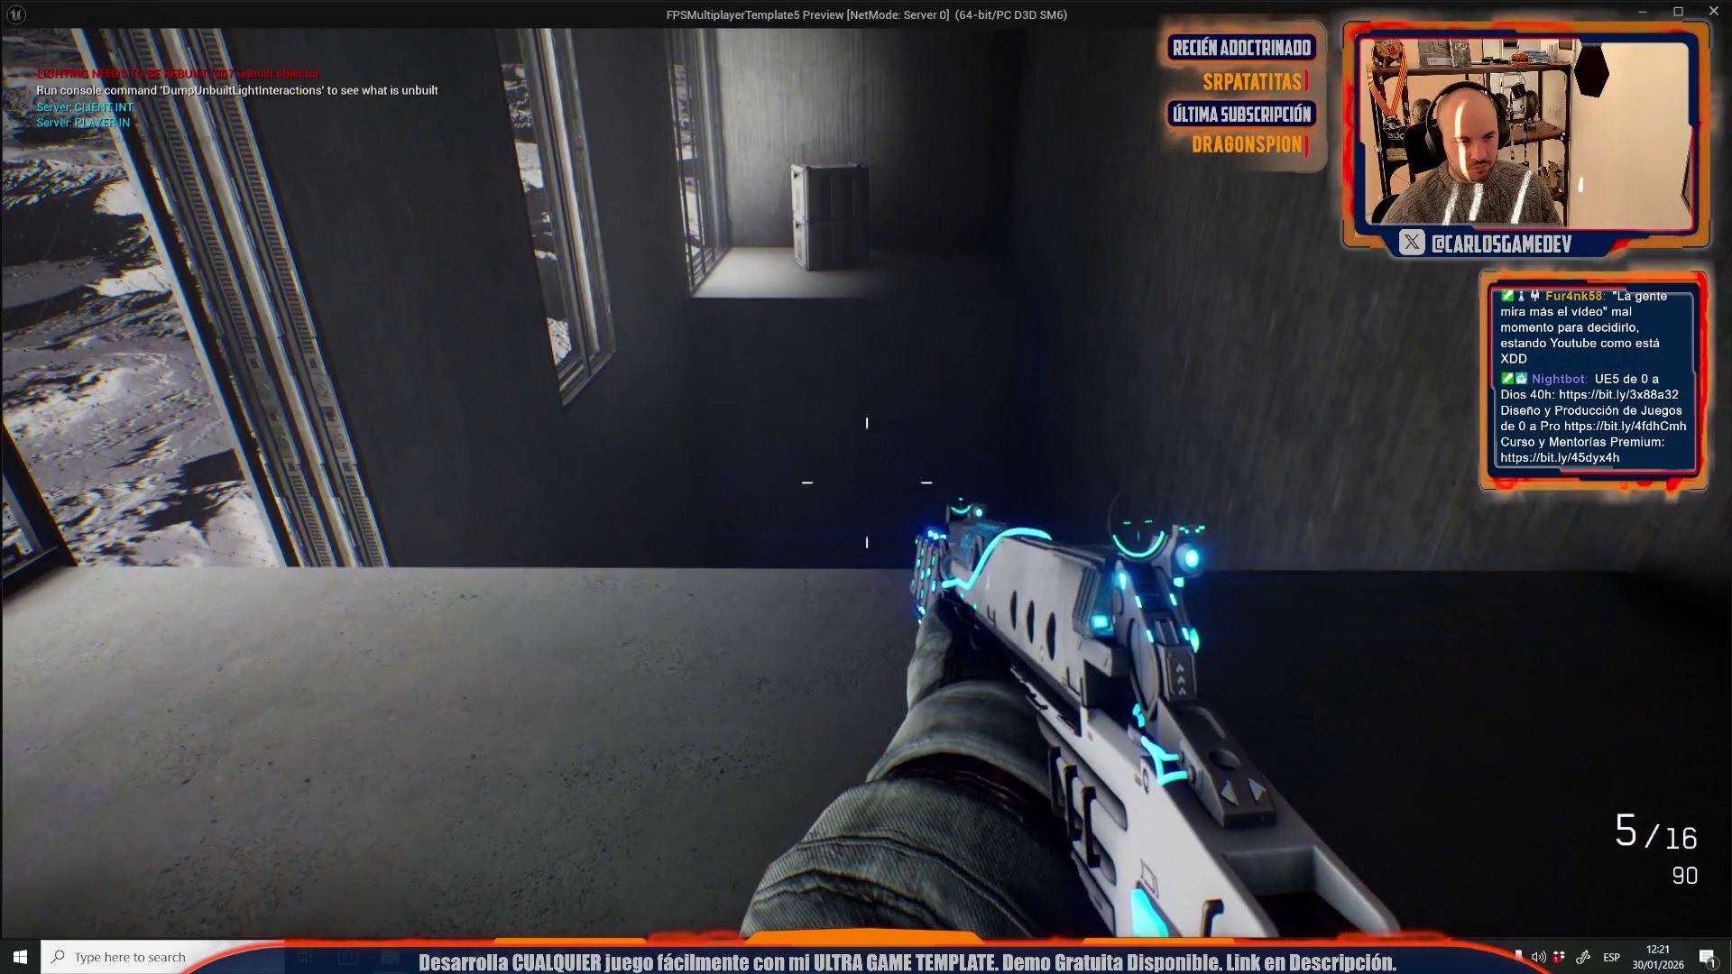
key(w)
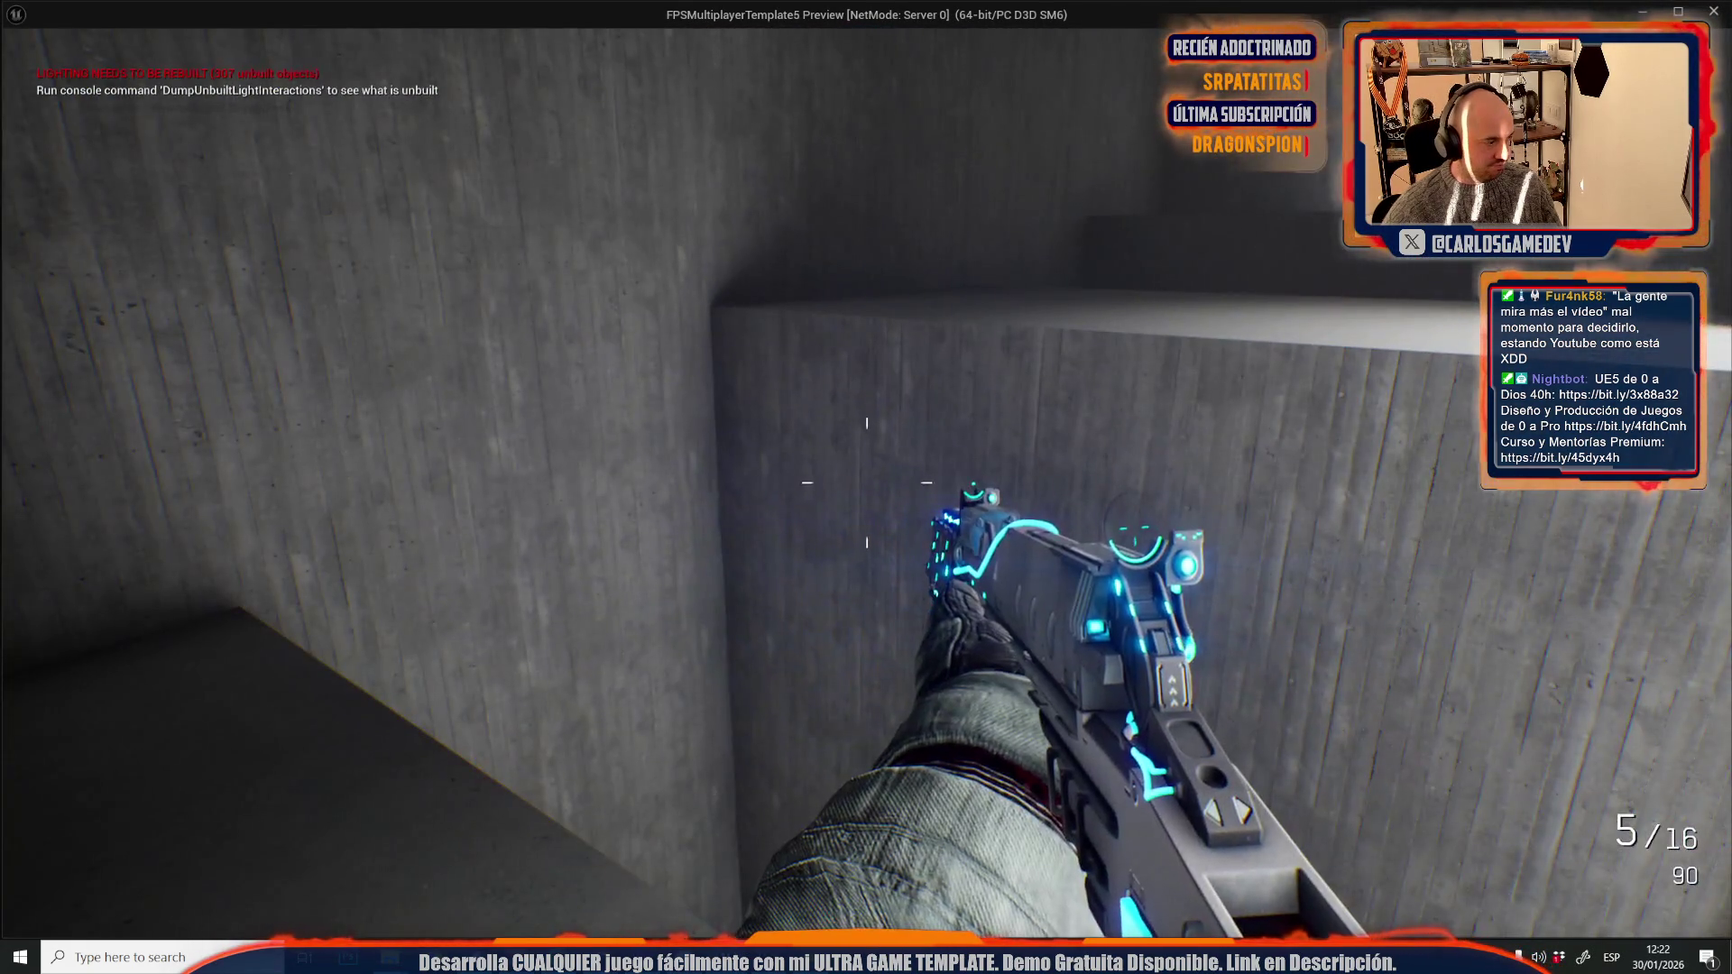
key(Escape)
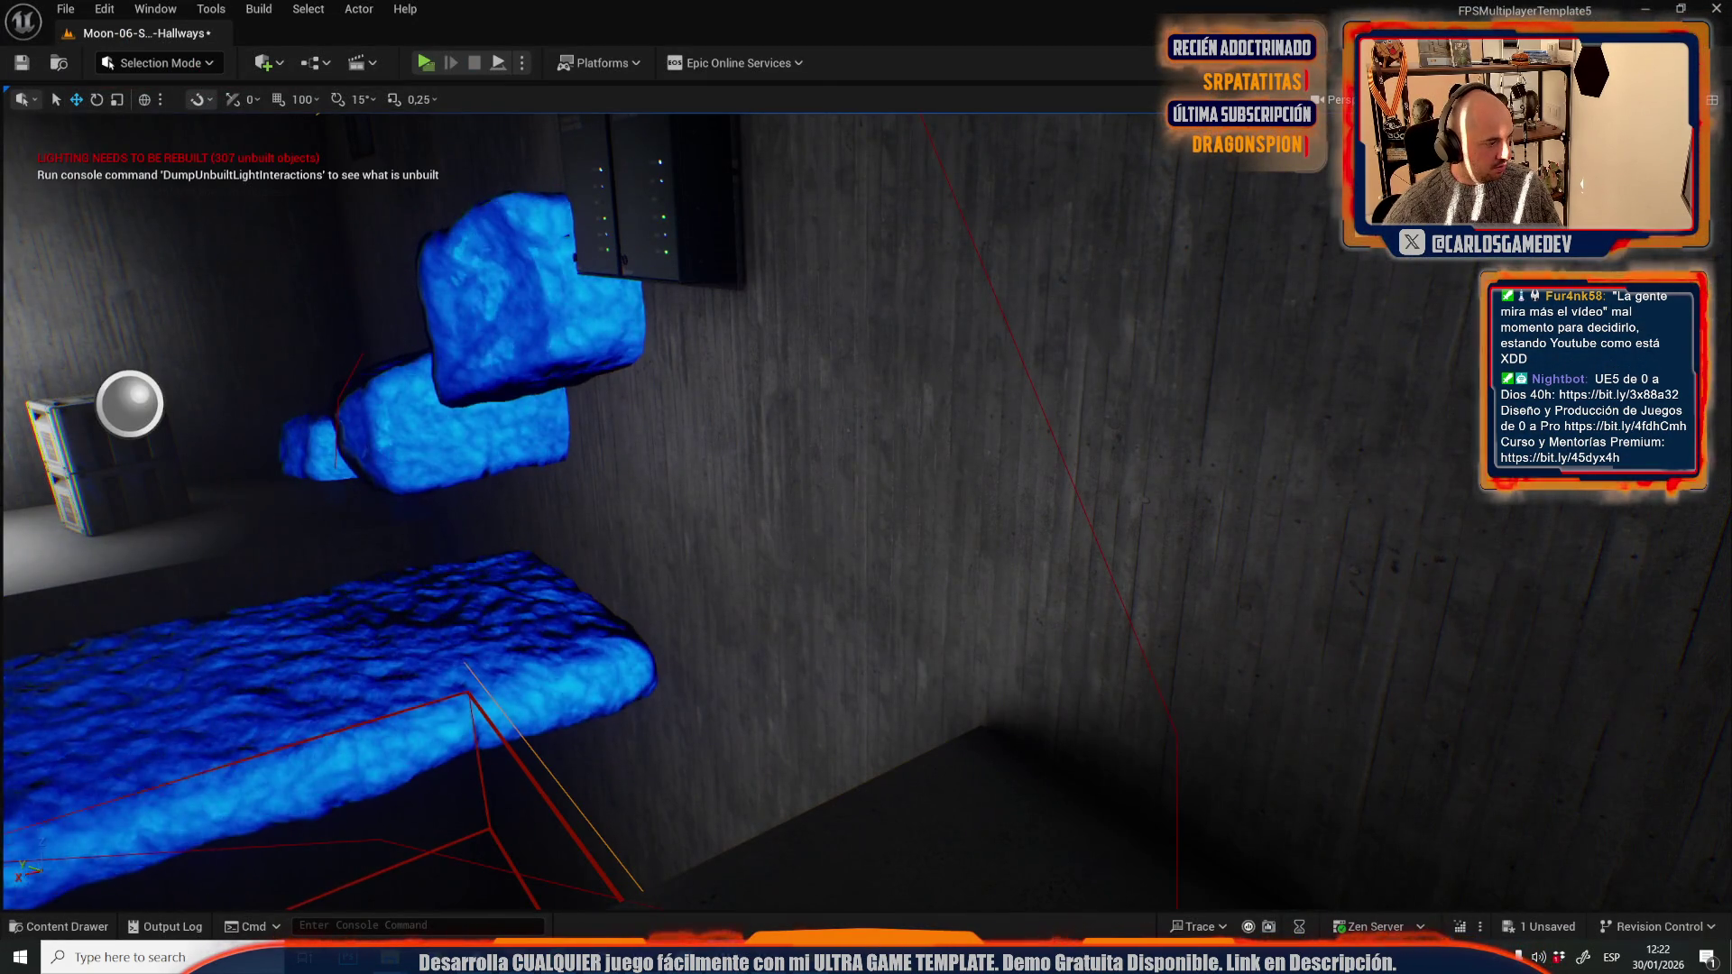